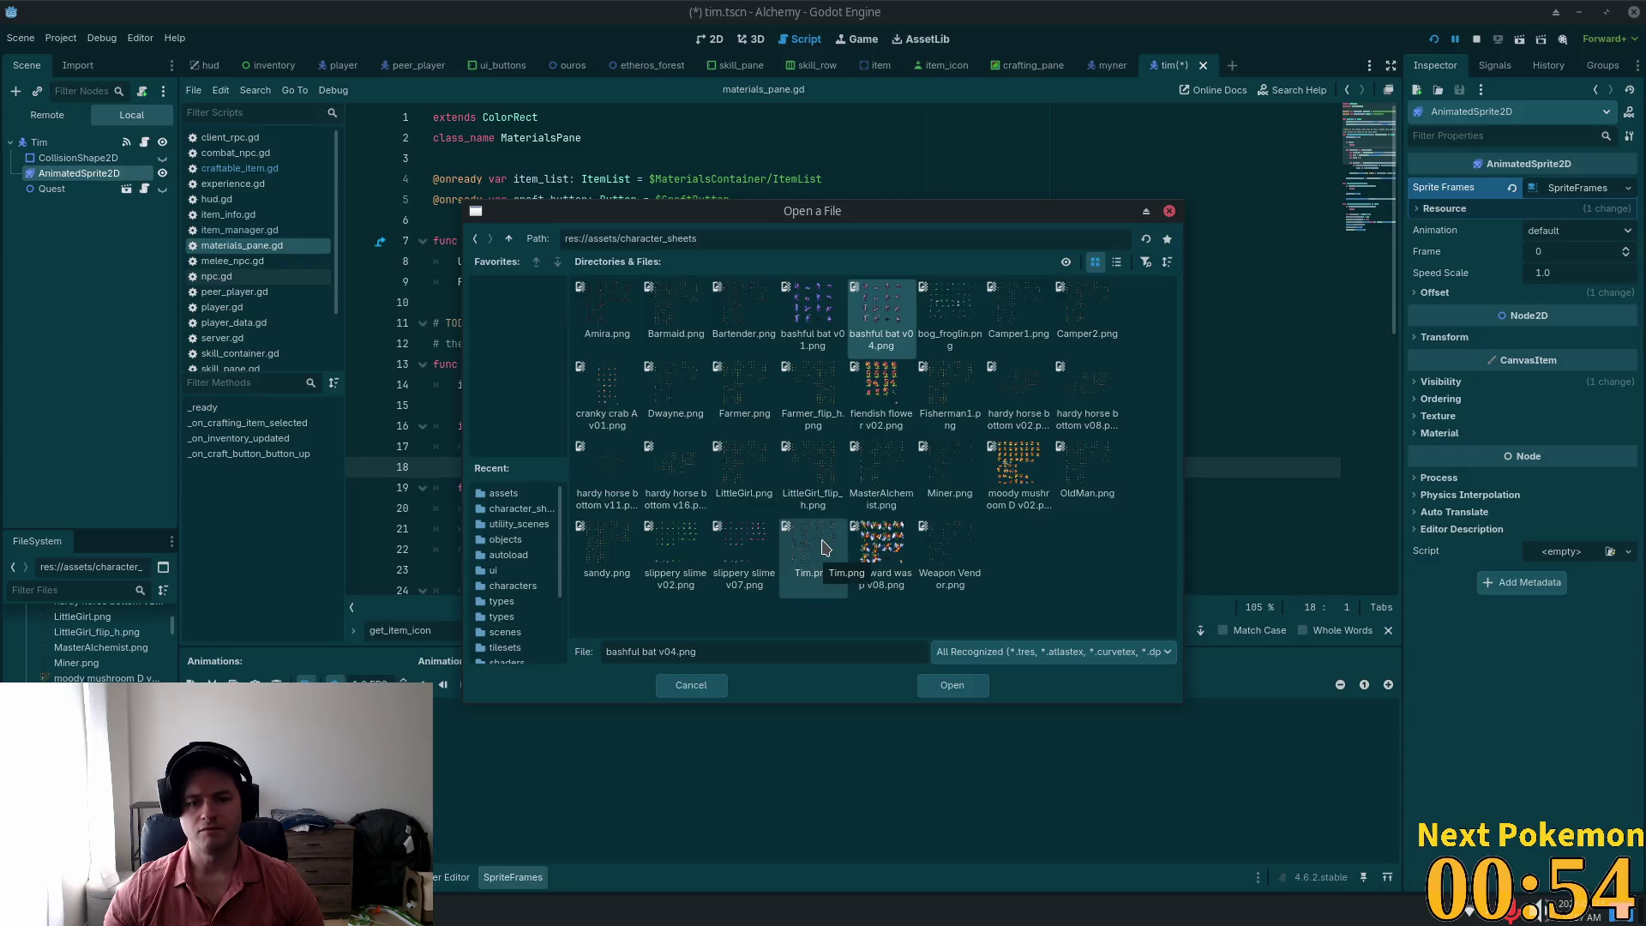
Step: Load Tim.png into the frame picker and auto-slice the sheet into frames
double_click(815, 547)
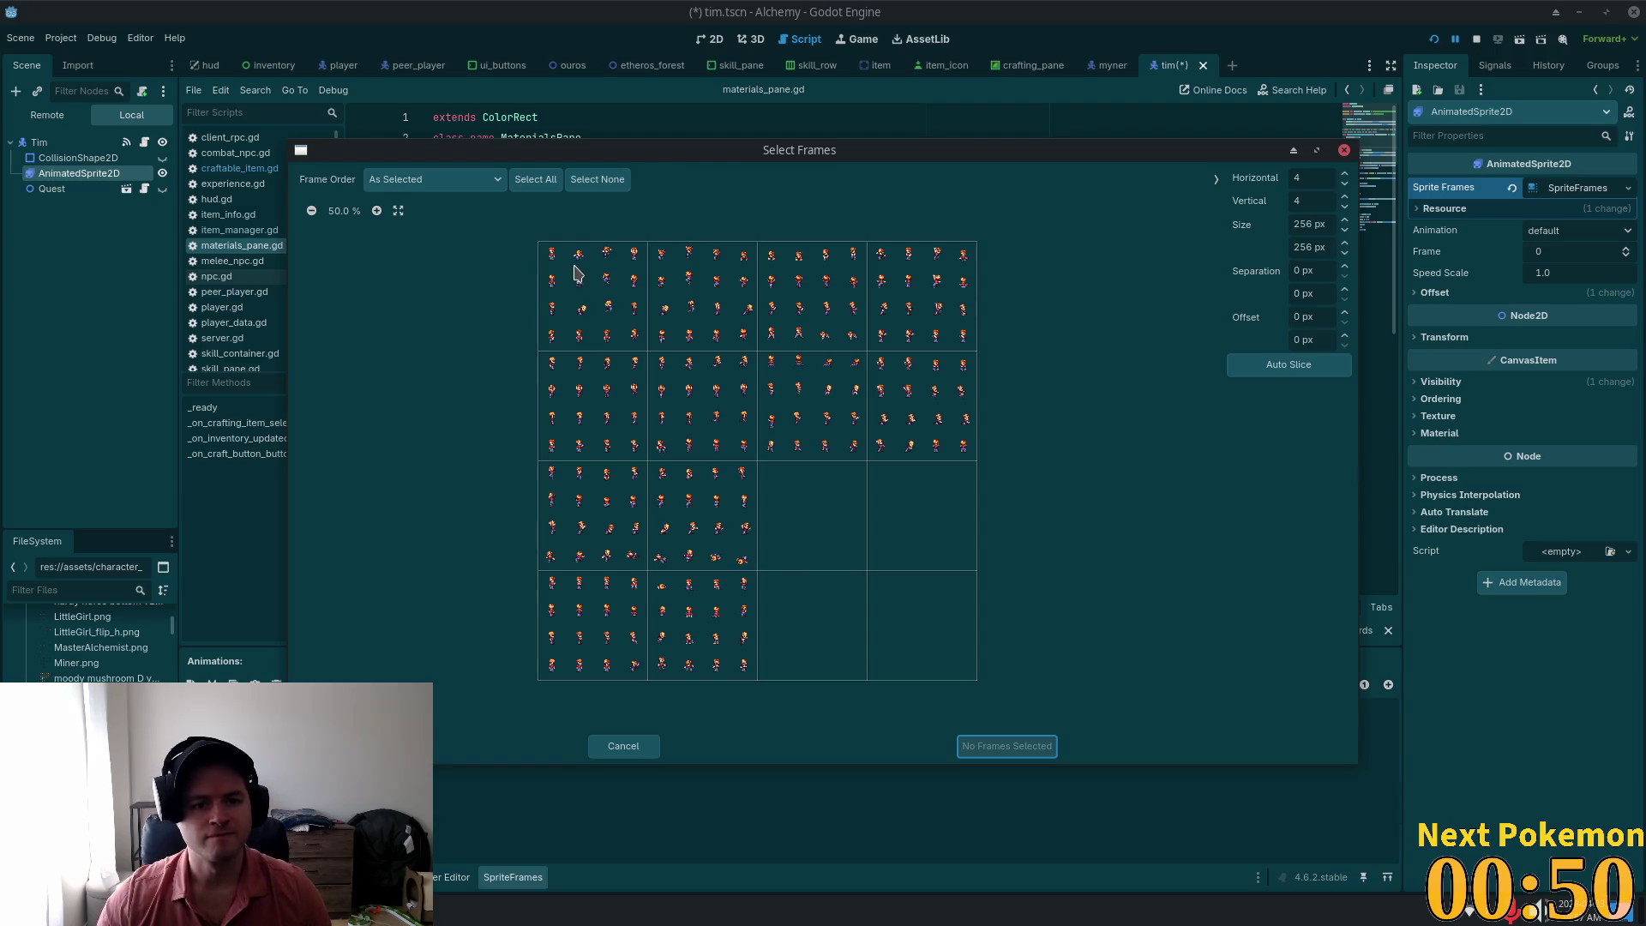
left_click(1238, 363)
scroll(625, 297, "up", 5)
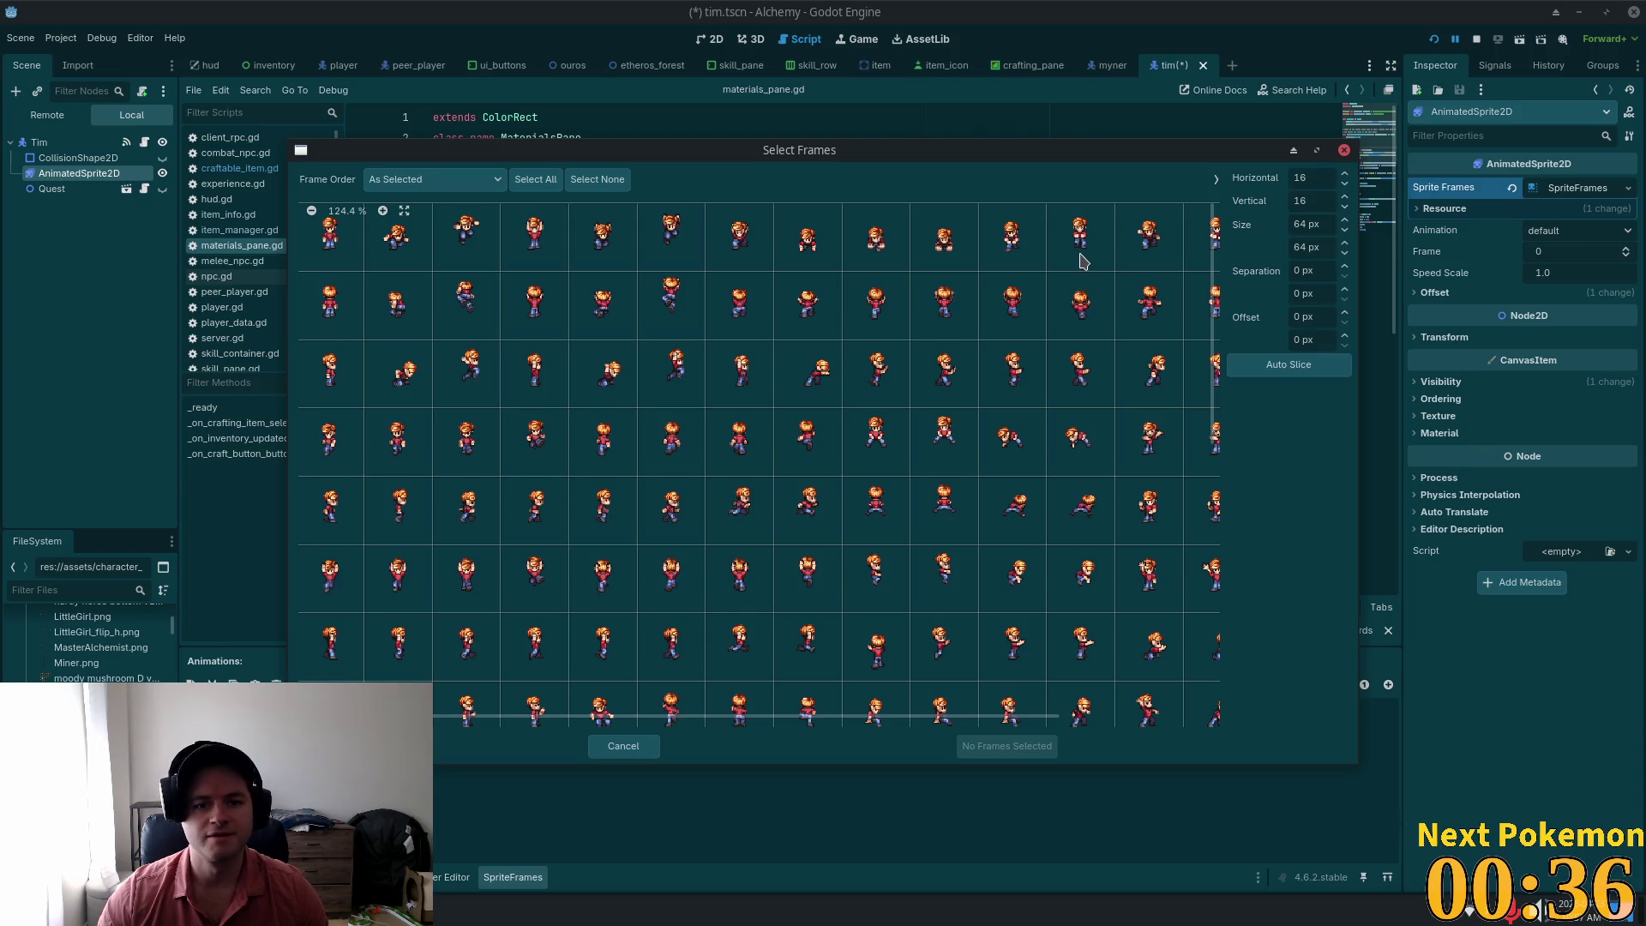
left_click_drag(656, 717, 504, 701)
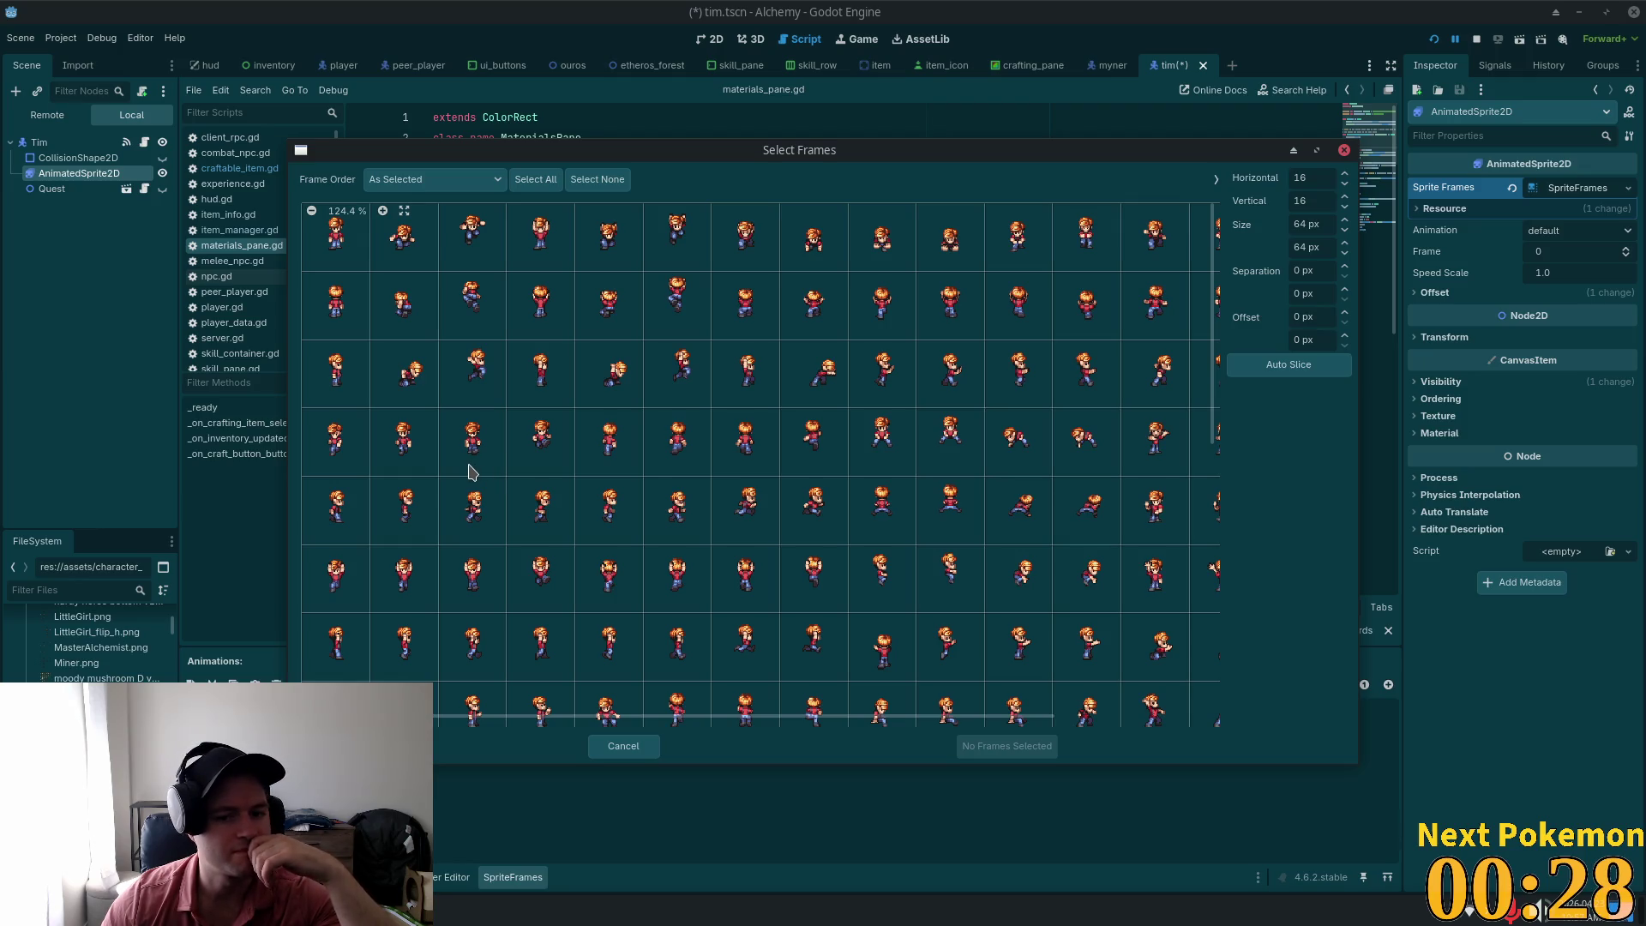
scroll(470, 471, "down", 1)
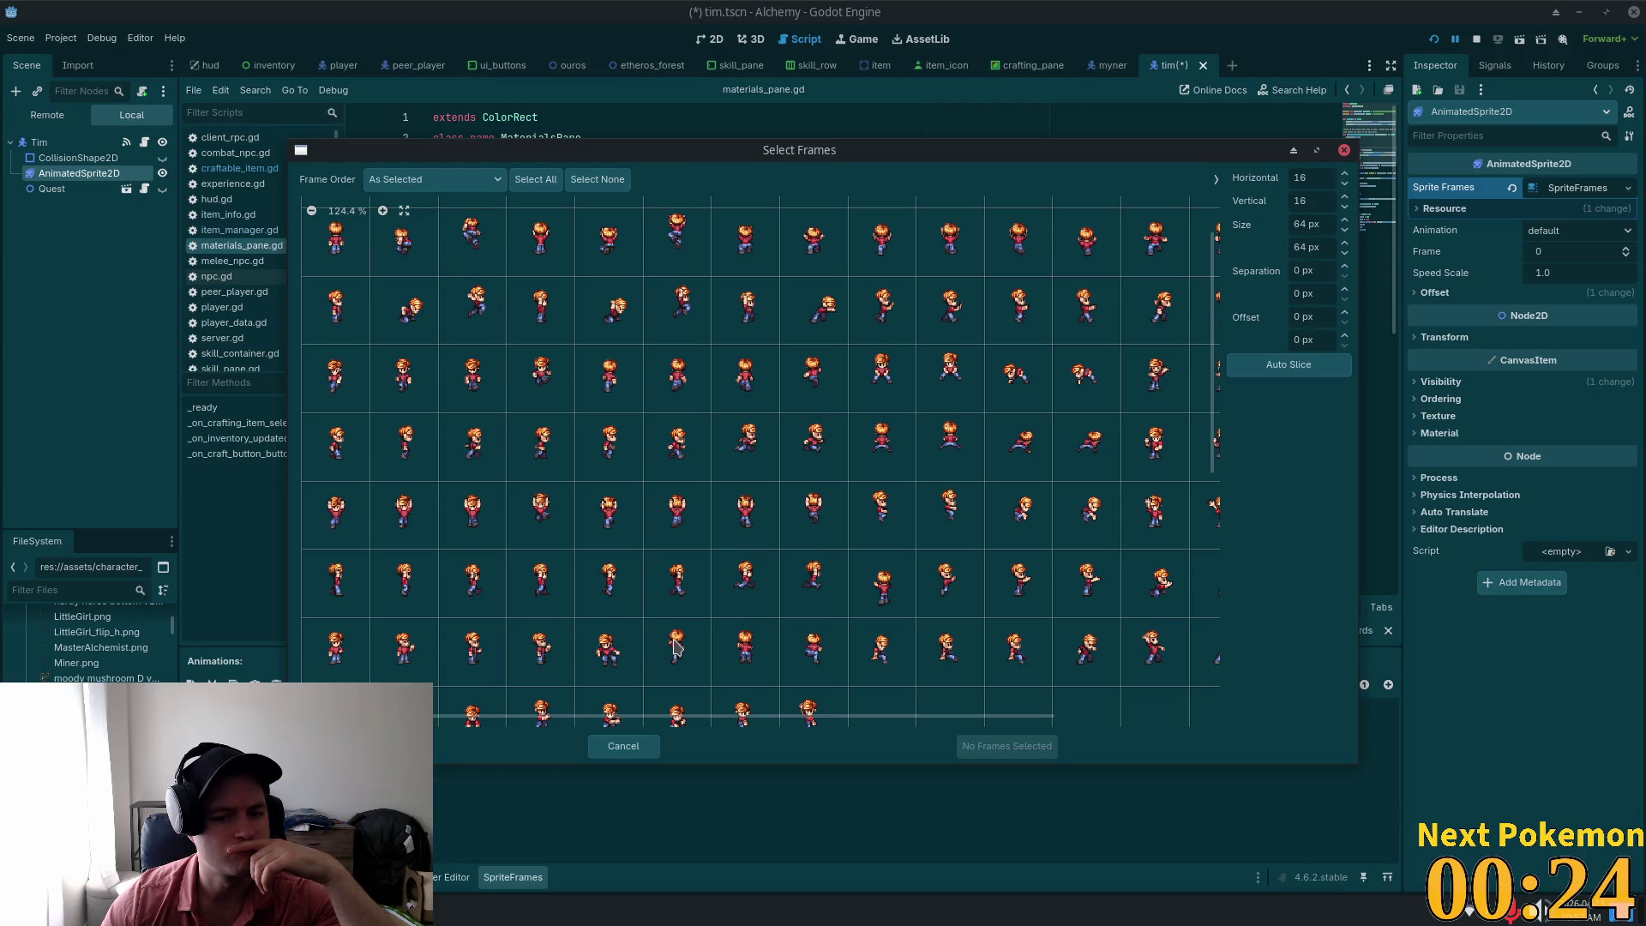
scroll(690, 650, "down", 1)
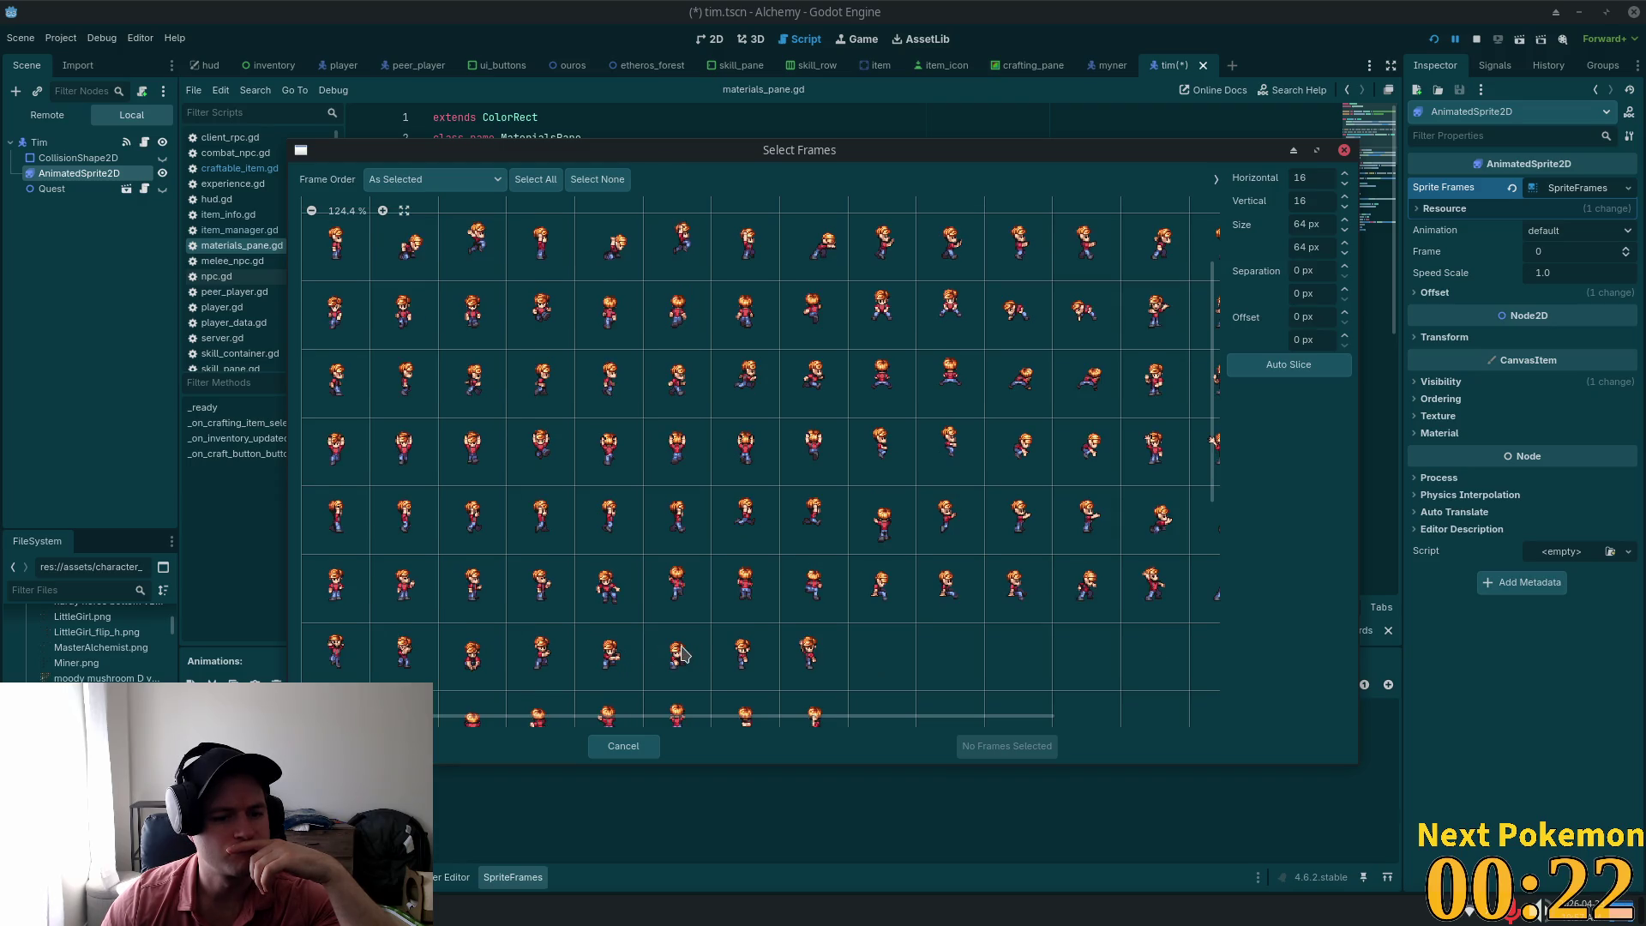
scroll(681, 654, "down", 1)
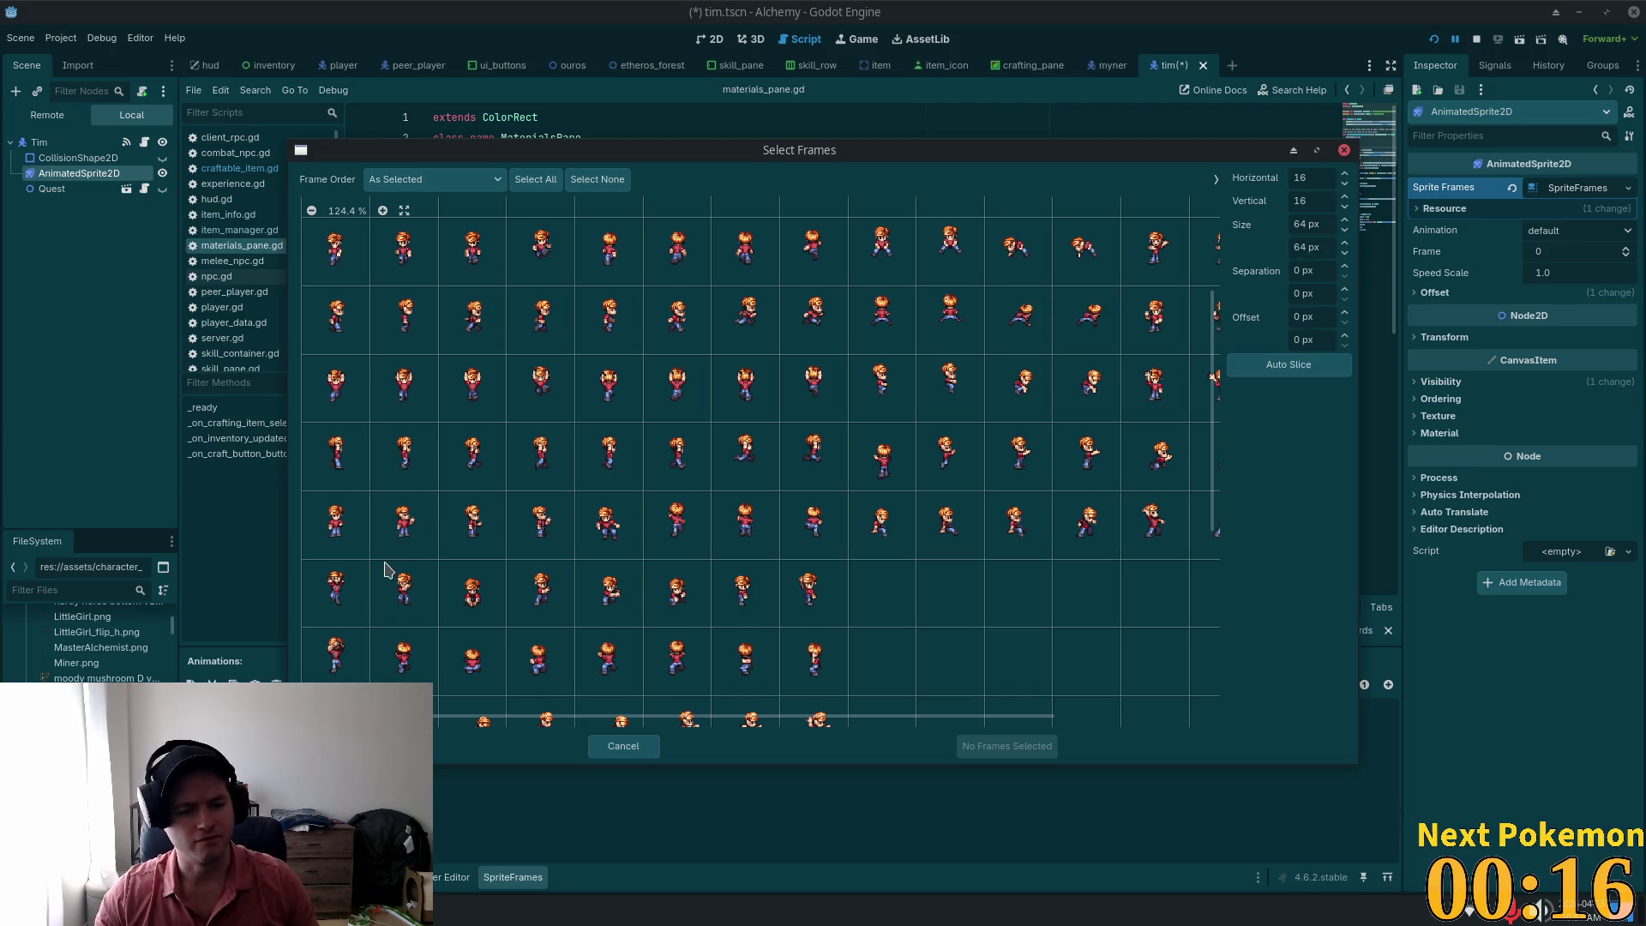
scroll(393, 541, "up", 3)
scroll(399, 538, "up", 9)
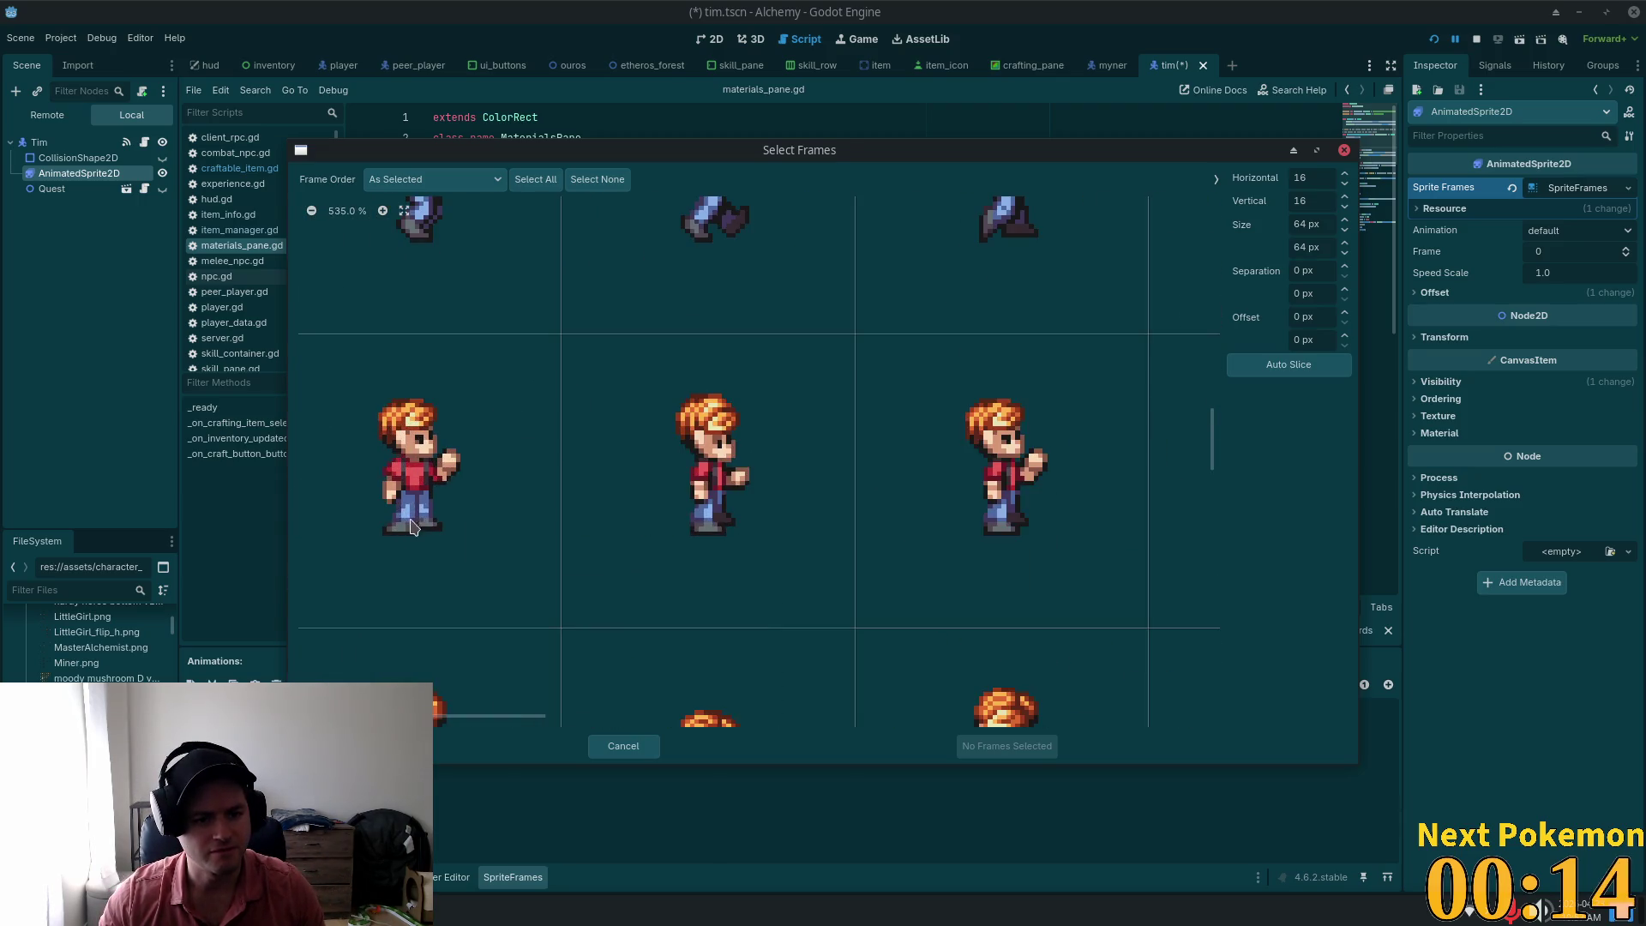
scroll(443, 486, "down", 10)
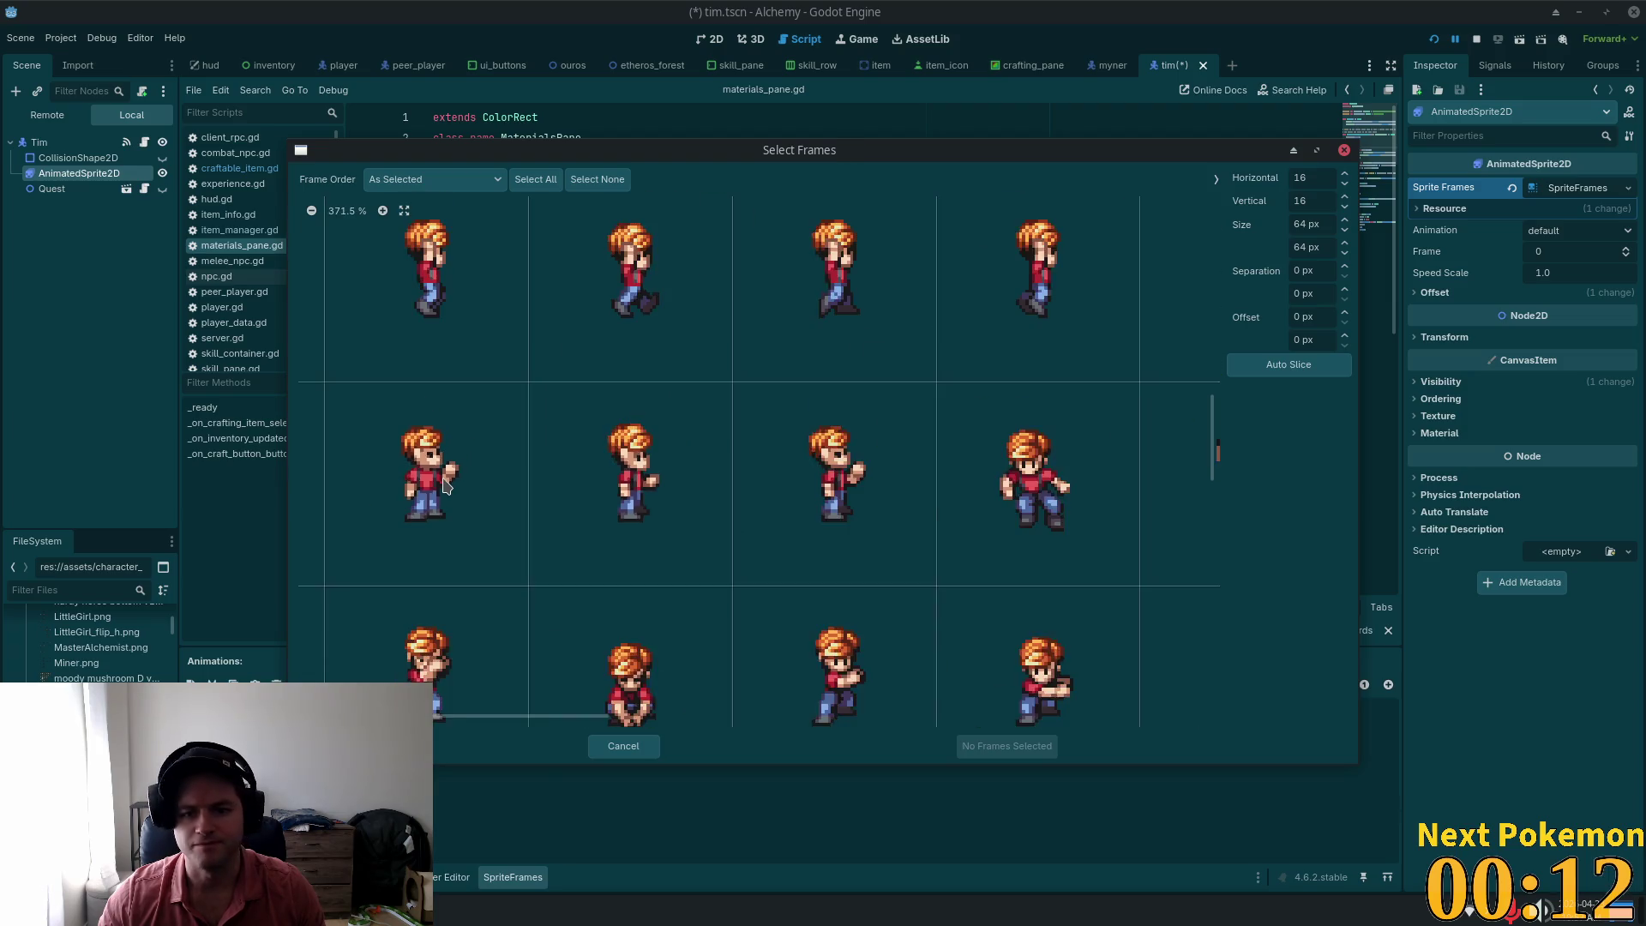
scroll(443, 486, "down", 3)
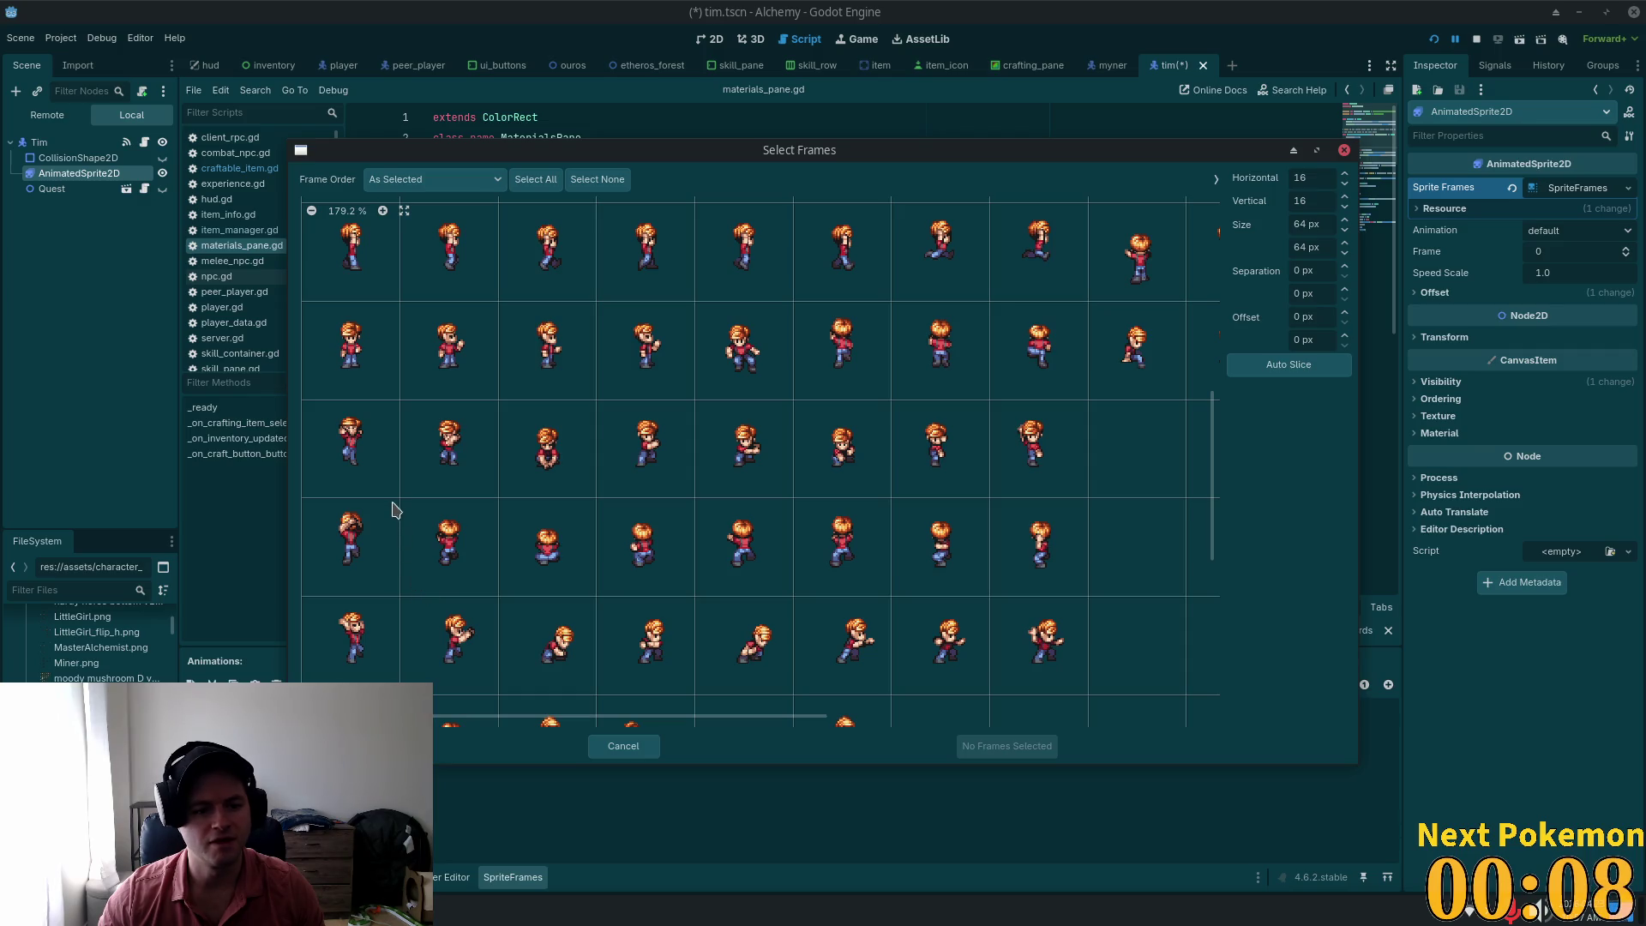
scroll(370, 487, "up", 3)
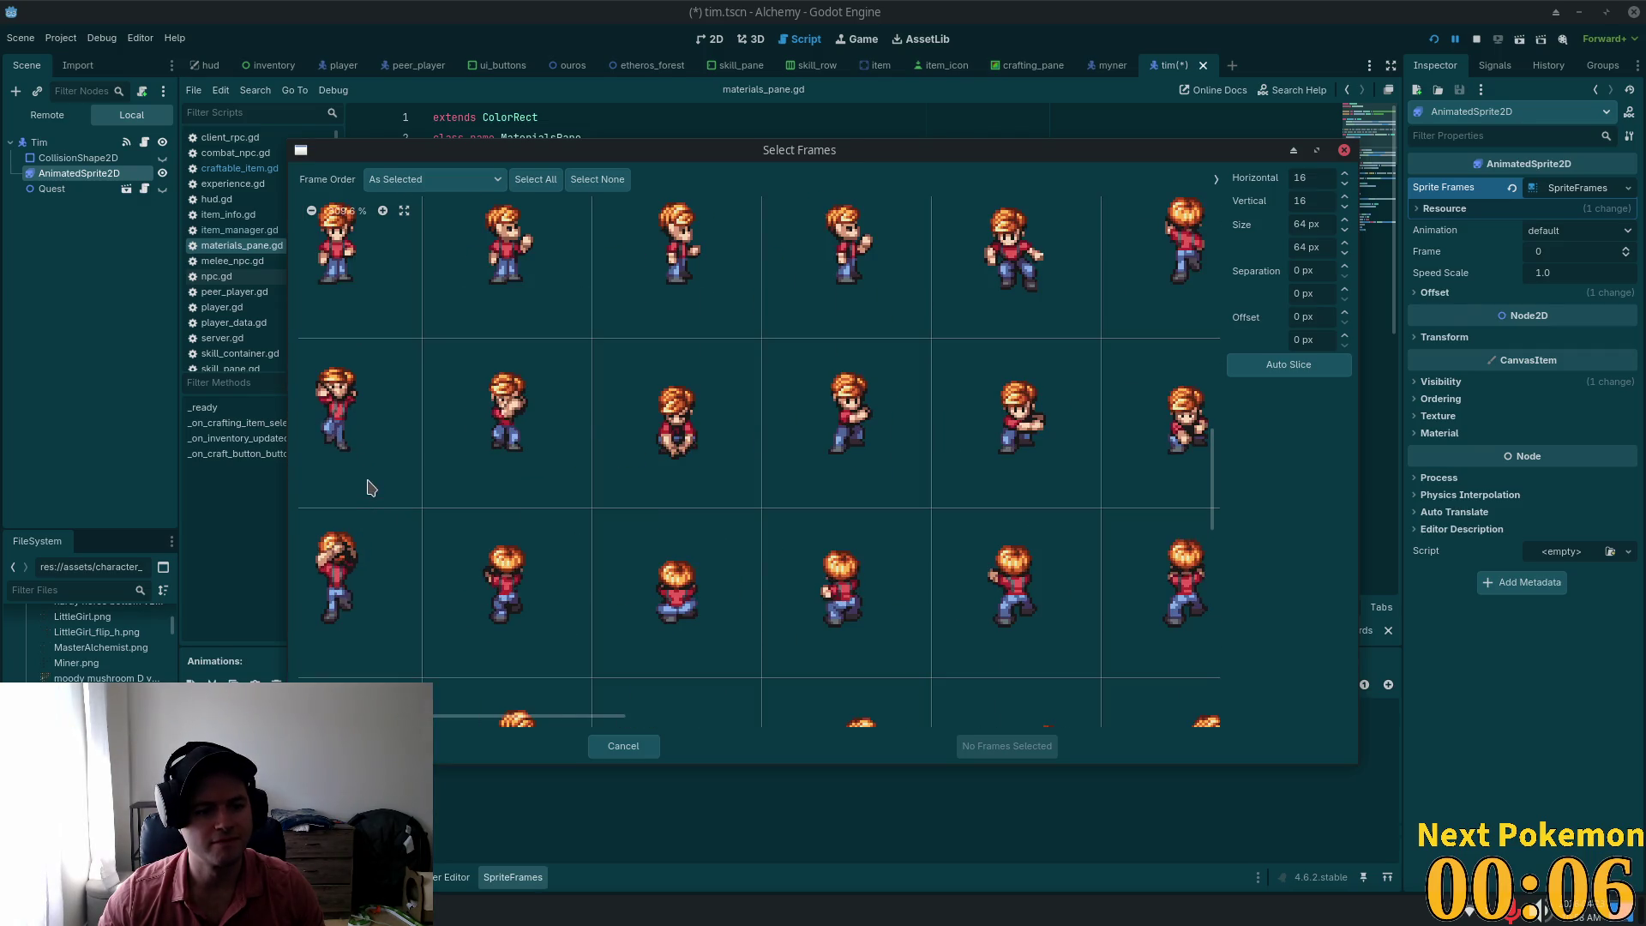
scroll(401, 446, "left", 1)
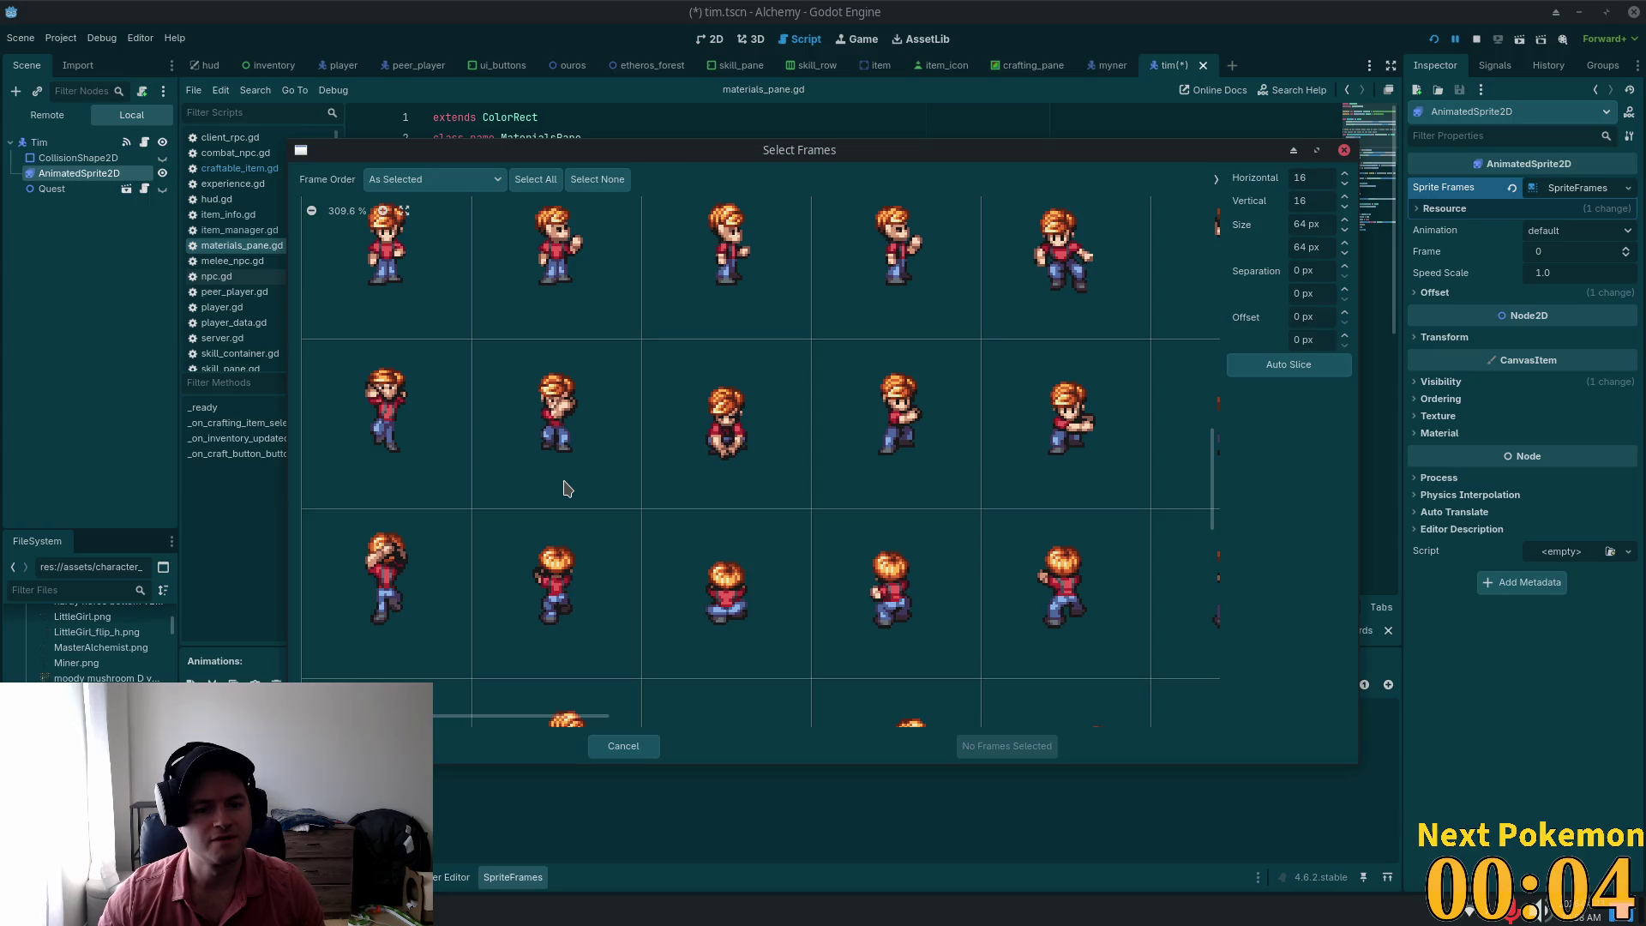
scroll(566, 488, "down", 2)
scroll(631, 463, "down", 3)
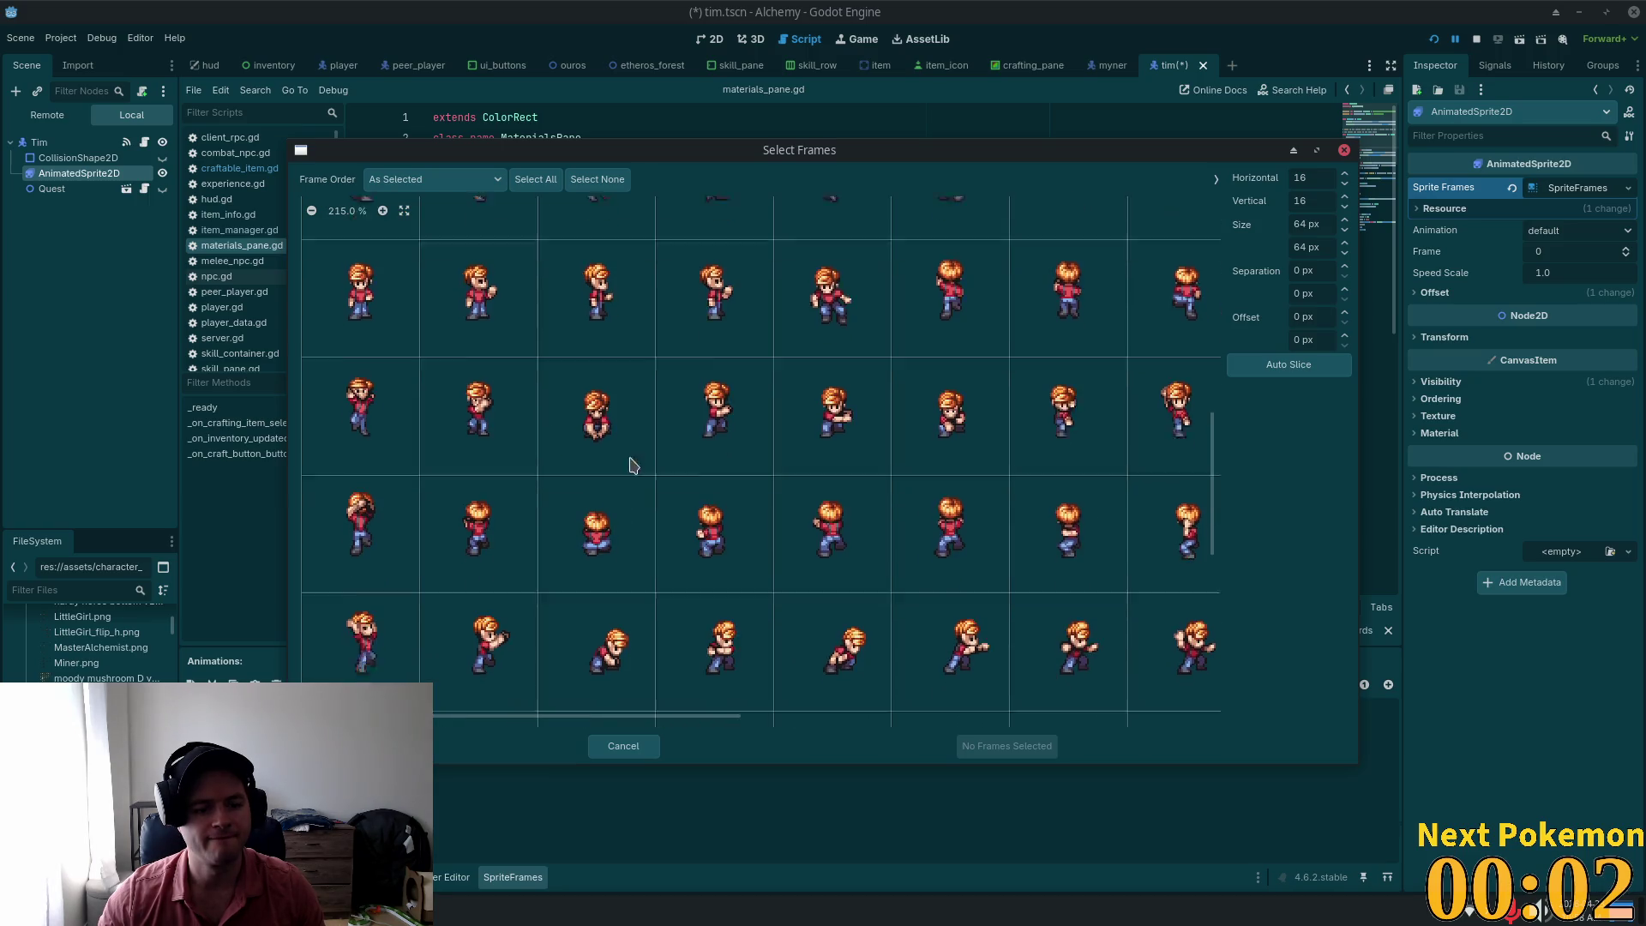
scroll(812, 450, "down", 2)
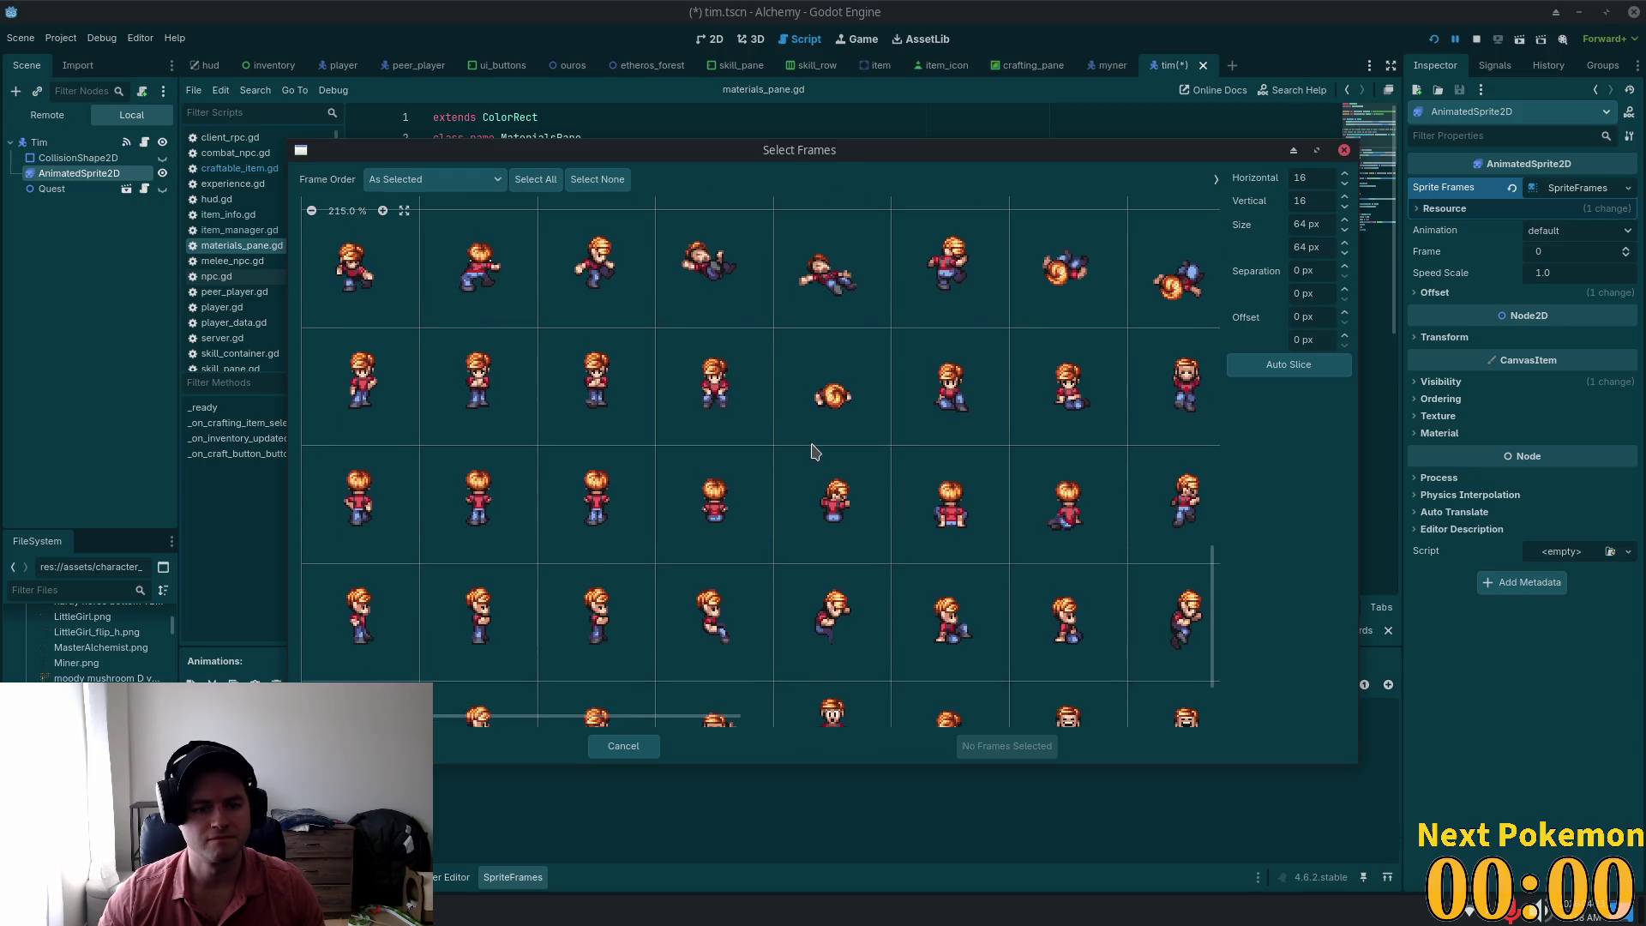
scroll(769, 513, "down", 2)
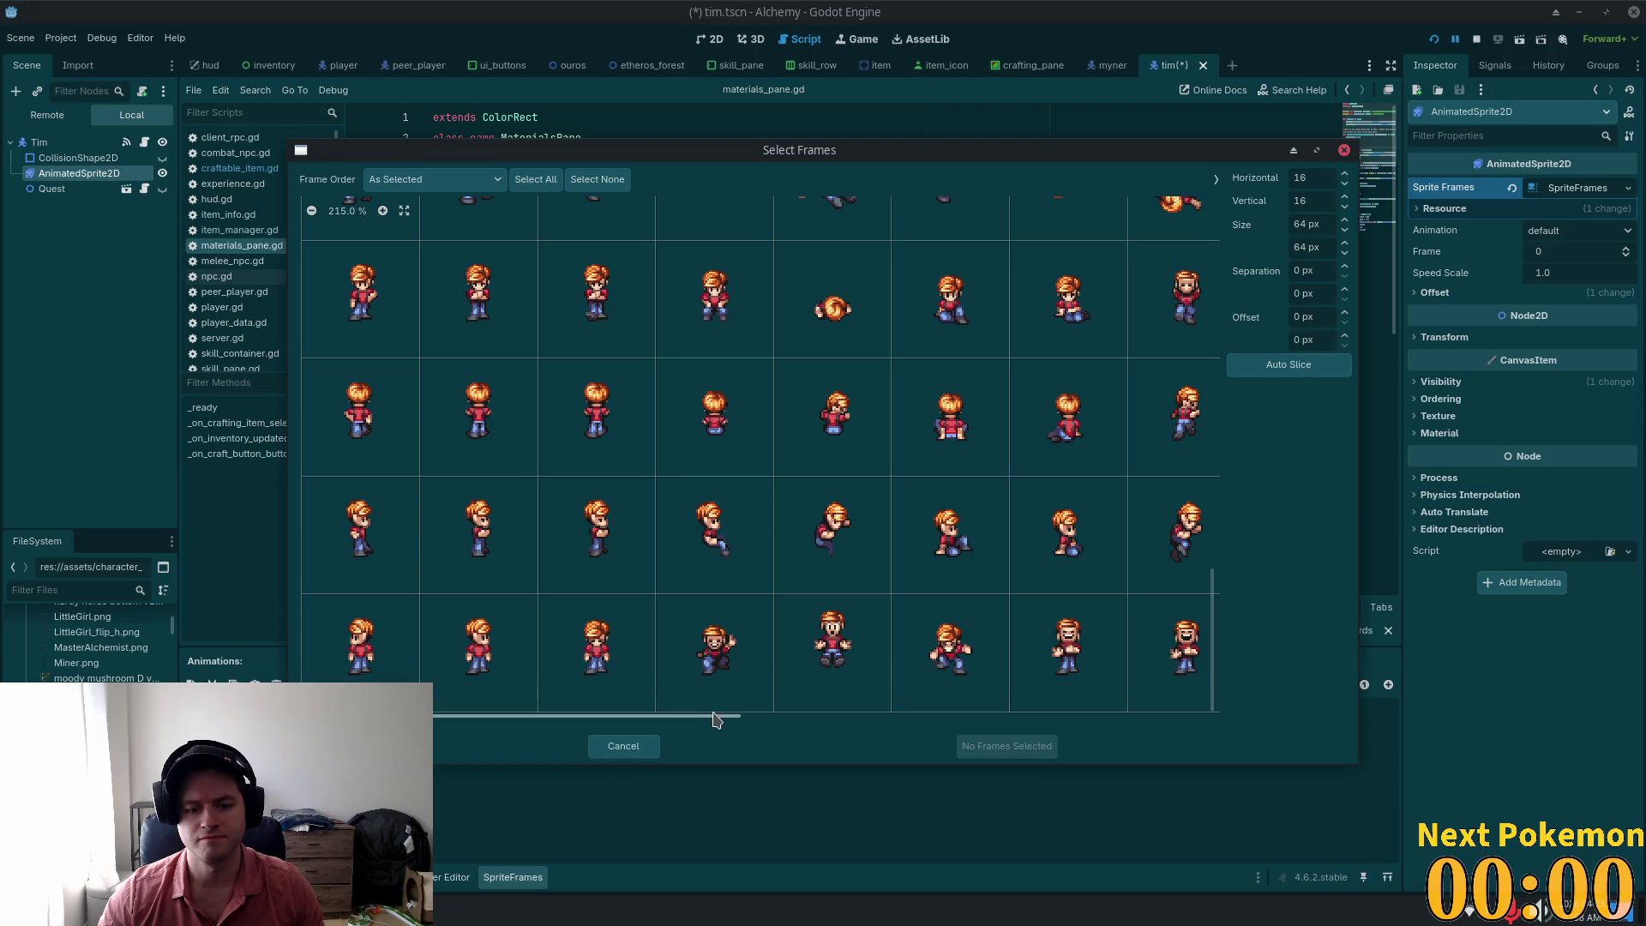
mouse_move(718, 725)
left_mouse_down()
mouse_move(813, 725)
mouse_move(636, 711)
left_mouse_up()
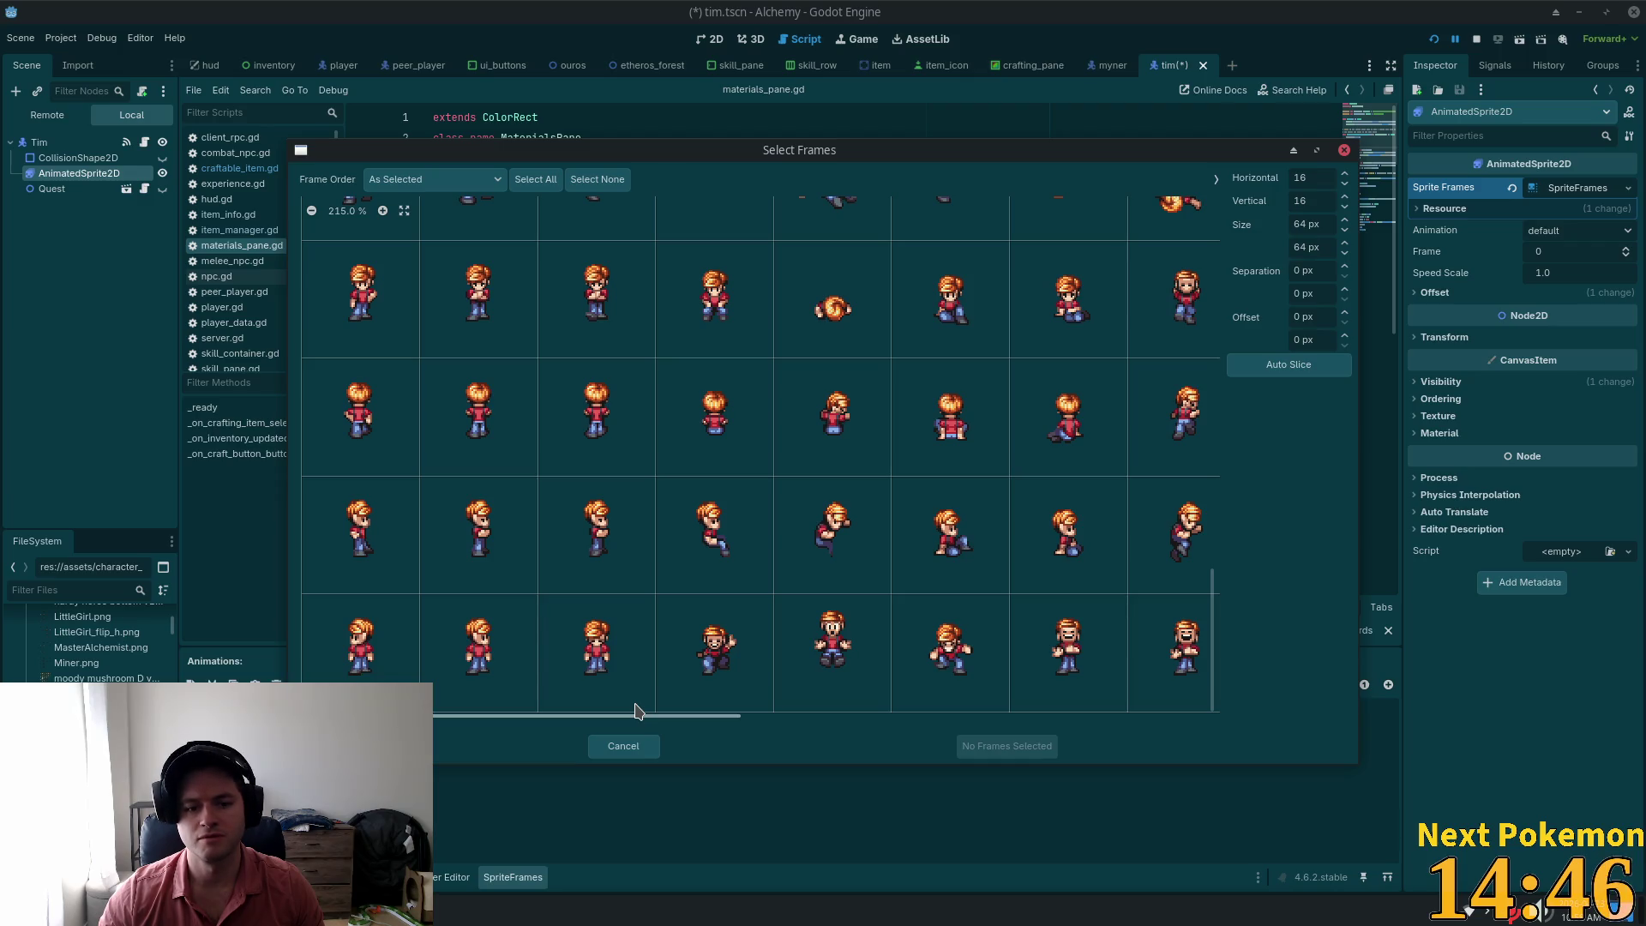
Step: Find the standing-pose row on the sliced Tim sheet and select its first frame
mouse_move(639, 709)
left_mouse_down()
mouse_move(824, 724)
mouse_move(515, 716)
left_mouse_up()
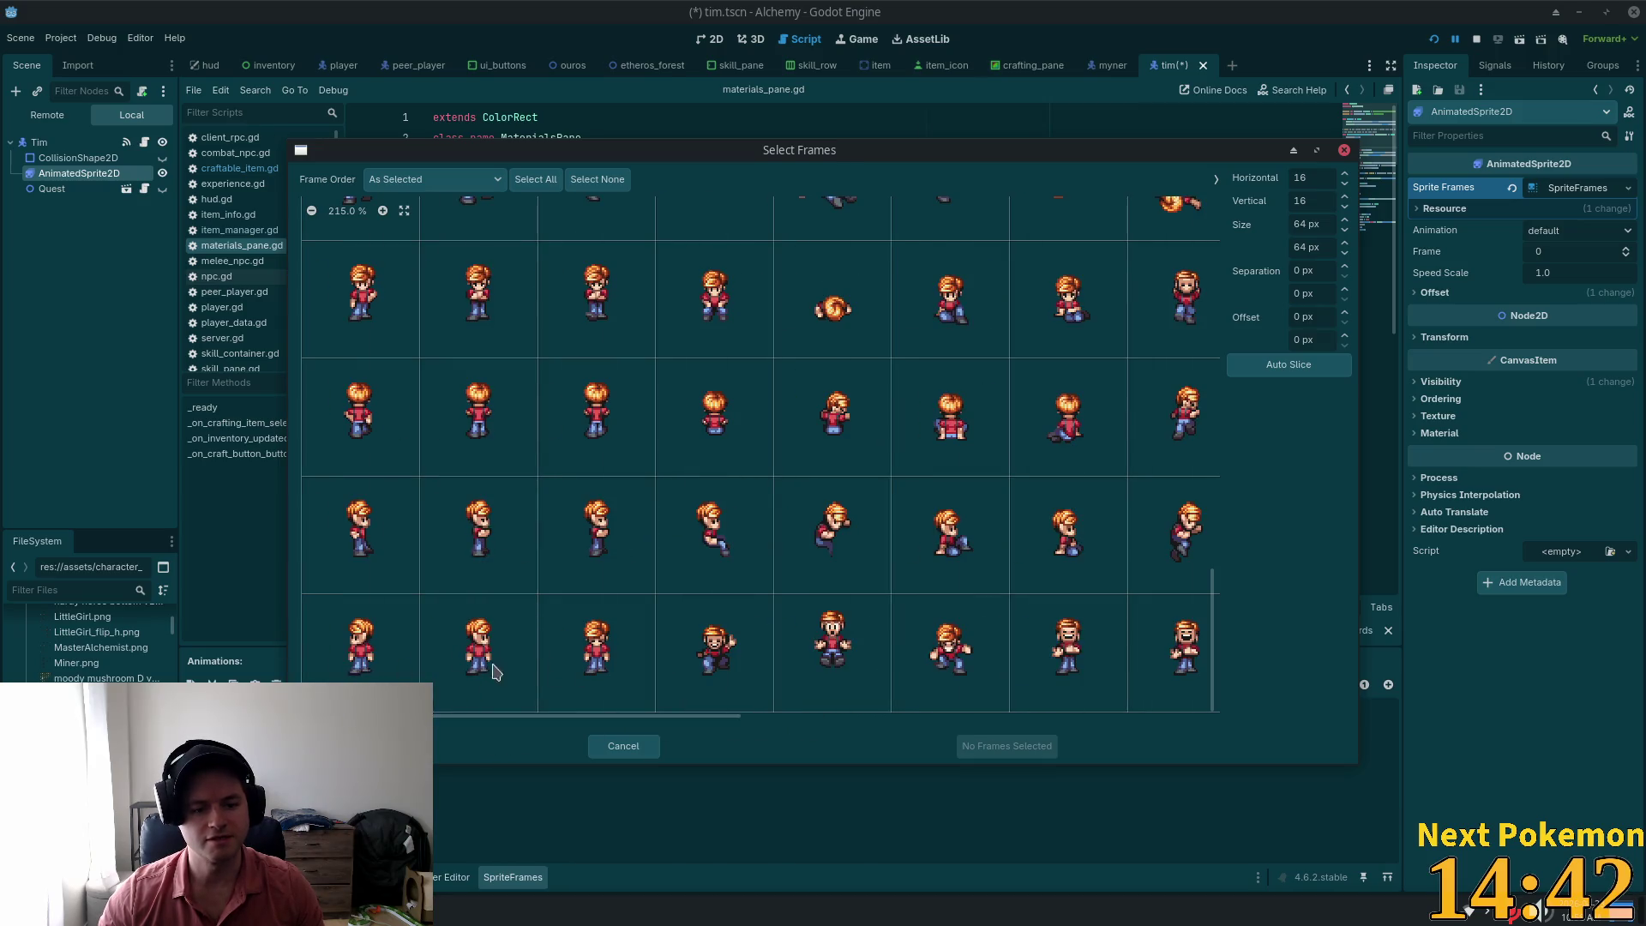
scroll(565, 636, "up", 2)
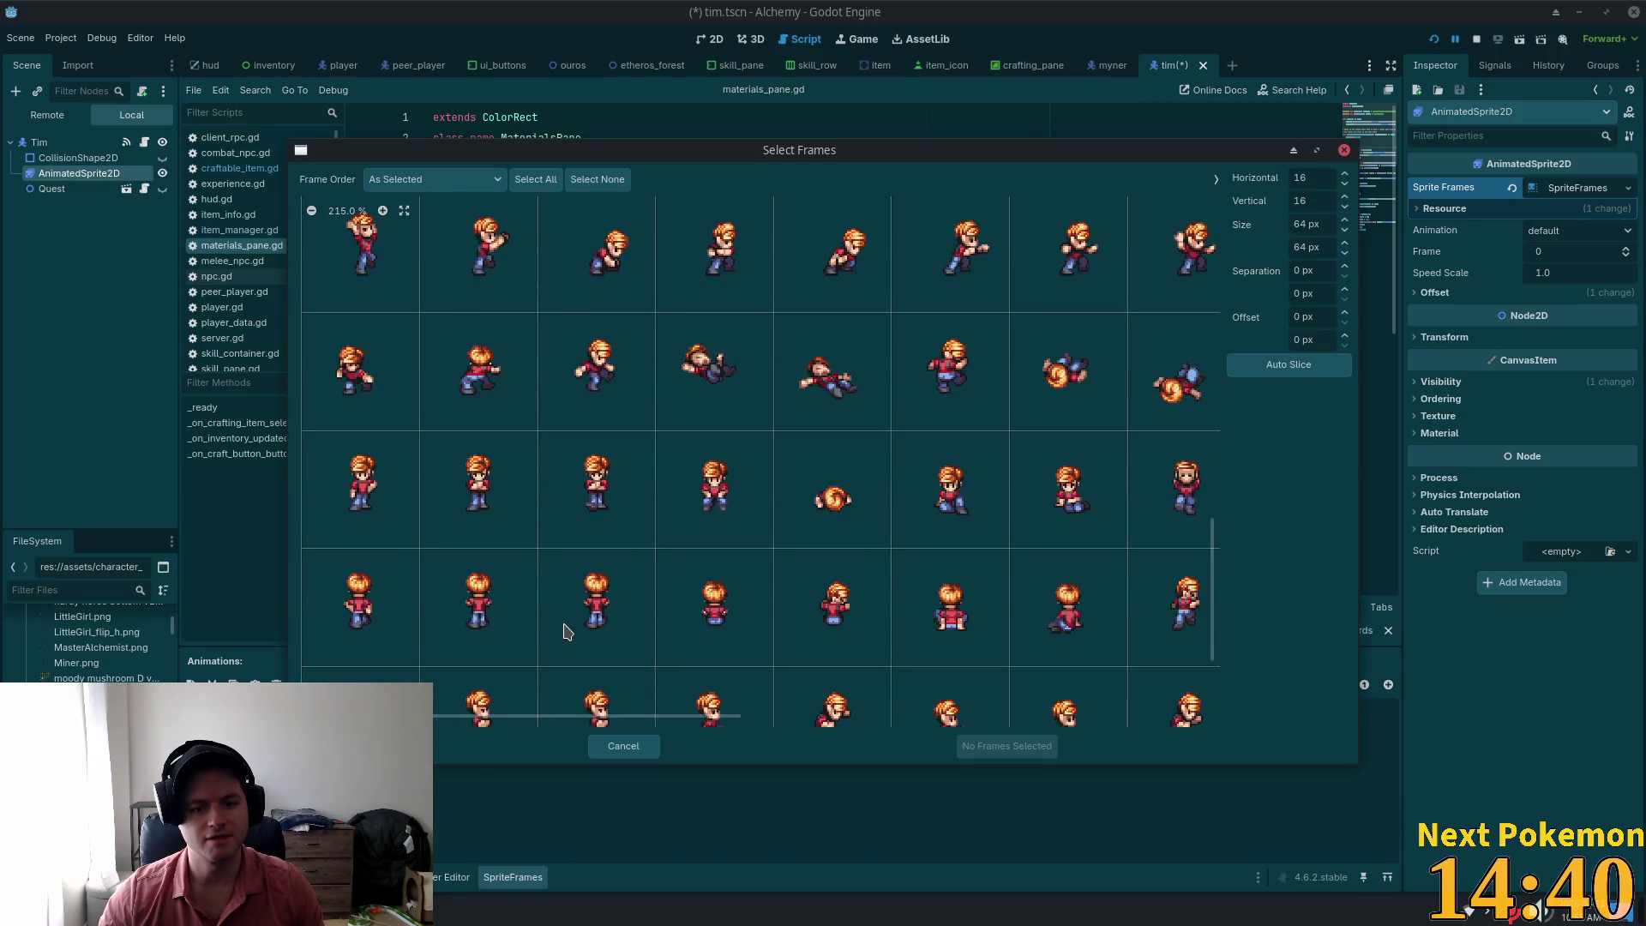
scroll(564, 632, "up", 1)
scroll(564, 632, "up", 3)
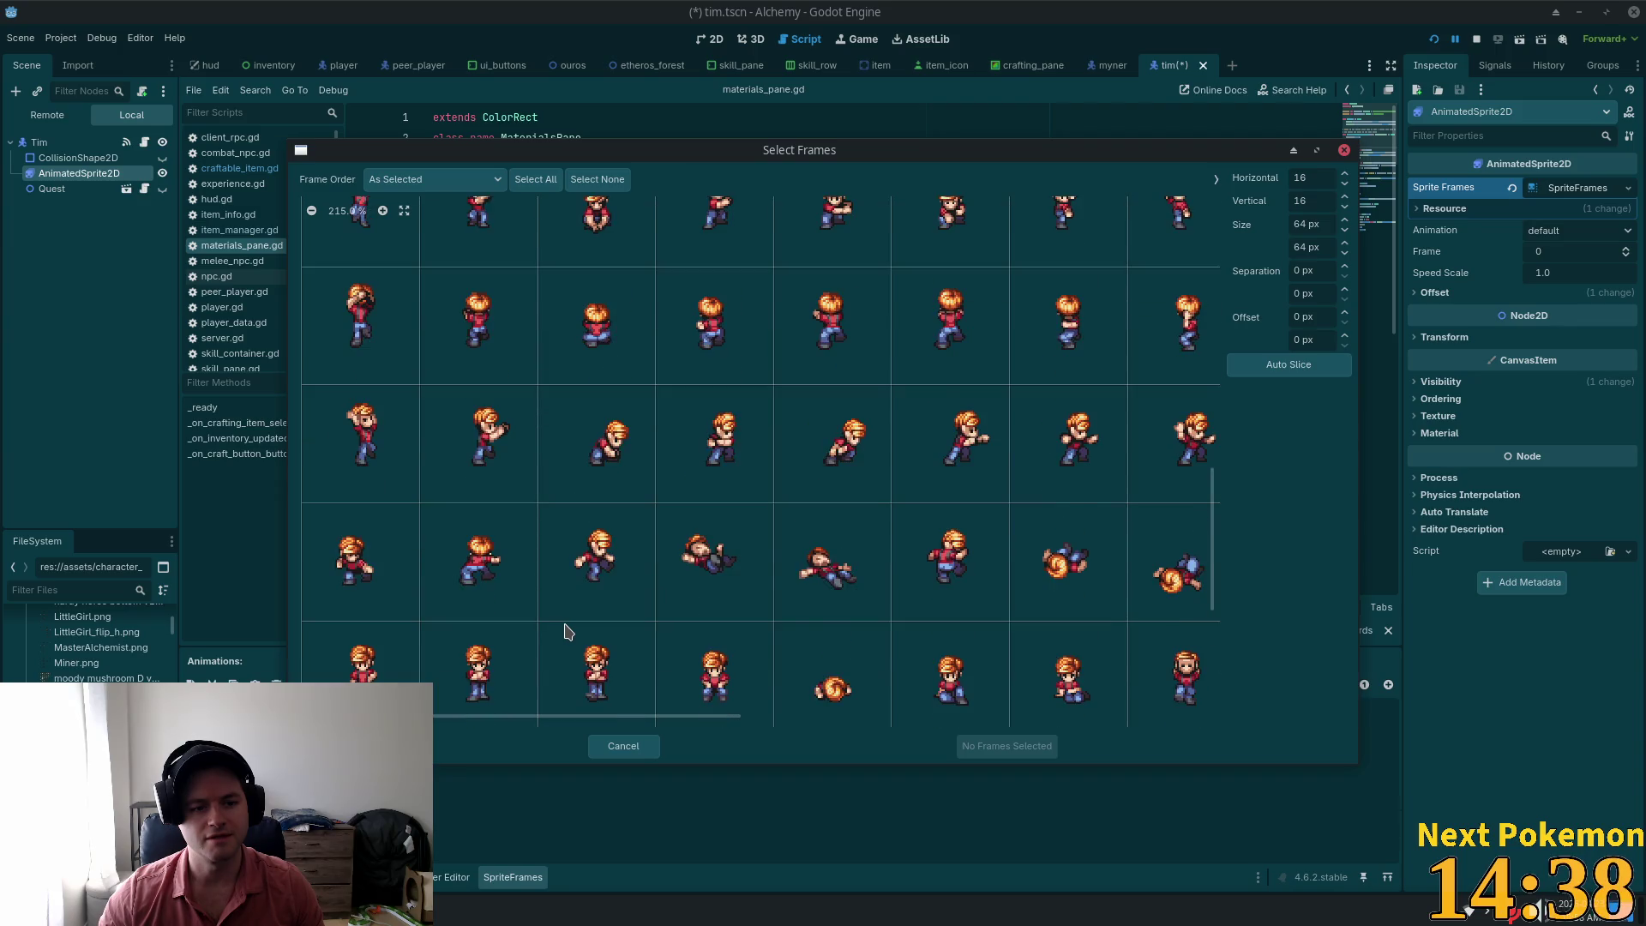
scroll(566, 633, "down", 5)
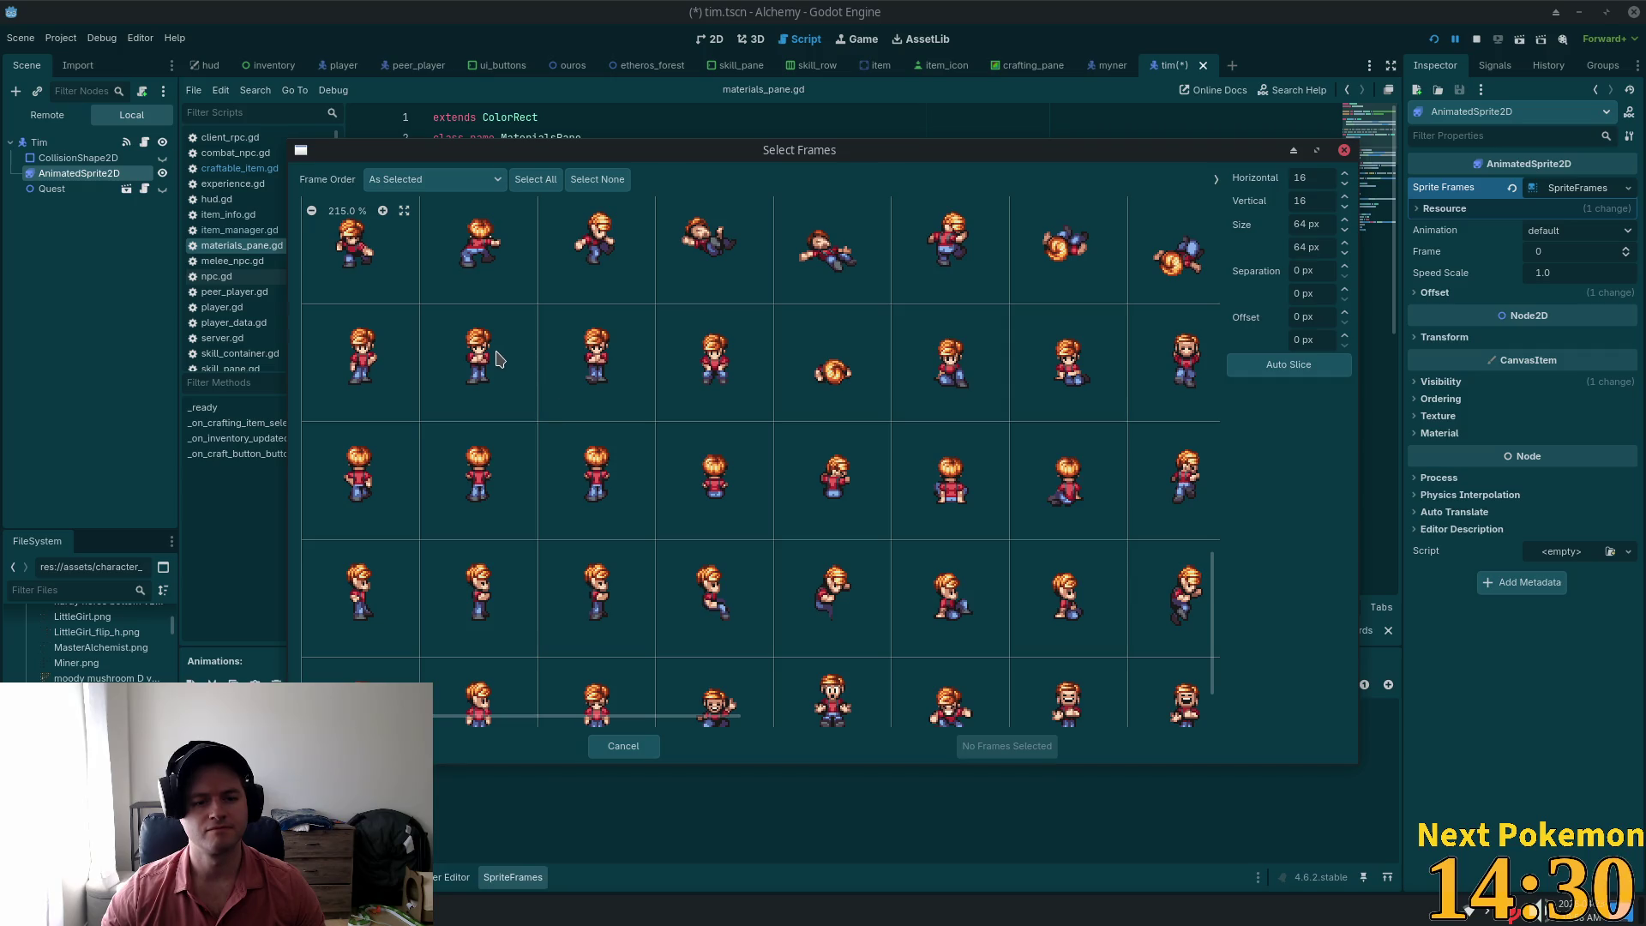
scroll(586, 457, "down", 1)
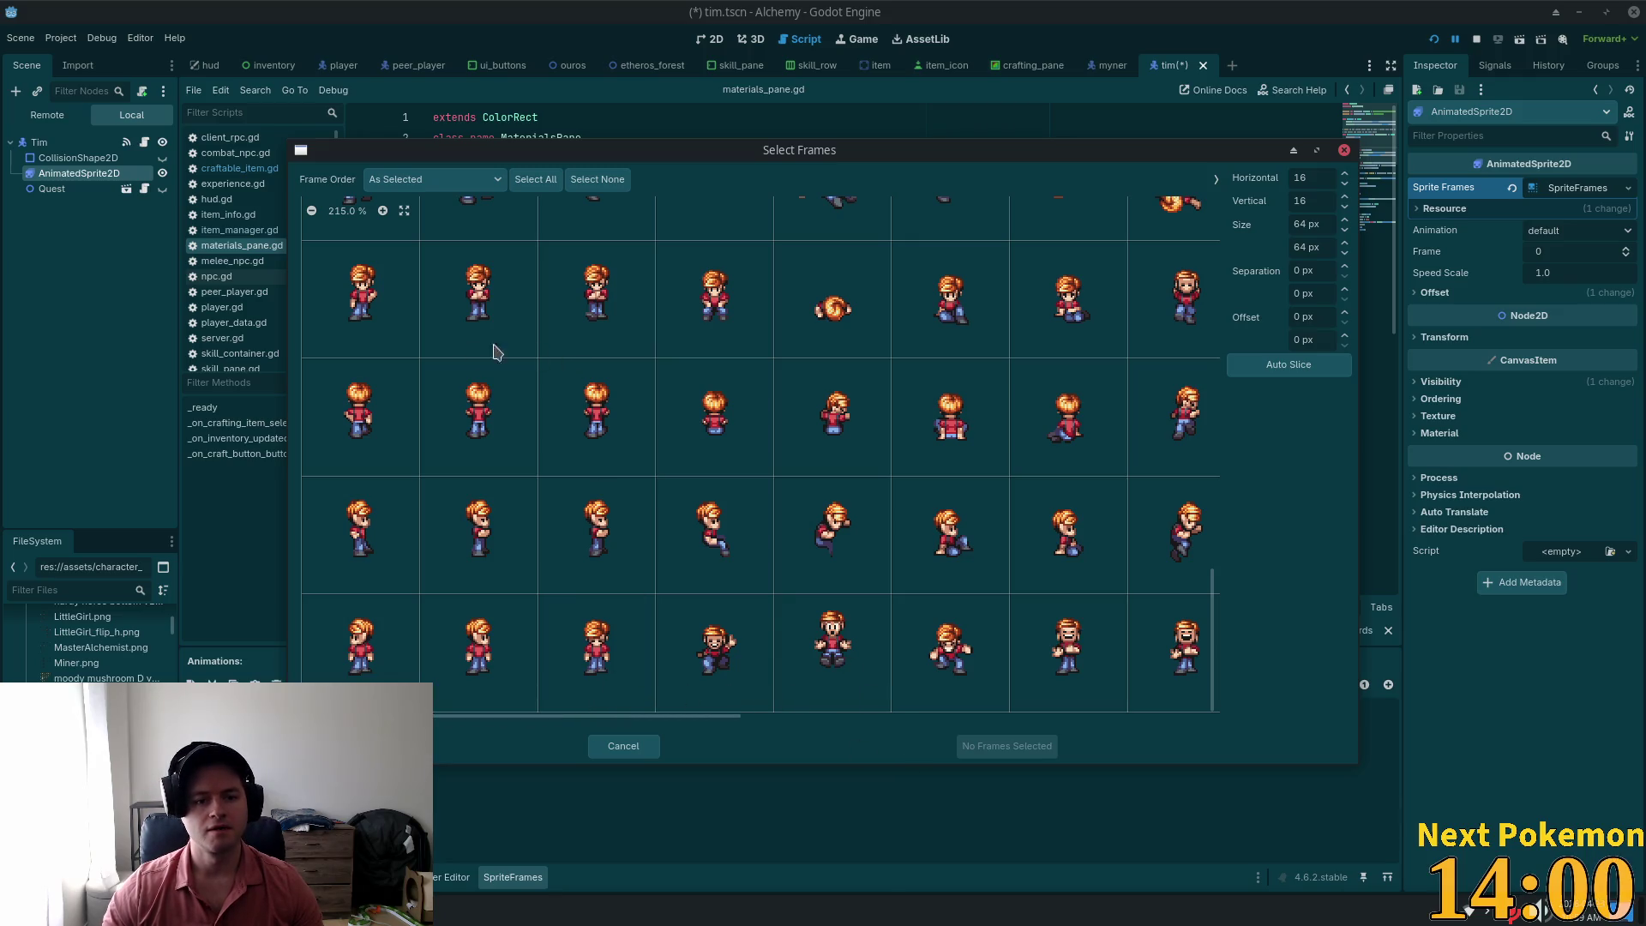
scroll(514, 352, "up", 1)
left_click(383, 360)
scroll(627, 446, "up", 1)
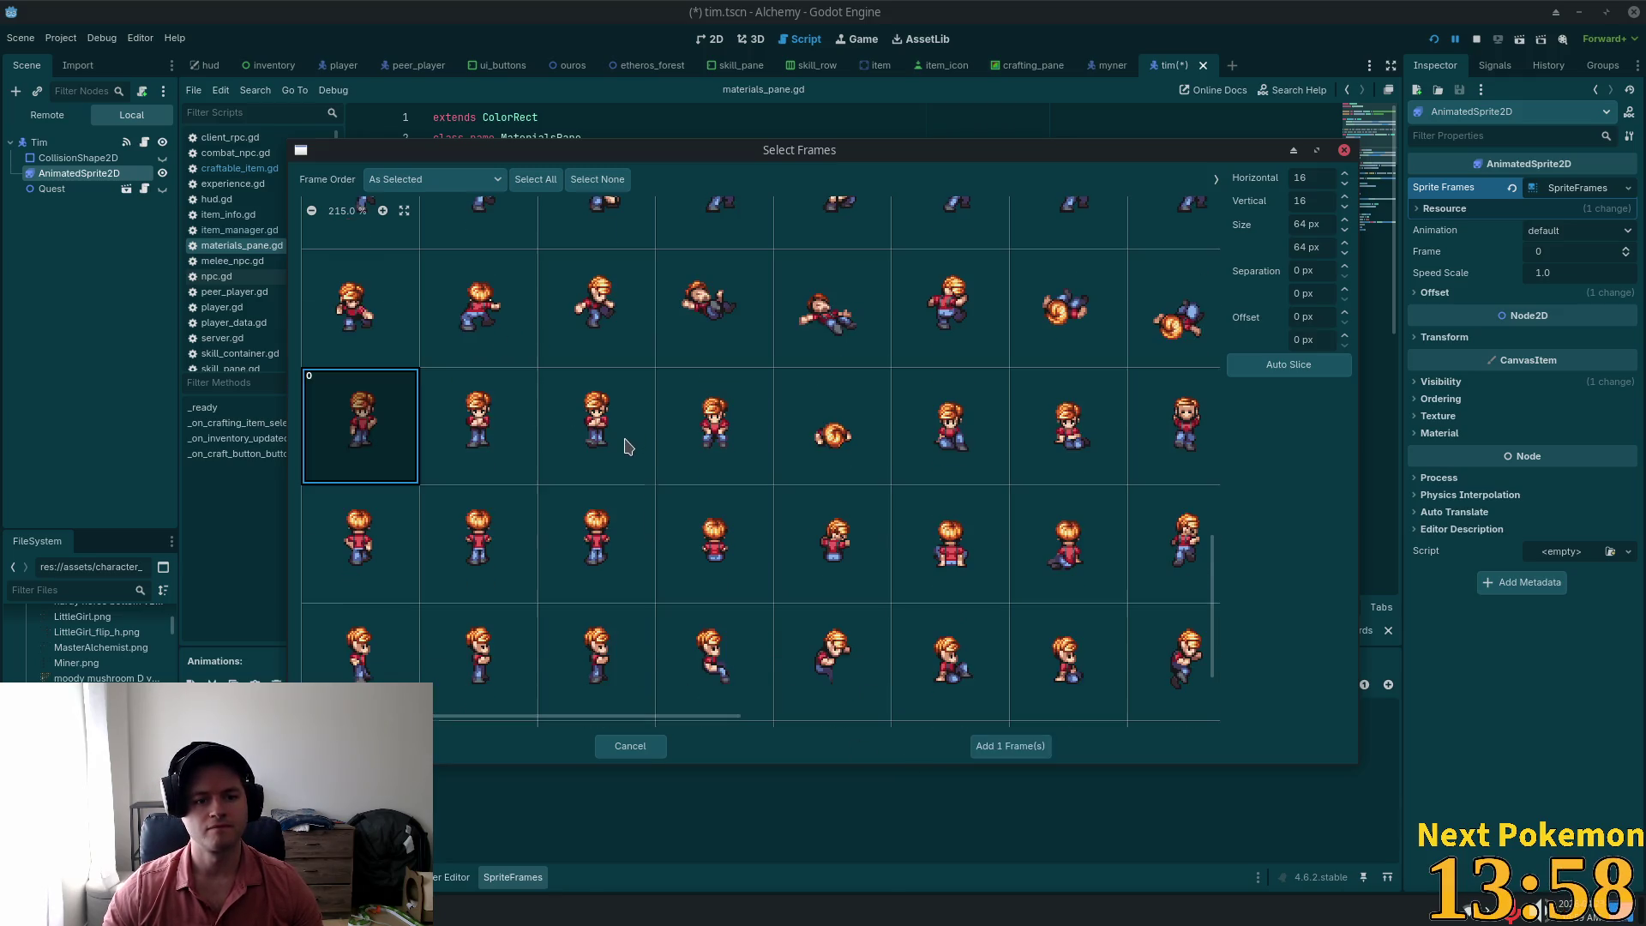
Step: Add the selected standing frame to Tim's animation and save tim.tscn
scroll(625, 448, "up", 2)
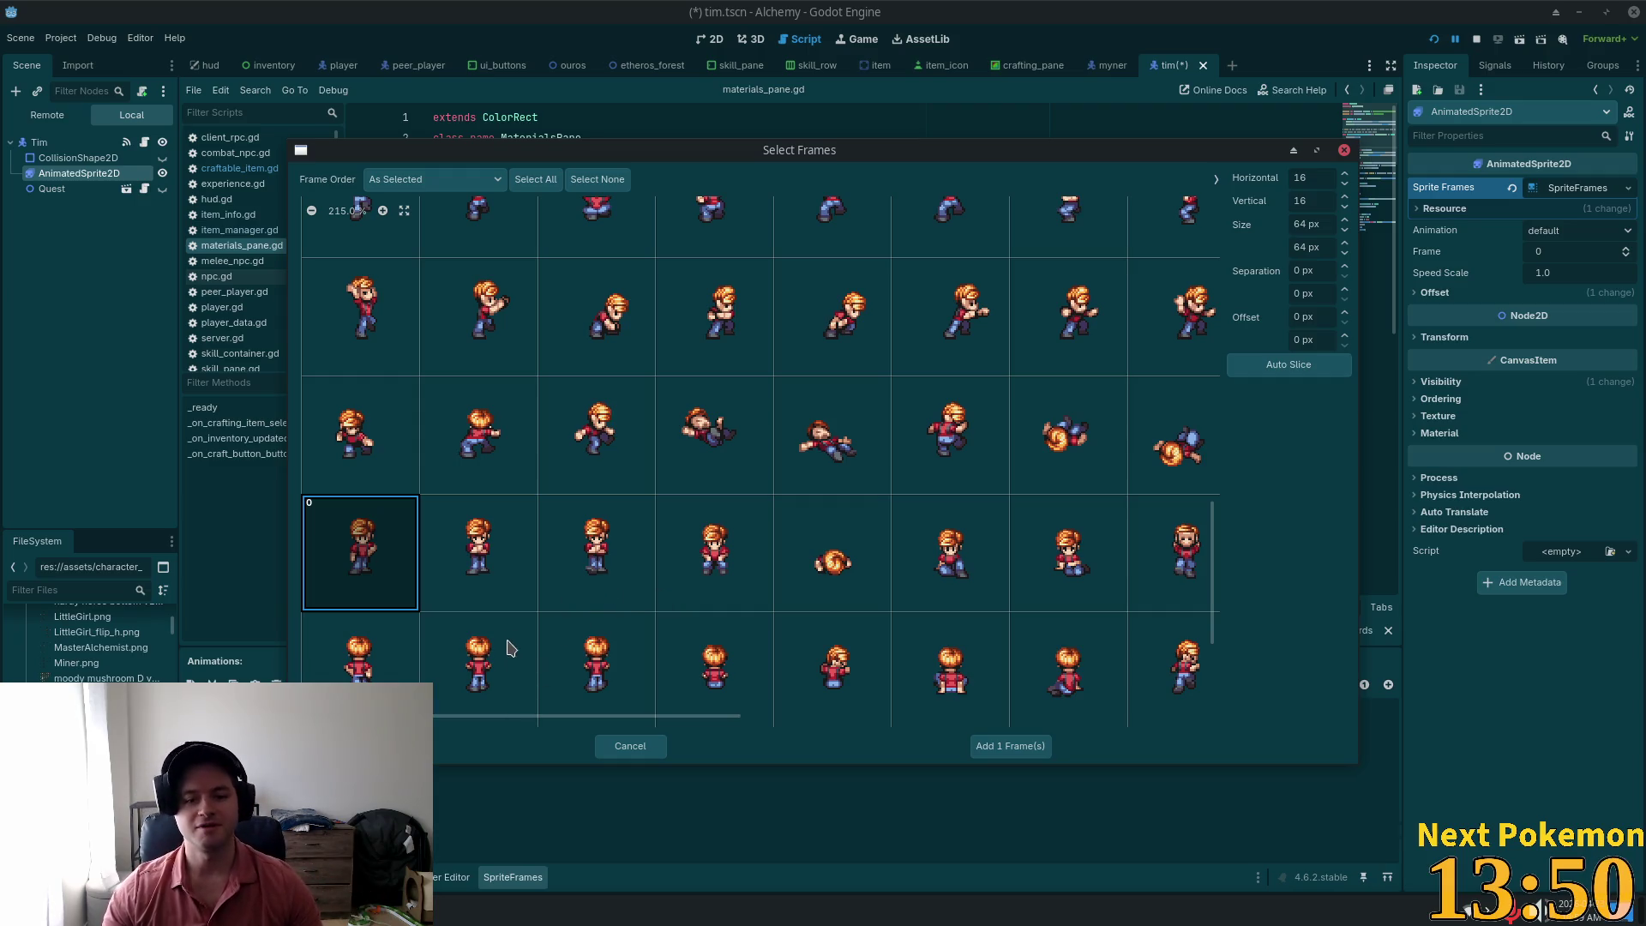
left_click(1009, 749)
key("ctrl+s")
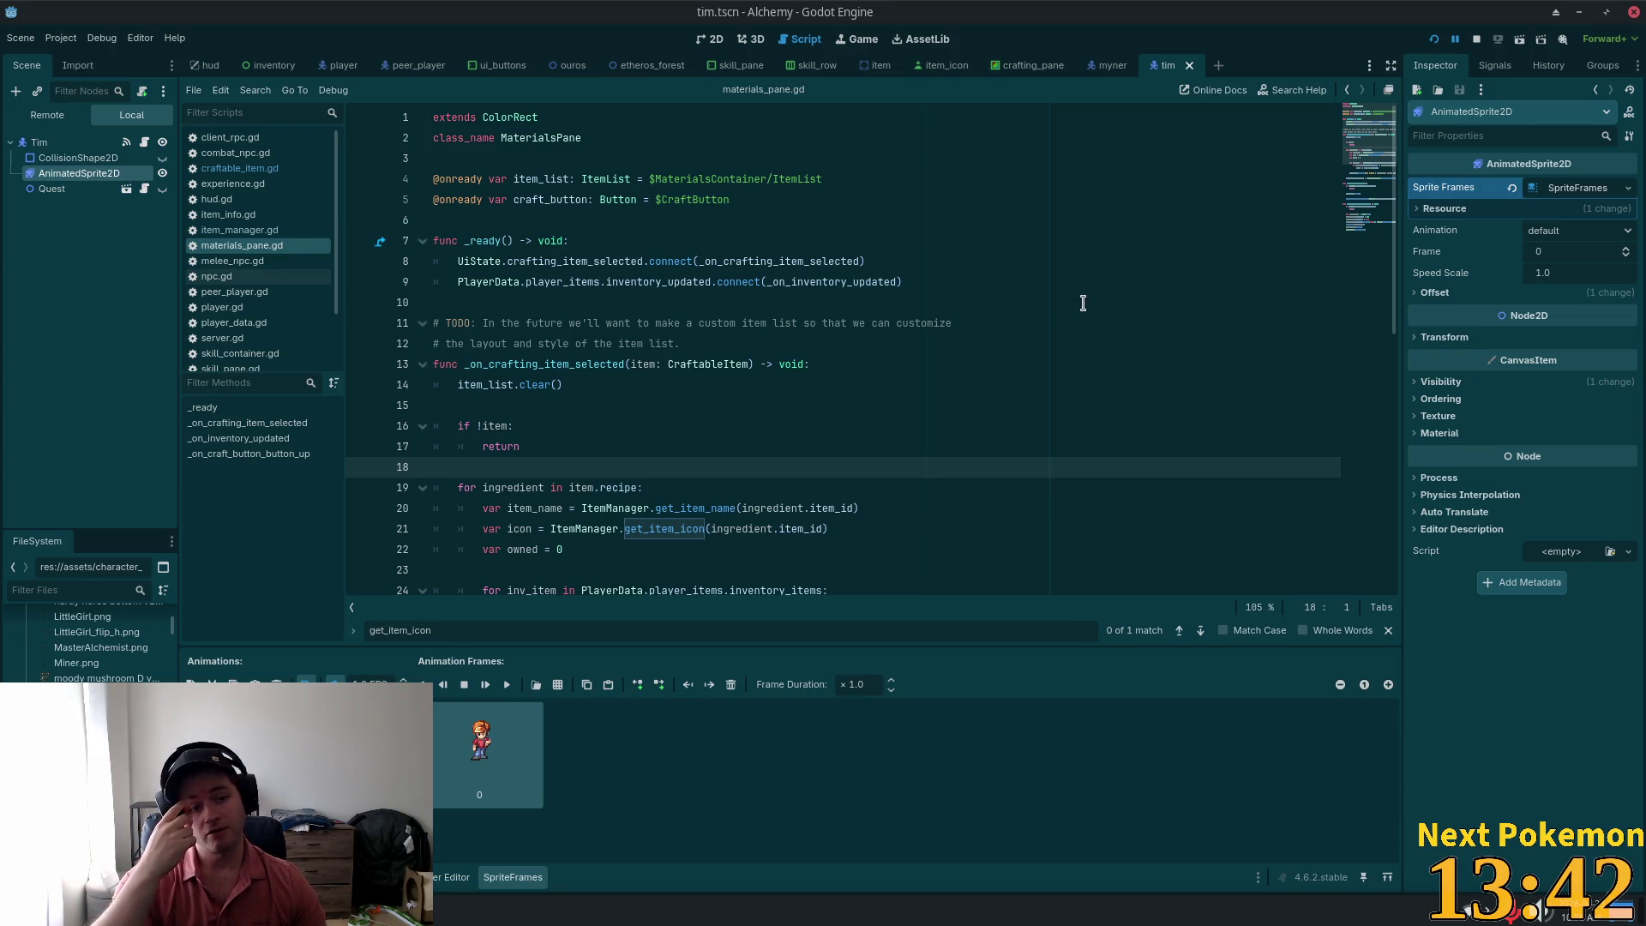
Step: Inspect Miner.png, then filter the FileSystem for 'myner' and open myner.tscn
scroll(94, 651, "up", 1)
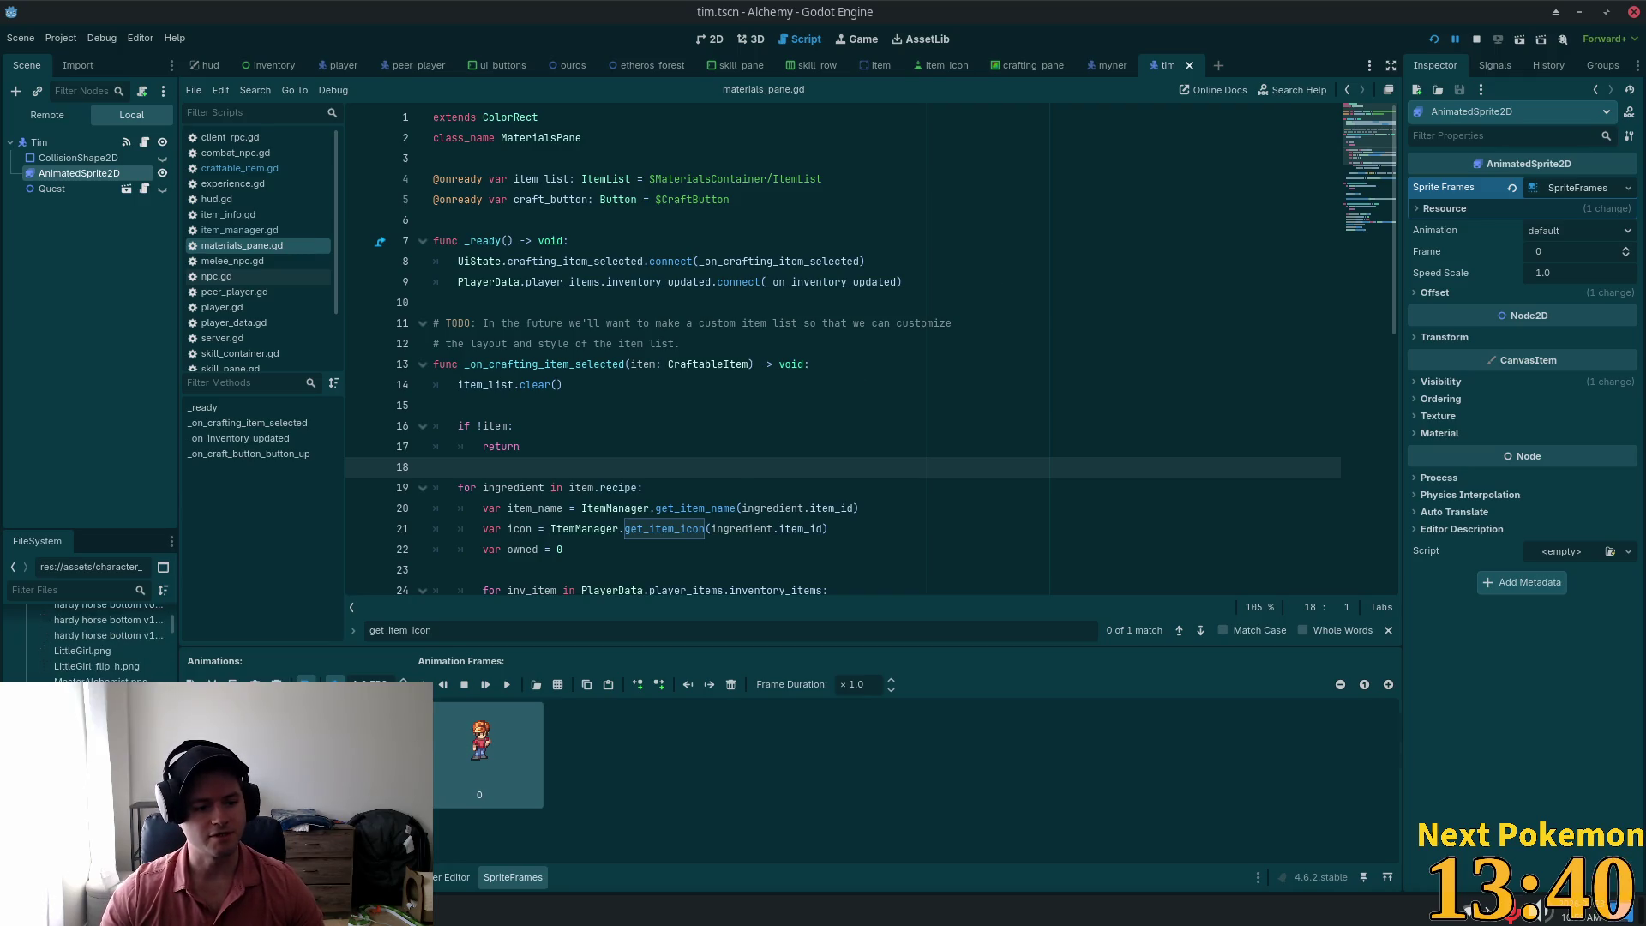
scroll(94, 643, "up", 5)
scroll(94, 643, "down", 4)
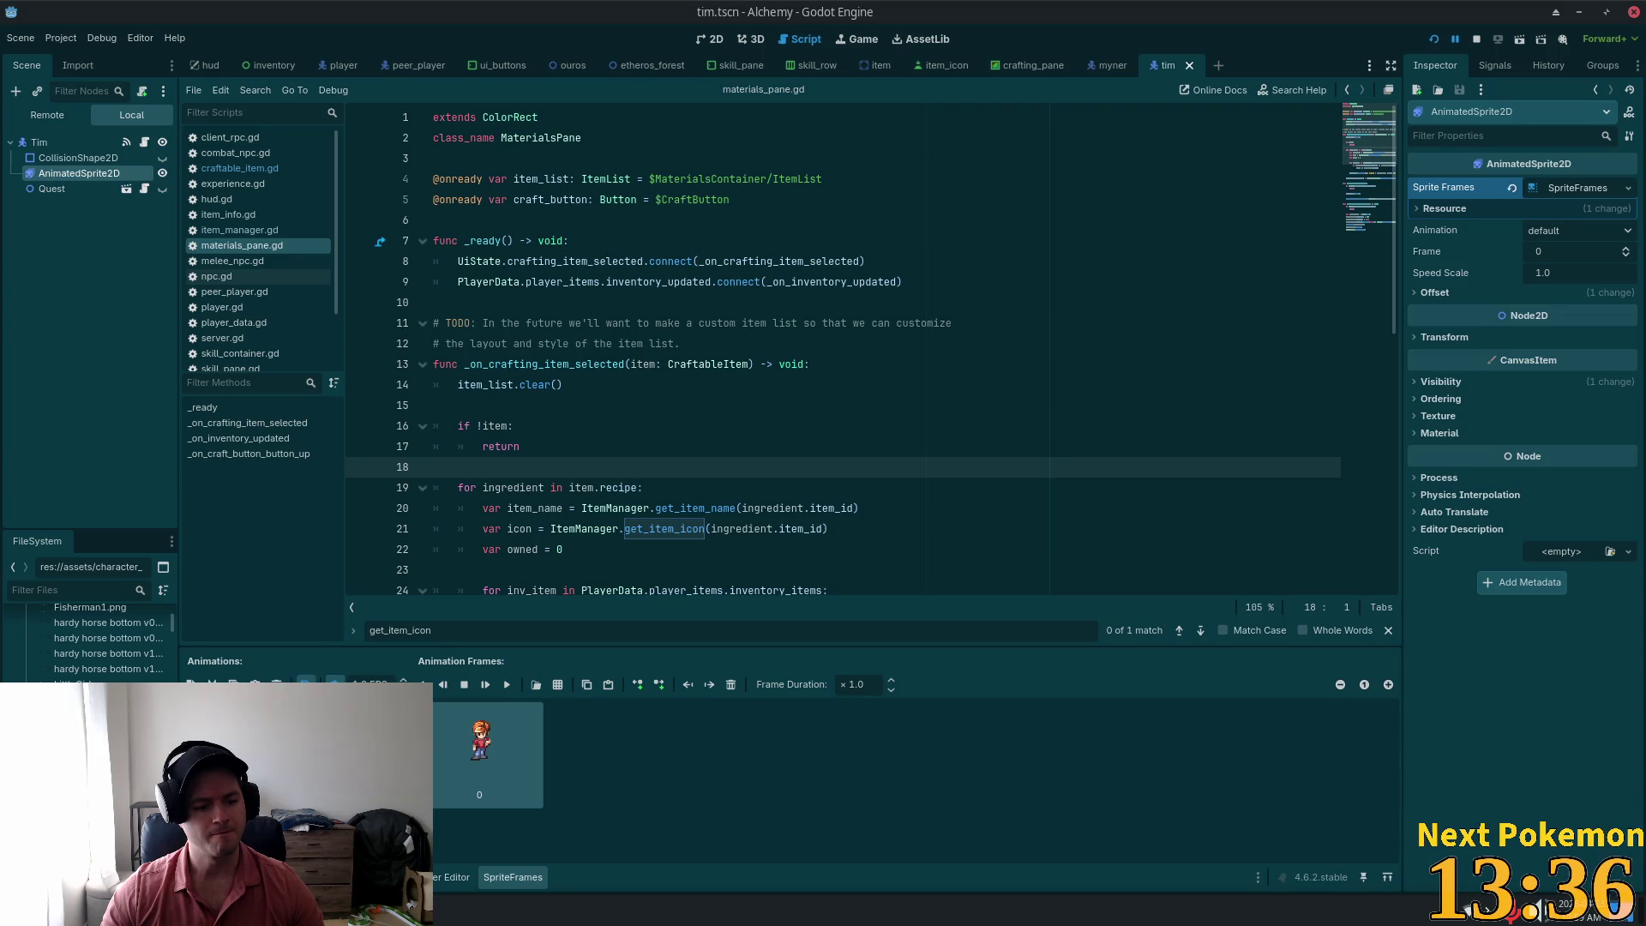
scroll(95, 643, "up", 1)
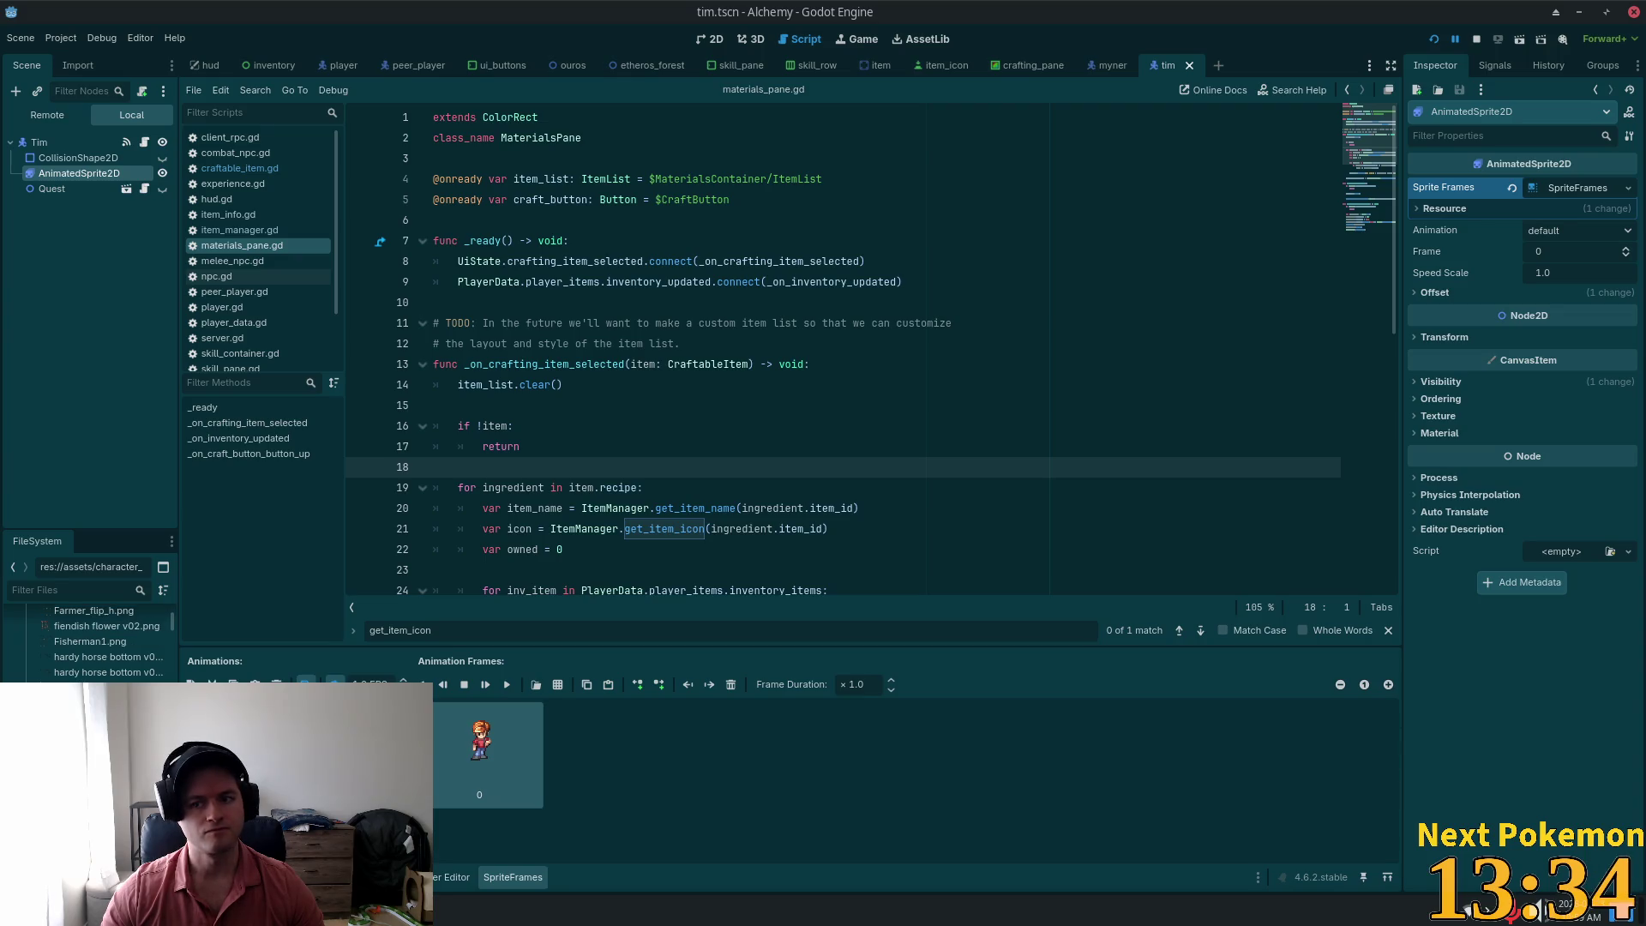
left_click(479, 742)
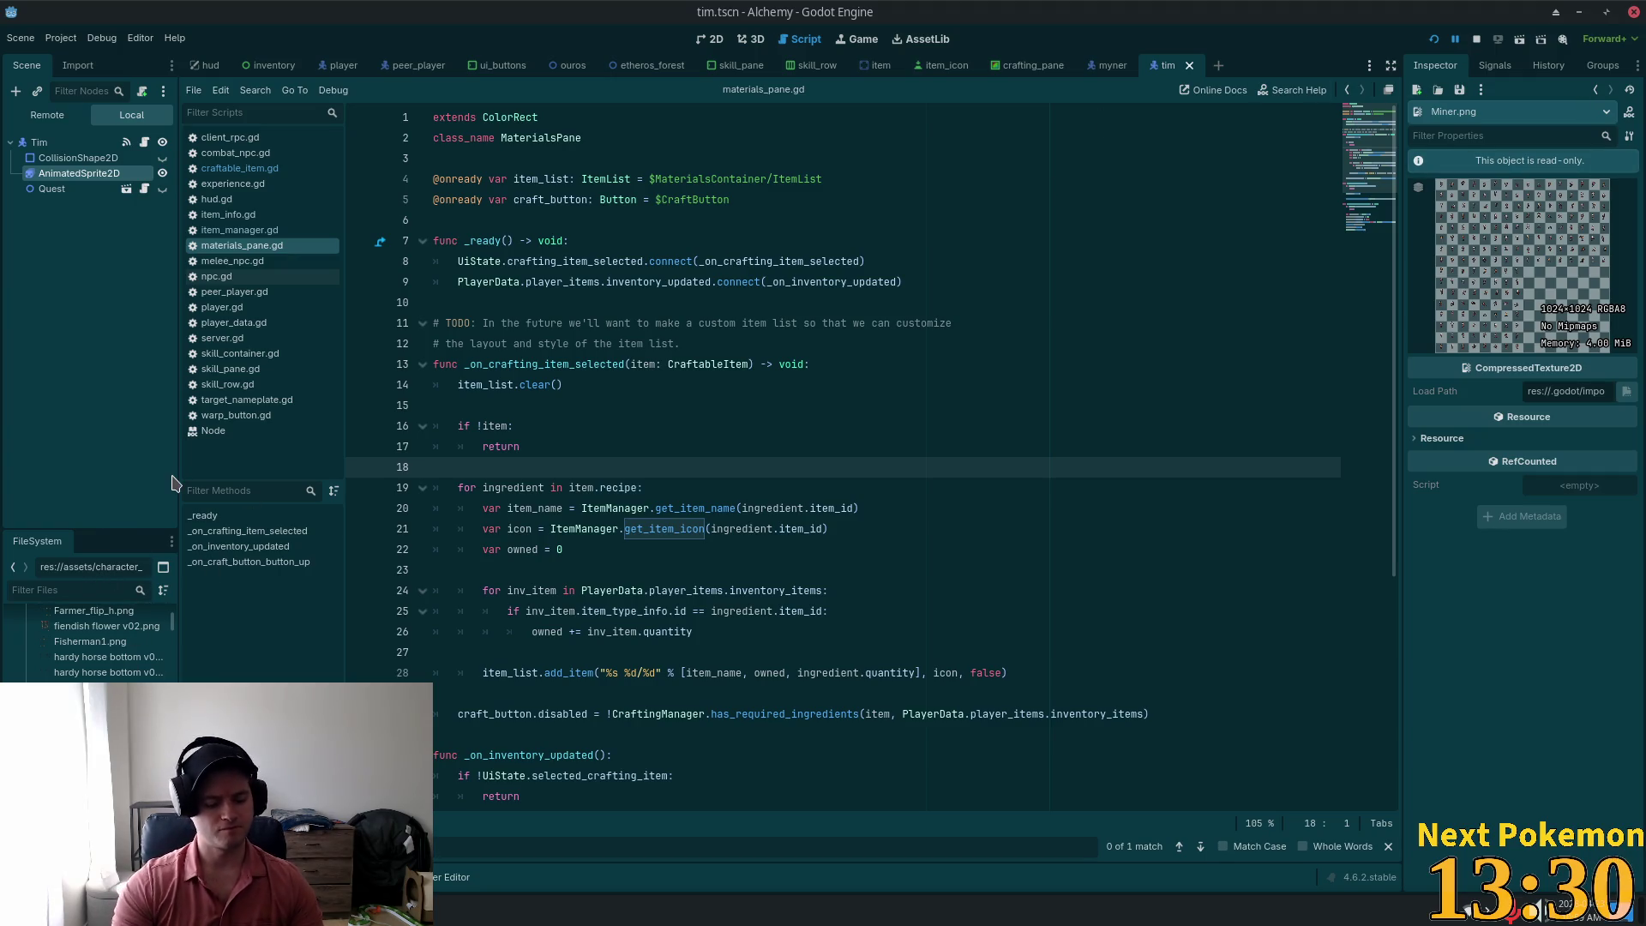
type("myner")
double_click(73, 664)
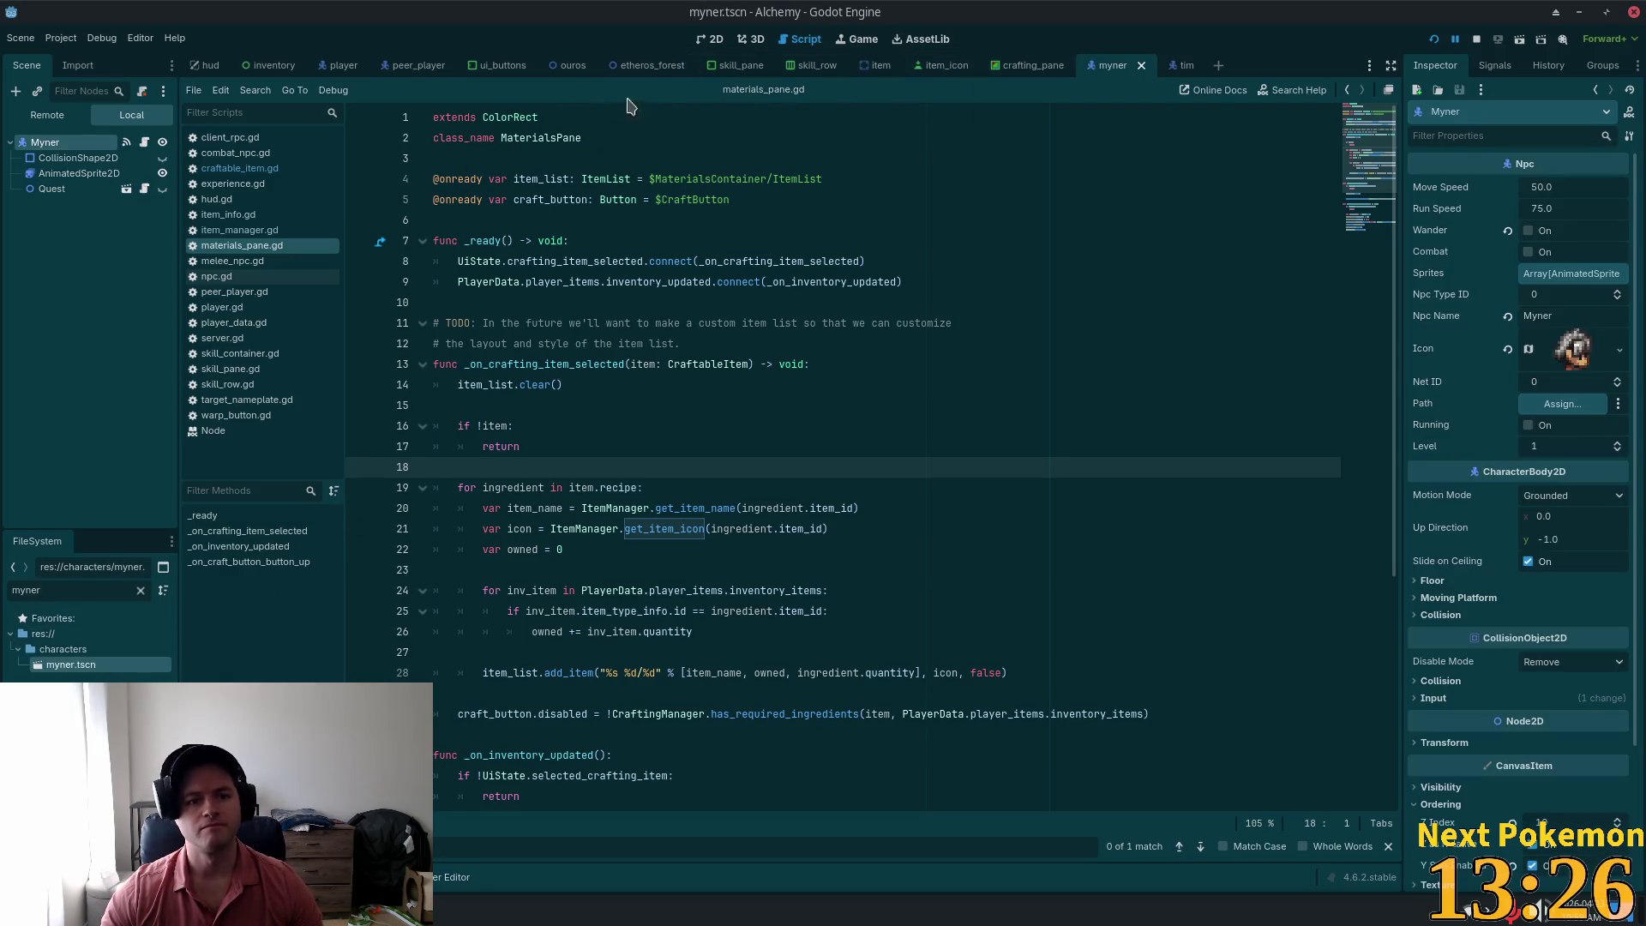
Step: Select the myner's AnimatedSprite2D, switch to the 2D view, and search resources for 'field'
left_click(77, 174)
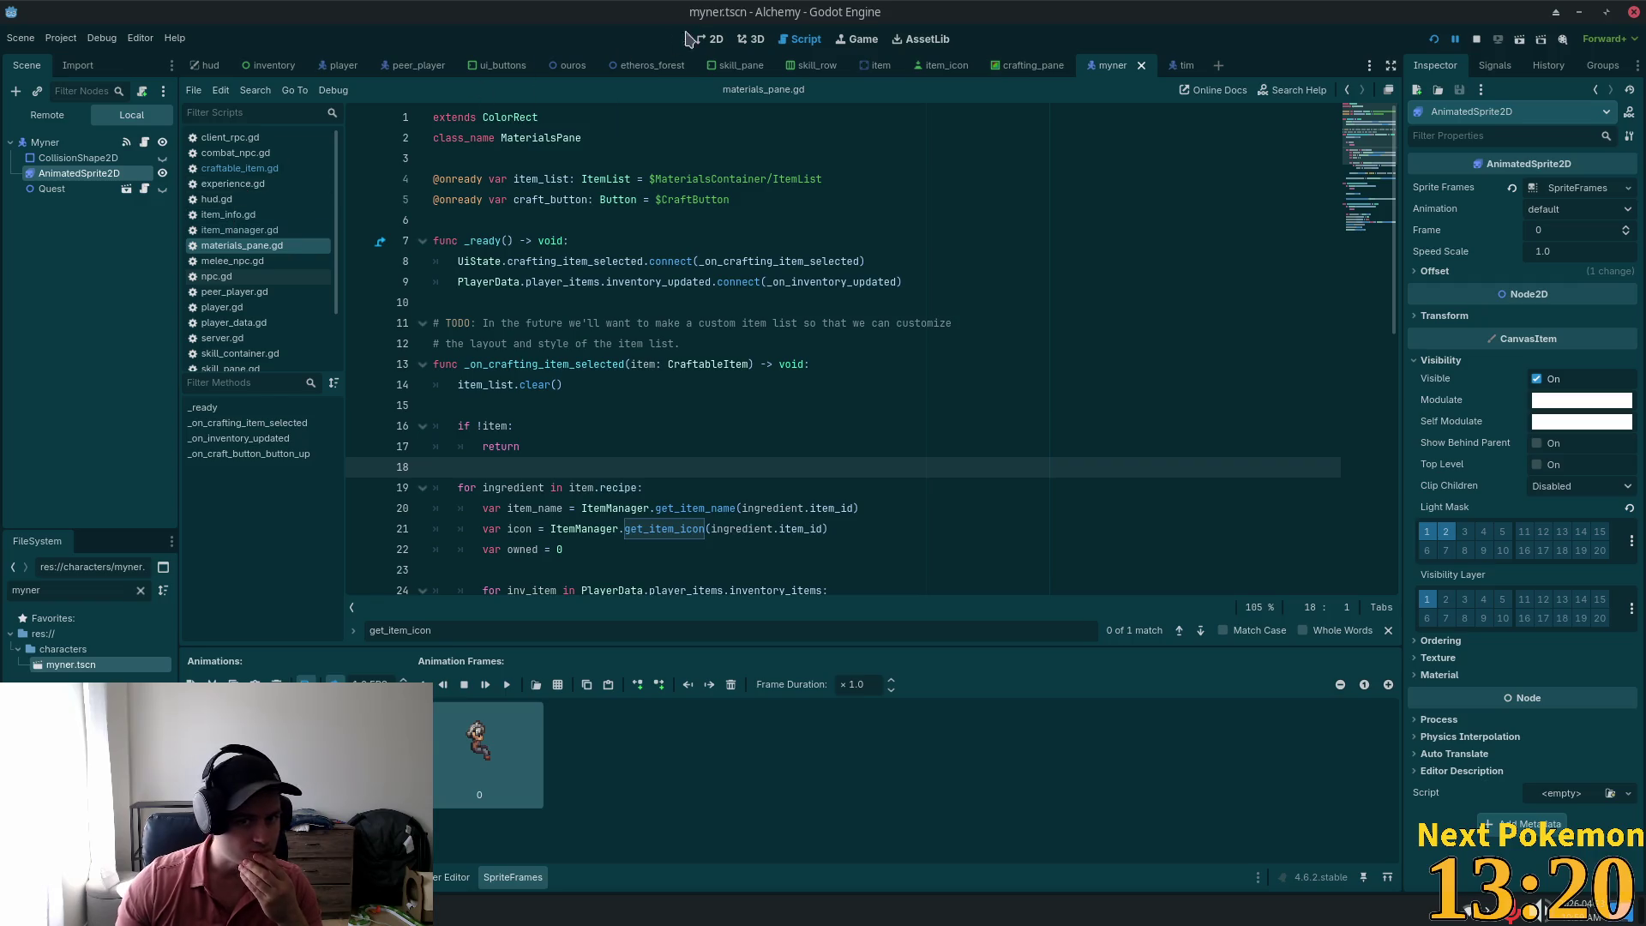
left_click(711, 40)
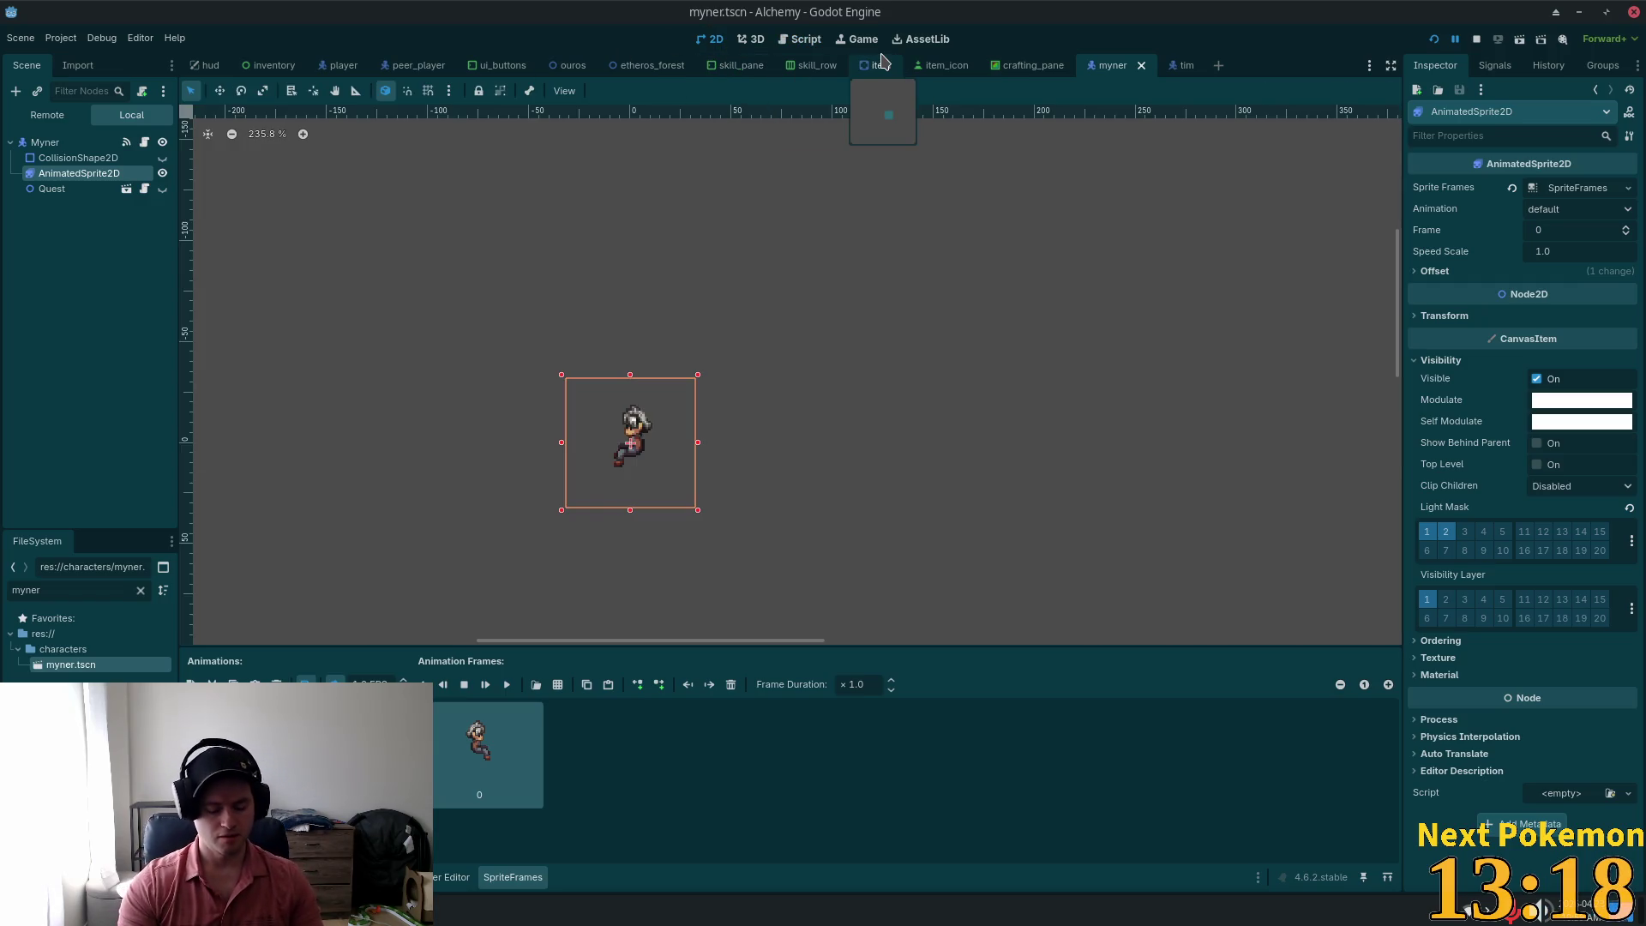
type("field")
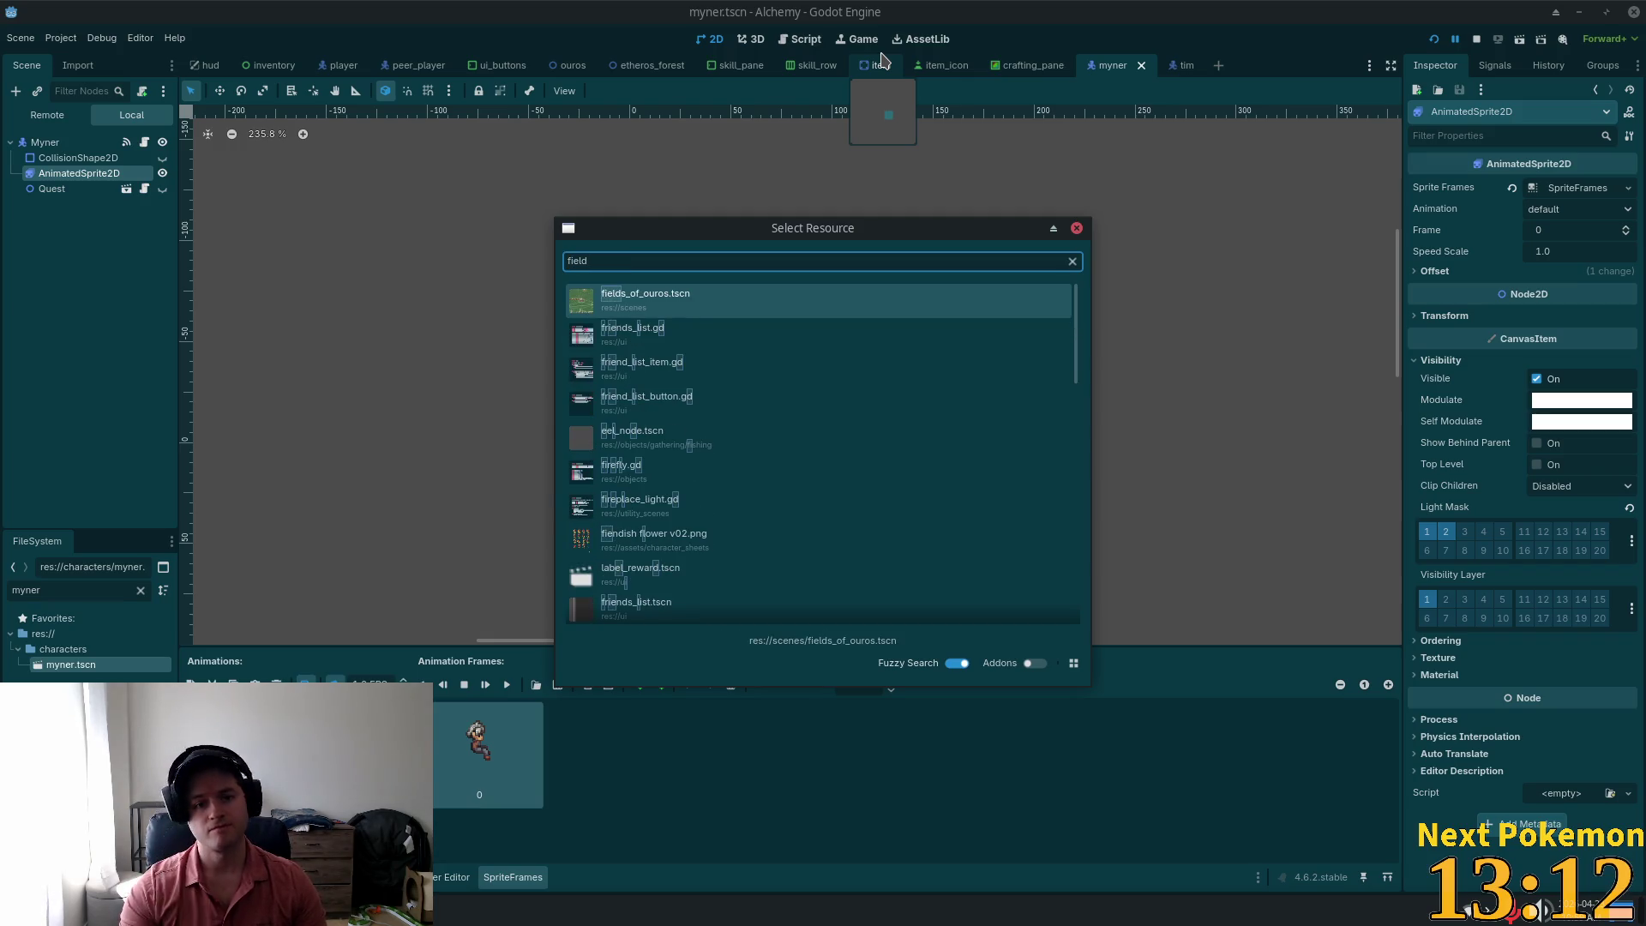
Step: Open fields_of_ouros.tscn and frame the stone path below the northern cliff stairs
key("Return")
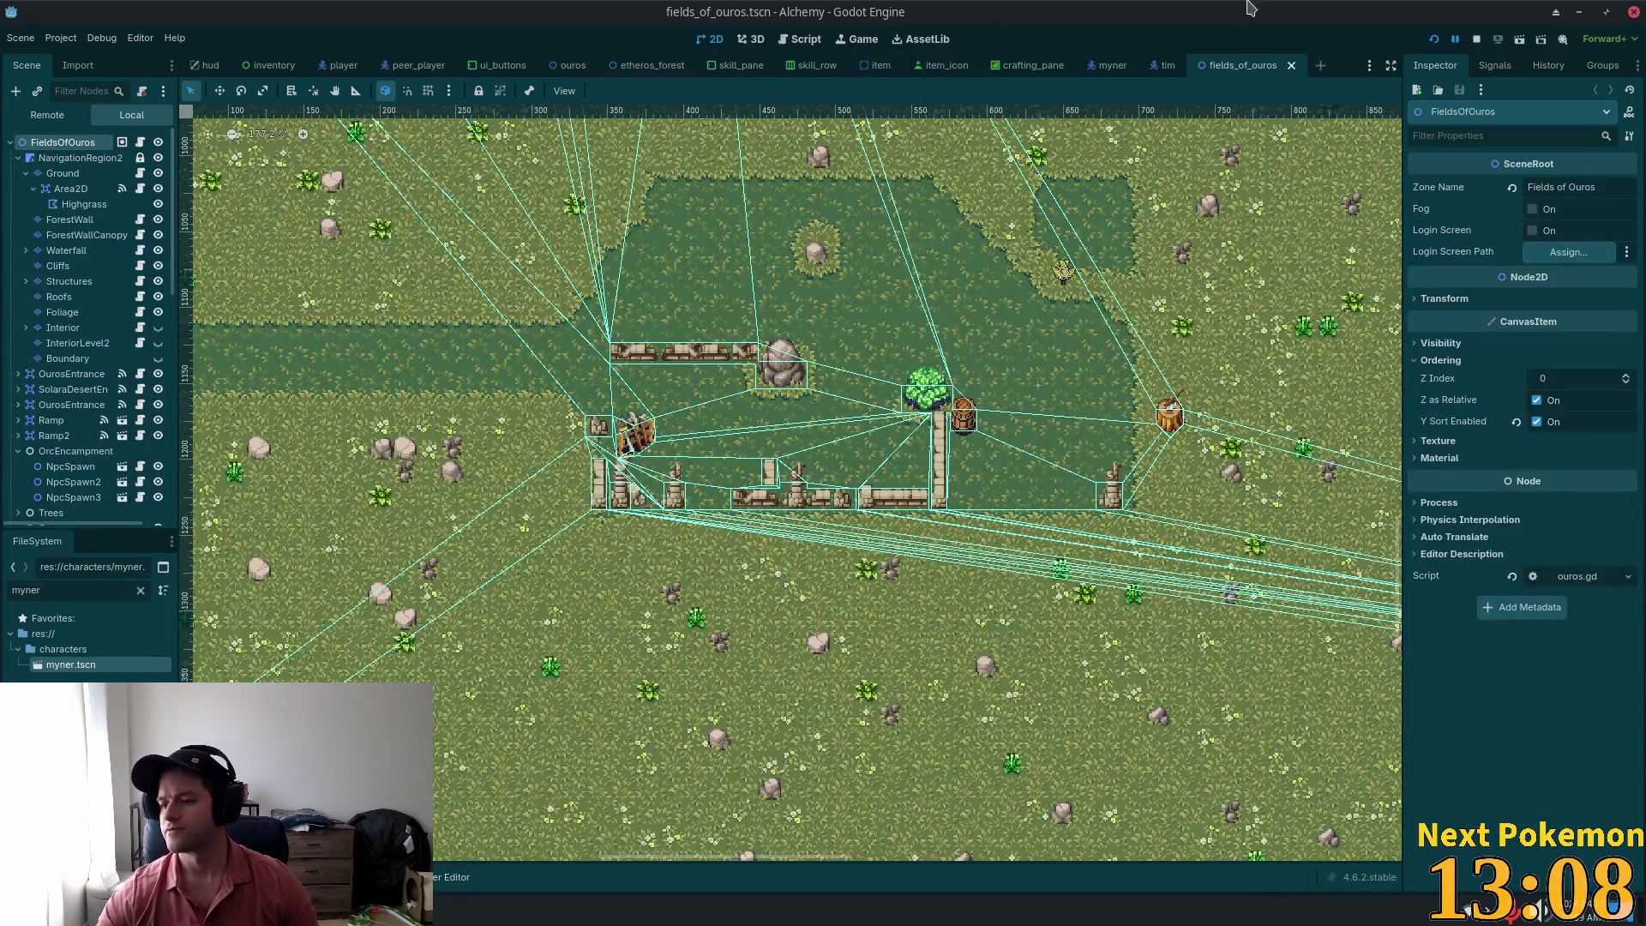
scroll(666, 271, "down", 3)
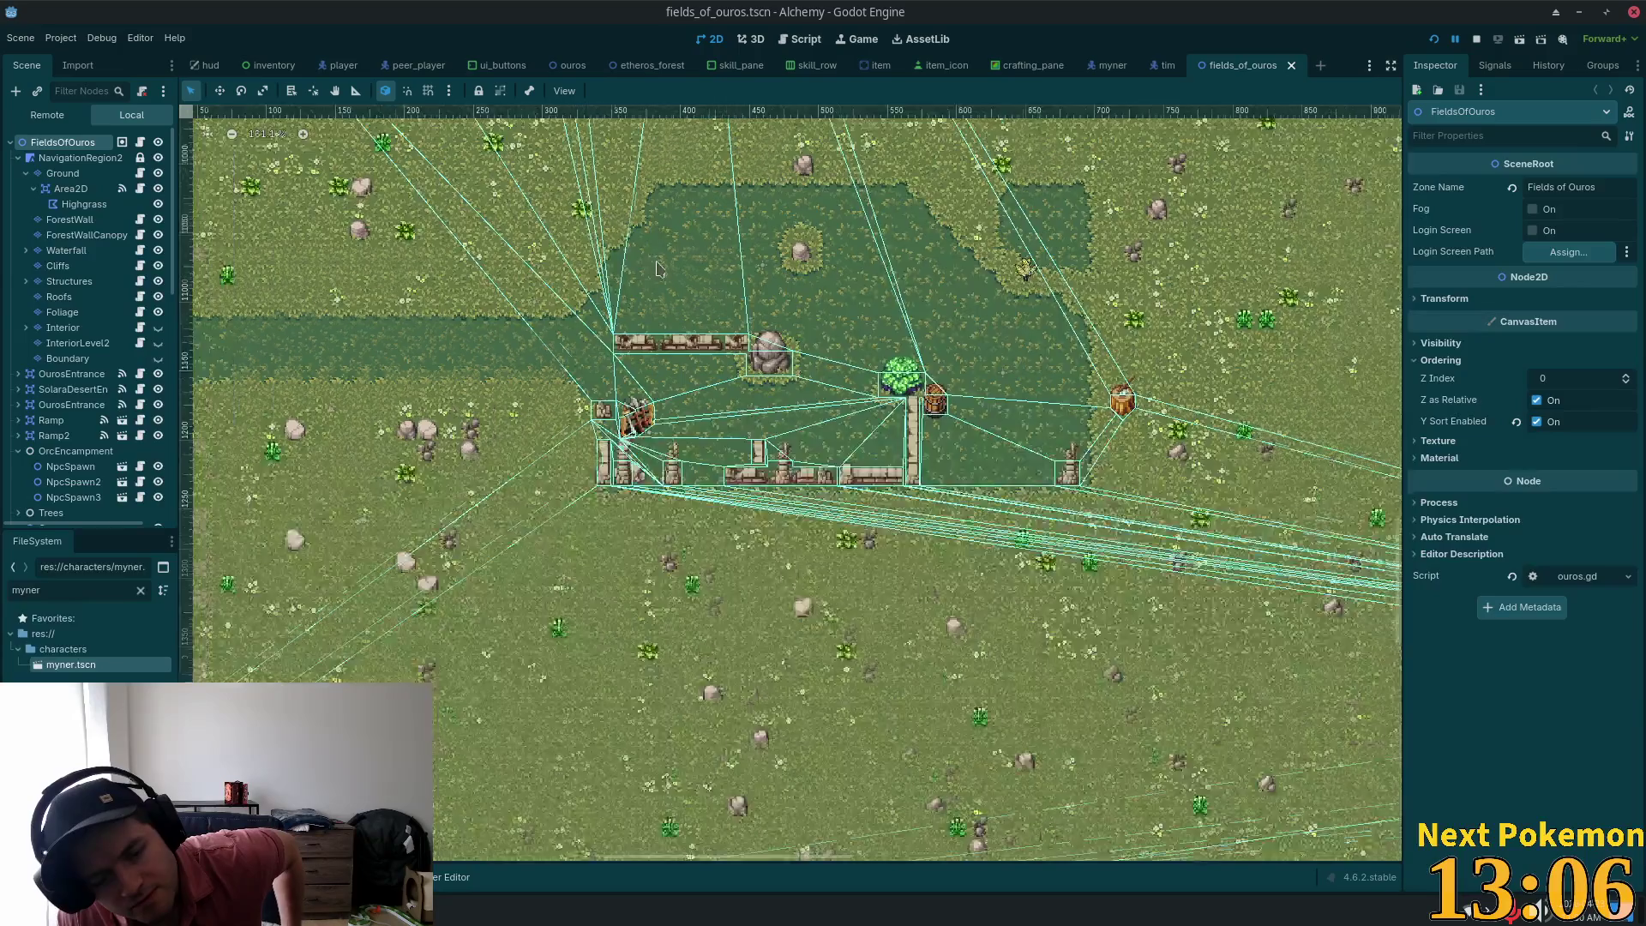
scroll(666, 271, "down", 3)
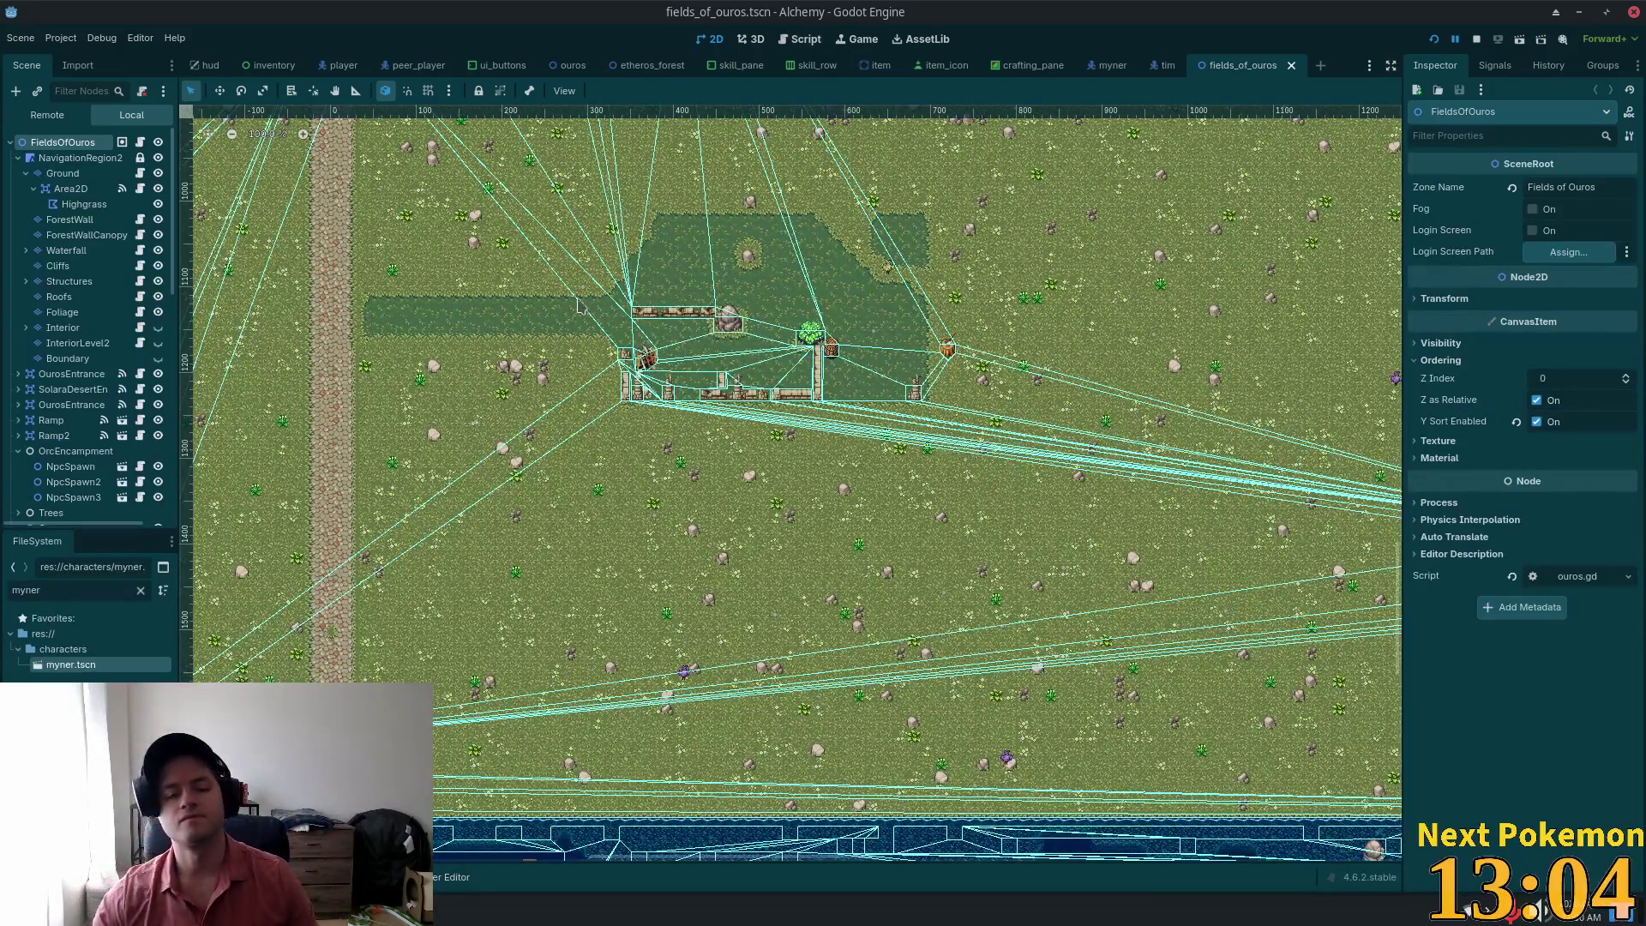
mouse_move(471, 92)
left_mouse_down()
mouse_move(781, 353)
mouse_move(780, 460)
left_mouse_up()
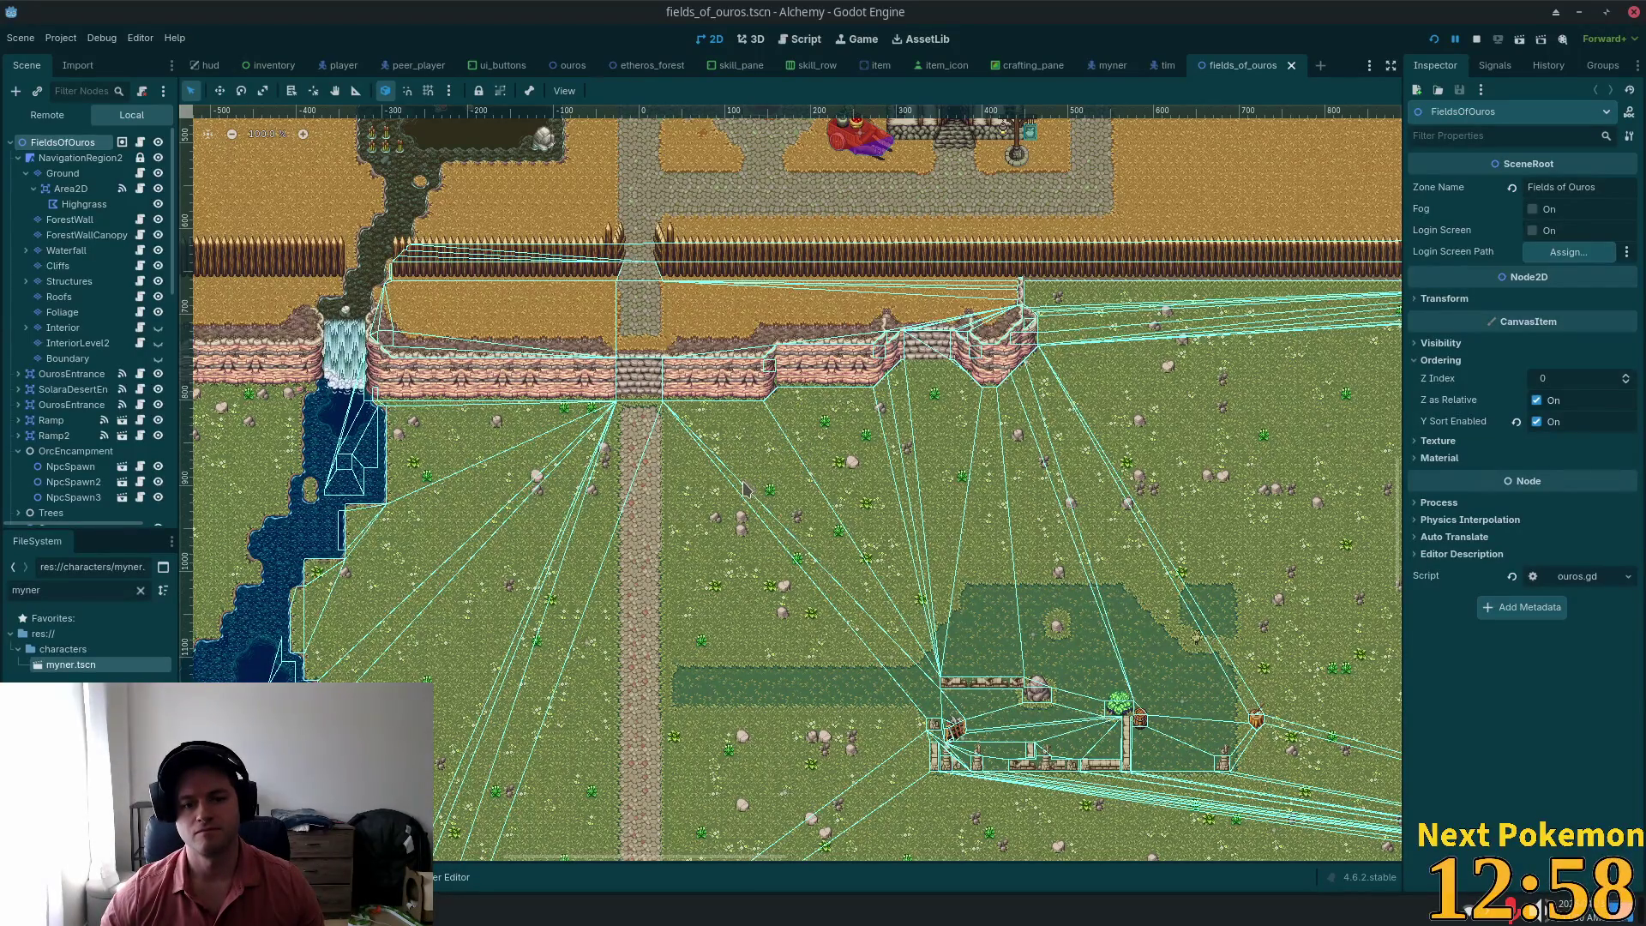
scroll(767, 487, "up", 8)
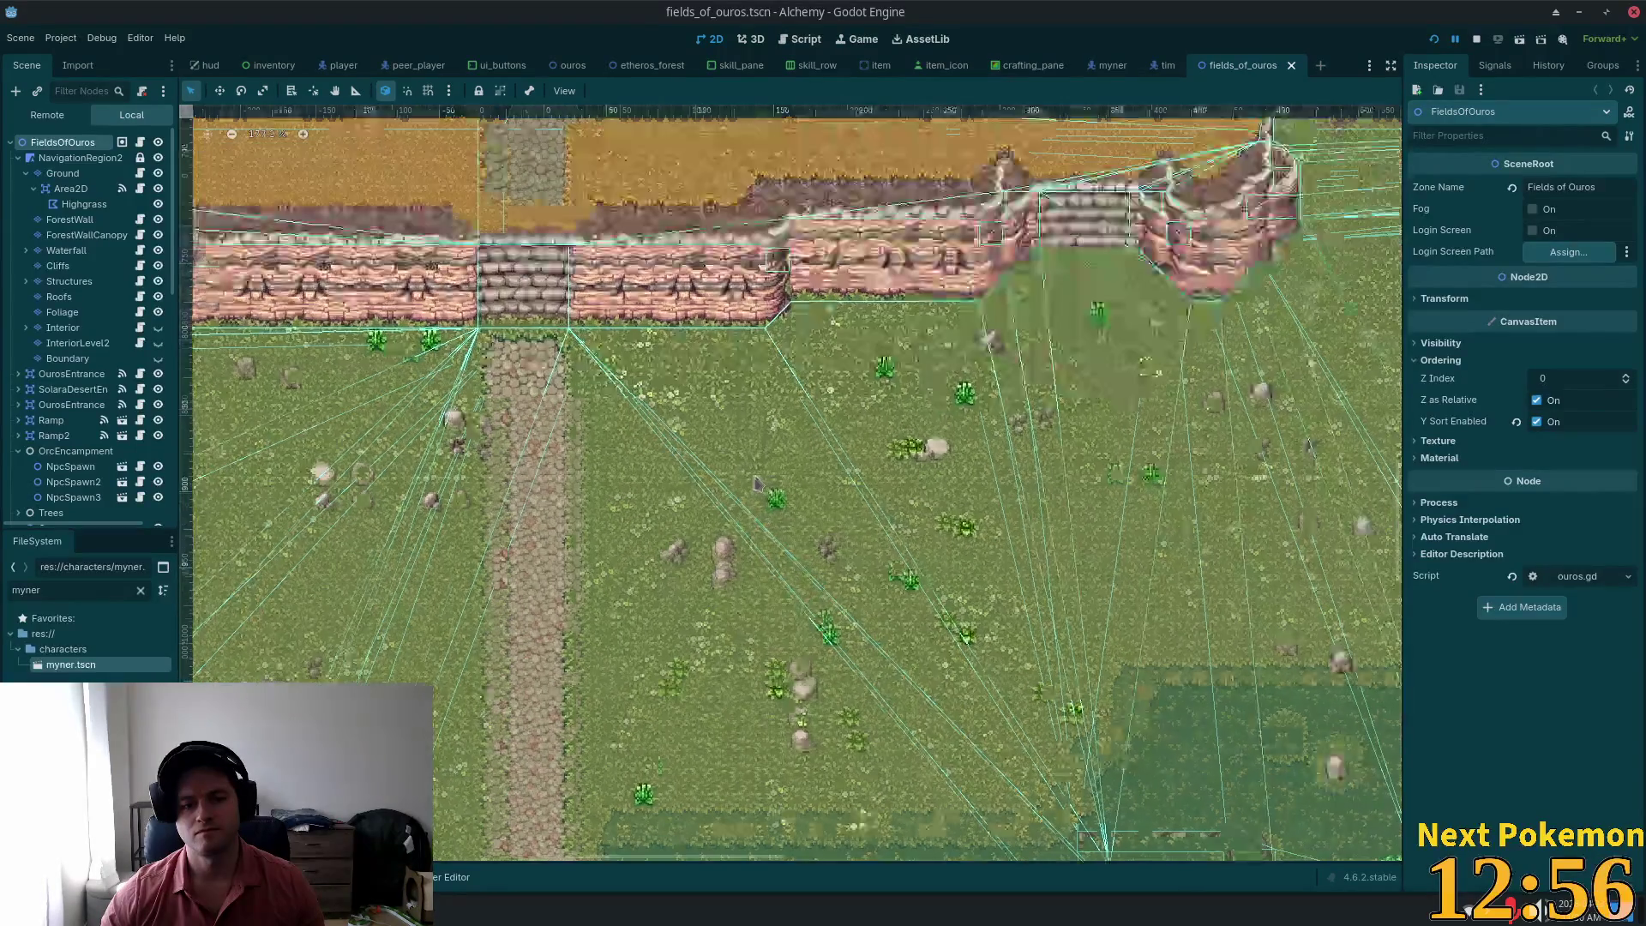
scroll(751, 485, "down", 1)
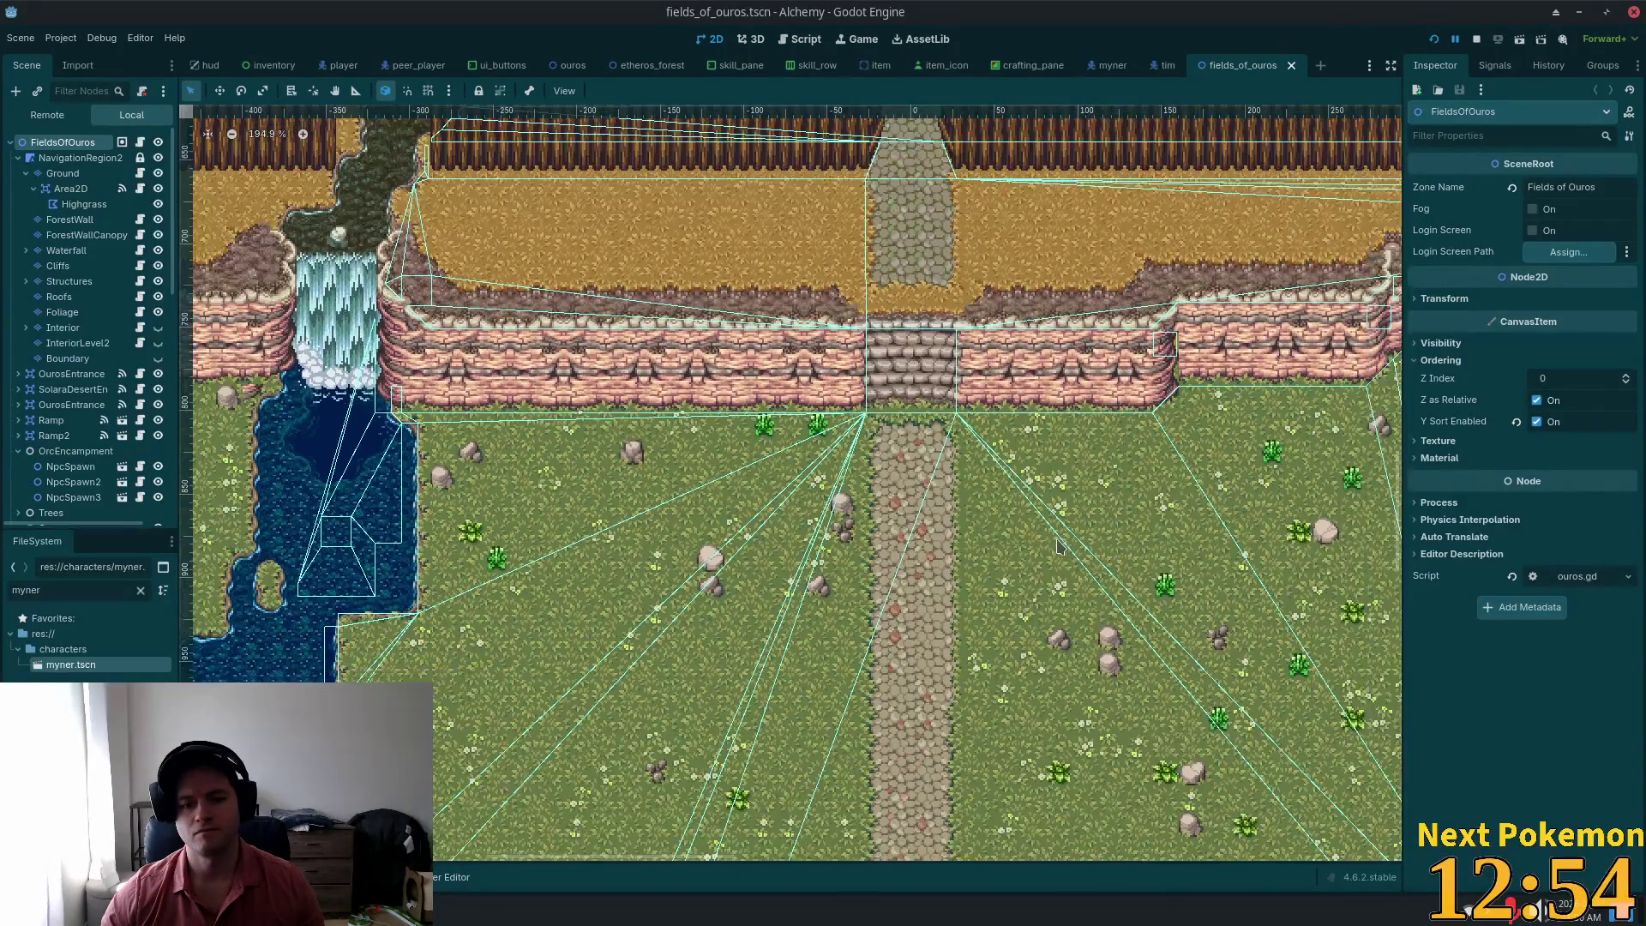
scroll(1098, 534, "up", 4)
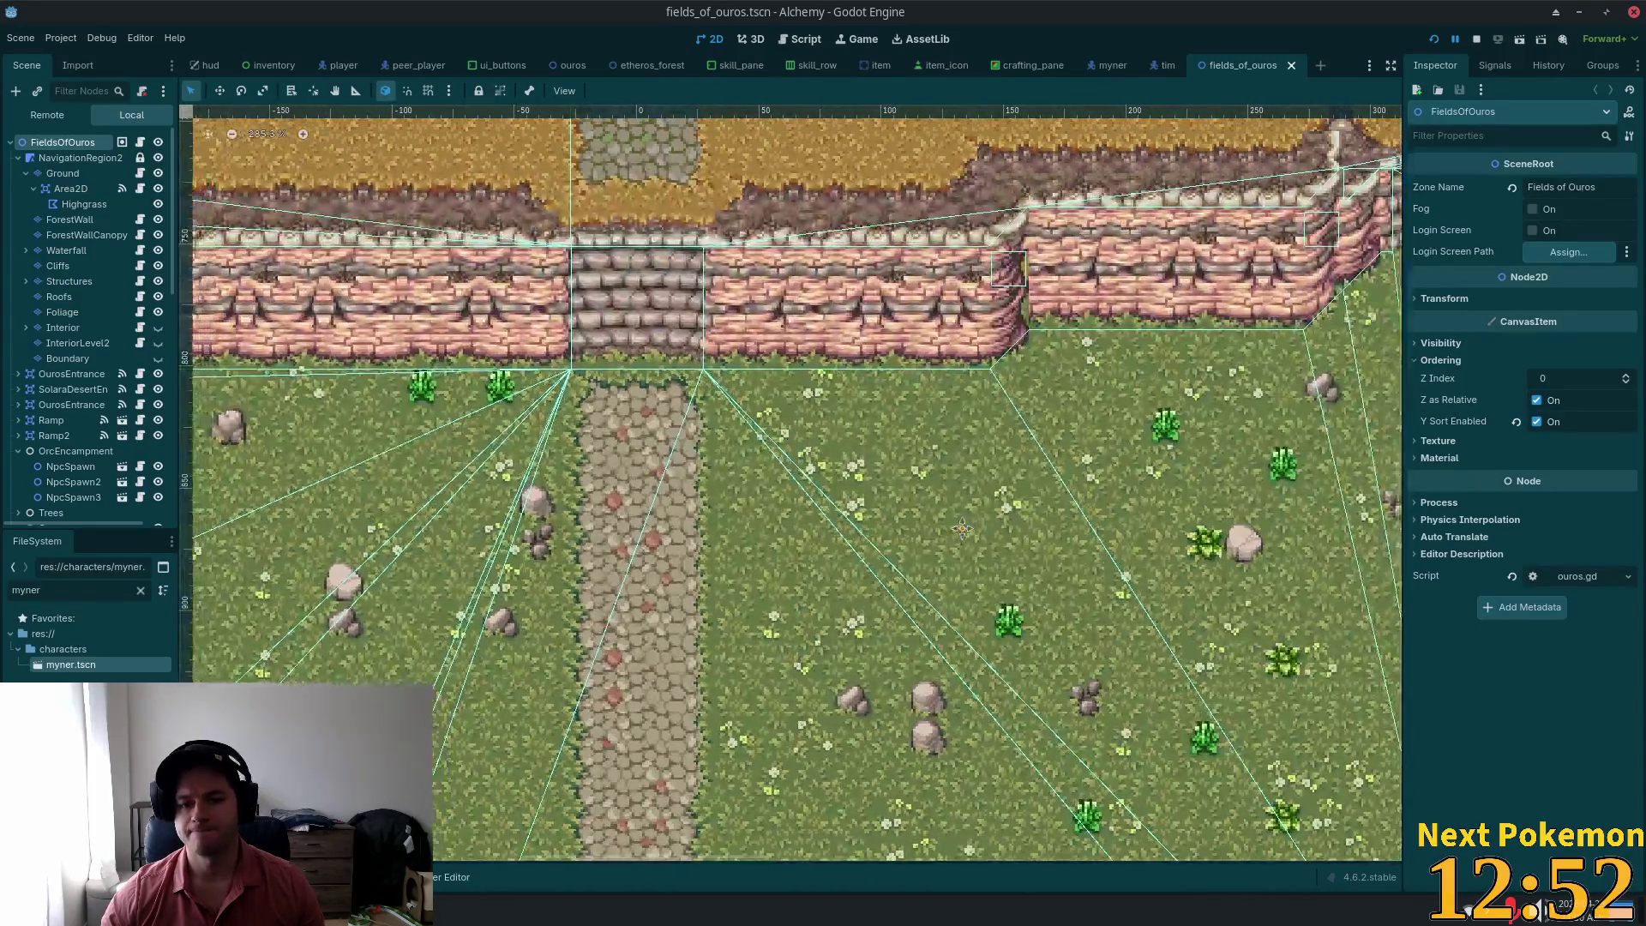
left_click_drag(962, 529, 981, 542)
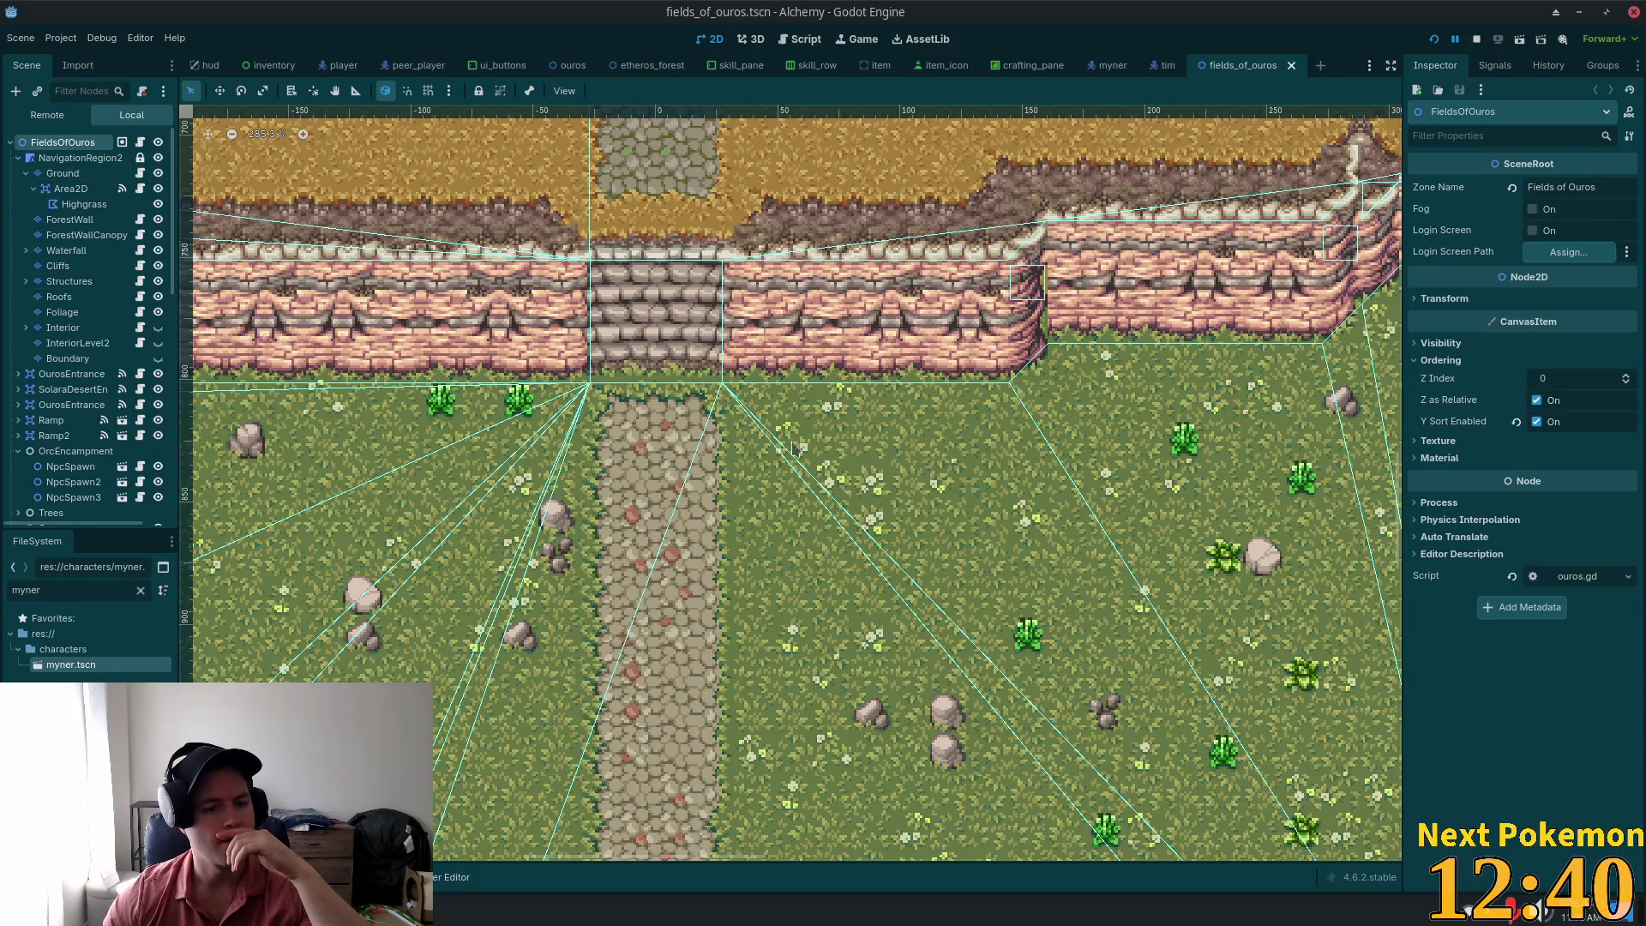
right_click(922, 479)
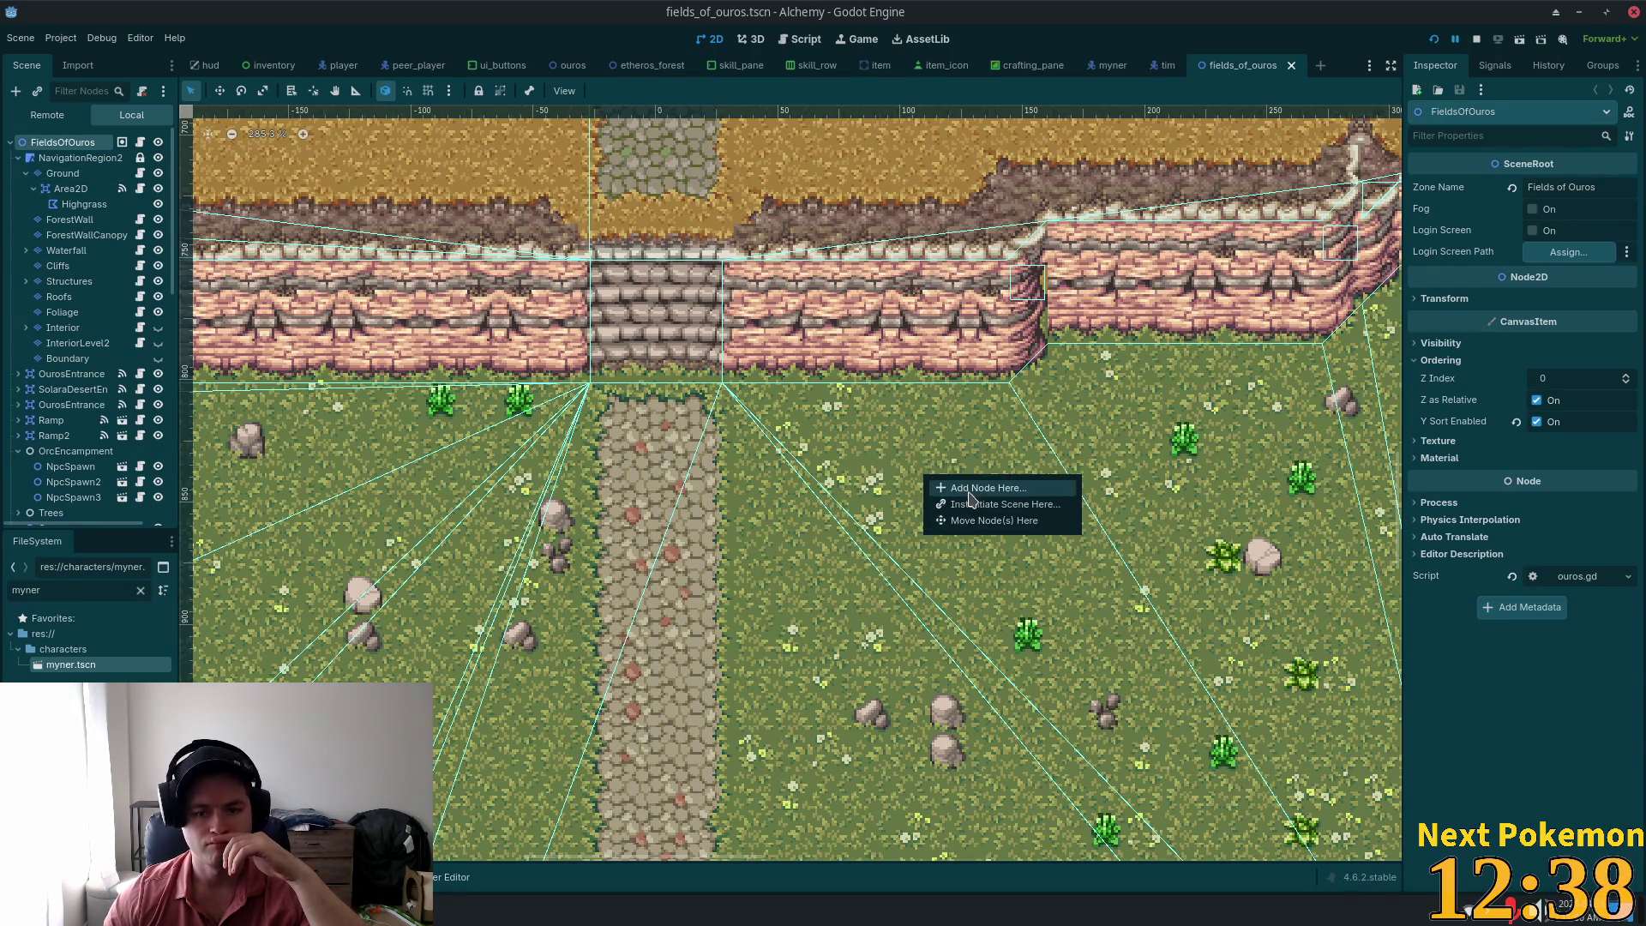
Step: Instantiate tim.tscn on the grass east of the stone path, then switch to the tim scene
left_click(968, 506)
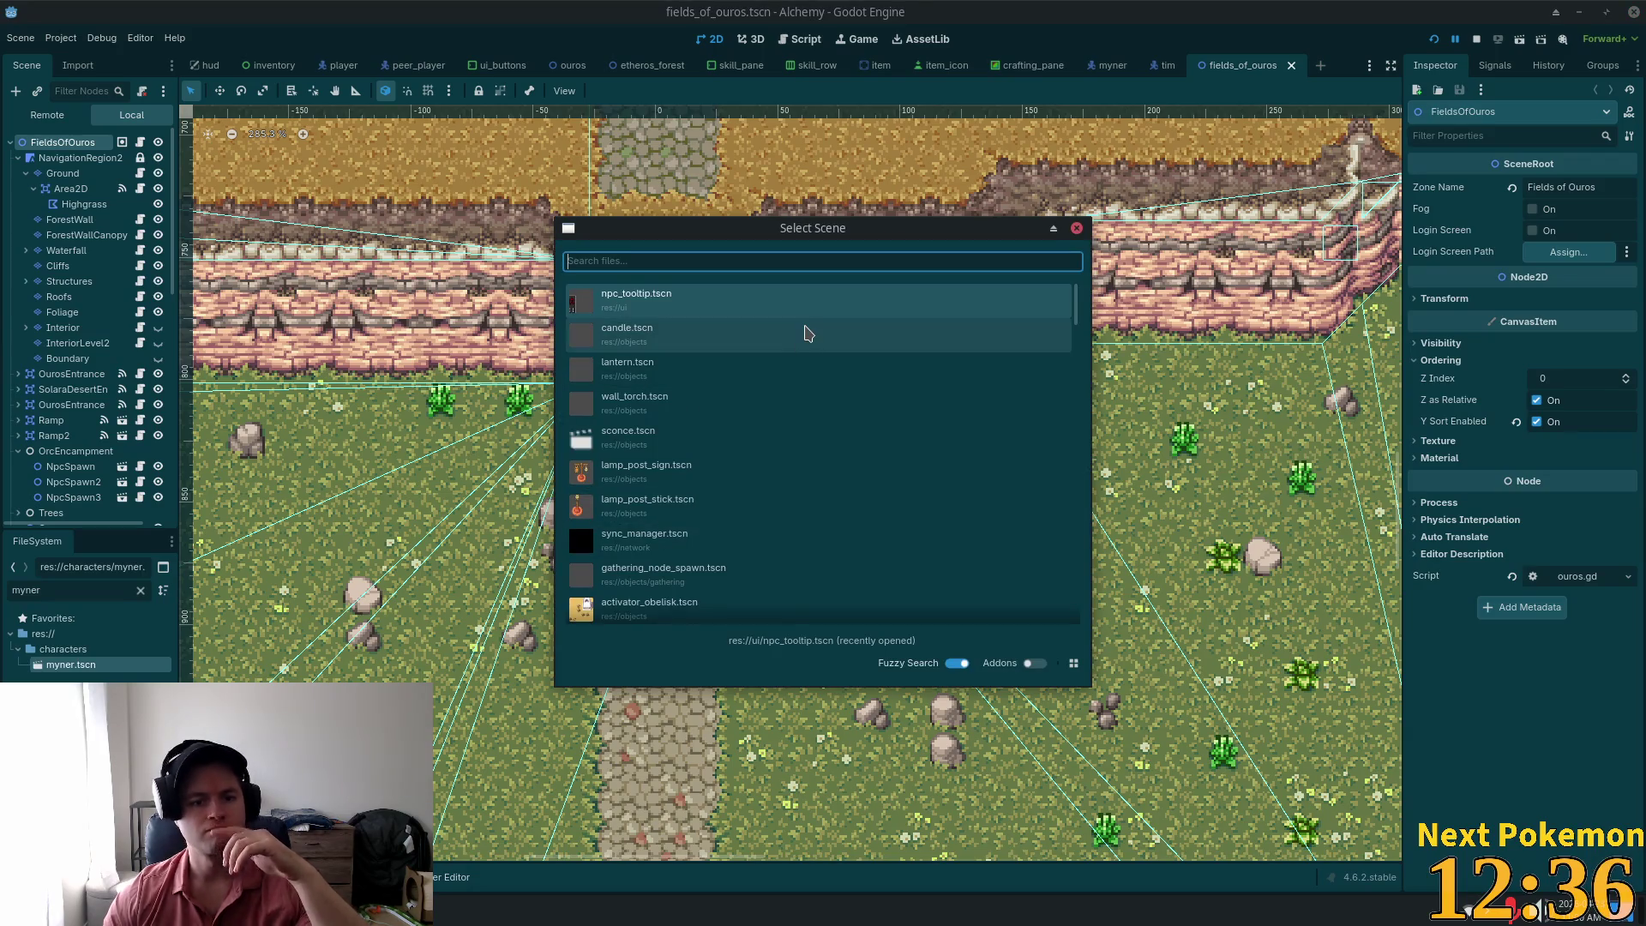
type("t")
type("im")
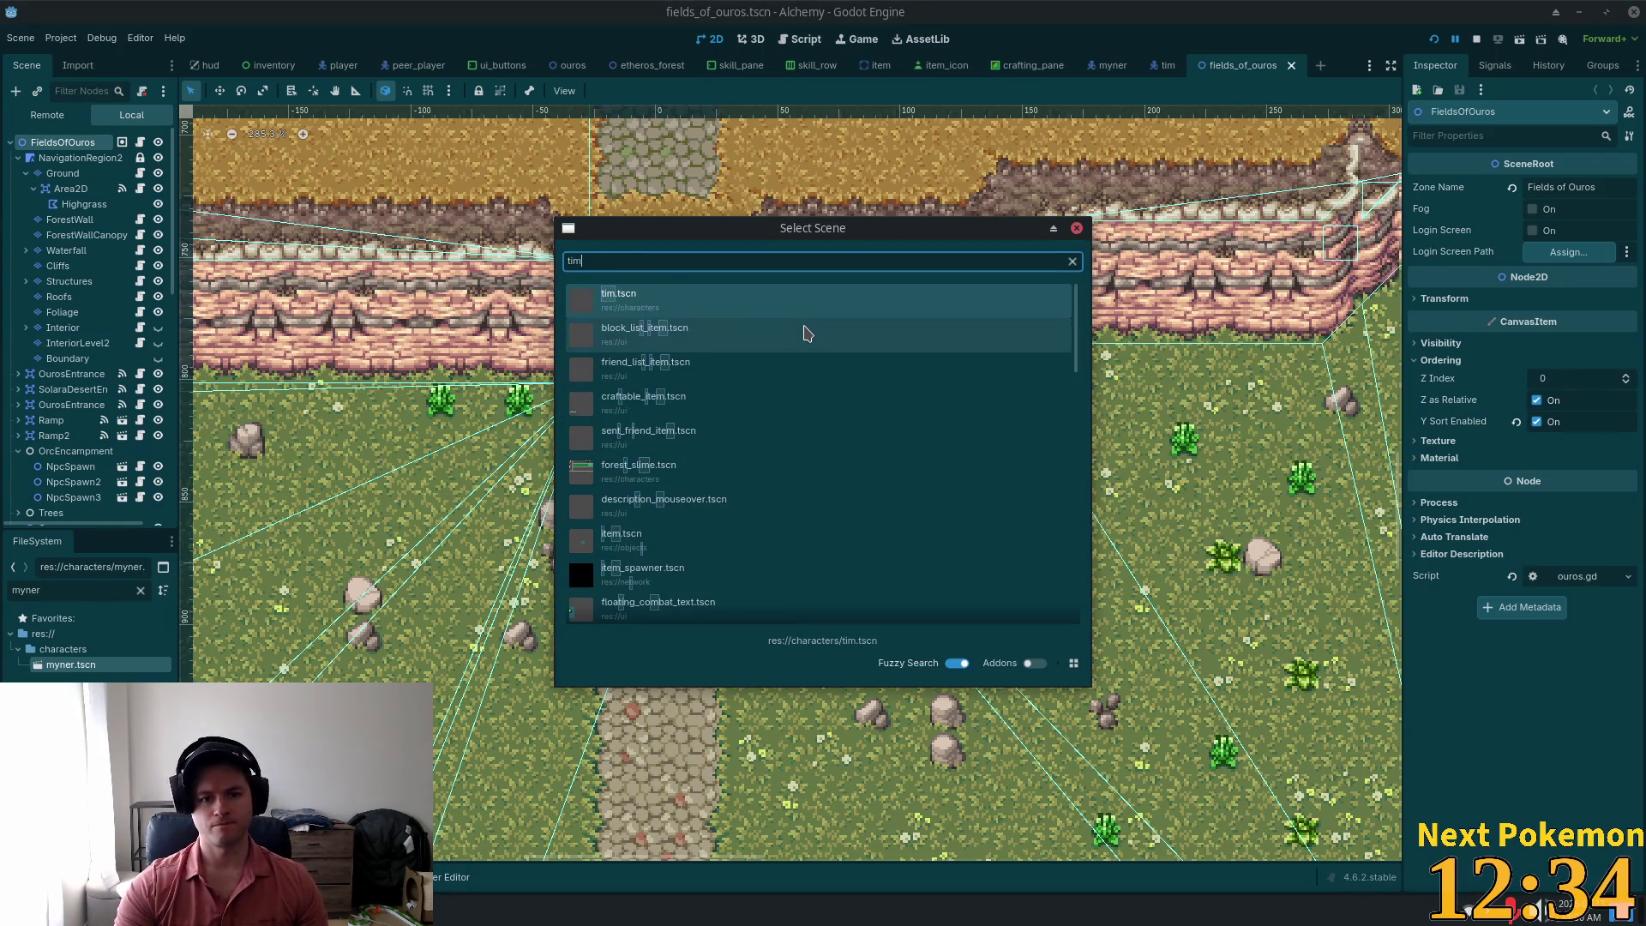
double_click(671, 306)
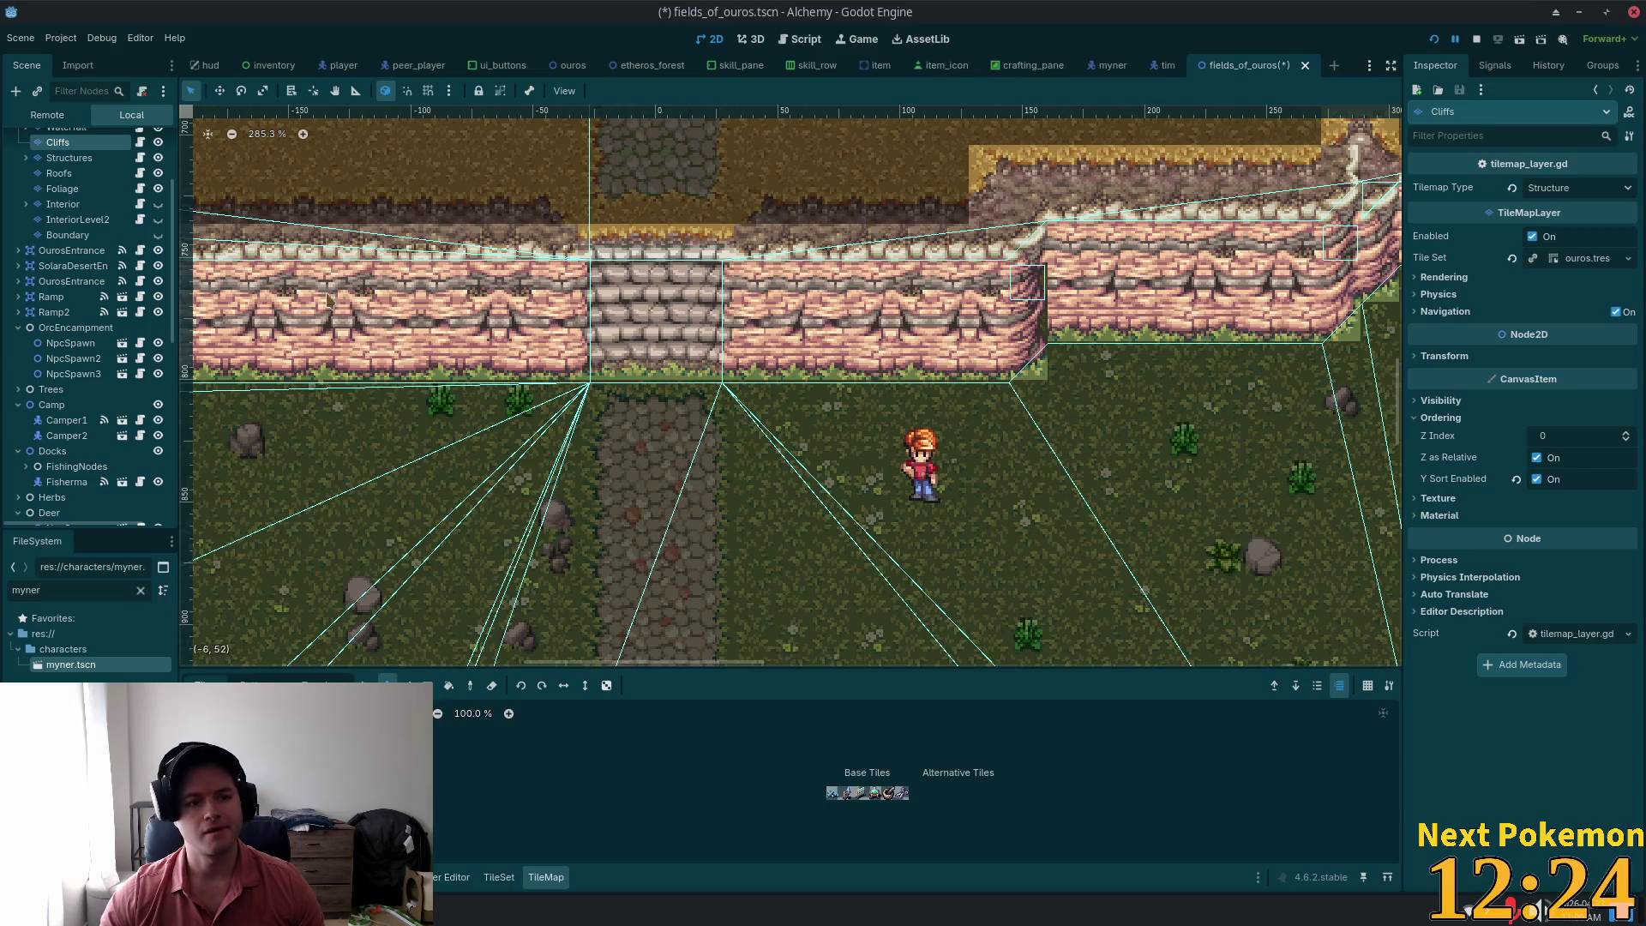
left_click(1163, 66)
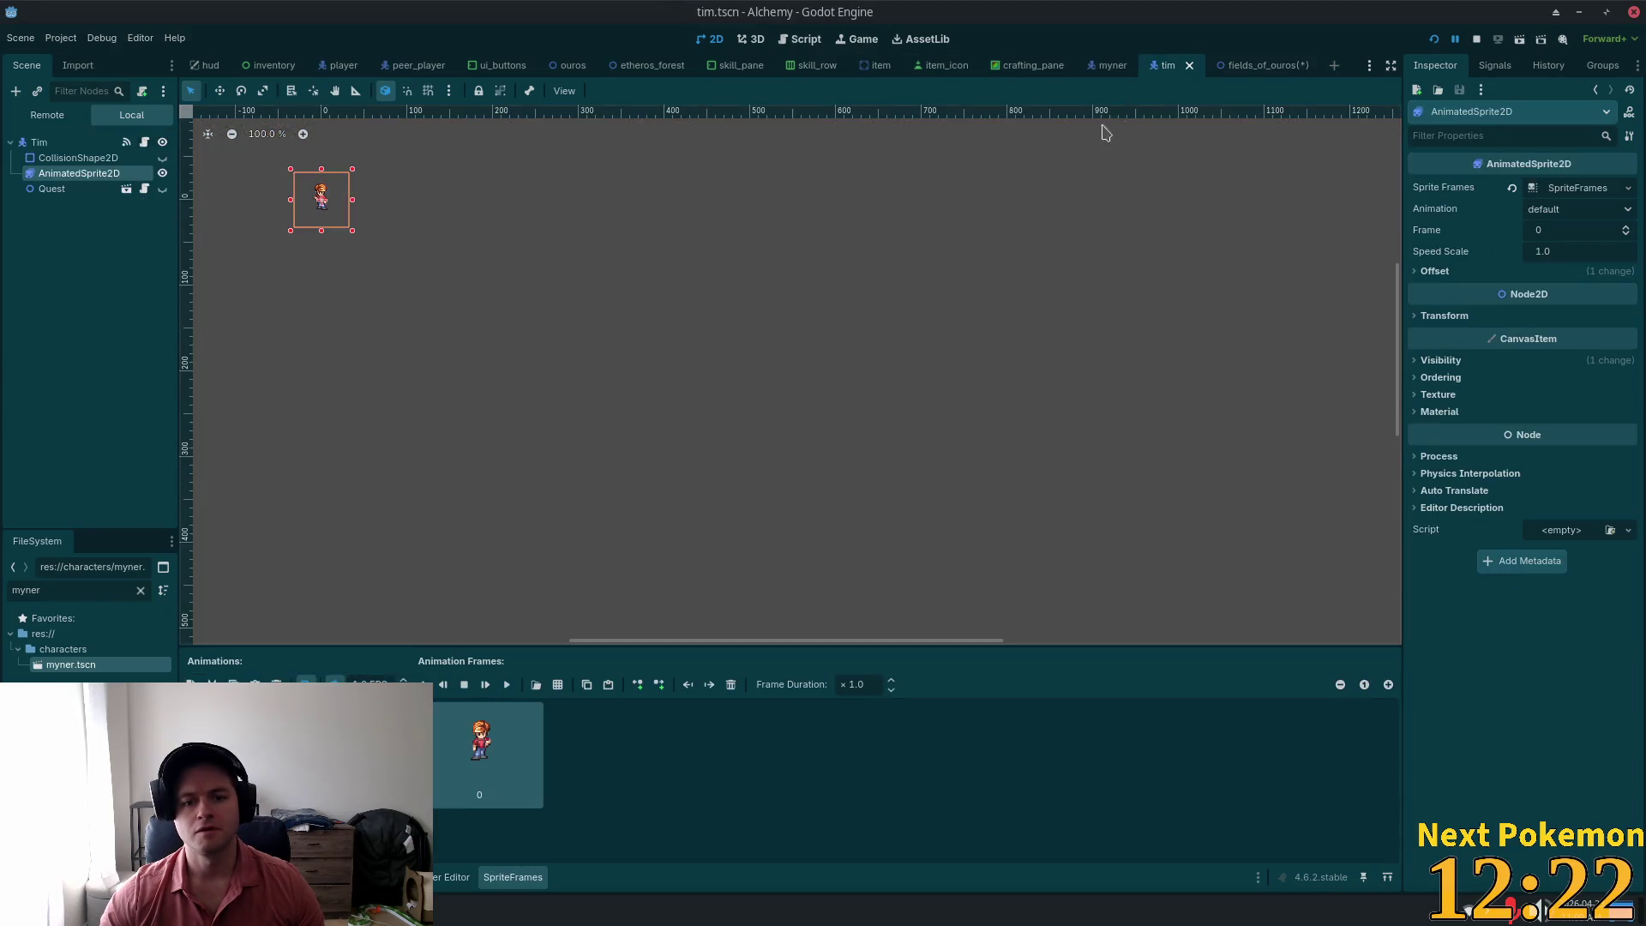
Step: Uncheck Flip H on Tim's AnimatedSprite2D and return to the fields_of_ouros map
scroll(343, 212, "up", 5)
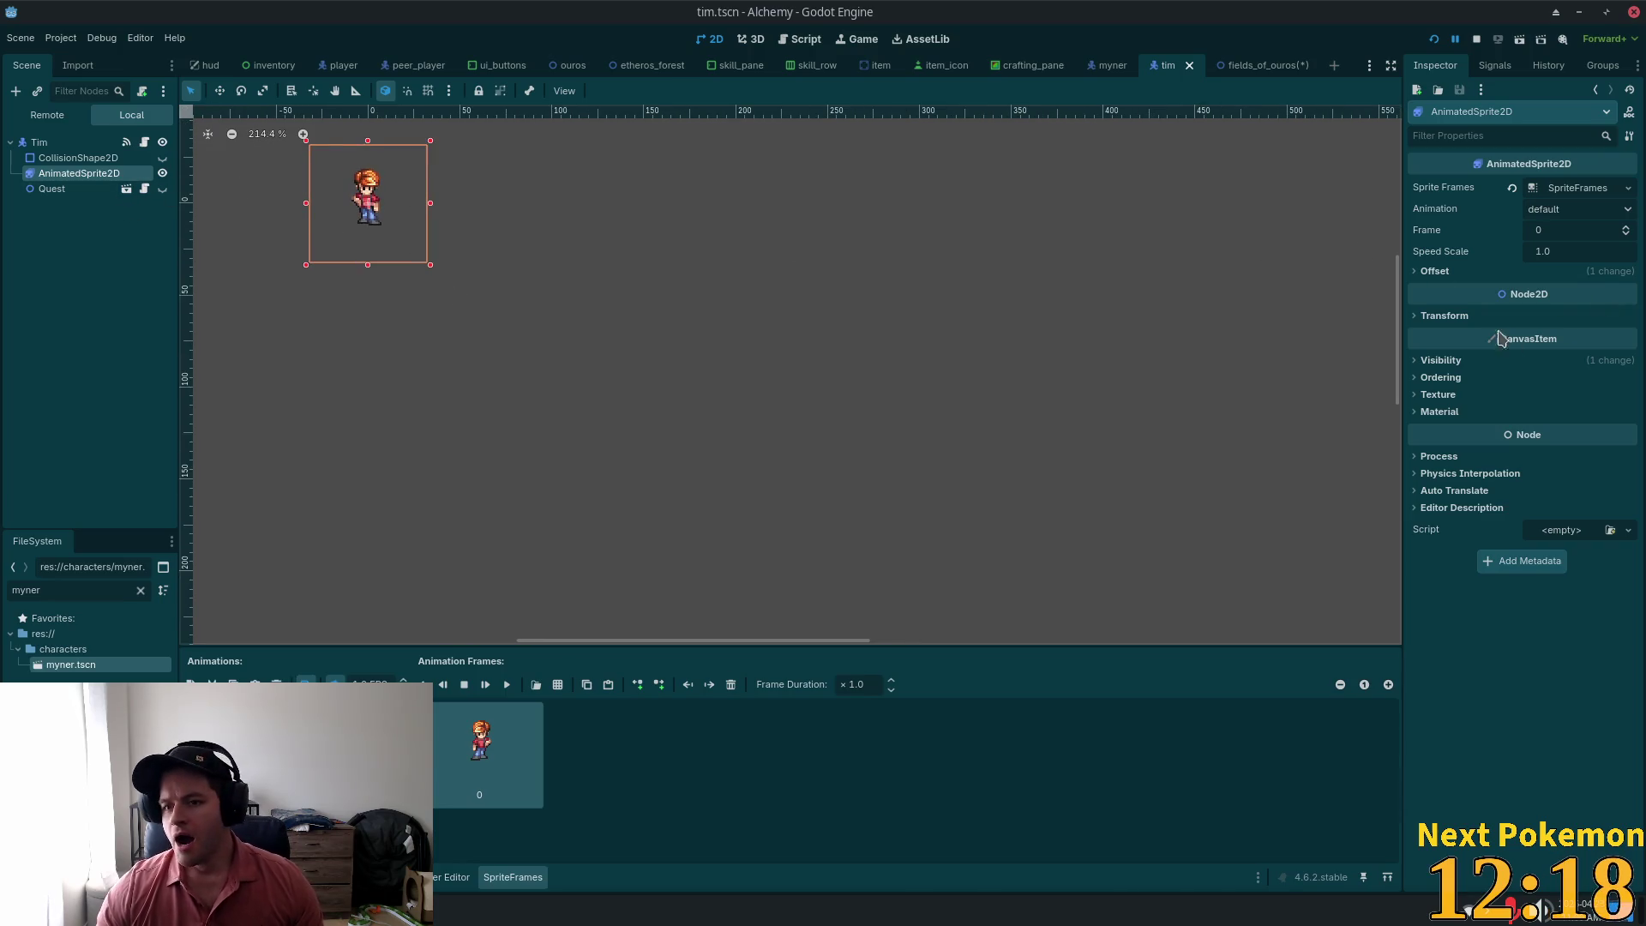
left_click(1418, 273)
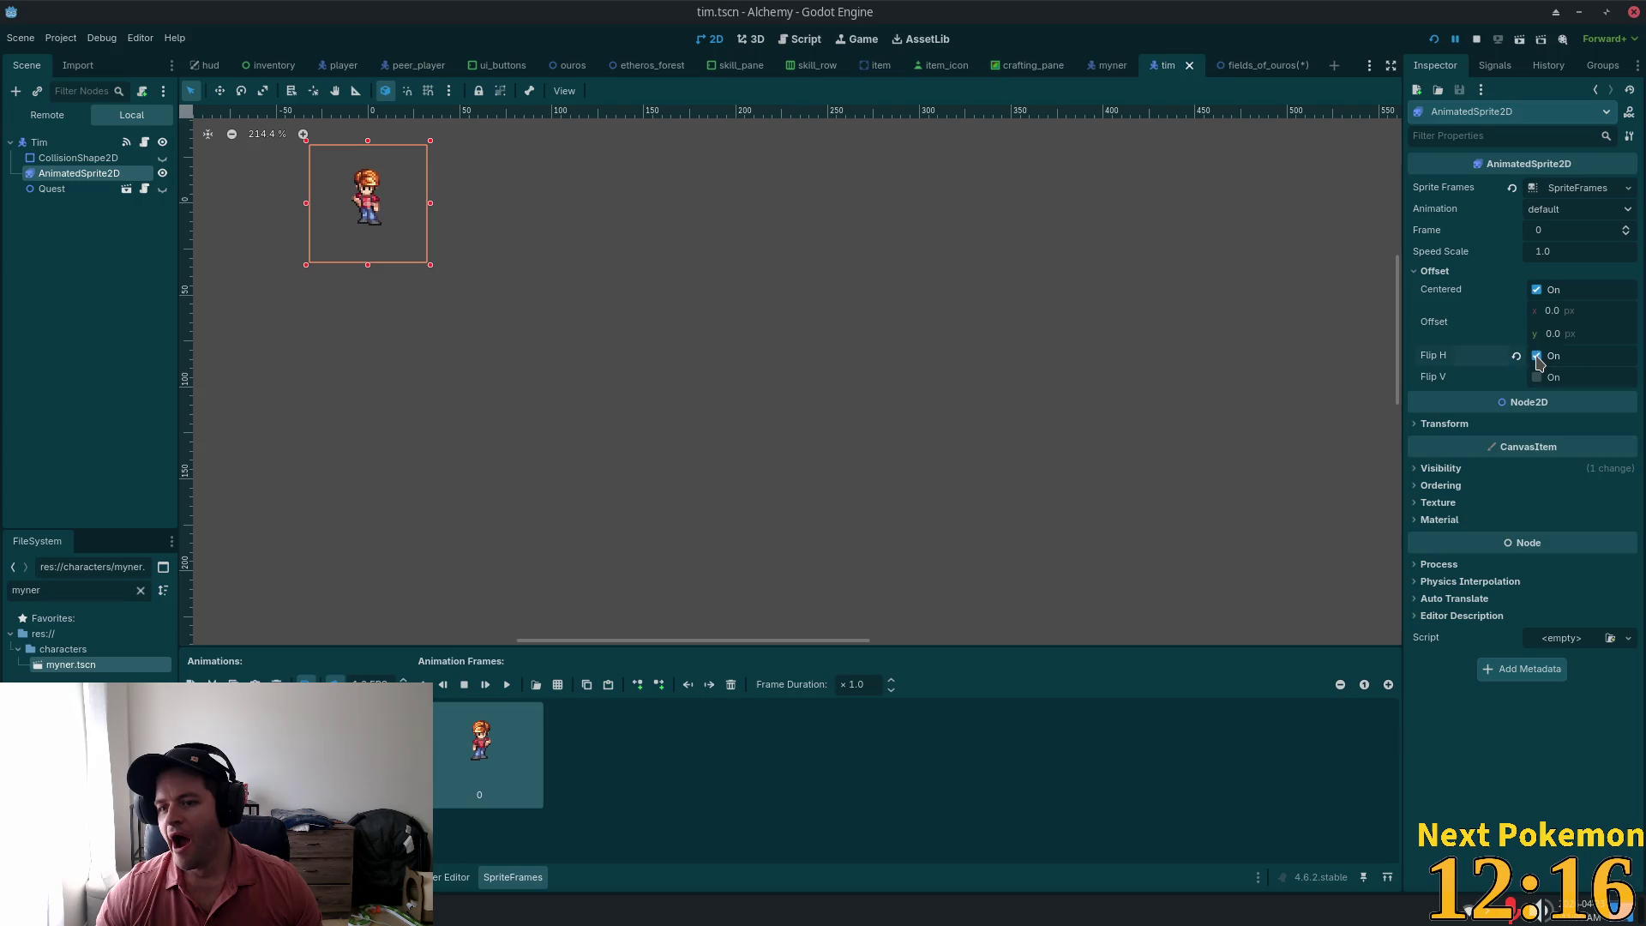
left_click(1538, 357)
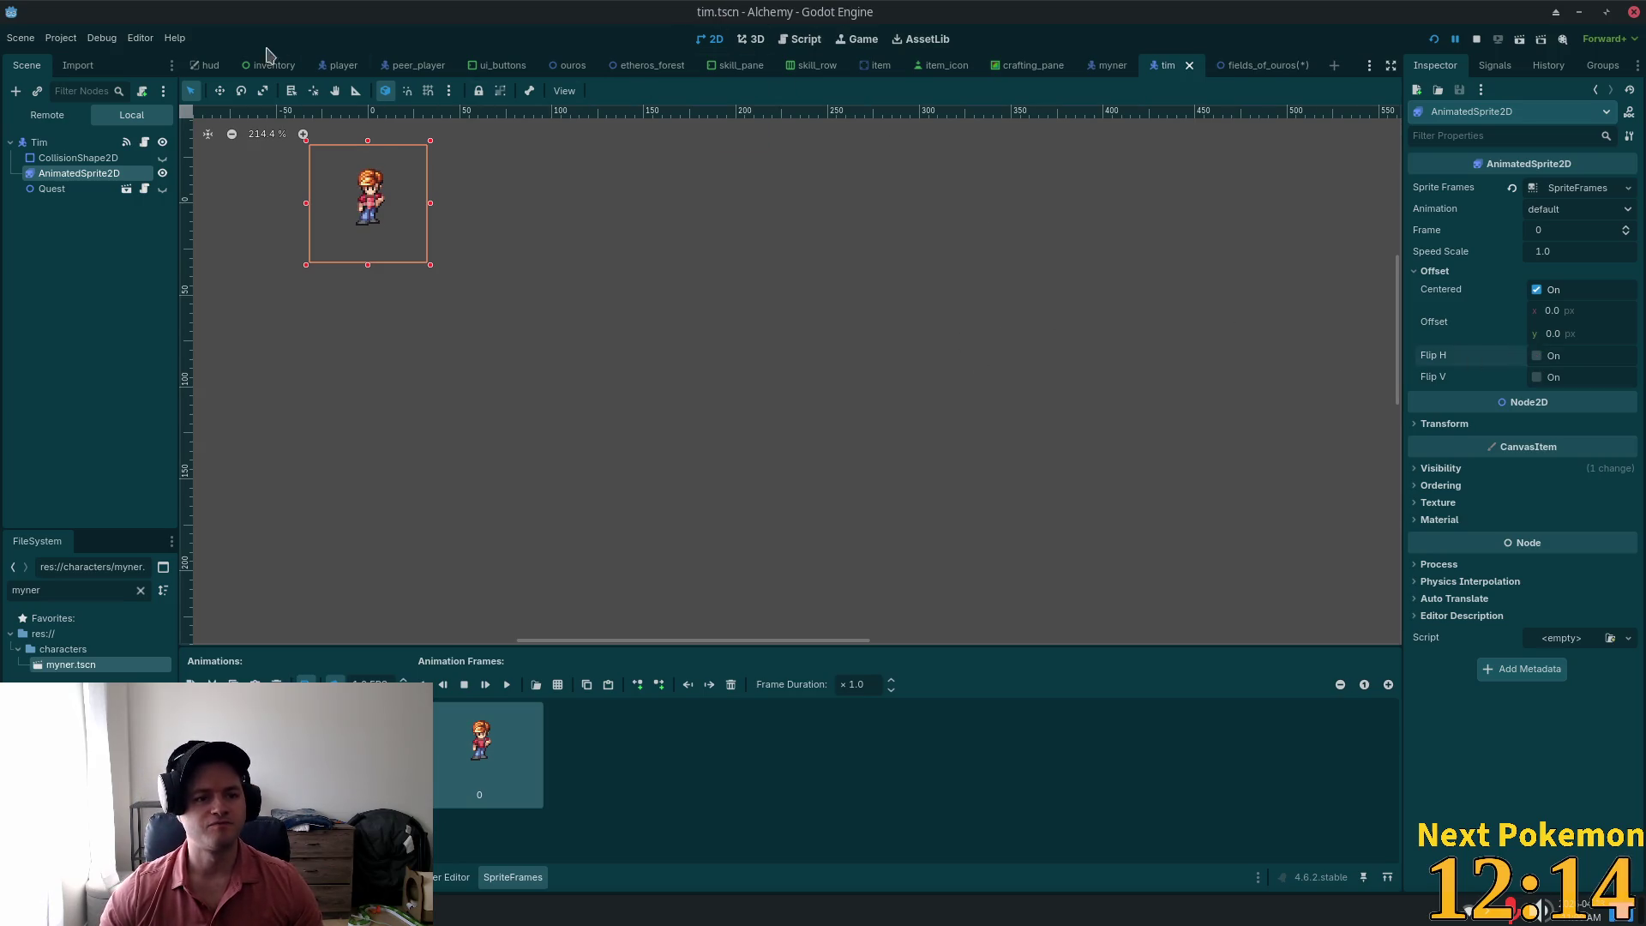
left_click(1290, 62)
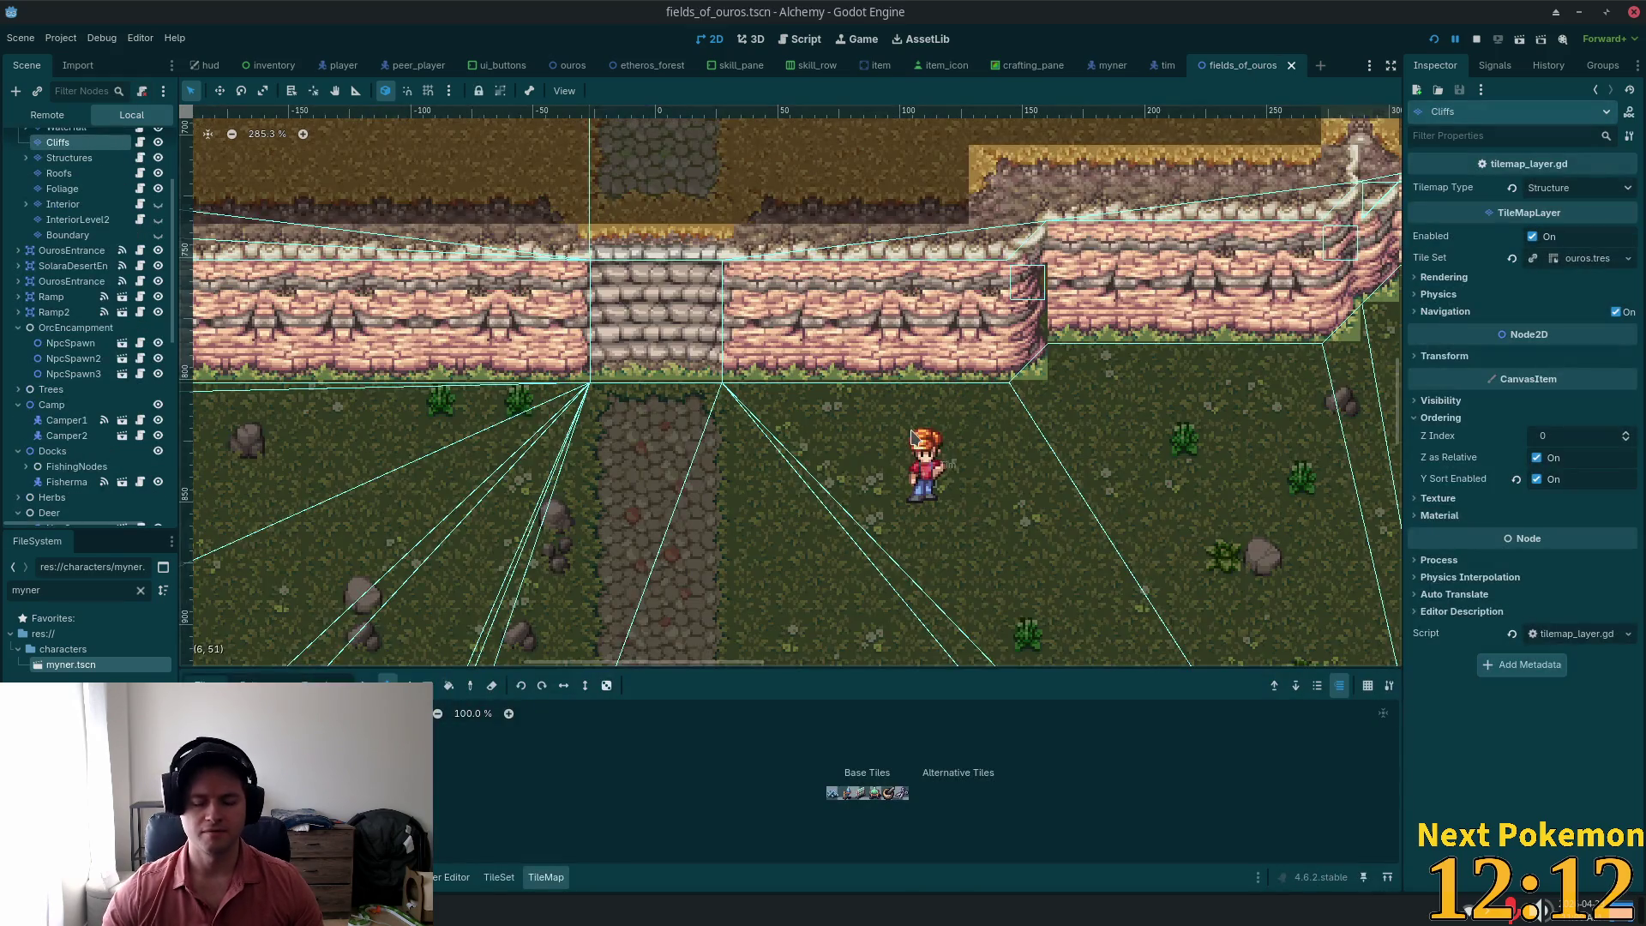
Step: Move the Tim instance slightly left and up toward the stone path
scroll(972, 417, "up", 3)
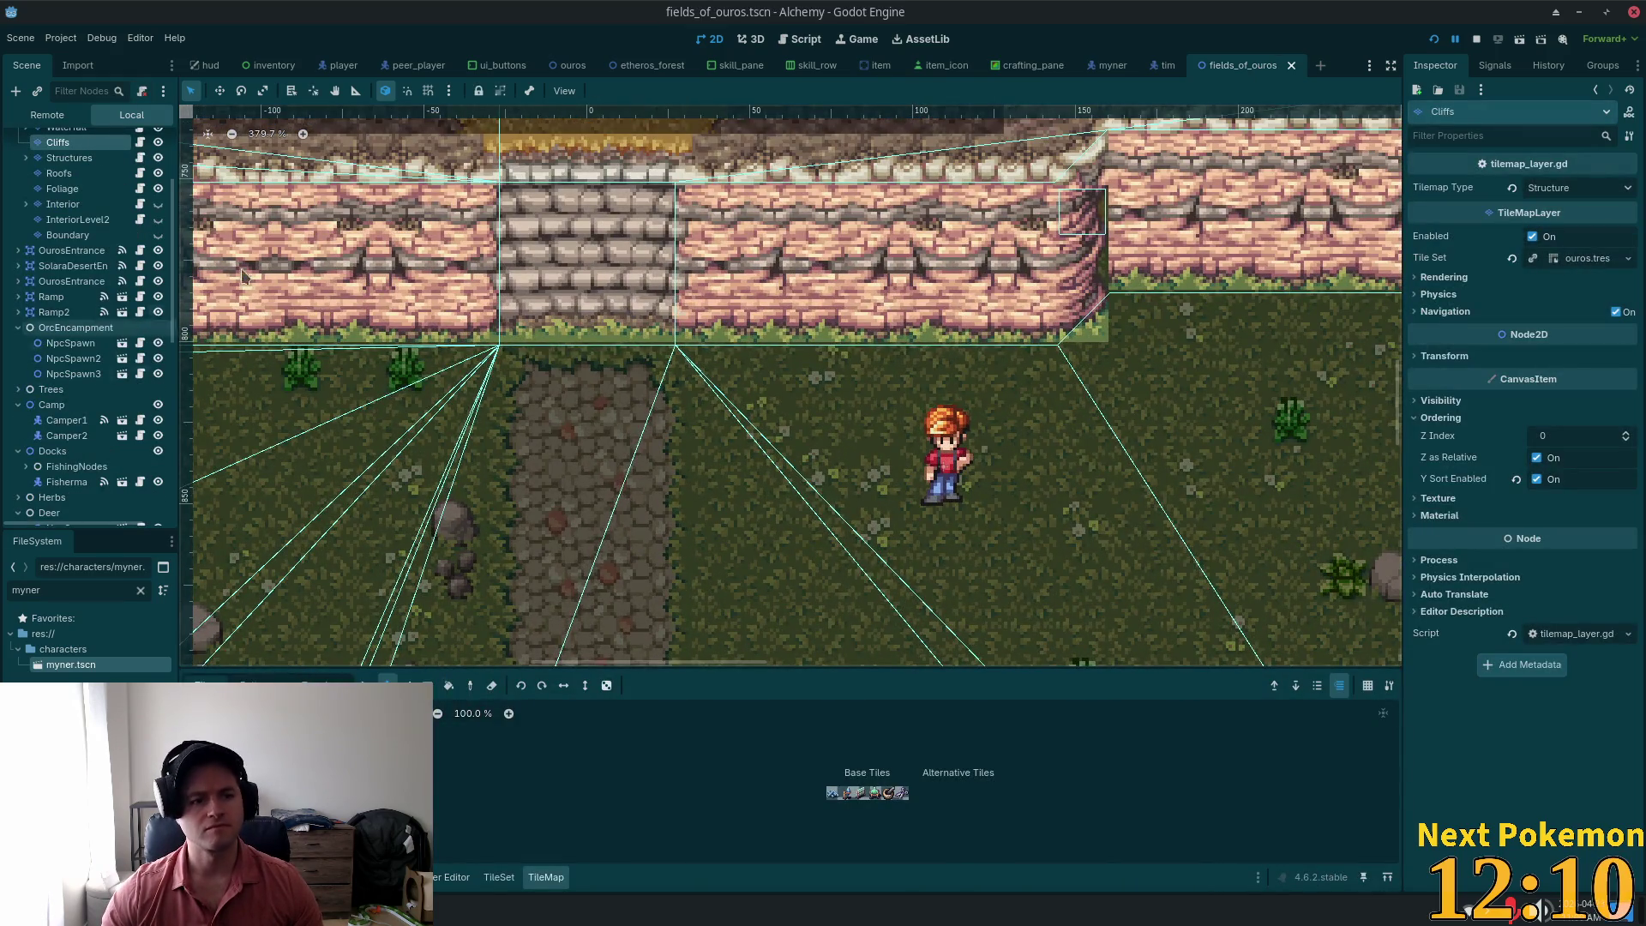
scroll(153, 437, "down", 3)
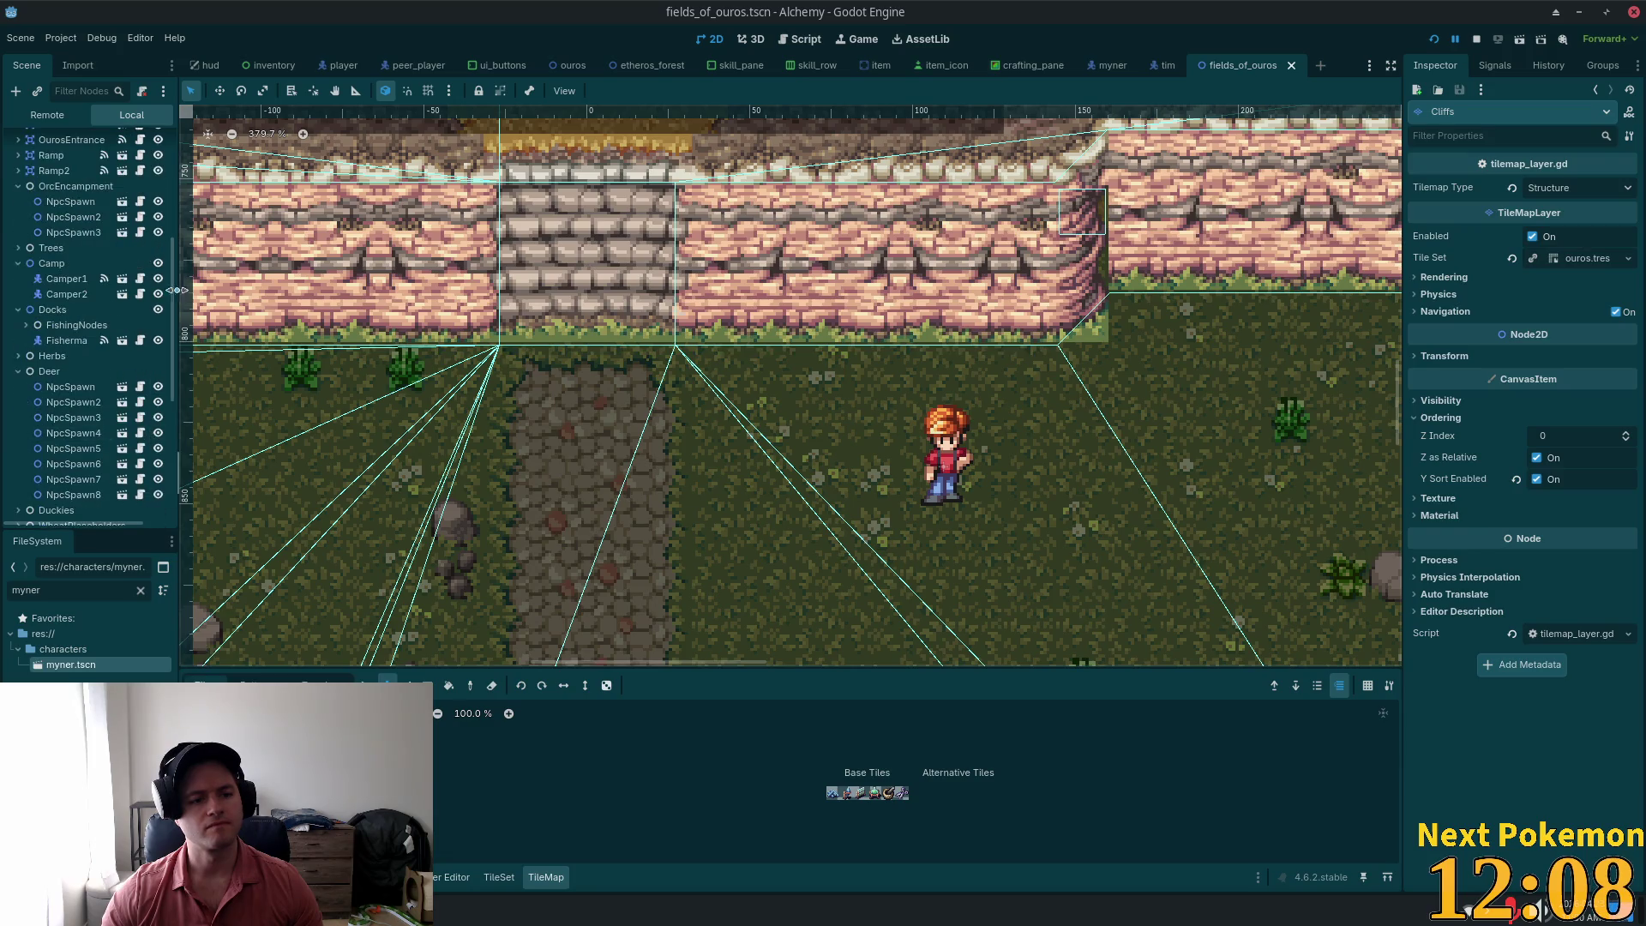
scroll(153, 439, "down", 5)
left_click(48, 505)
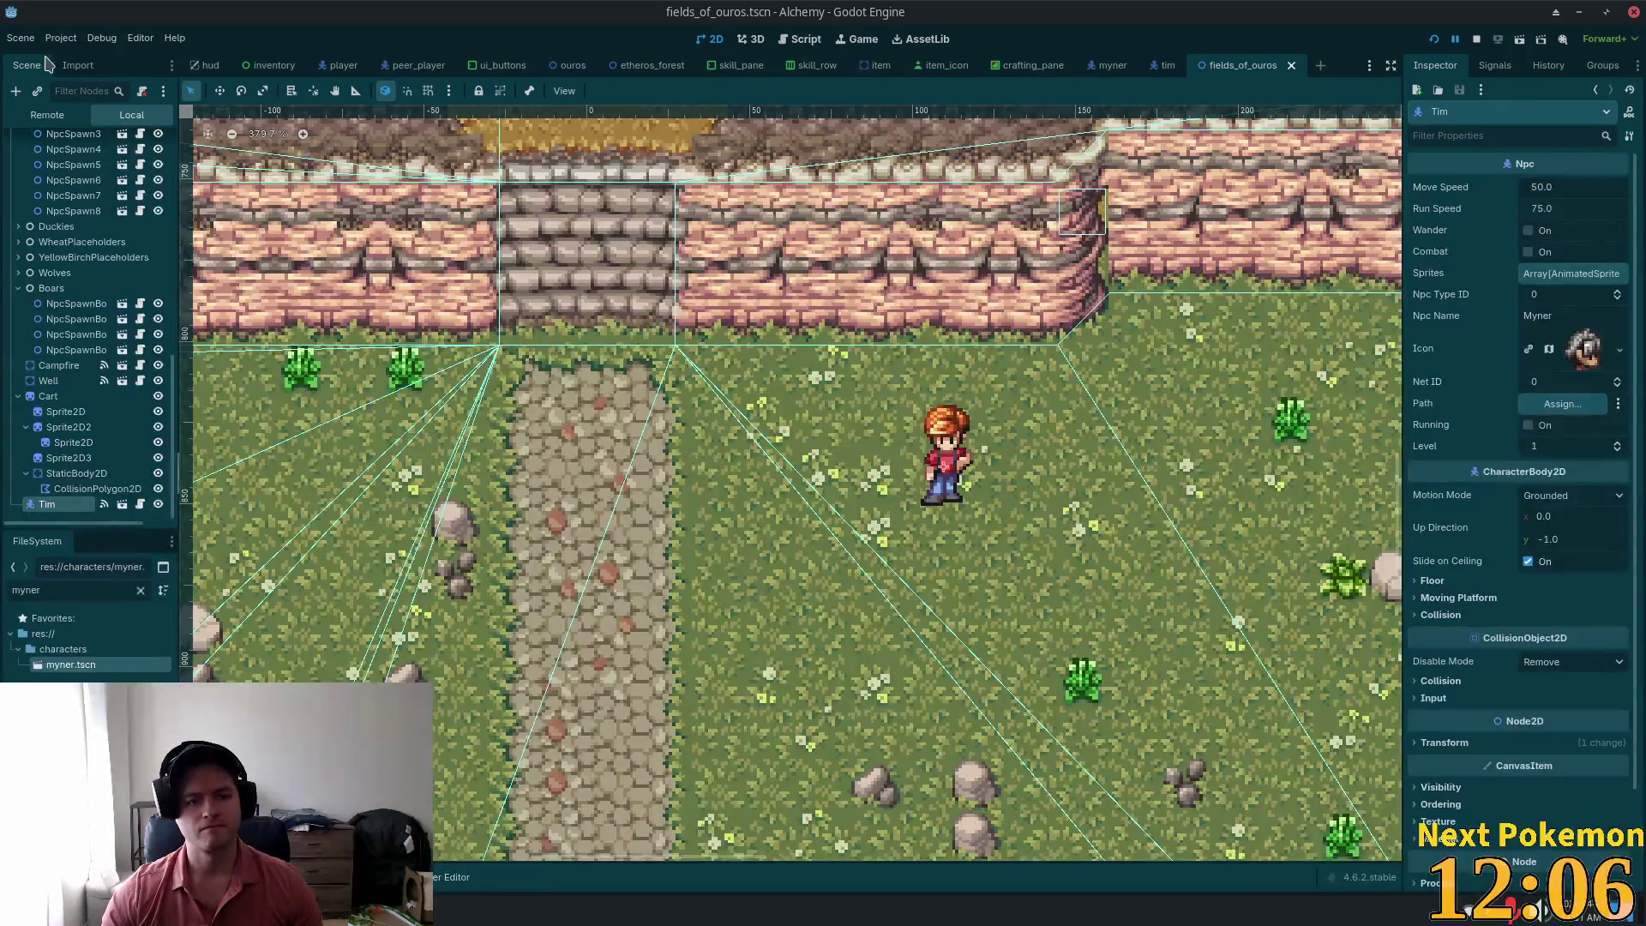
key("w")
left_click_drag(945, 417, 856, 400)
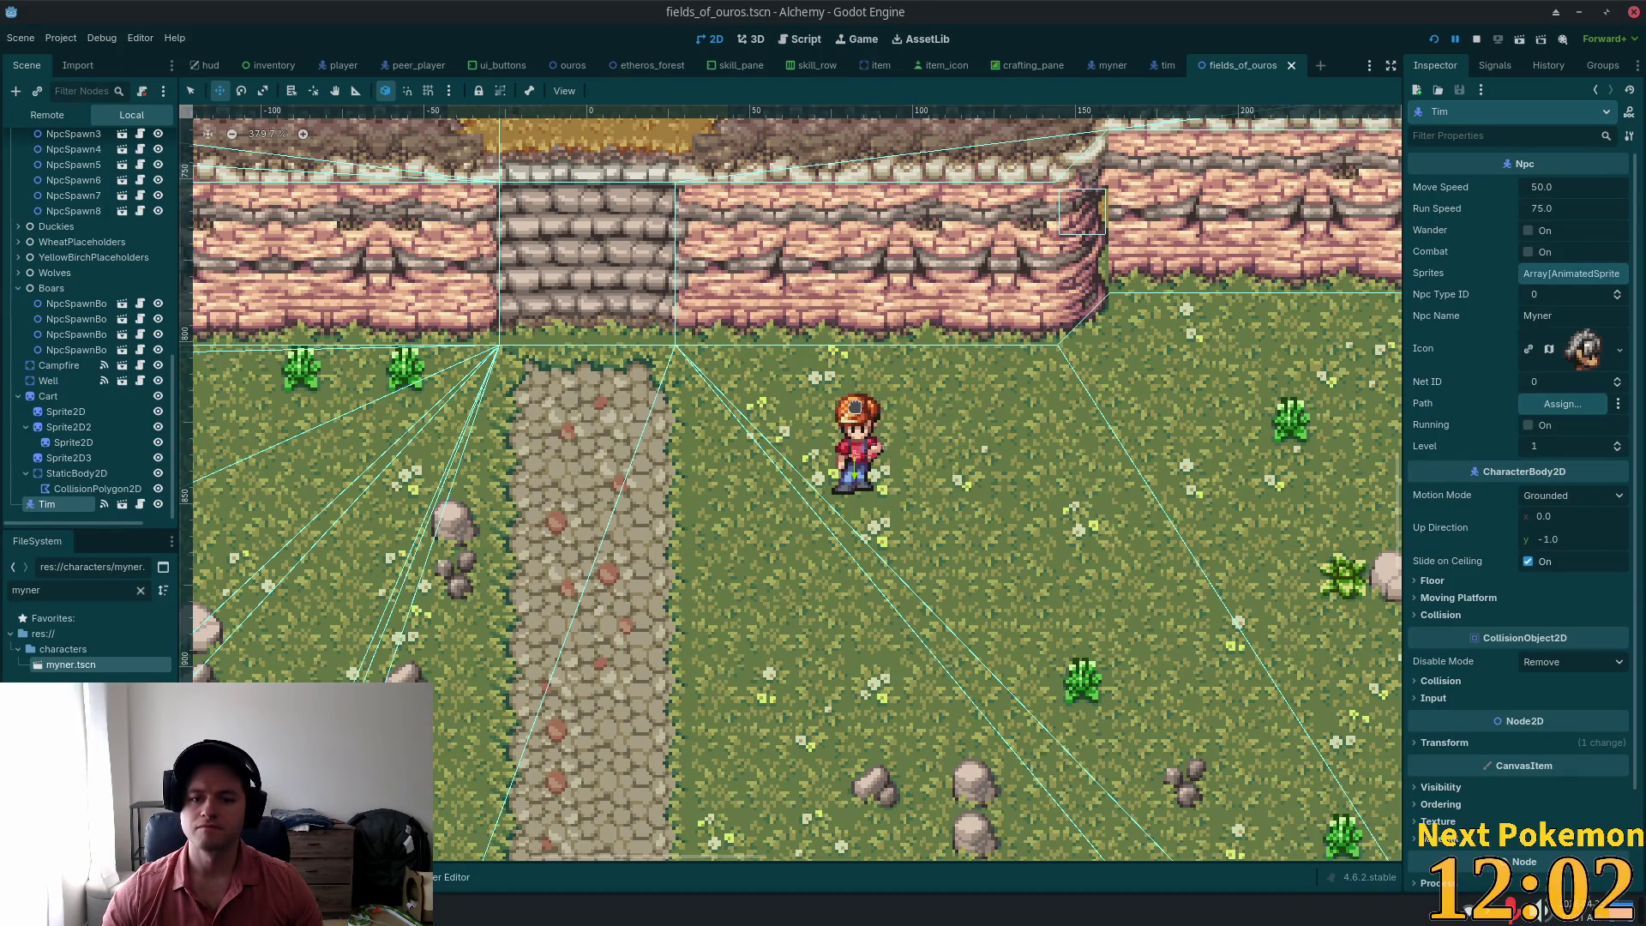
Step: Select the Foliage TileMapLayer to work with its tiles
scroll(951, 493, "up", 3)
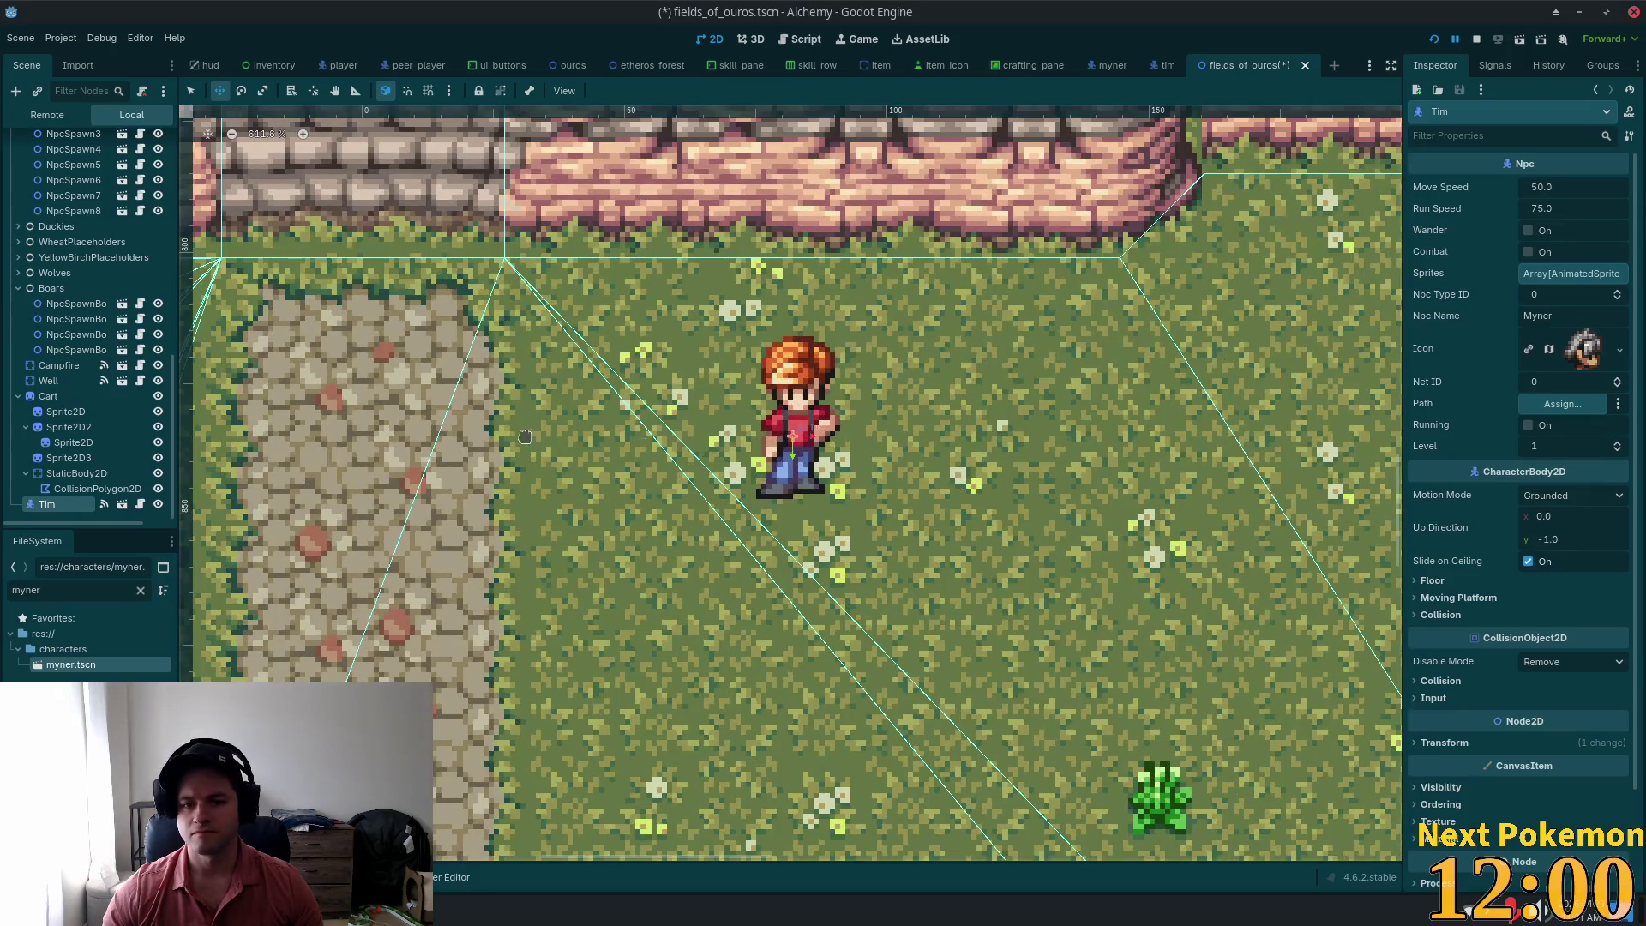
scroll(95, 300, "up", 10)
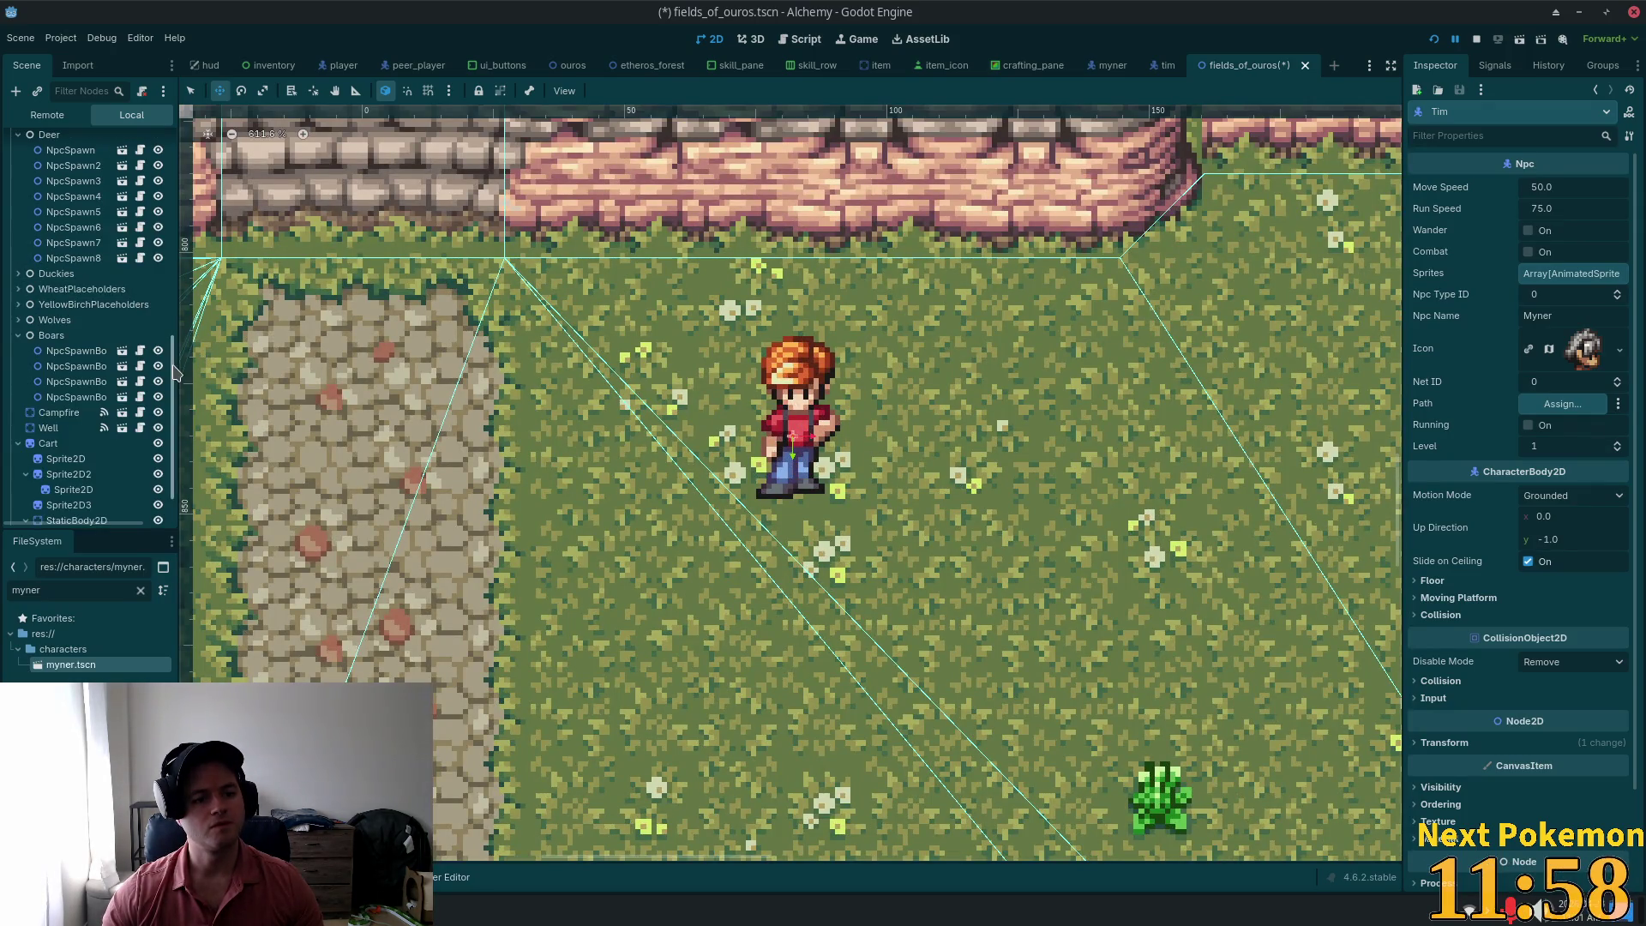
left_click(68, 313)
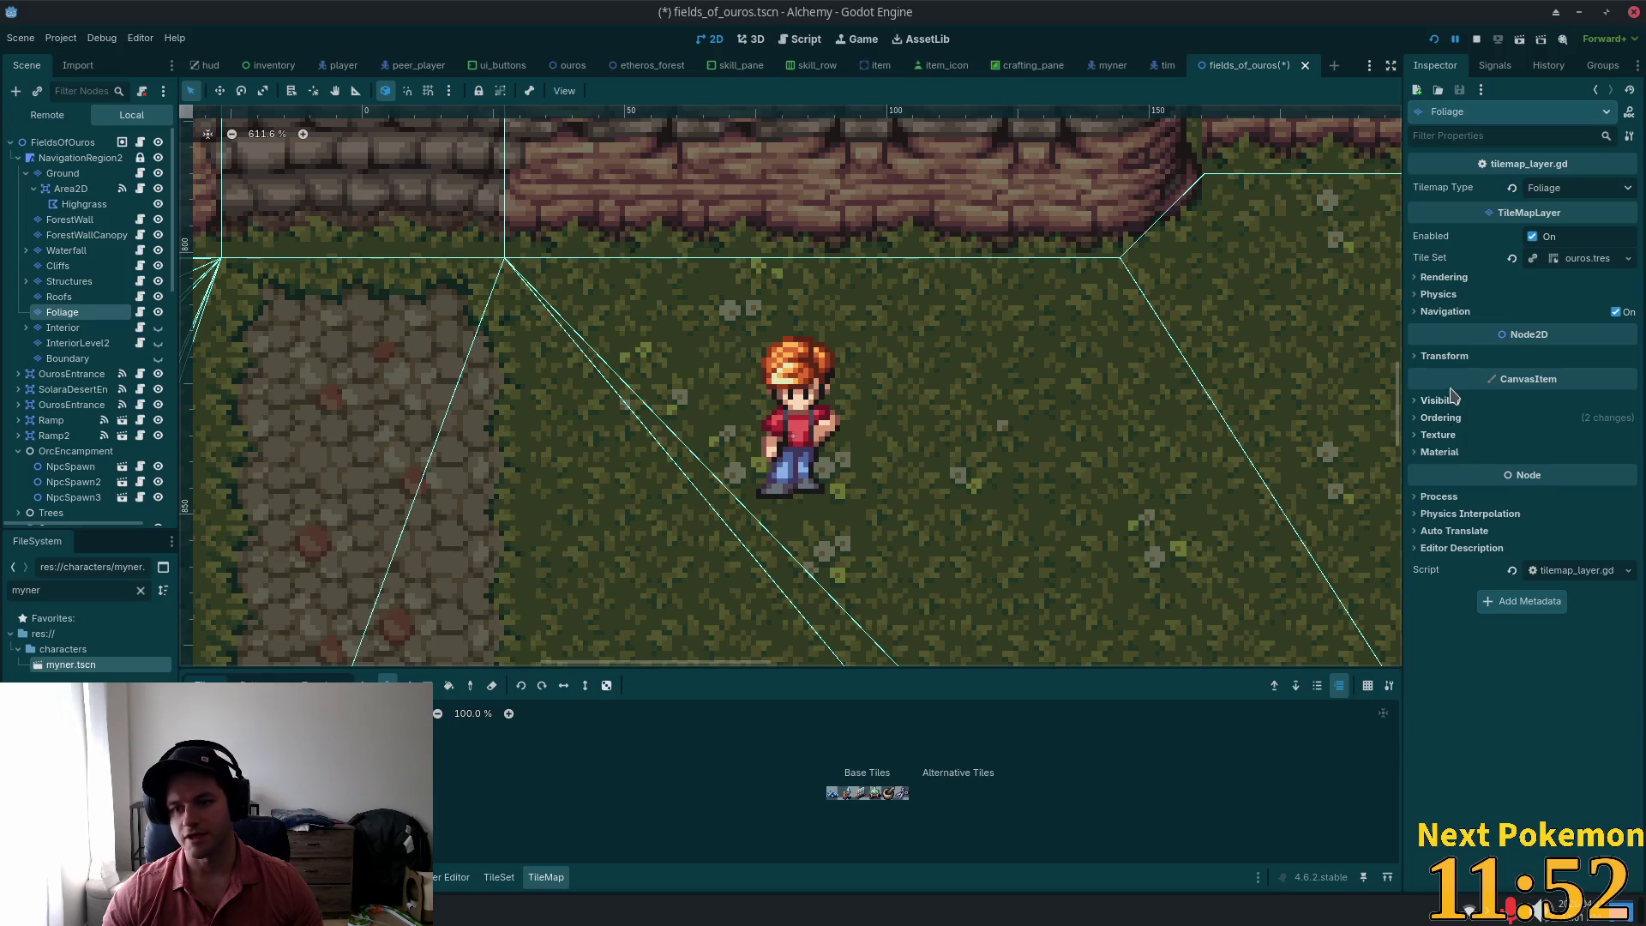
Step: Paint a 2x2 tree stump from the Foliage tiles right beside Tim and save
left_click(1441, 419)
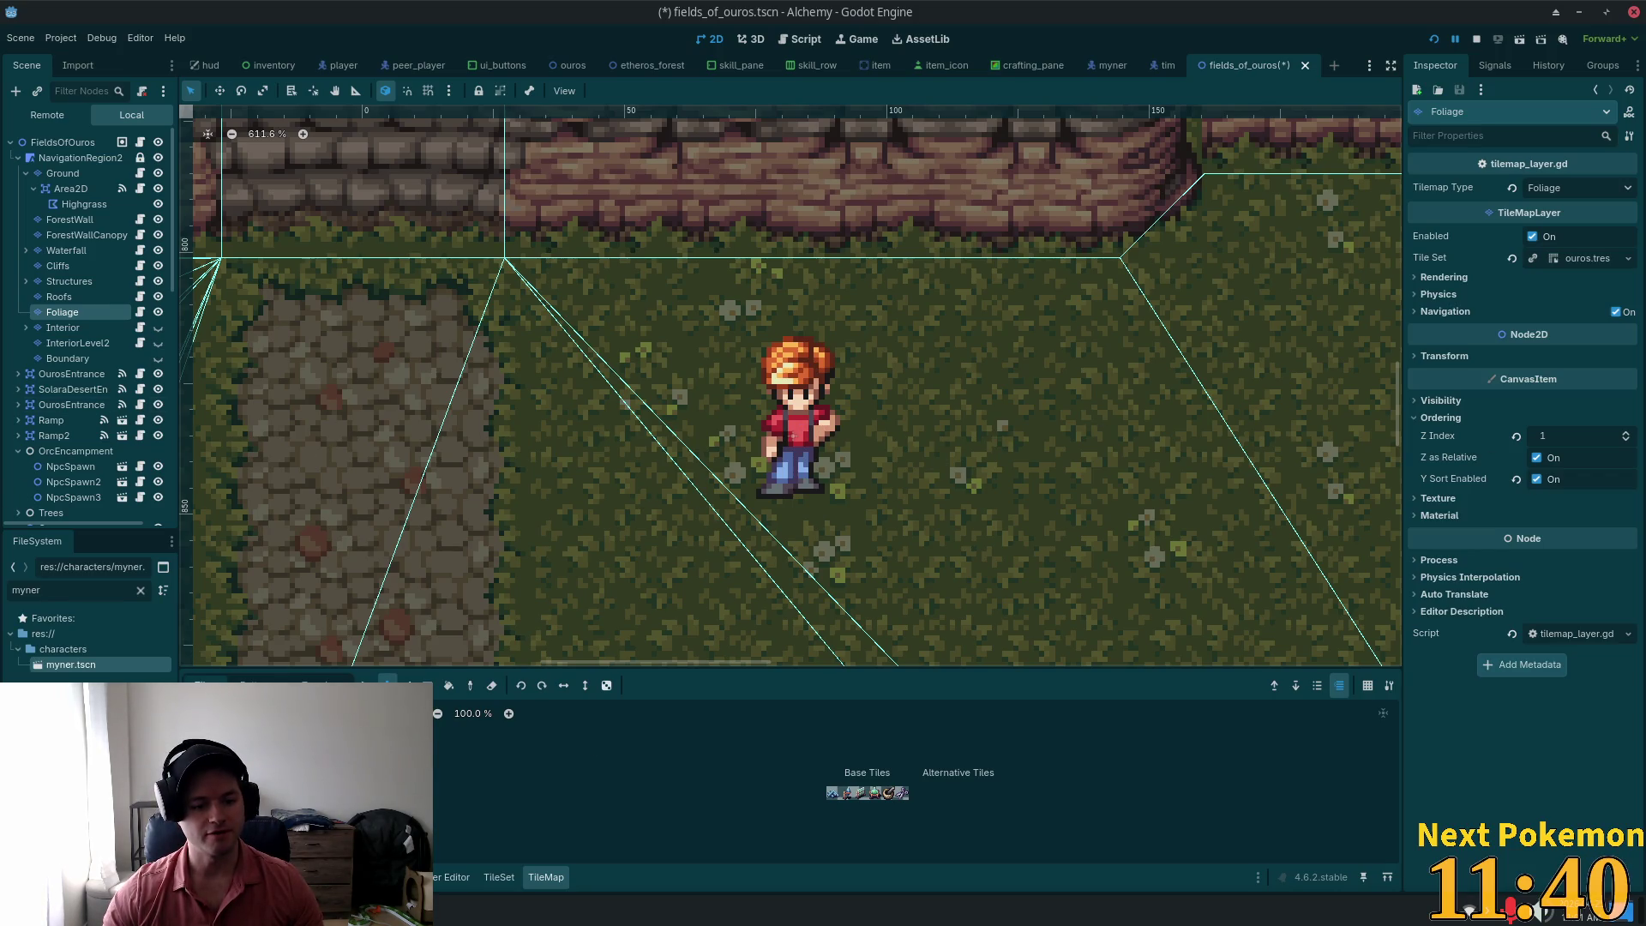
left_click(411, 844)
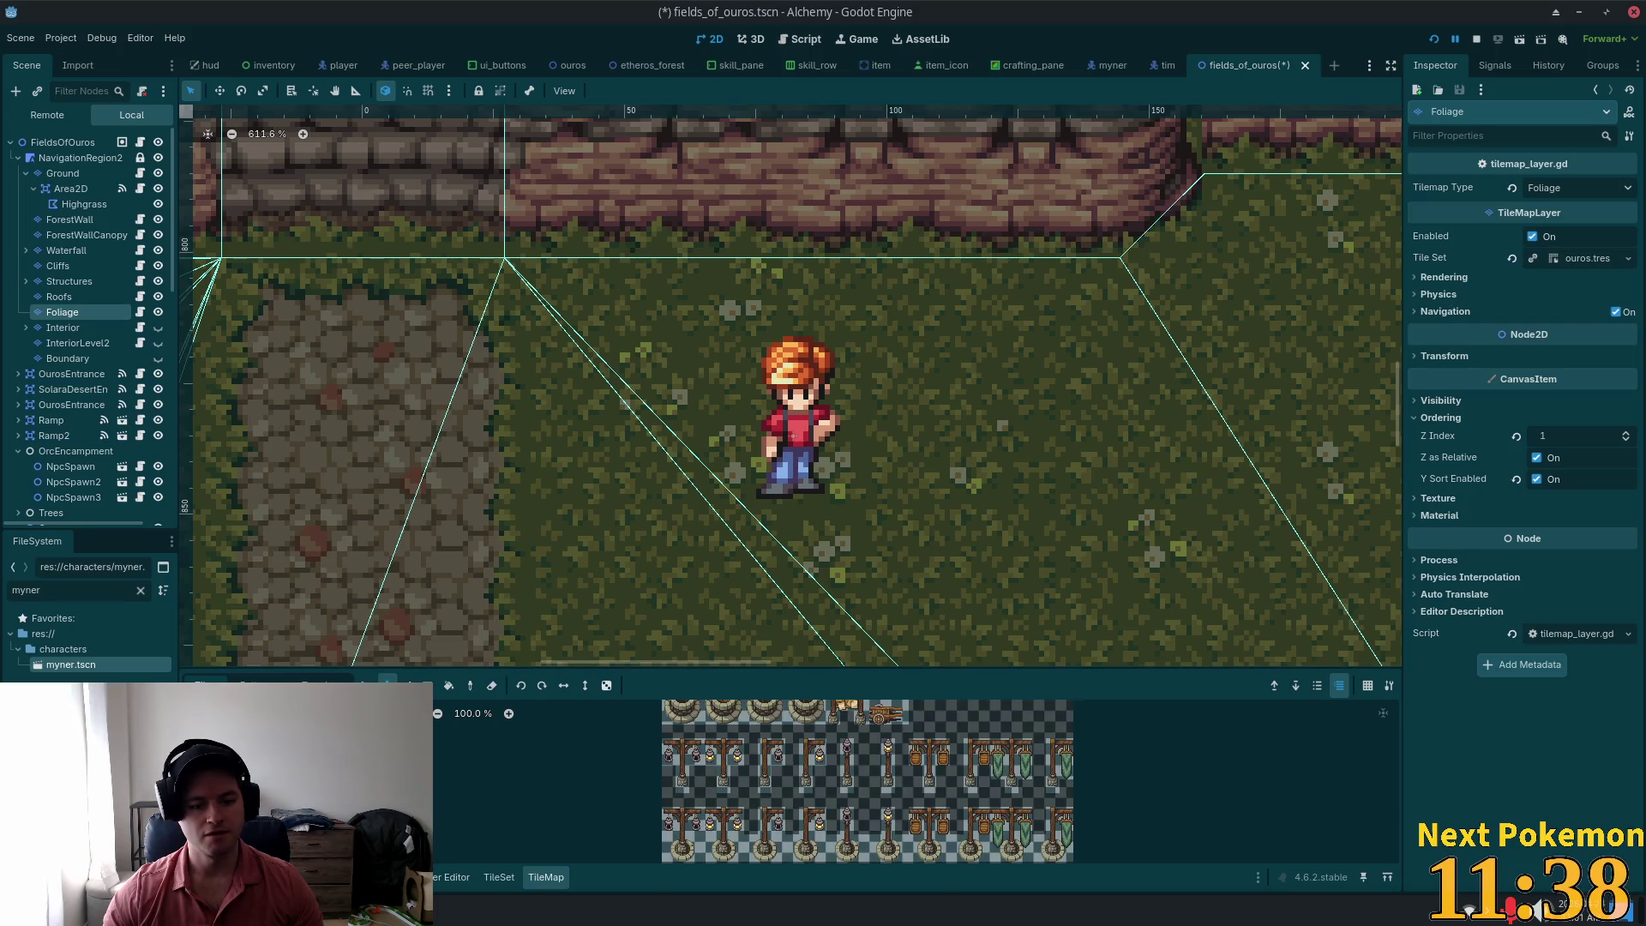
left_click(412, 763)
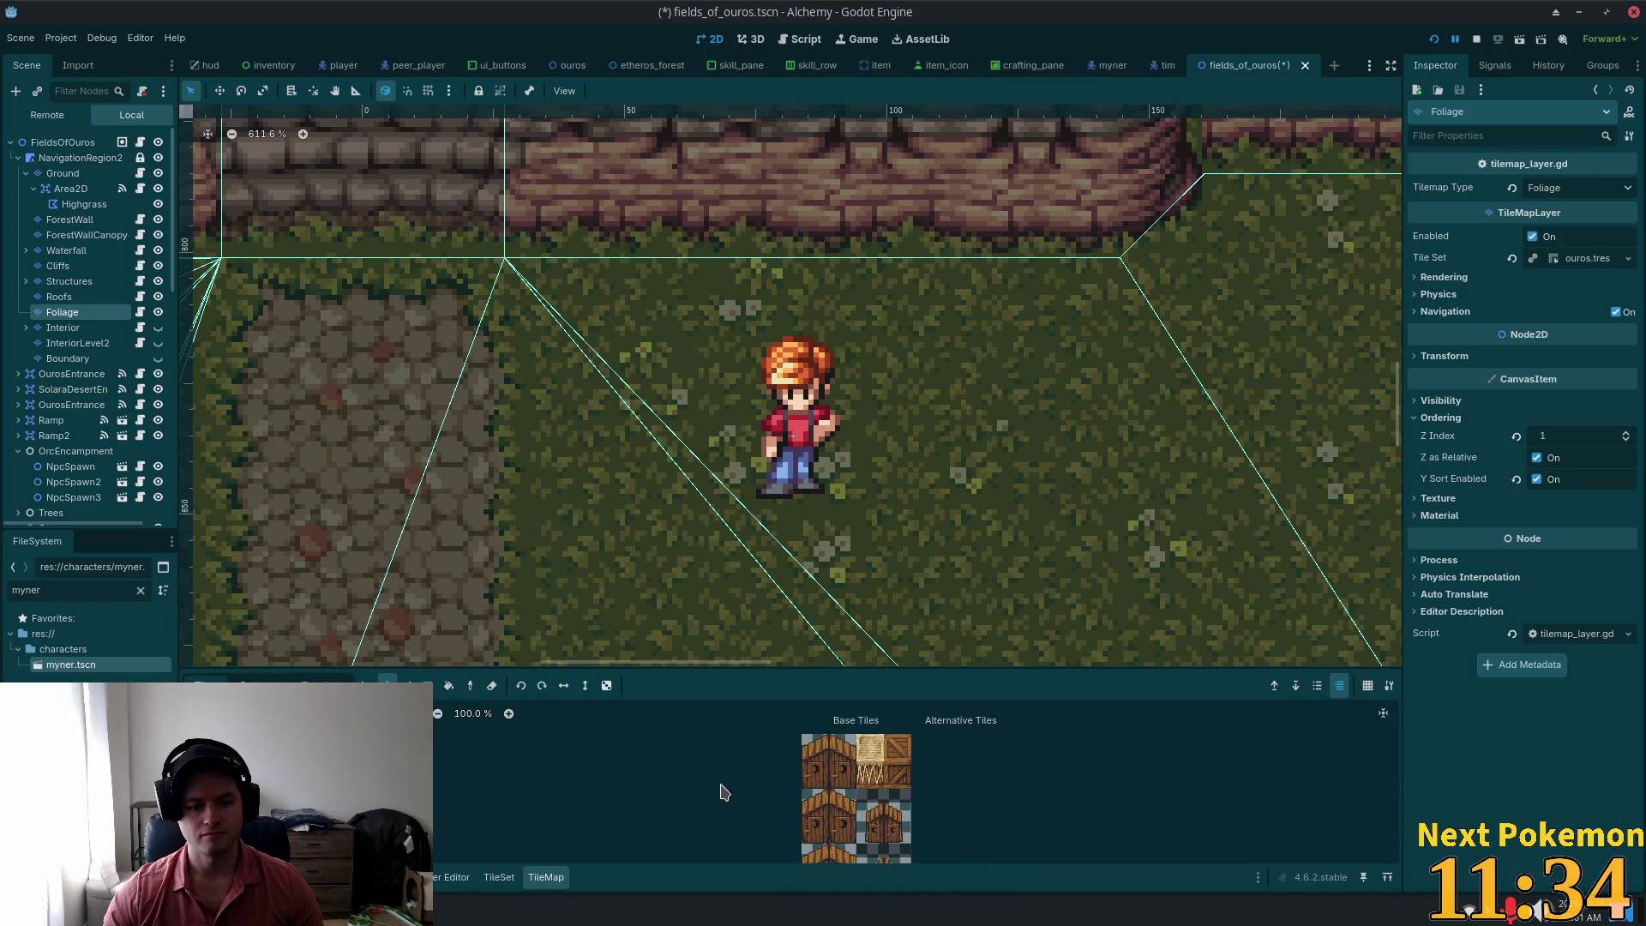
left_click(412, 781)
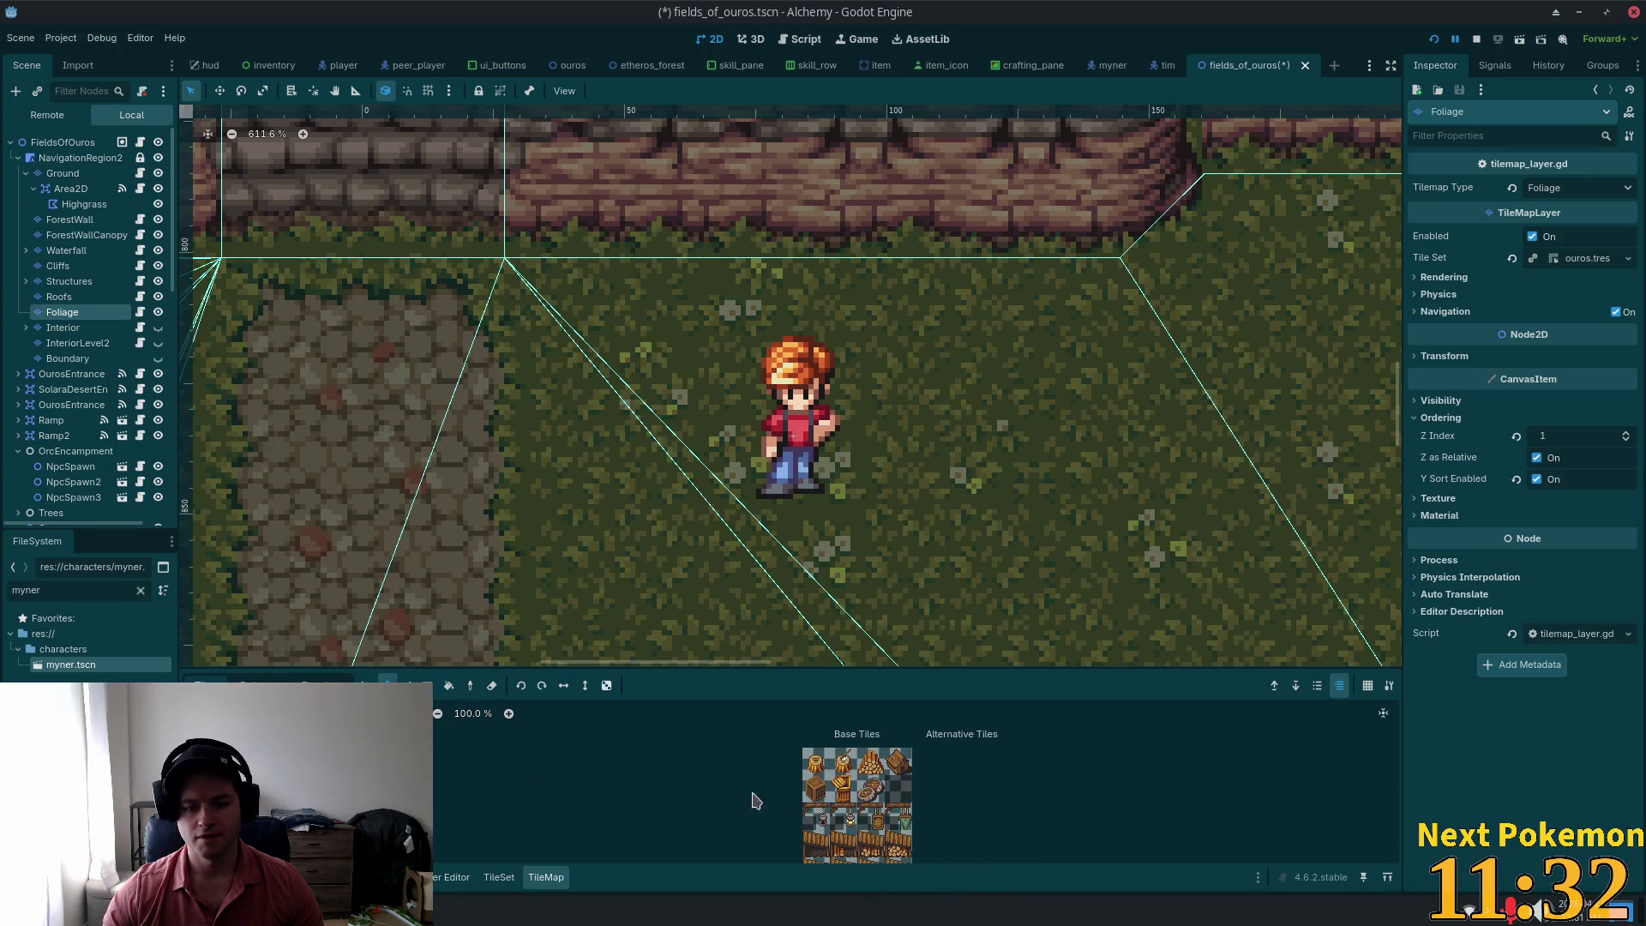
scroll(756, 800, "up", 4)
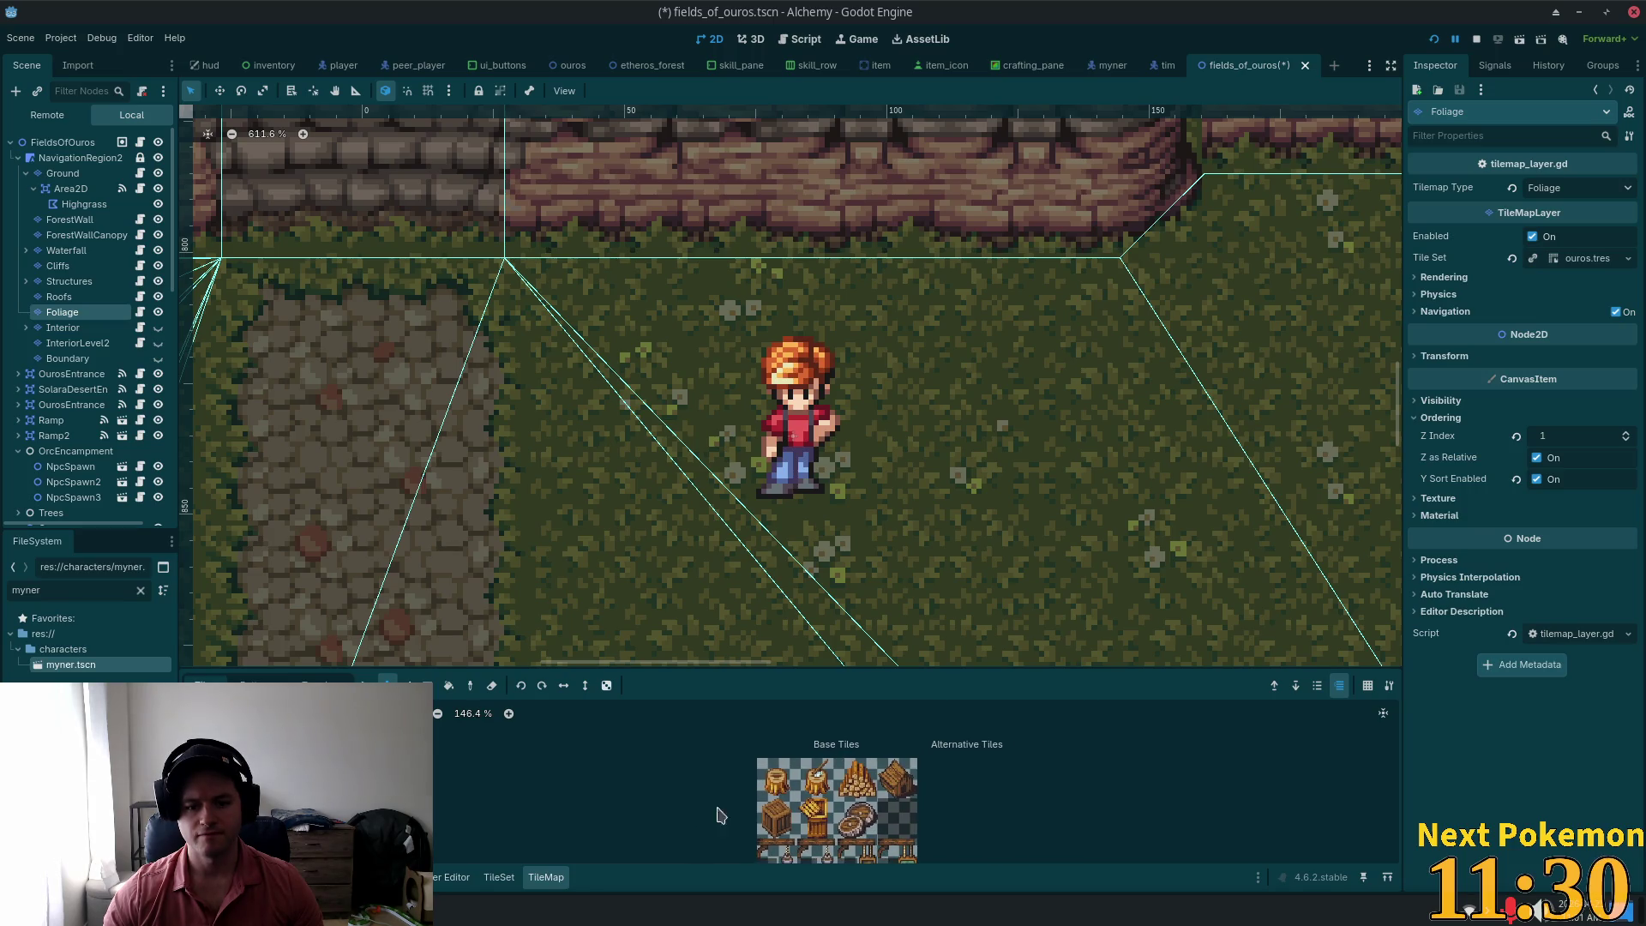
left_click_drag(821, 790, 828, 791)
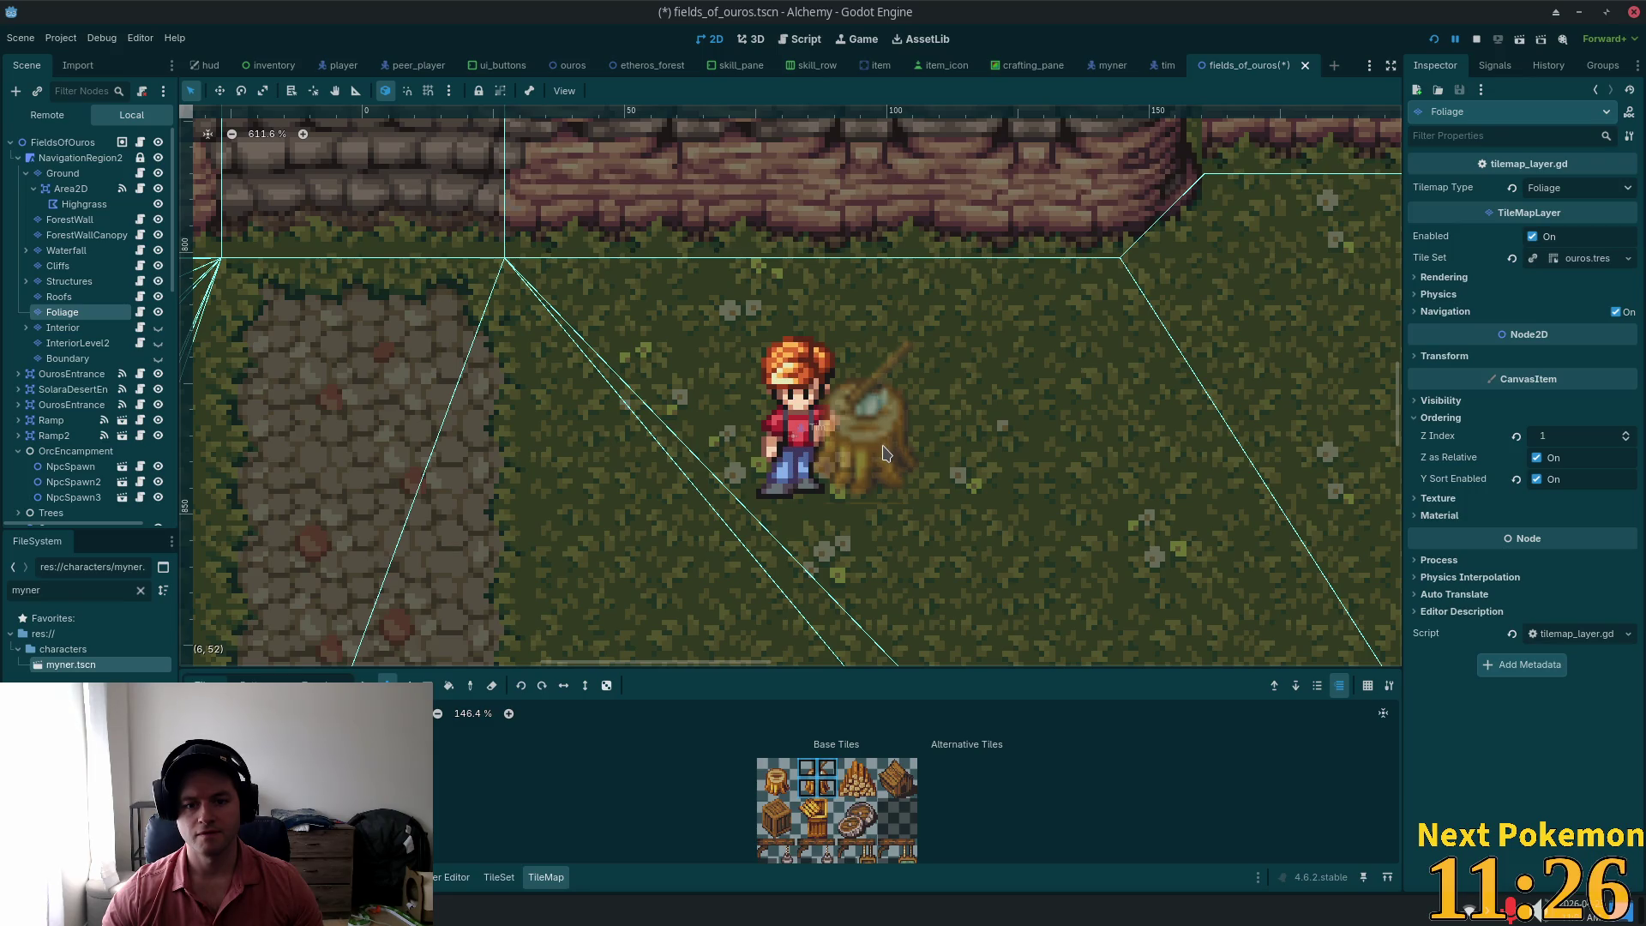
left_click(886, 454)
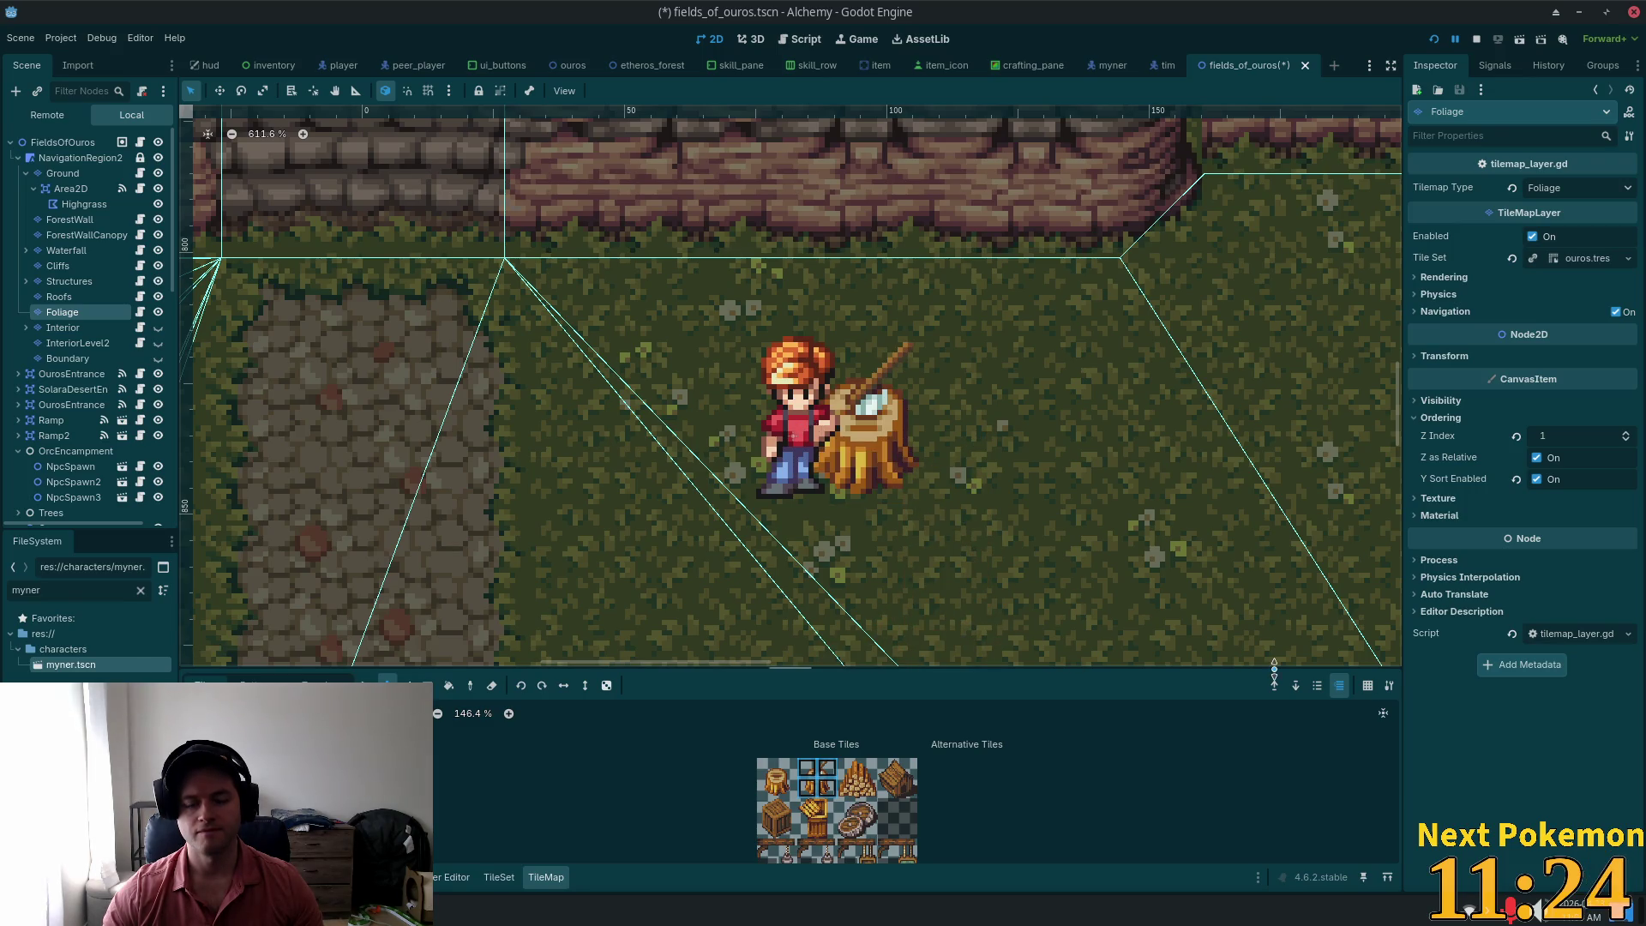
key("ctrl+s")
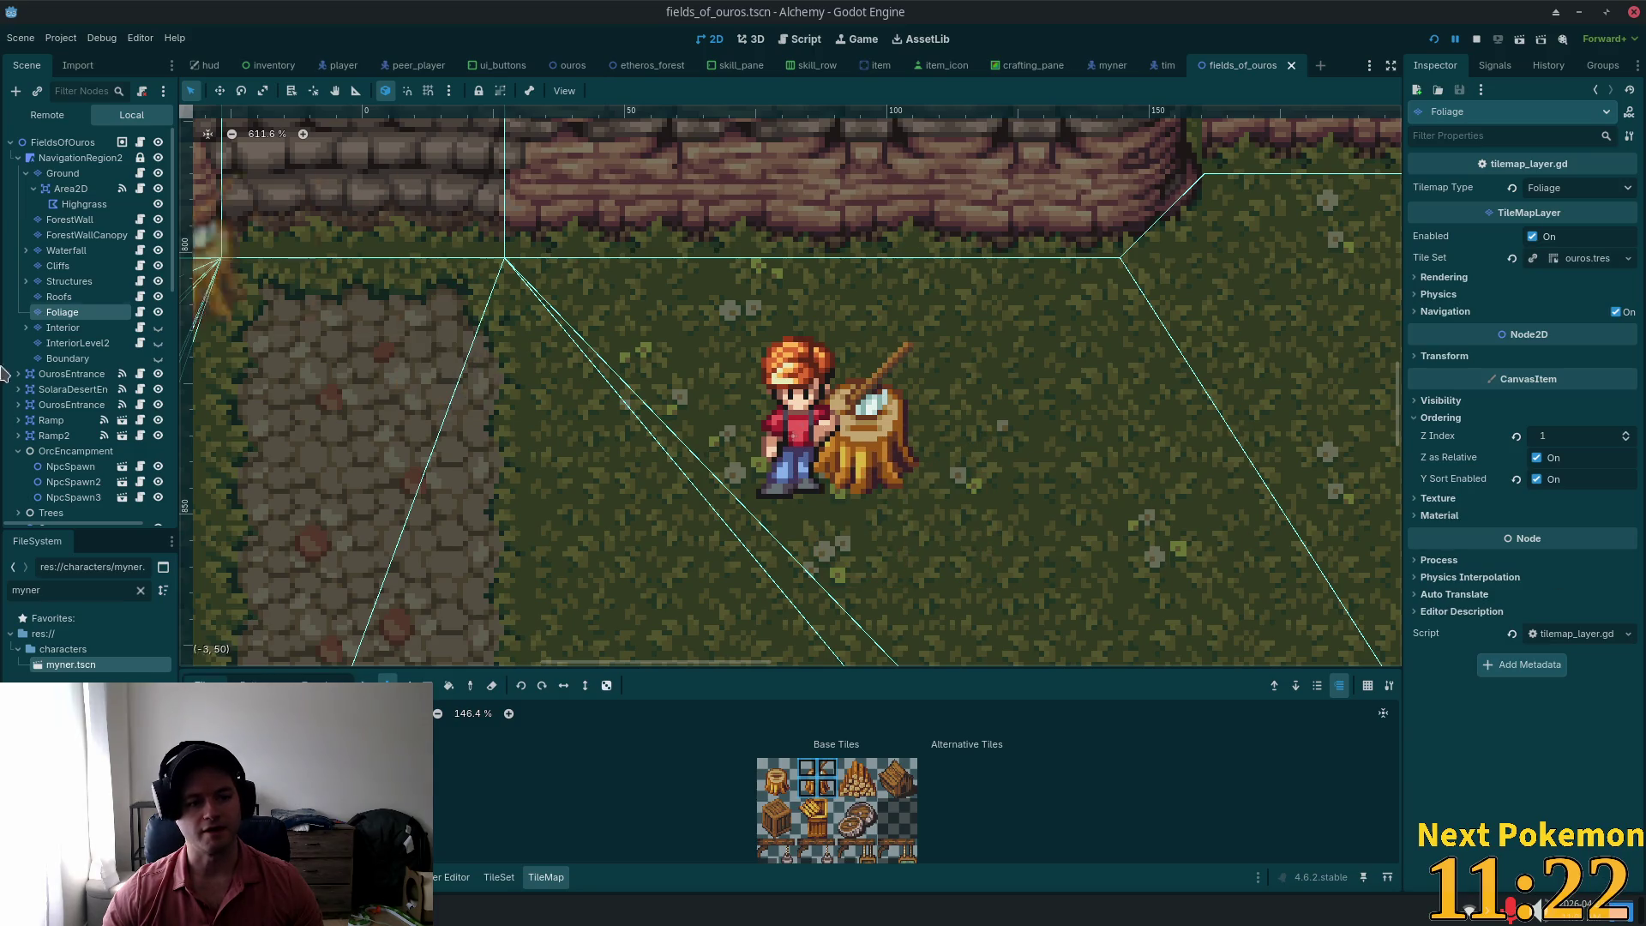
Step: Nudge Tim slightly up-left beside the stump and save the Fields of Ouros scene
scroll(142, 430, "down", 8)
scroll(142, 430, "down", 4)
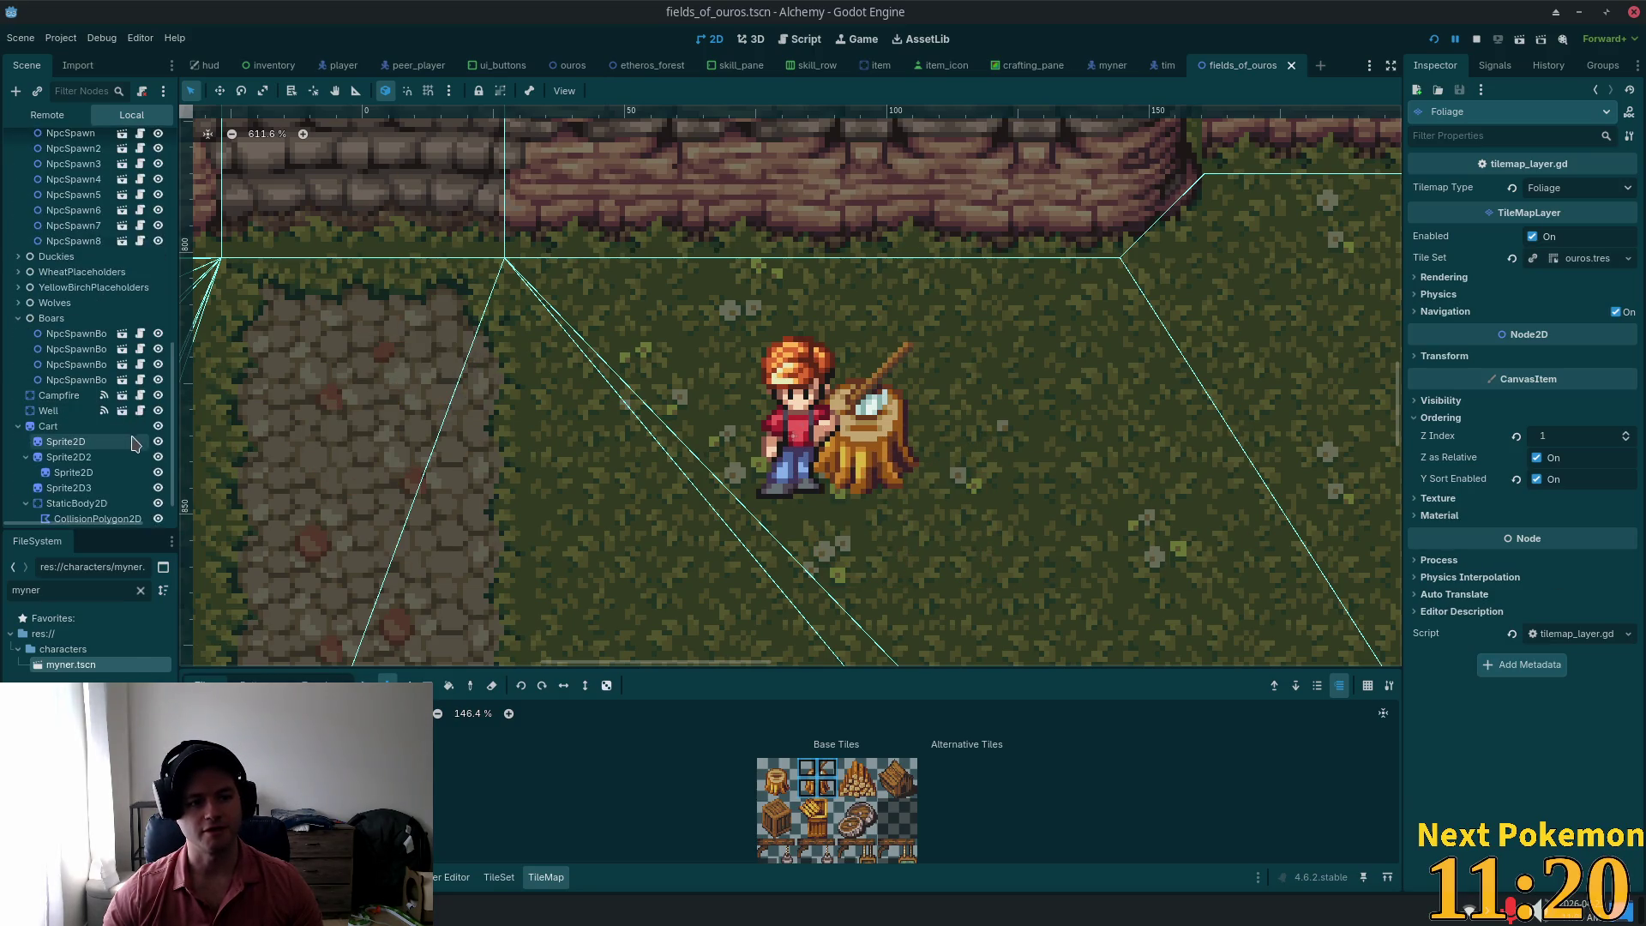
left_click(73, 489)
left_click(43, 504)
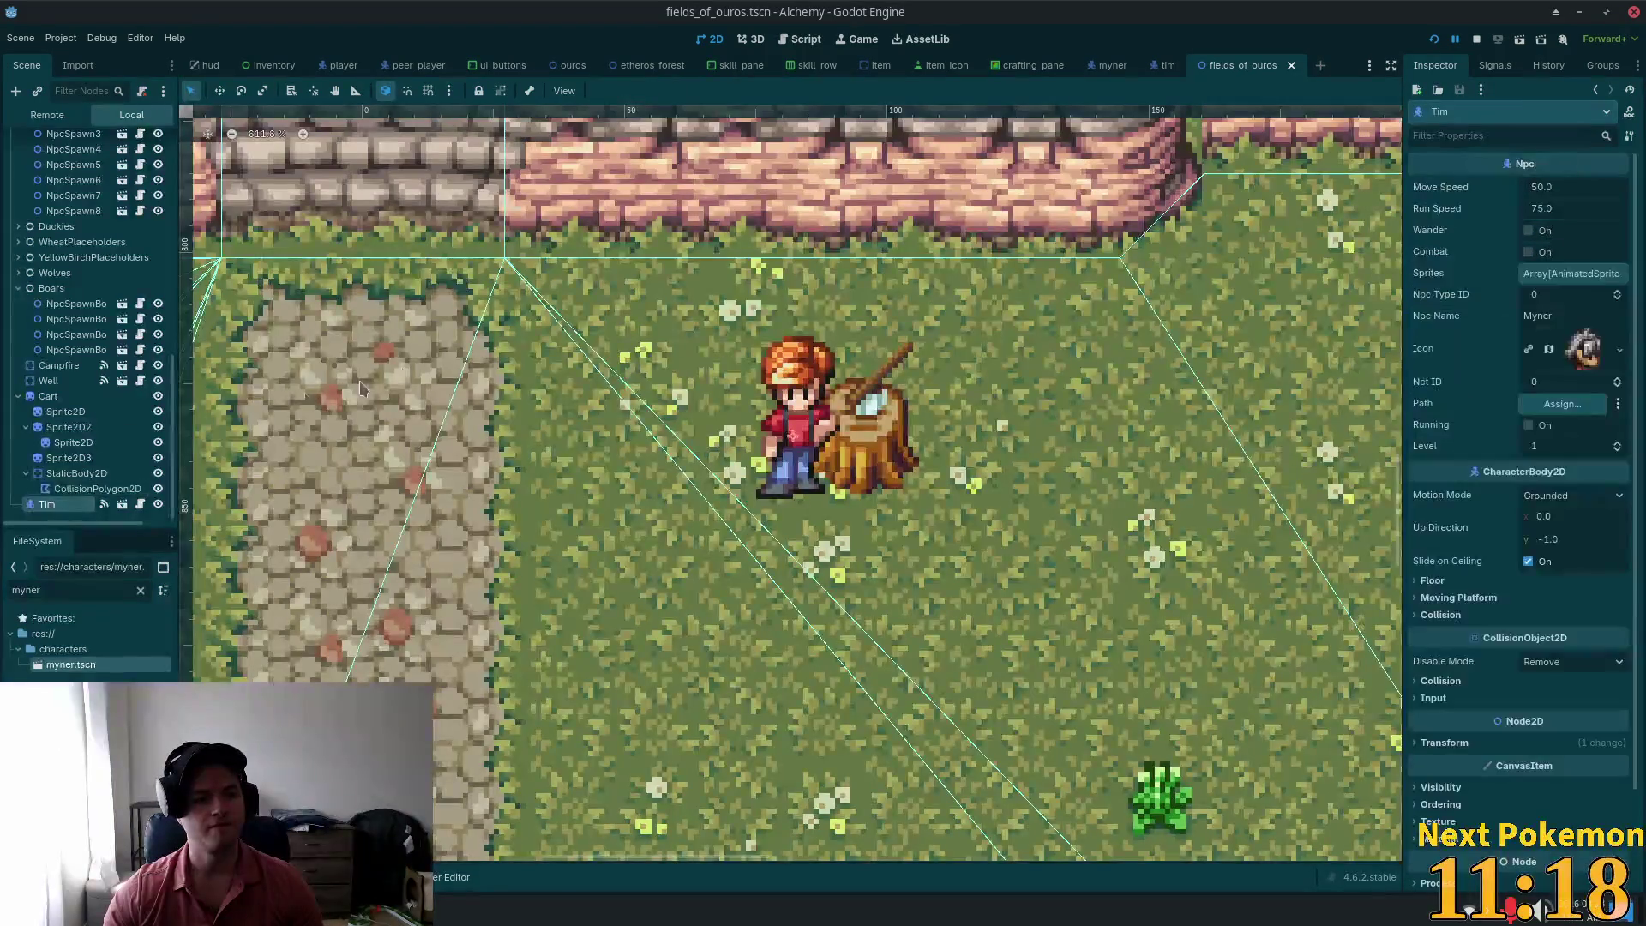
left_click_drag(861, 502, 856, 493)
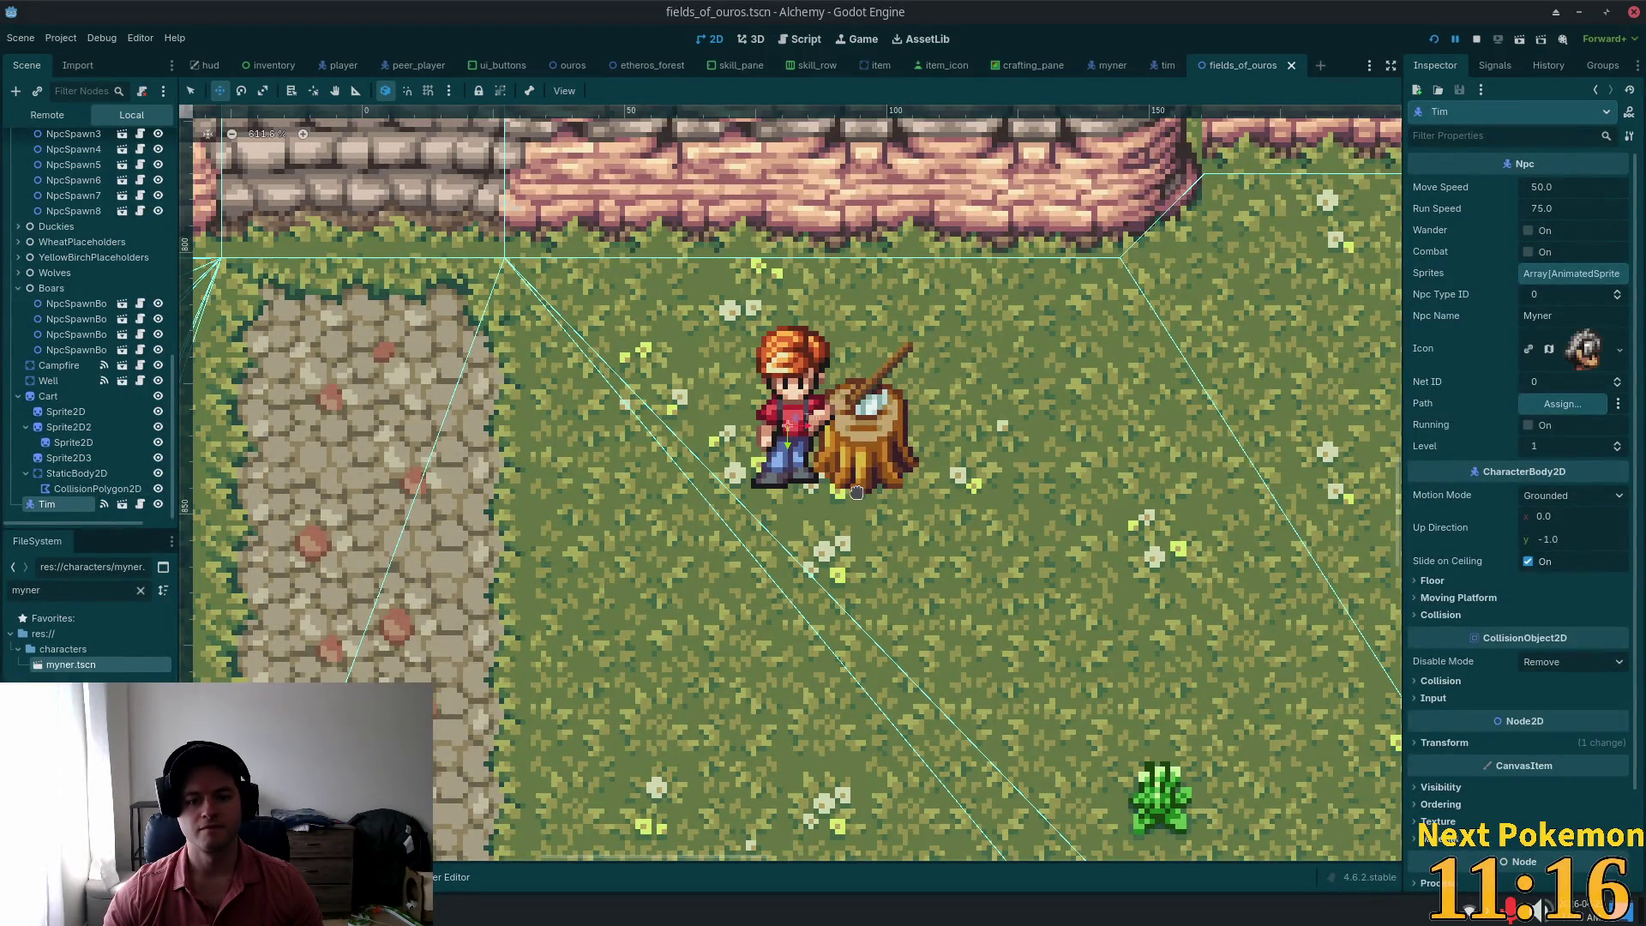
key("ctrl+s")
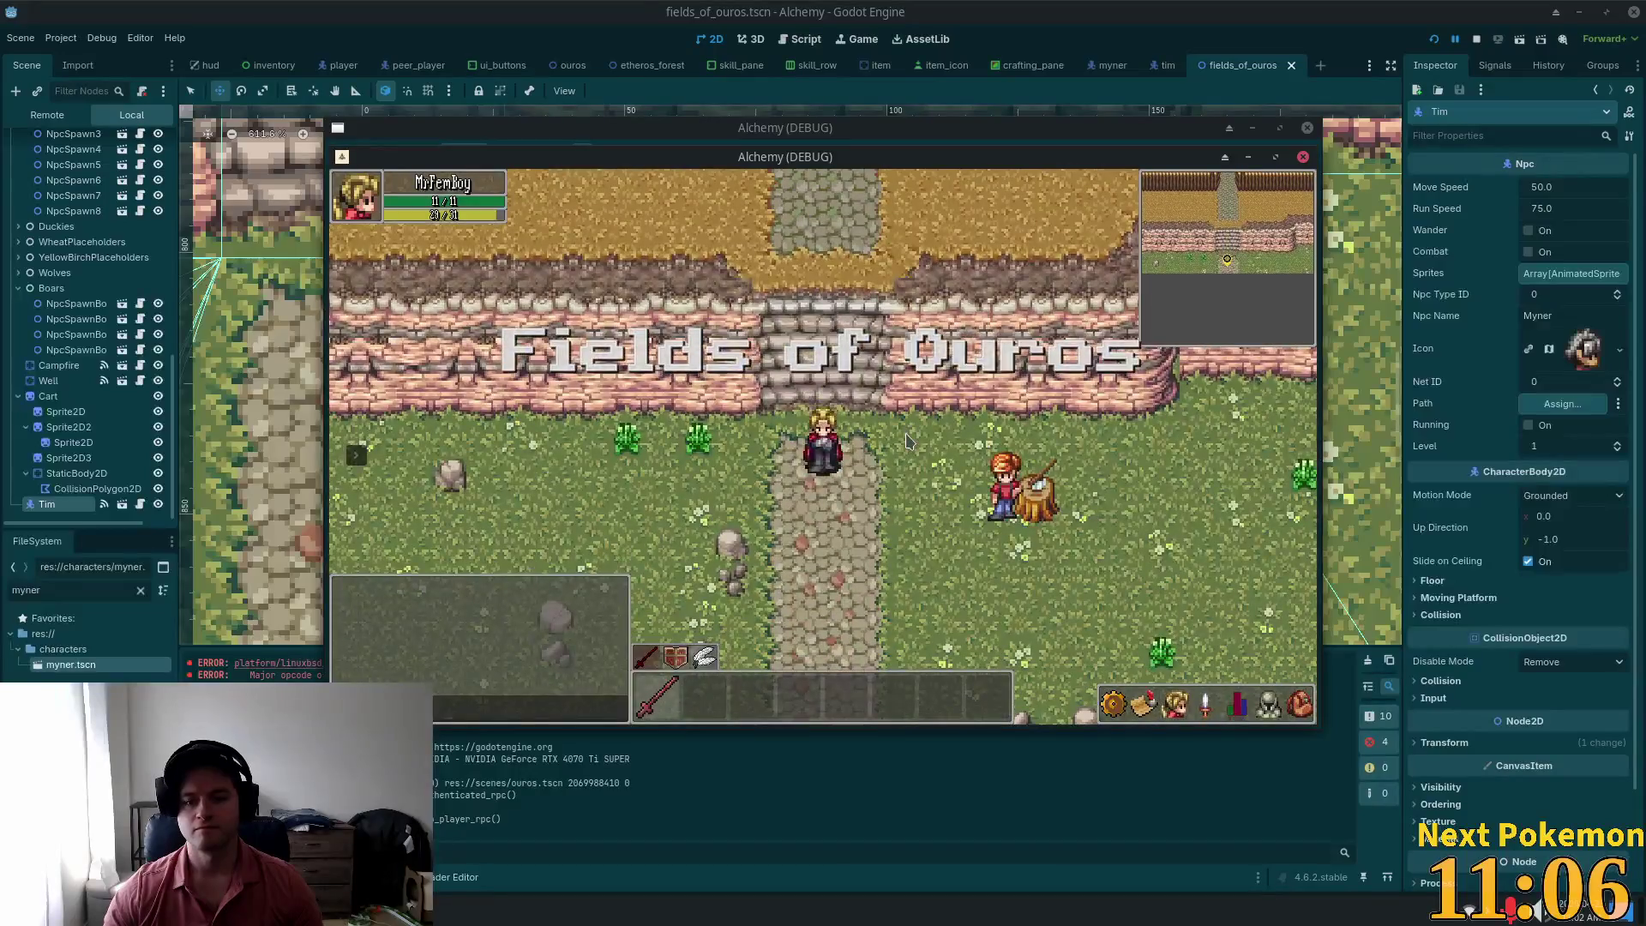
Step: Playtest the map, walking the player around the field to the Myner NPC by the stump
left_click(950, 465)
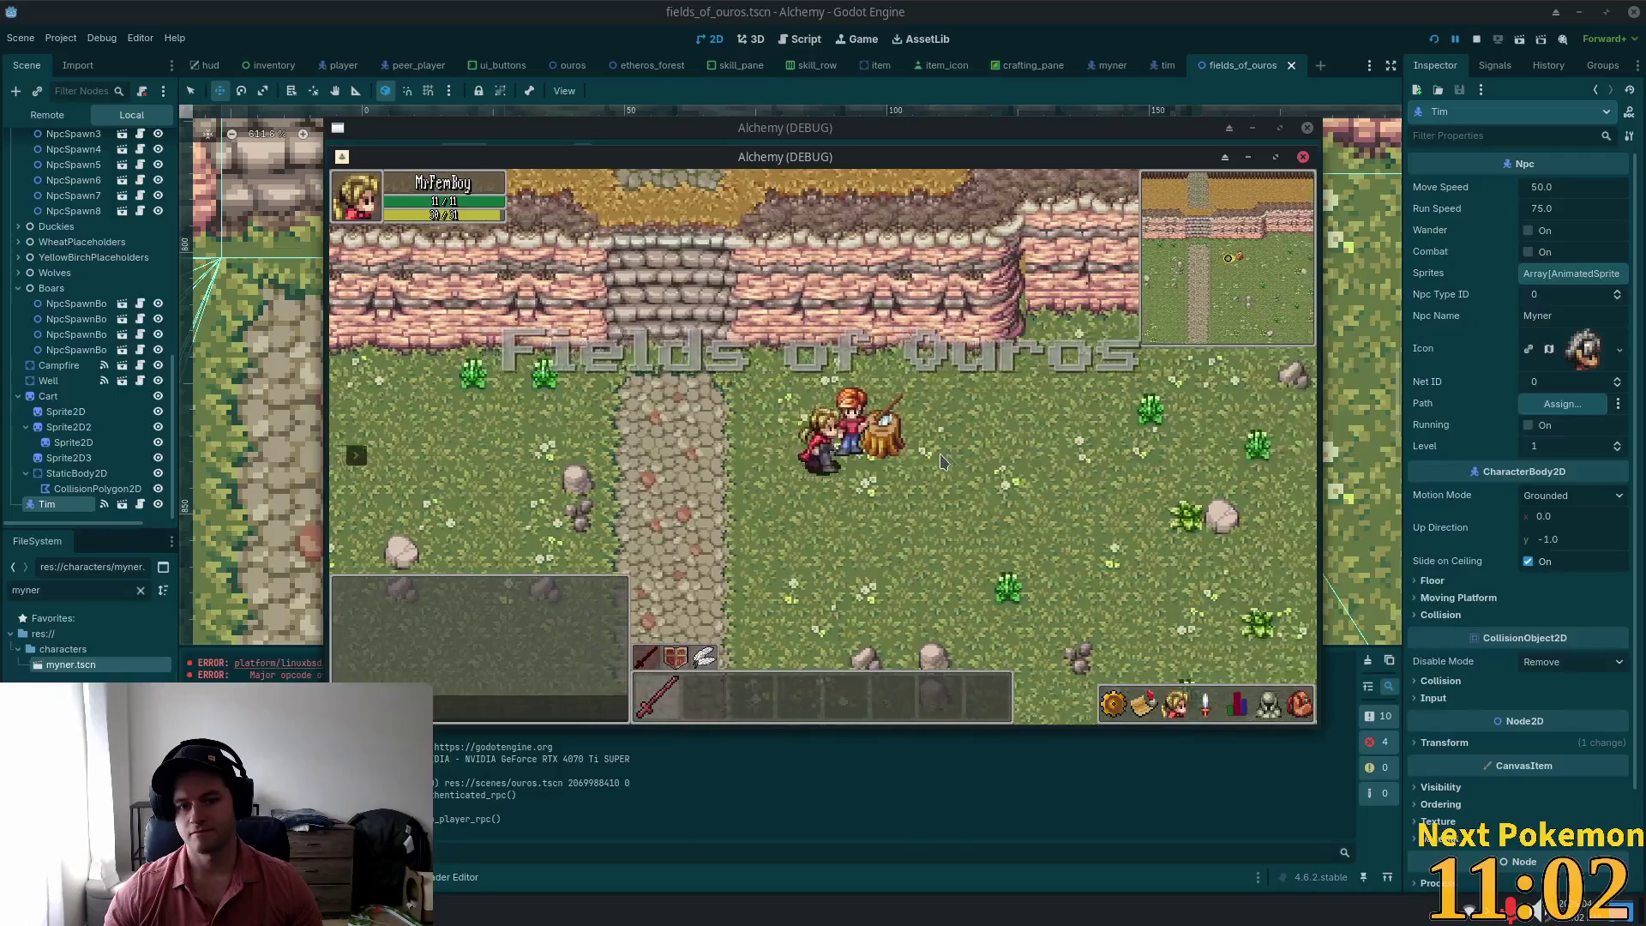
key("a")
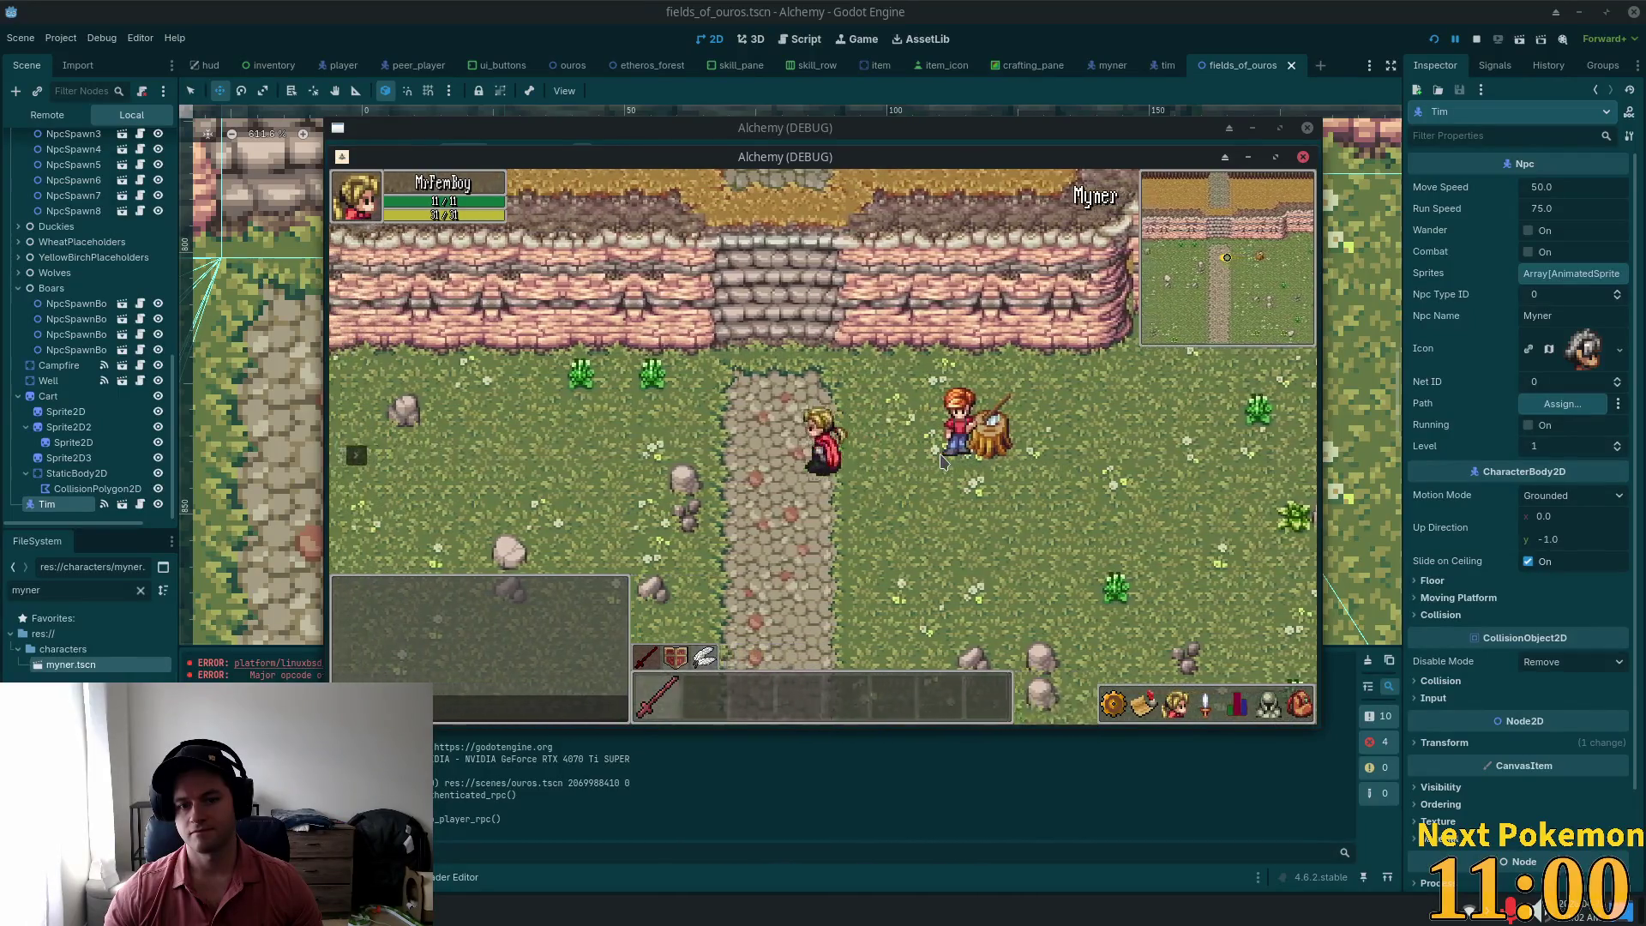
key("d")
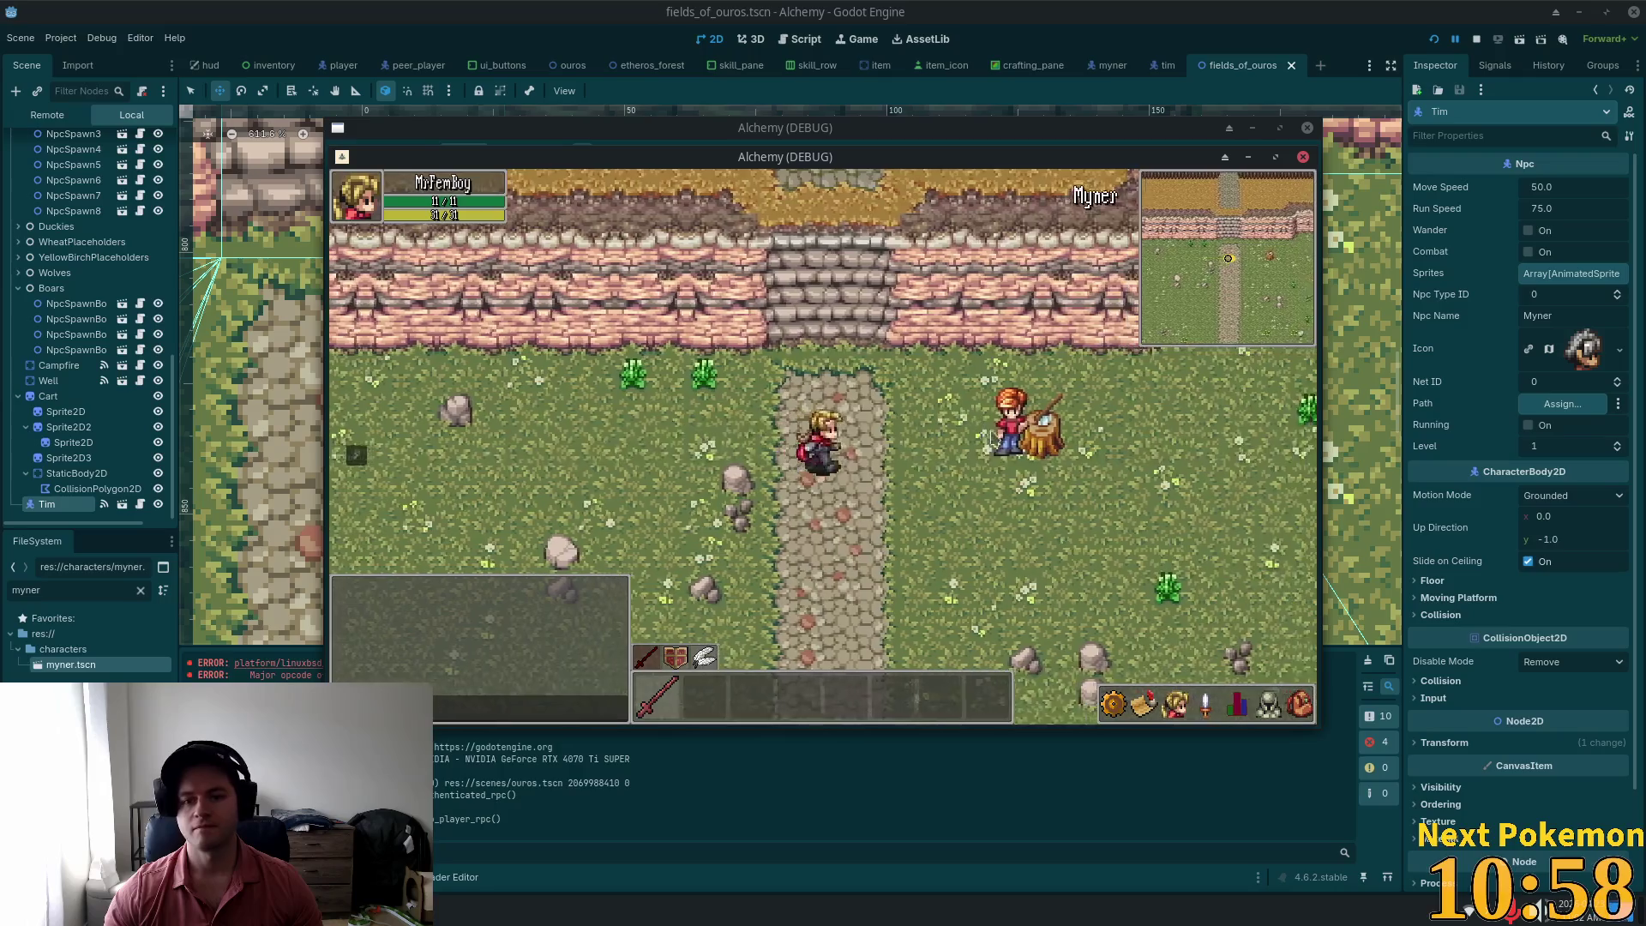
key("a")
key("a")
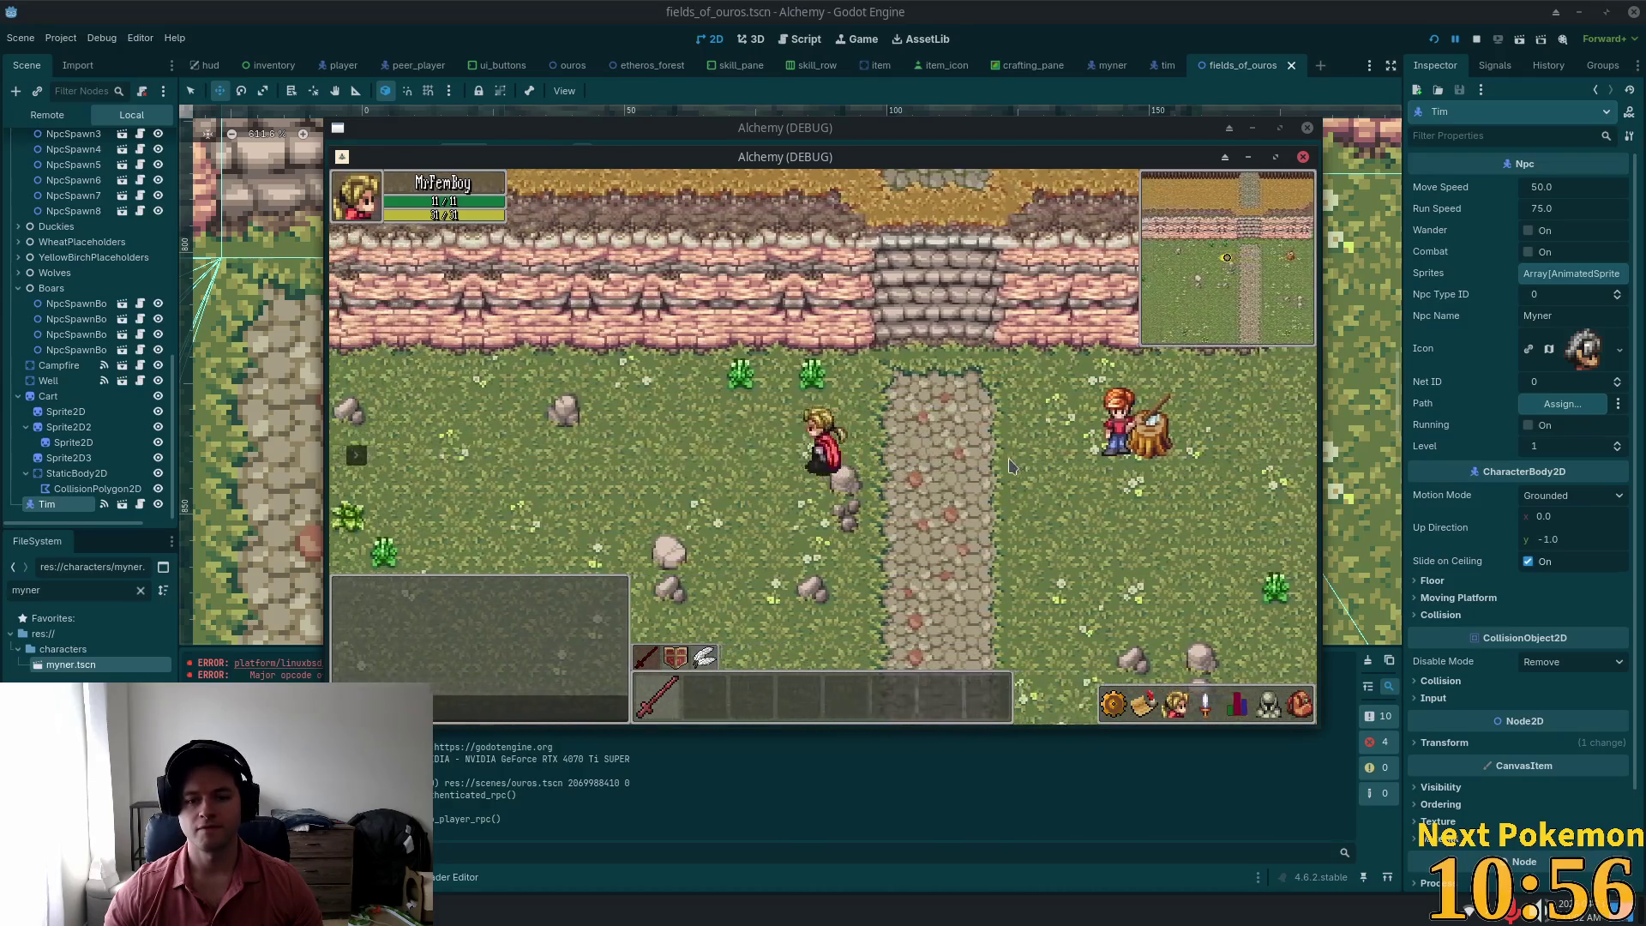
key("d")
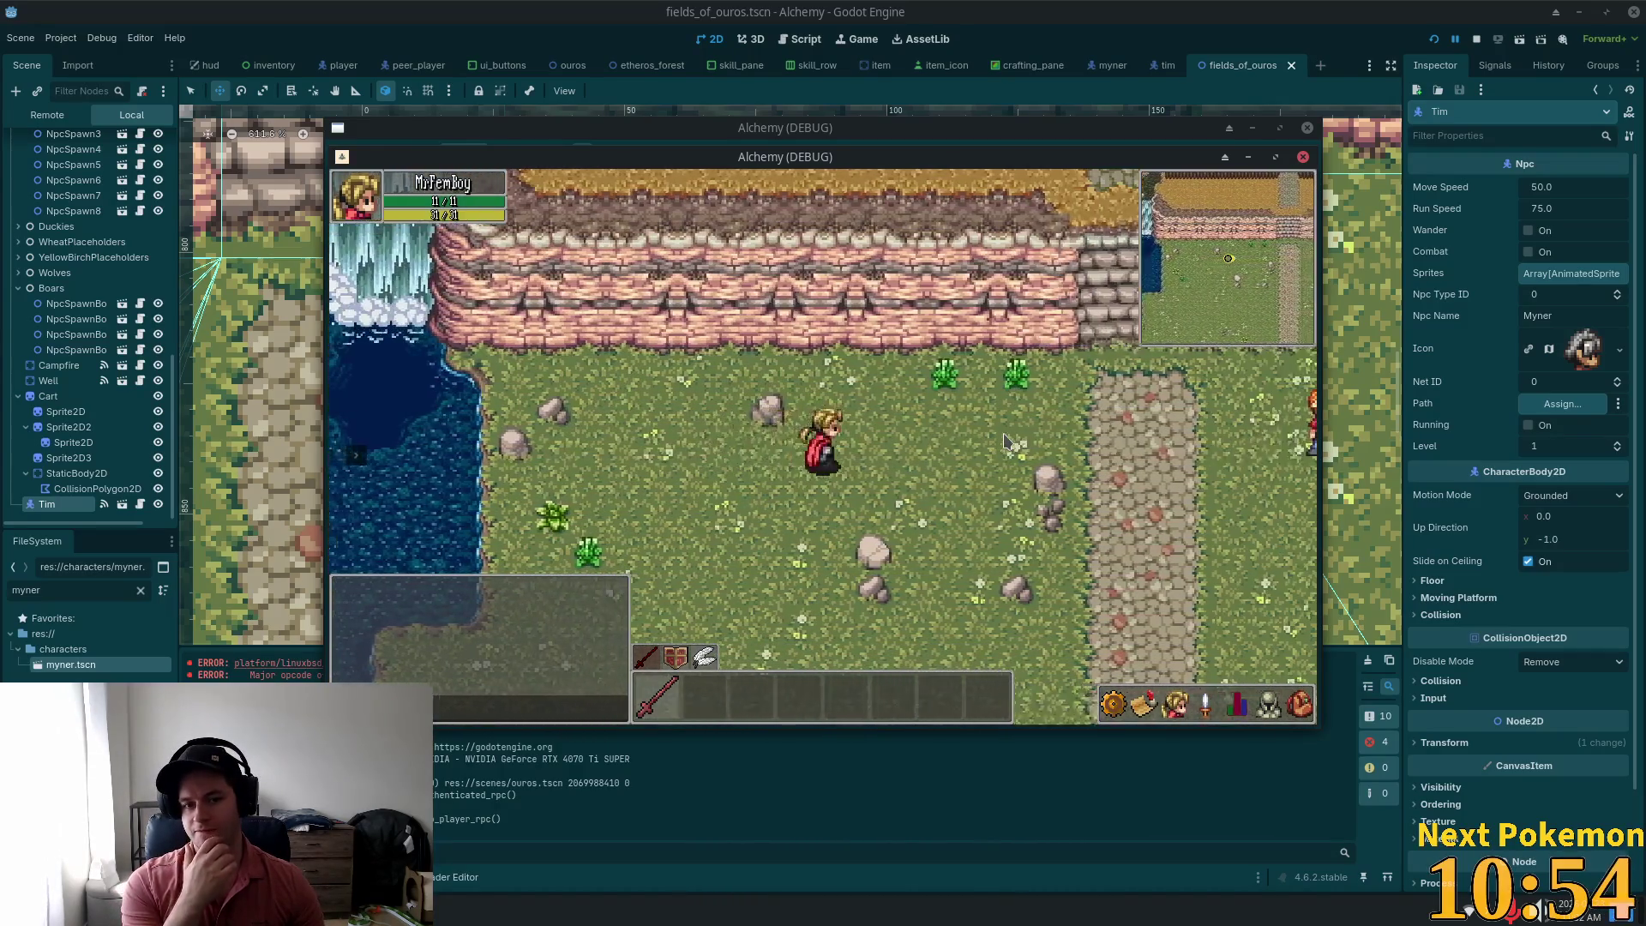
key("d")
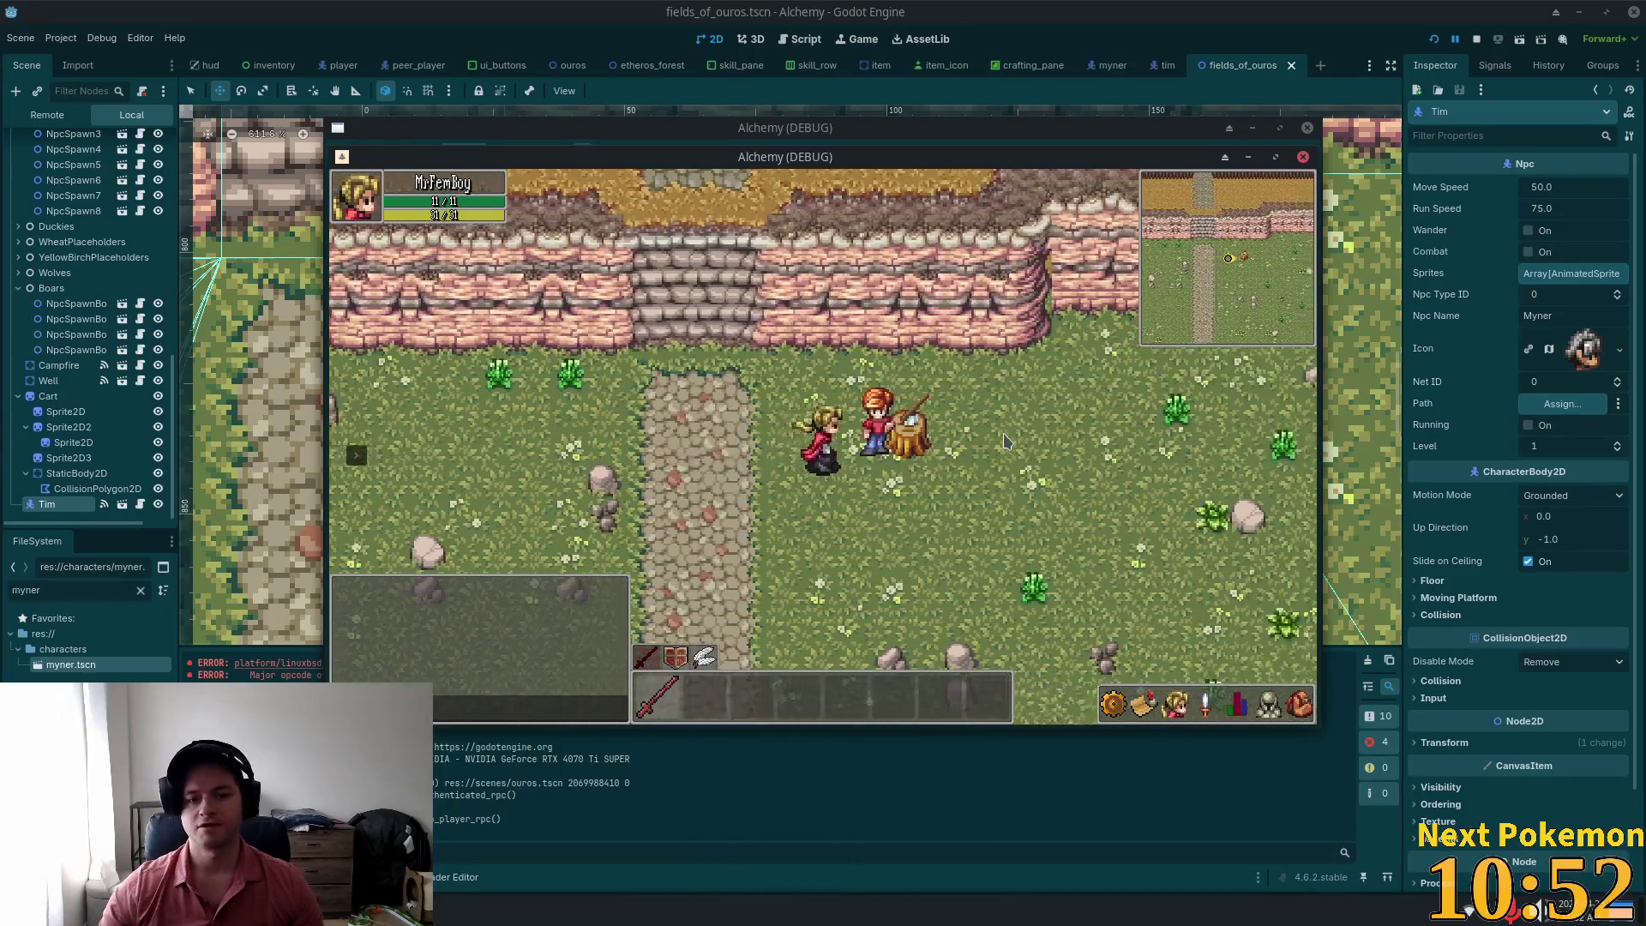
key("a")
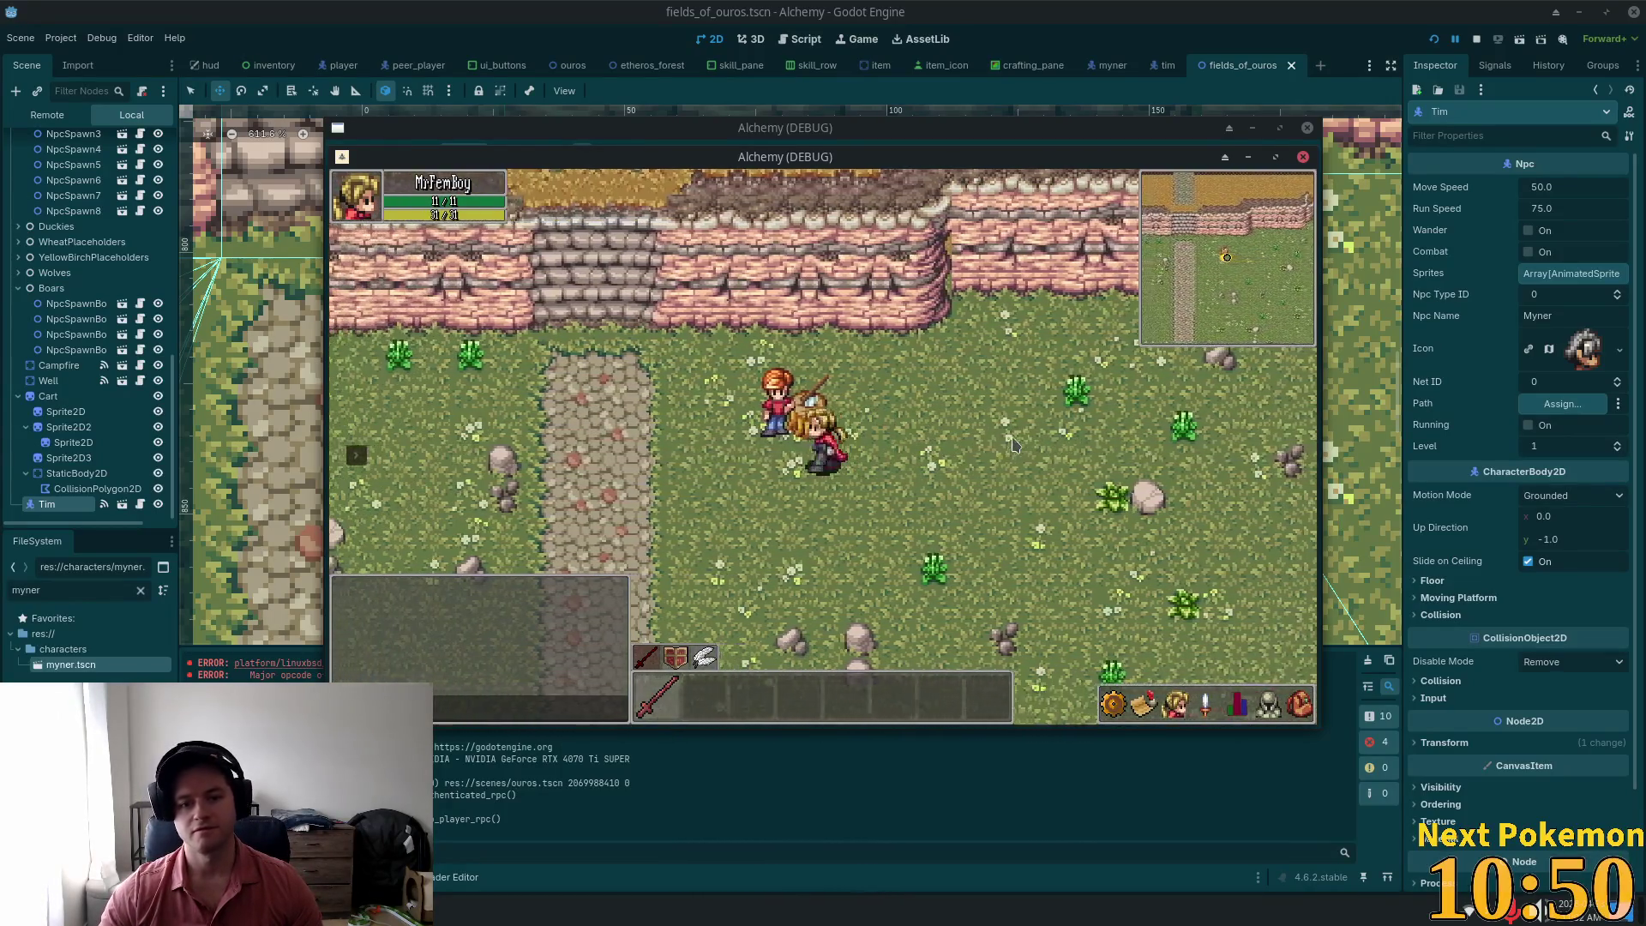
key("s")
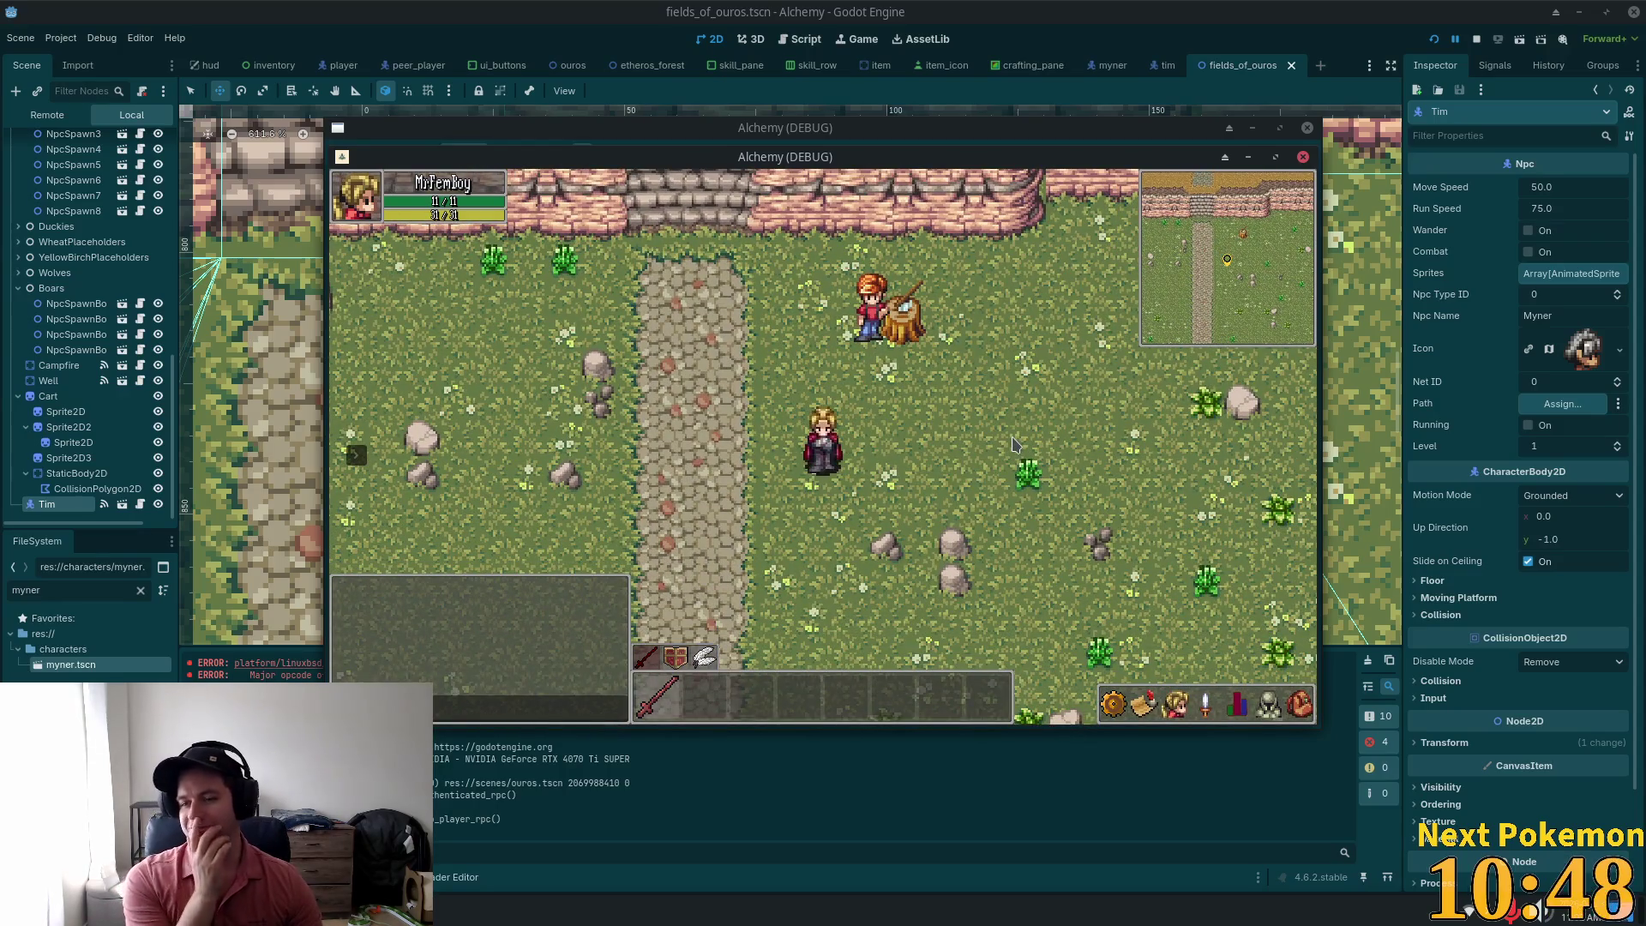
key("a")
key("d")
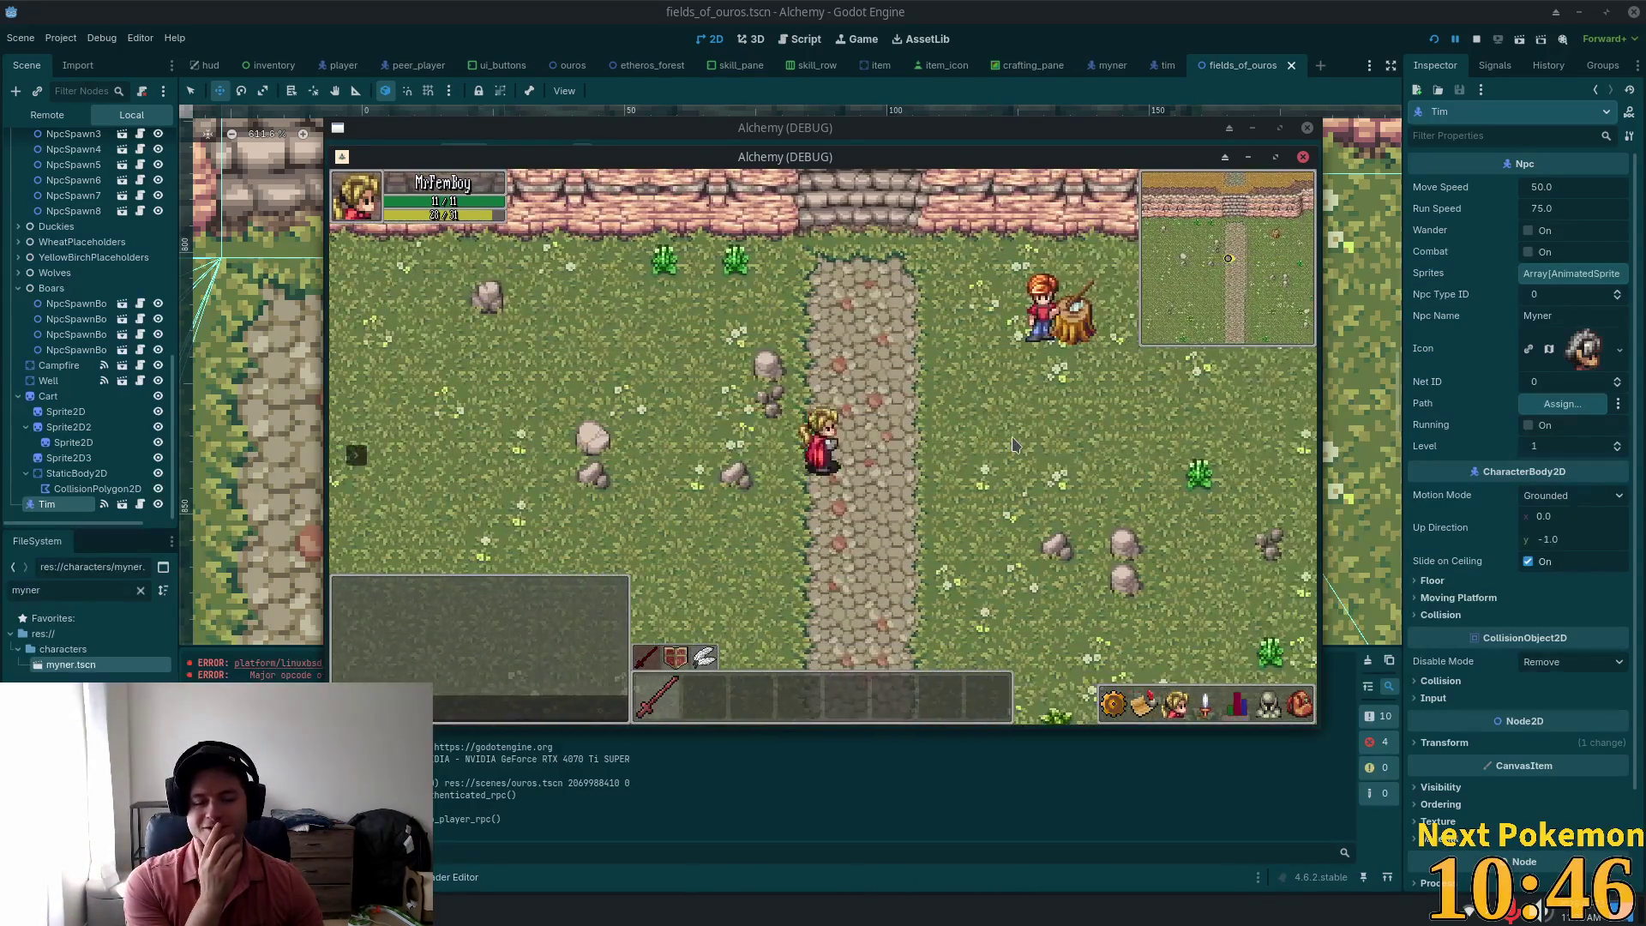
key("a")
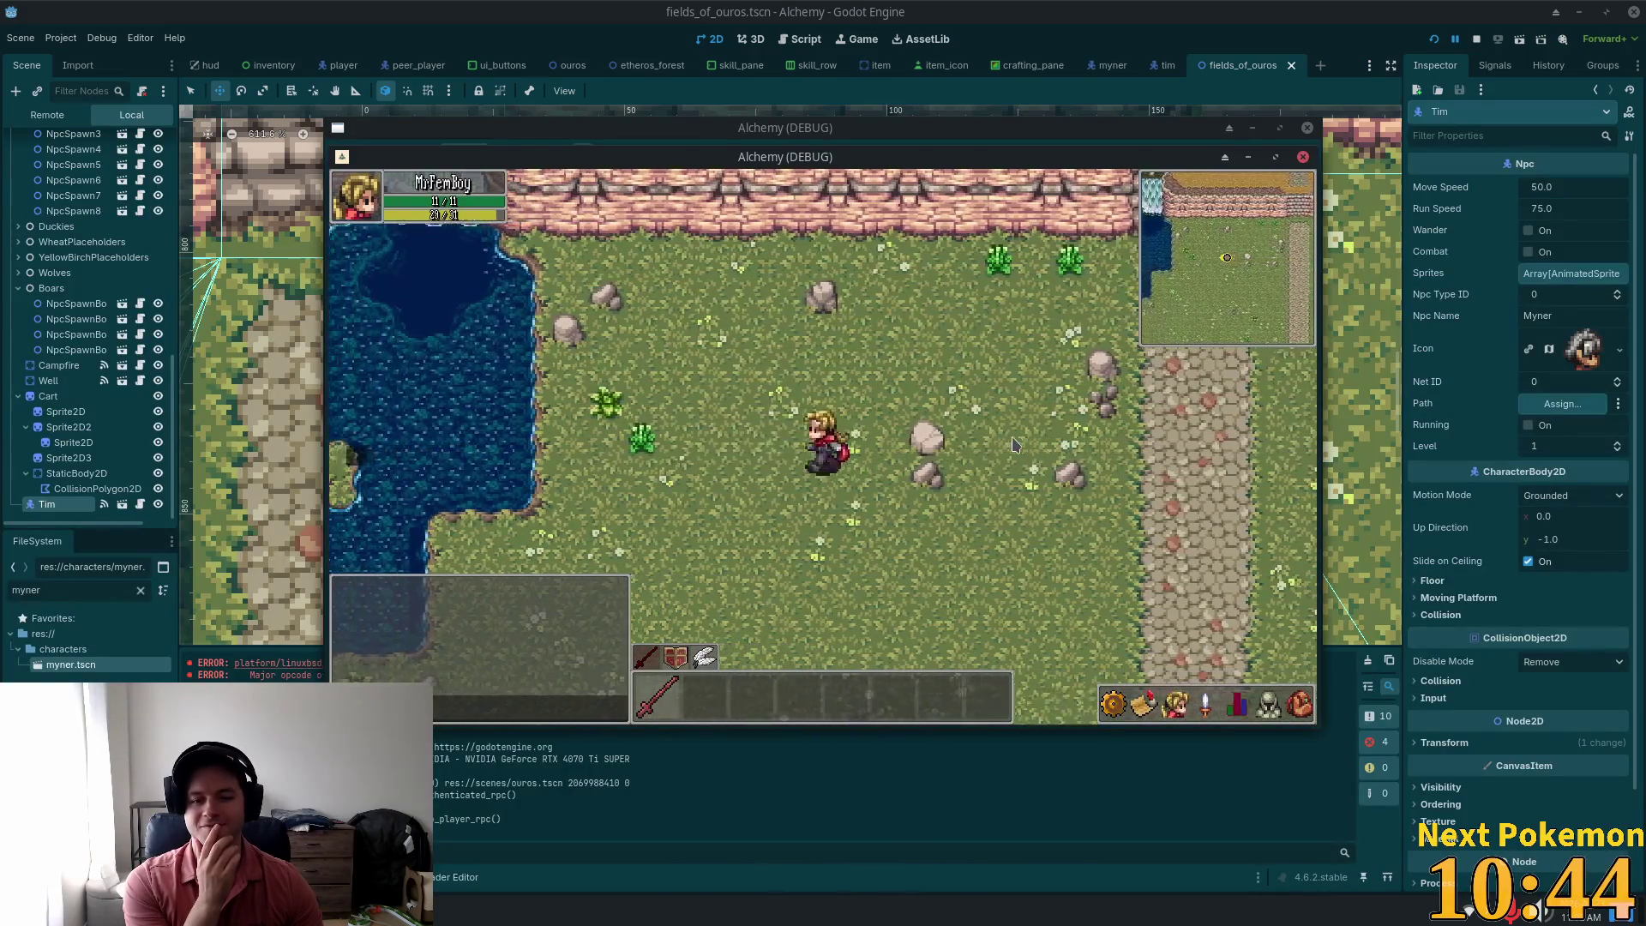
key("d")
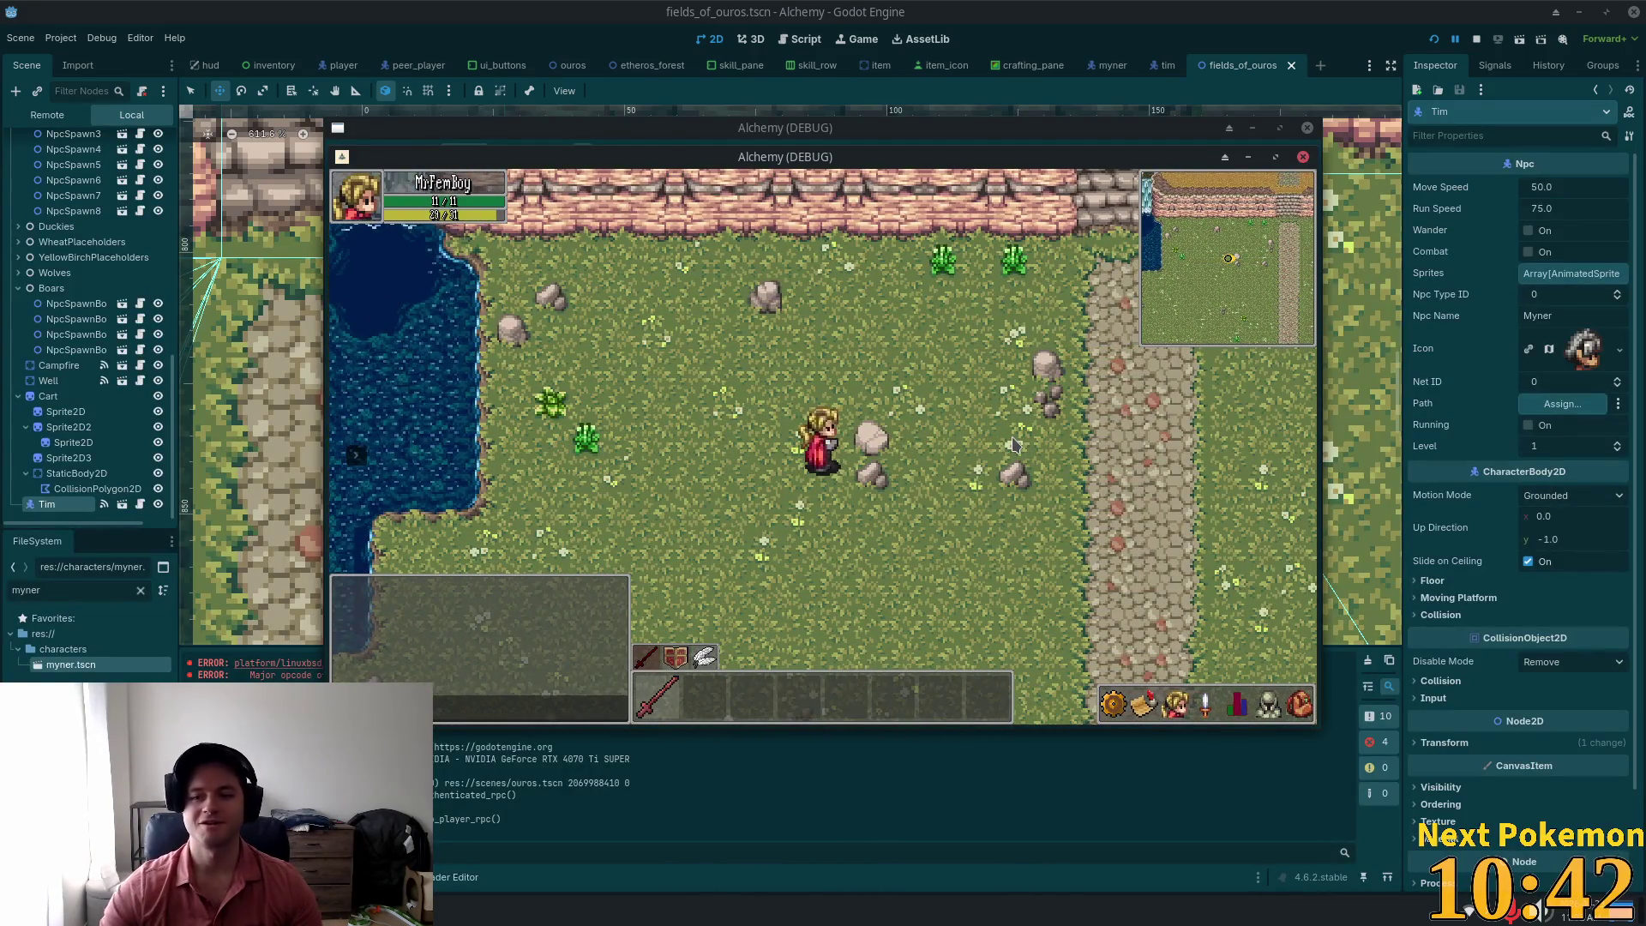
key("d")
key("w")
key("d")
key("w")
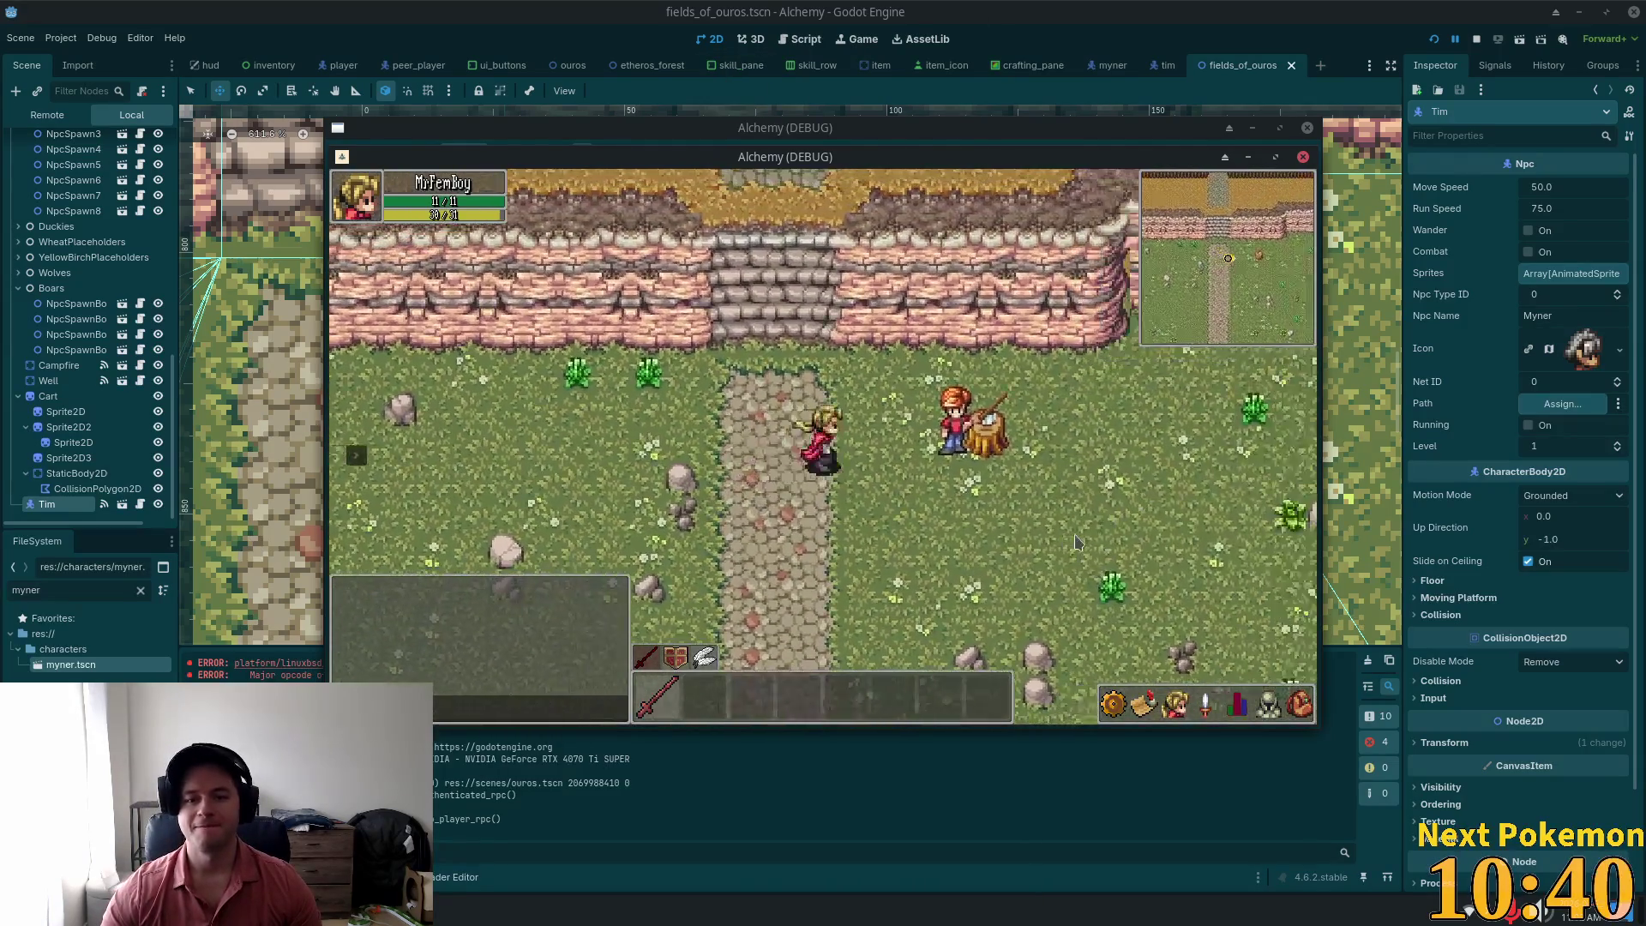
key("a")
key("d")
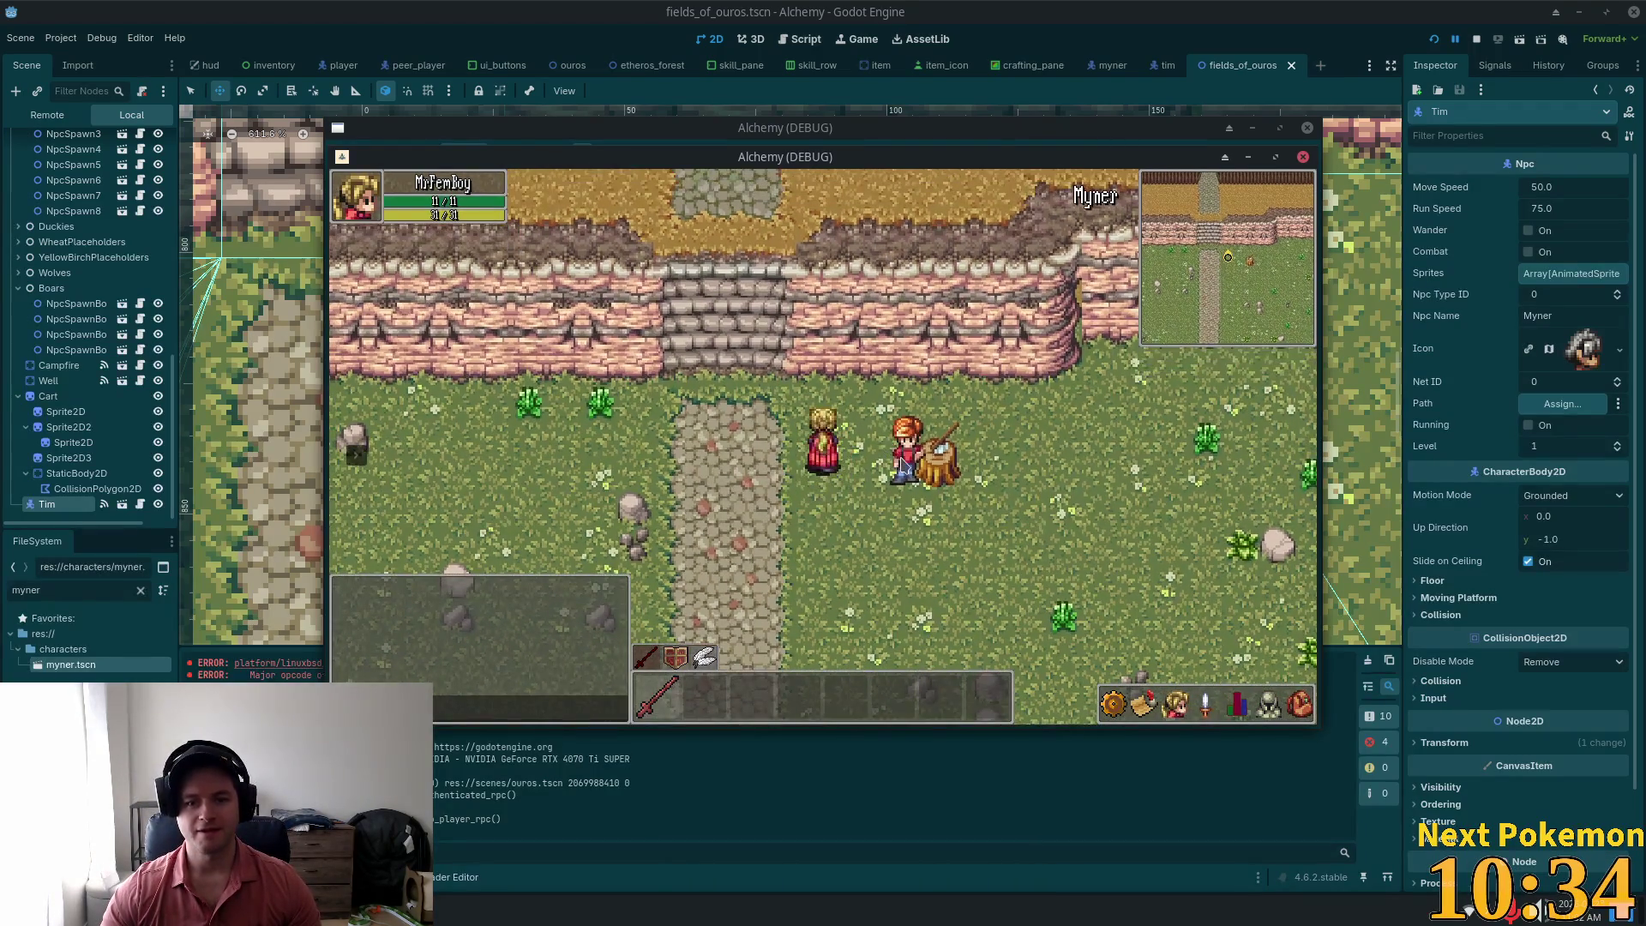
Step: Target the Myner NPC to show its nameplate, then open the tim scene in the editor
left_click(895, 463)
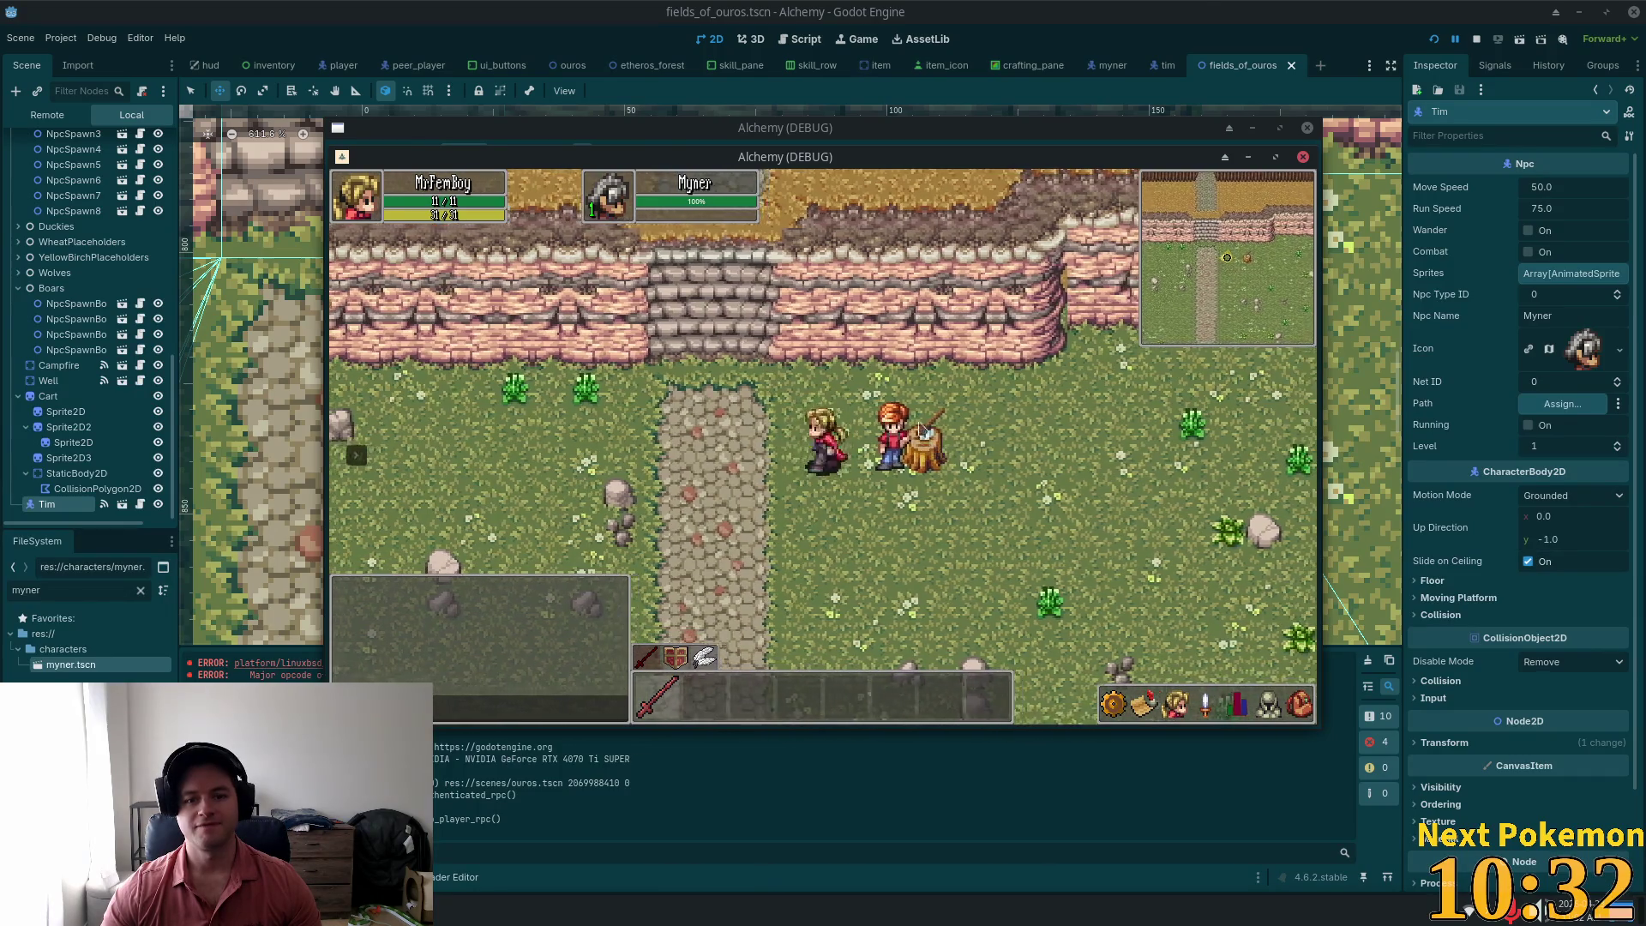
left_click(1209, 8)
left_click(1166, 66)
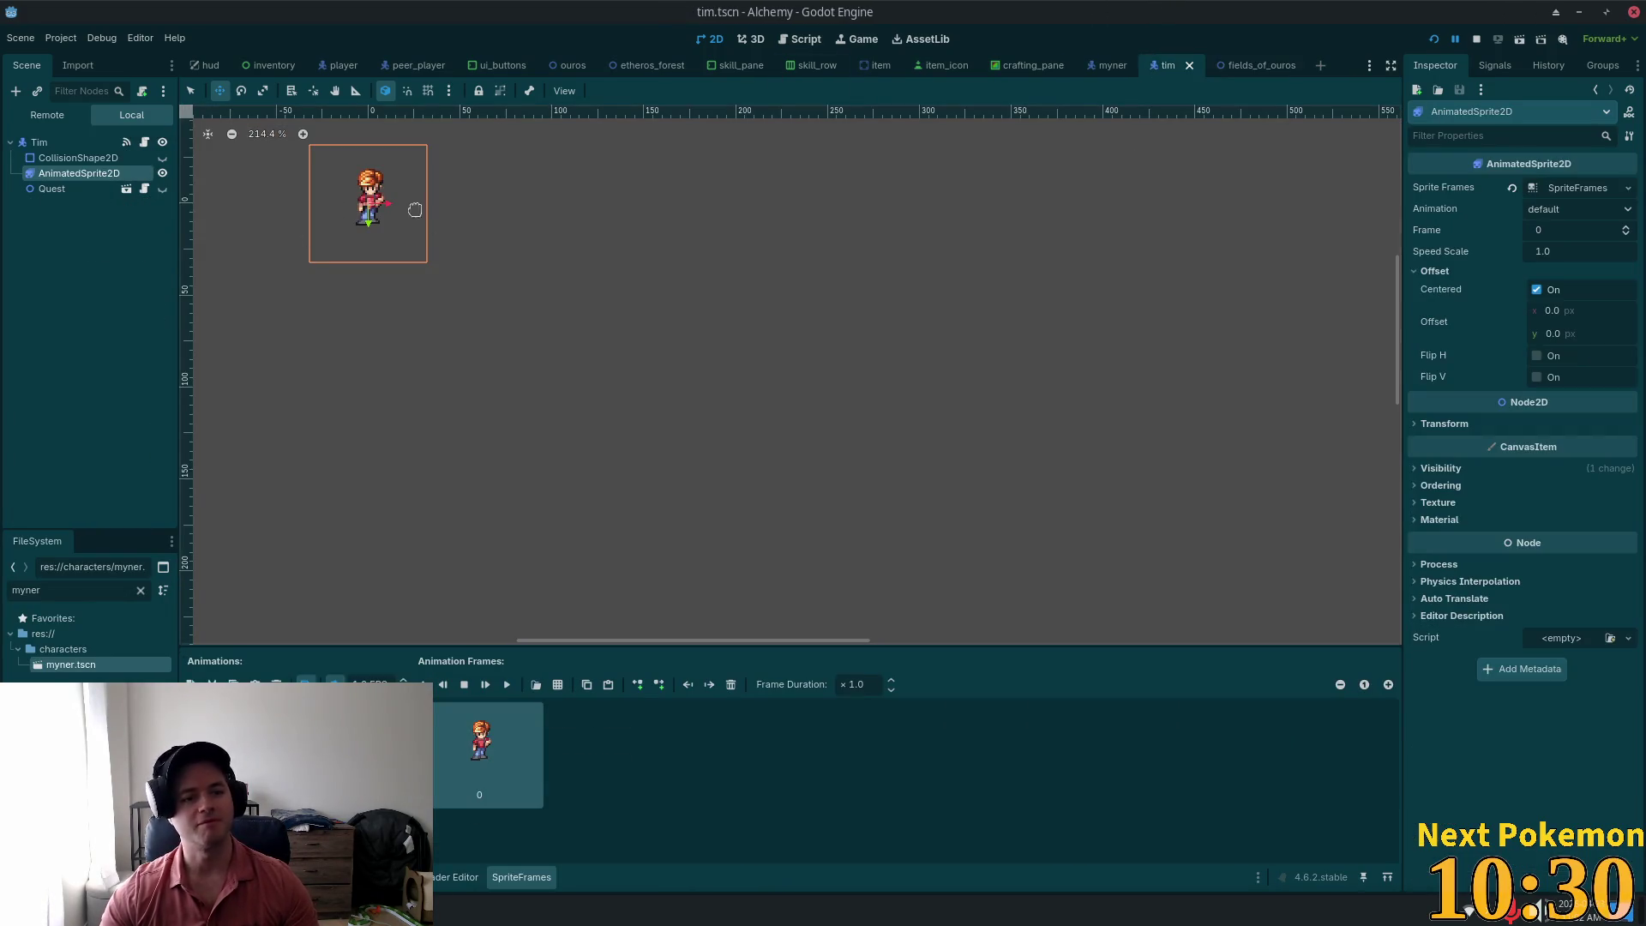
Step: Set the Tim NPC's icon atlas to Tim.png from the FileSystem
left_click(574, 186)
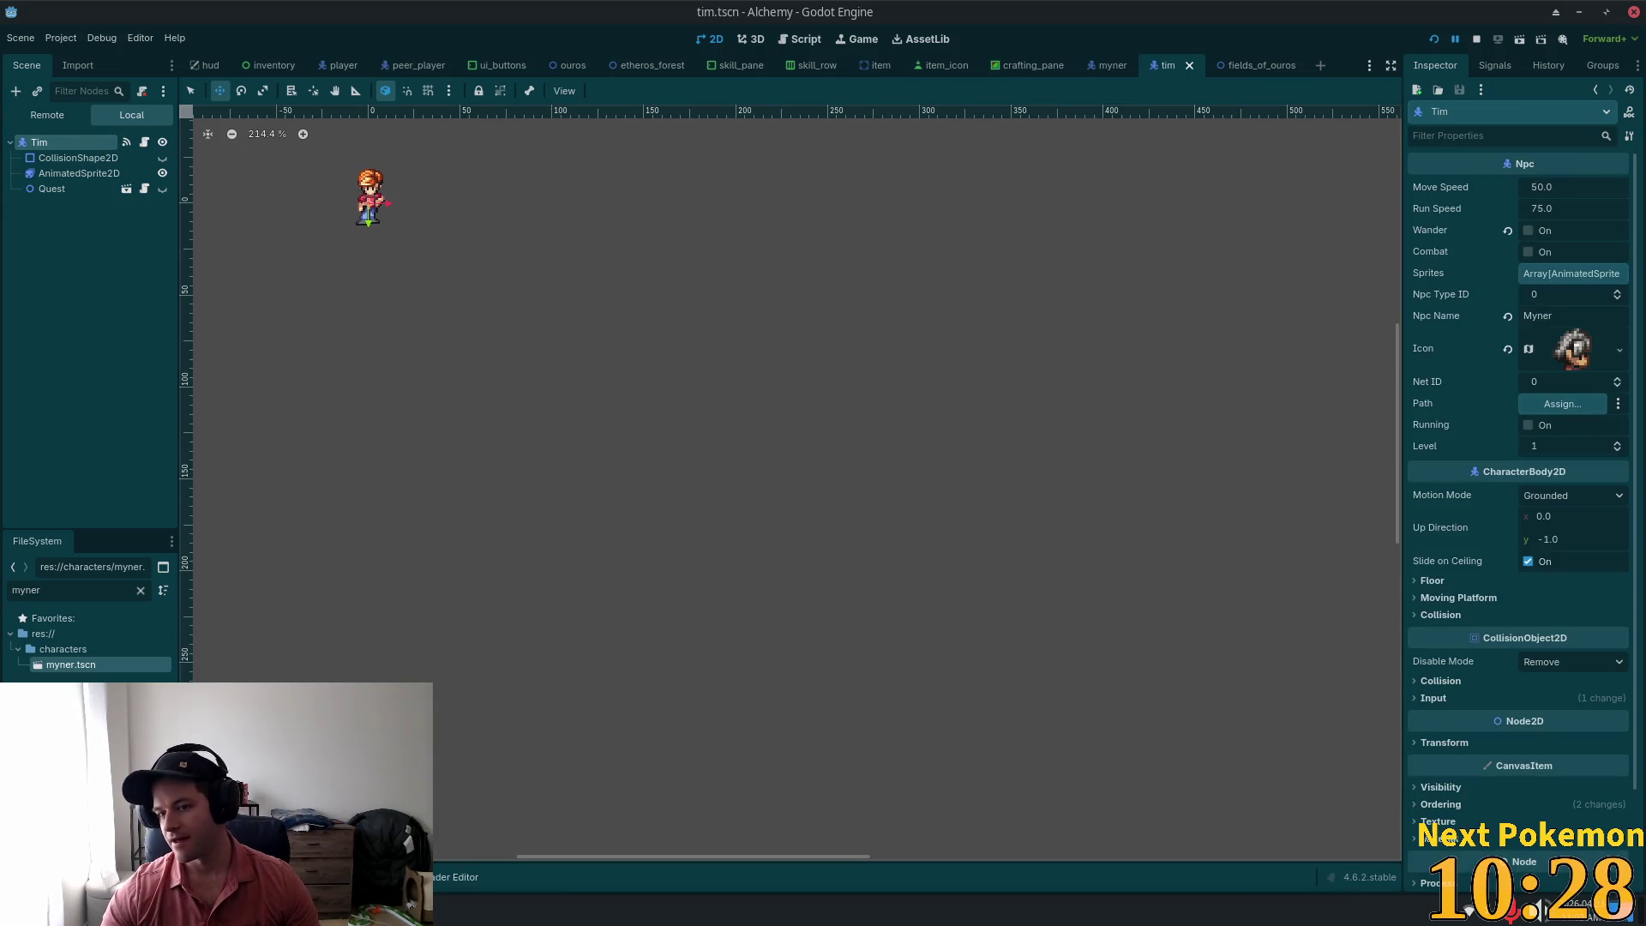
left_click(1574, 349)
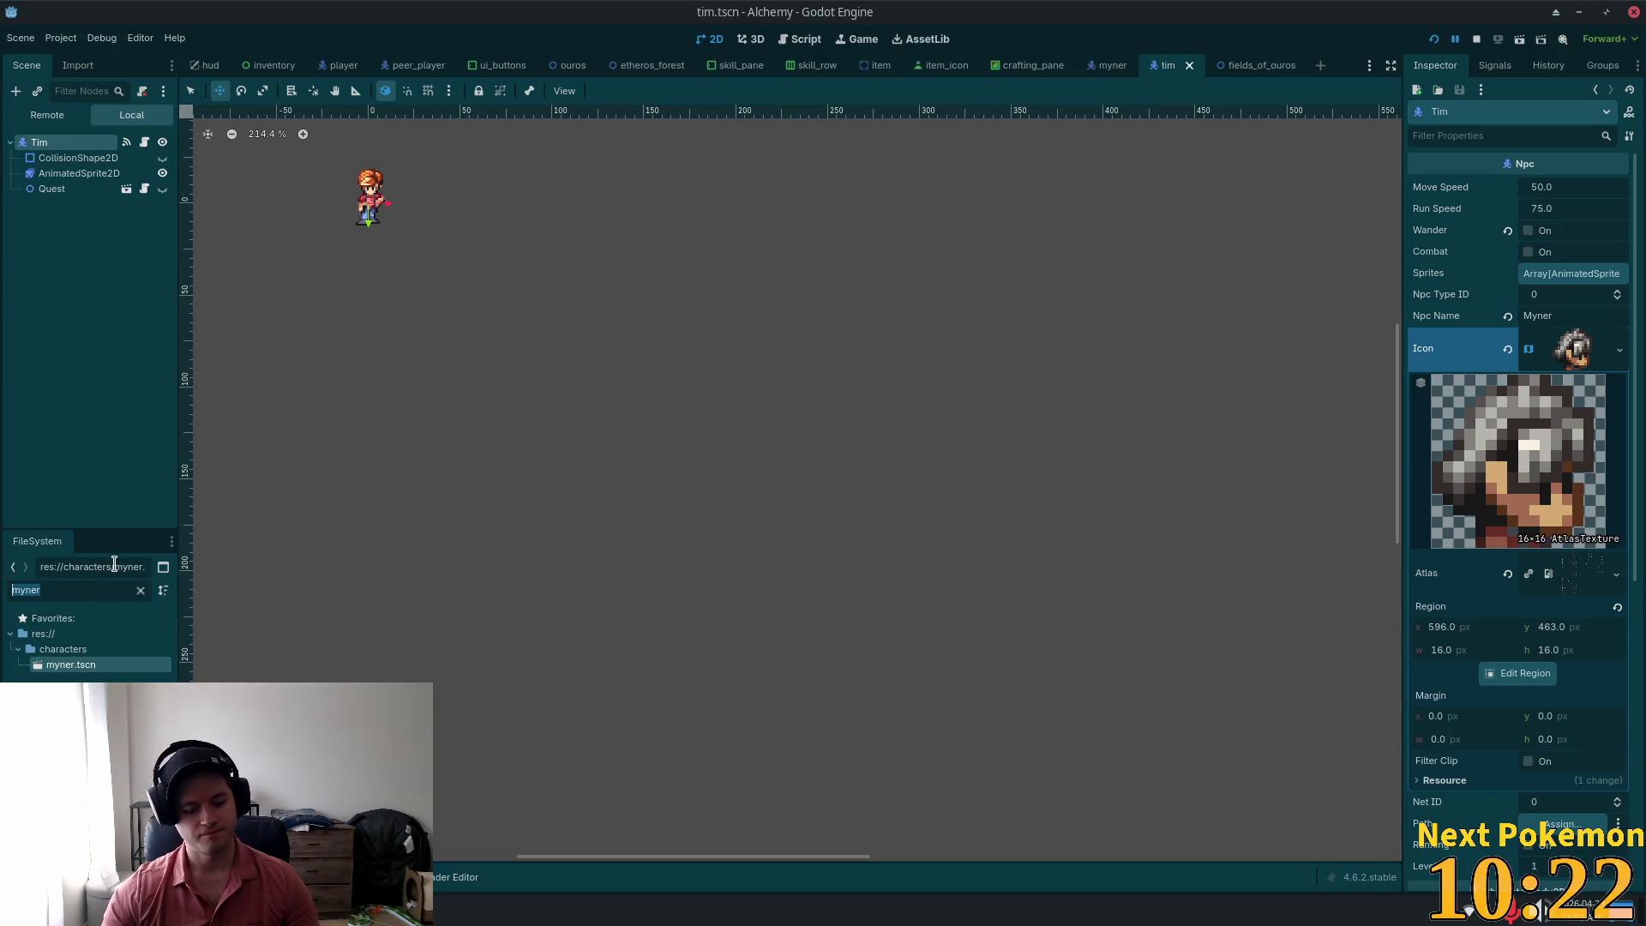
type("tim")
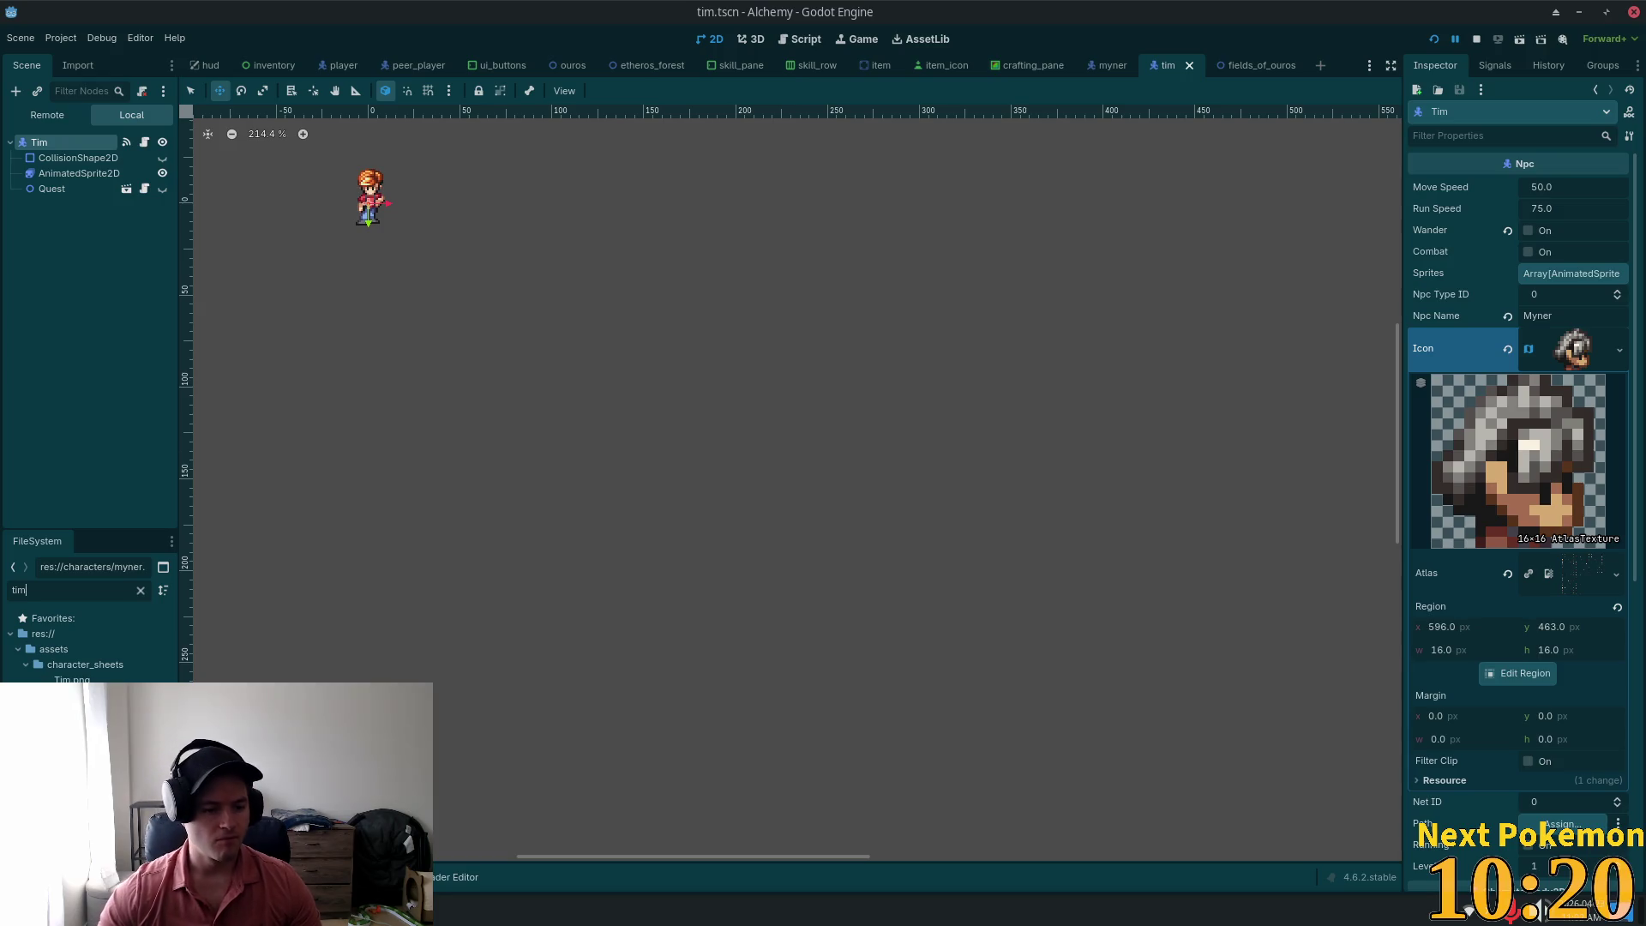
left_click_drag(47, 678, 1573, 573)
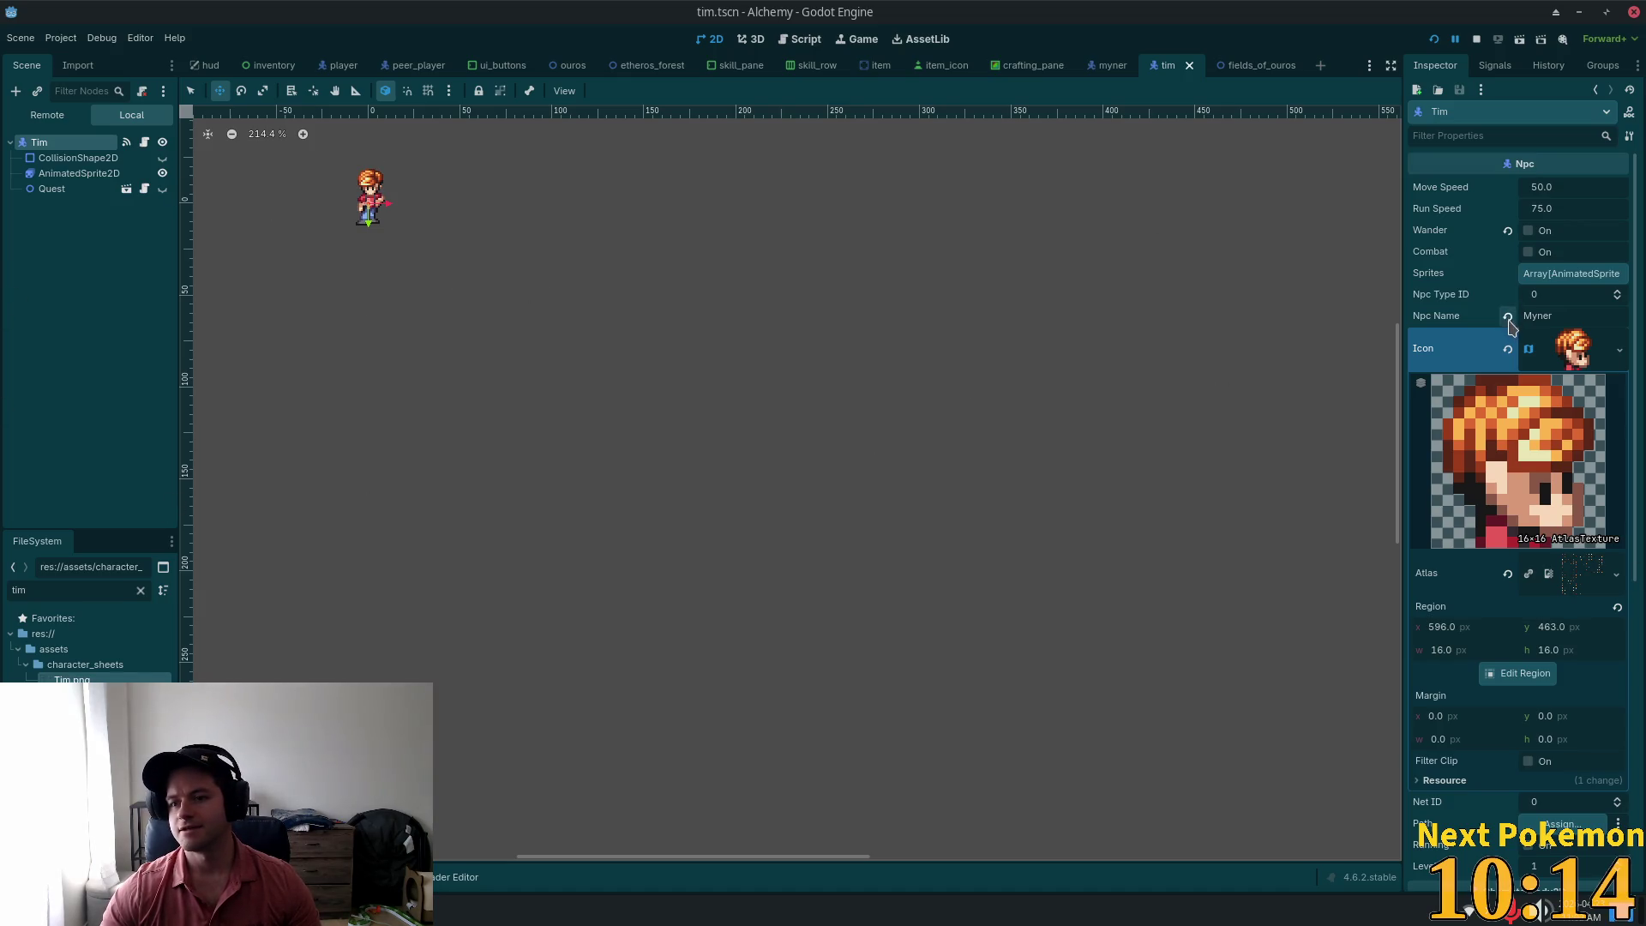
Step: Rename the NPC from Myner to Tim and save tim.tscn
double_click(1550, 314)
type("Tim")
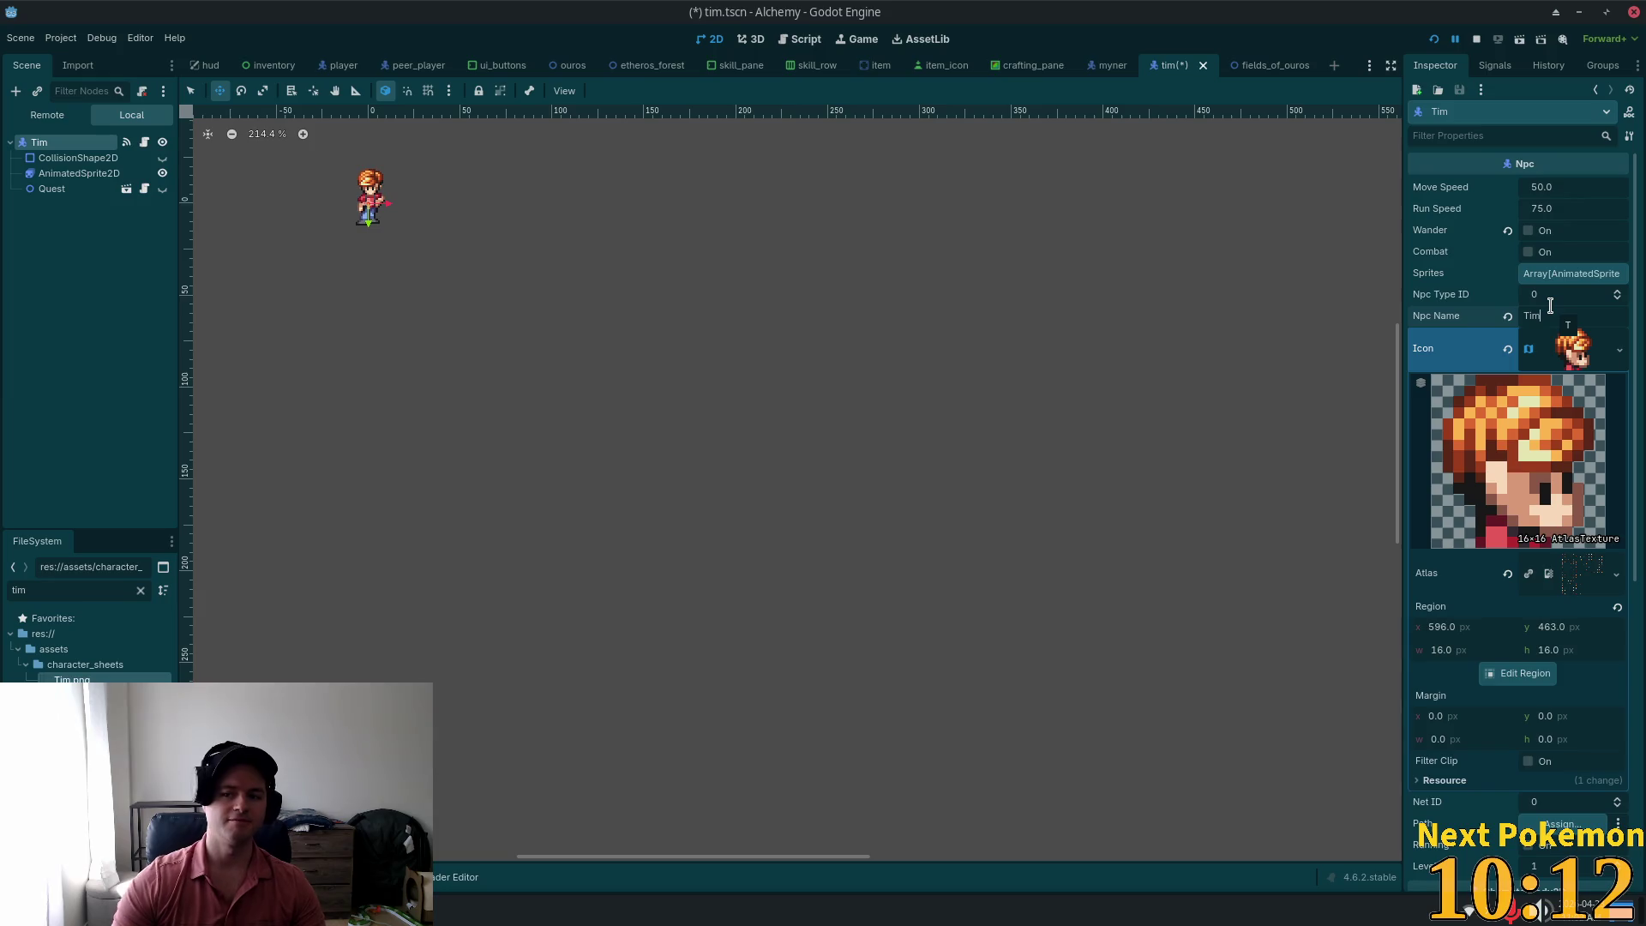
key("ctrl+s")
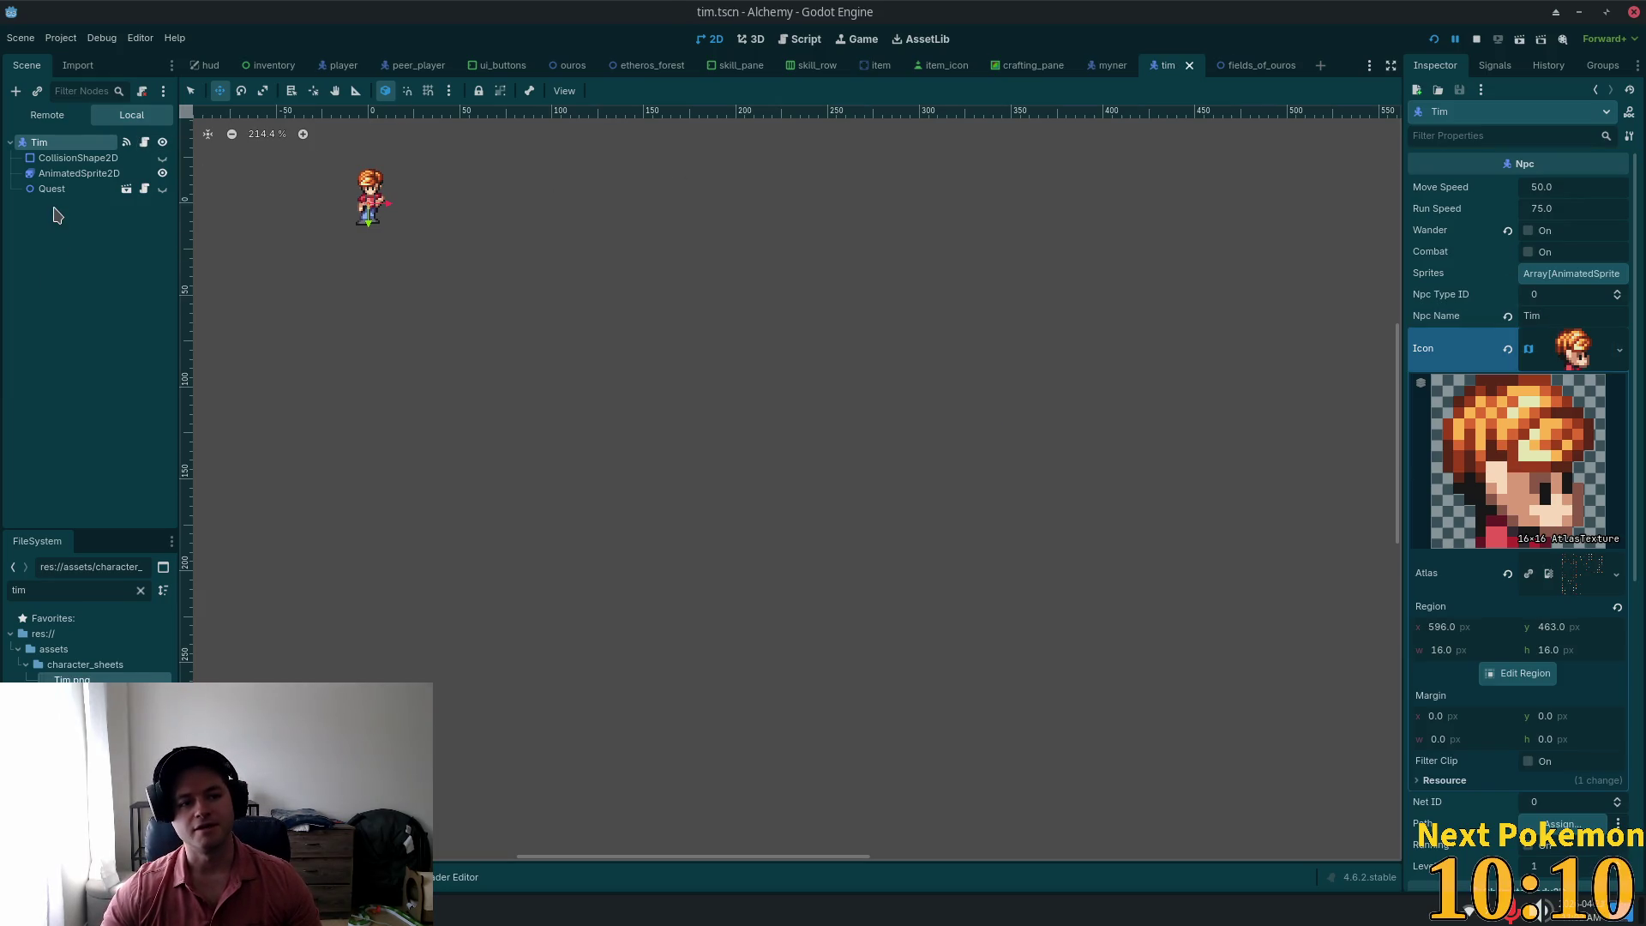
left_click(52, 189)
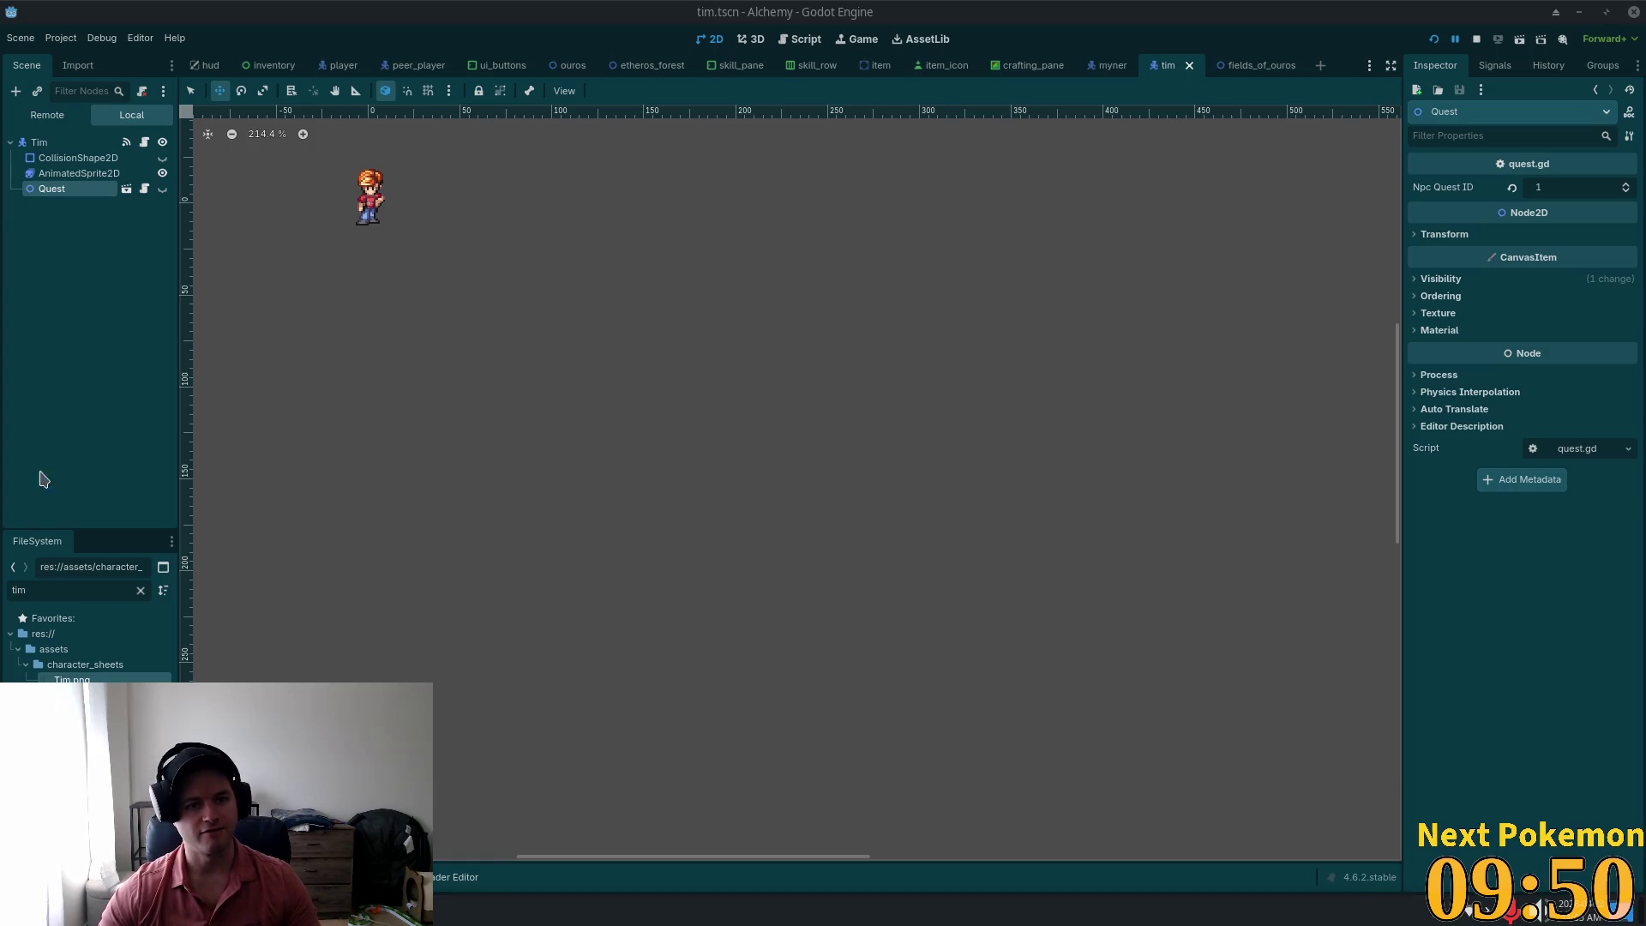
Step: Switch from Godot Engine over to the Cursor window
key("alt+Tab")
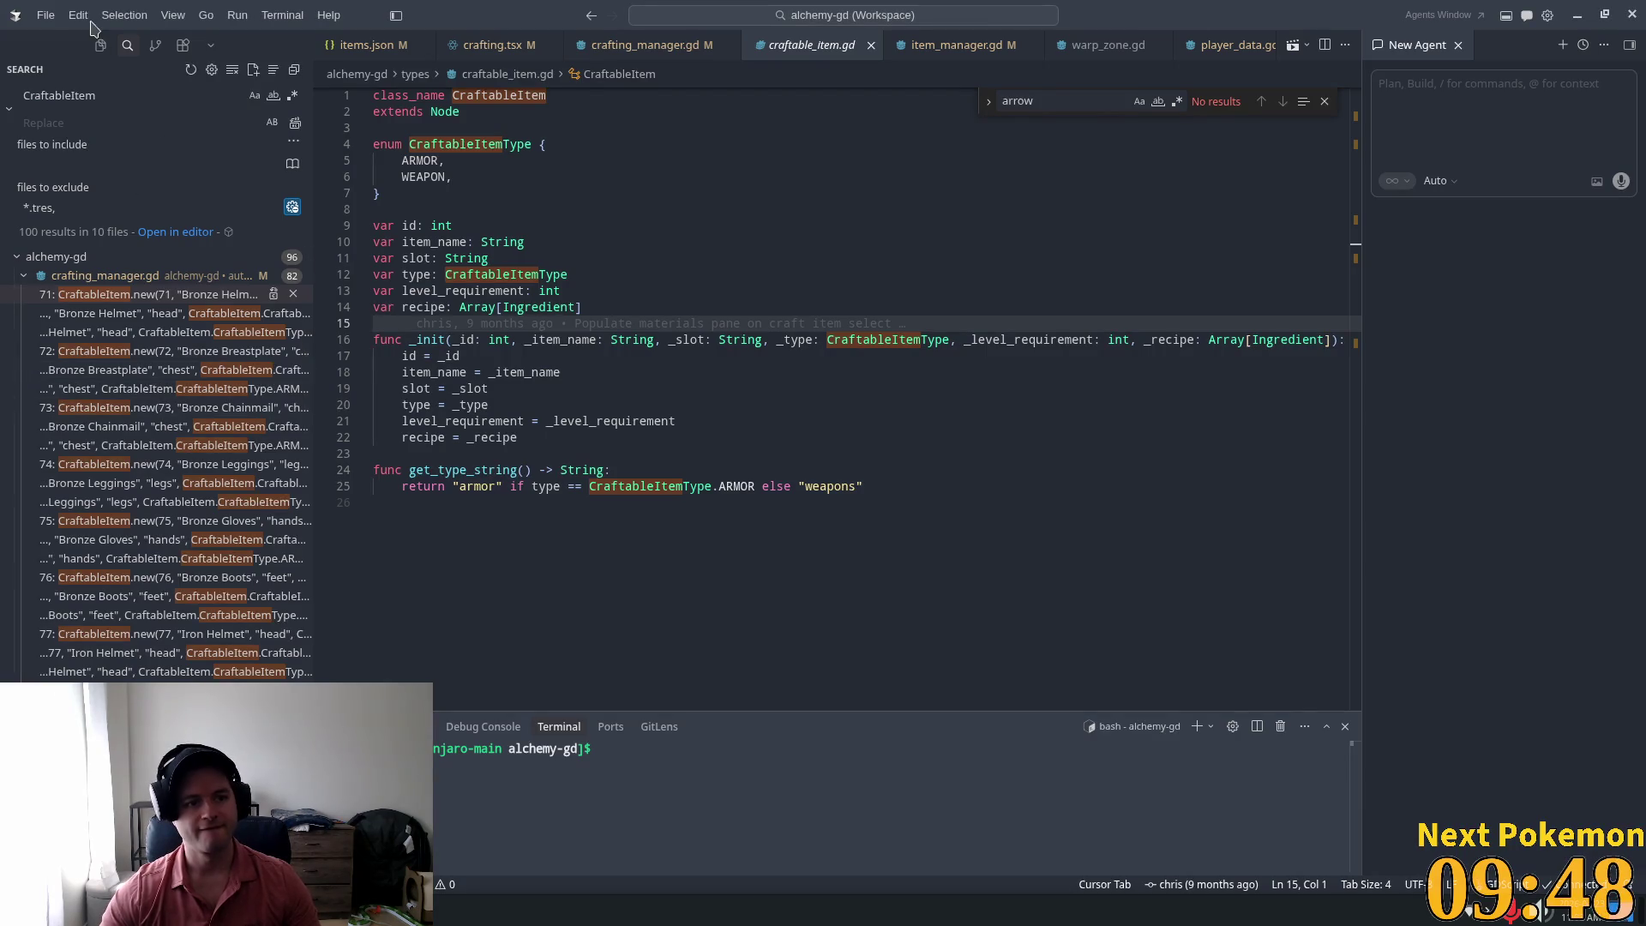
Step: Search the quests folder for quest_npc_id, starting from a_miner_request.json, to see used NPC ids
key("ctrl+shift+f")
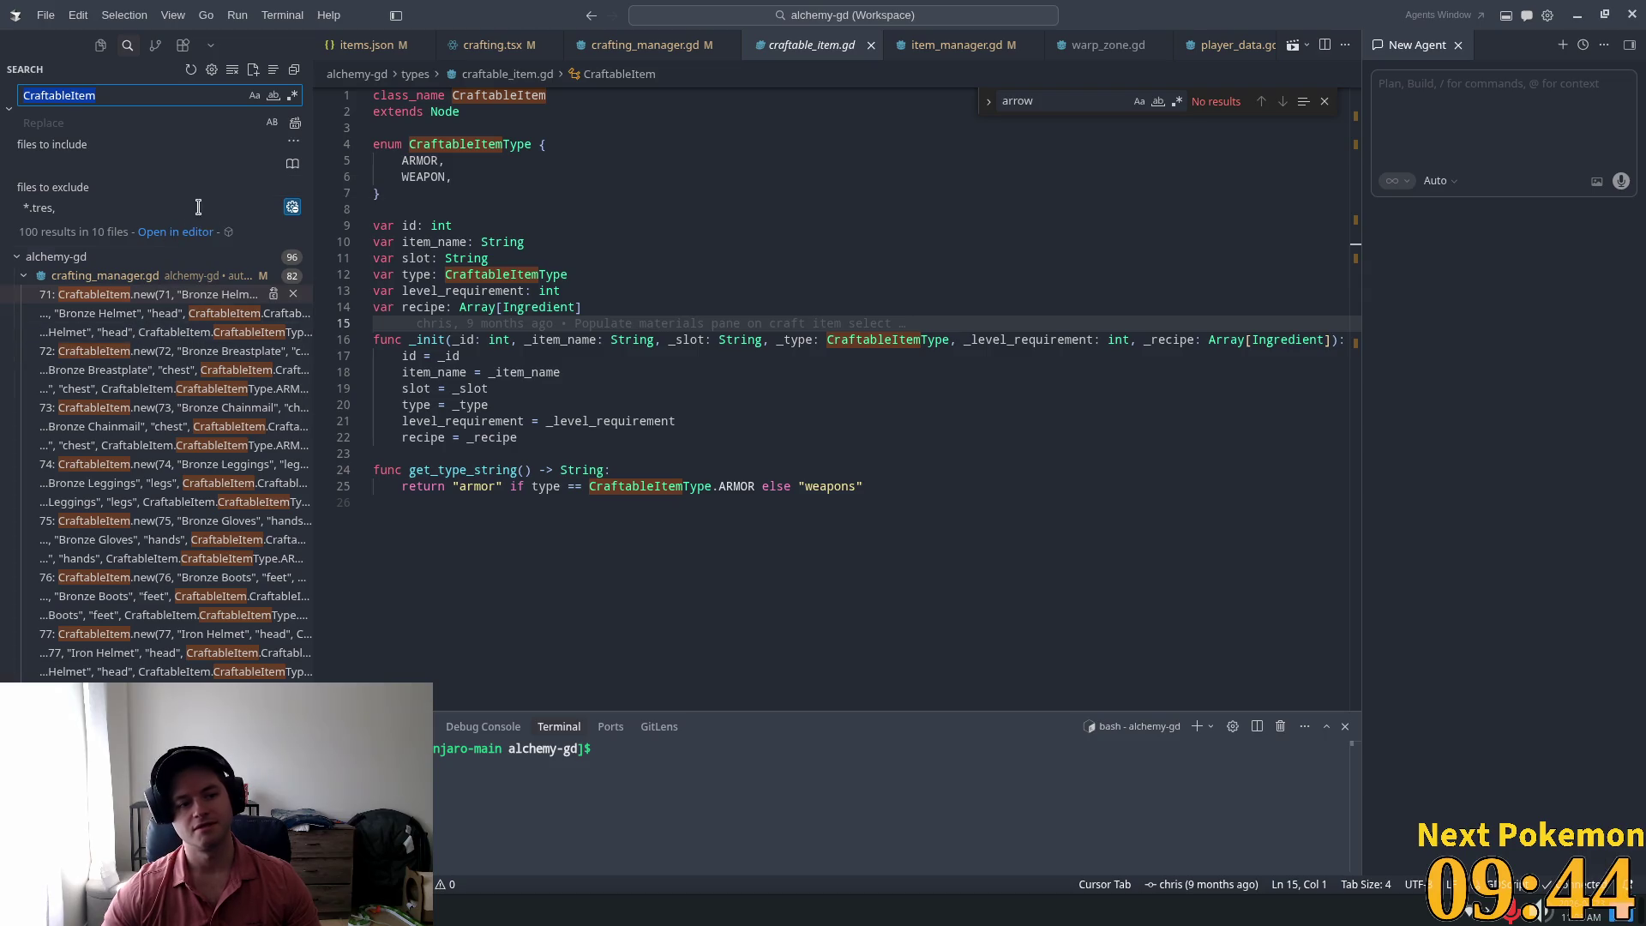
left_click(101, 47)
scroll(306, 133, "up", 10)
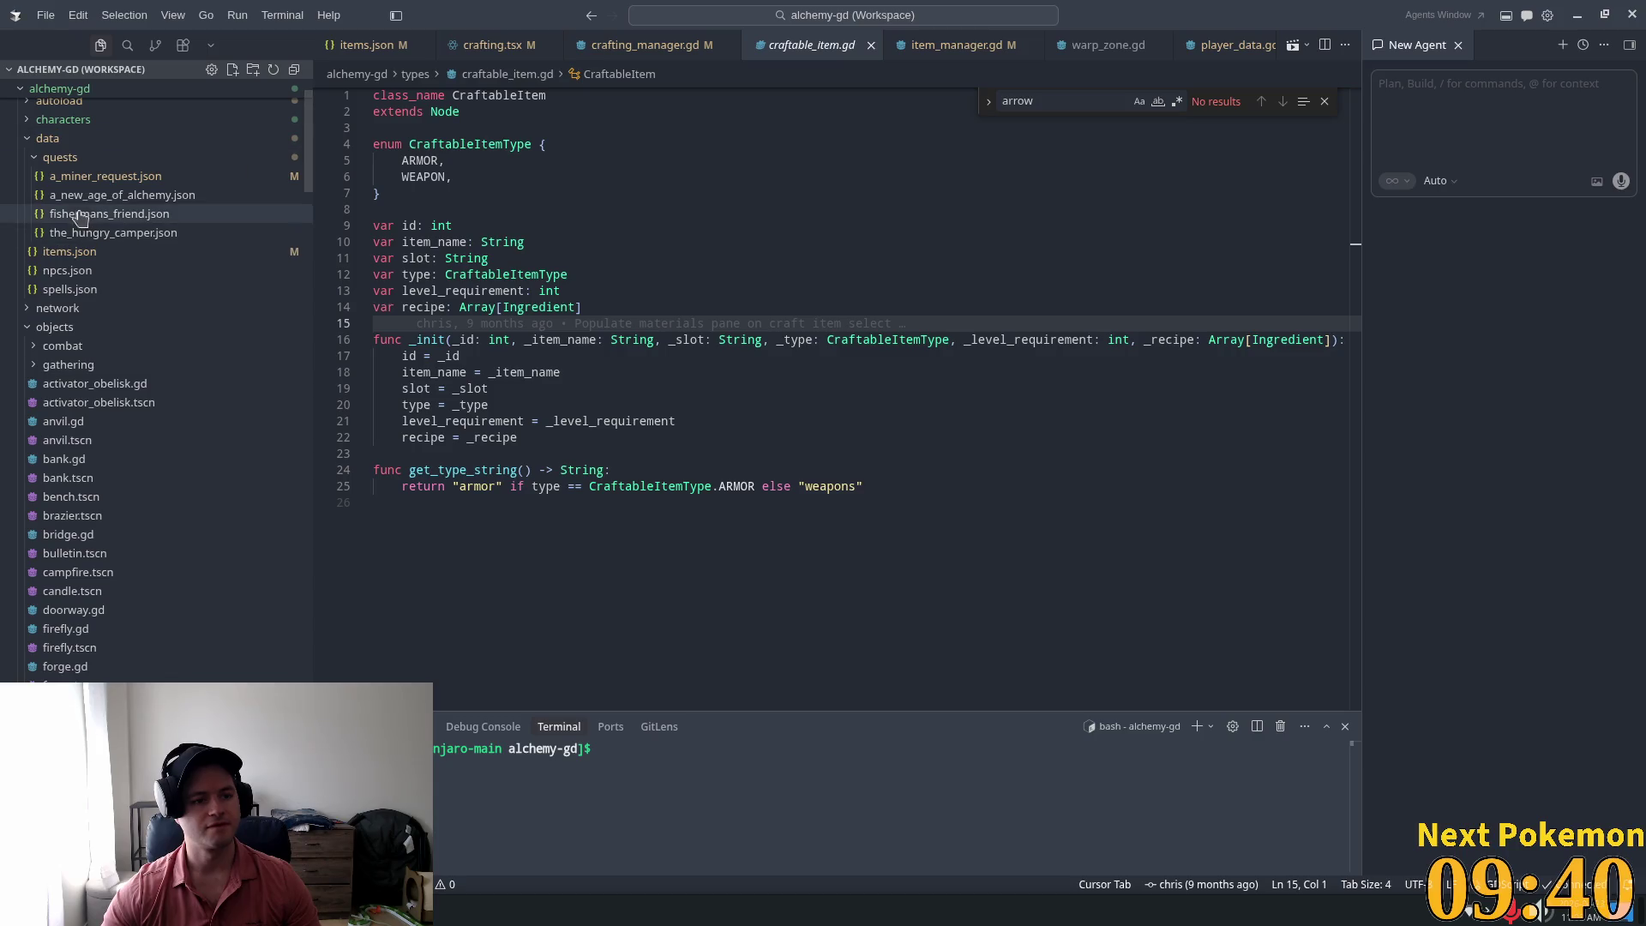
right_click(67, 160)
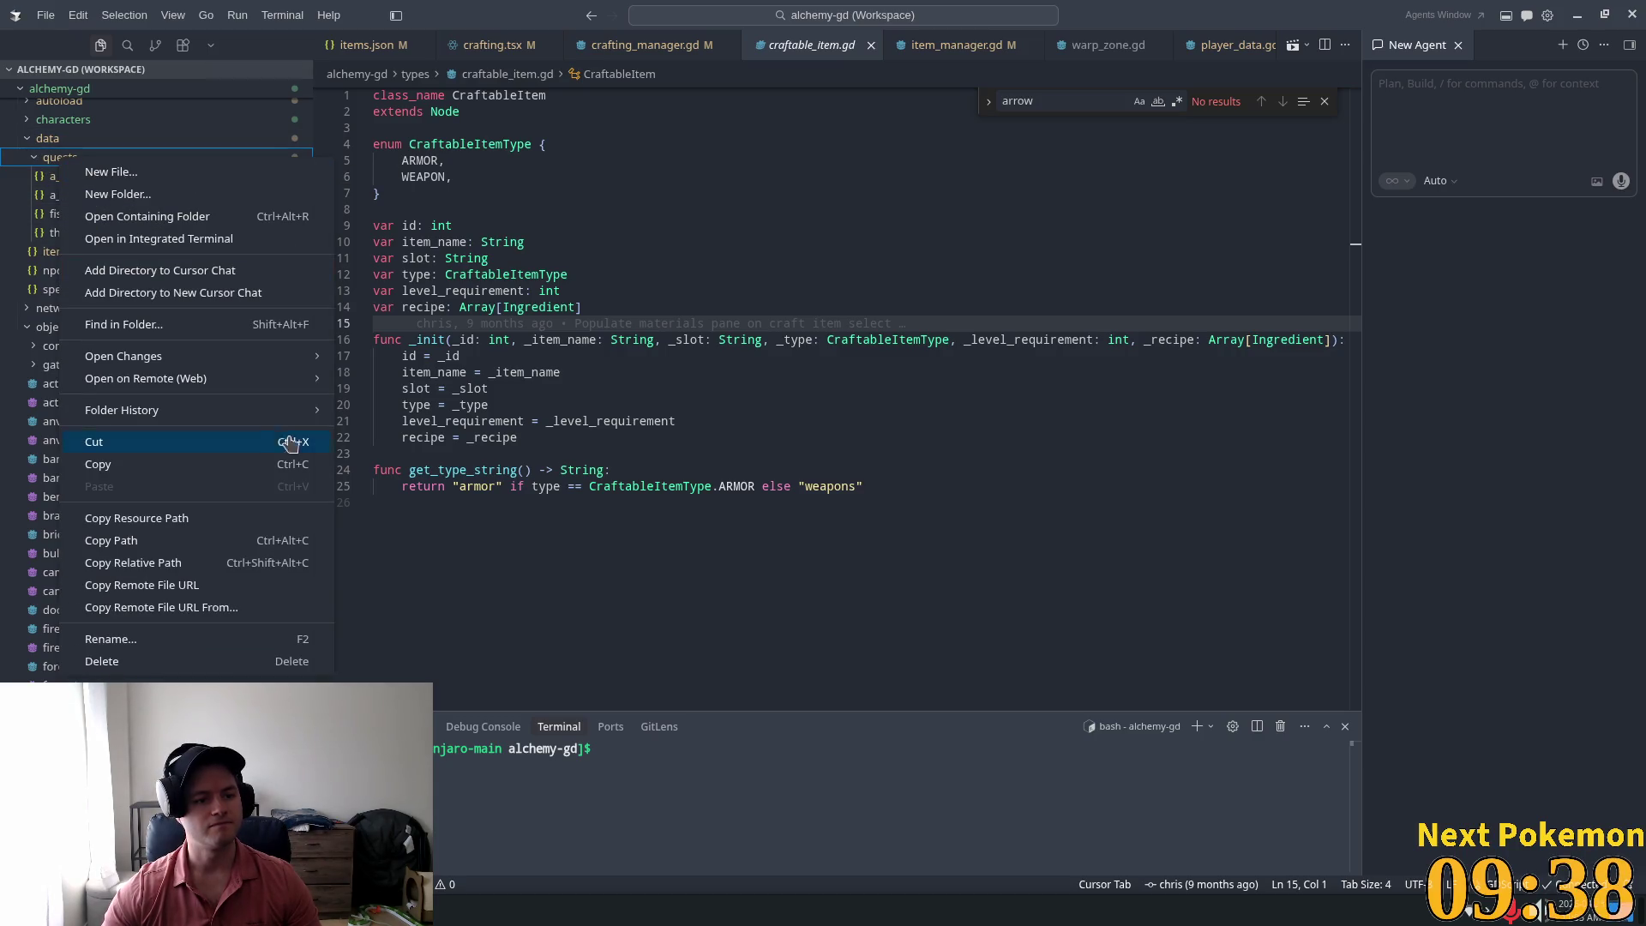
double_click(103, 176)
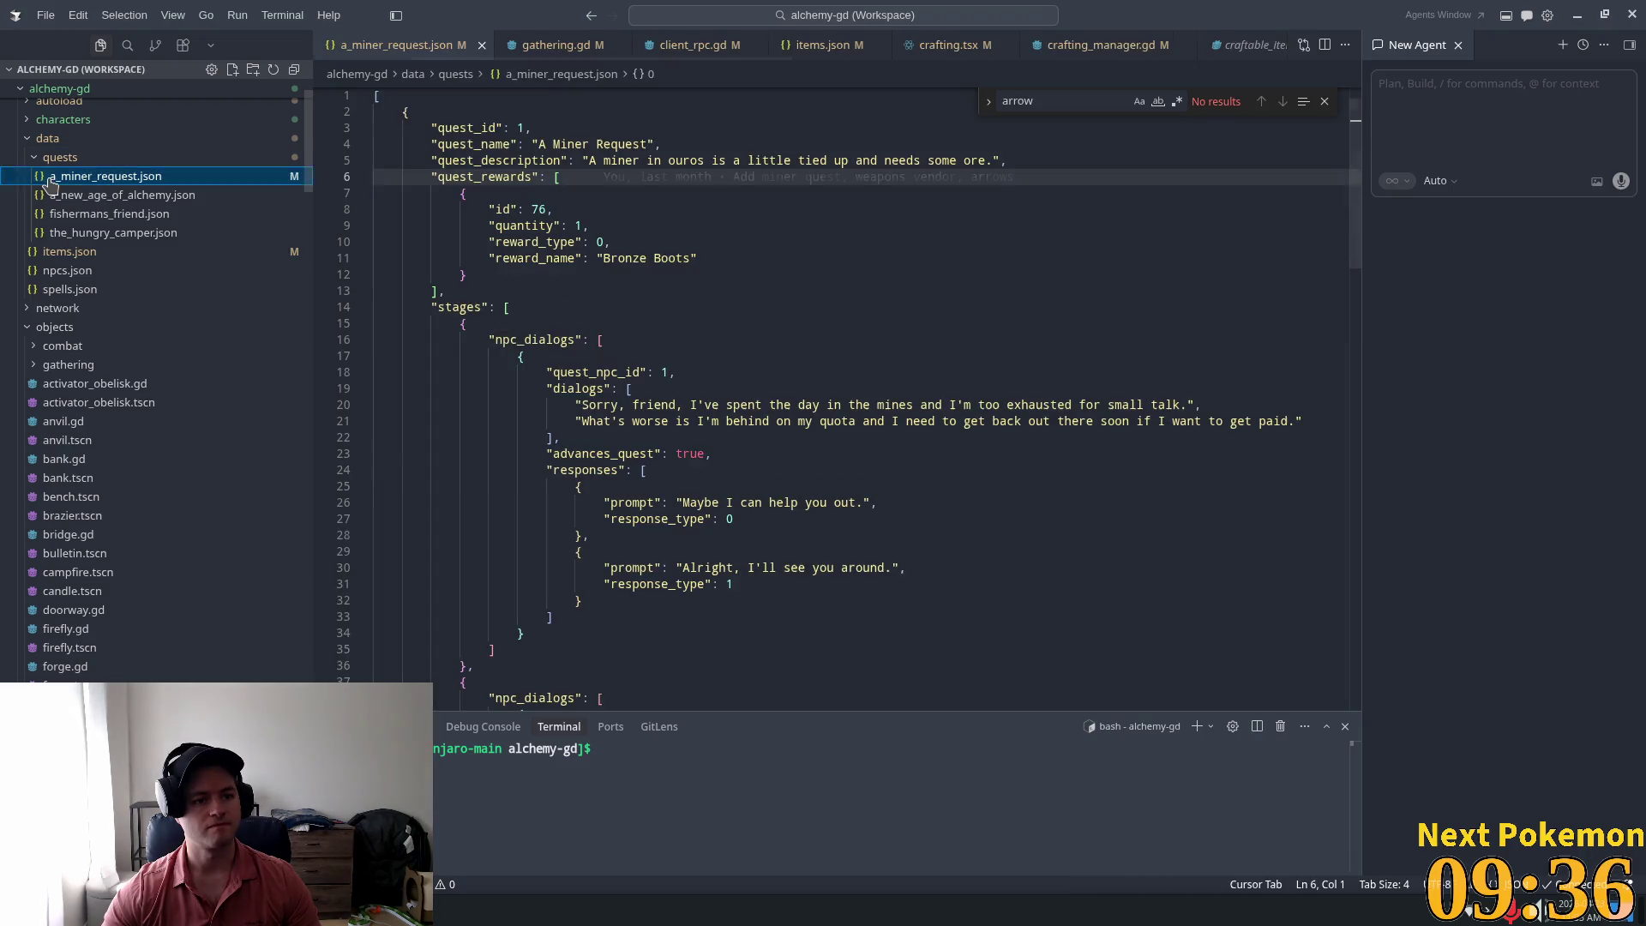
double_click(590, 372)
right_click(66, 161)
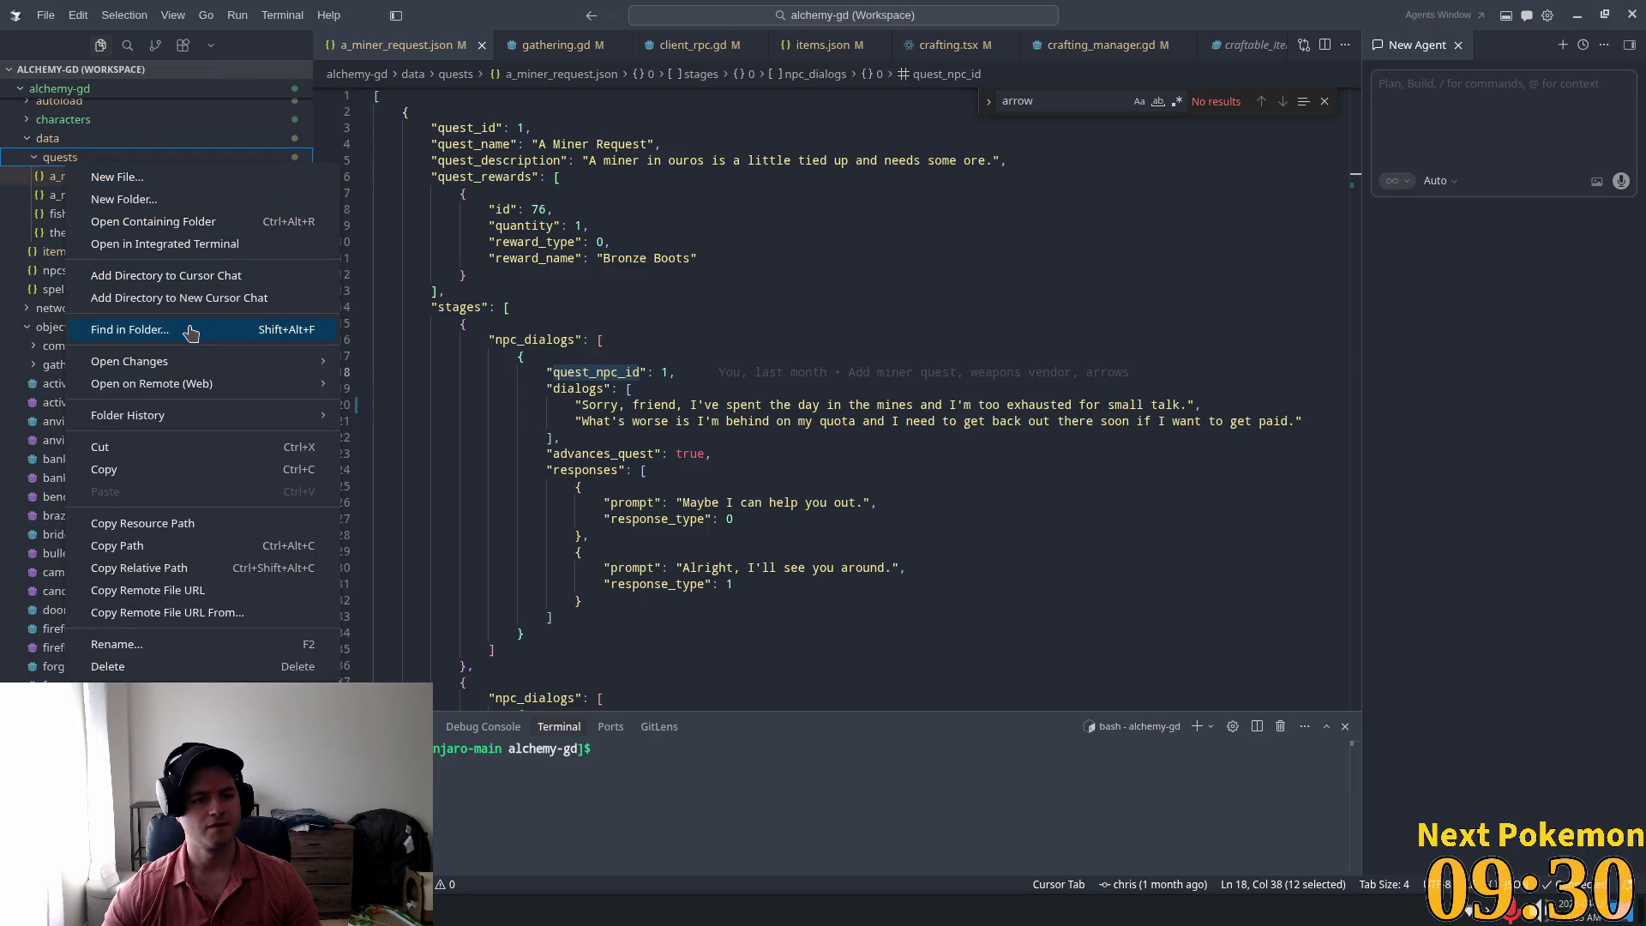
left_click(184, 329)
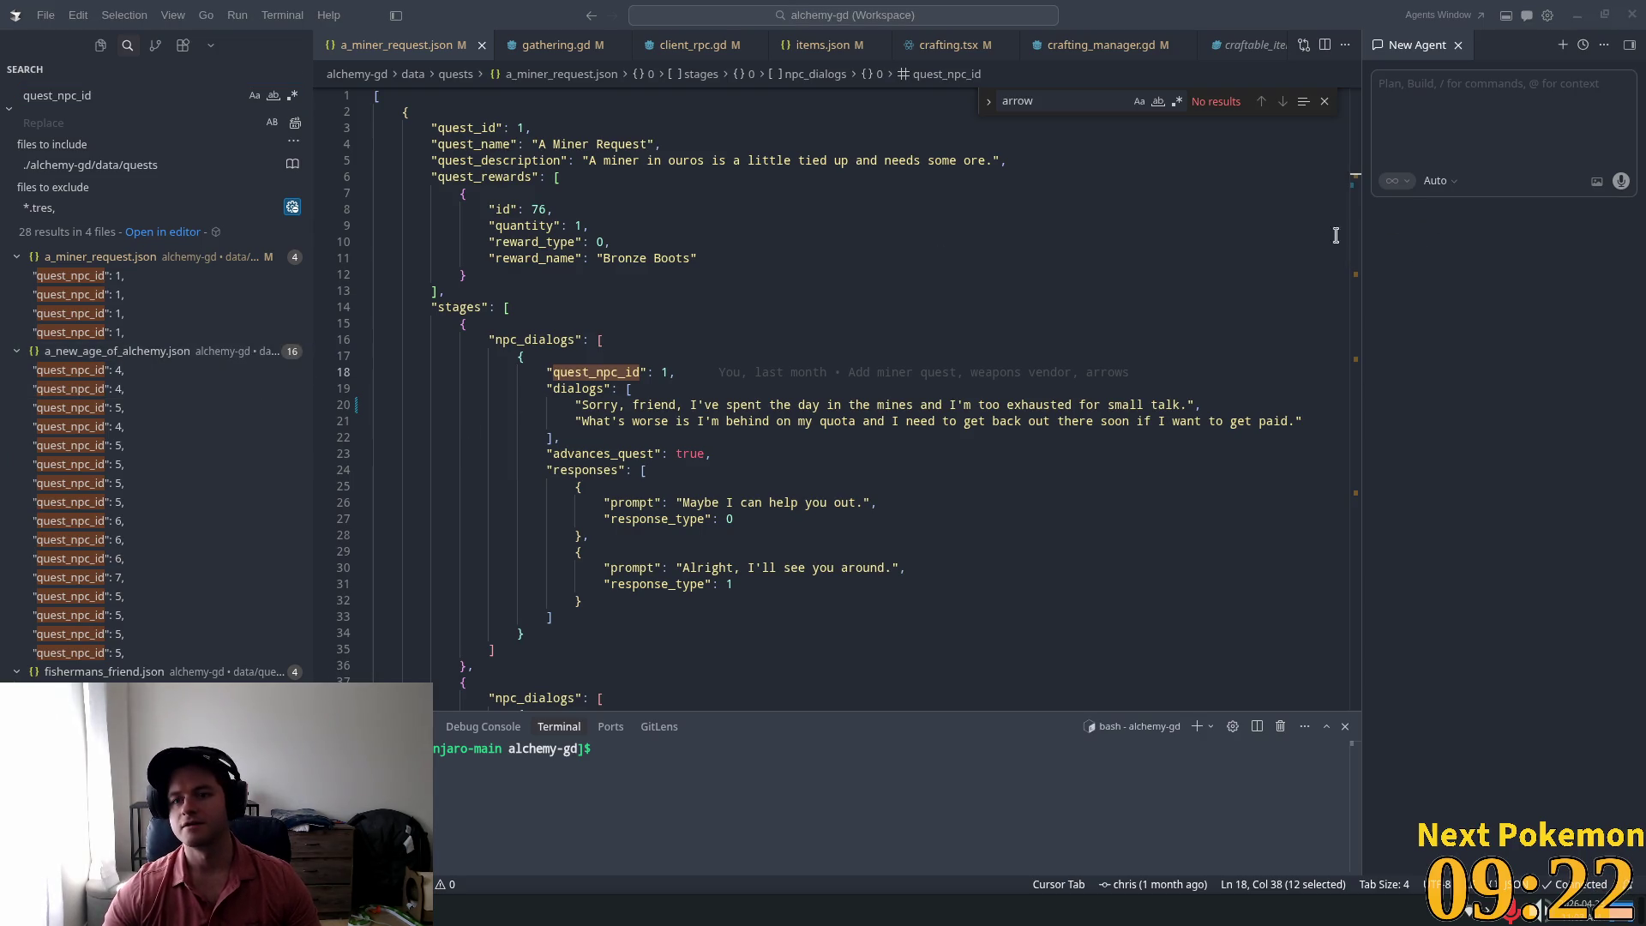
key("alt+Tab")
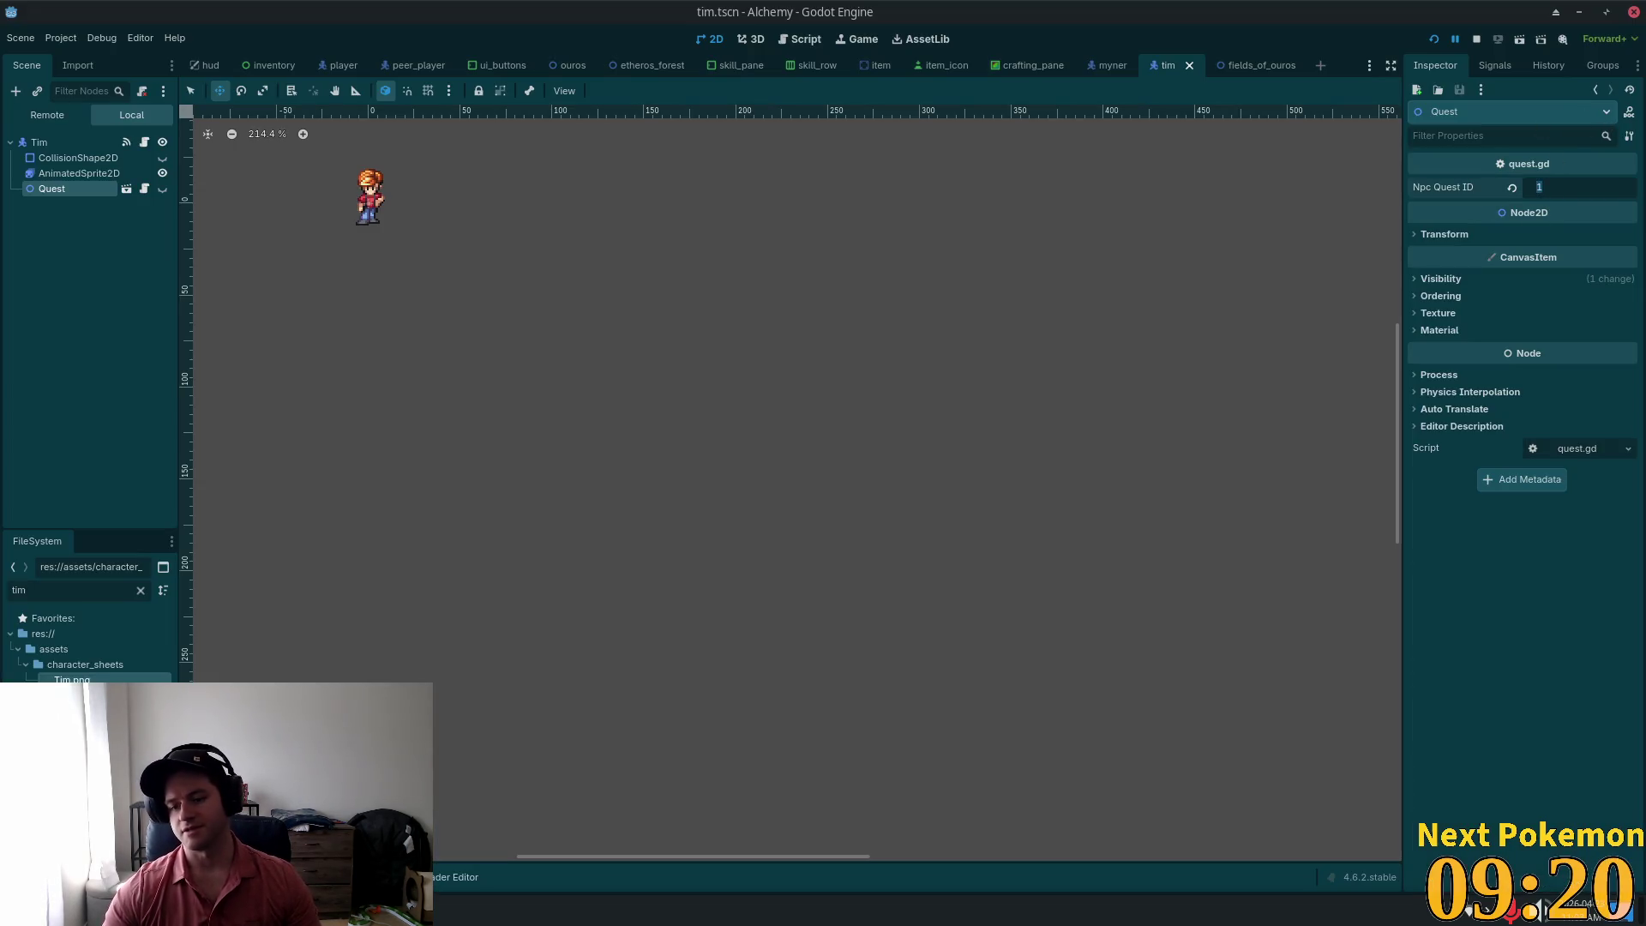
Step: Set the Quest node's Npc Quest ID to 8 and save tim.tscn
key("Tab")
key("ctrl+s")
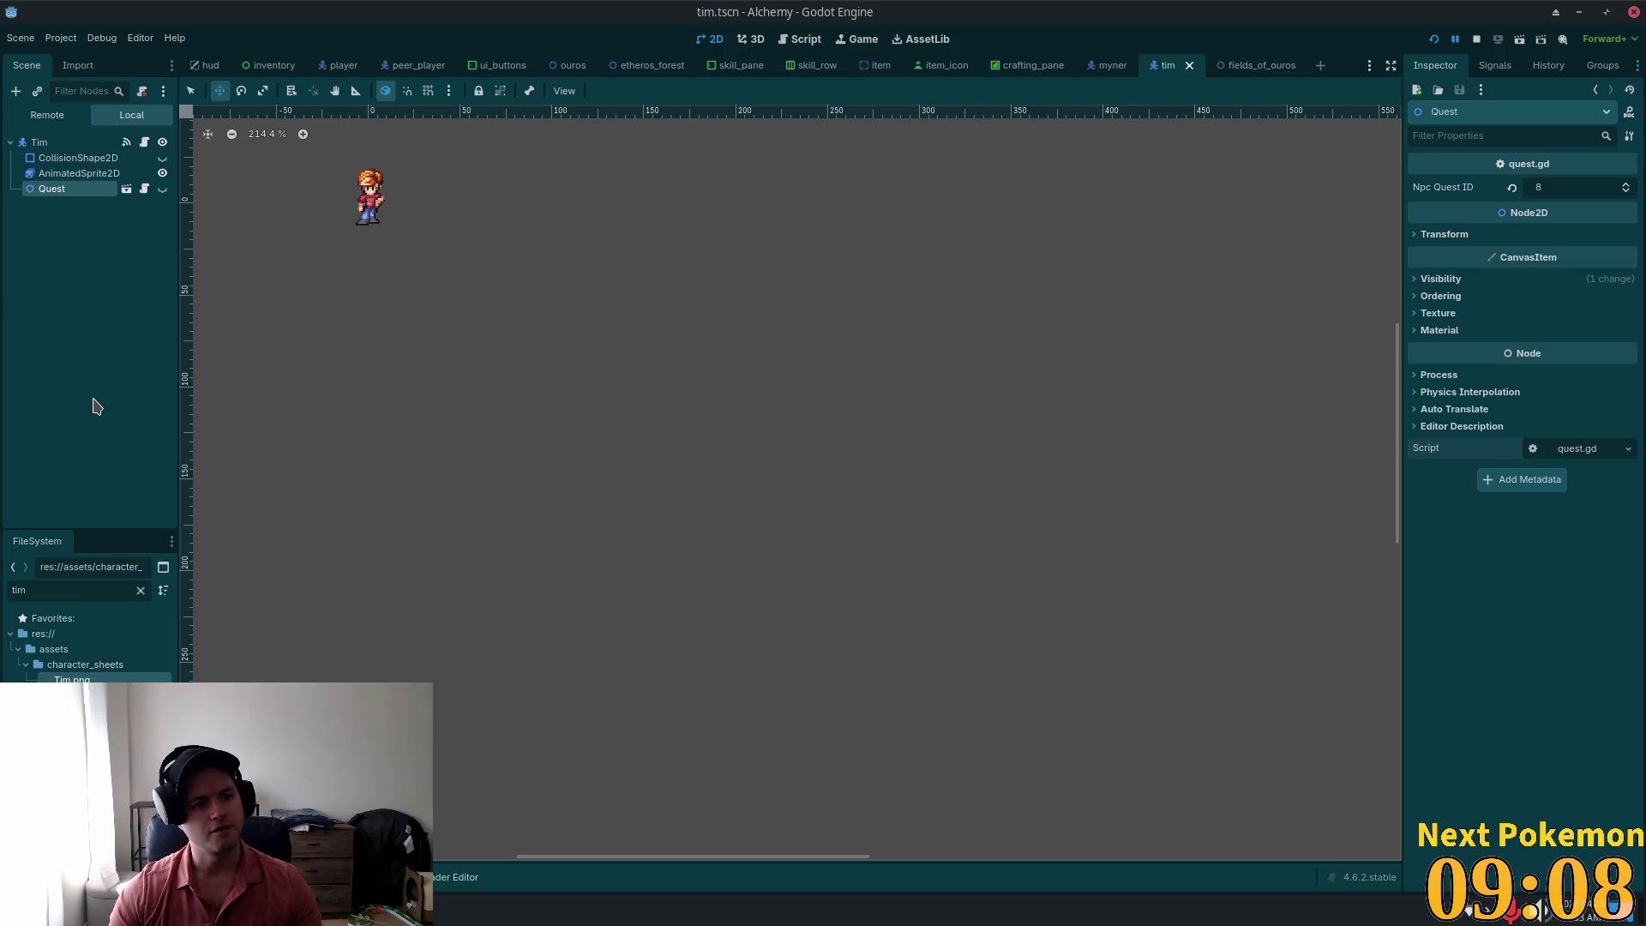
key("alt+Tab")
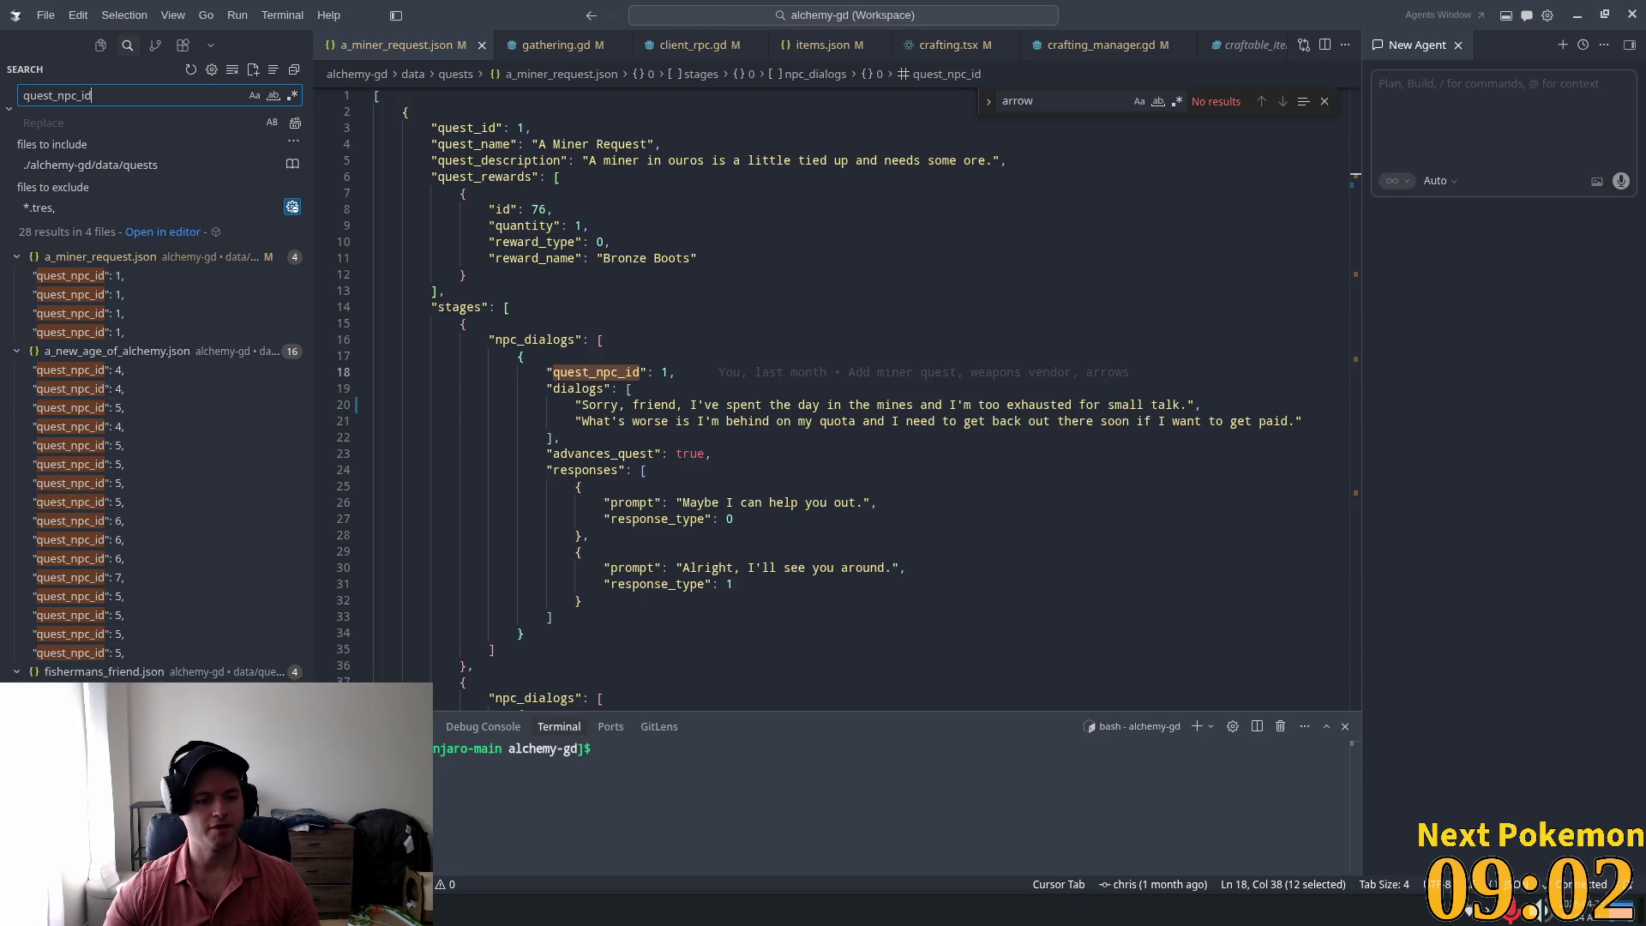
Step: Rename the quest to 'Yelling Timber'
left_click(111, 275)
left_click(786, 375)
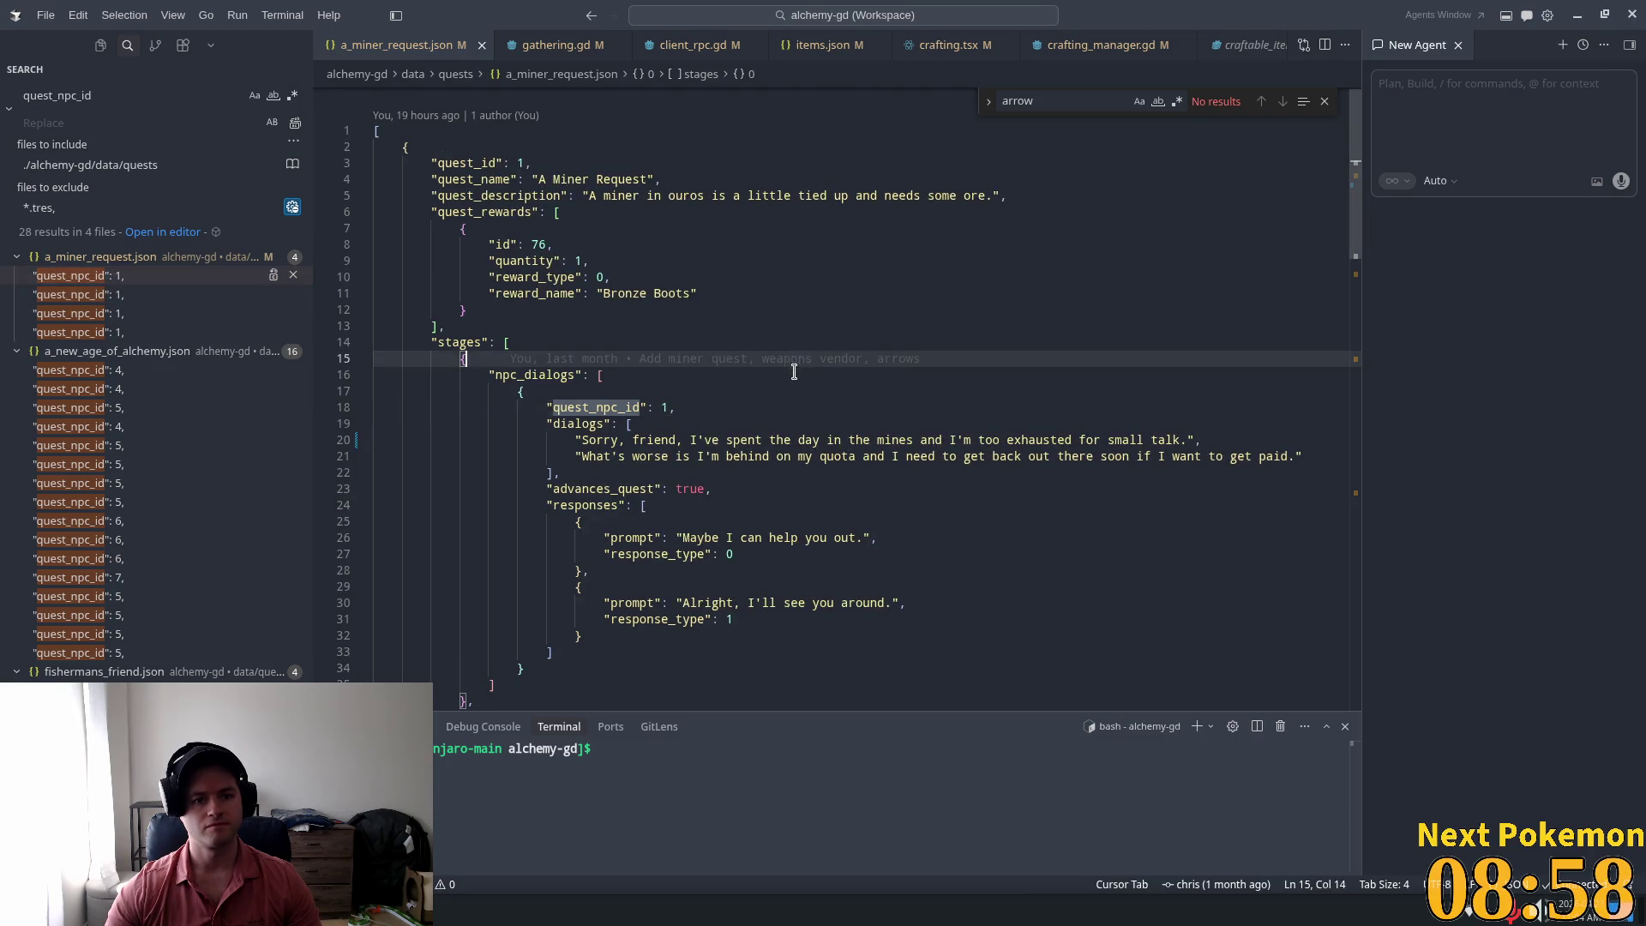
key("ctrl+a")
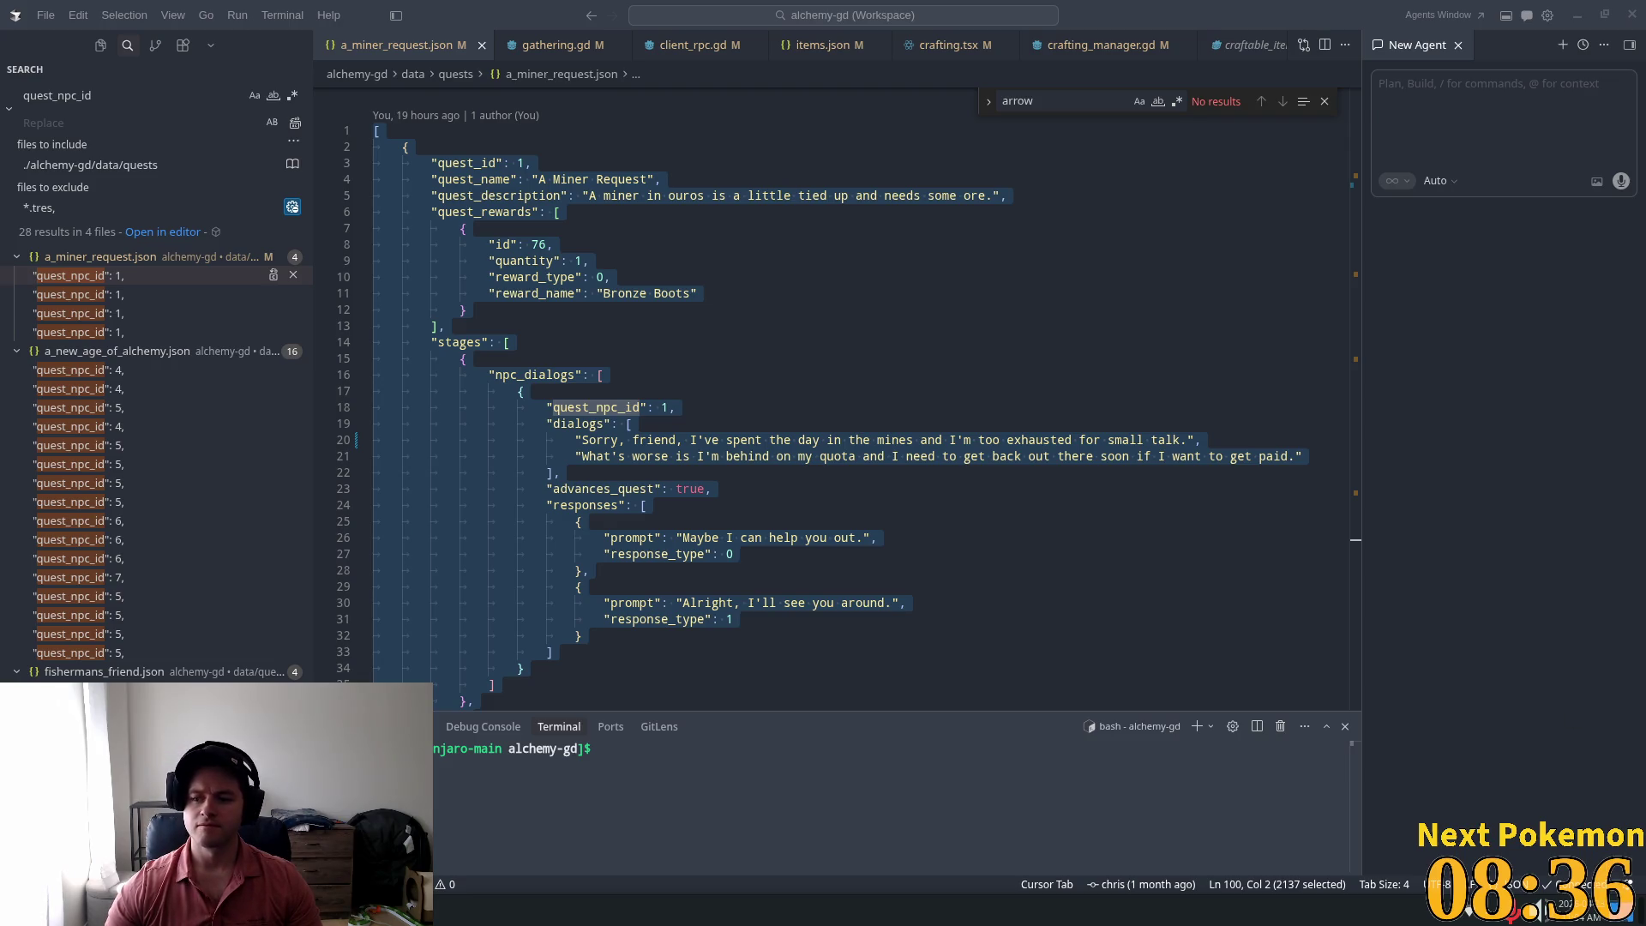
left_click(600, 375)
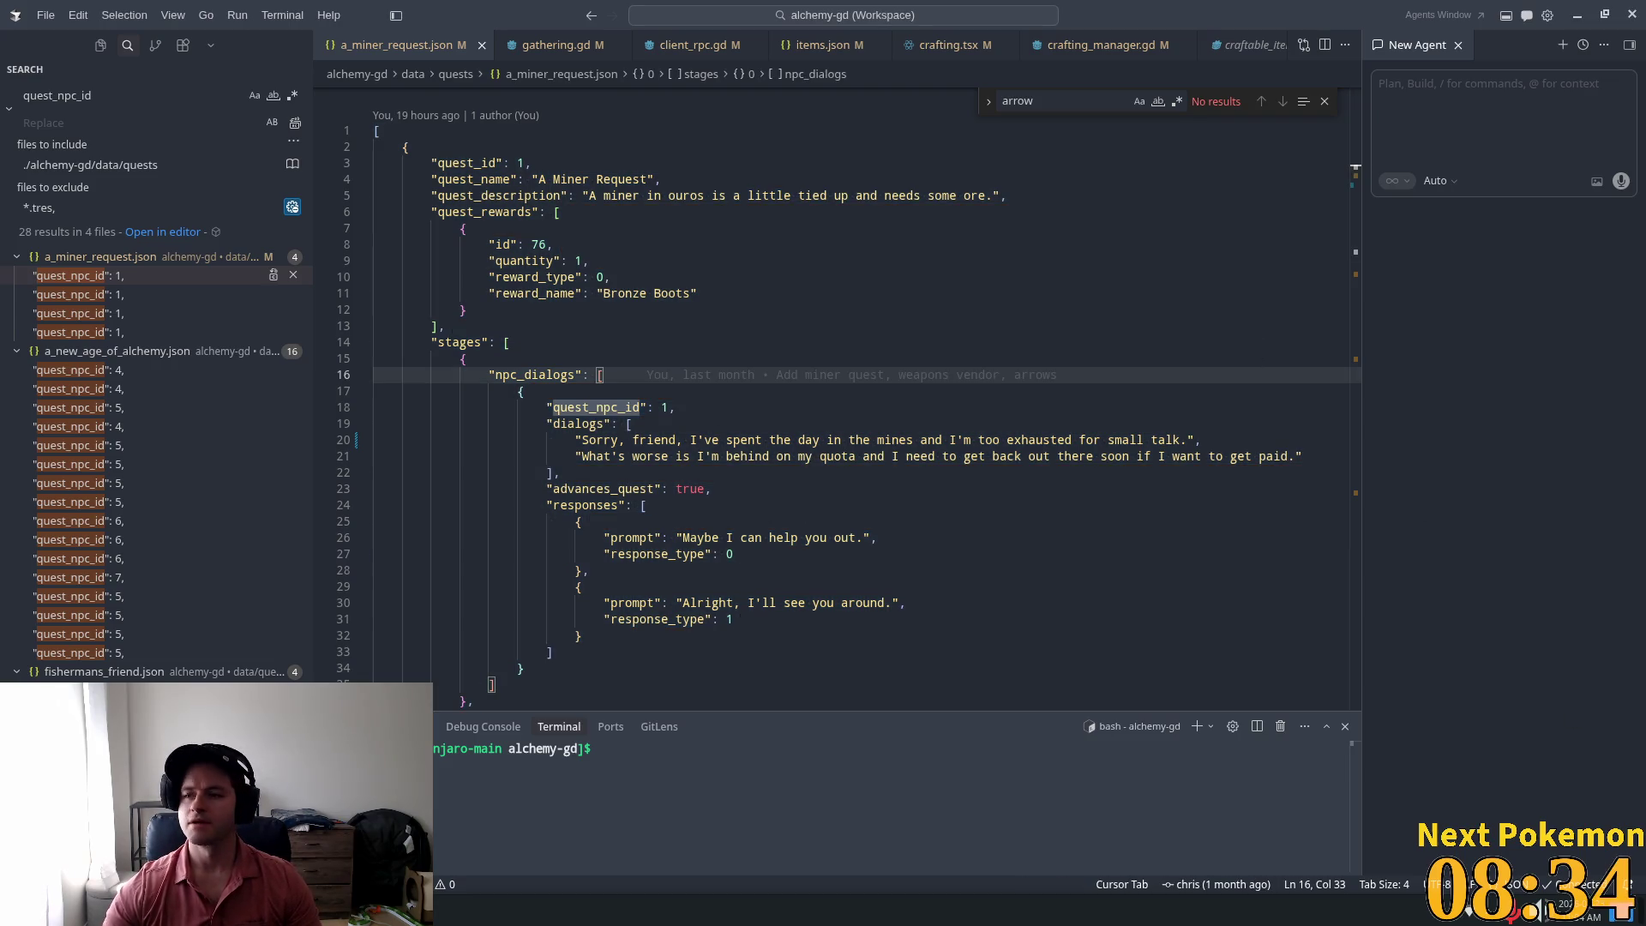
key("alt+Tab")
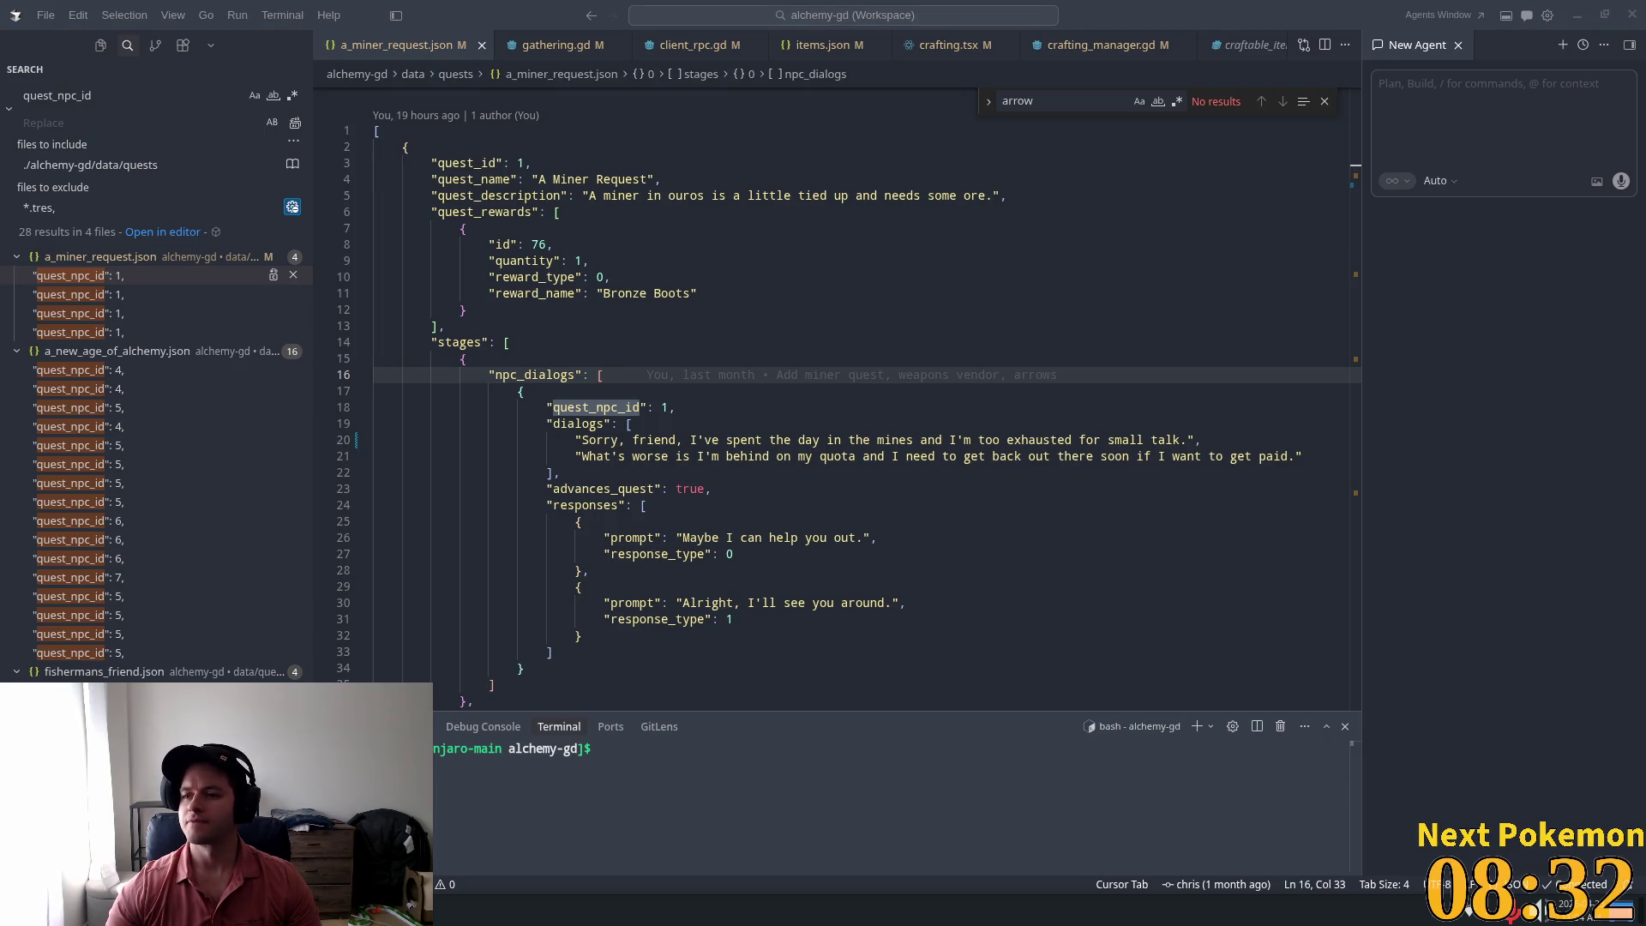
key("alt+Tab")
key("Up")
key("Up")
key("Up")
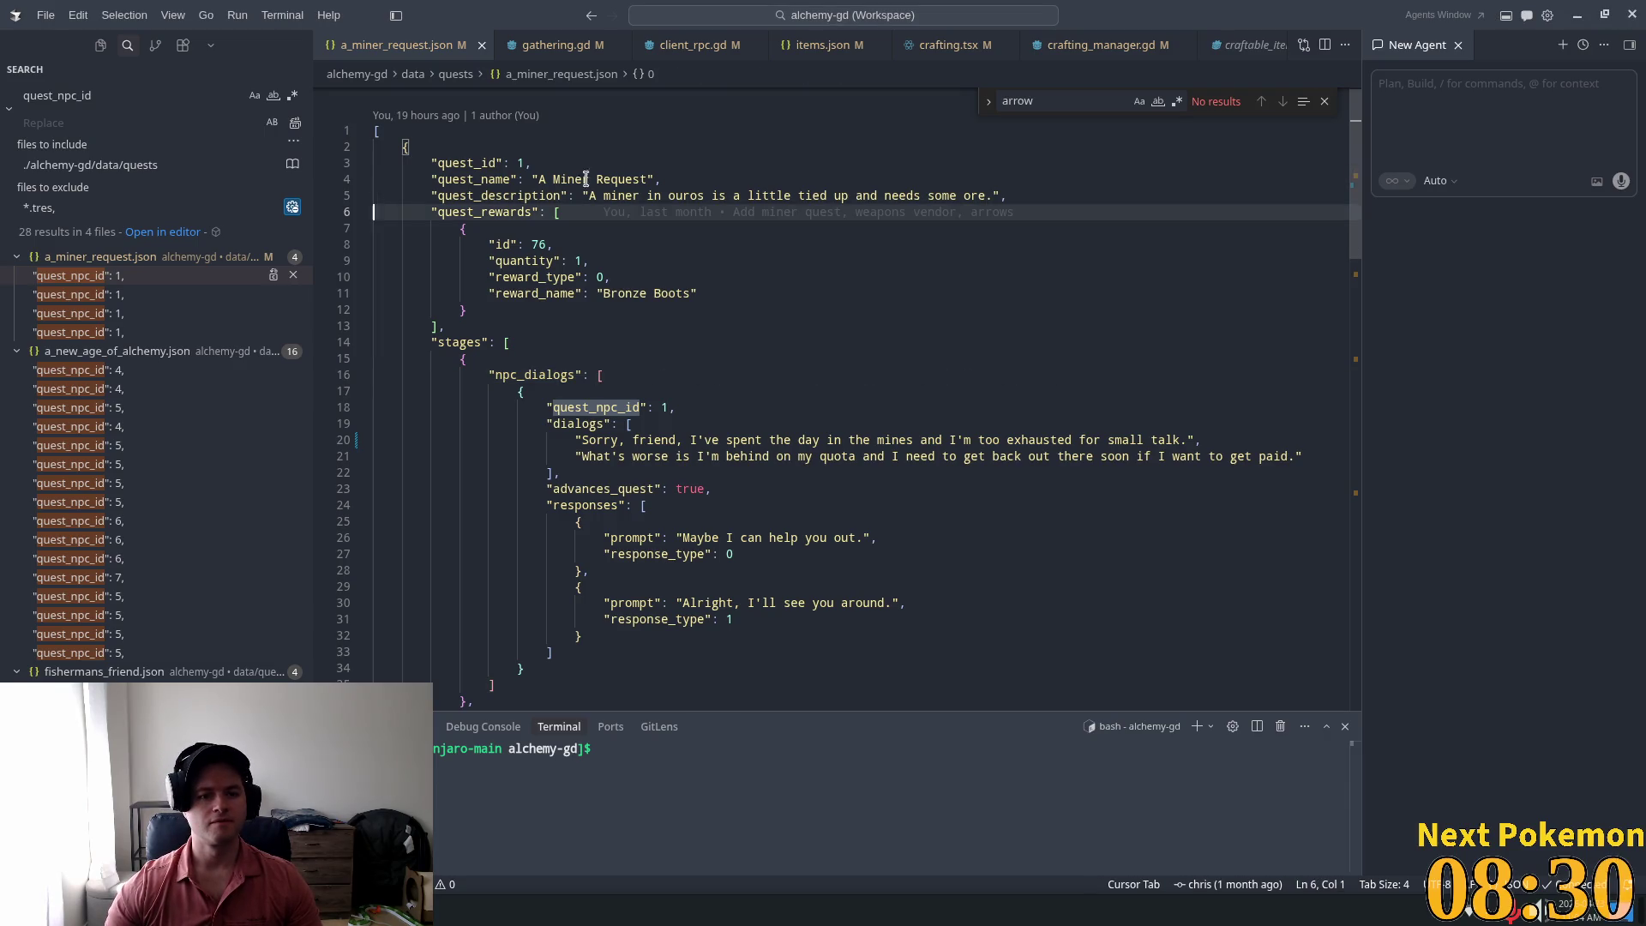
key("ctrl+Right")
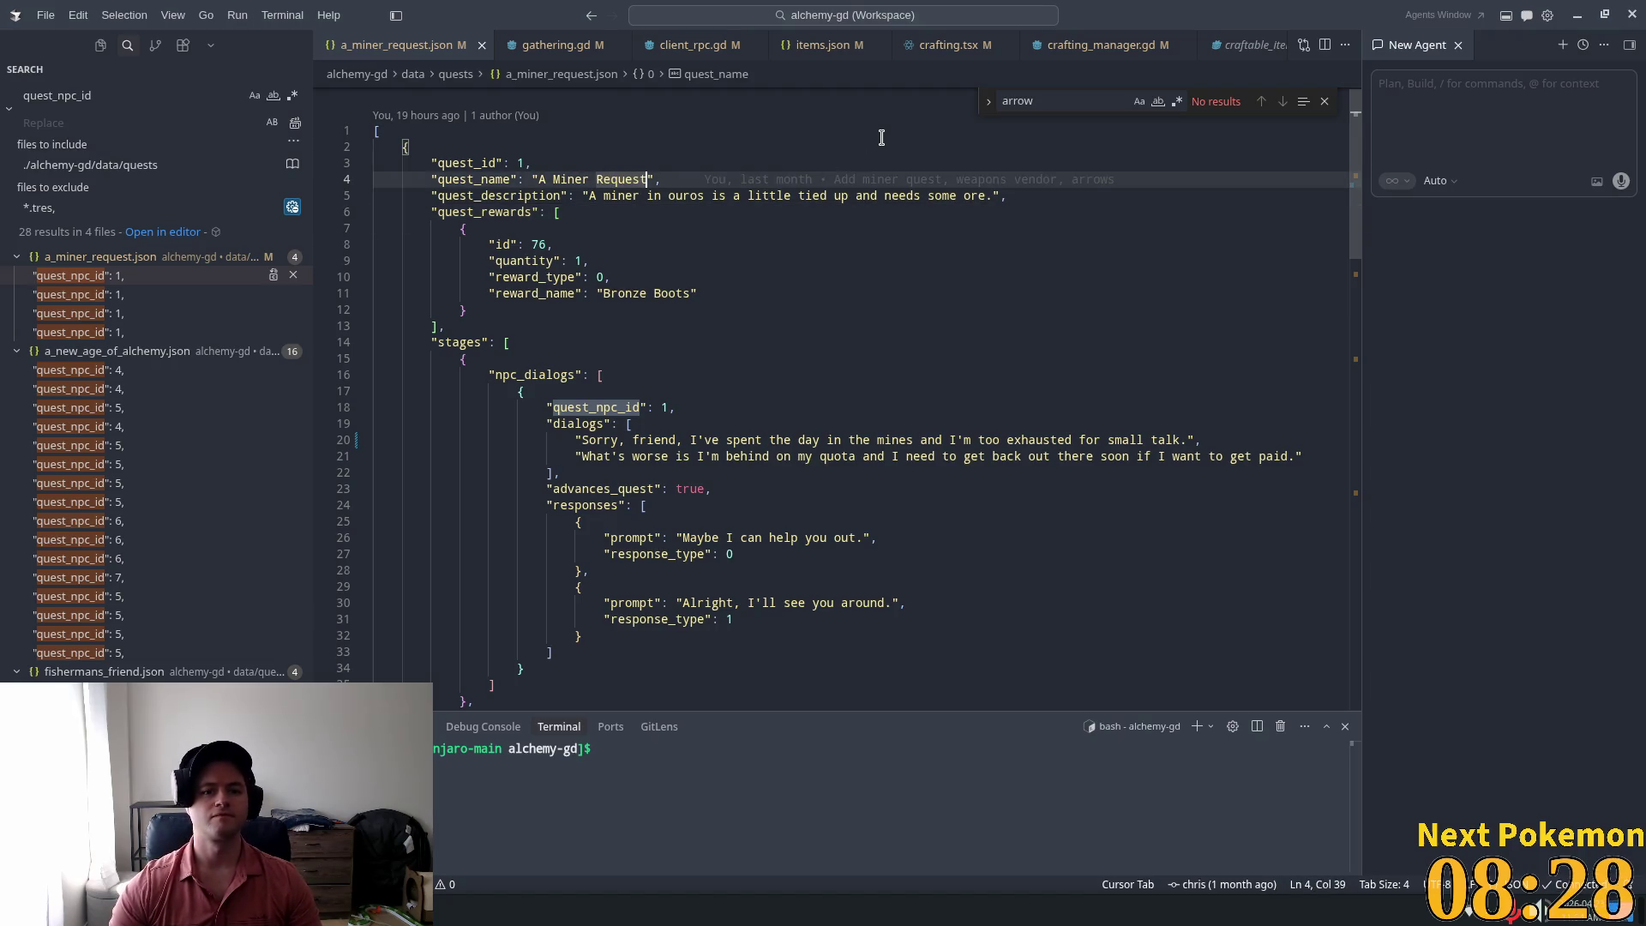
key("ctrl+shift+Left")
key("ctrl+shift+Left")
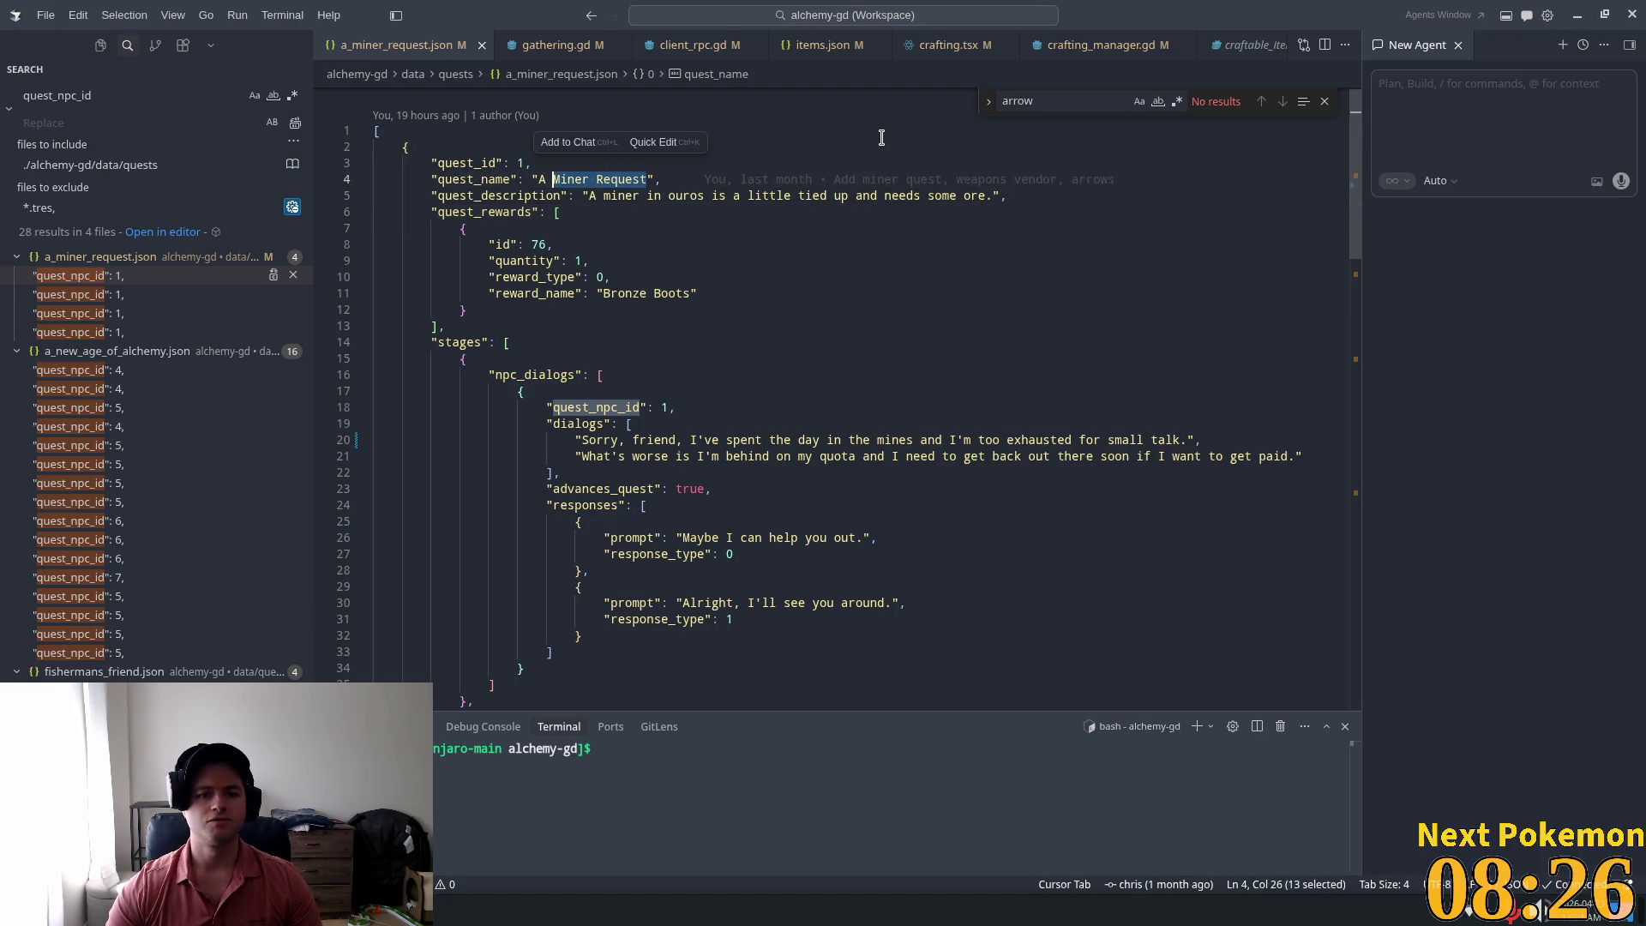
type("Ywll")
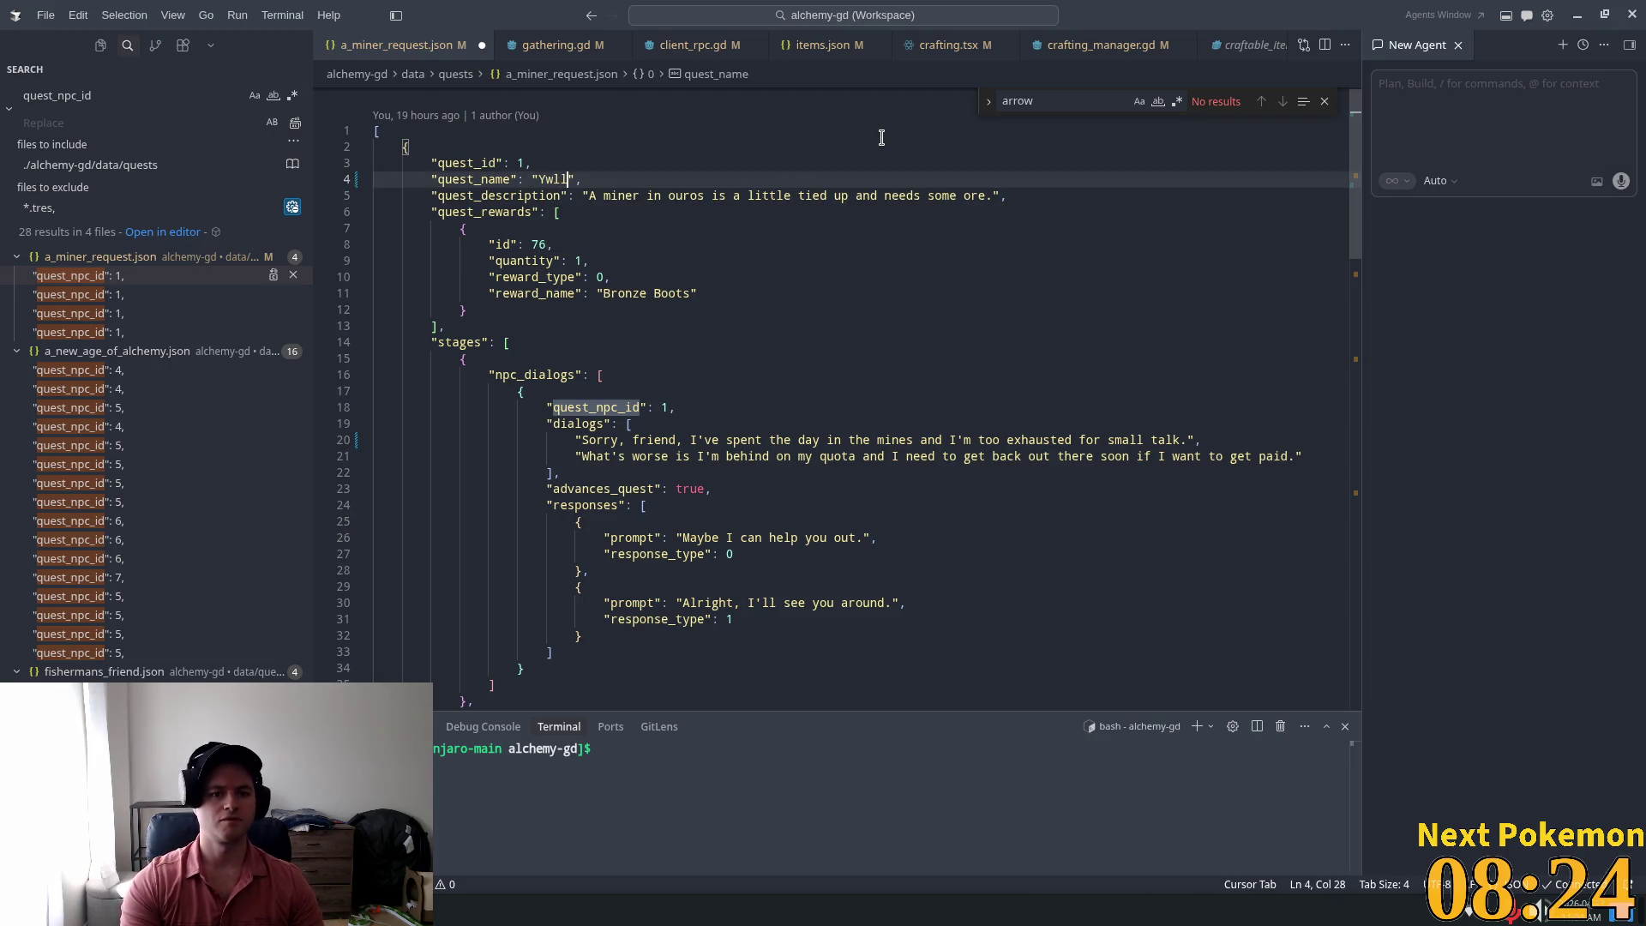
key("BackSpace")
type("elling ")
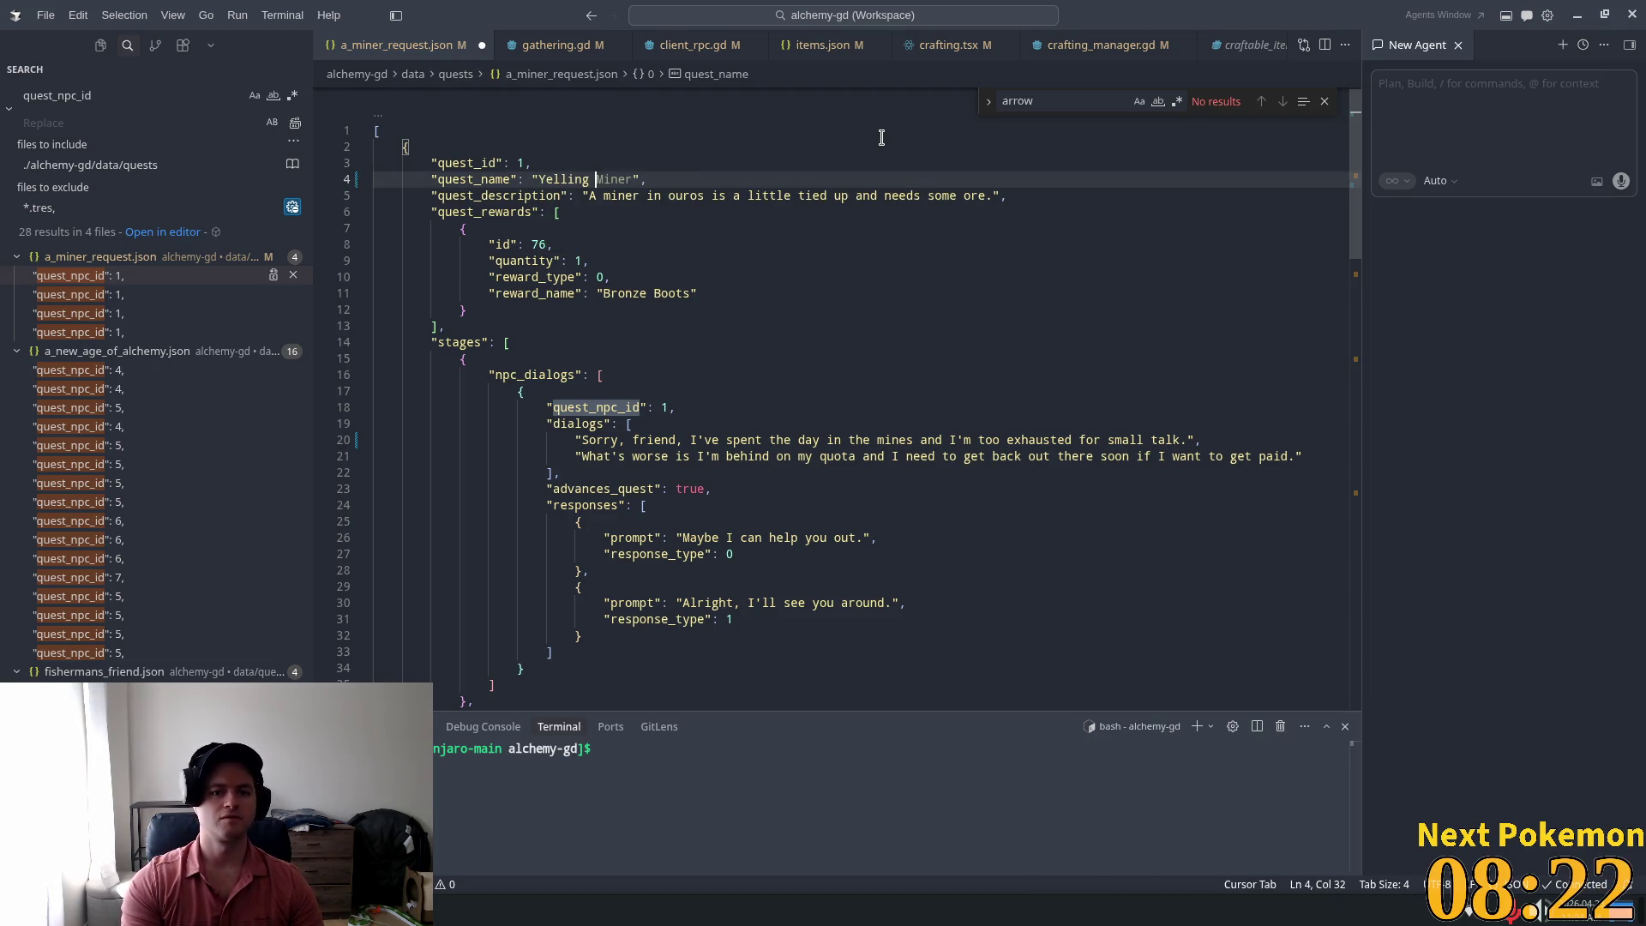
type("Timber")
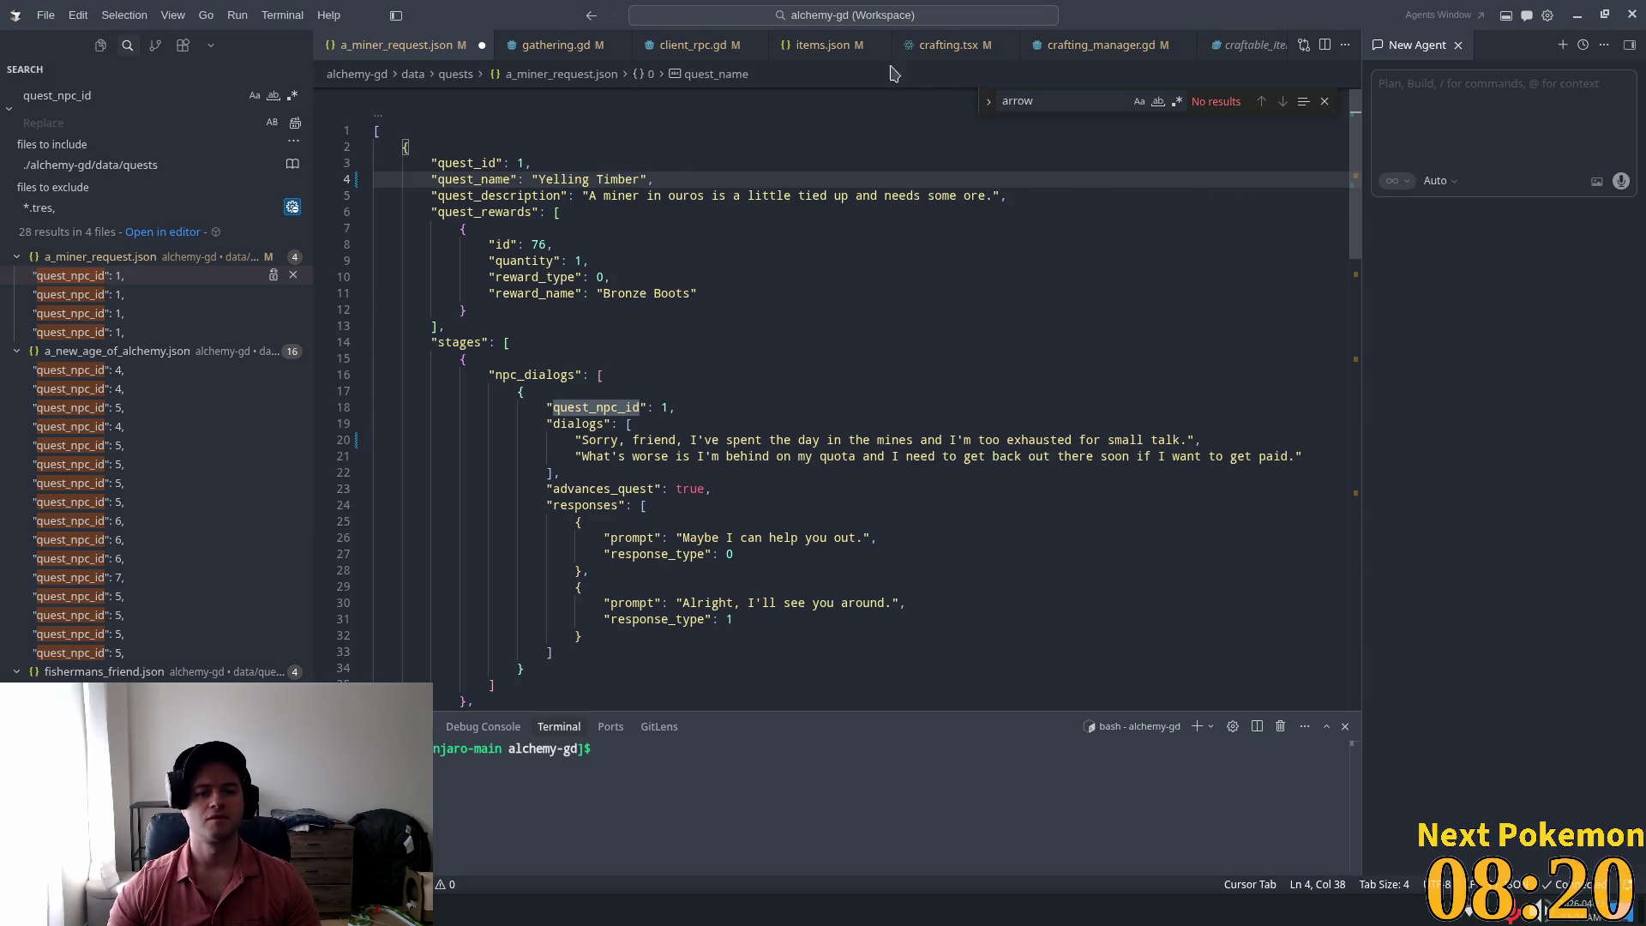
Step: Clear the old miner quest description text
left_click(489, 177)
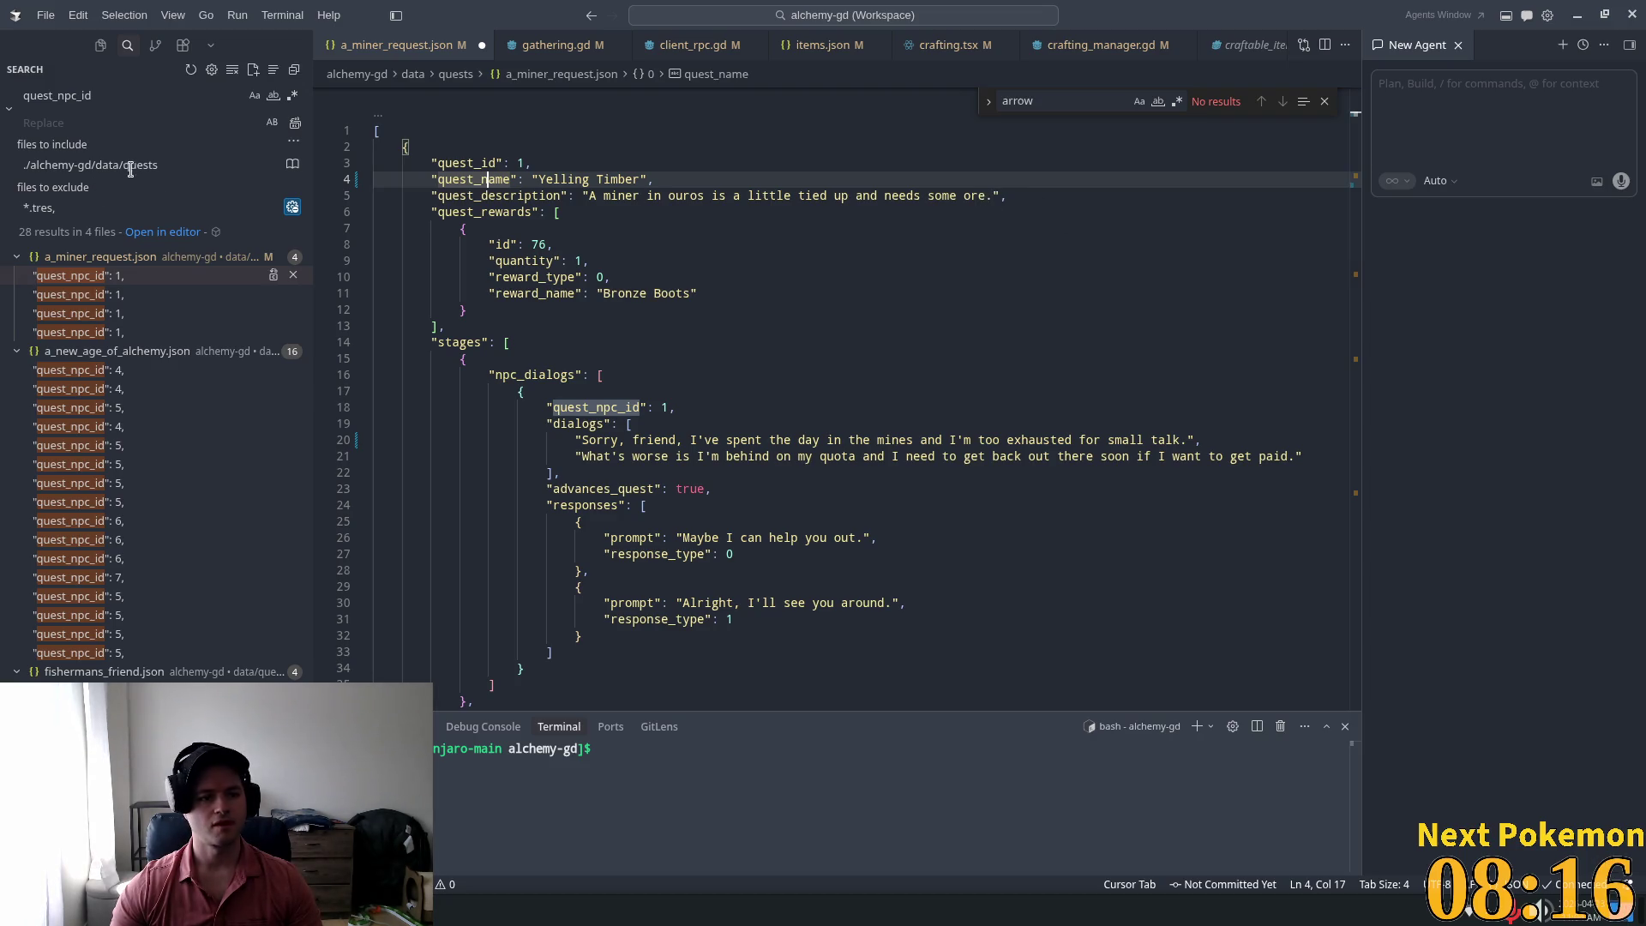
left_click_drag(993, 195, 589, 196)
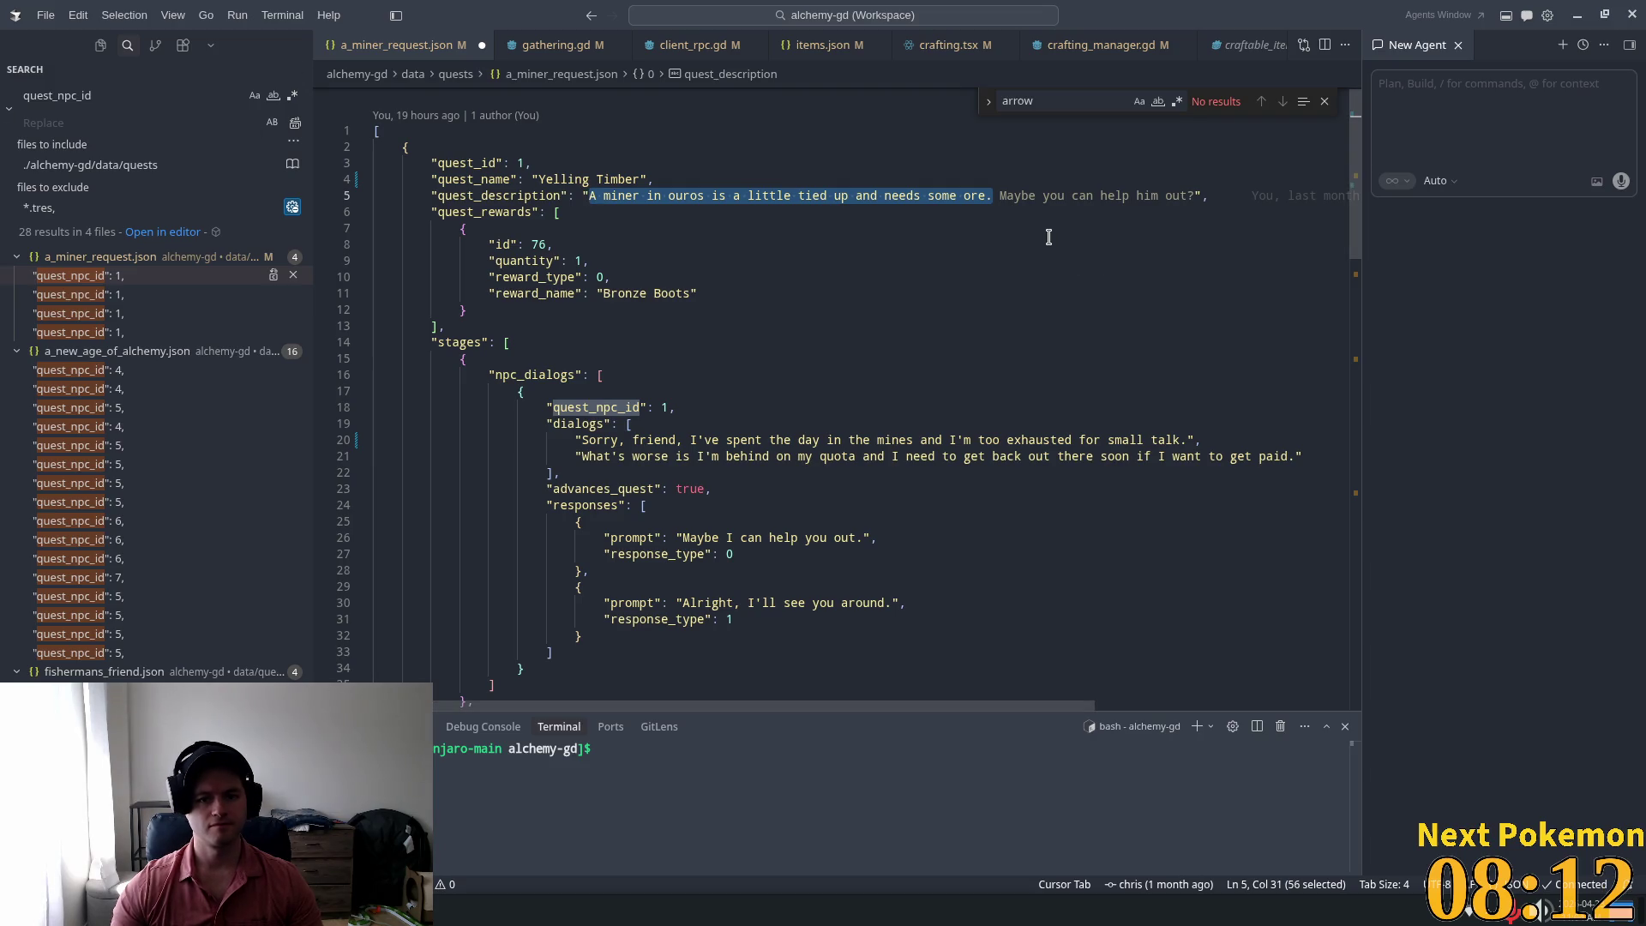
key("BackSpace")
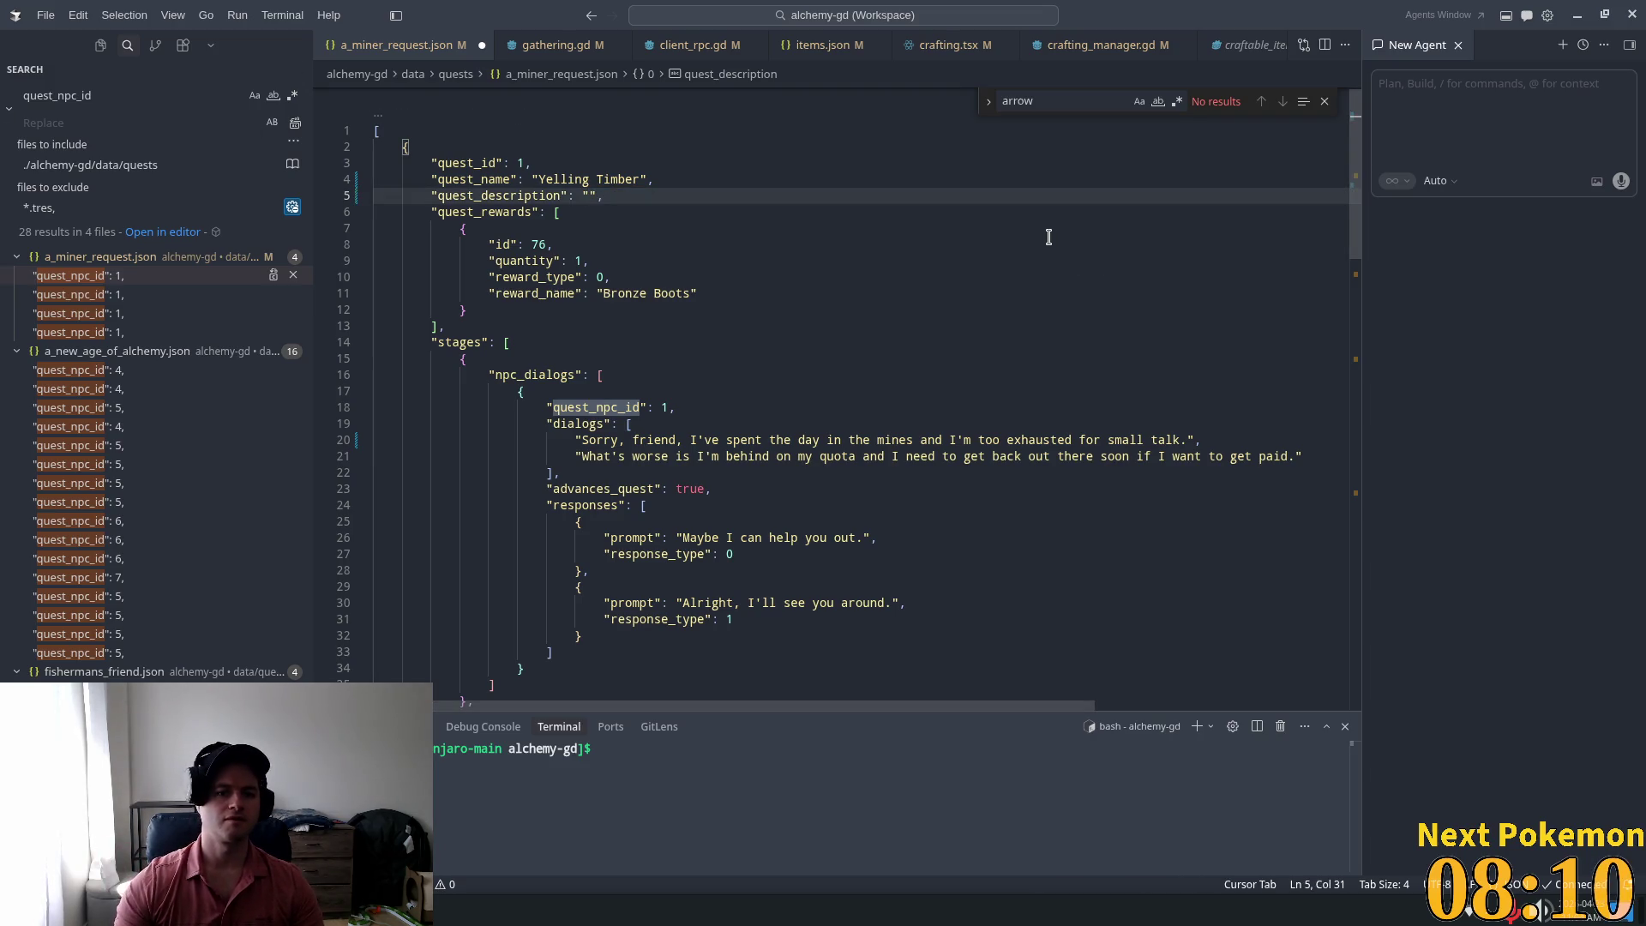
left_click(641, 180)
type("Fellas")
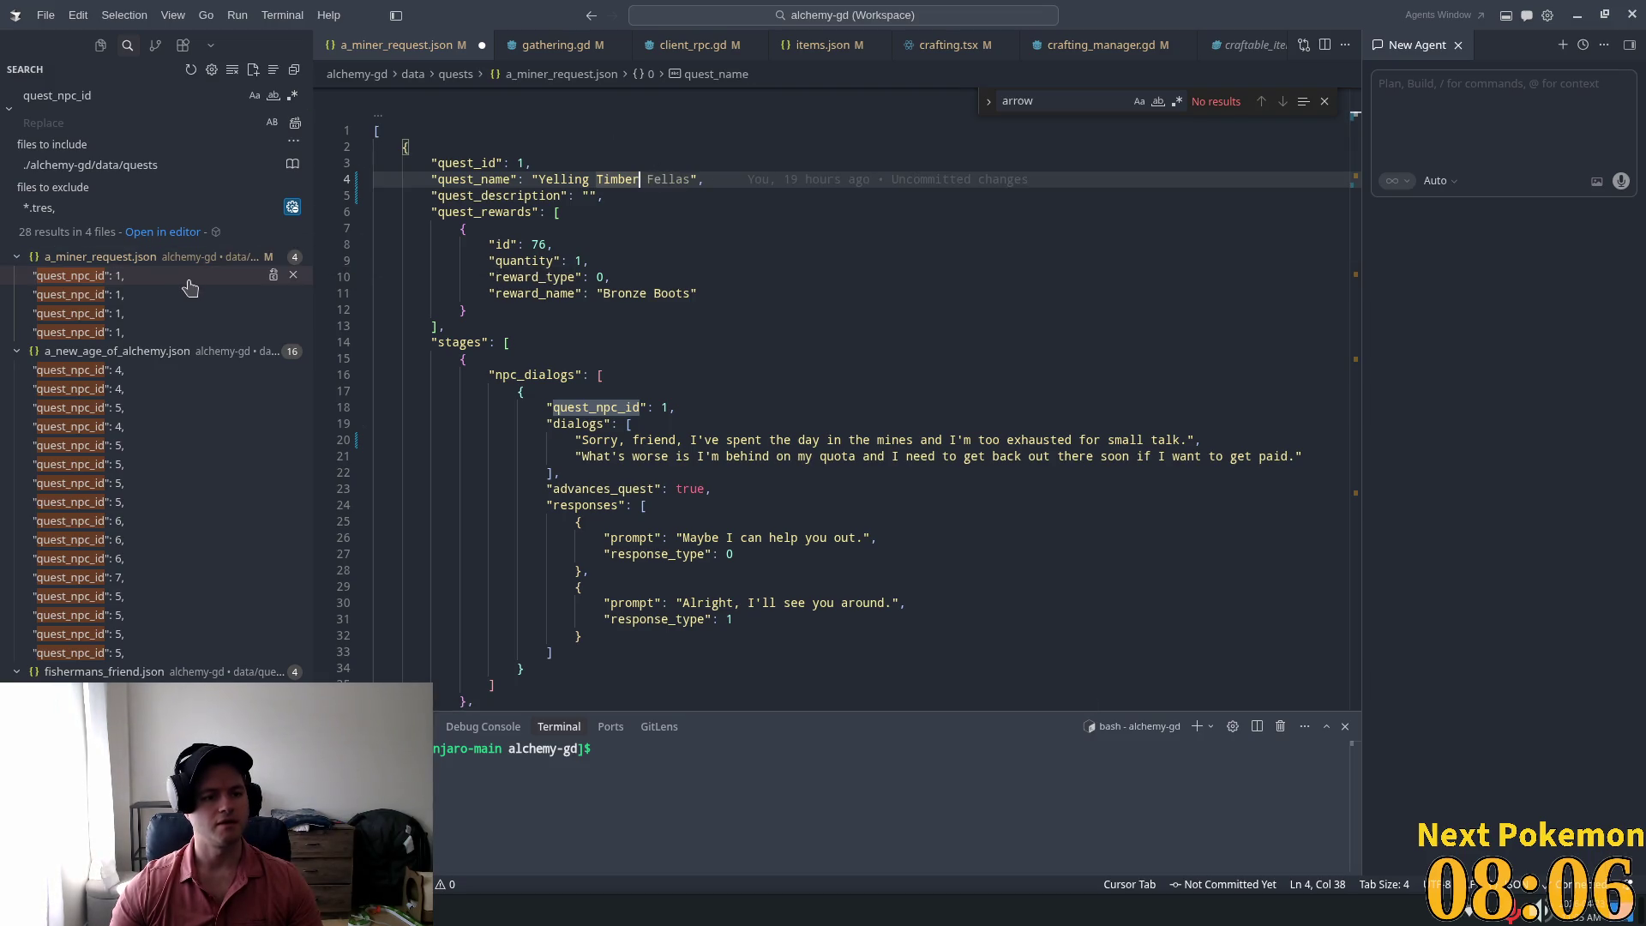
Step: Change quest_id from 1 to 4 and fill in the lumberjack-in-ouros description
left_click(491, 163)
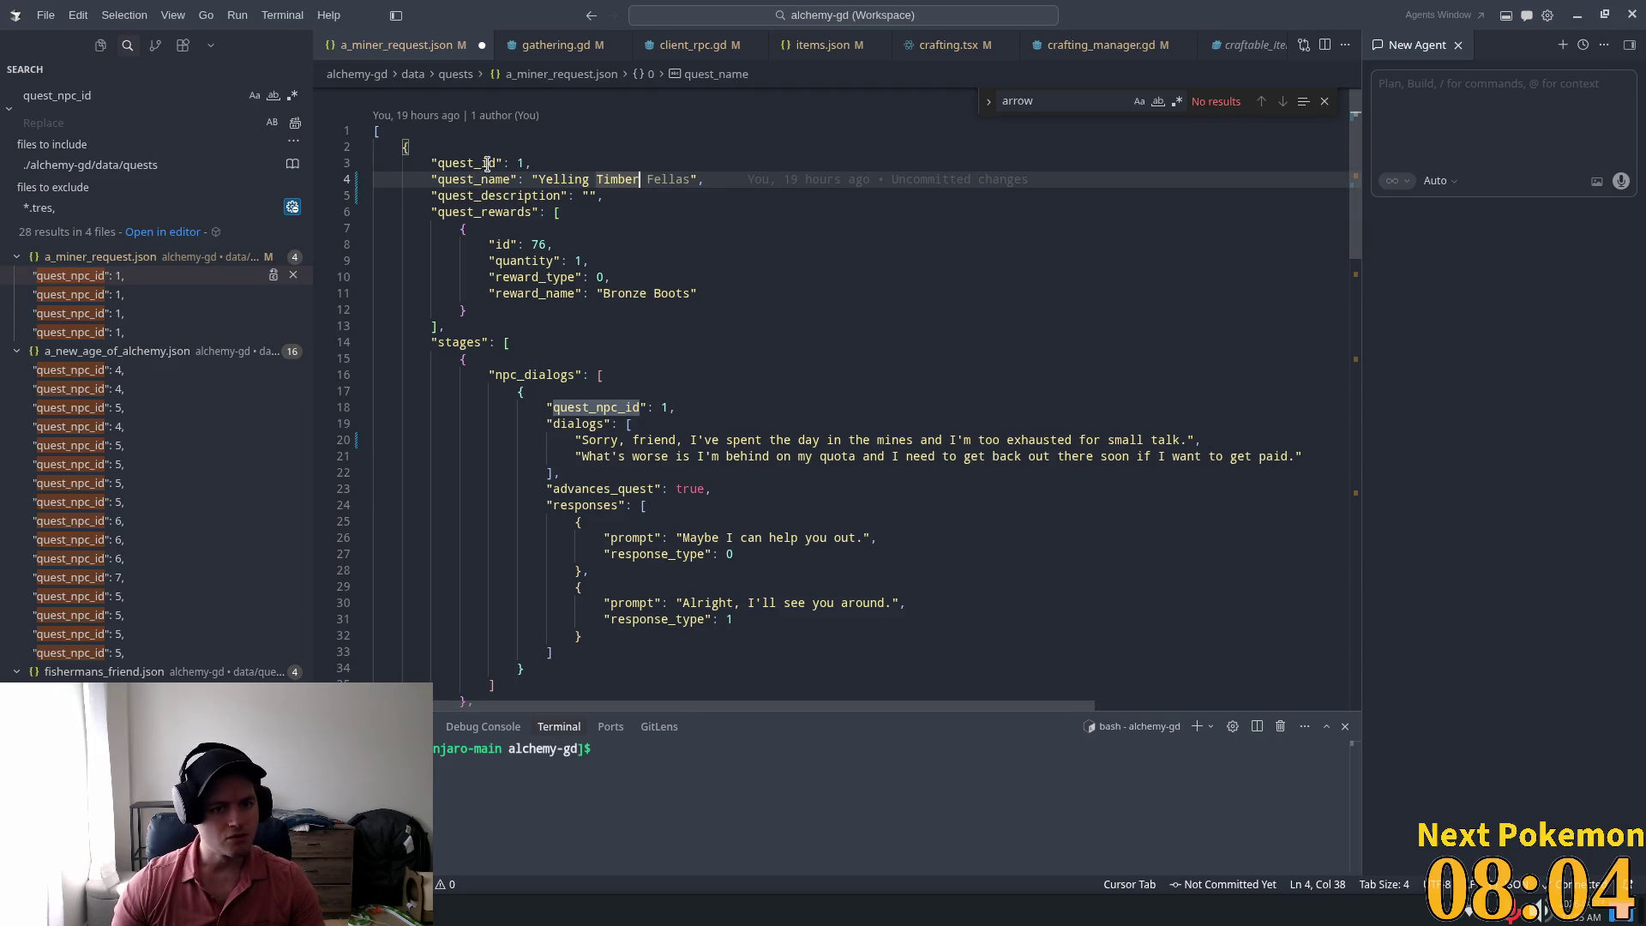
left_click(433, 163, "shift")
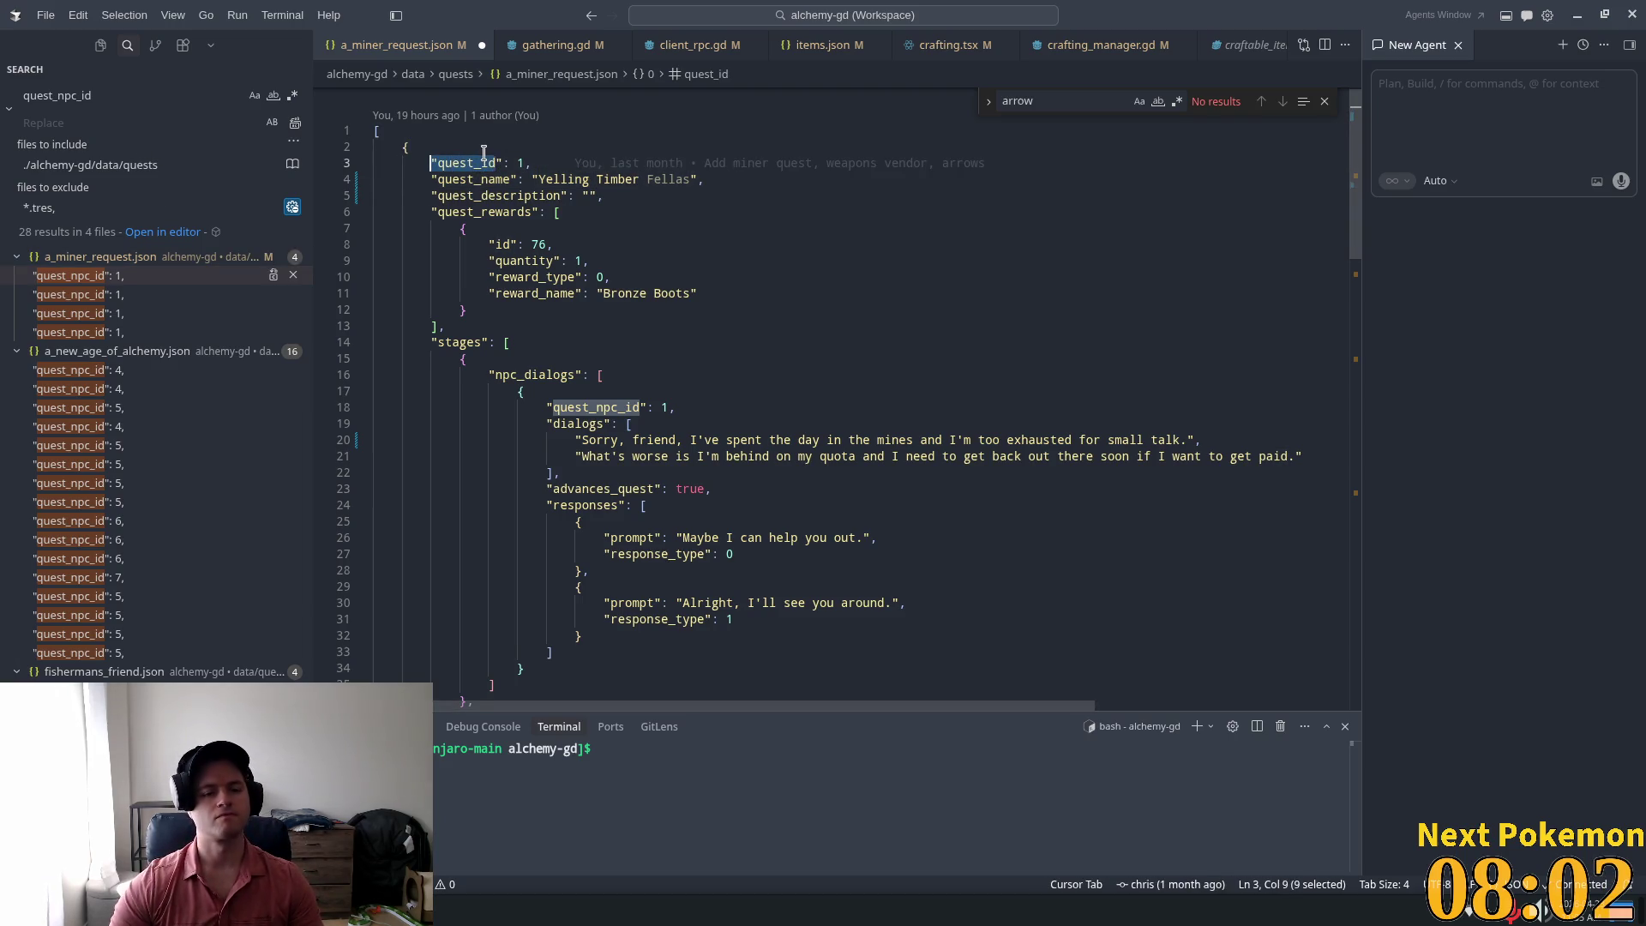
key("shift+Right")
key("ctrl+shift+f")
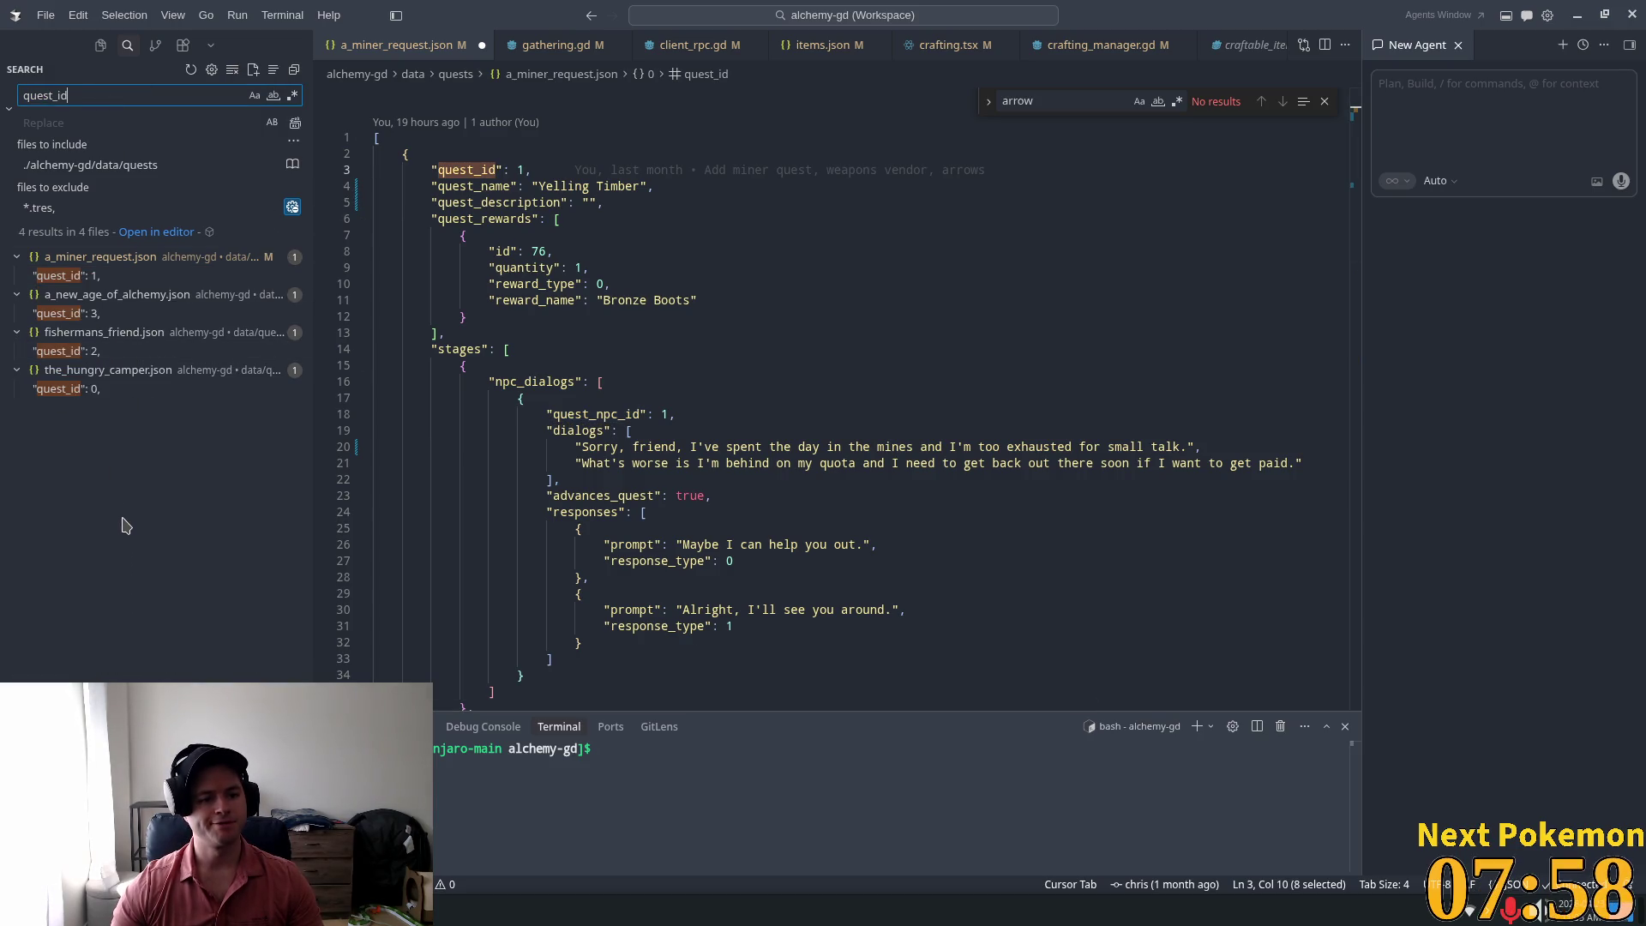
left_click(530, 170)
key("BackSpace")
key("BackSpace")
type("4,")
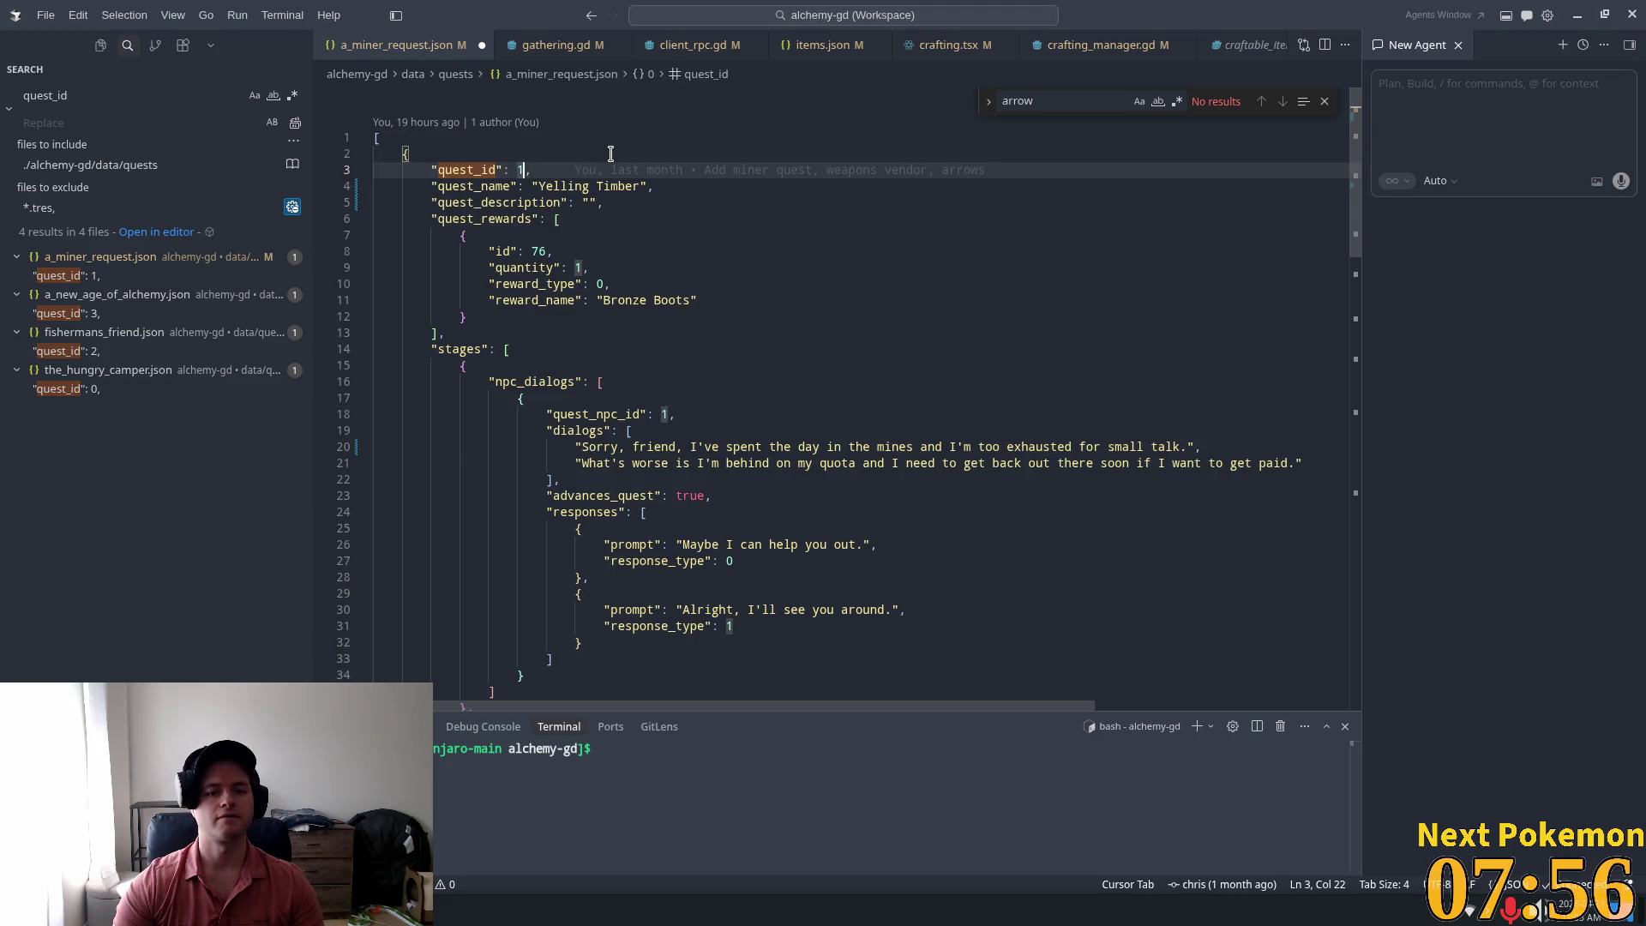
left_click(566, 203)
key("Tab")
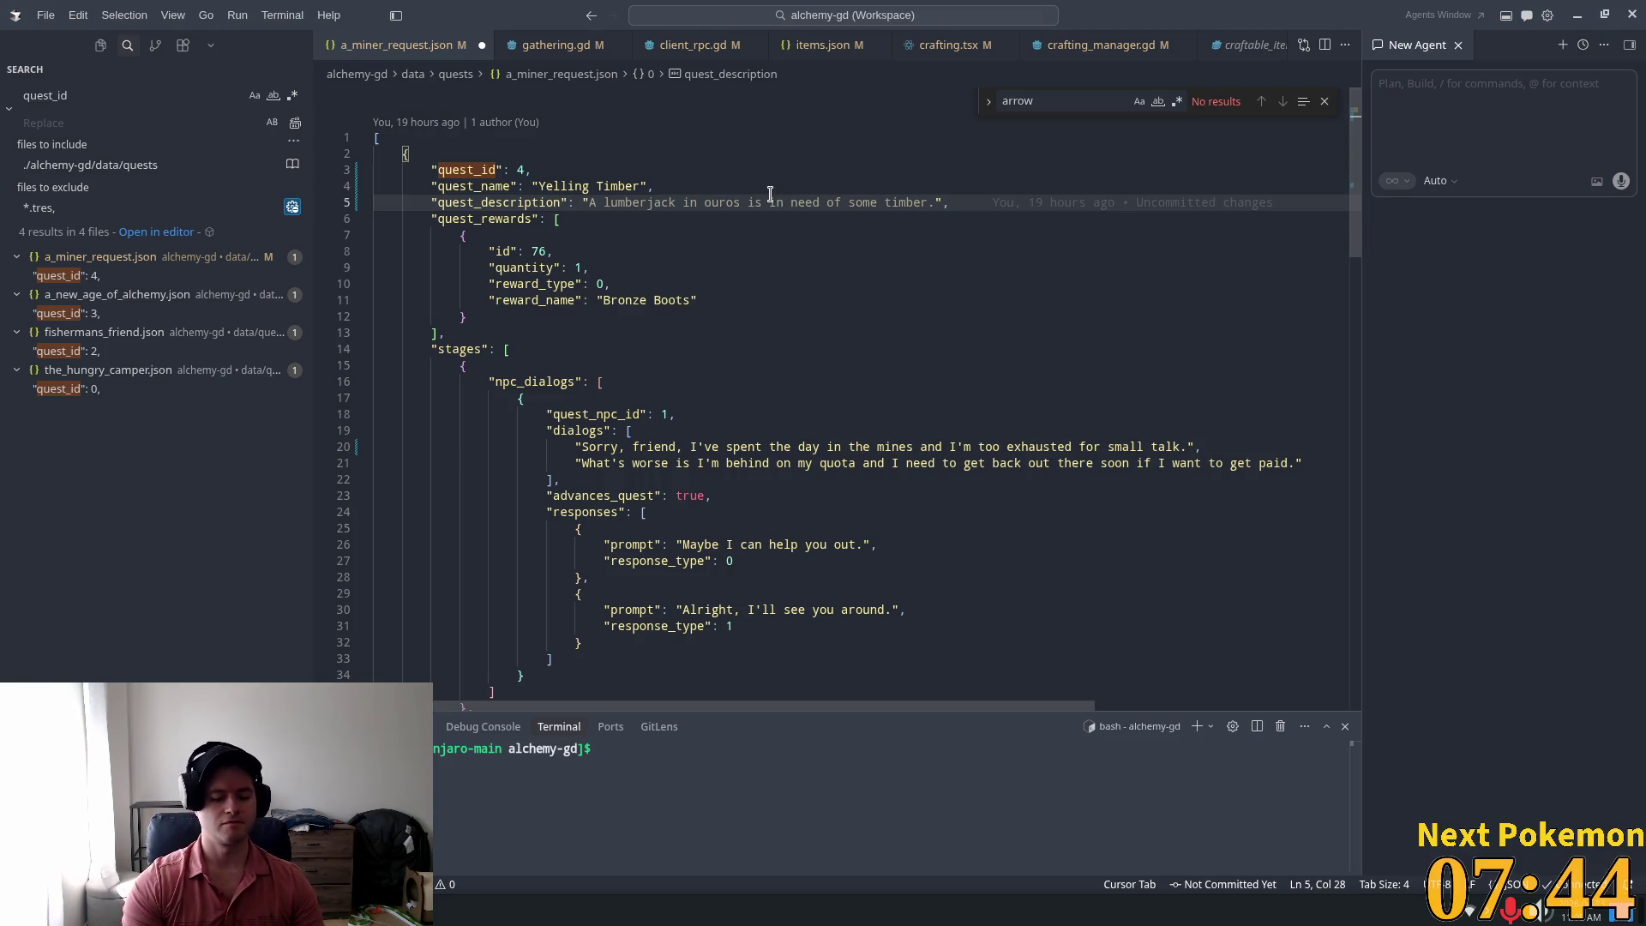
Step: Search the quick file finder for 'item' to reach items.json
key("ctrl+p")
type("item")
key("Down")
key("Down")
key("Down")
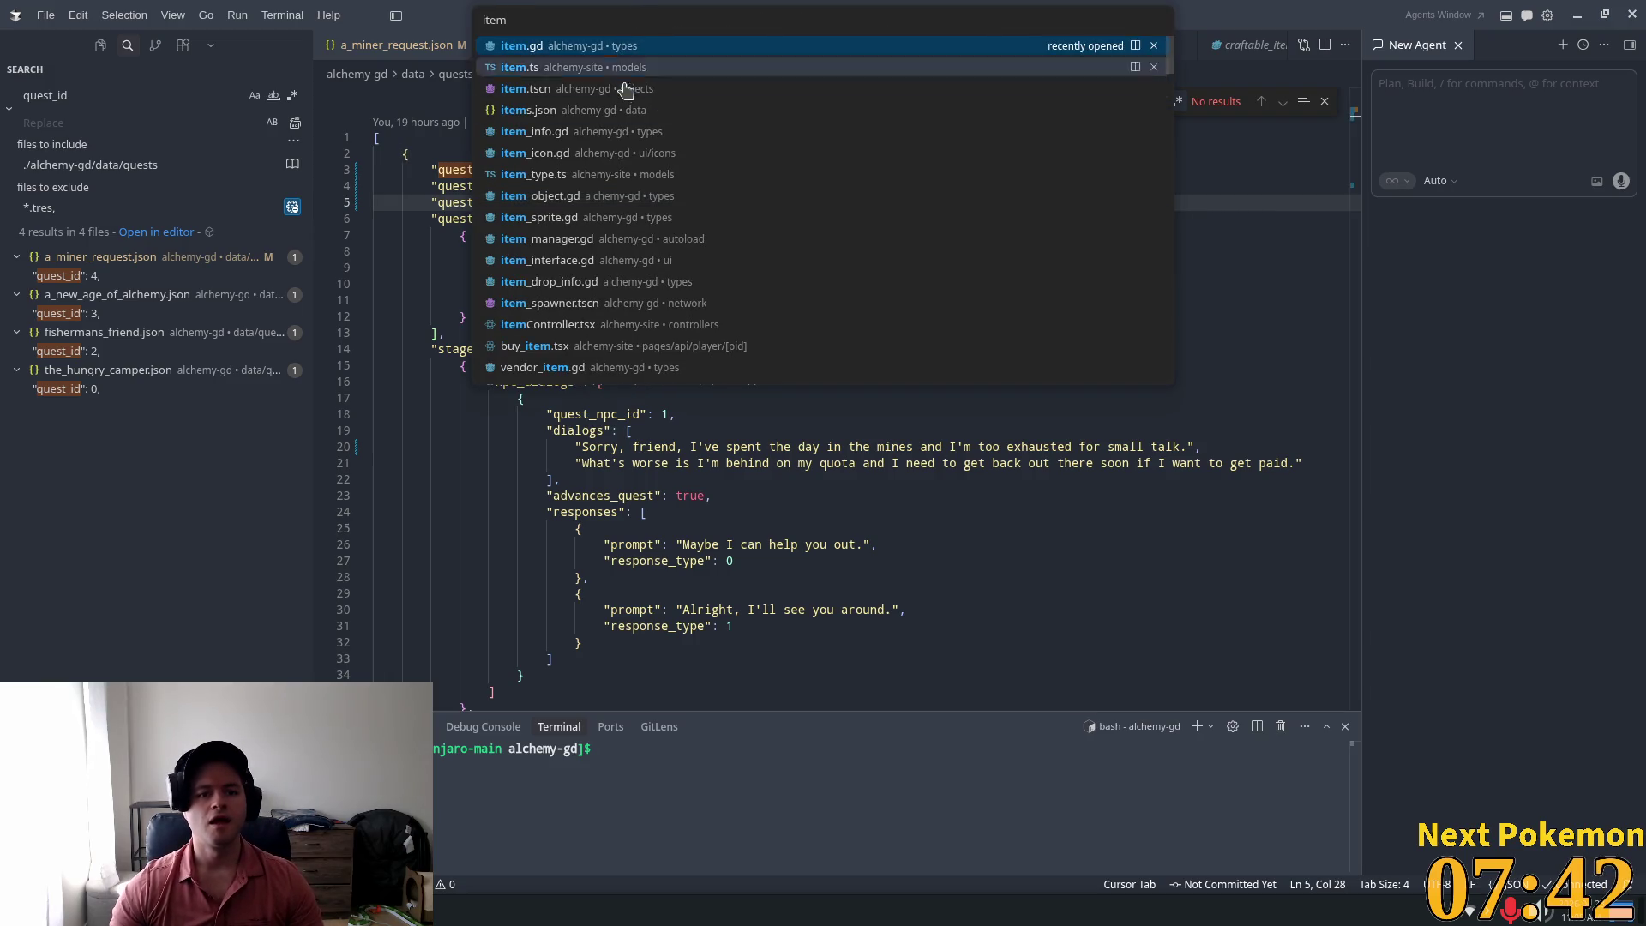
Step: Open items.json and confirm Gold Coin has item id 1
key("Return")
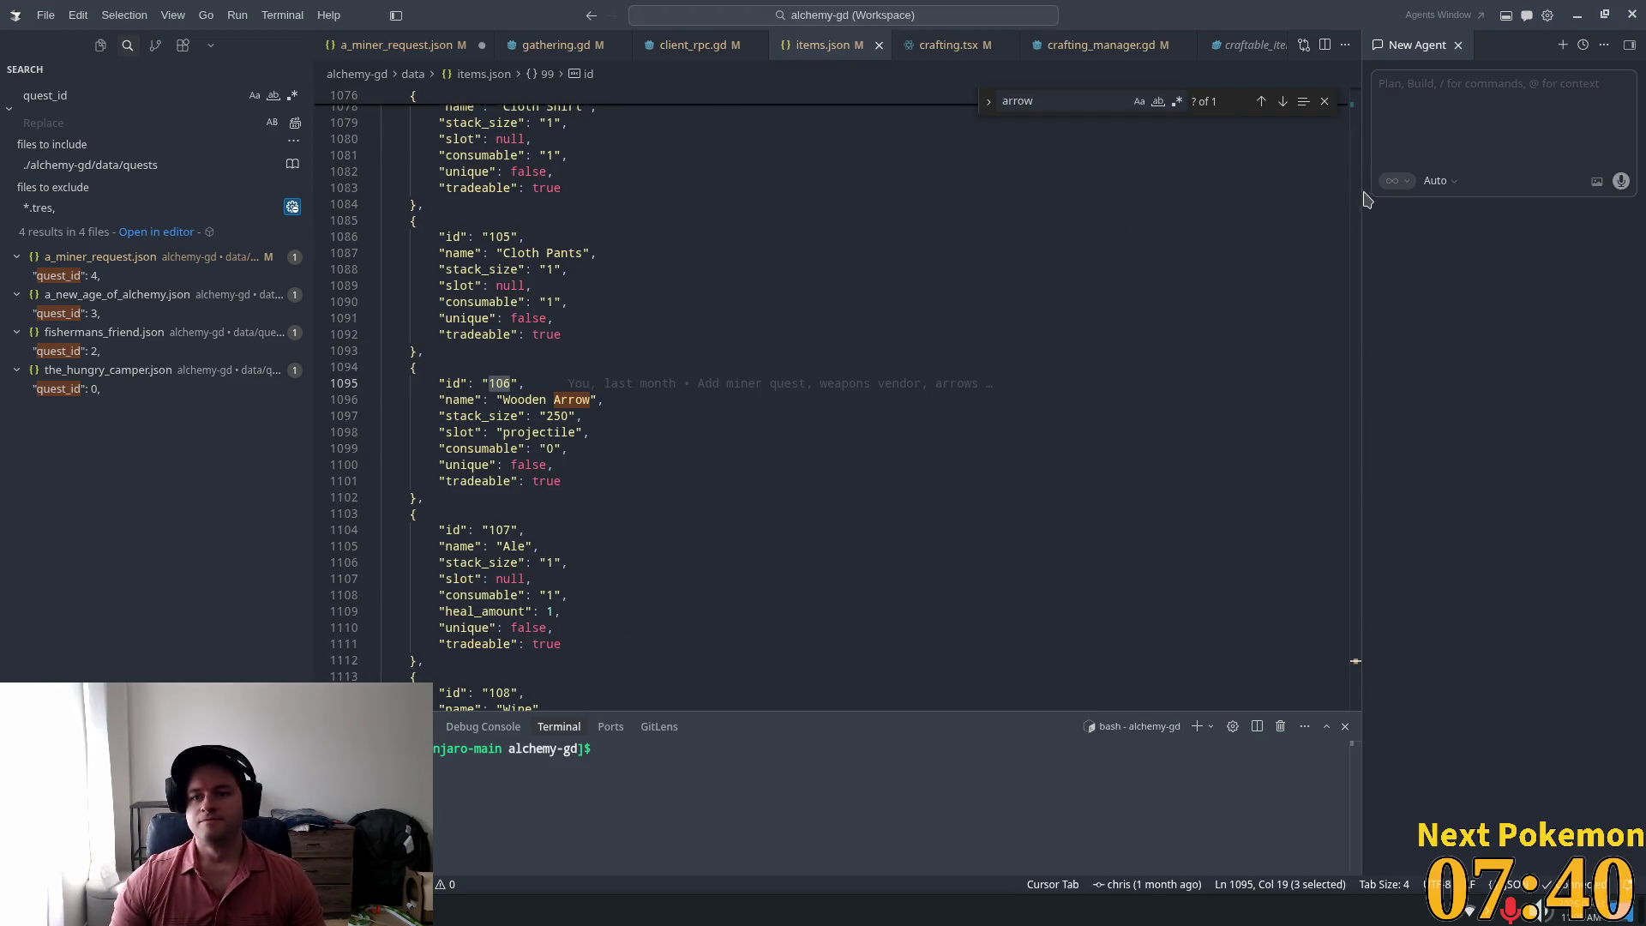
left_click_drag(1354, 667, 1355, 95)
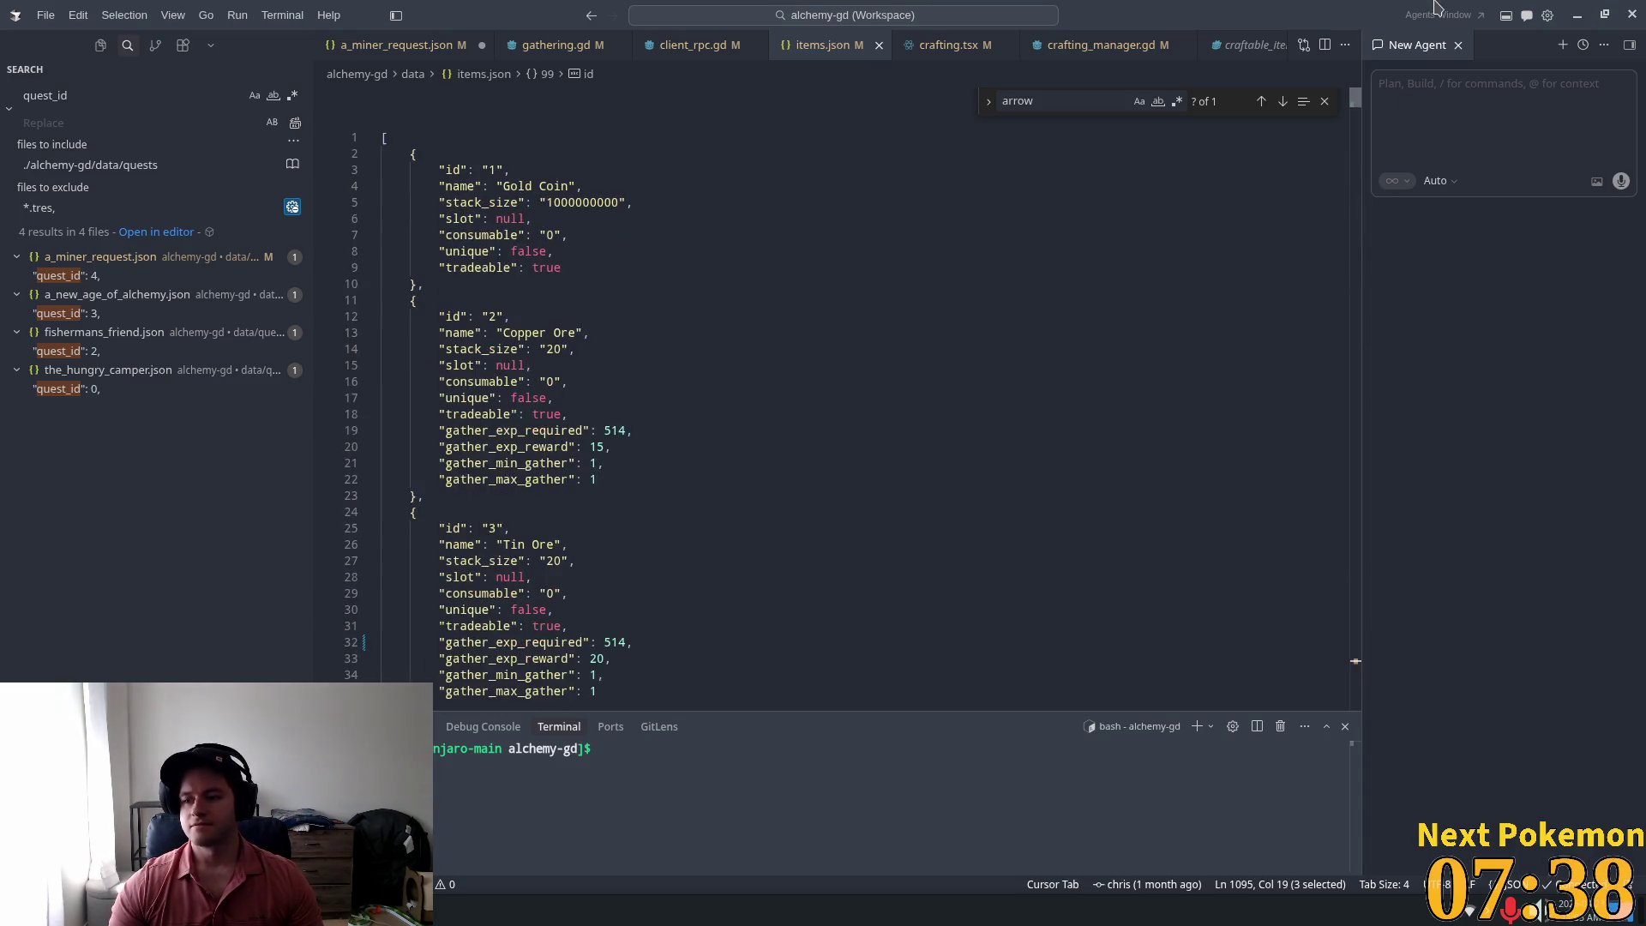
left_click(460, 170)
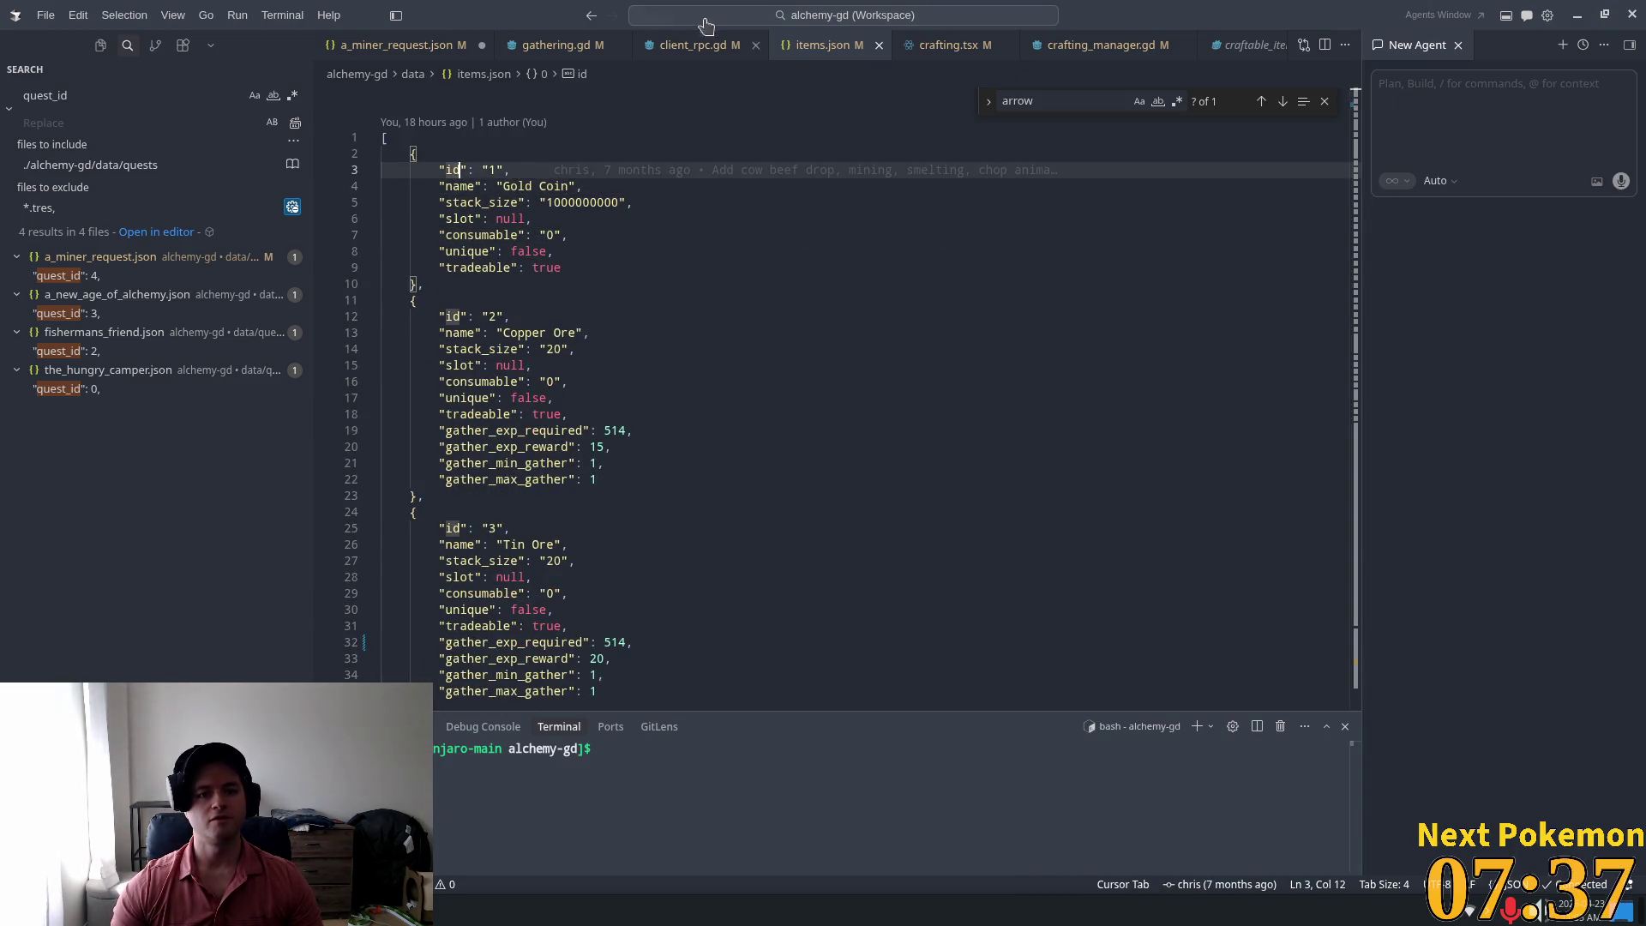
Step: Change the quest reward from Bronze Boots (id 76) to 40 Gold Coins (id 1)
left_click(403, 47)
left_click(566, 240)
double_click(537, 251)
type("1")
left_click(588, 268)
key("shift+Left")
type("40")
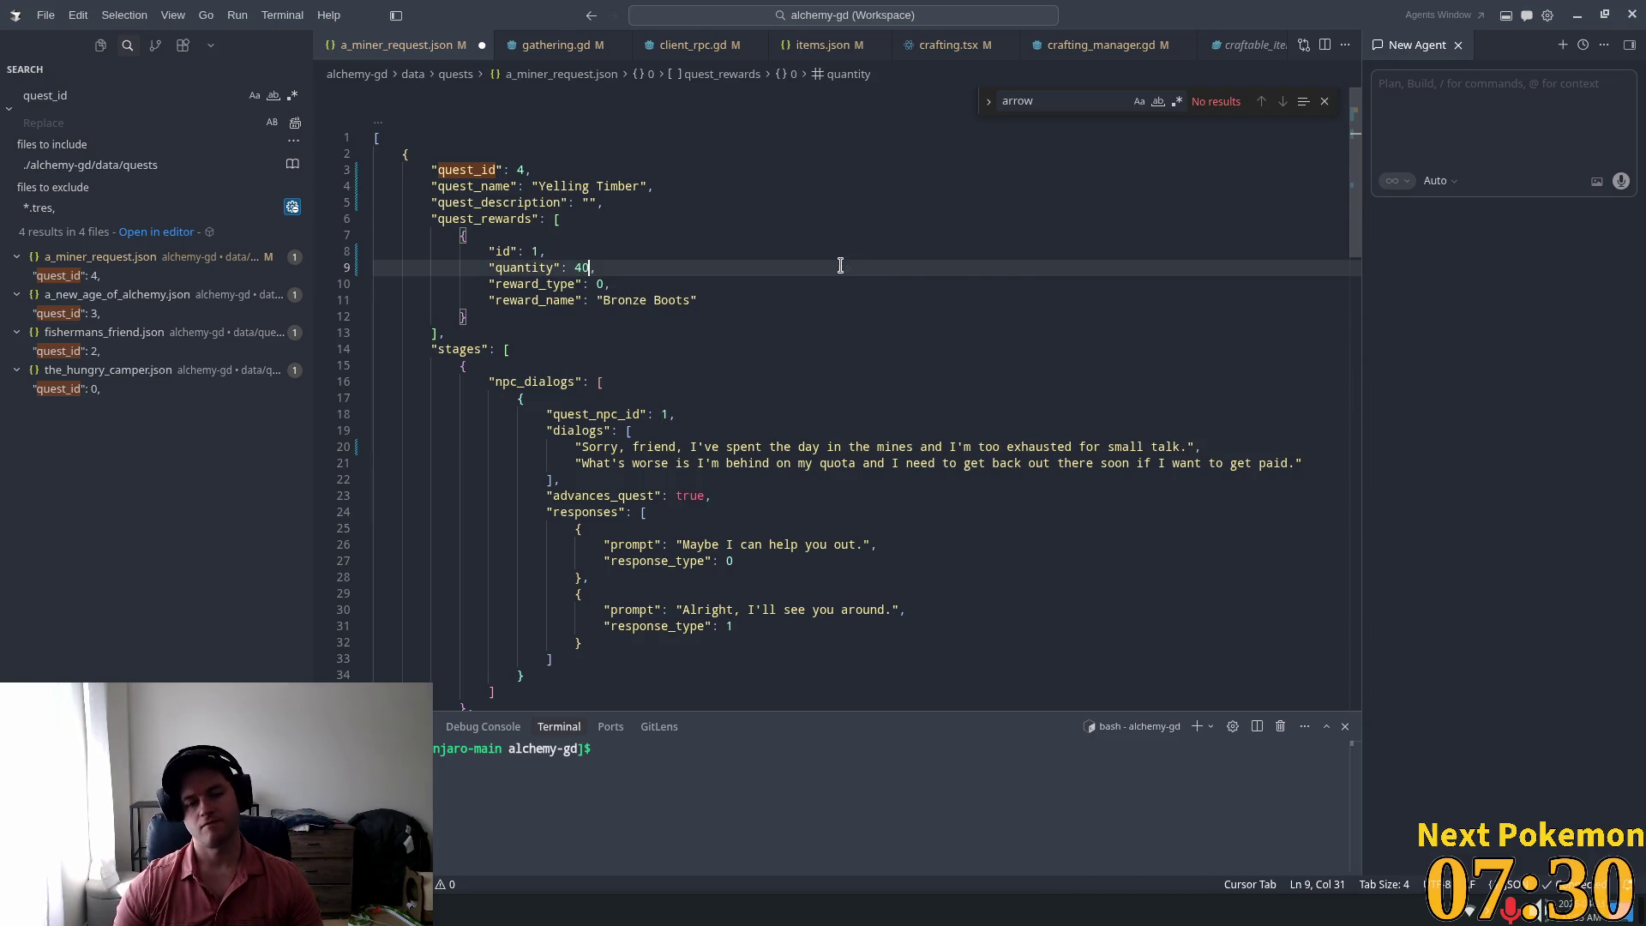
left_click(594, 300)
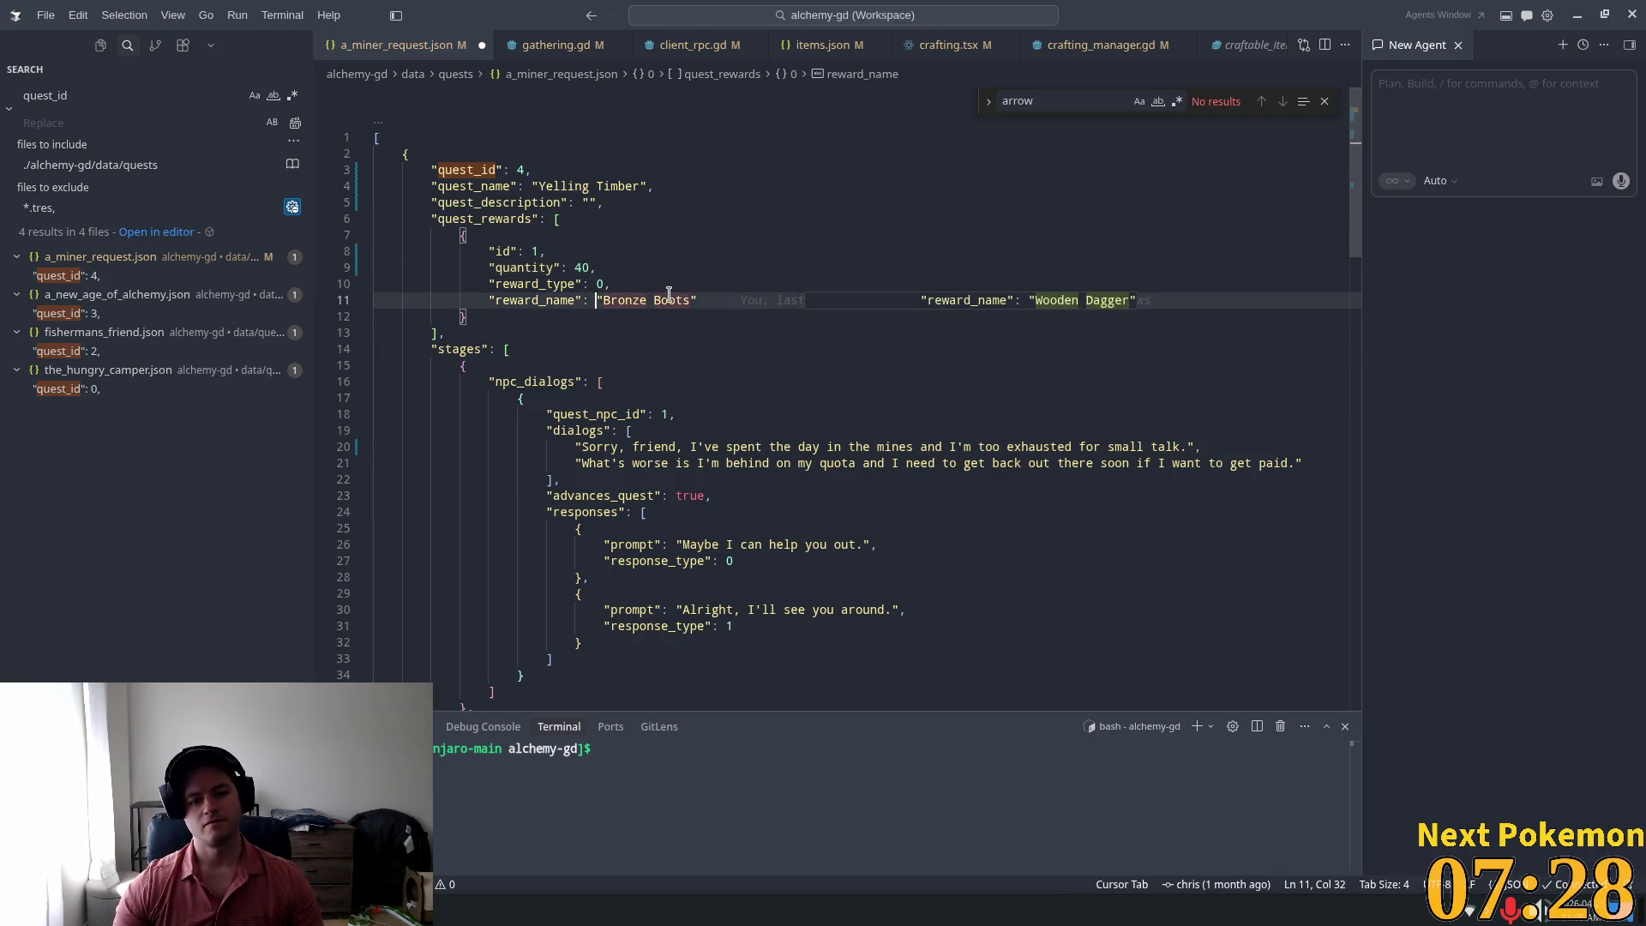
left_click_drag(691, 299, 603, 299)
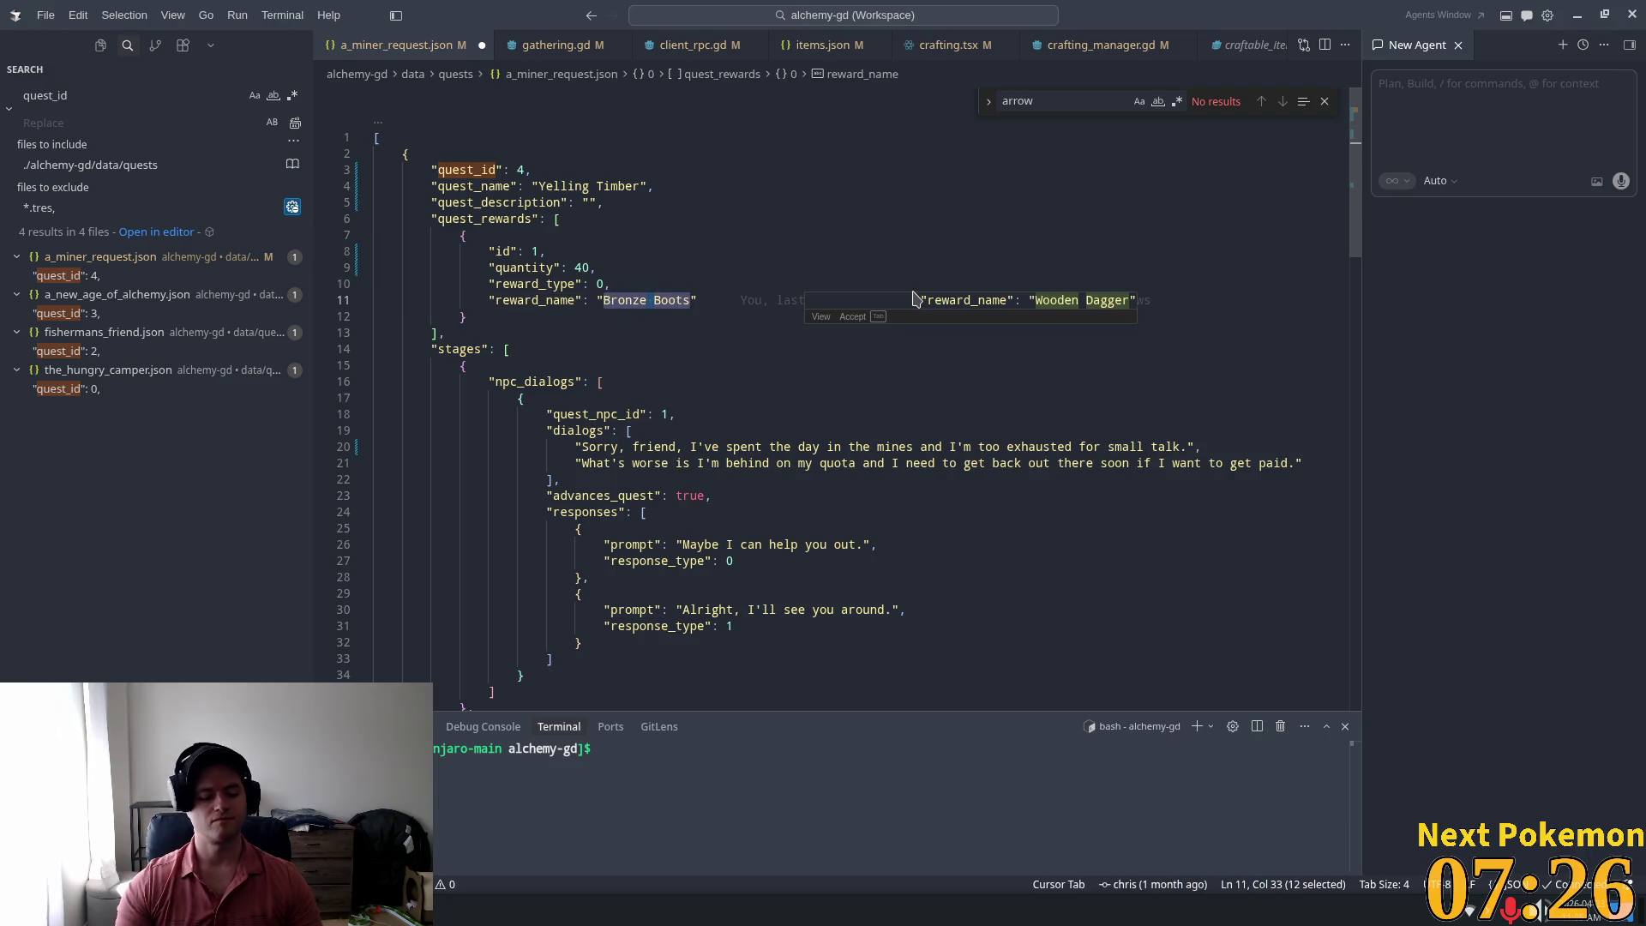
type("Gold Coins")
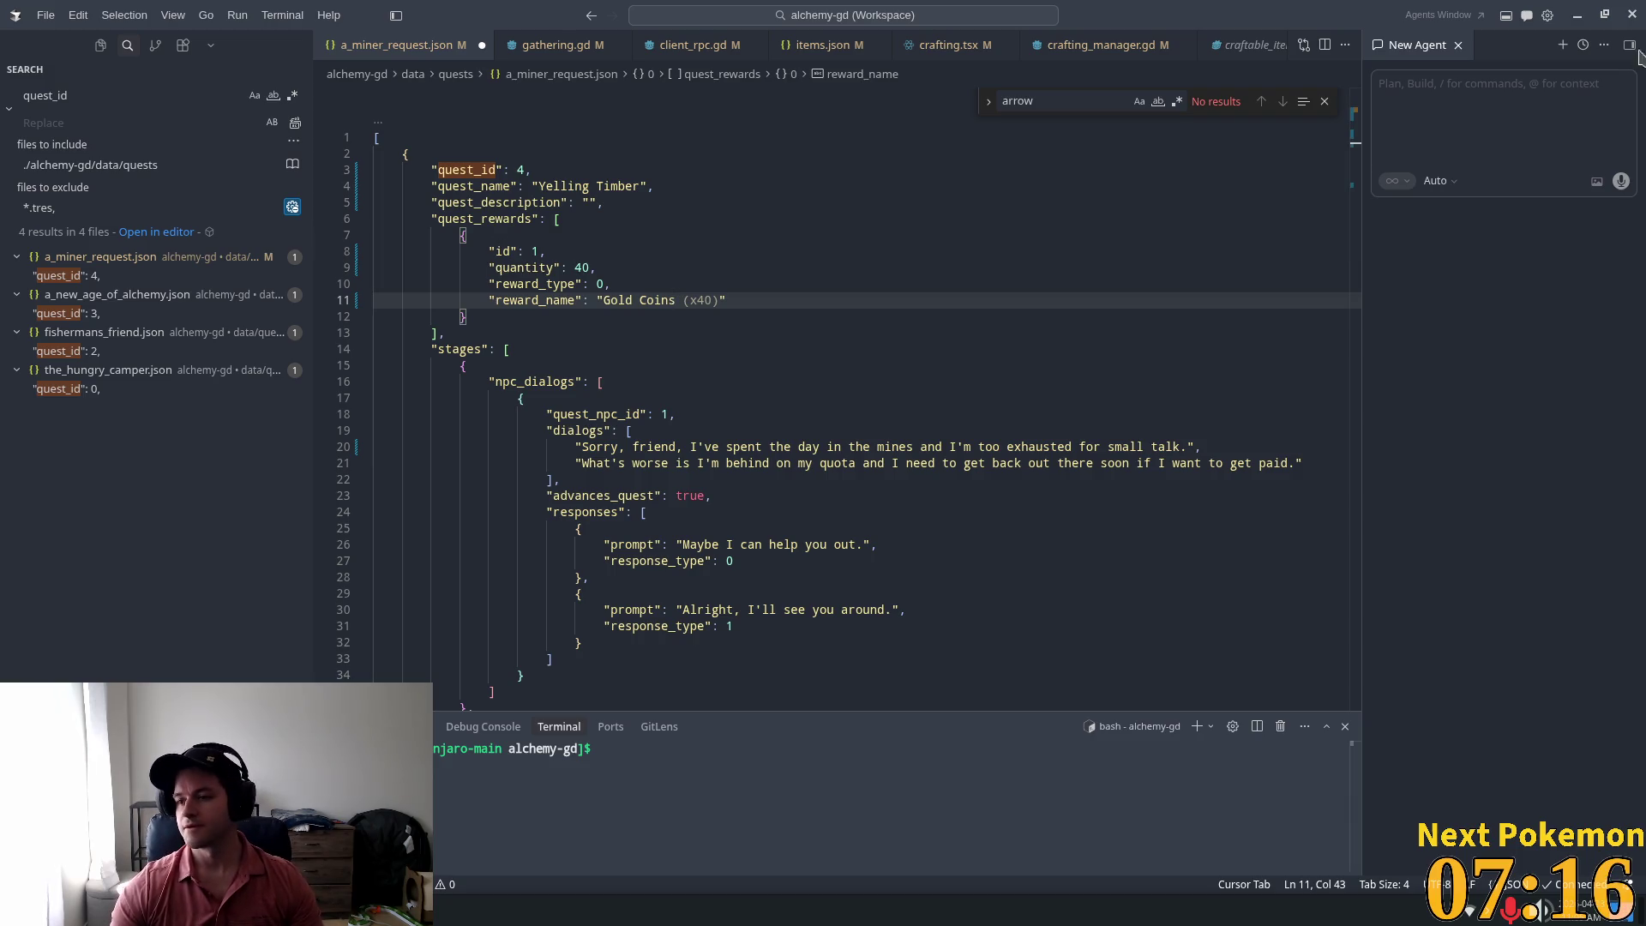
left_click(831, 265)
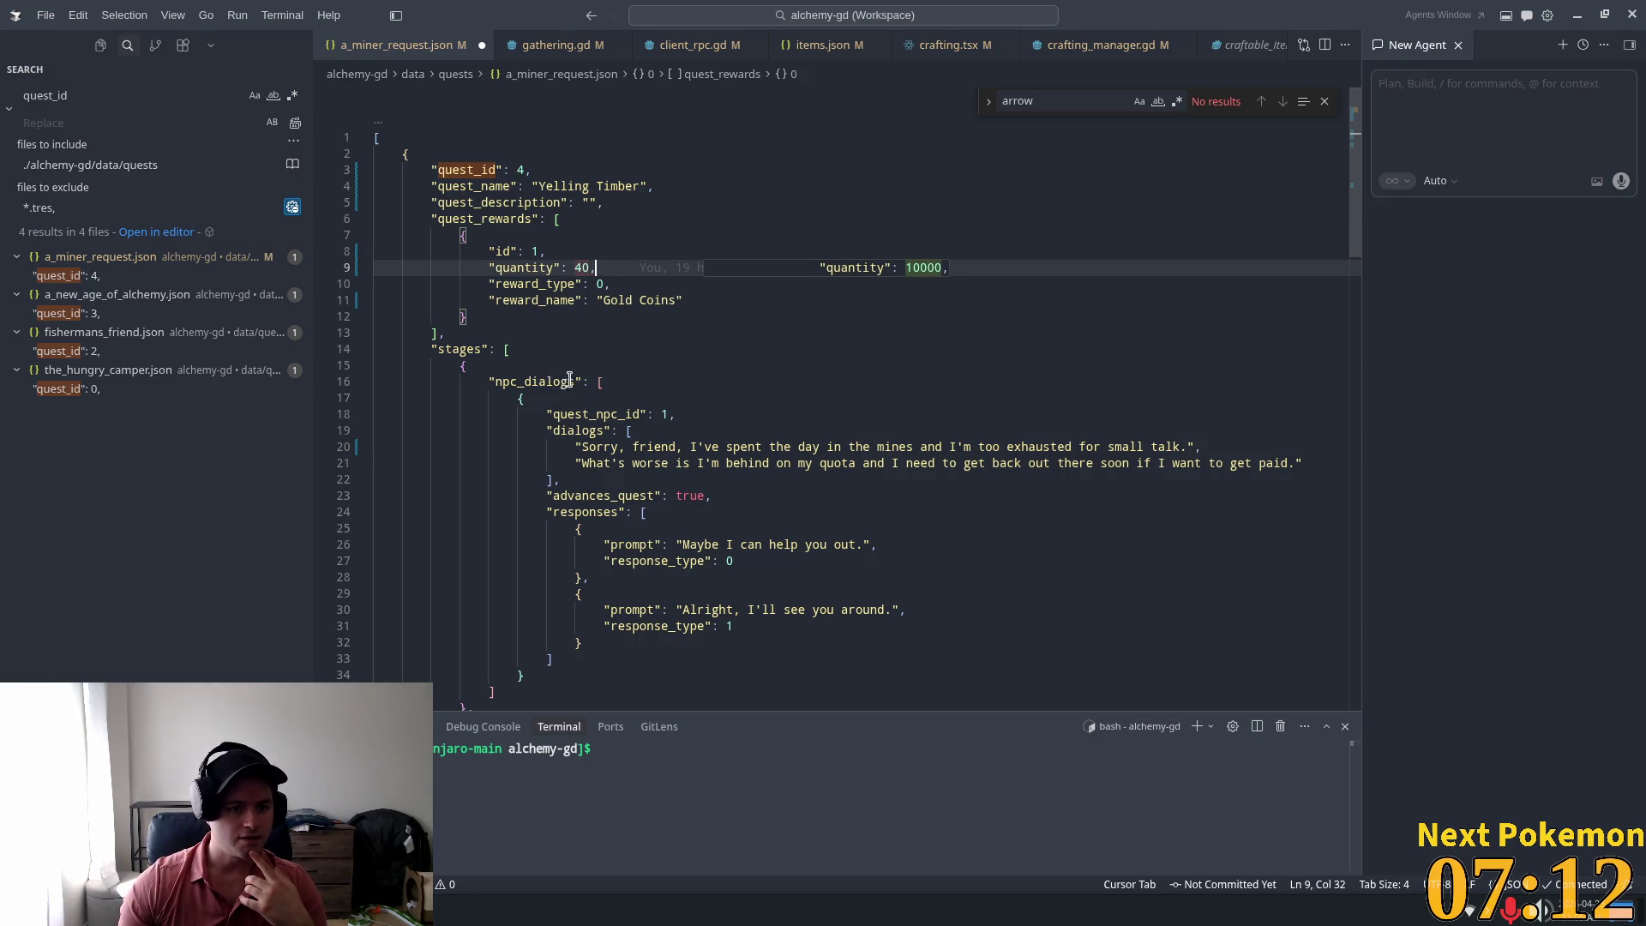
Step: Delete the second opening dialog line about the mining quota
left_click(639, 371)
left_click(664, 414)
type("8")
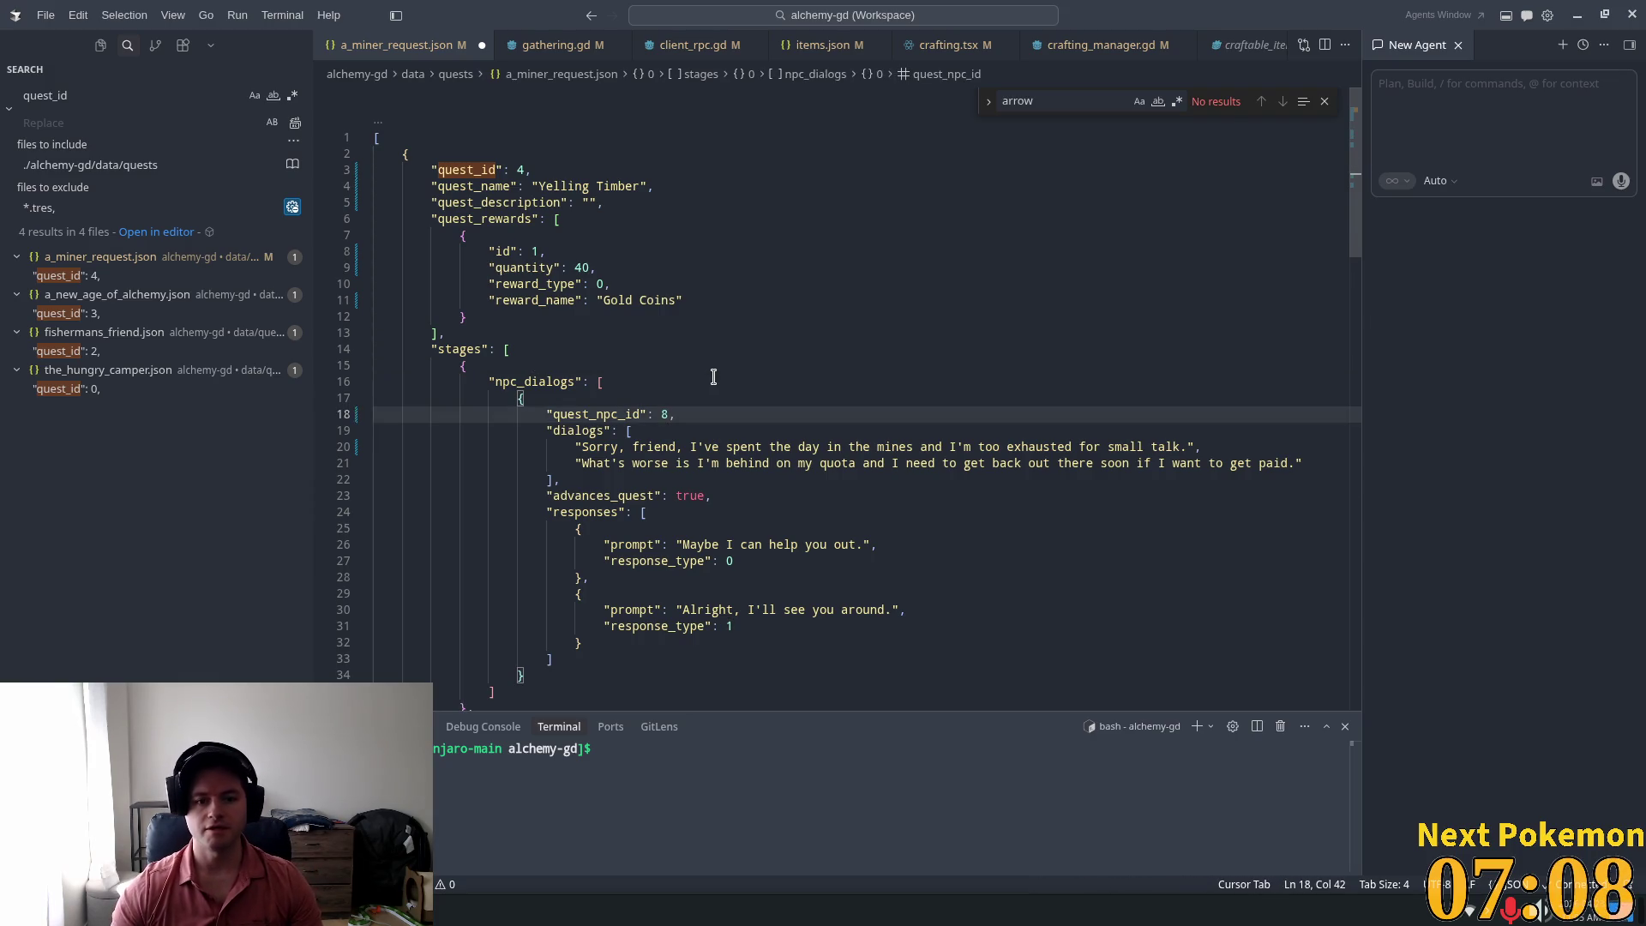
left_click(1184, 446)
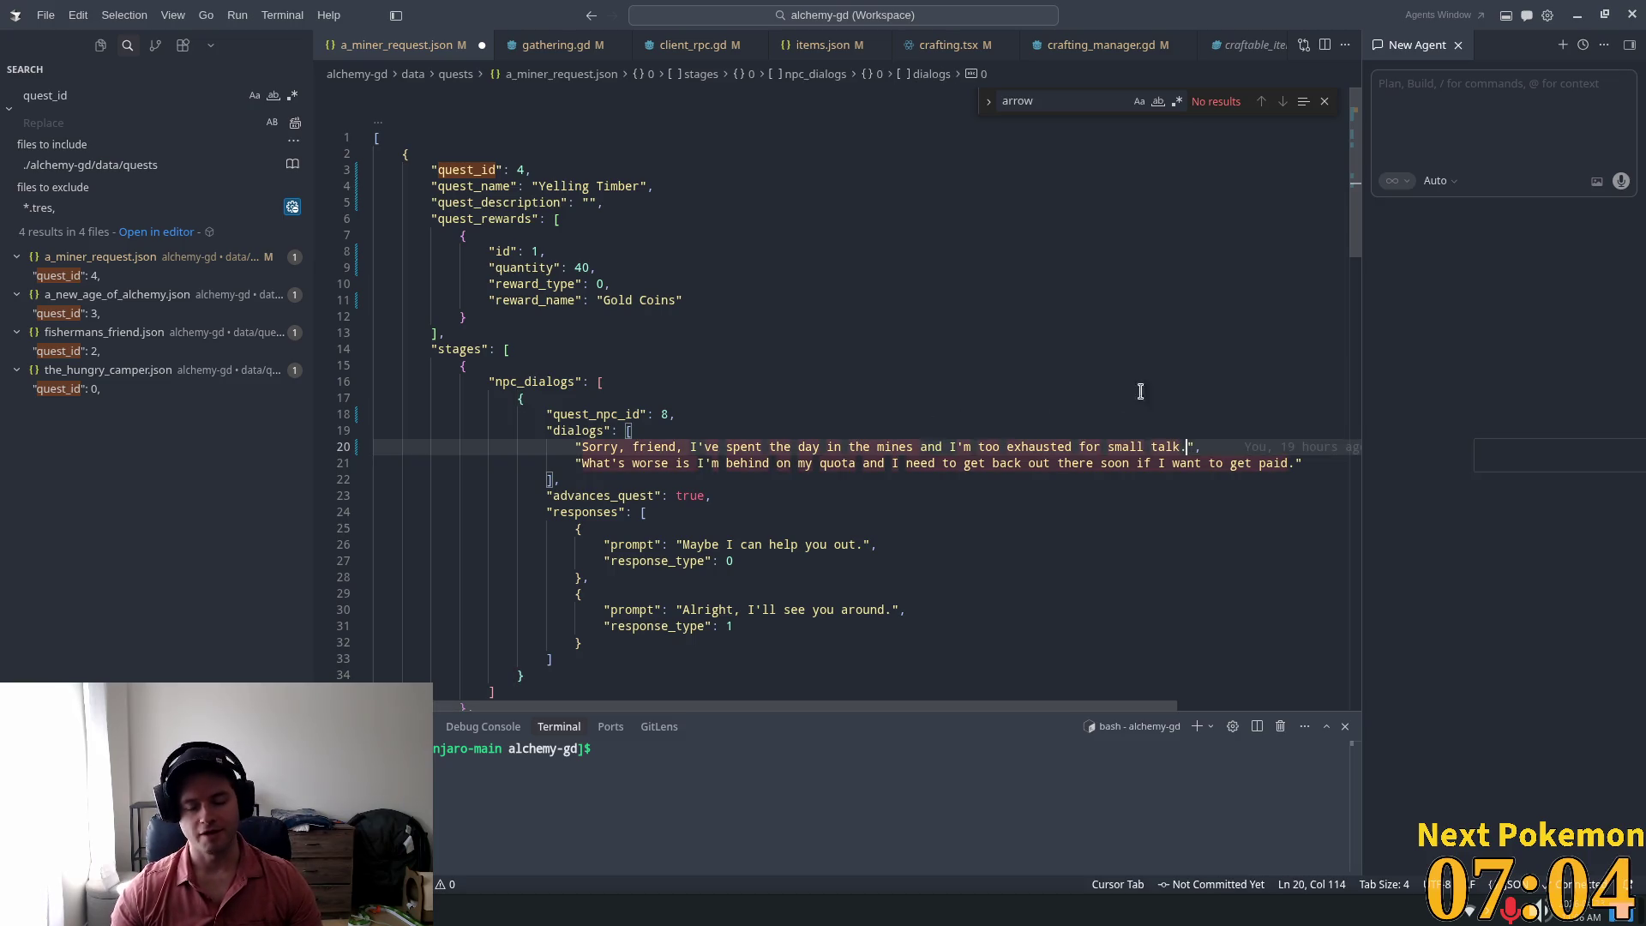
mouse_move(1301, 461)
left_mouse_down()
mouse_move(668, 495)
mouse_move(219, 457)
left_mouse_up()
key("BackSpace")
key("BackSpace")
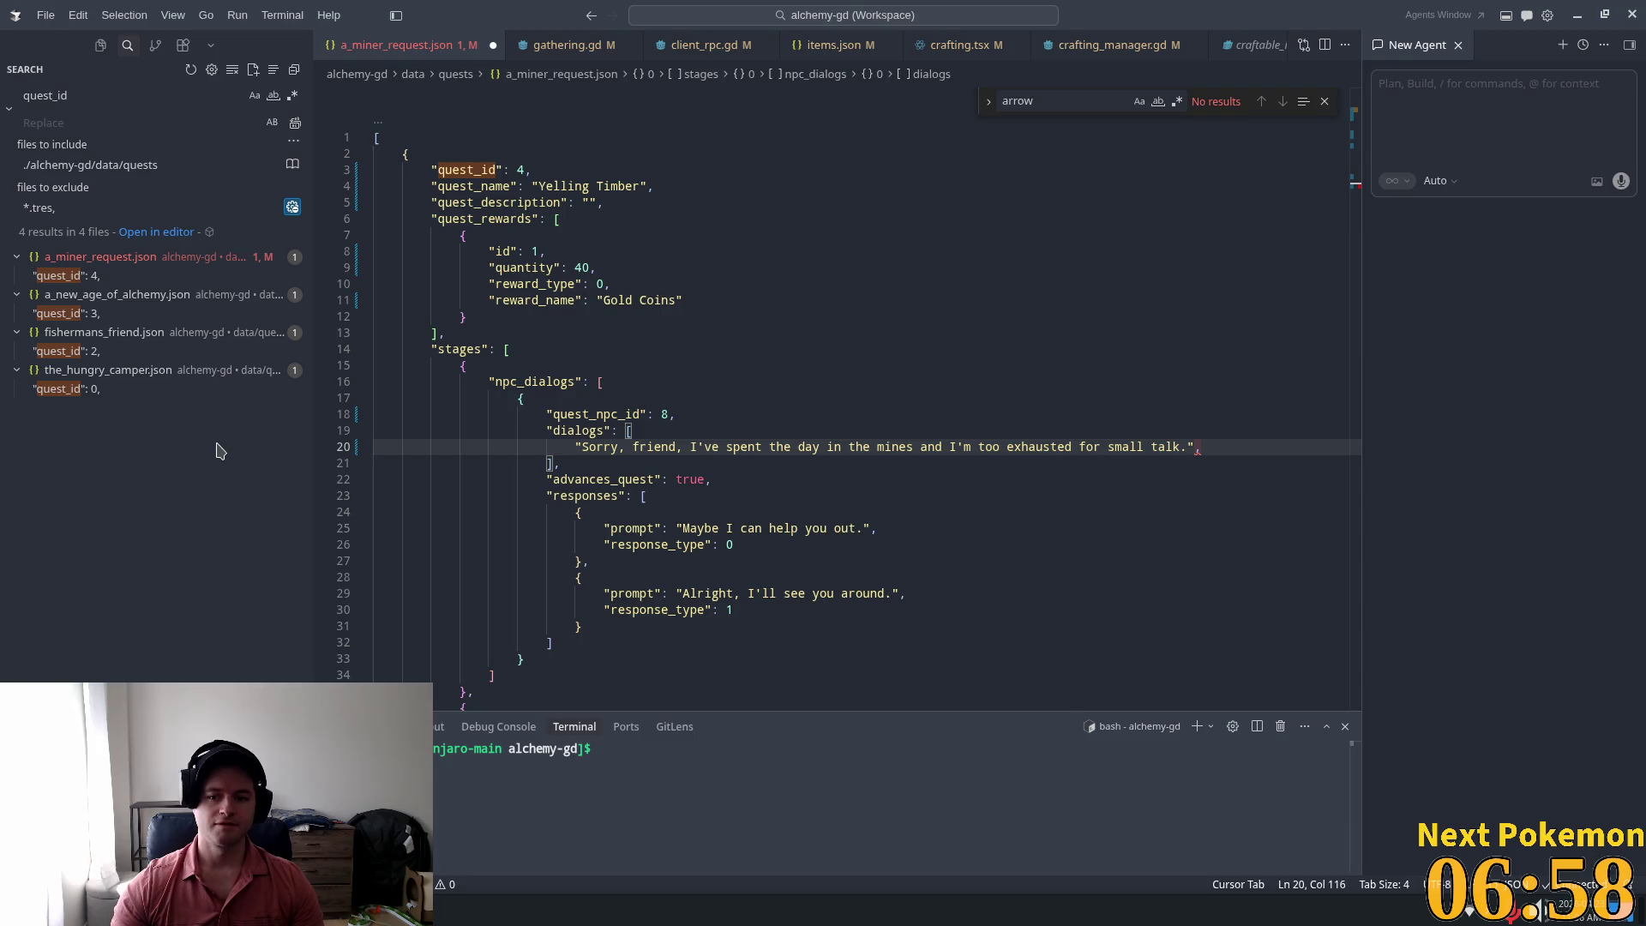
Step: Replace the first dialog text with "I've been working on this stump all day, it doesn"
left_click_drag(1183, 448, 577, 449)
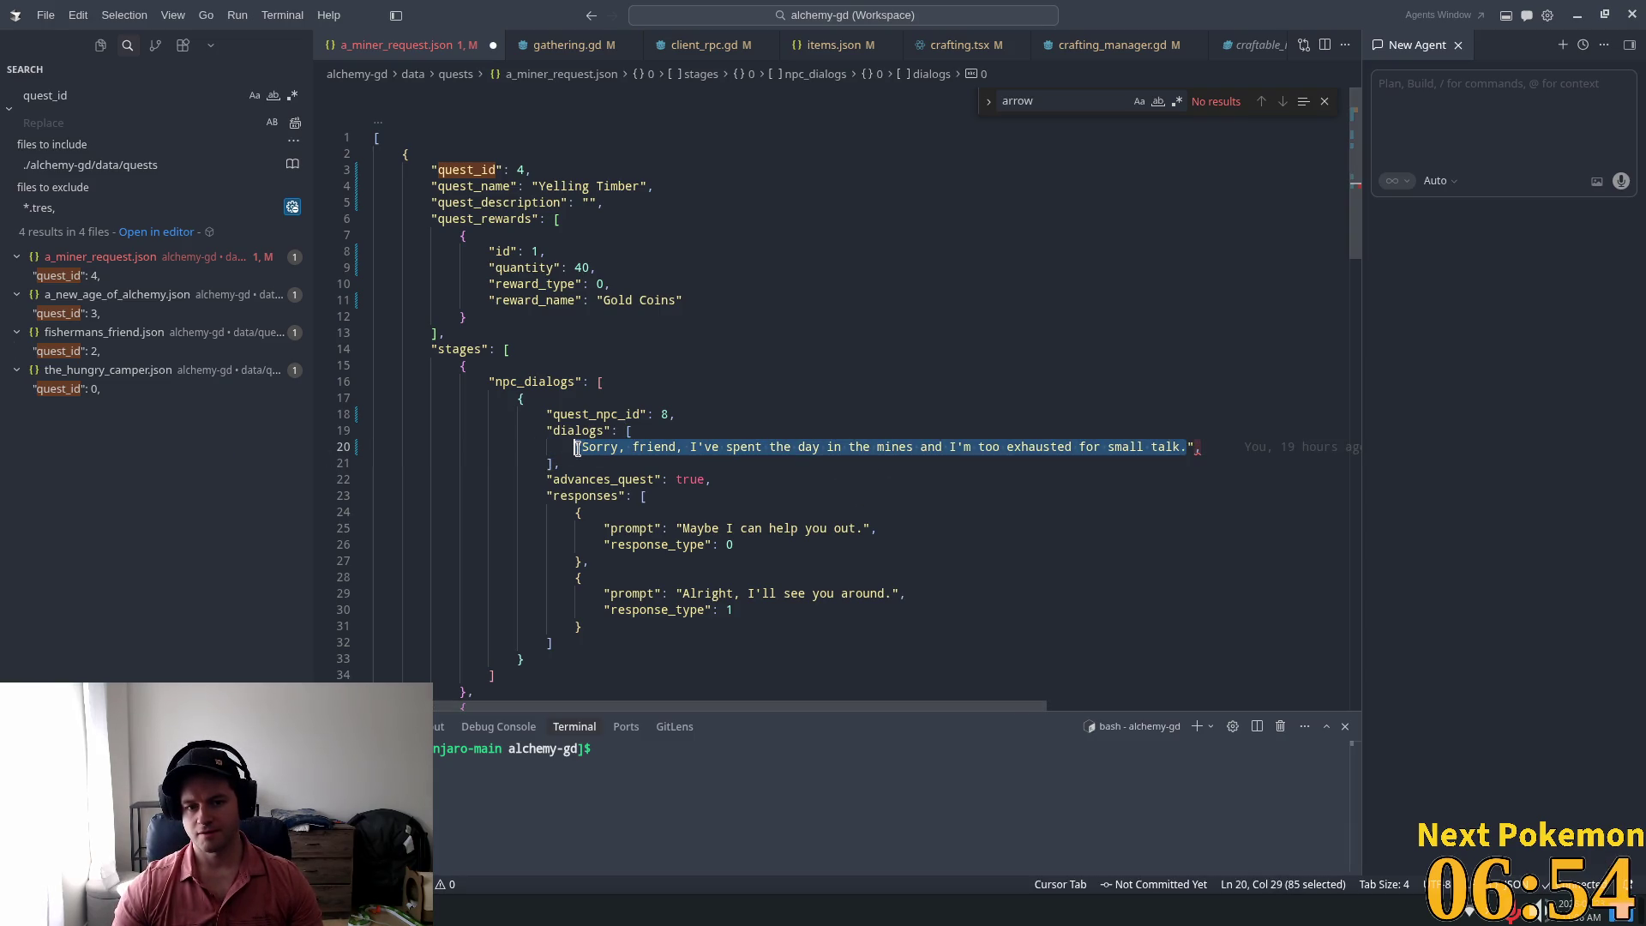
type("I've")
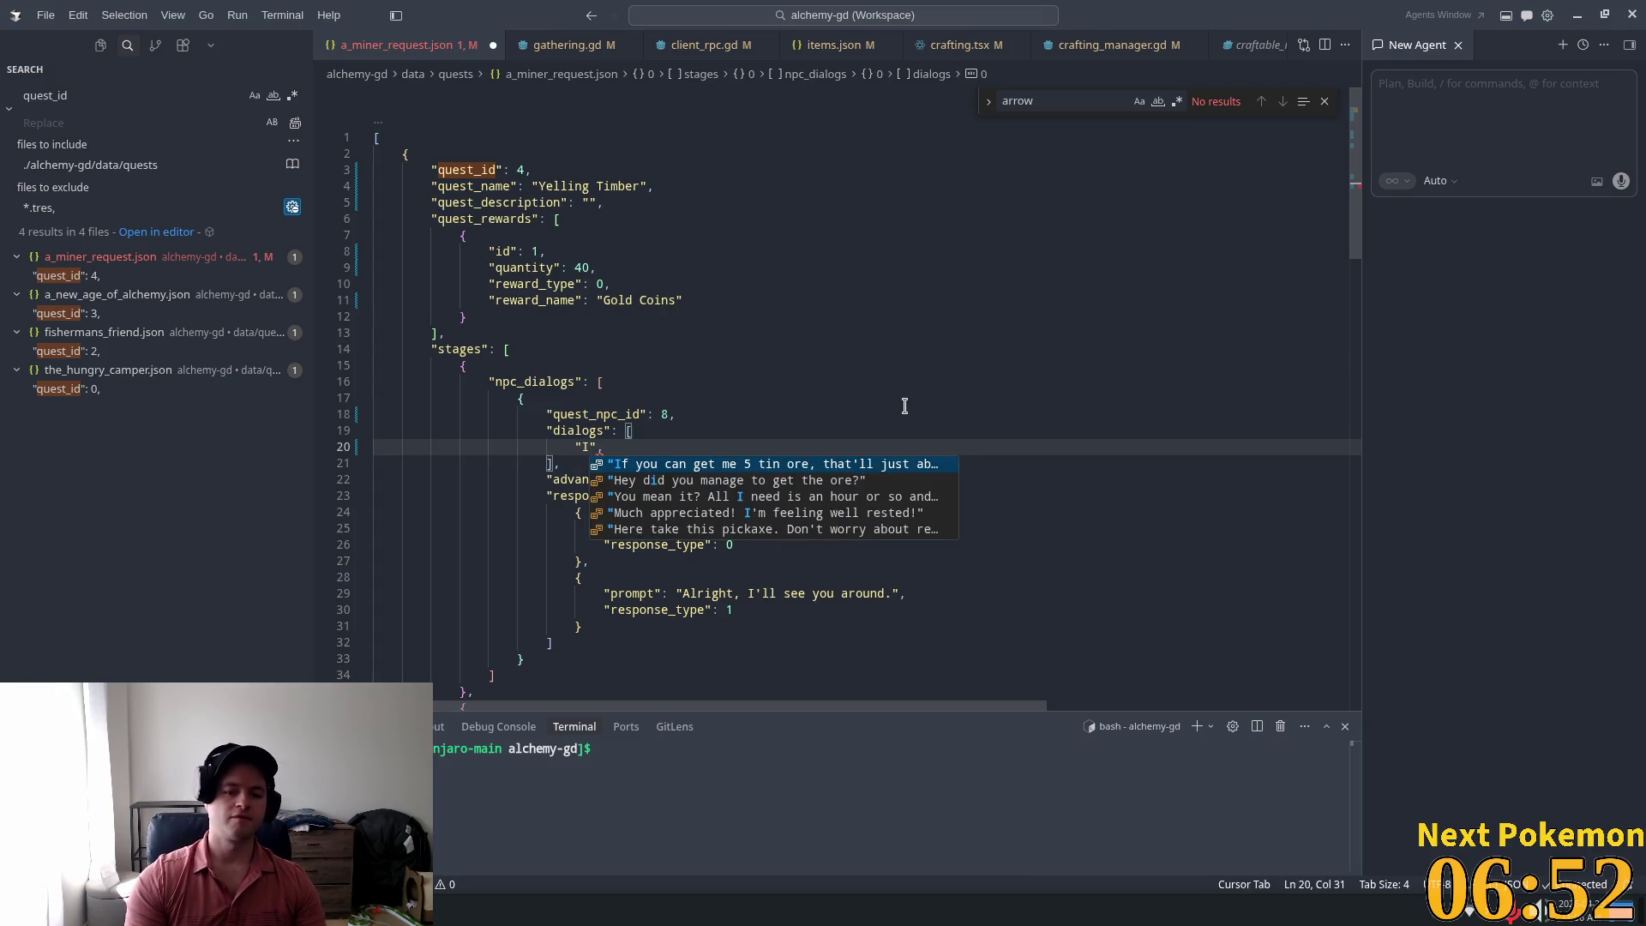
type(" been work")
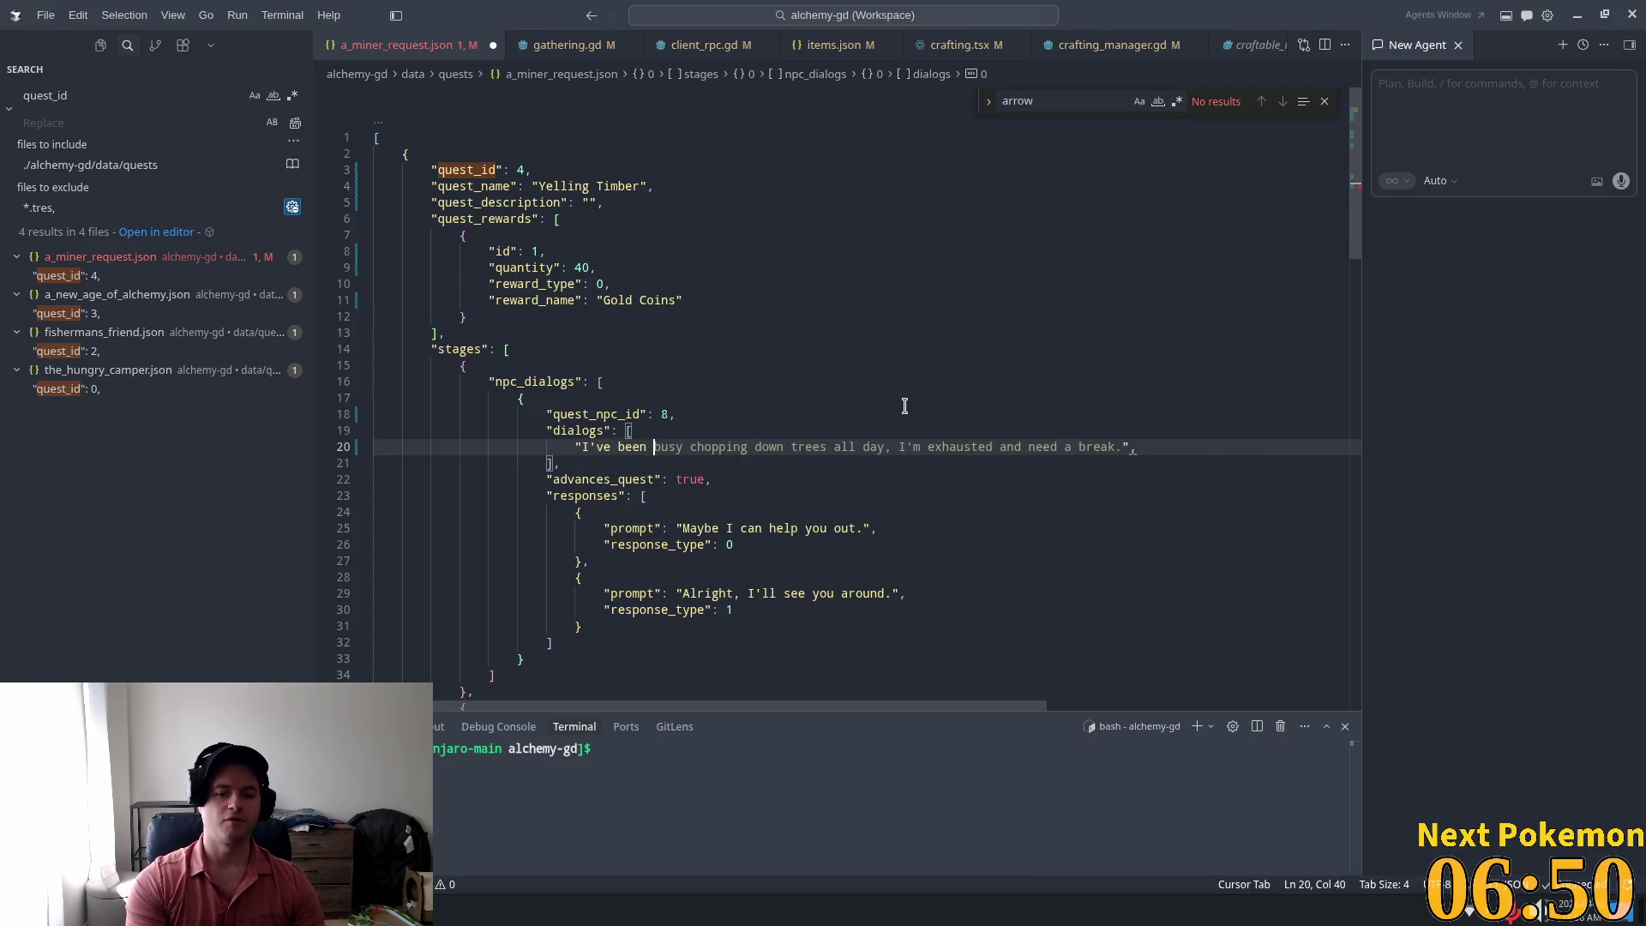
type("ing ")
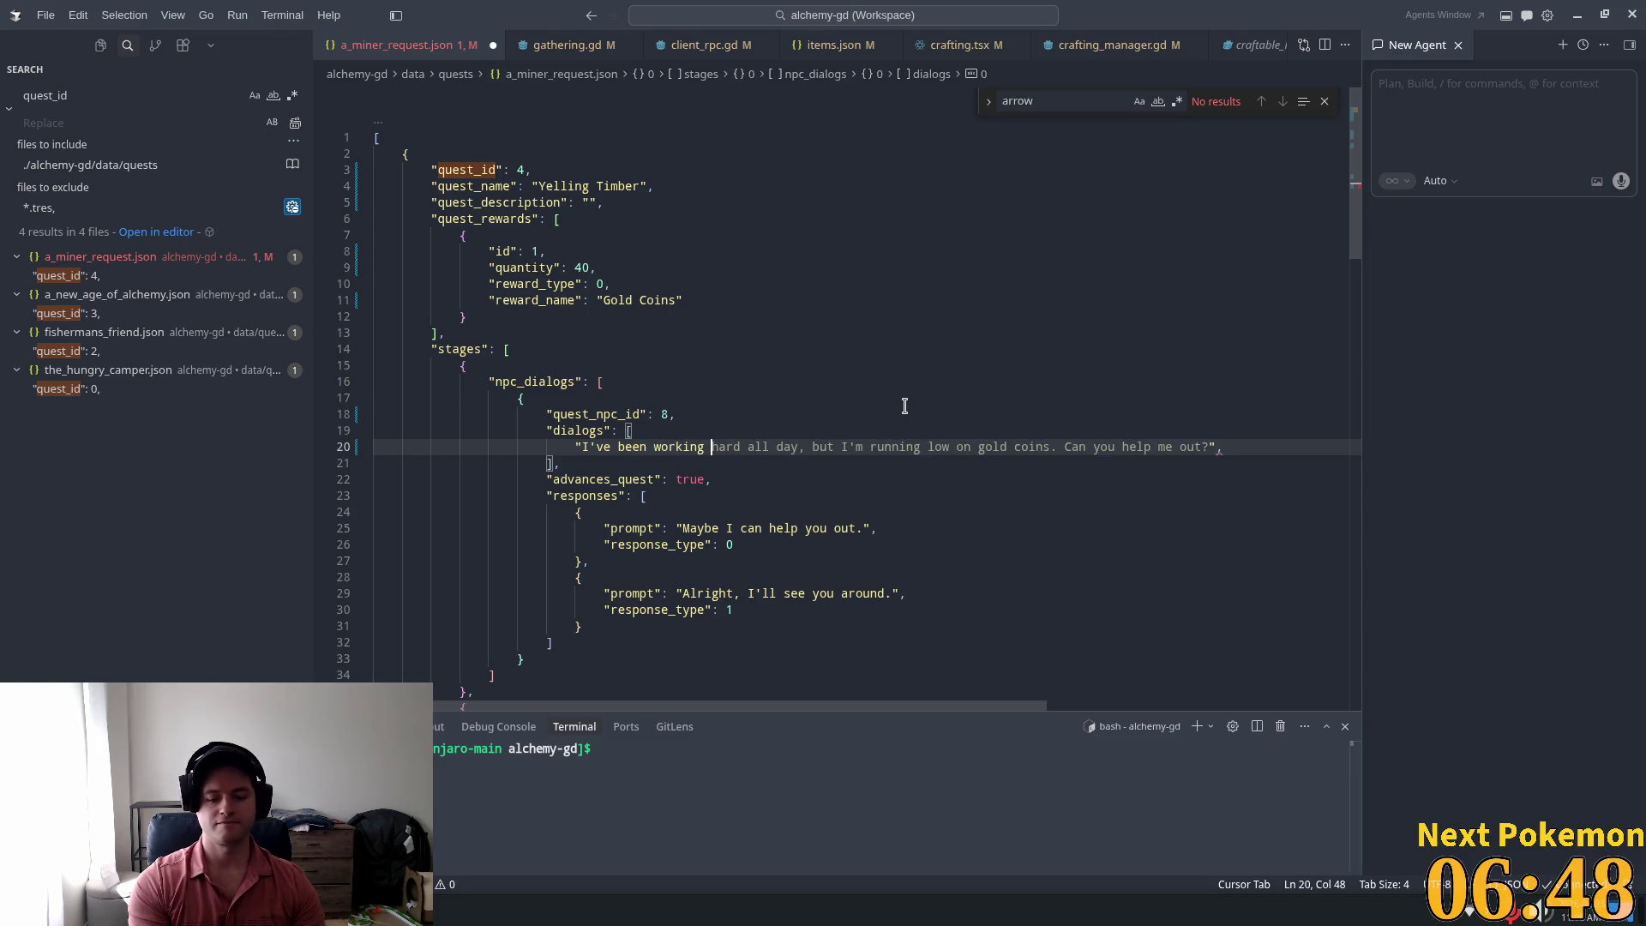
type("on")
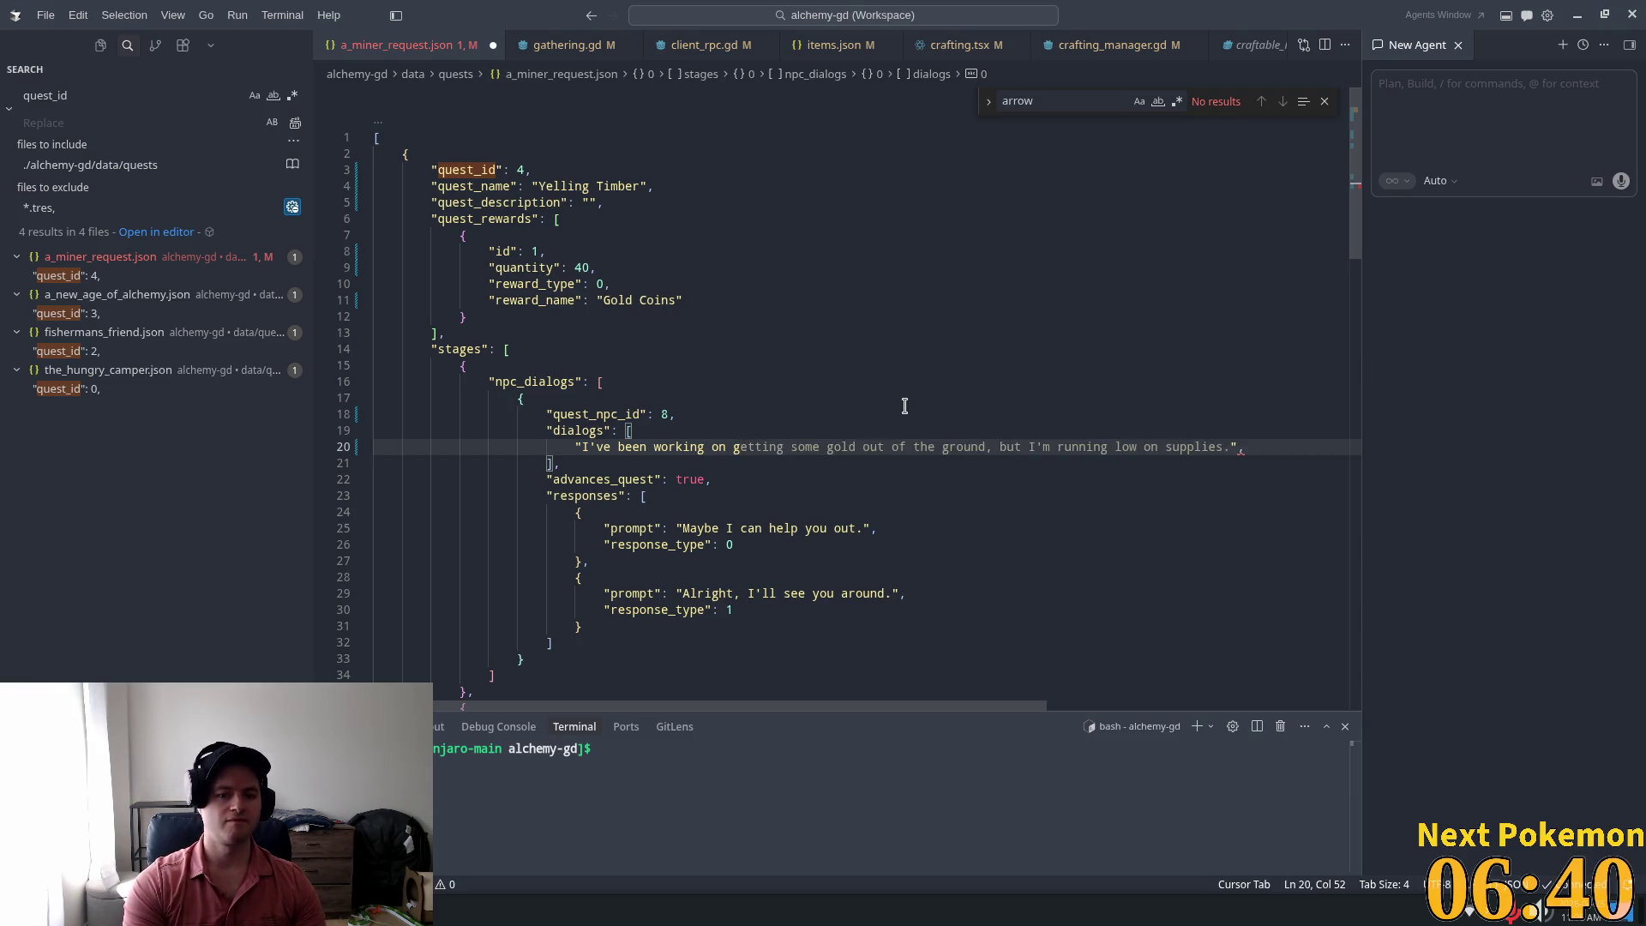
type("this stum")
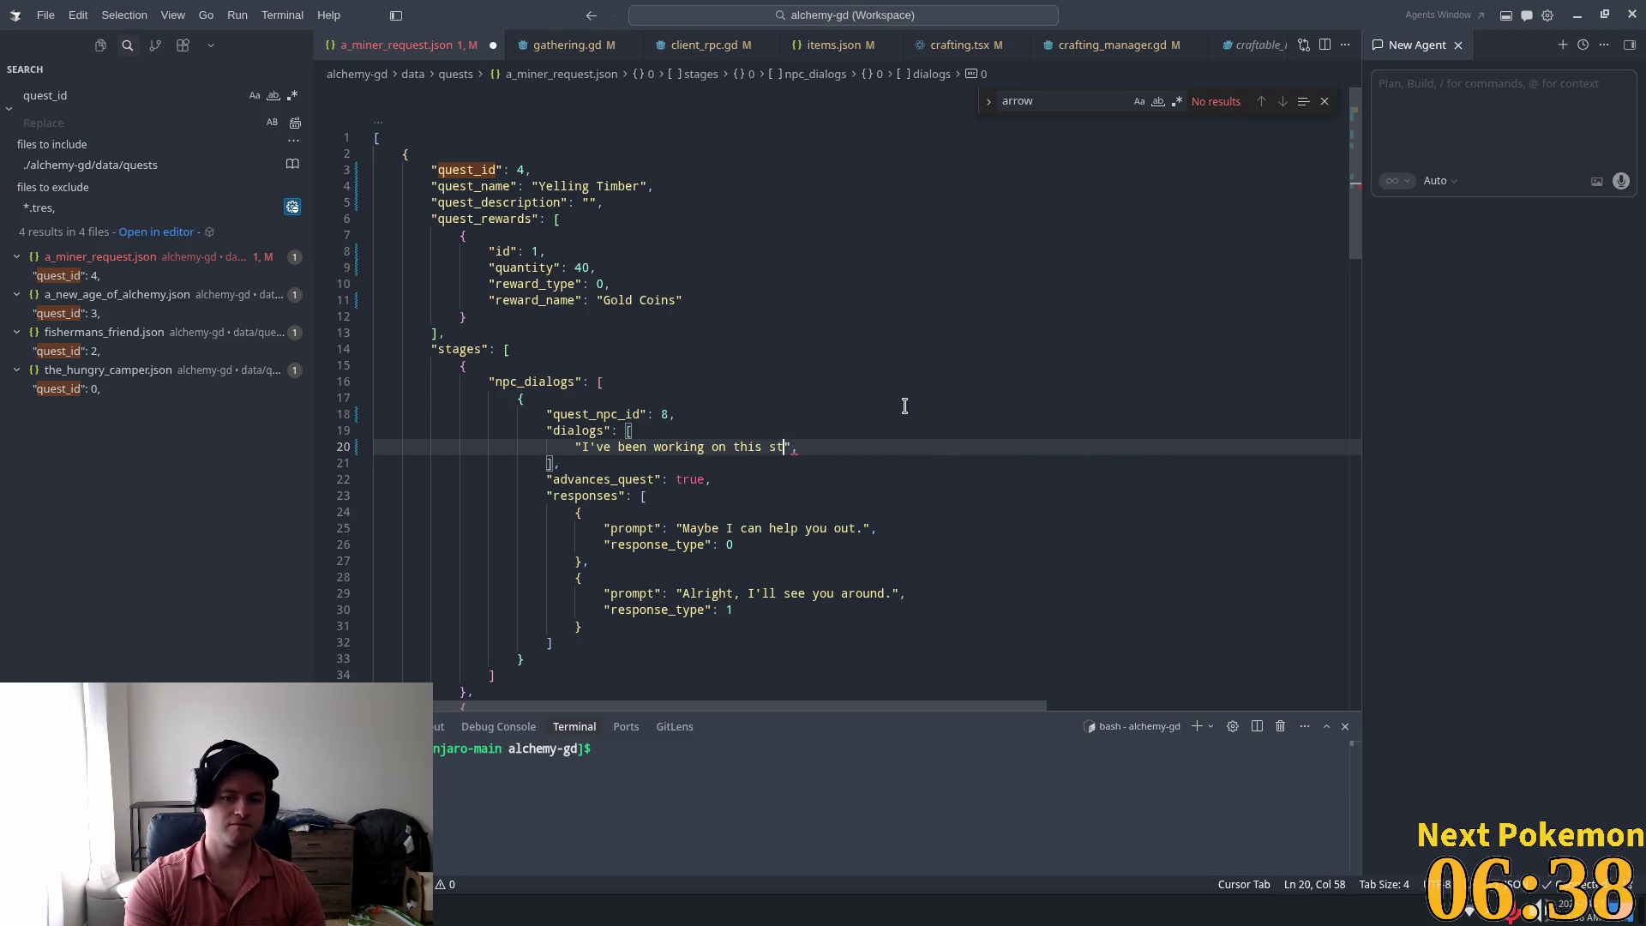
type("p ")
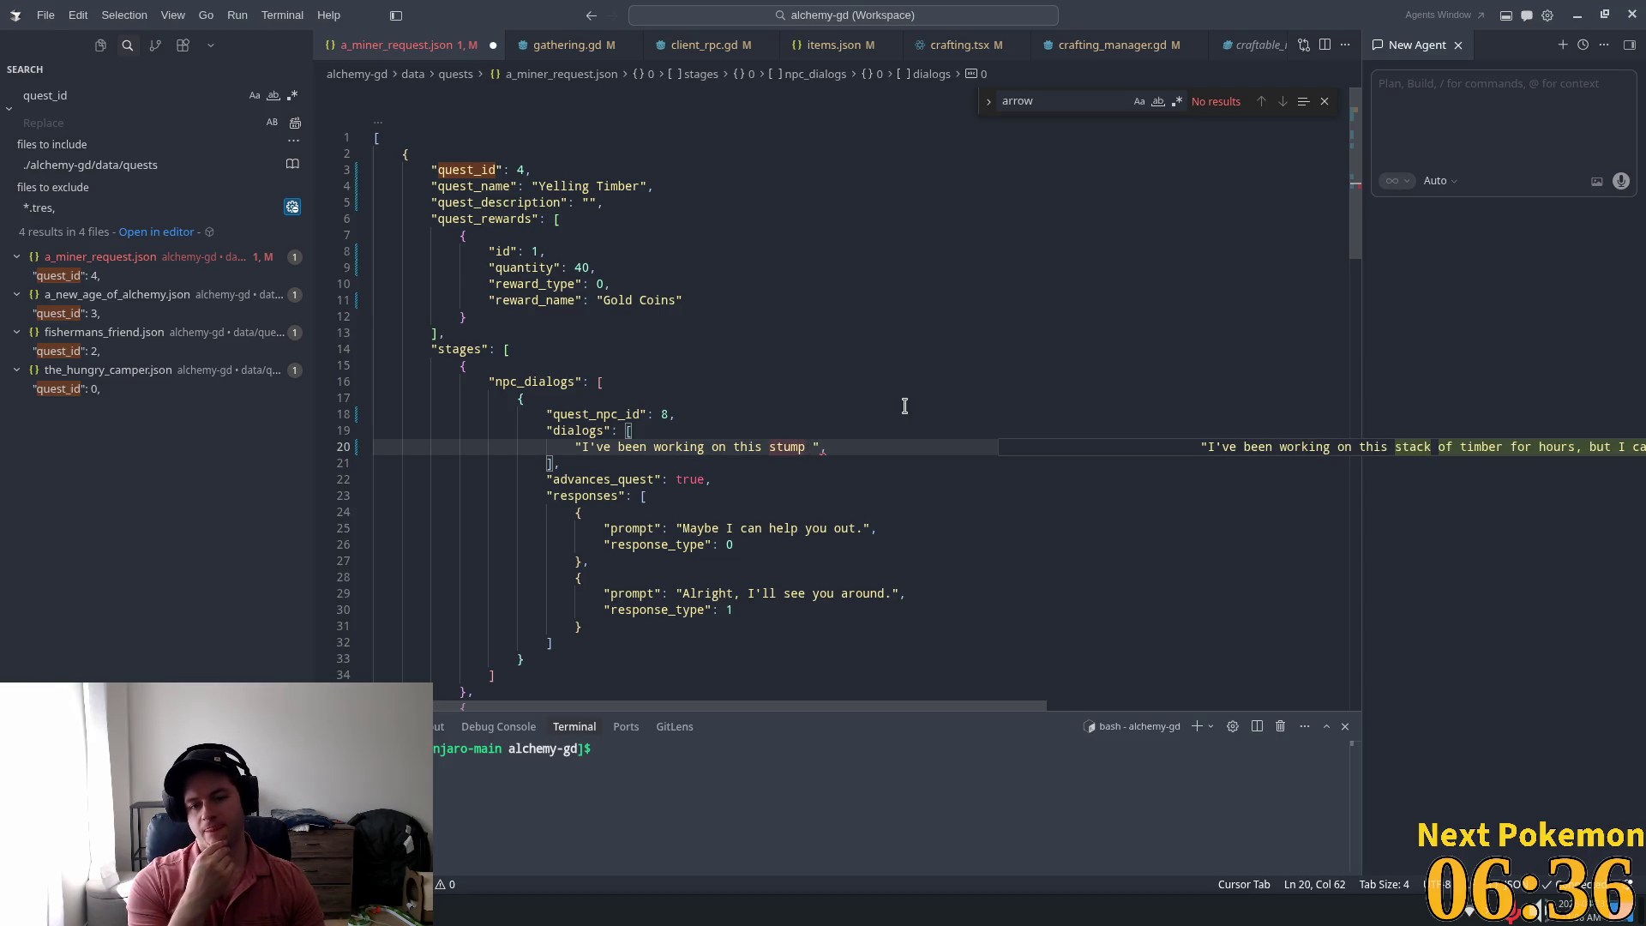
type("all da")
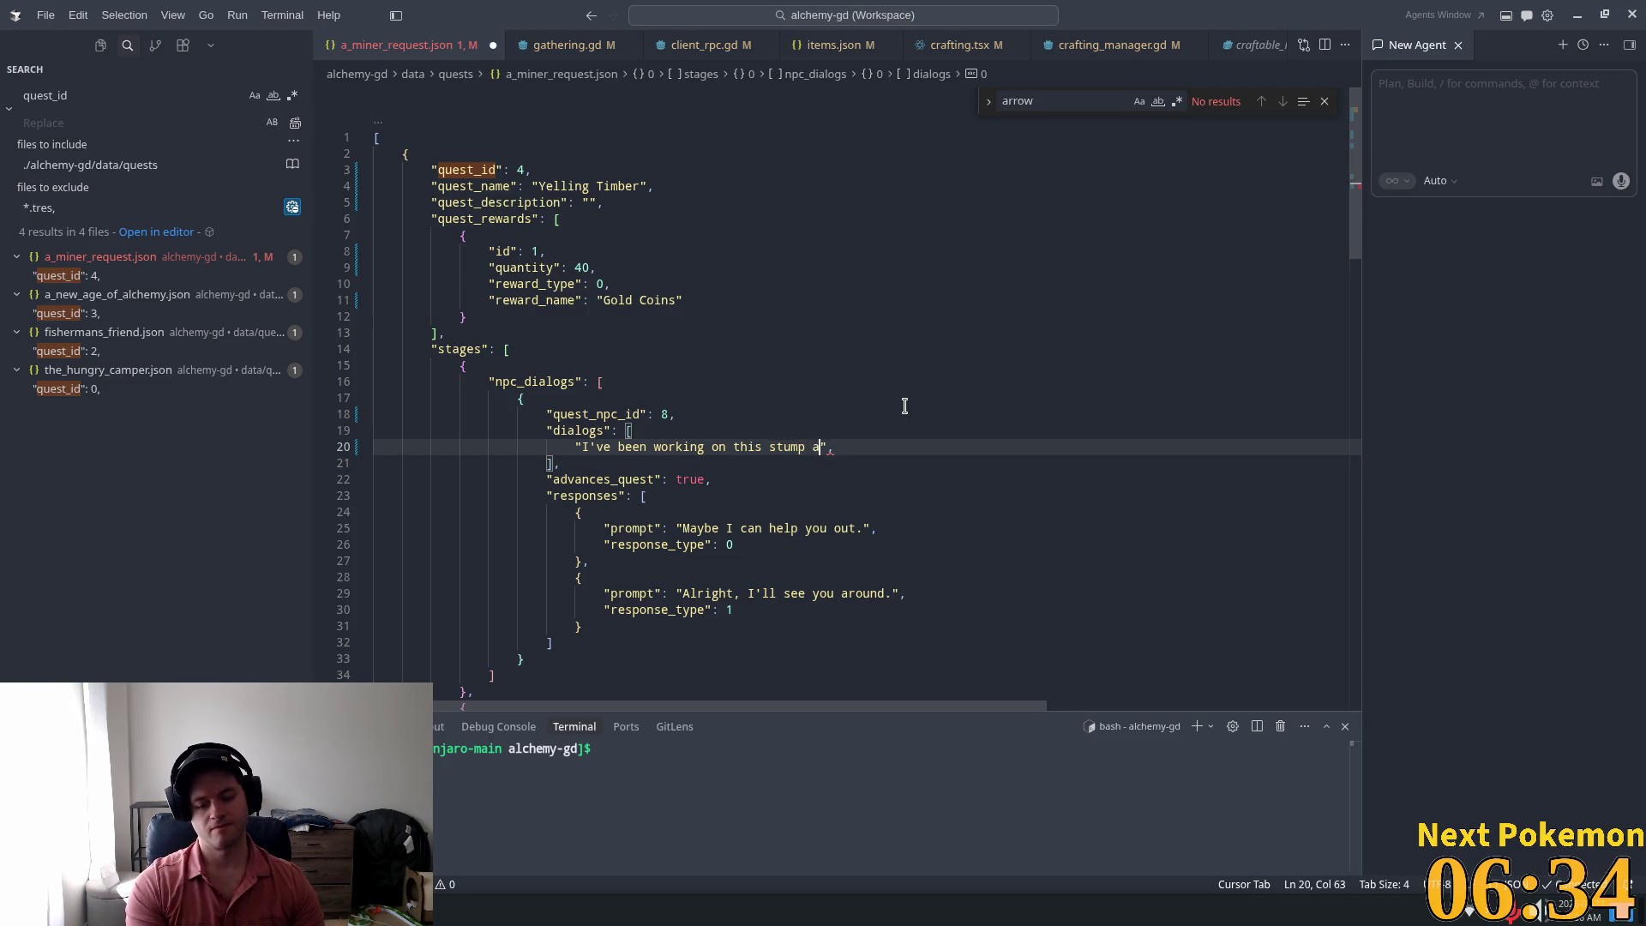
type("y")
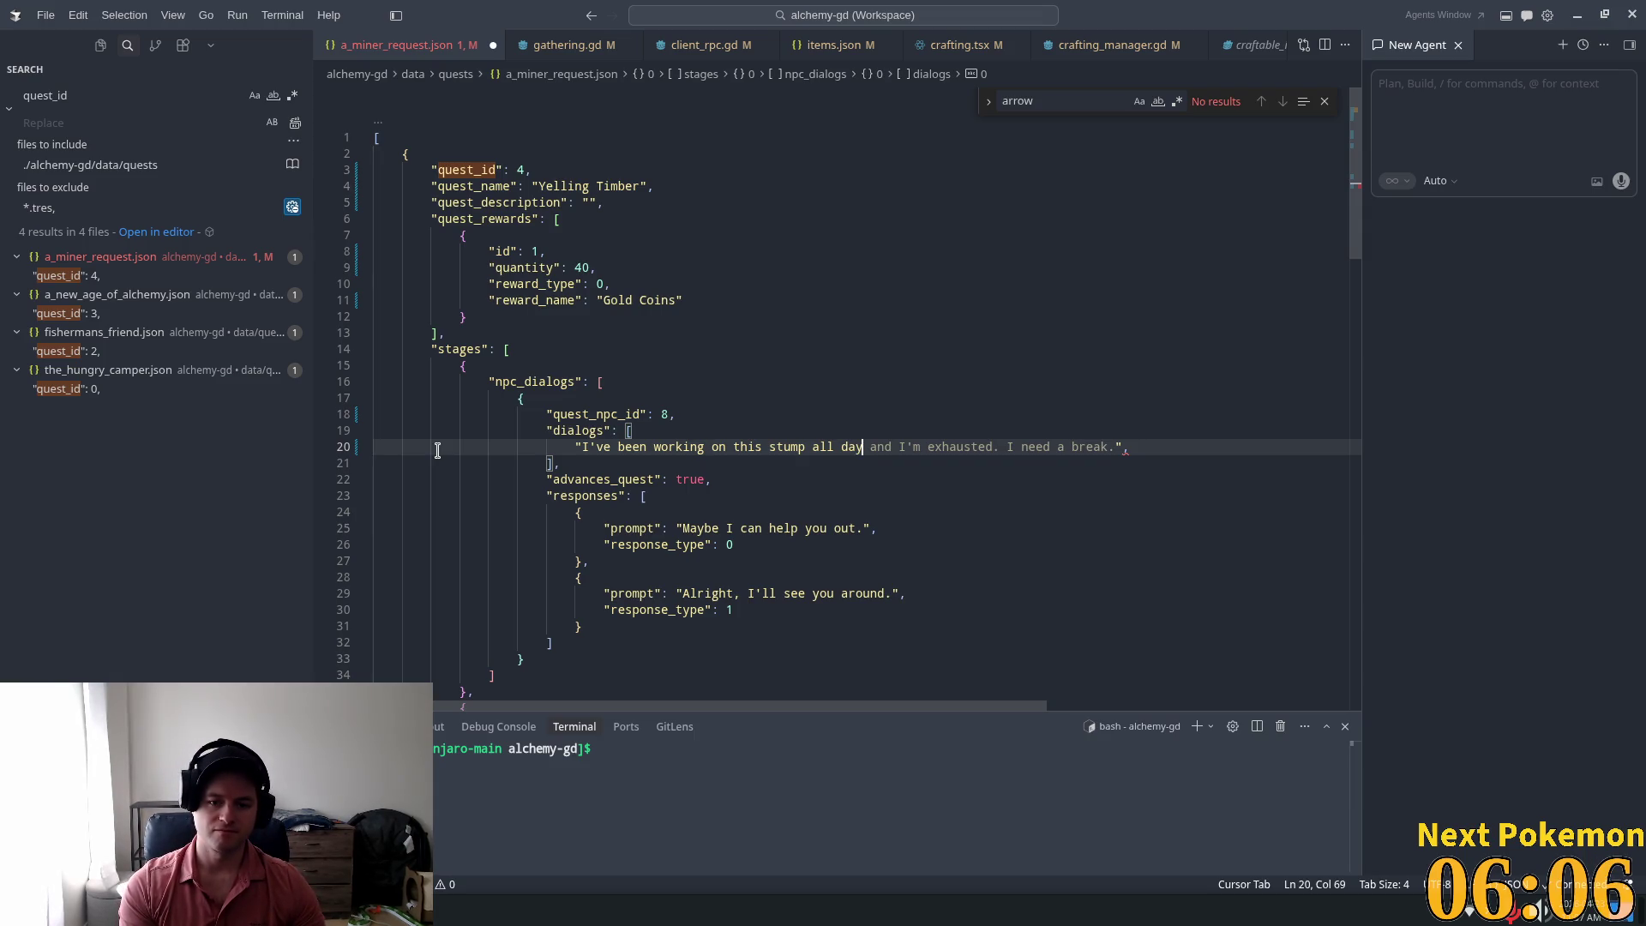
type(",")
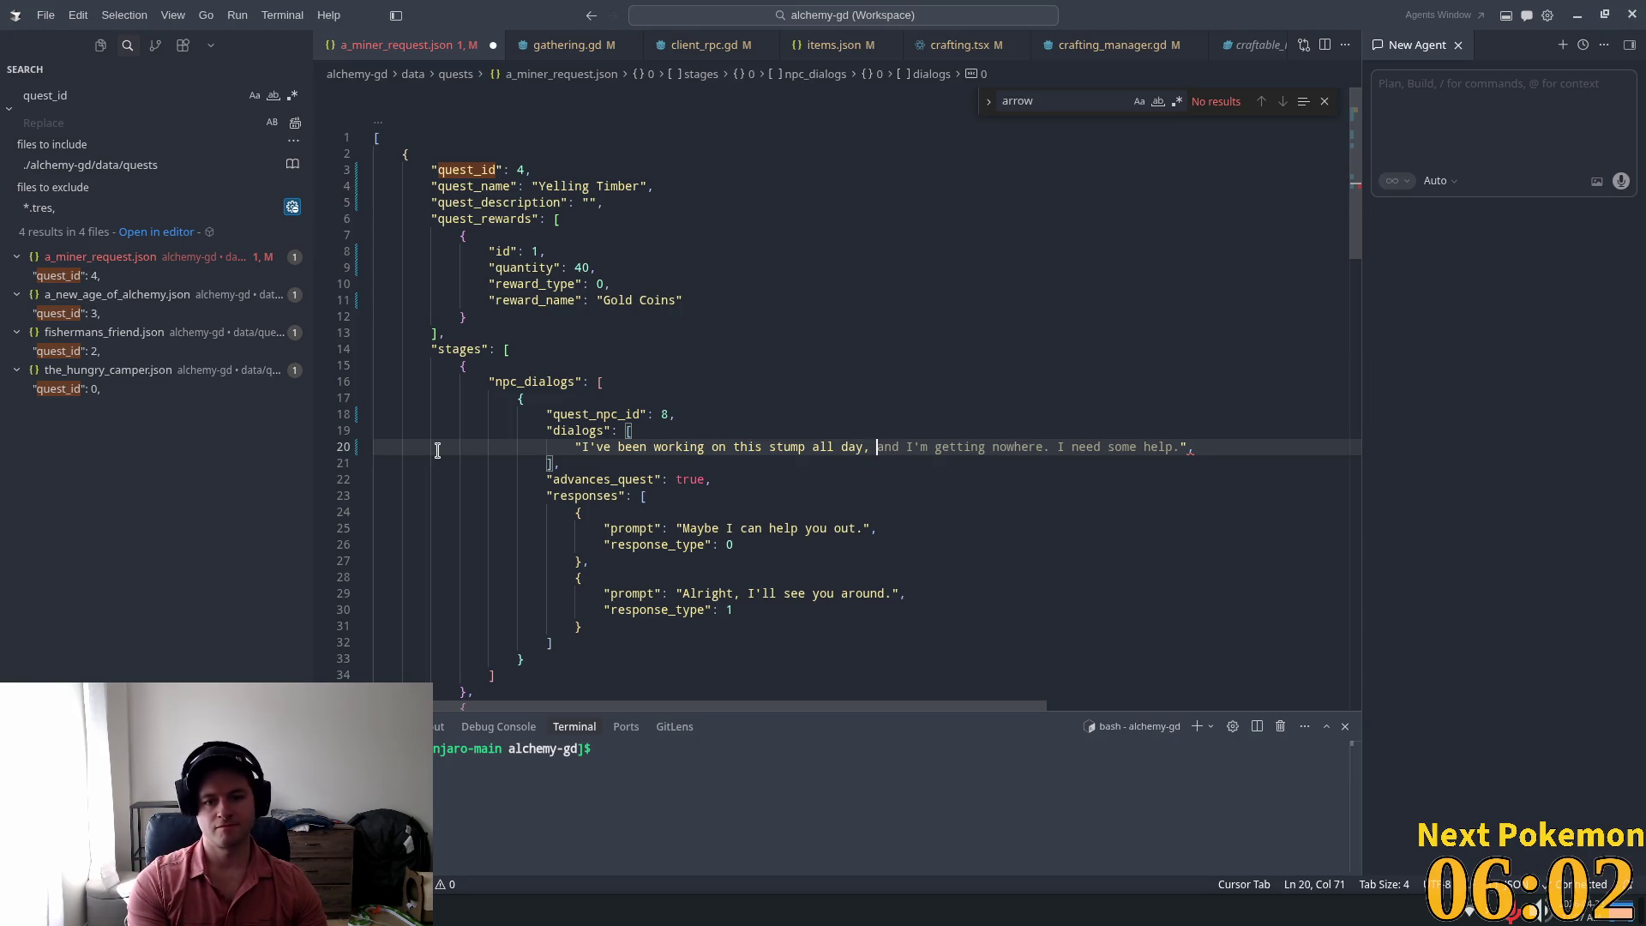
type(" it doe")
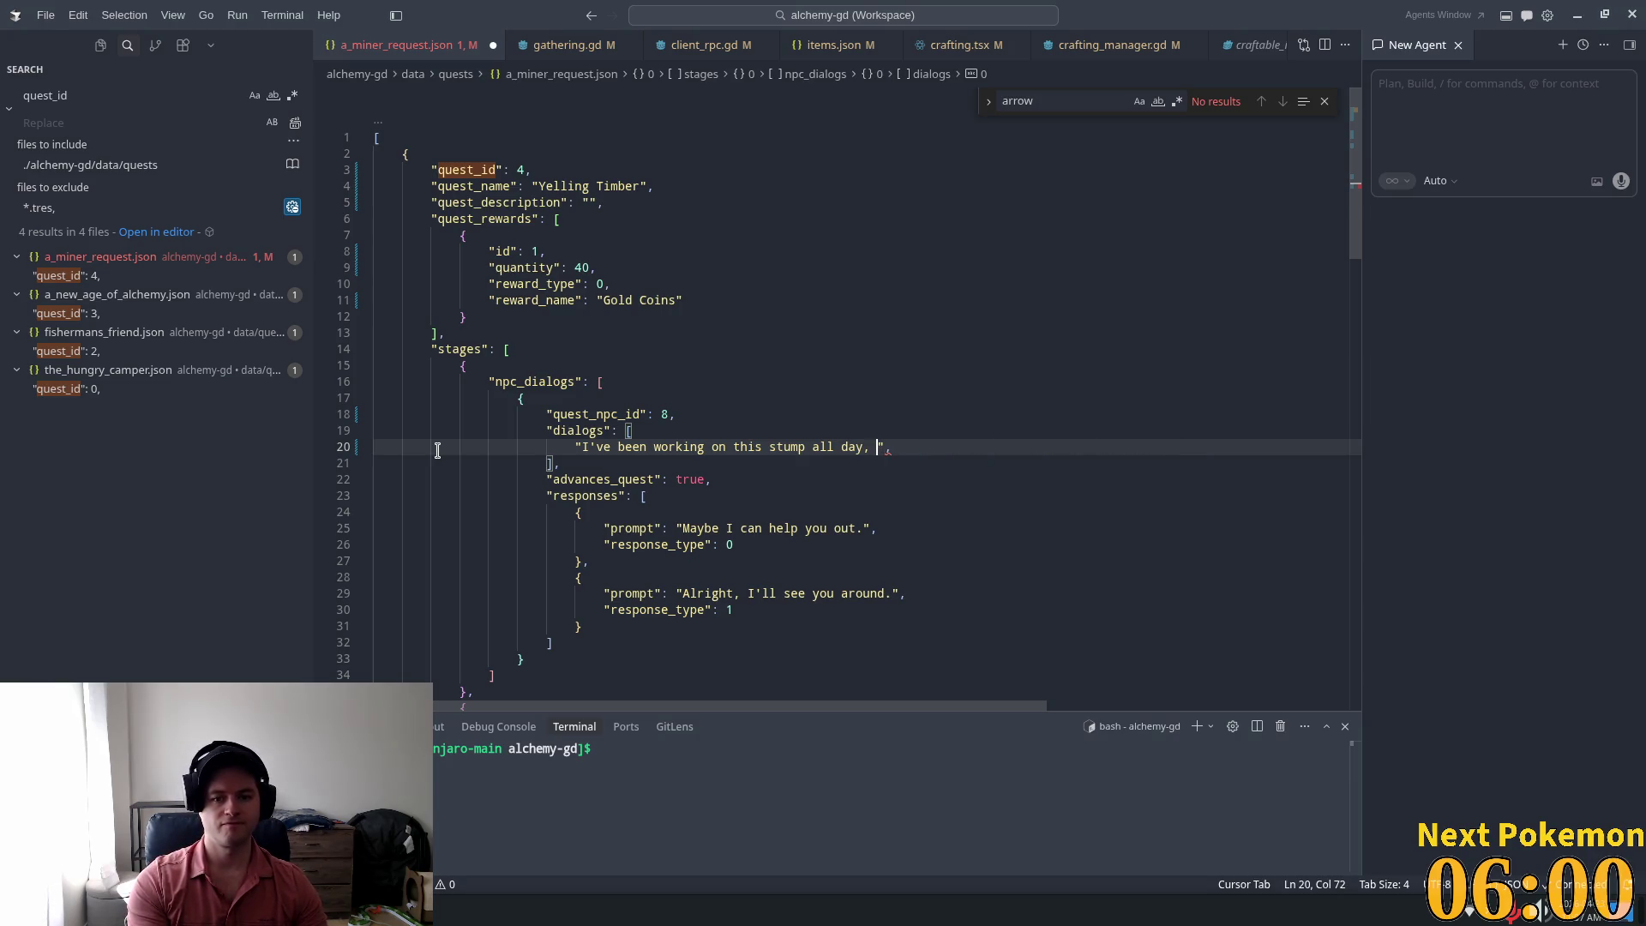
type("sn't")
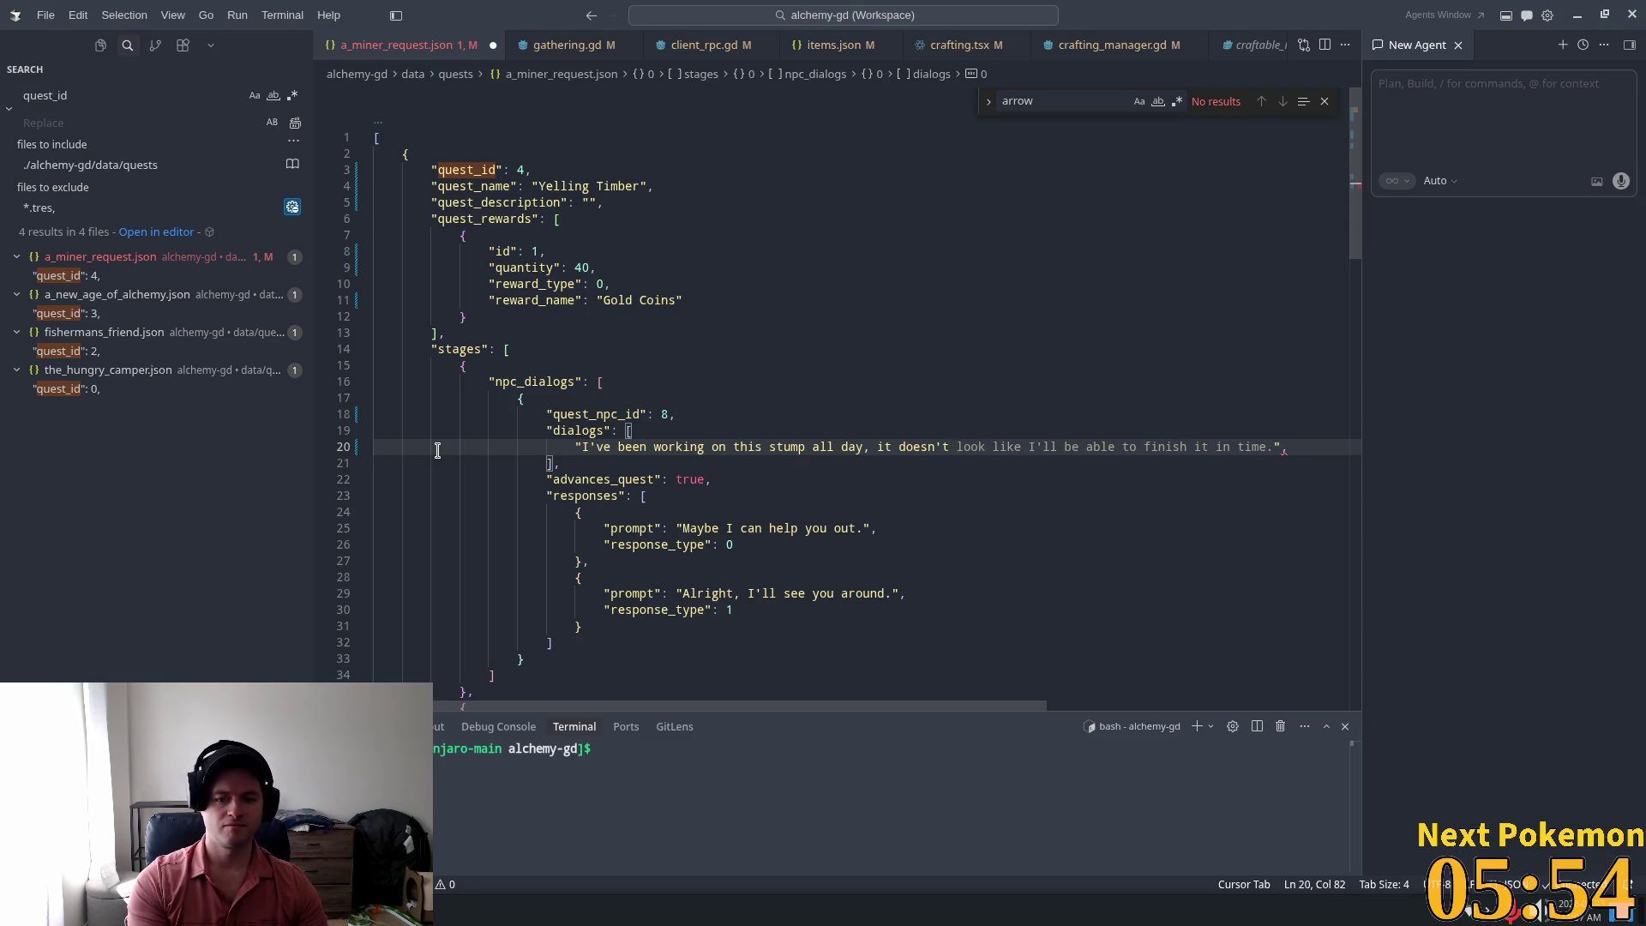
Step: Continue the line with "look like i'll be" and change 'day' to 'morning'
type("ook like i'll b")
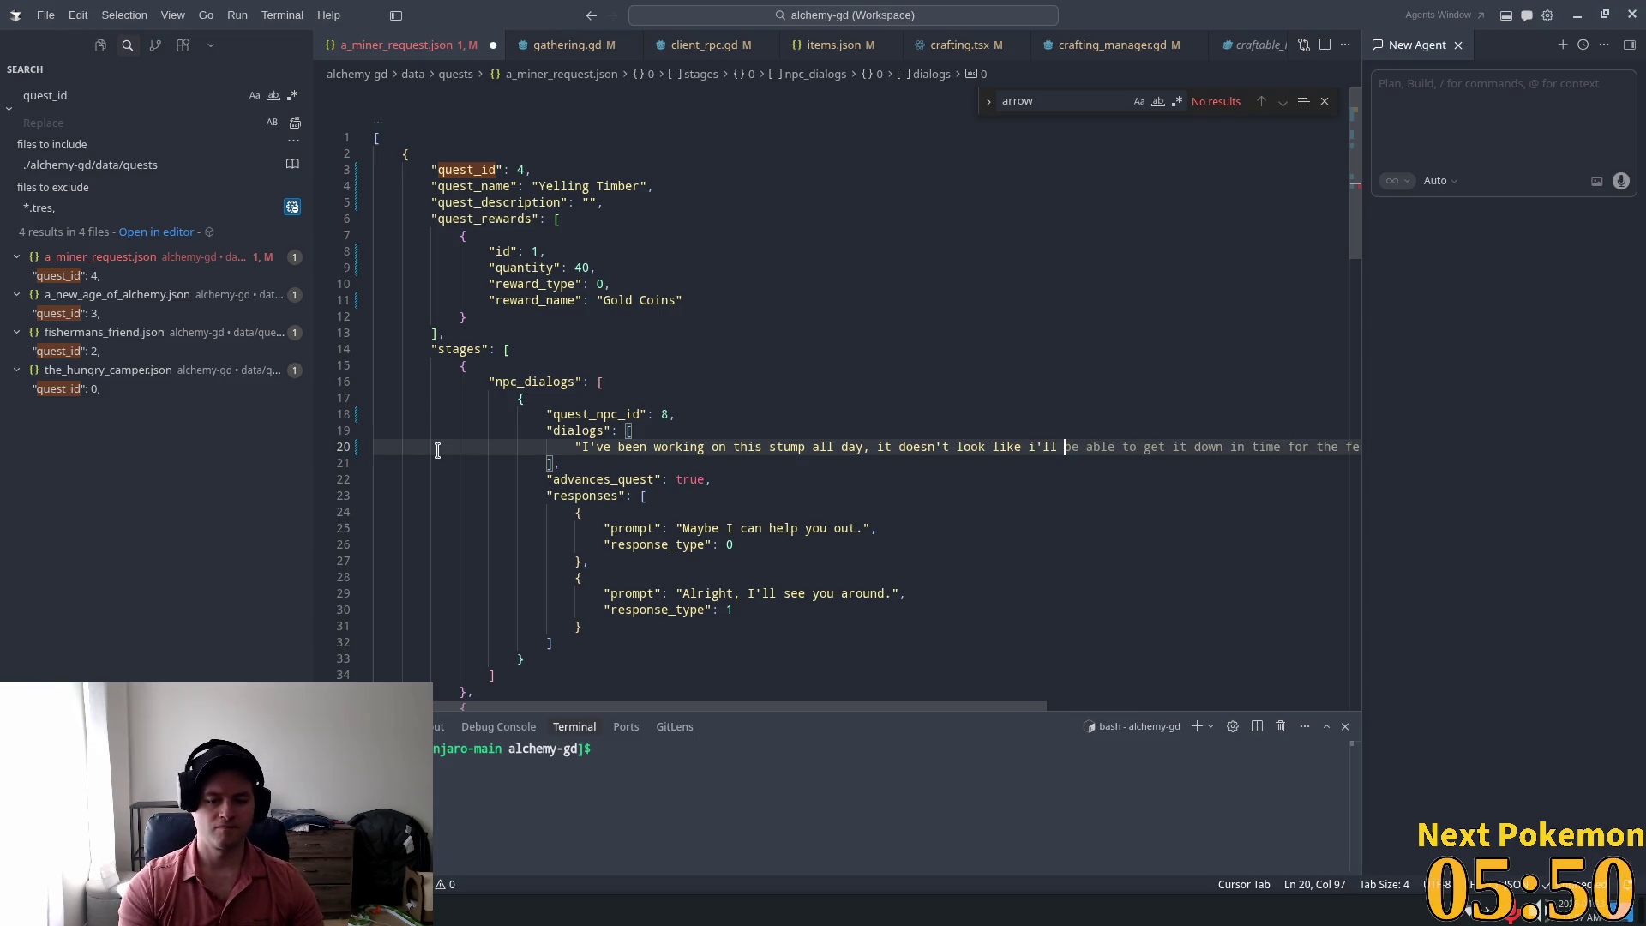
type("e\",")
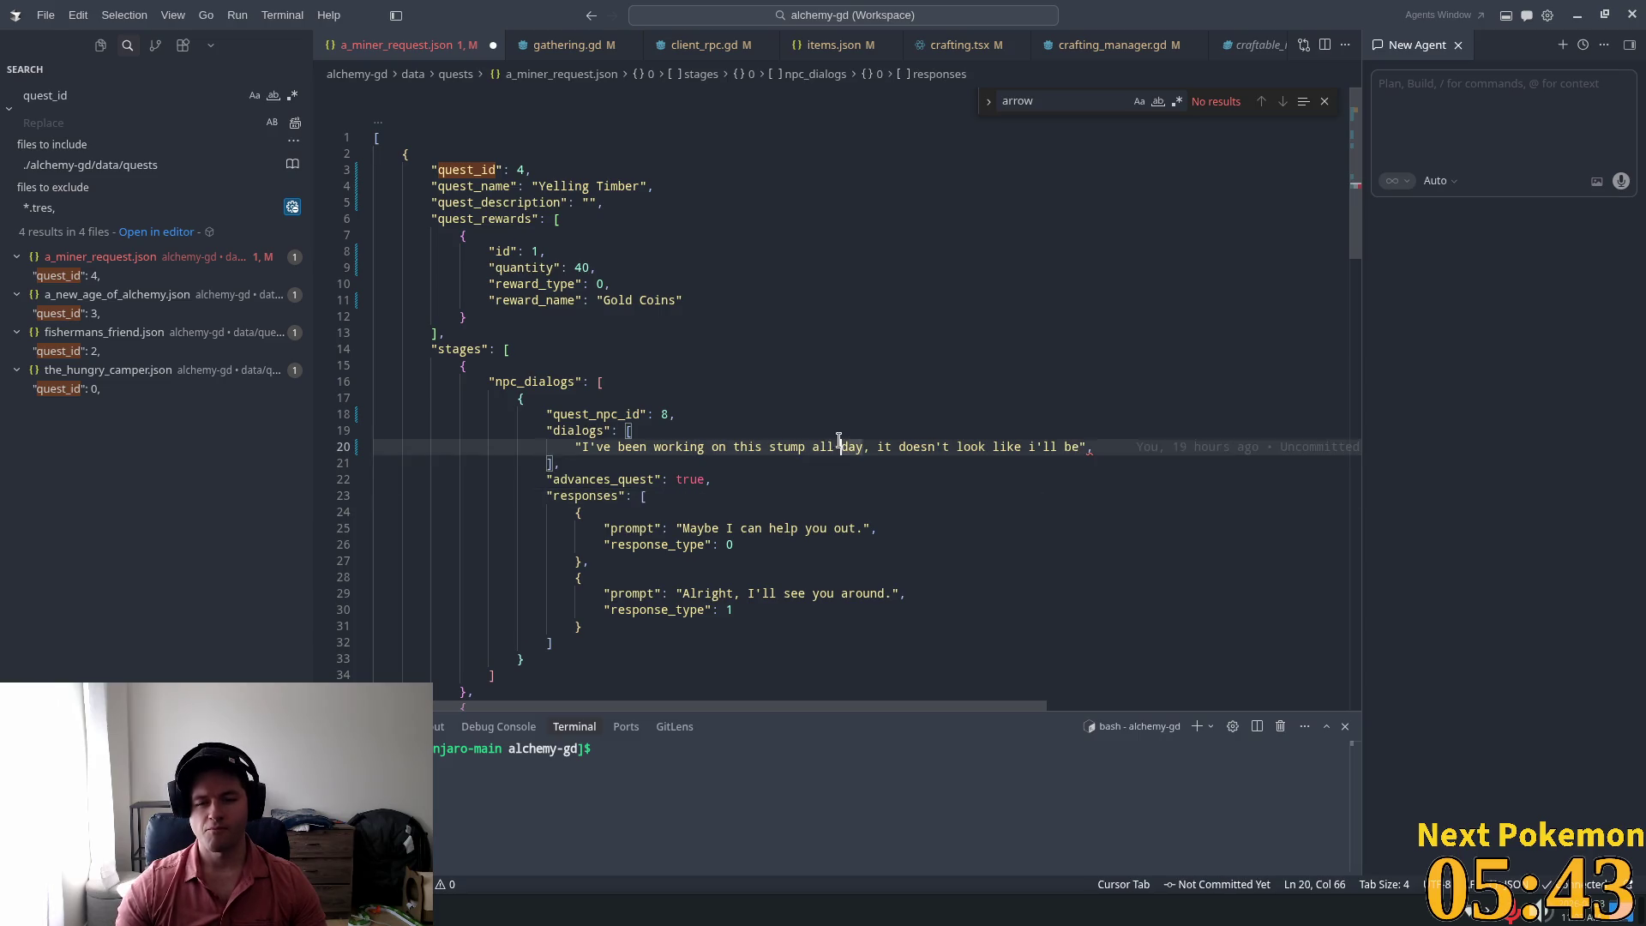
left_click(860, 447)
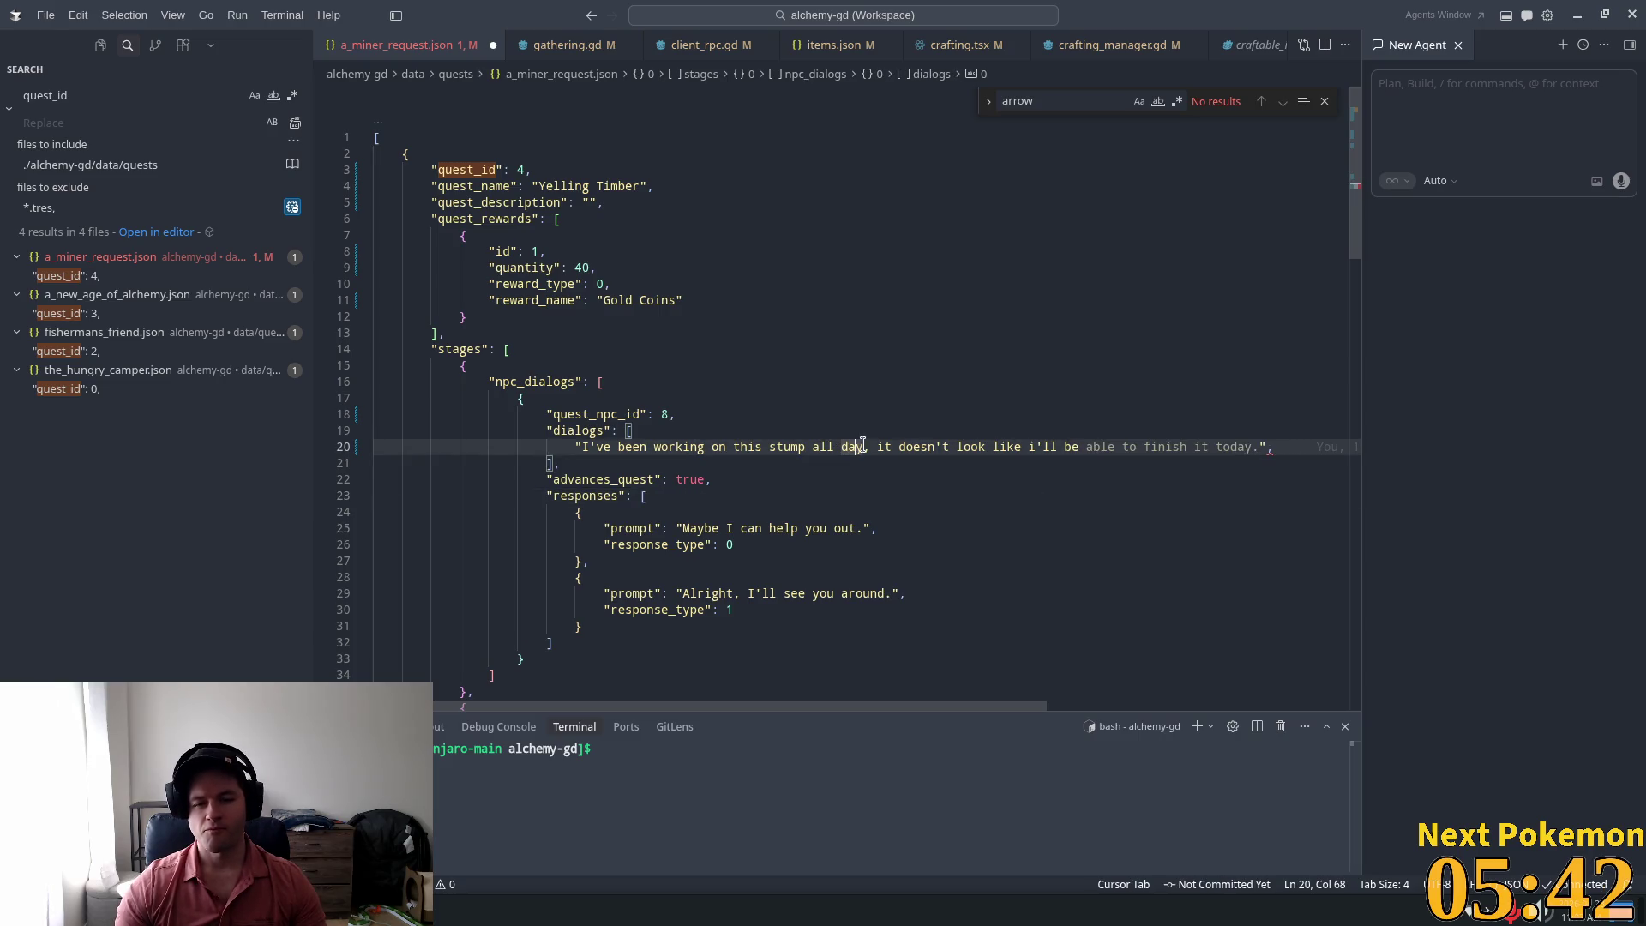
type("morning")
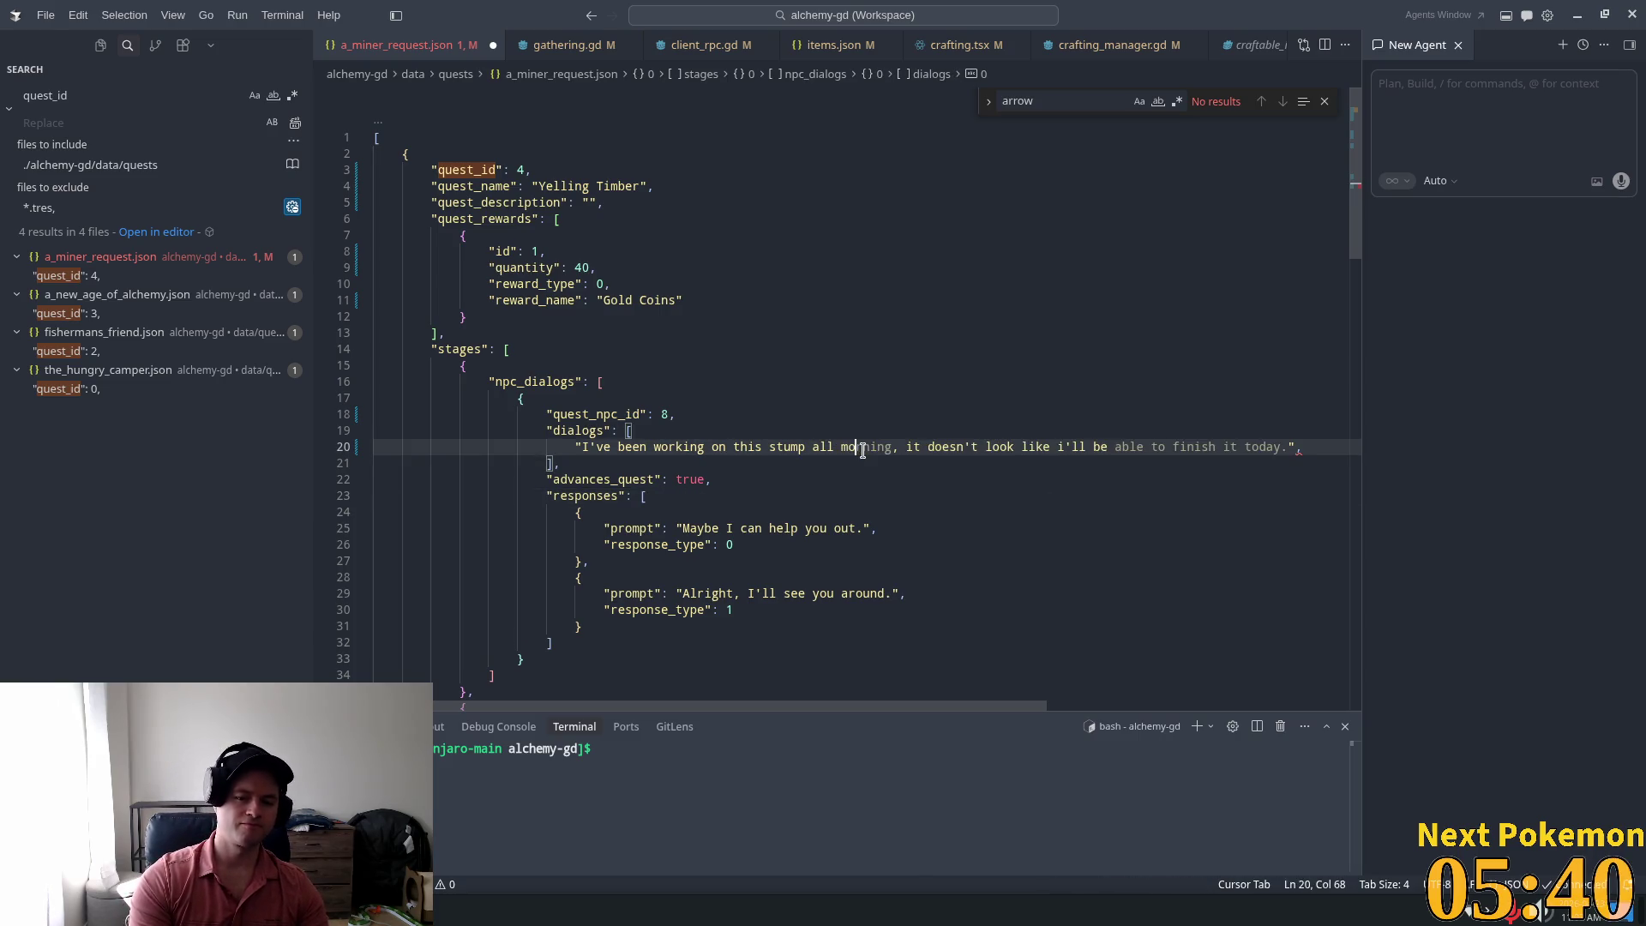
key("Tab")
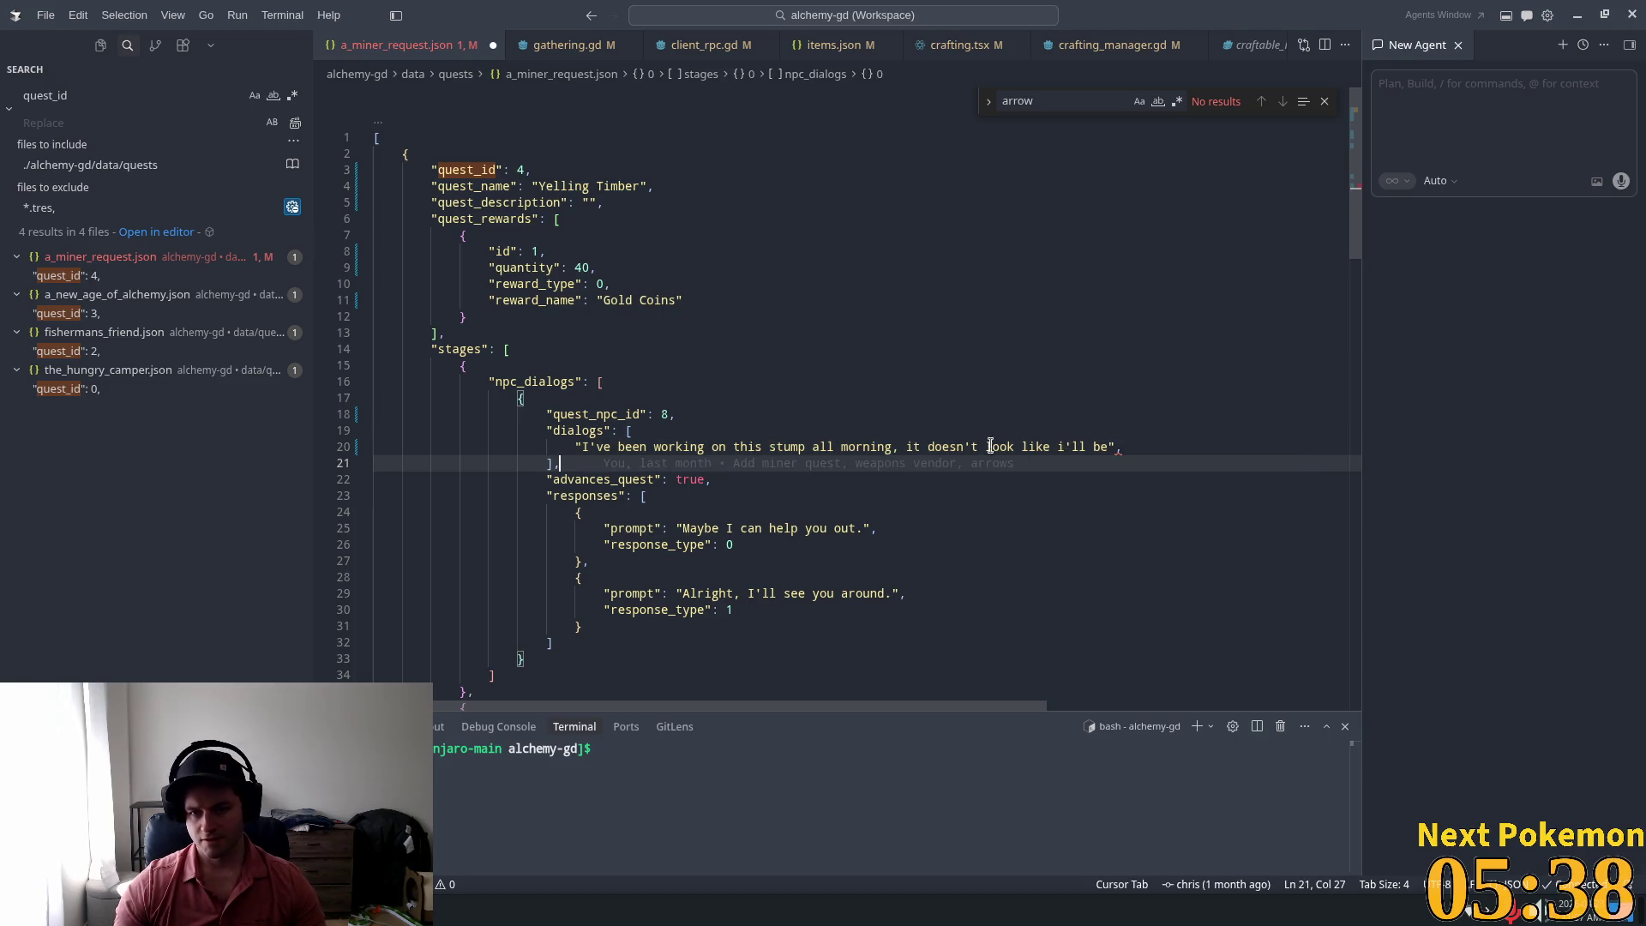
key("Tab")
Step: End the line with 'done any time soon.' and start a new dialog line below
left_click(1103, 447)
key("ctrl+shift+Left")
key("ctrl+shift+Left")
key("ctrl+shift+Left")
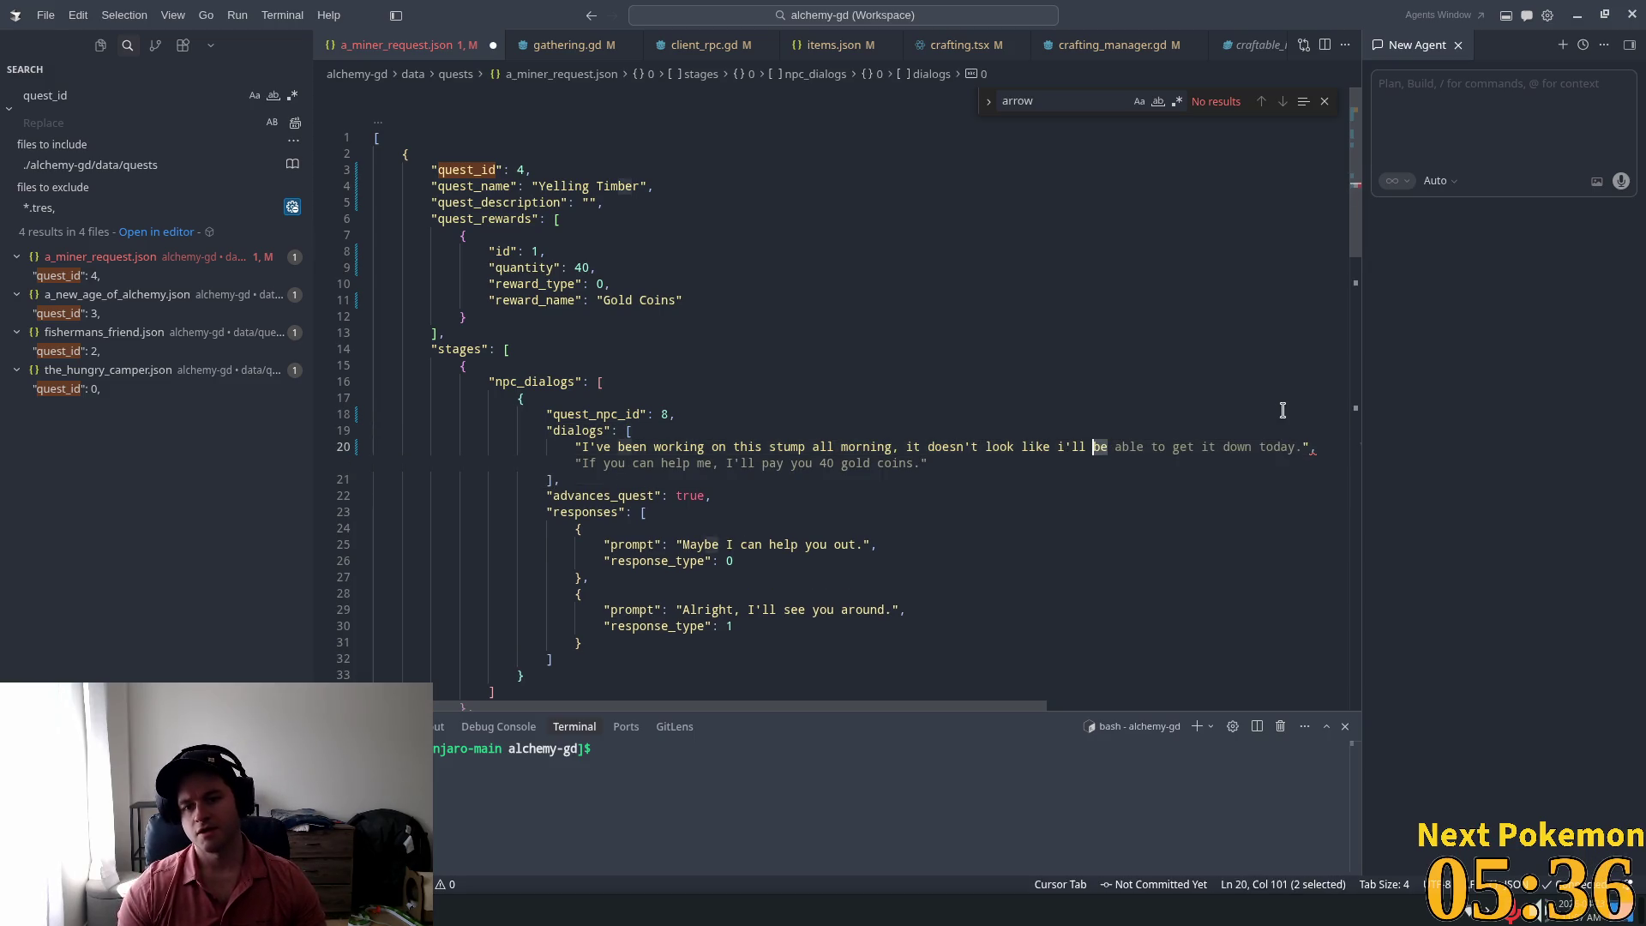
key("ctrl+shift+Left")
key("ctrl+shift+Left")
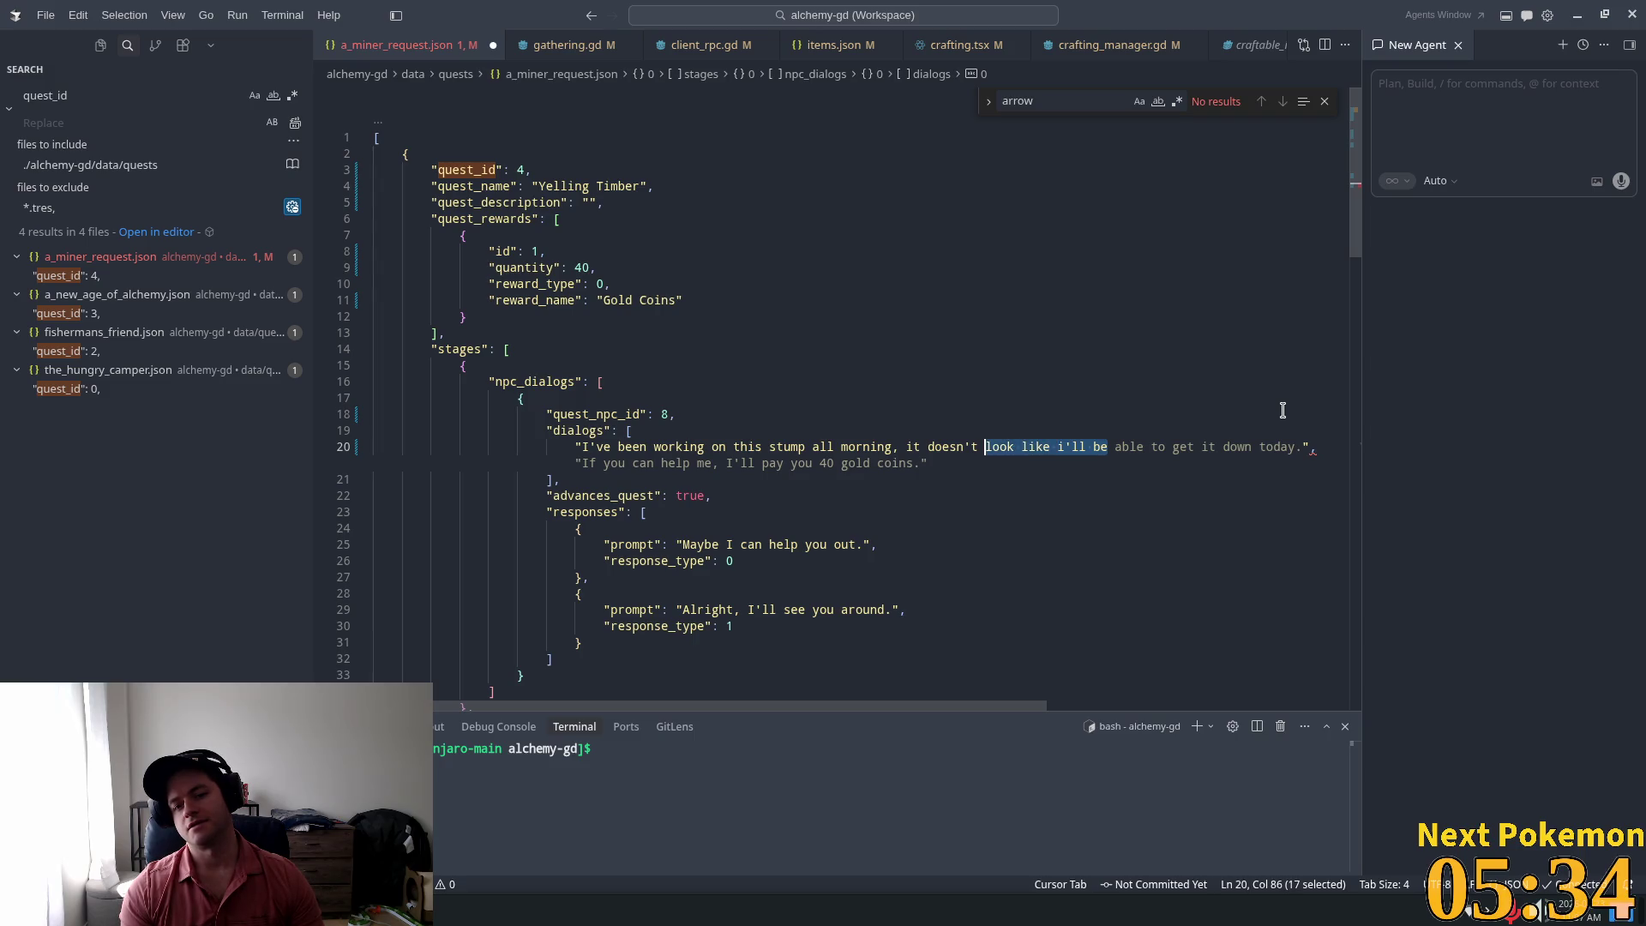
key("ctrl+shift+Right")
key("ctrl+shift+Right")
key("ctrl+shift+Right")
key("ctrl+Right")
key("ctrl+Right")
key("ctrl+Left")
key("ctrl+shift+Right")
key("ctrl+shift+Right")
key("ctrl+shift+Right")
type("done ")
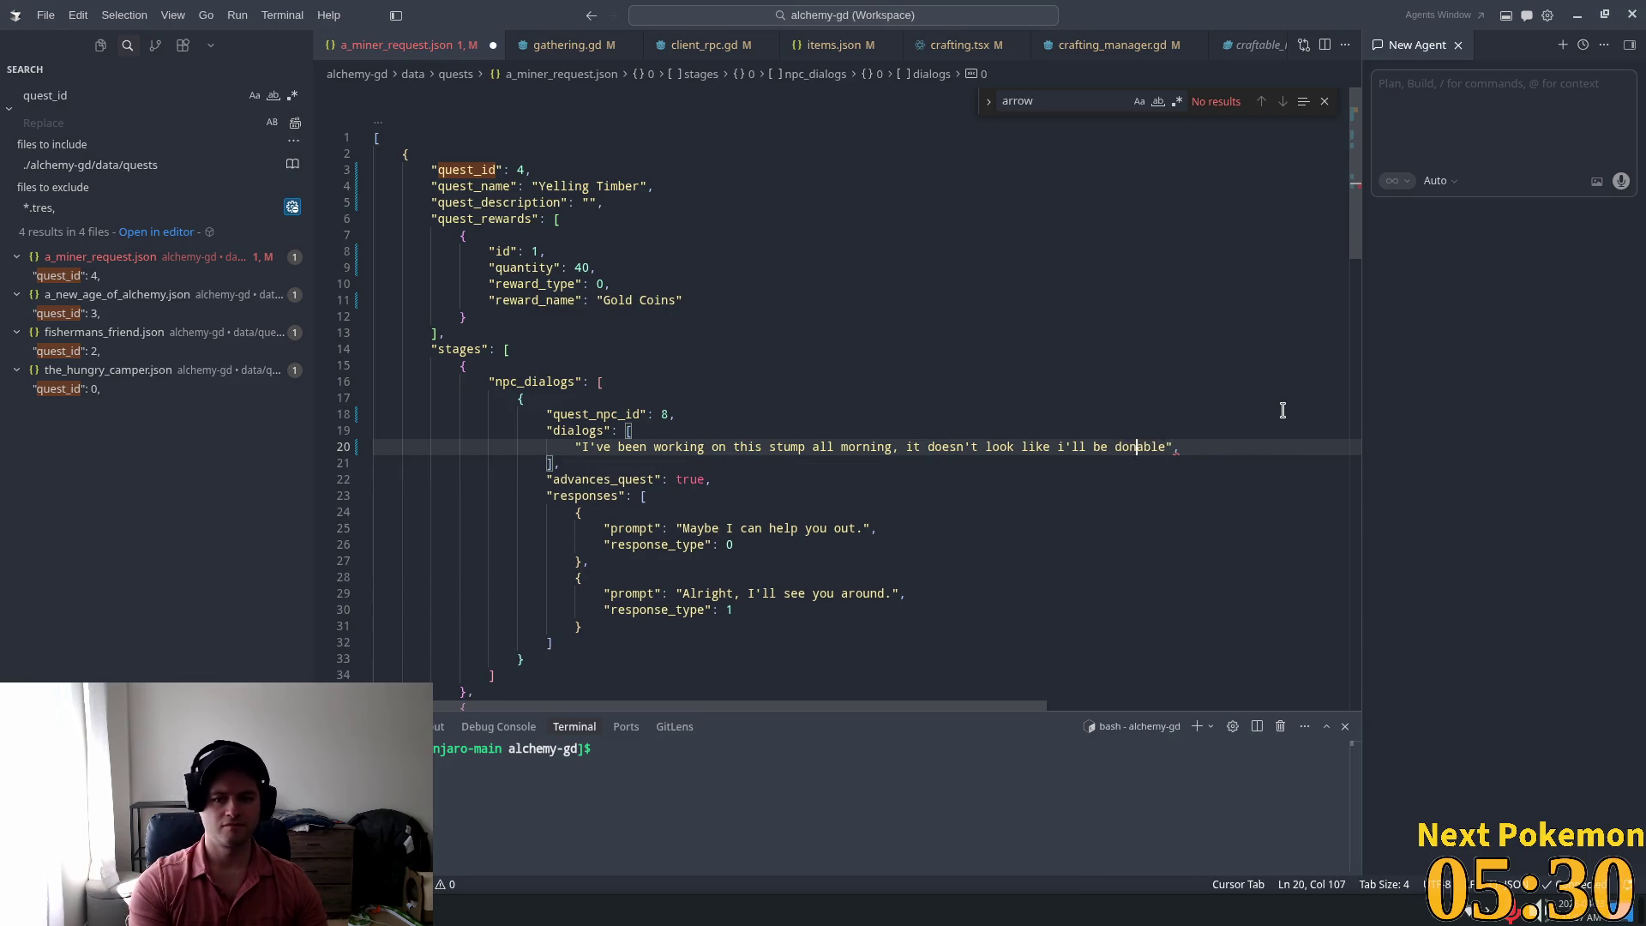
type("any time soon.")
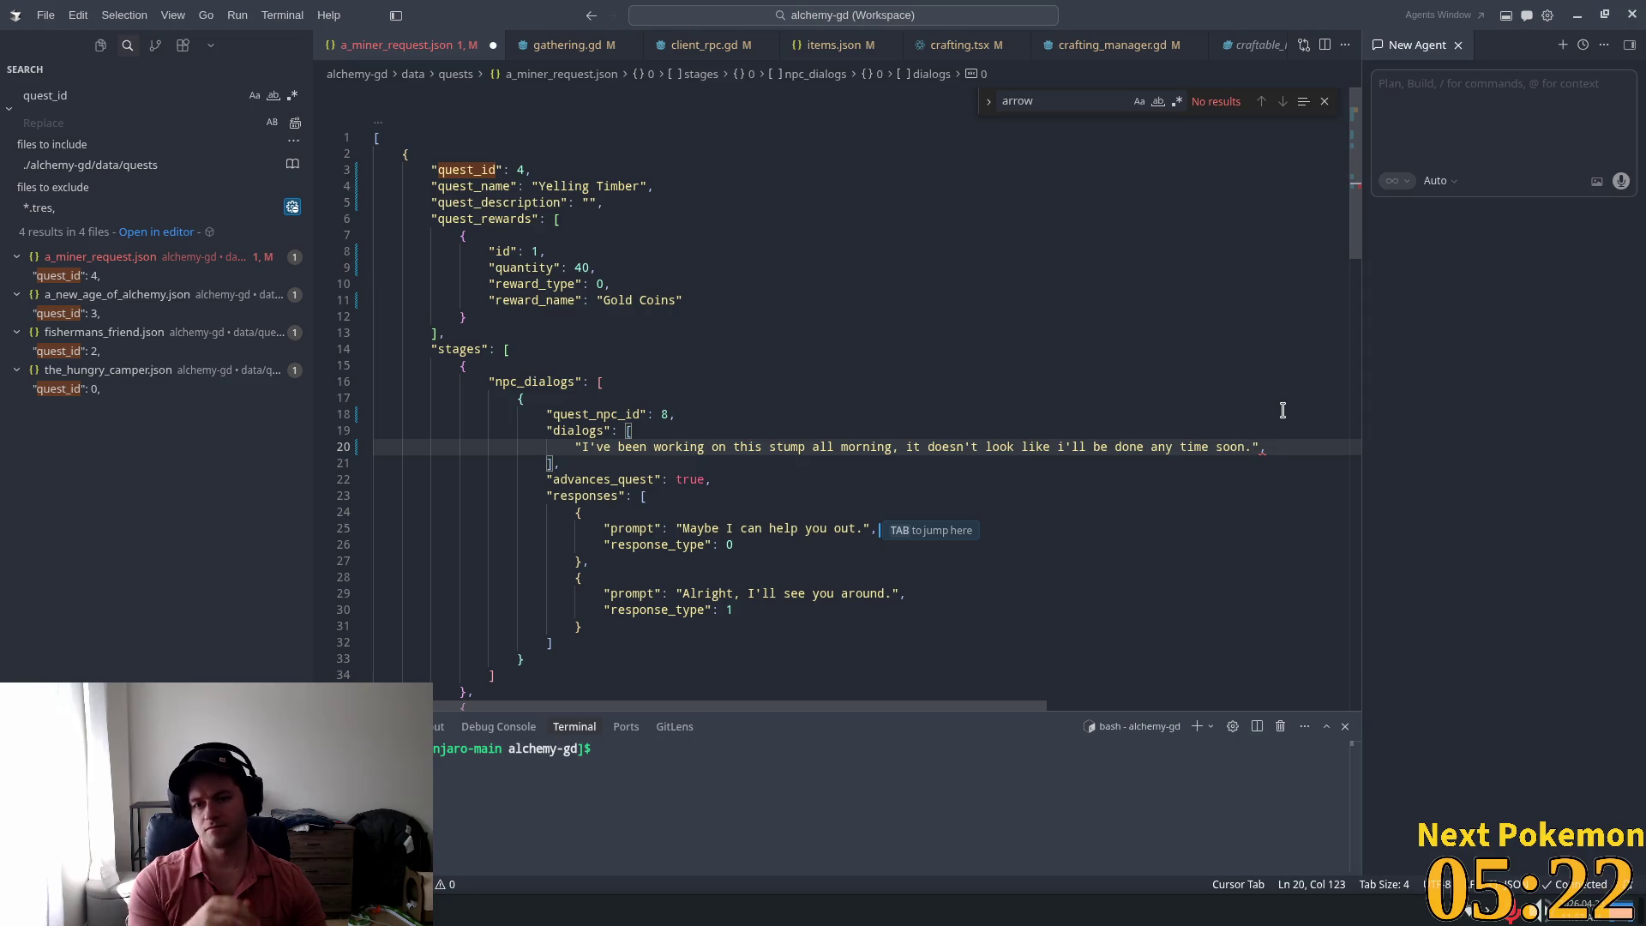
key("End")
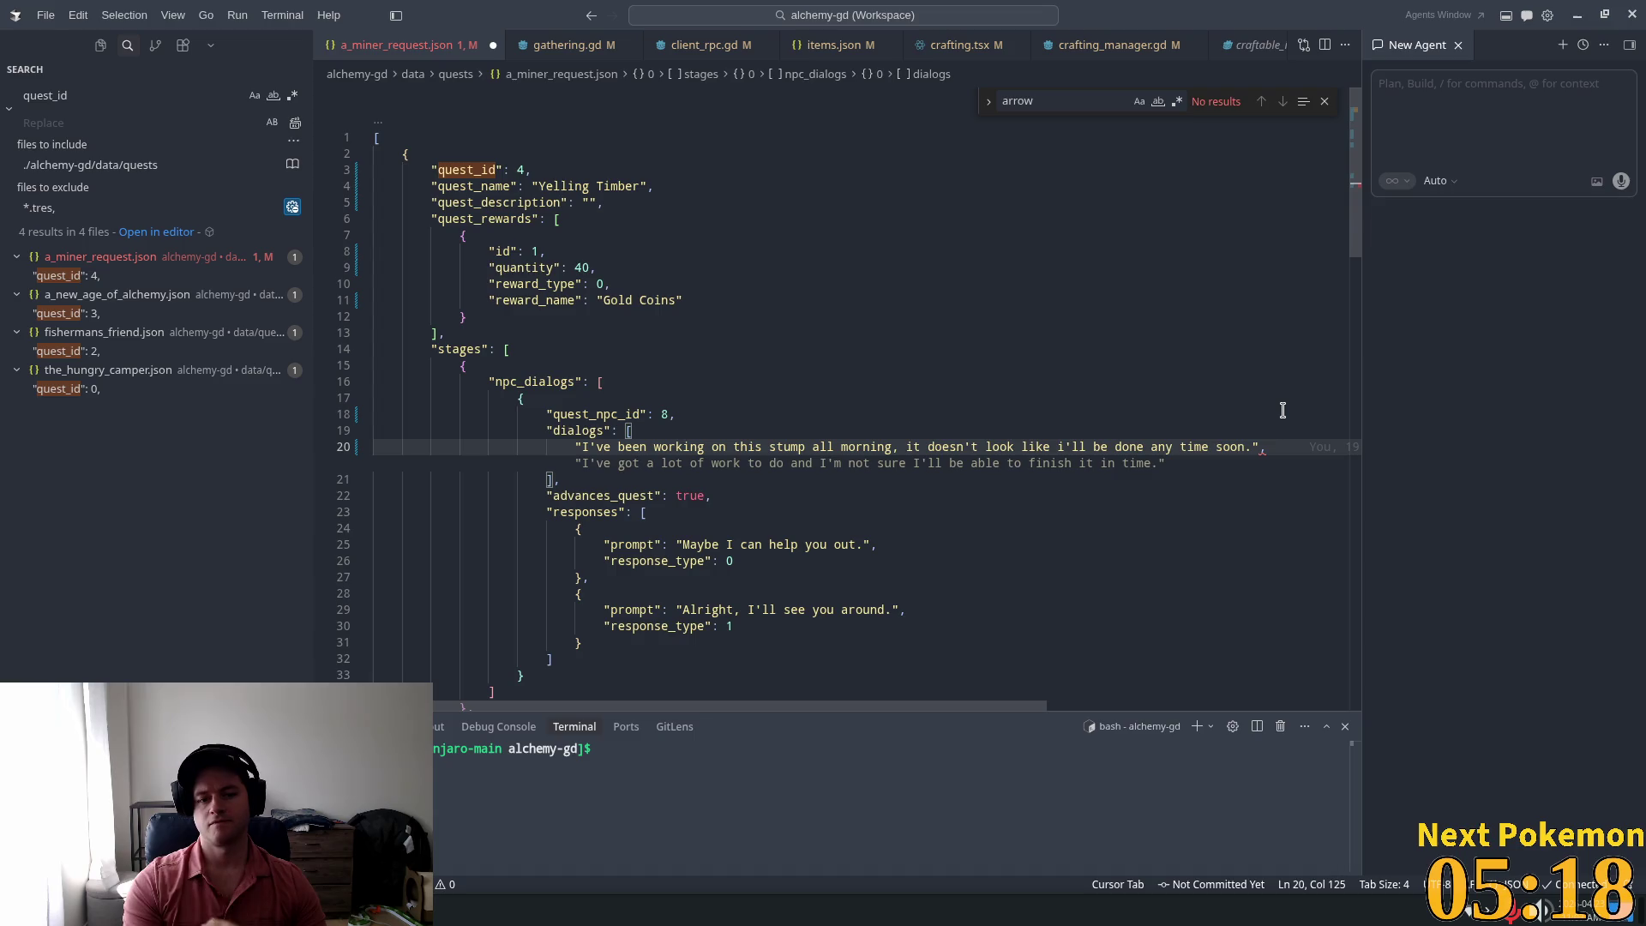
key("Return")
Step: Write the second line: 'You must be the new guy, right? Here take this axe and get me 10 logs. ASAP.'
type("\"Yo")
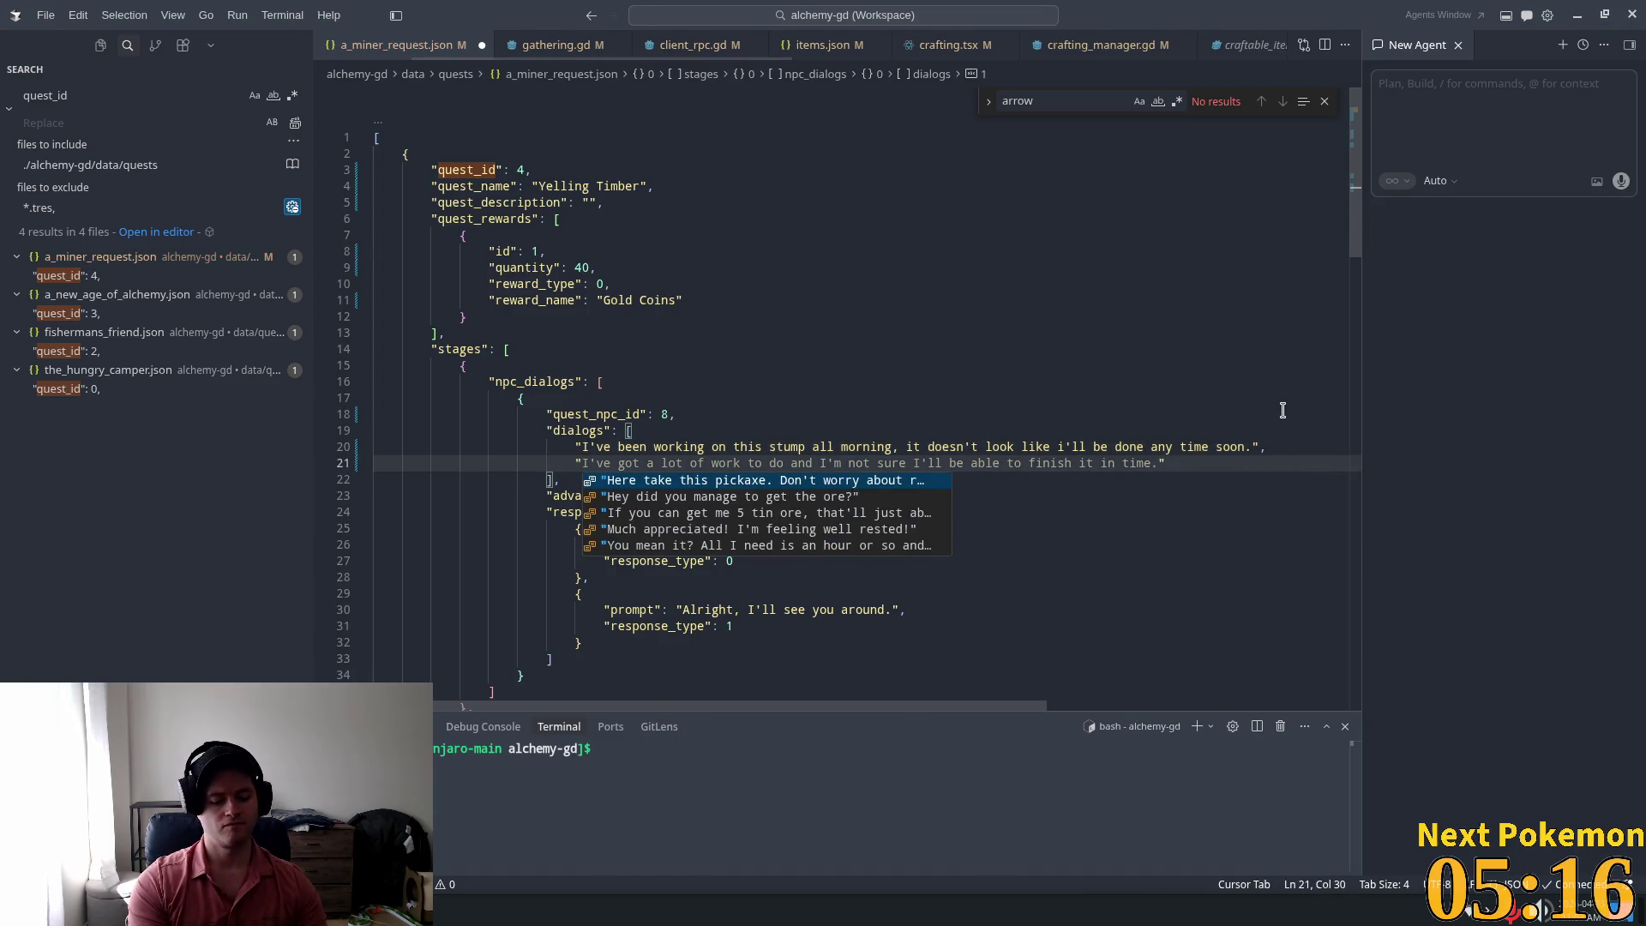
type("u must be")
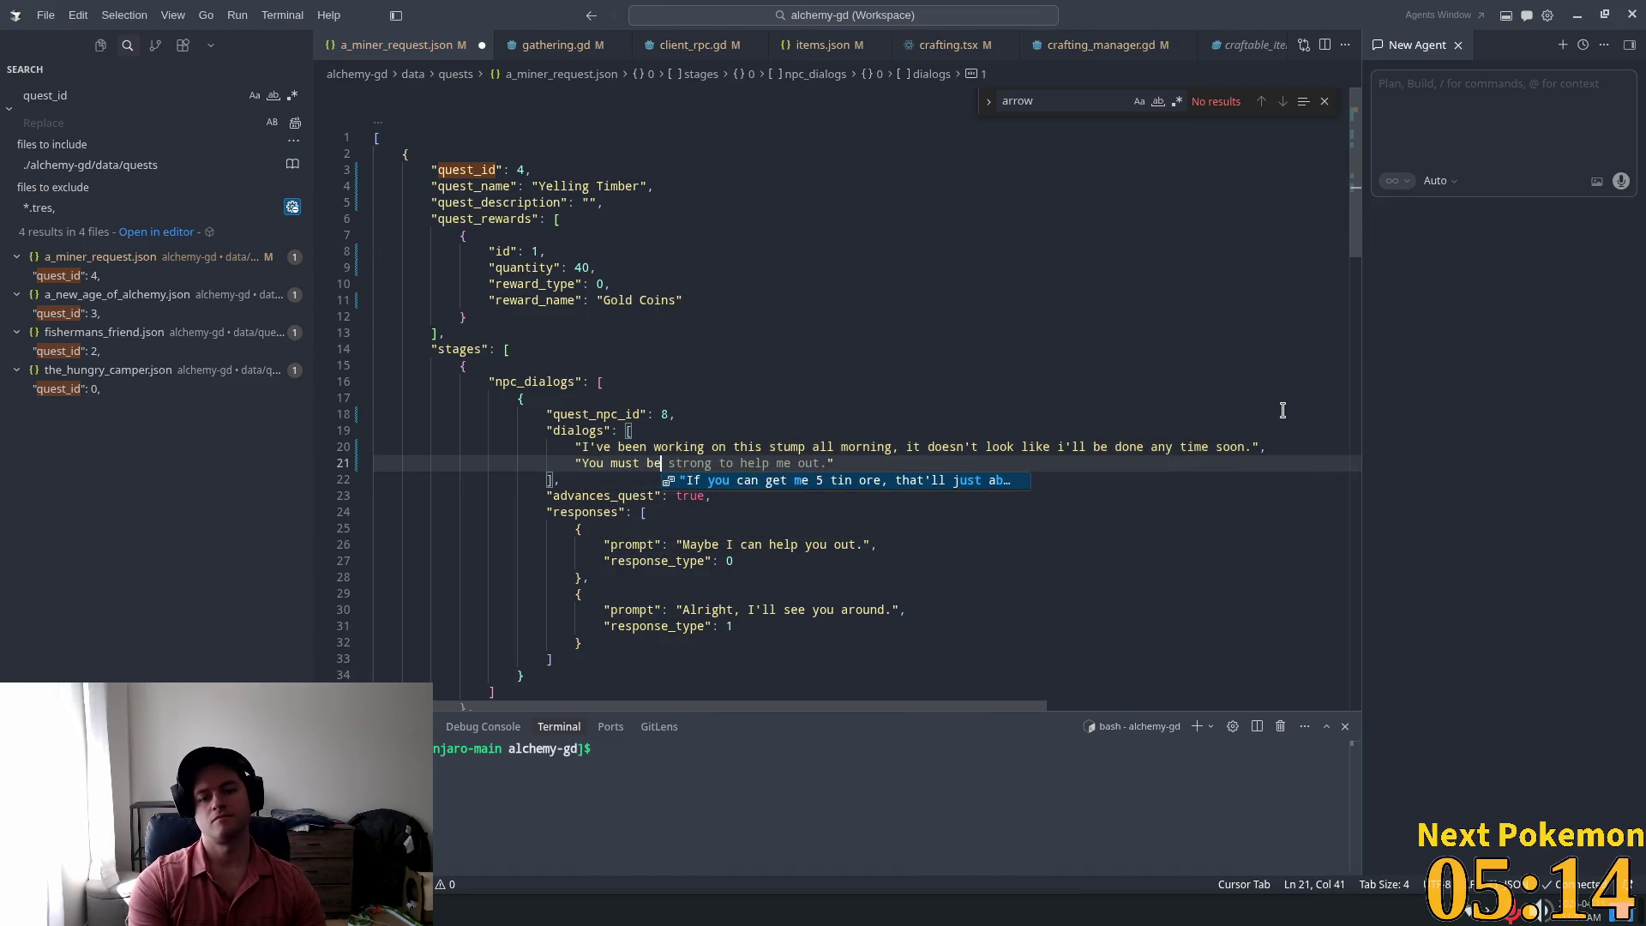
type(" the new")
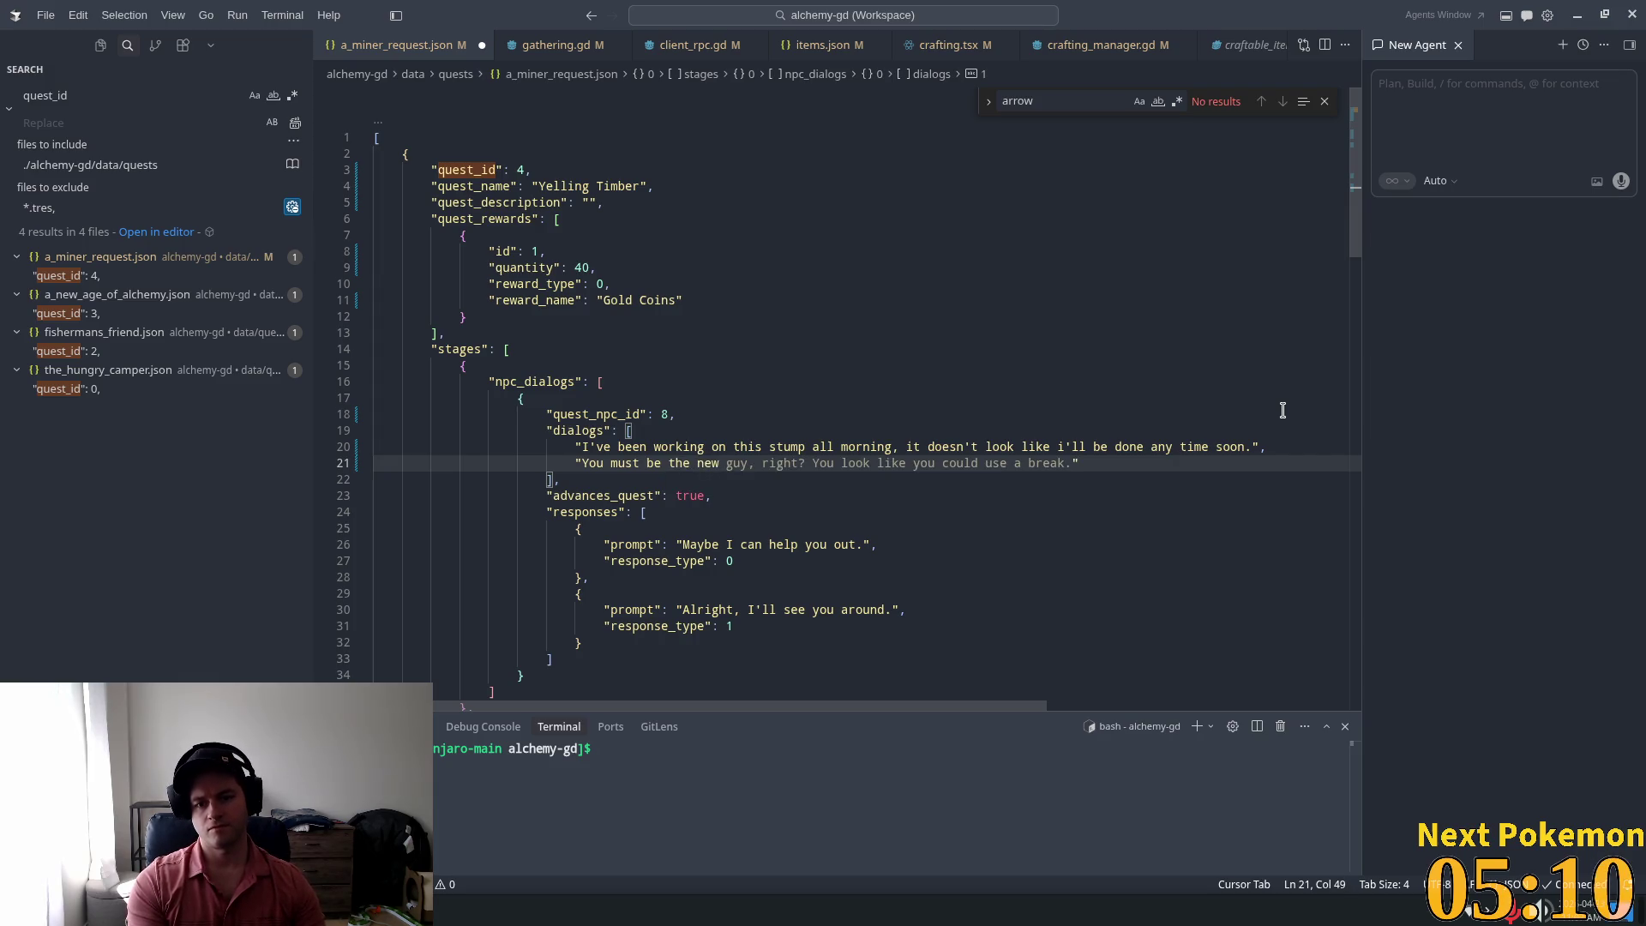
key("Tab")
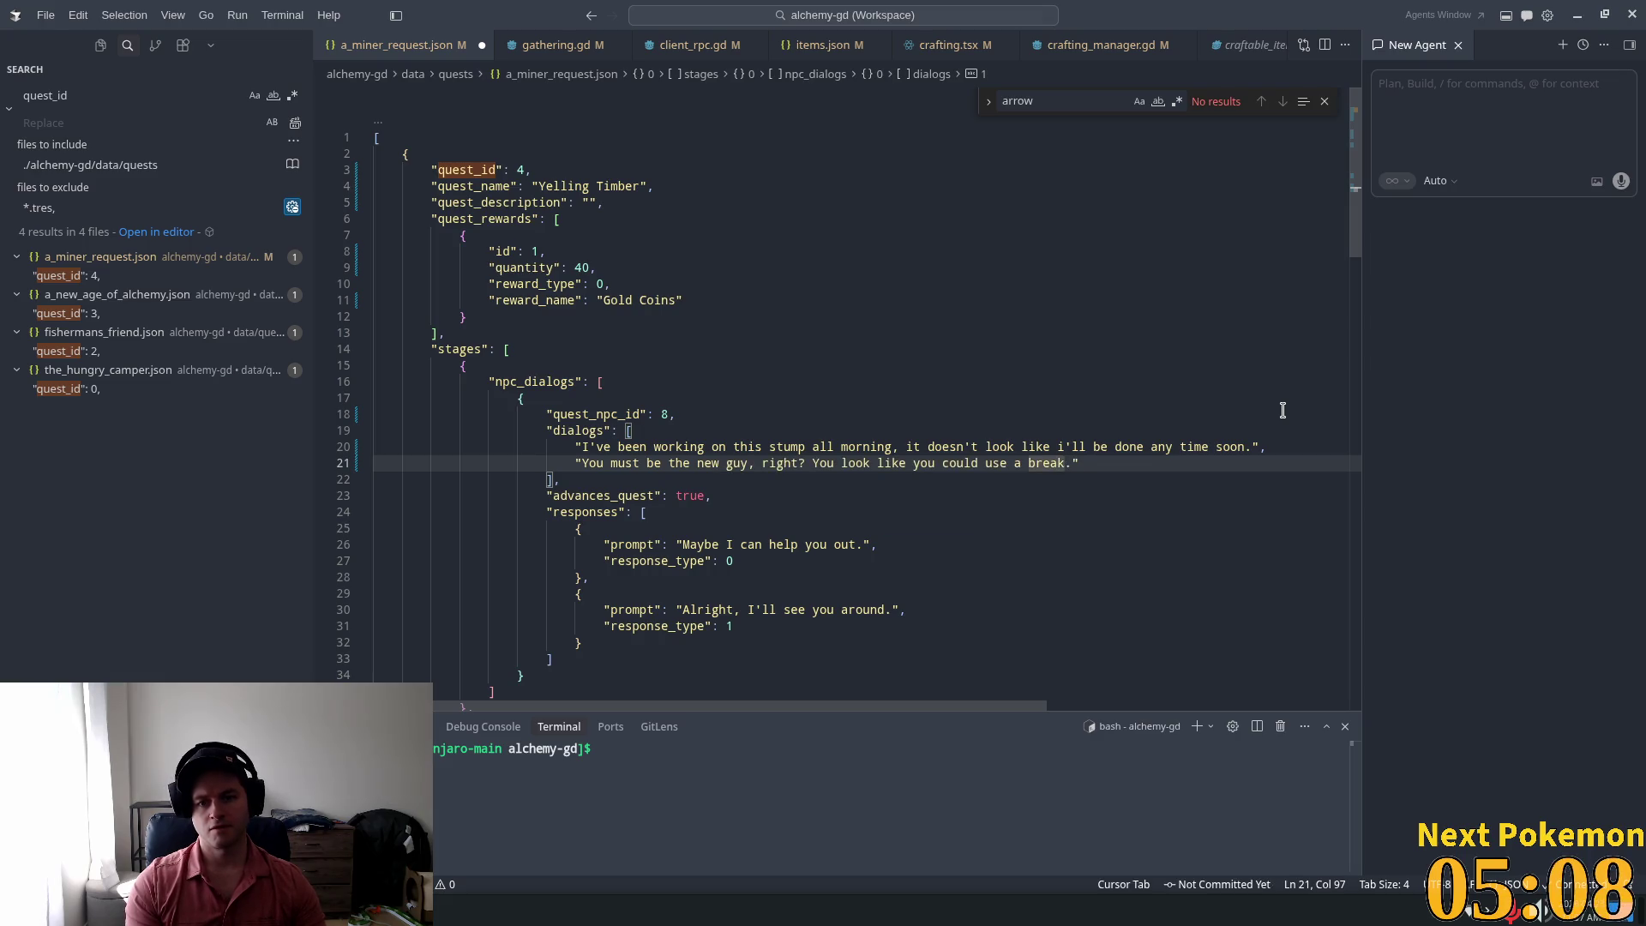
key("ctrl+shift+Left")
key("ctrl+shift+Left")
key("ctrl+shift+Left")
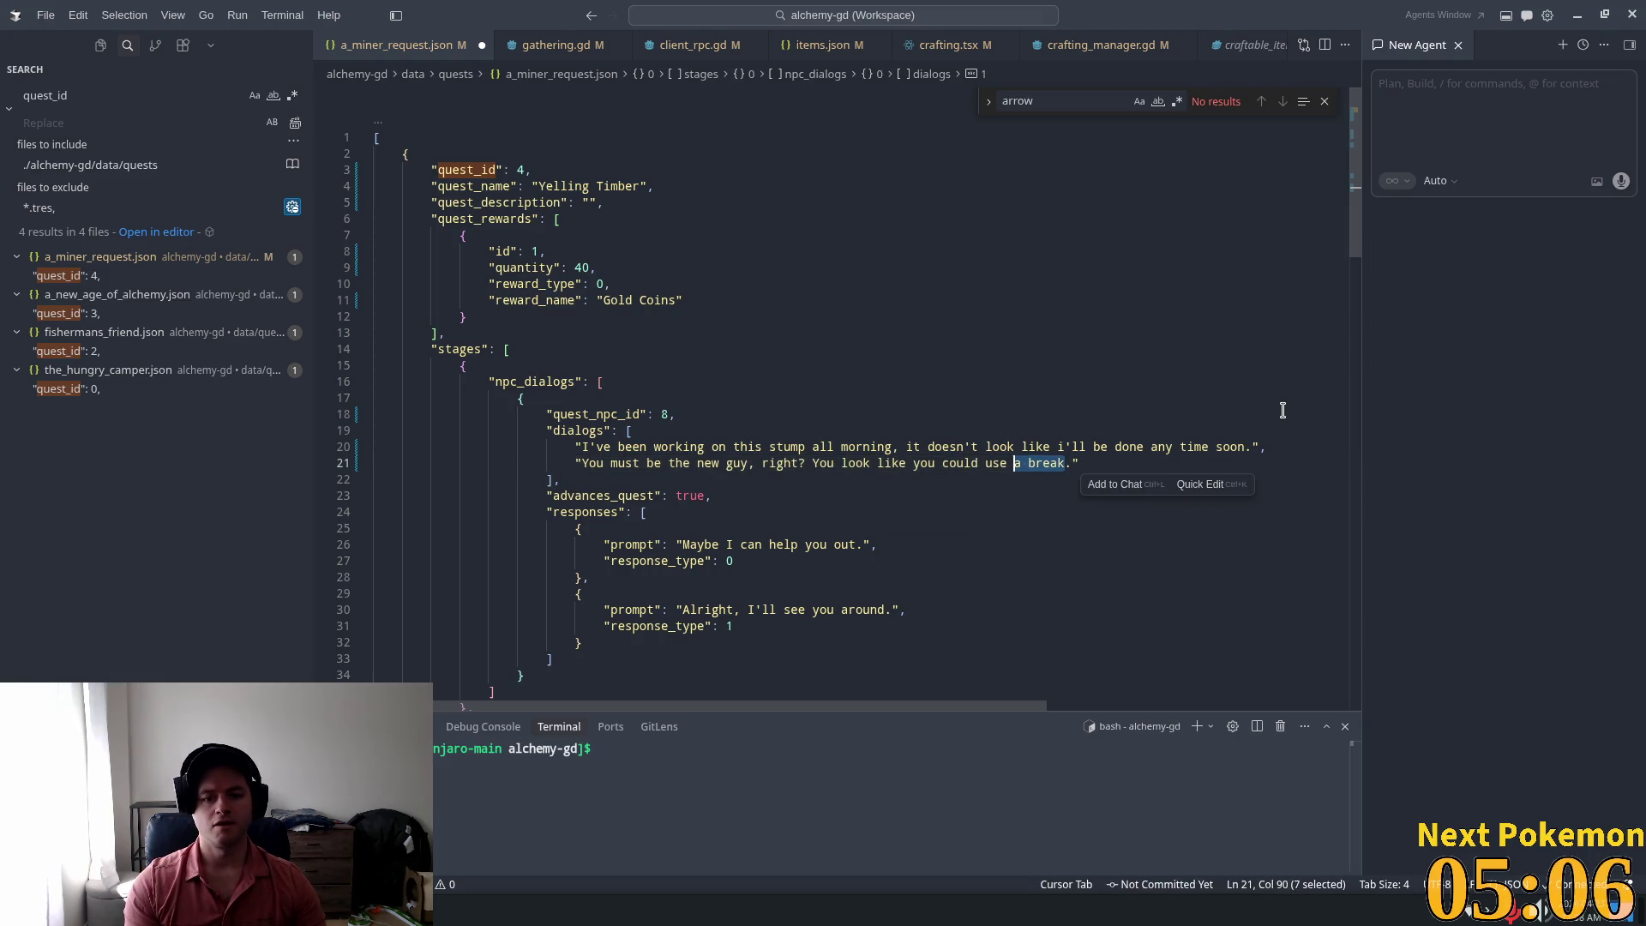
key("ctrl+shift+Left")
key("ctrl+shift+Left")
key("ctrl+shift+Left")
key("ctrl+shift+Left")
key("ctrl+shift+Right")
key("shift+Right")
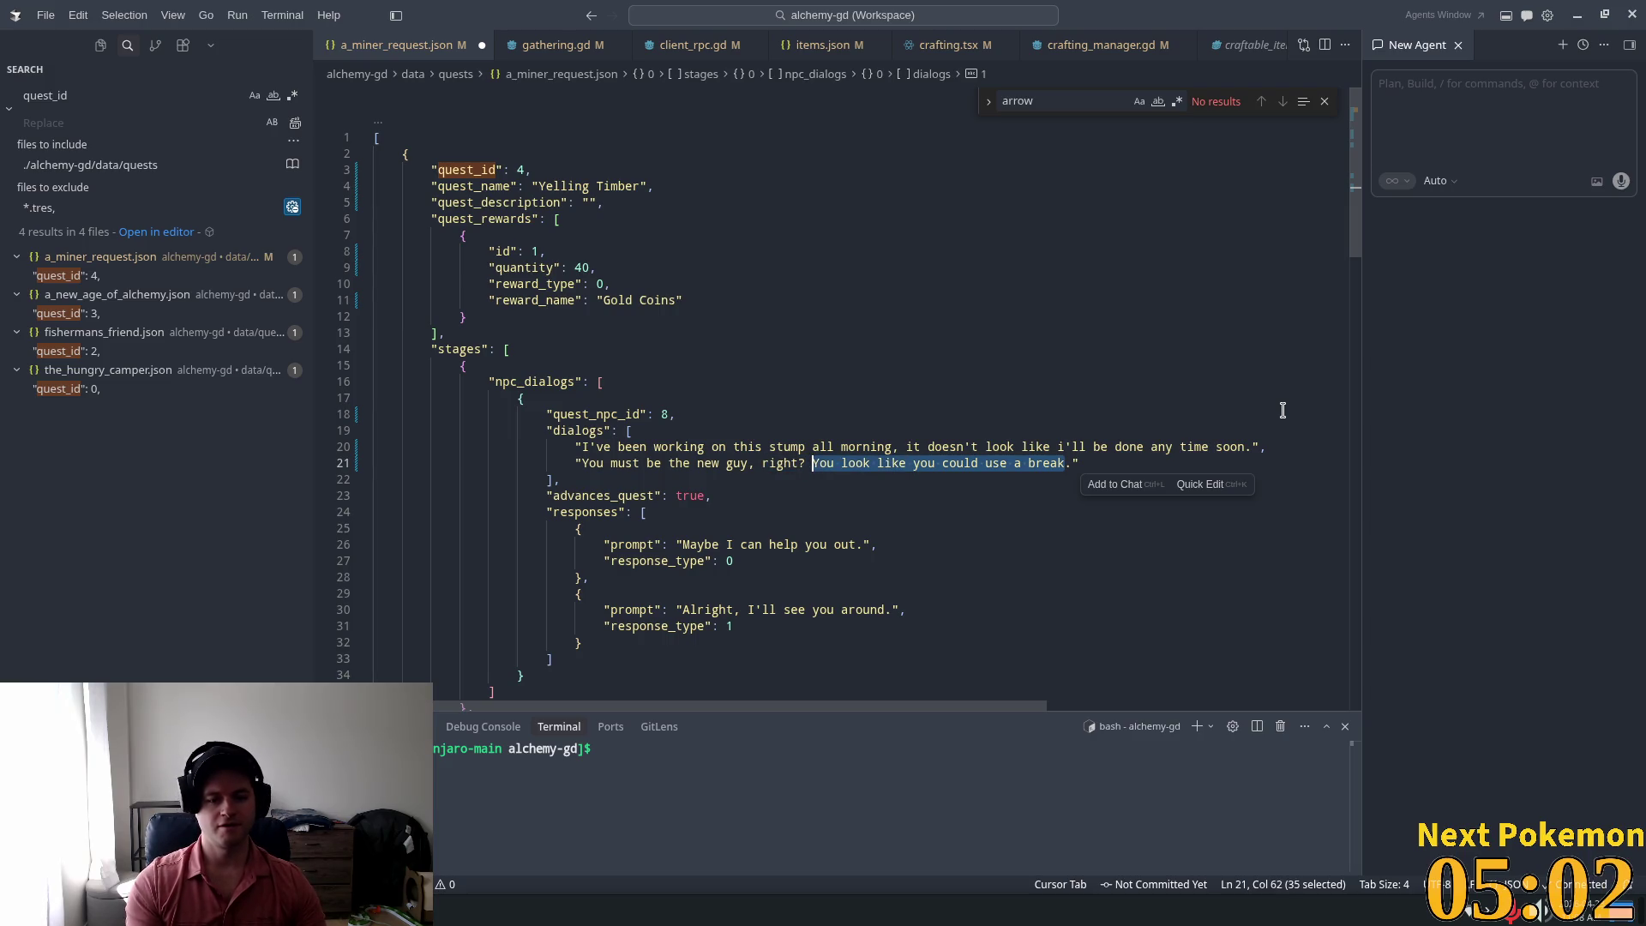
type("Here ta")
type("ke this")
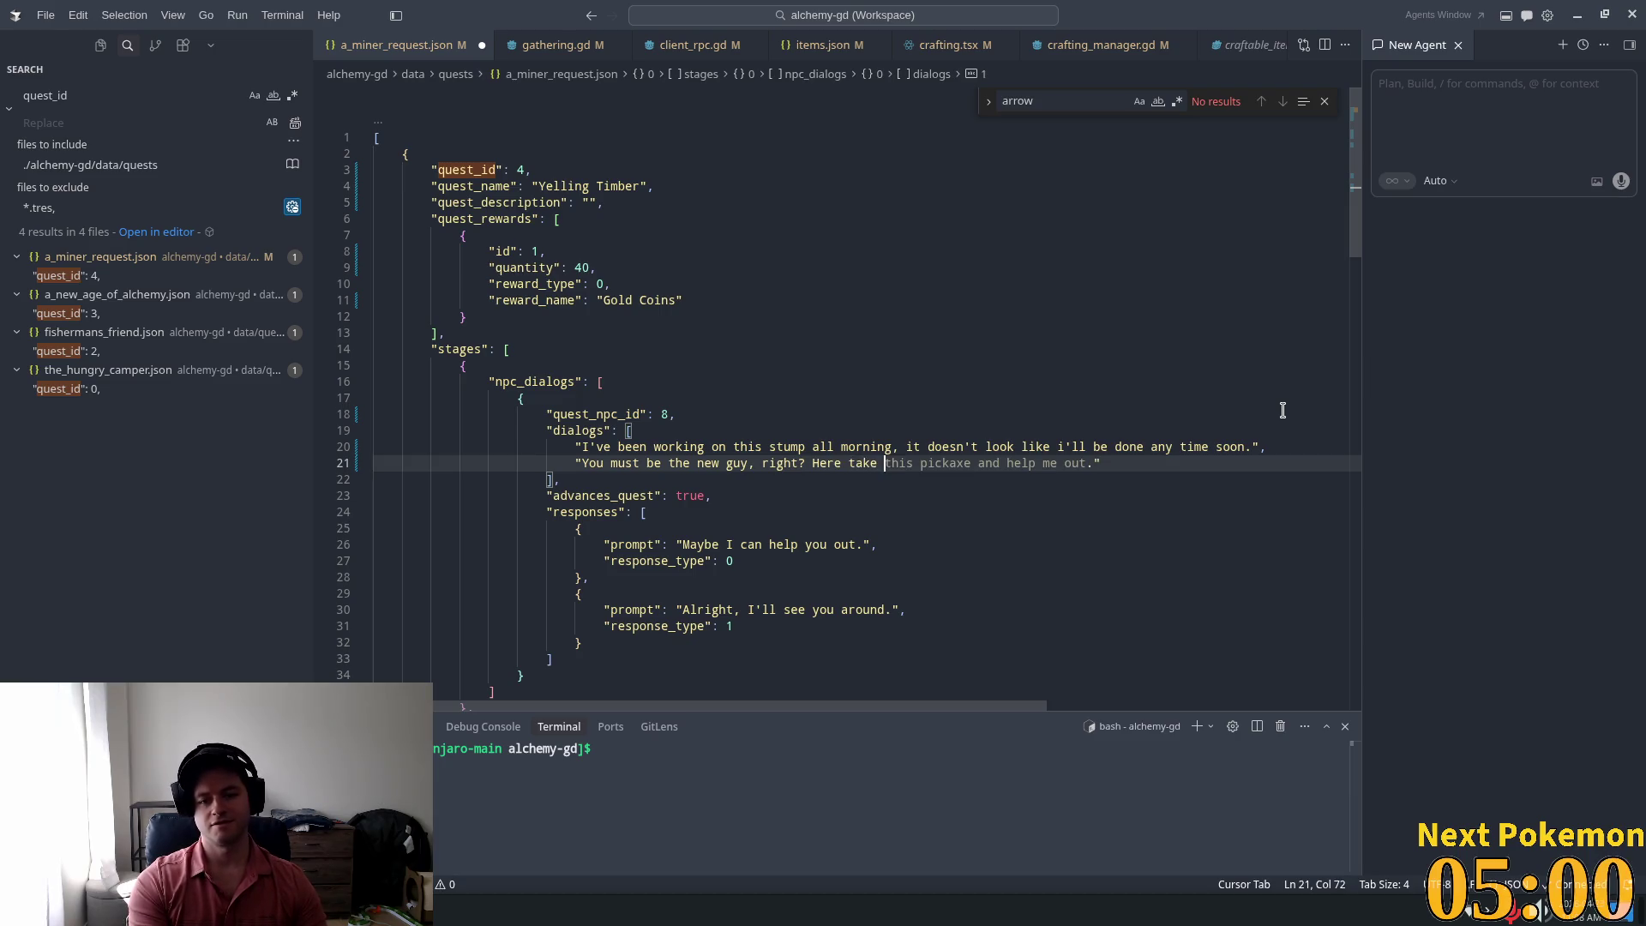
type(" axe")
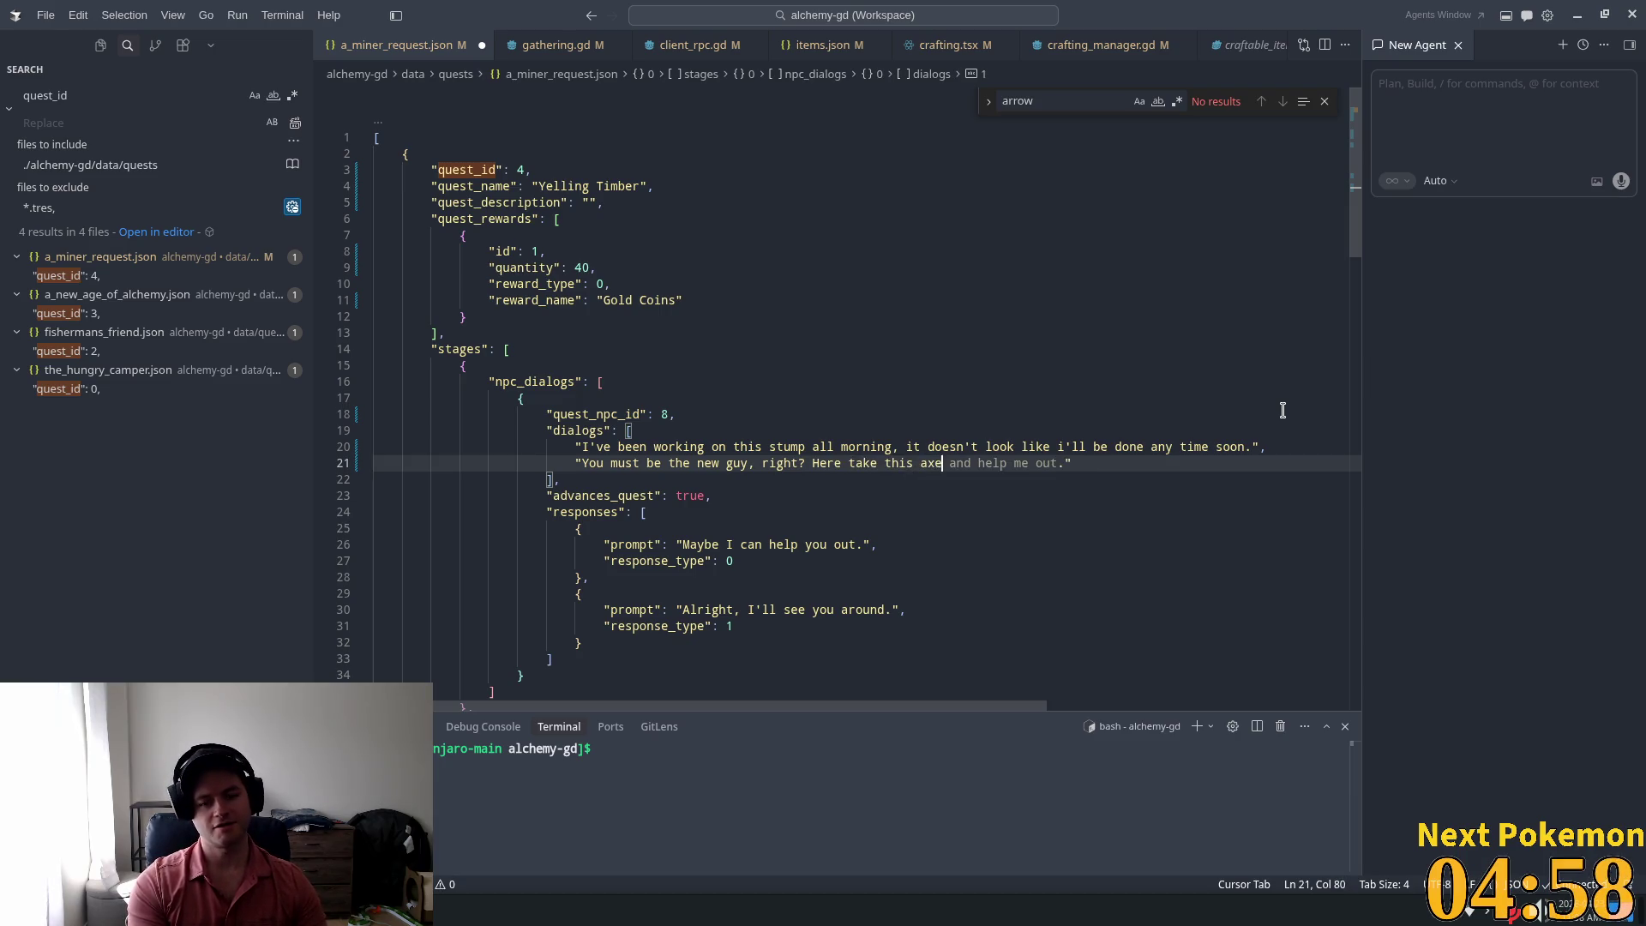
type(" and")
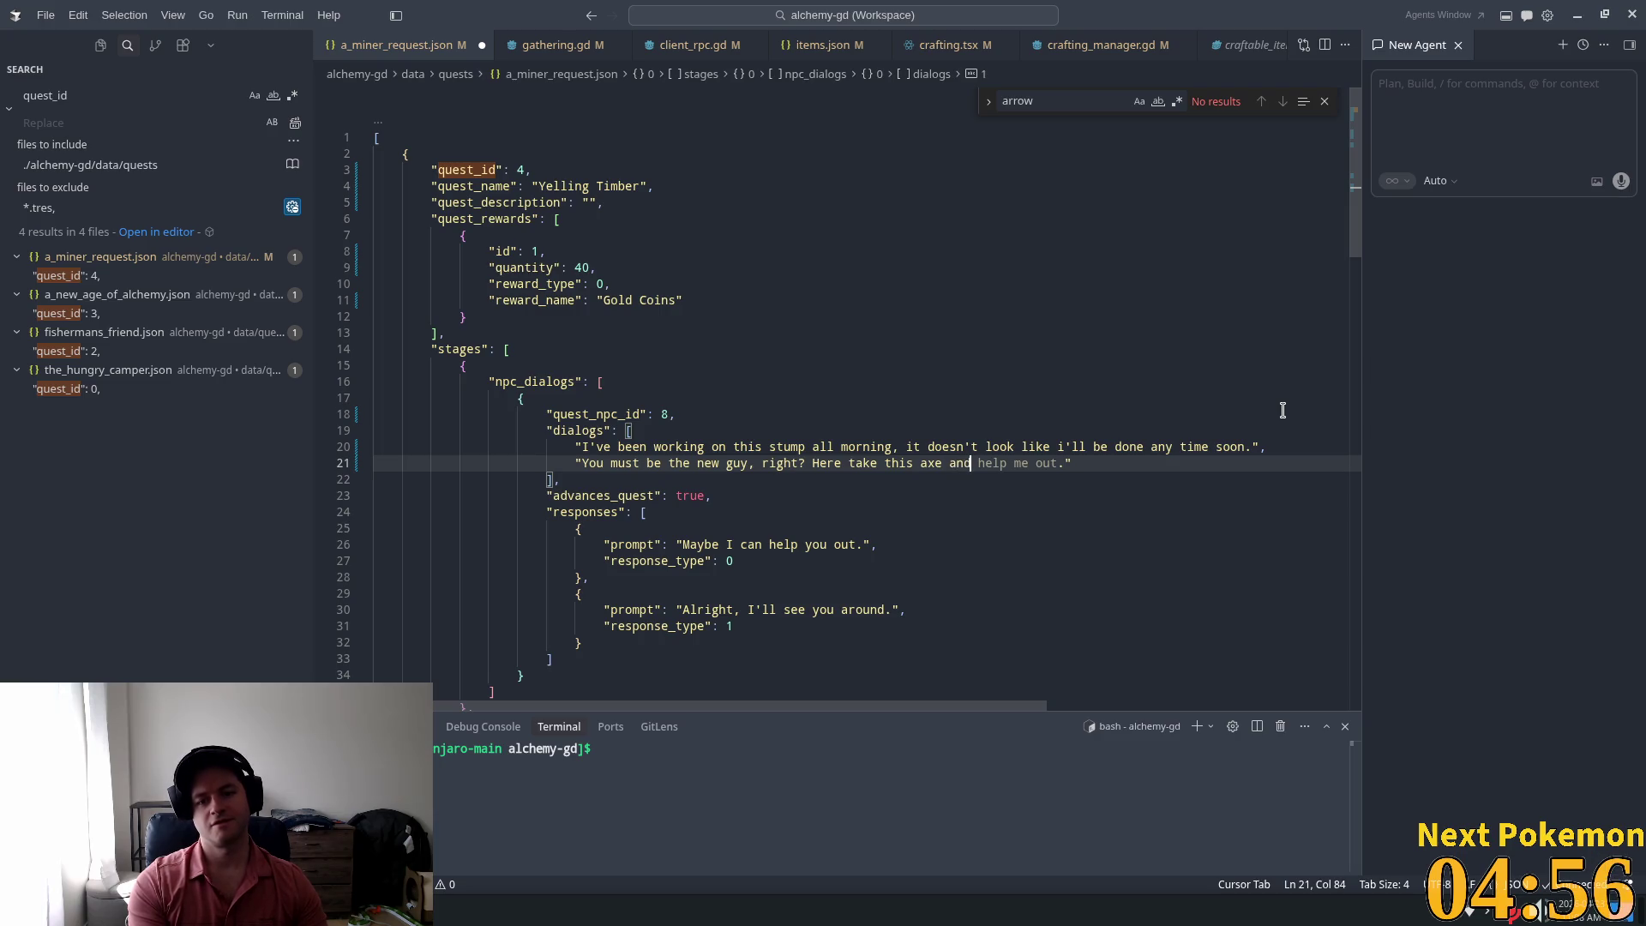
type(" get me ")
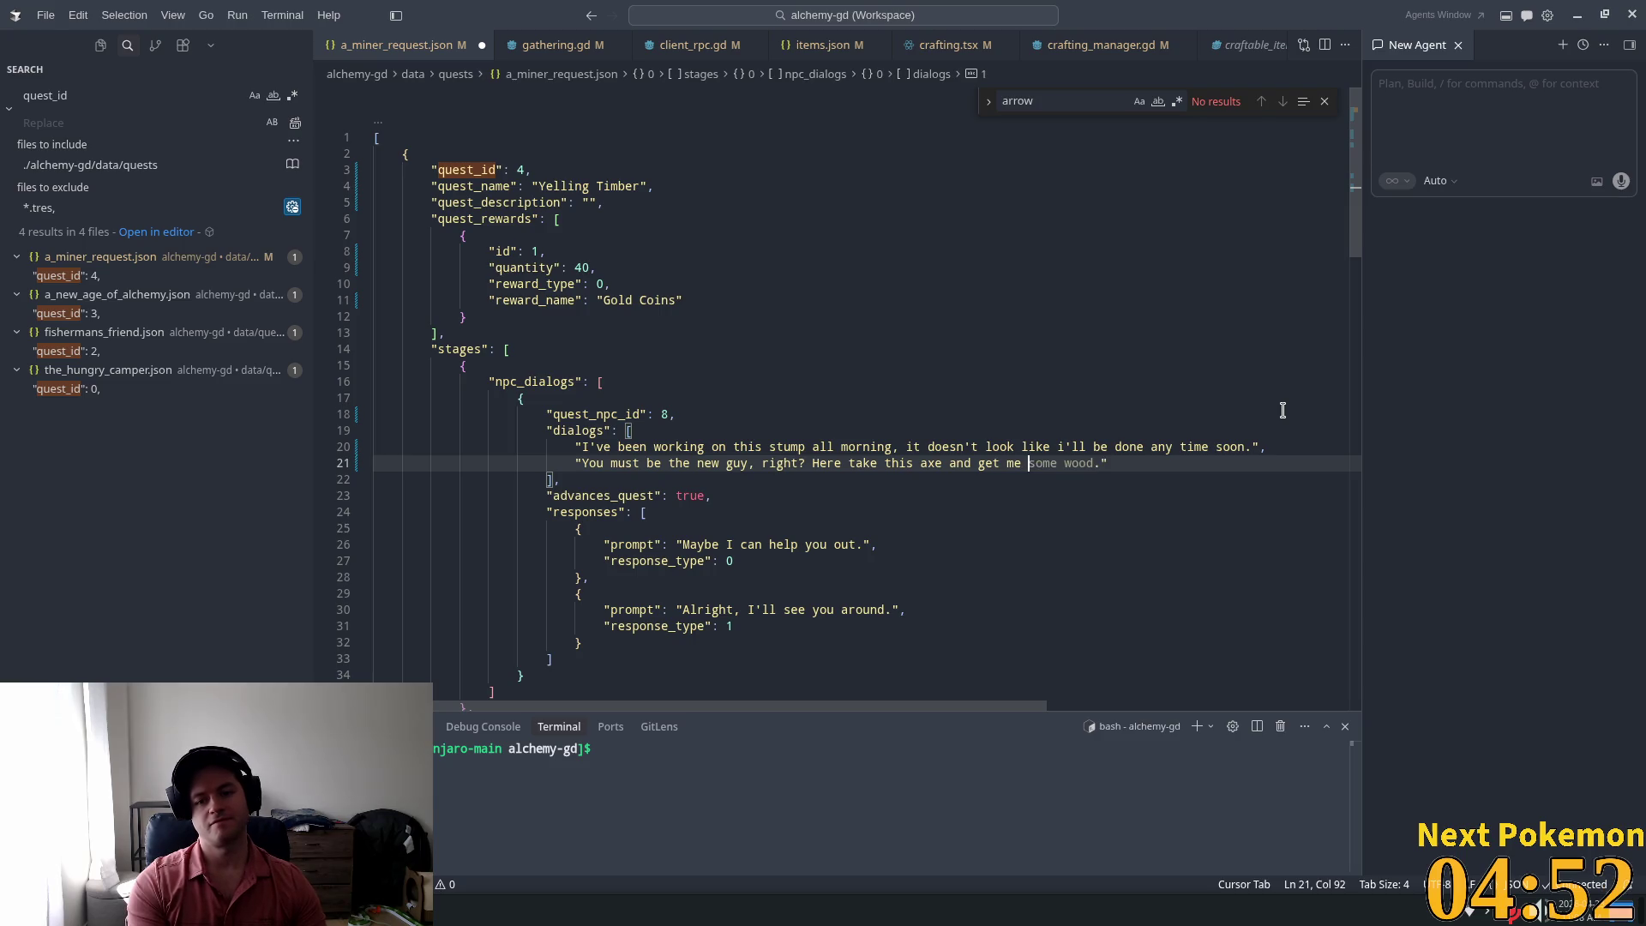
type("10 l")
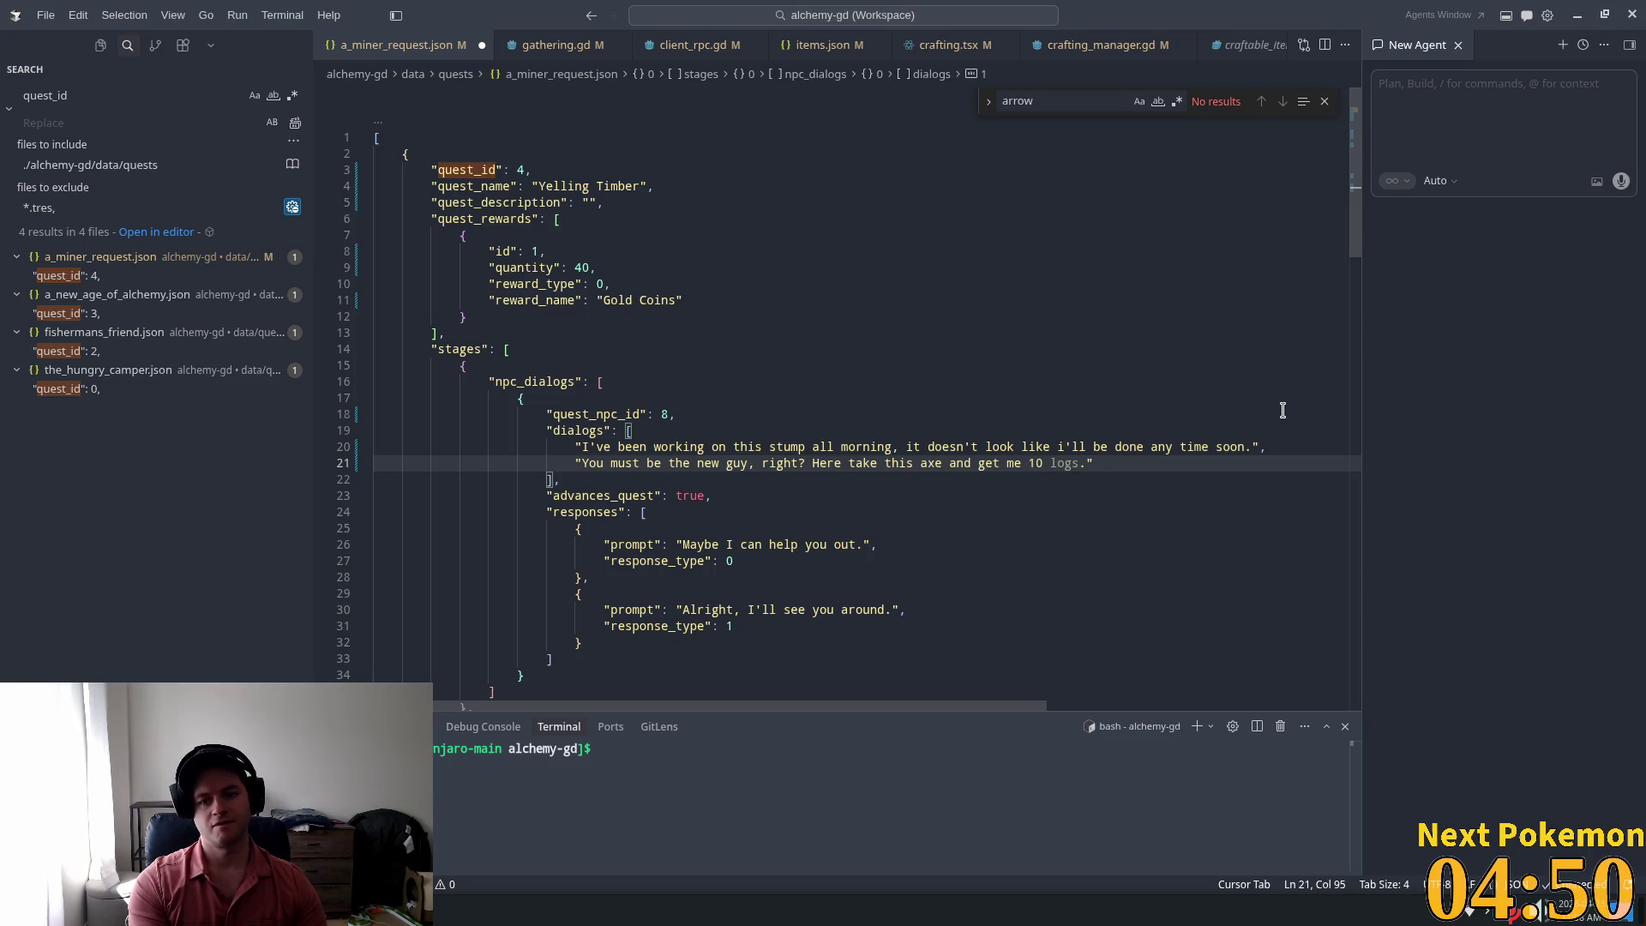
type("ogs.")
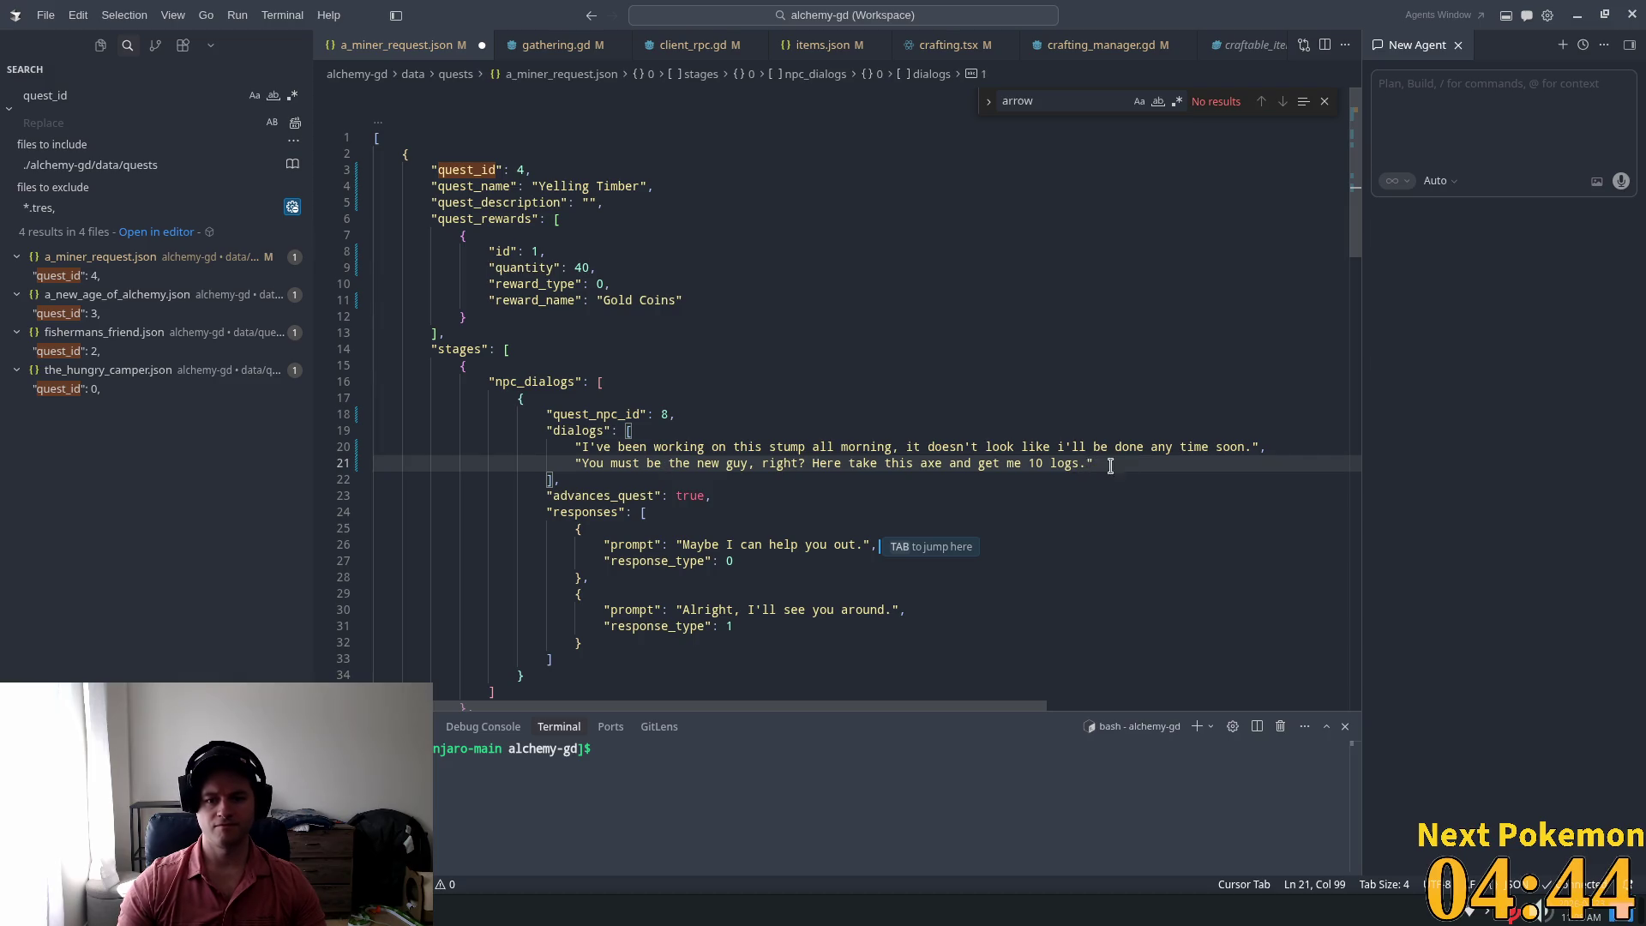
type("ASAP")
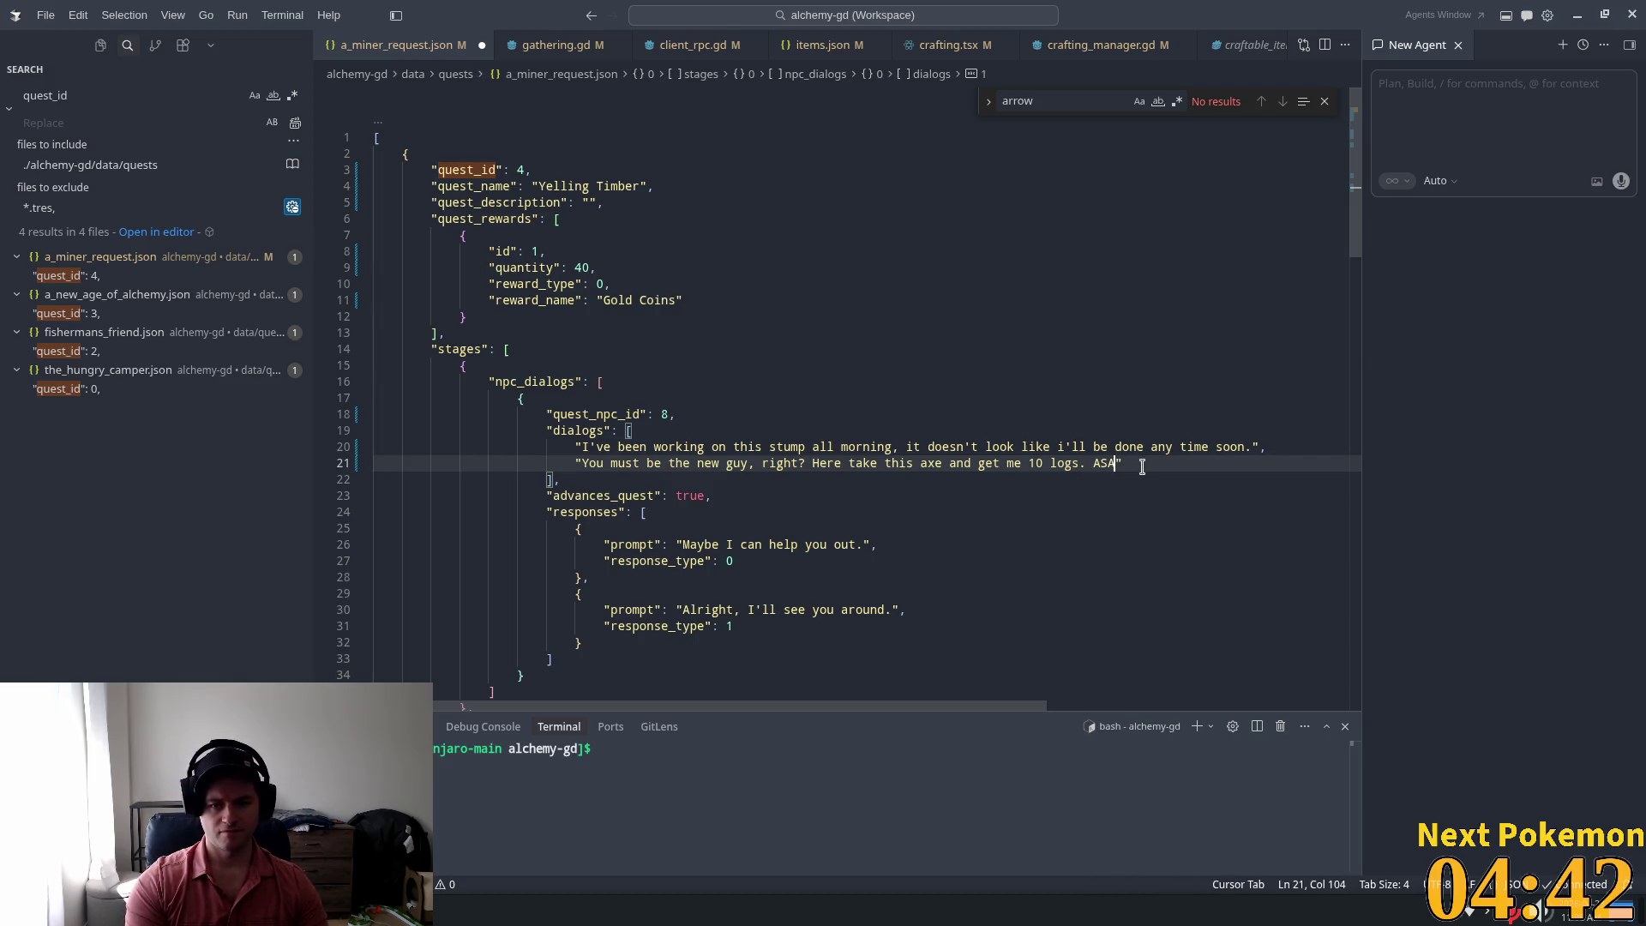
type(".")
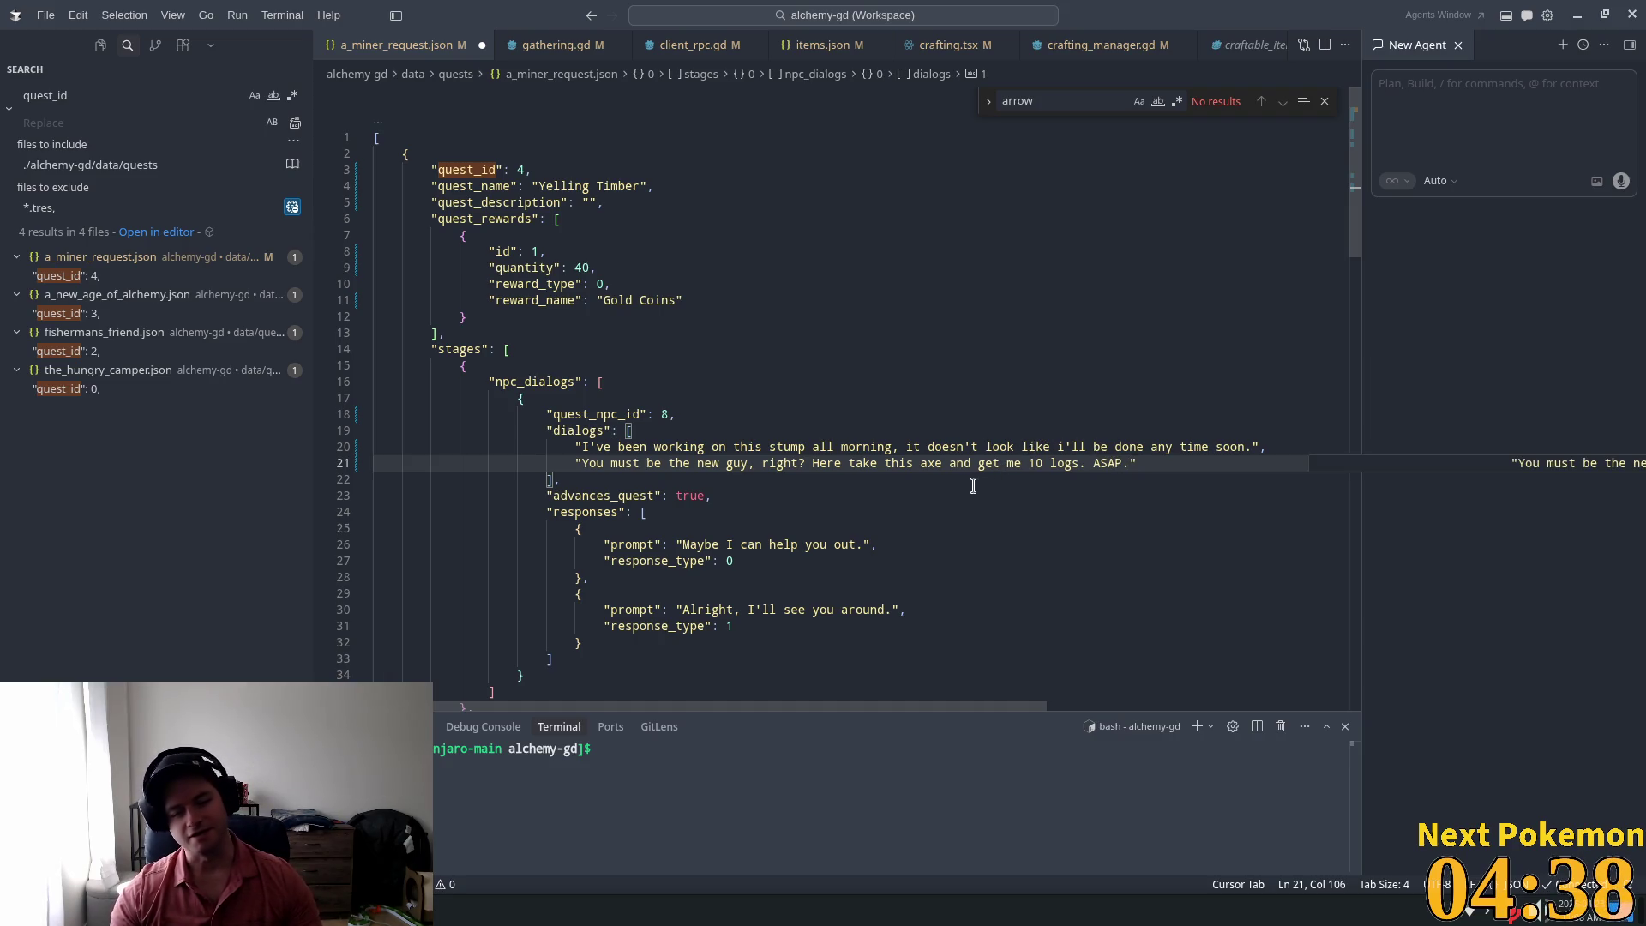
Step: Select the text of the first response prompt
left_click(751, 561)
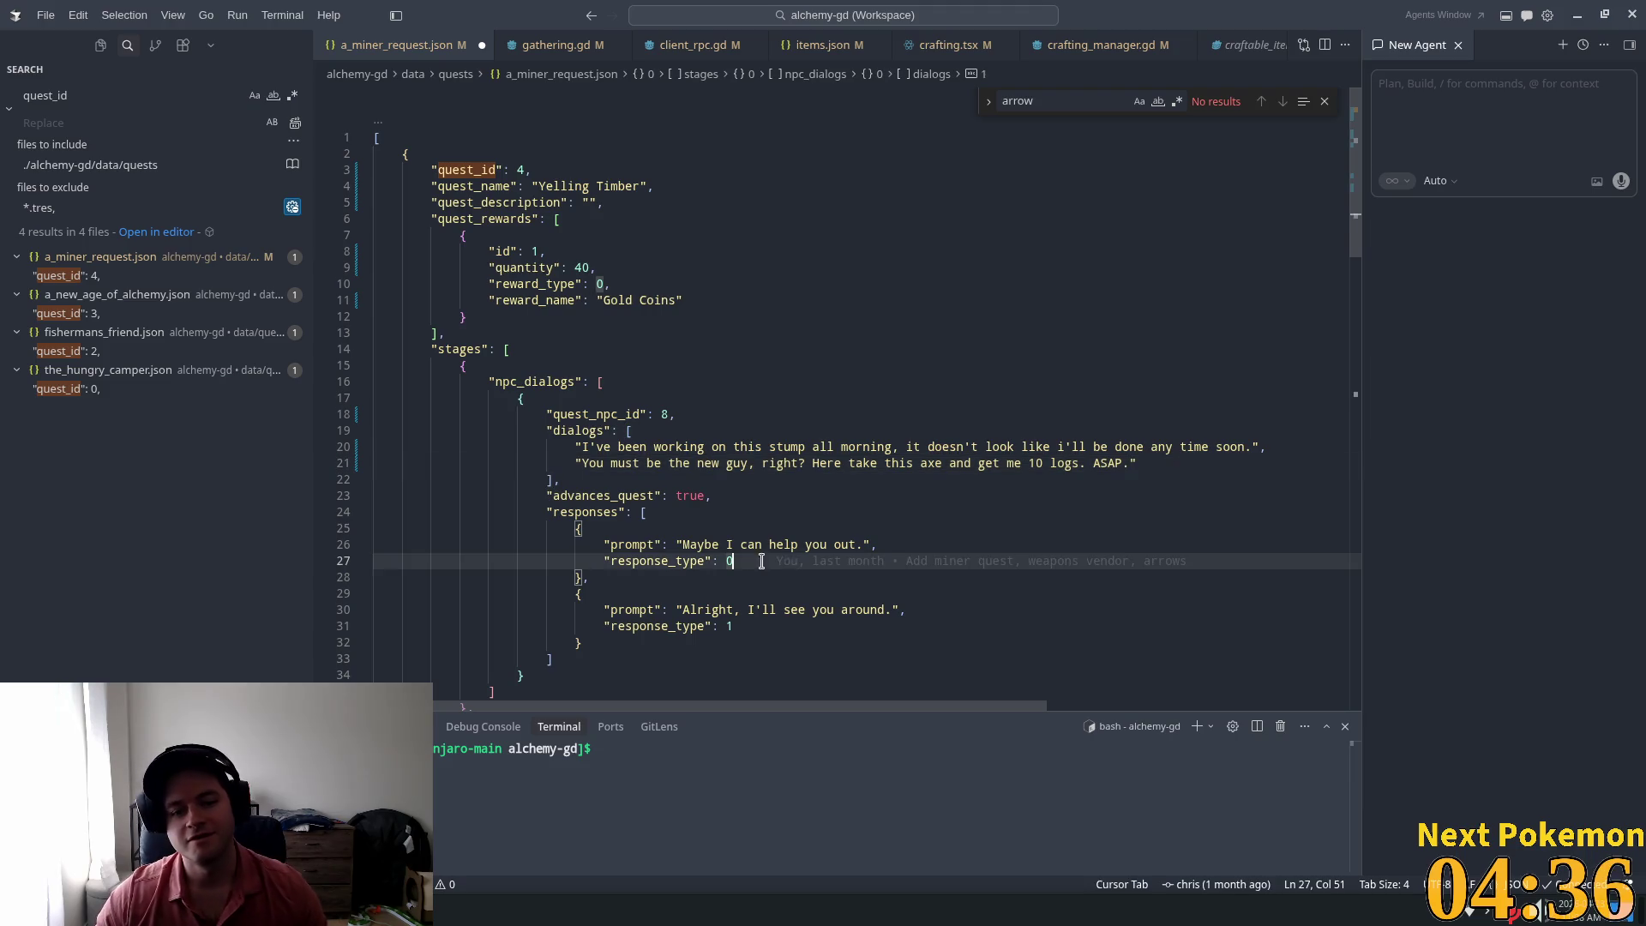
left_click(862, 545)
left_click_drag(862, 545, 690, 544)
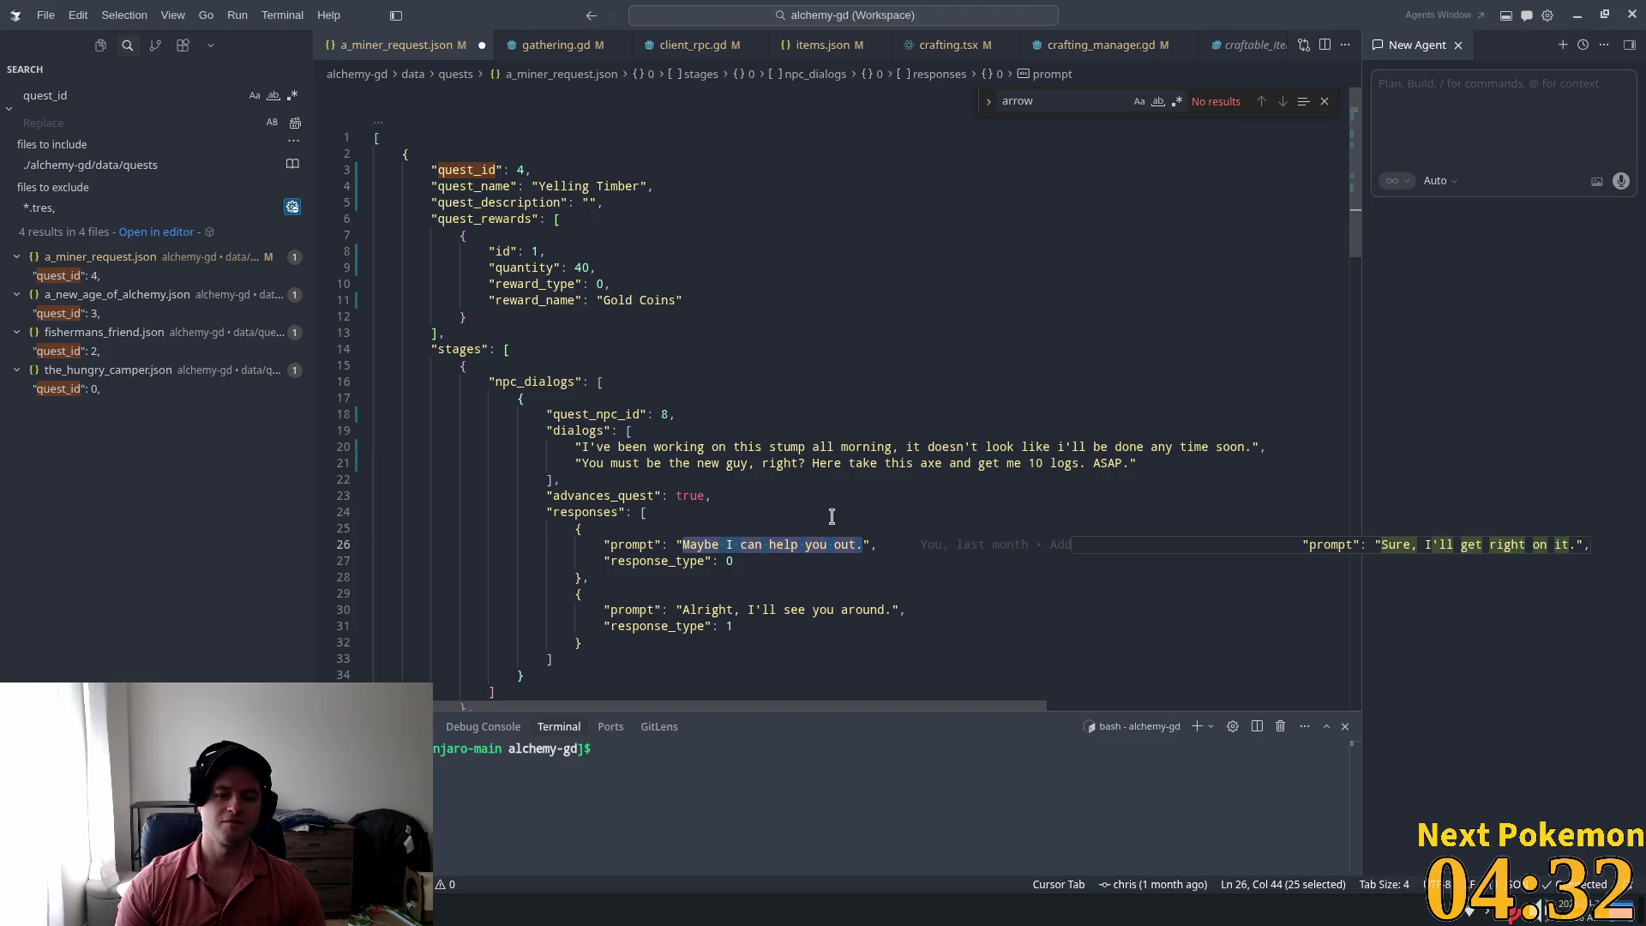
Step: Change the first player response to "What? I uhh.."
type("What,")
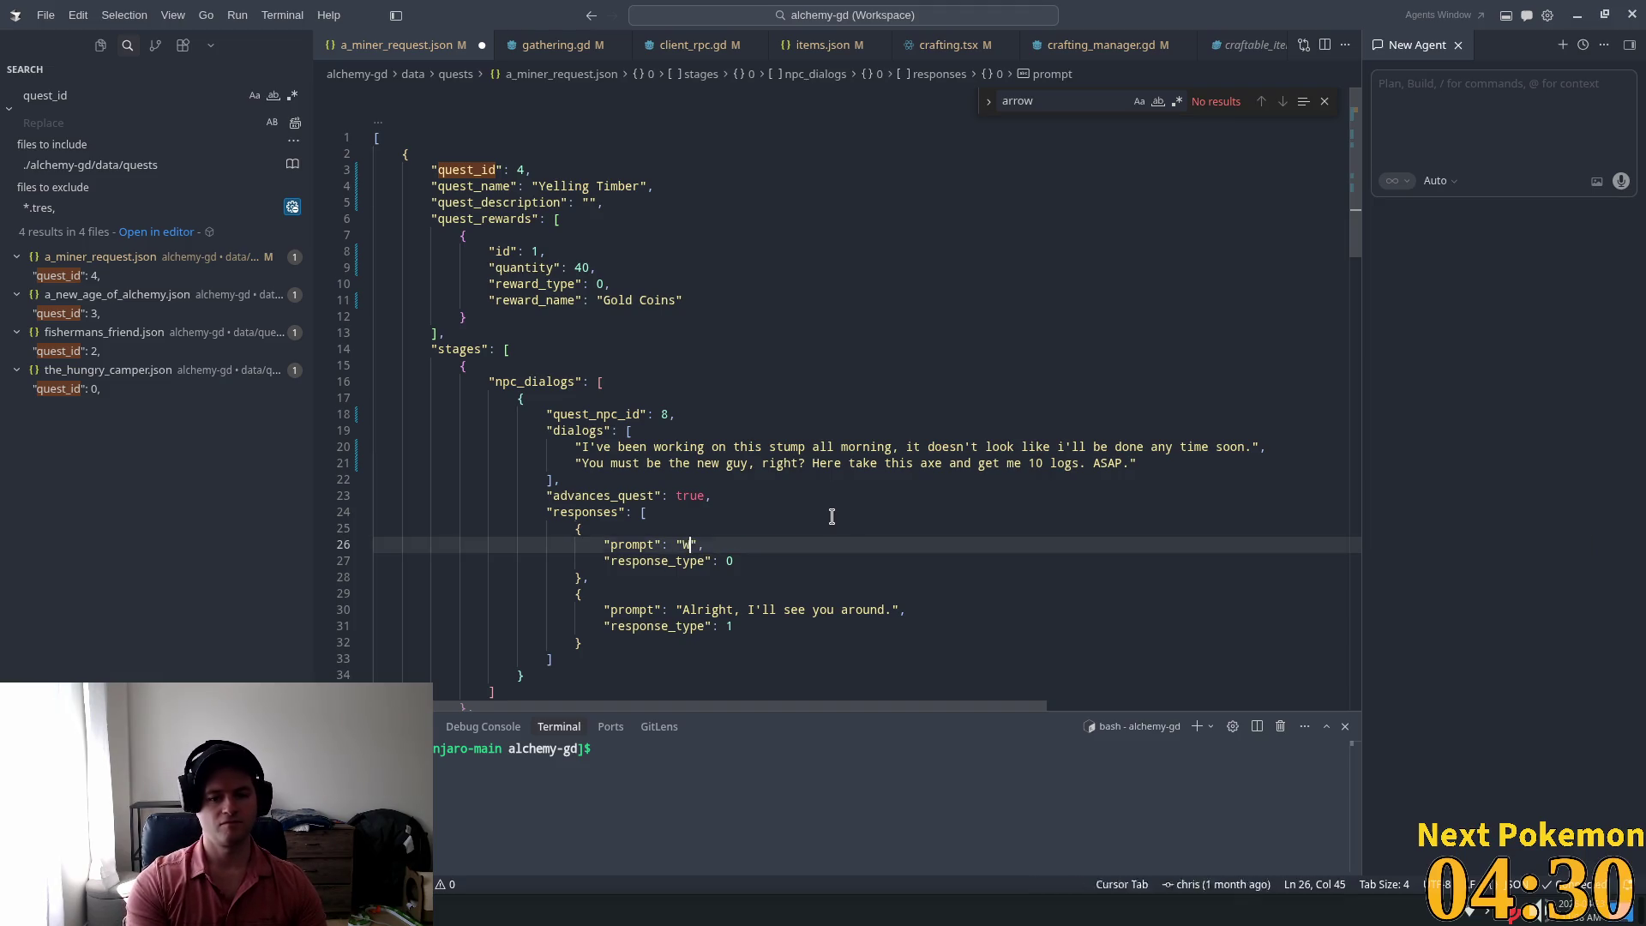
key("BackSpace")
key("BackSpace")
type("? I uhh..")
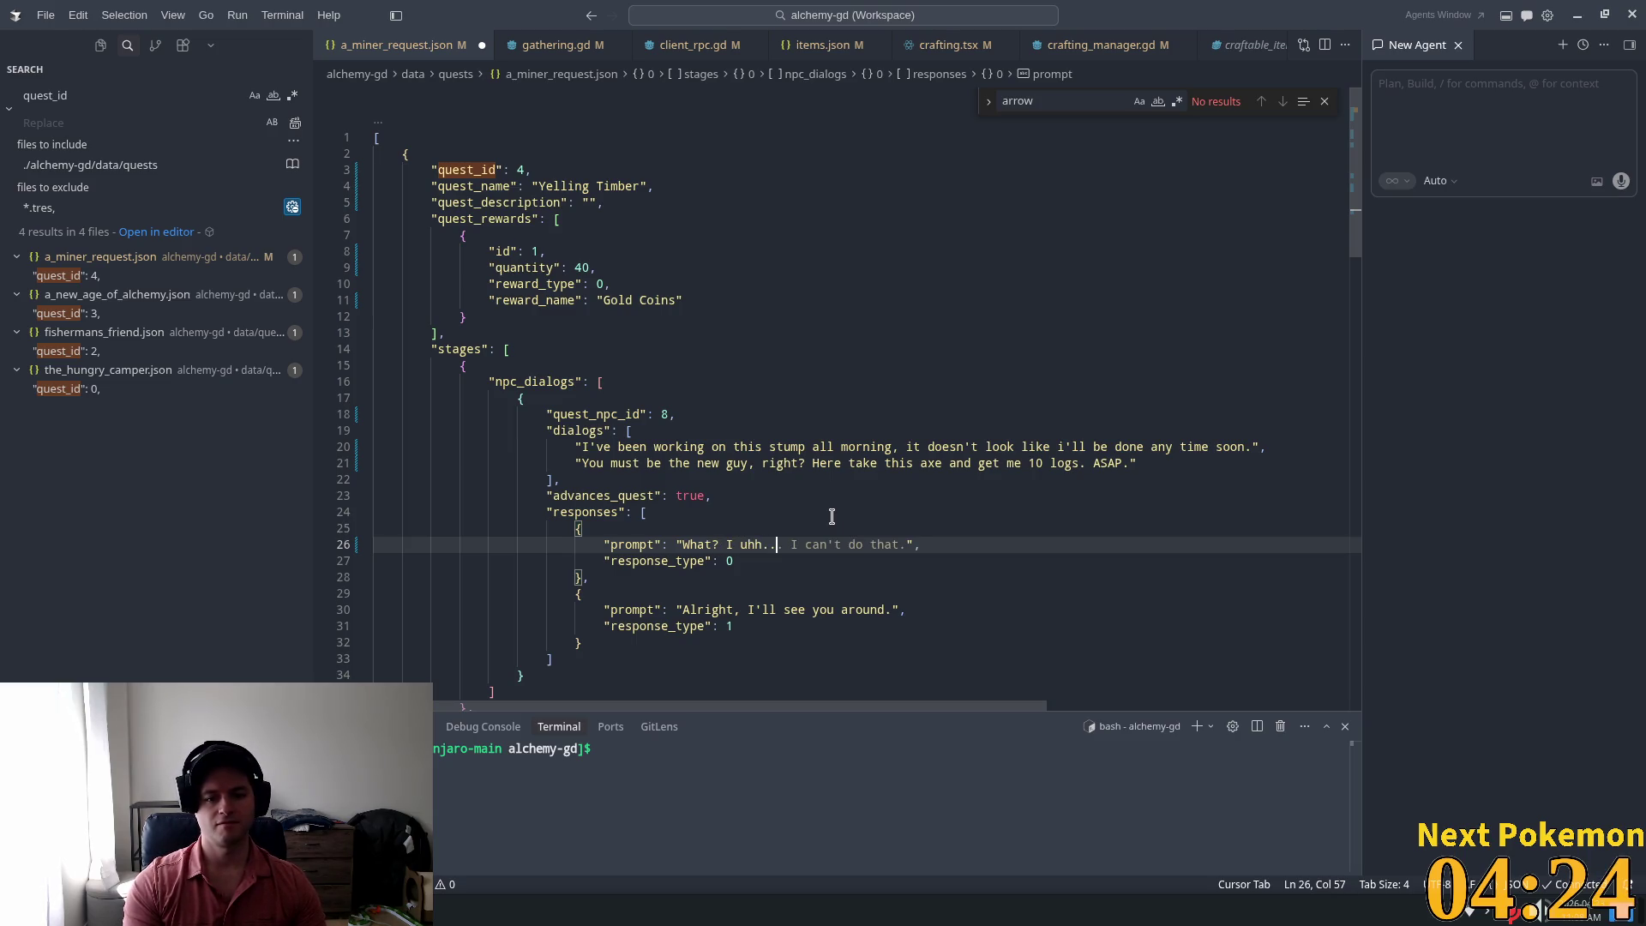
Step: Replace the second player response with "GOTTA GO!"
key("Up")
key("Up")
key("Up")
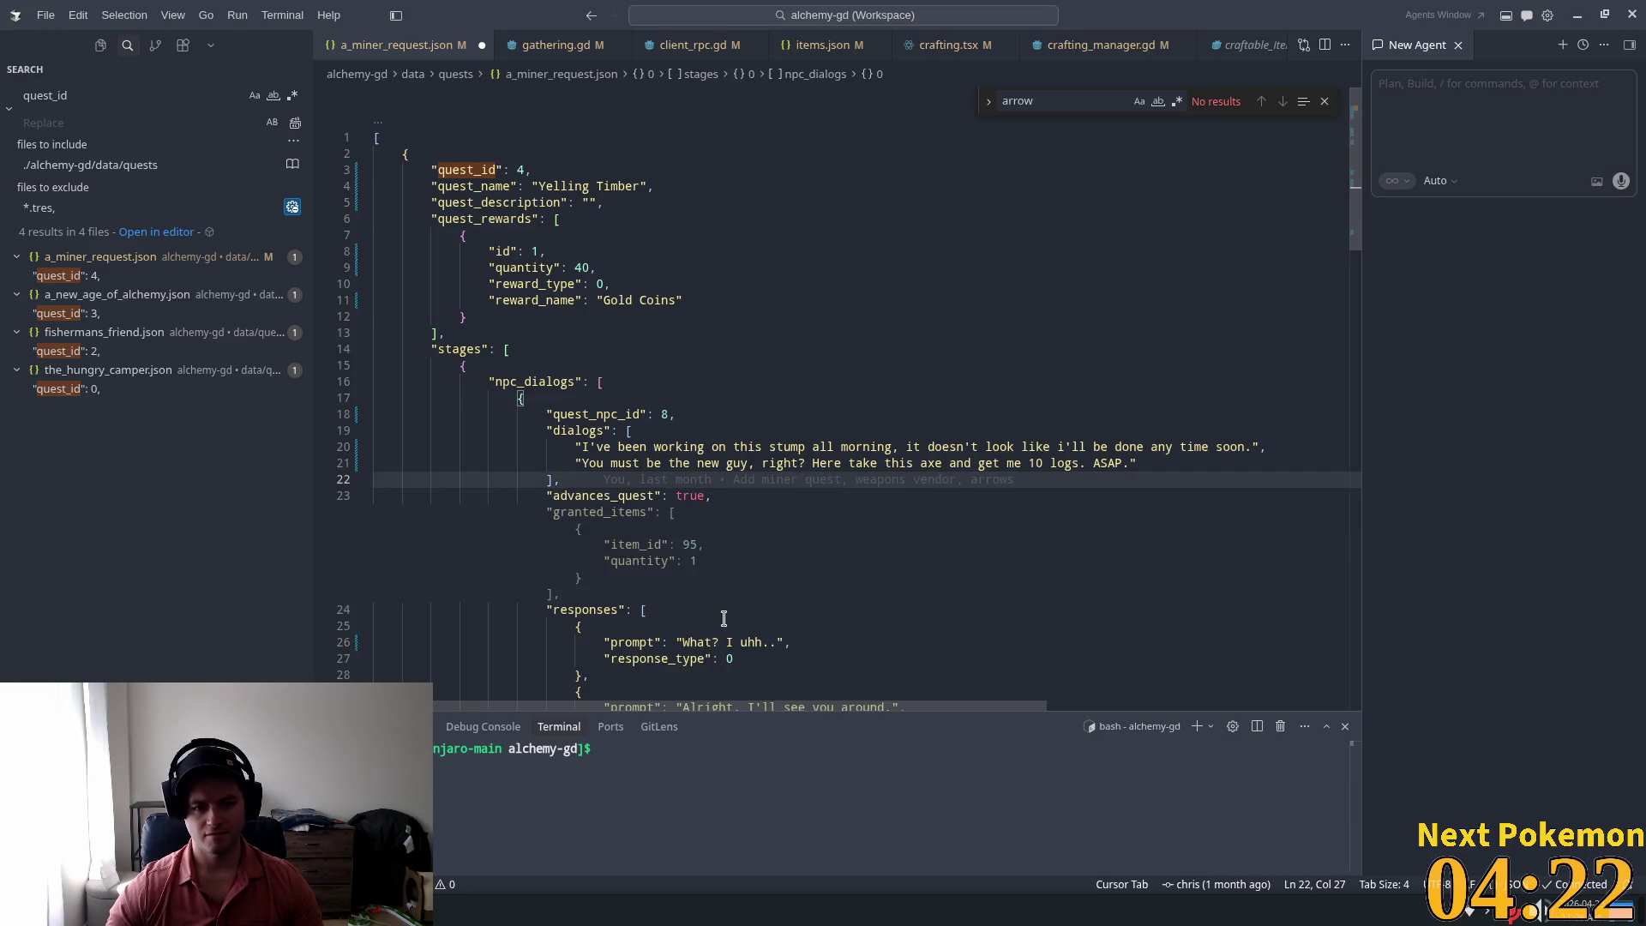
key("Down")
key("Down")
key("Down")
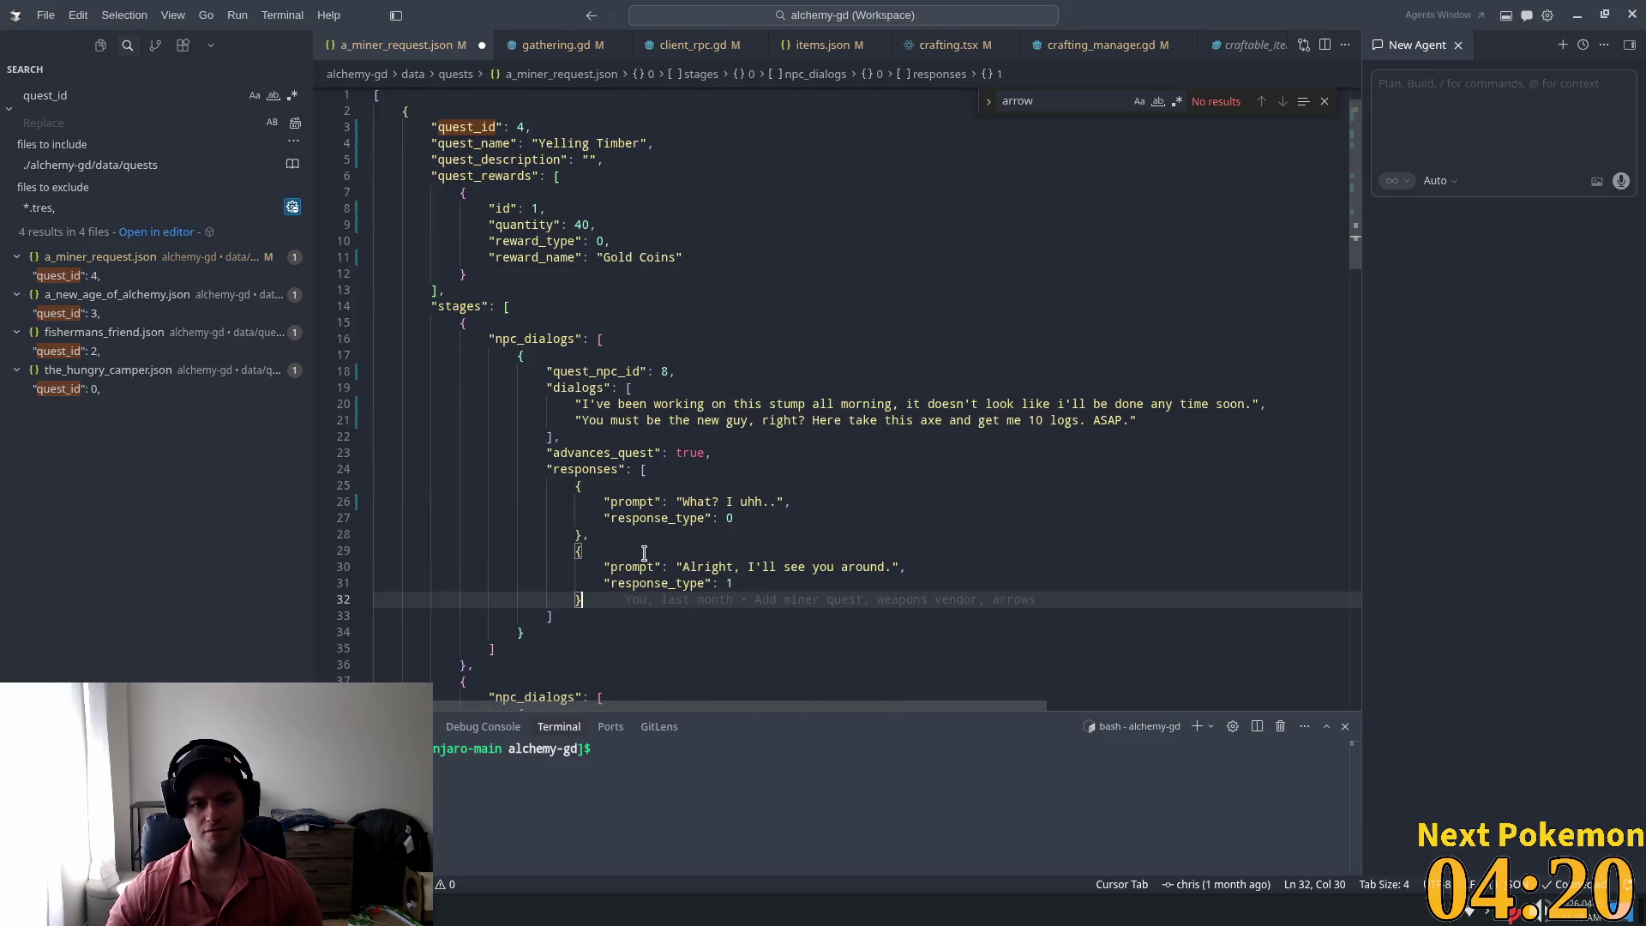
left_click(825, 566)
left_click(887, 567)
left_click_drag(892, 567, 682, 566)
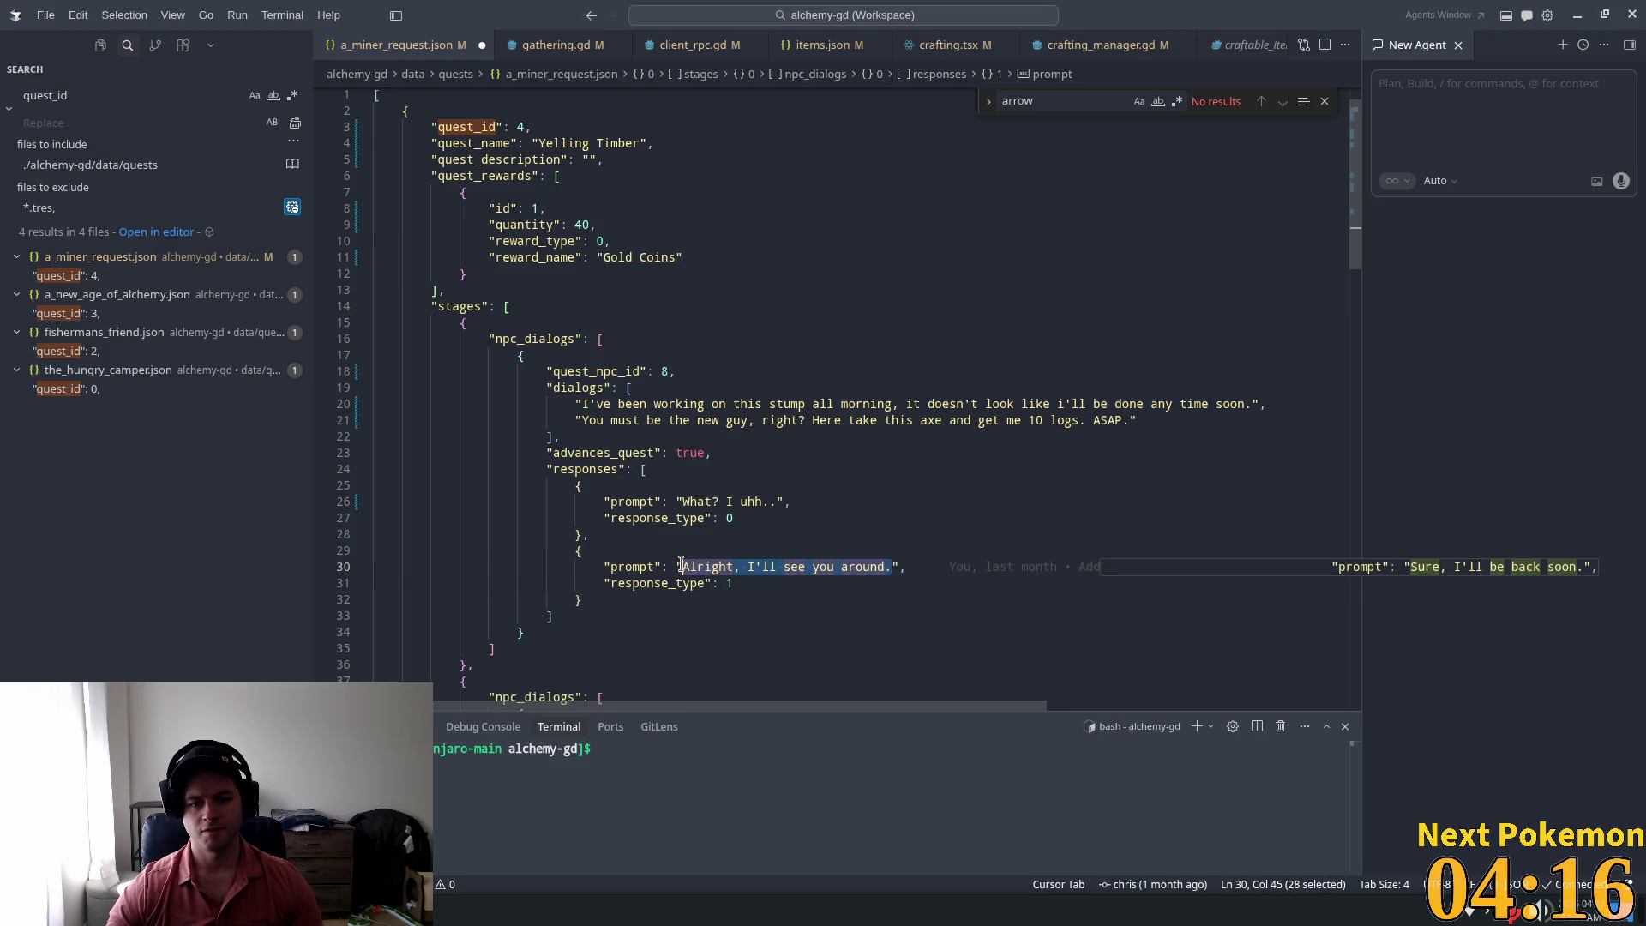
type("GOTTA")
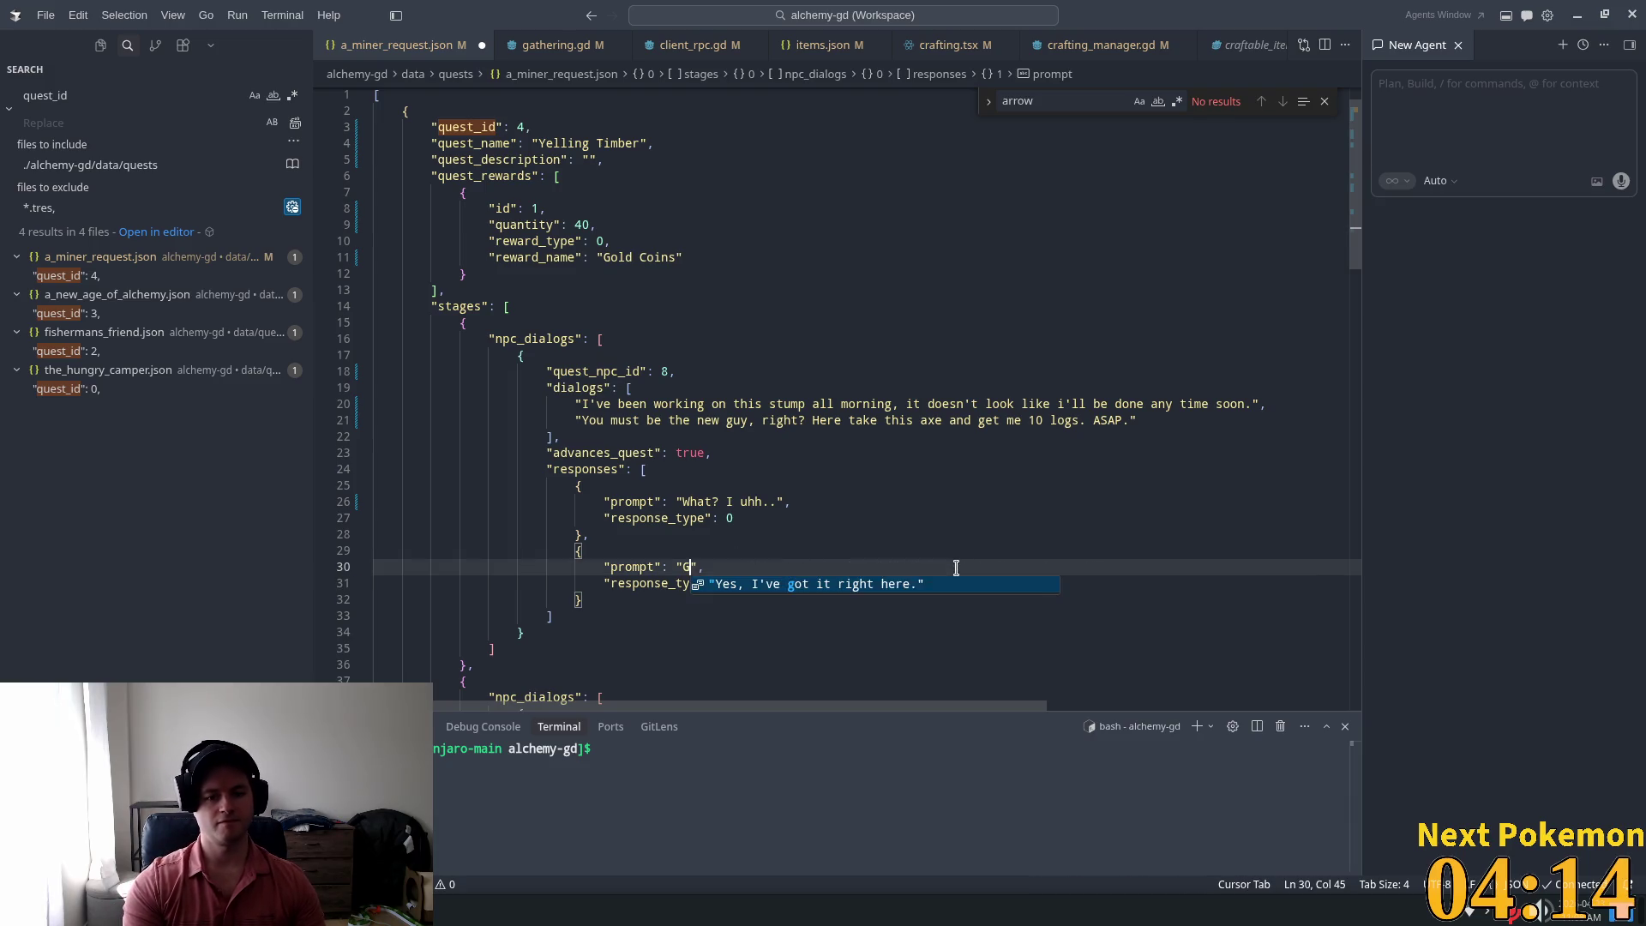
type(" GO")
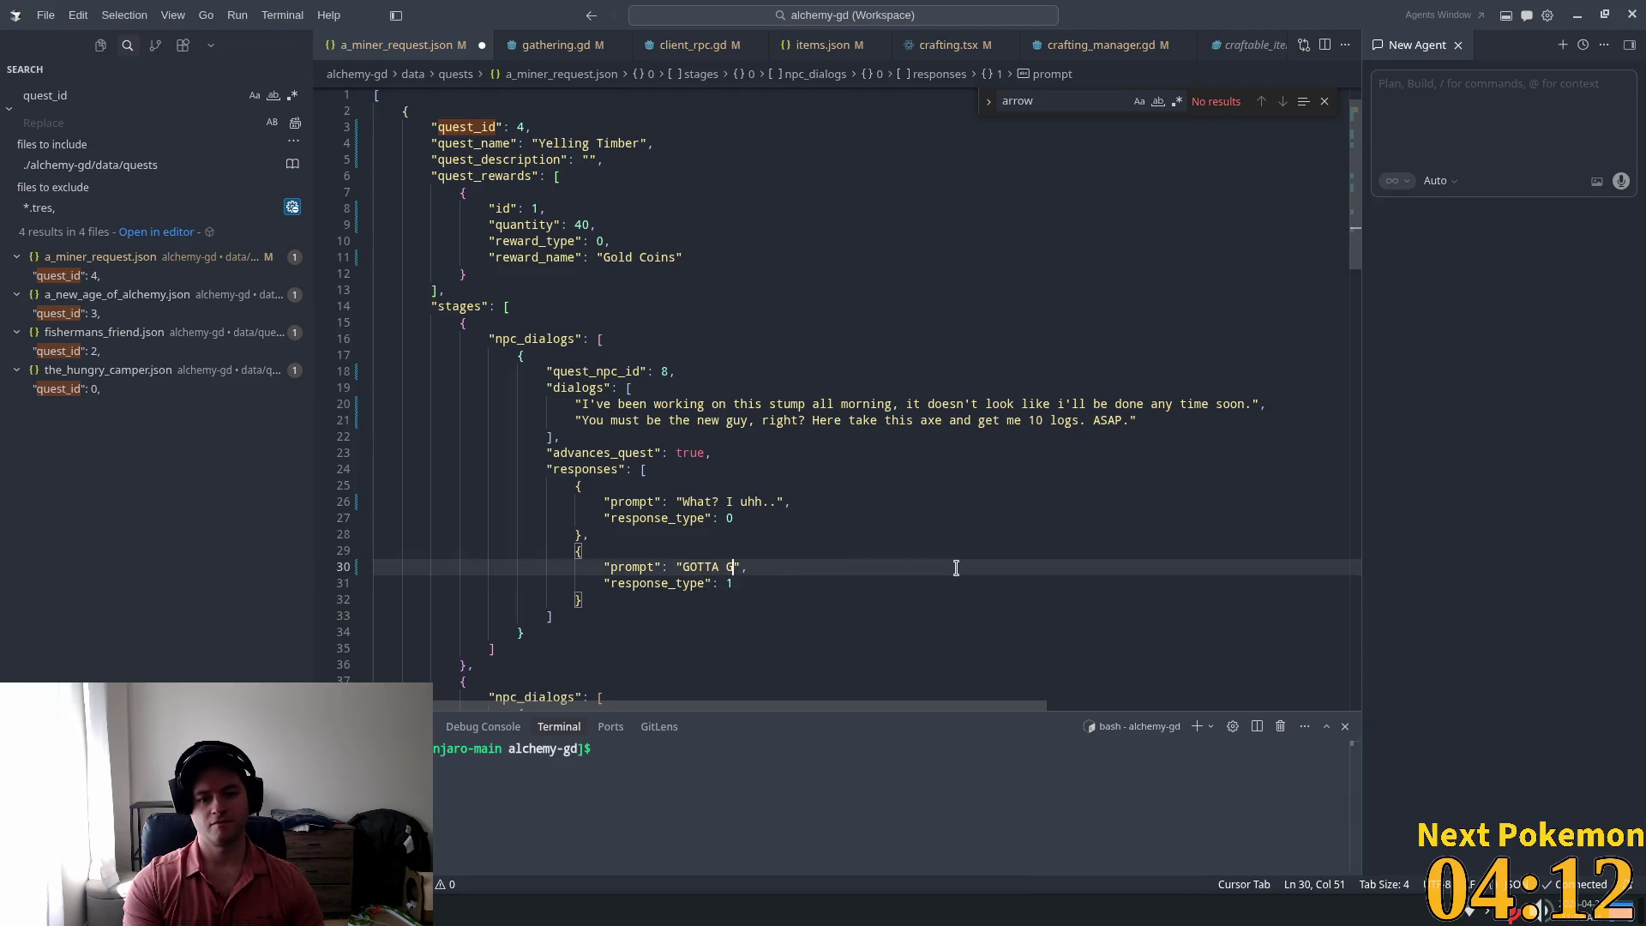
type("!")
key("Up")
key("Up")
key("Up")
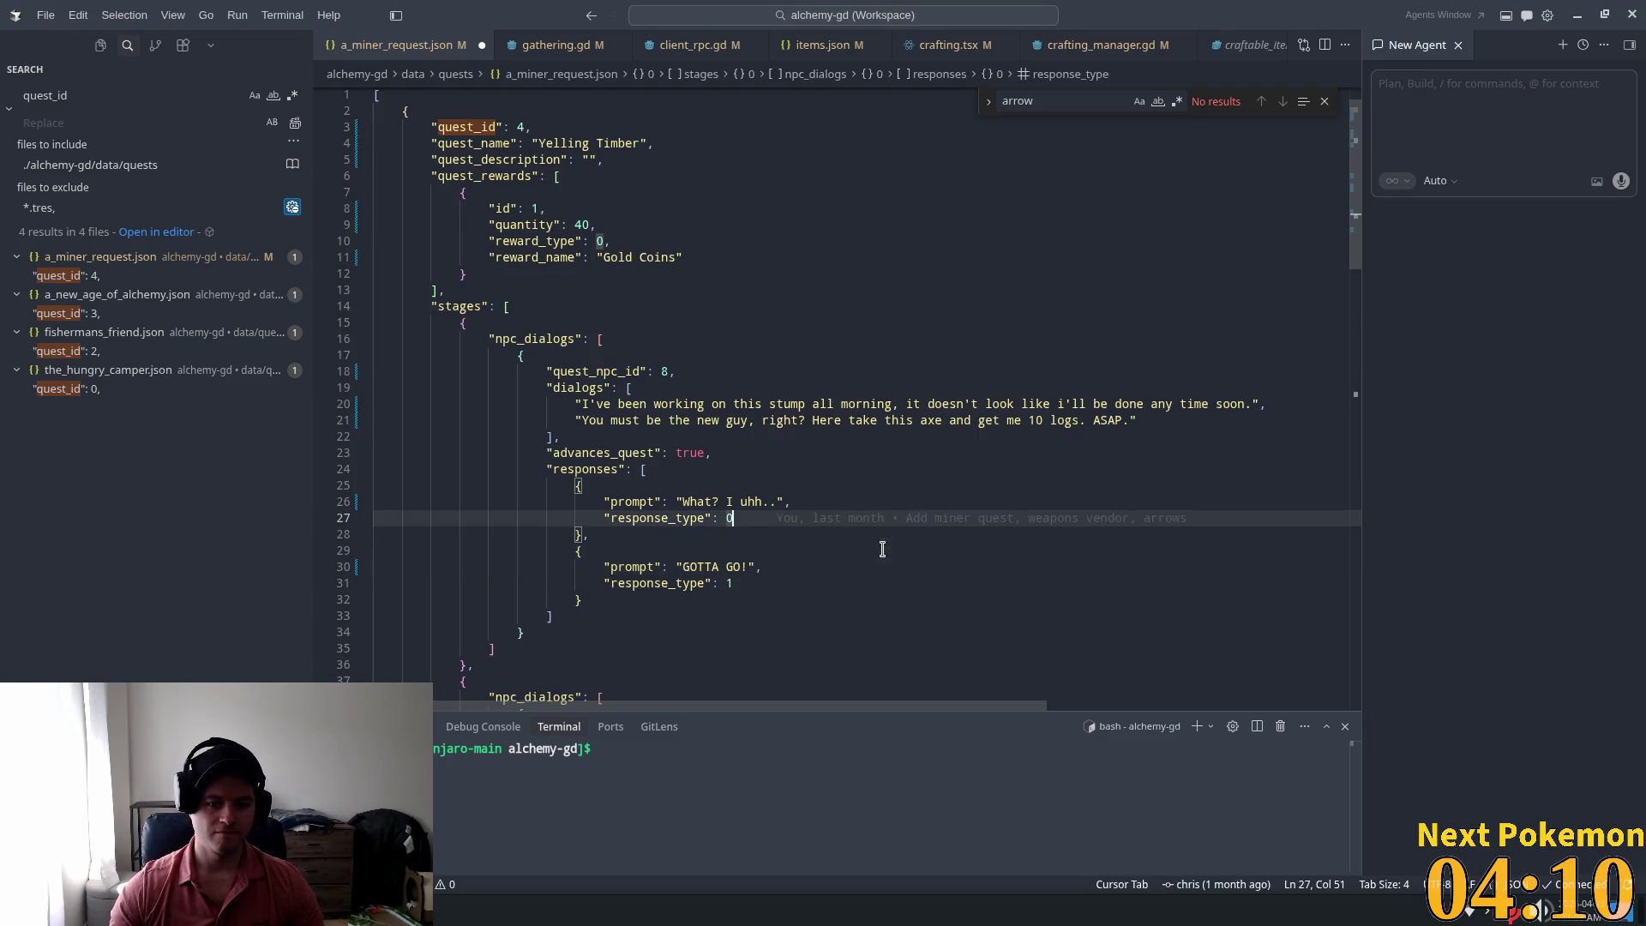
scroll(660, 583, "down", 7)
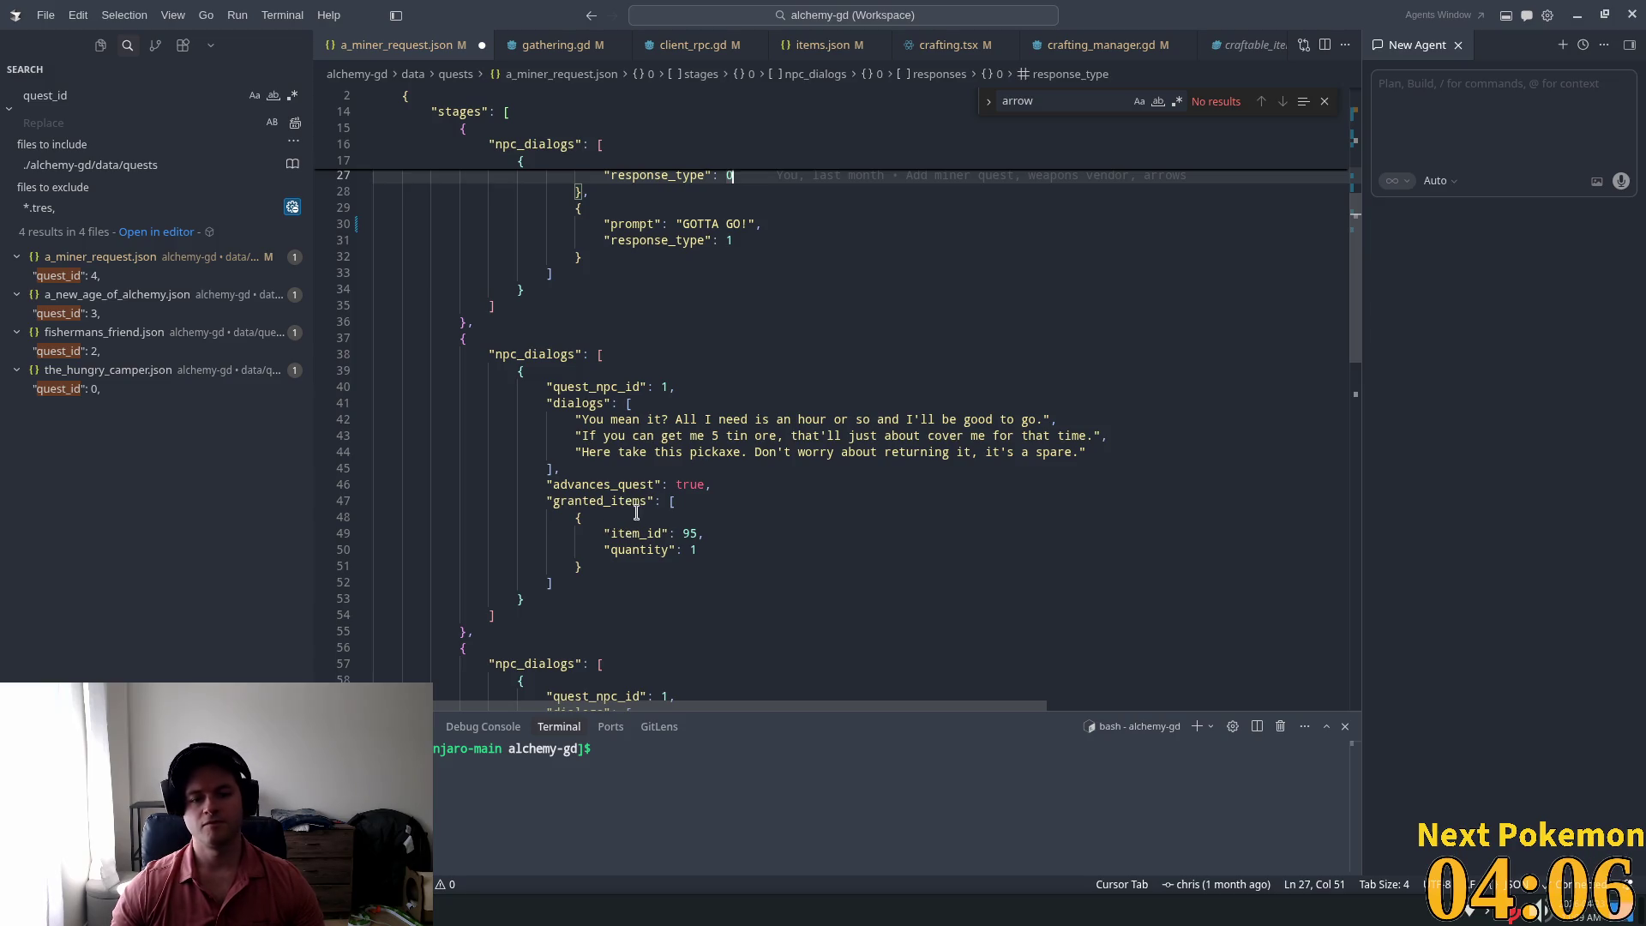
scroll(648, 508, "up", 2)
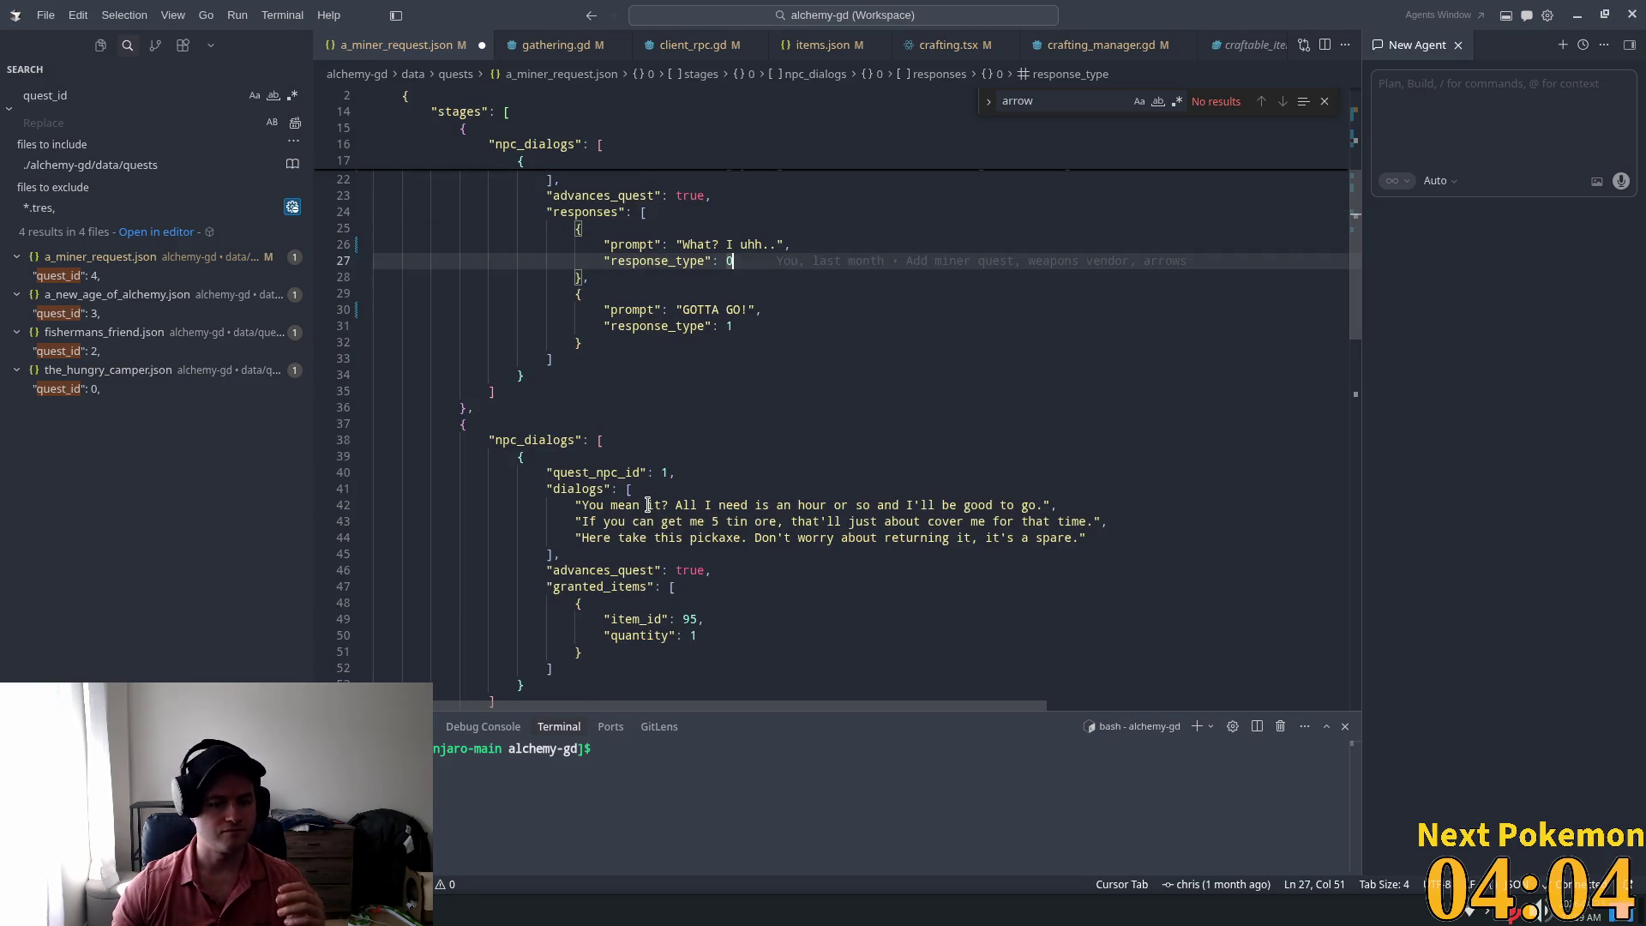
scroll(648, 505, "down", 1)
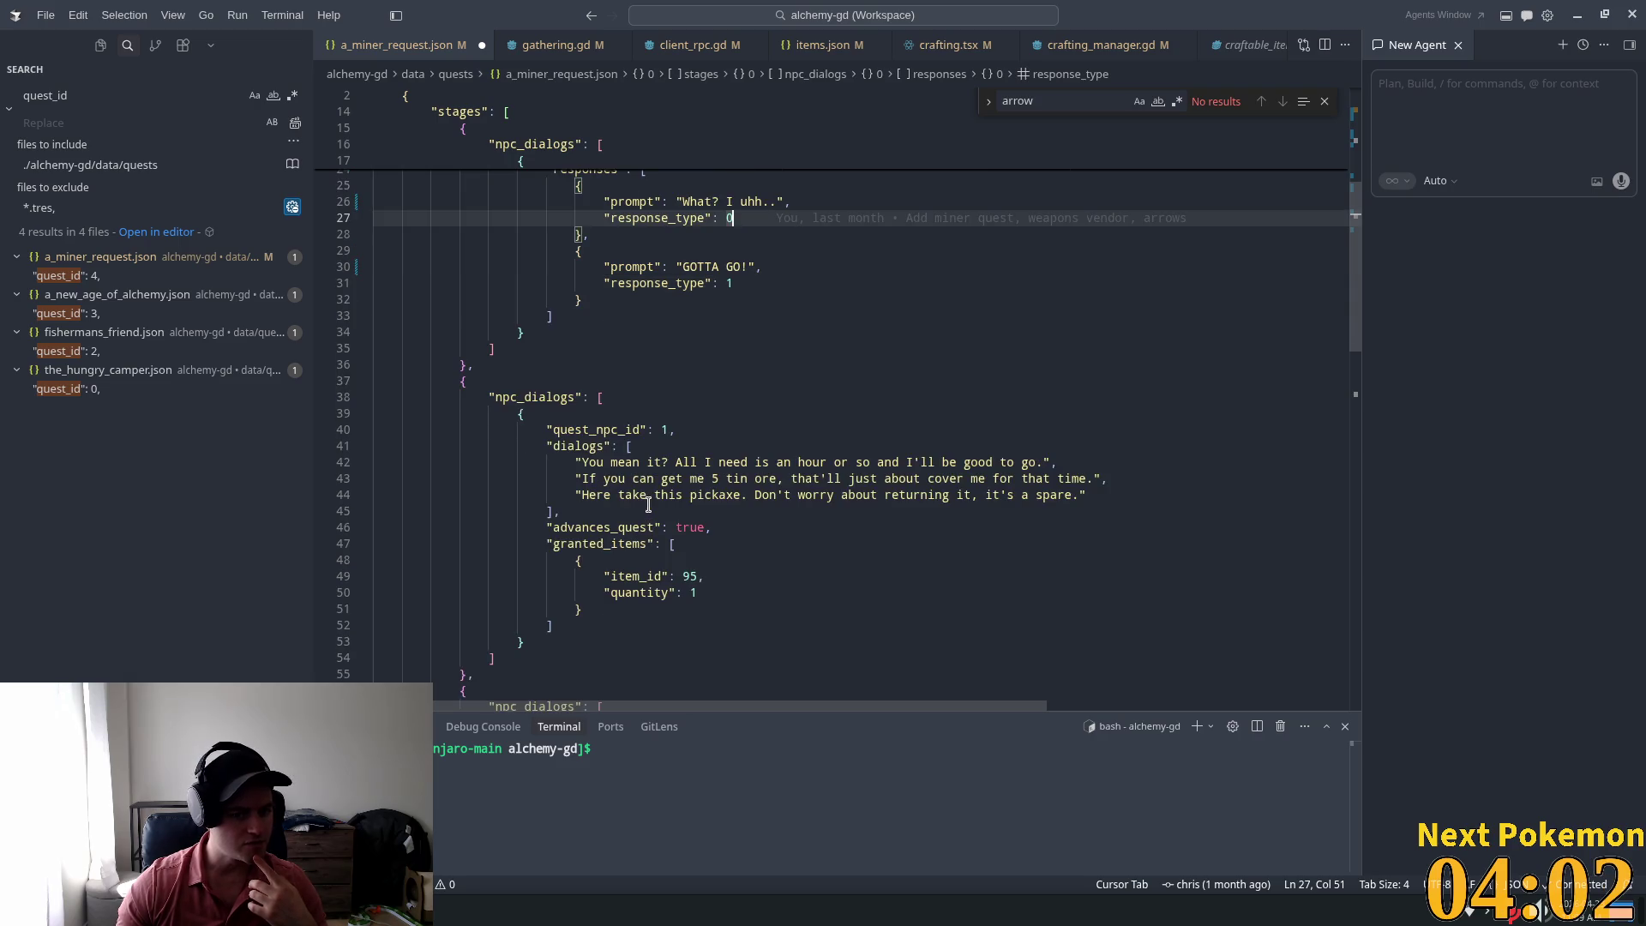
Step: Replace the three pickaxe dialog lines with "Great then here you are, stop standing around and get to work!"
left_click(1029, 462)
left_click_drag(1087, 495, 583, 463)
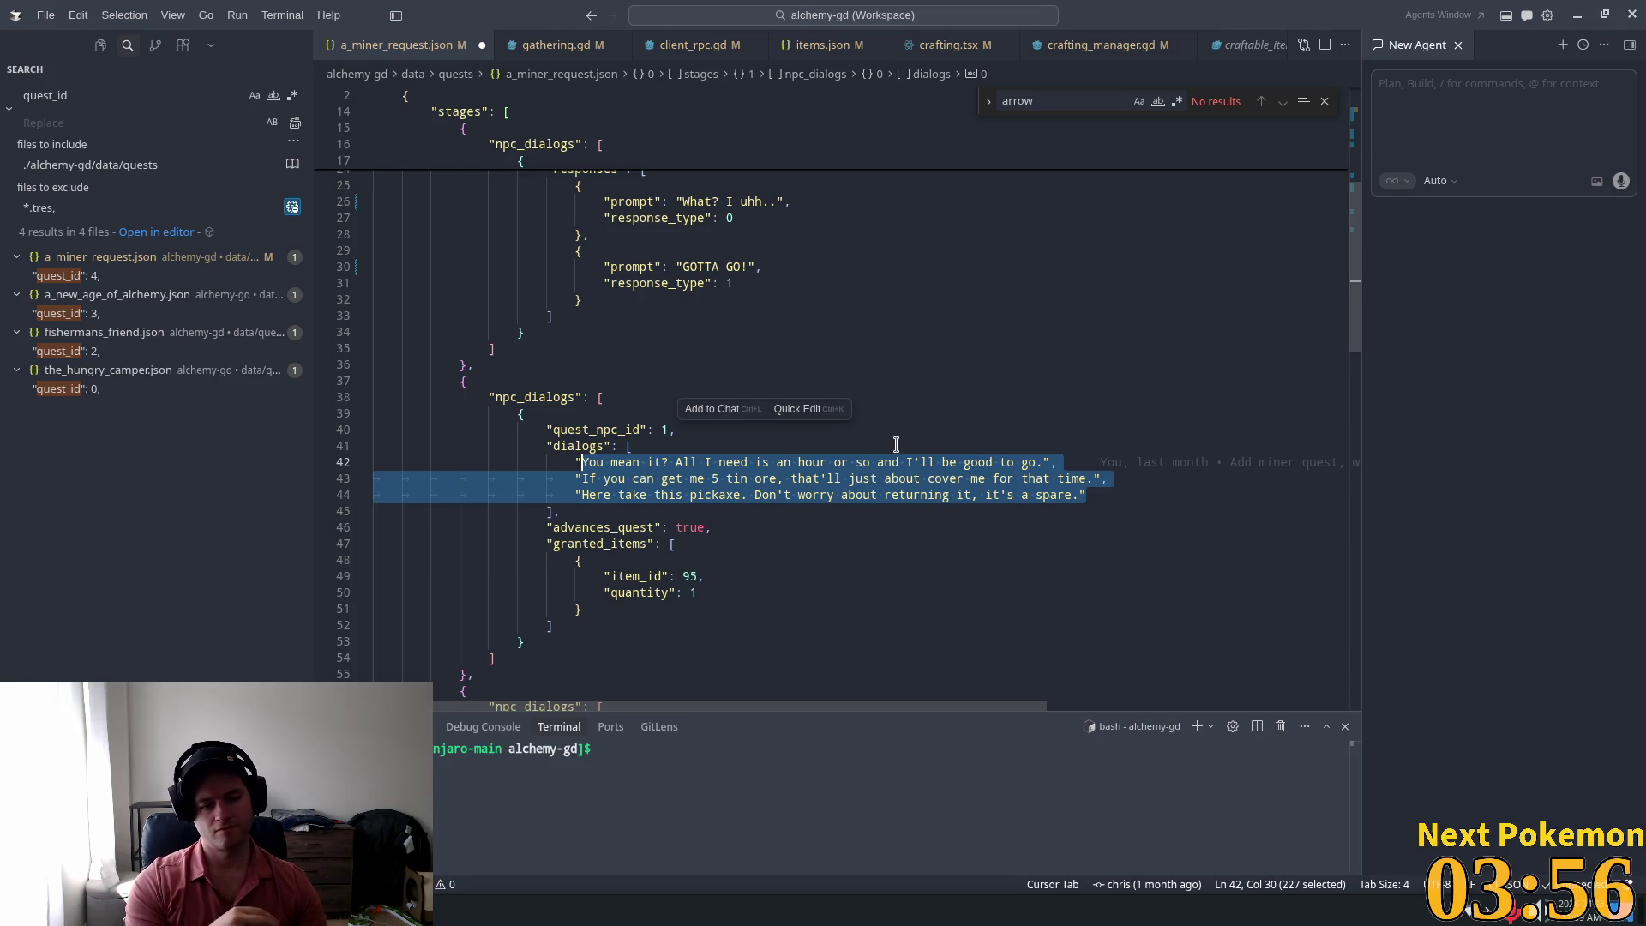
type("G")
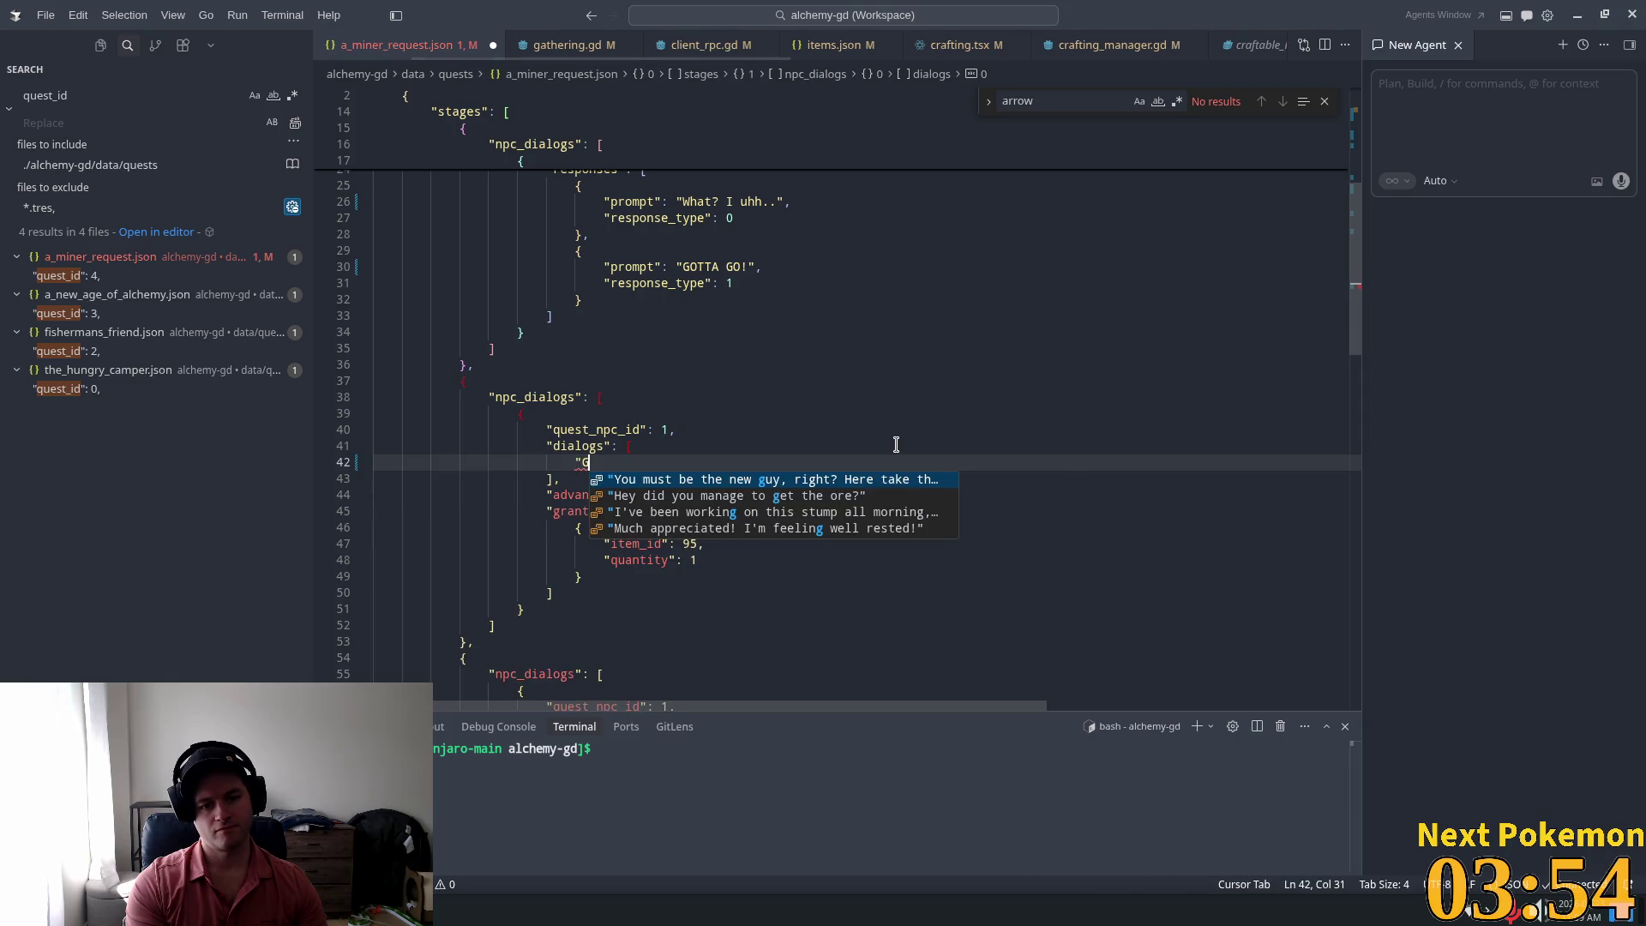
scroll(896, 444, "up", 3)
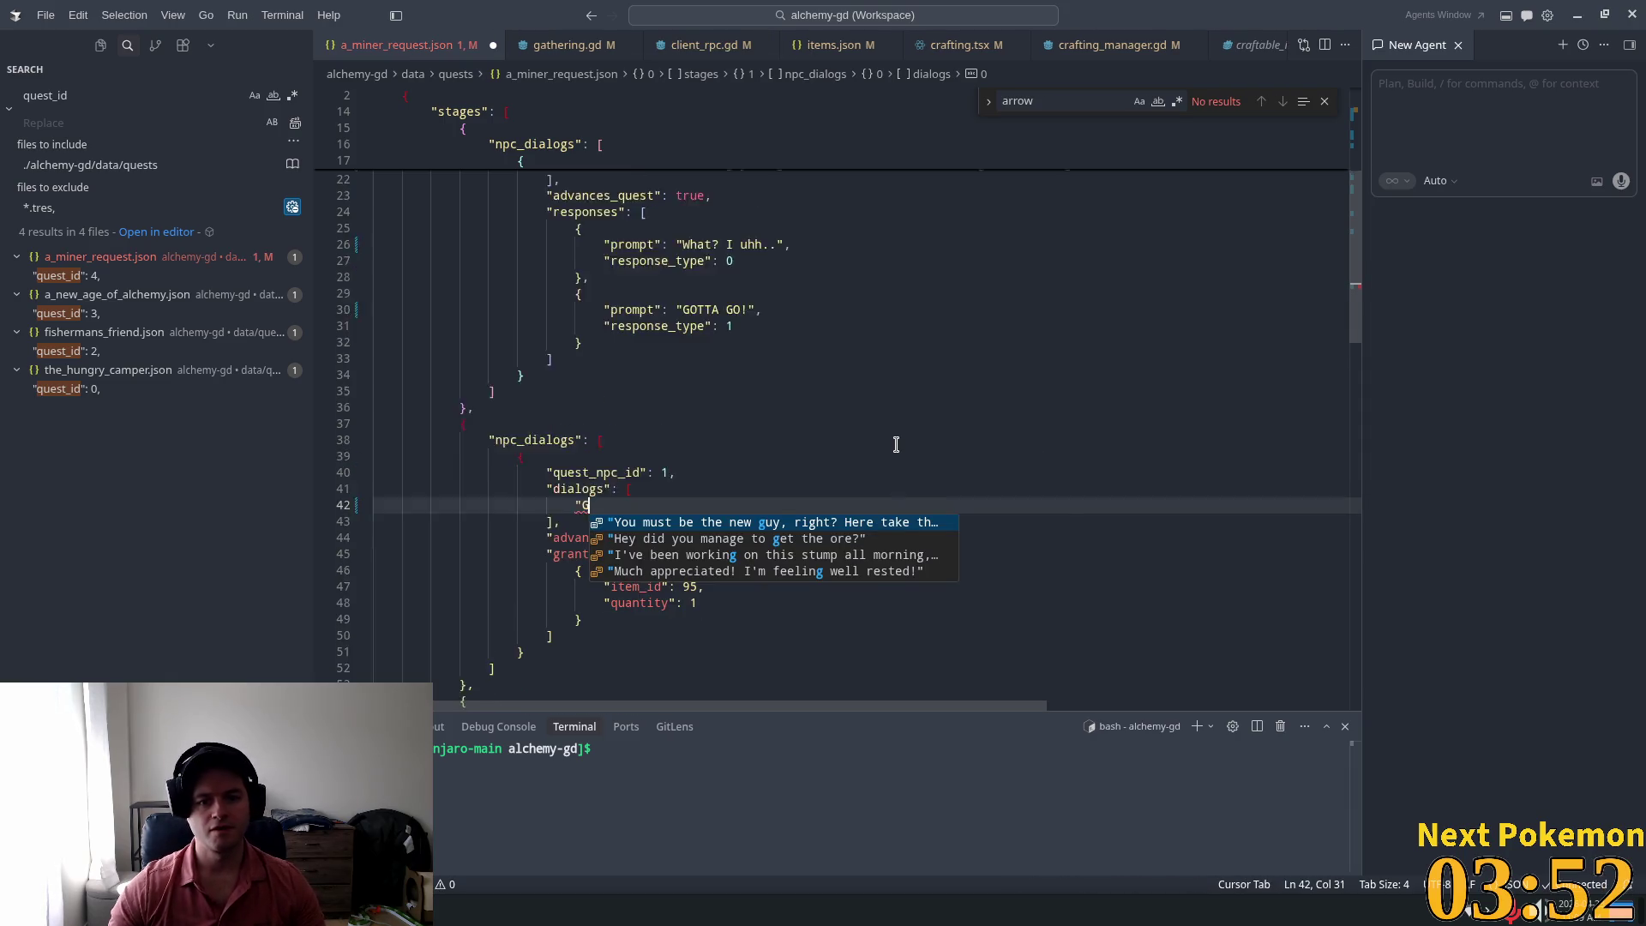
left_click(906, 248)
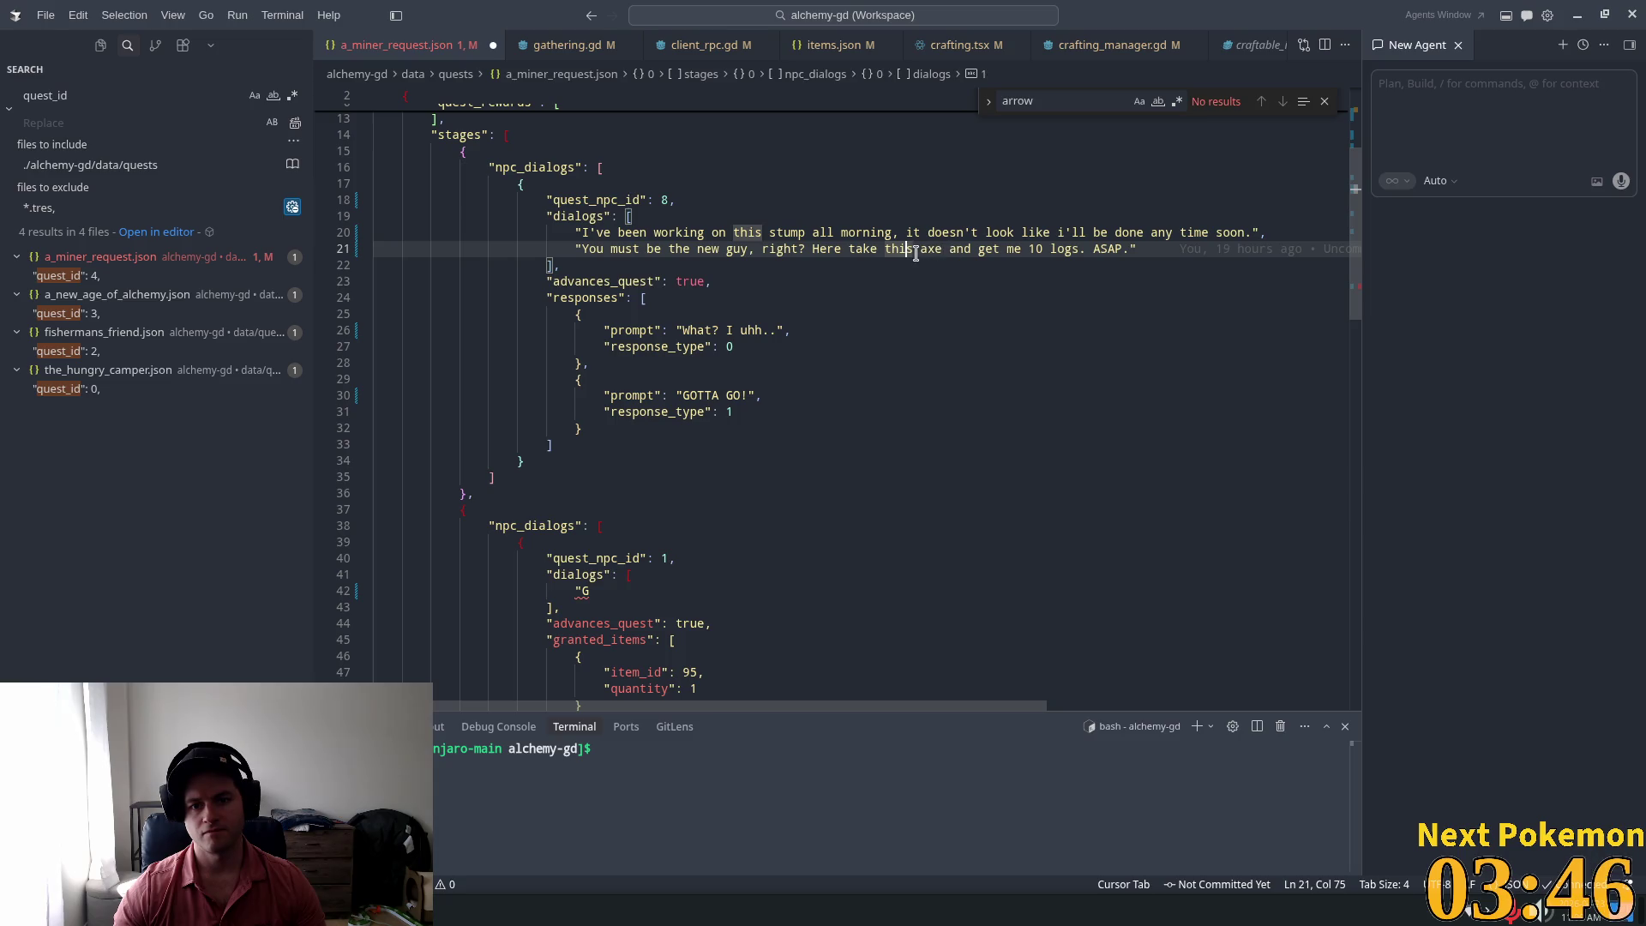
scroll(692, 415, "down", 2)
left_click(936, 504)
type("reat then ")
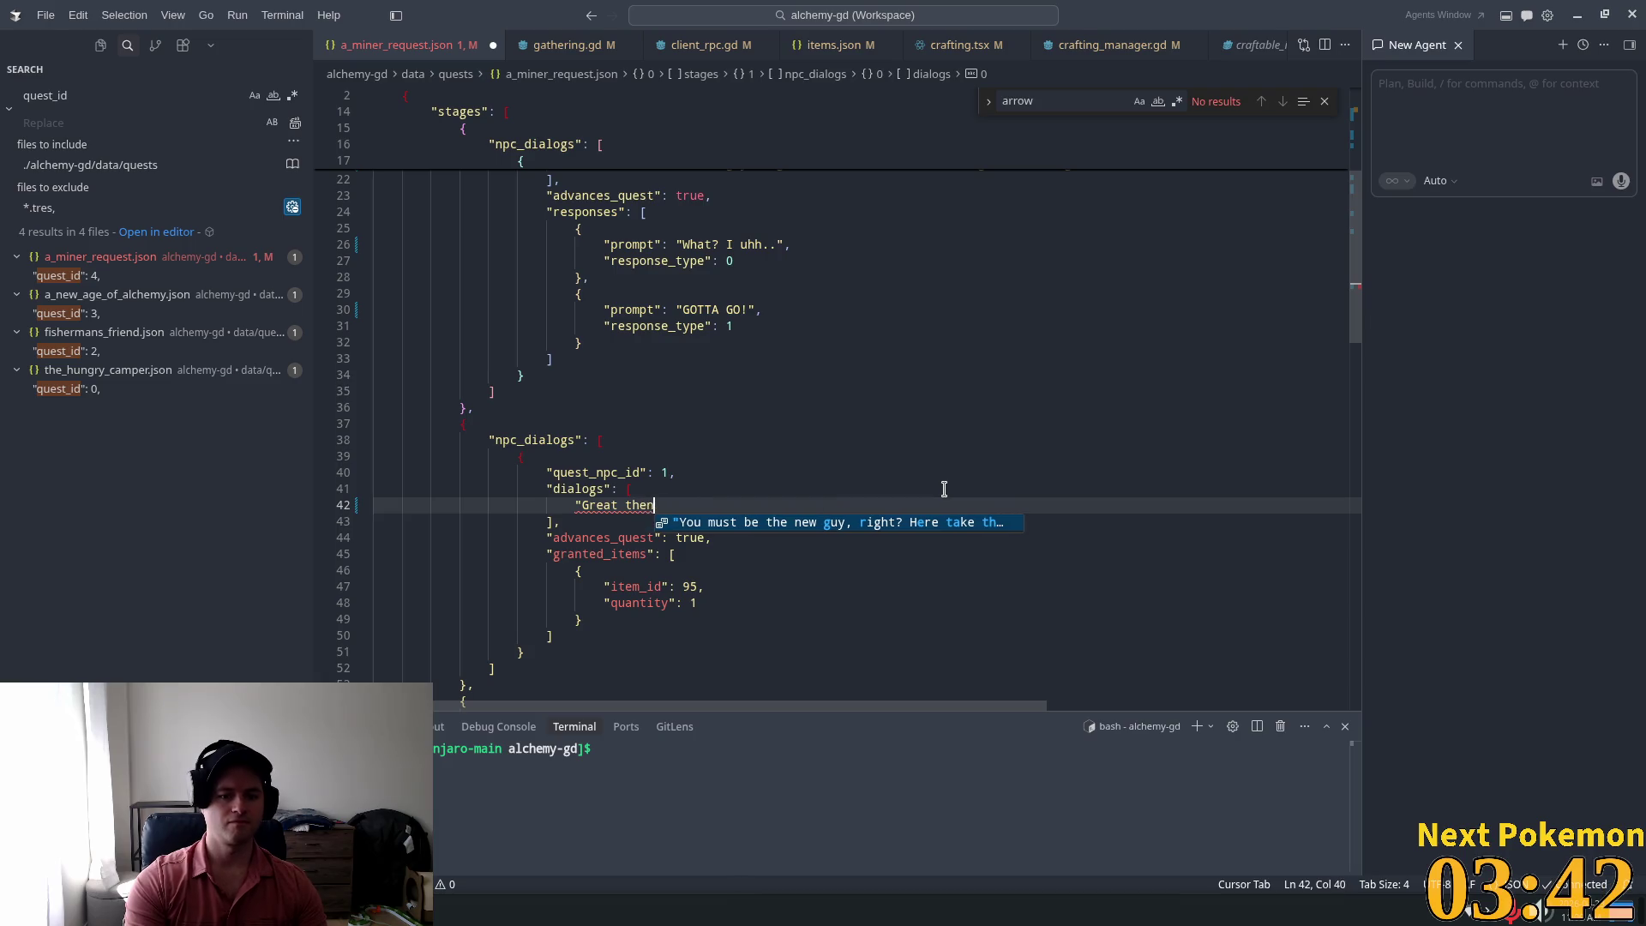
type("here")
key("BackSpace")
key("BackSpace")
type("you are")
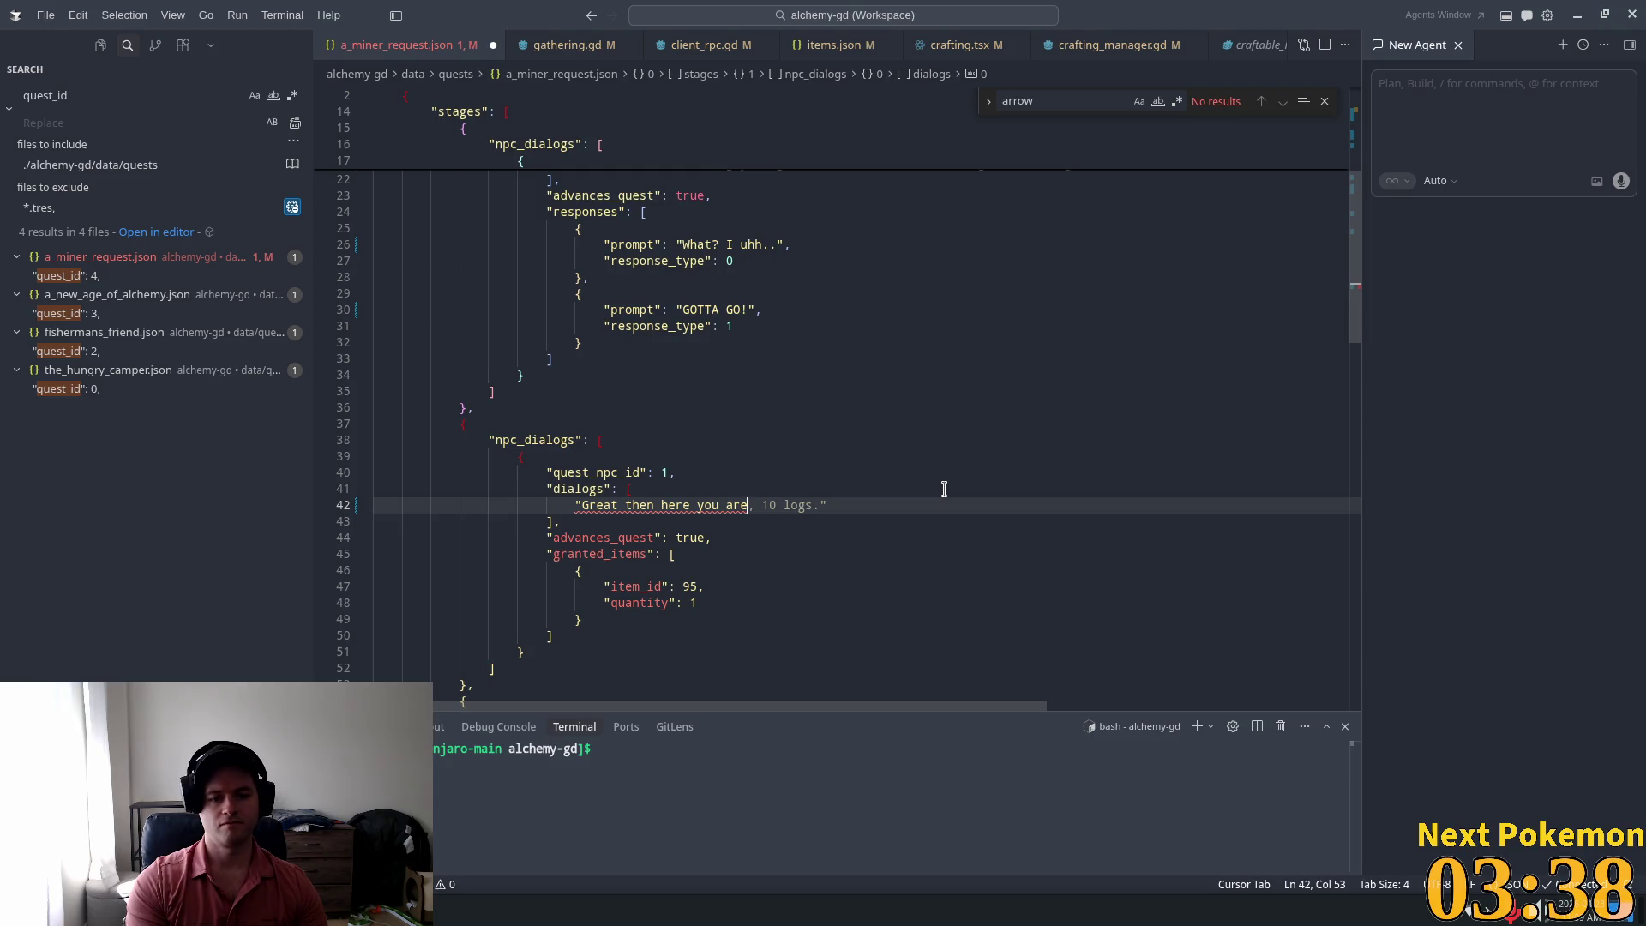
type(", stop")
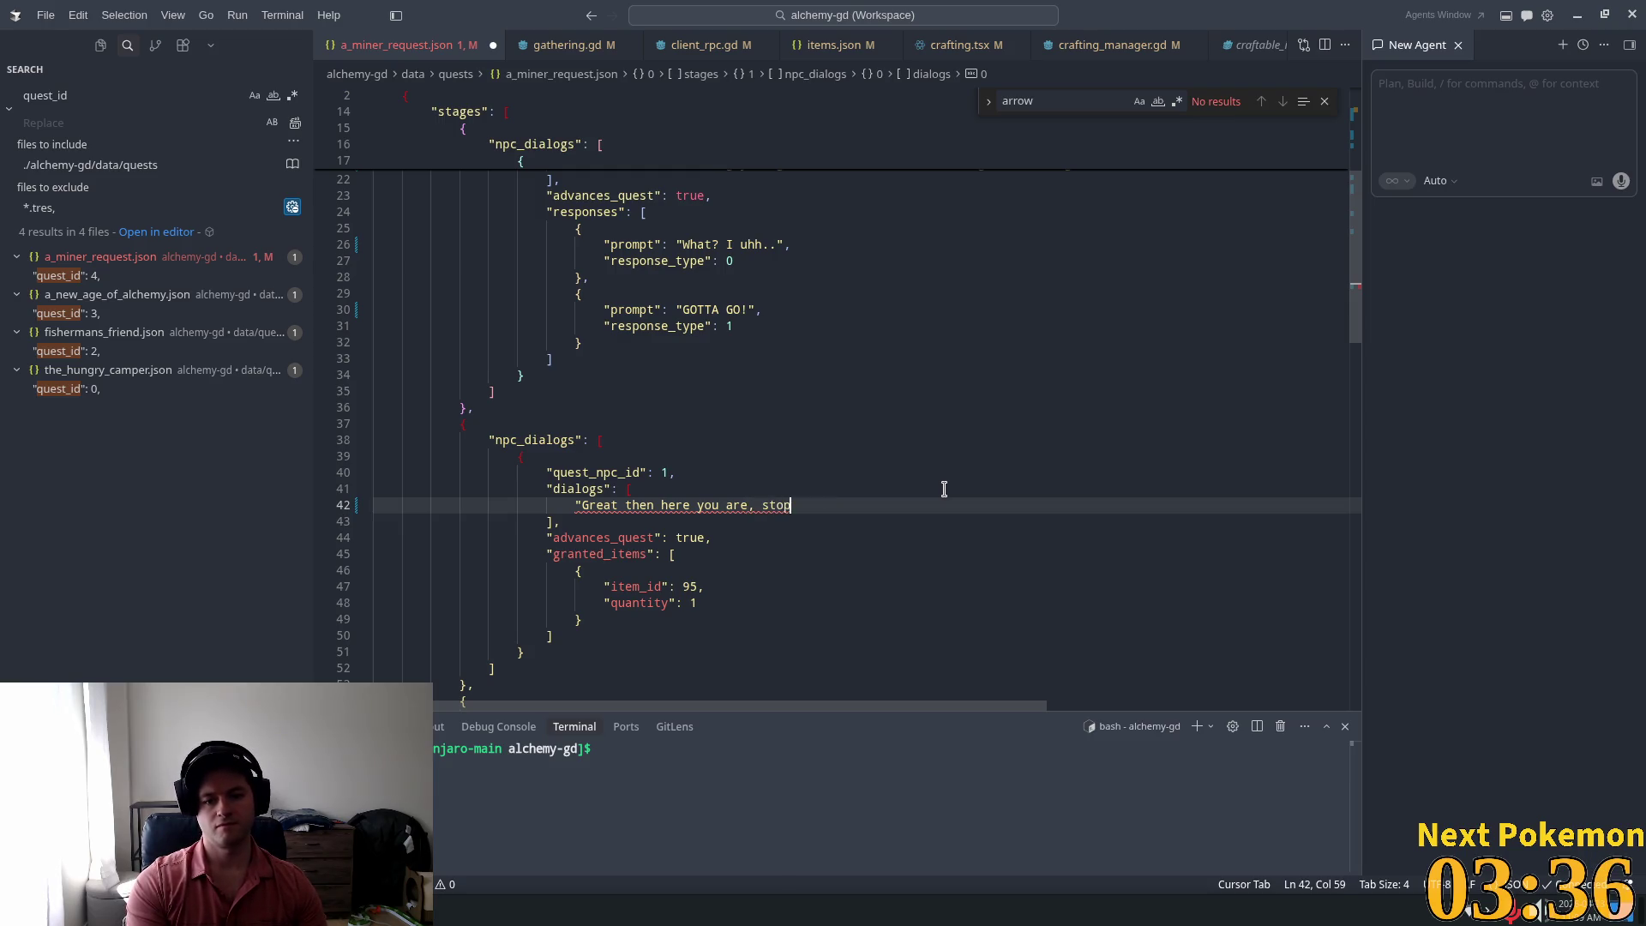
type(" stan")
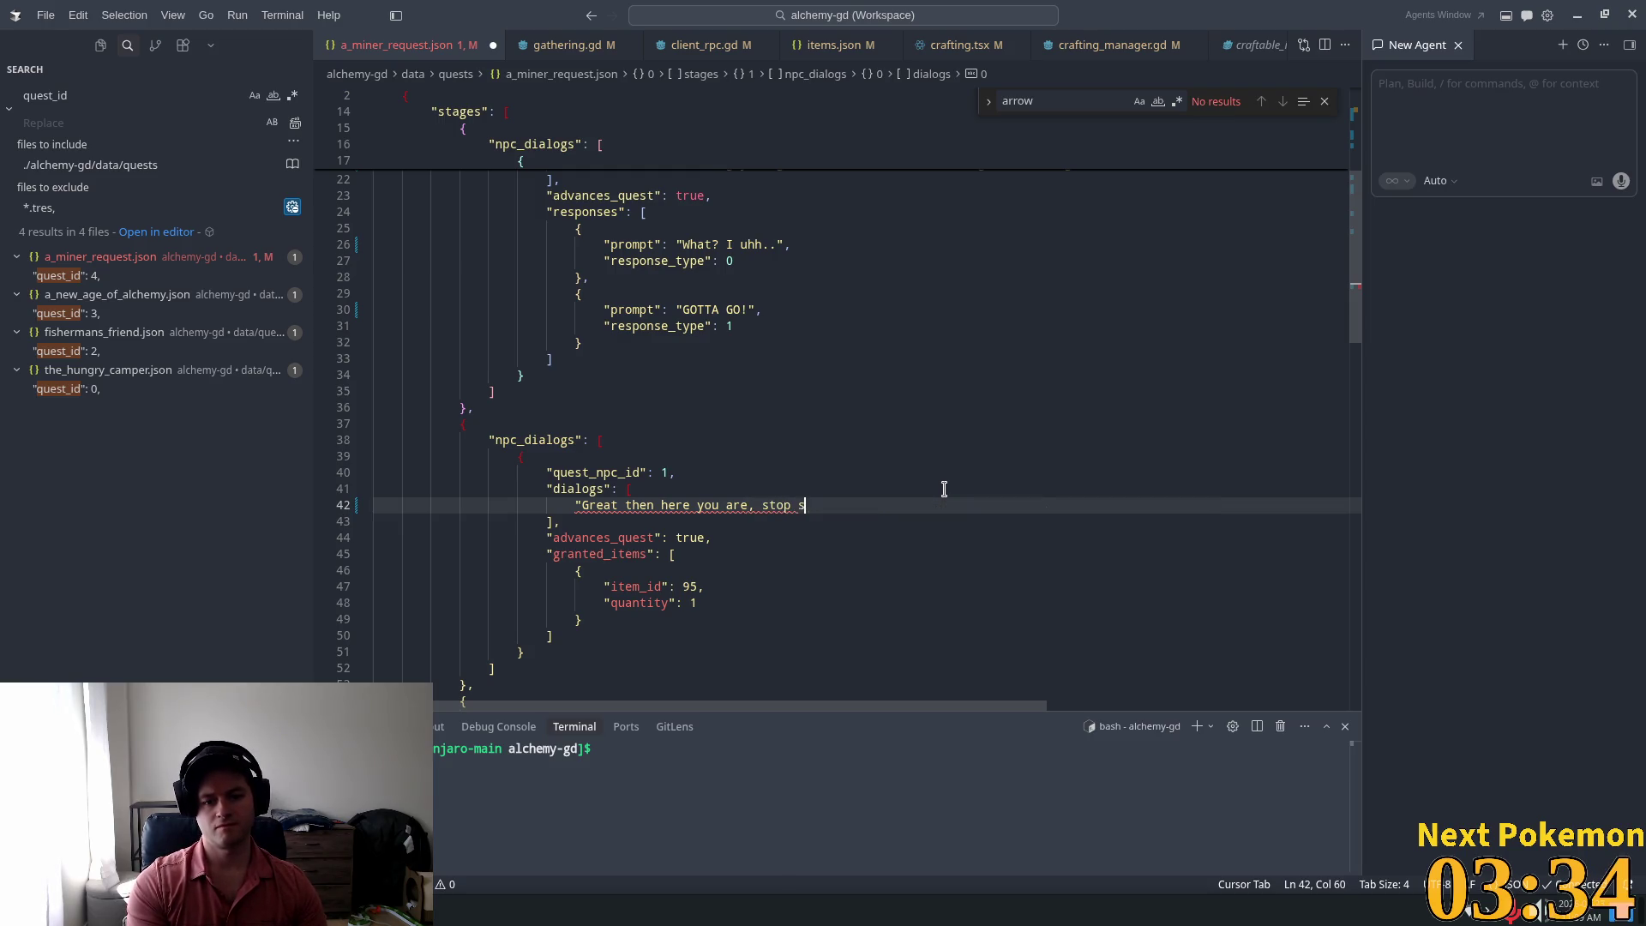
type("ding around")
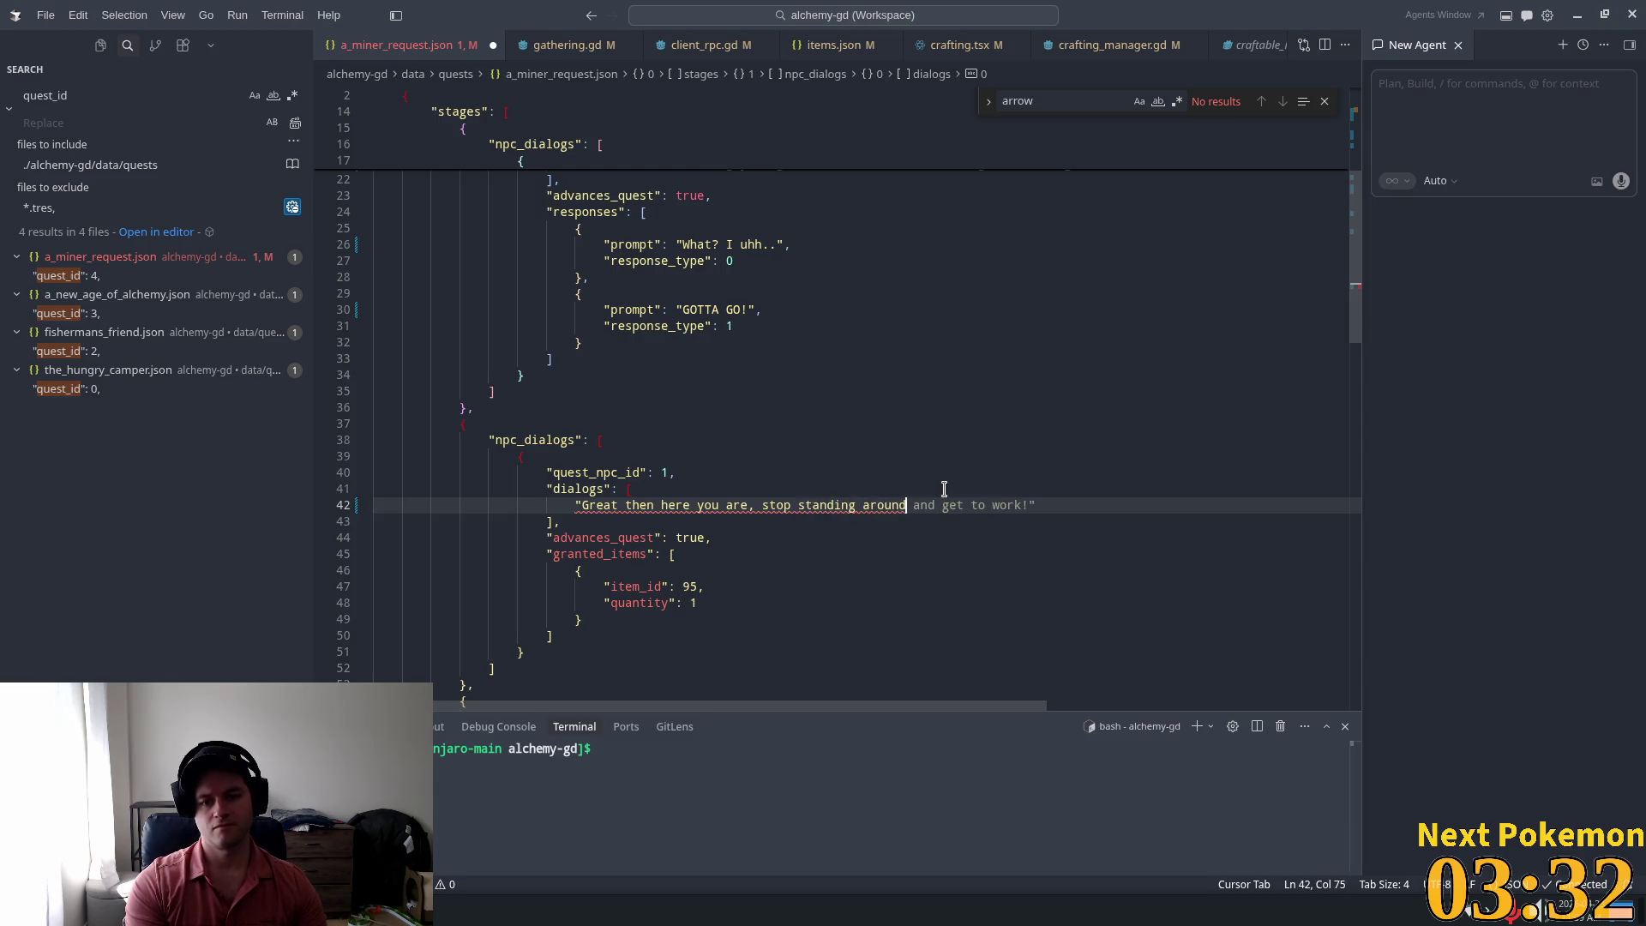
key("Tab")
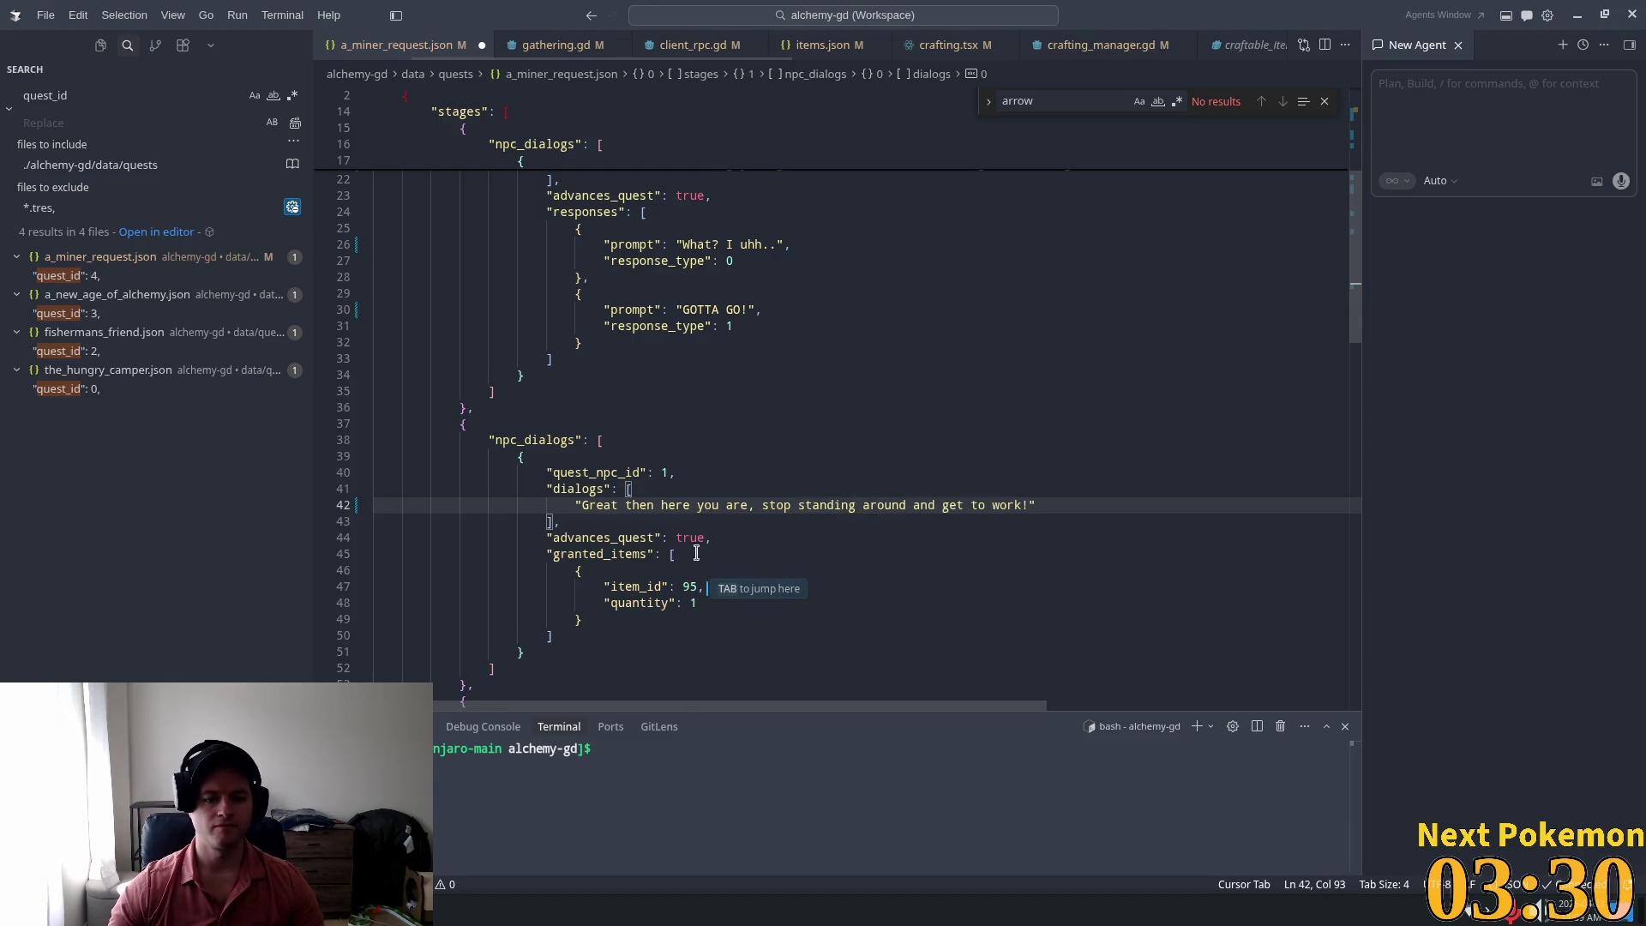
Step: Check the granted item id 95 and its quantity, then switch to items.json to look up ids
left_click(687, 505)
left_click(707, 603)
left_click(708, 587)
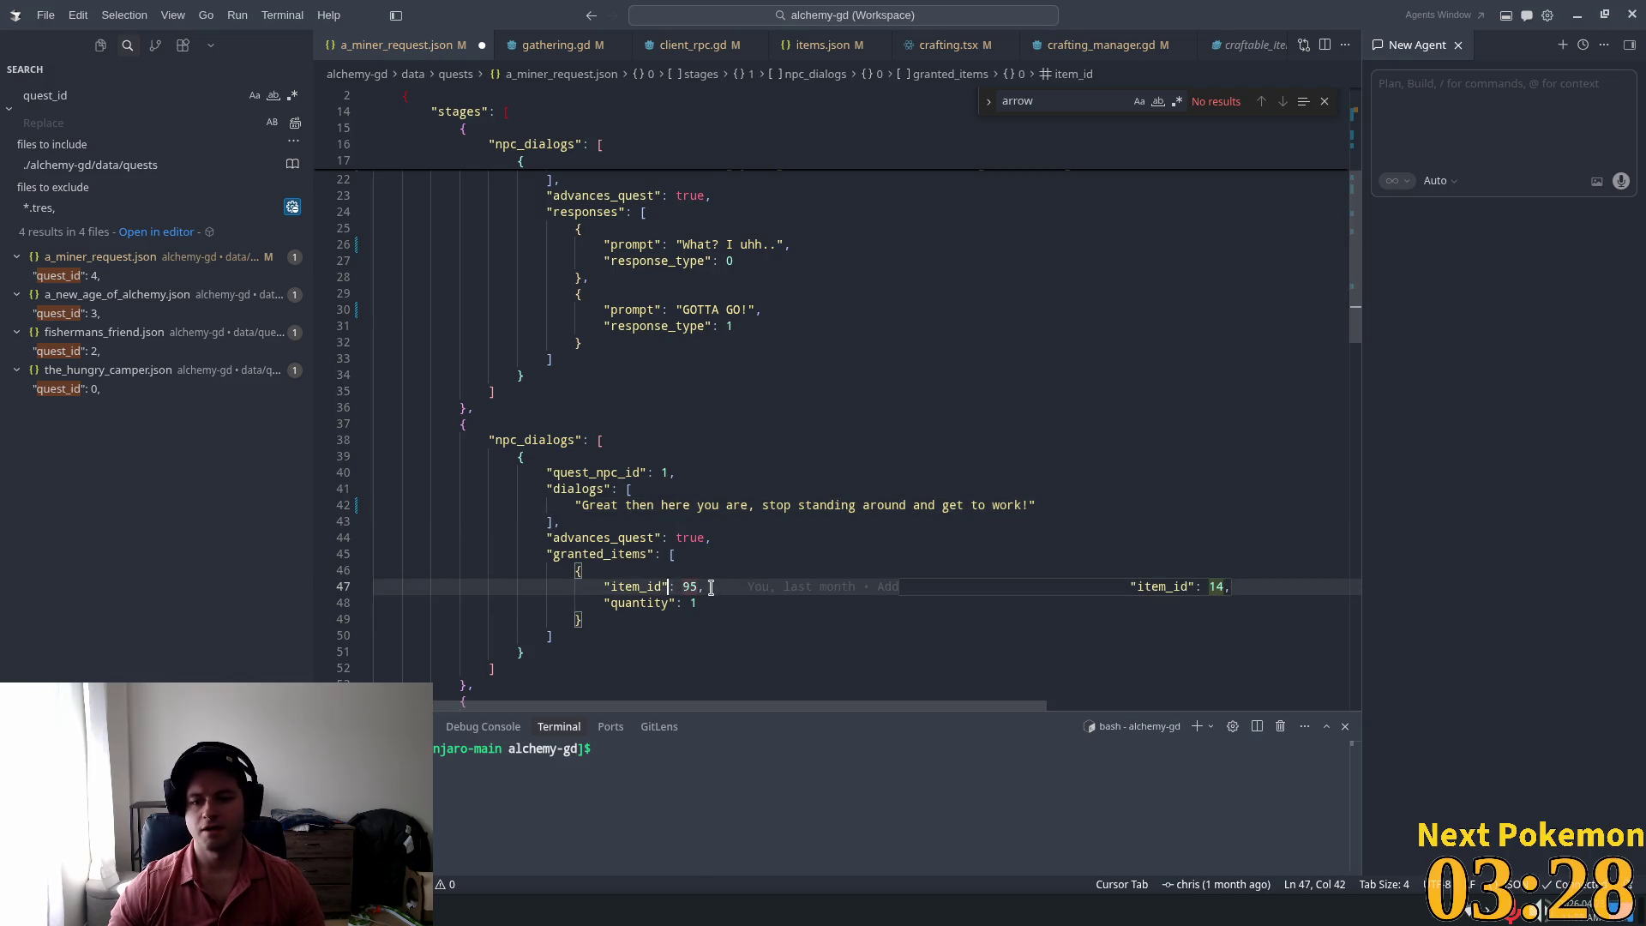
left_click(828, 43)
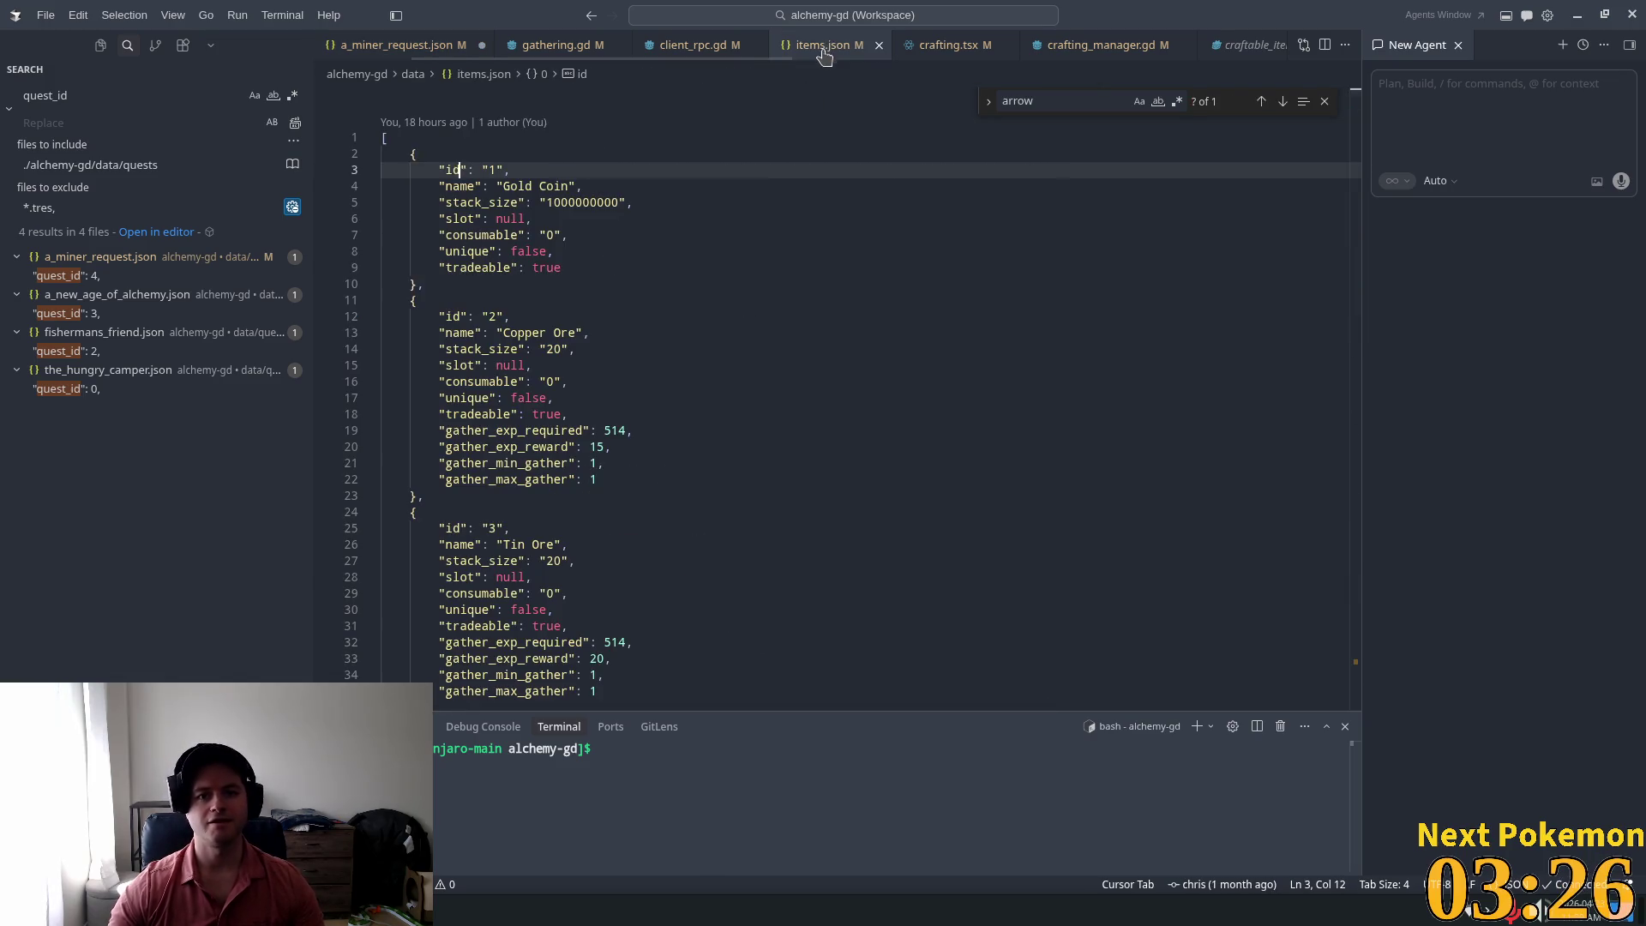
Step: Look up the Axe's id 96 in items.json and set the stage's granted item_id to 96
key("ctrl+f")
type("axe")
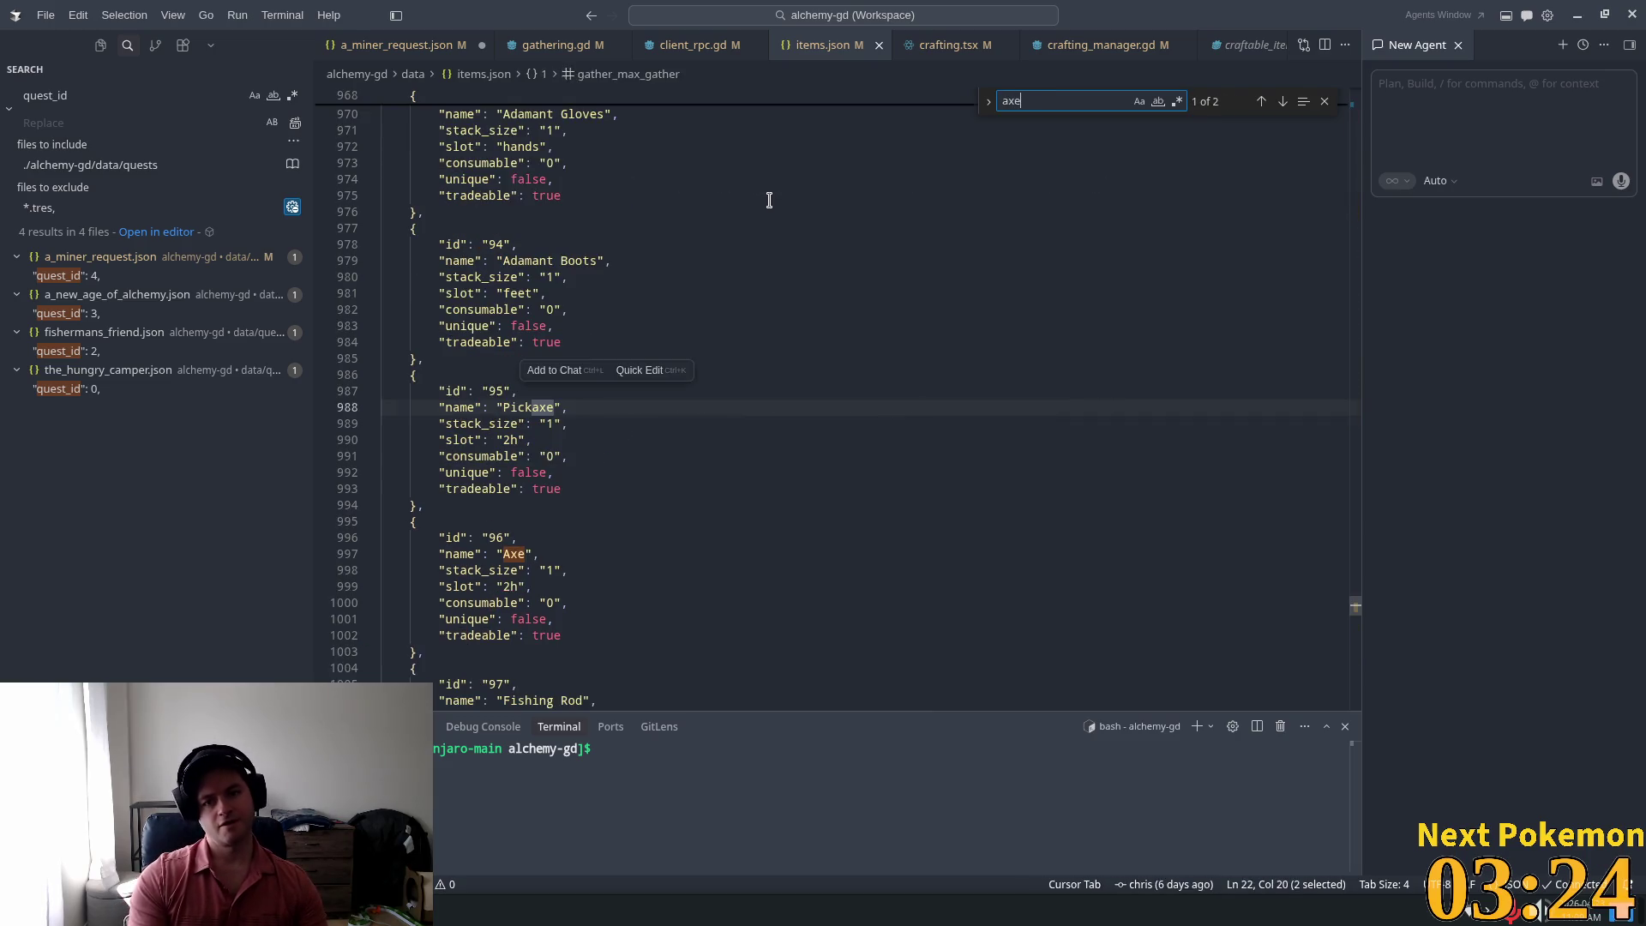
left_click(537, 553)
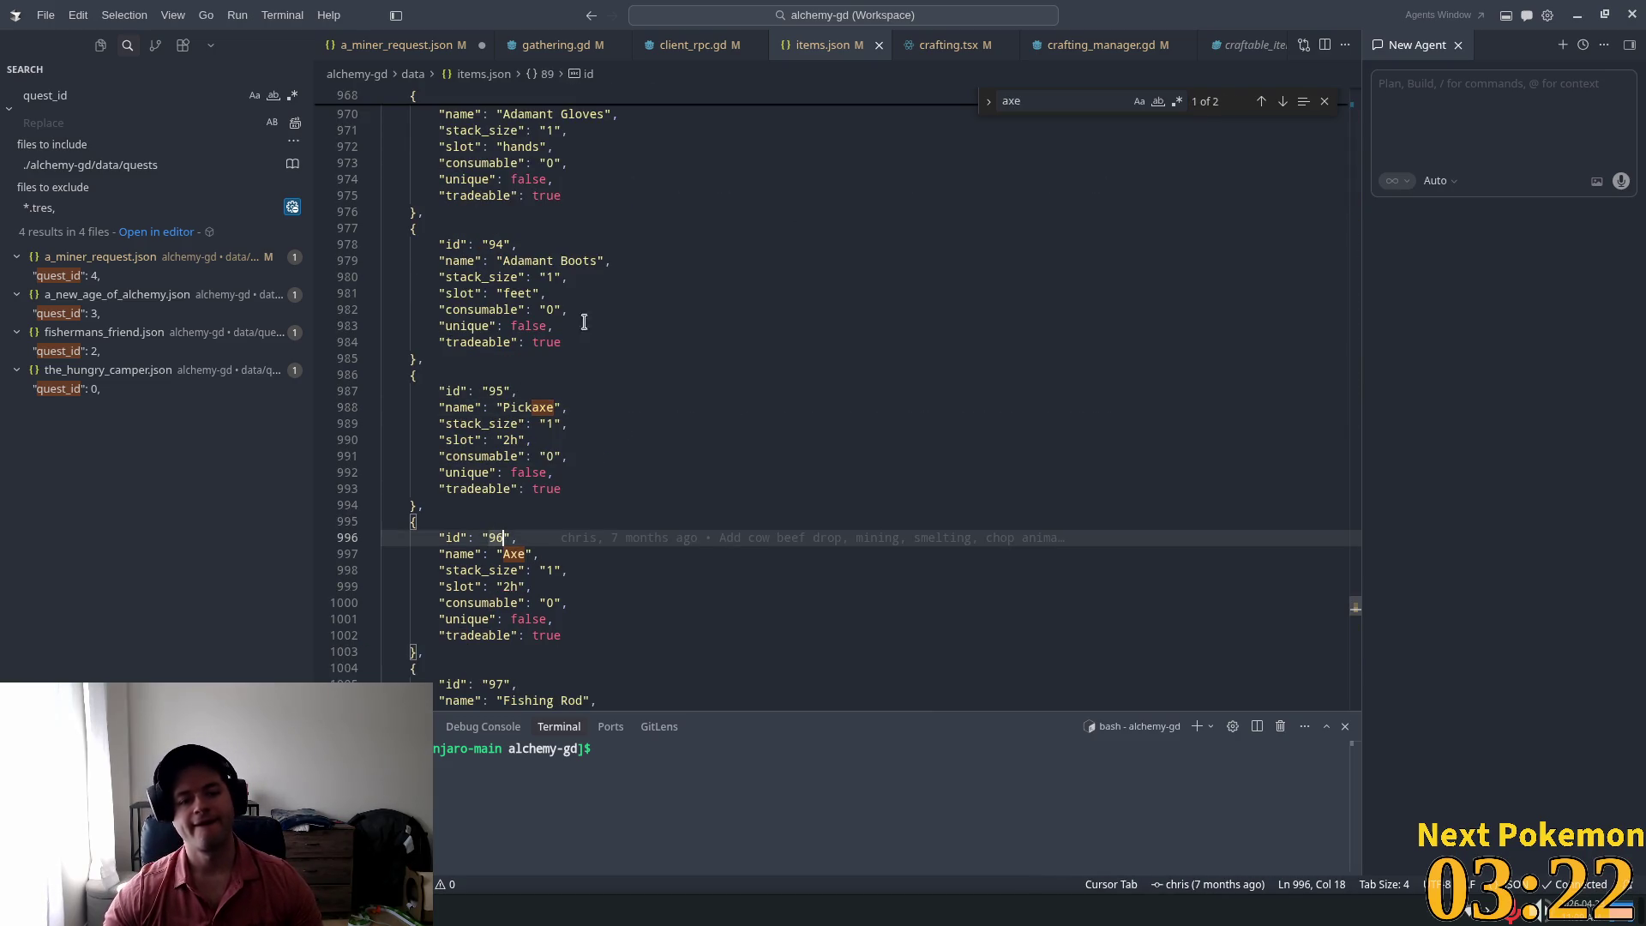
key("ctrl+Tab")
left_click(718, 474)
key("Tab")
key("Tab")
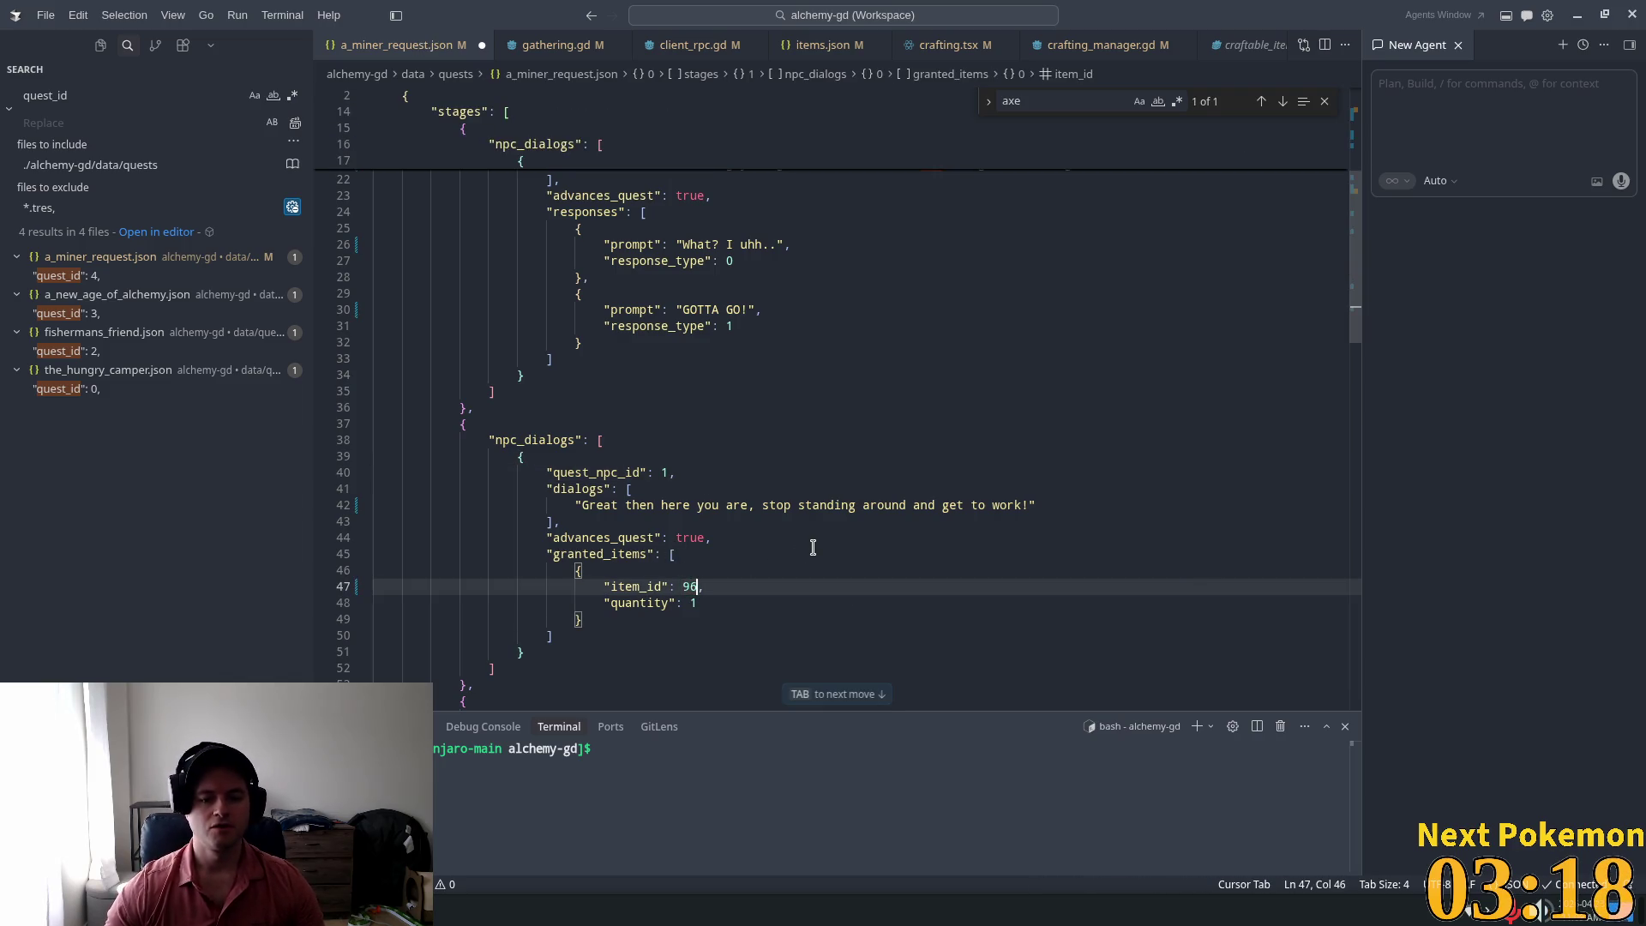
Step: Change the stage's quest_npc_id from 1 to 8
left_click(736, 469)
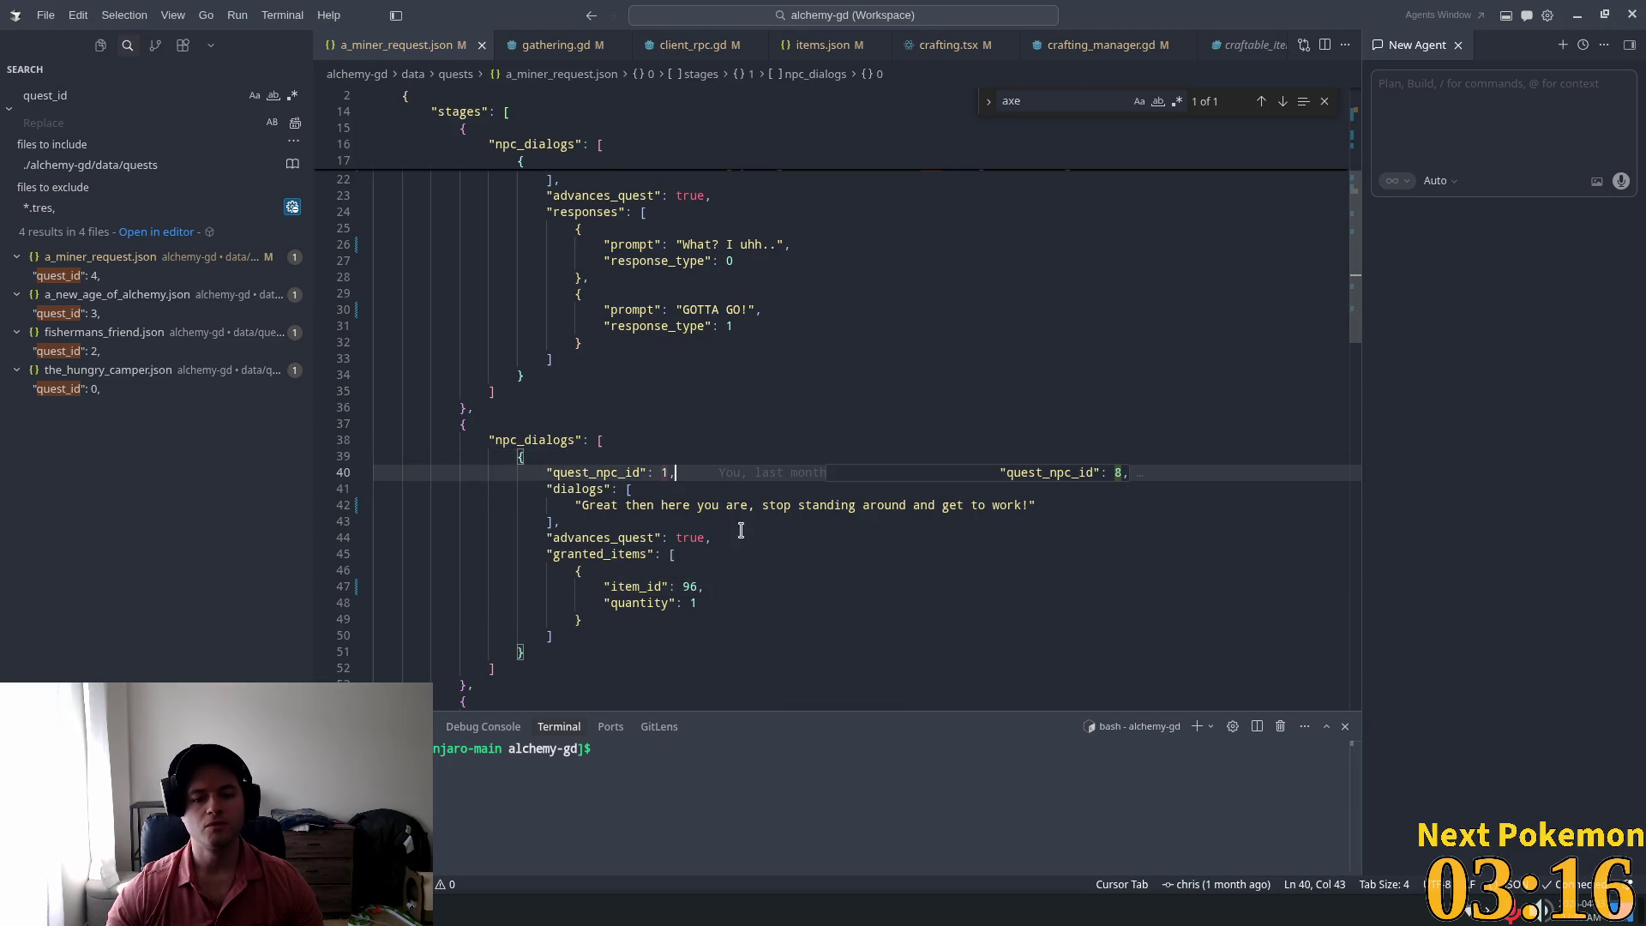
scroll(722, 526, "down", 2)
left_click(667, 428)
double_click(663, 386)
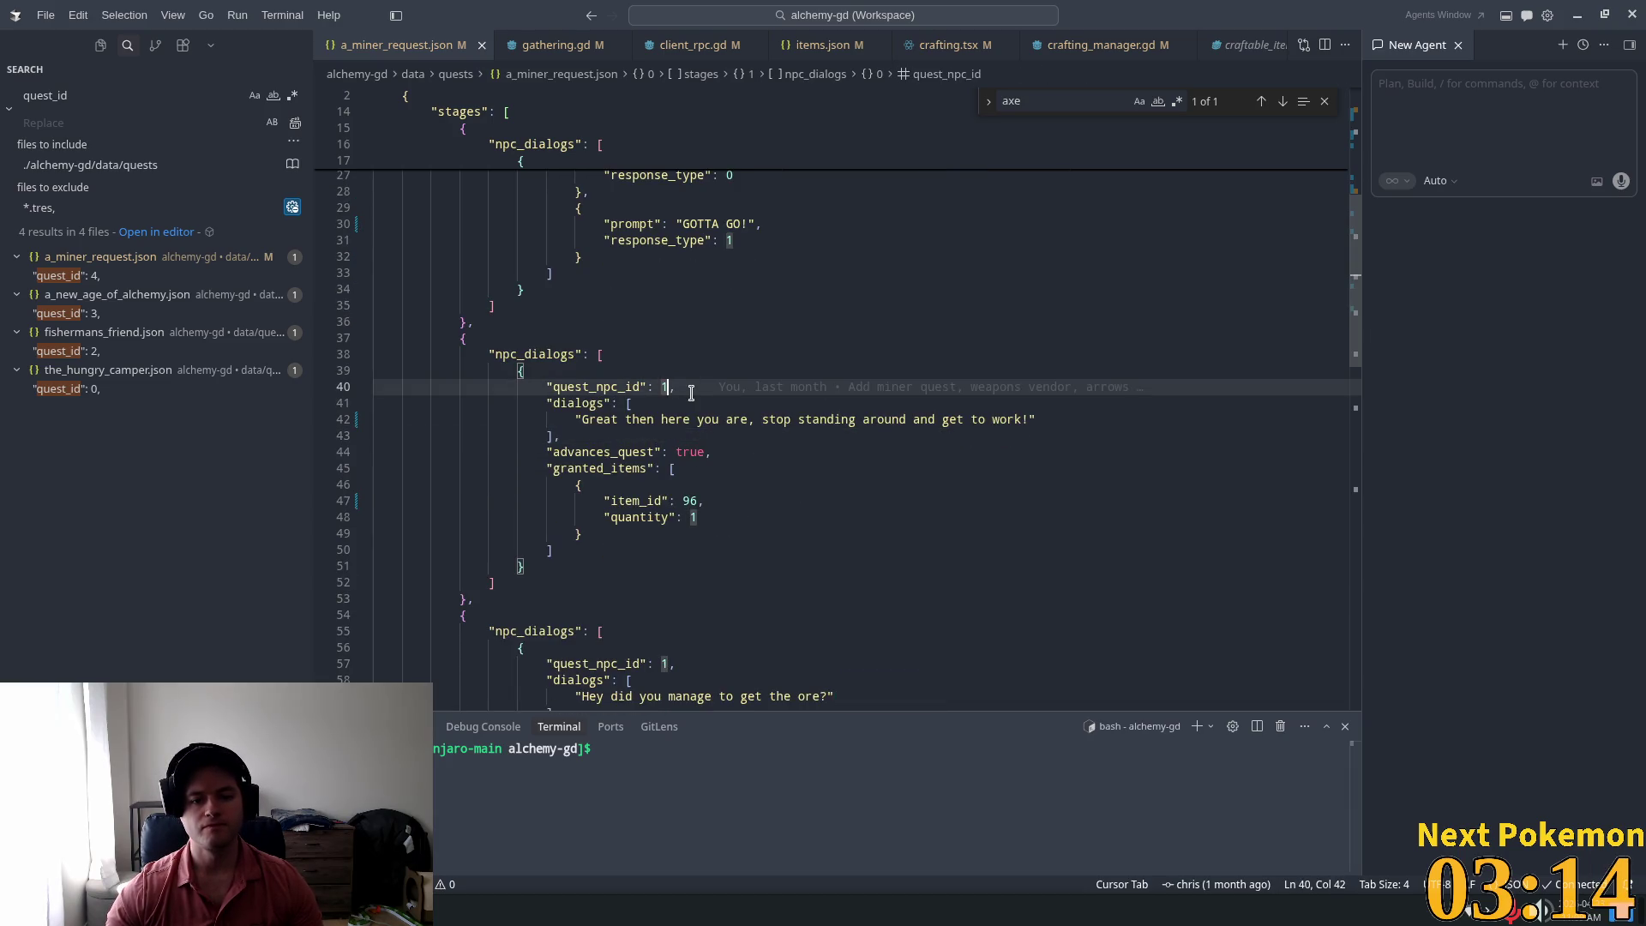
type("8")
scroll(691, 394, "down", 3)
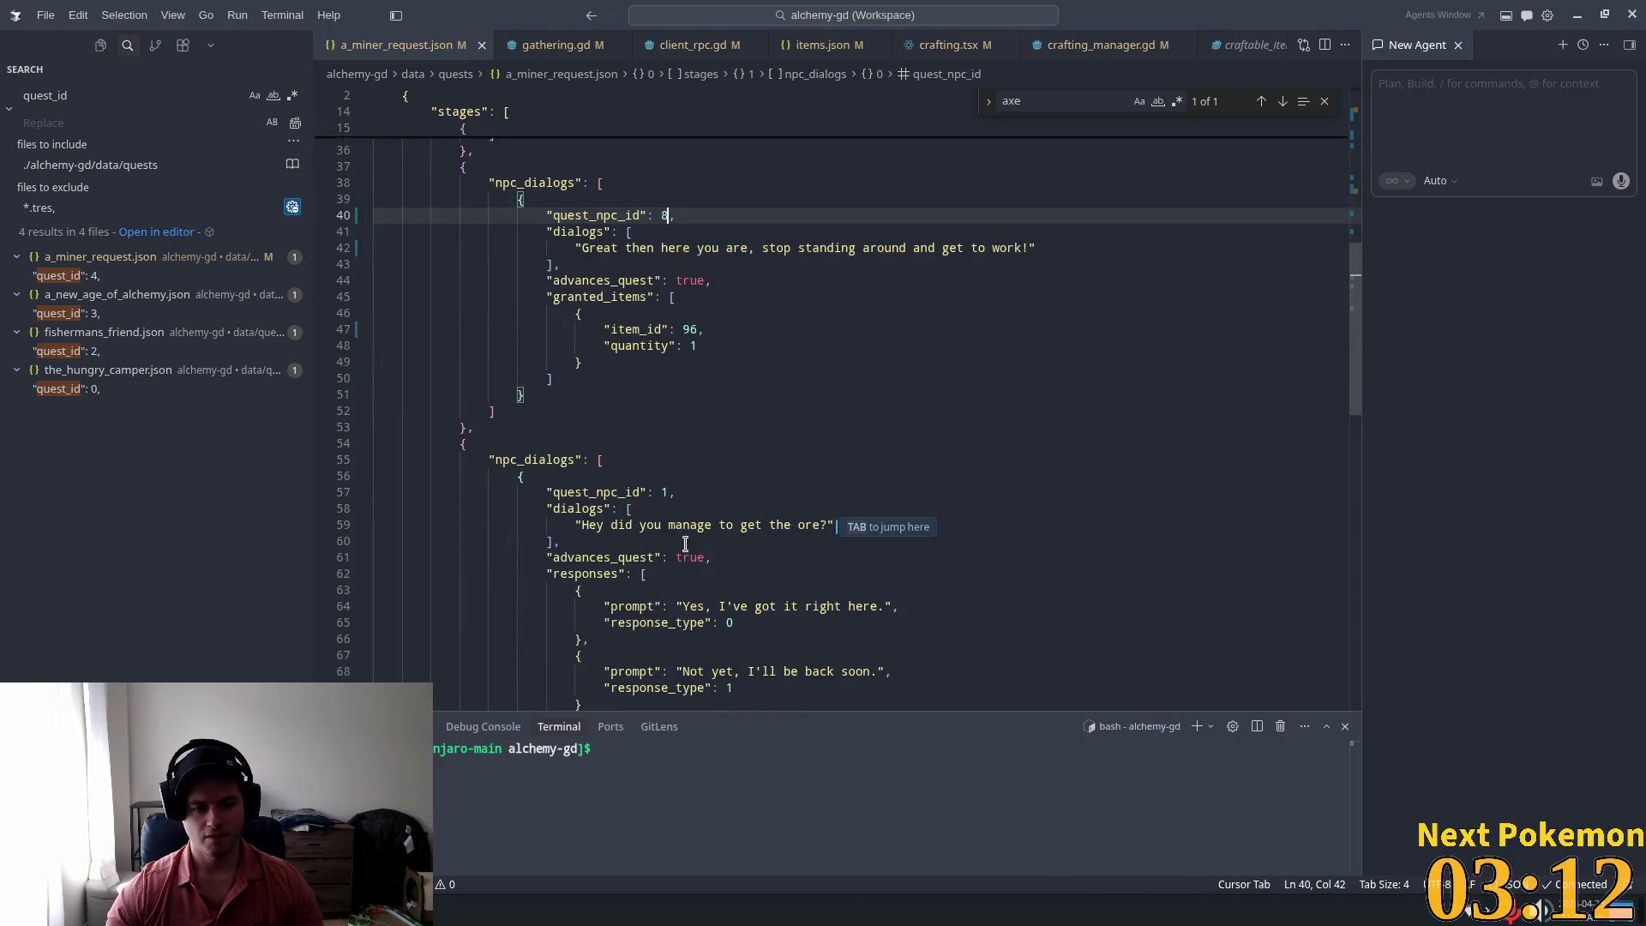
key("Tab")
scroll(672, 411, "down", 3)
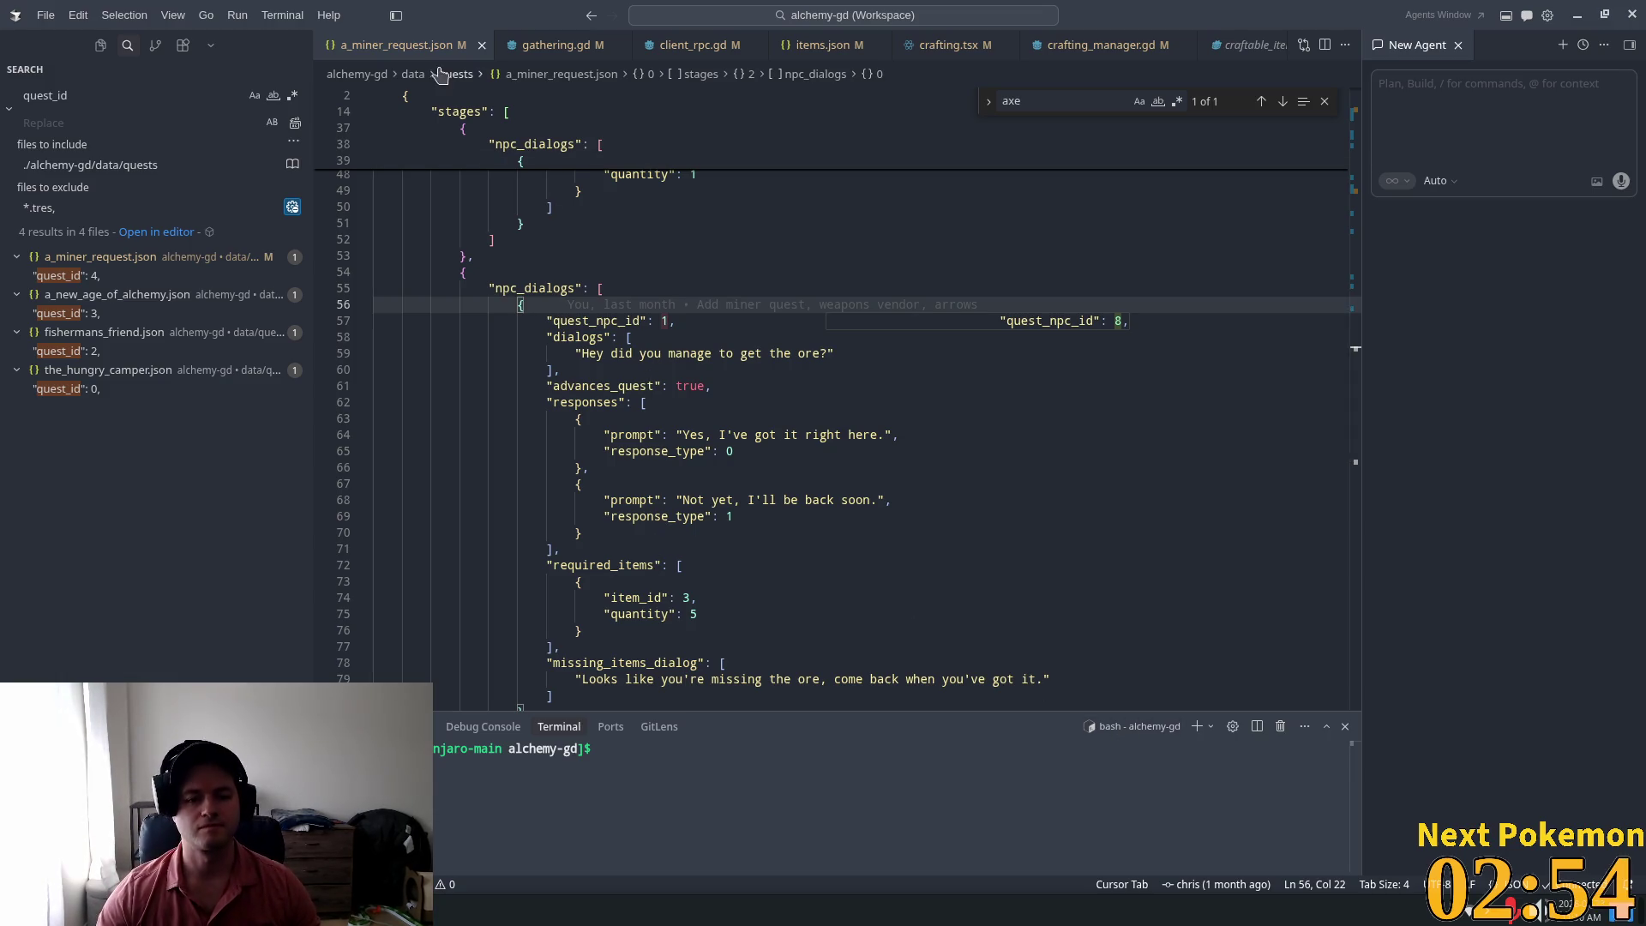
Step: Replace the ore question with a draft "Where are those logs at, I've been waiting here for hours!"
left_click(687, 320)
left_click(757, 354)
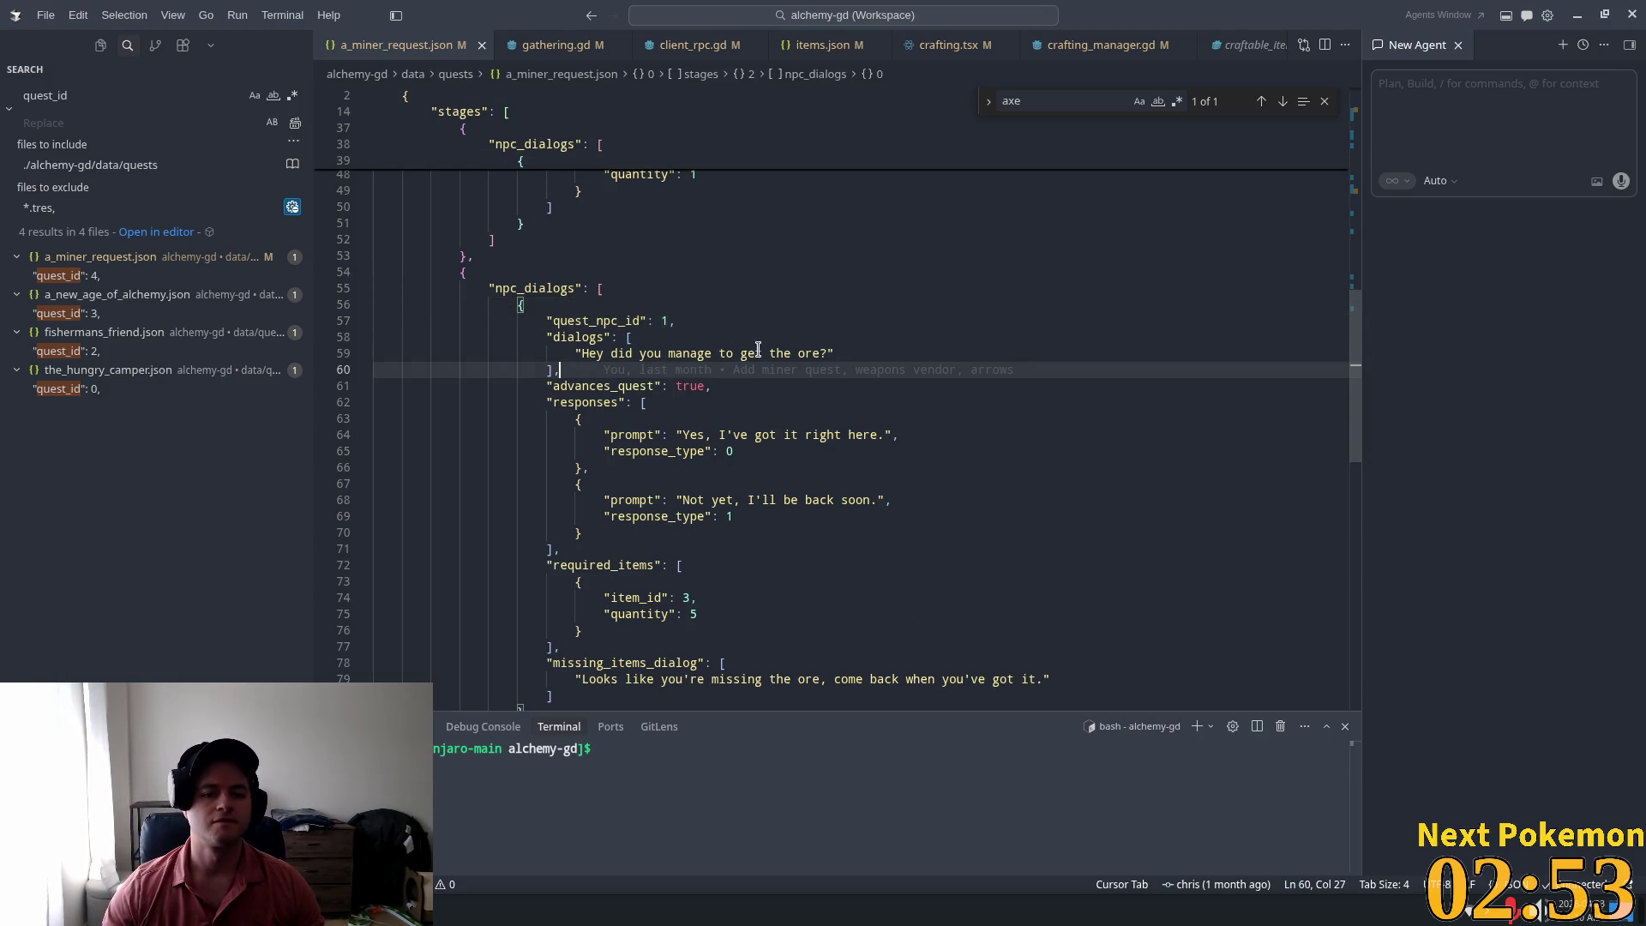
left_click(825, 353)
left_click_drag(825, 353, 583, 353)
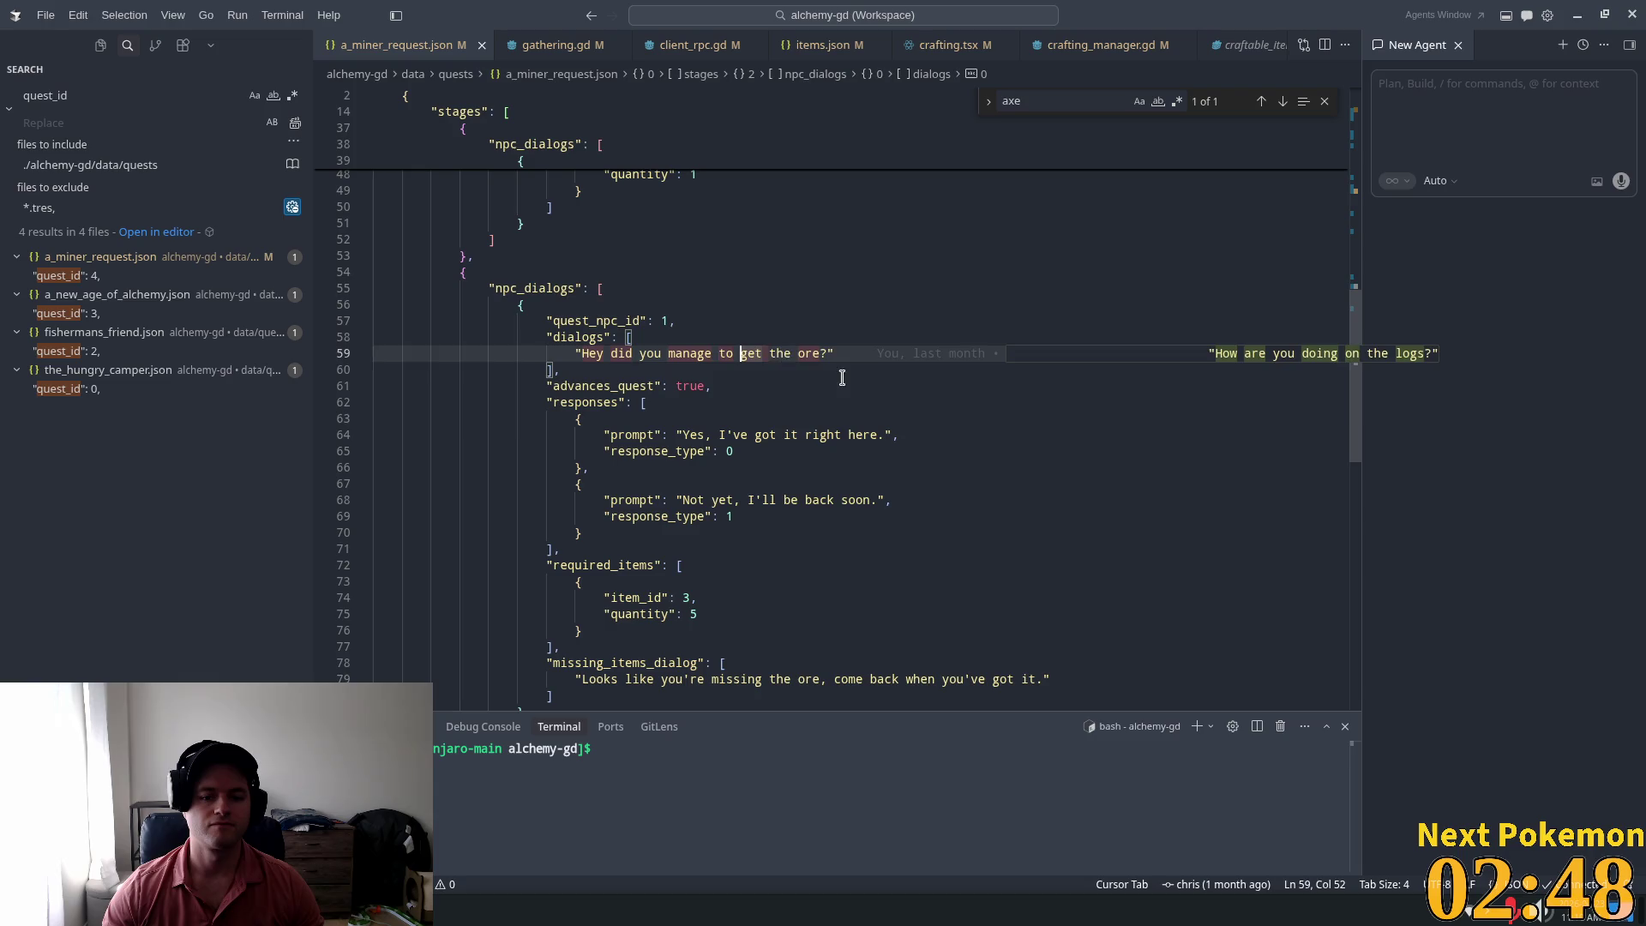
left_click_drag(819, 353, 576, 353)
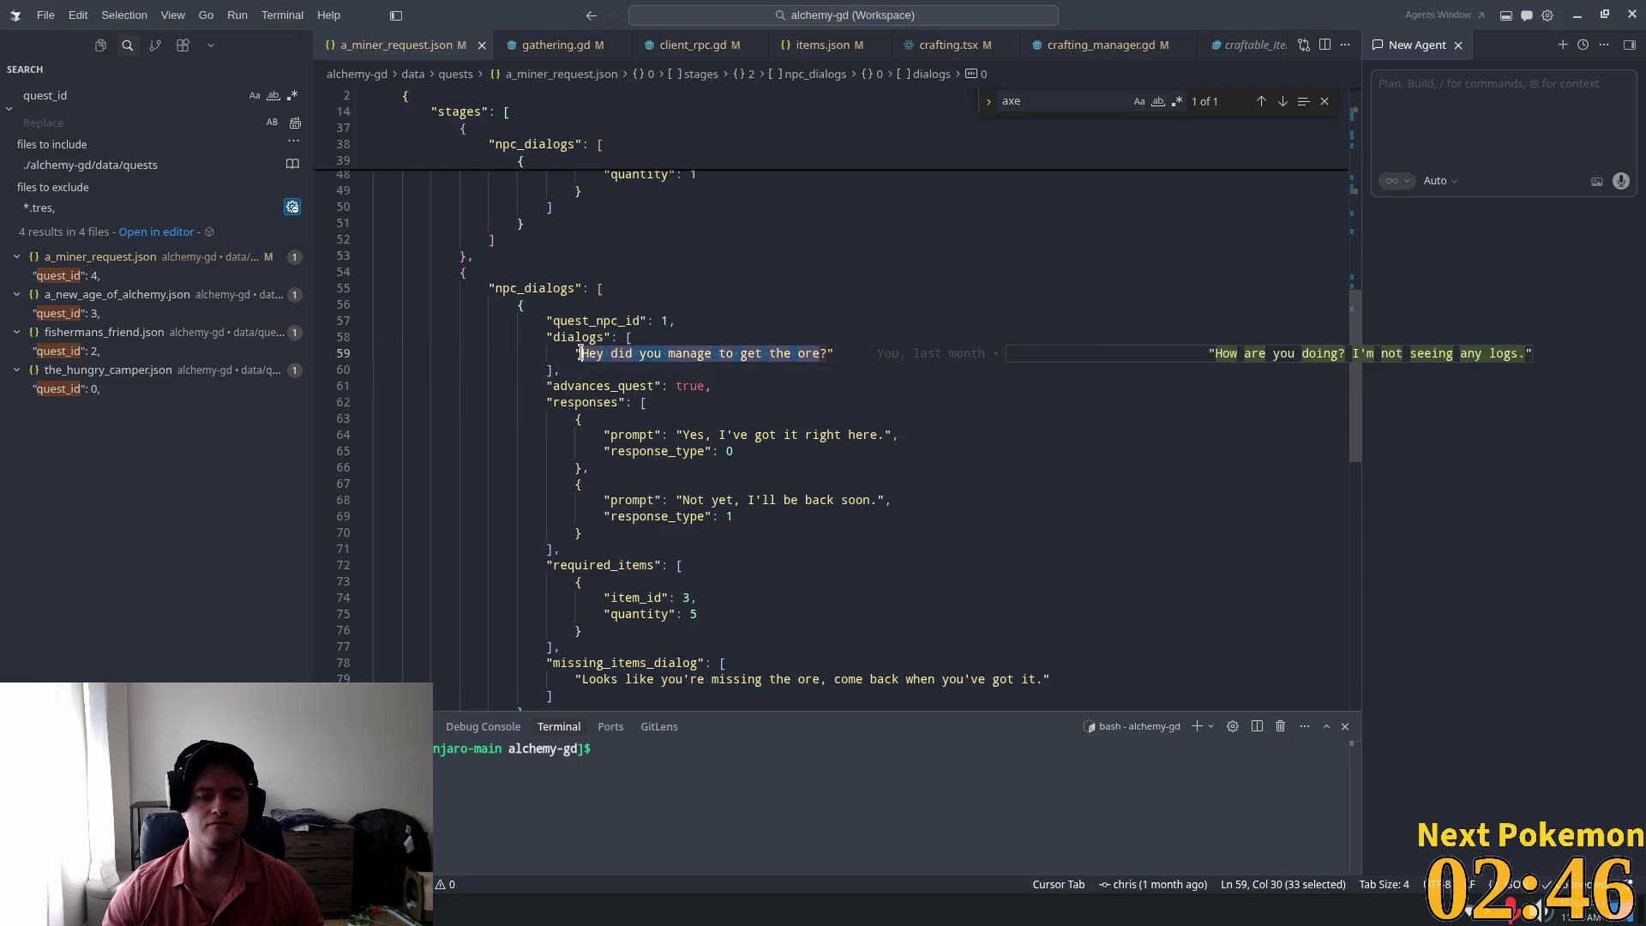
key("shift+Right")
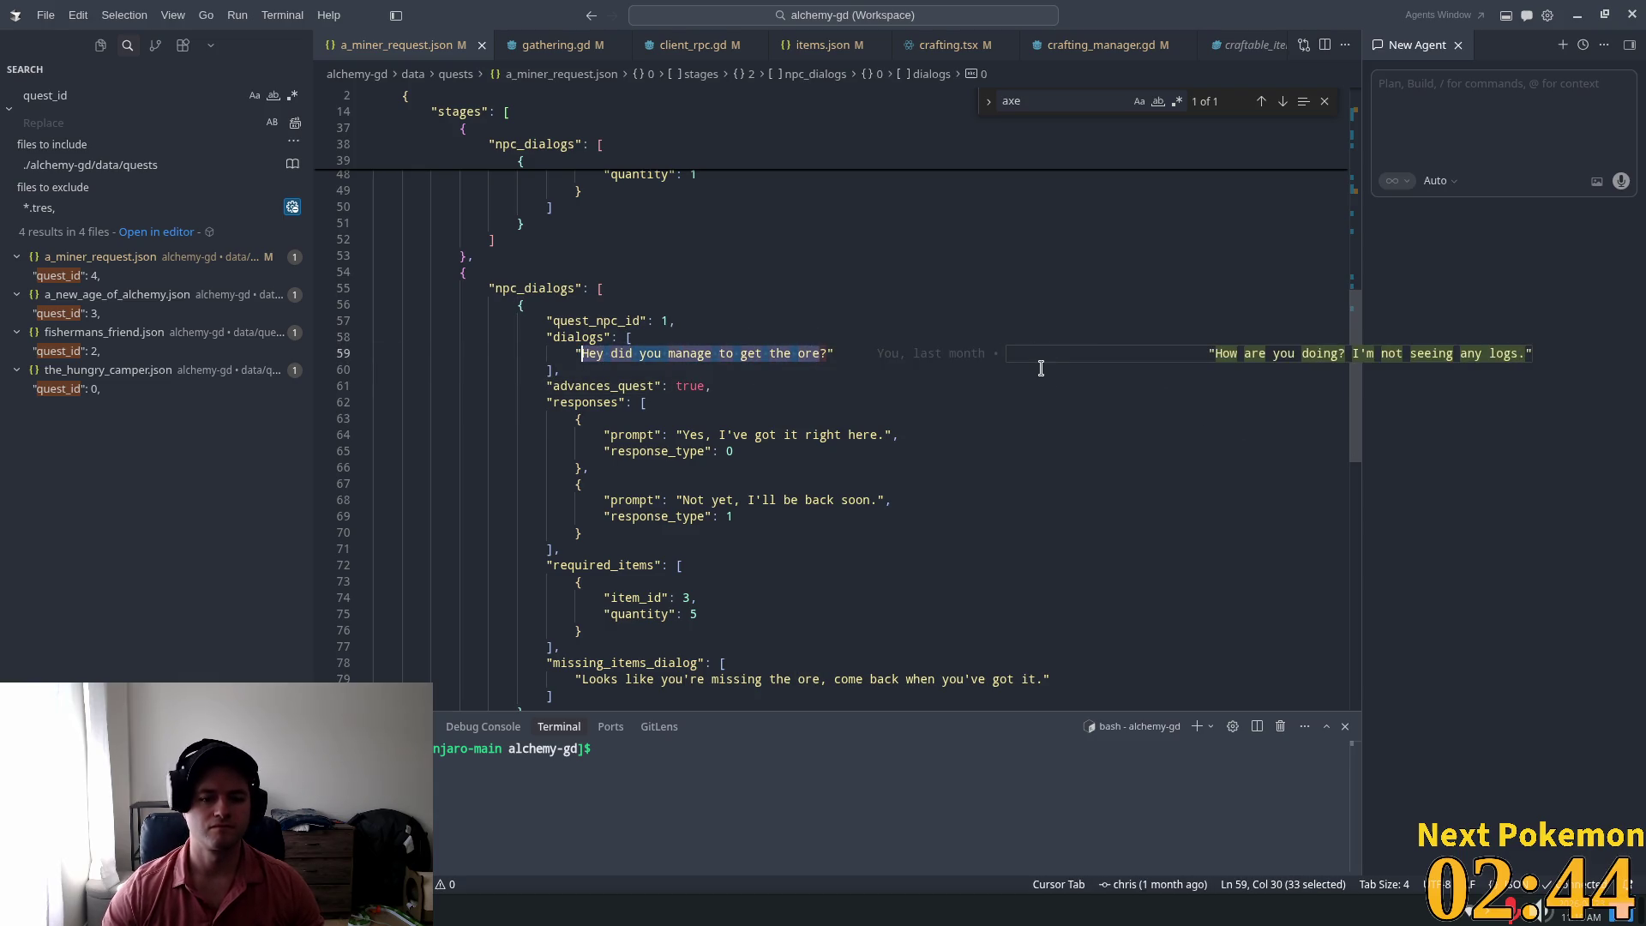
key("BackSpace")
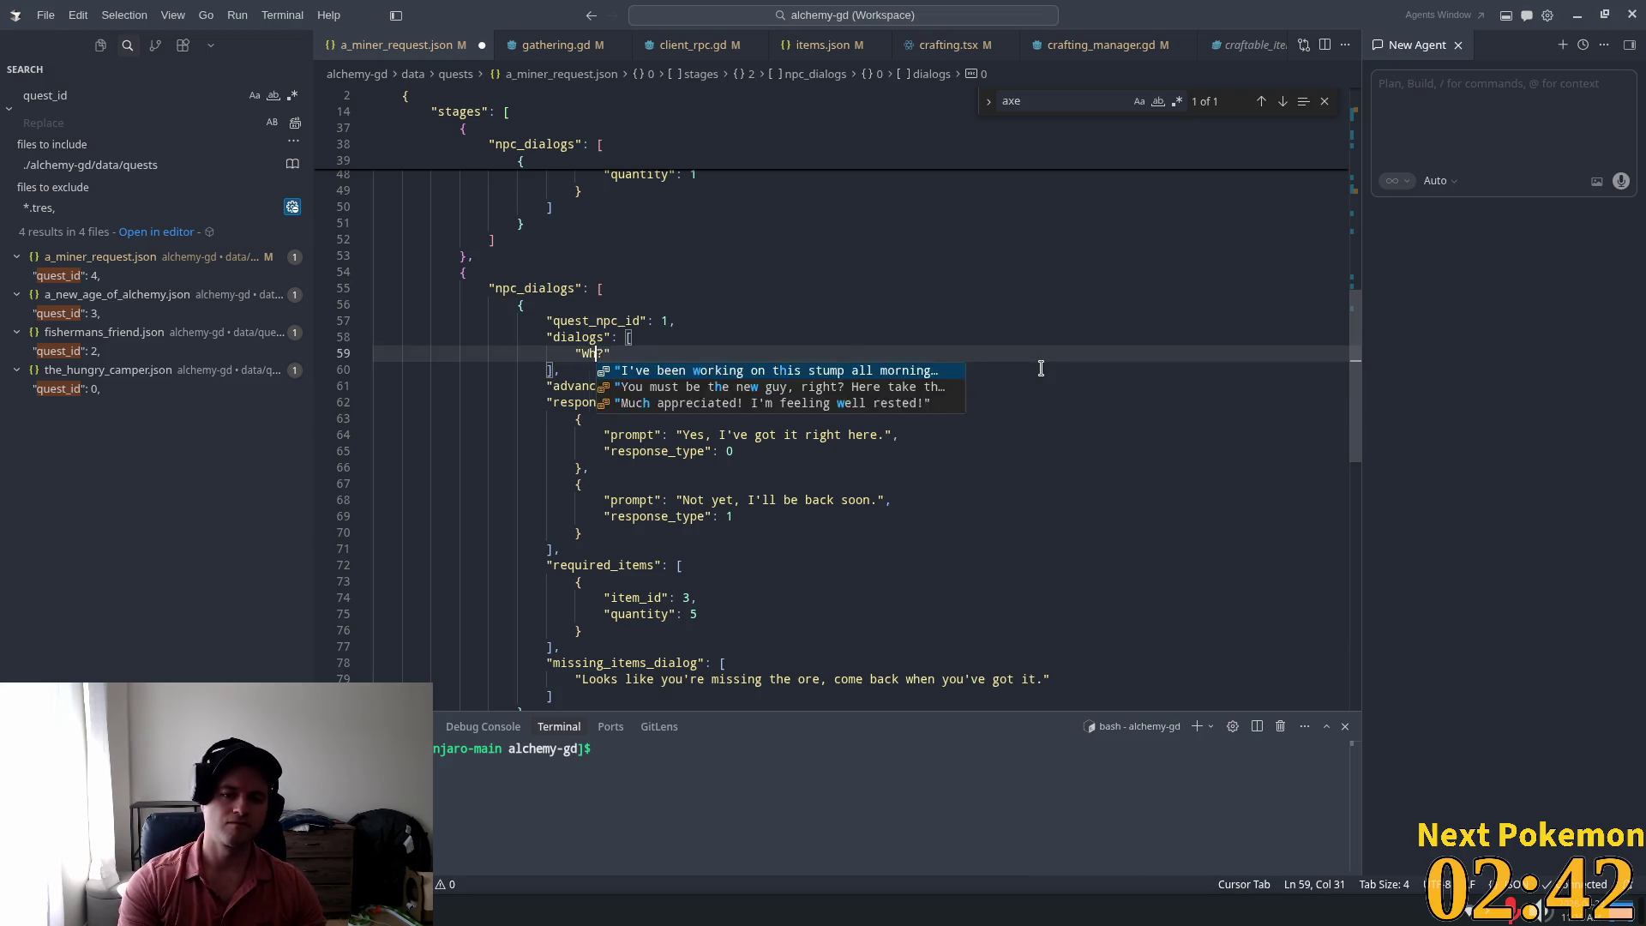
type("Where are tho")
type("se l")
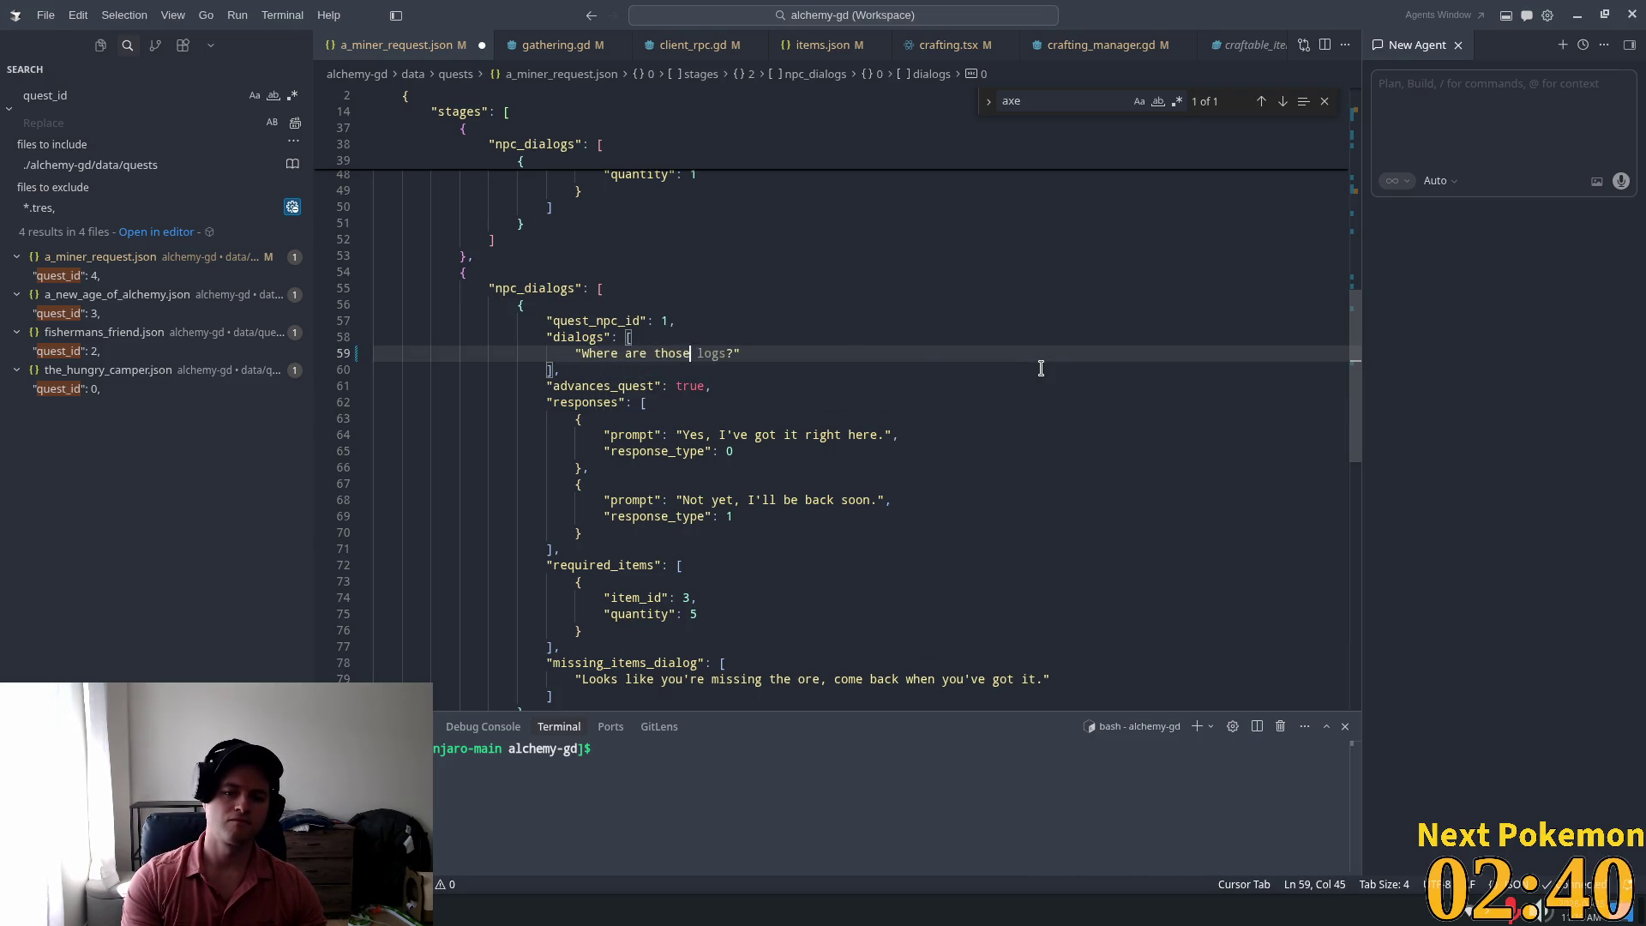
type("ogs")
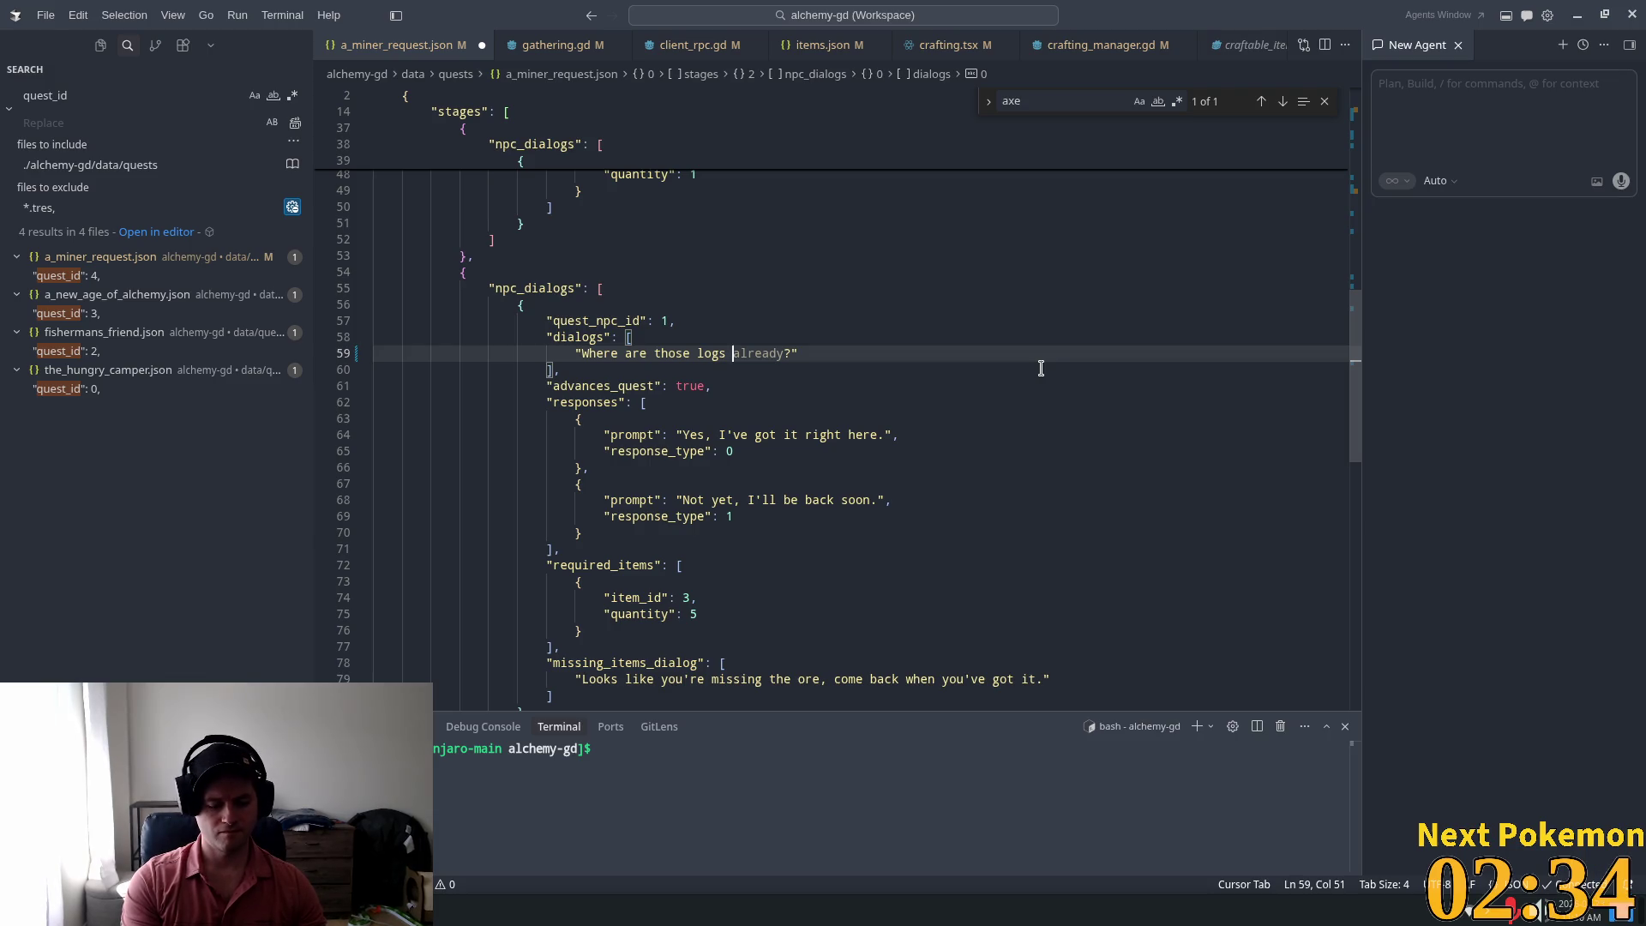
type("at")
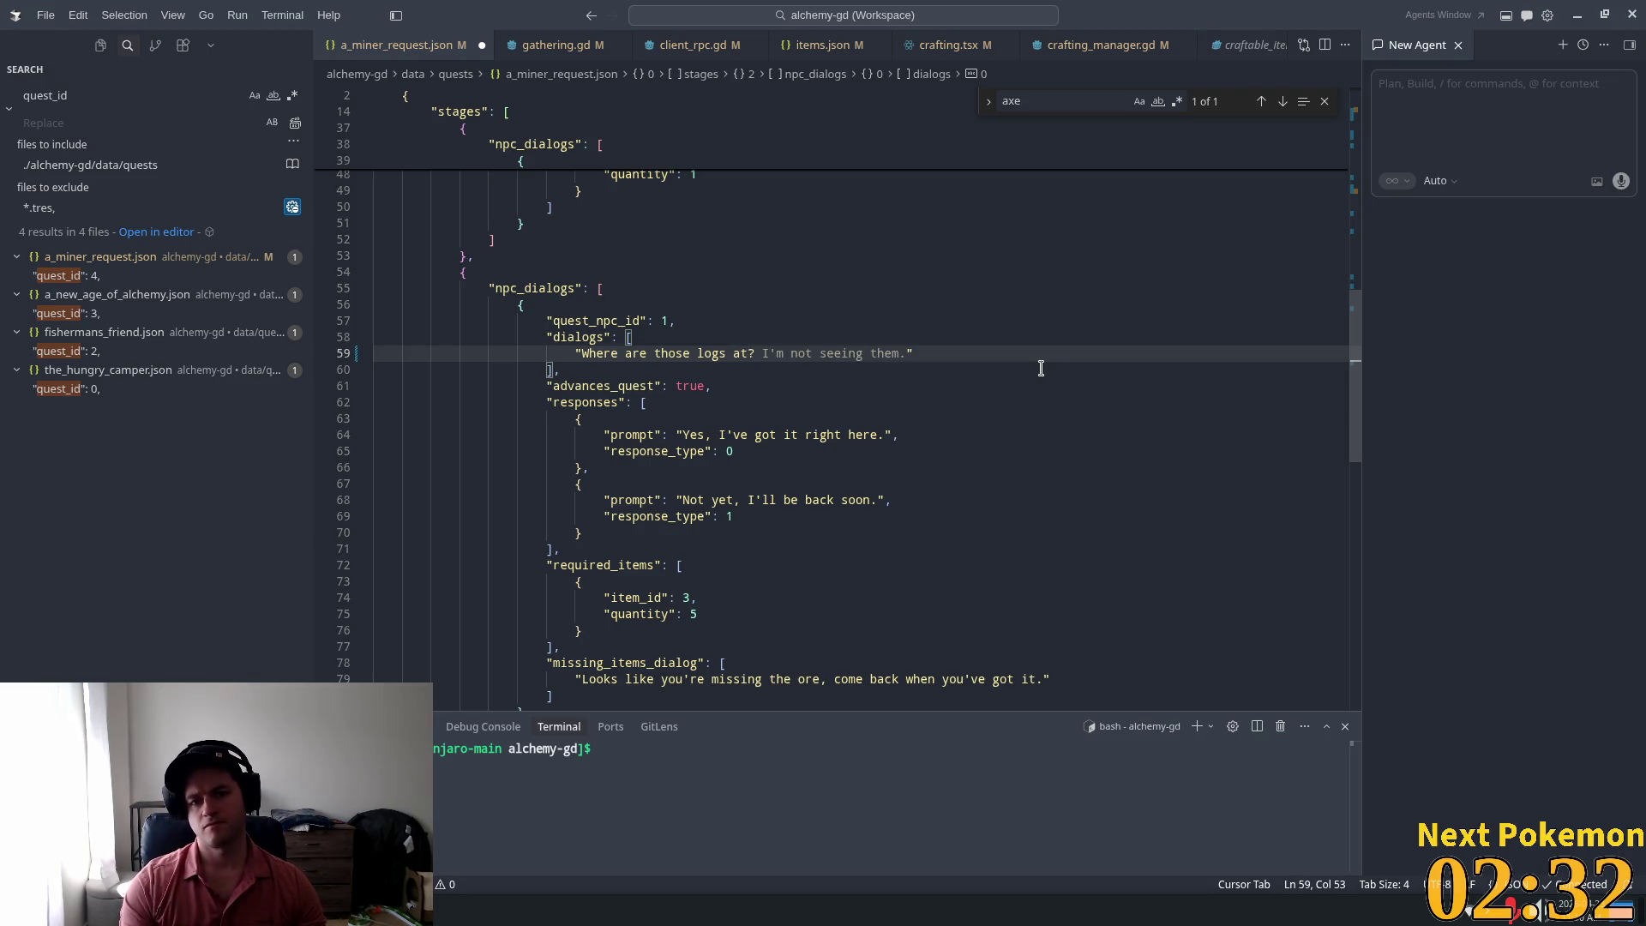
left_click(825, 266)
left_click(766, 353)
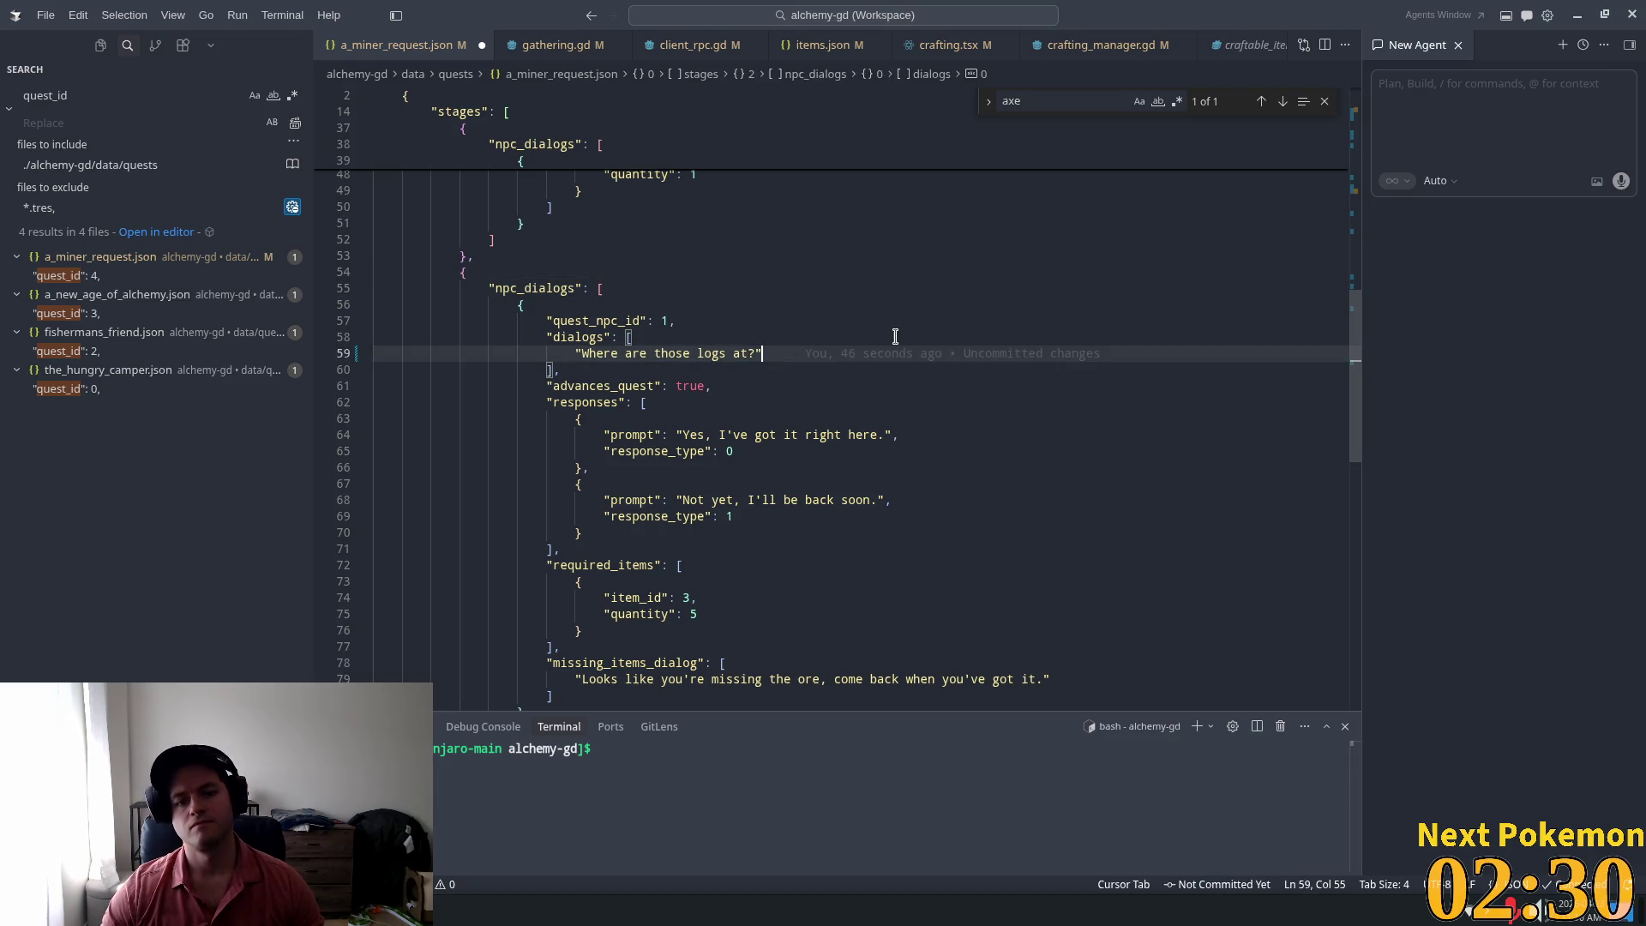
type(",")
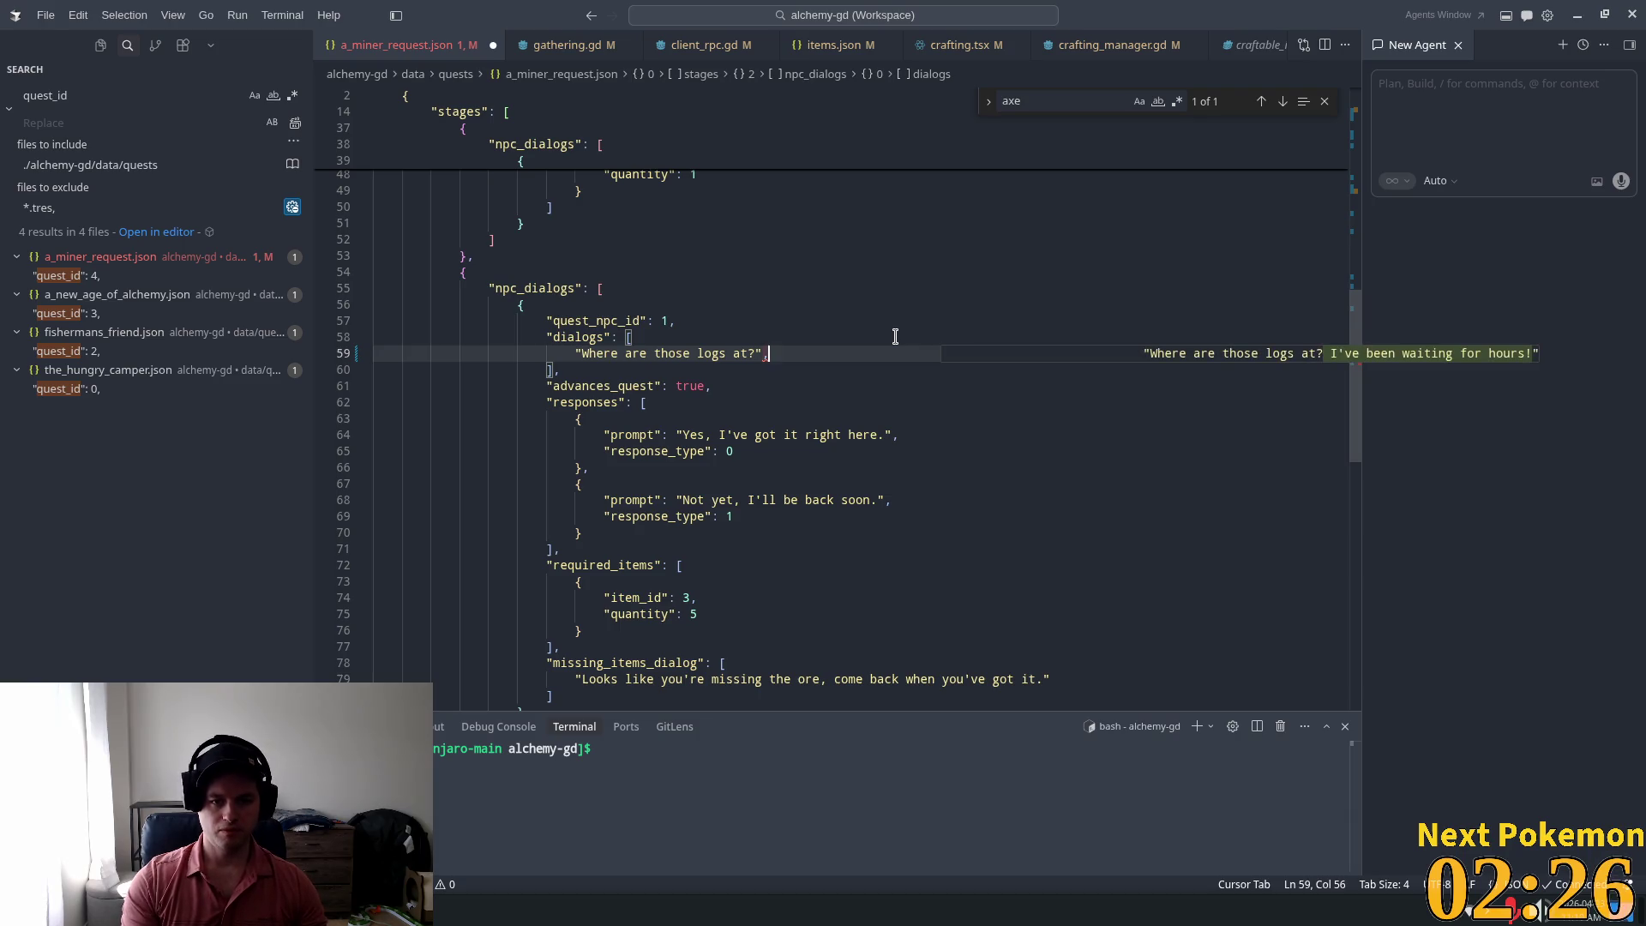
key("Tab")
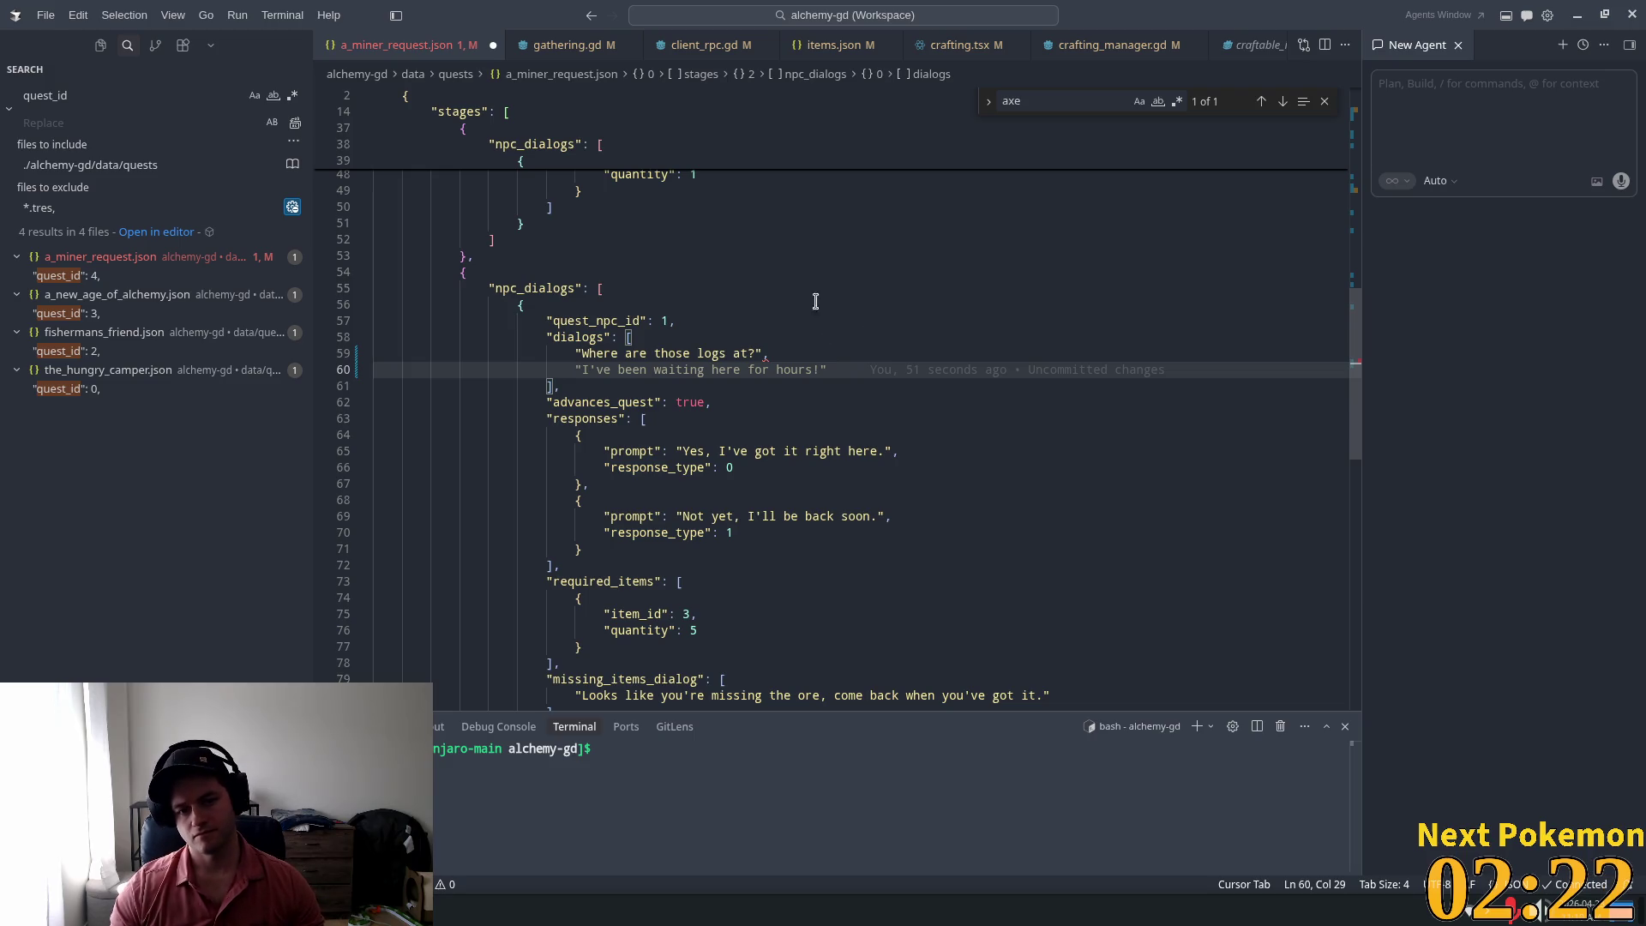
Step: Rewrite the first dialog line as "Got those logs I asked for?"
left_click_drag(754, 353, 583, 351)
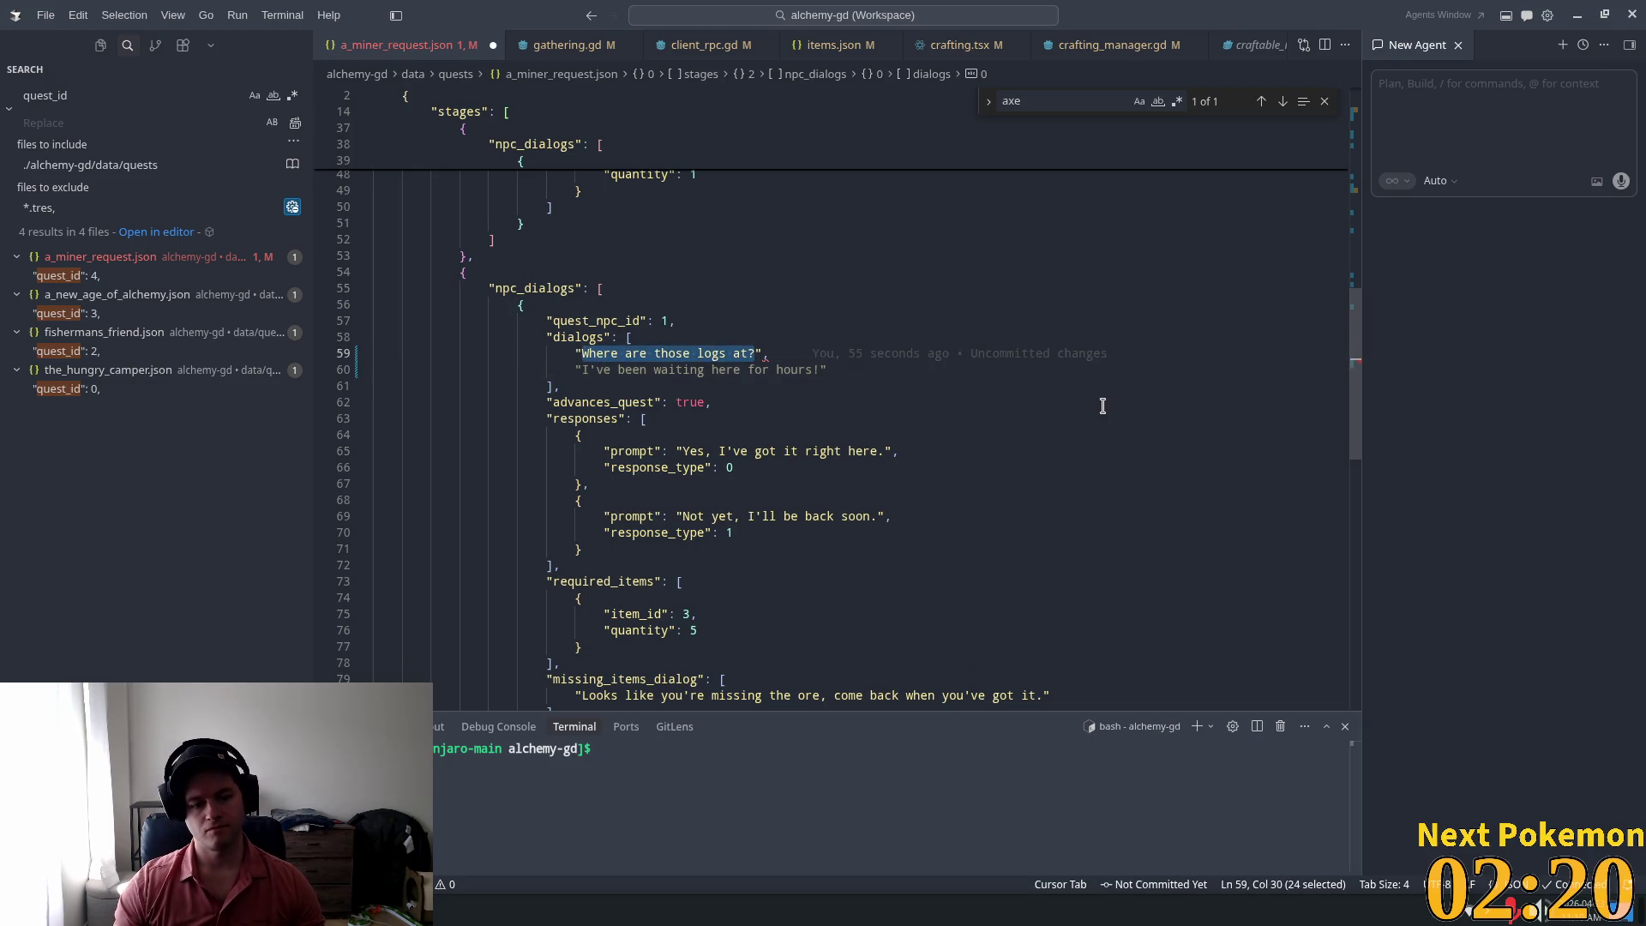
type("Spi")
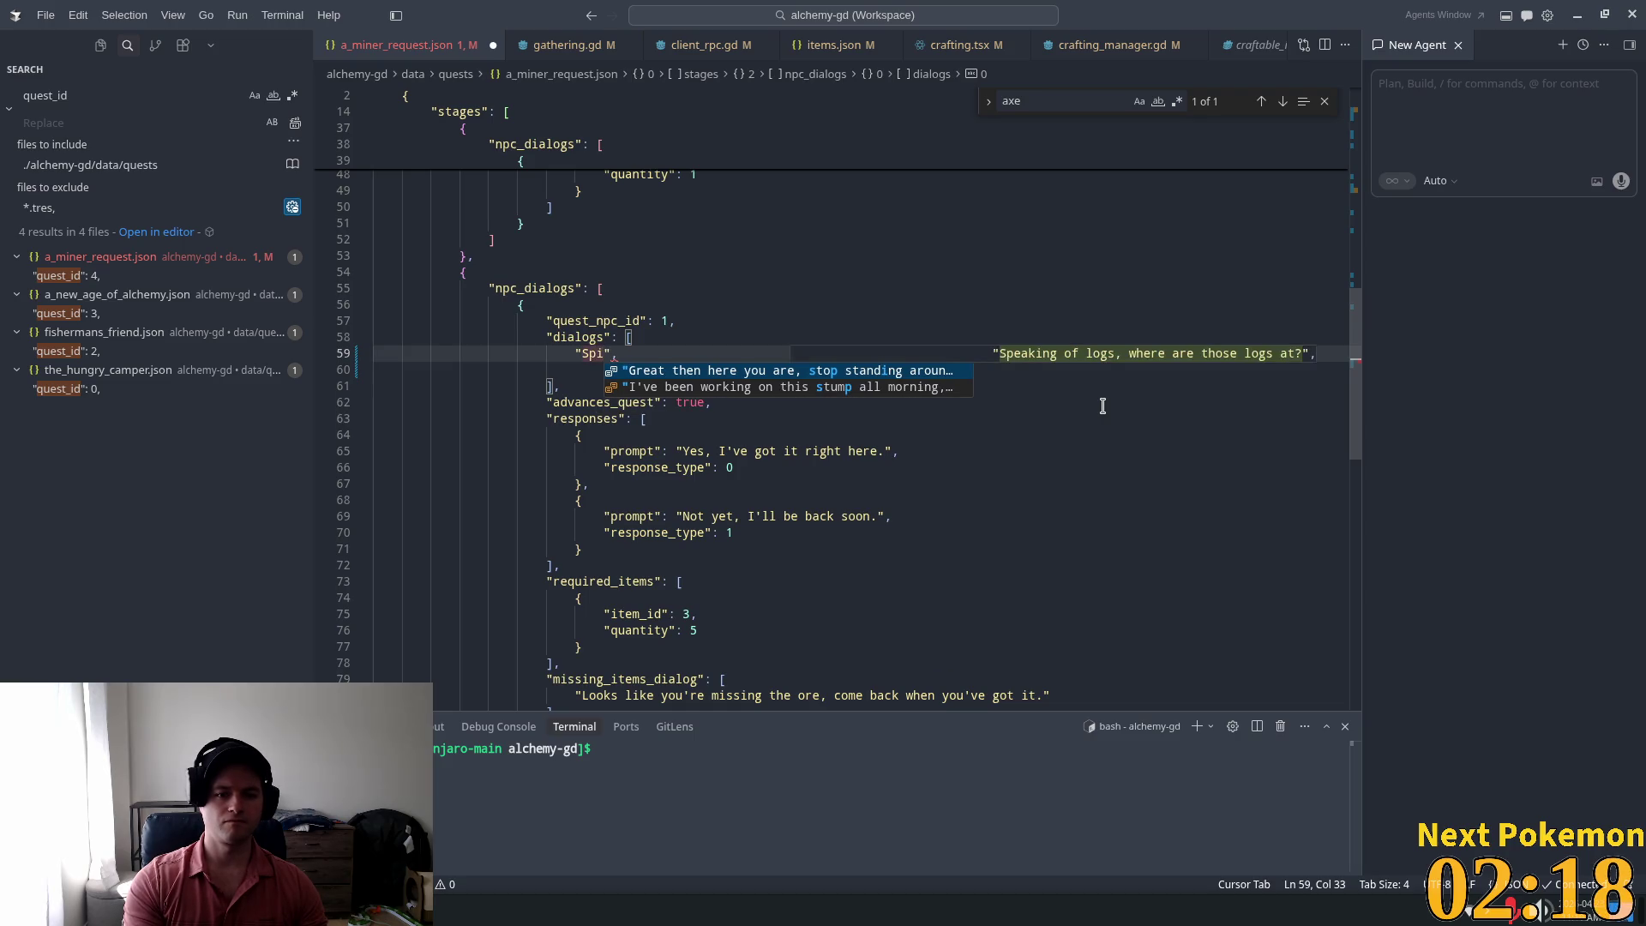
key("ctrl+z")
key("ctrl+z")
key("ctrl+z")
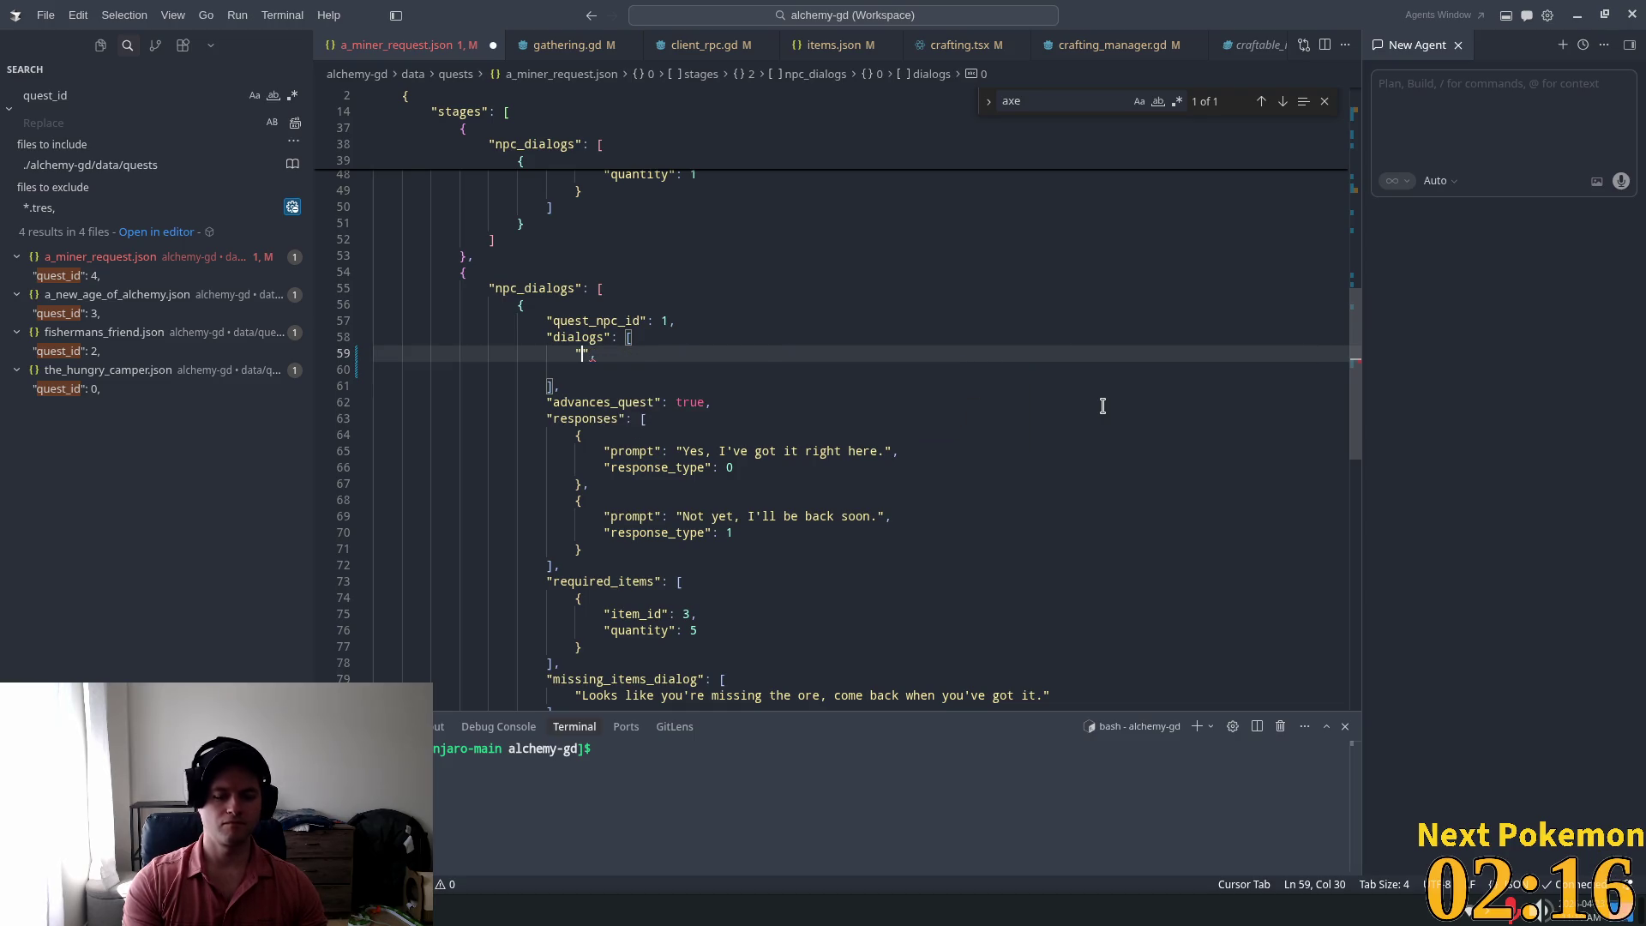
key("ctrl+z")
key("ctrl+shift+z")
key("ctrl+shift+z")
key("ctrl+shift+z")
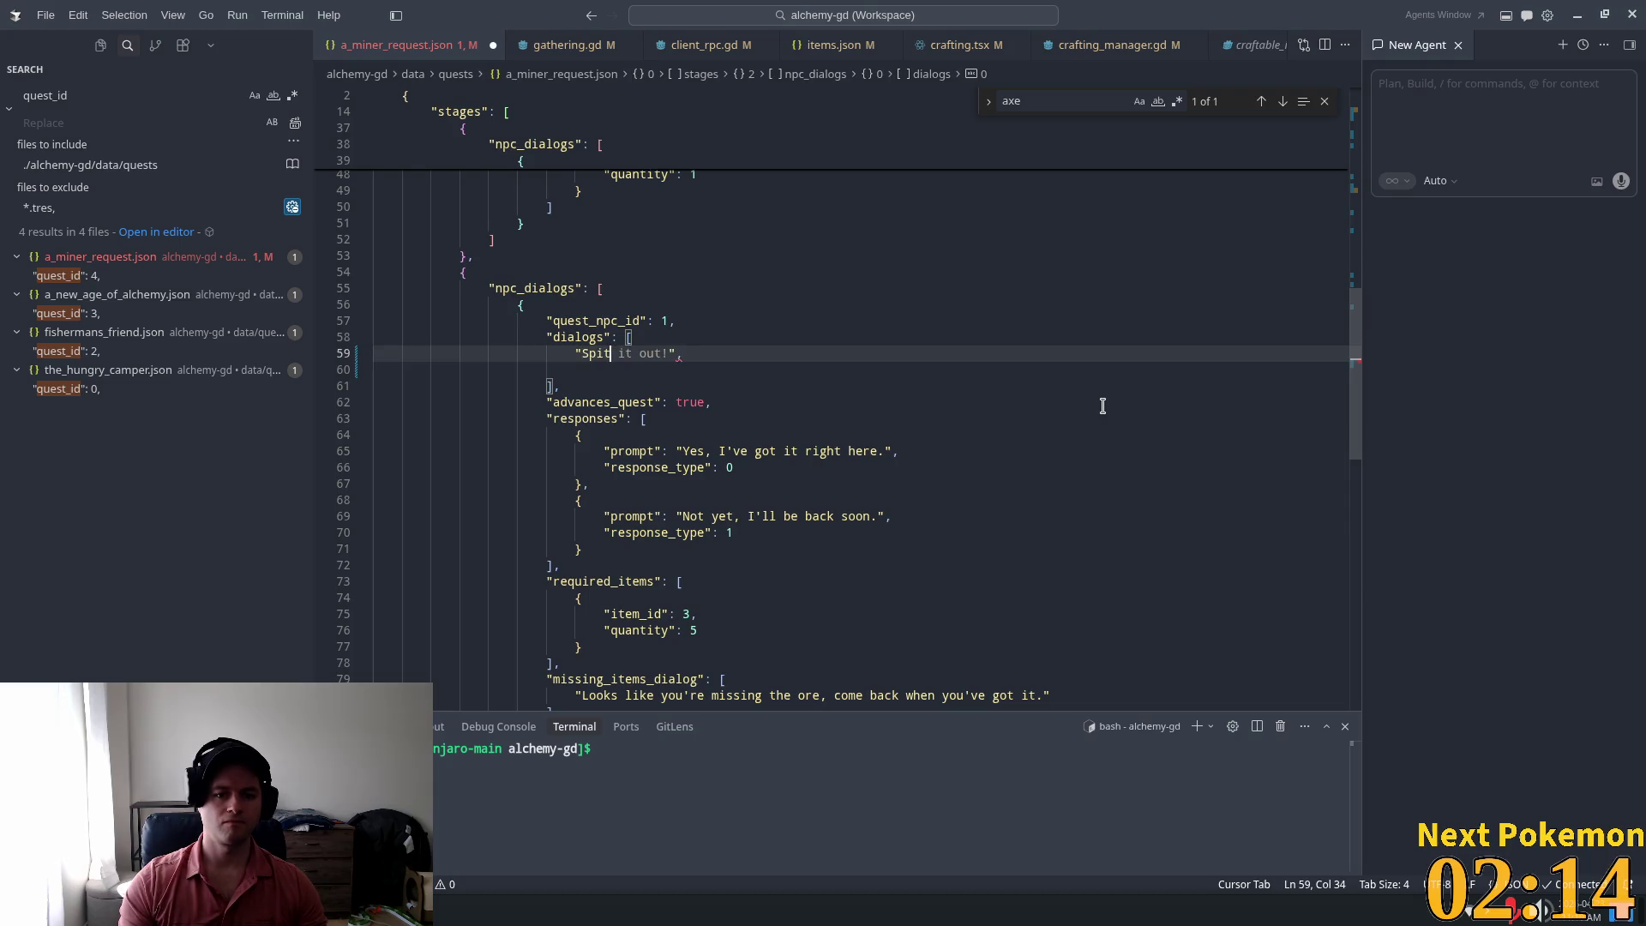
key("ctrl+z")
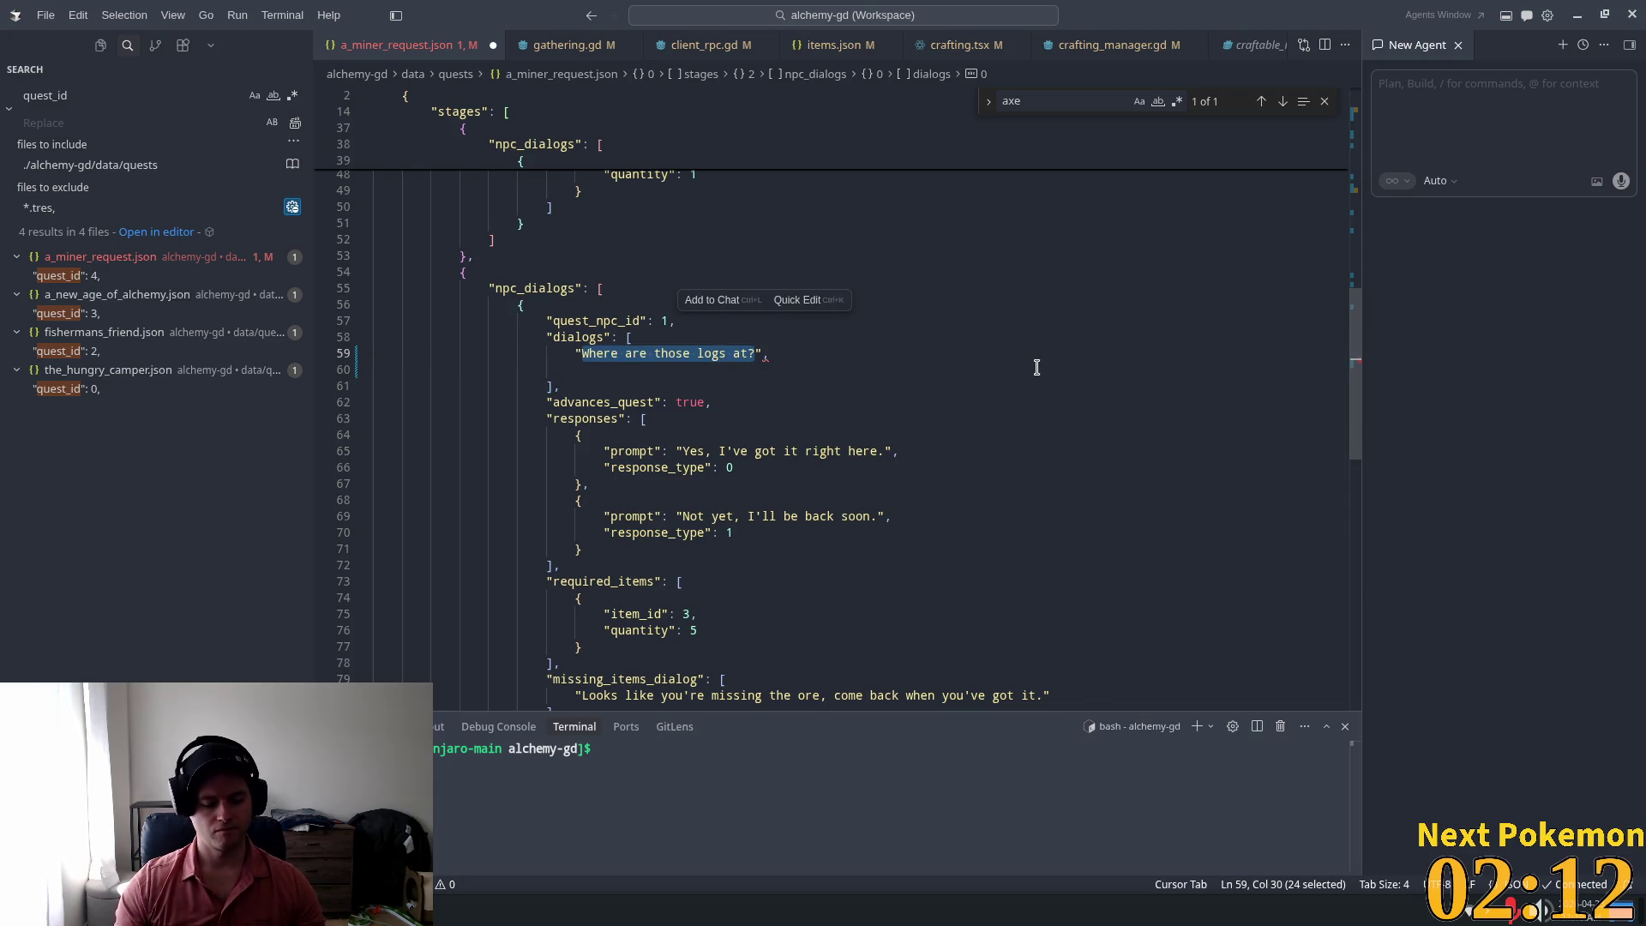
type("Got those los")
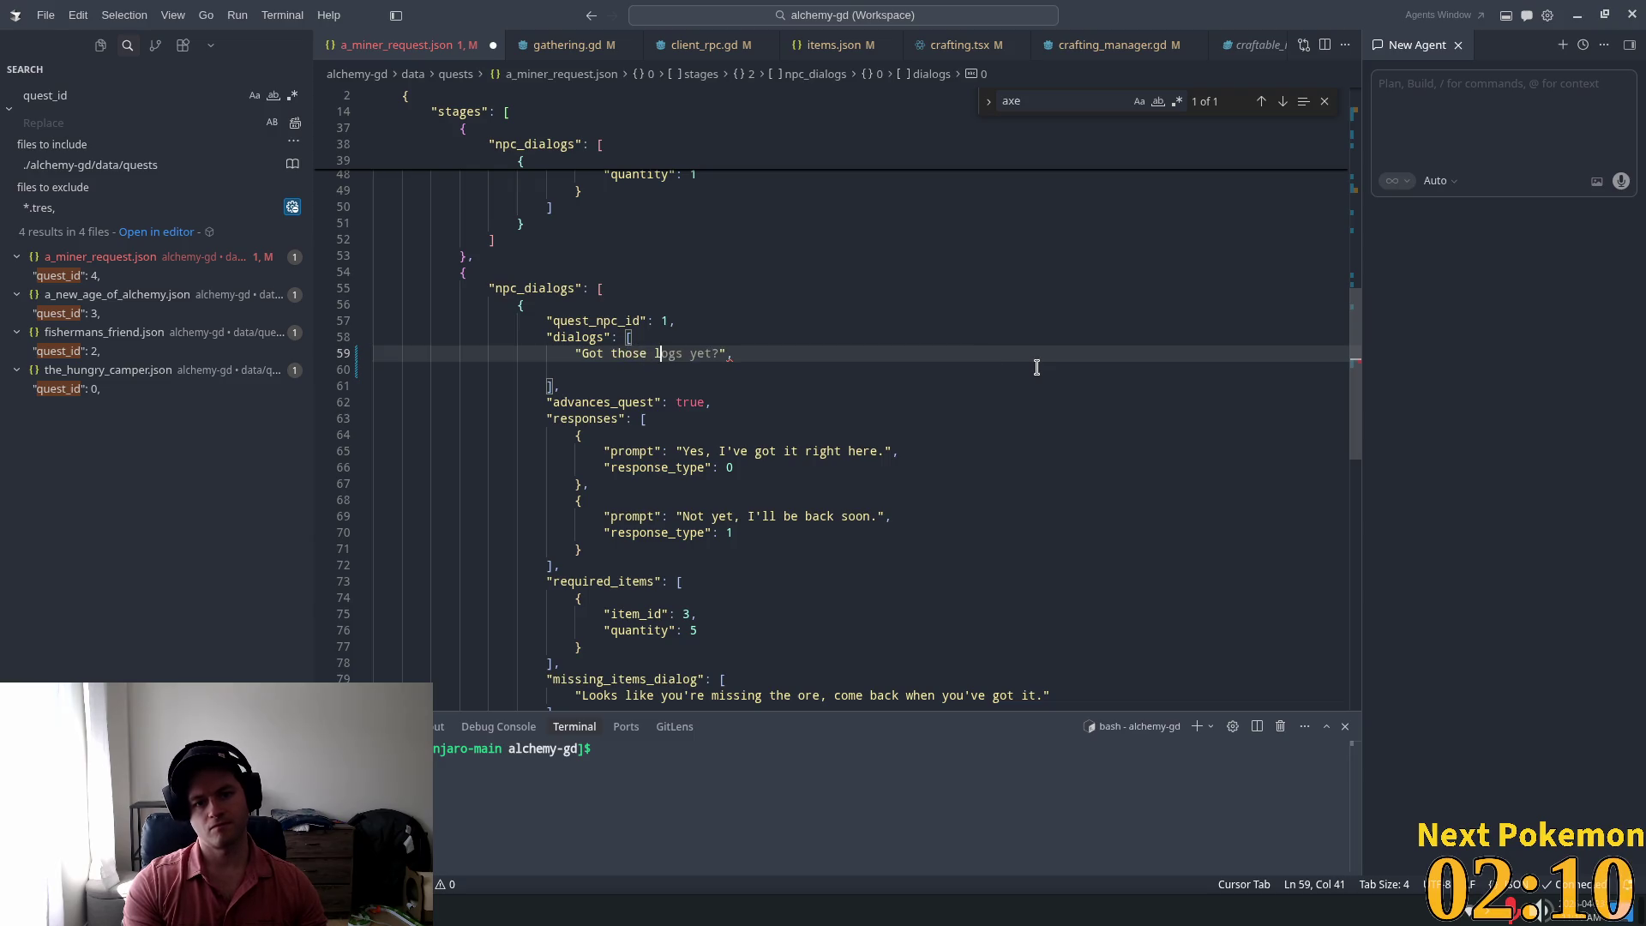
key("BackSpace")
type("gs I asked of")
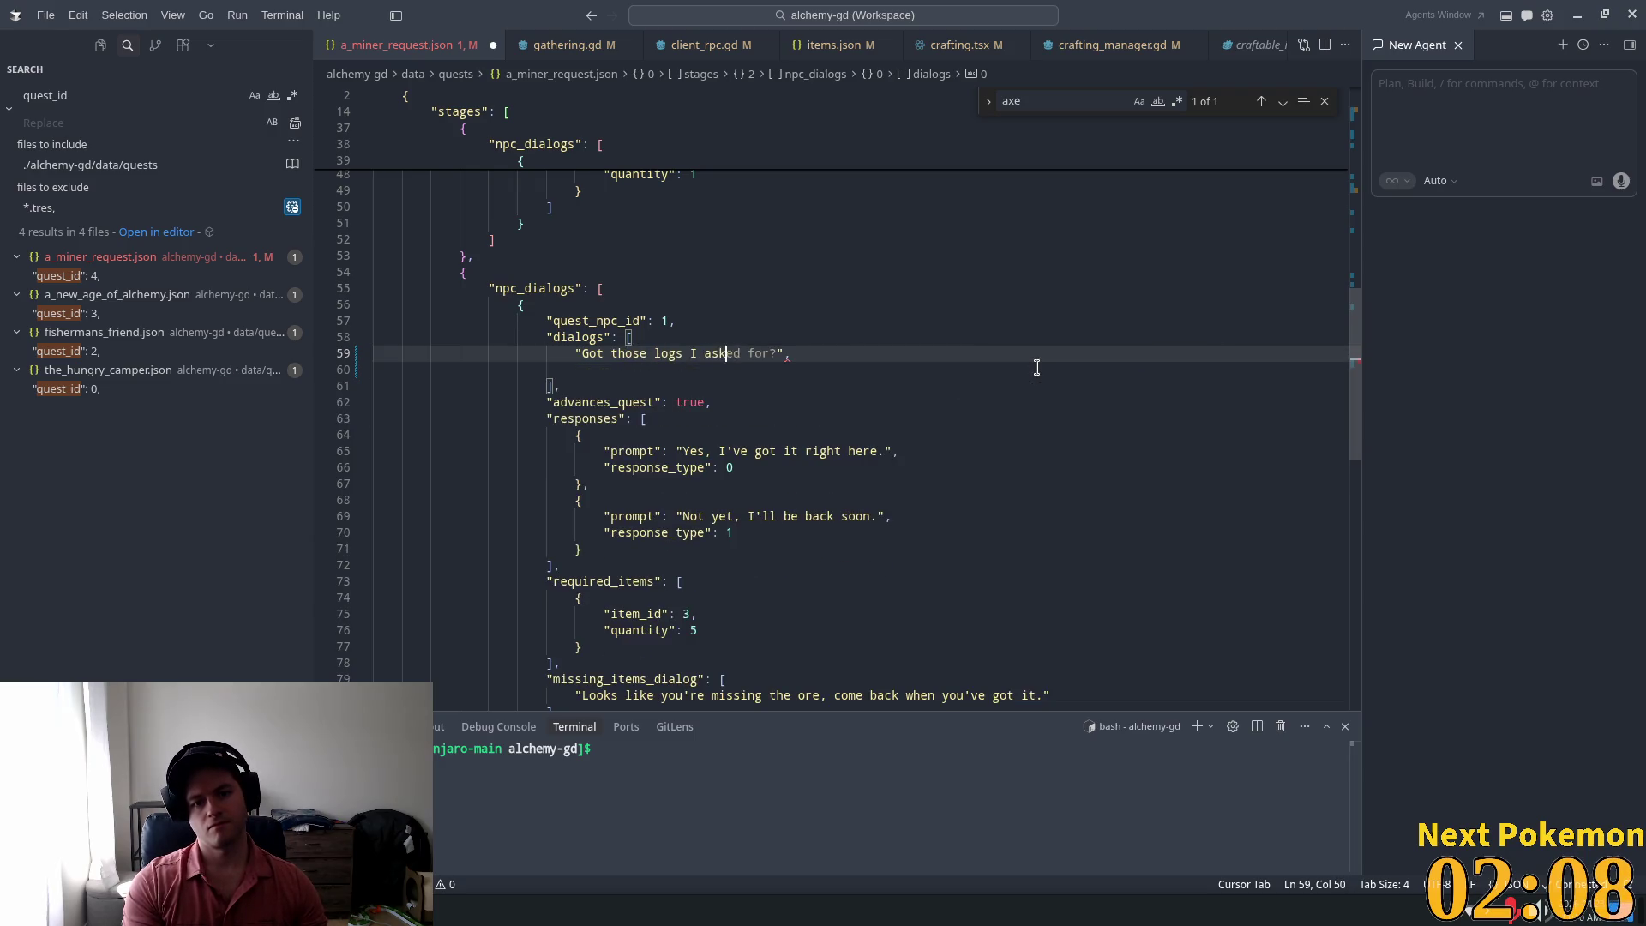
key("BackSpace")
key("BackSpace")
type("for?")
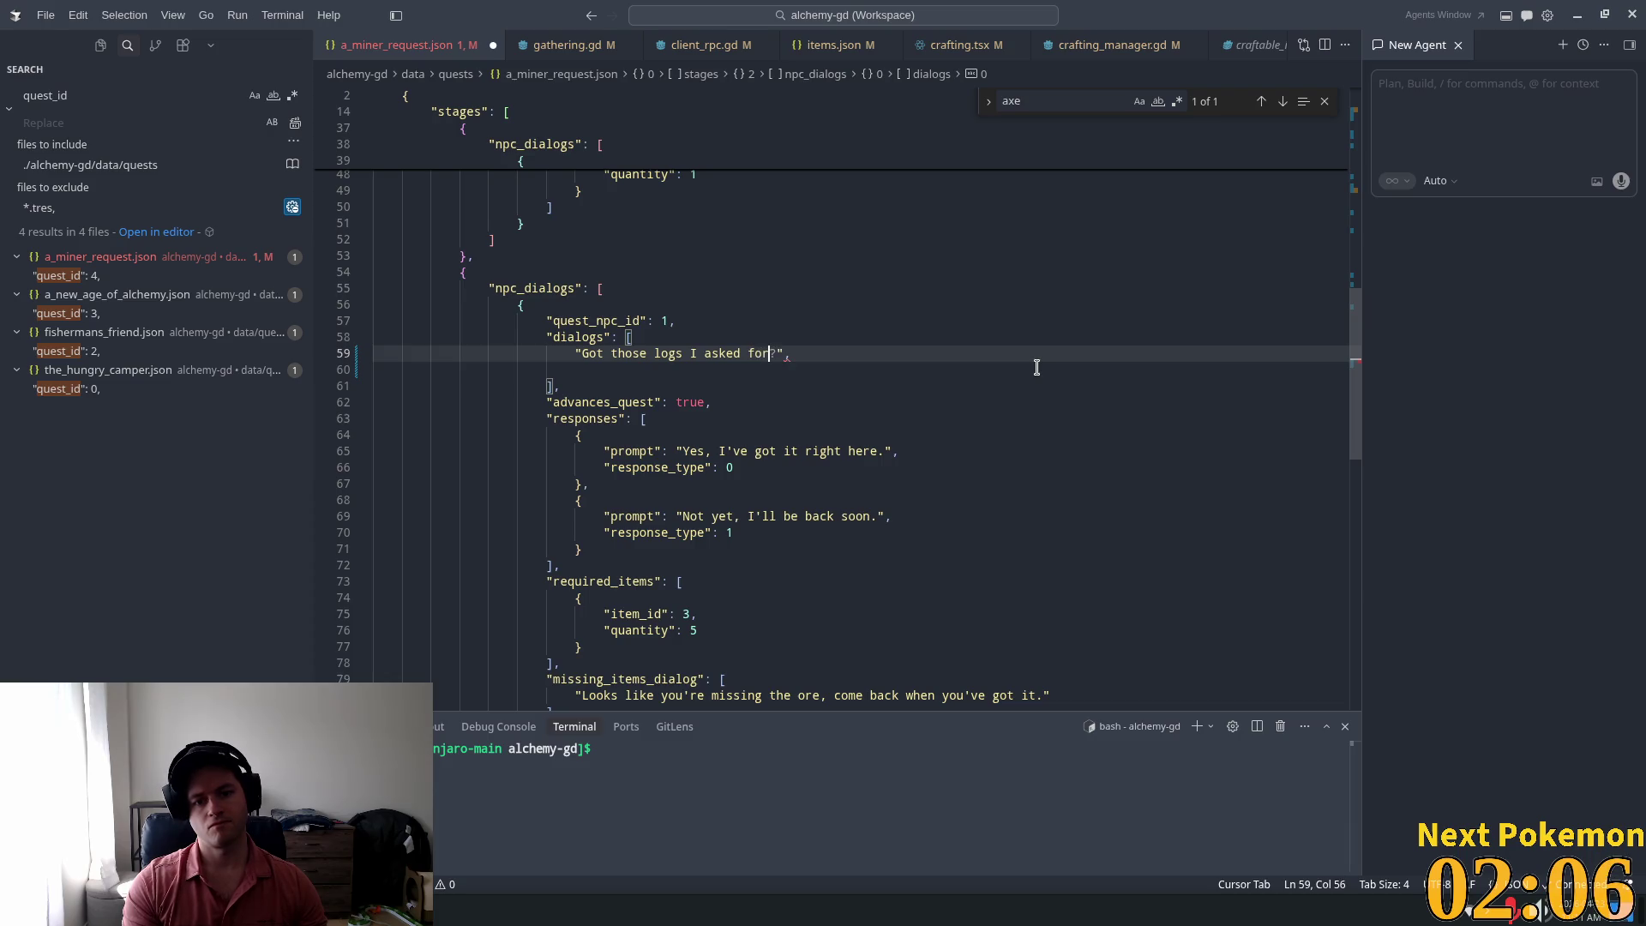
type("\"")
Step: Add a second dialog line "*Spits out sunflower seed husks*"
key("Return")
type("\"")
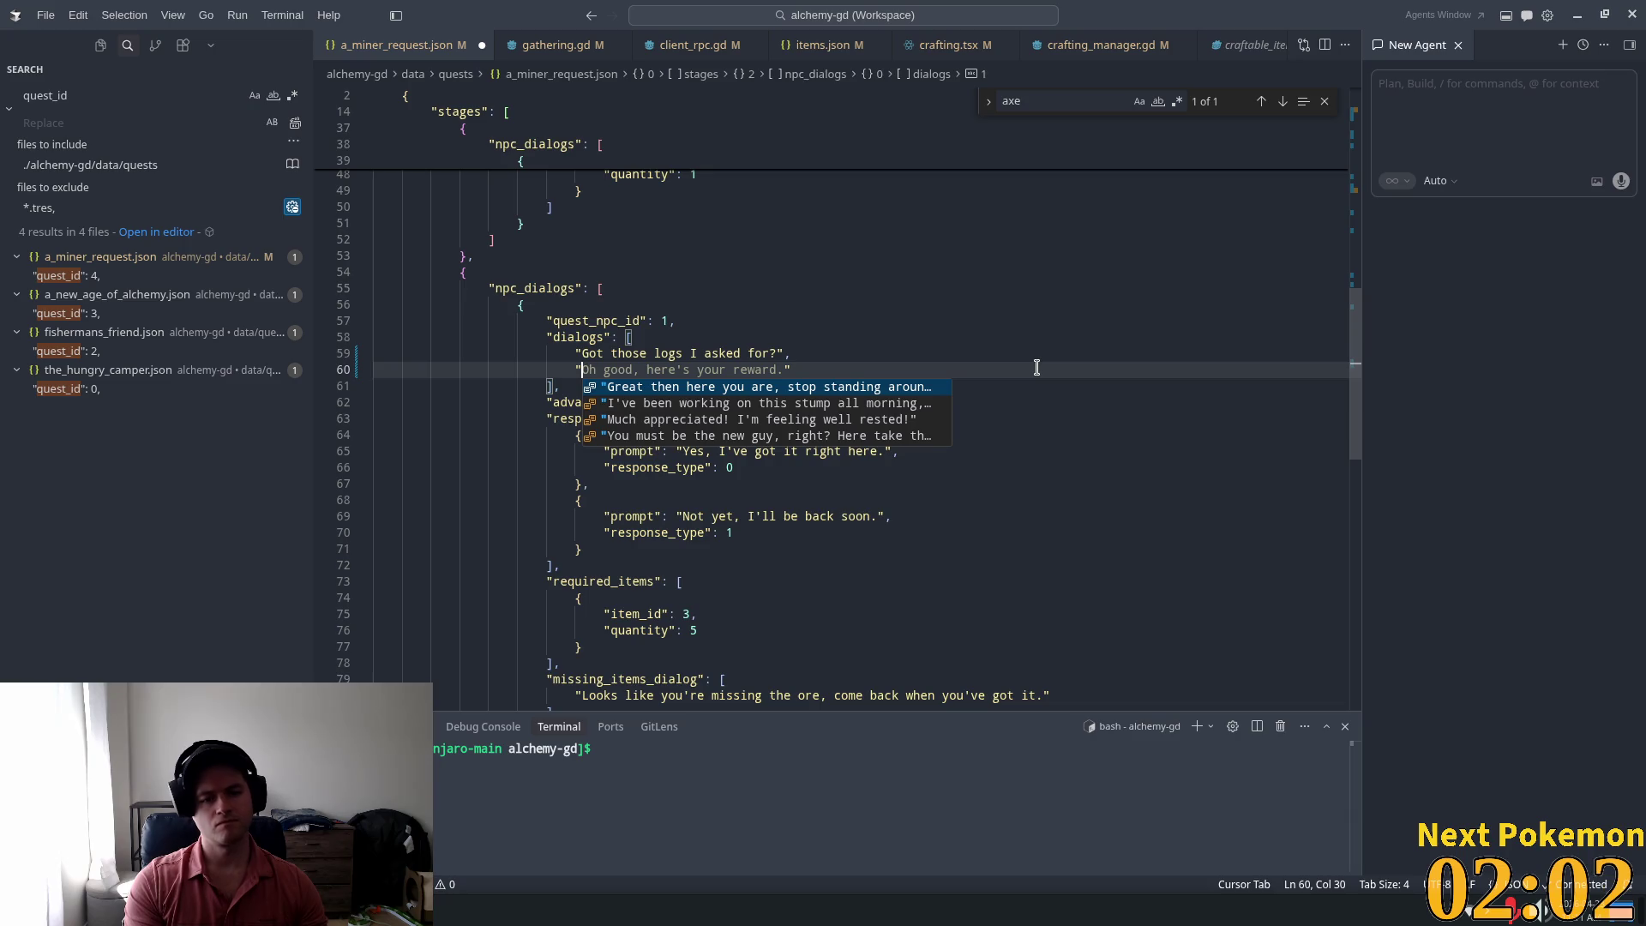
type("*Sp")
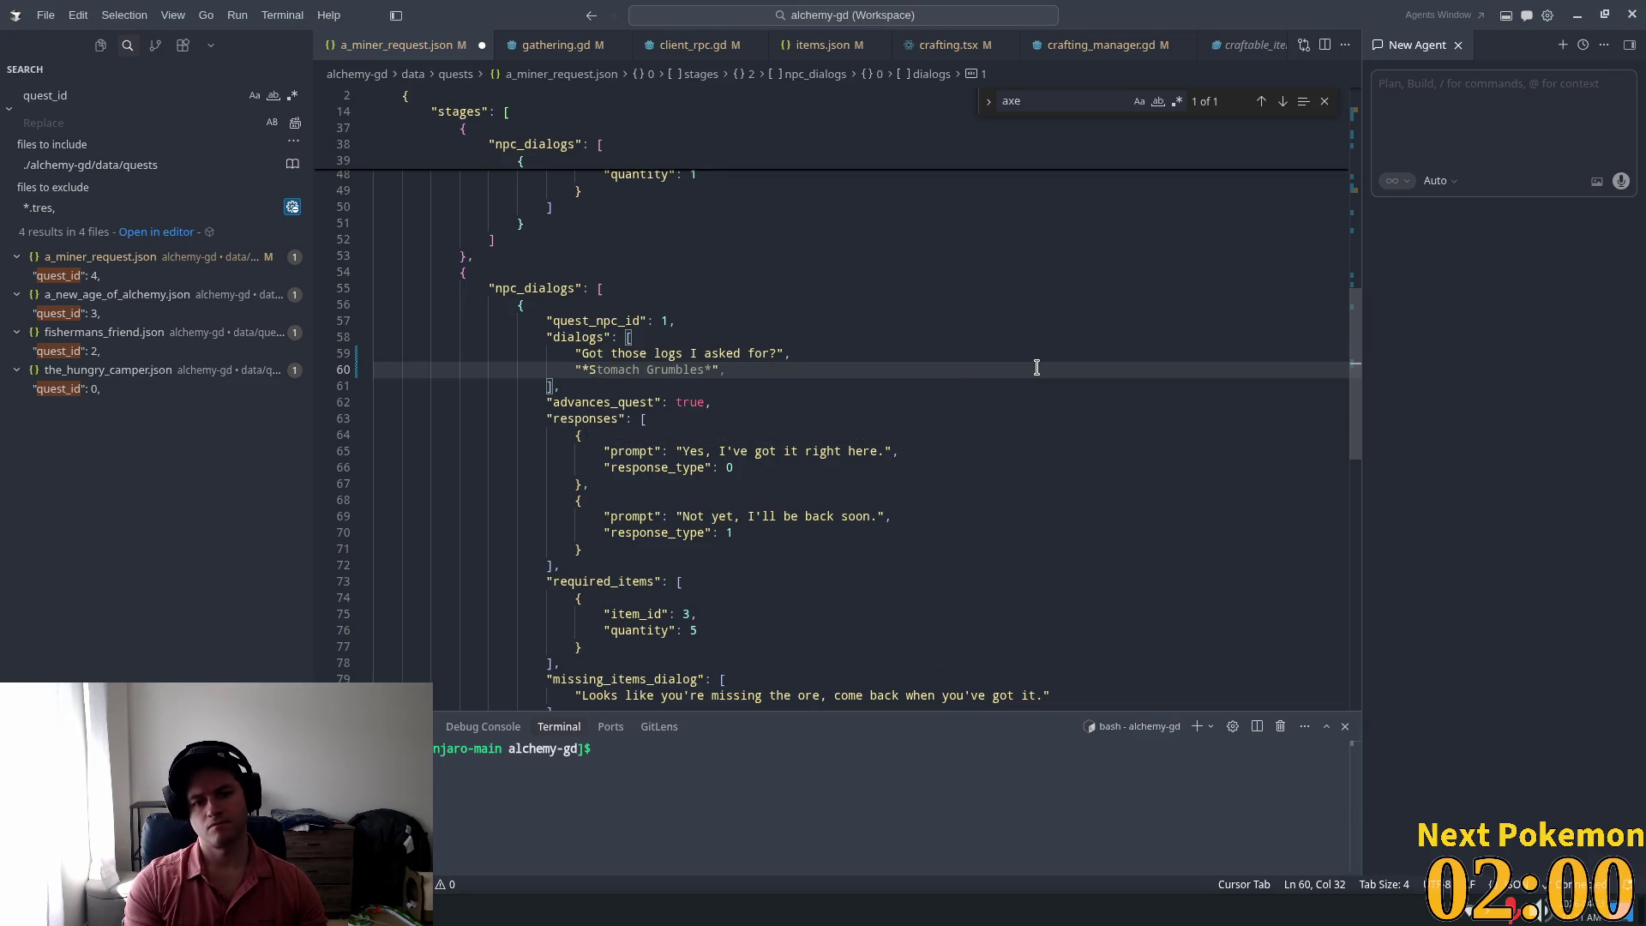
type("its out ")
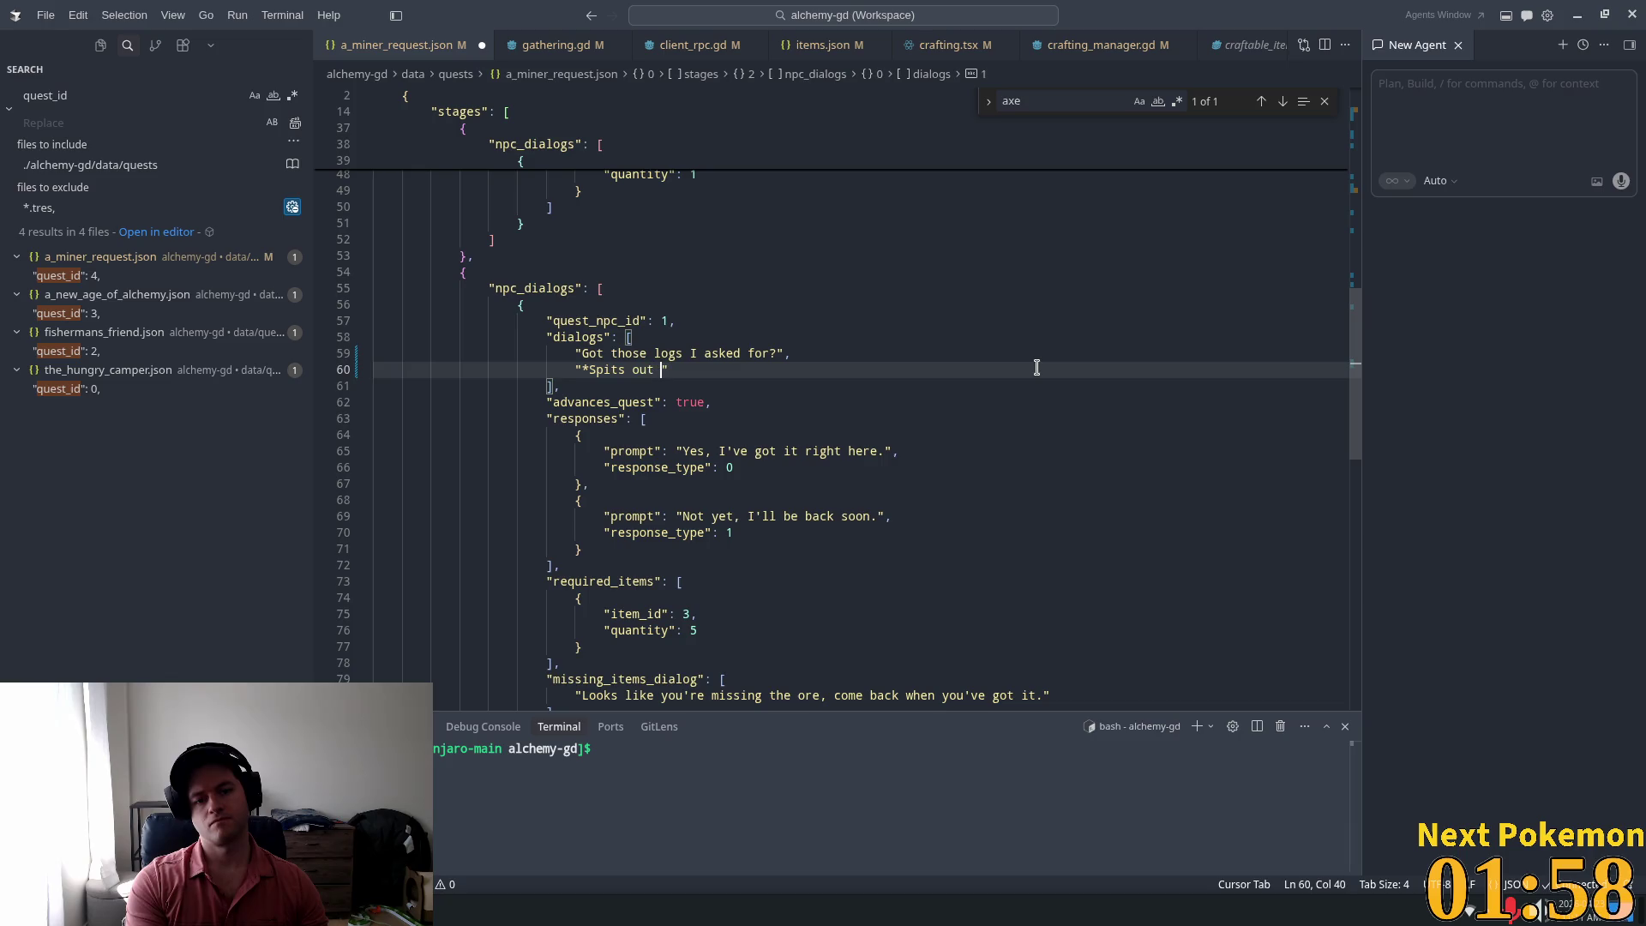
type("sunflower seed")
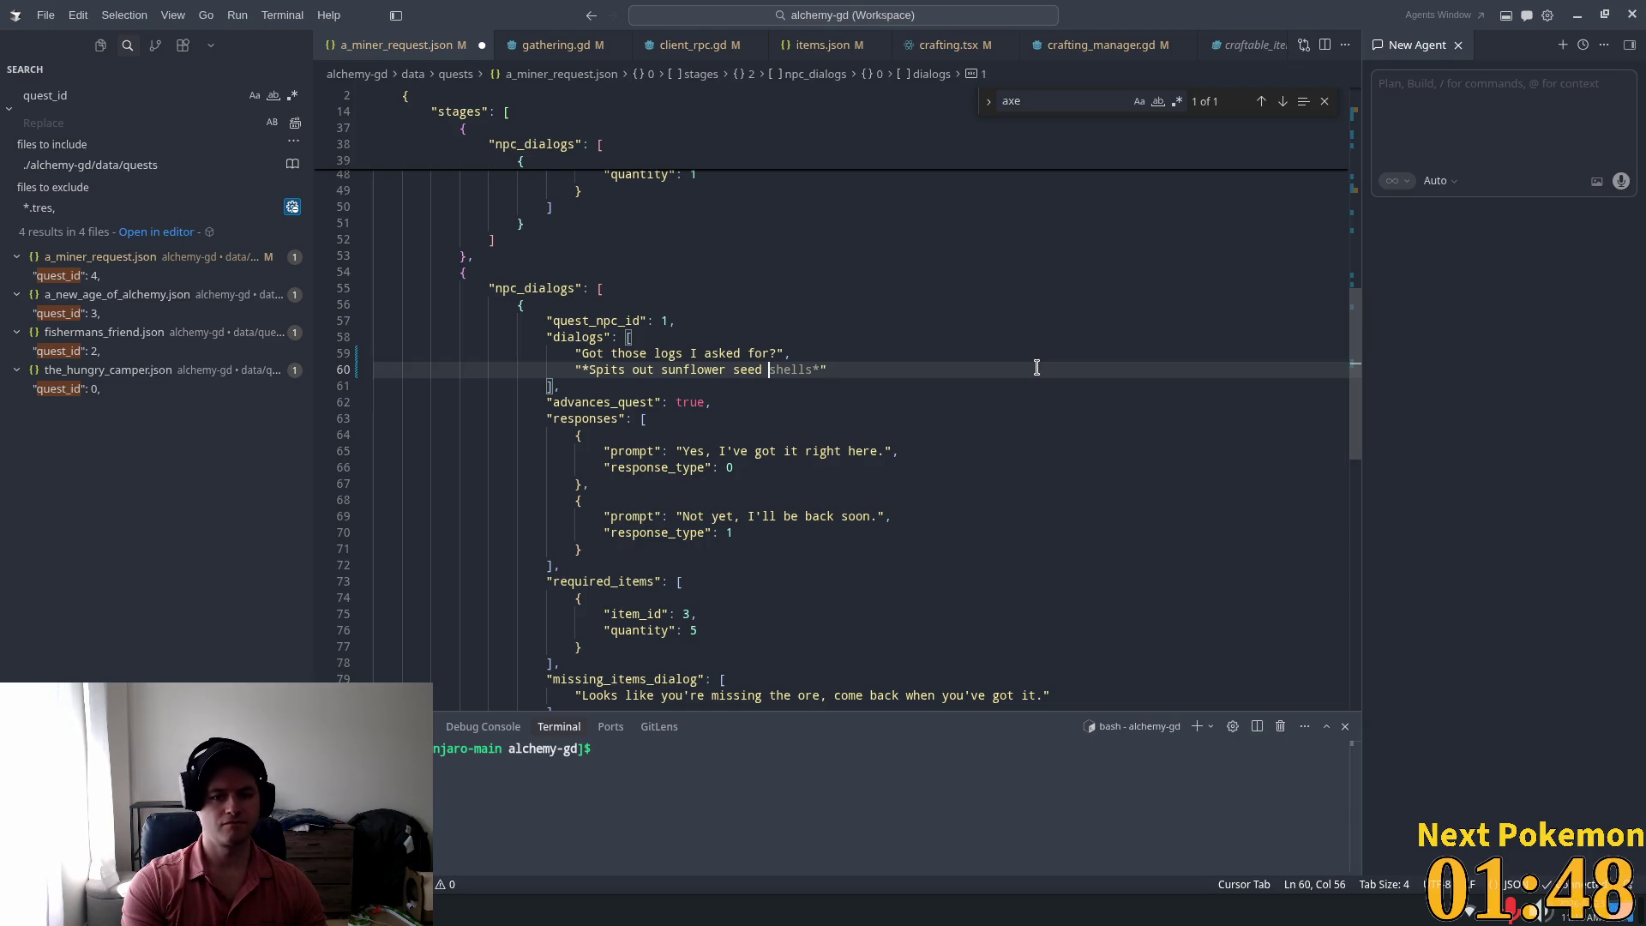
type("husks")
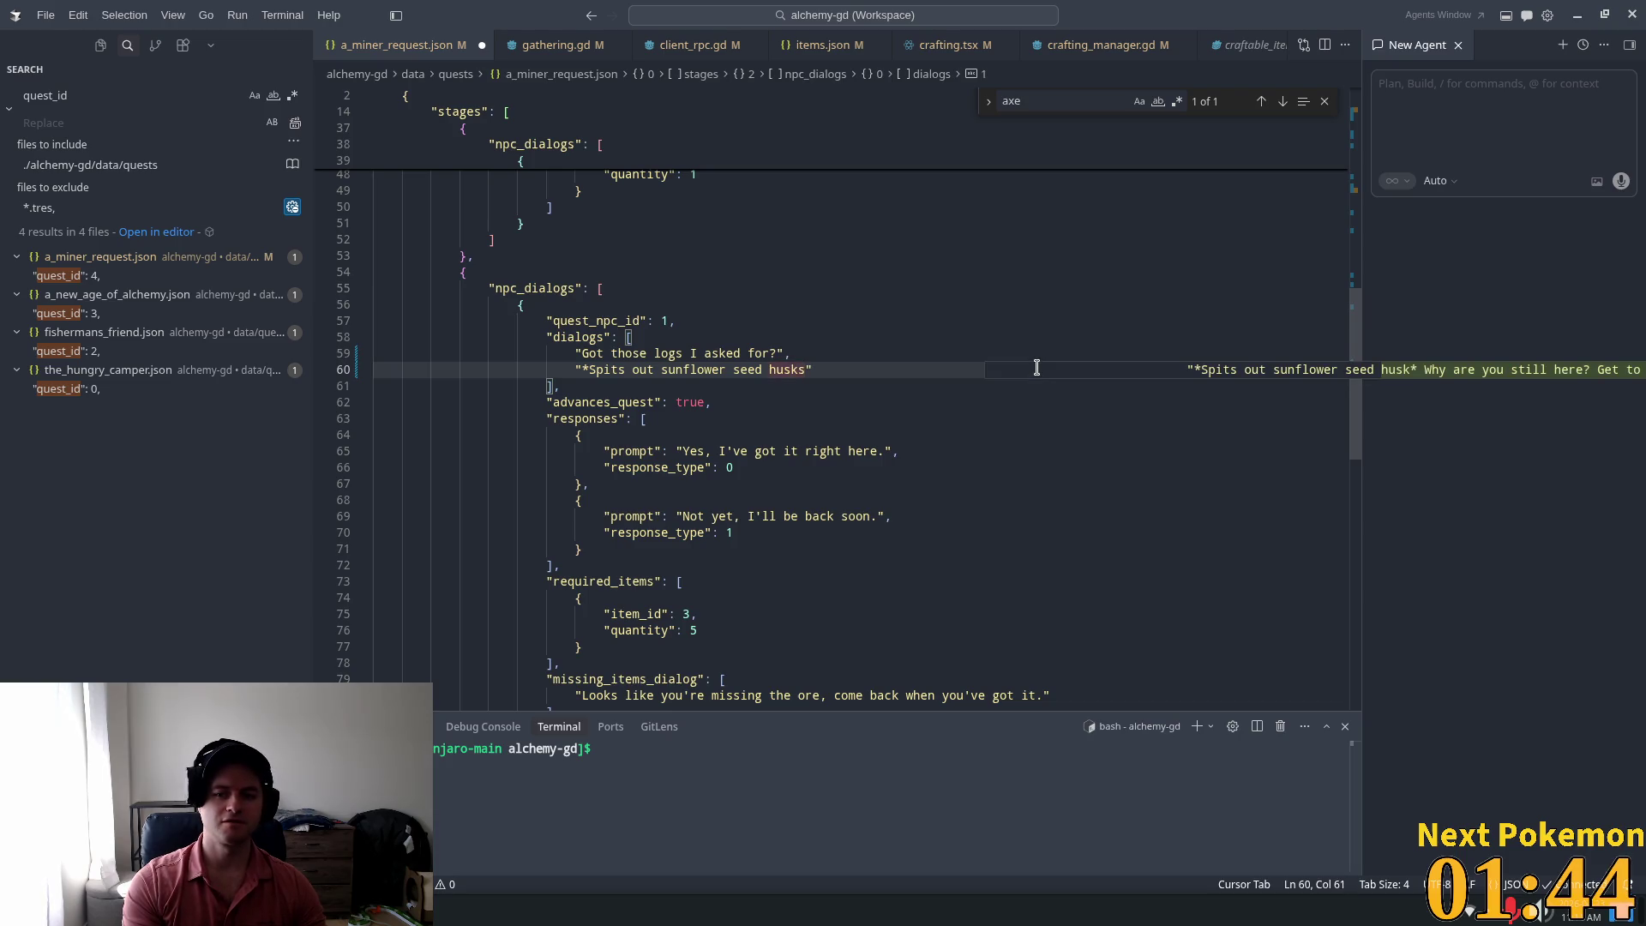
key("Escape")
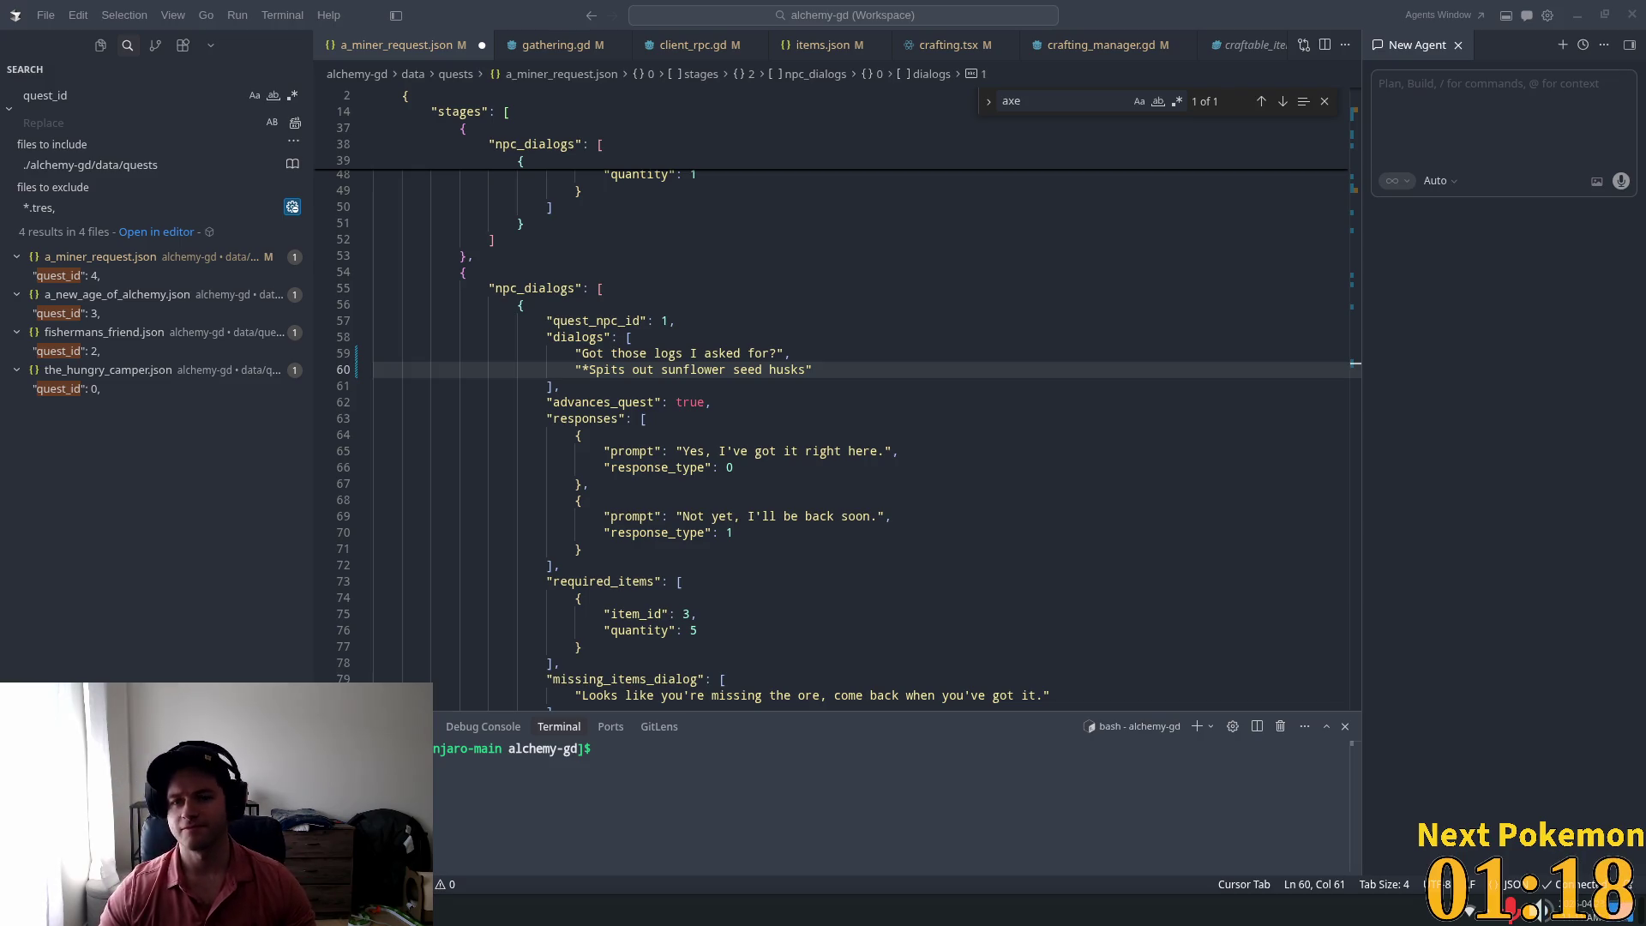
left_click(897, 337)
left_click(810, 369)
type("*")
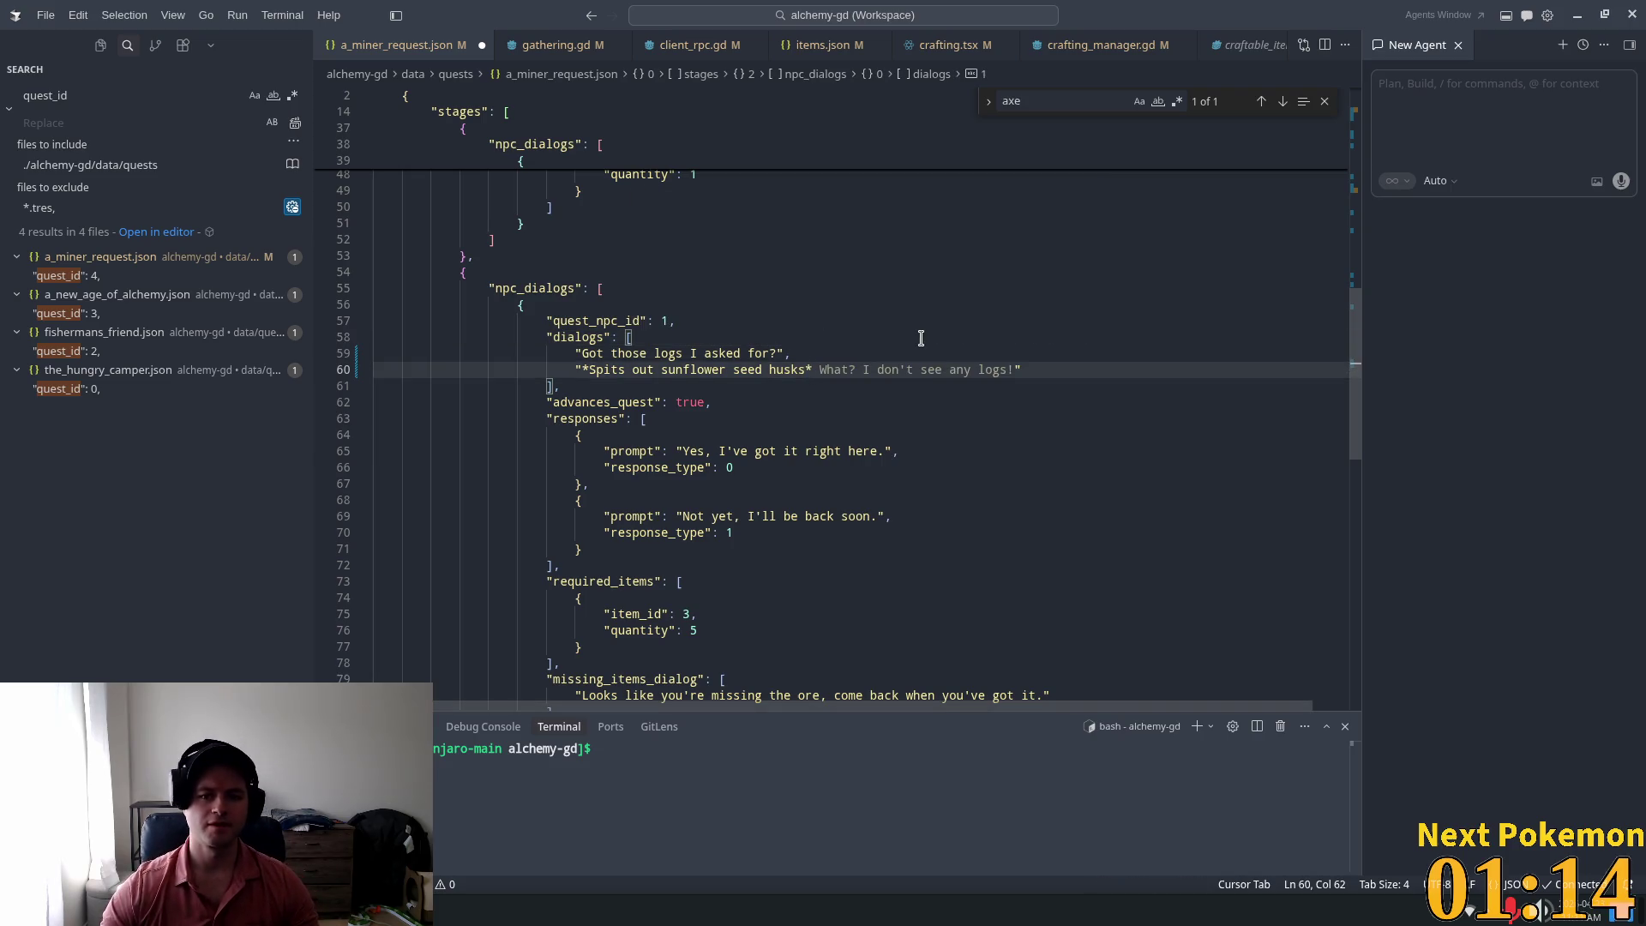
left_click(896, 321)
scroll(625, 433, "down", 3)
Step: Overwrite the line-80 missing_items_dialog string with "That's not enough logs, and it aint lunch hour."
mouse_move(1036, 566)
left_mouse_down()
mouse_move(565, 562)
mouse_move(577, 557)
left_mouse_up()
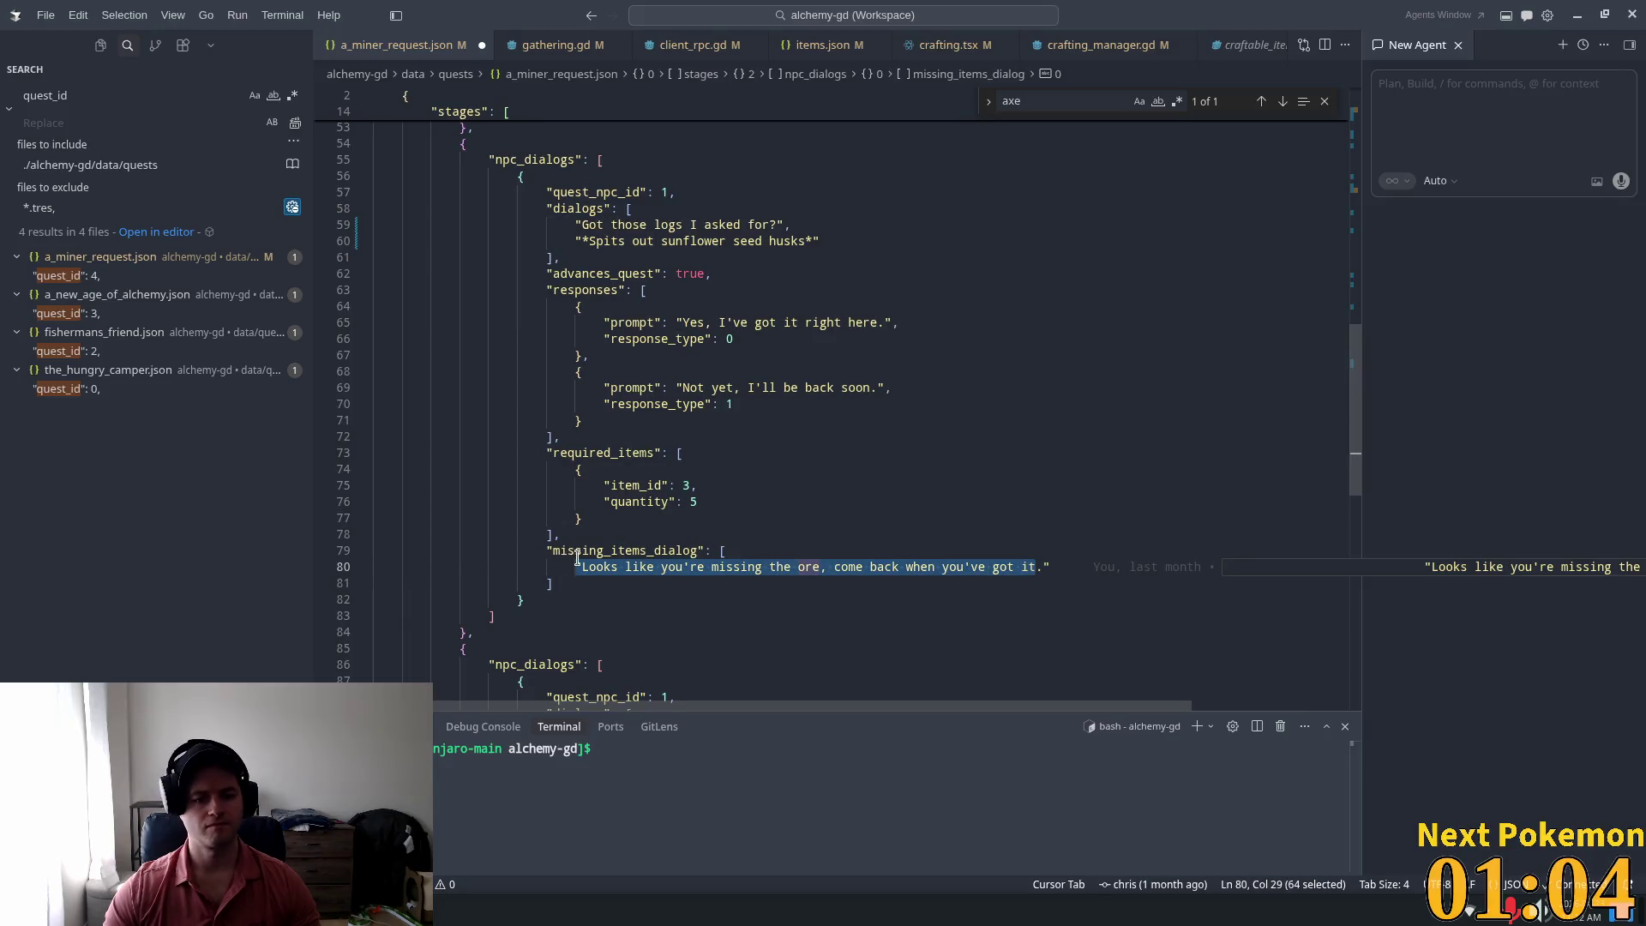
type("Tha")
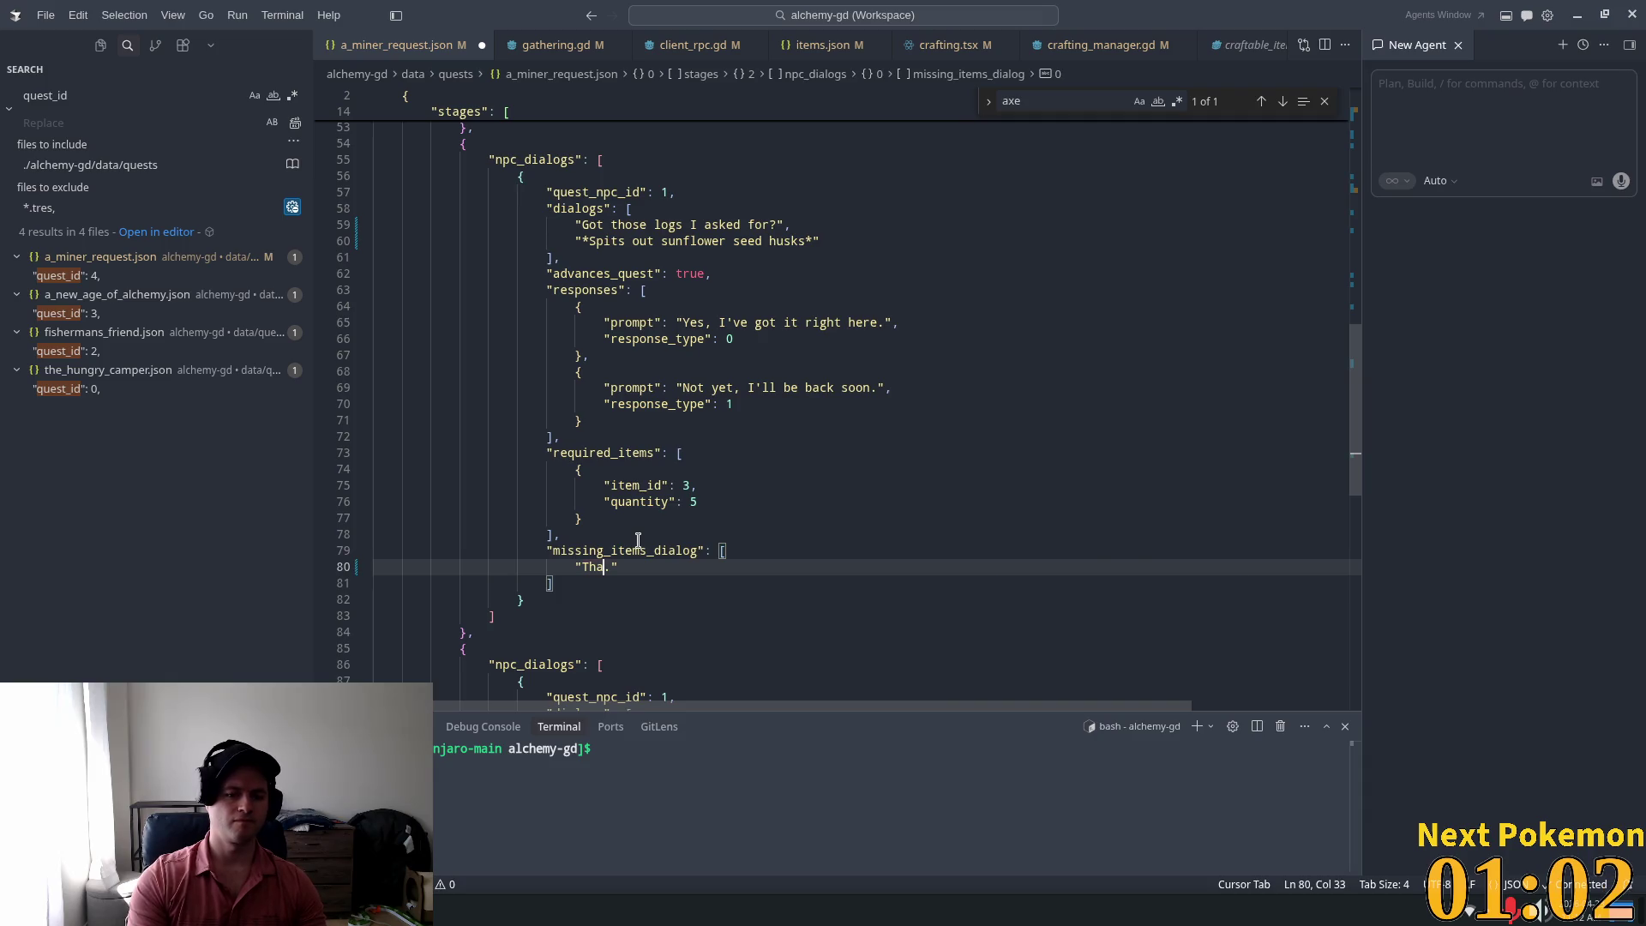
type("t's not en")
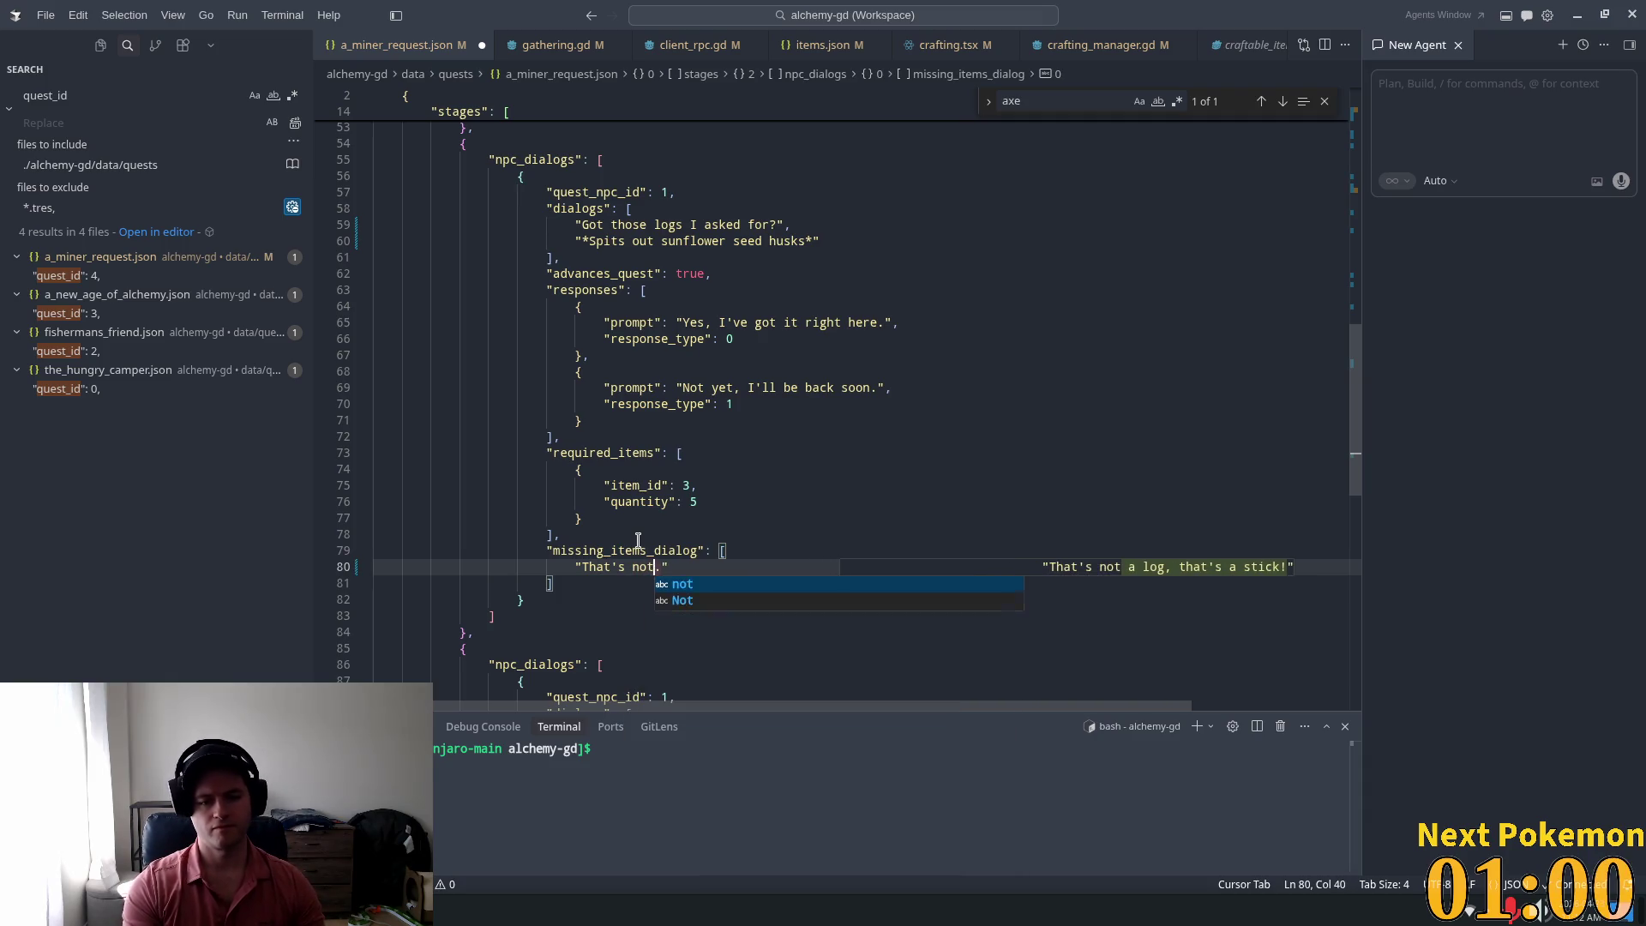
type("ough logs, an")
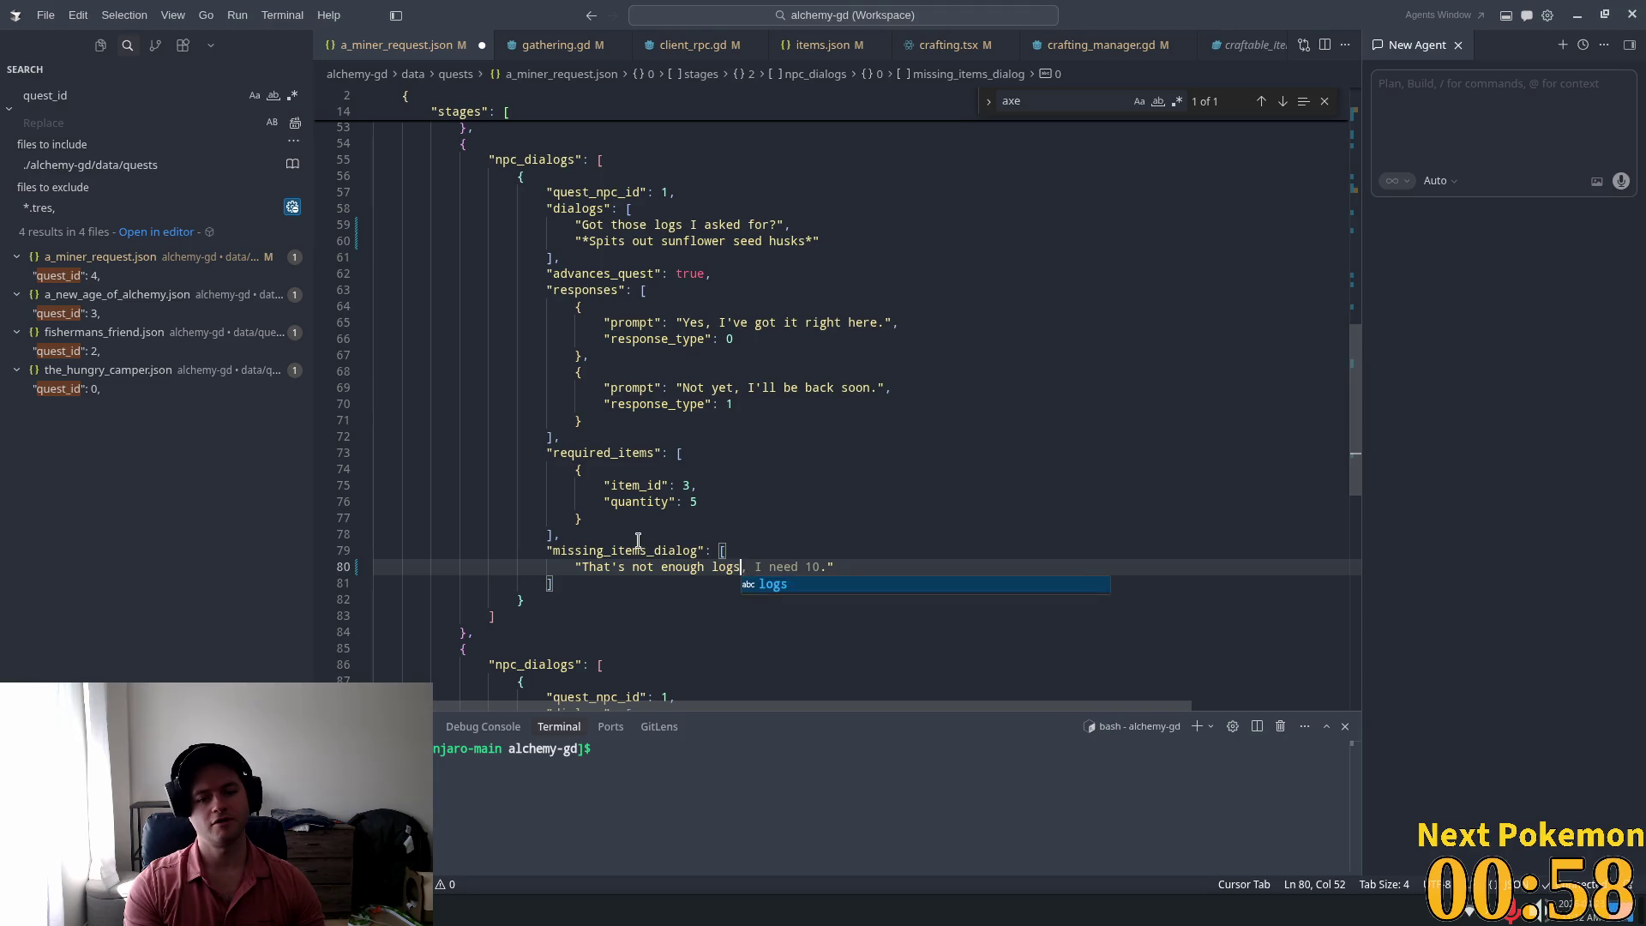
type("d it aint ")
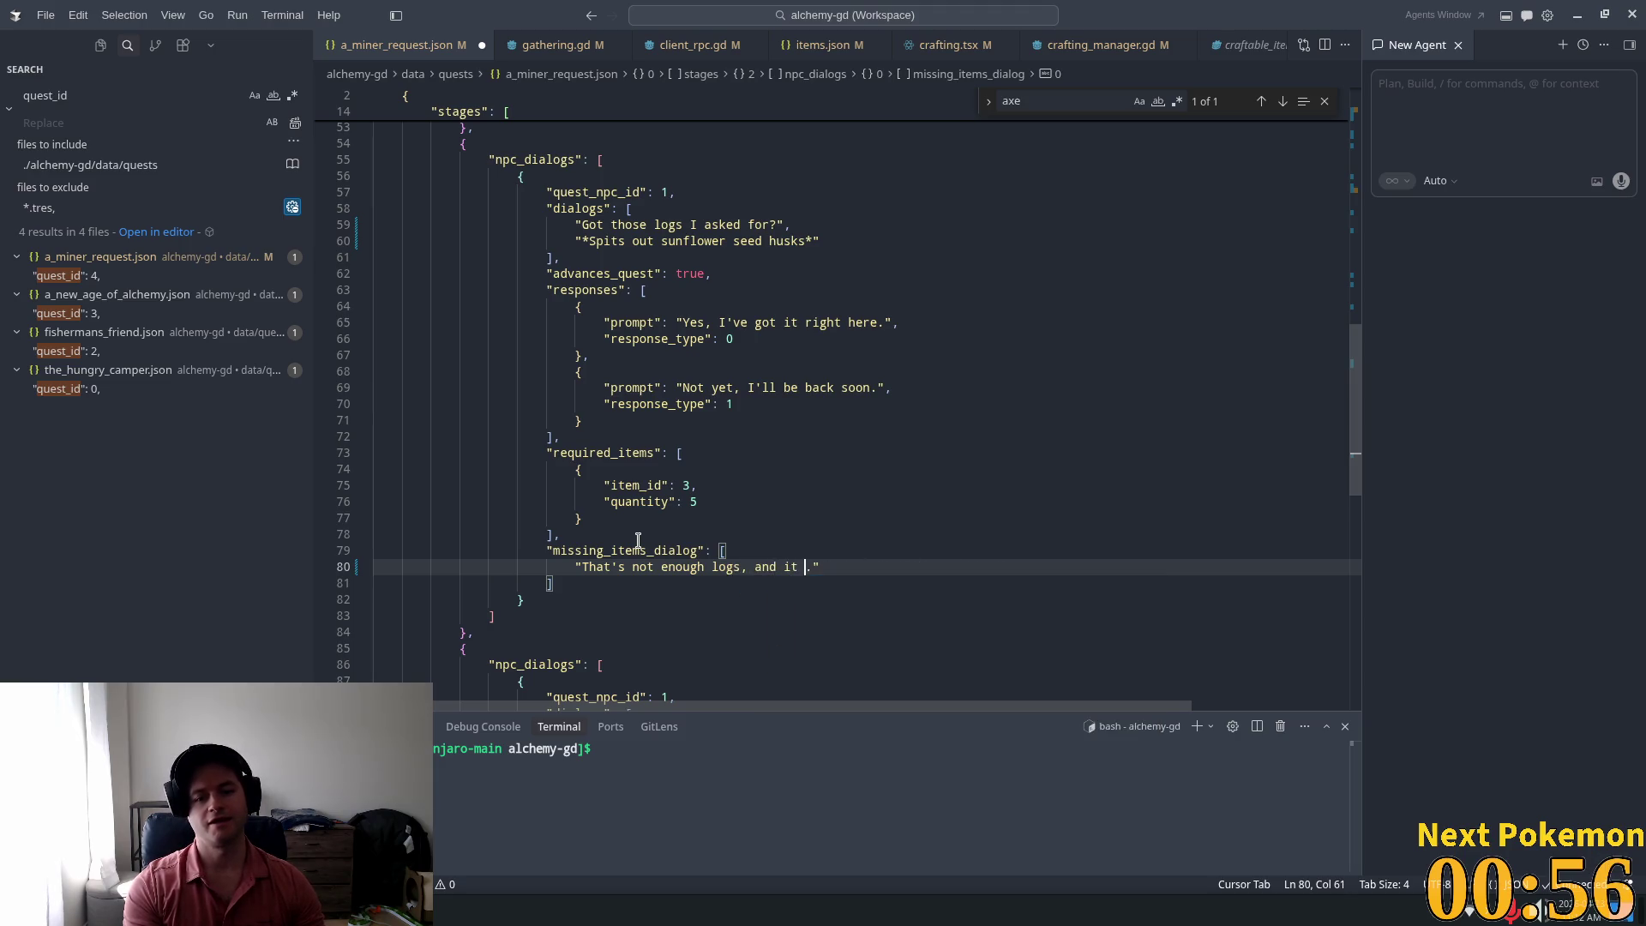
type("lunch ")
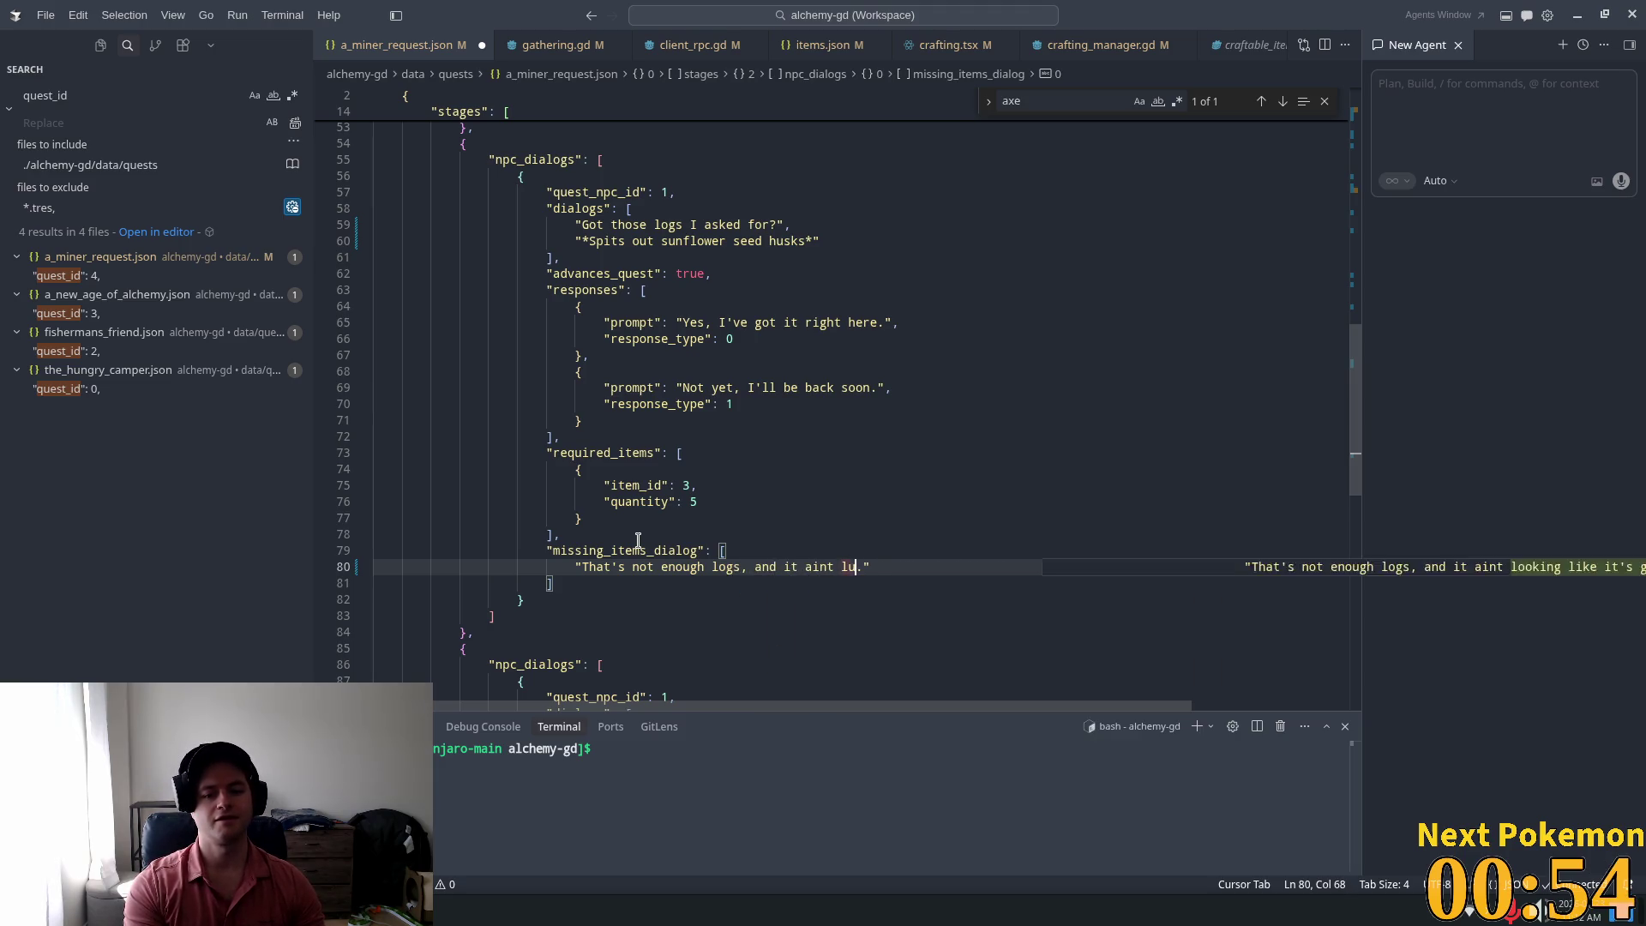
type("our")
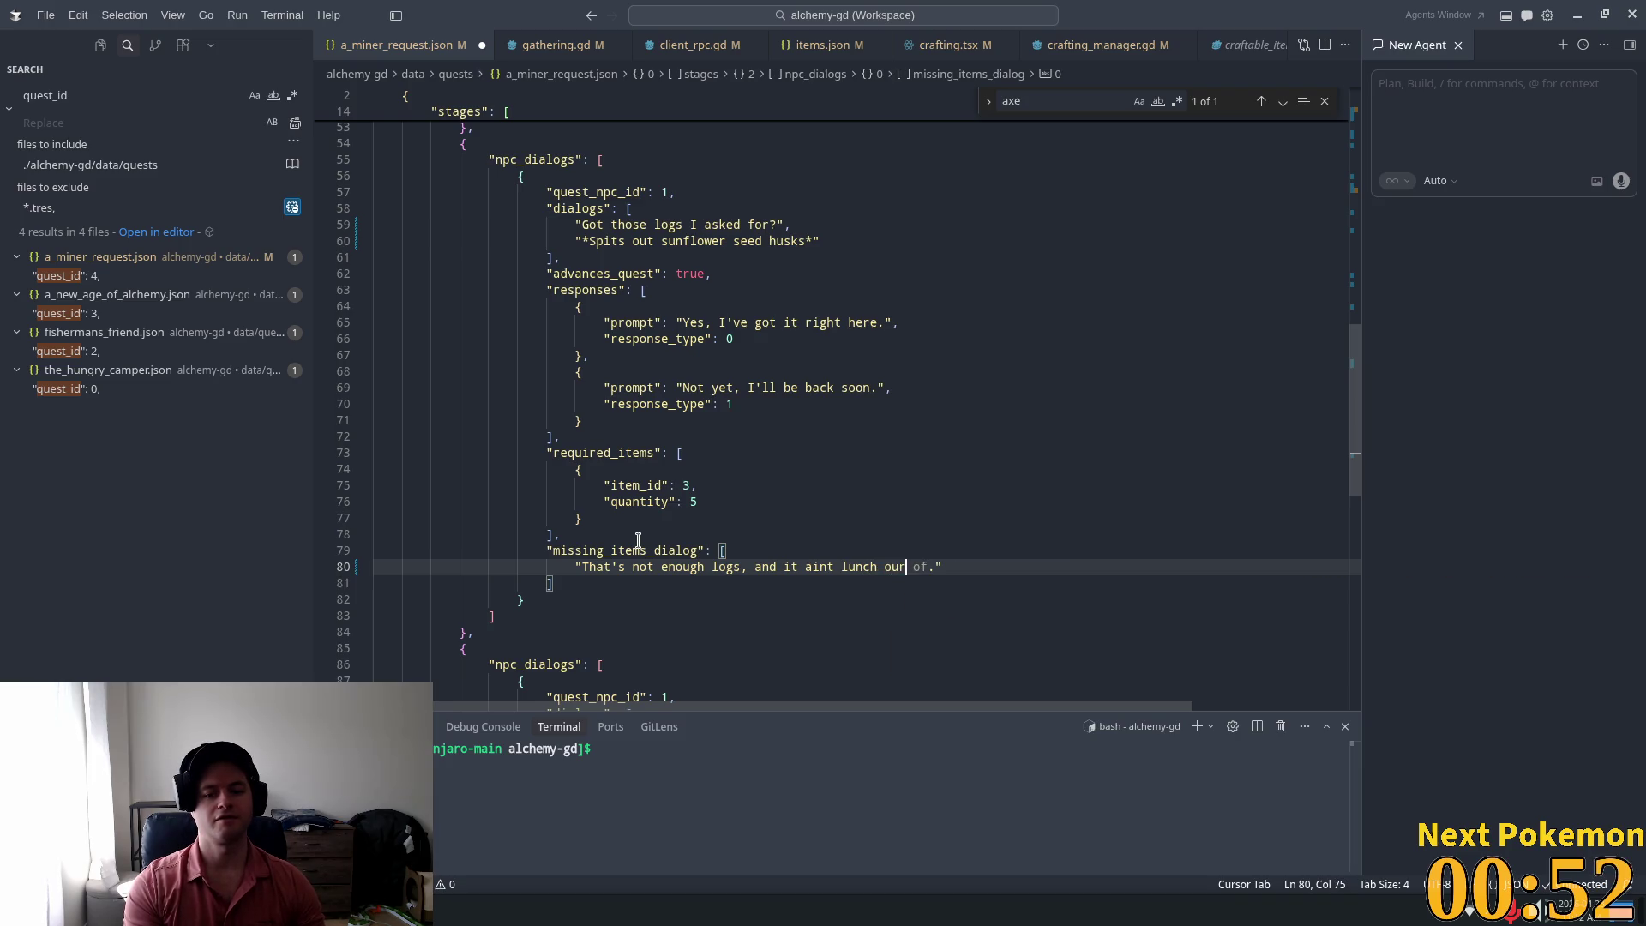
key("BackSpace")
key("BackSpace")
key("BackSpace")
type("hour")
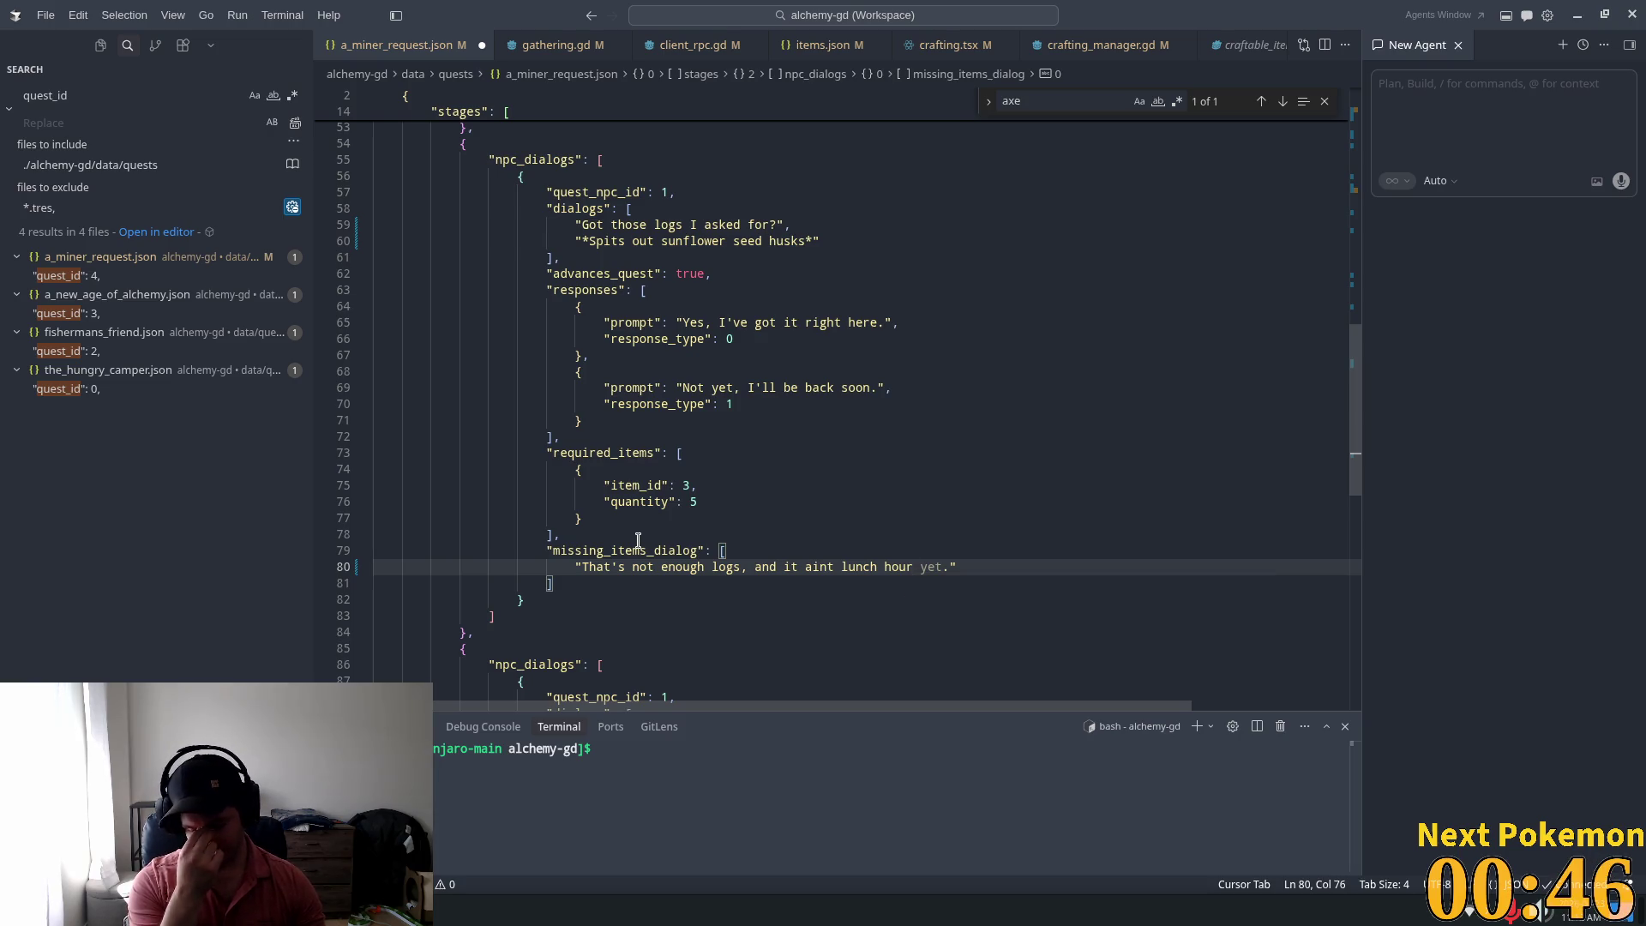
type(".")
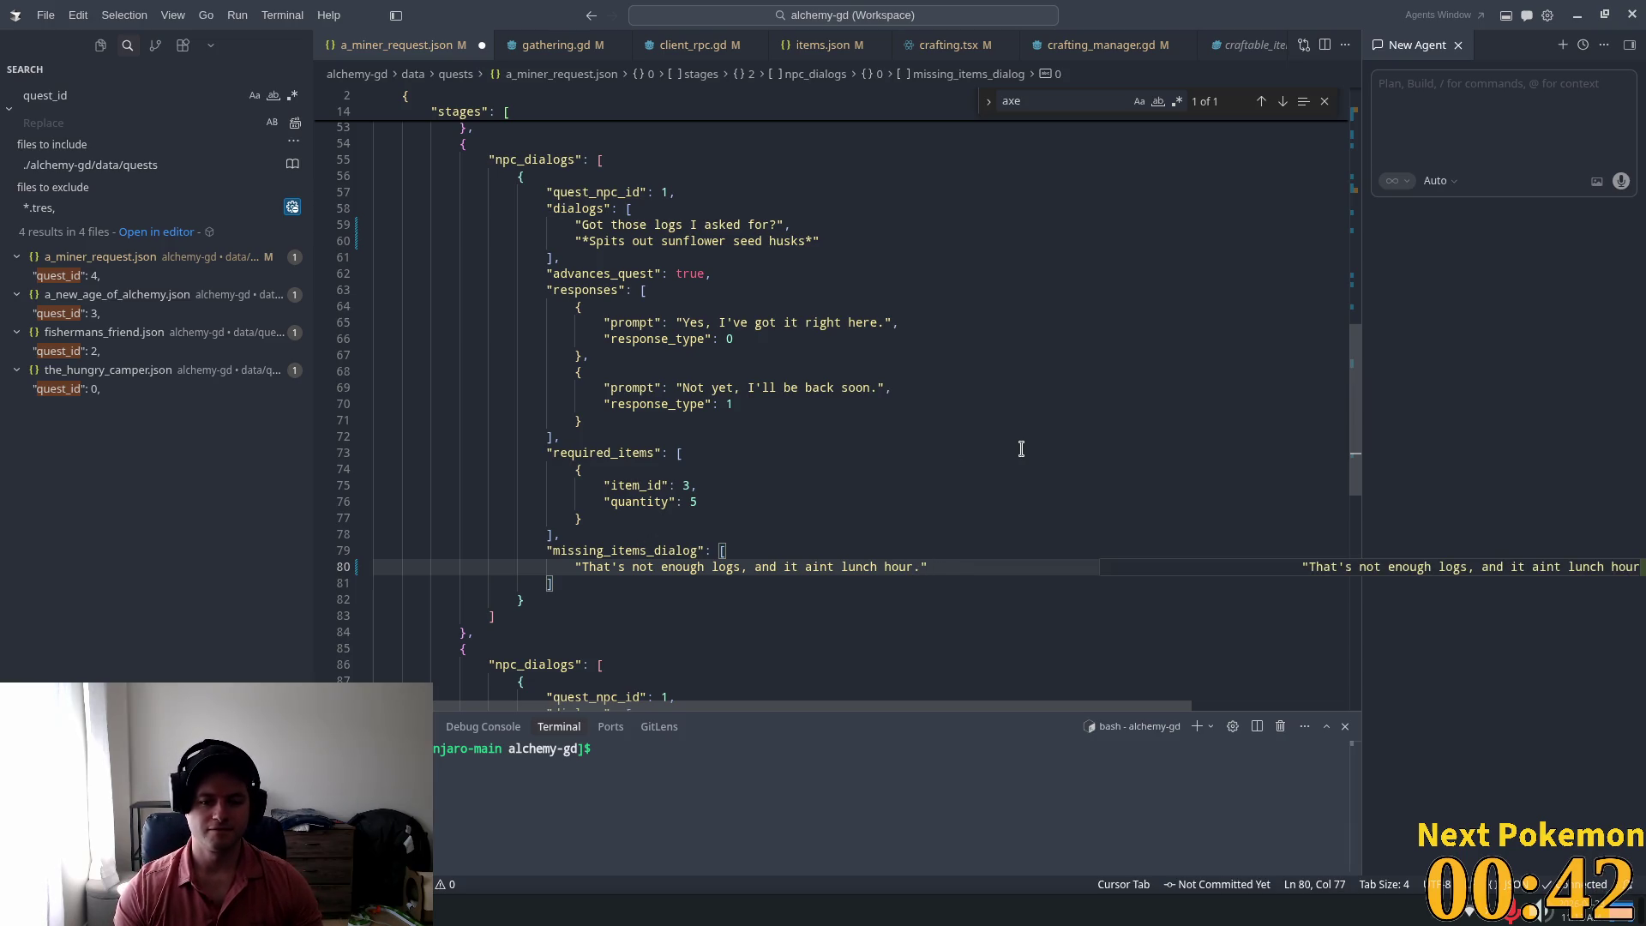
Step: Set the required item_id on line 75 to 14 and its quantity to 10
left_click(788, 469)
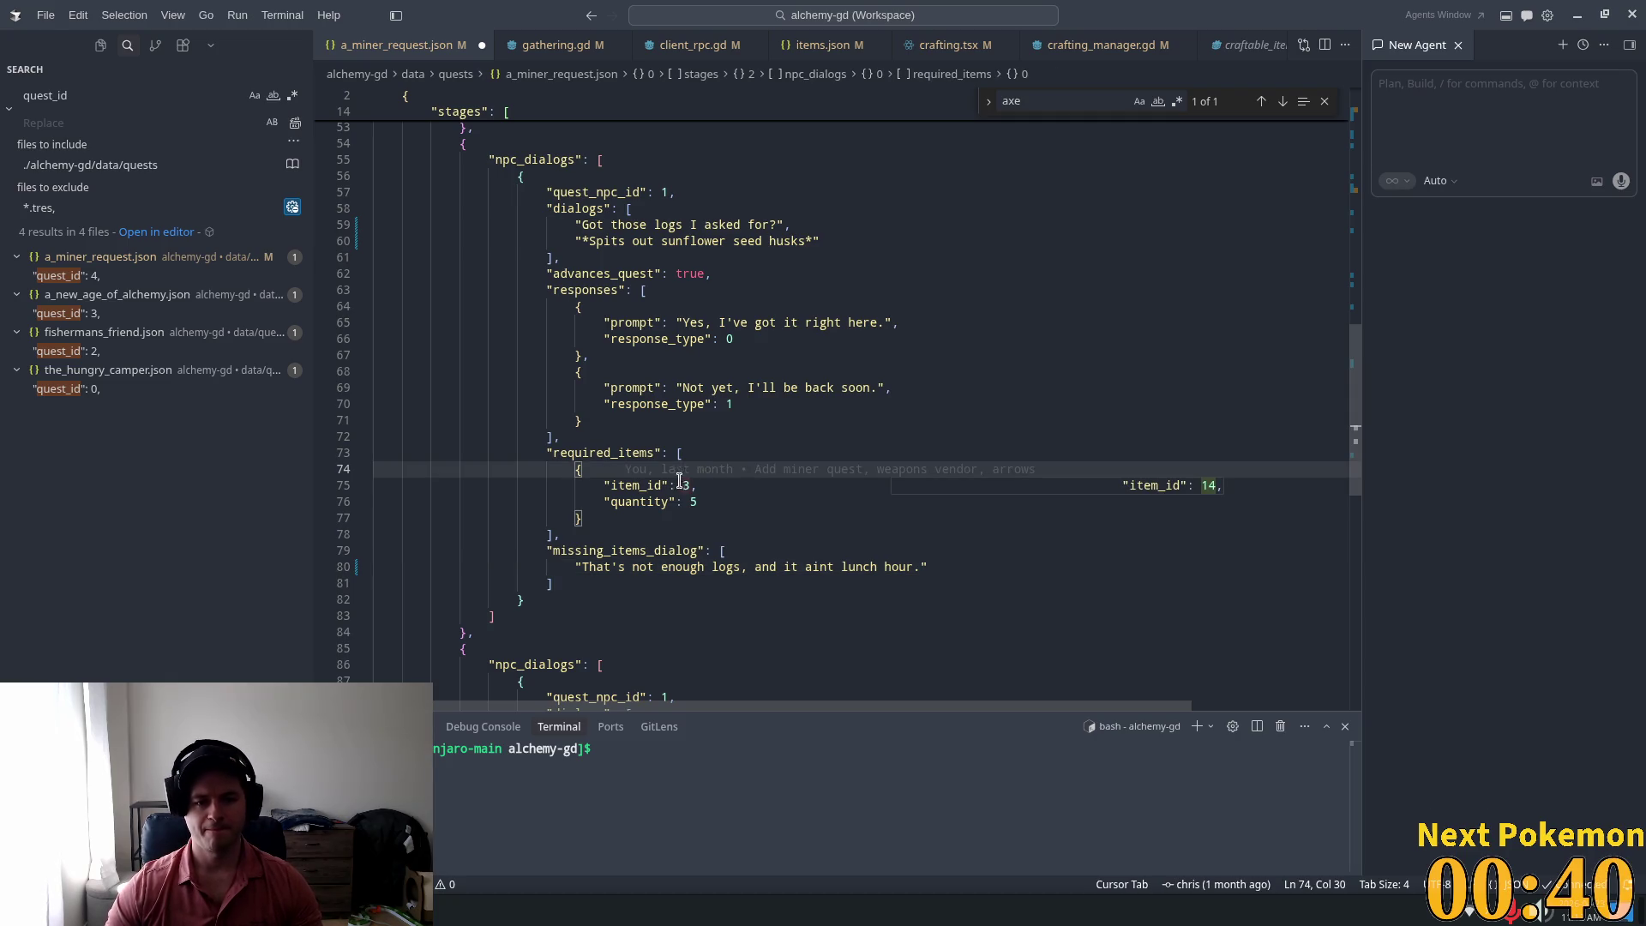
key("Tab")
left_click(605, 452)
left_click(688, 485)
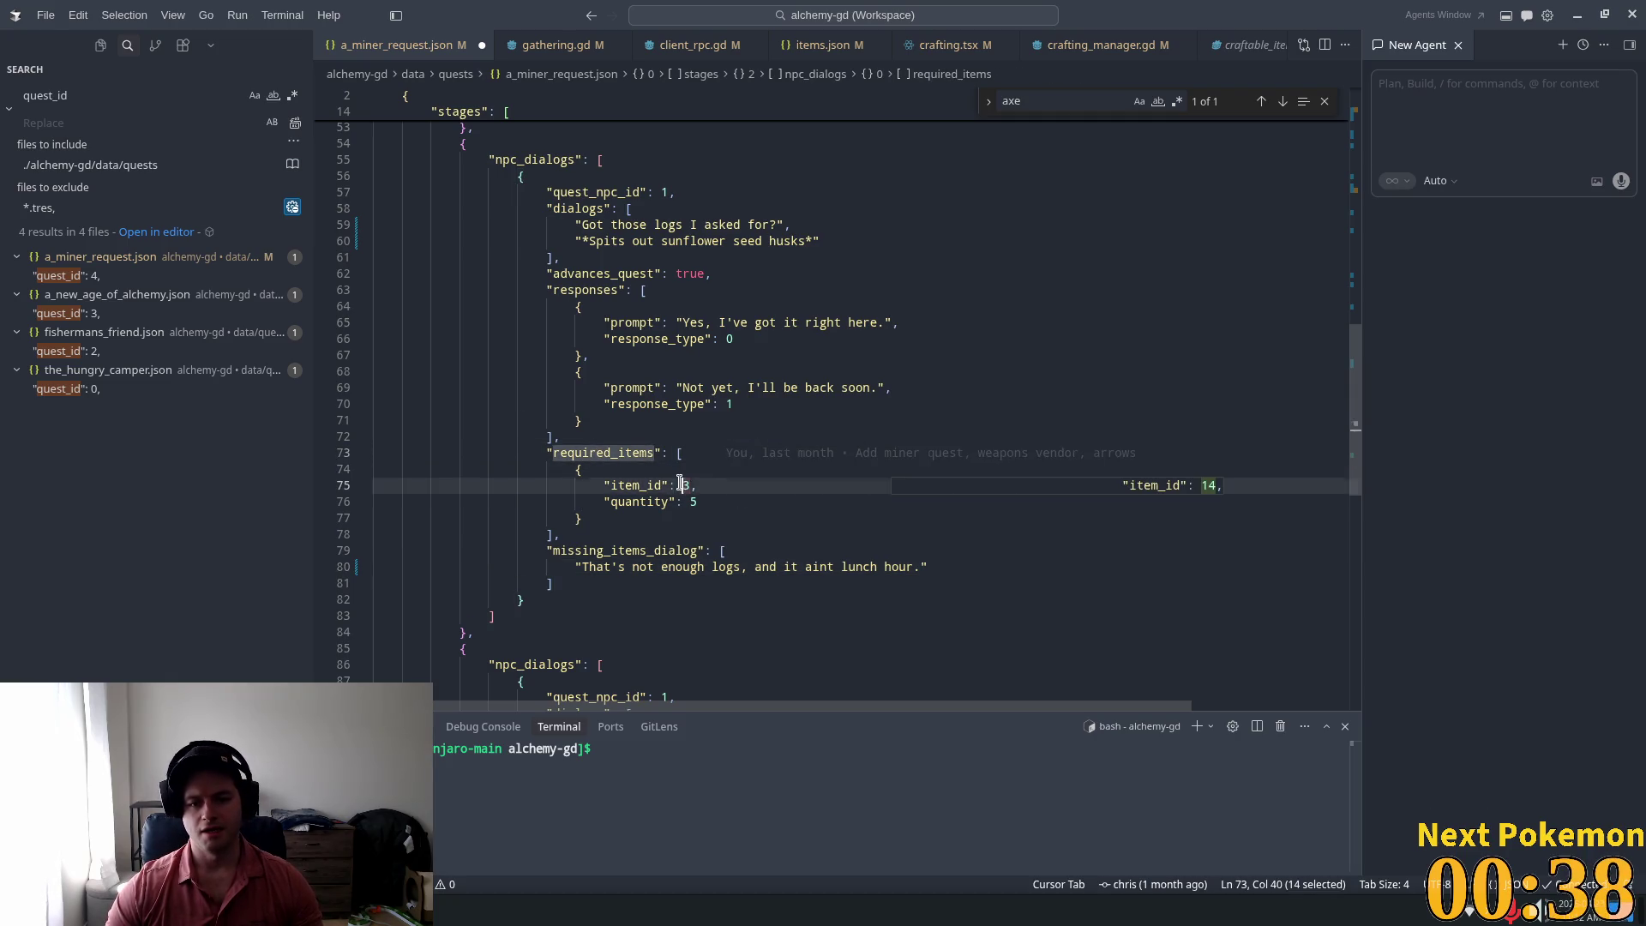
double_click(689, 484)
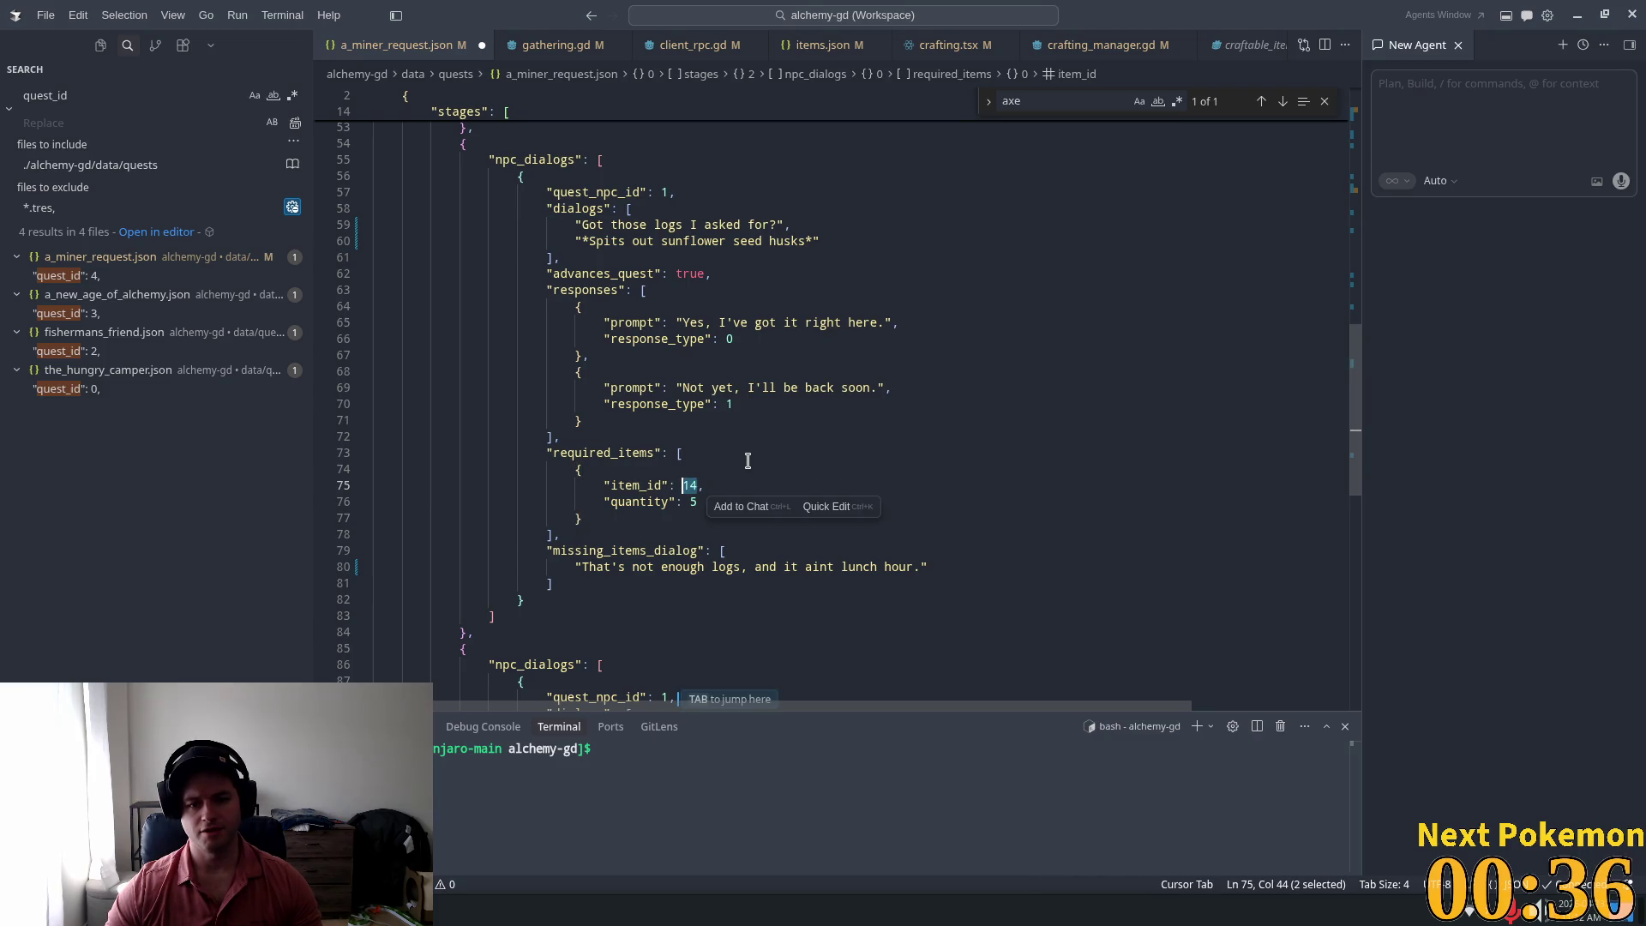
key("Tab")
left_click(702, 502)
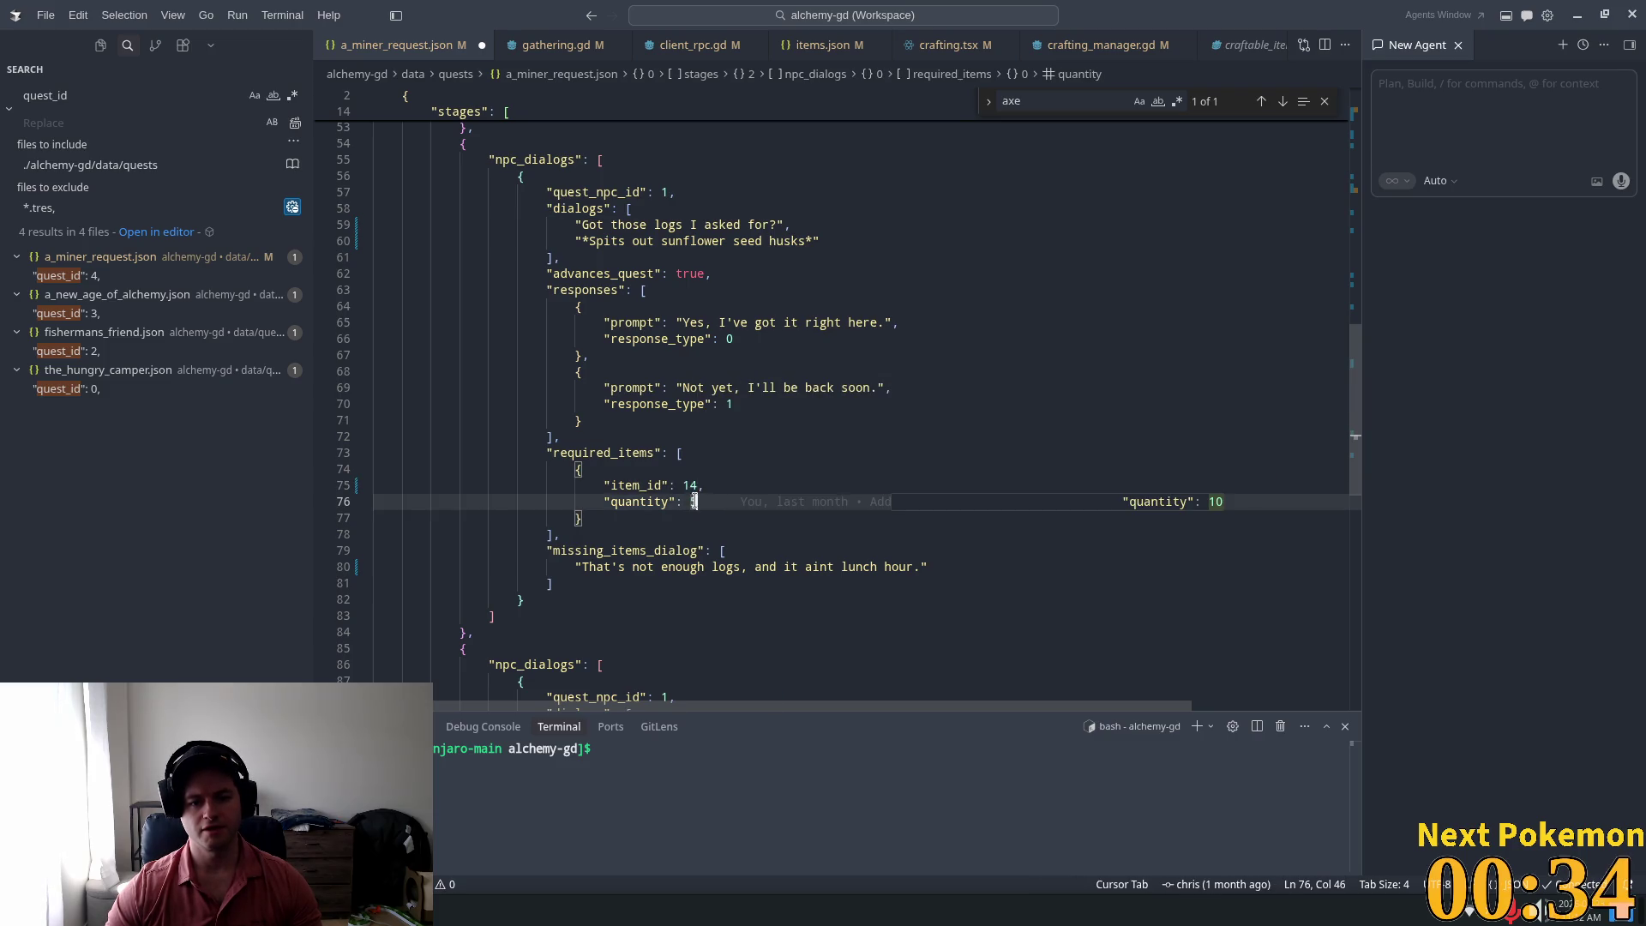
key("Tab")
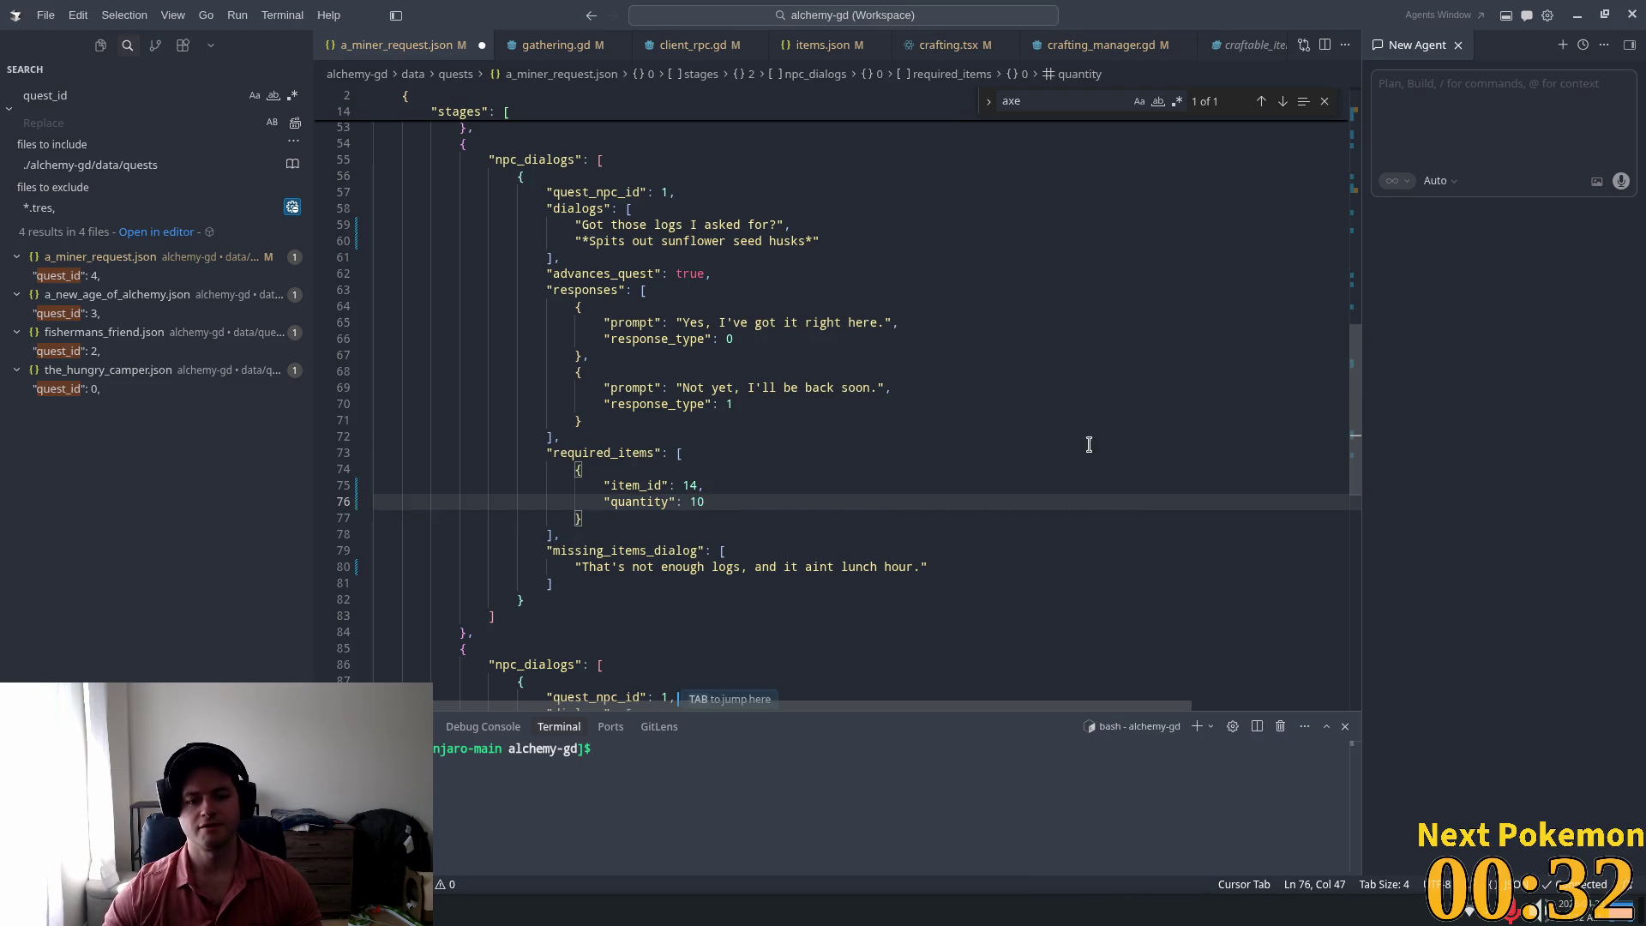
left_click(1047, 433)
left_click(861, 467)
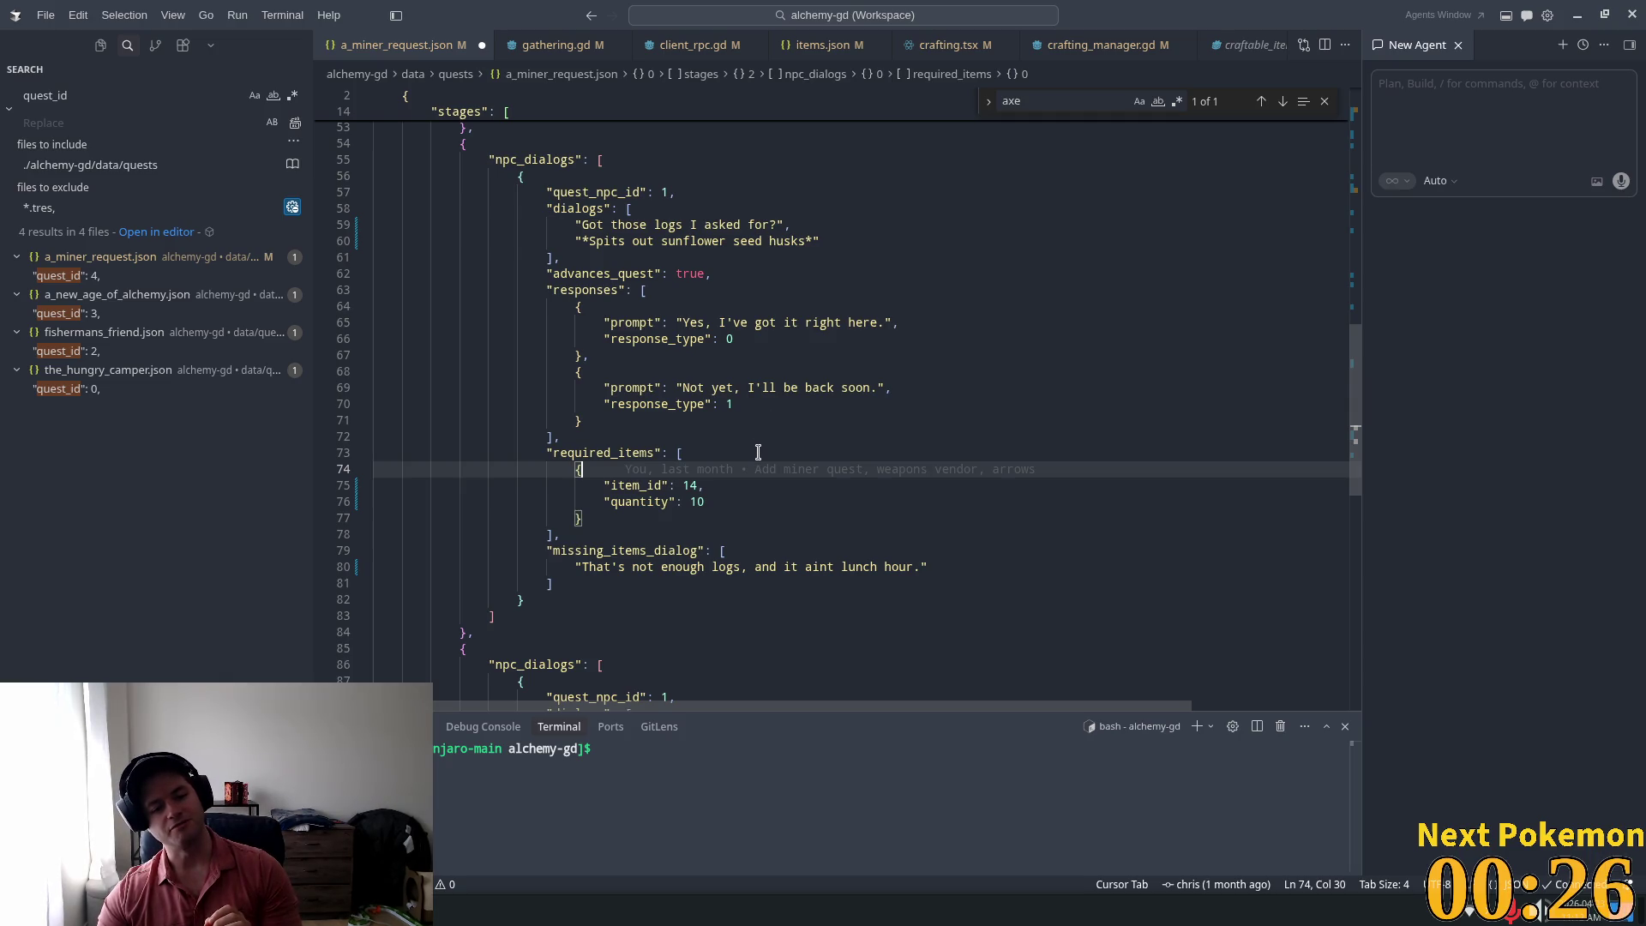
left_click(757, 404)
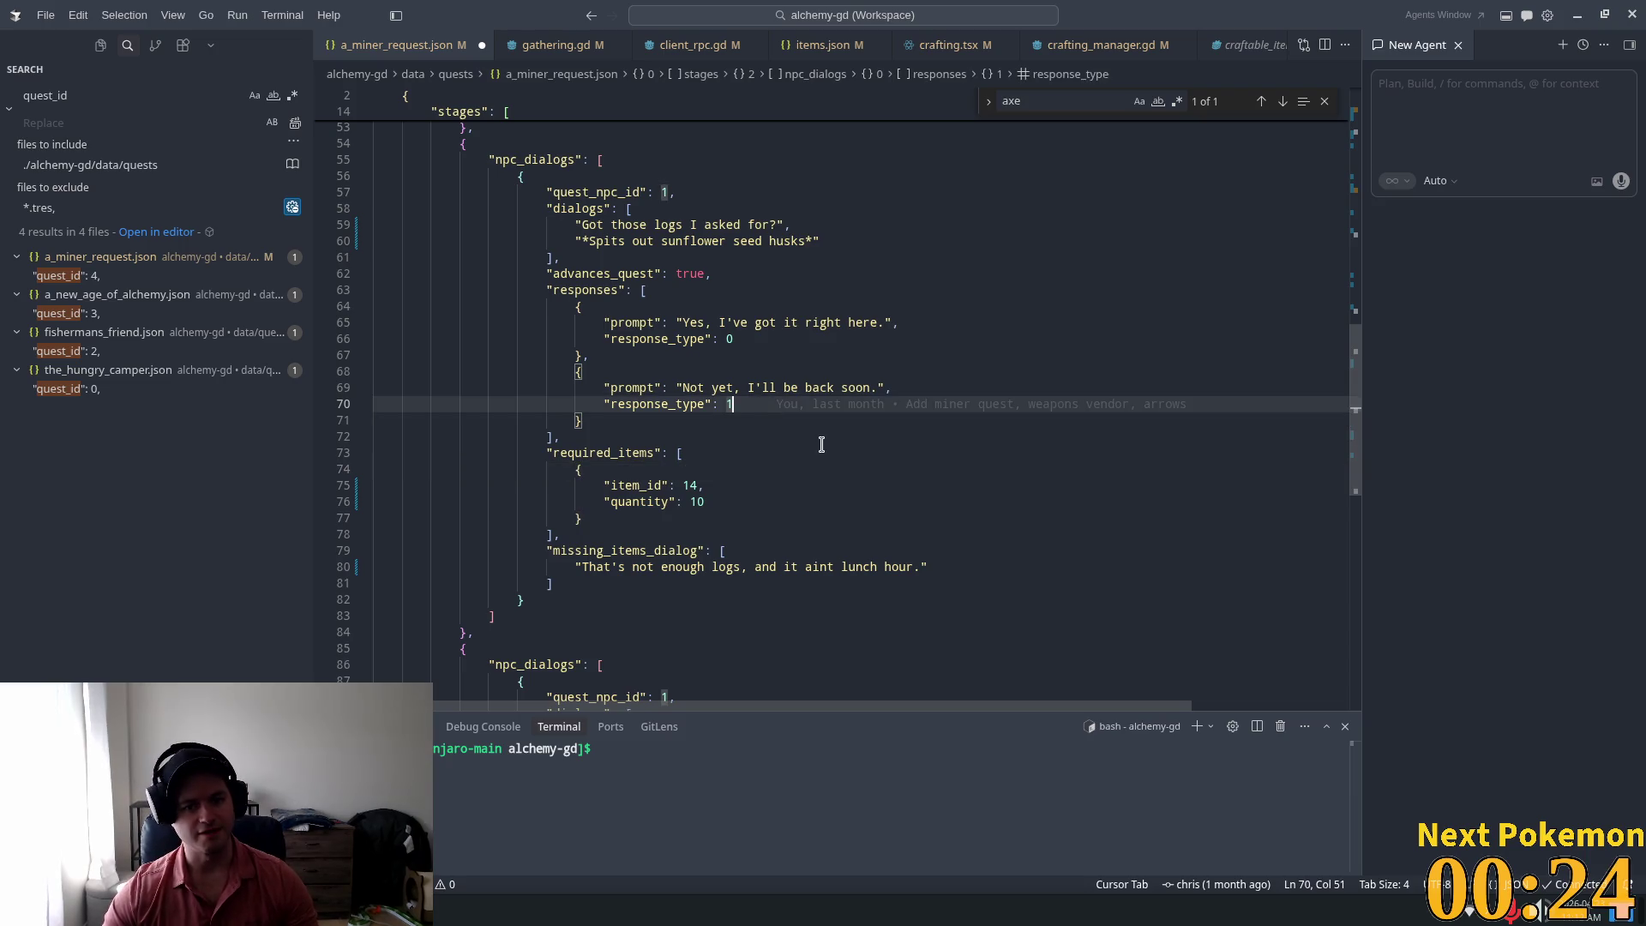
Step: Change "it" to "them" in the first player reply
left_click(738, 327)
type("! Thanks for the axe")
left_click(800, 322)
double_click(788, 322)
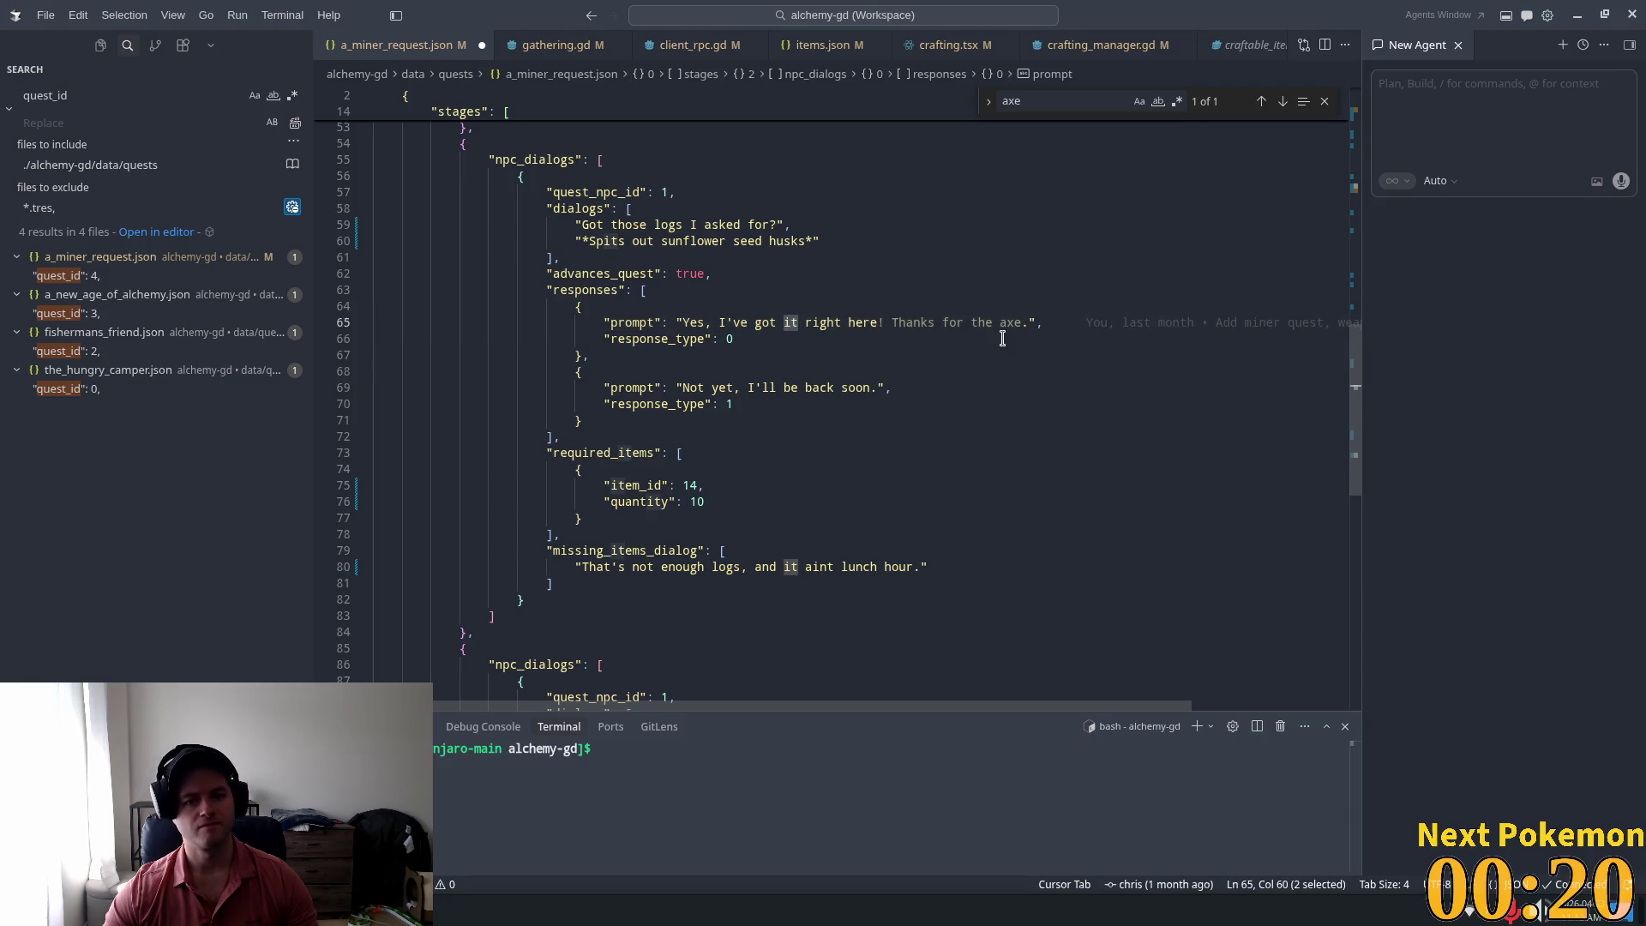
type("them")
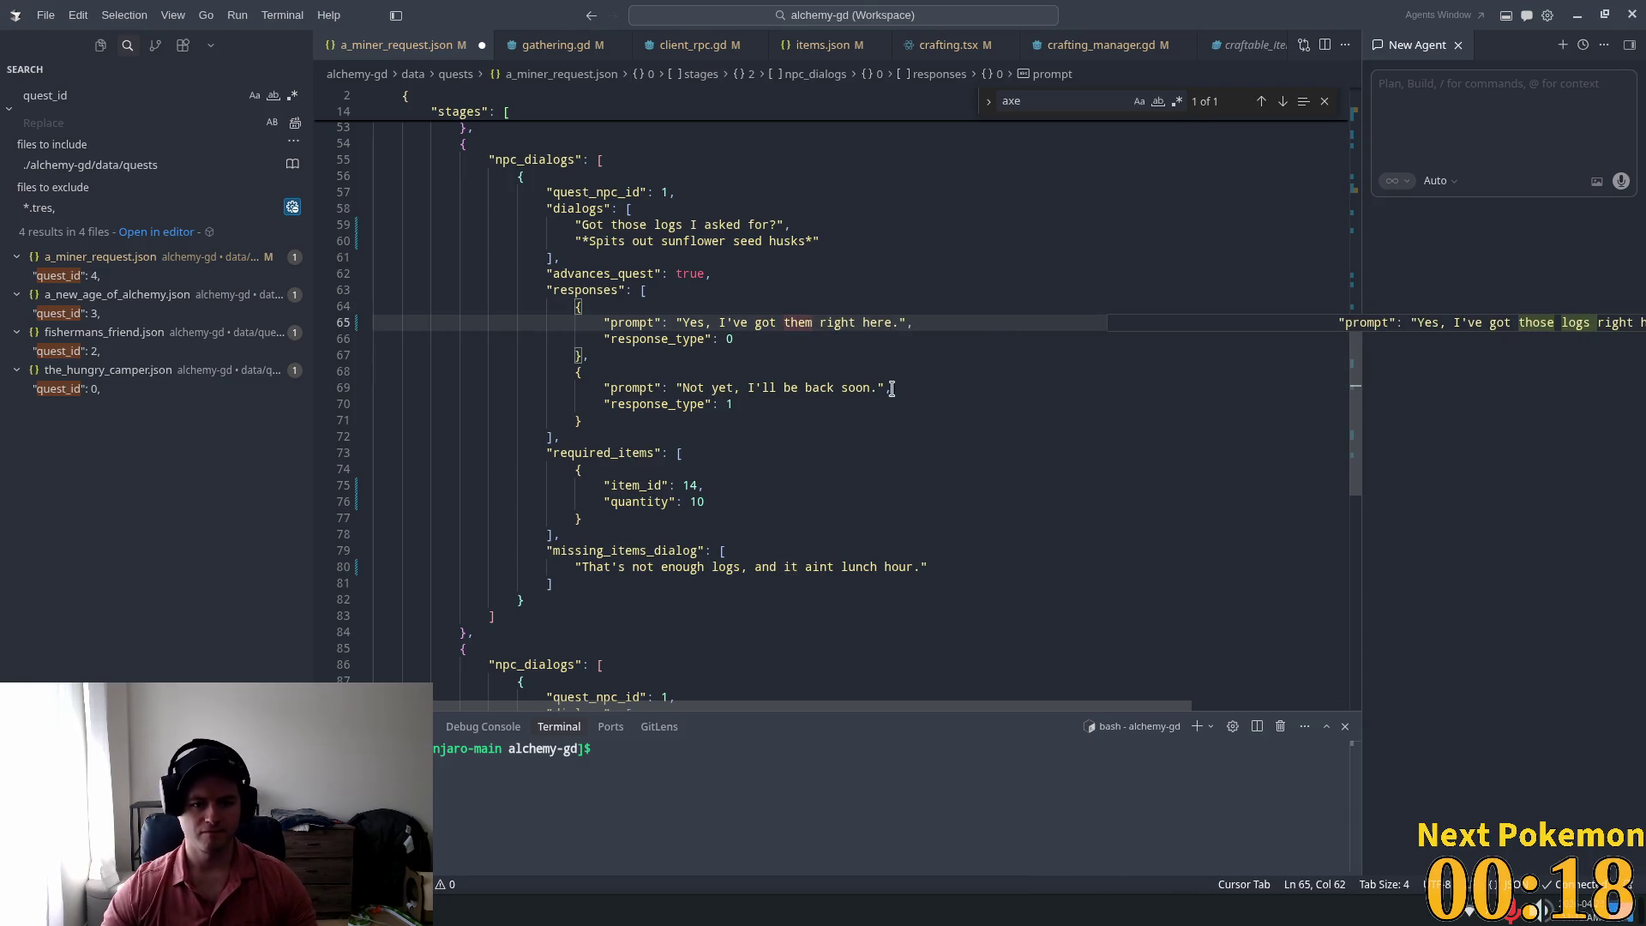
Step: Leave the reply "Not yet, I'll be back soon." unchanged and review the remaining stages
key("Down")
key("Down")
key("Down")
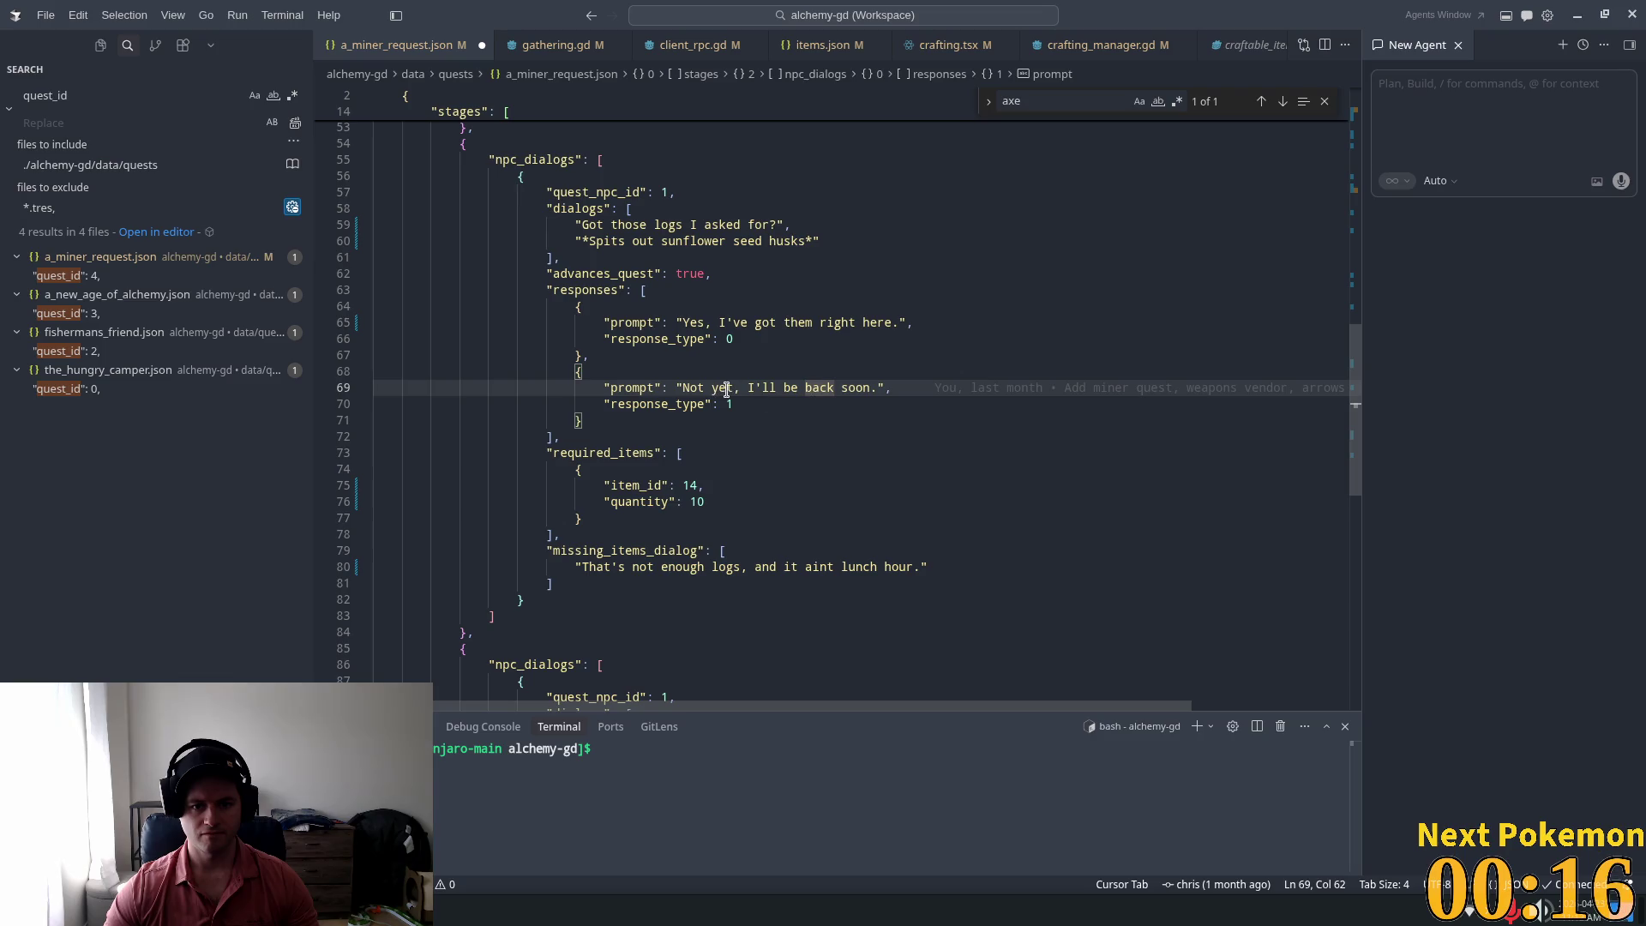
left_click_drag(876, 389, 685, 390)
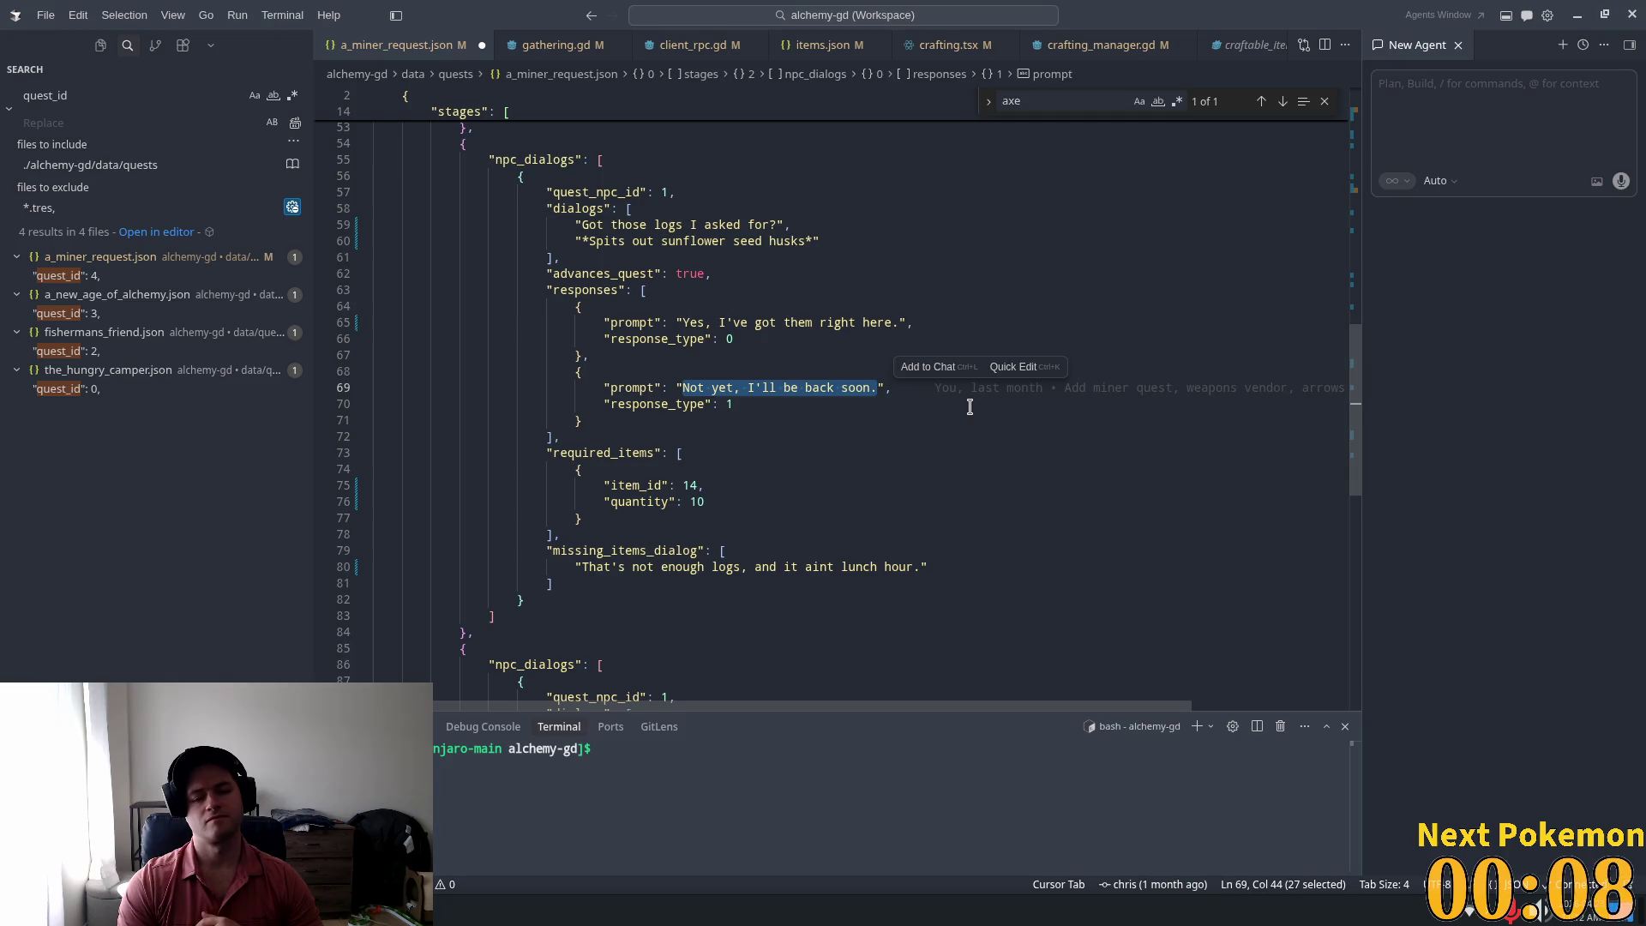
left_click(802, 345)
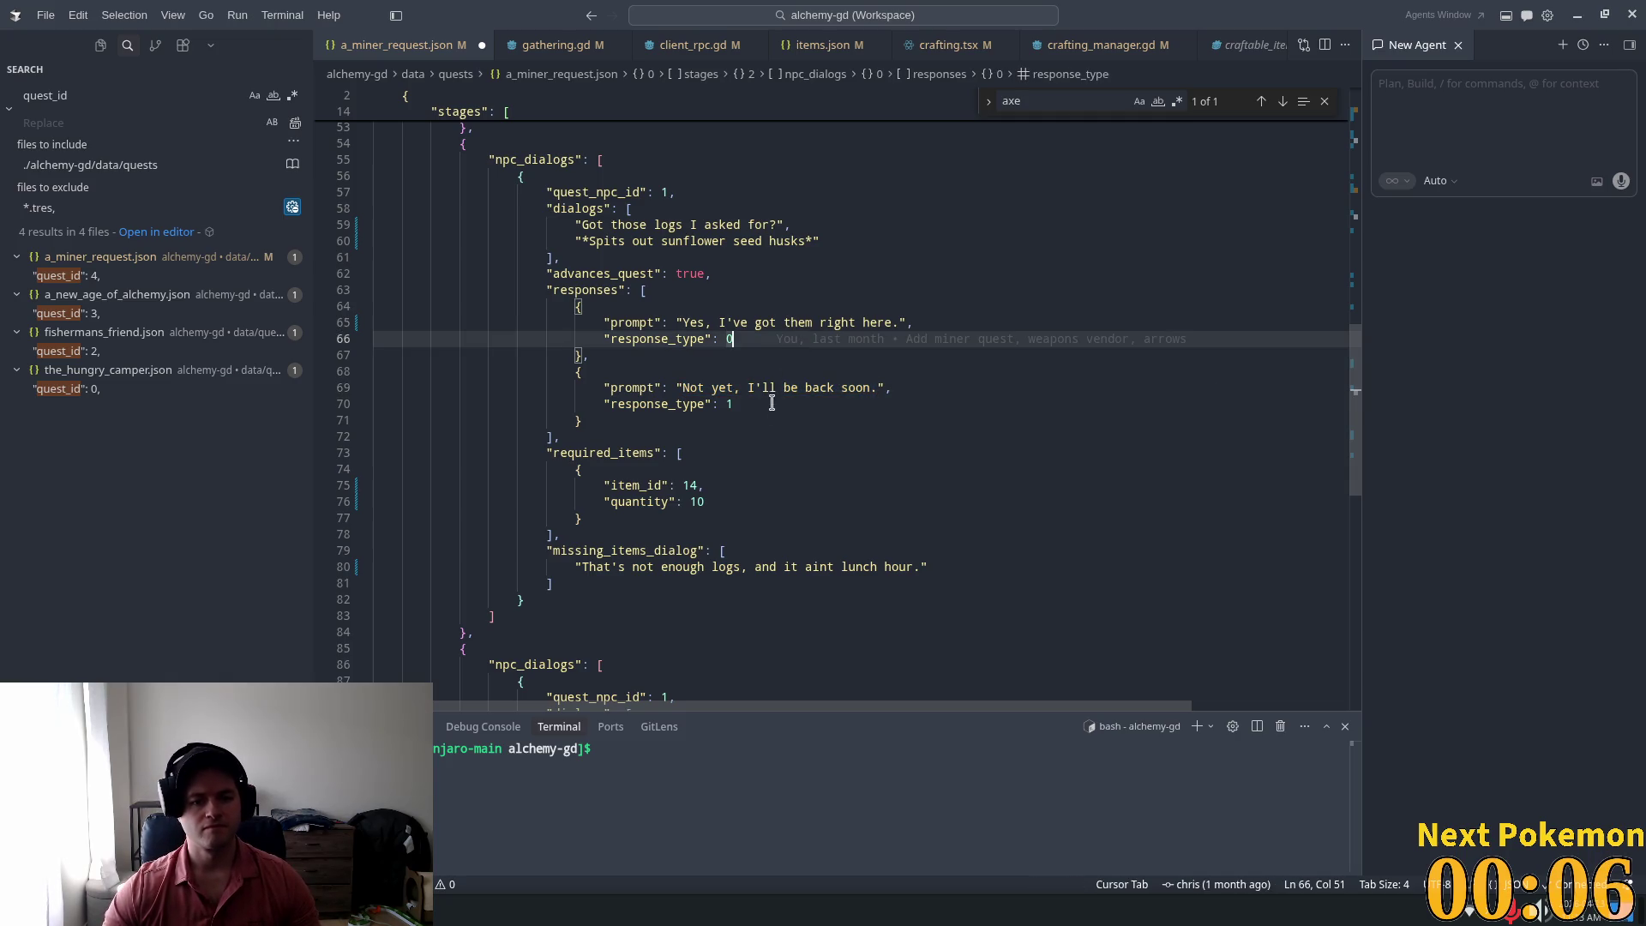
scroll(699, 407, "down", 3)
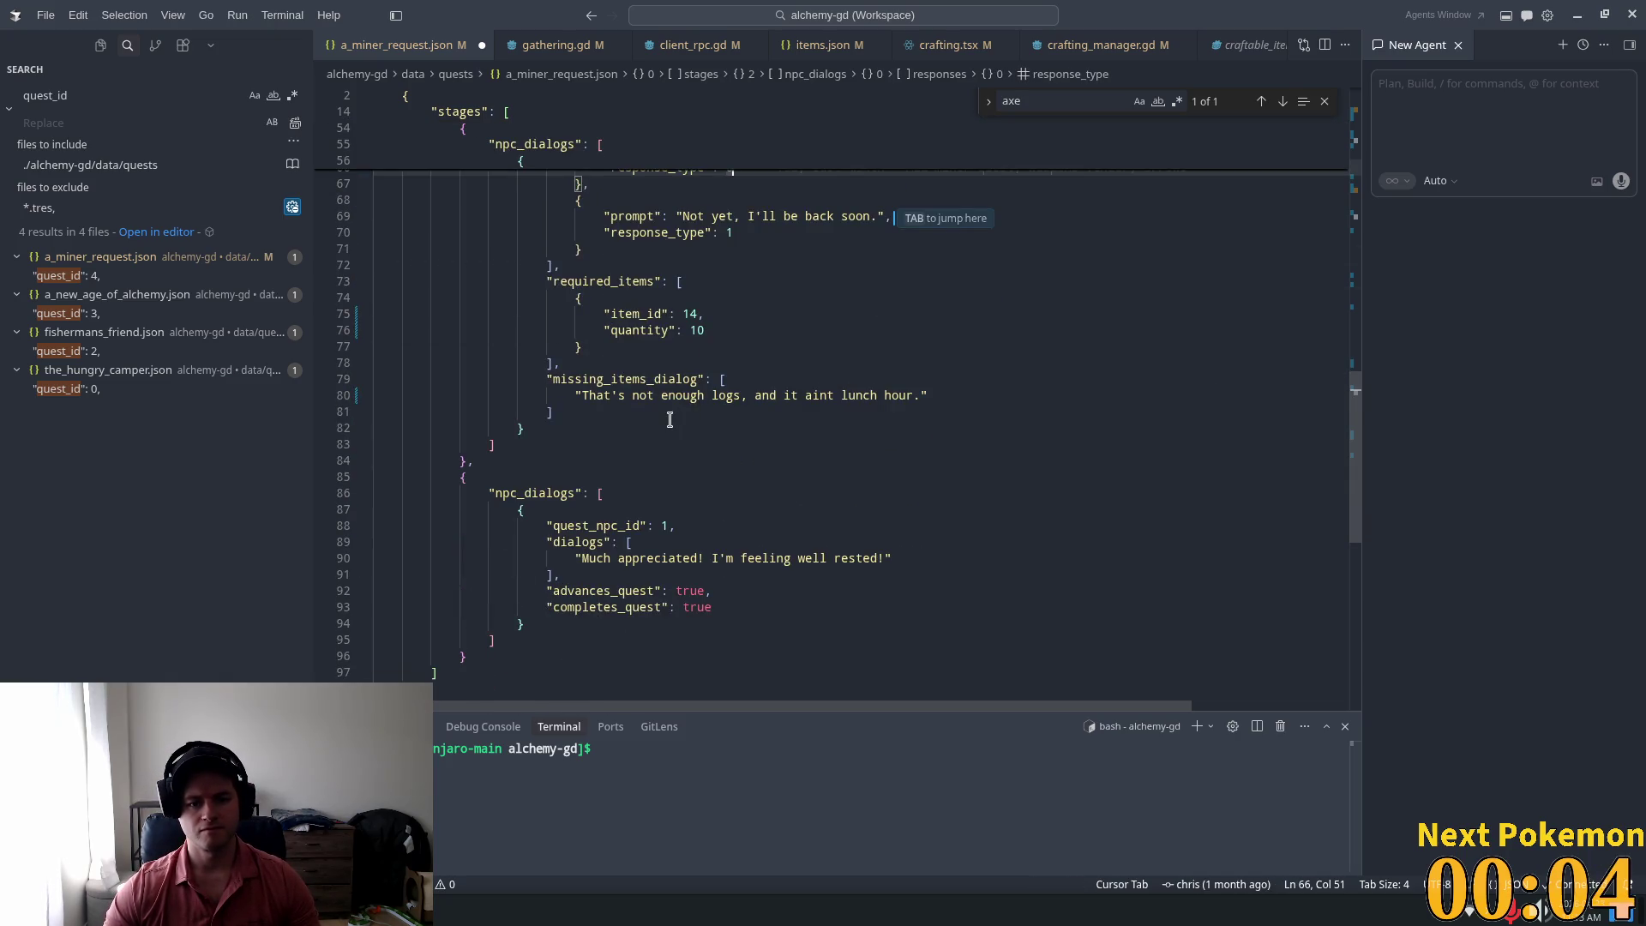
scroll(670, 420, "up", 5)
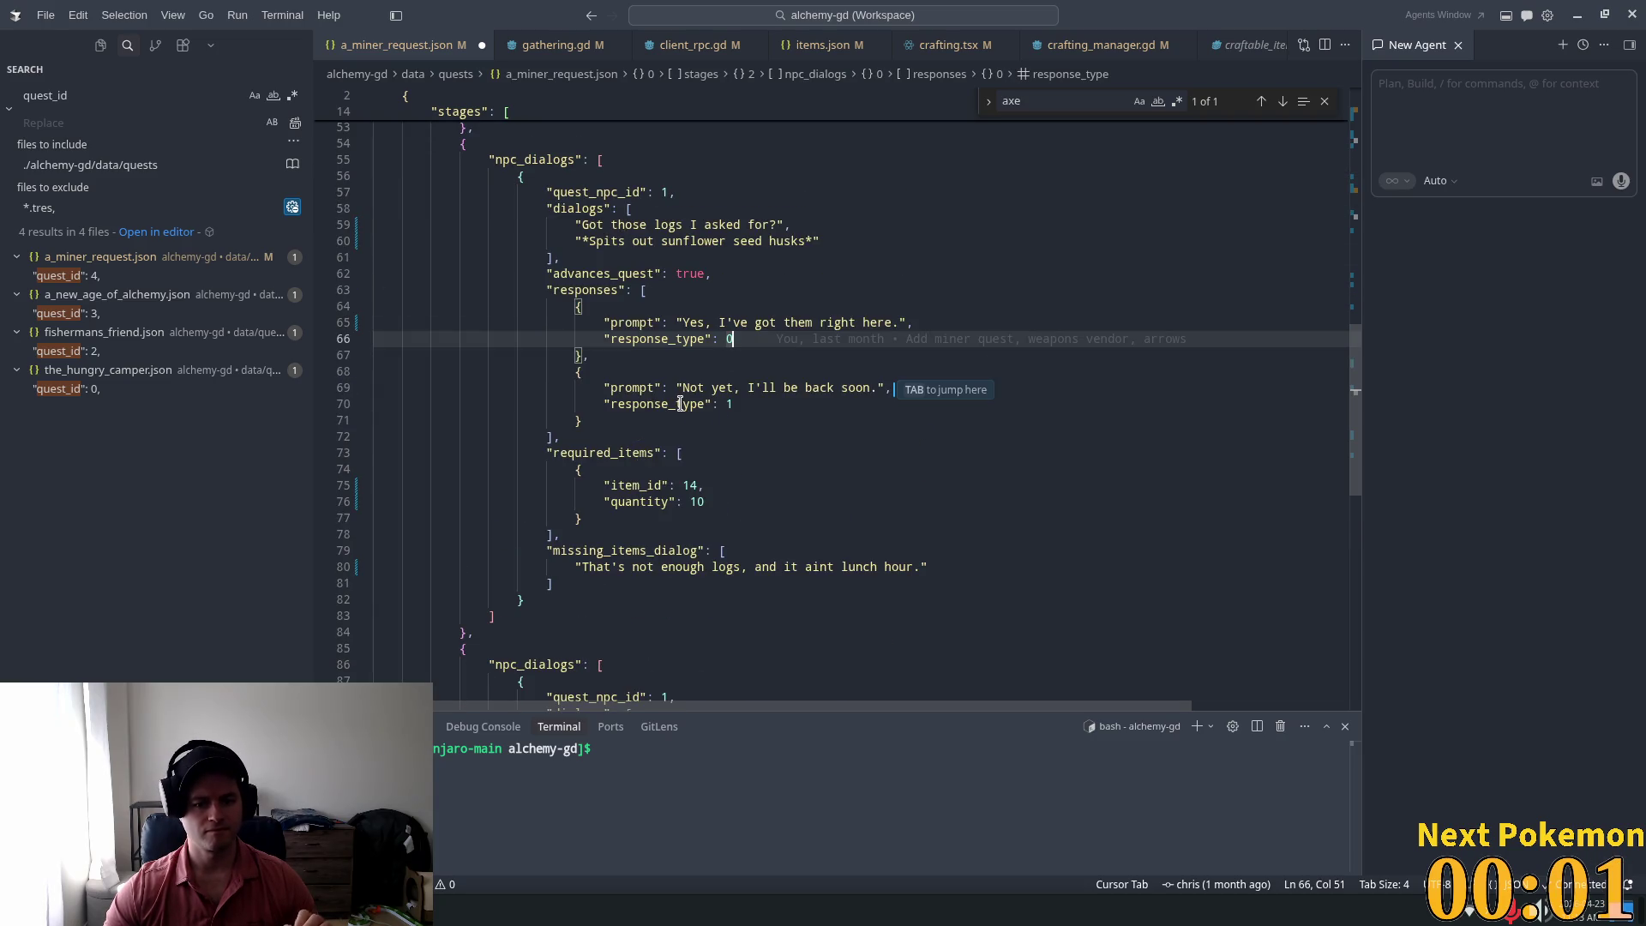
scroll(653, 402, "down", 2)
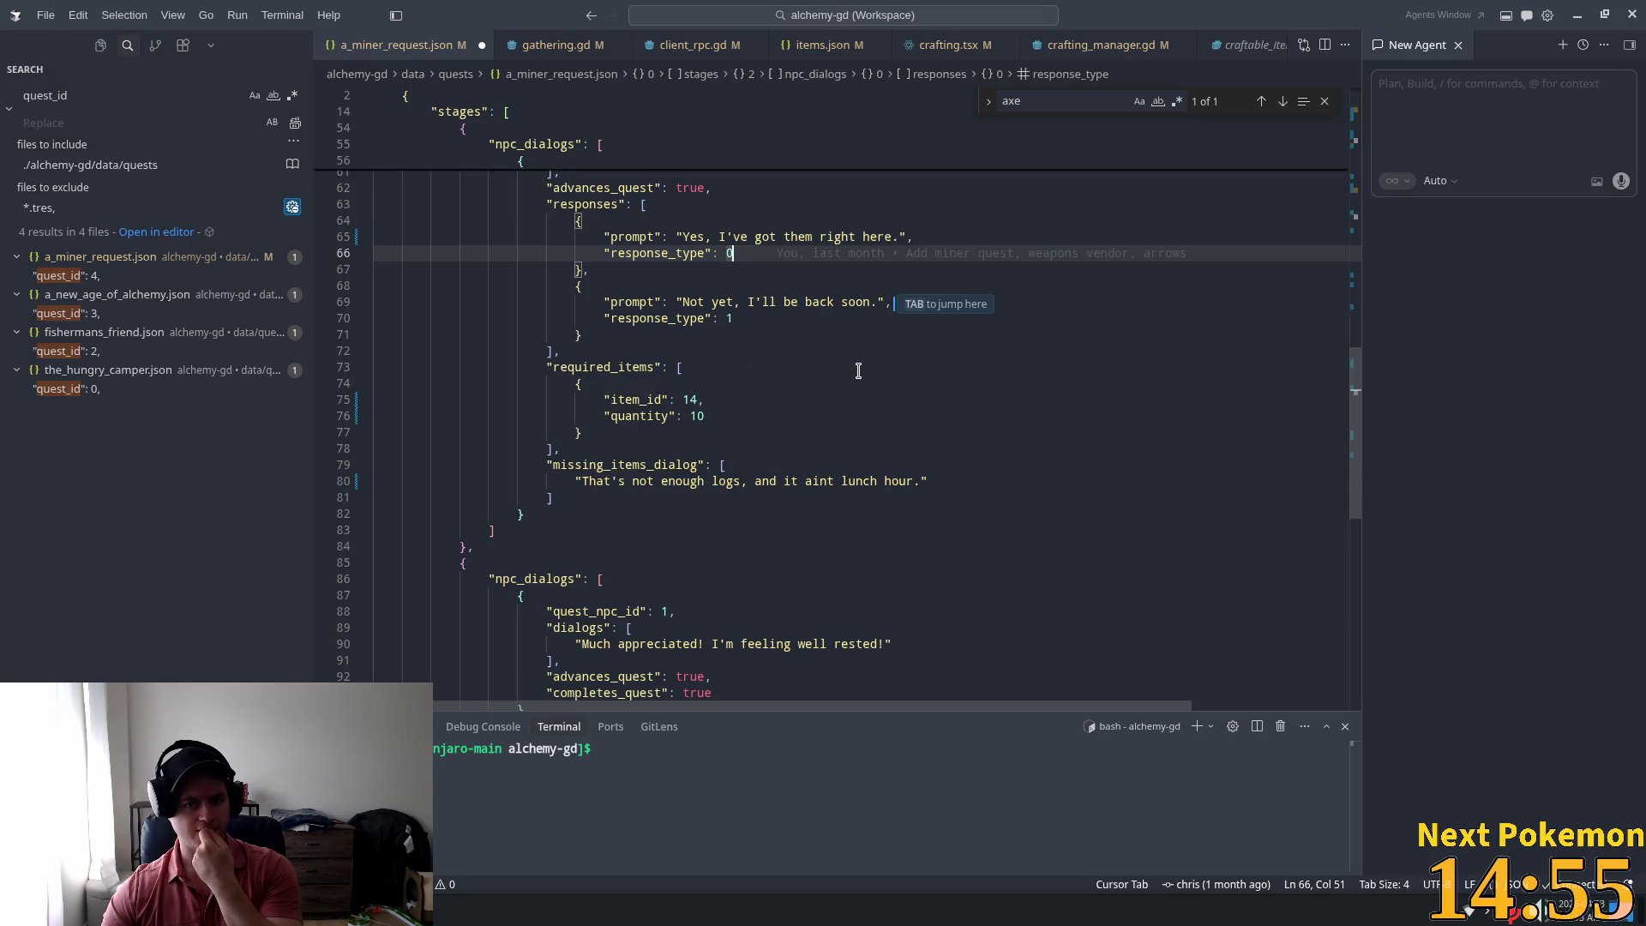
scroll(858, 370, "down", 3)
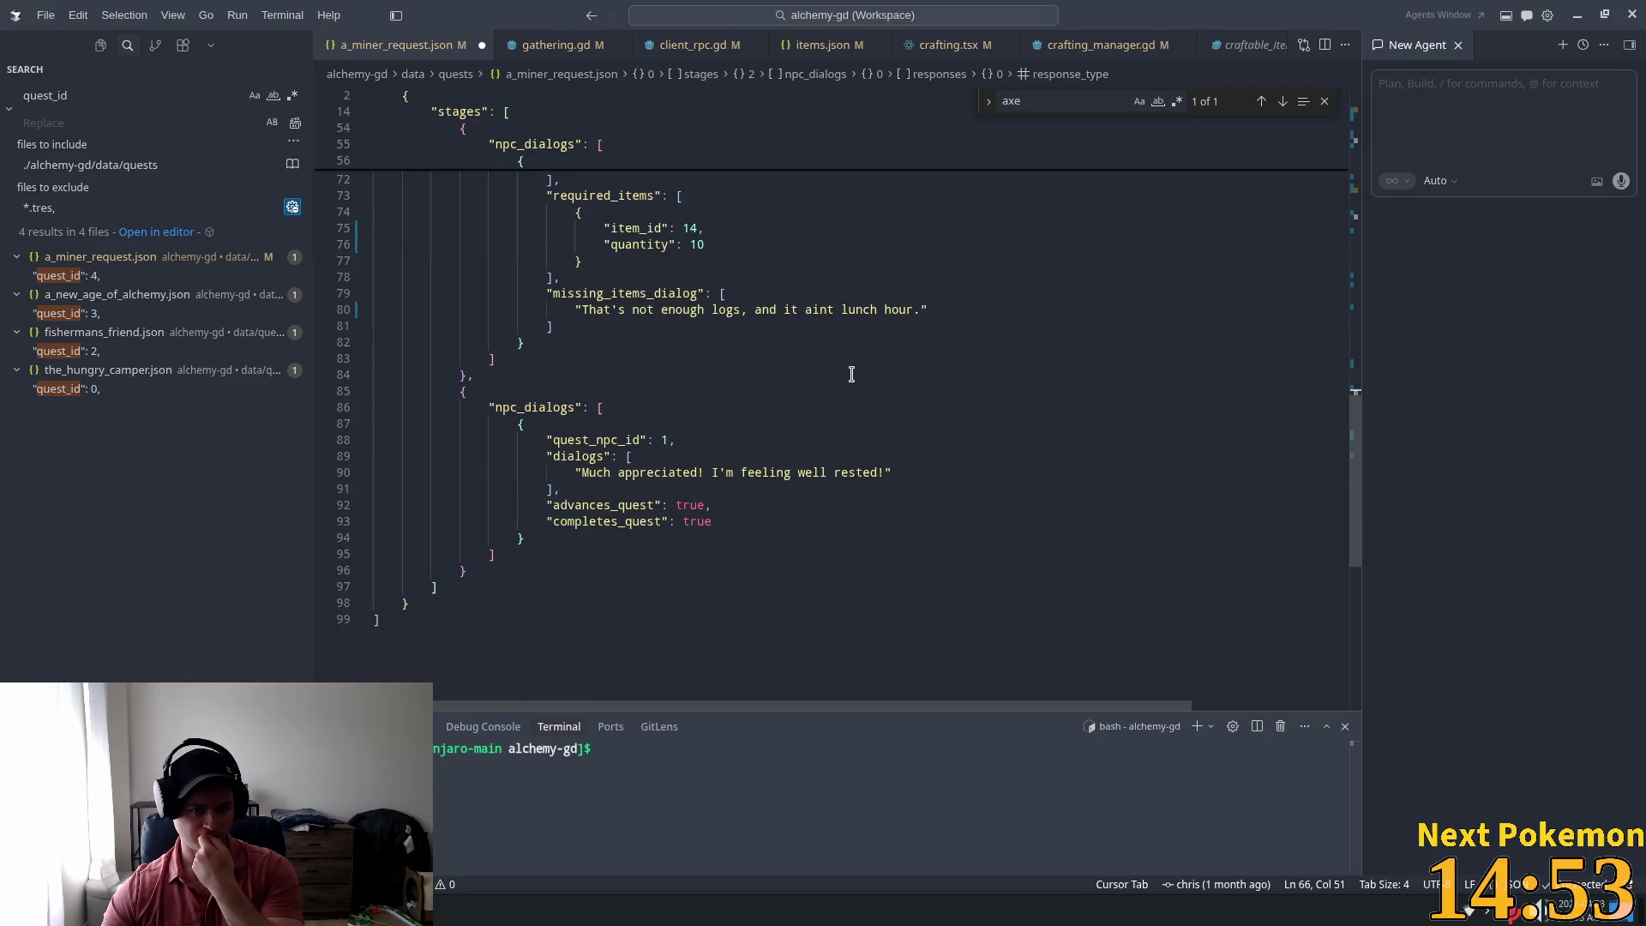
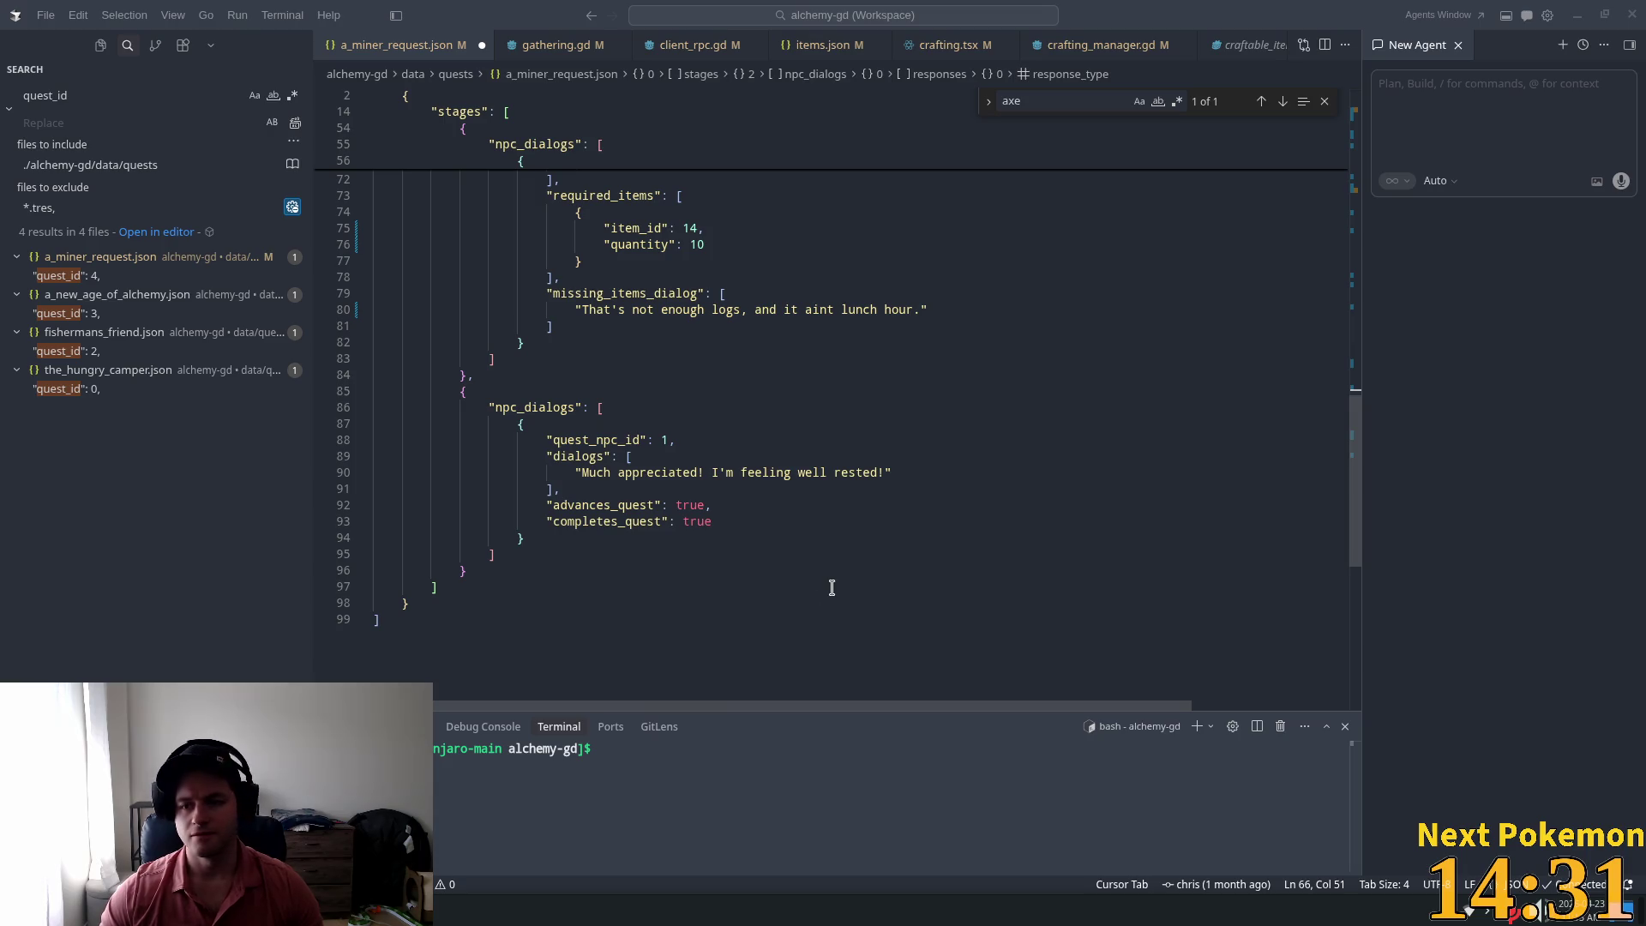
Step: Replace the miner's old thank-you line with 'Atta' plus Cursor's suggestion, trimming its unwanted ending
left_click(883, 472)
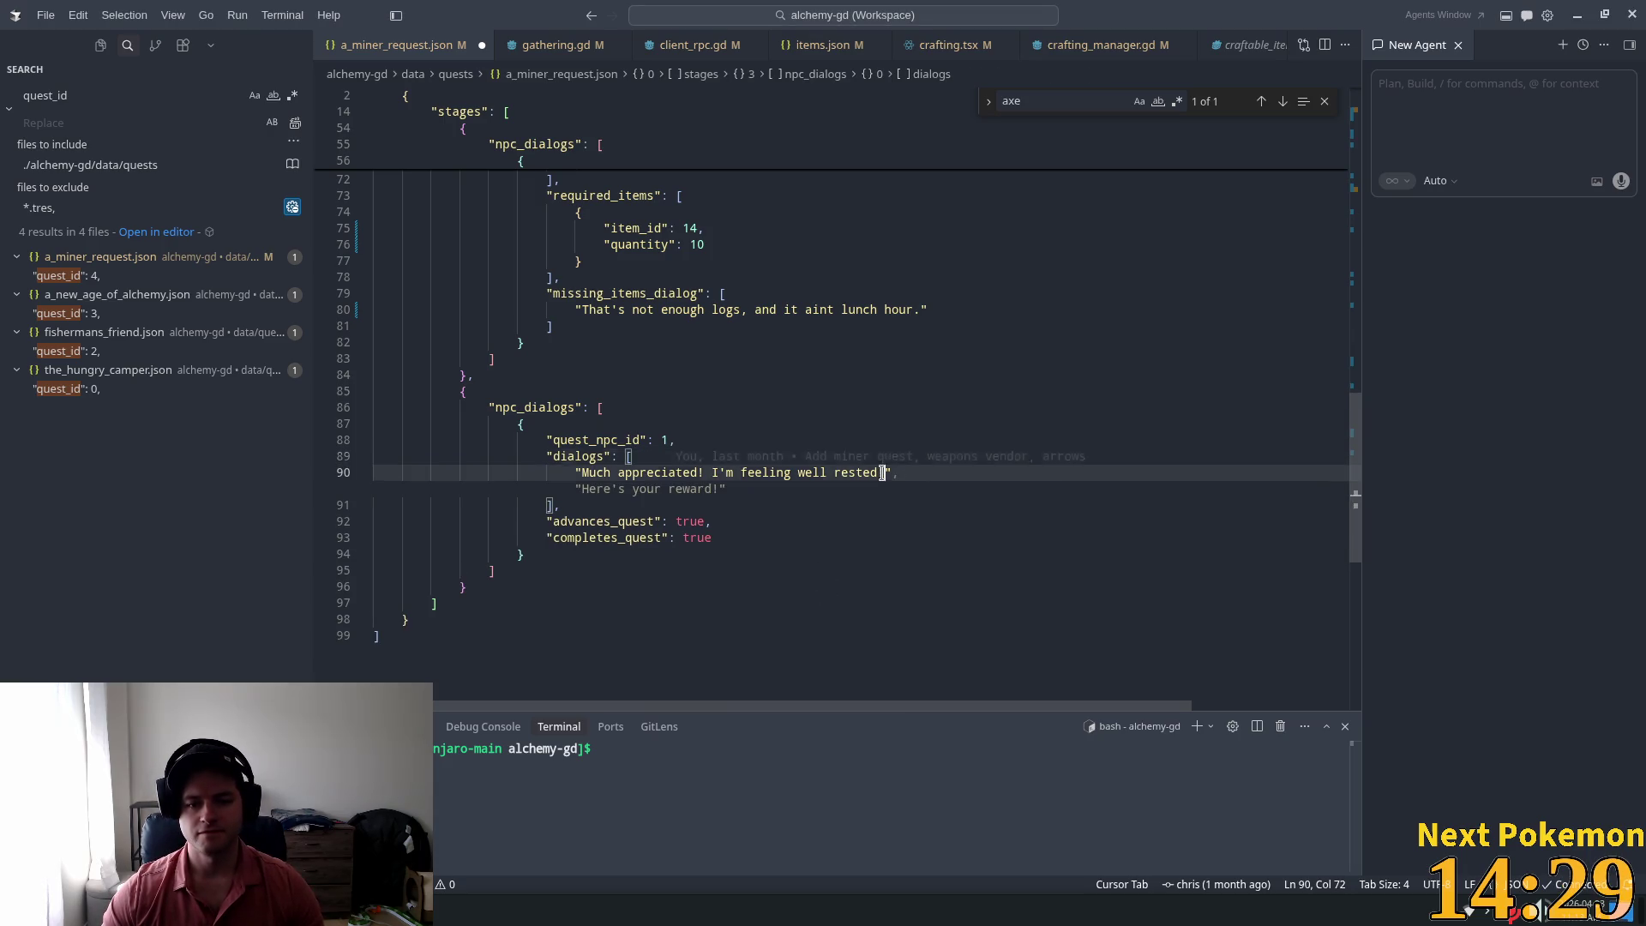
type("!")
left_click_drag(881, 472, 582, 474)
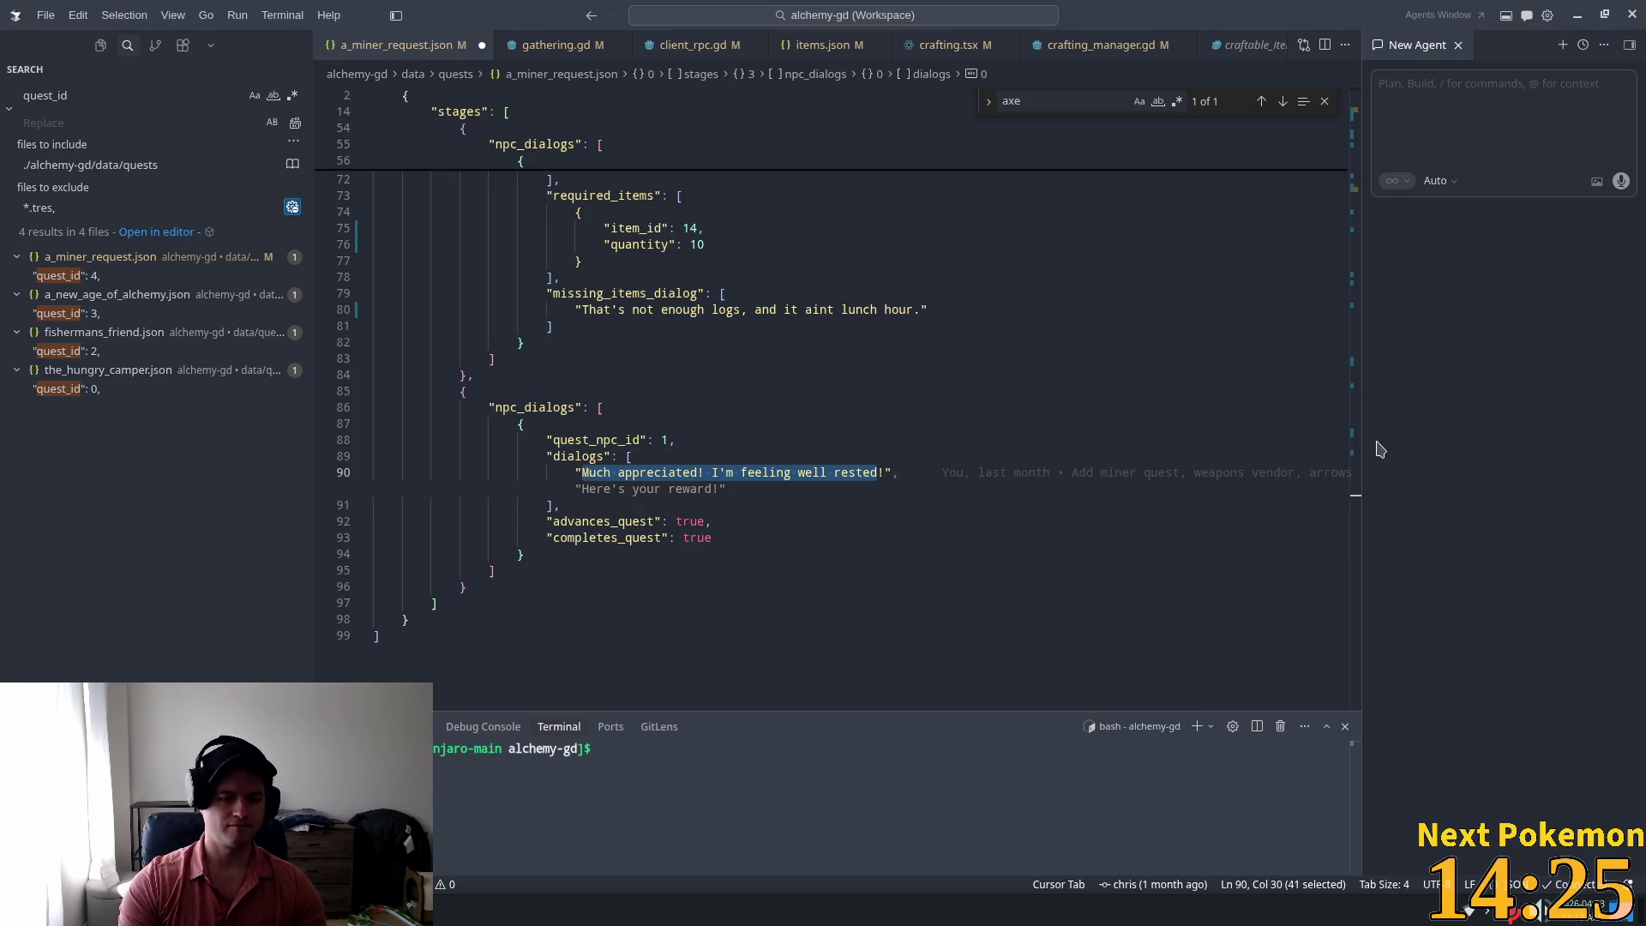
type("Atta")
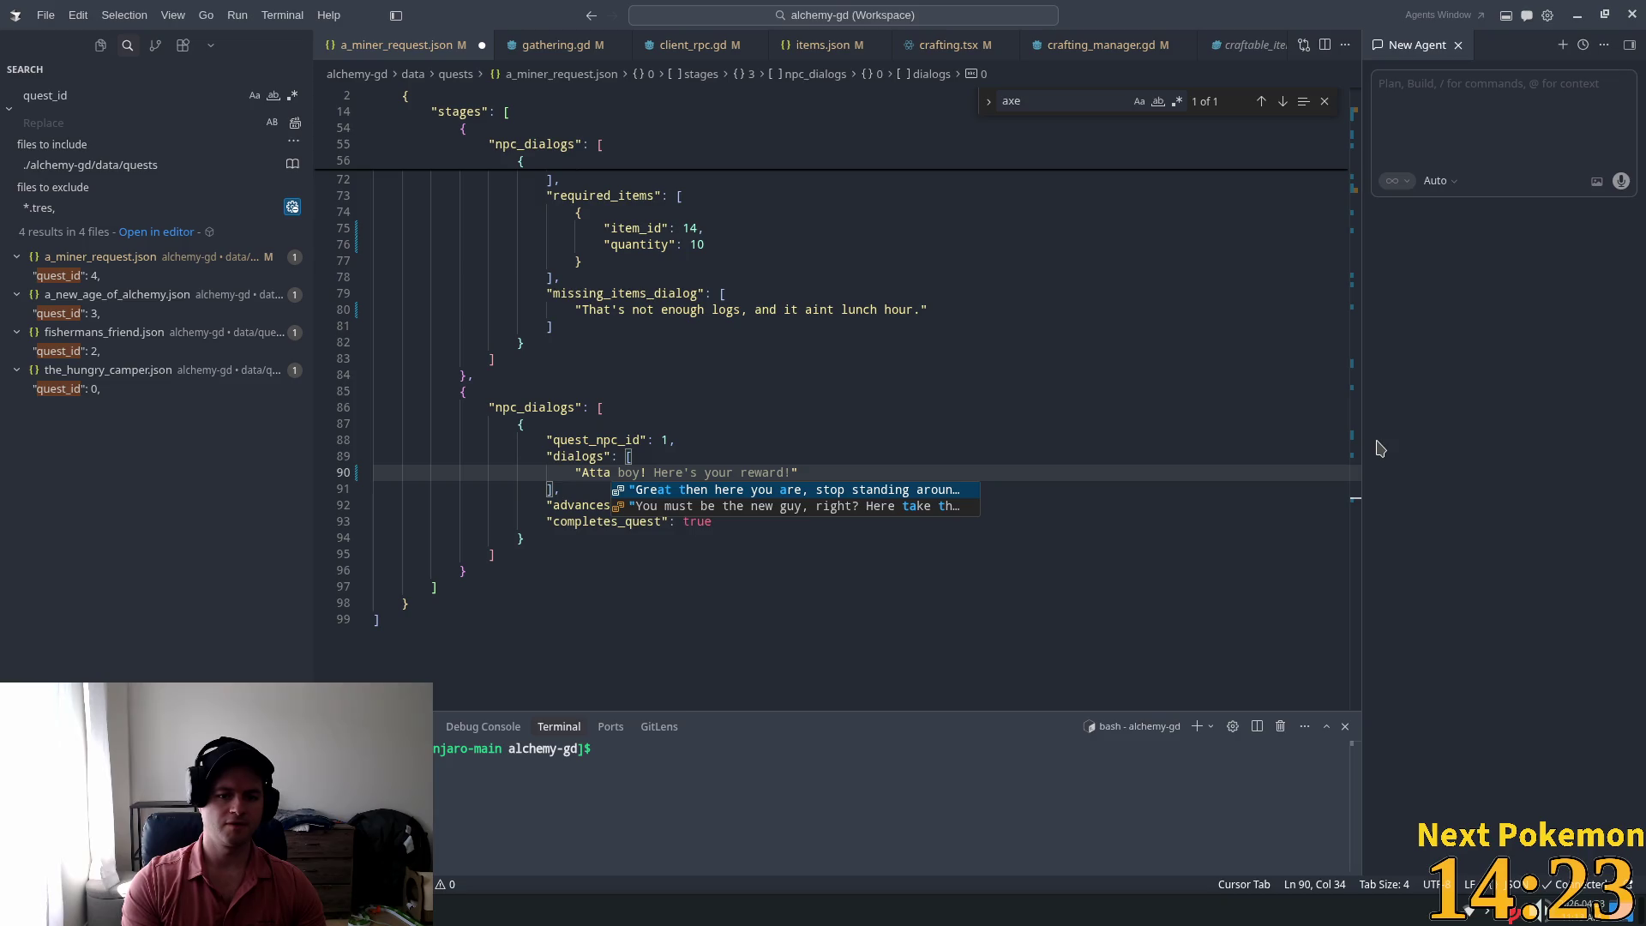
key("Tab")
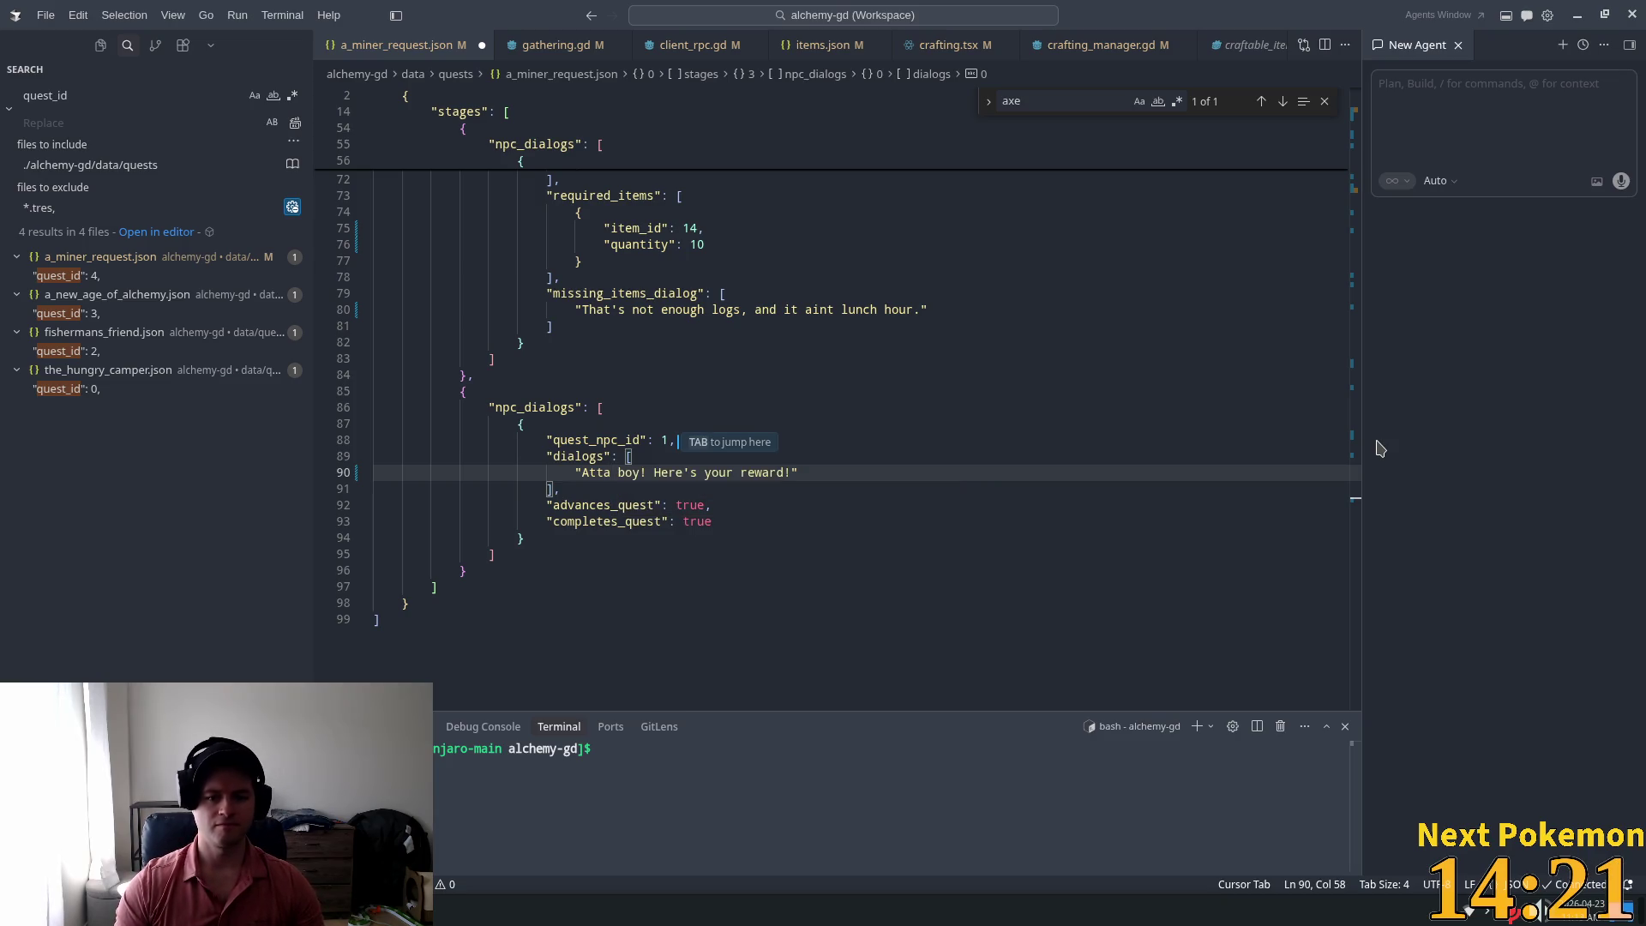
key("shift+Left")
key("shift+Left")
key("shift+Left")
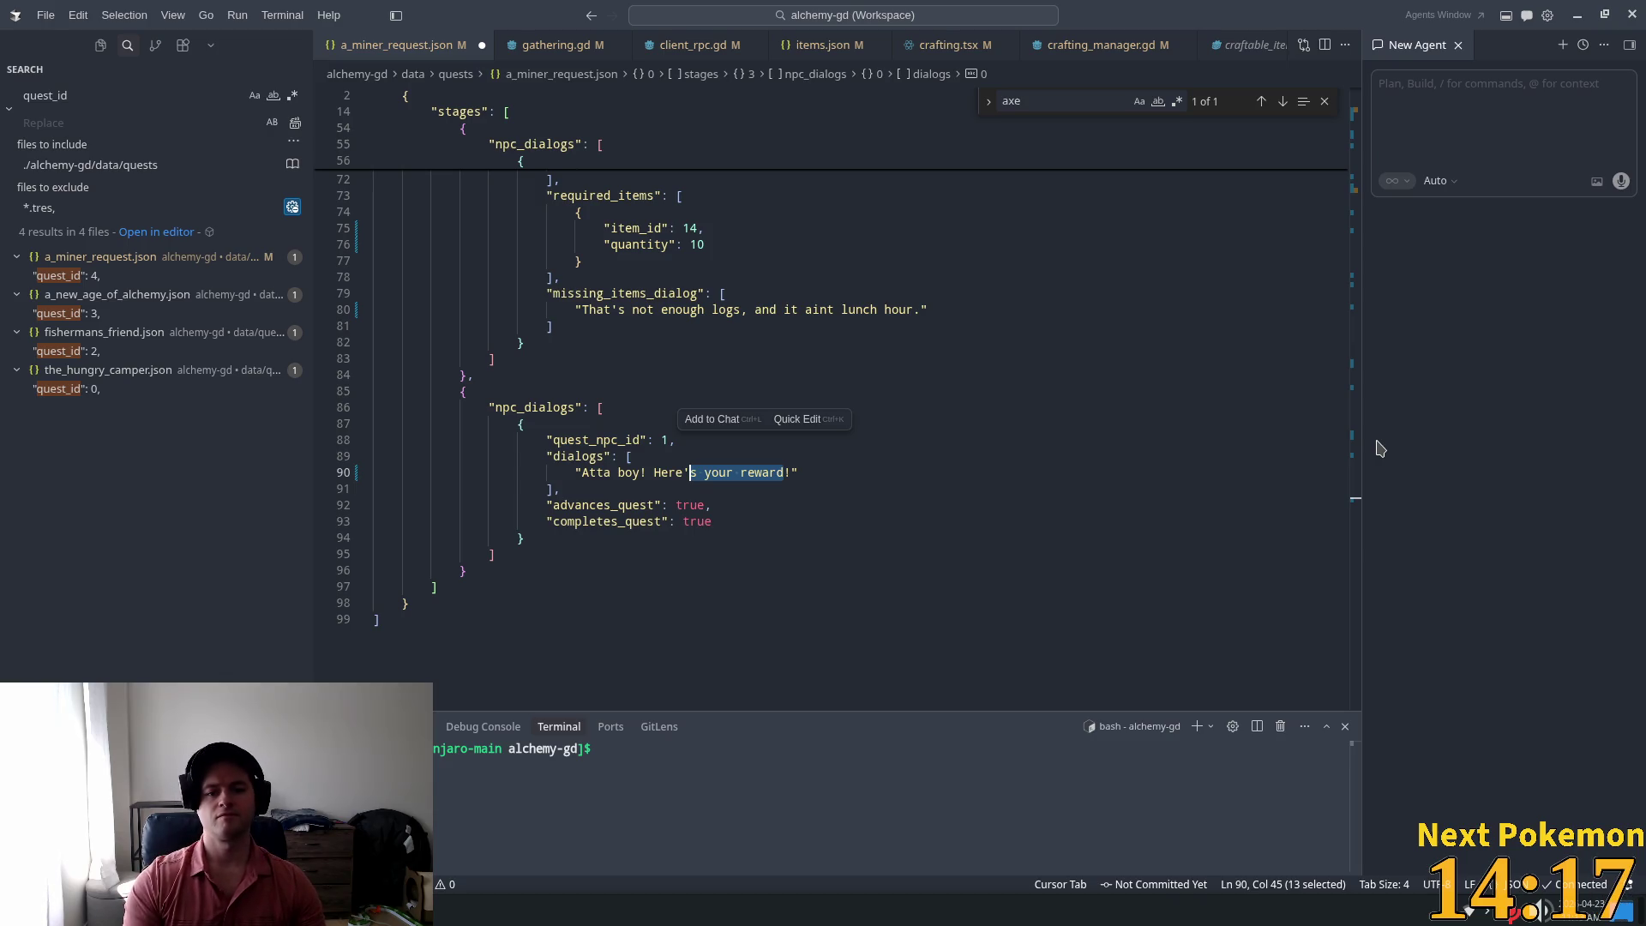
key("BackSpace")
key("BackSpace")
key("BackSpace")
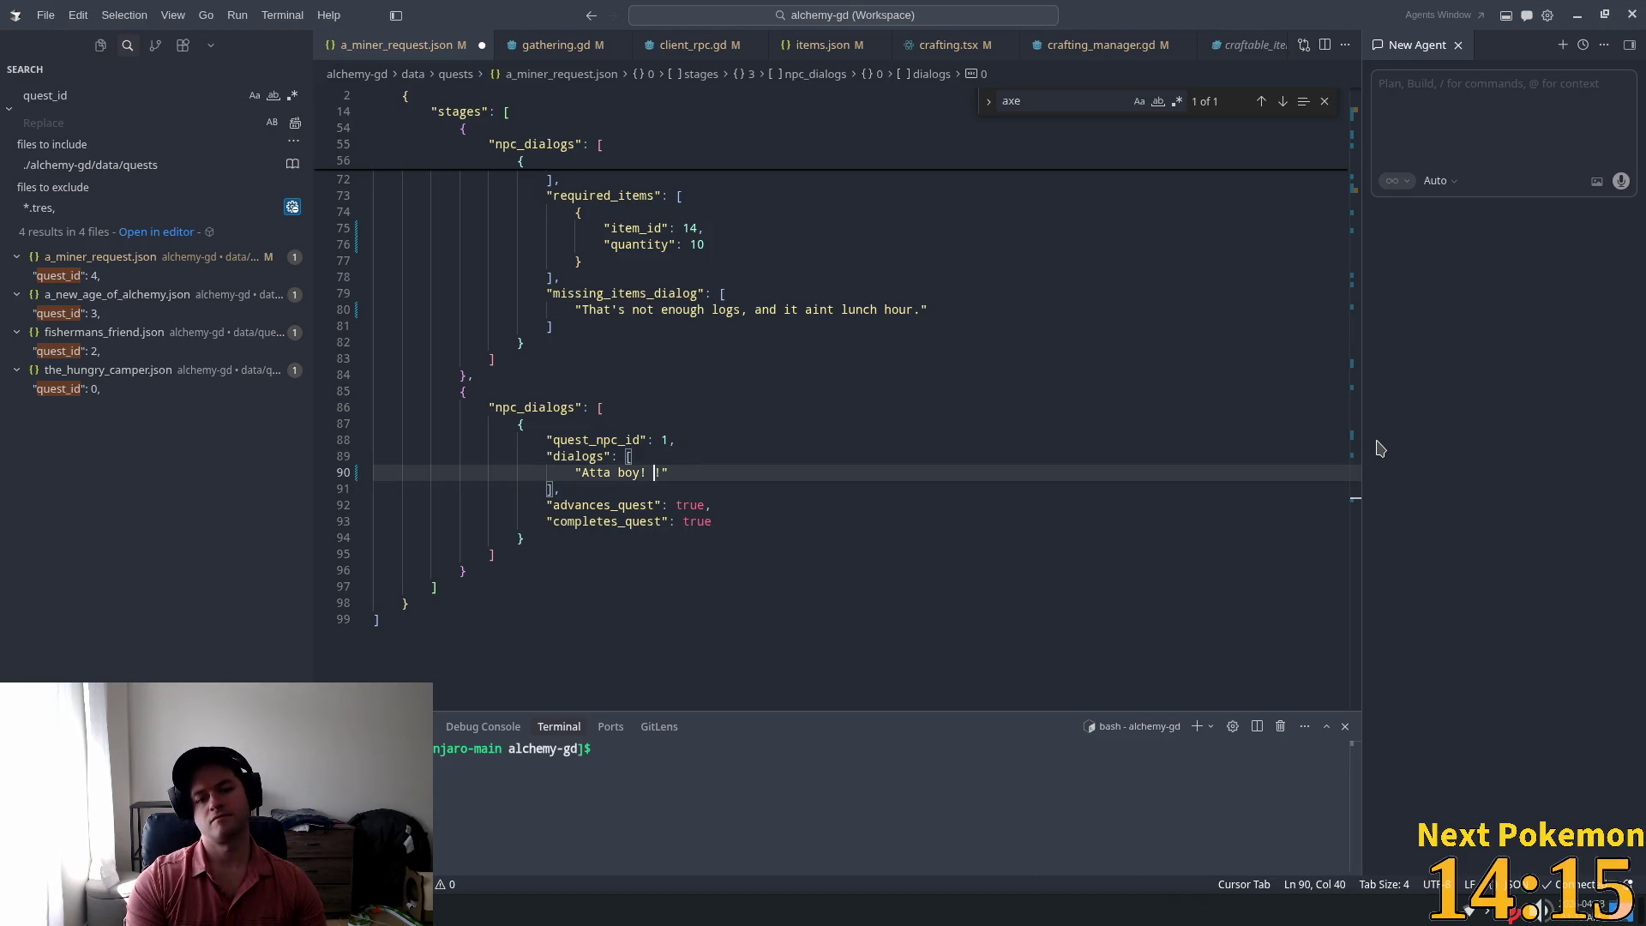
Step: Finish the line as 'Here's some coin, go get yourself some sunflower seeds!'
type("Take this")
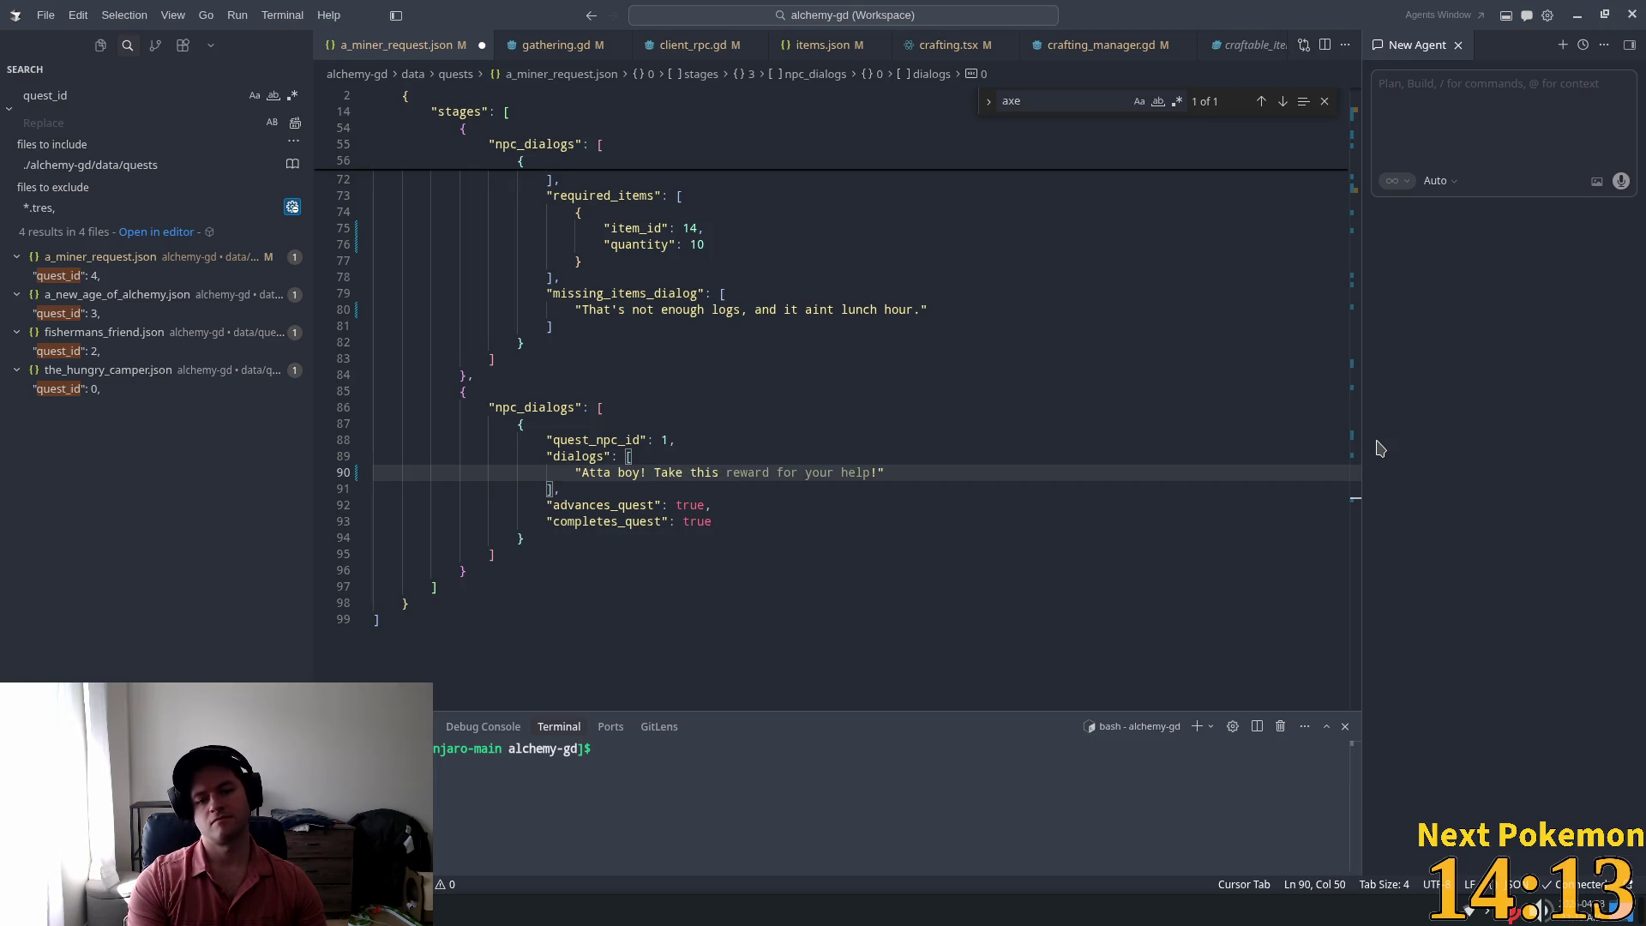
key("BackSpace")
key("BackSpace")
key("BackSpace")
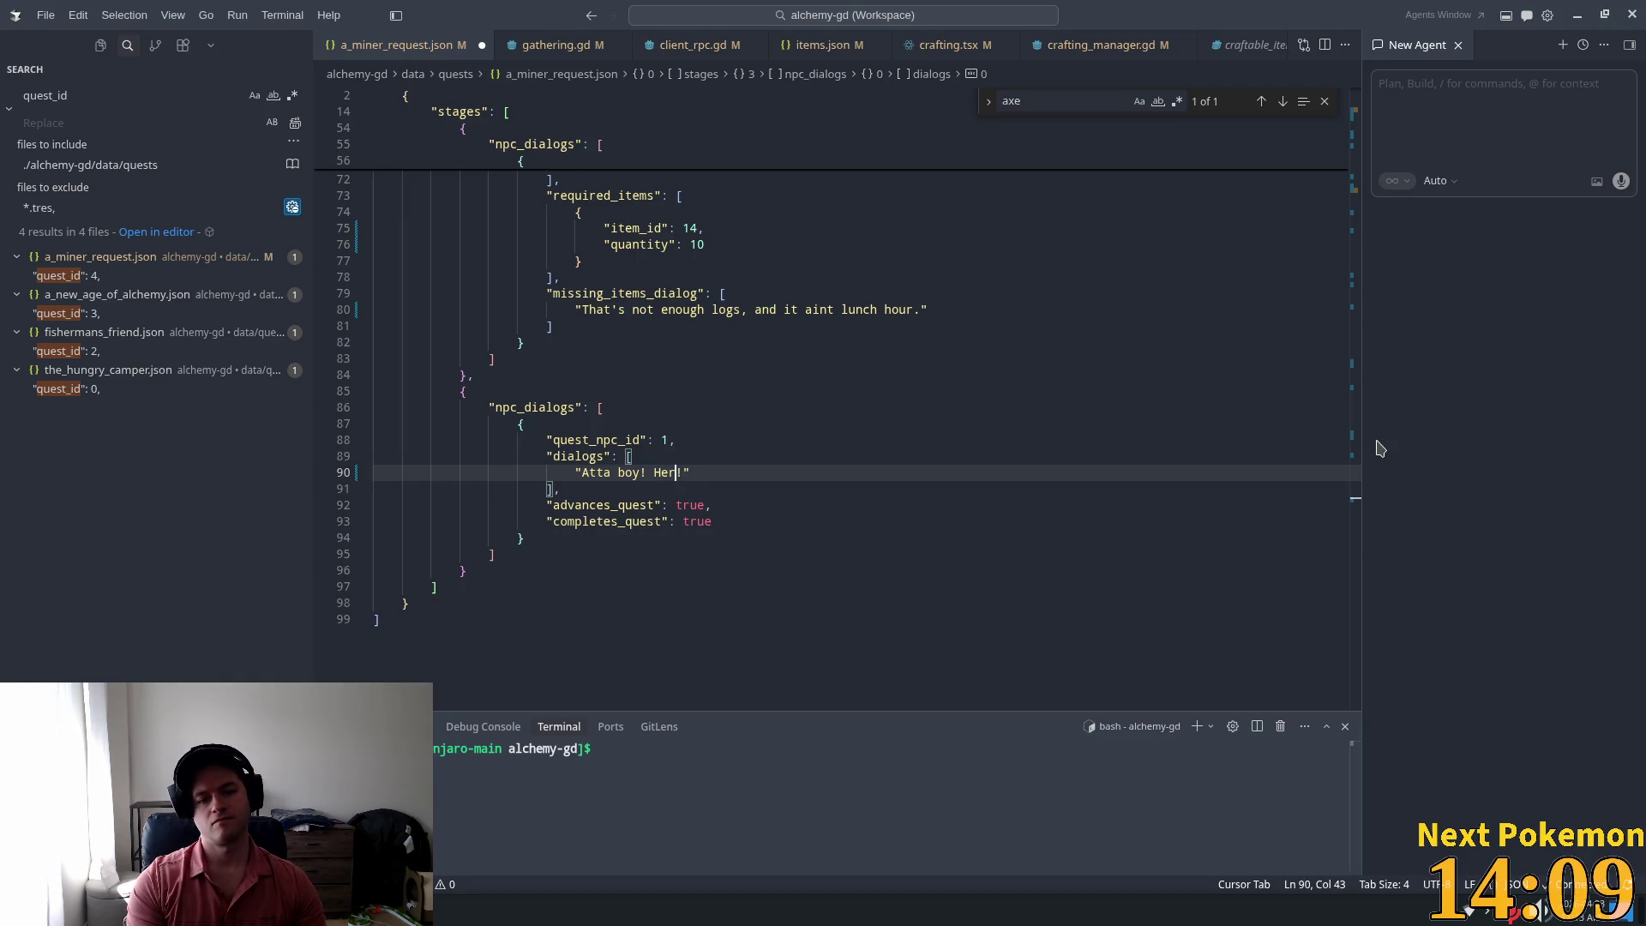
type("e")
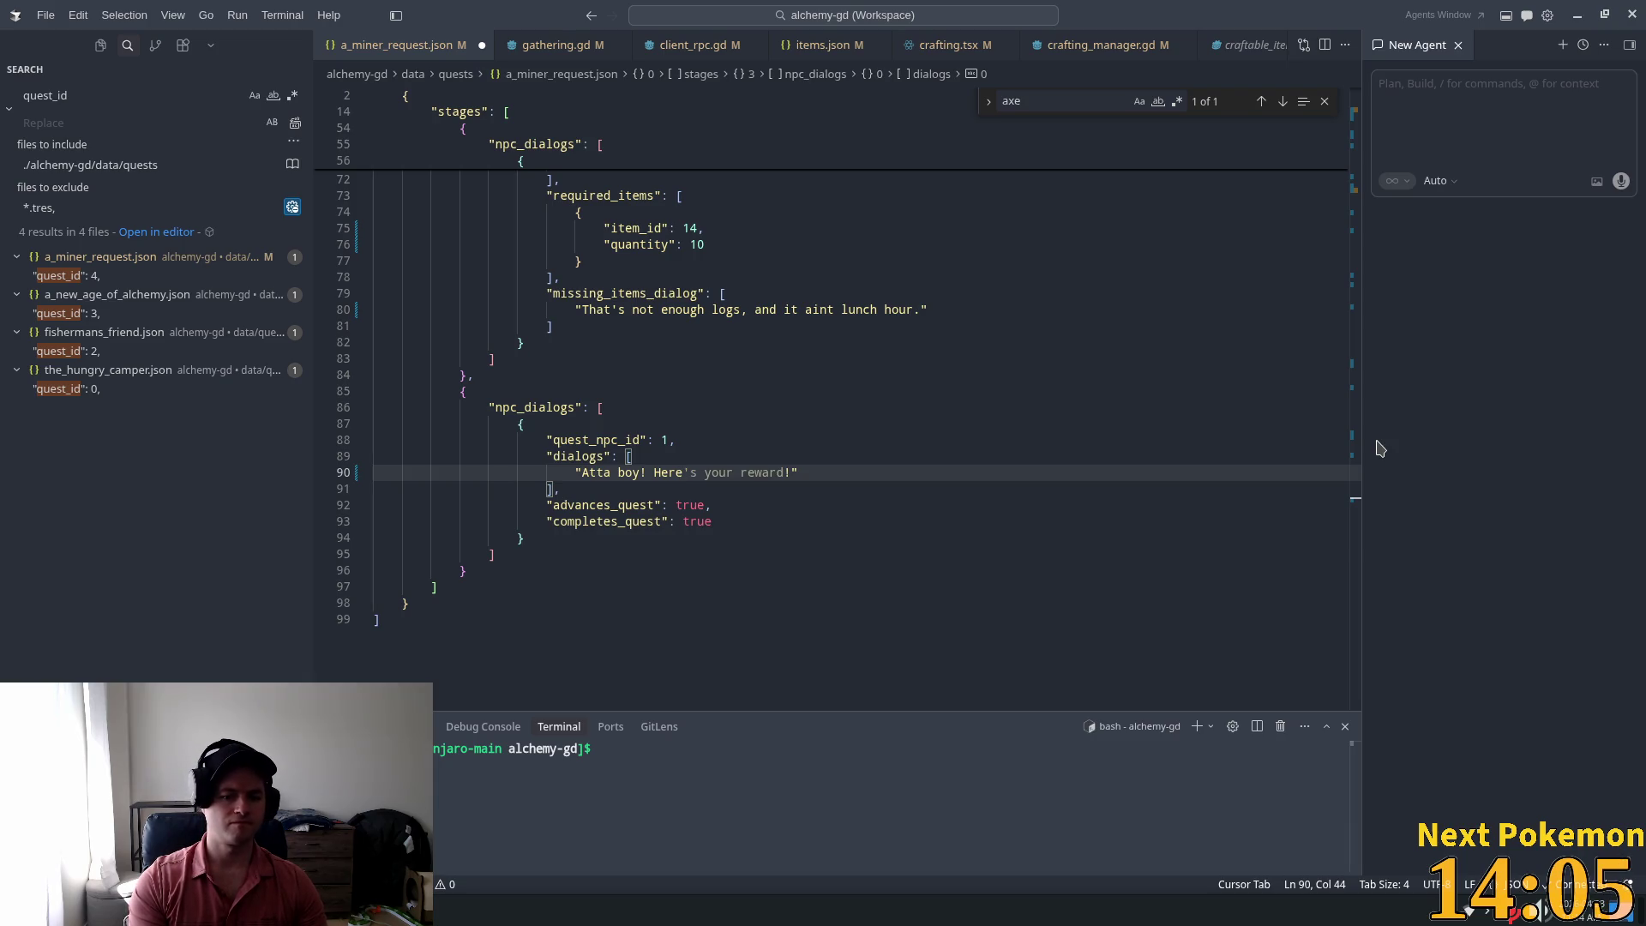
type("'")
type("s some coin ")
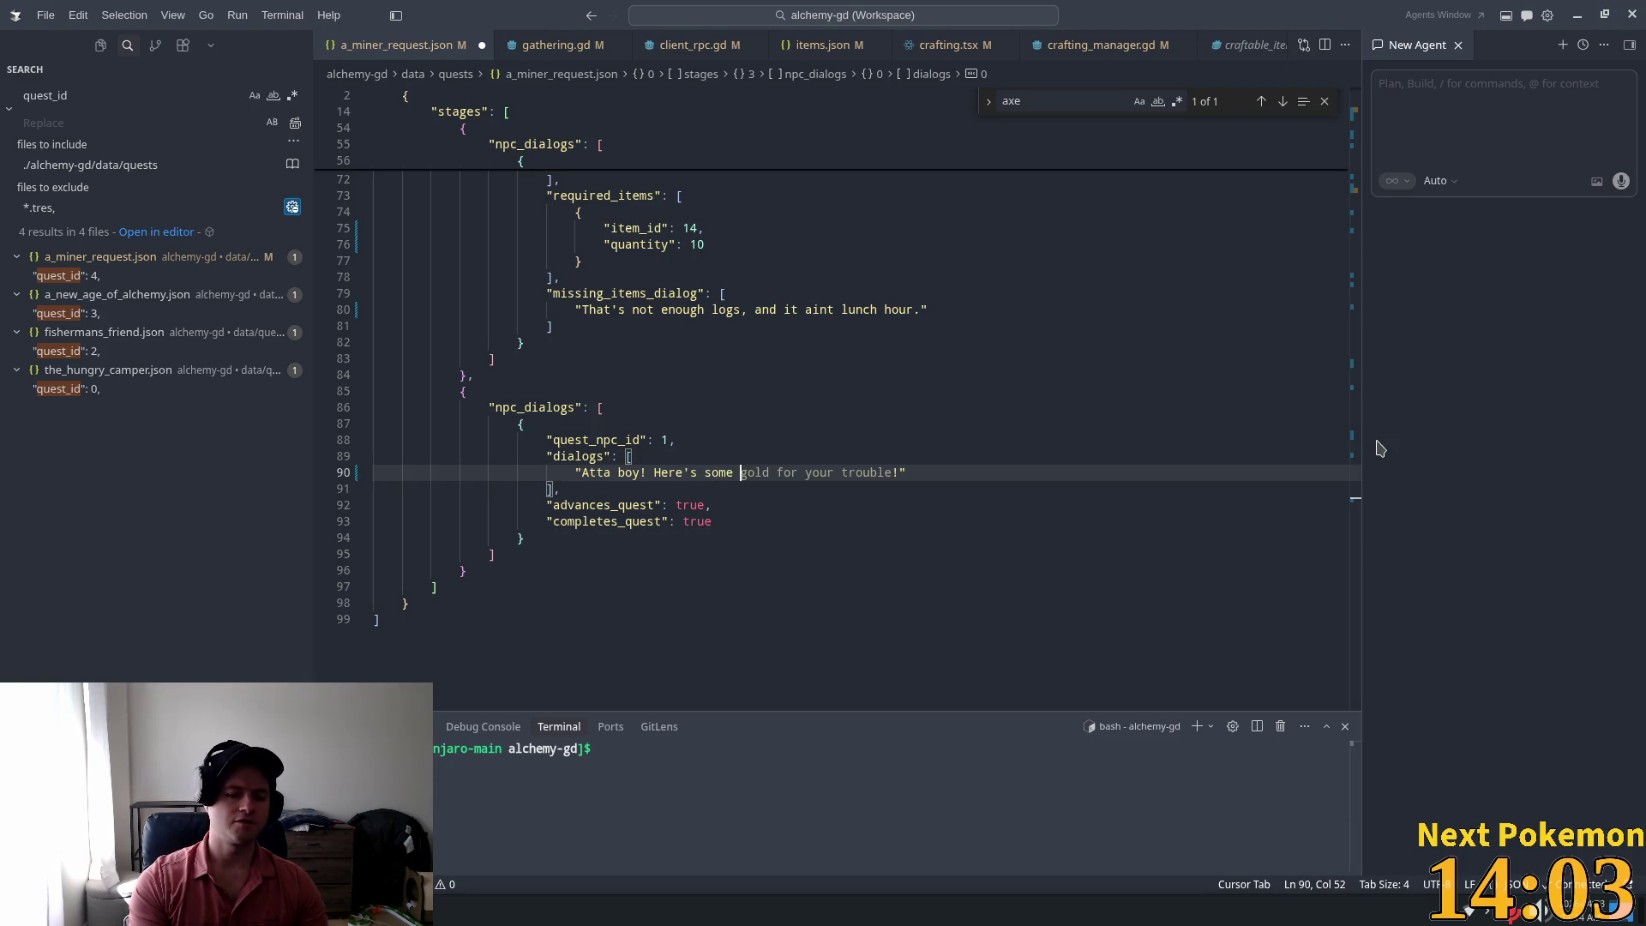
type("for")
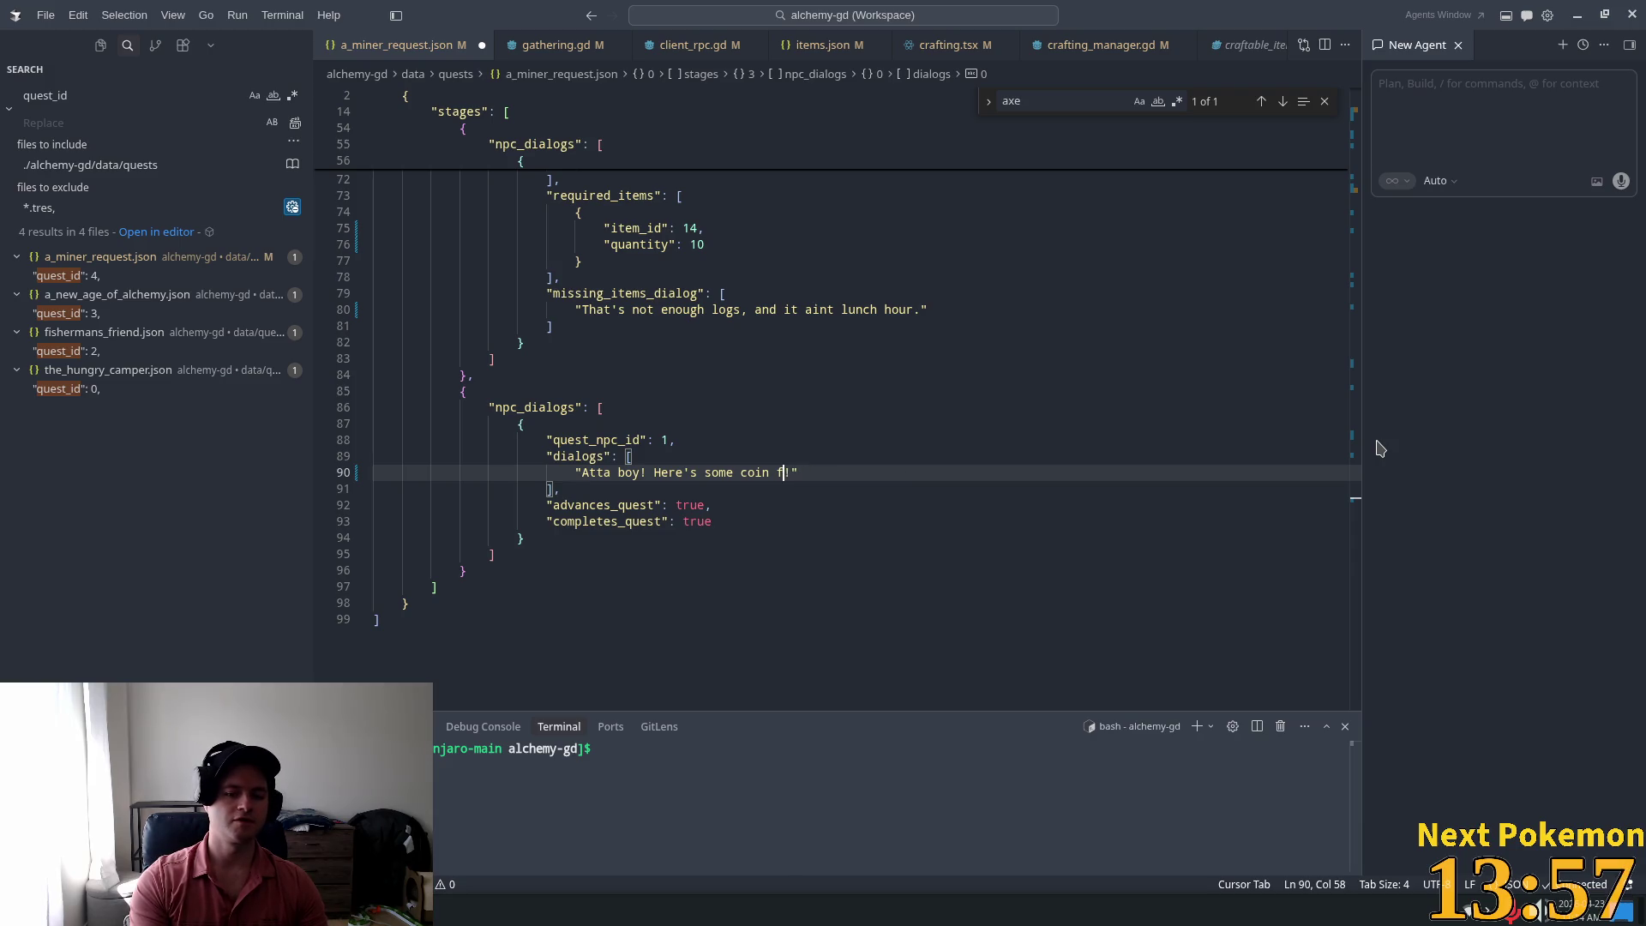
key("BackSpace")
type(", go get y")
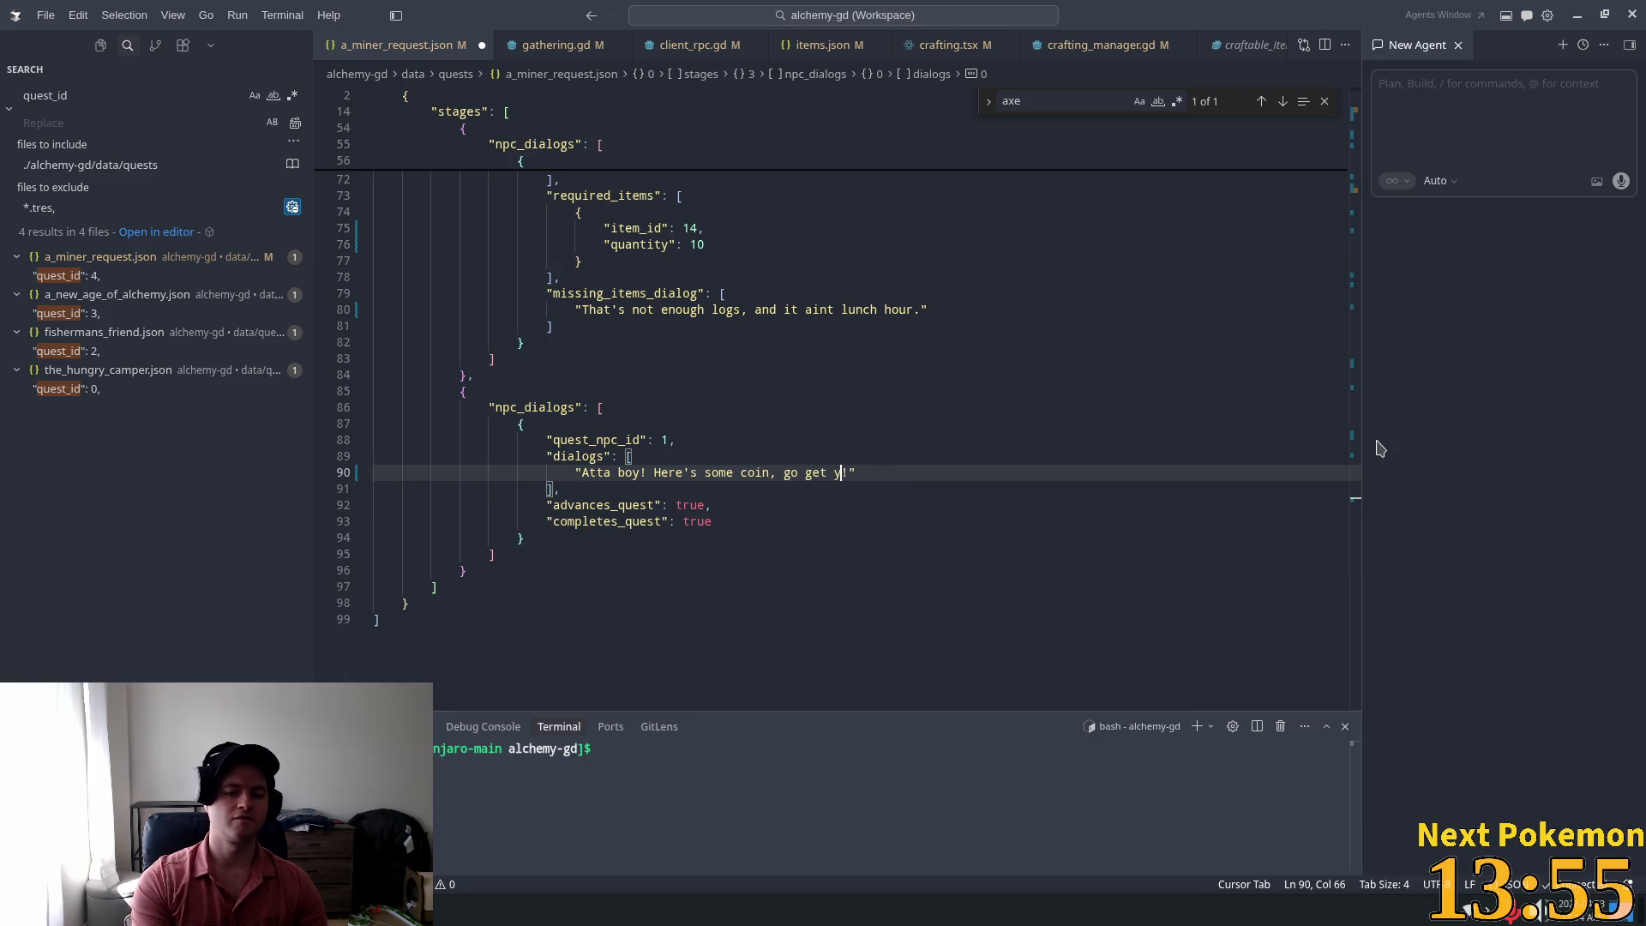
type("ourself cs")
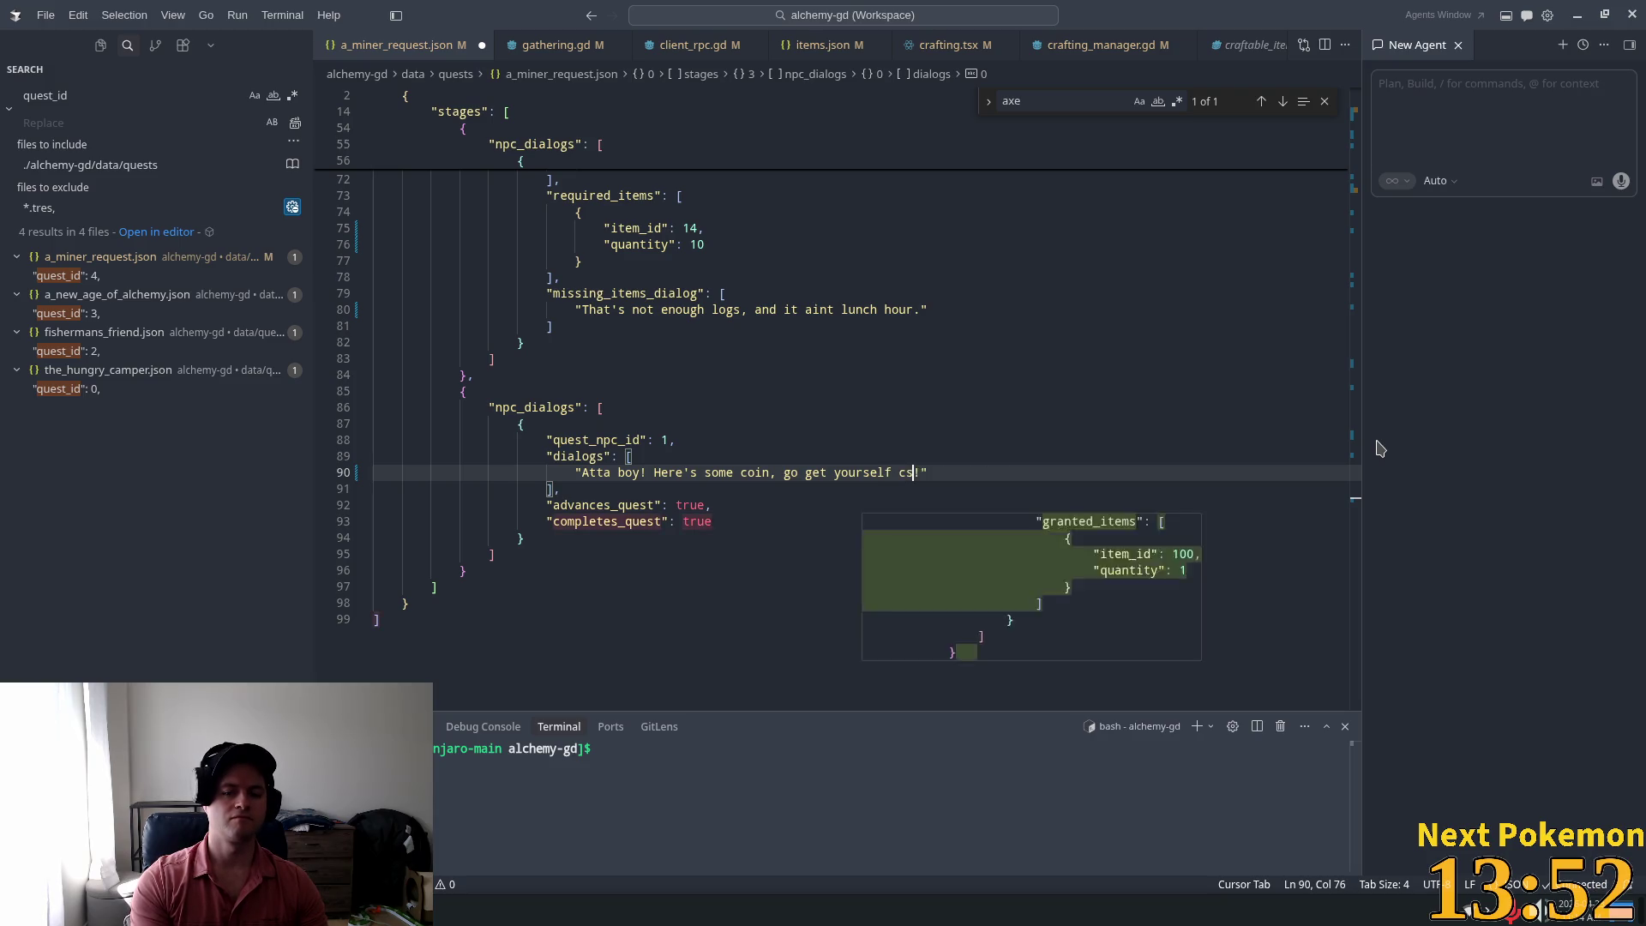
key("BackSpace")
type("some ")
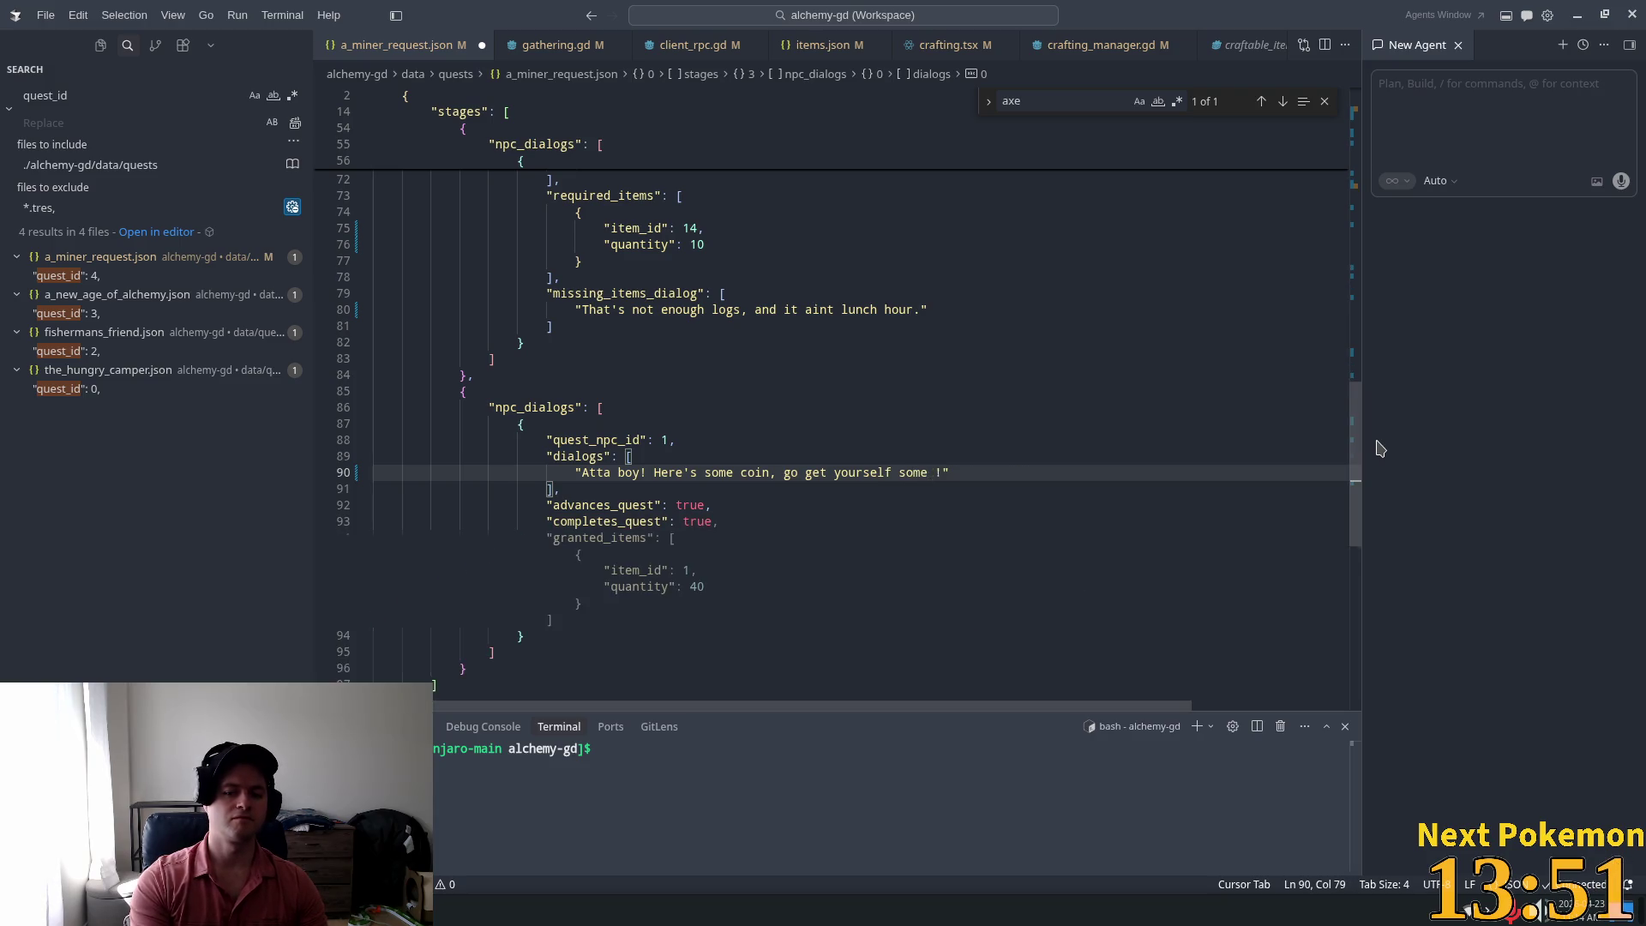
type("sunflowe")
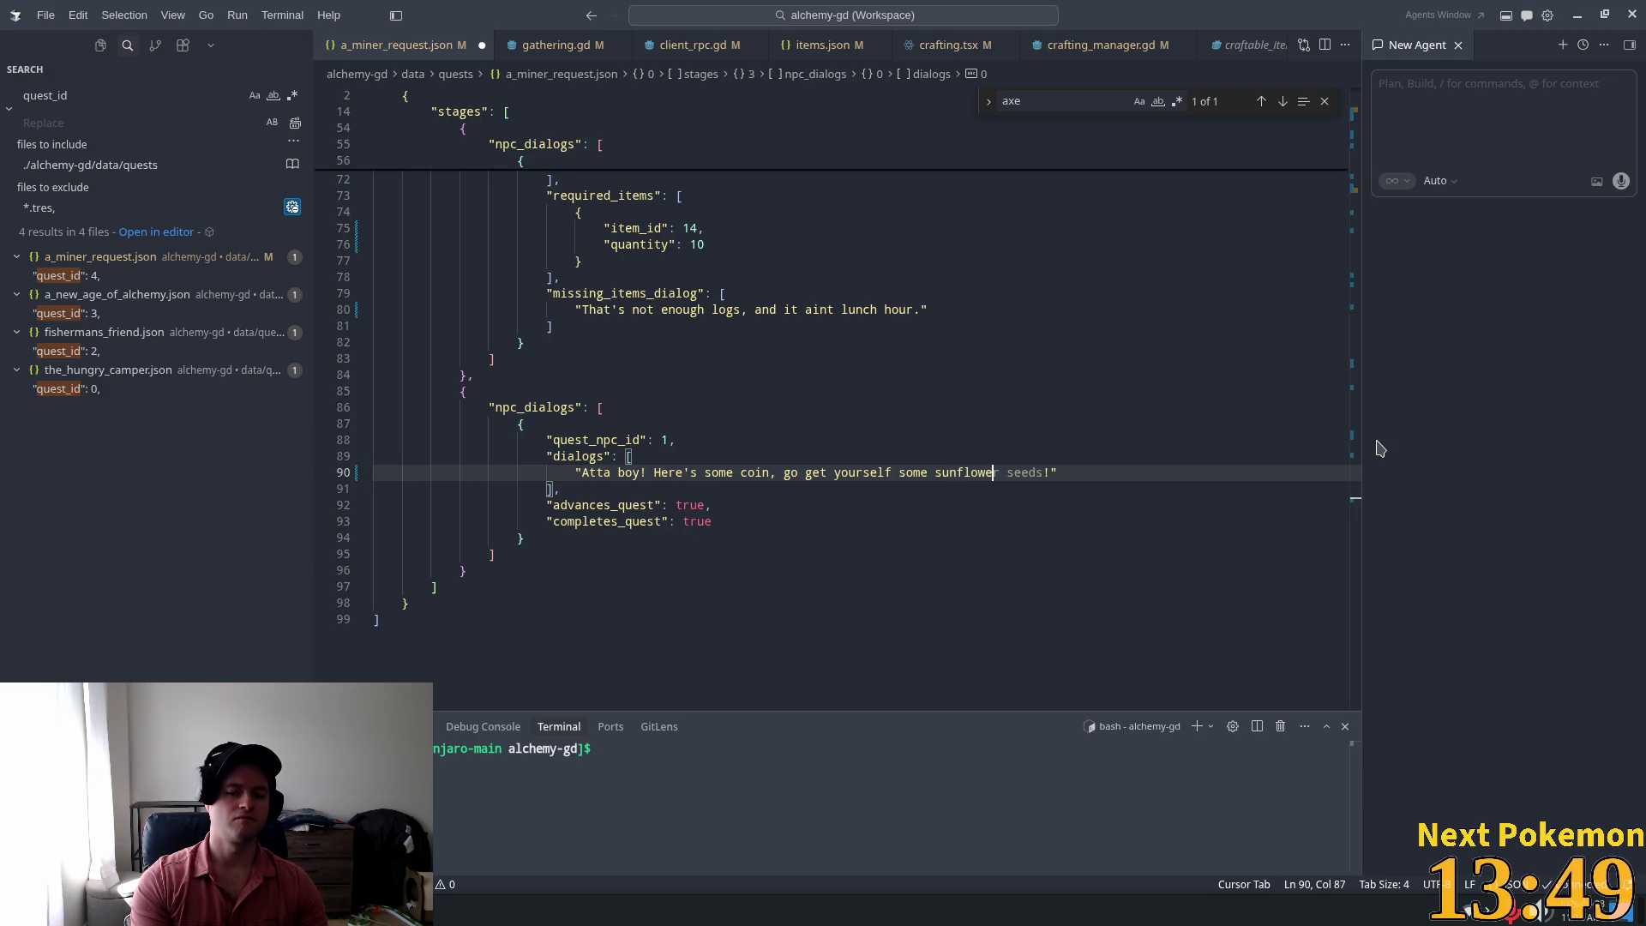
key("Tab")
Step: Select the word 'and' in the missing-logs dialog line further up
left_click(871, 469)
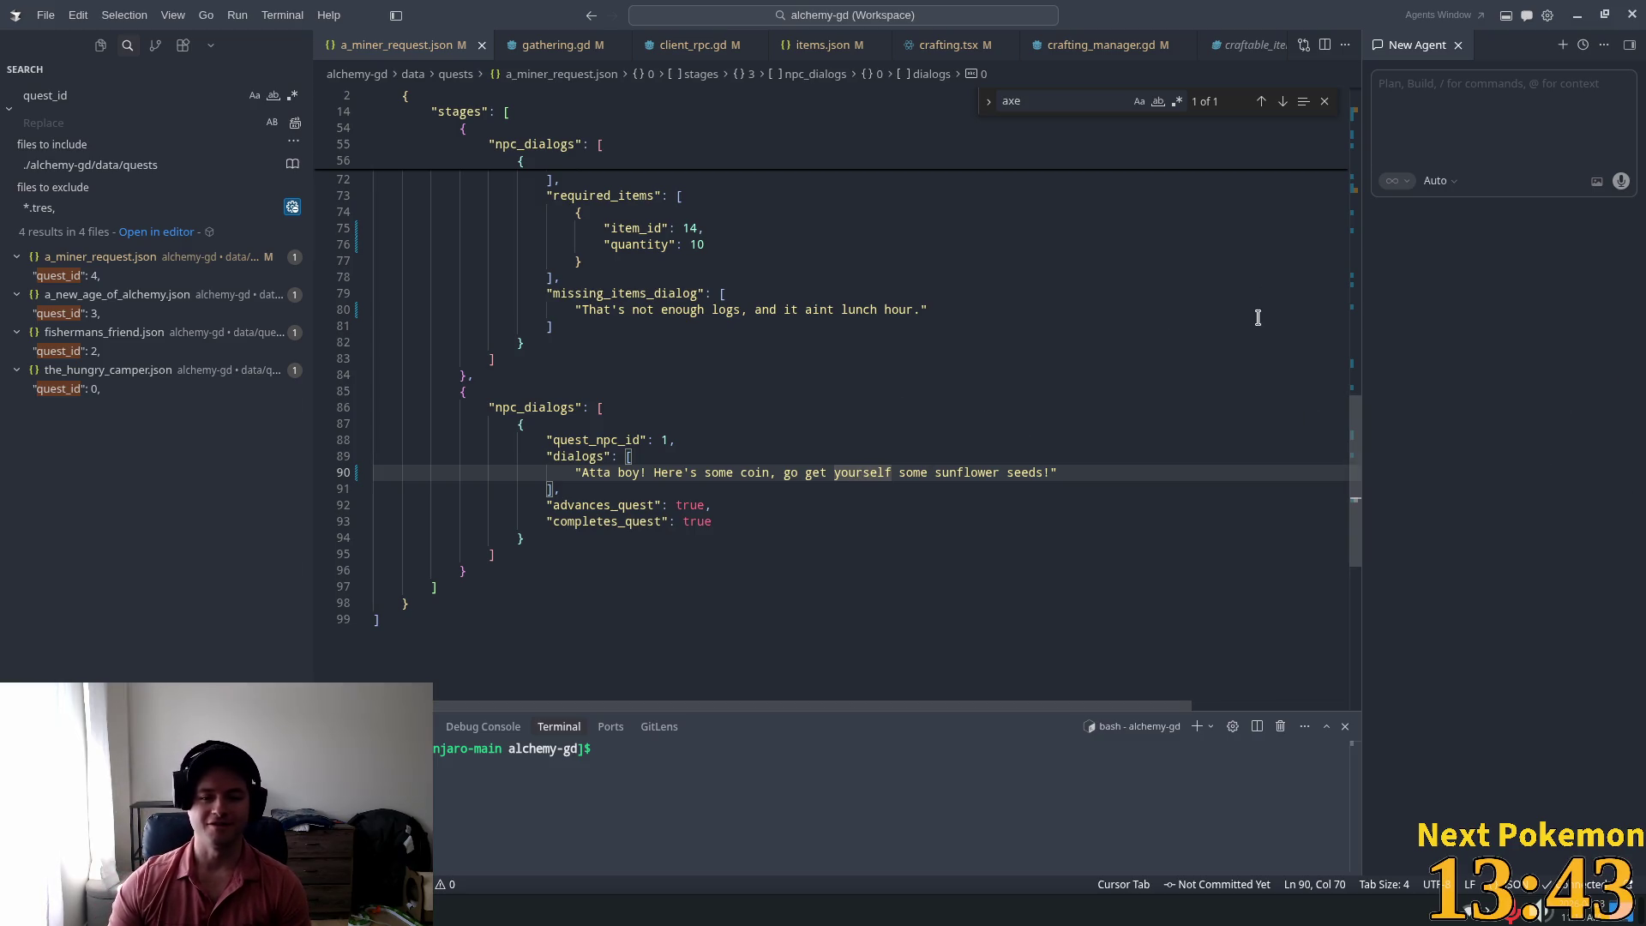
scroll(1017, 283, "up", 2)
left_click(759, 395)
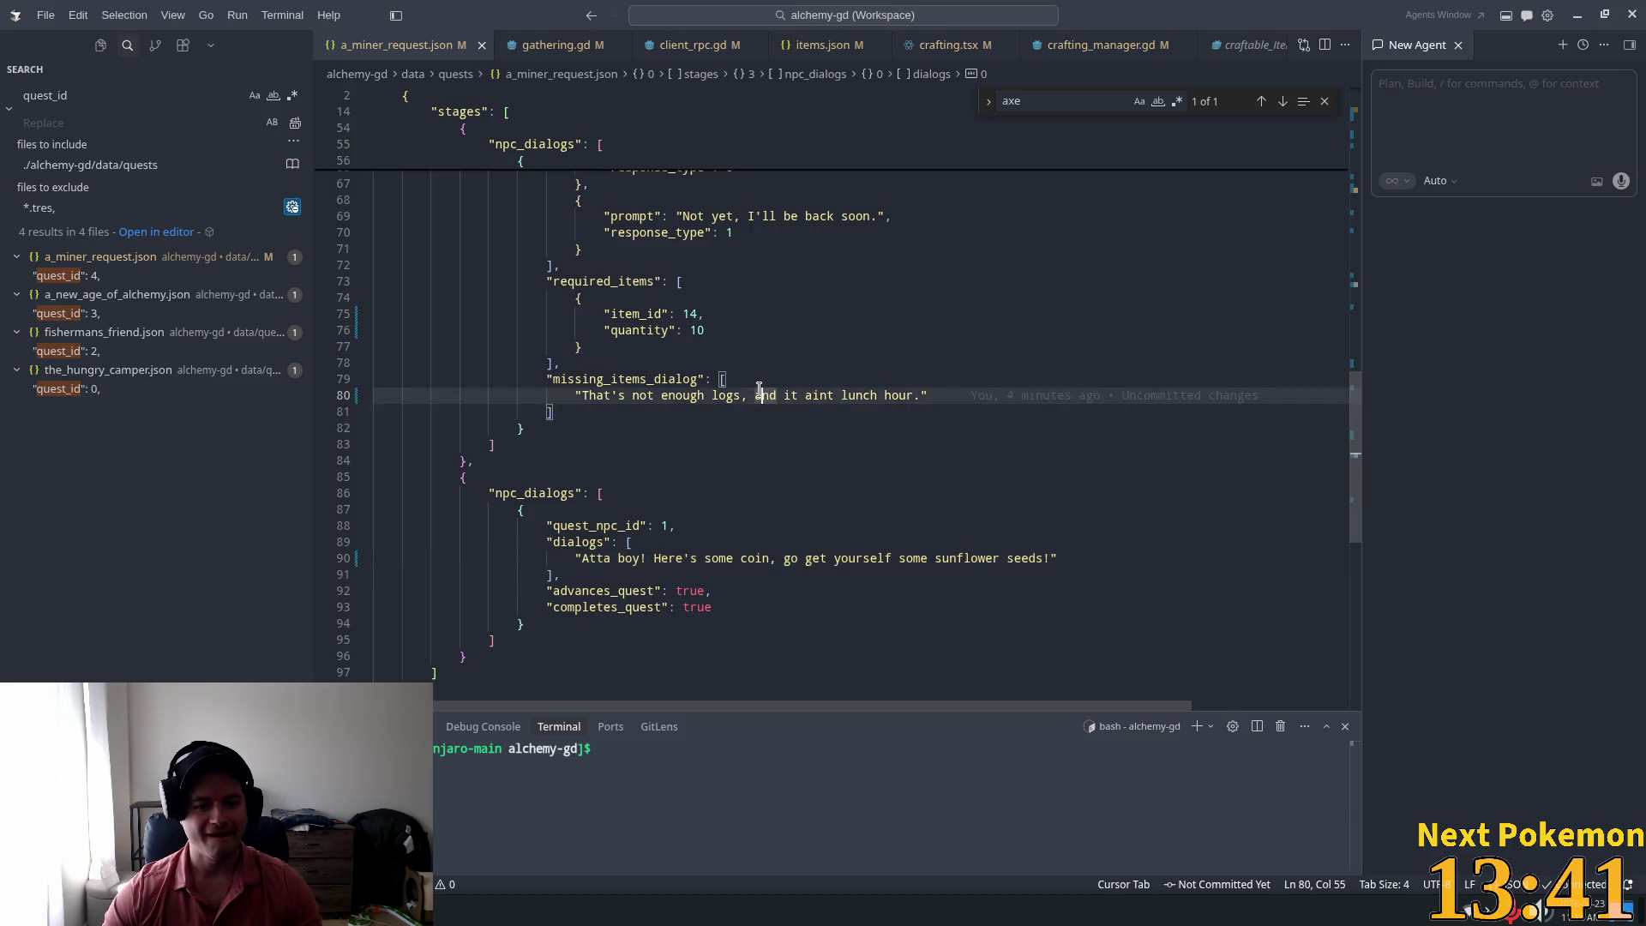
double_click(758, 394)
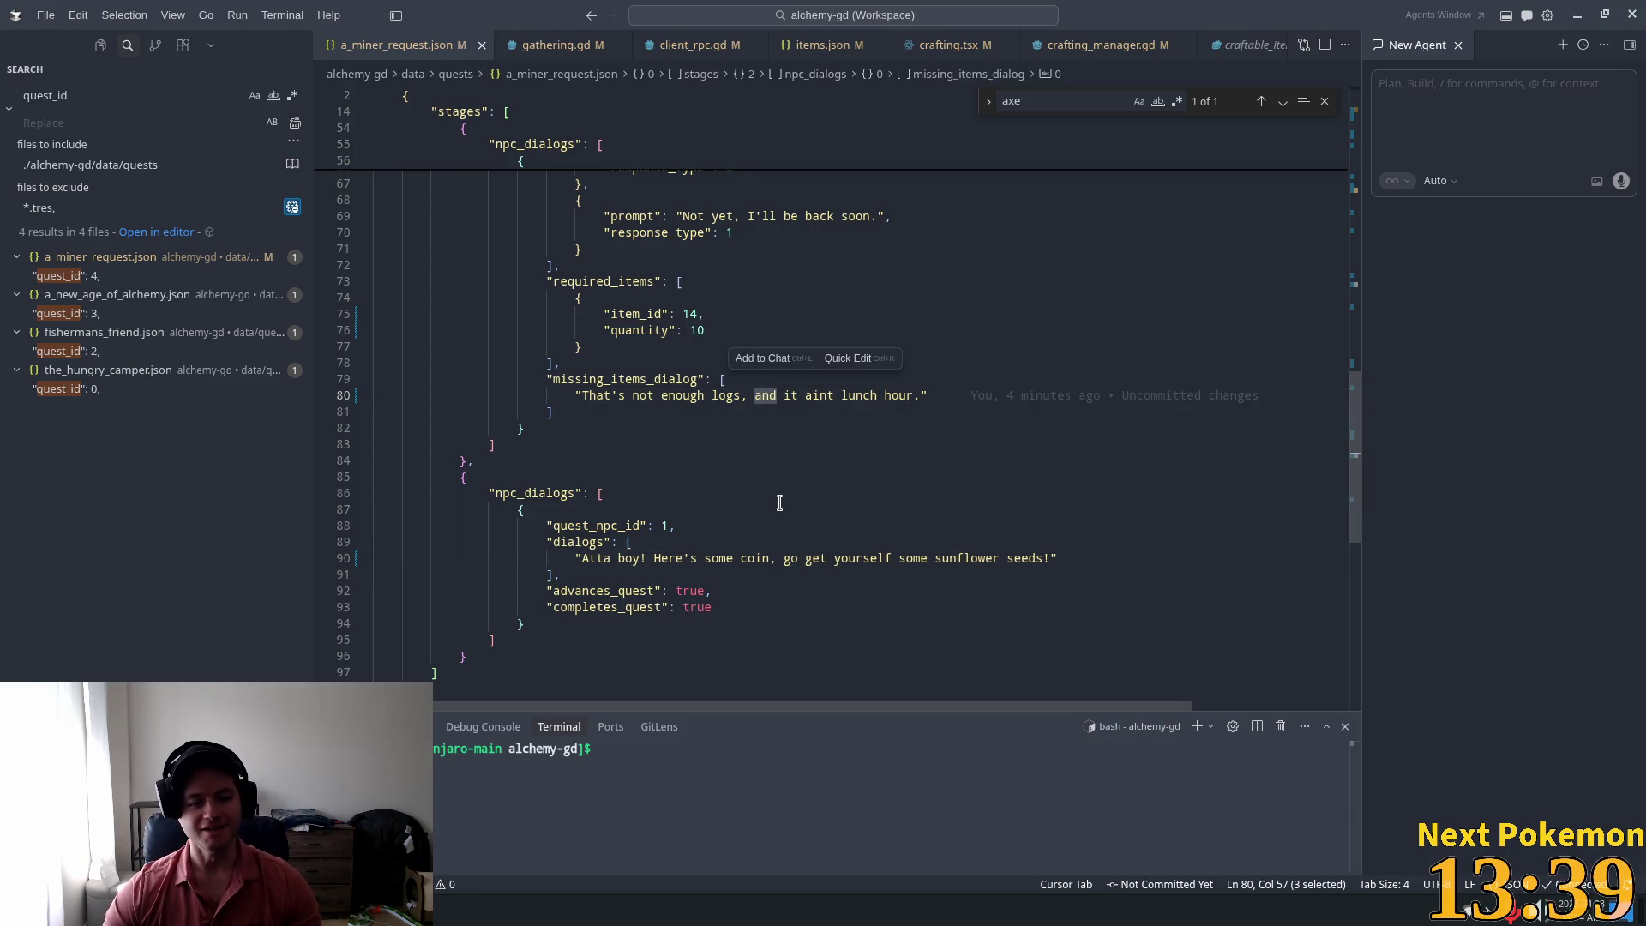
scroll(776, 480, "up", 4)
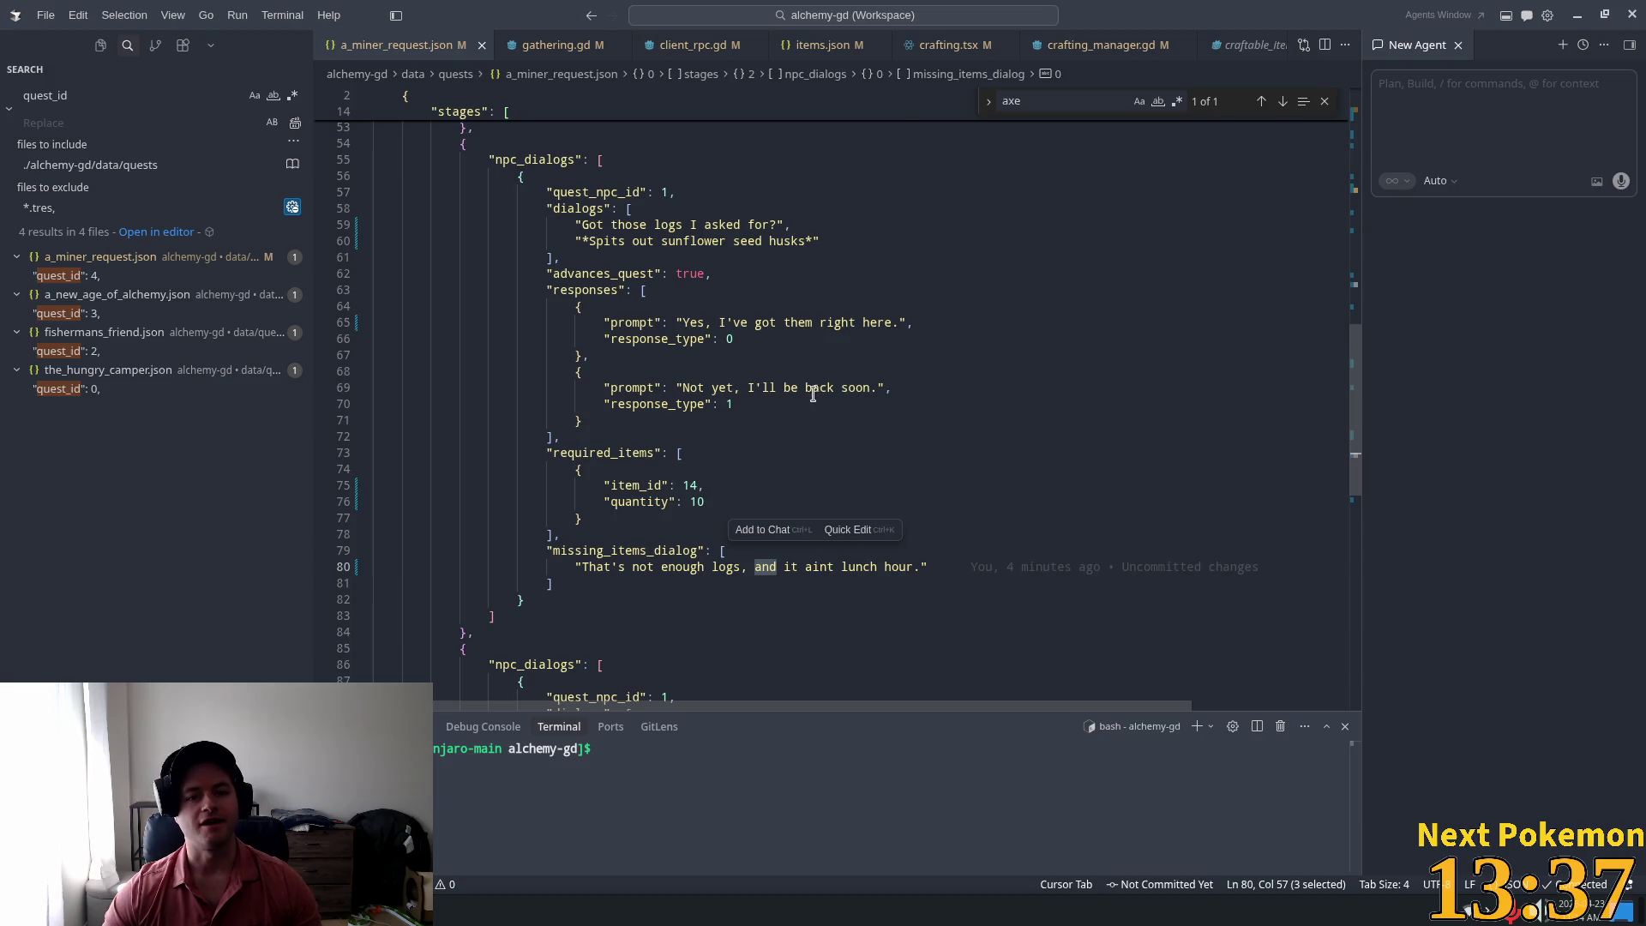
key("alt+Tab")
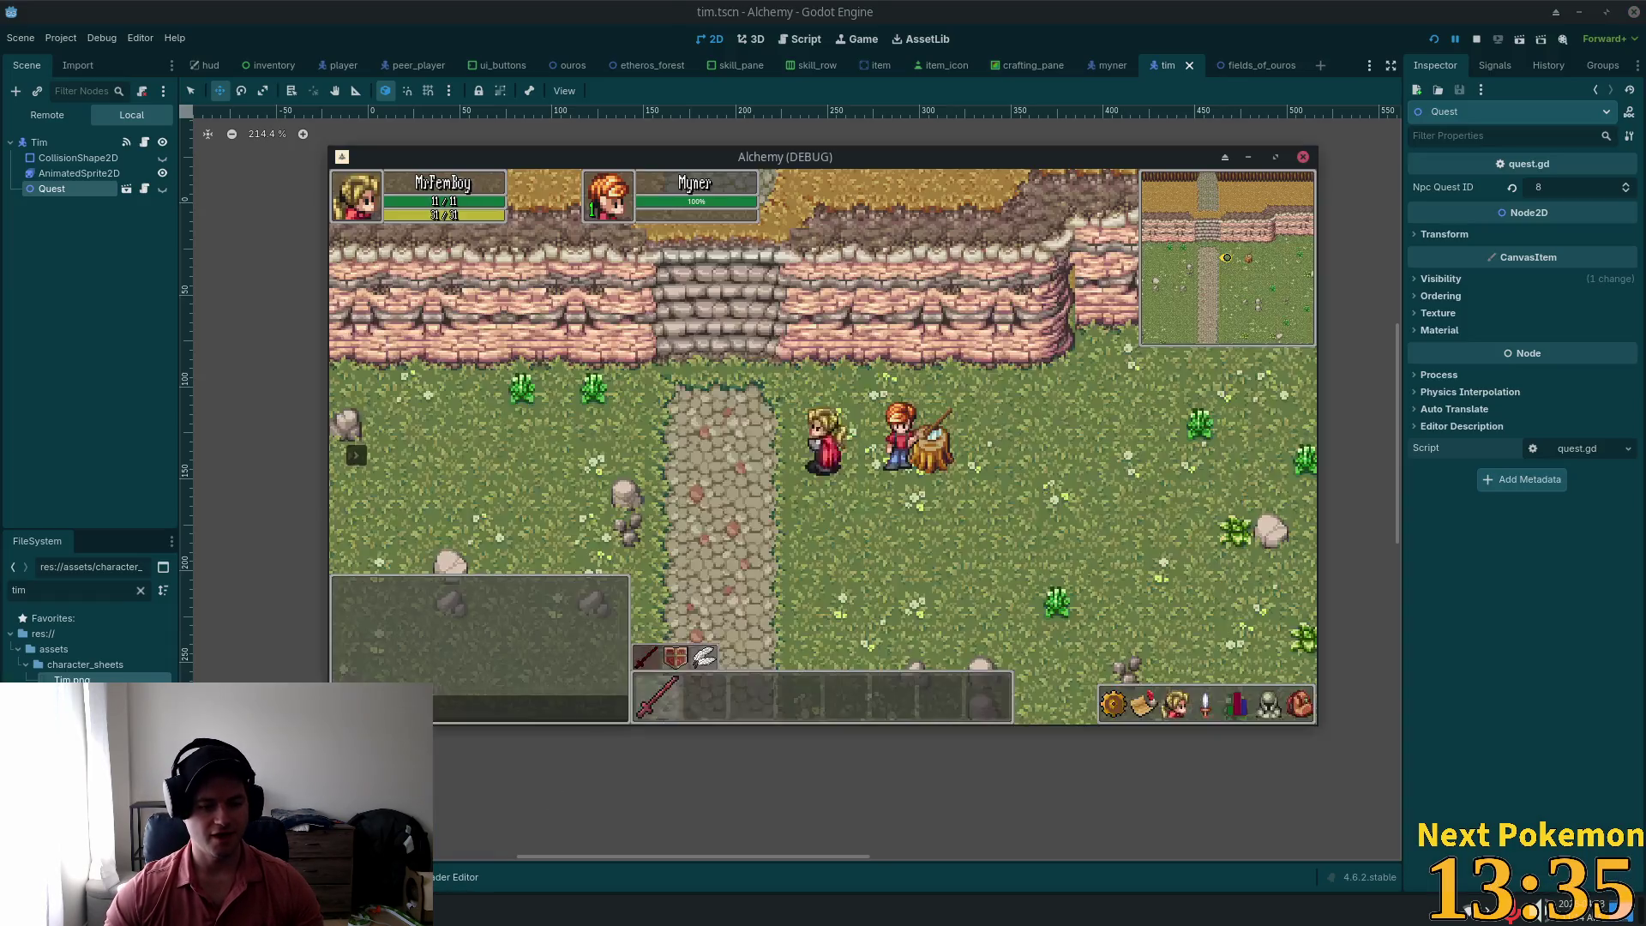
Step: Open and close the stats panel, walk the player down, then stop the game with F8
left_click(1190, 704)
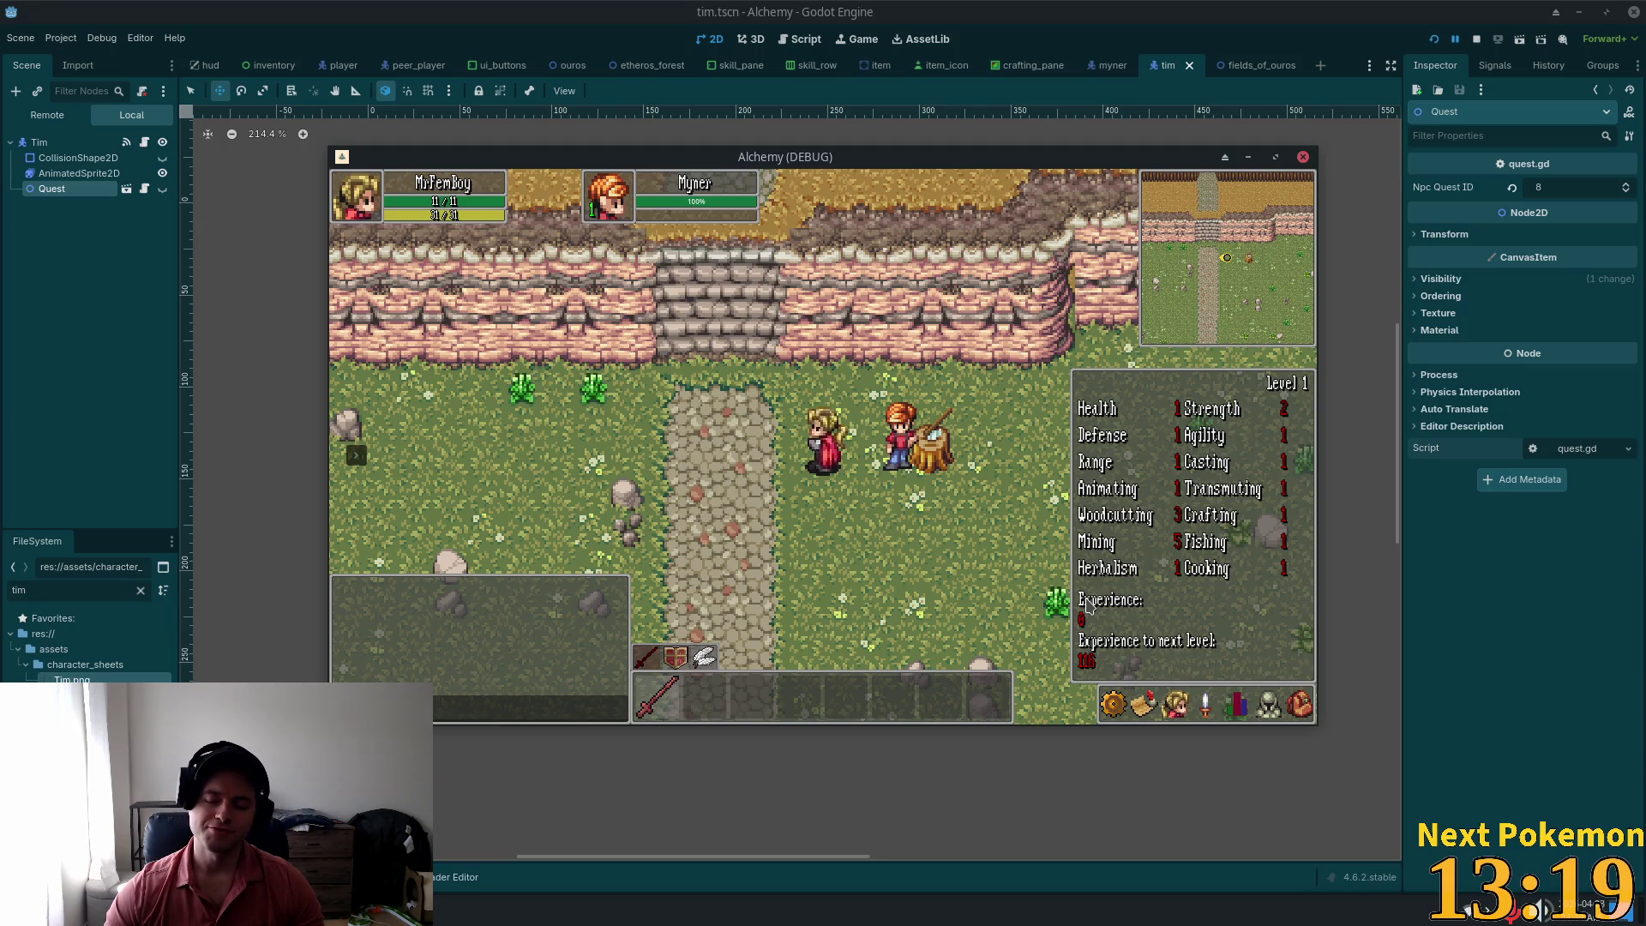
left_click(503, 494)
key("Down")
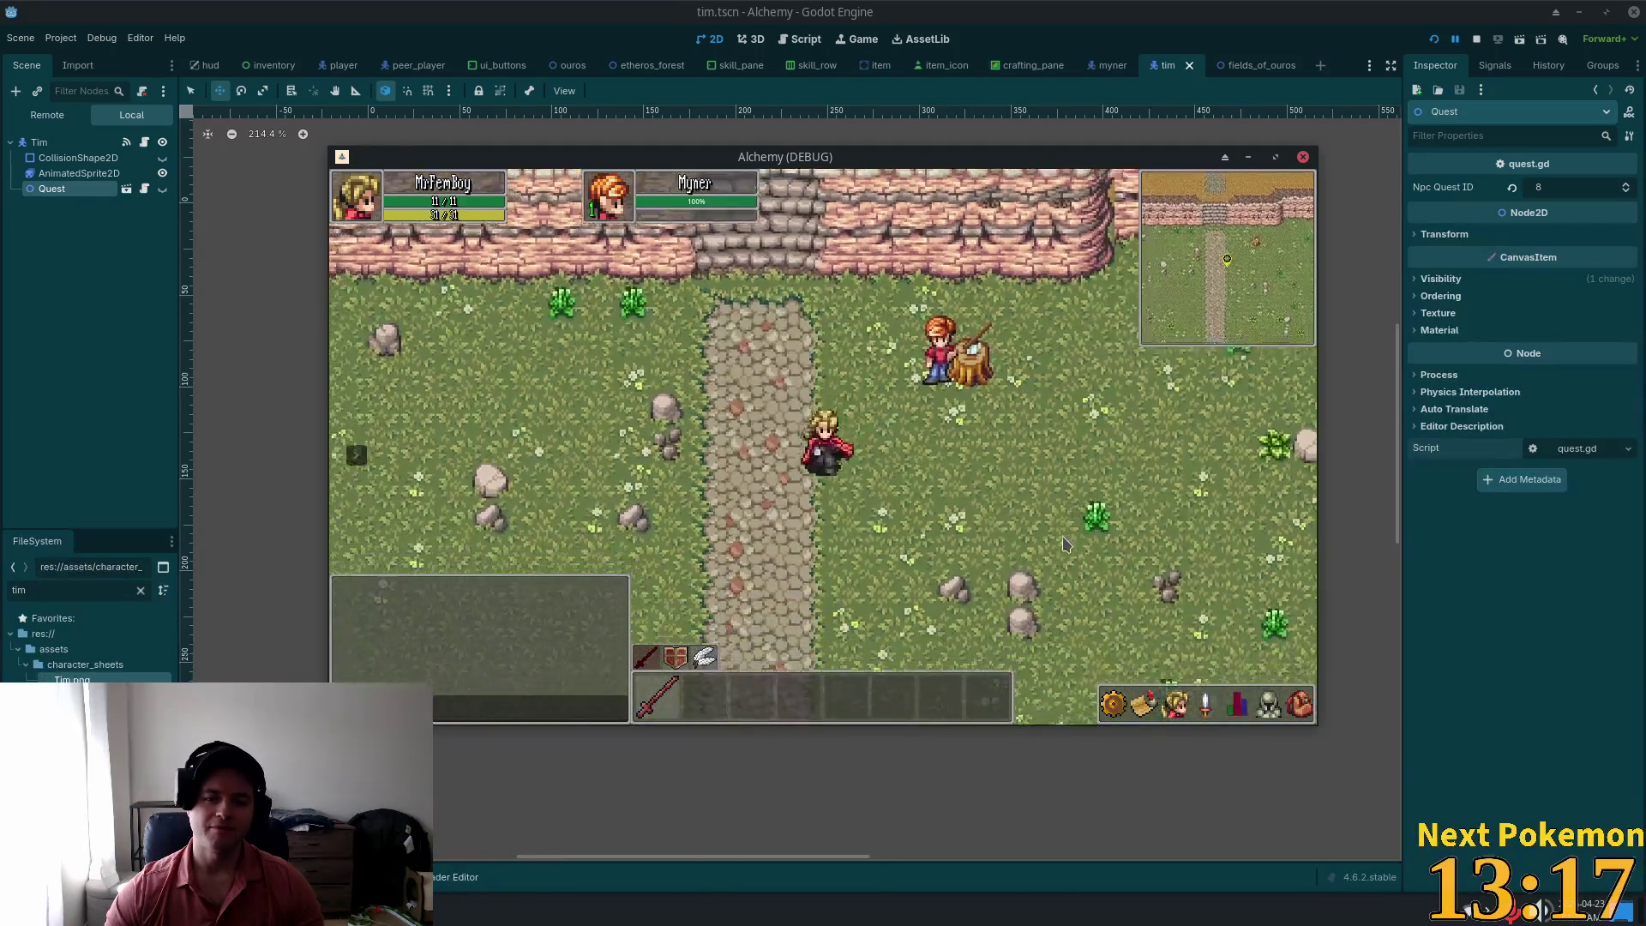
key("F8")
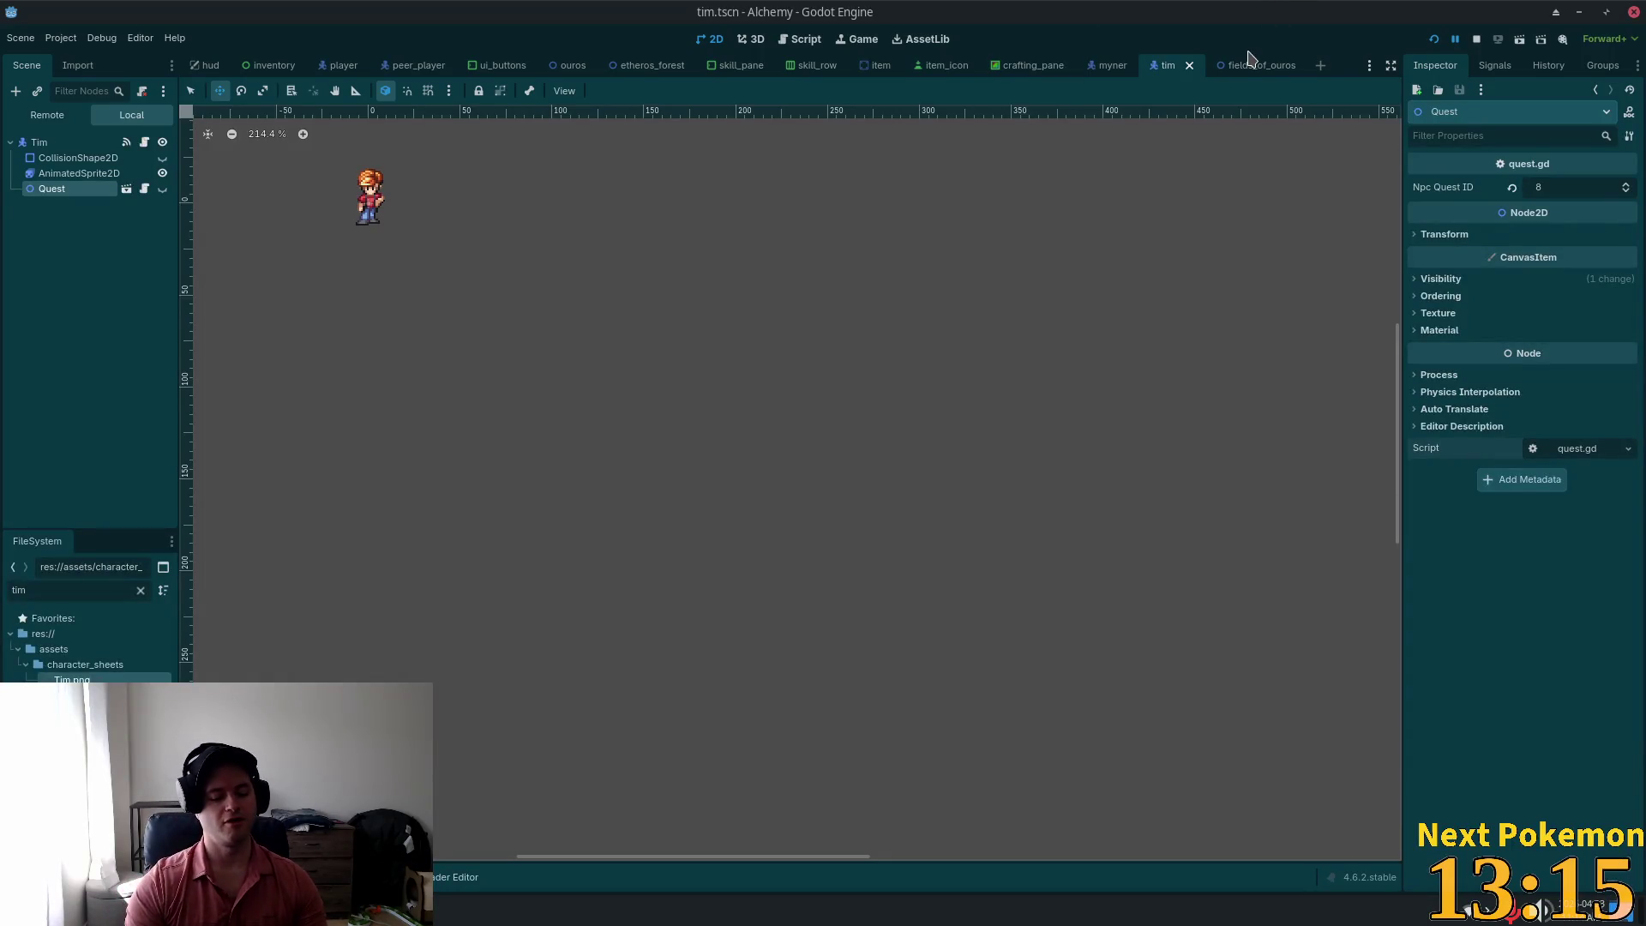
key("alt+Tab")
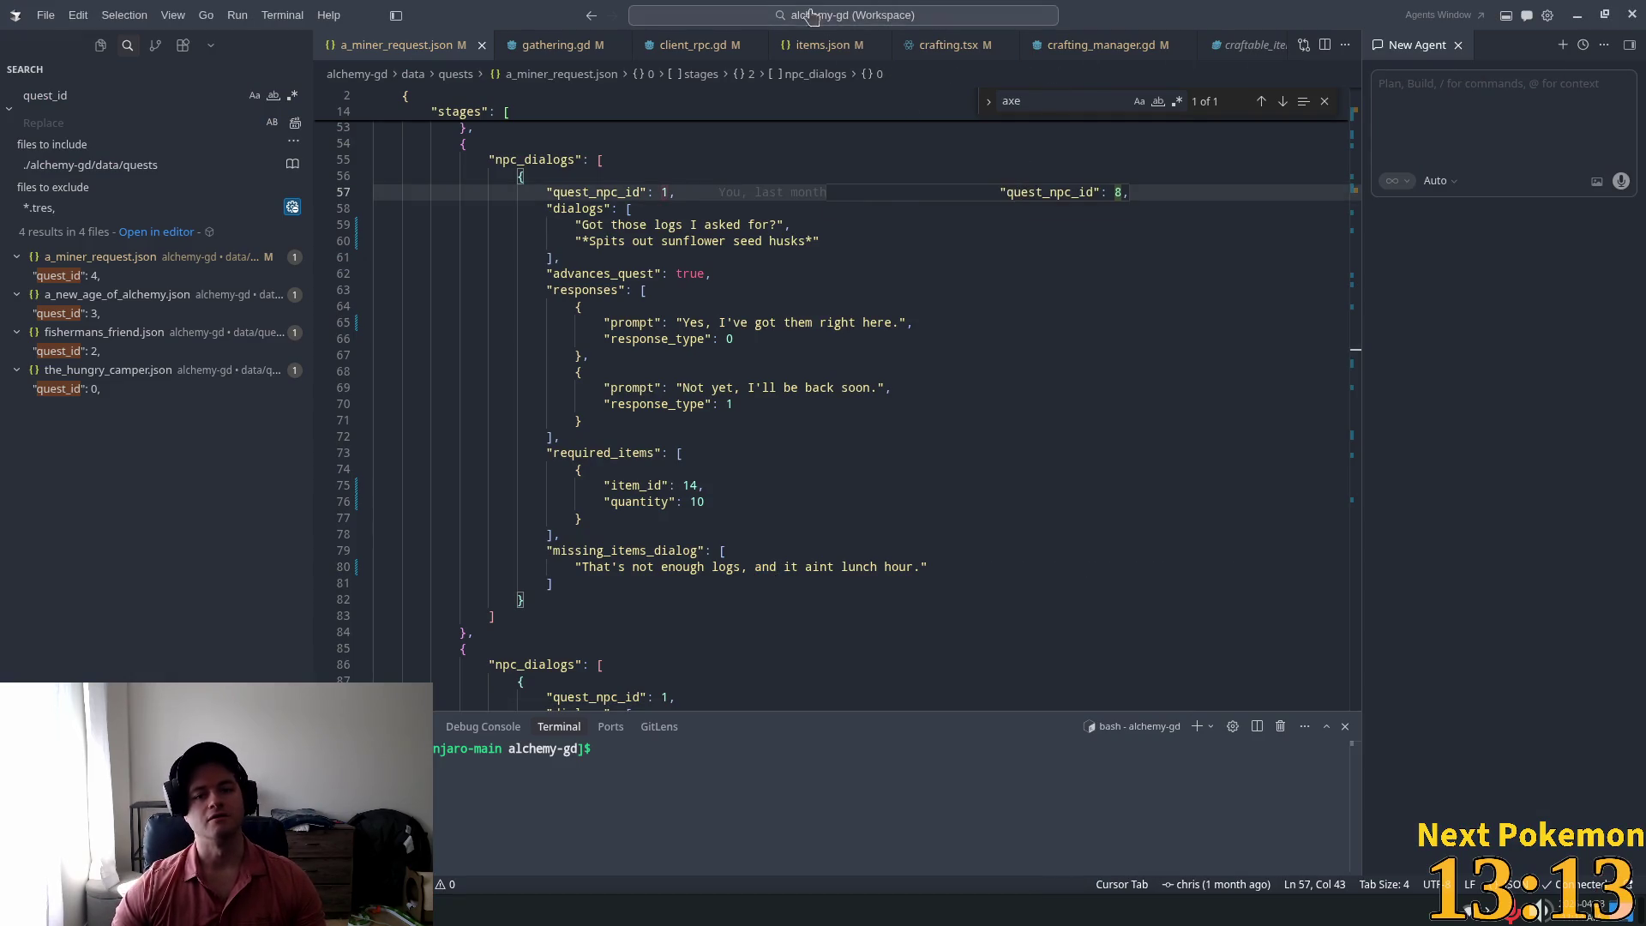
Step: Search items.json for 'wood' to reach the Wood item entry
left_click(823, 44)
left_click(785, 195)
key("ctrl+f")
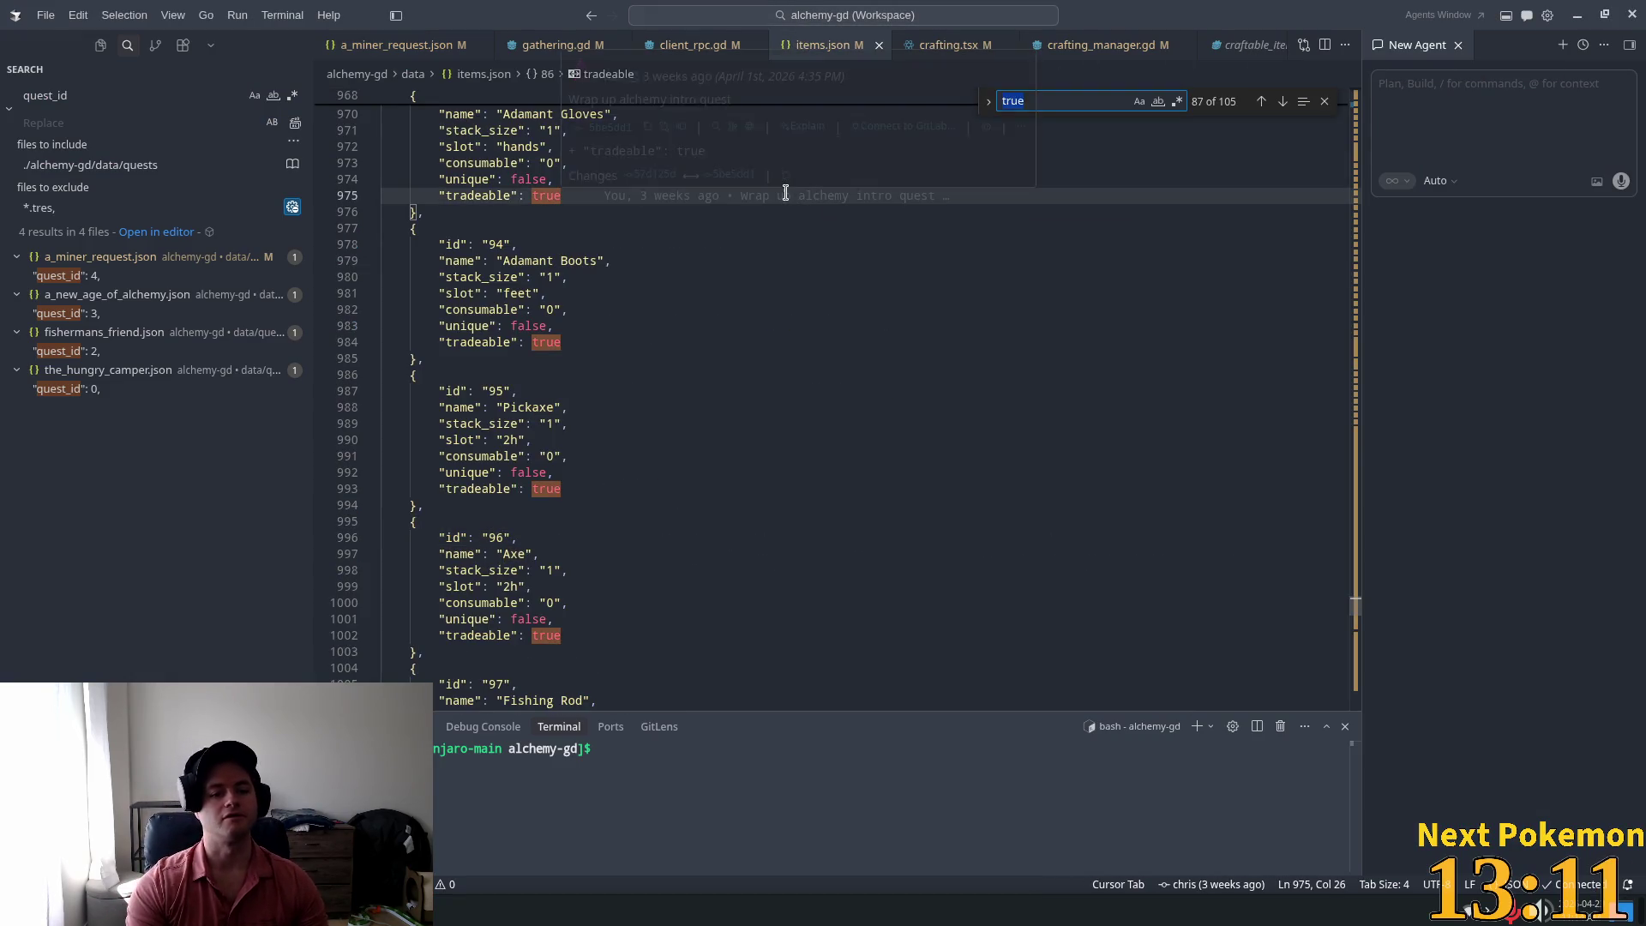
type("sl")
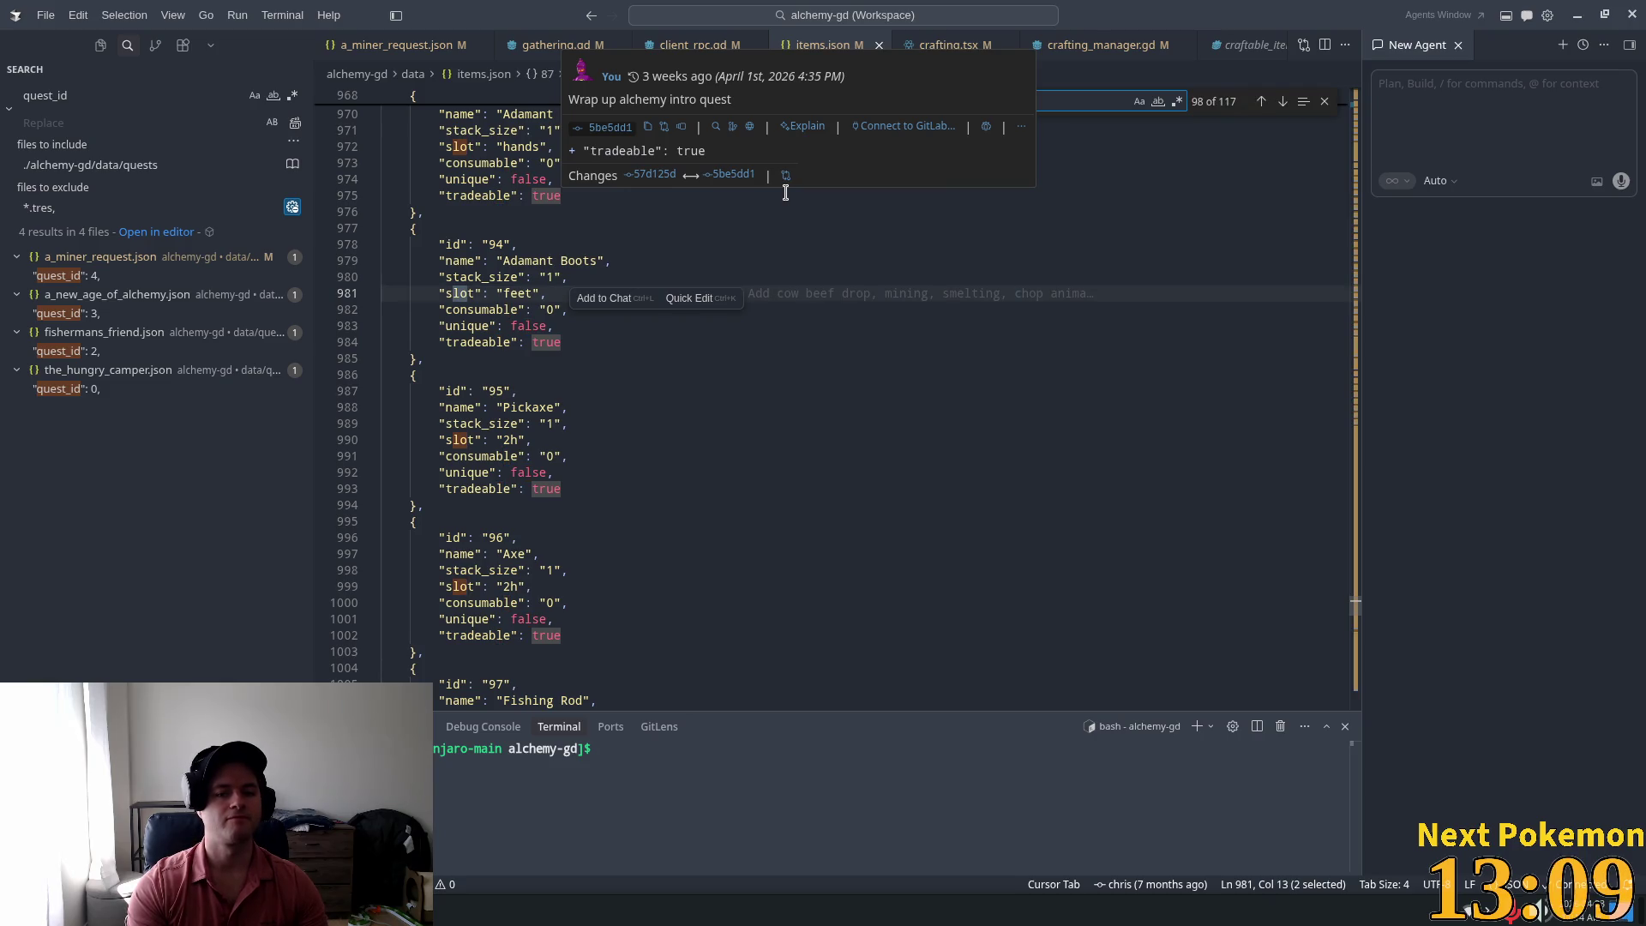
key("BackSpace")
key("BackSpace")
type("wood")
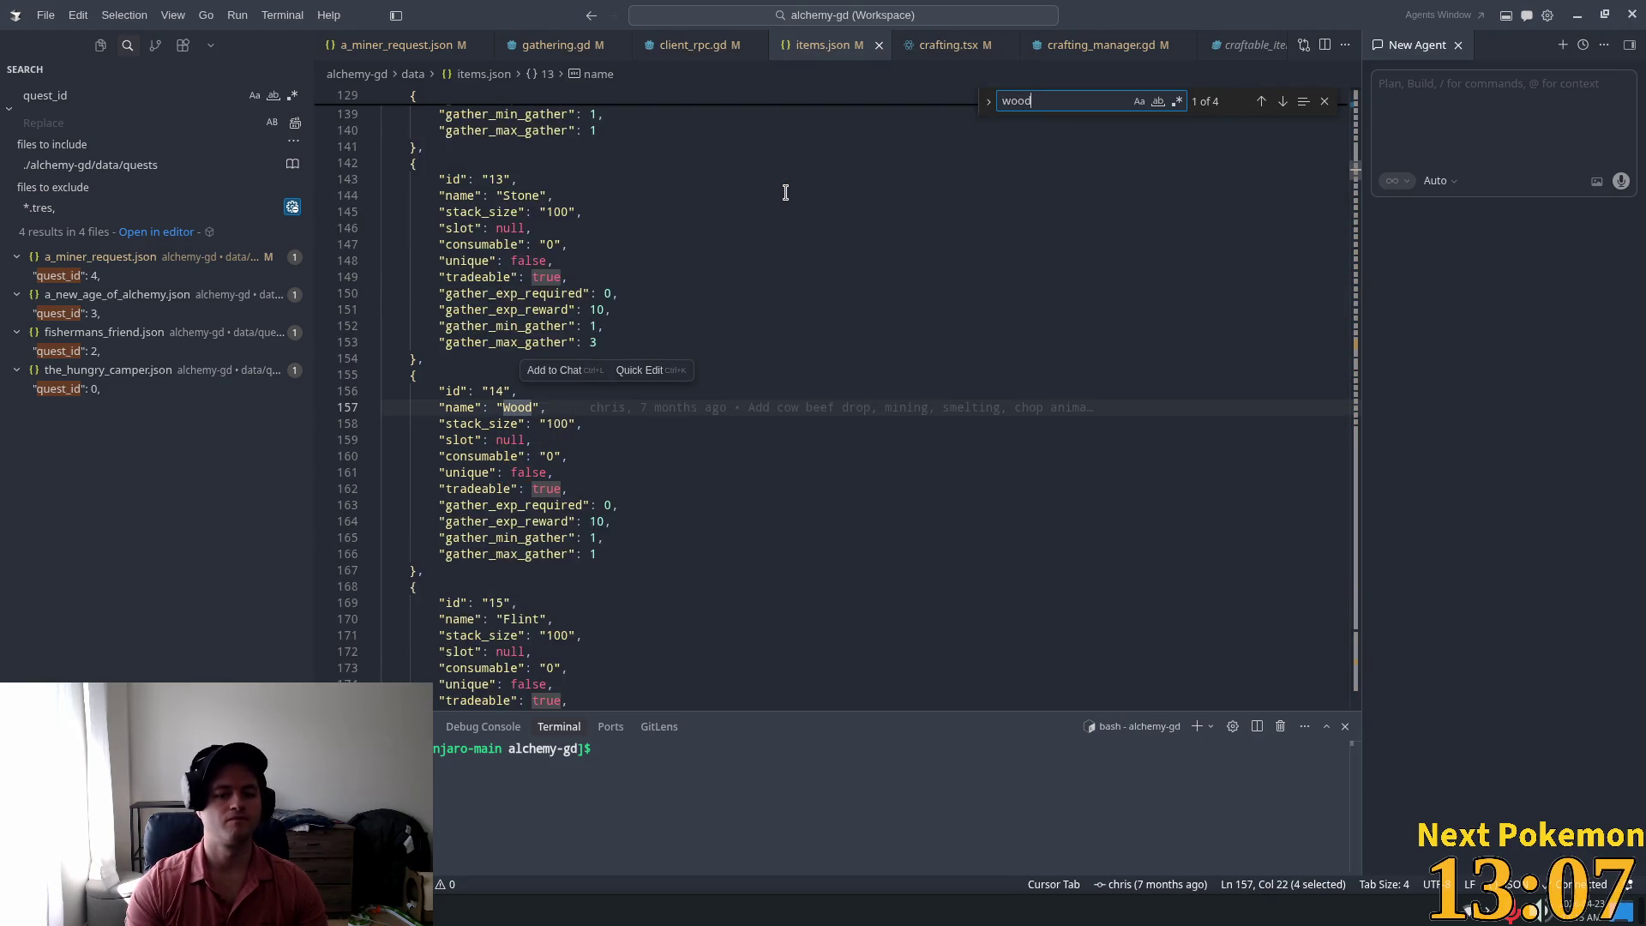
key("Return")
key("Return")
key("Return")
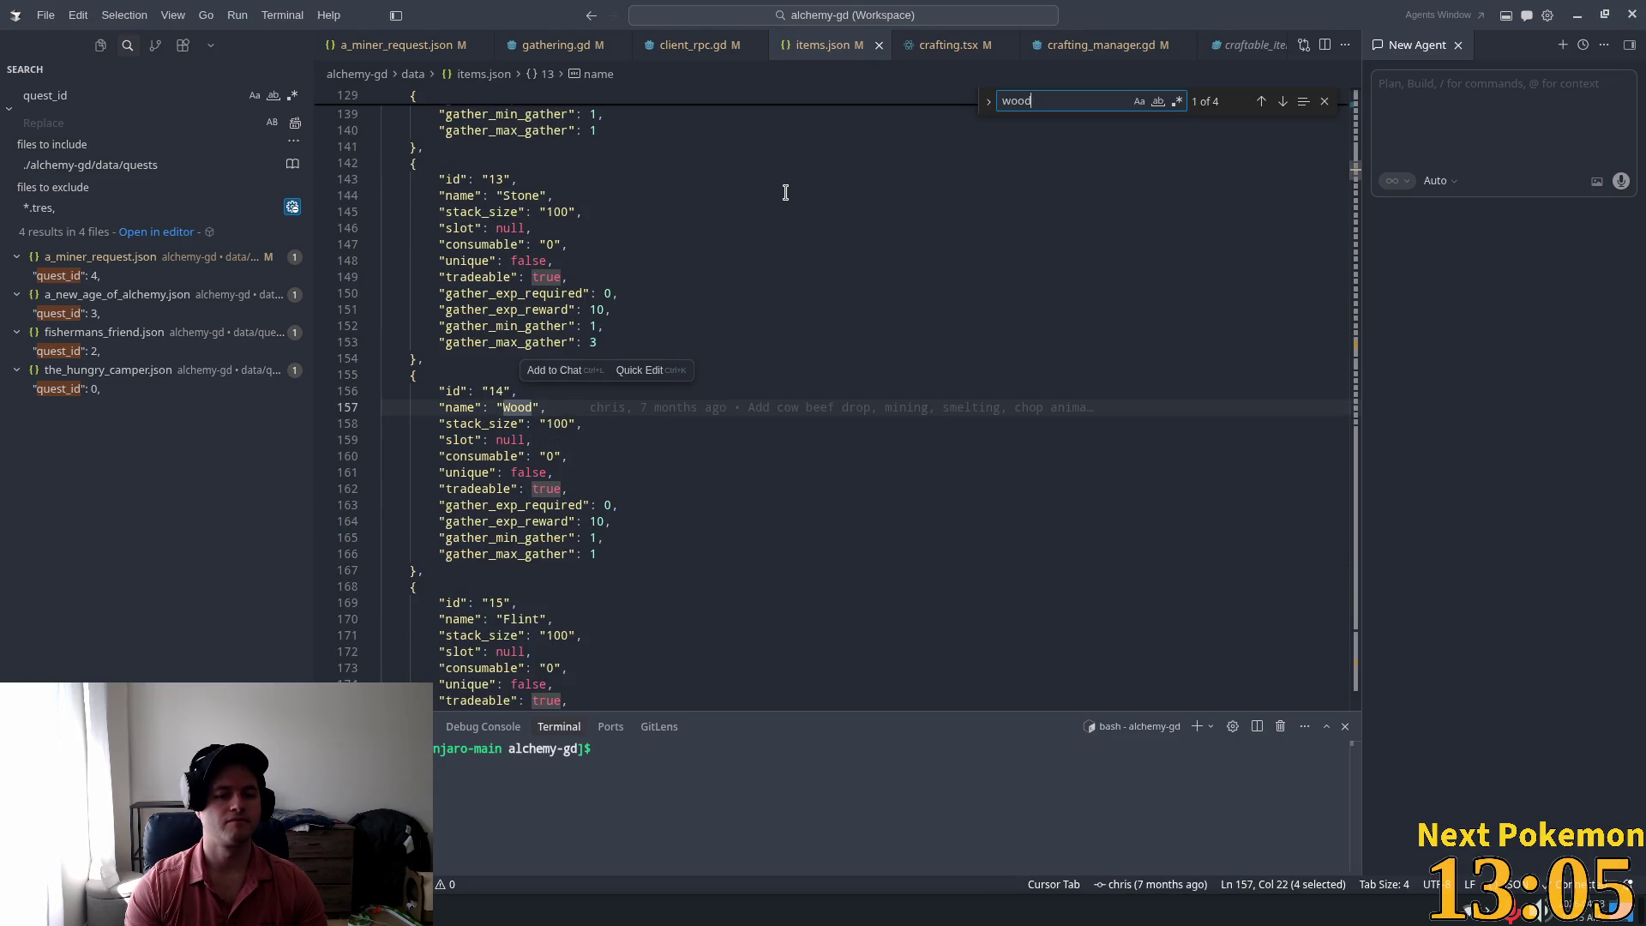
Step: Change Wood's gather_exp_reward from 10 to 12, then check Stone's gather_exp_required line
left_click(577, 520)
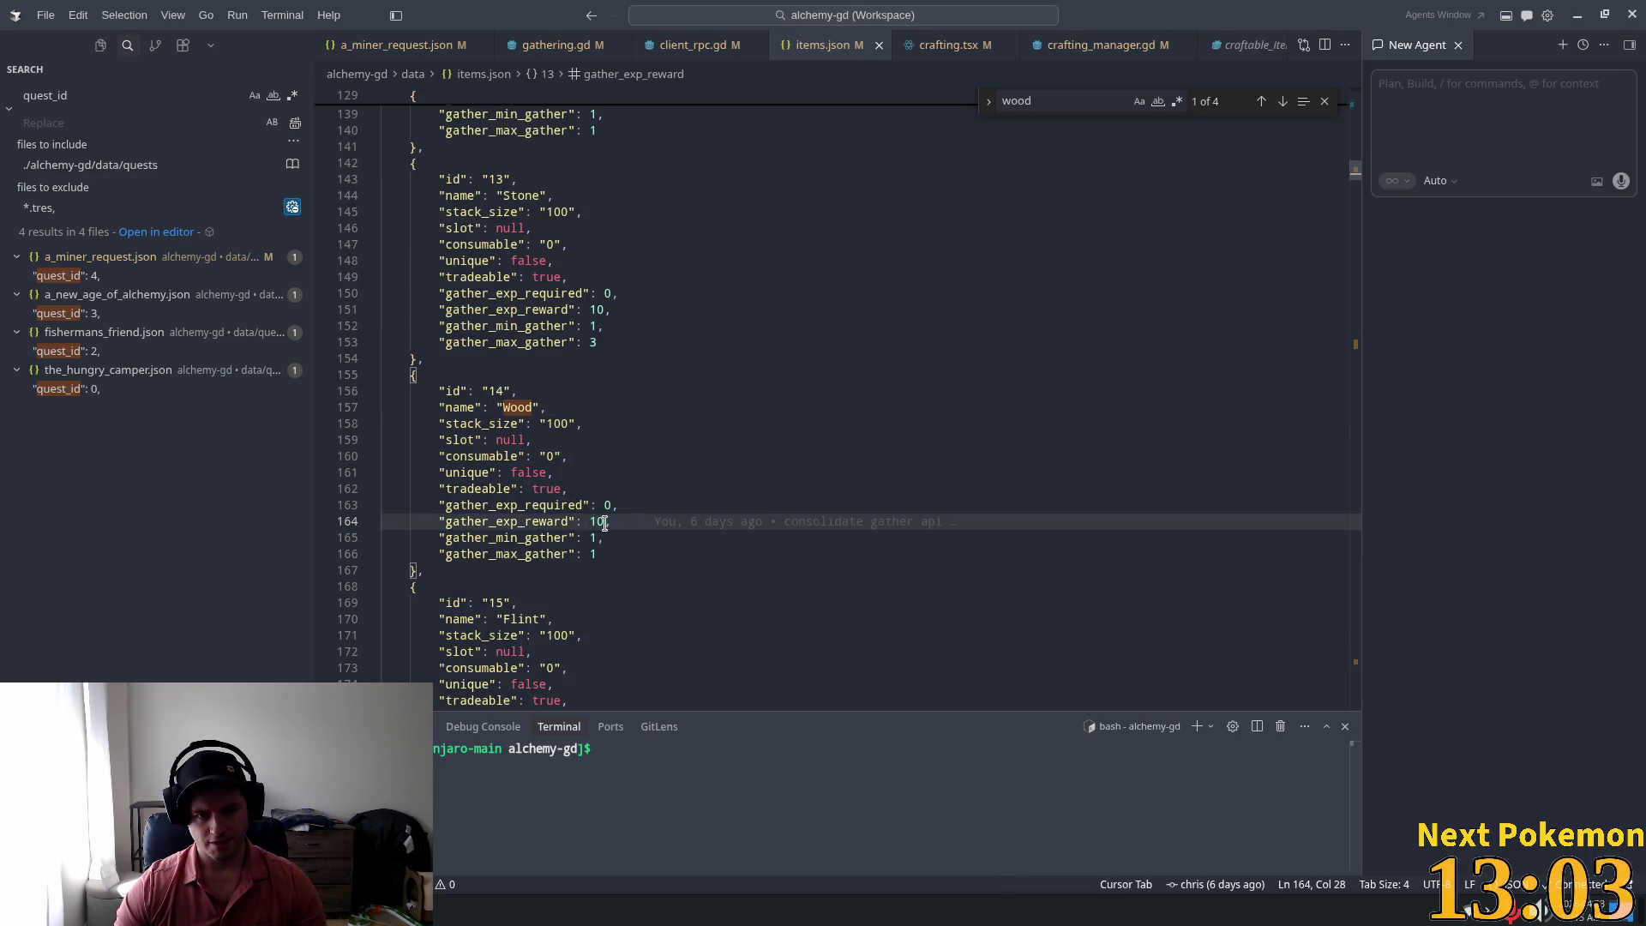
key("BackSpace")
type("2")
left_click(826, 440)
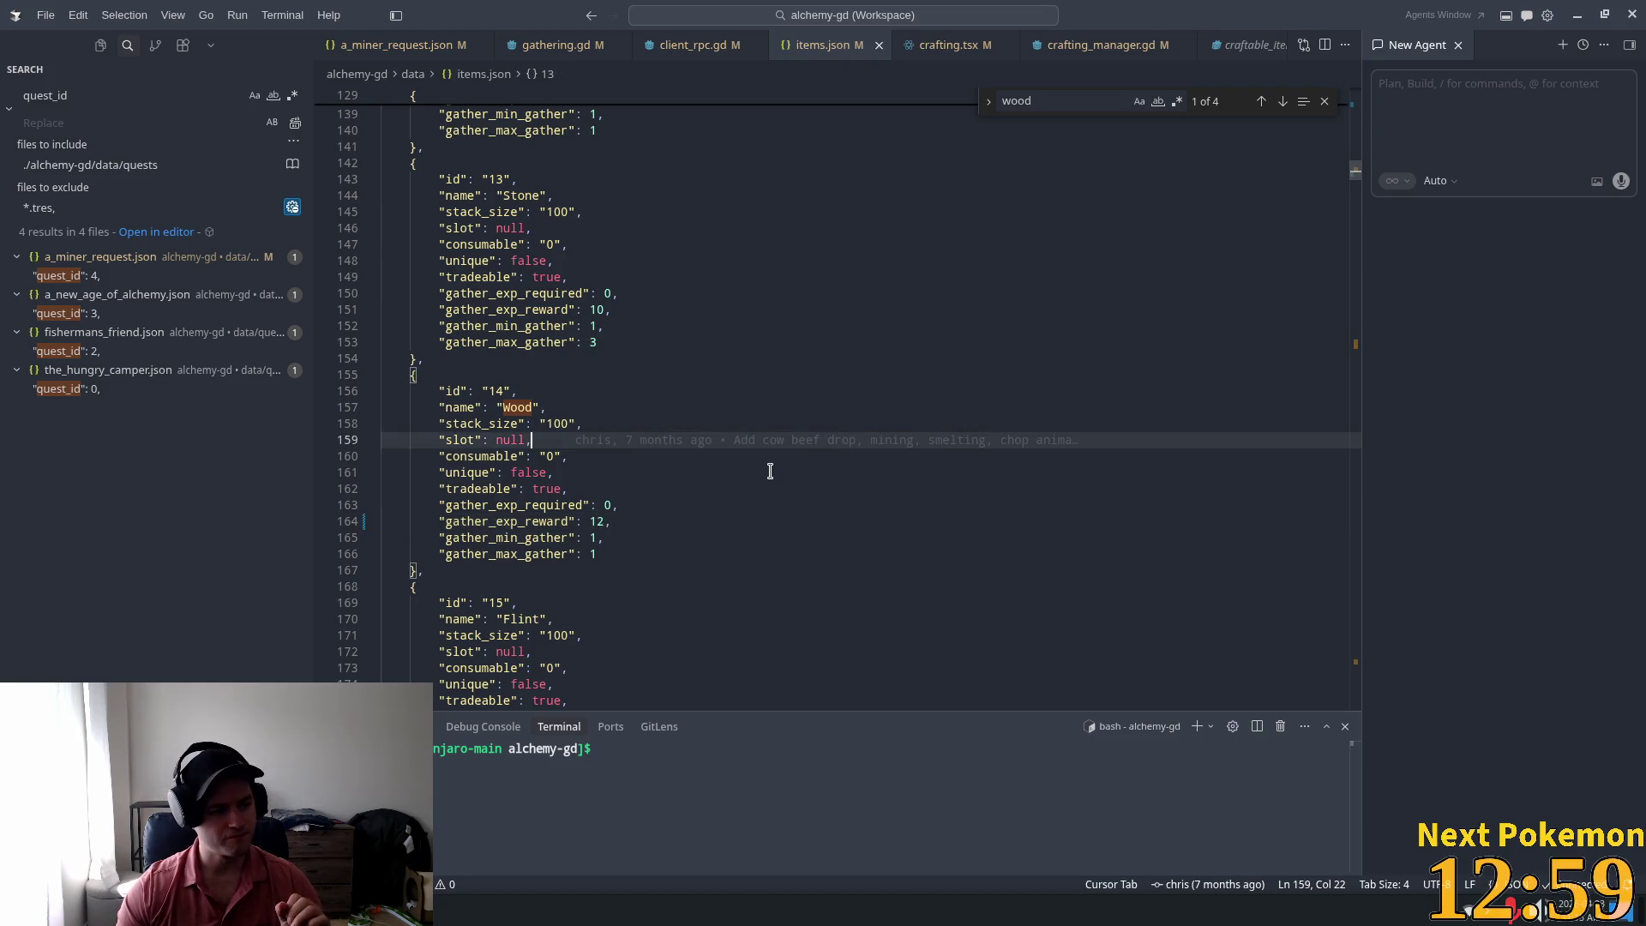
left_click(591, 293)
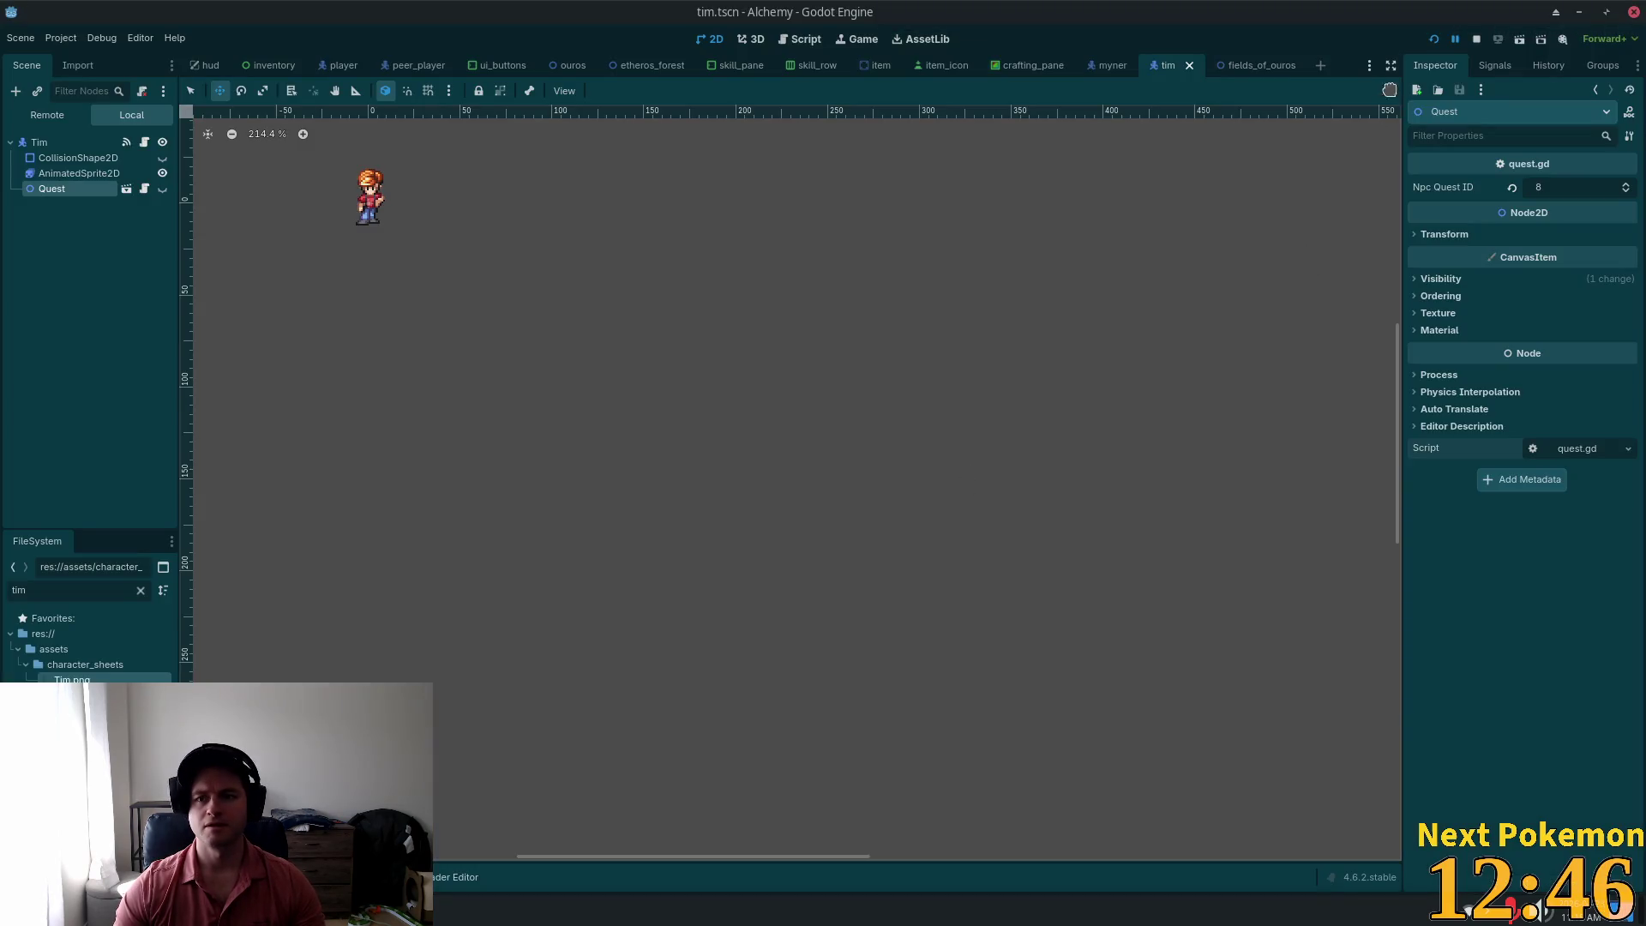
Step: Restart the Alchemy game and return to the editor as it breaks at quest_pane.gd line 35
left_click(1433, 38)
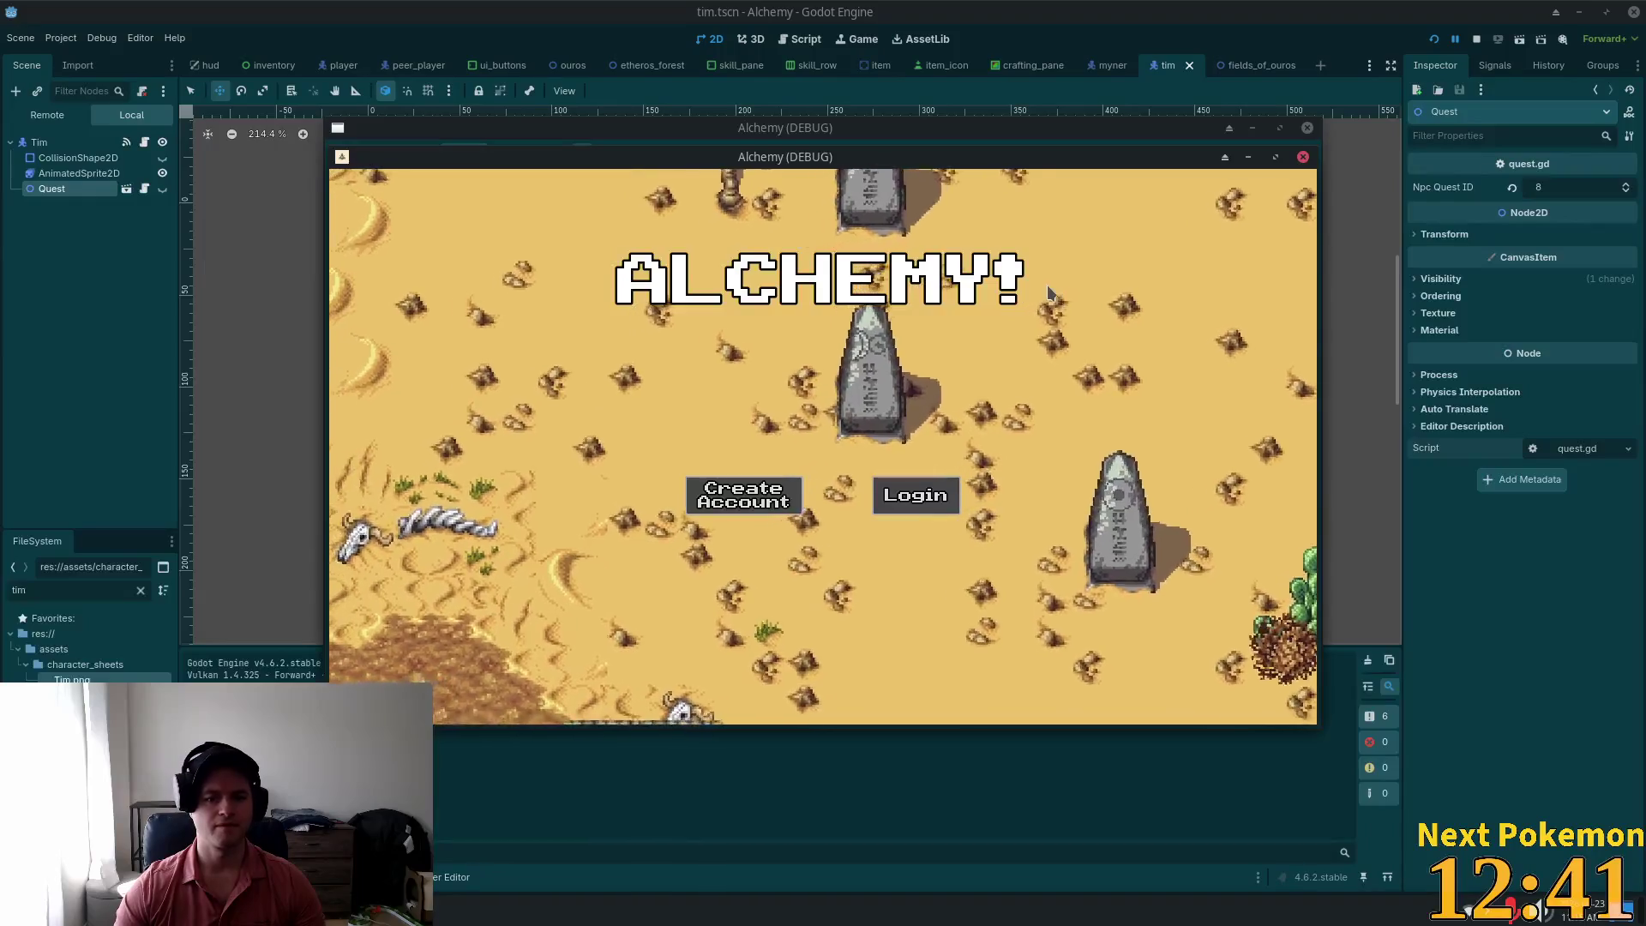
key("F8")
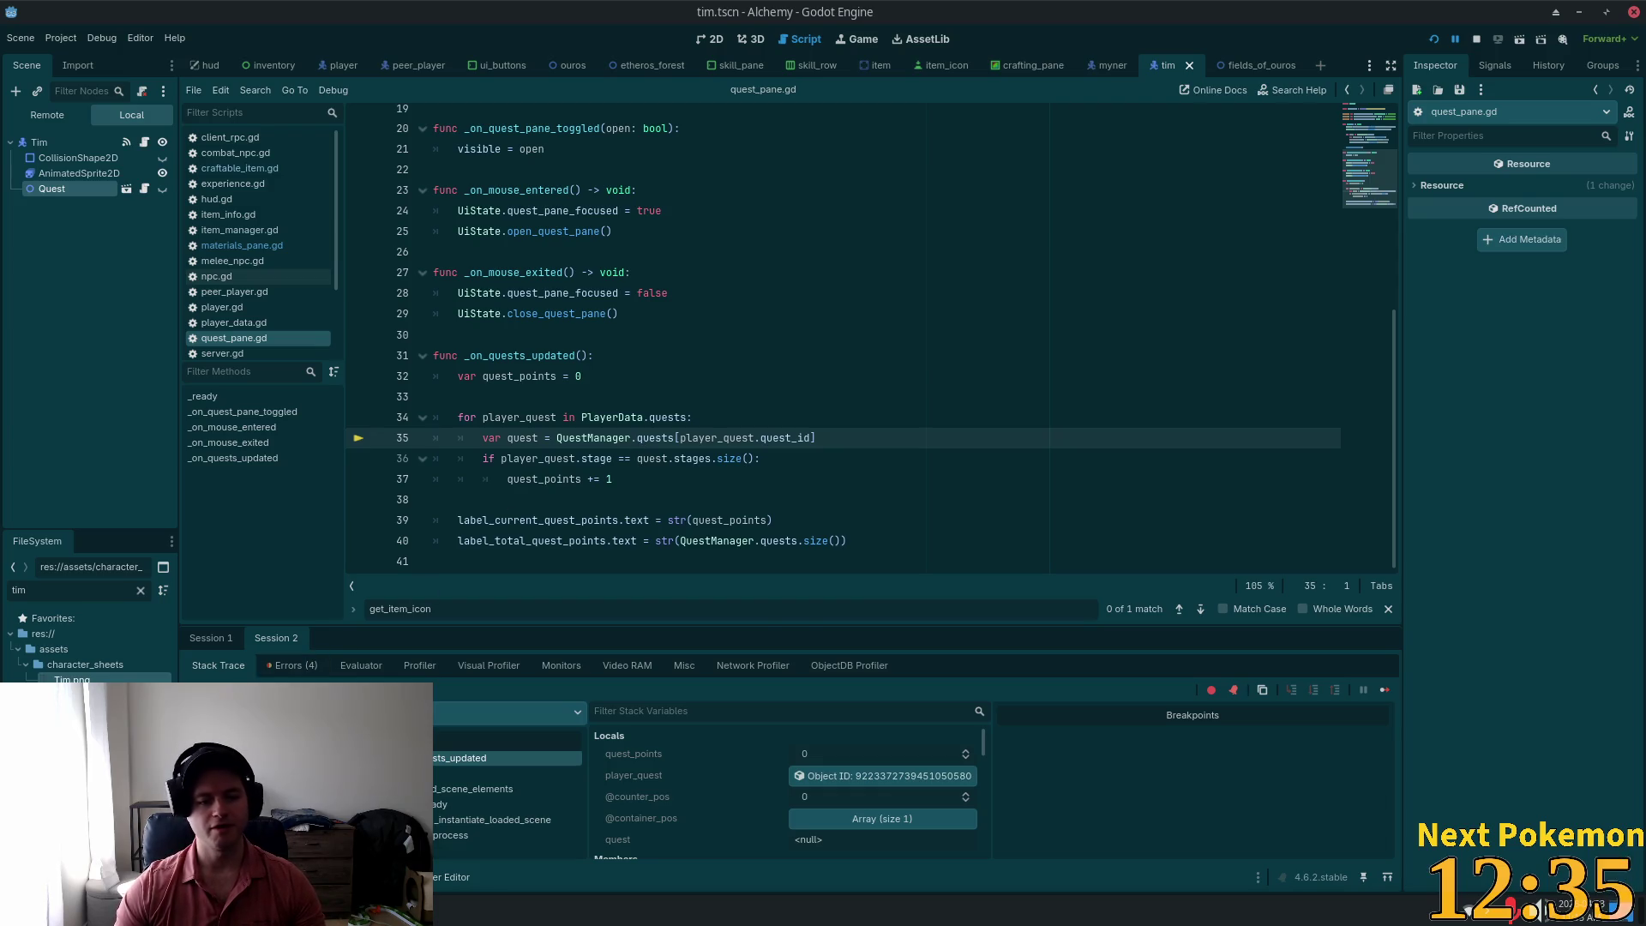
Step: Inspect quest_id and quest_points on lines 35–37 and view the debugger's Errors list
key("F10")
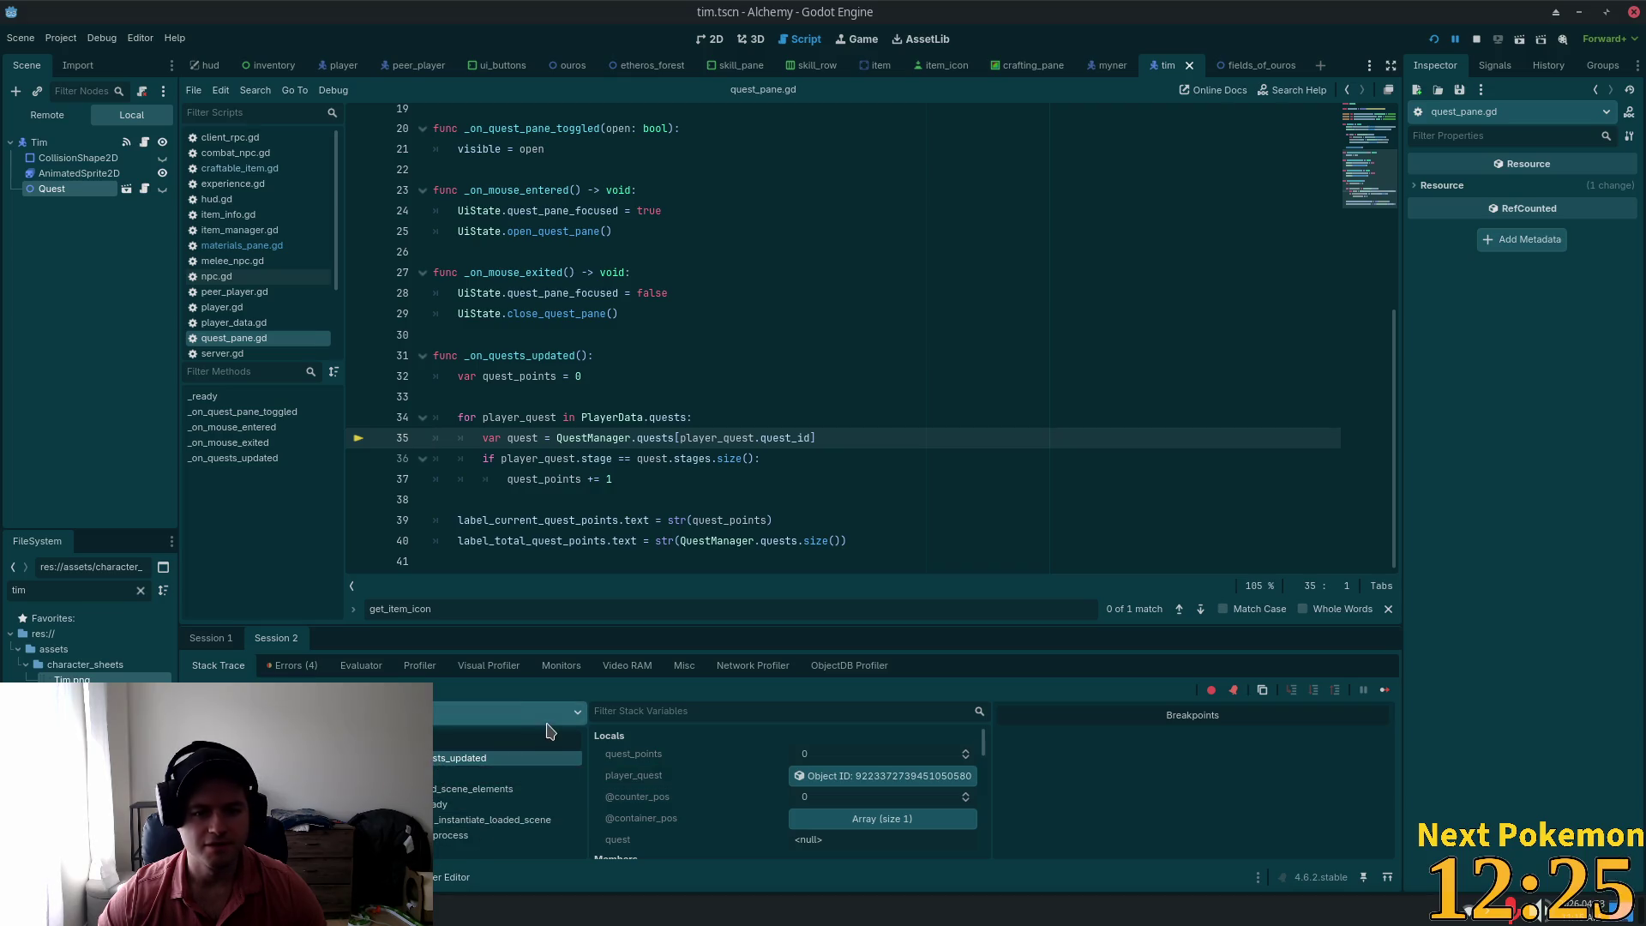
double_click(799, 445)
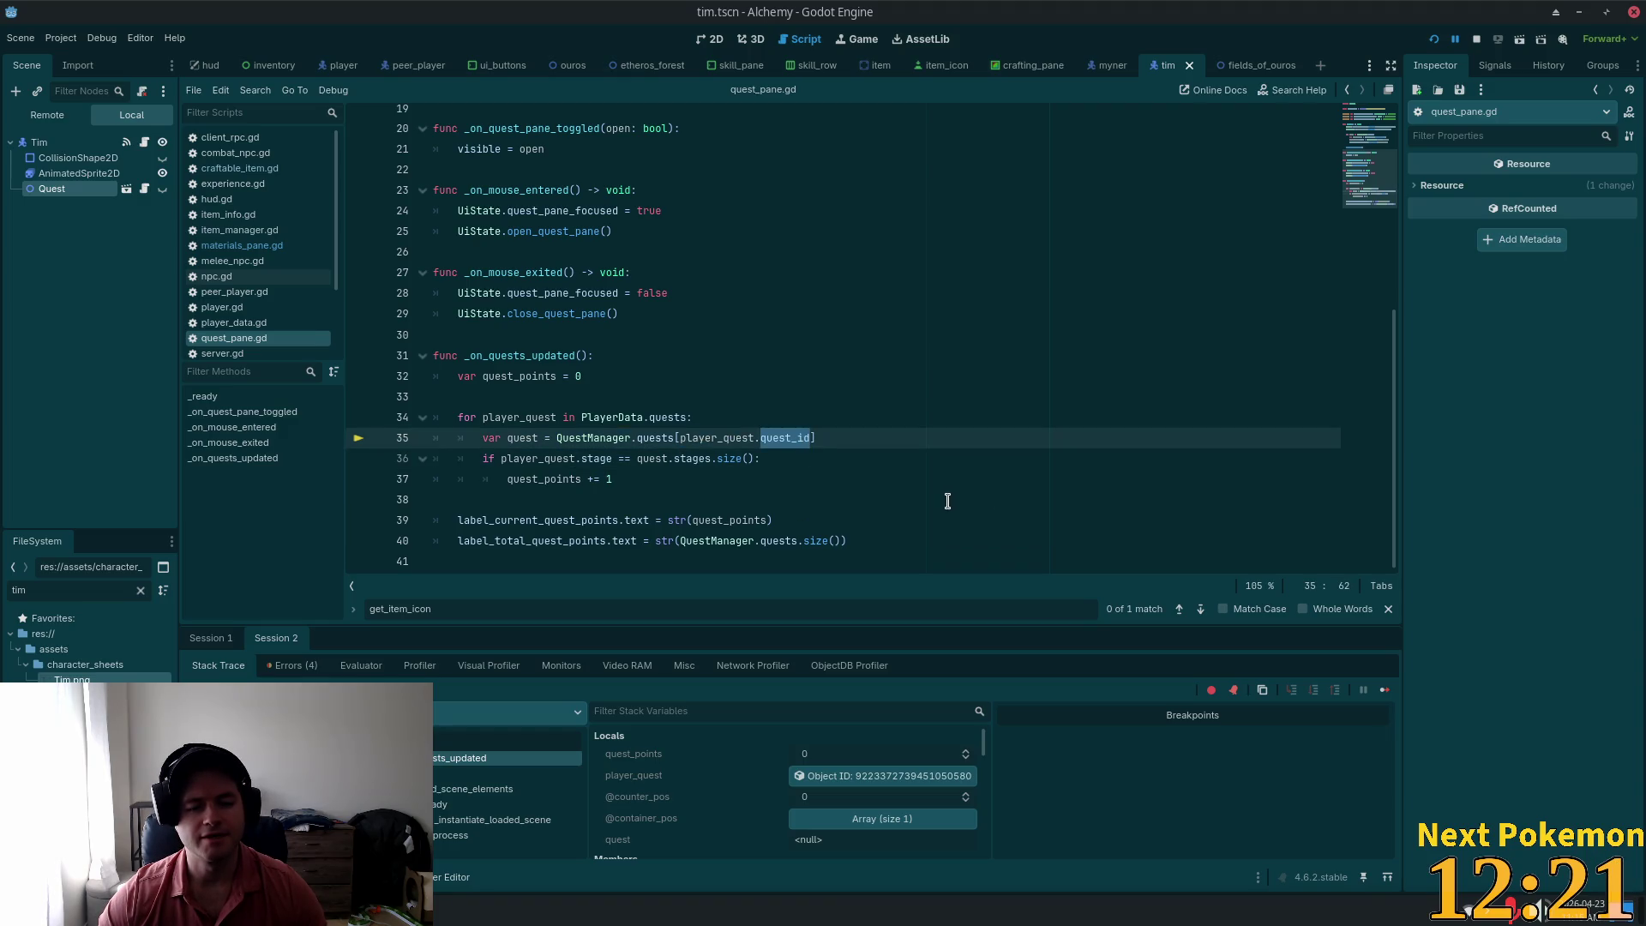
double_click(540, 480)
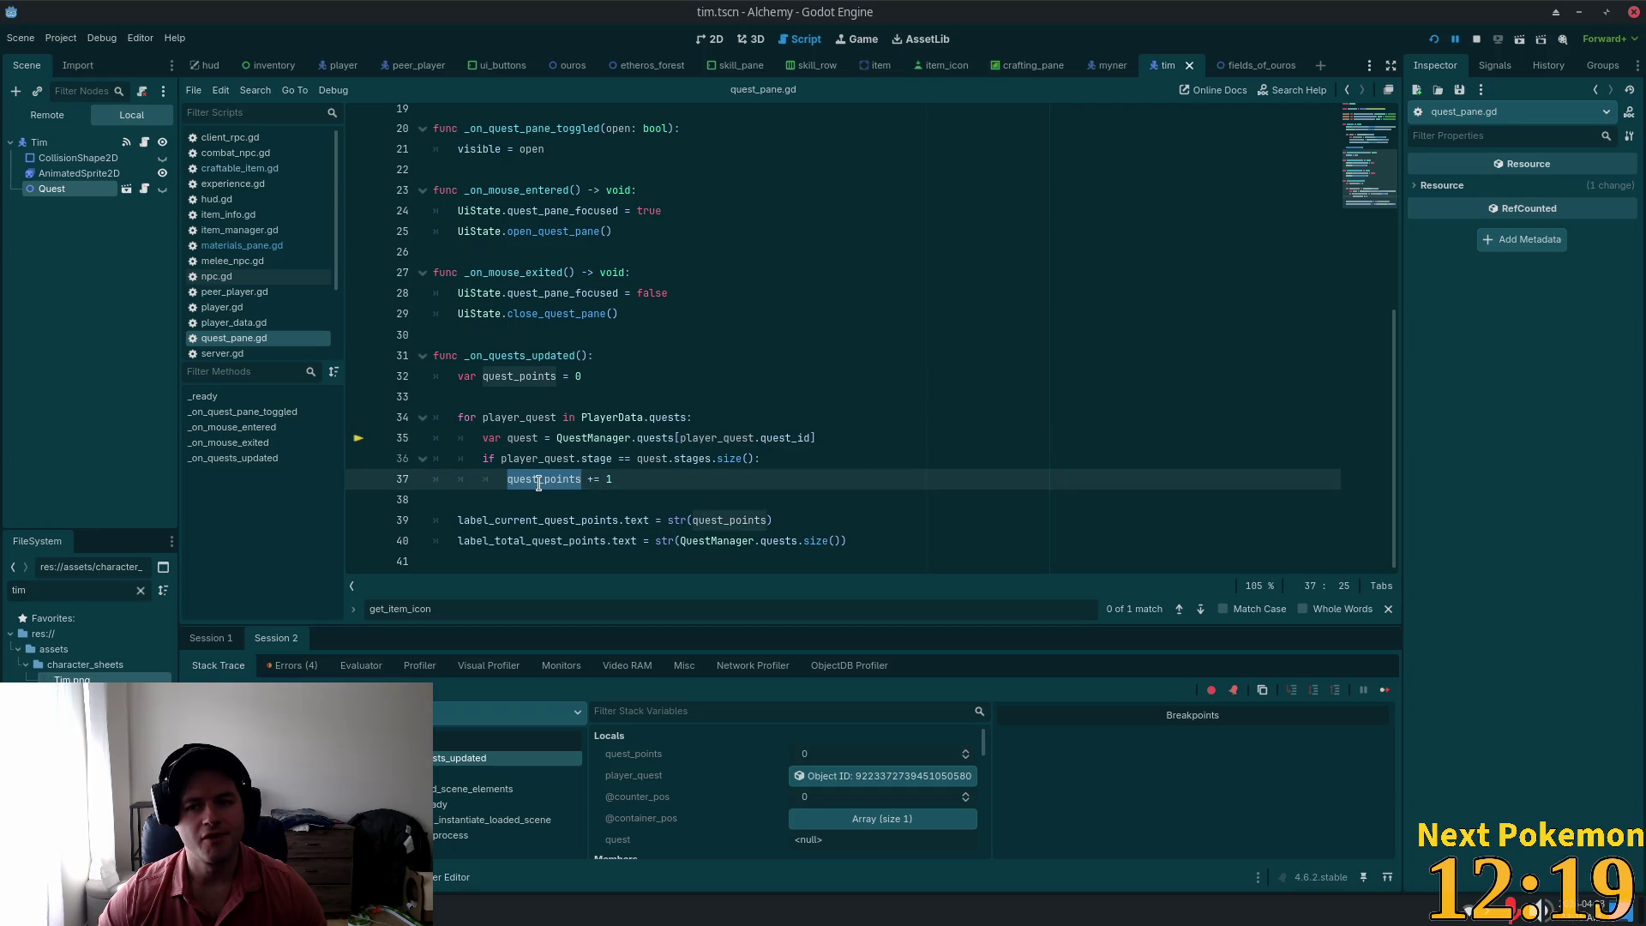
mouse_move(539, 482)
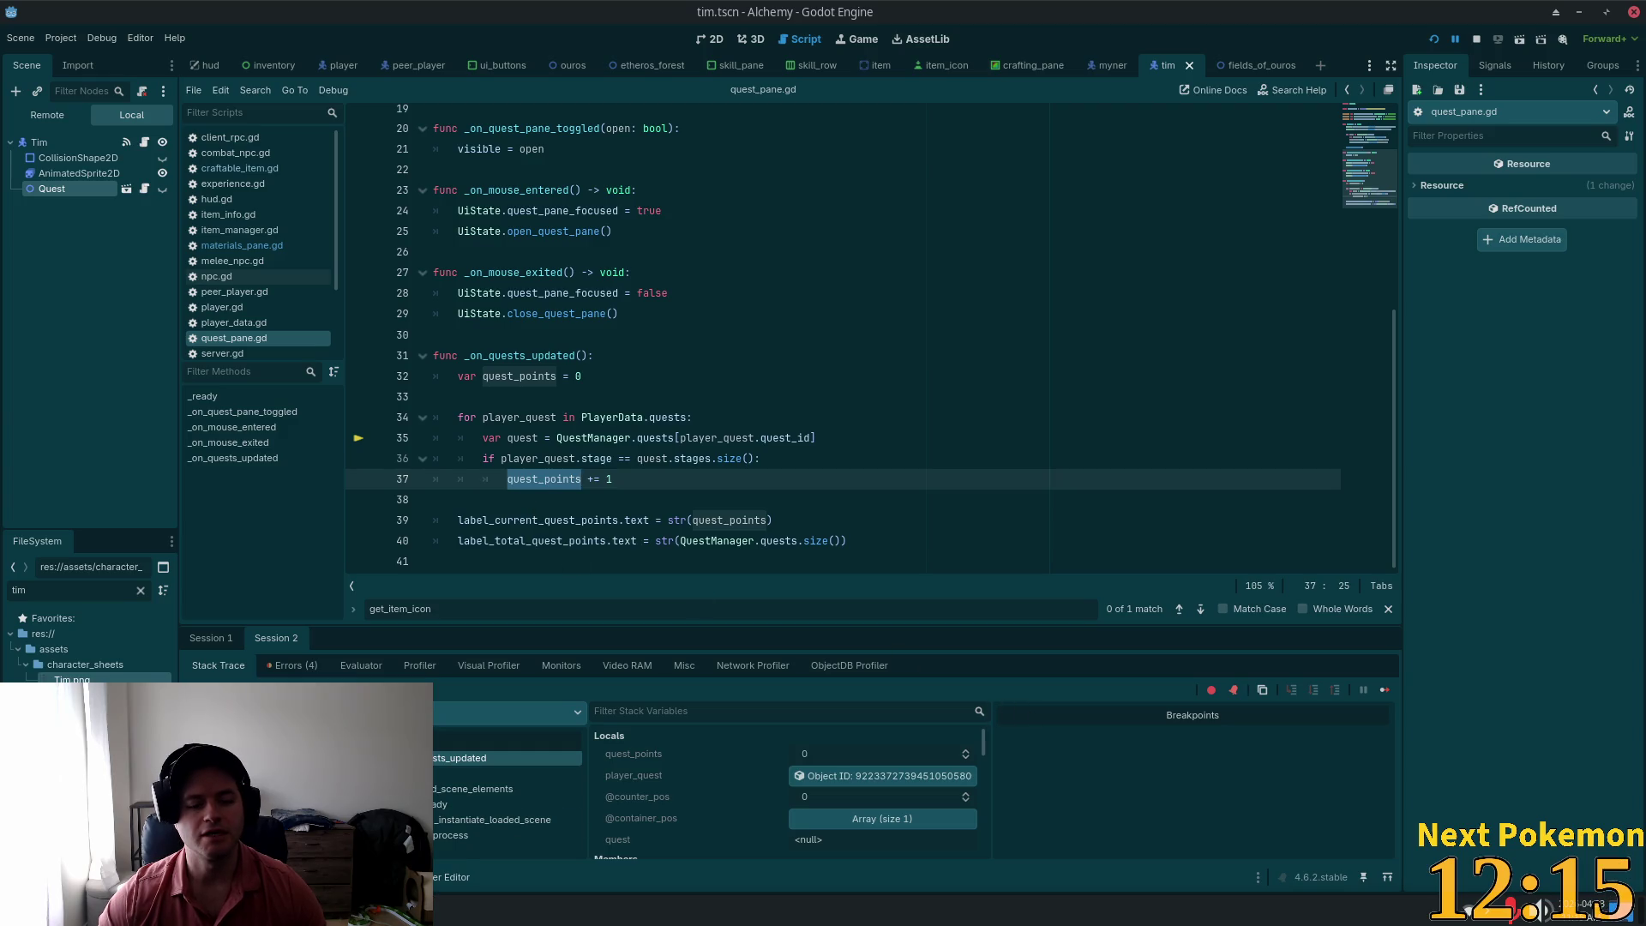
left_click(277, 661)
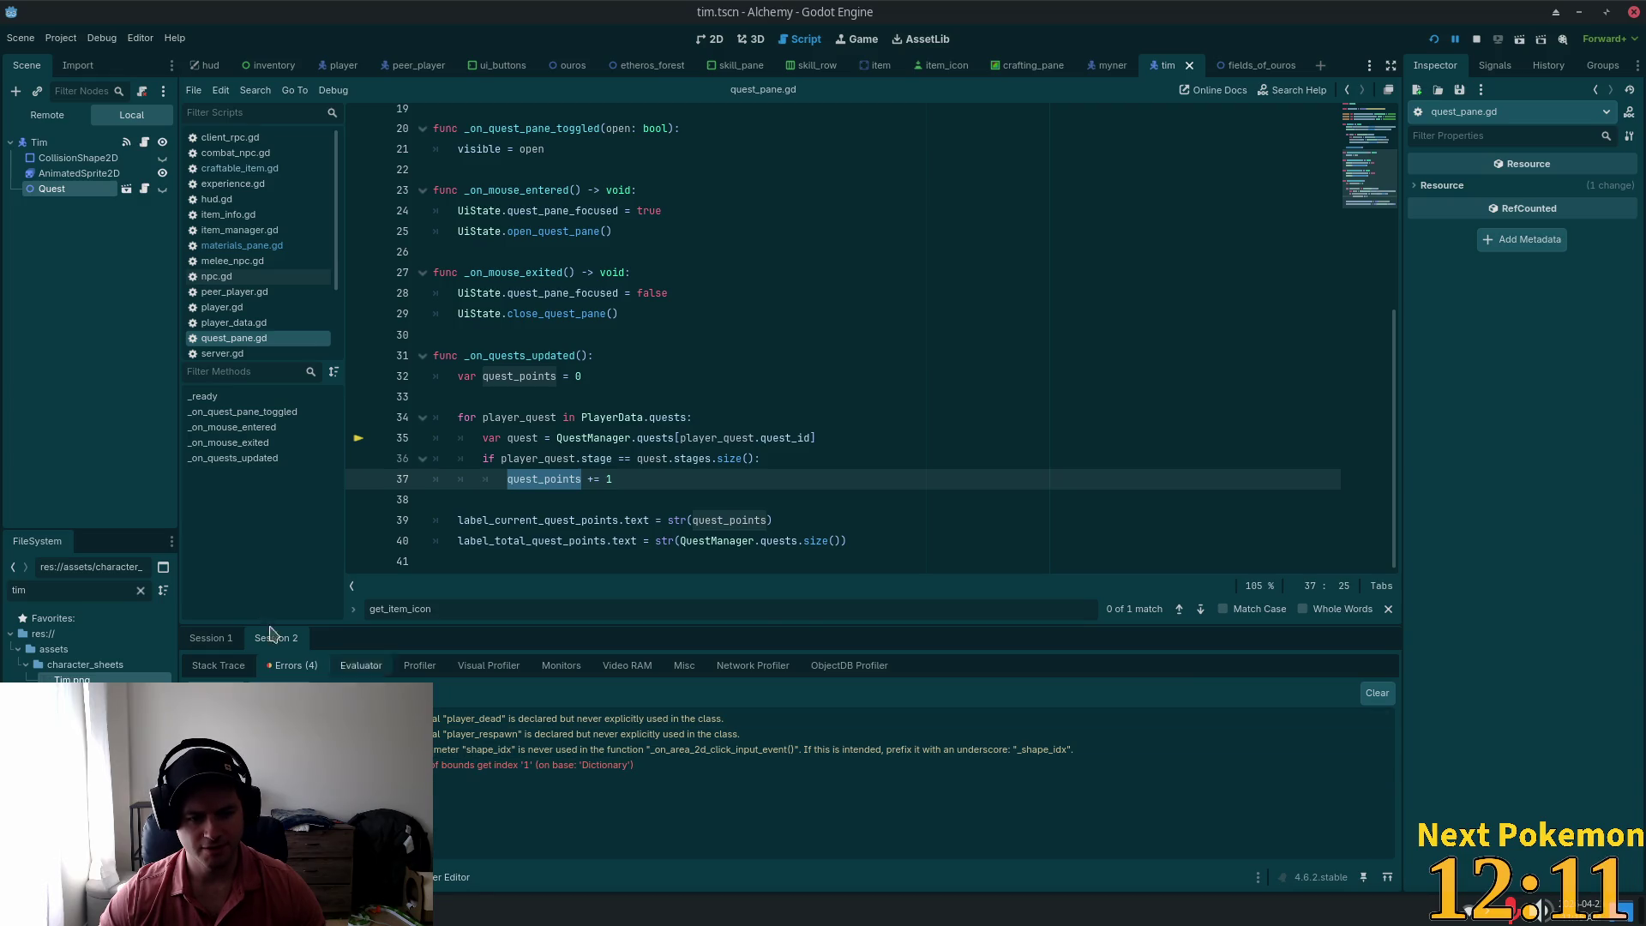
key("alt+Tab")
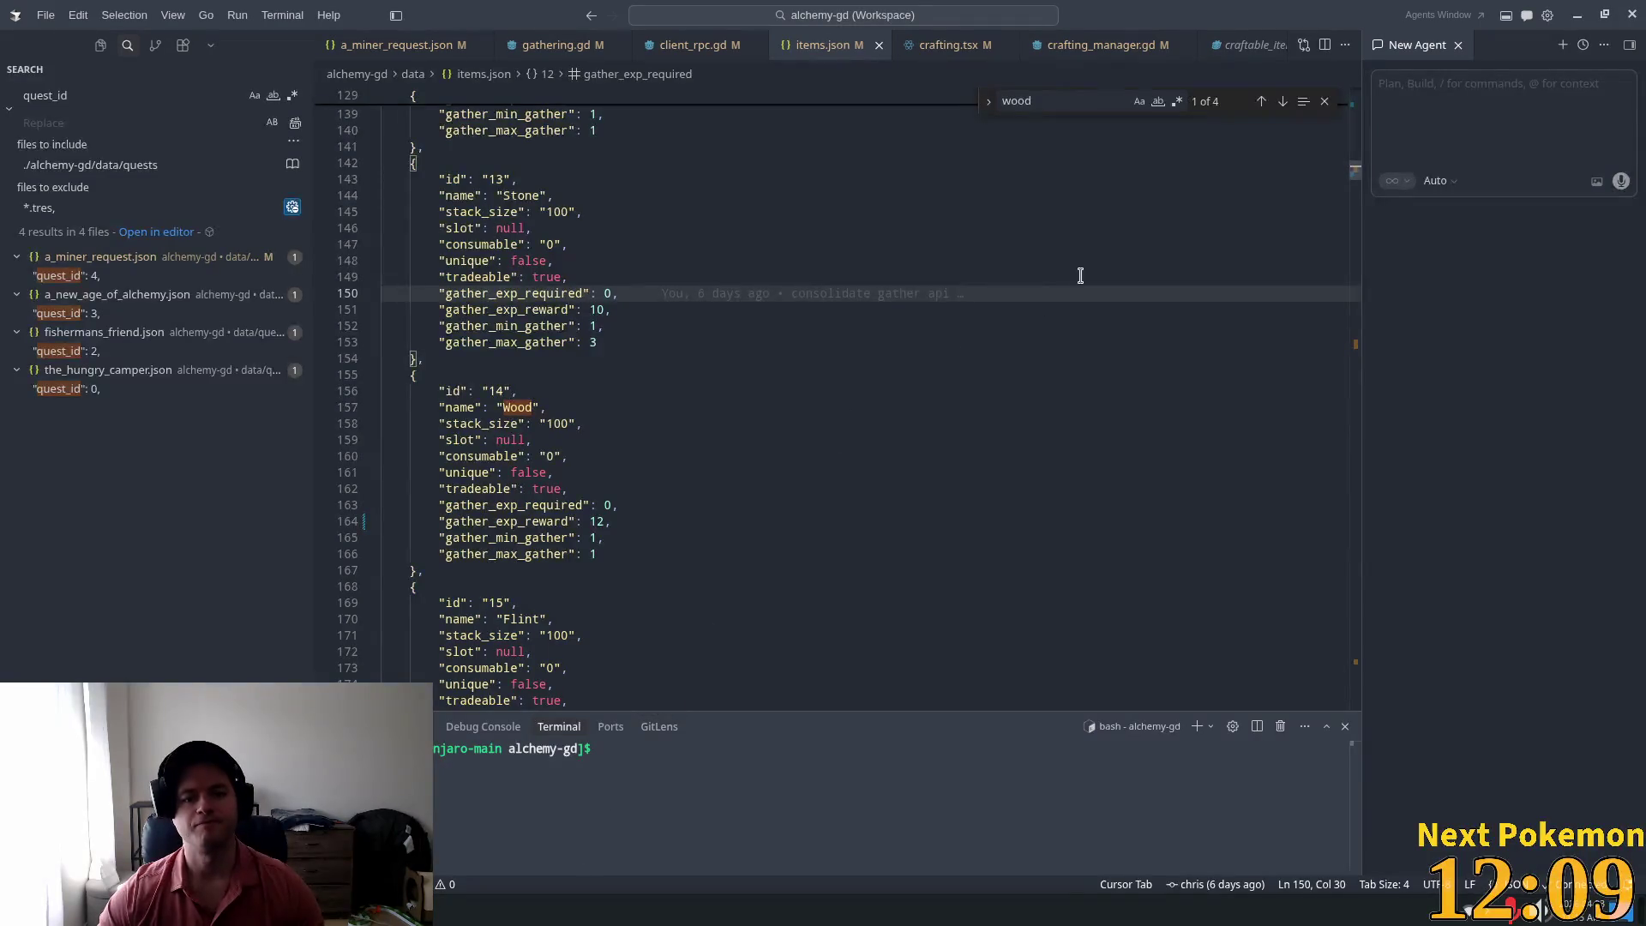
Step: Bring up a_miner_request.json scrolled to the top with focus in its text
left_click(424, 49)
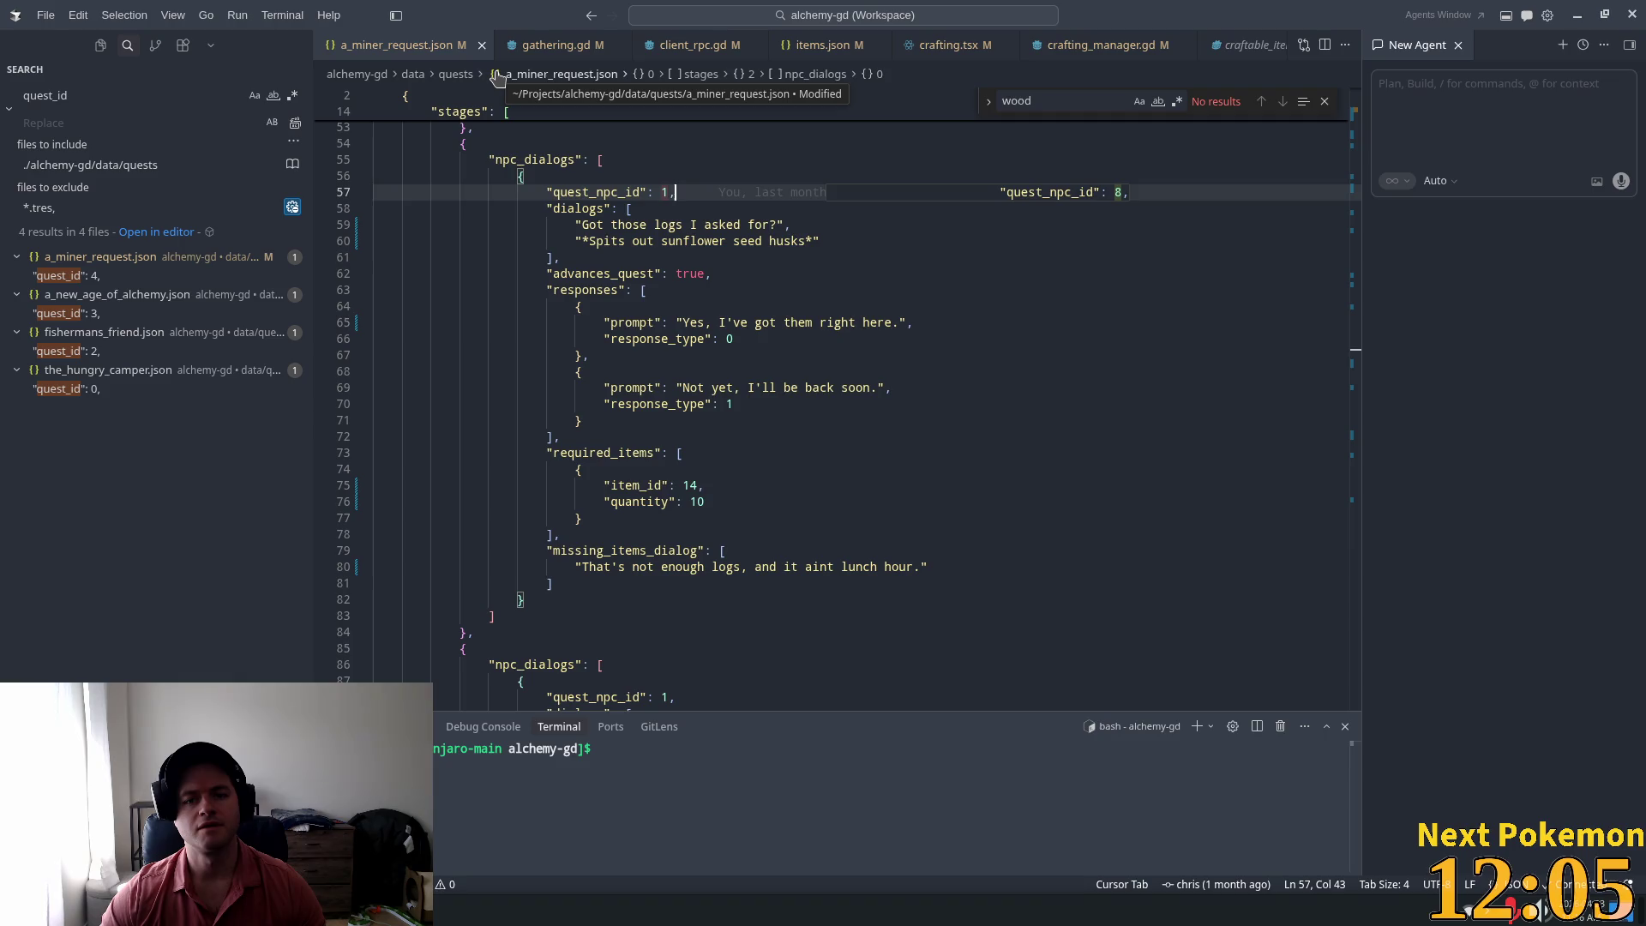
scroll(620, 203, "up", 1)
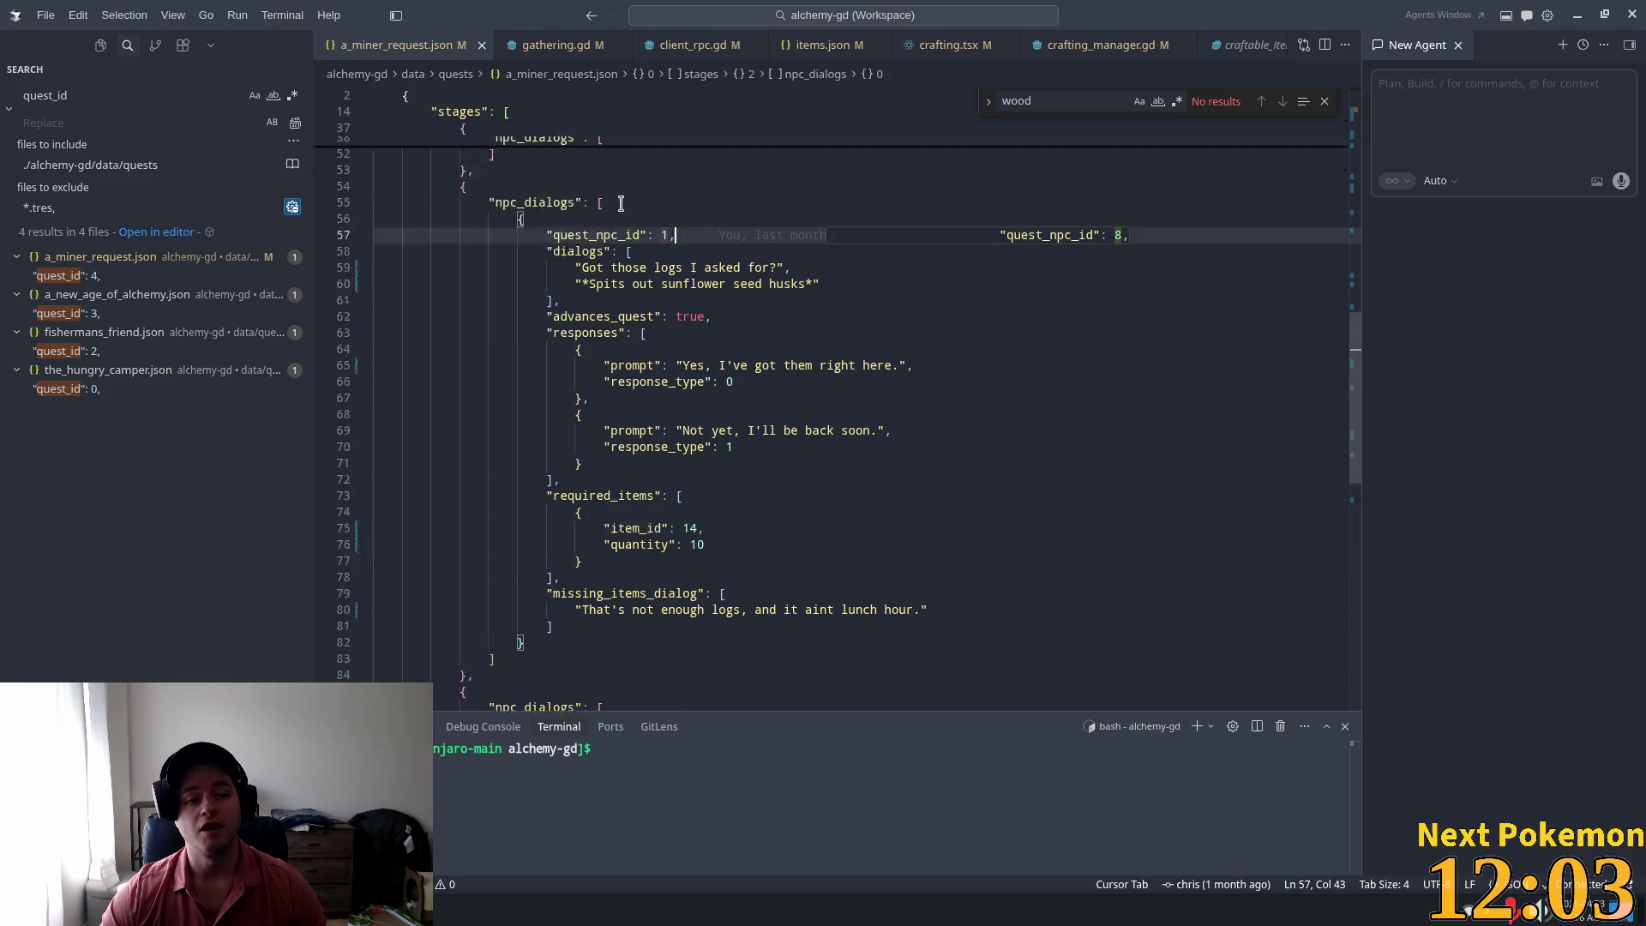
scroll(621, 203, "up", 15)
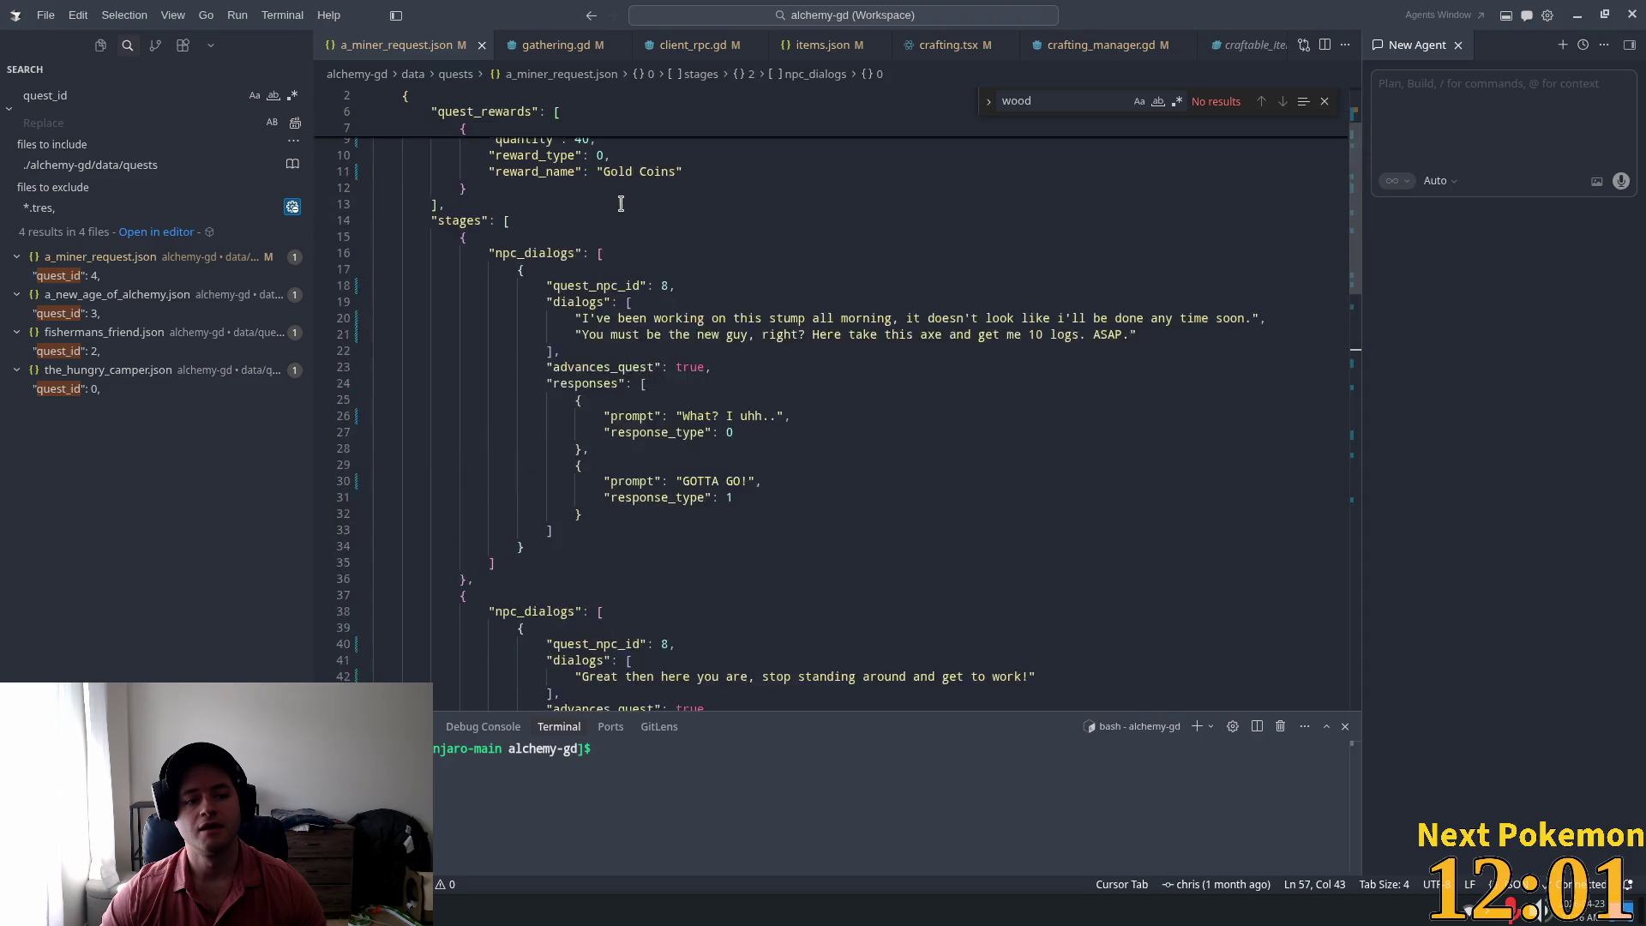
scroll(621, 203, "up", 3)
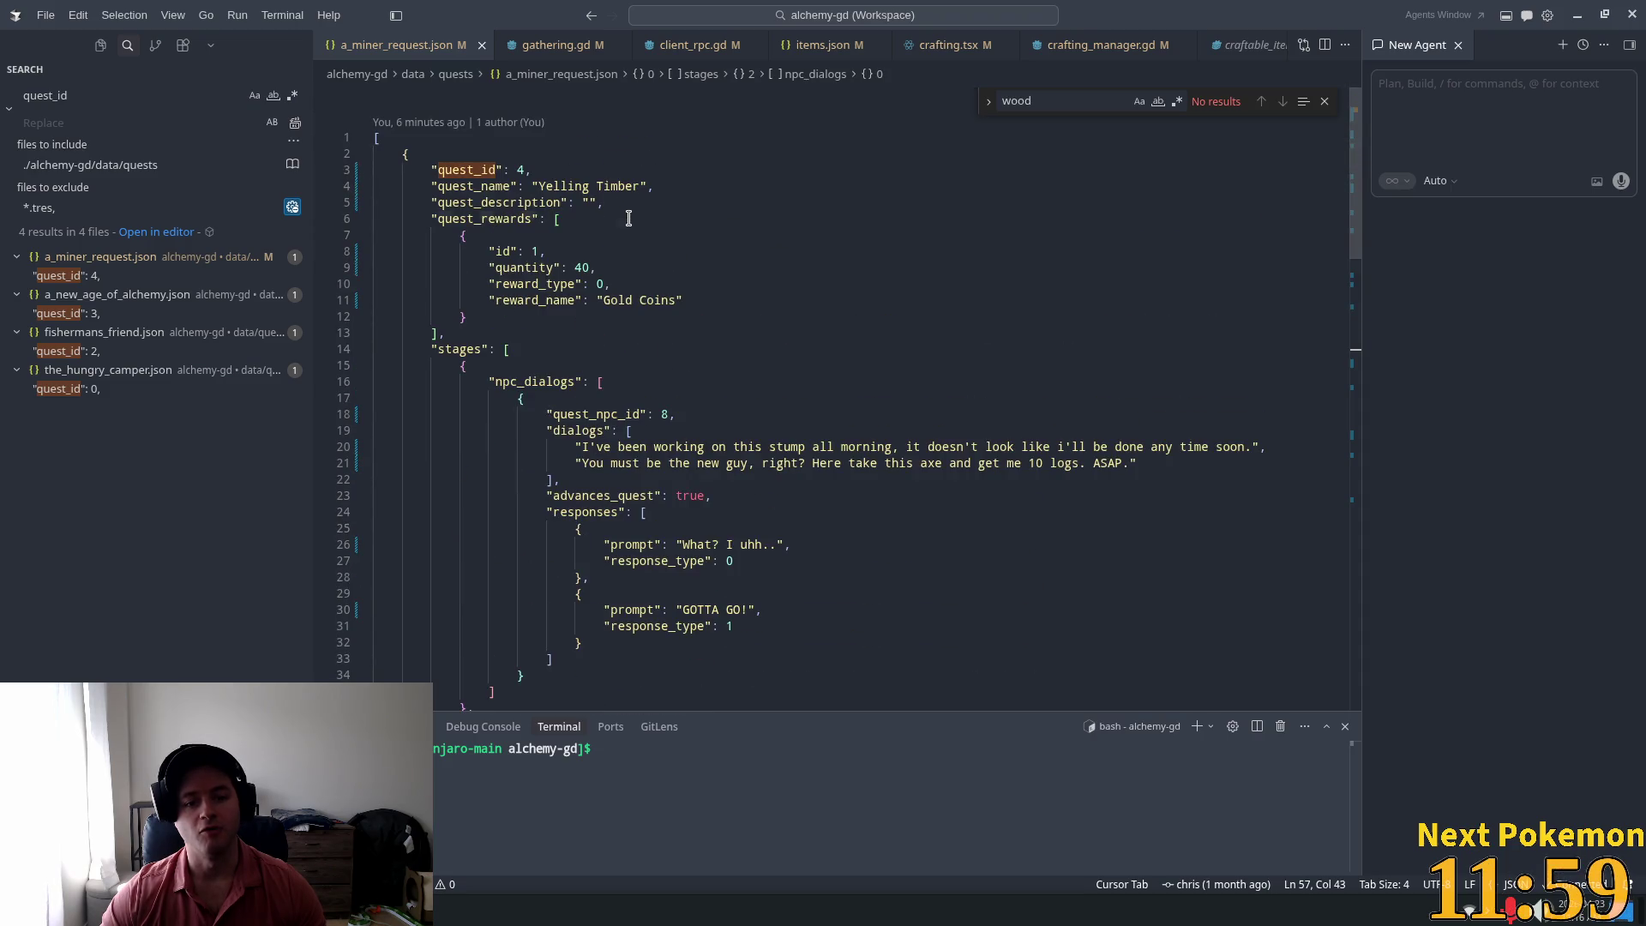
left_click(629, 219)
key("ctrl+a")
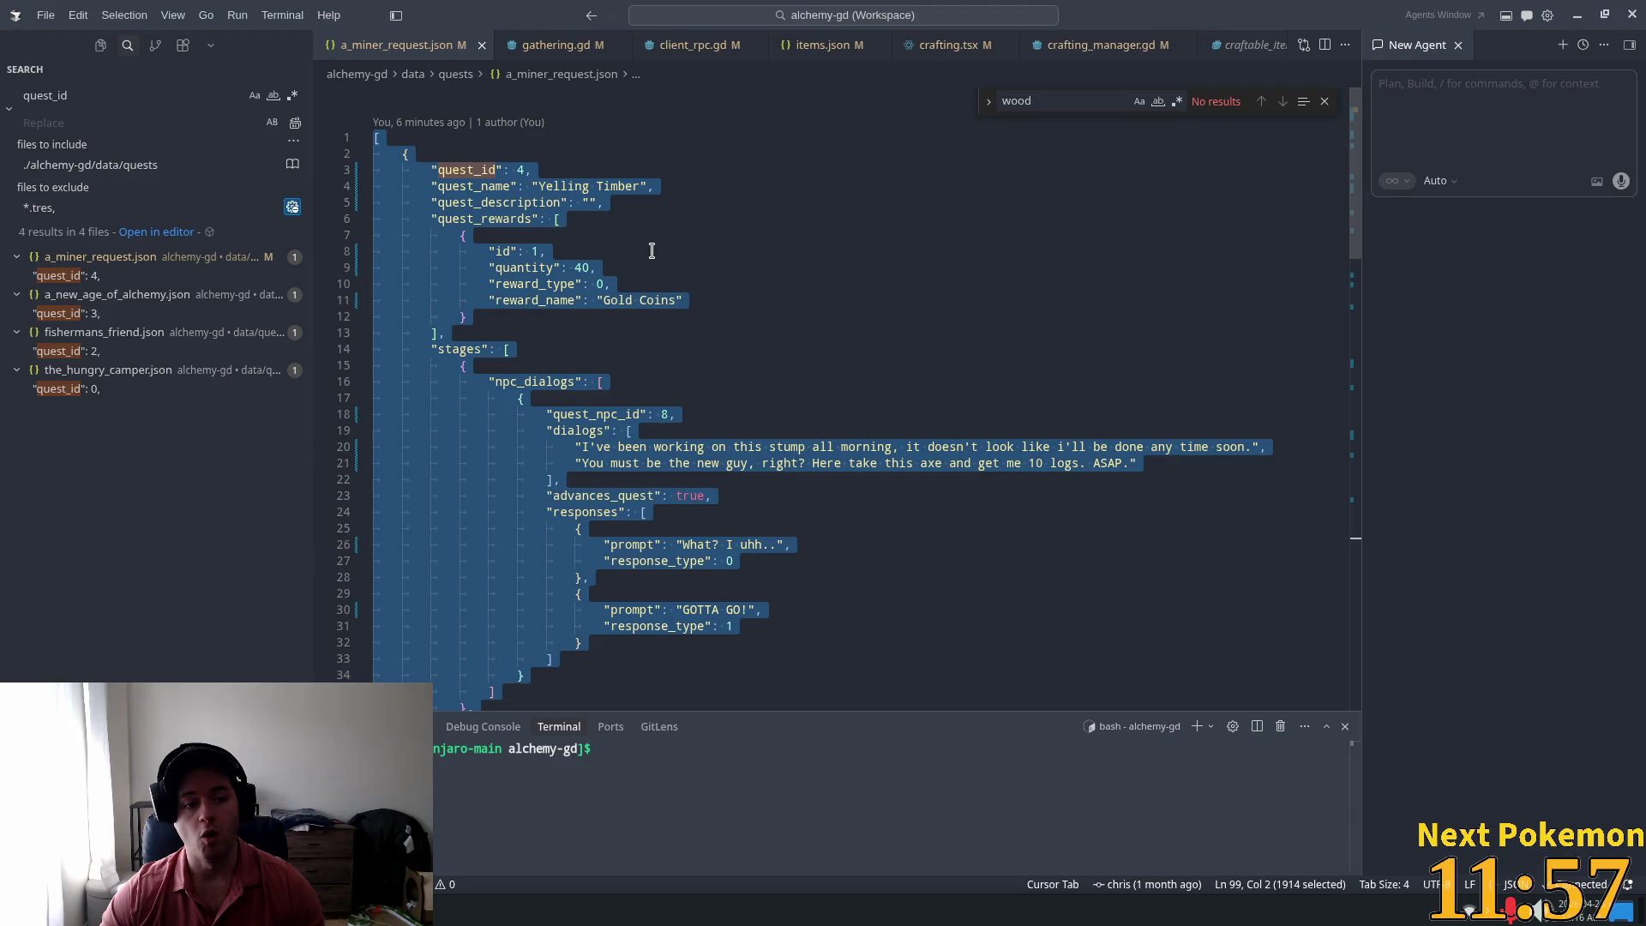
left_click(952, 235)
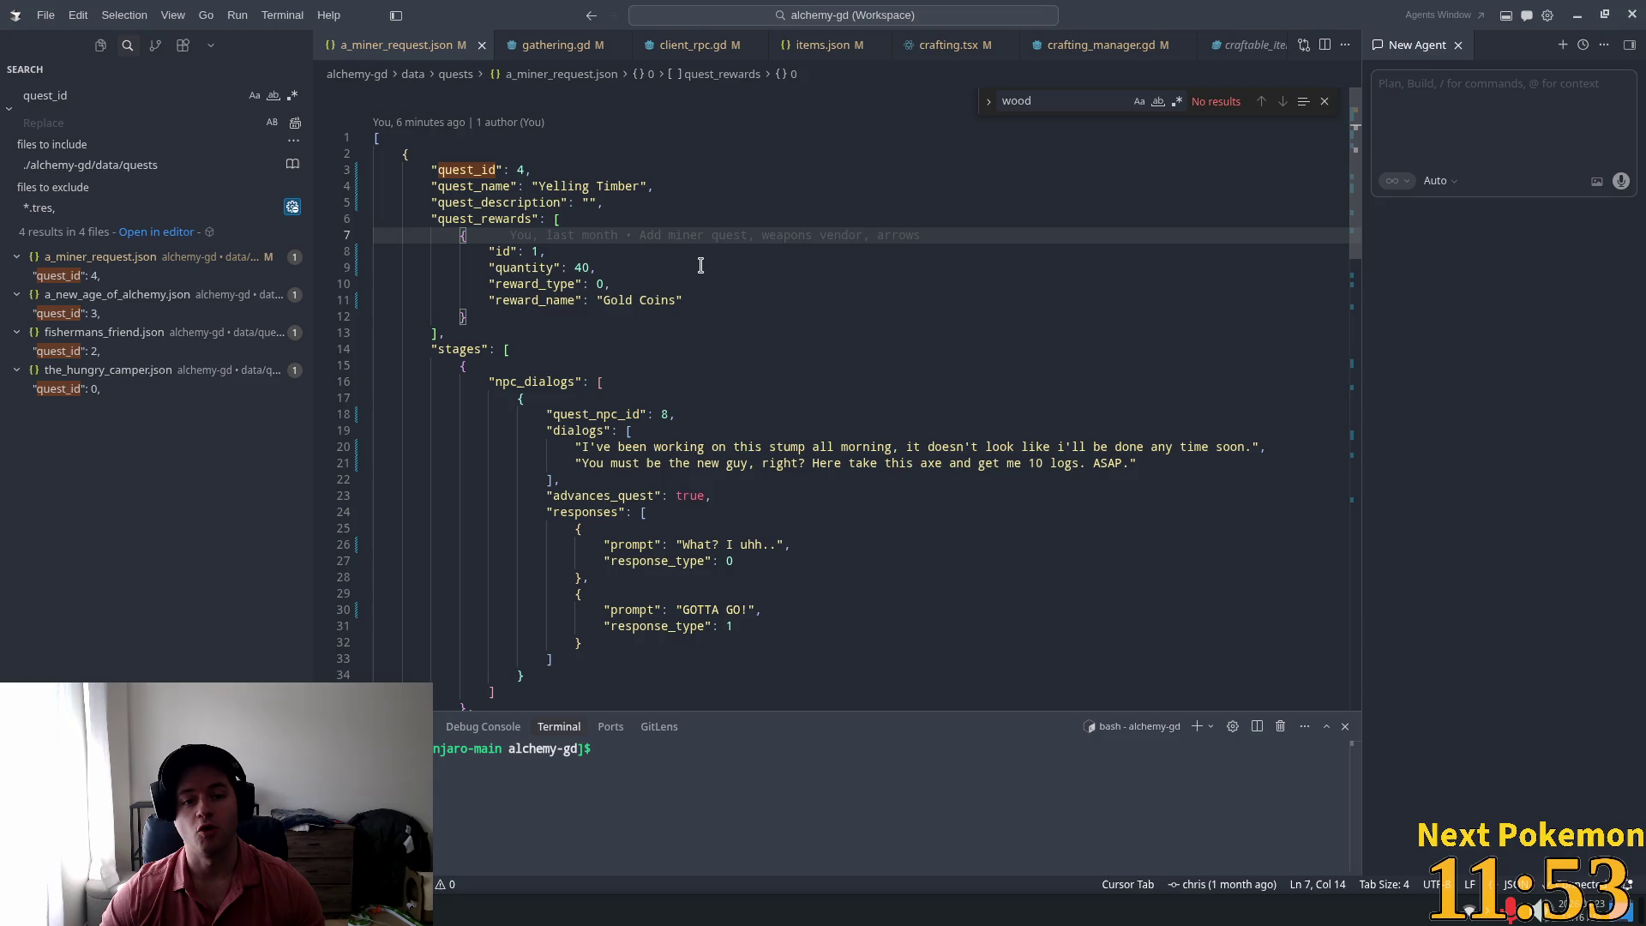
Step: Undo the edits back to quest_id 1 'A Miner Request' and save the file
key("ctrl+z")
key("ctrl+z")
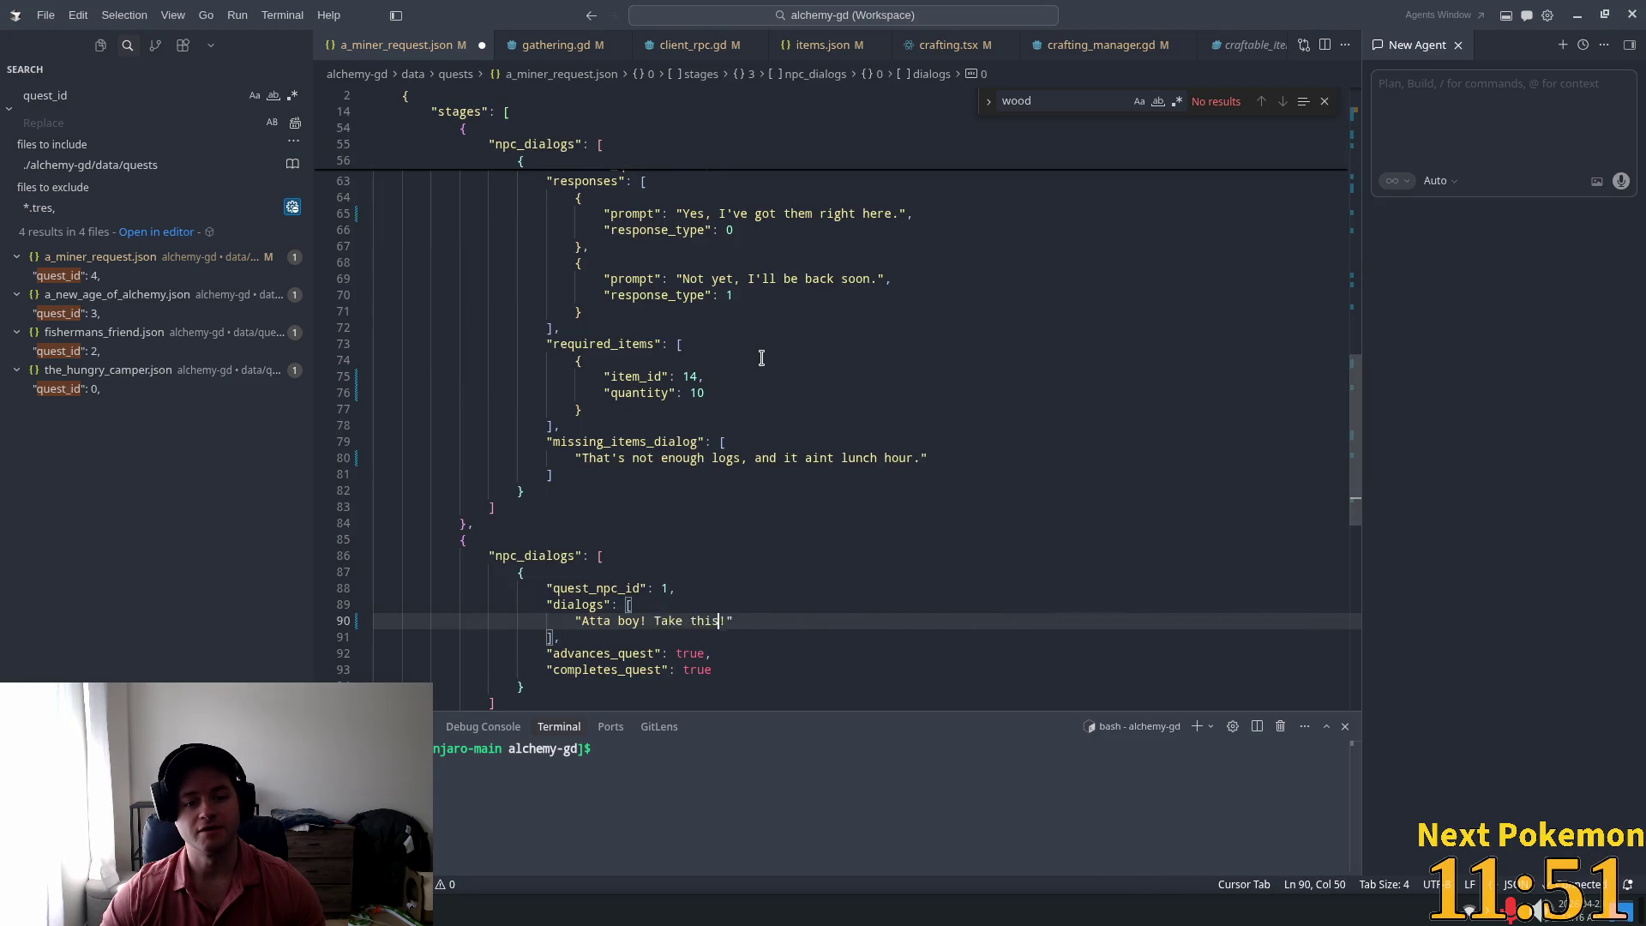
key("ctrl+z")
key("ctrl+z")
key("ctrl+z")
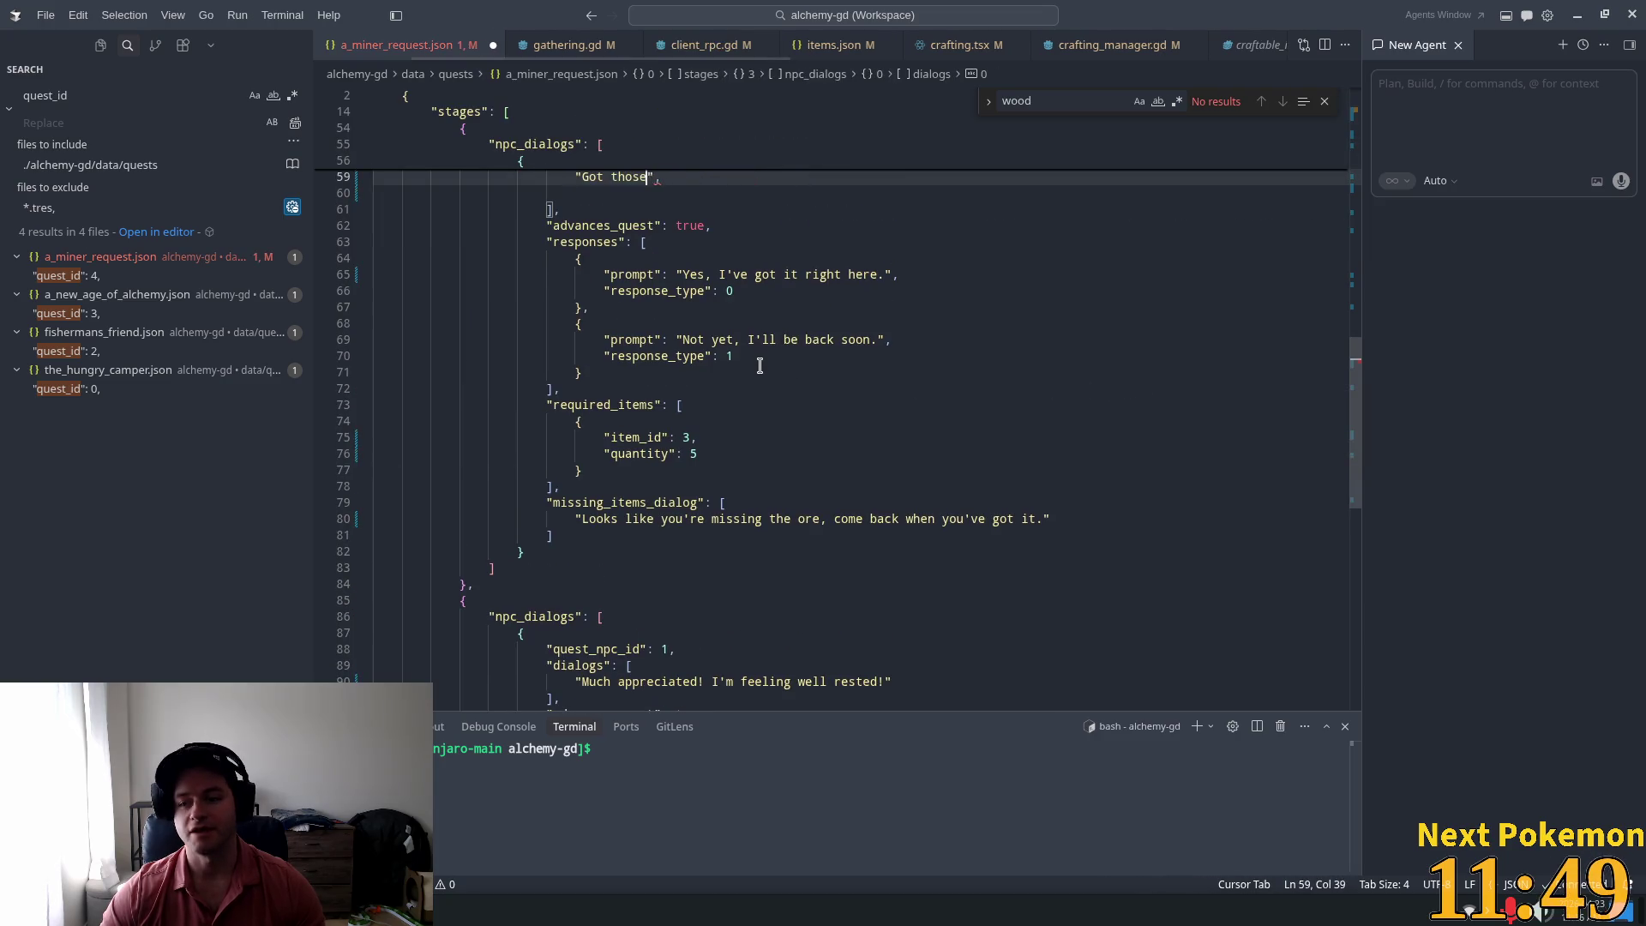
key("ctrl+z")
key("ctrl+z")
key("ctrl+z")
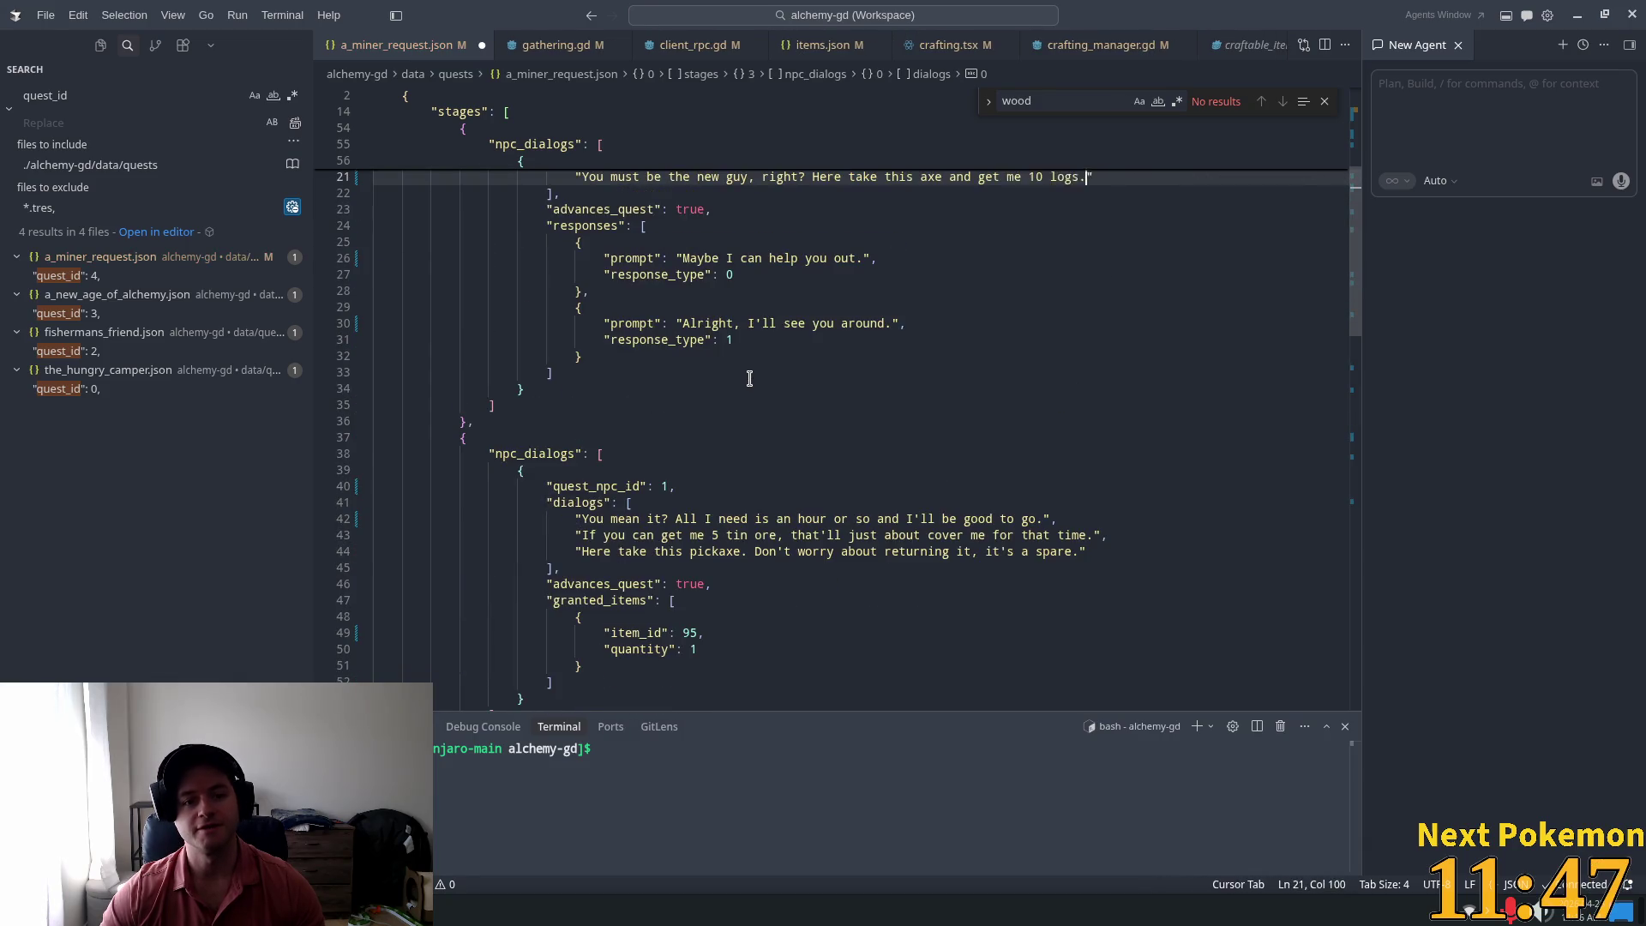
key("ctrl+z")
key("ctrl+z")
key("ctrl+z")
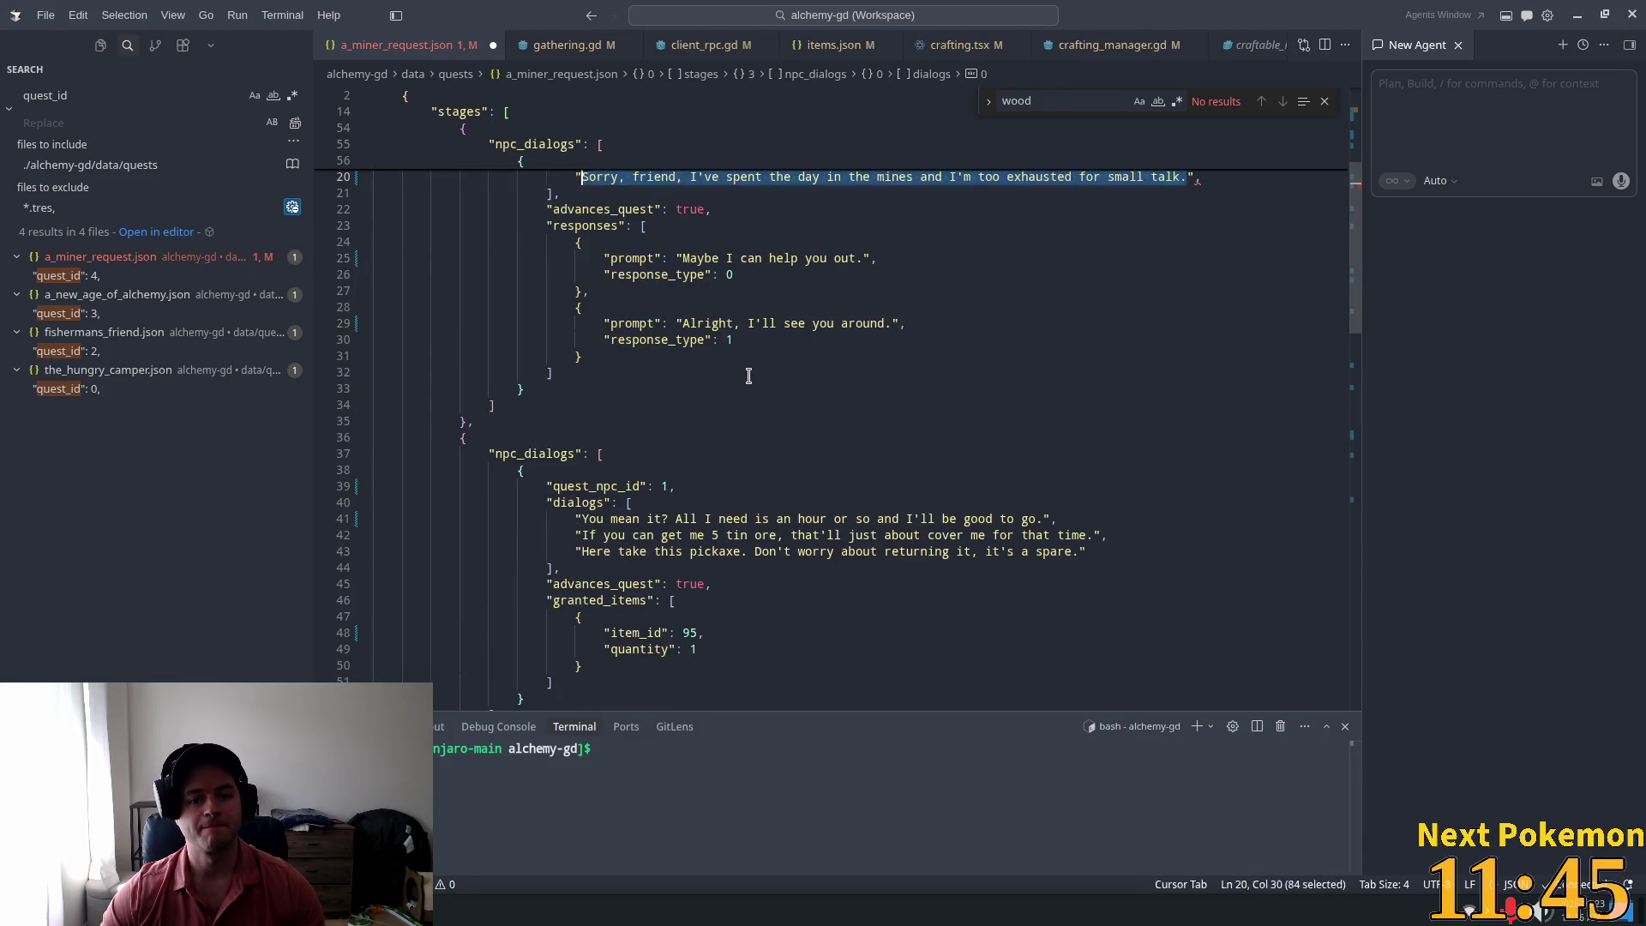
key("ctrl+z")
key("ctrl+z")
key("ctrl+z")
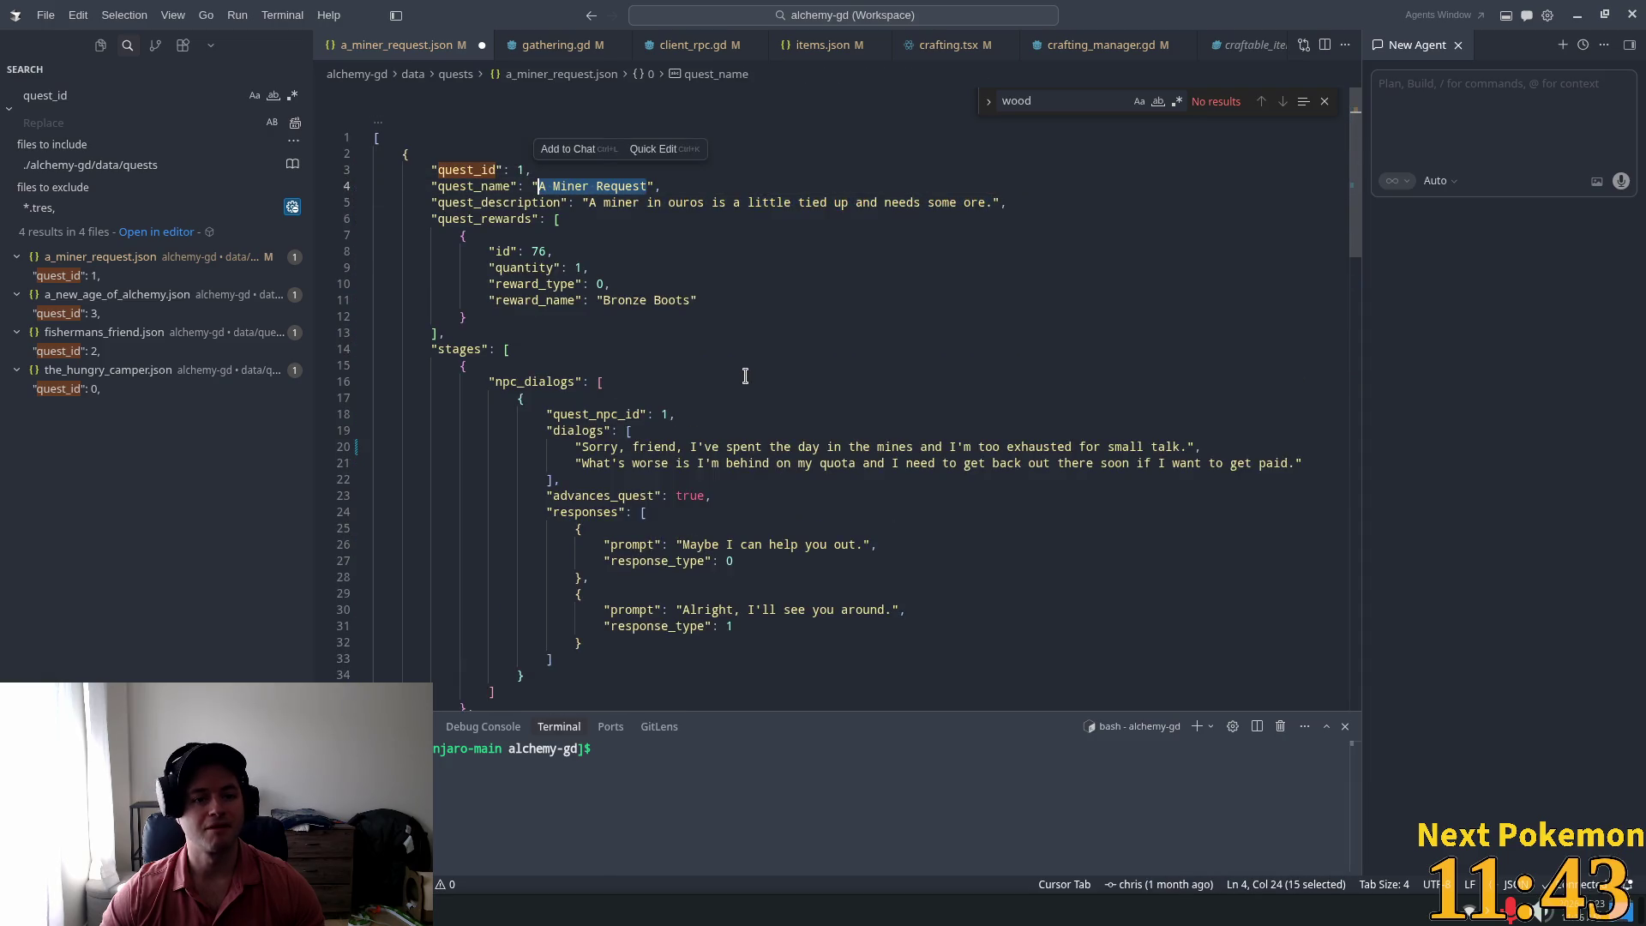
key("ctrl+s")
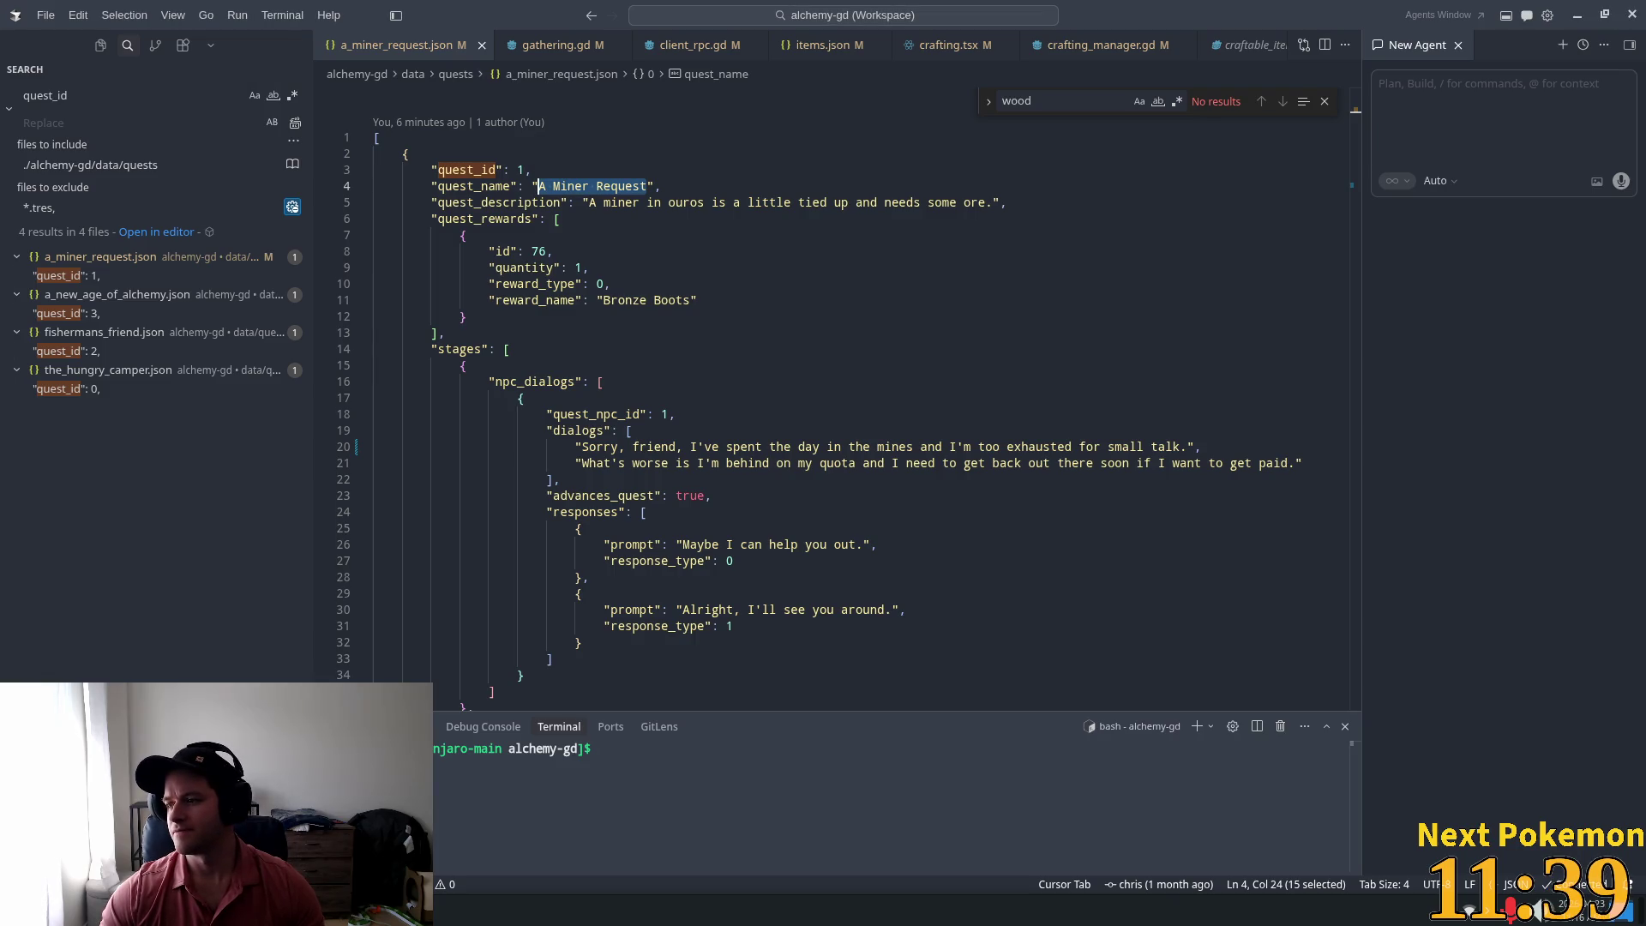
key("alt+Tab")
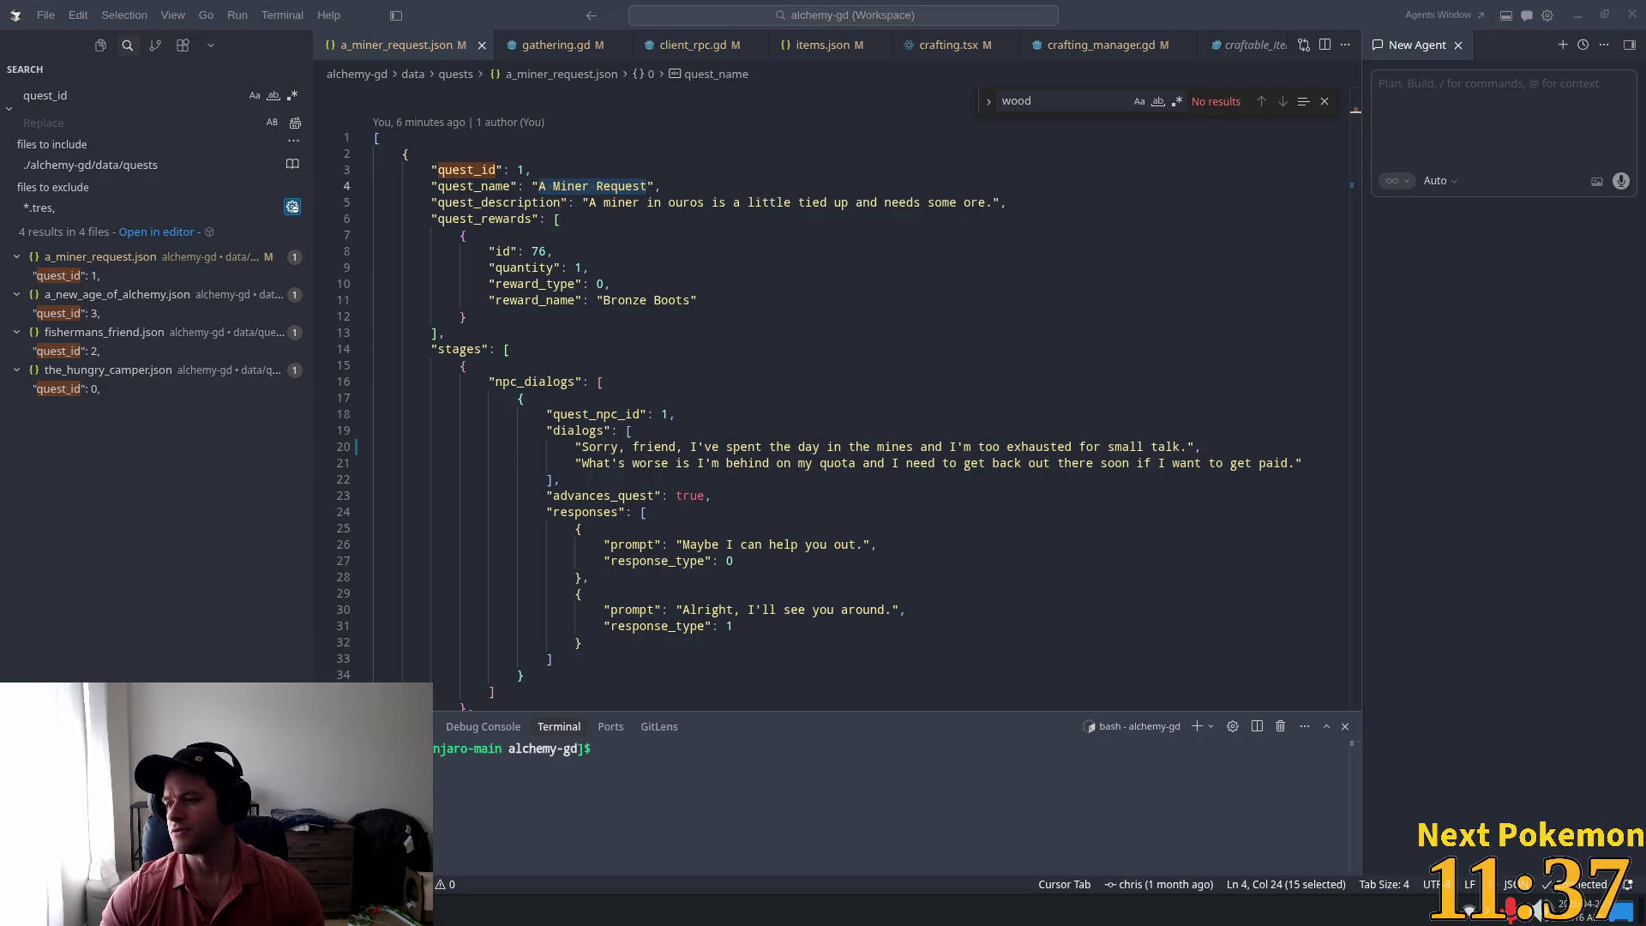
double_click(60, 95)
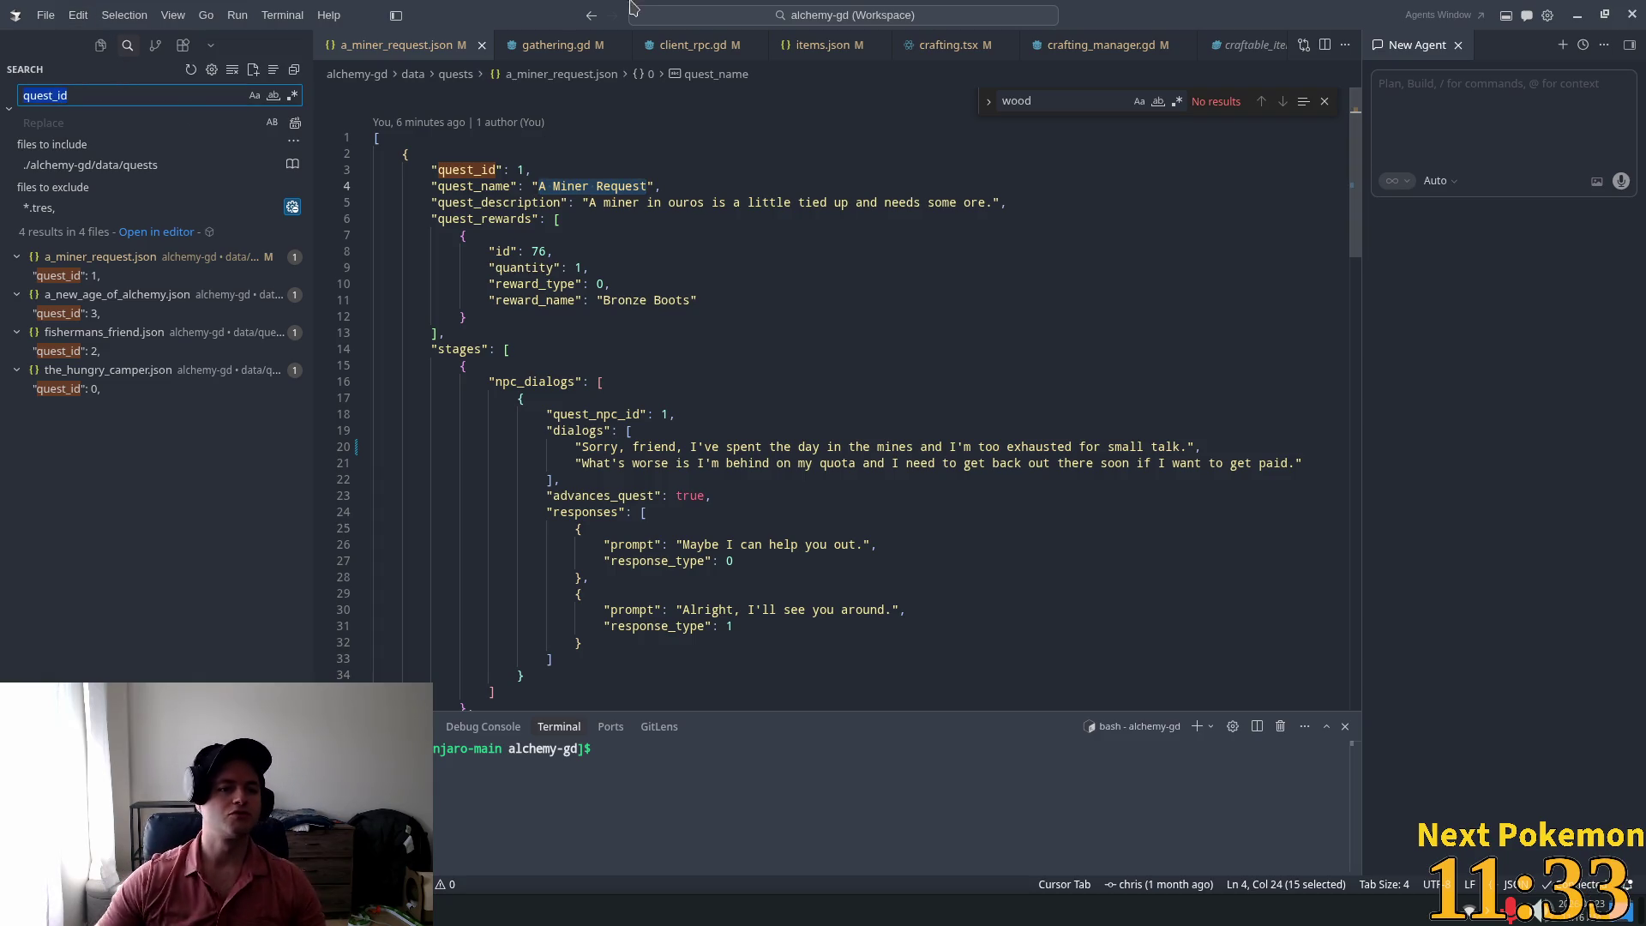
left_click(100, 44)
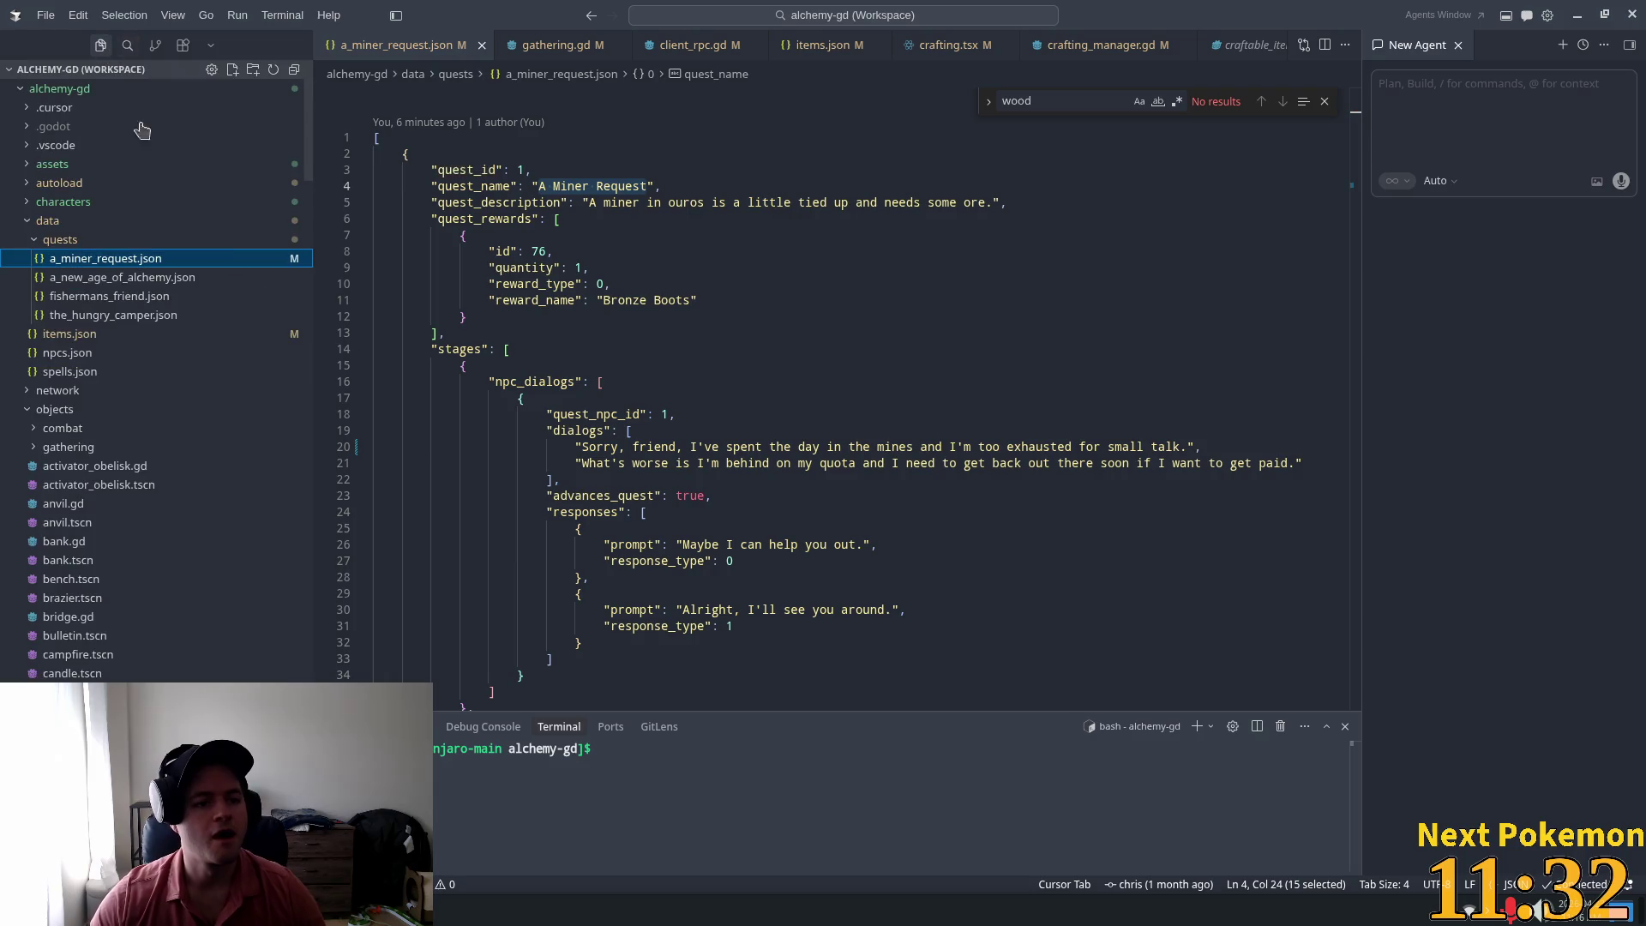
Step: Create yelling_timber.json in the quests folder, paste the quest JSON, and save
right_click(80, 242)
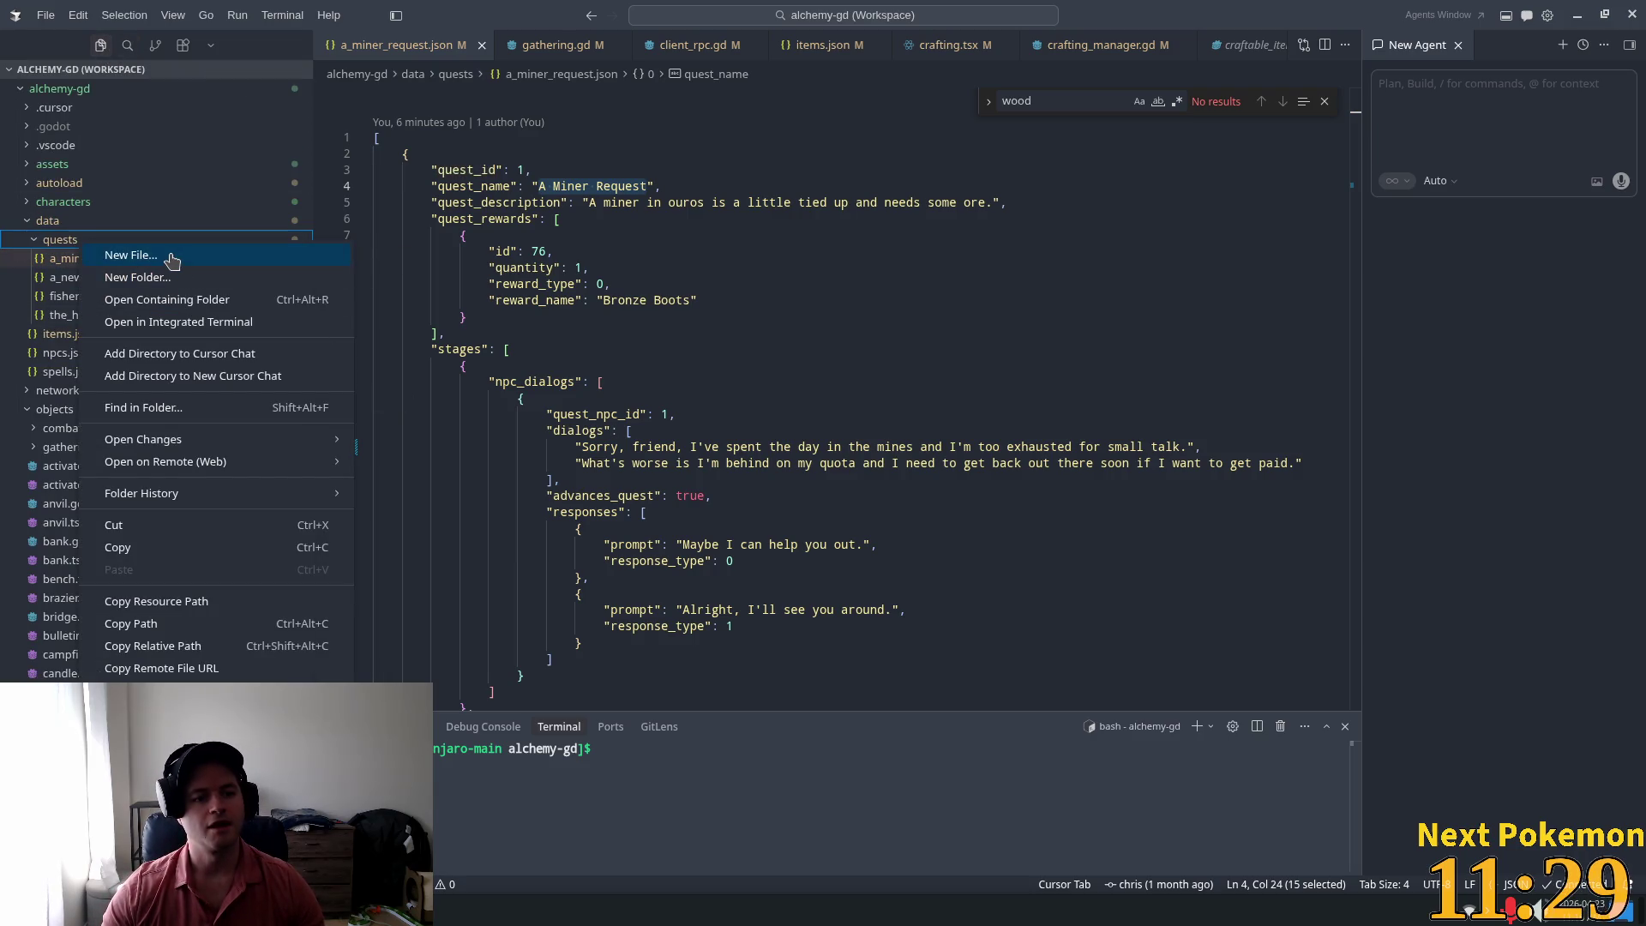
left_click(172, 259)
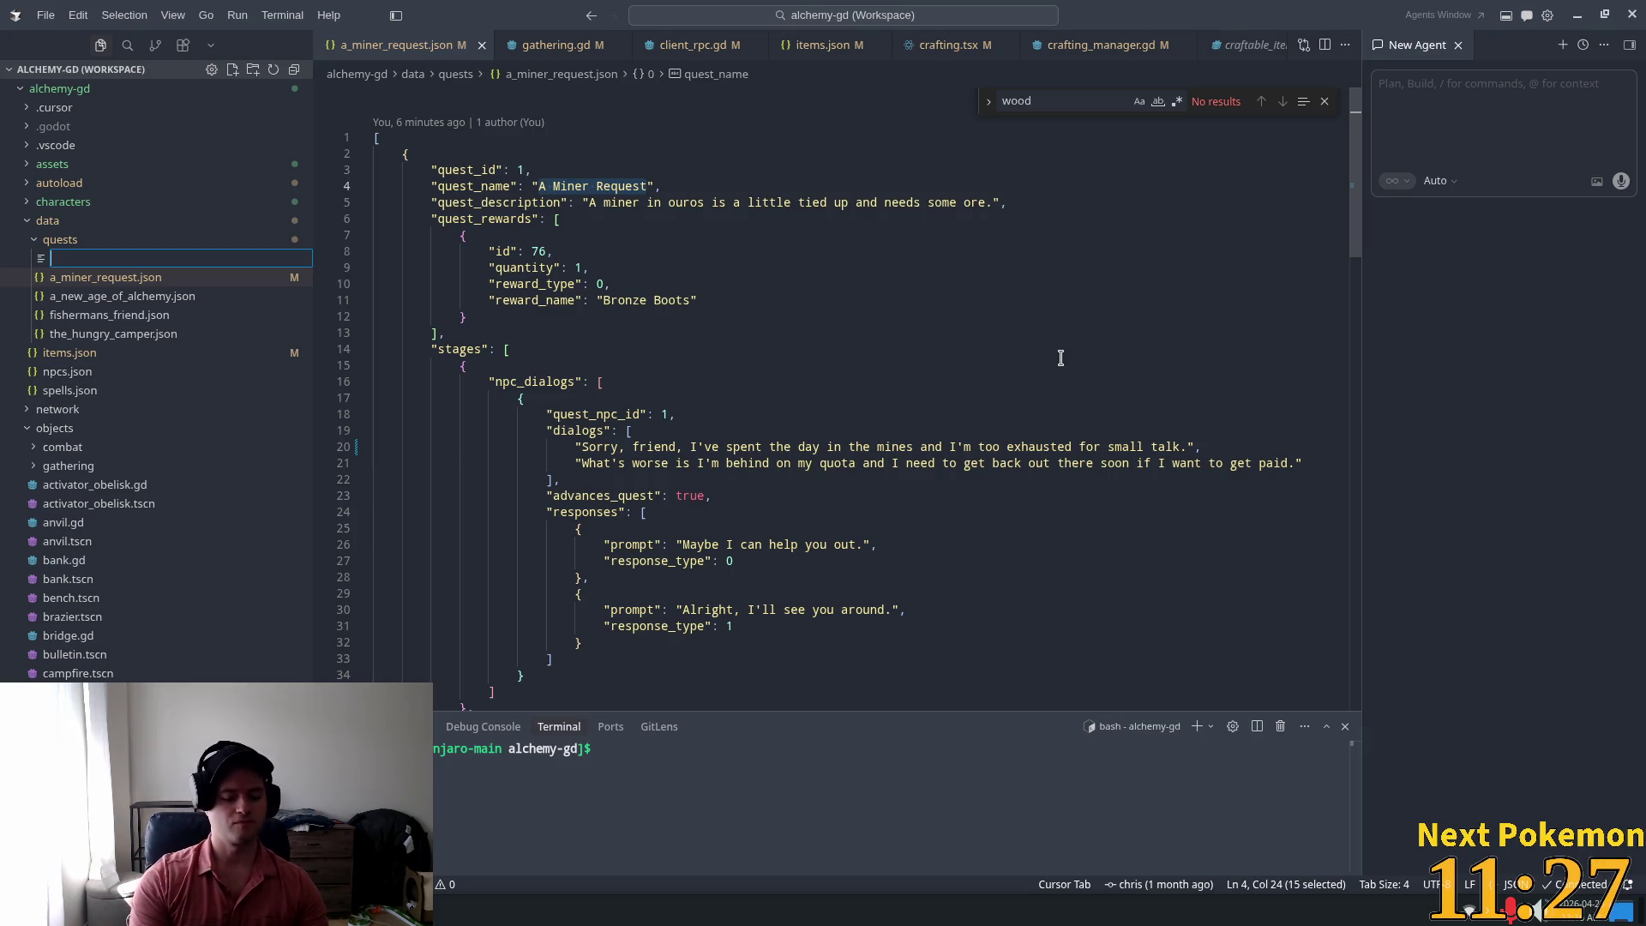
type("yelling_t")
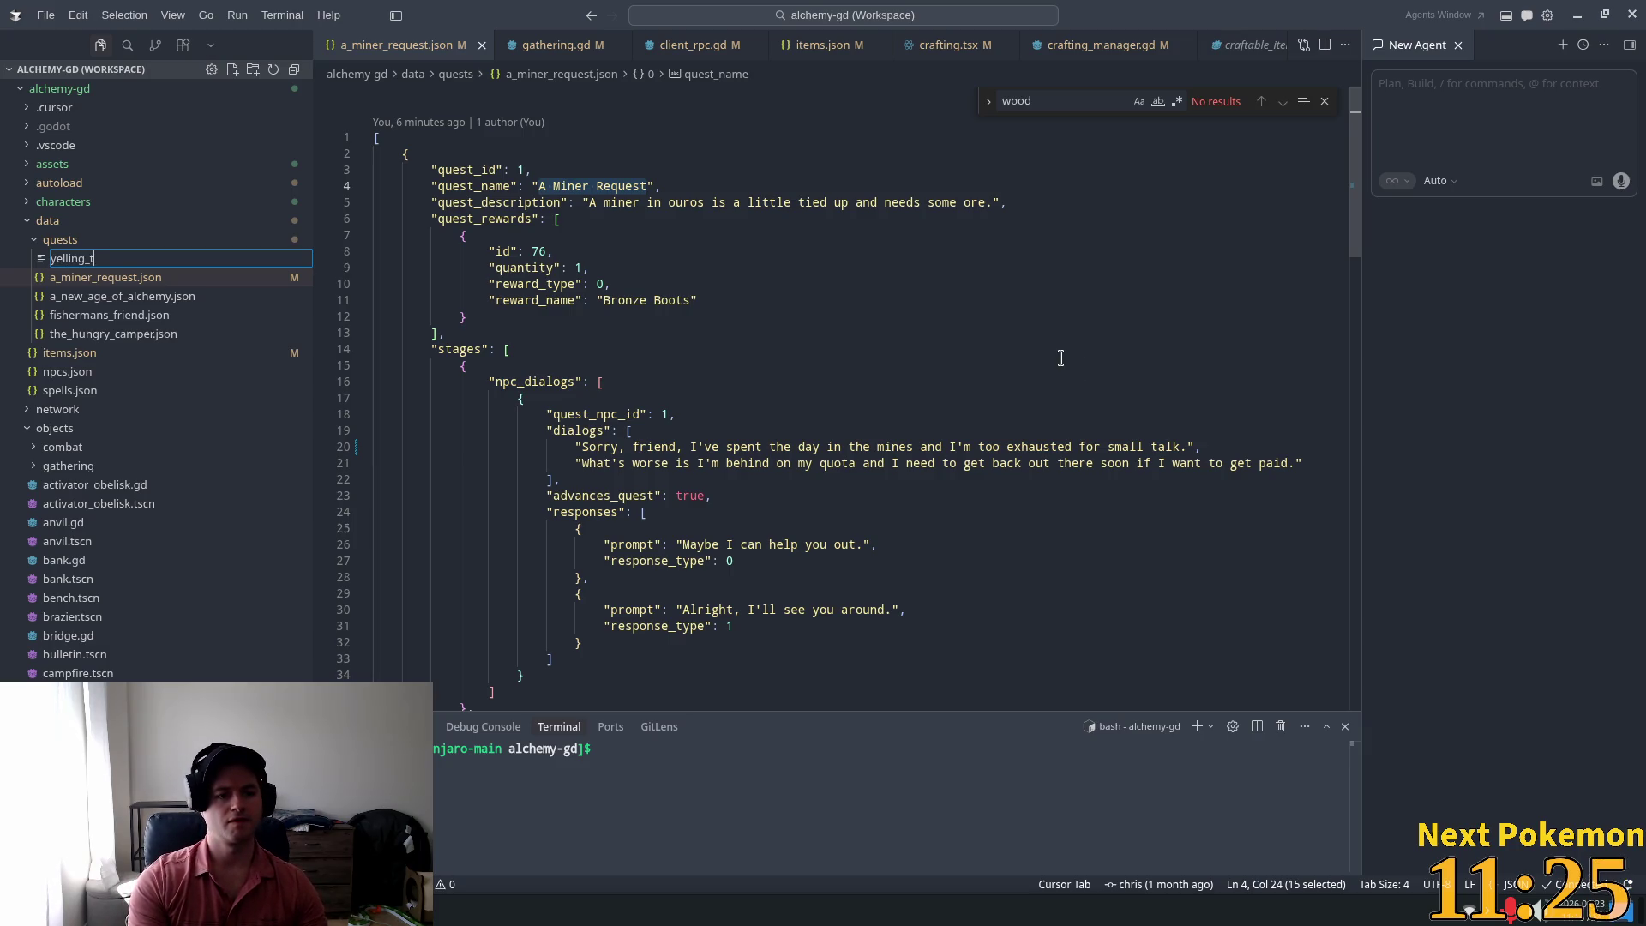
type("imber.json")
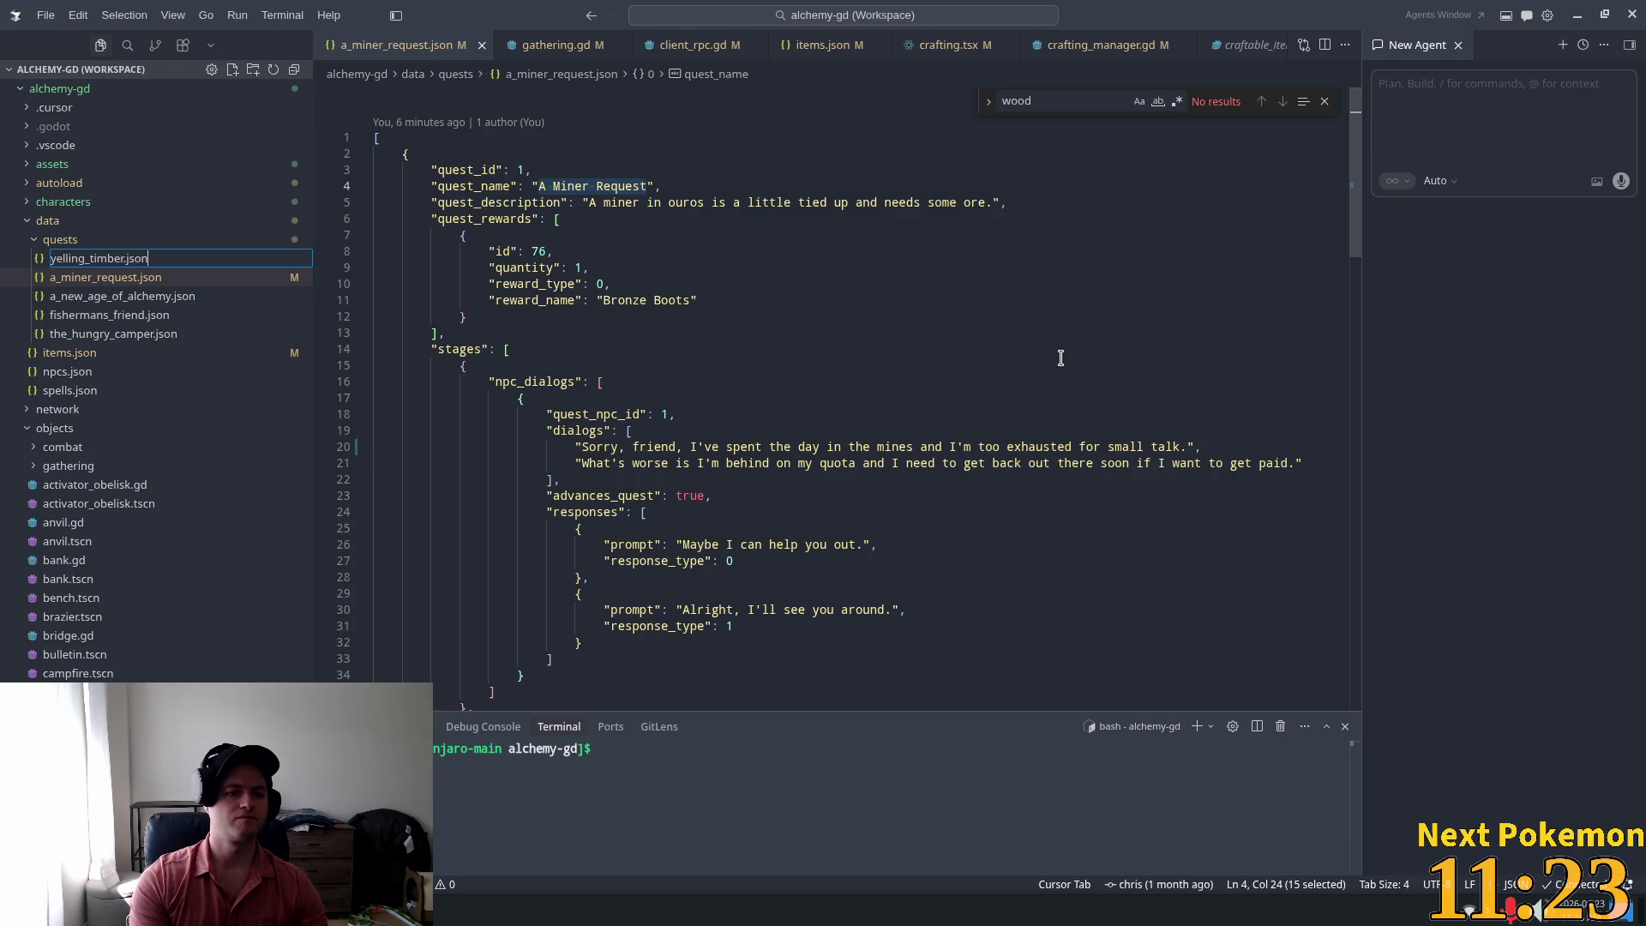
key("Return")
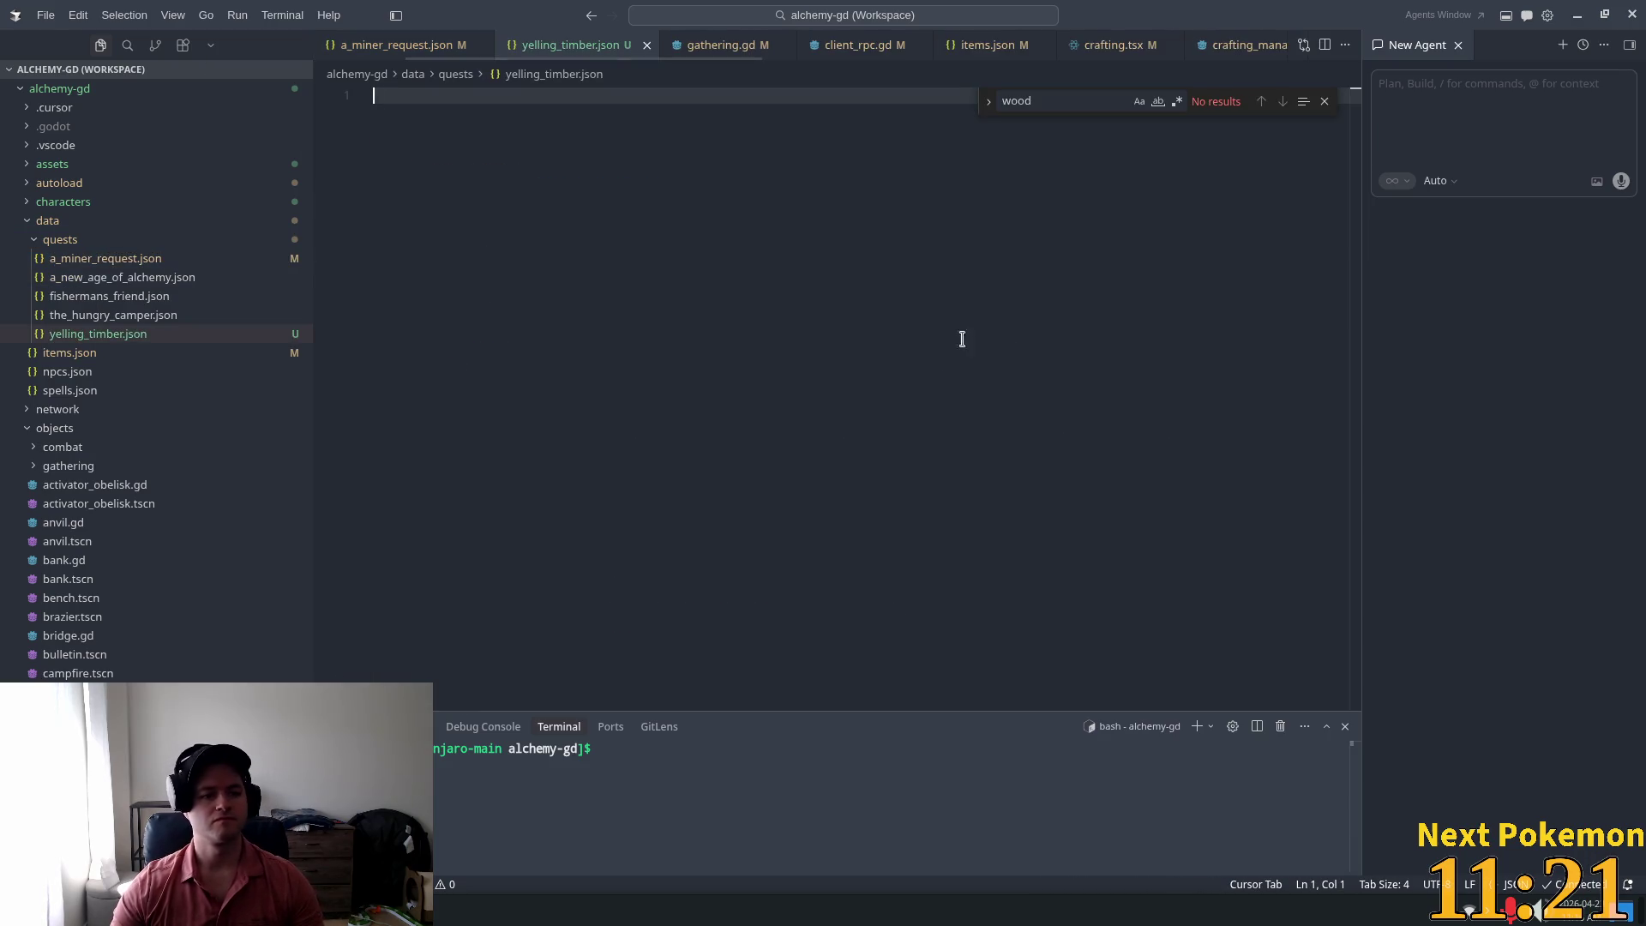
key("ctrl+v")
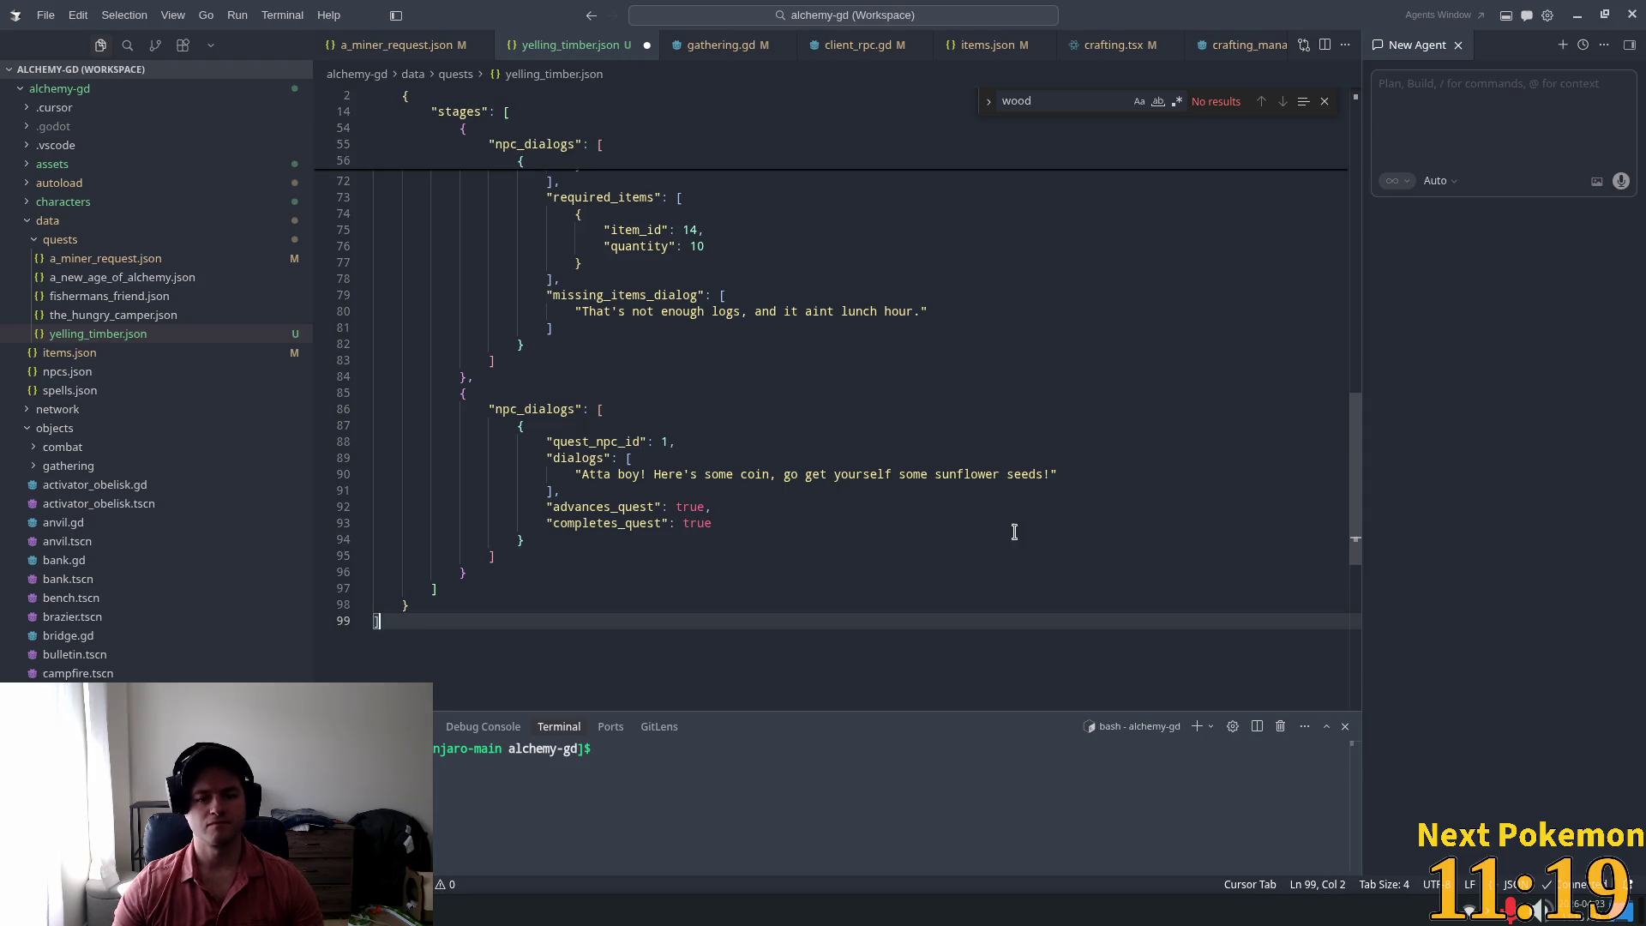
key("ctrl+s")
Step: Review the opening dialog lines and the response_type of the first and 'GOTTA GO!' responses
scroll(1015, 429, "up", 20)
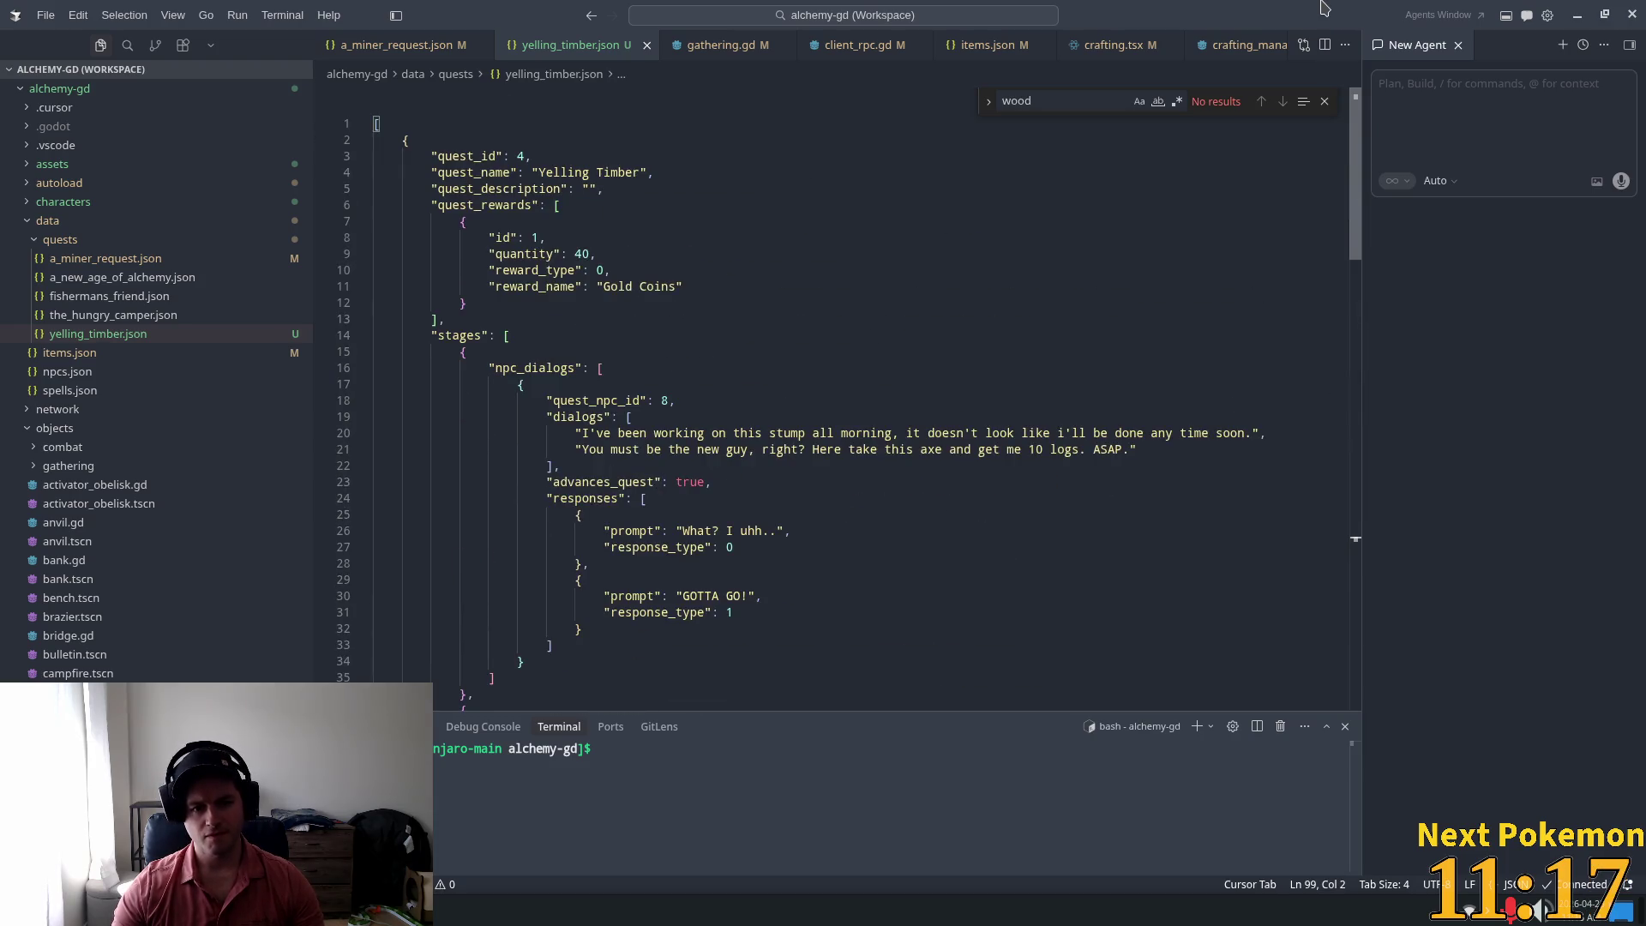
left_click(1194, 433)
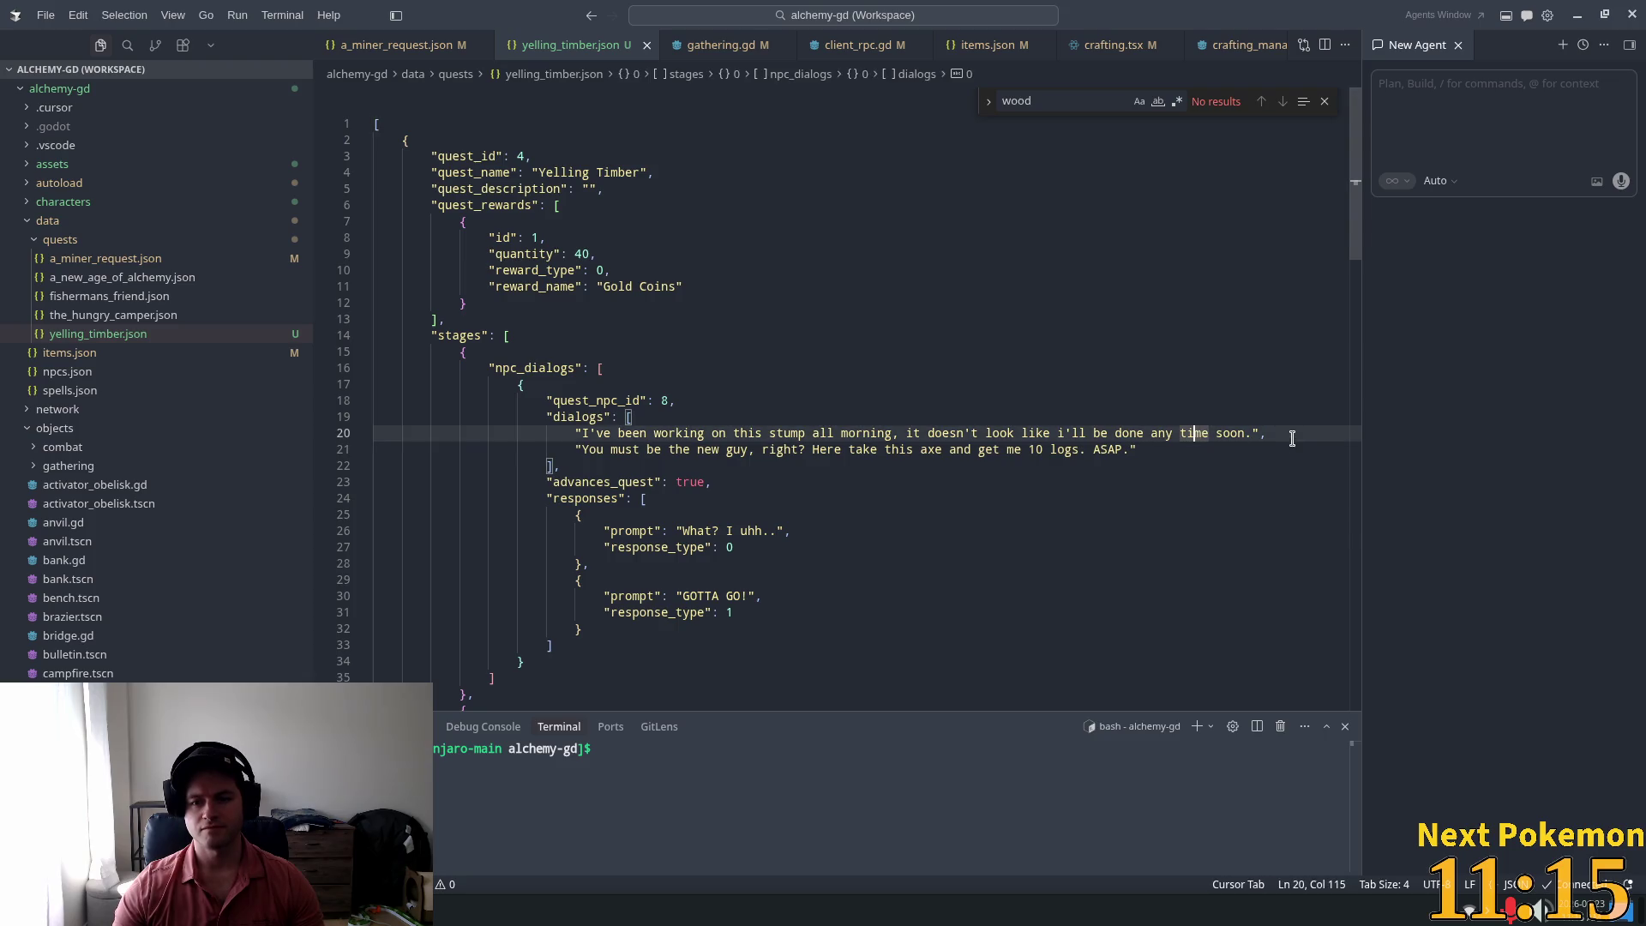
key("Down")
scroll(666, 482, "down", 3)
left_click(648, 374)
scroll(949, 495, "down", 2)
left_click(711, 411)
scroll(821, 459, "down", 2)
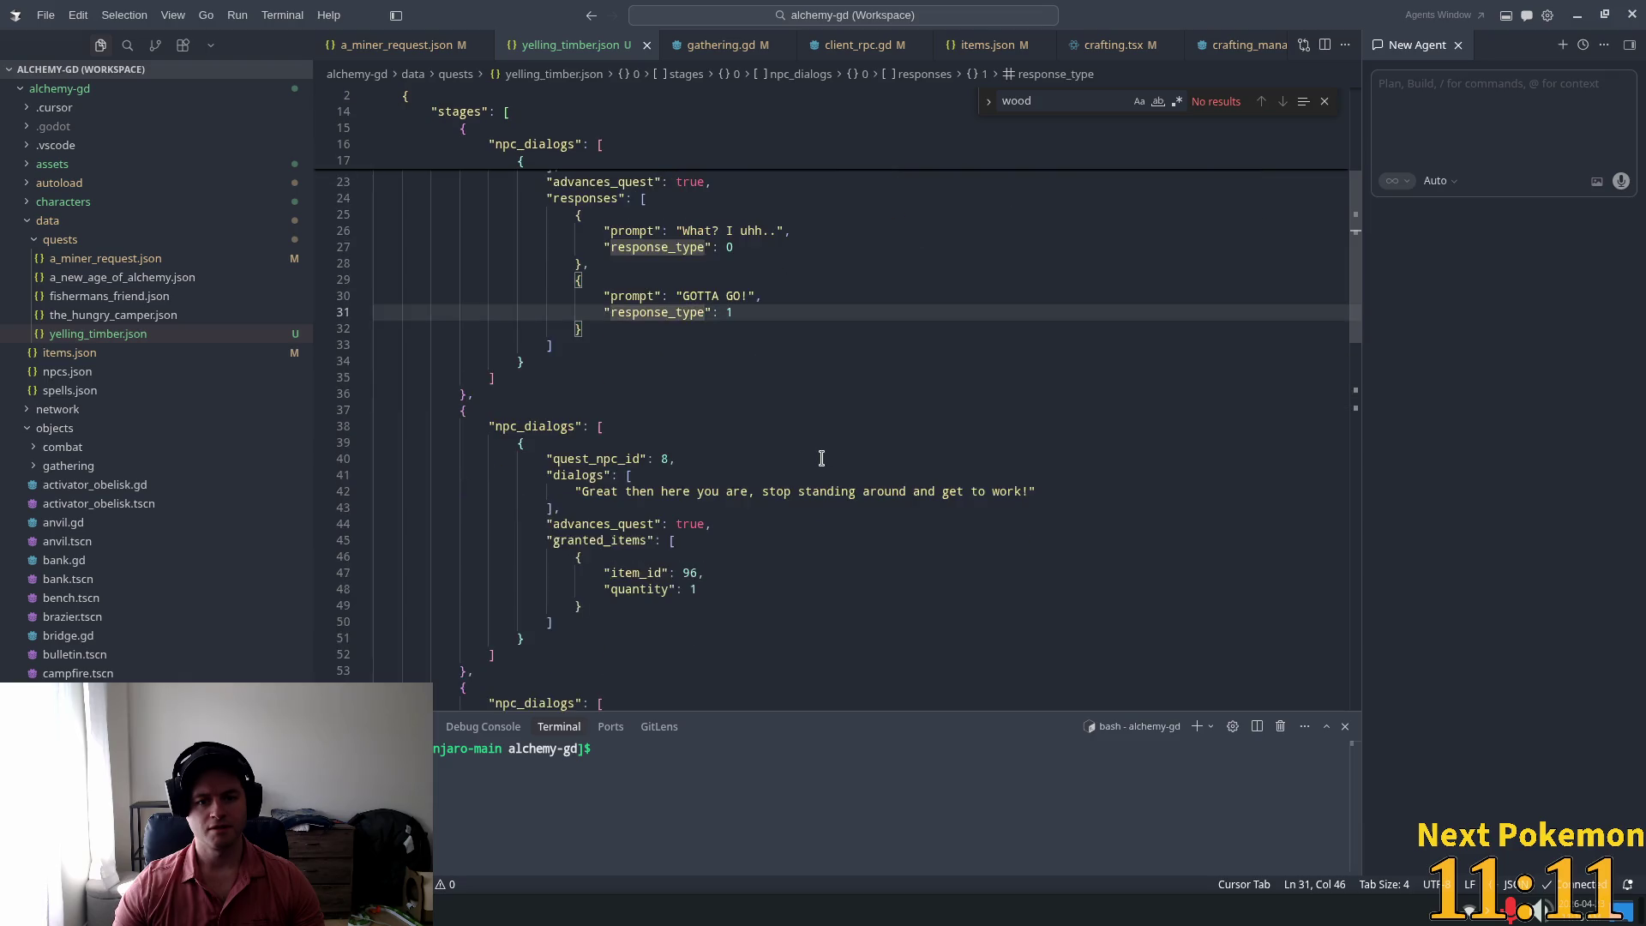
scroll(821, 458, "down", 2)
Step: Review the 'get to work' line, the 'Not yet' response, and the quest rewards at the top
left_click(1067, 407)
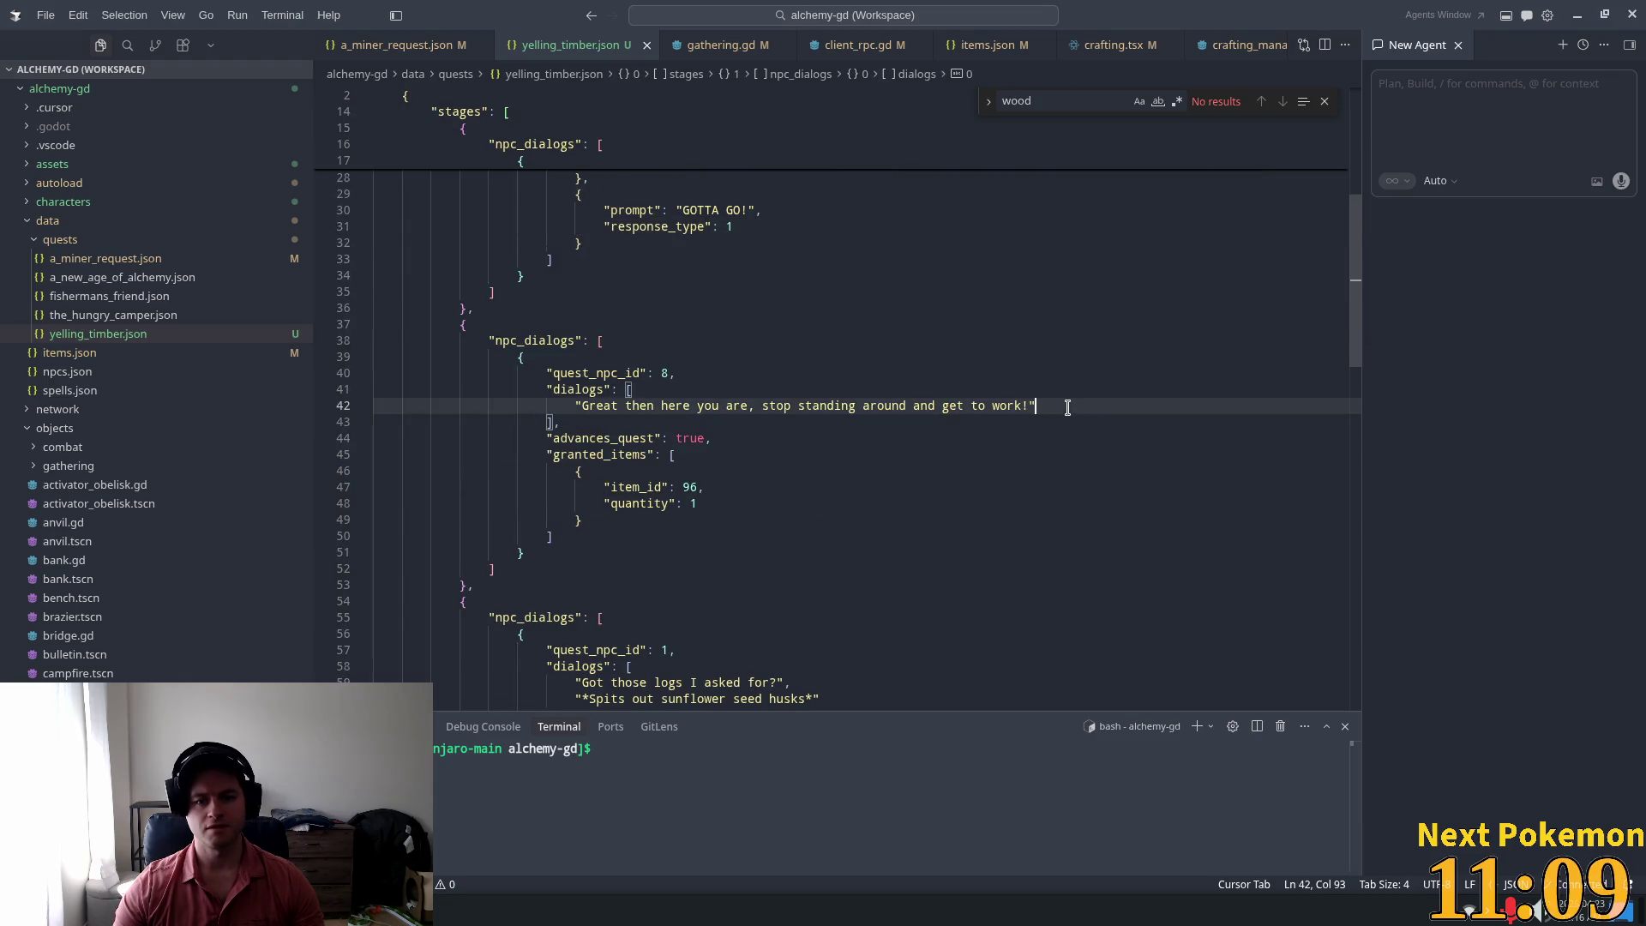
scroll(786, 411, "down", 3)
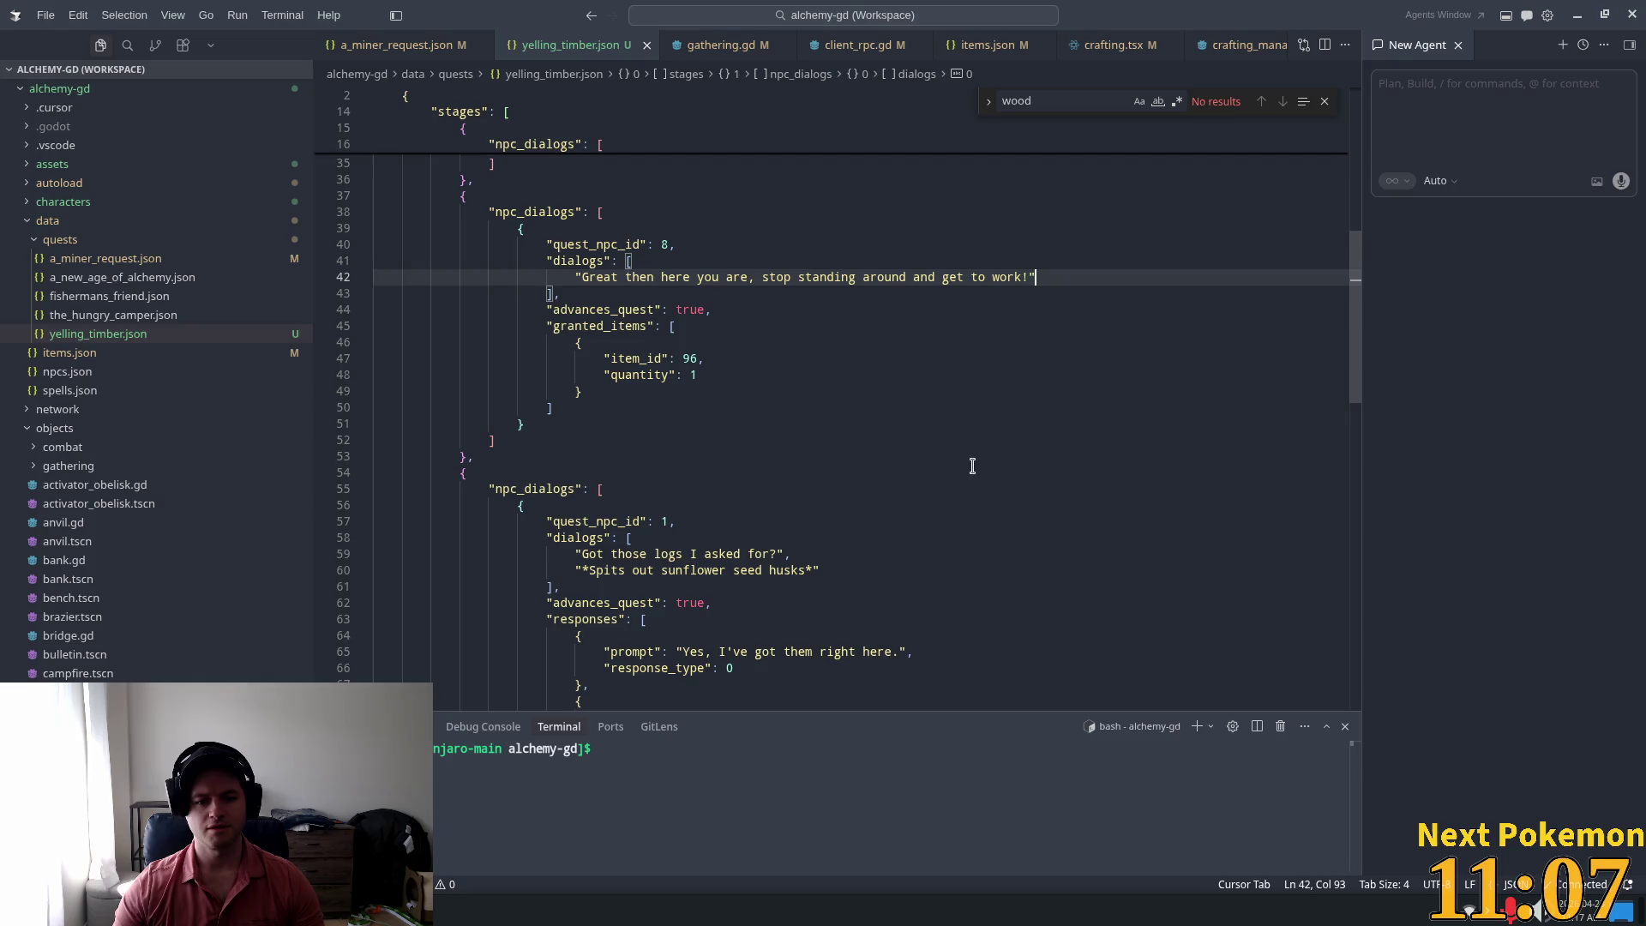
scroll(972, 465, "down", 6)
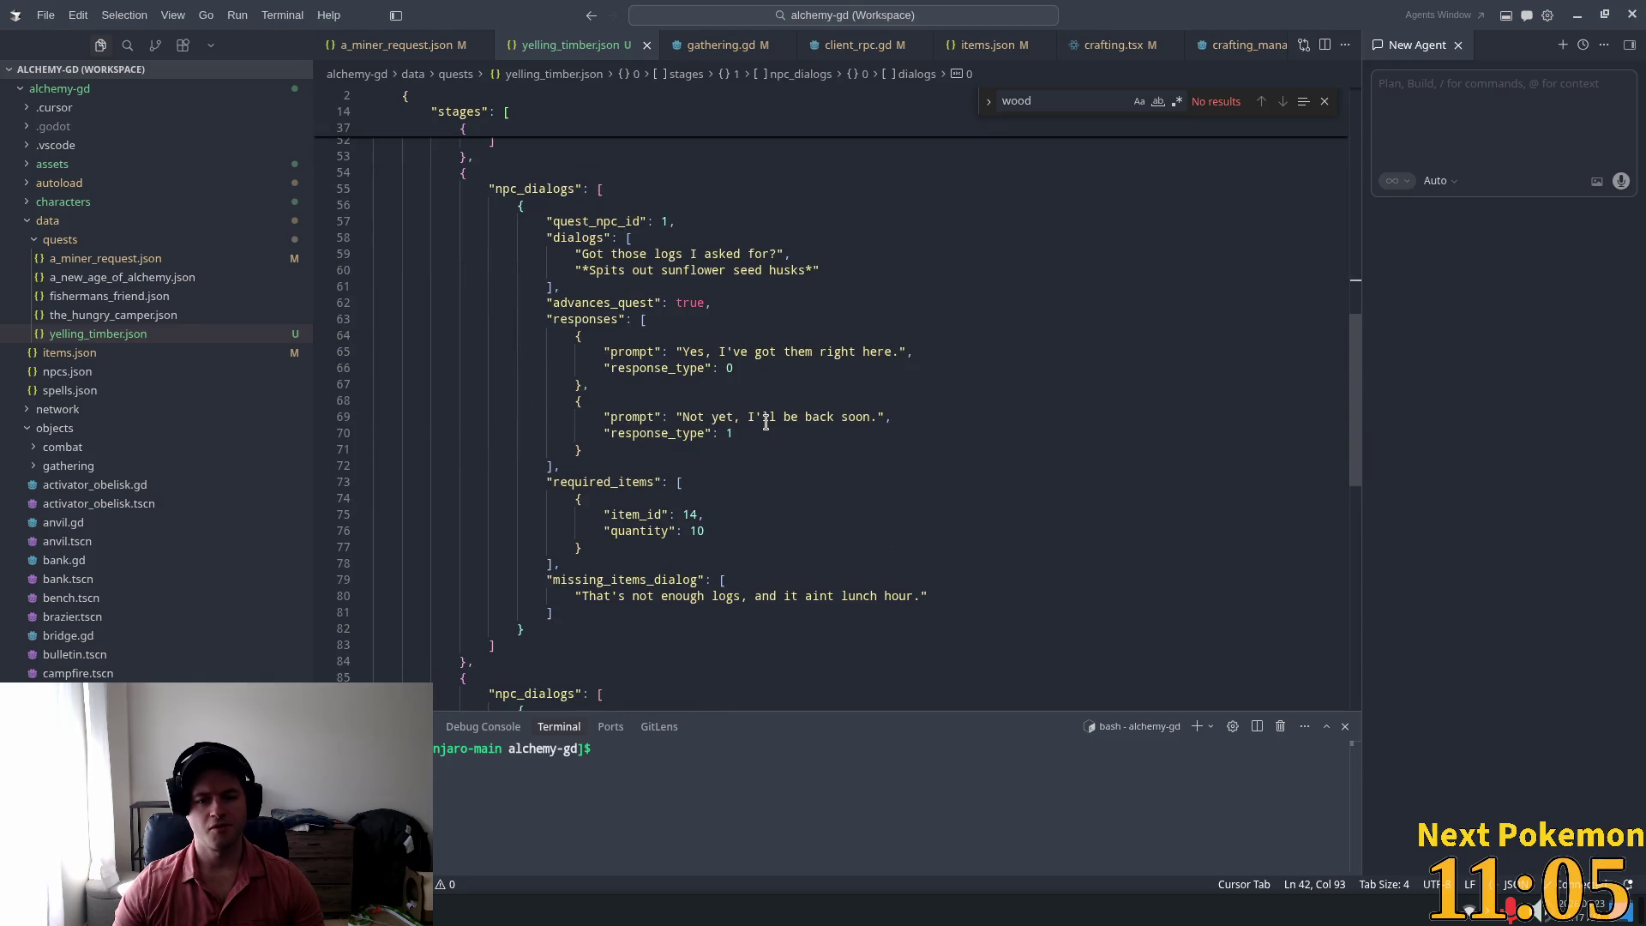
left_click(765, 420)
scroll(758, 428, "down", 2)
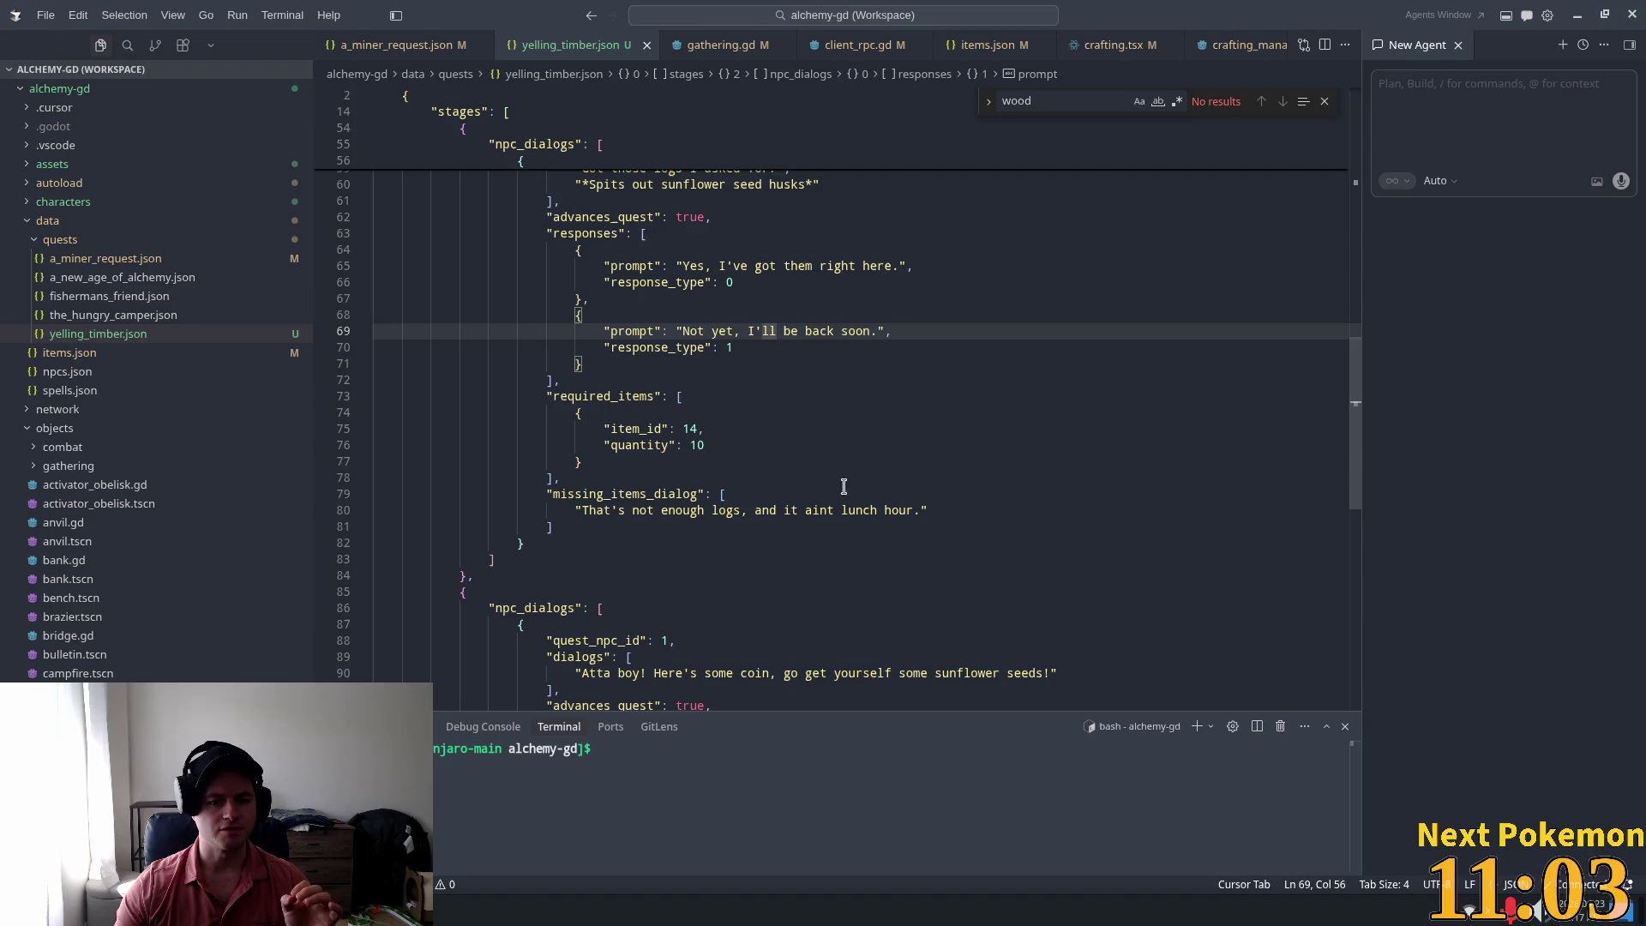
scroll(861, 500, "down", 3)
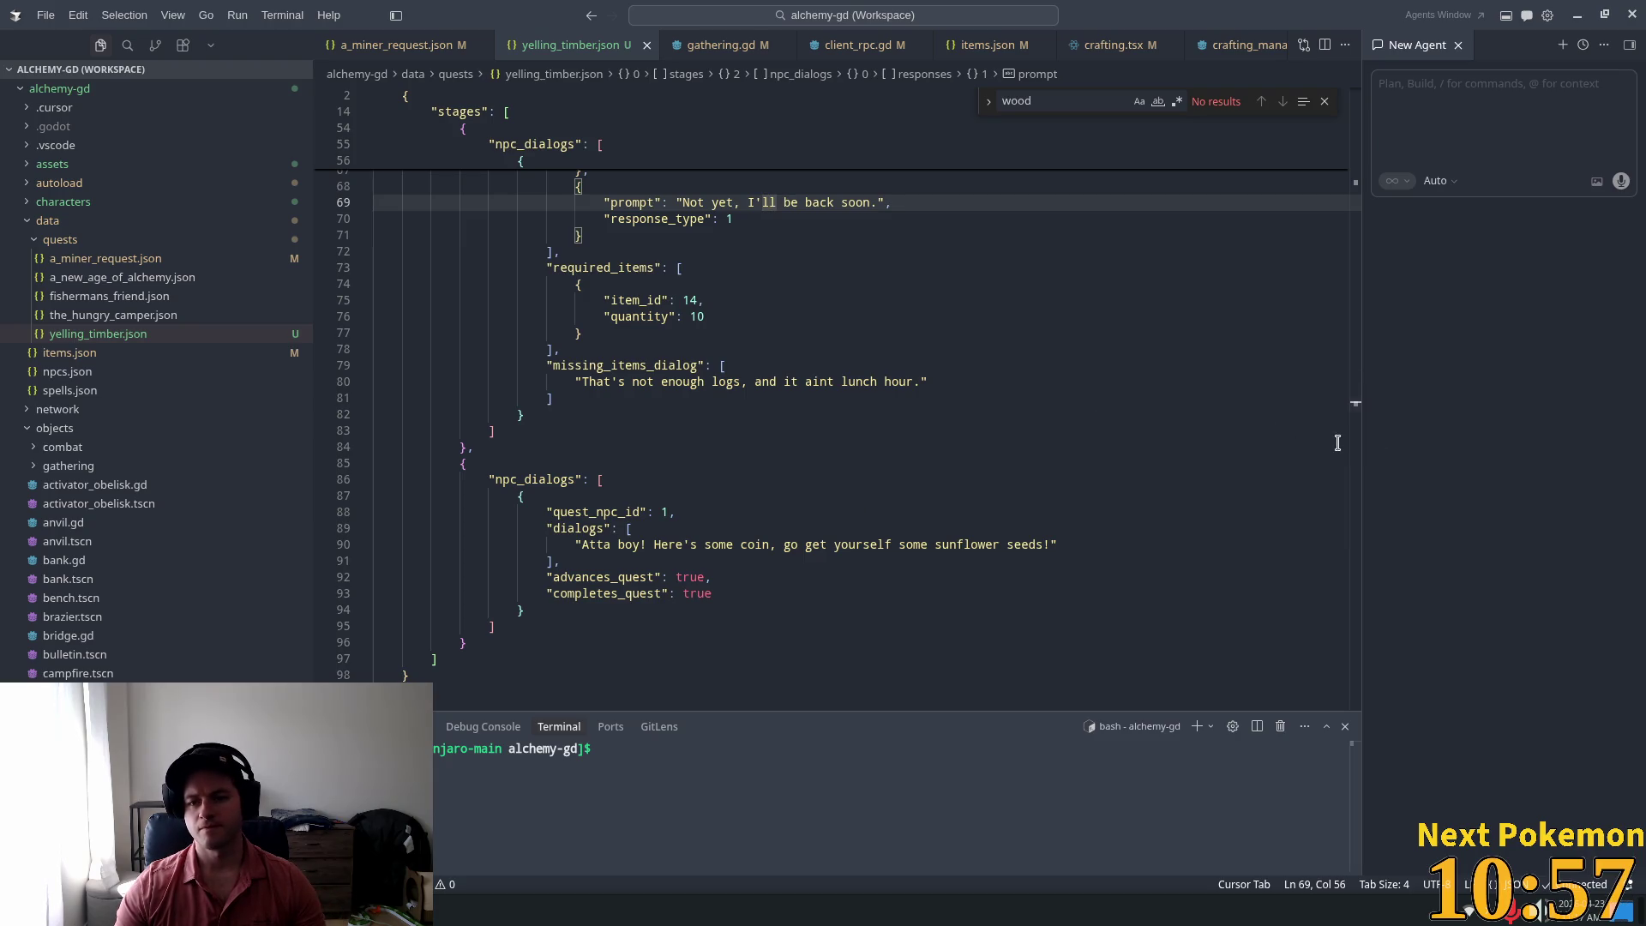
left_click_drag(1355, 450, 1355, 164)
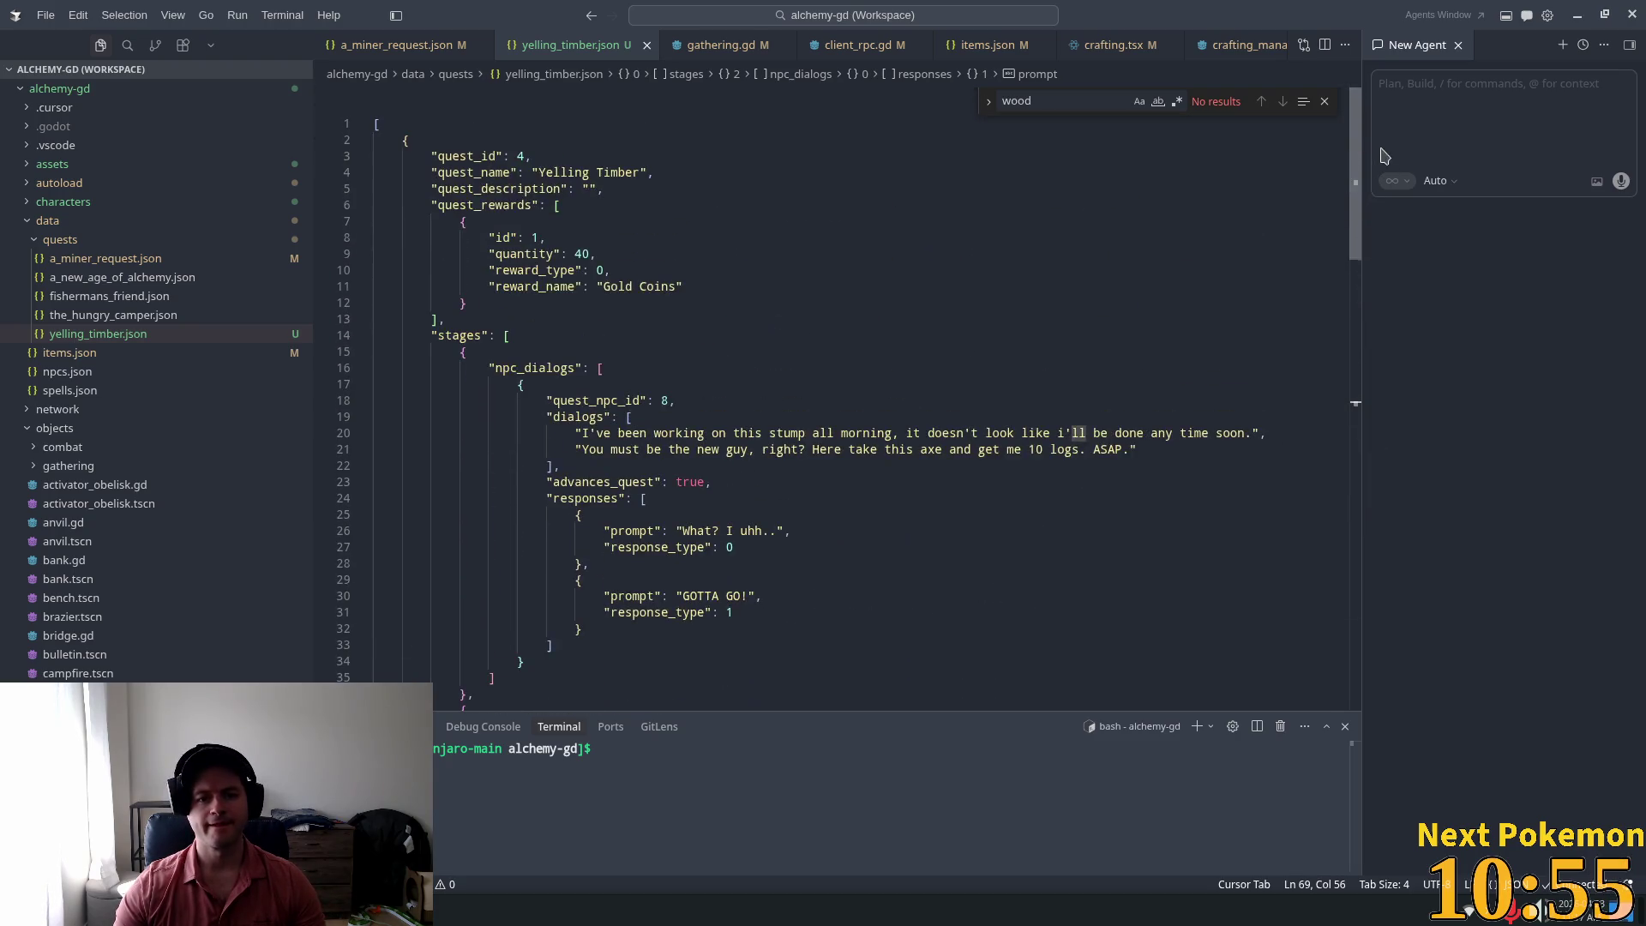
left_click(1202, 225)
key("alt+Tab")
Step: Run the game, walk down the stairs, and bring up the full inventory grid
left_click(1435, 41)
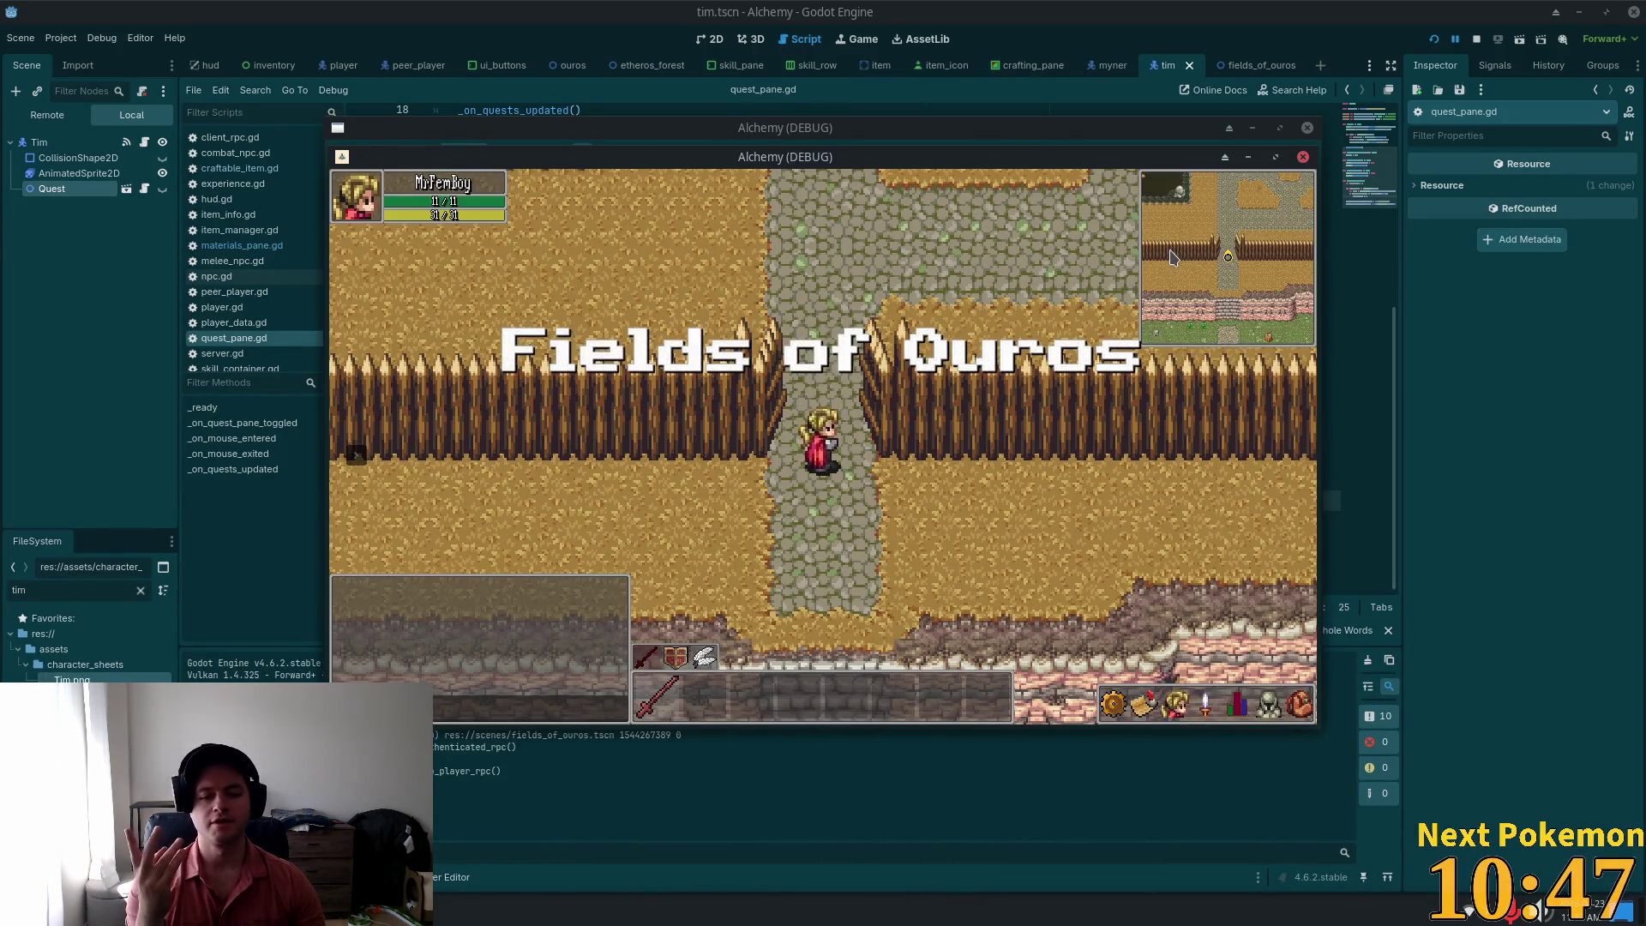
key("s")
key("i")
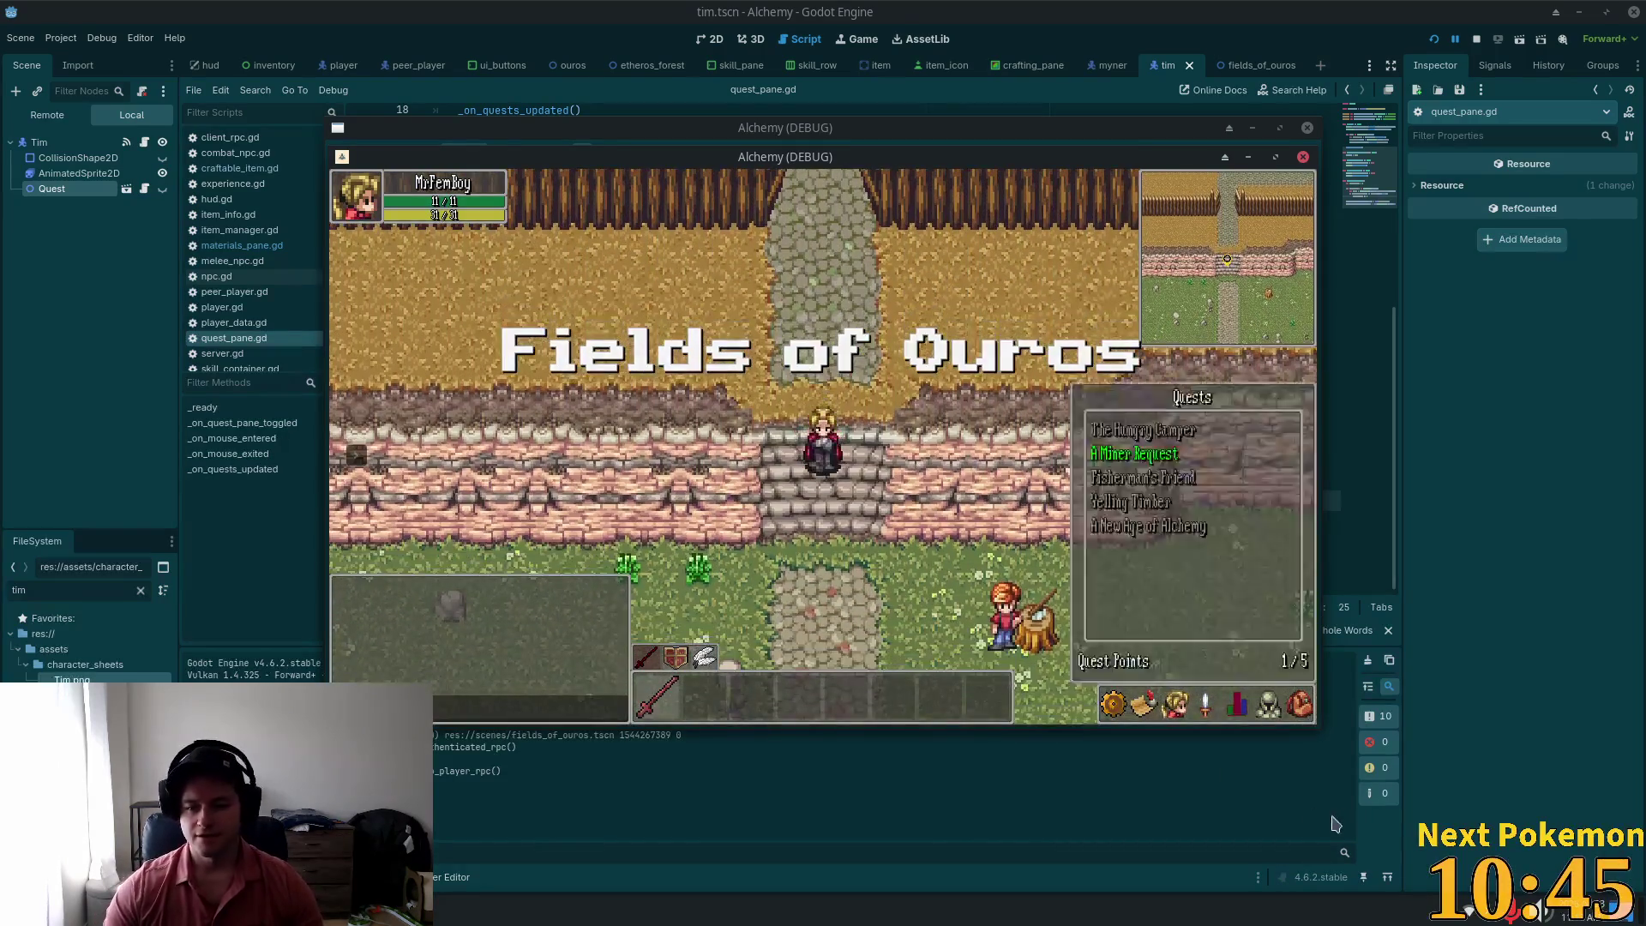
key("s")
left_click(1269, 703)
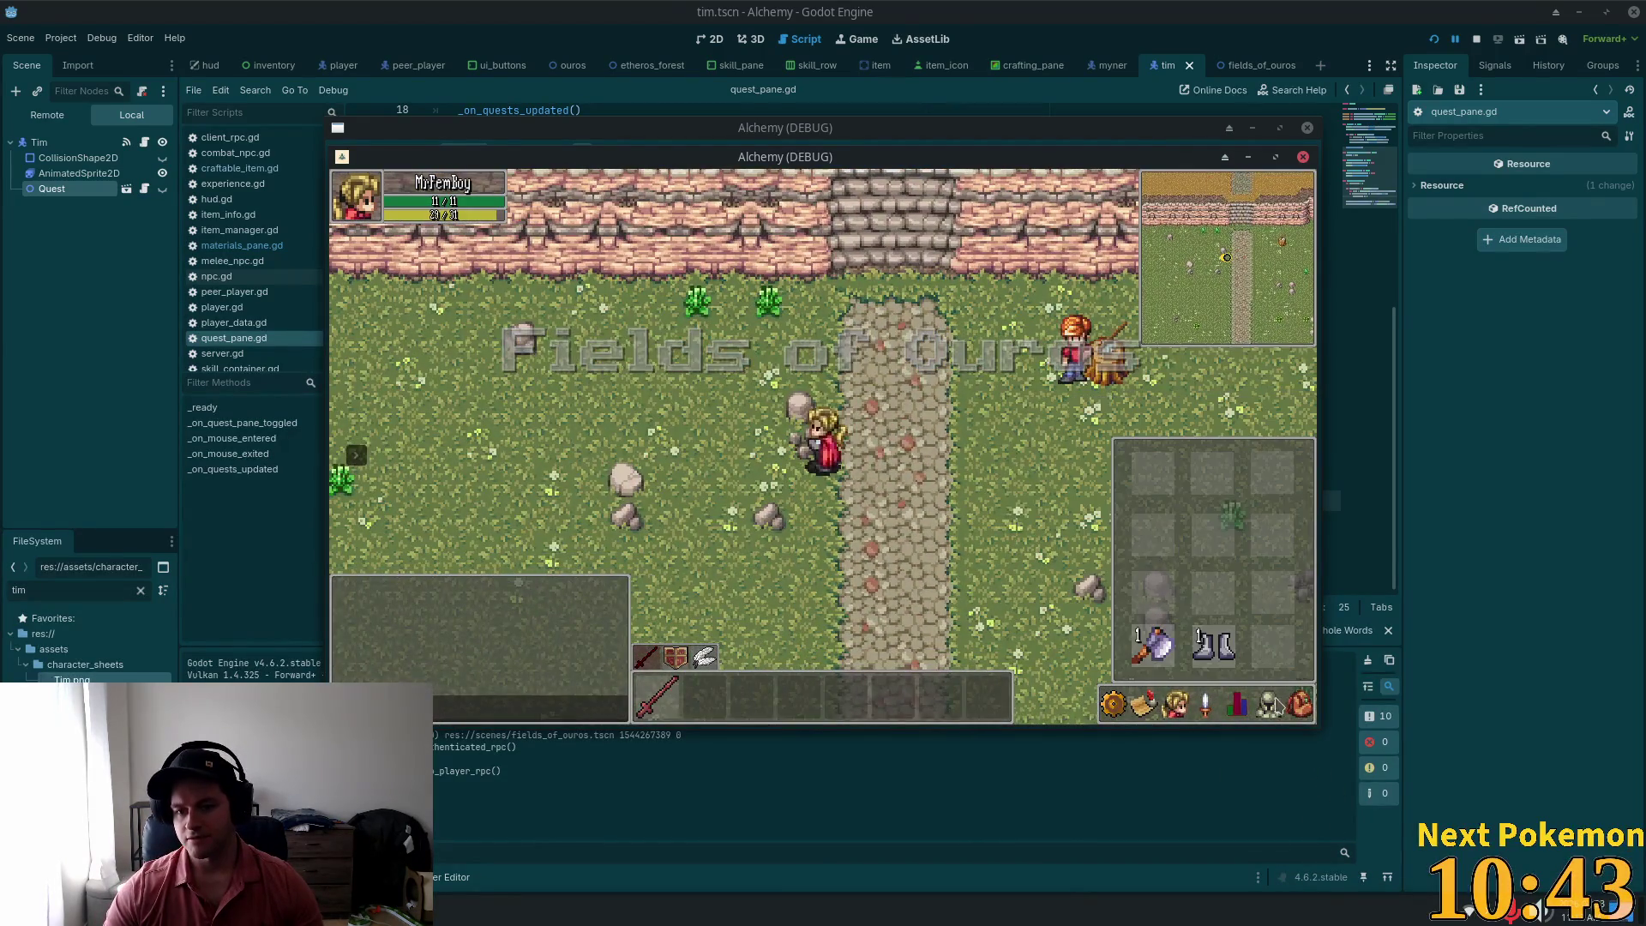
left_click(1237, 703)
left_click(1237, 703)
left_click(1269, 703)
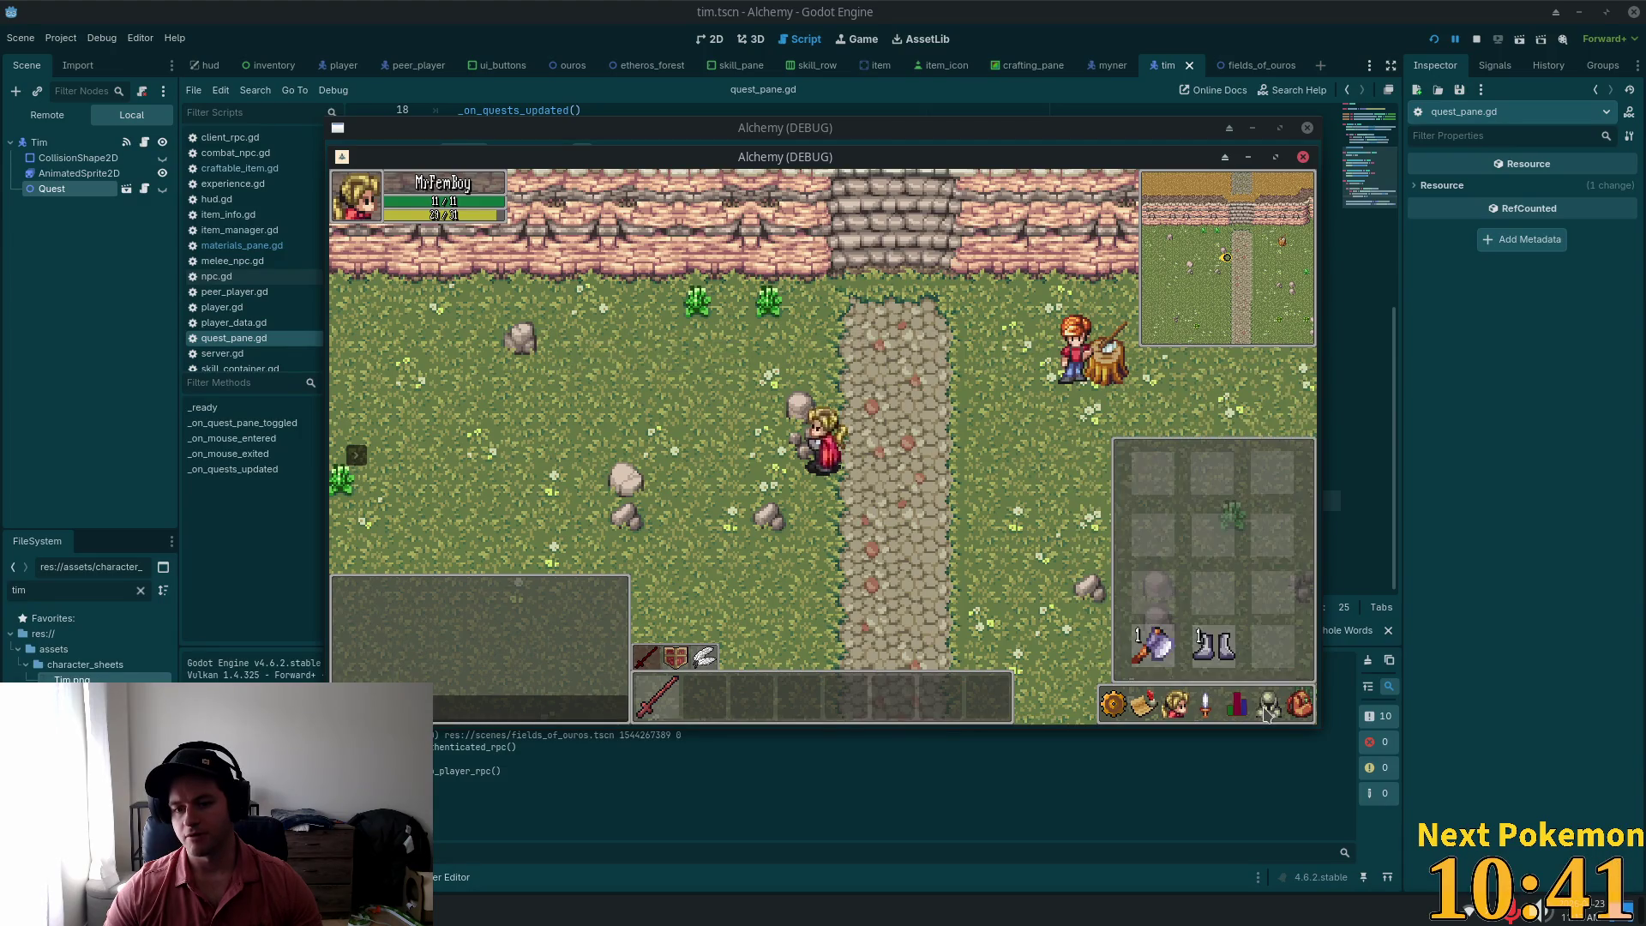
left_click(1237, 703)
left_click(1269, 703)
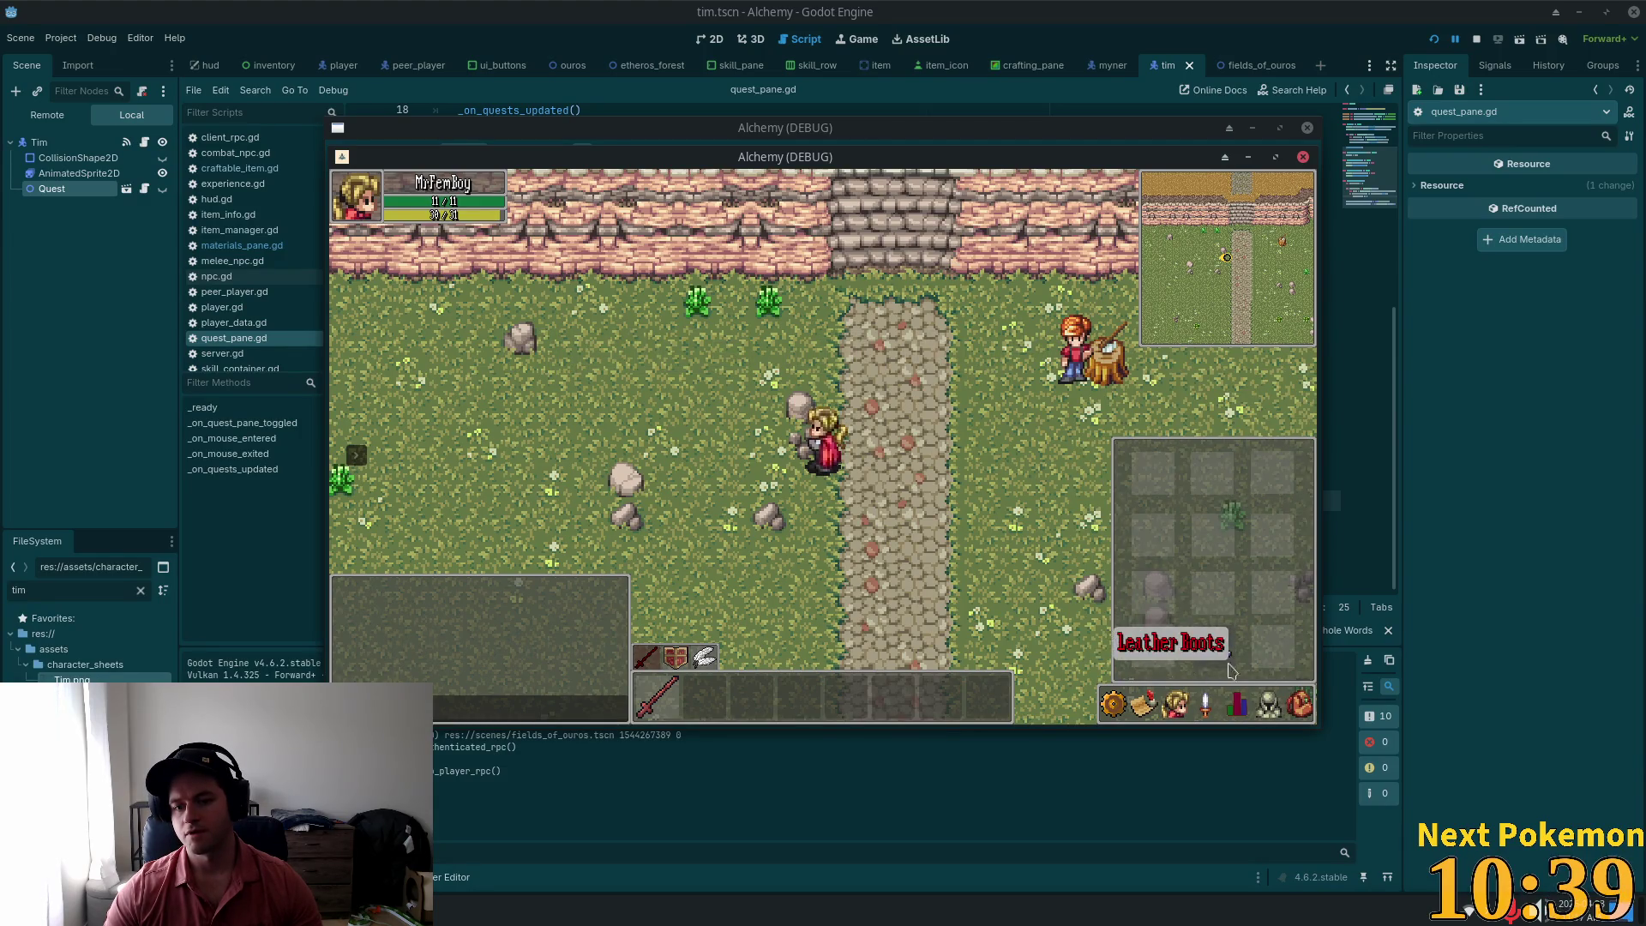
left_click(1299, 703)
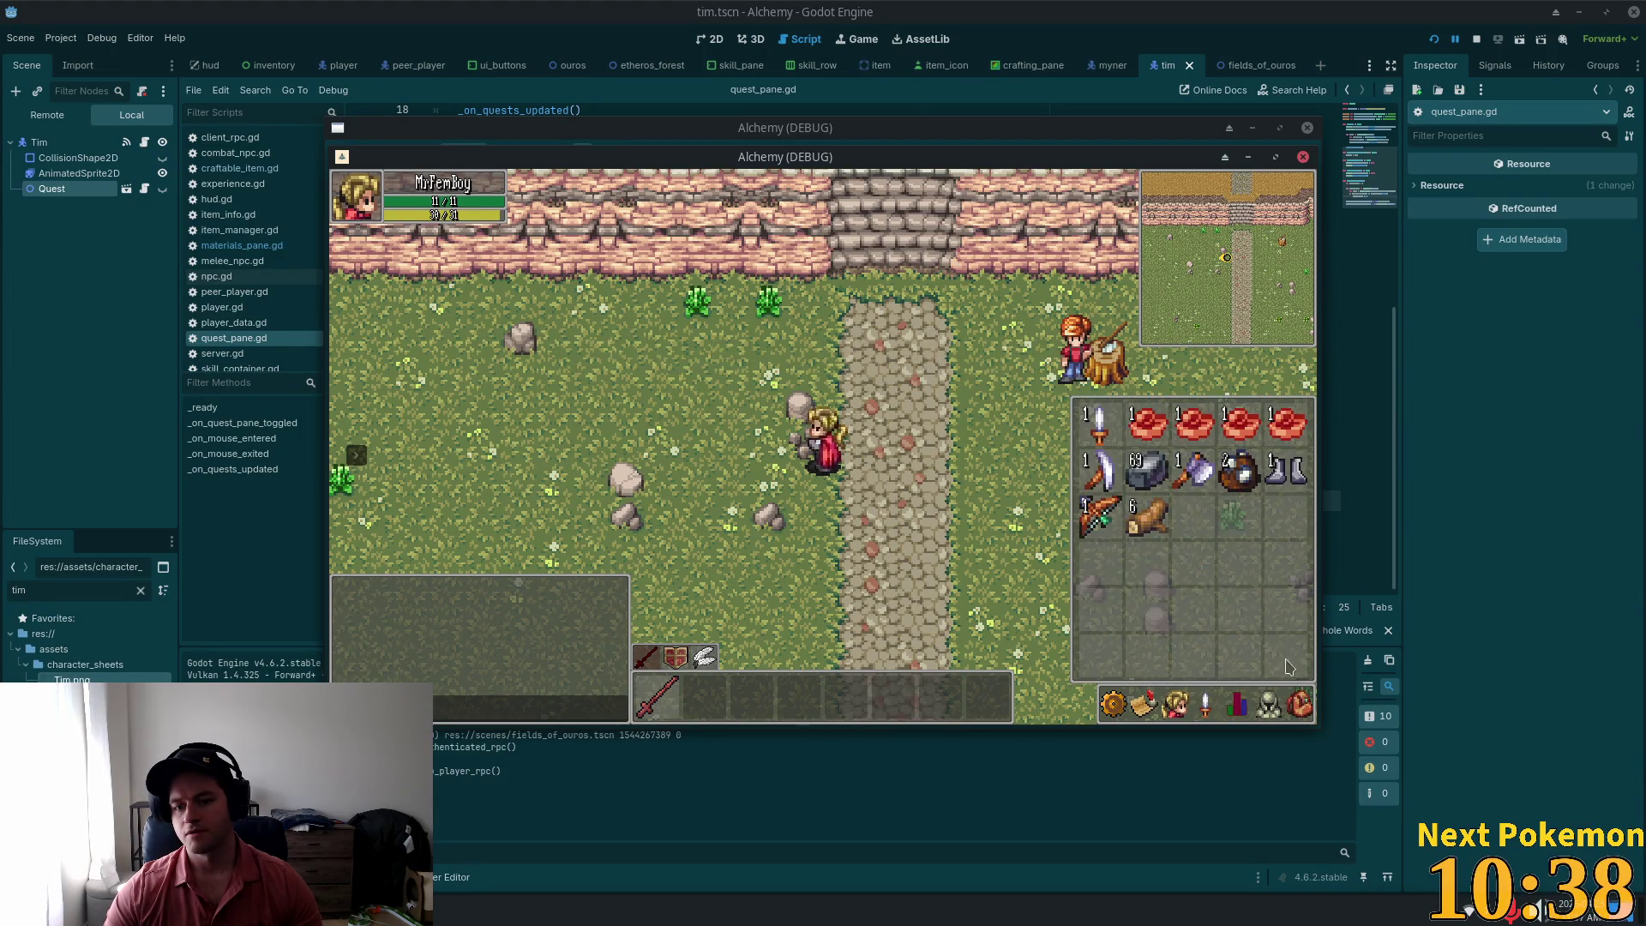
Step: Drop the Axe from the inventory and walk to Tim to start his dialogue
right_click(1197, 479)
left_click(1216, 520)
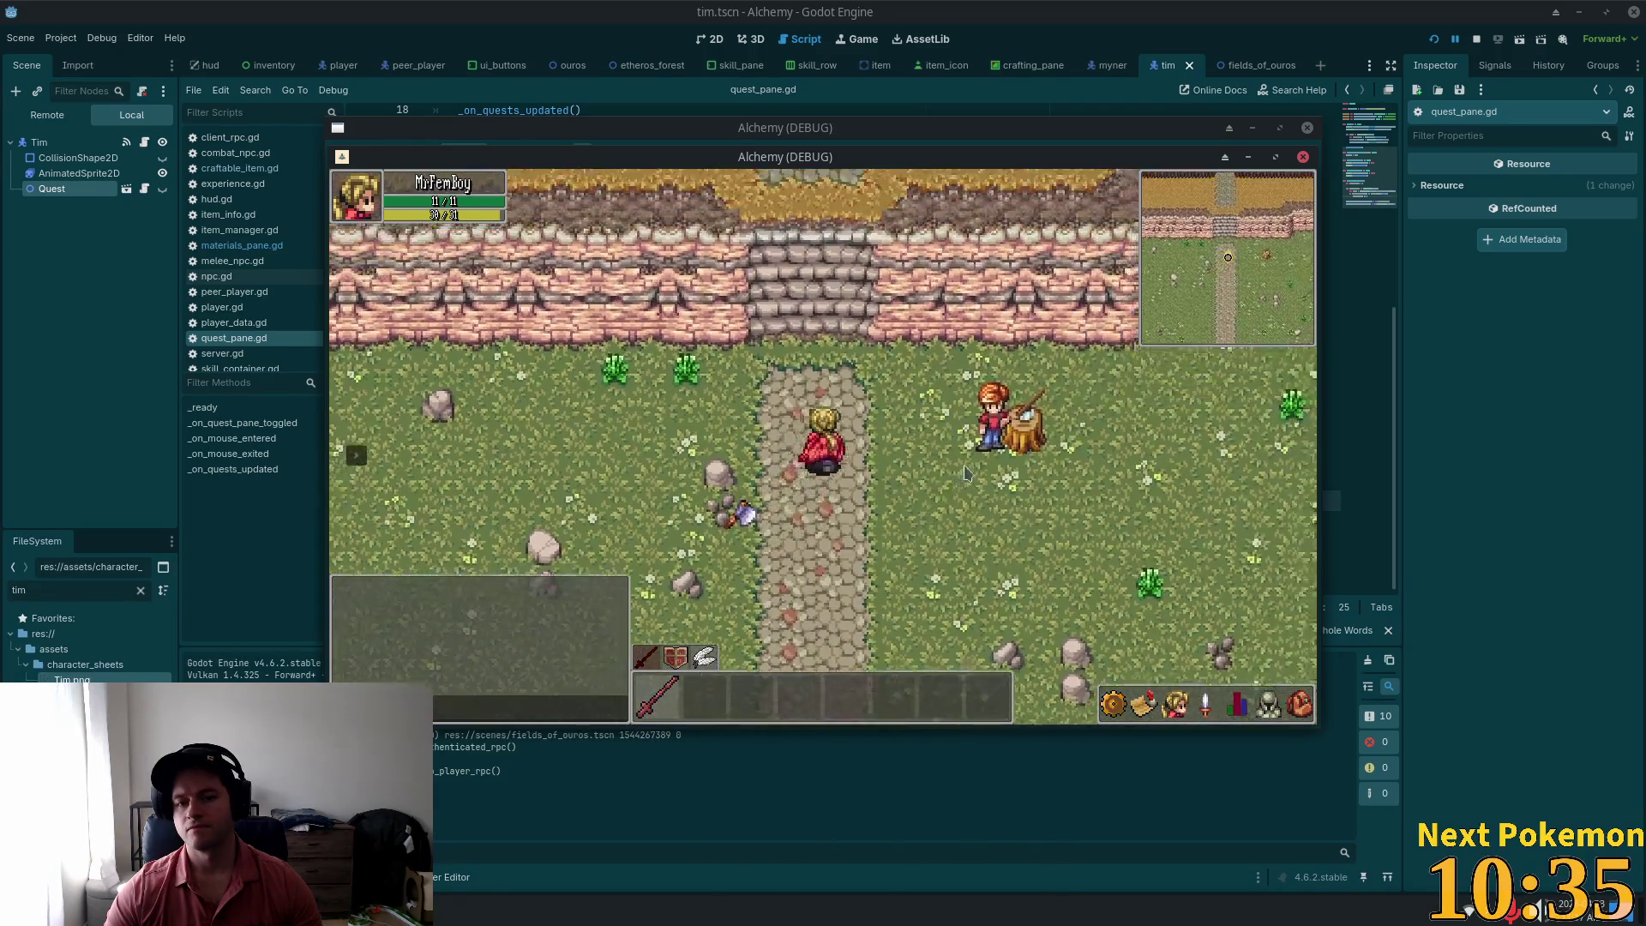
left_click(853, 467)
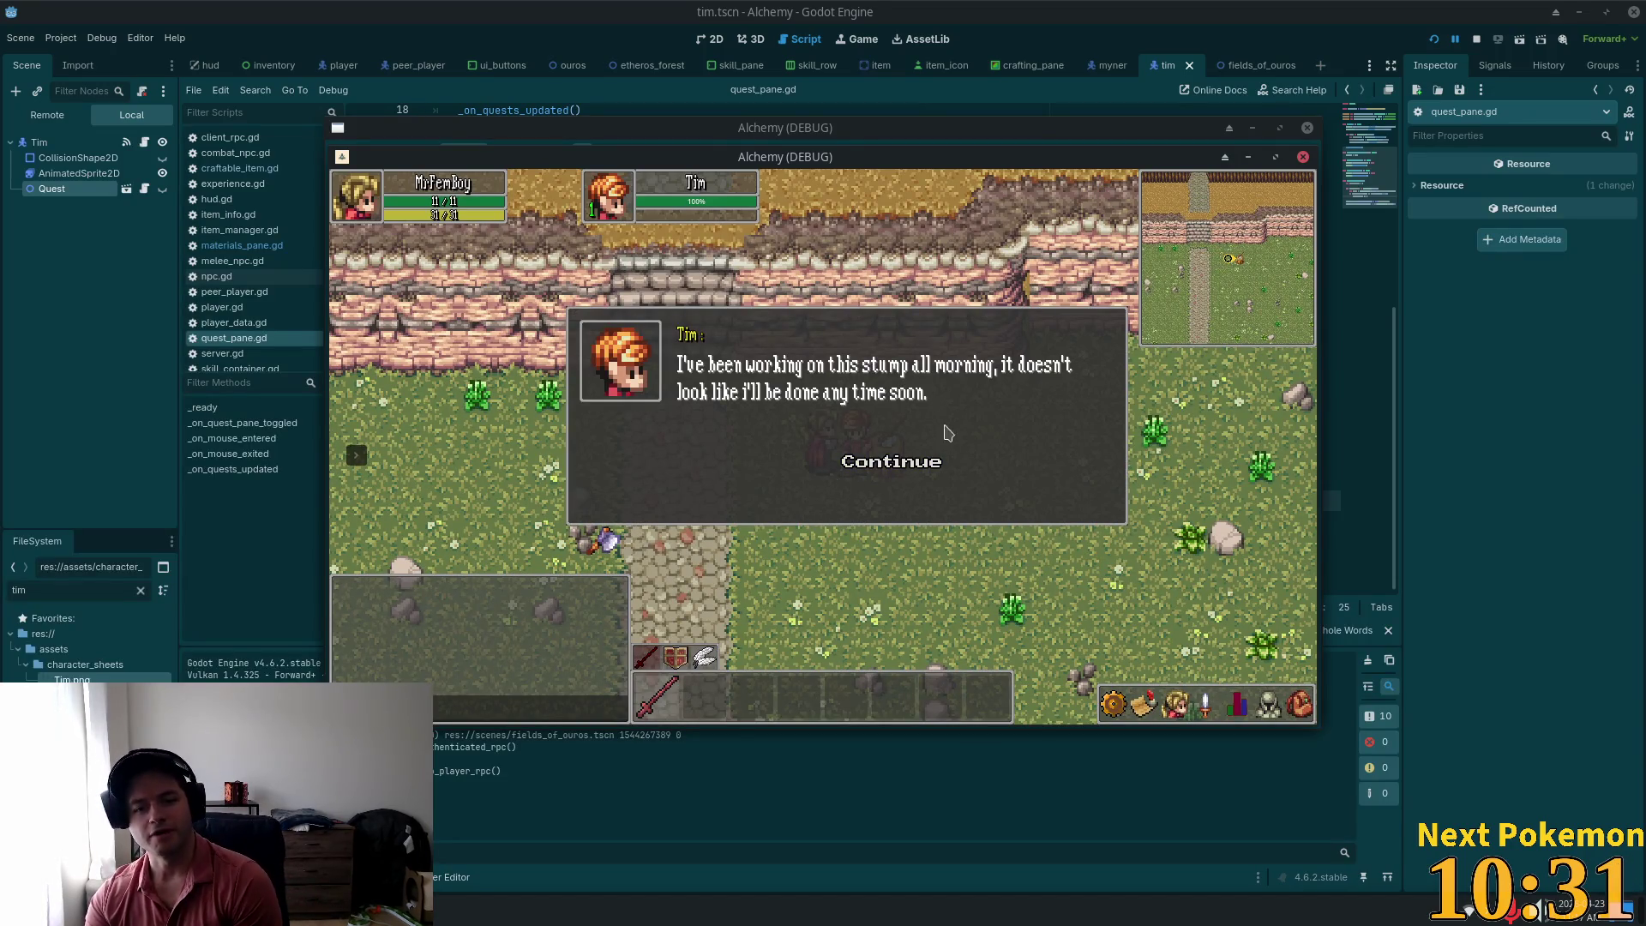
Step: Go through Tim's dialogue answering 'What? I uhh..', then check the inventory and stats panels
left_click(855, 463)
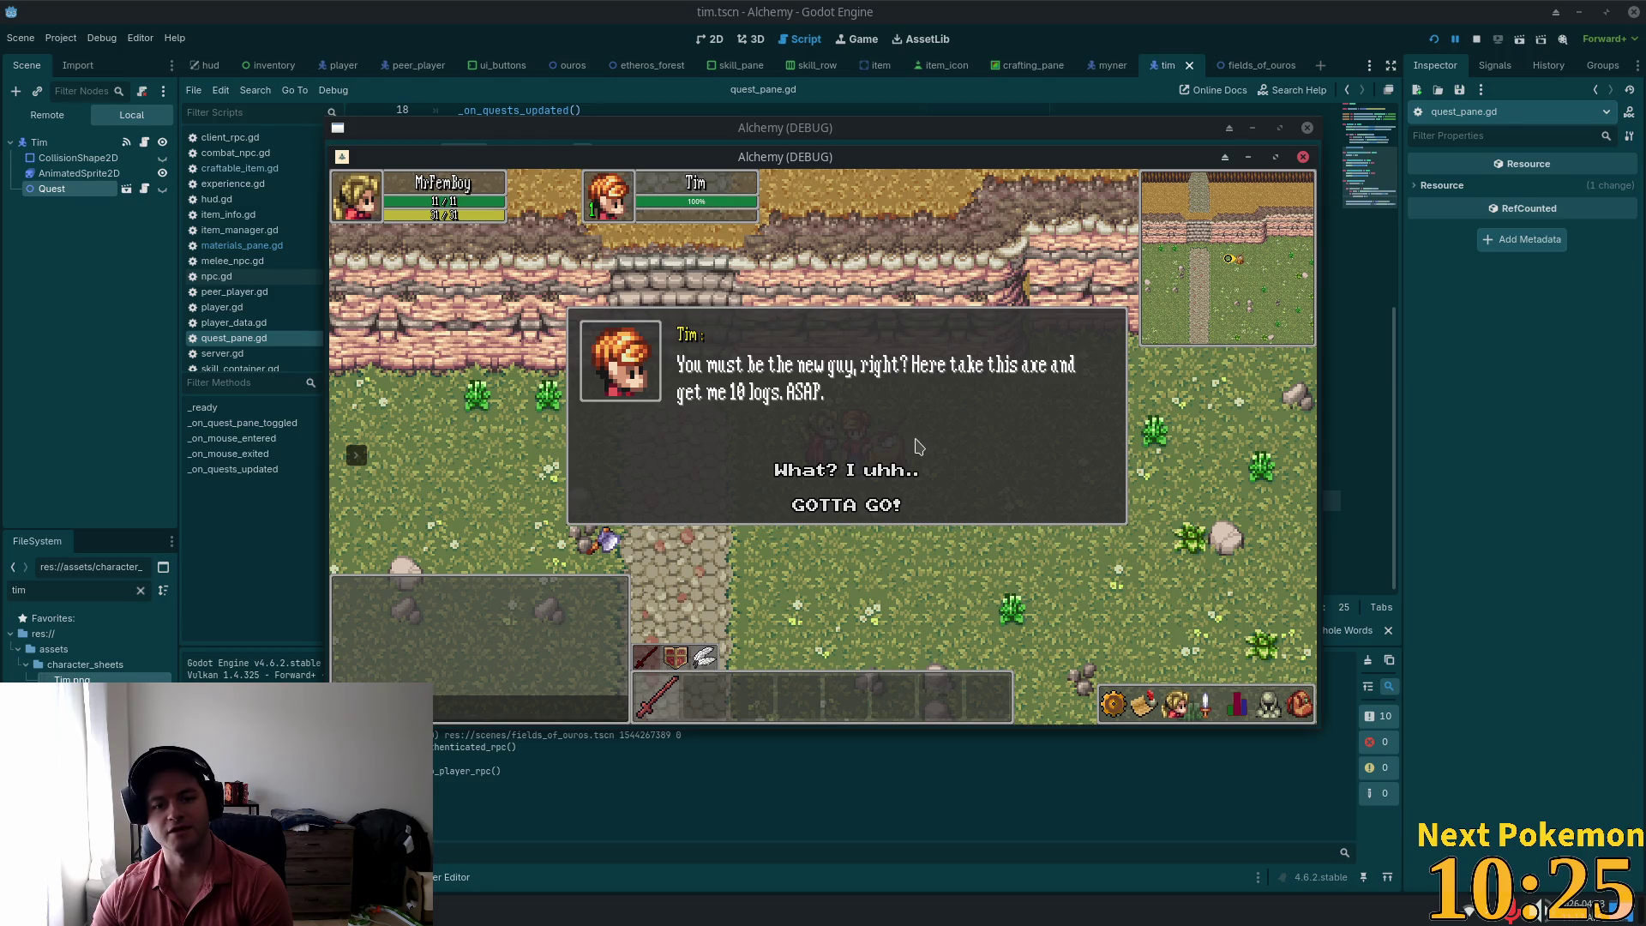
left_click(856, 472)
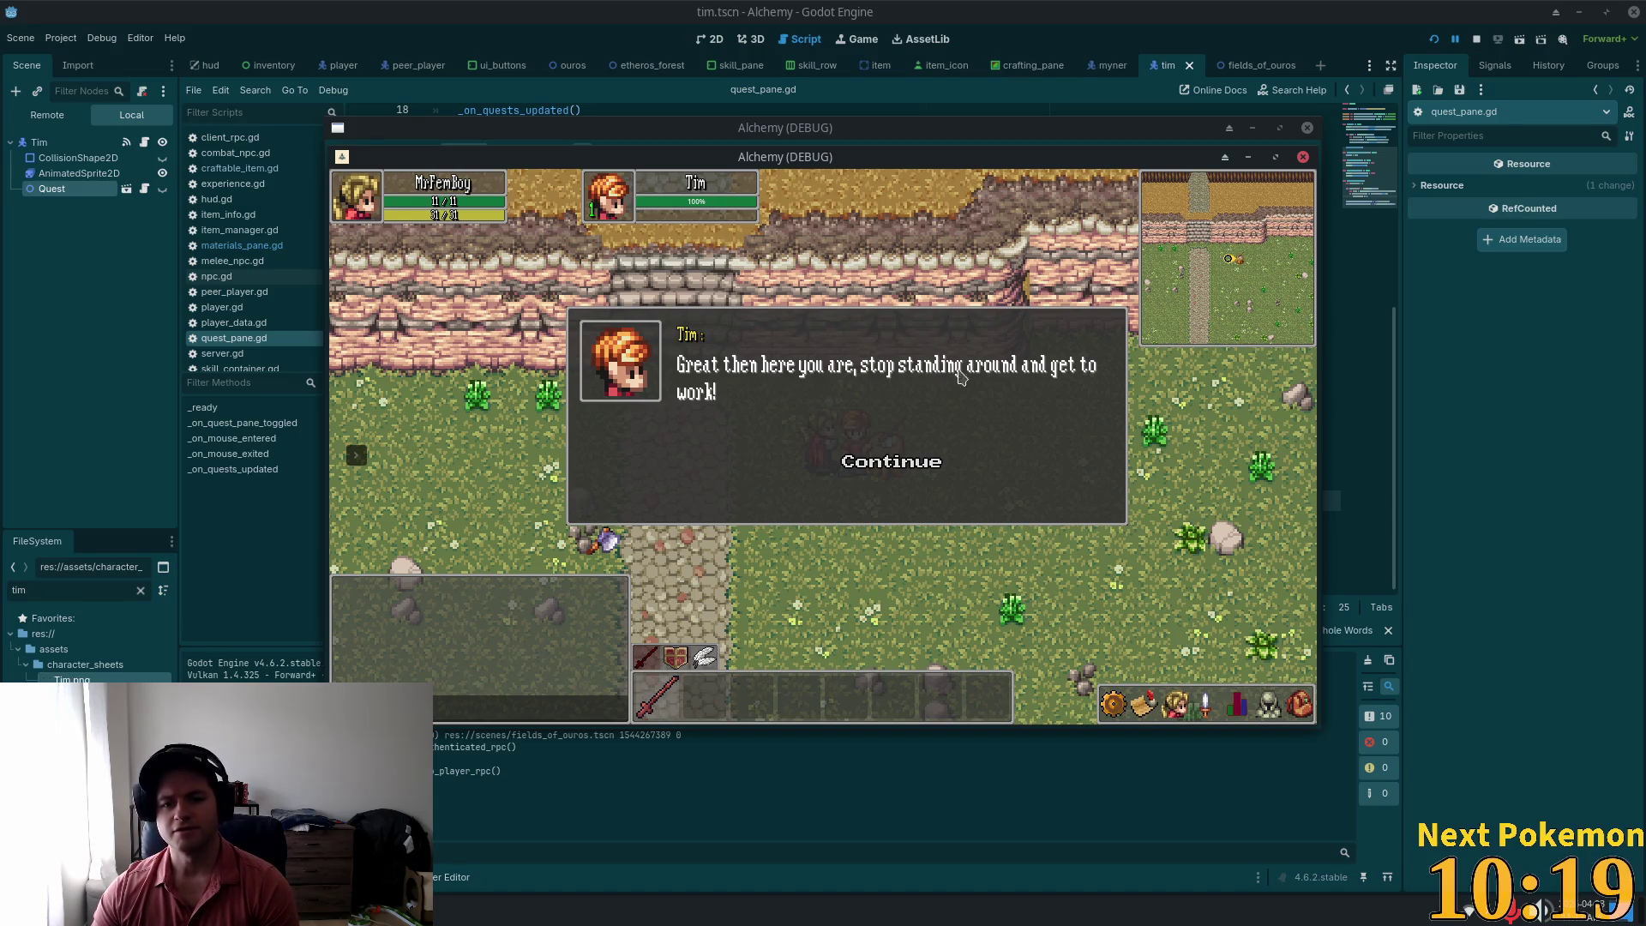
left_click(921, 461)
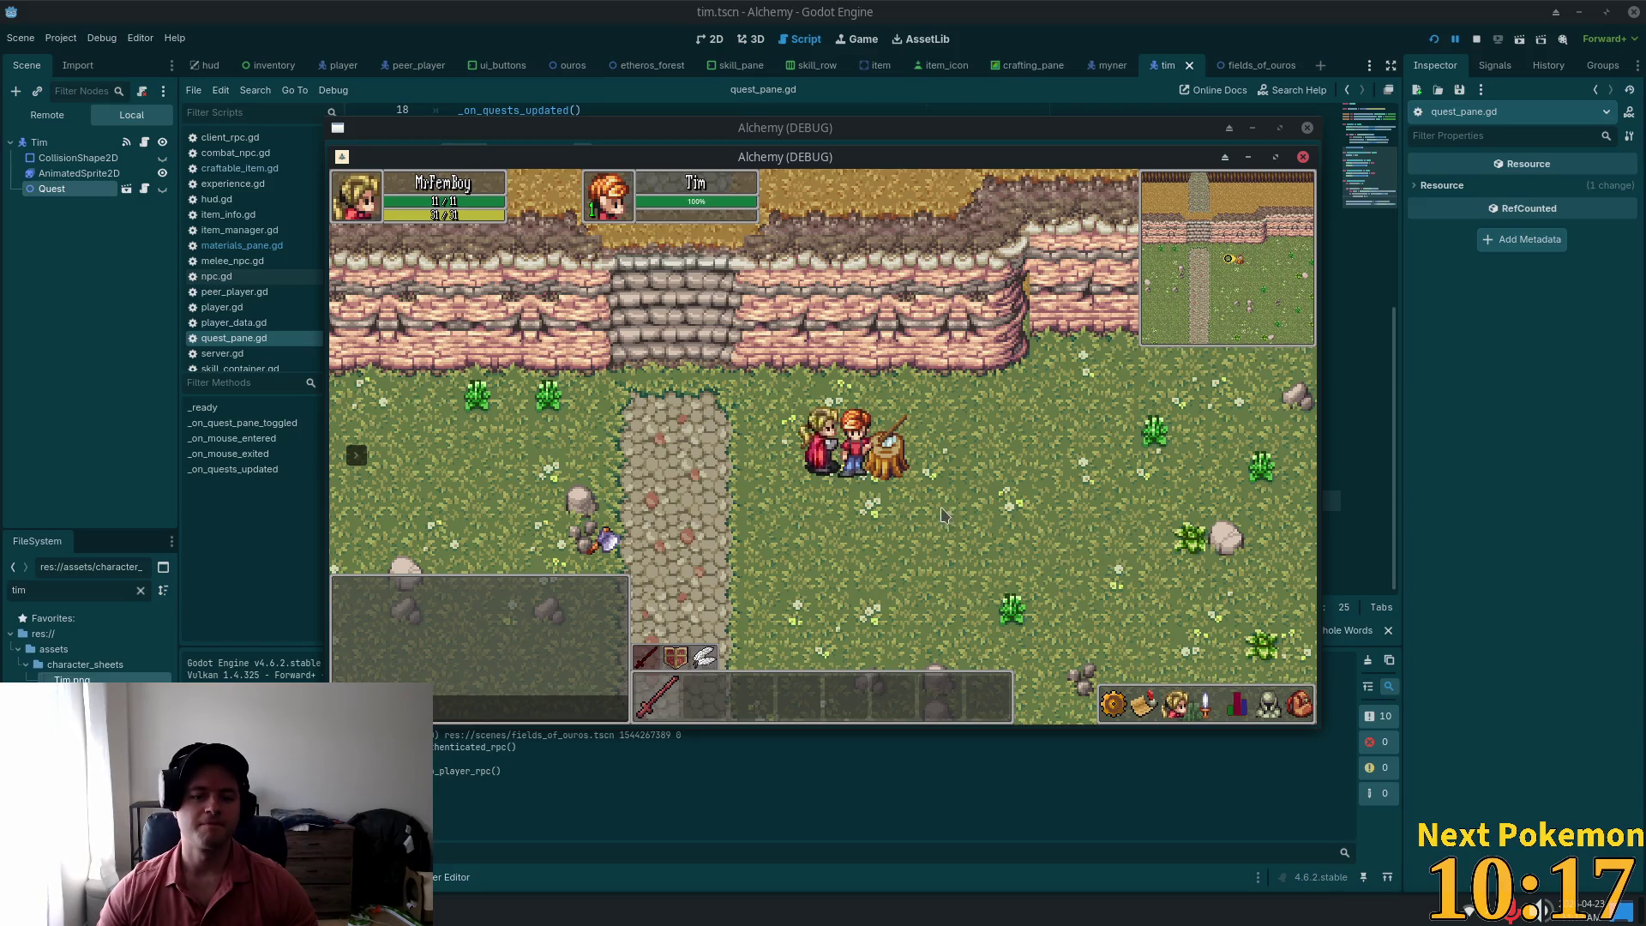
left_click(1294, 706)
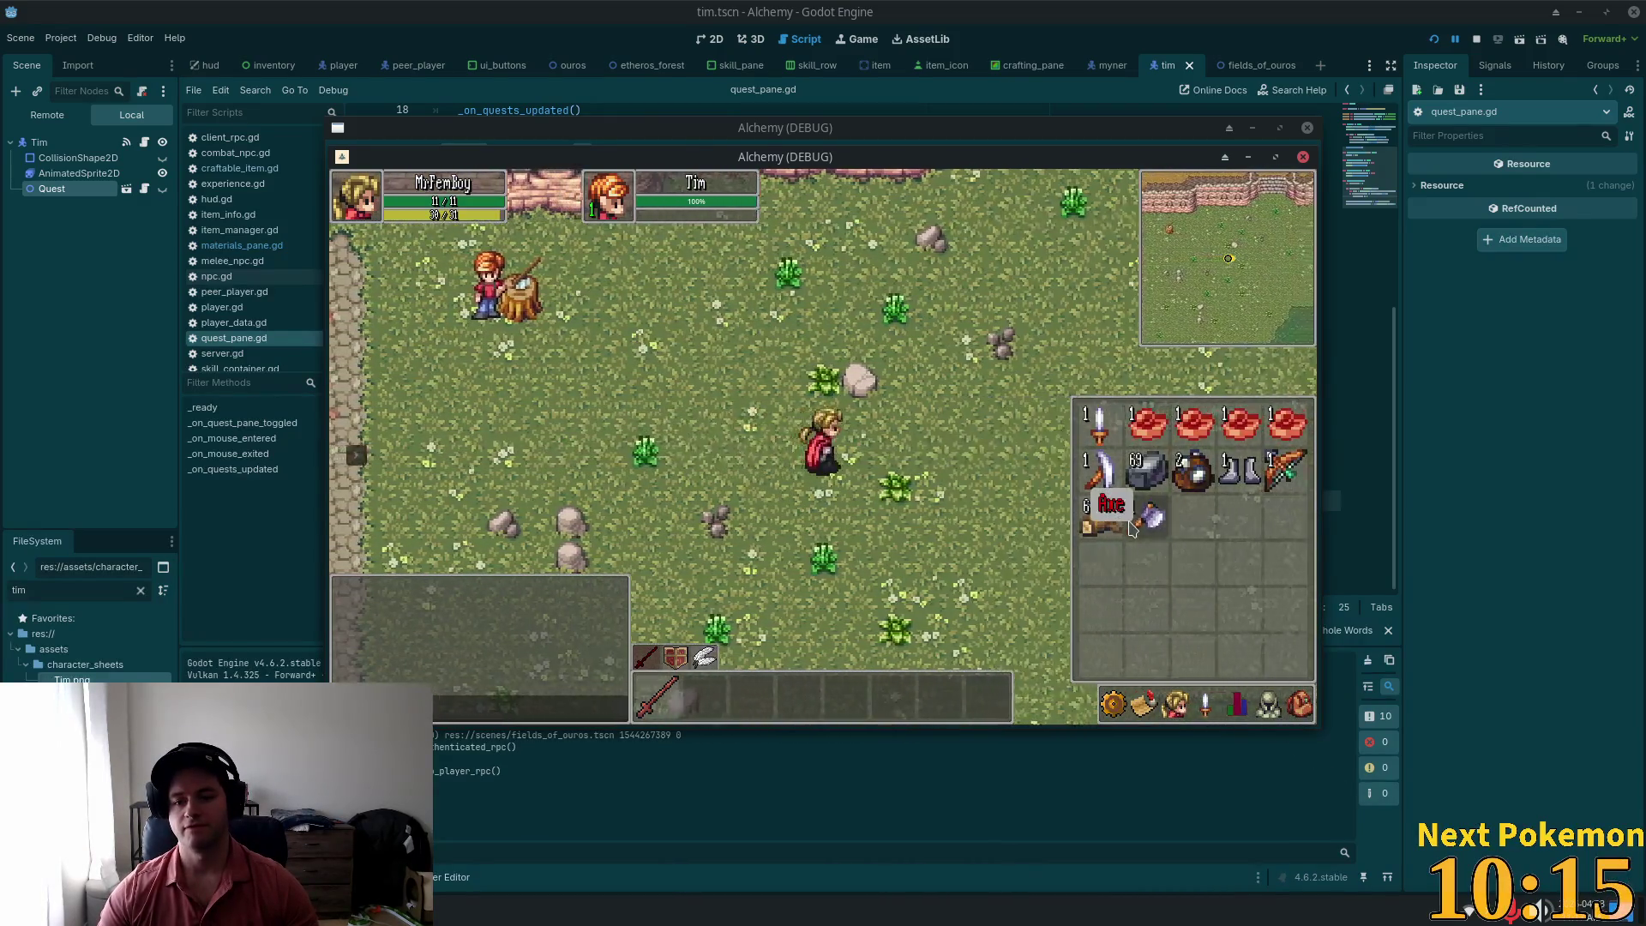
left_click(1295, 707)
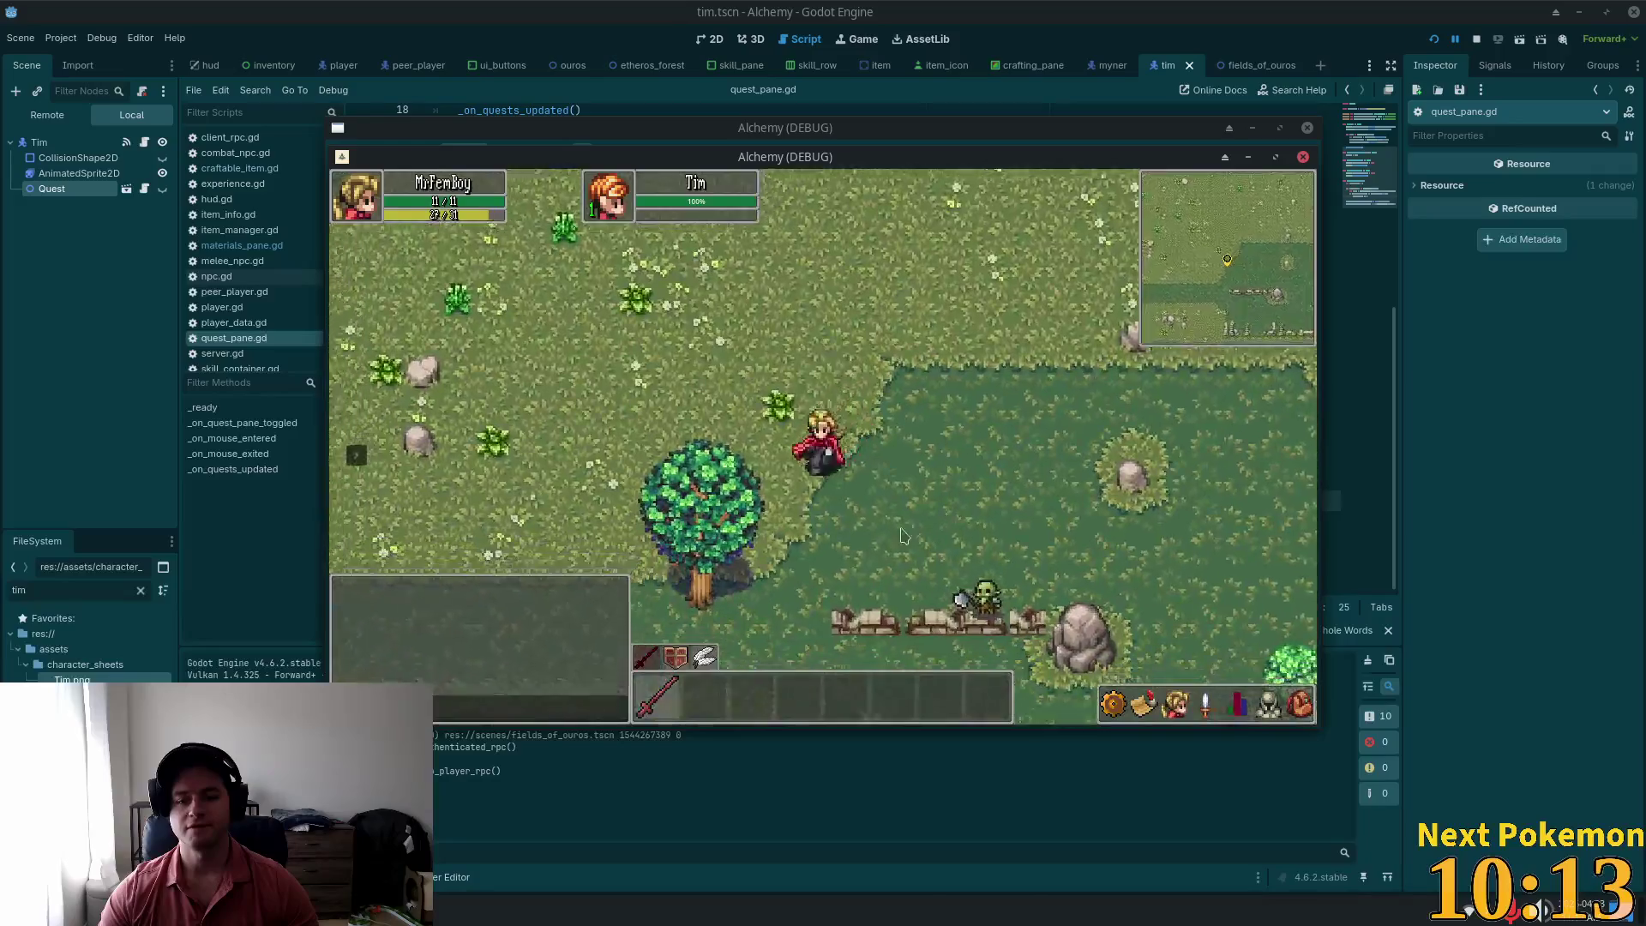
left_click(1210, 703)
left_click(1235, 707)
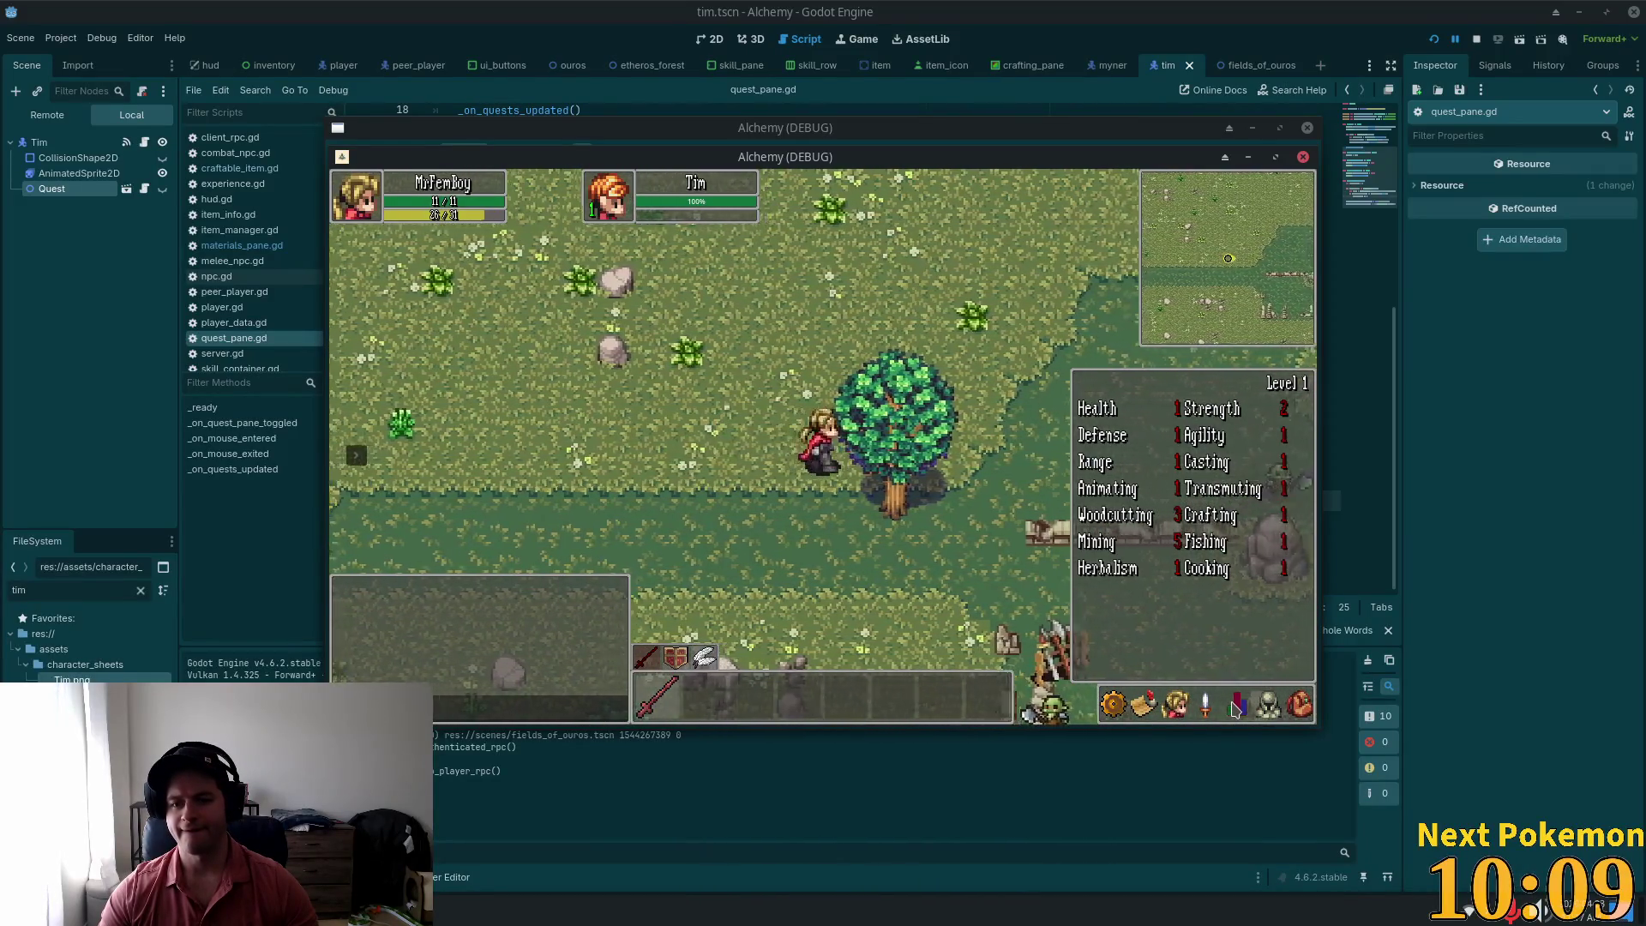
Step: Chop the Maple Tree until it yields 1 Wood, check the inventory, and stop the game
left_click(855, 407)
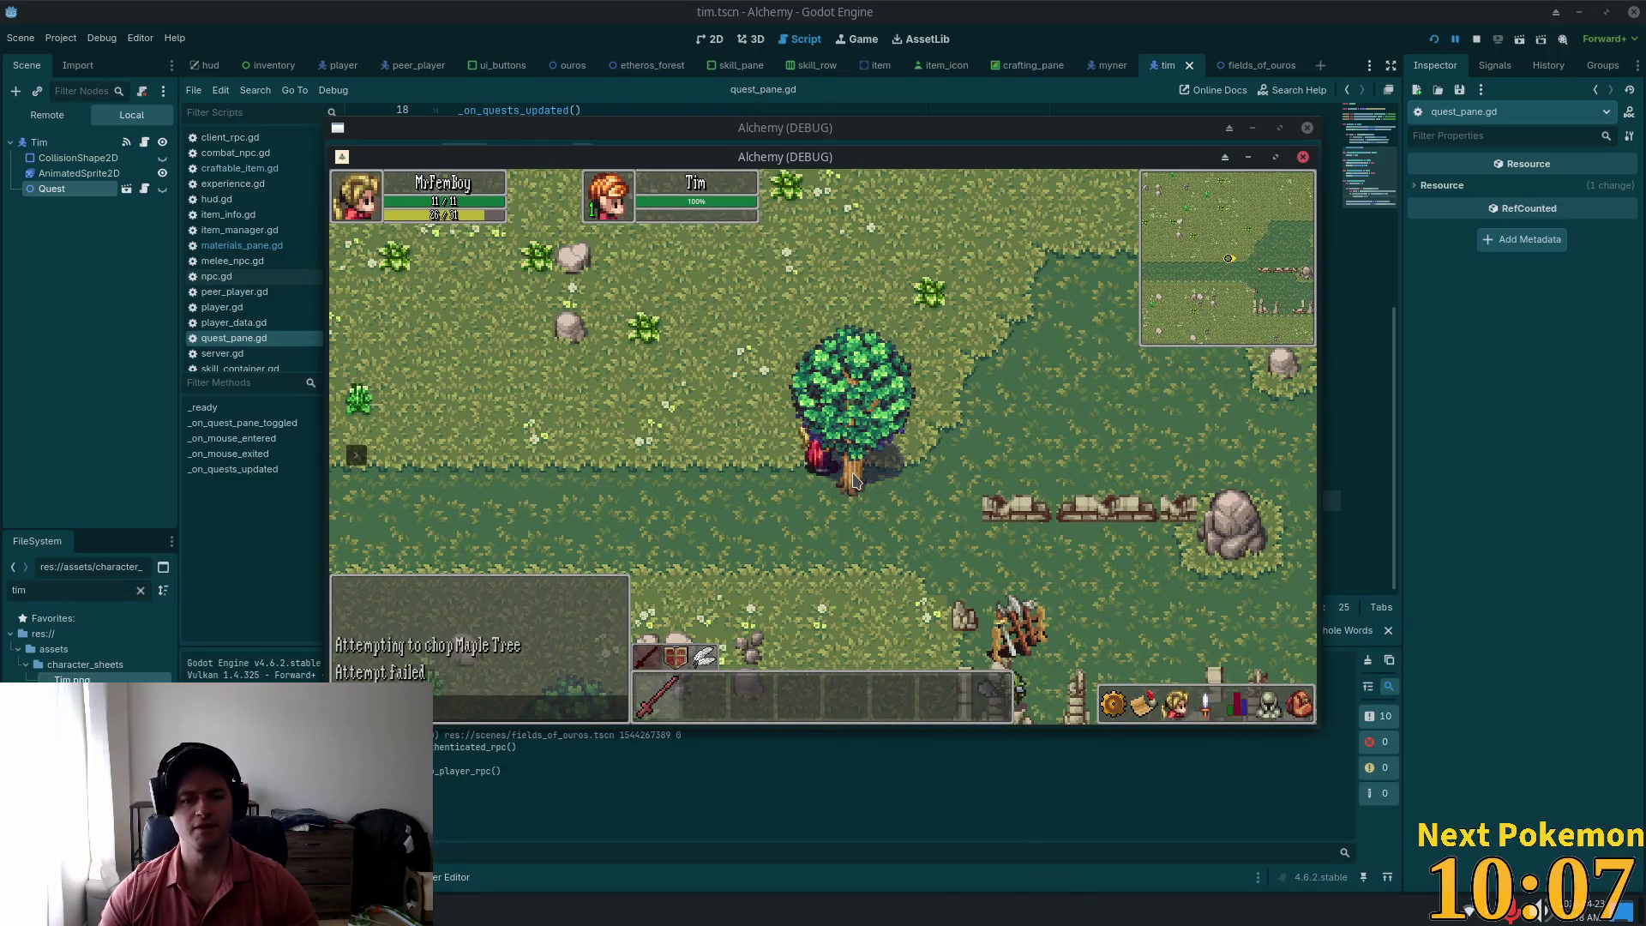
key("k")
key("i")
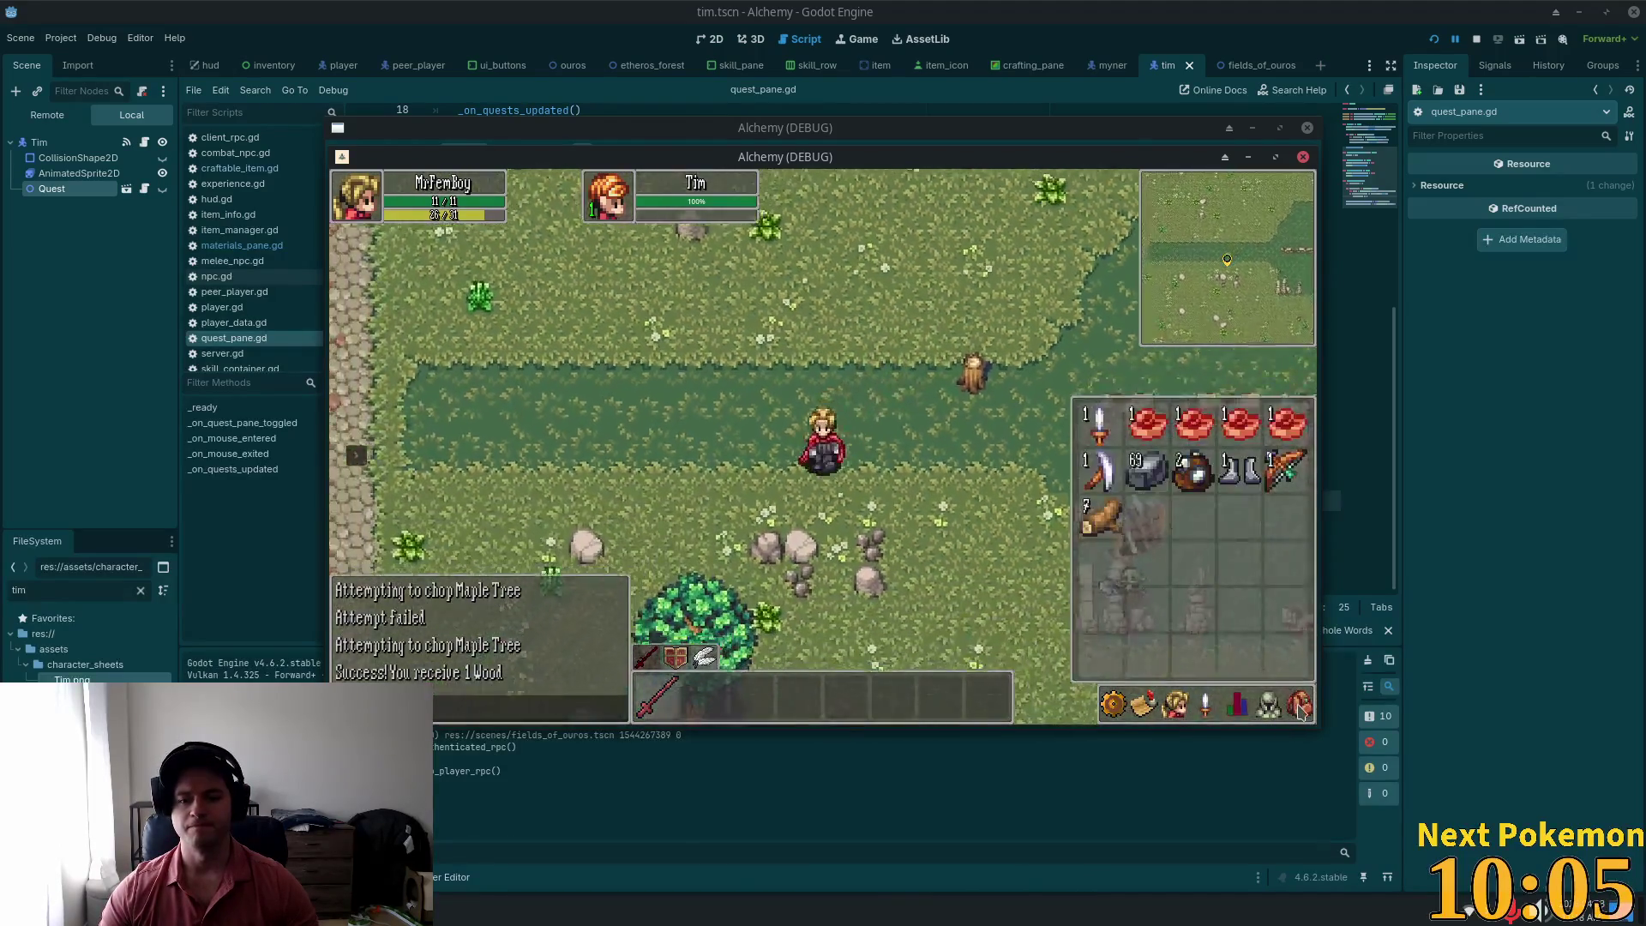
key("i")
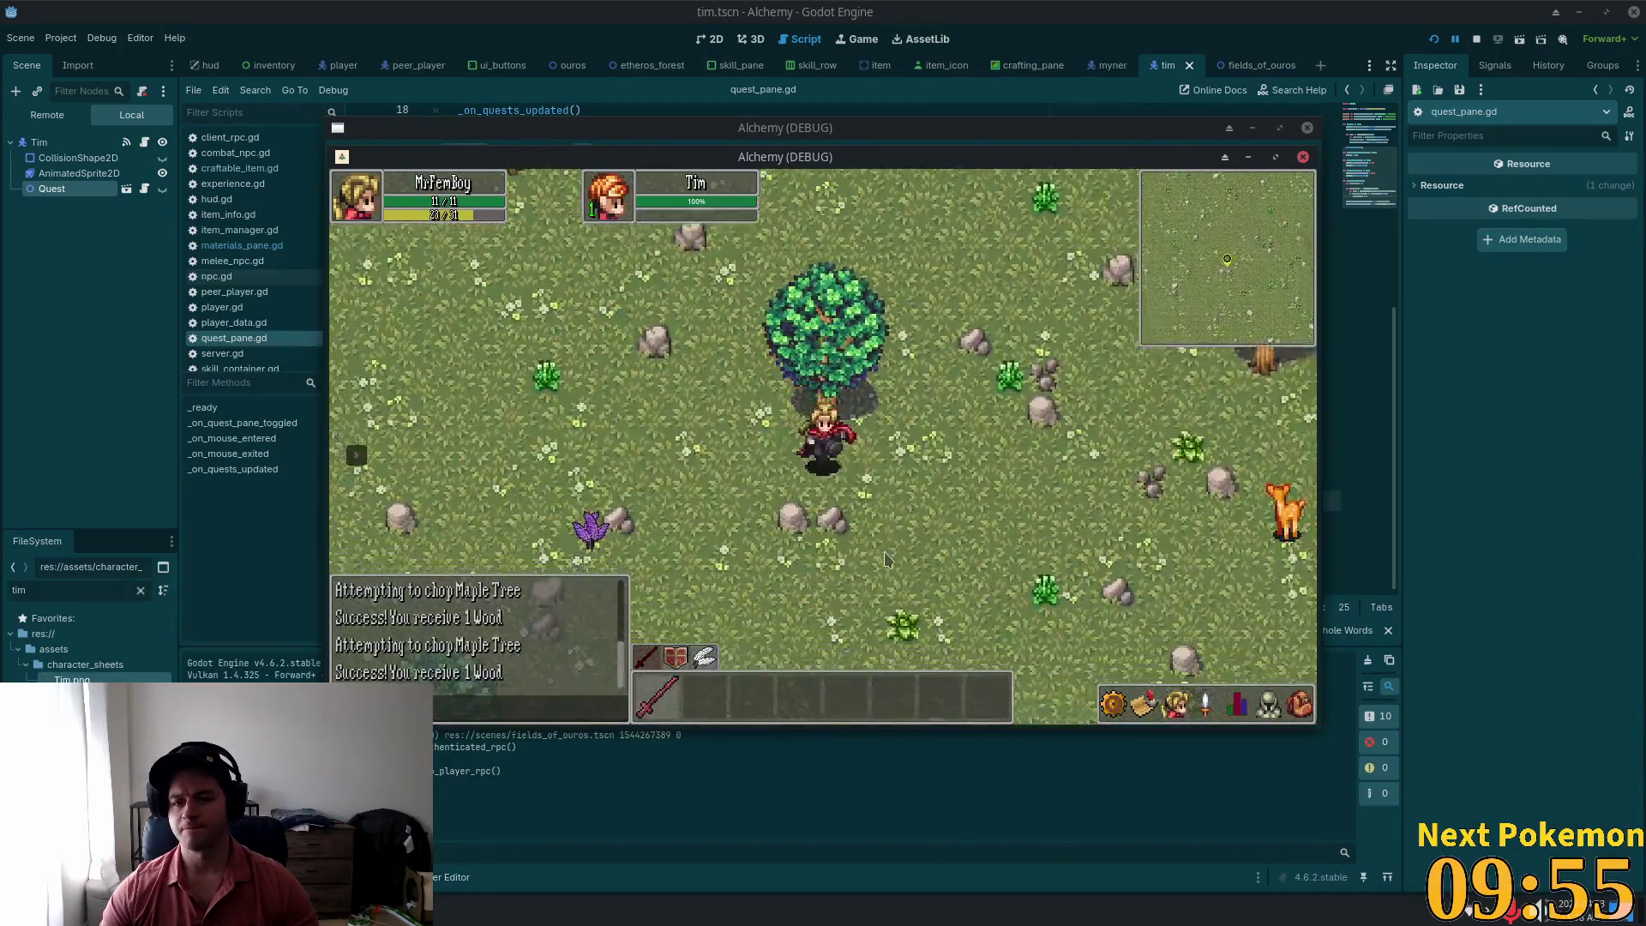
left_click(827, 398)
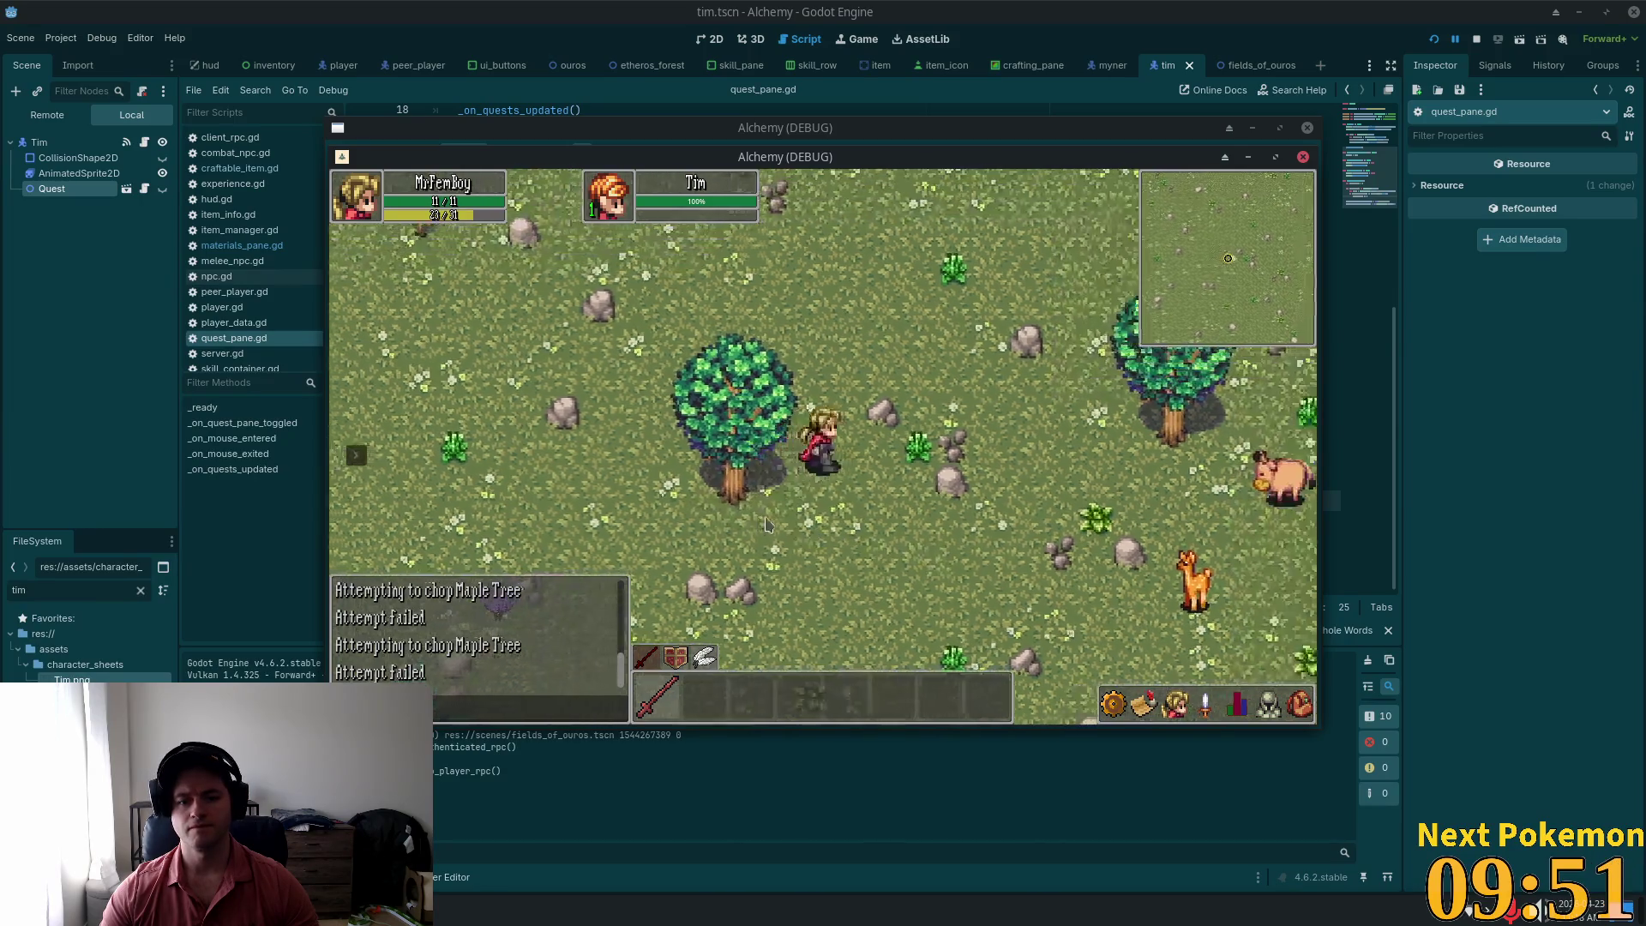
left_click(771, 499)
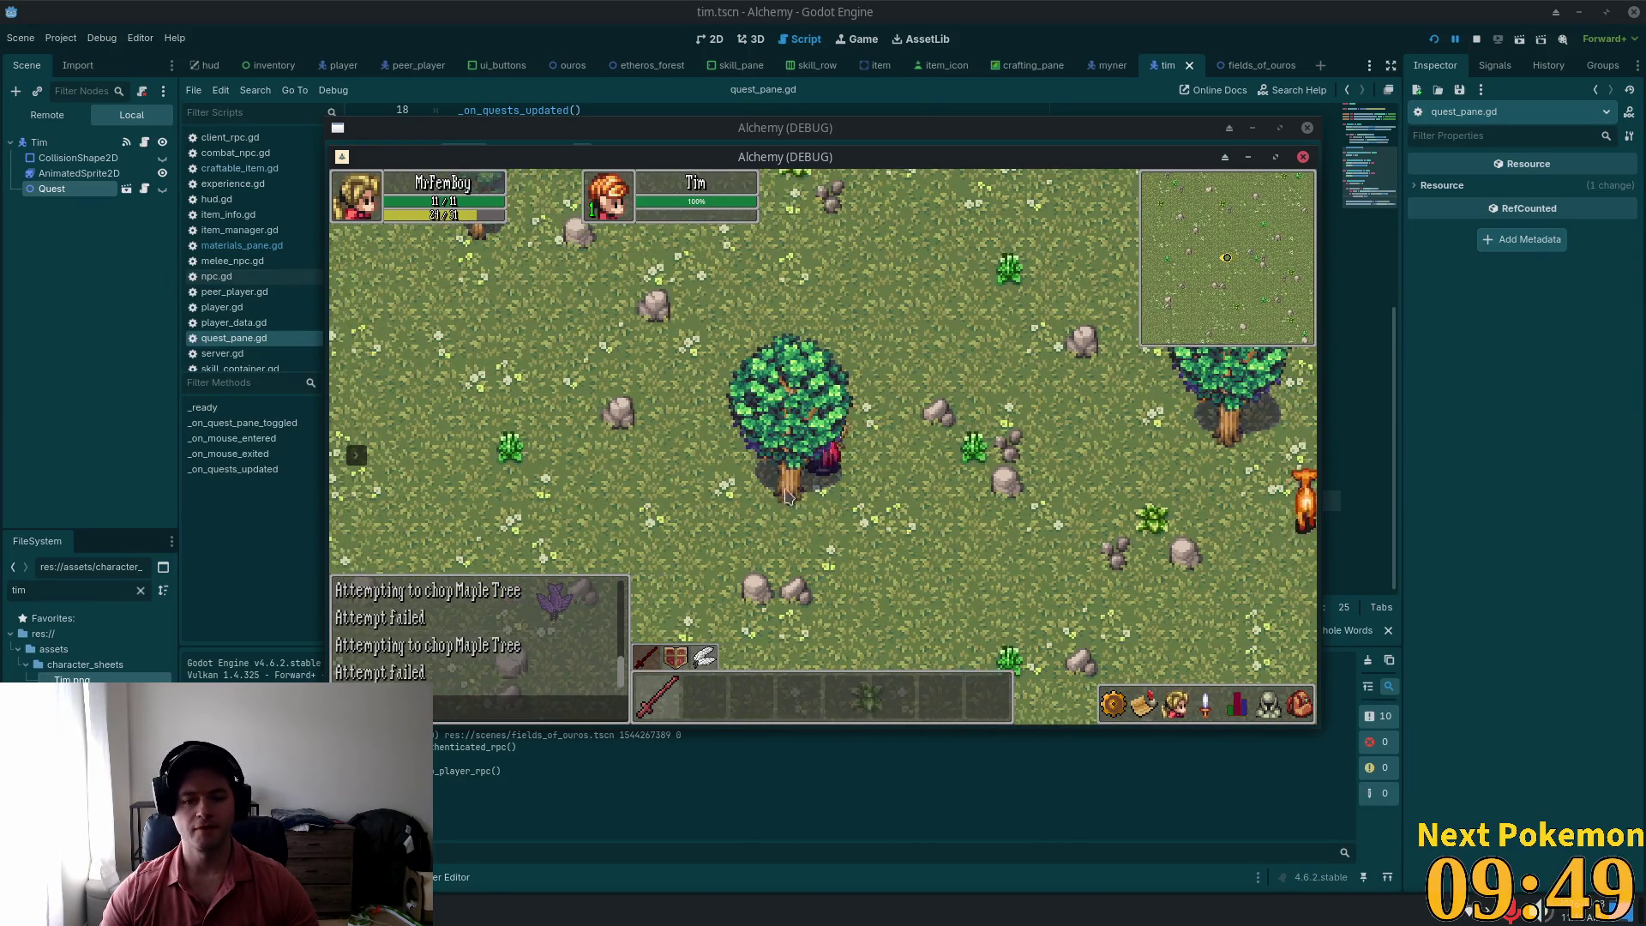
left_click(1105, 531)
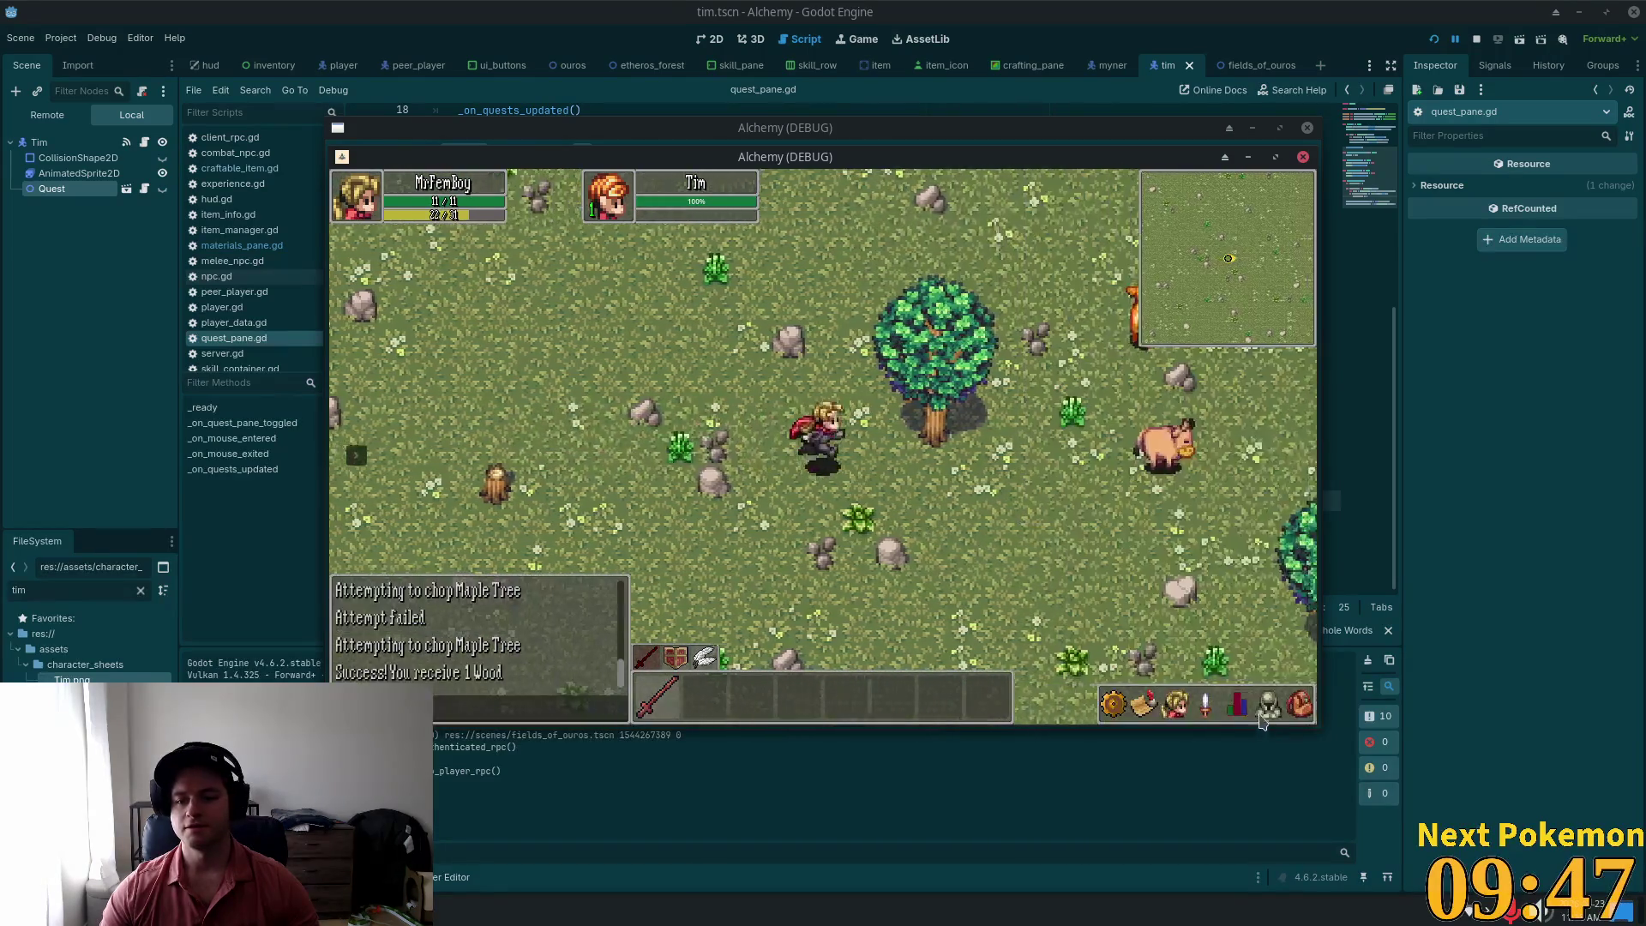
left_click(1292, 718)
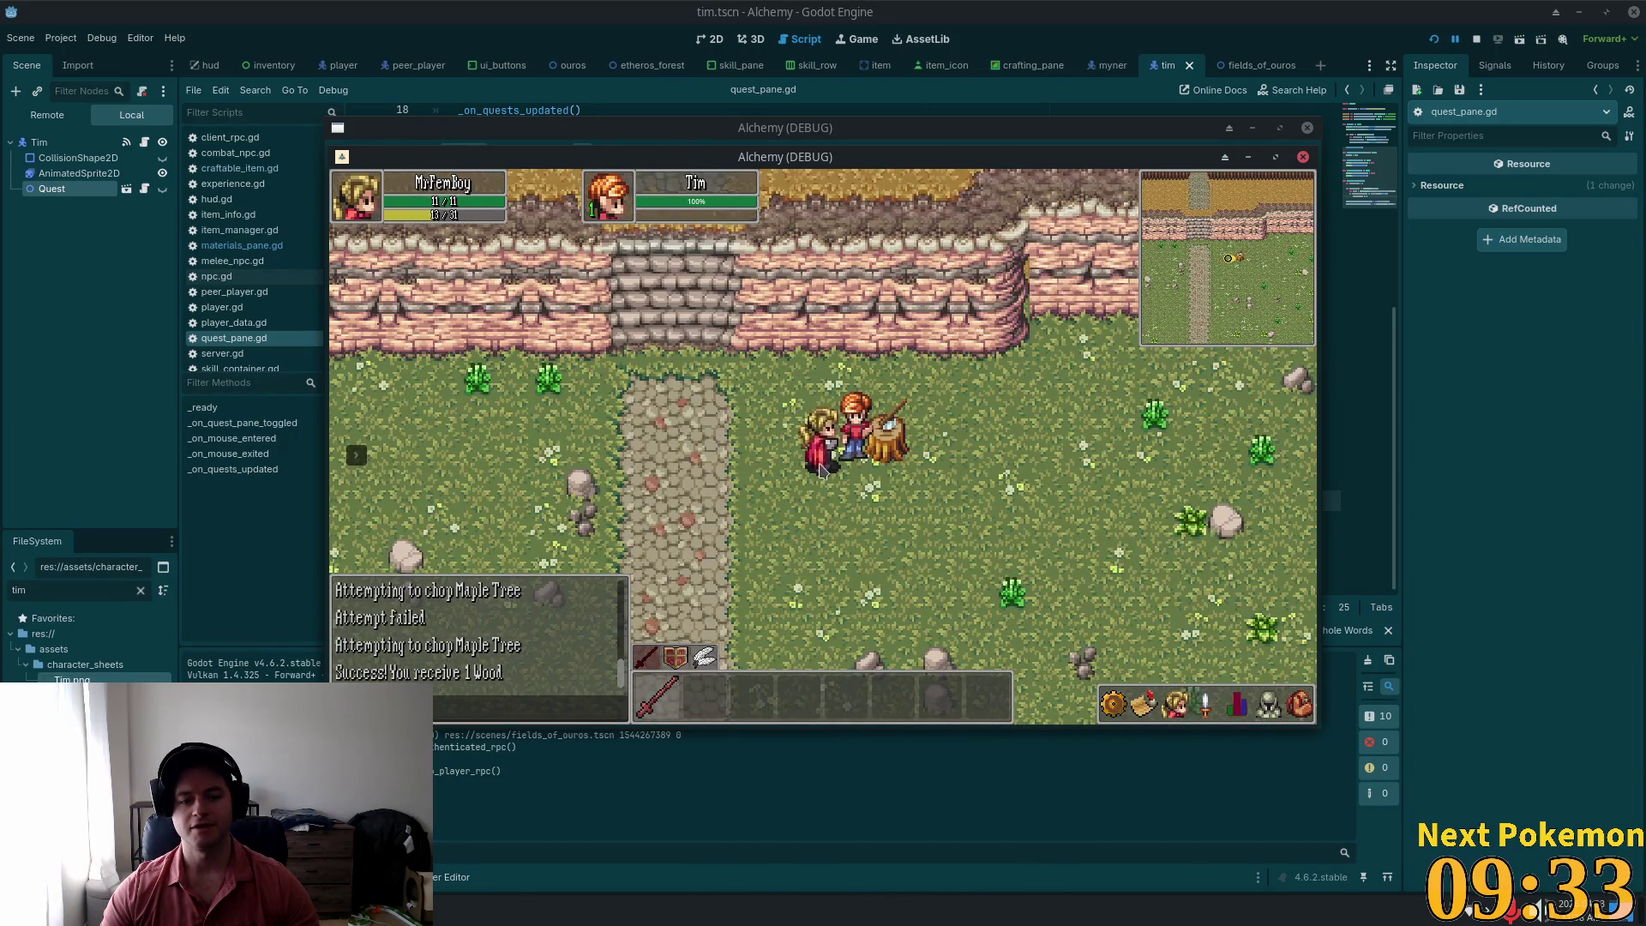
key("F8")
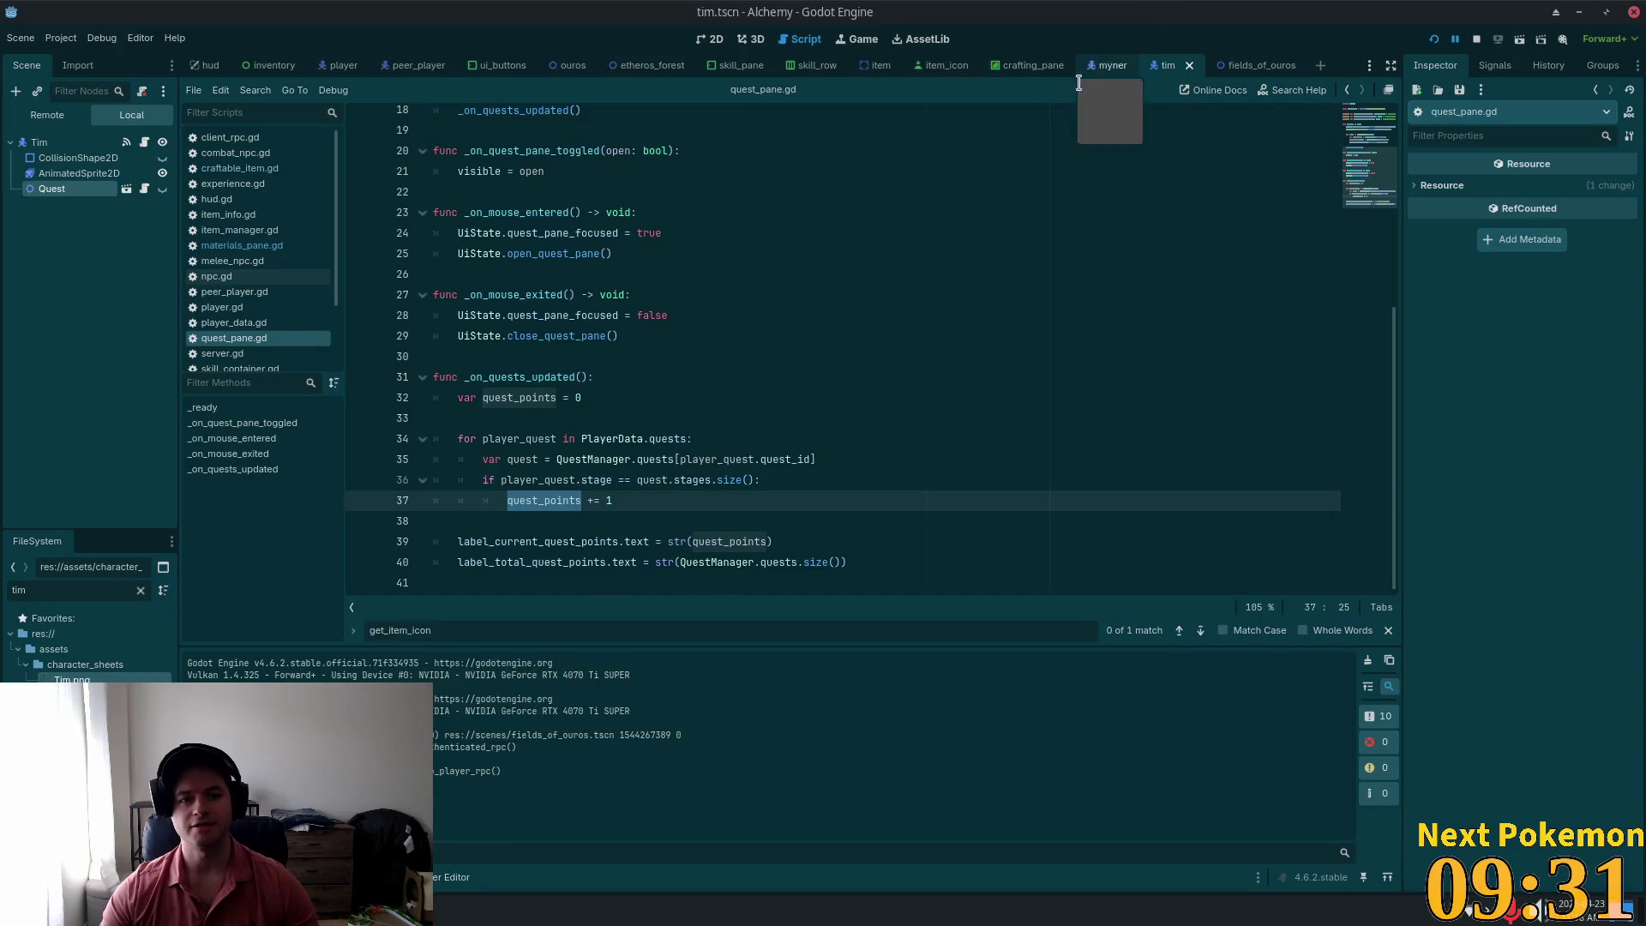
Step: Set quest_npc_id to 8 on lines 57 and 88 of yelling_timber.json and save
key("alt+Tab")
scroll(709, 338, "down", 10)
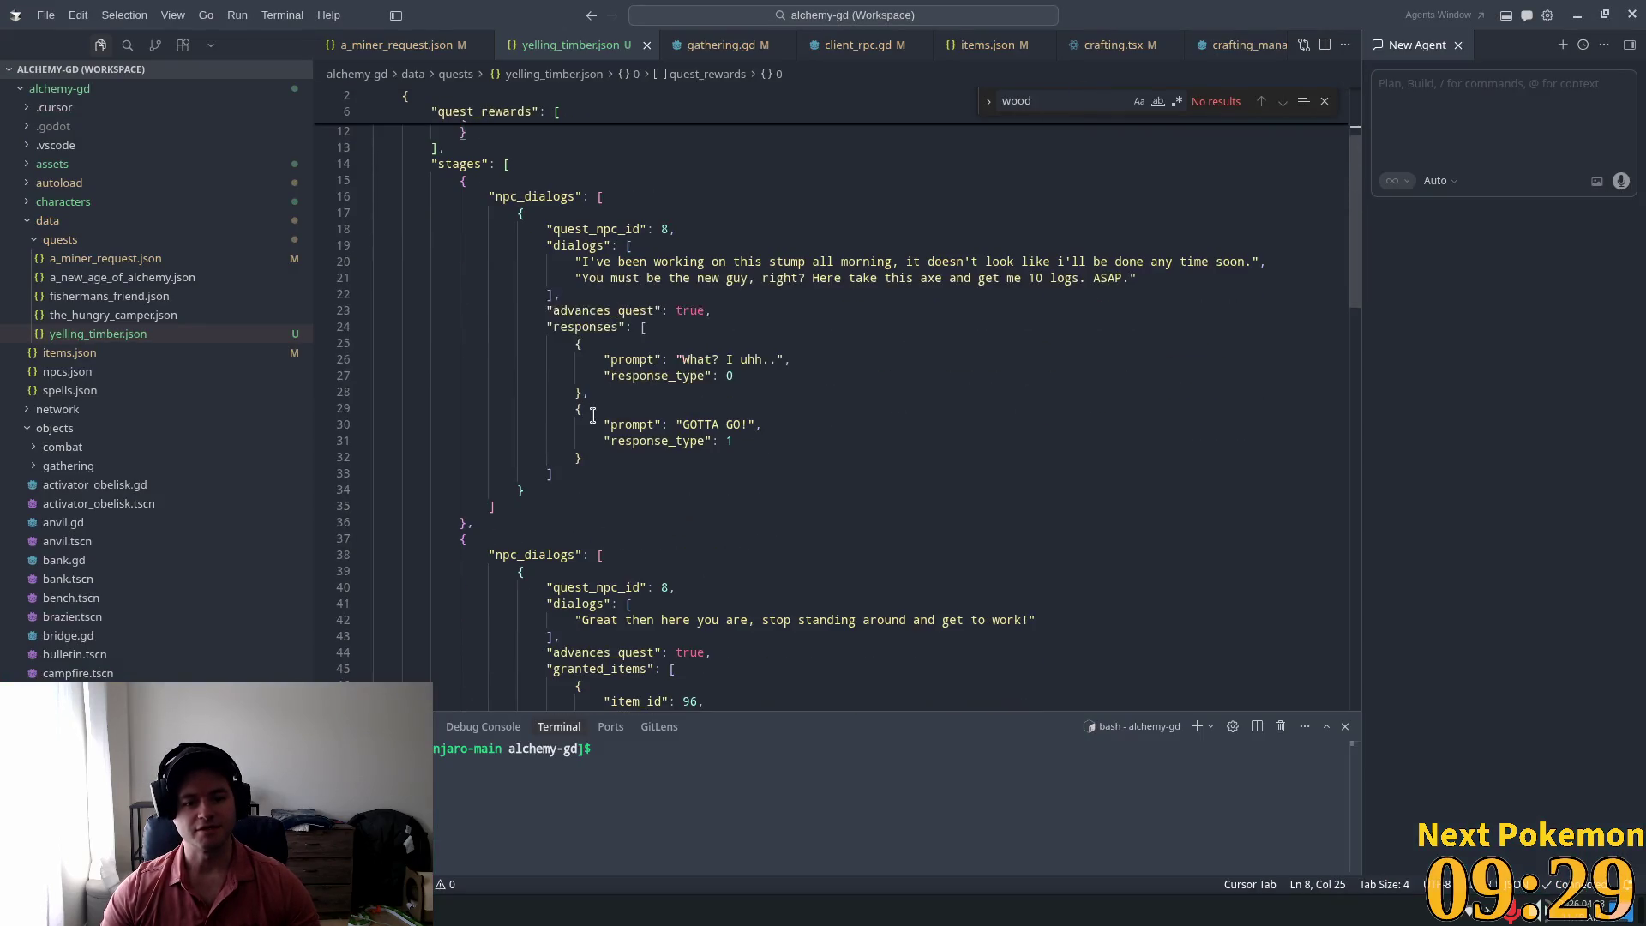
scroll(607, 429, "down", 2)
double_click(662, 522)
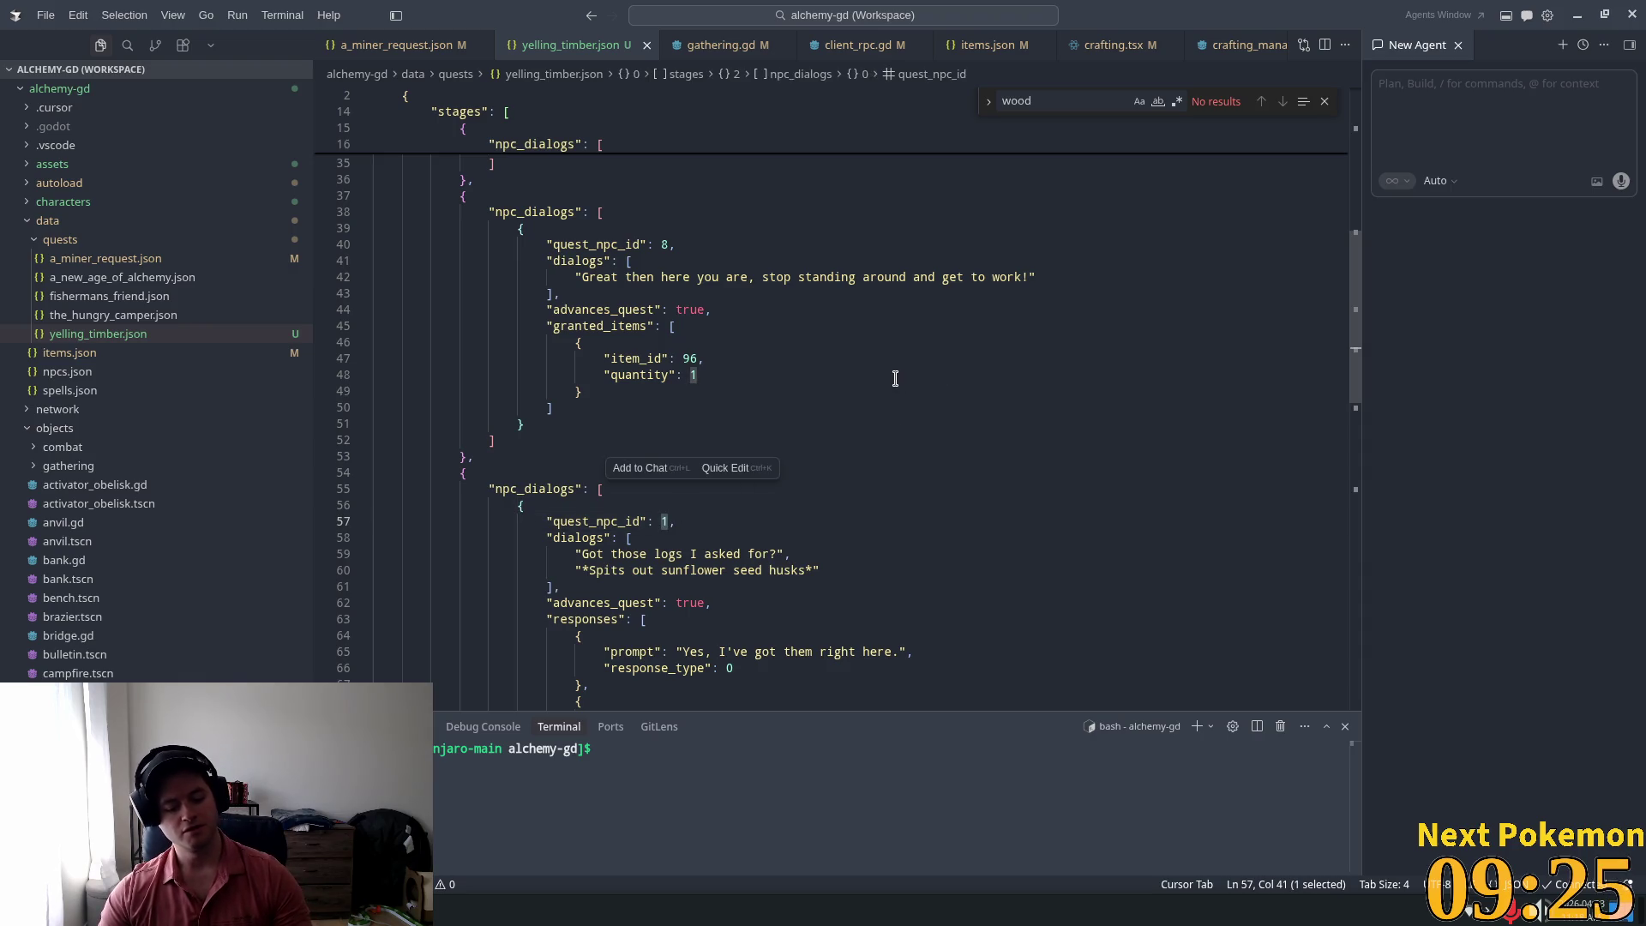
type("8")
scroll(895, 378, "down", 9)
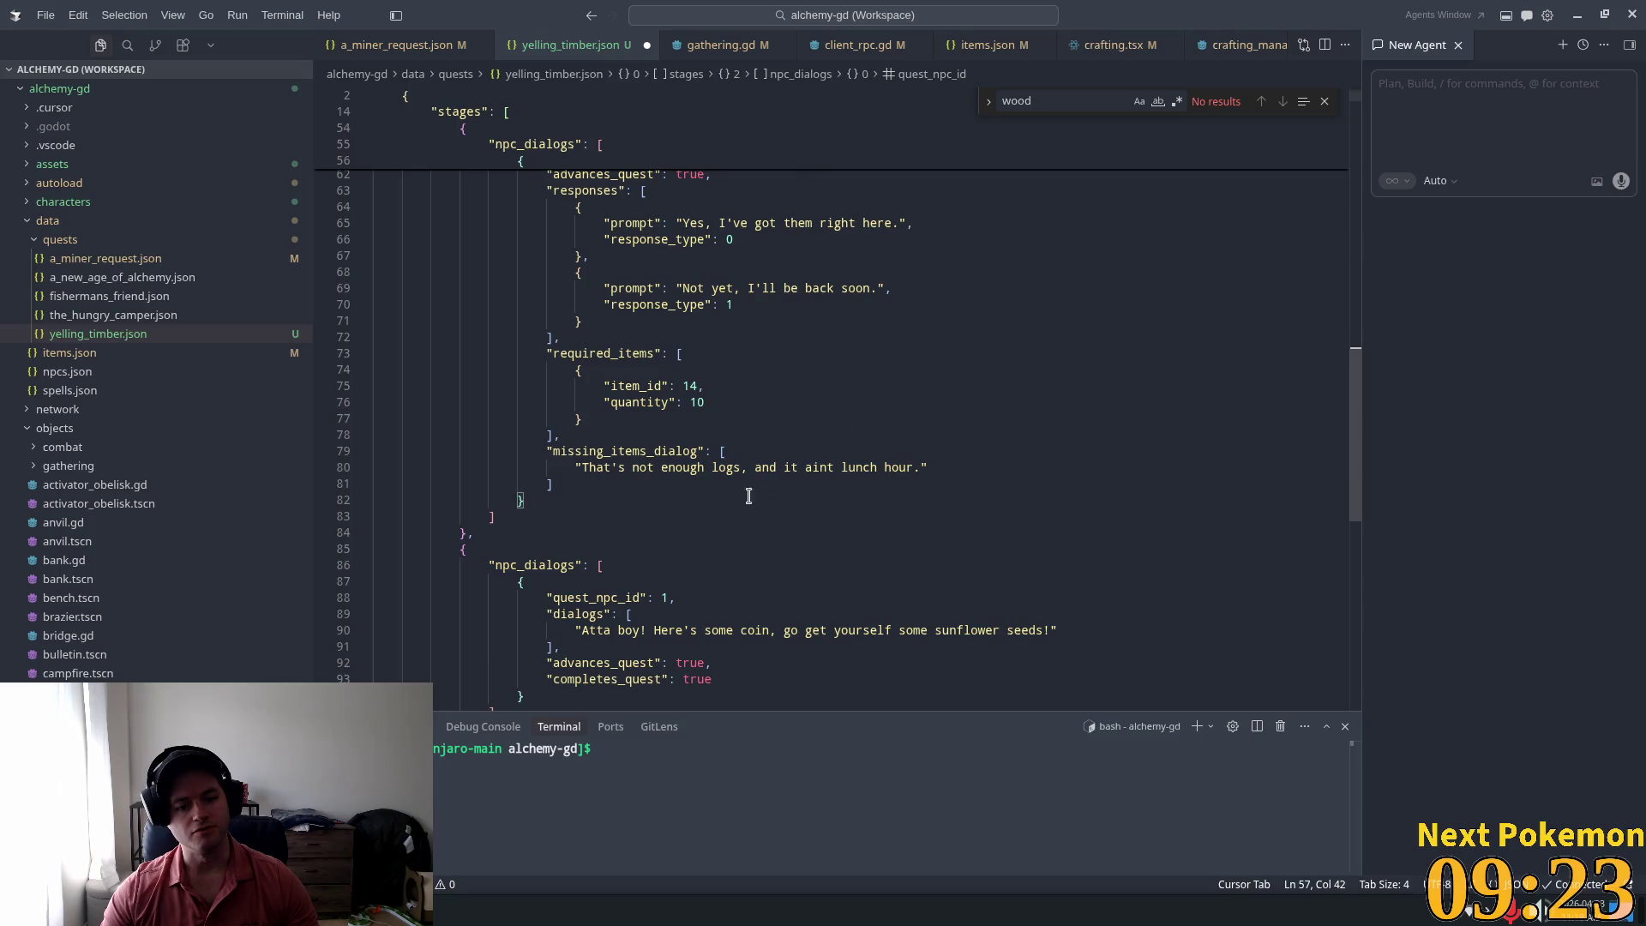
double_click(667, 597)
type("8")
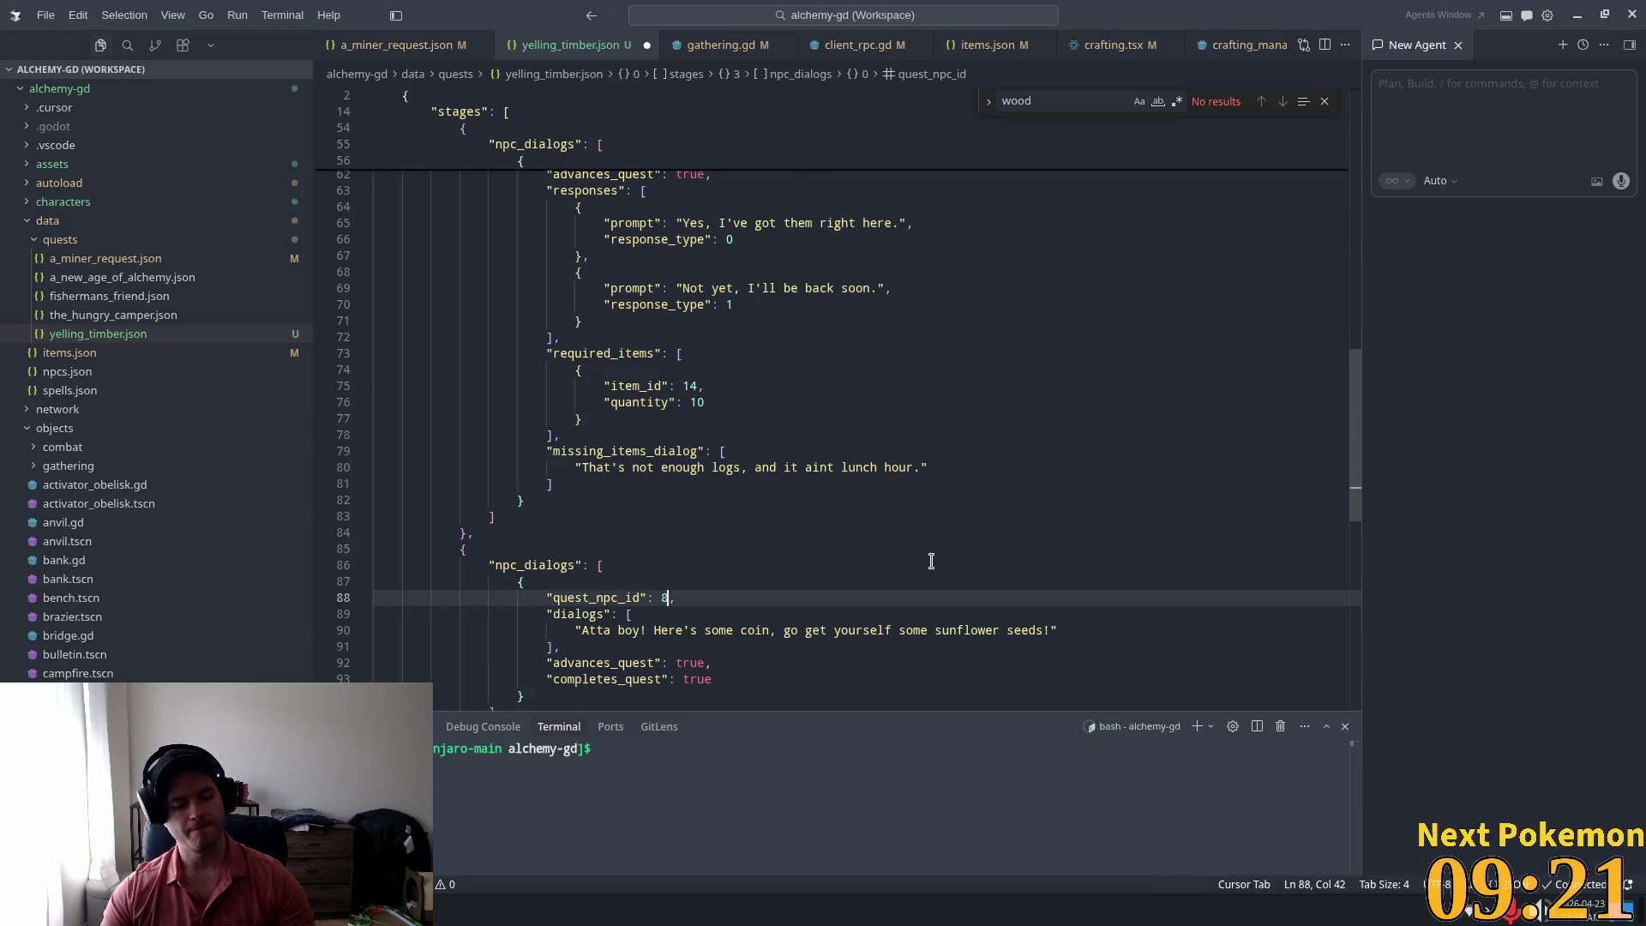
key("ctrl+s")
scroll(984, 445, "down", 6)
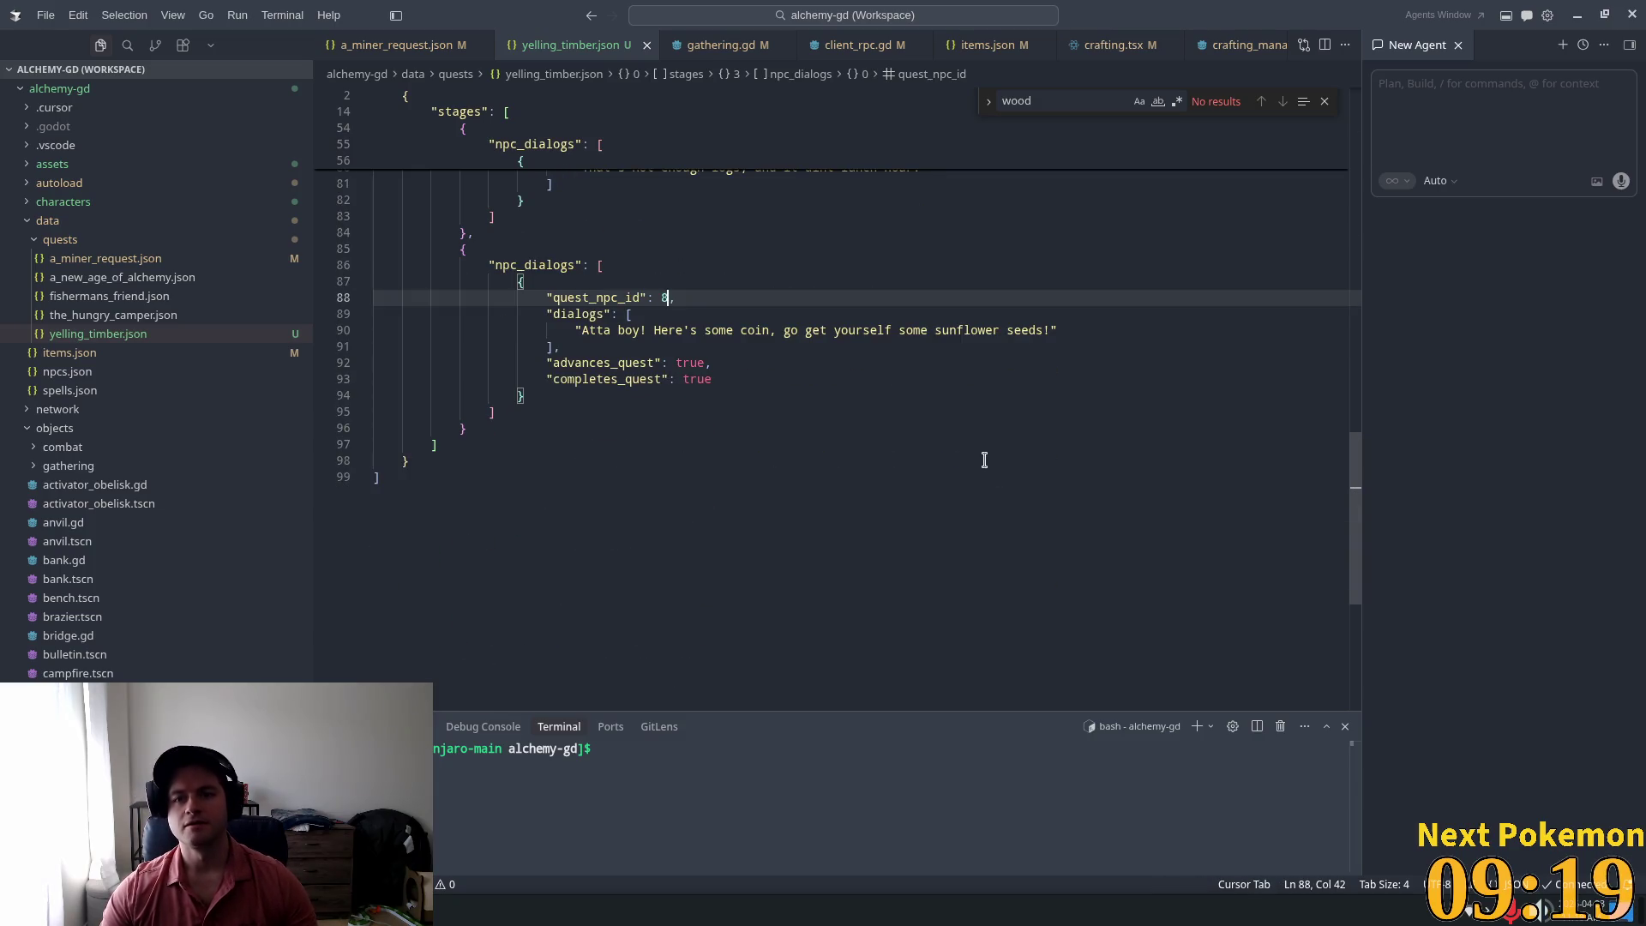
key("alt+Tab")
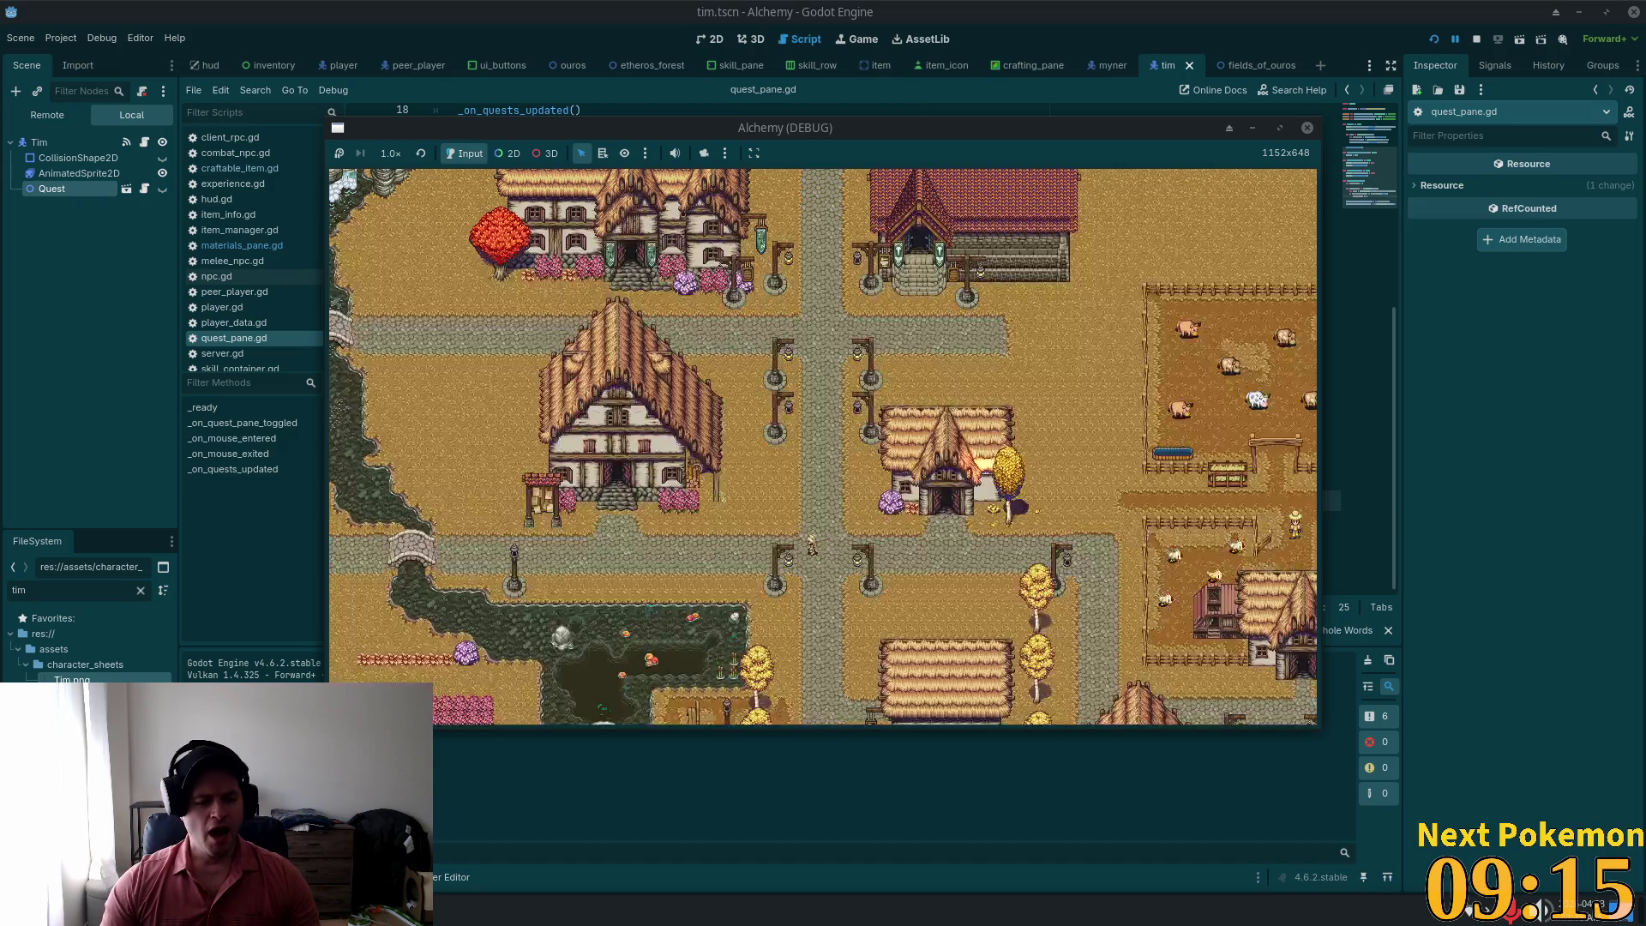
Step: Check the first Dragon Egg's hatching progress in the Pokémon Community Game popout
key("alt+Tab")
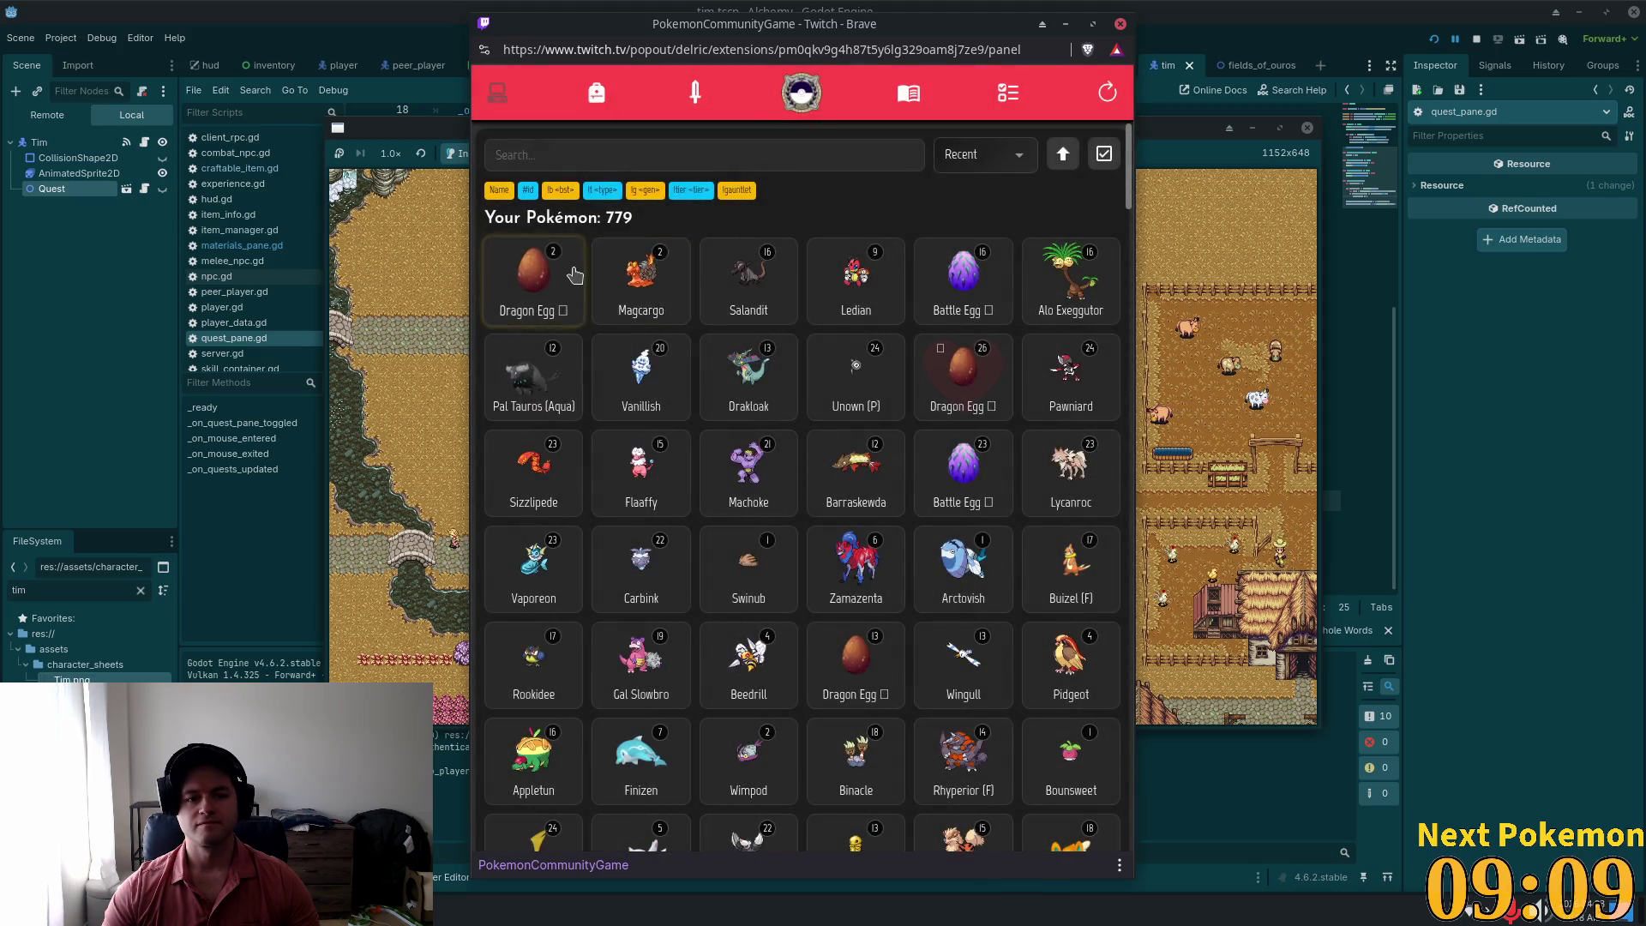
left_click(532, 275)
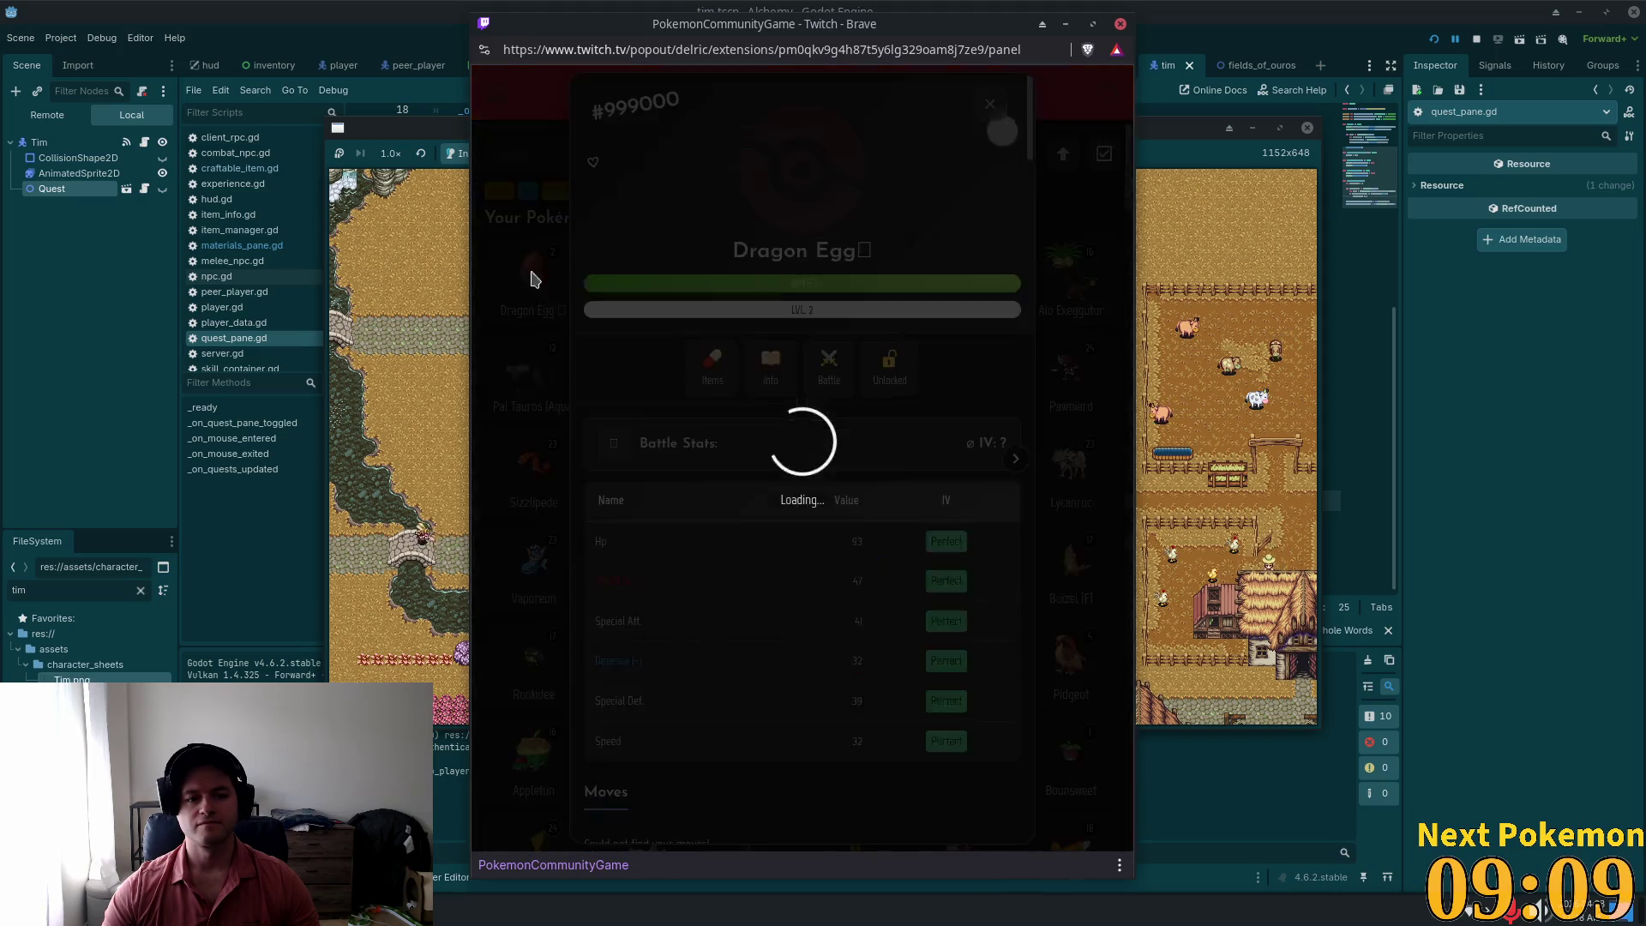
scroll(847, 302, "down", 3)
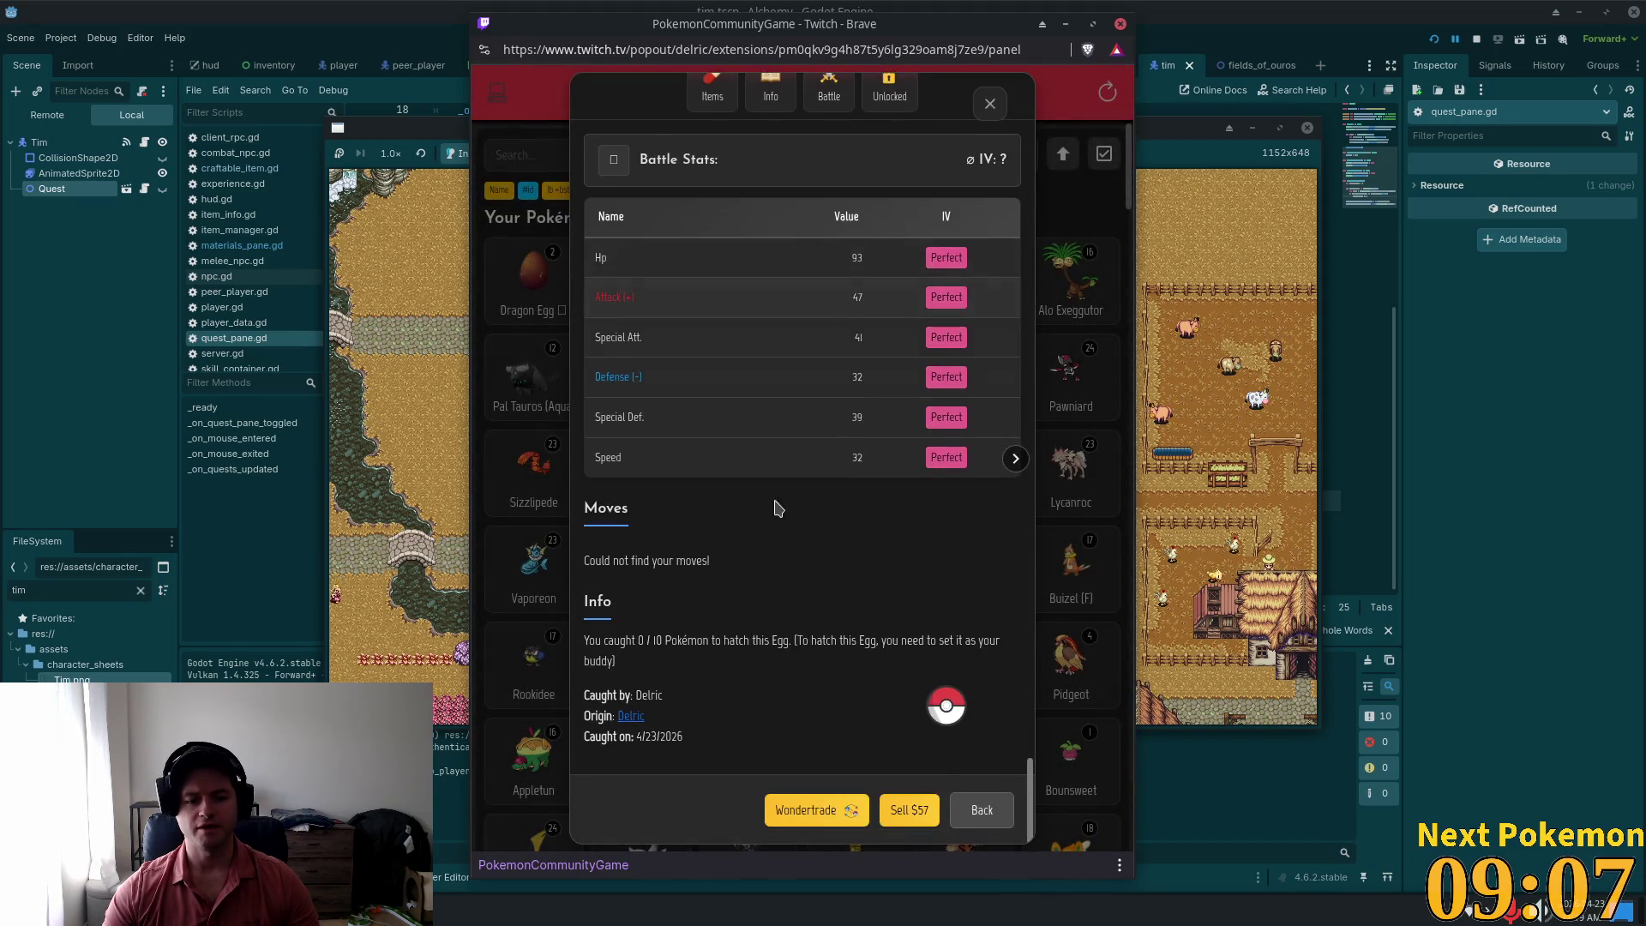
left_click_drag(637, 644, 995, 375)
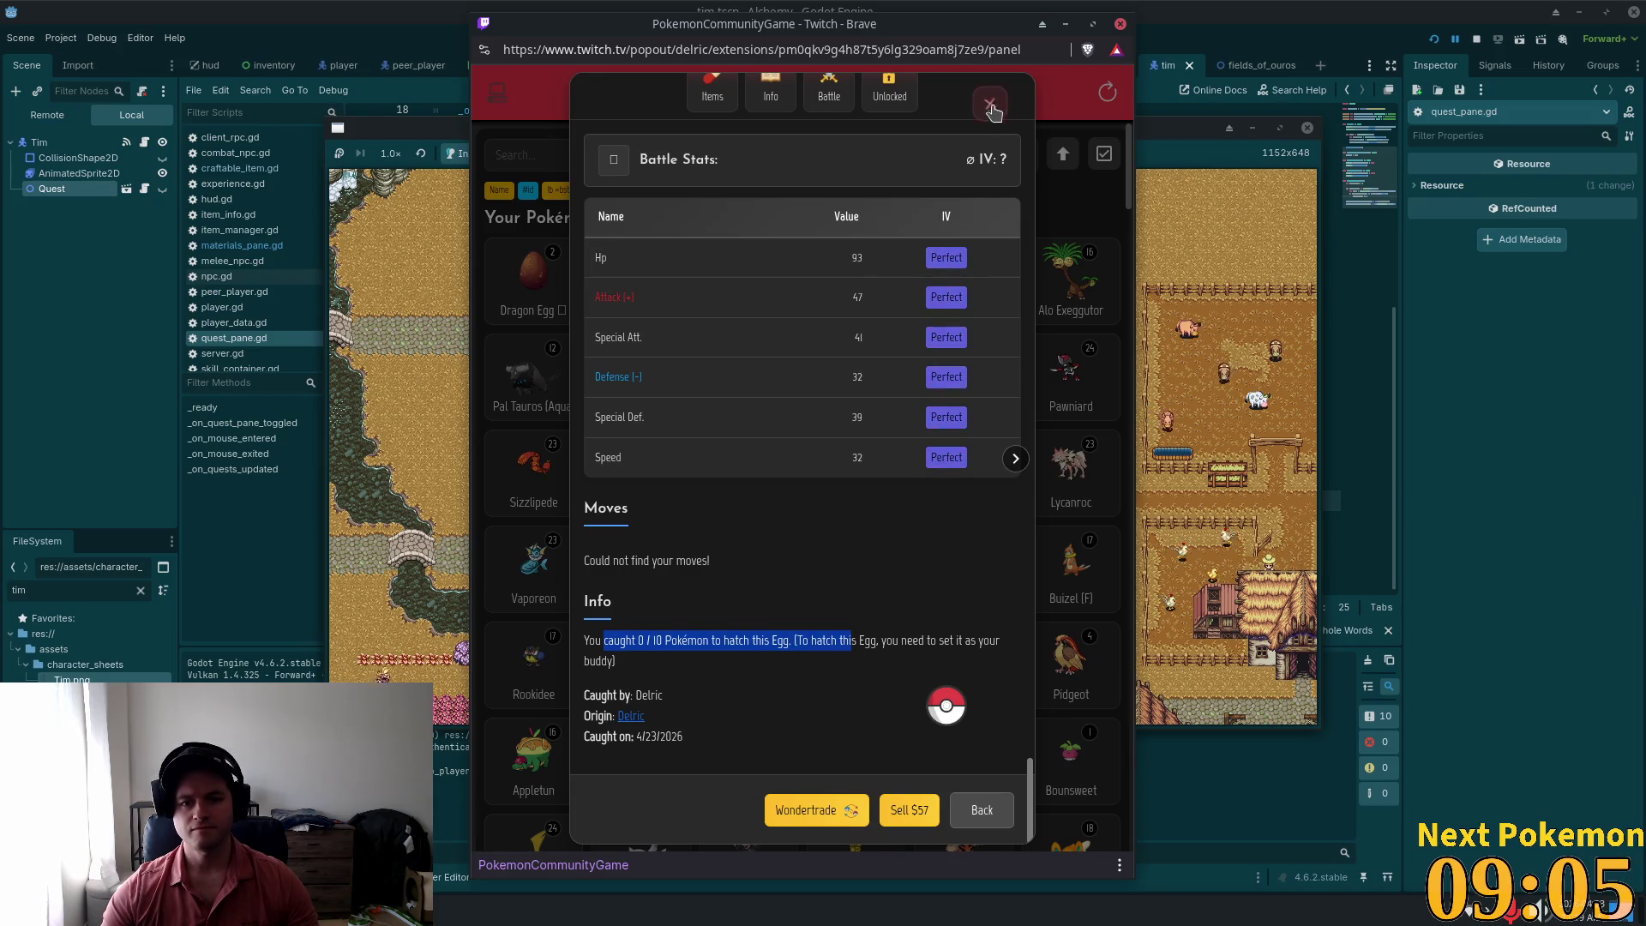
key("Escape")
Step: Check the level 26 Dragon Egg's hatching progress, then scroll through the collection
left_click(999, 369)
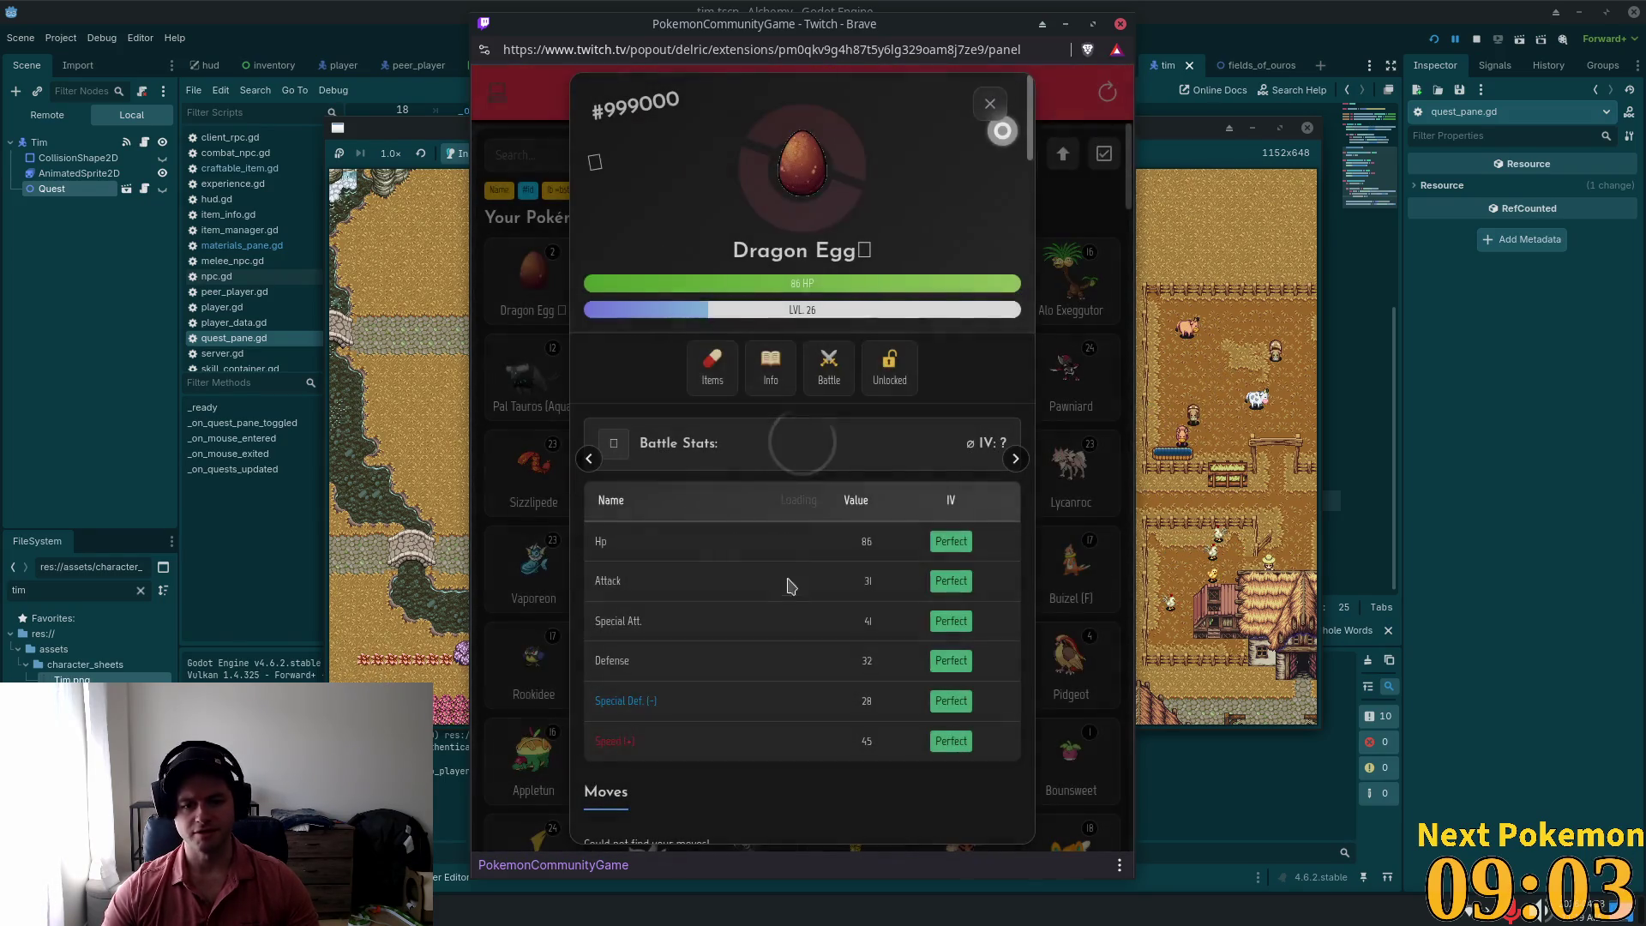
scroll(857, 557, "down", 3)
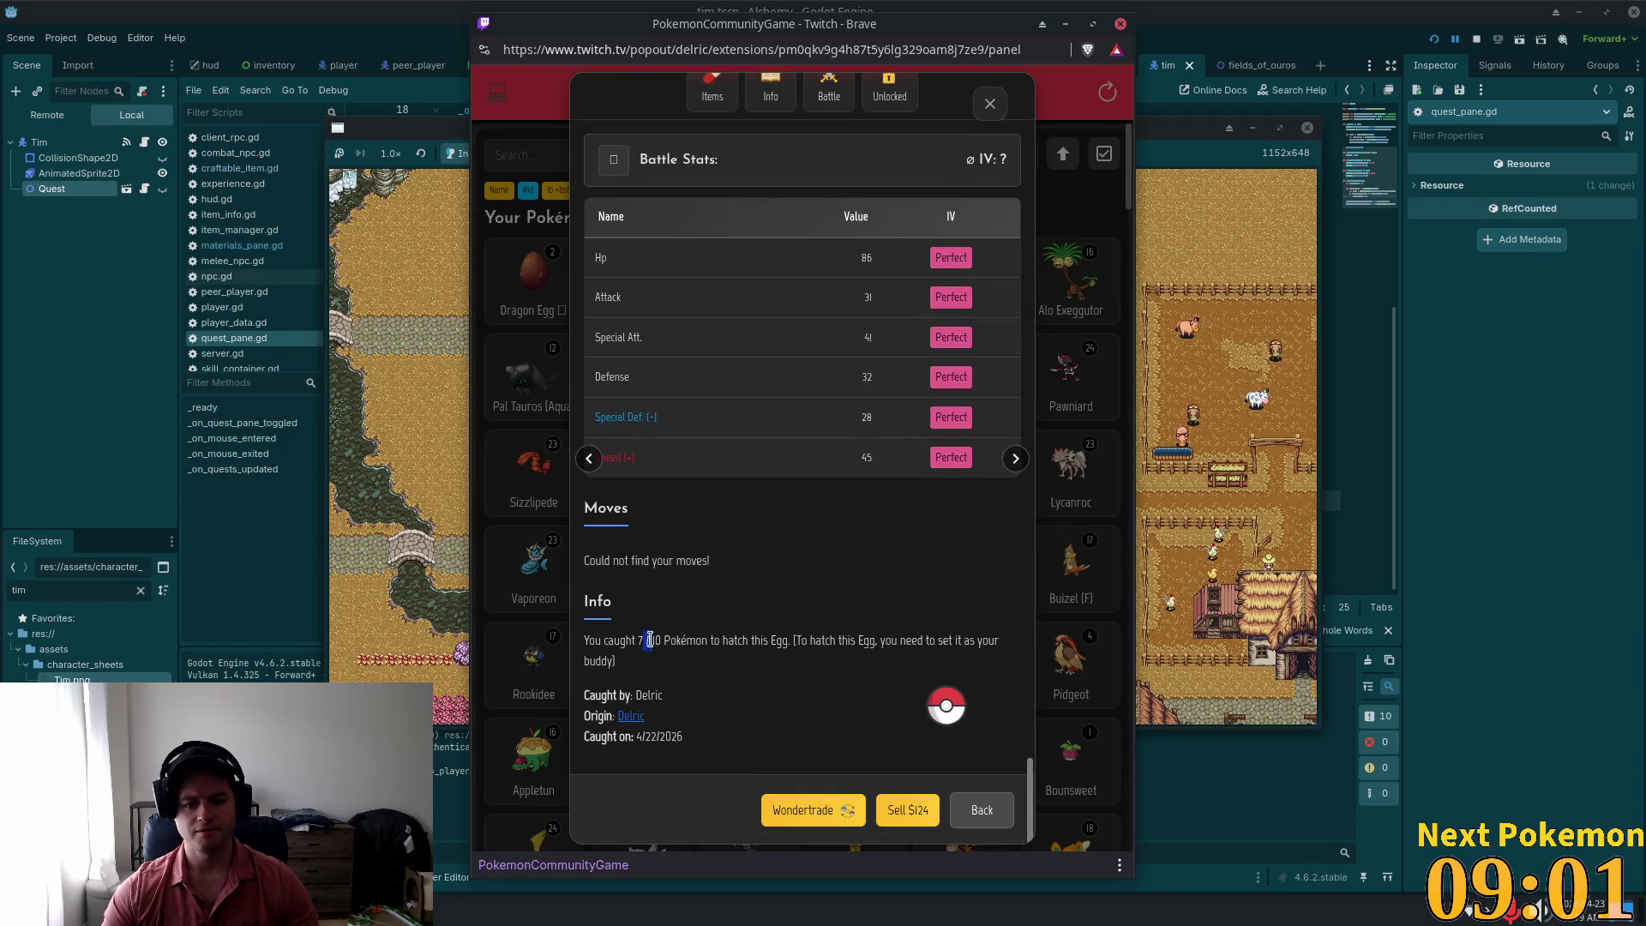
left_click_drag(649, 640, 584, 640)
key("Escape")
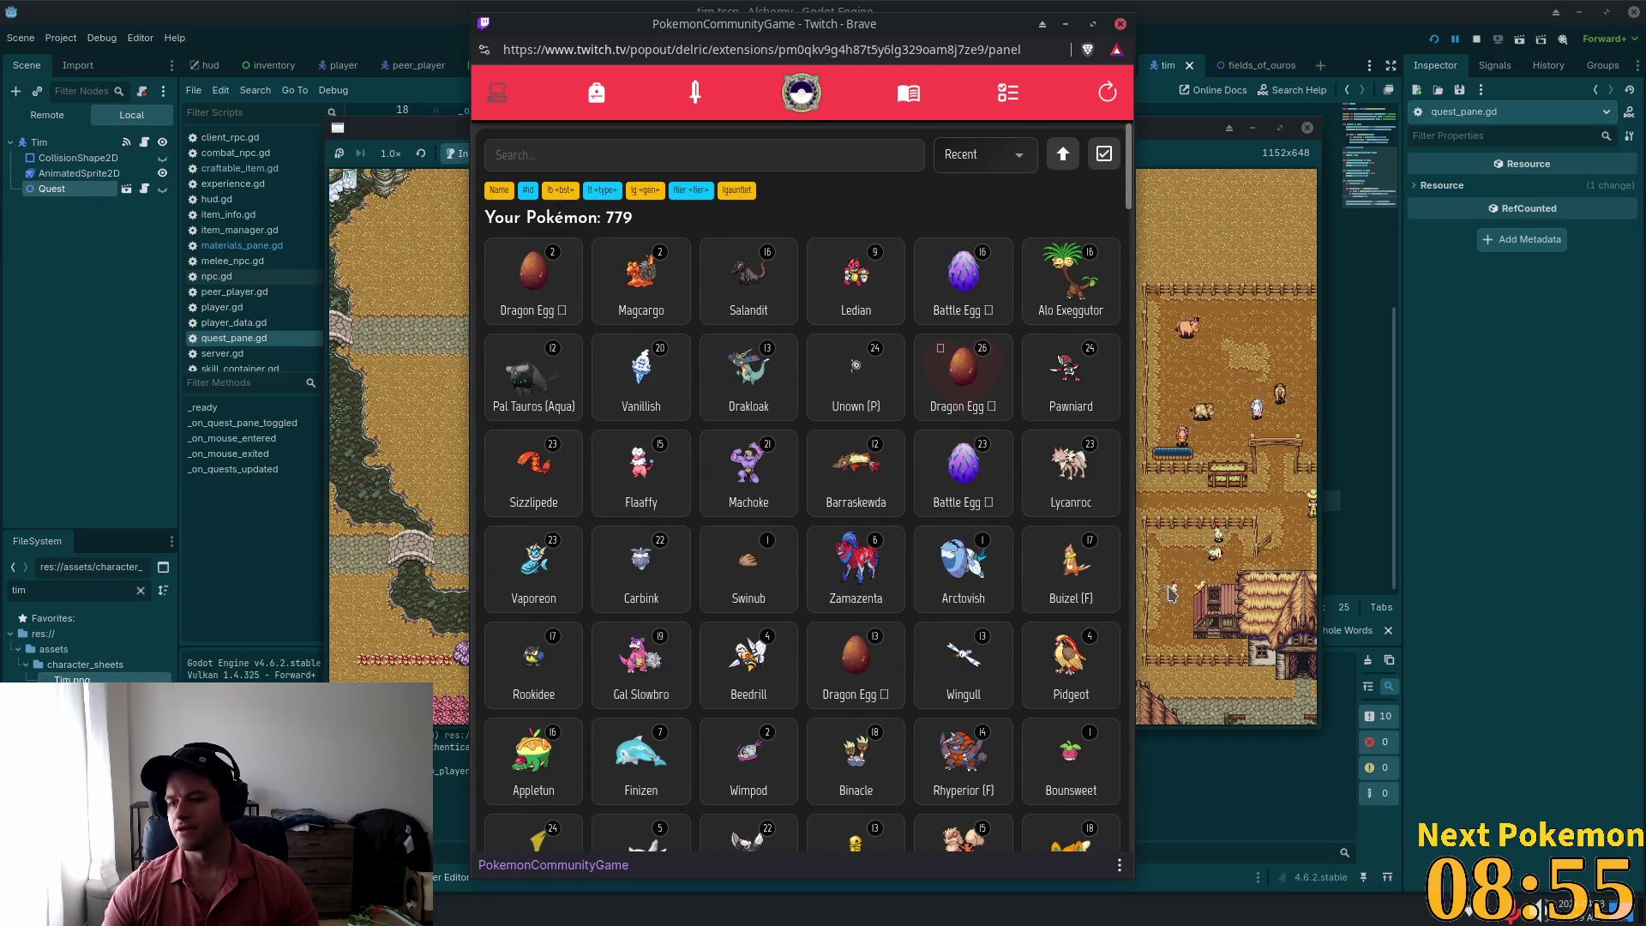
scroll(945, 402, "down", 5)
mouse_move(1133, 213)
left_mouse_down()
mouse_move(1124, 708)
mouse_move(1128, 154)
left_mouse_up()
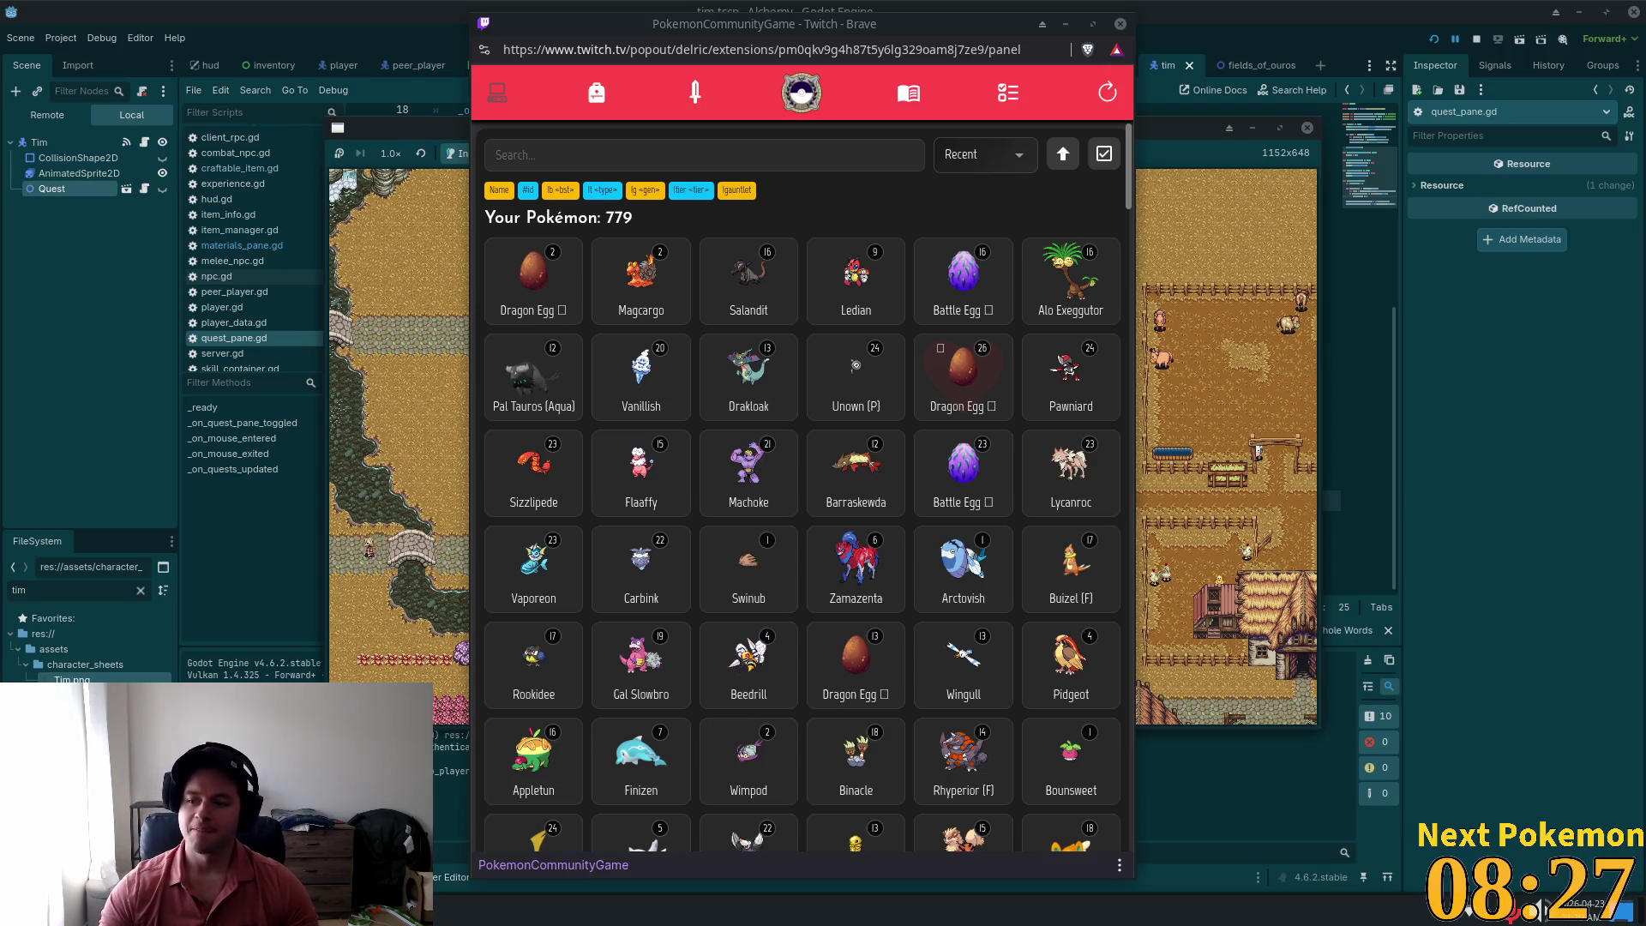
scroll(1059, 200, "down", 3)
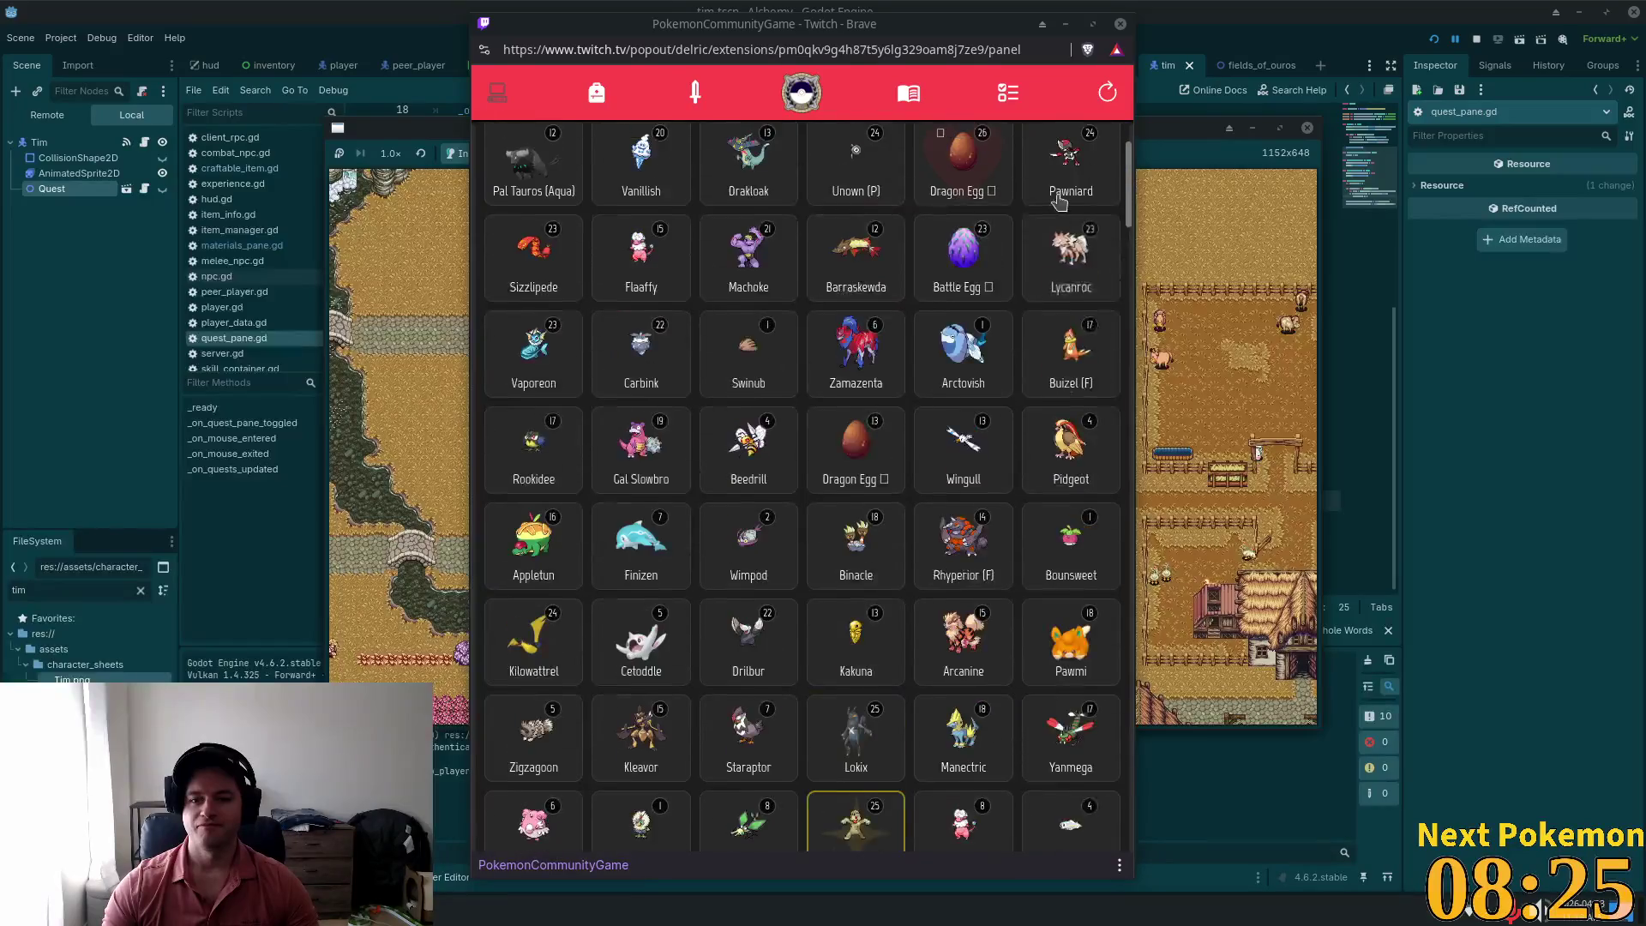
scroll(1105, 136, "up", 3)
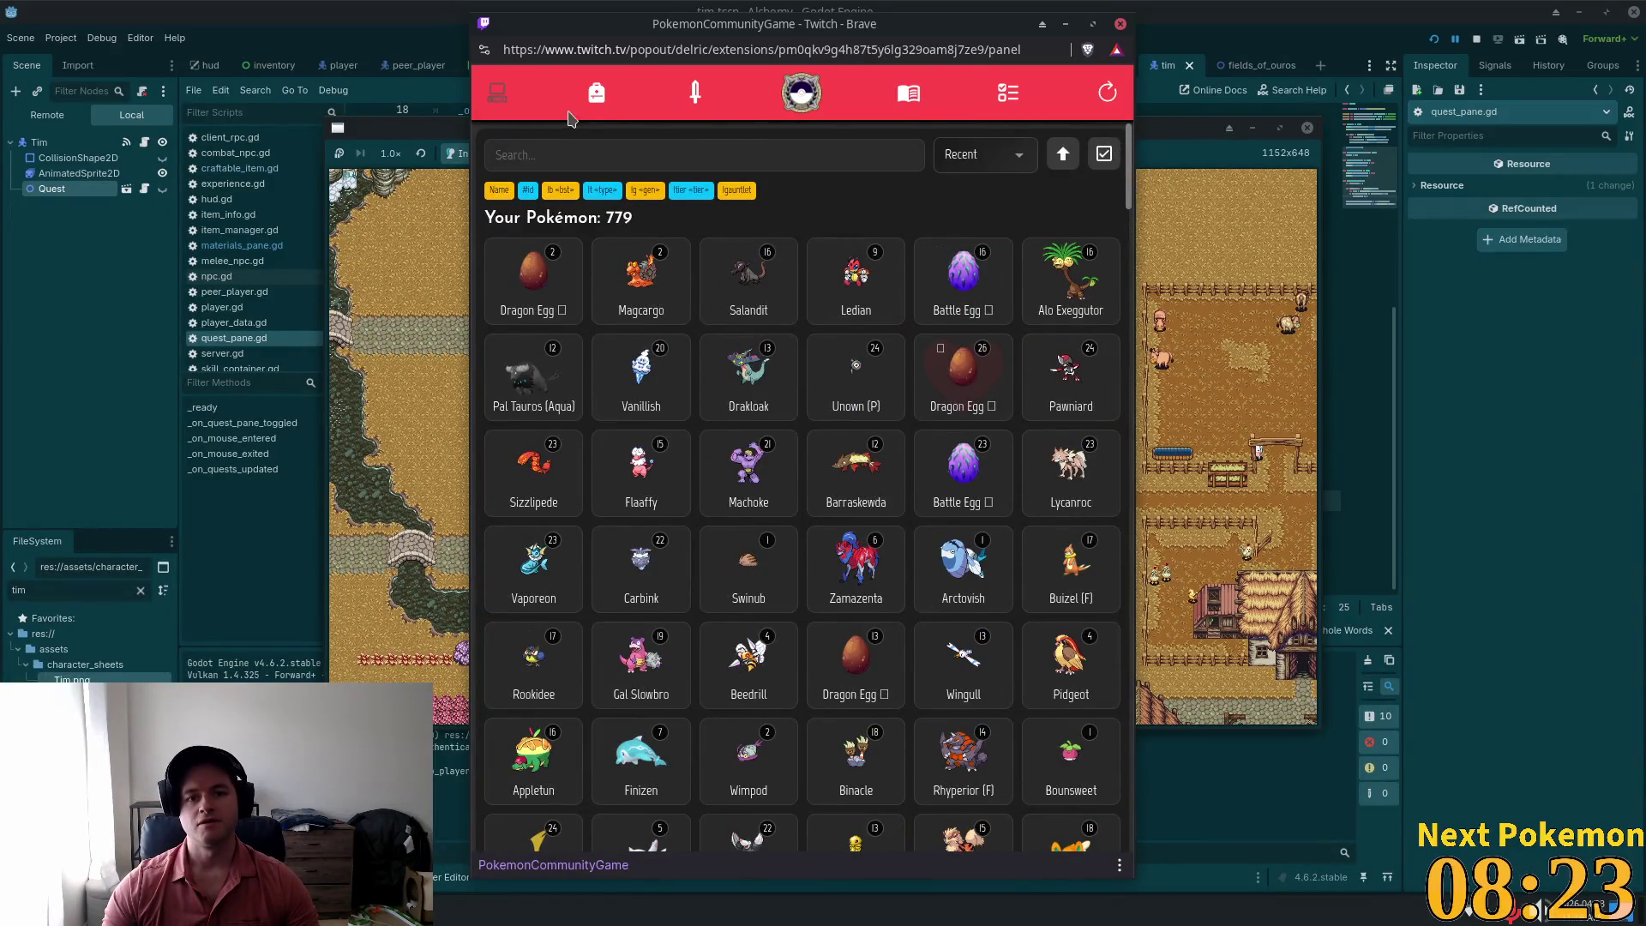
Step: Switch to the owned items view and scroll through the items
left_click(597, 92)
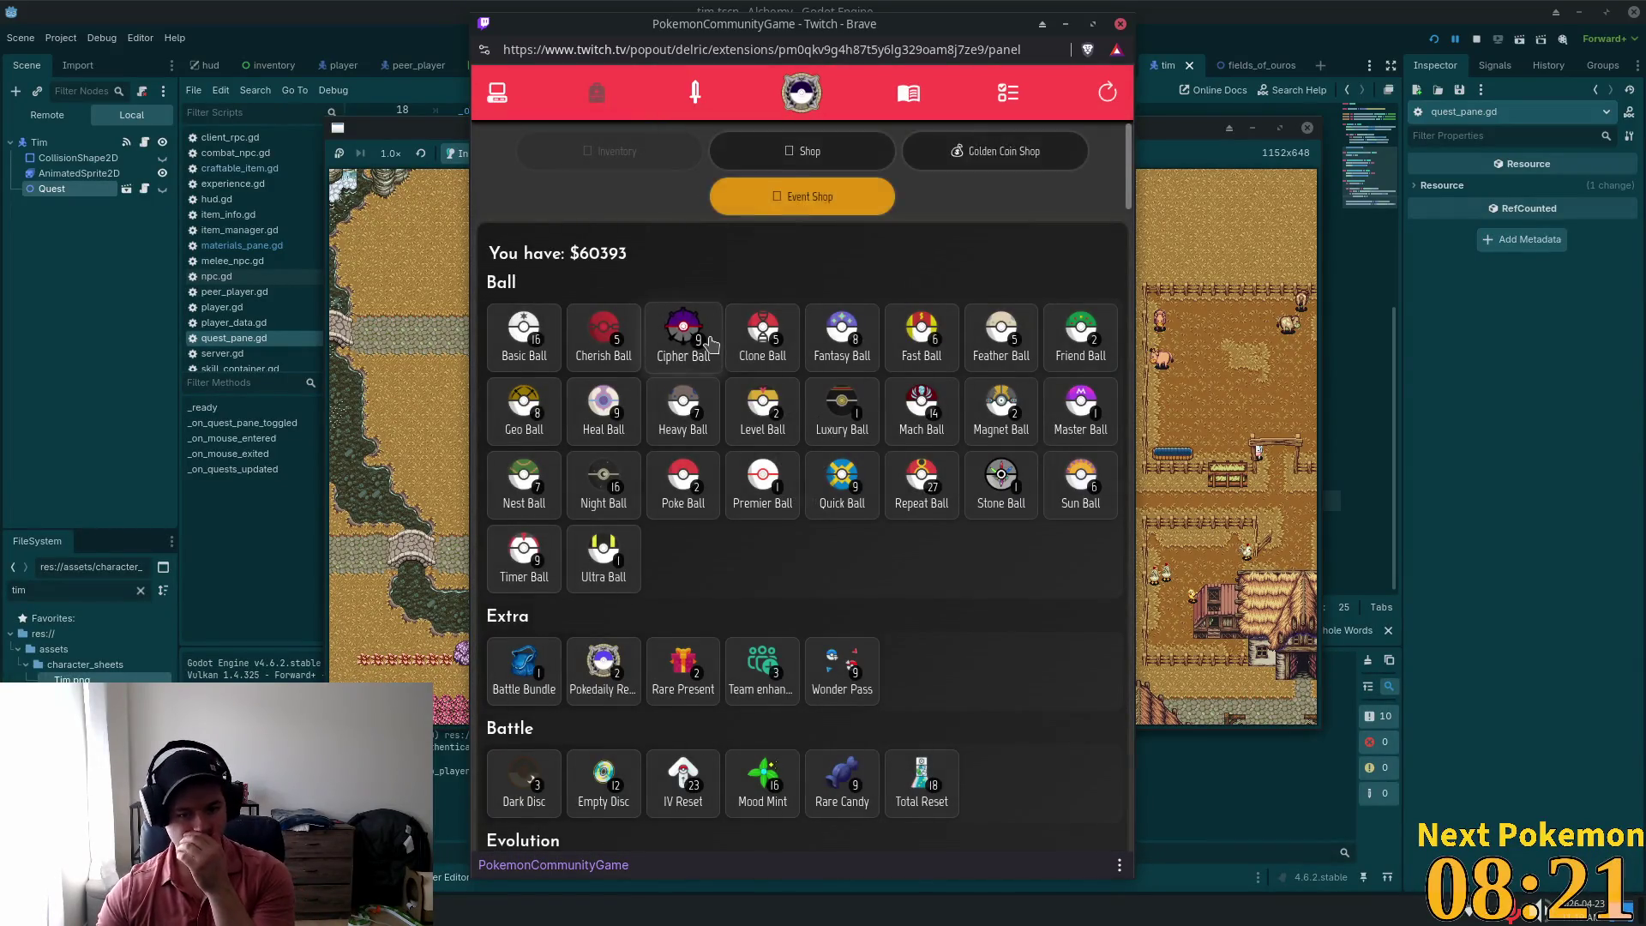
scroll(708, 343, "down", 5)
scroll(870, 521, "down", 1)
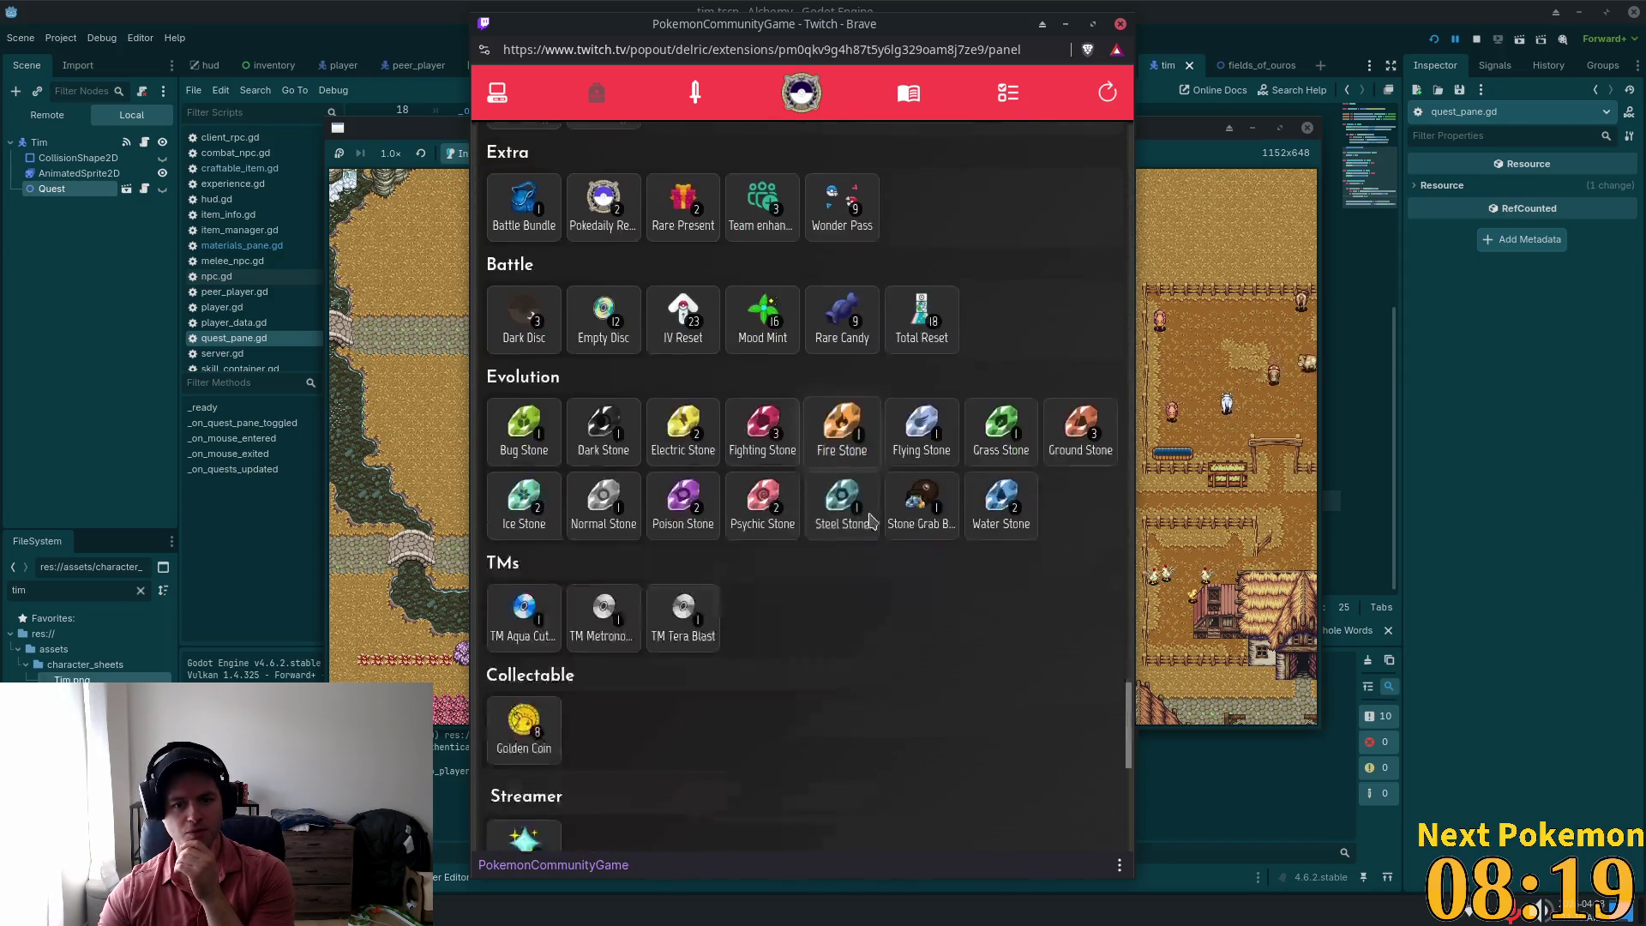
scroll(870, 523, "down", 1)
scroll(892, 522, "up", 6)
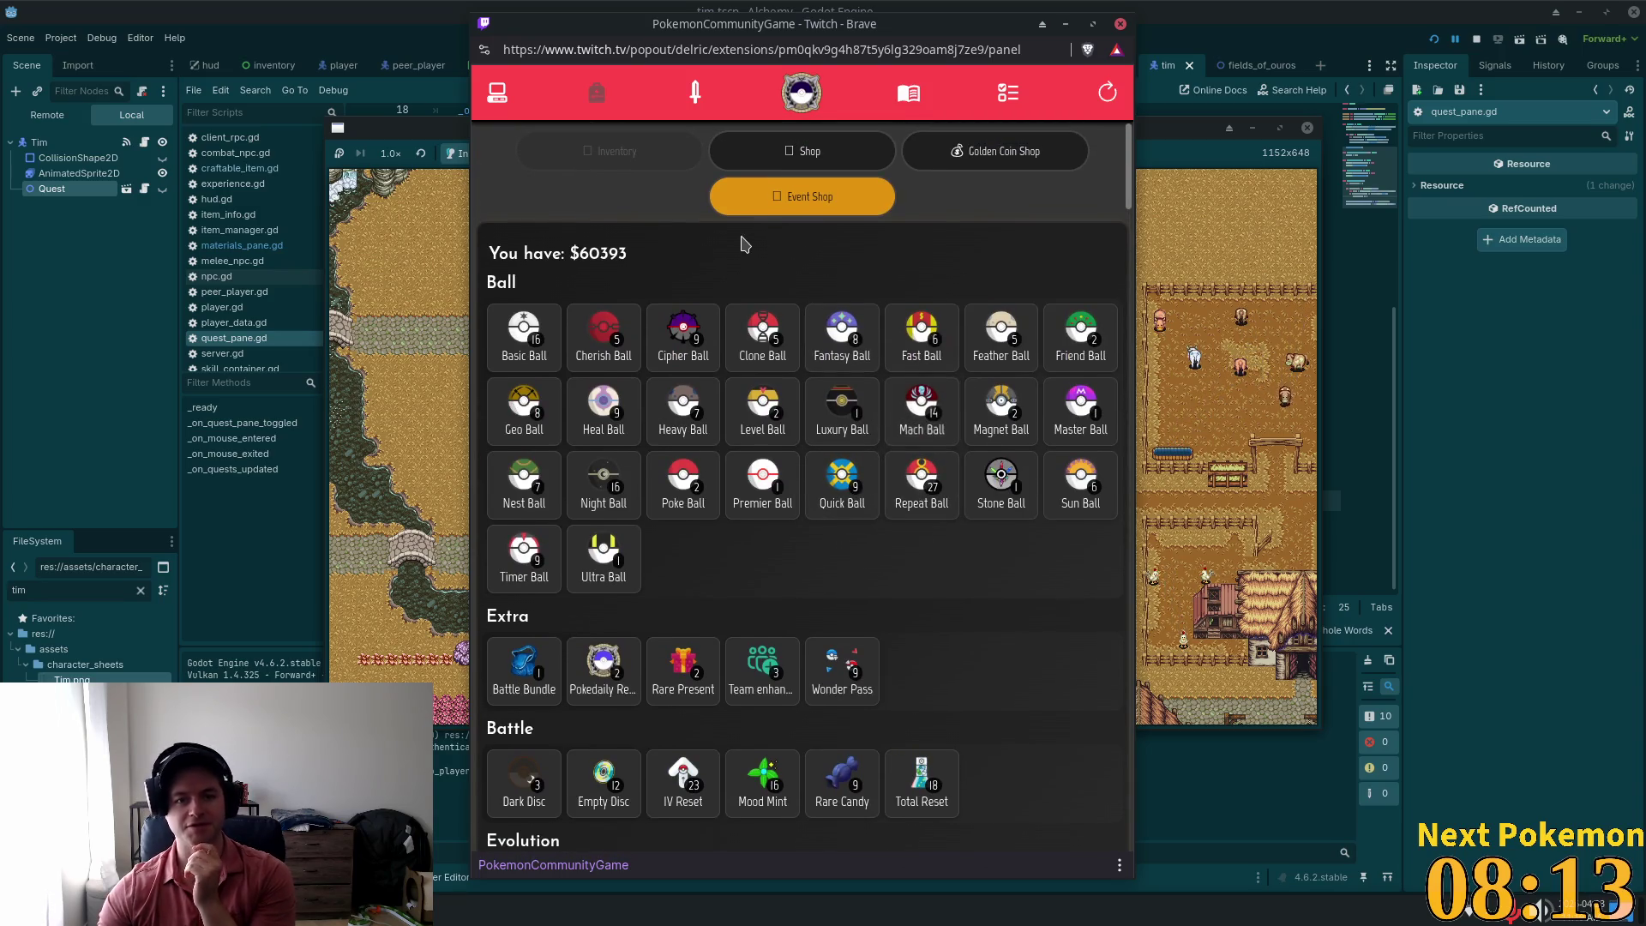
Step: Open the Golden Coin Shop, look over Raboot's details, then return to Godot's script editor
left_click(751, 155)
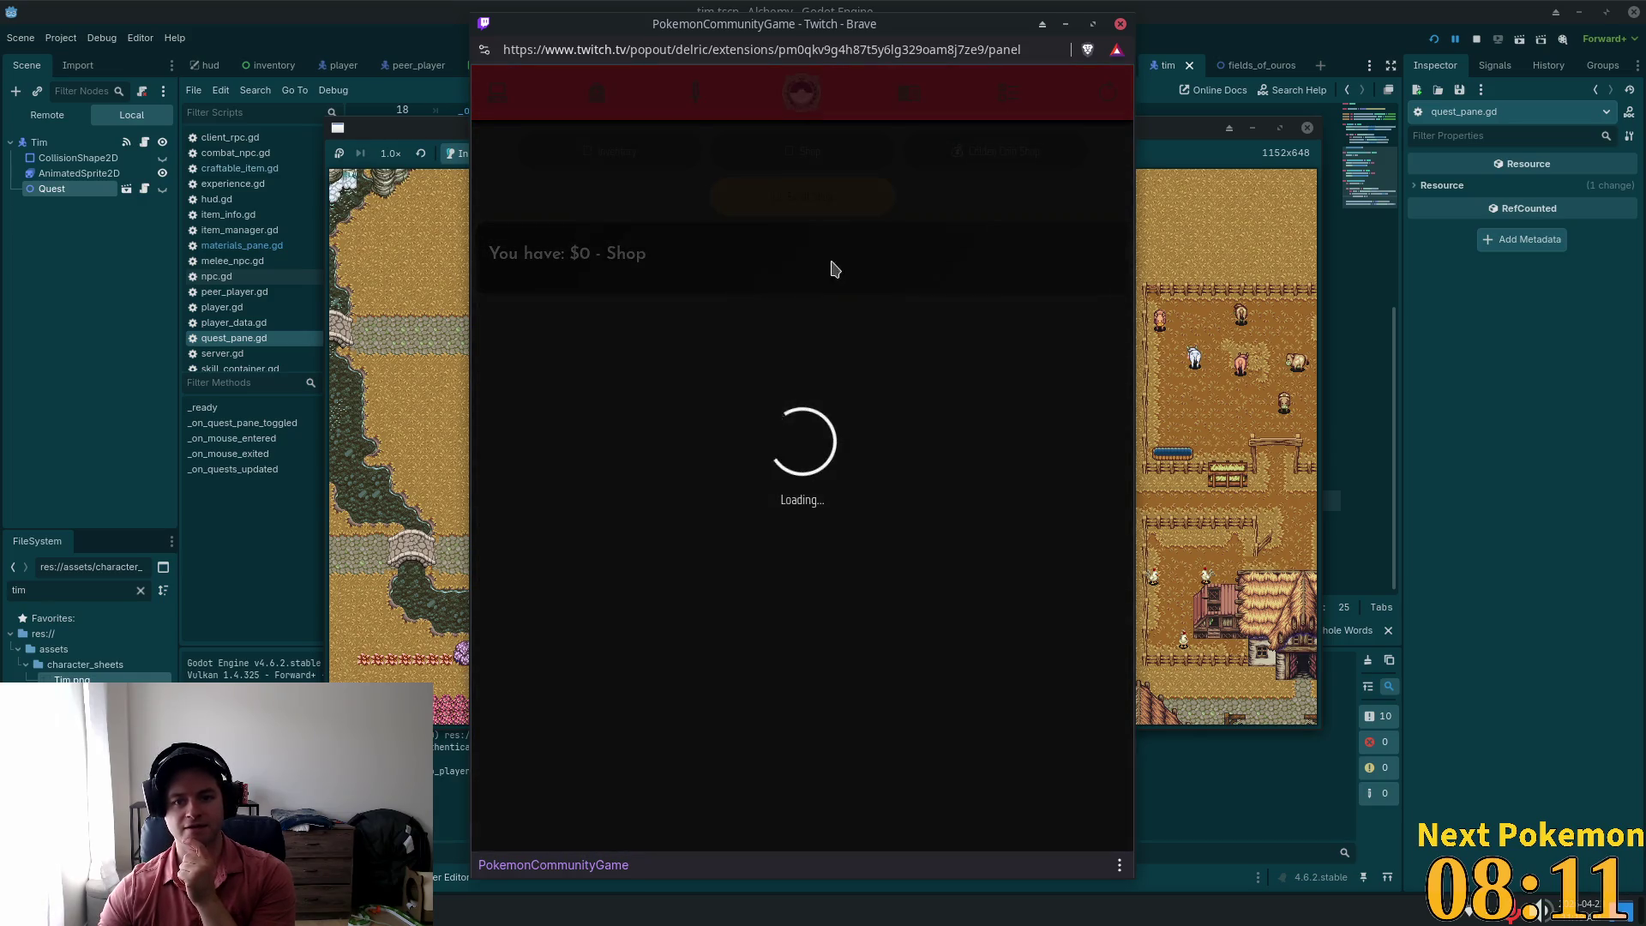
left_click(951, 163)
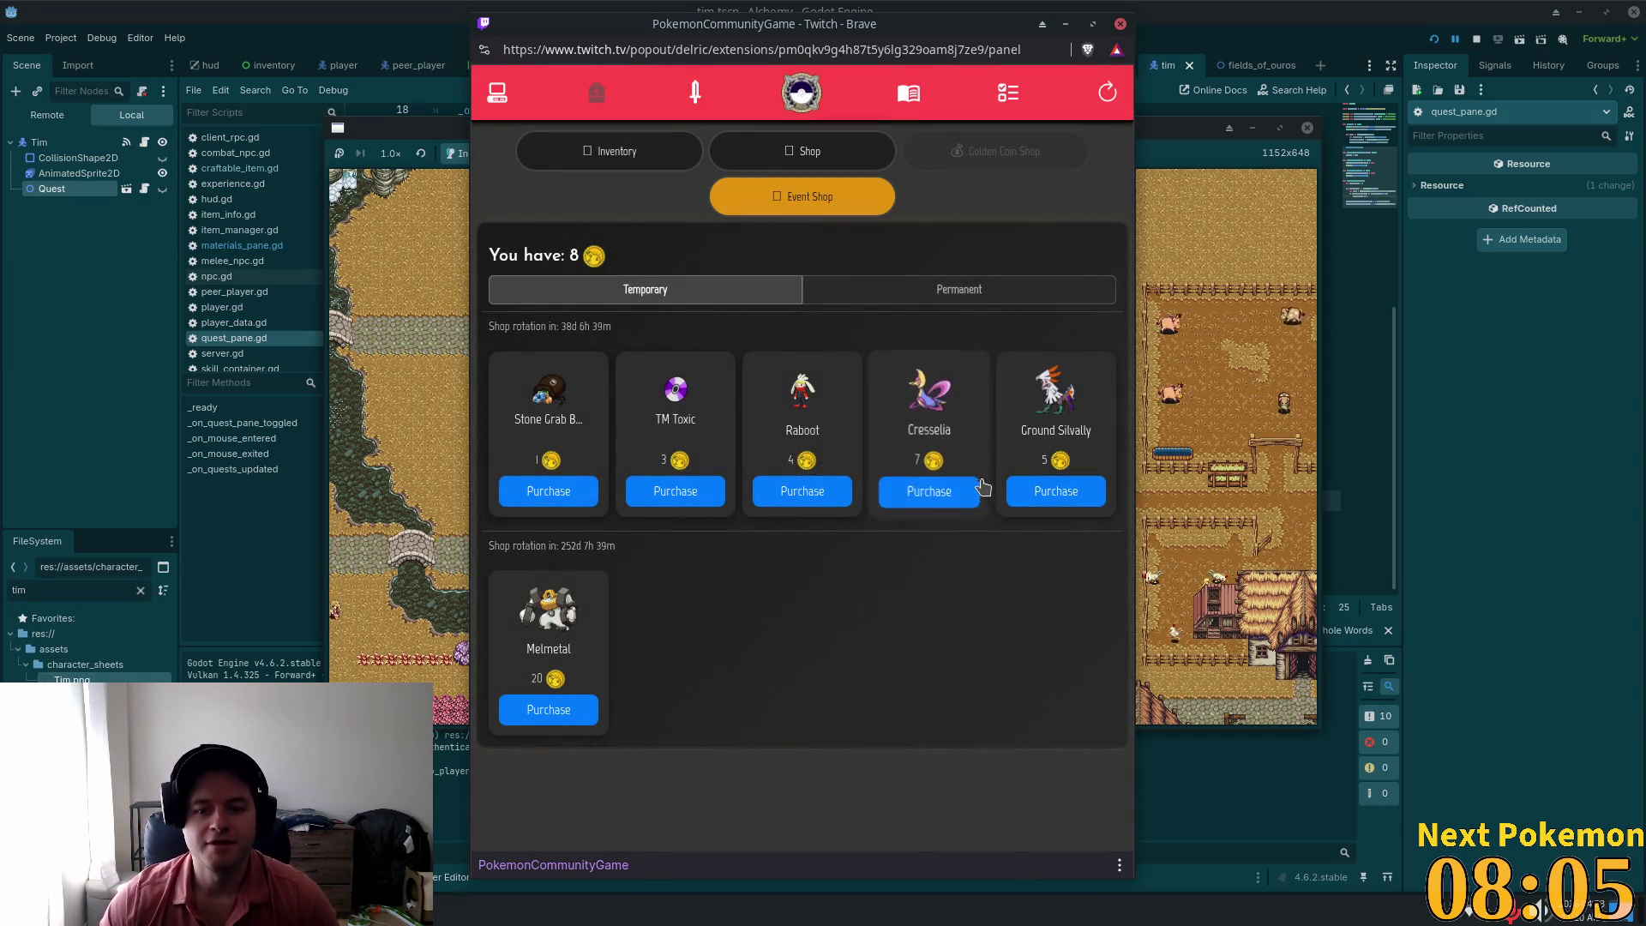
left_click(816, 403)
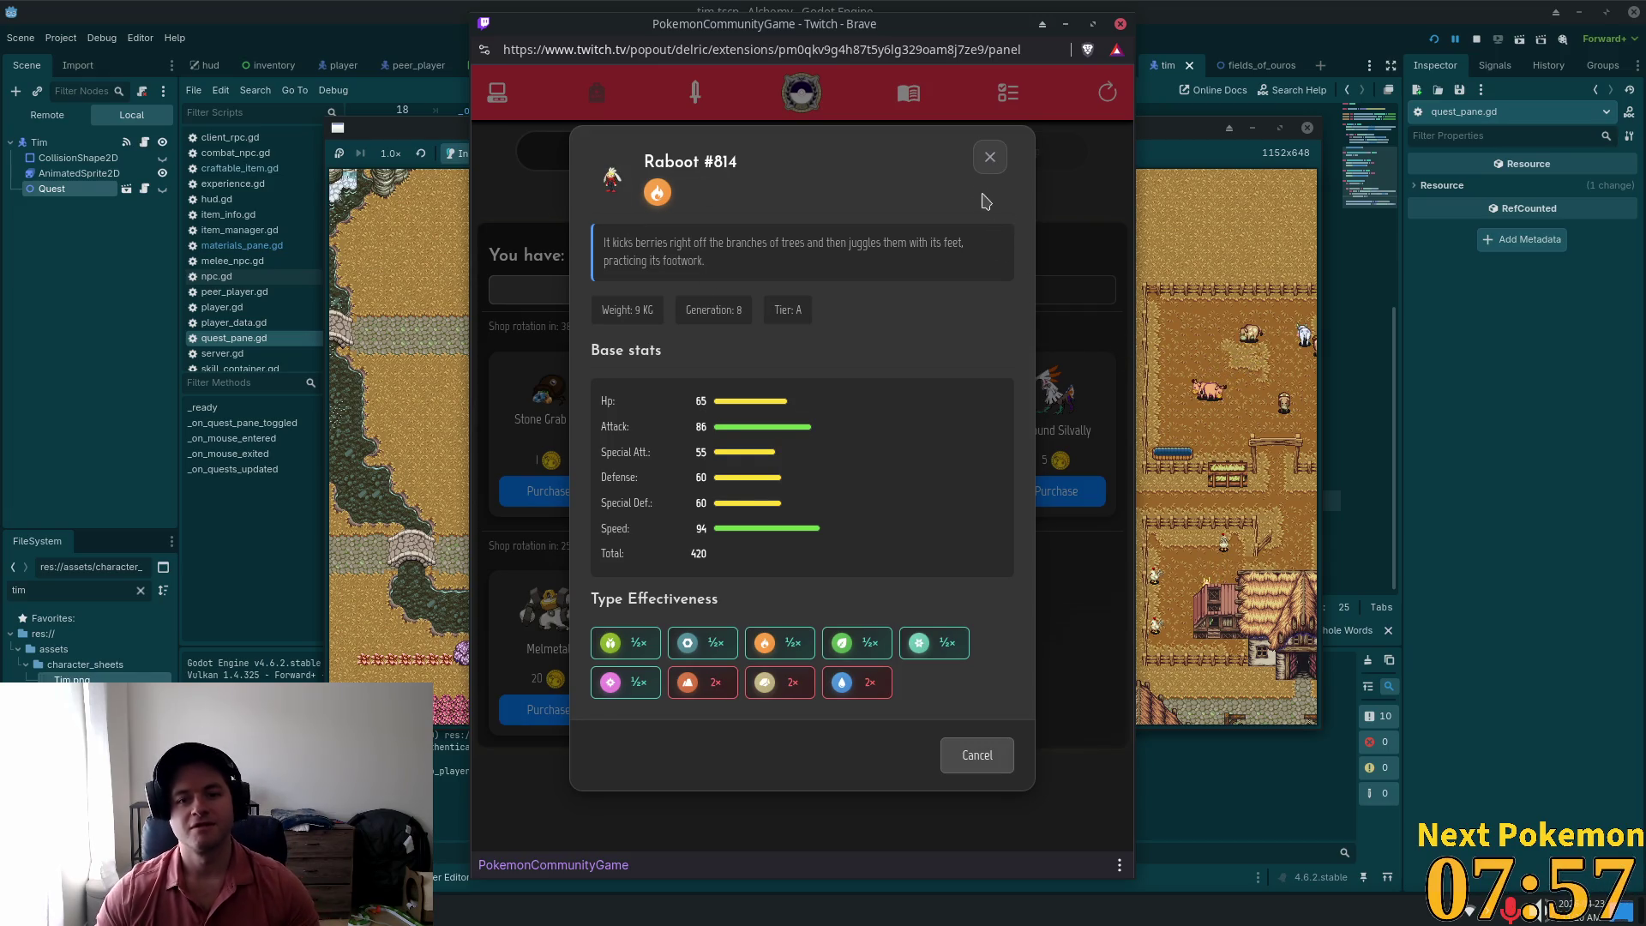
left_click(990, 157)
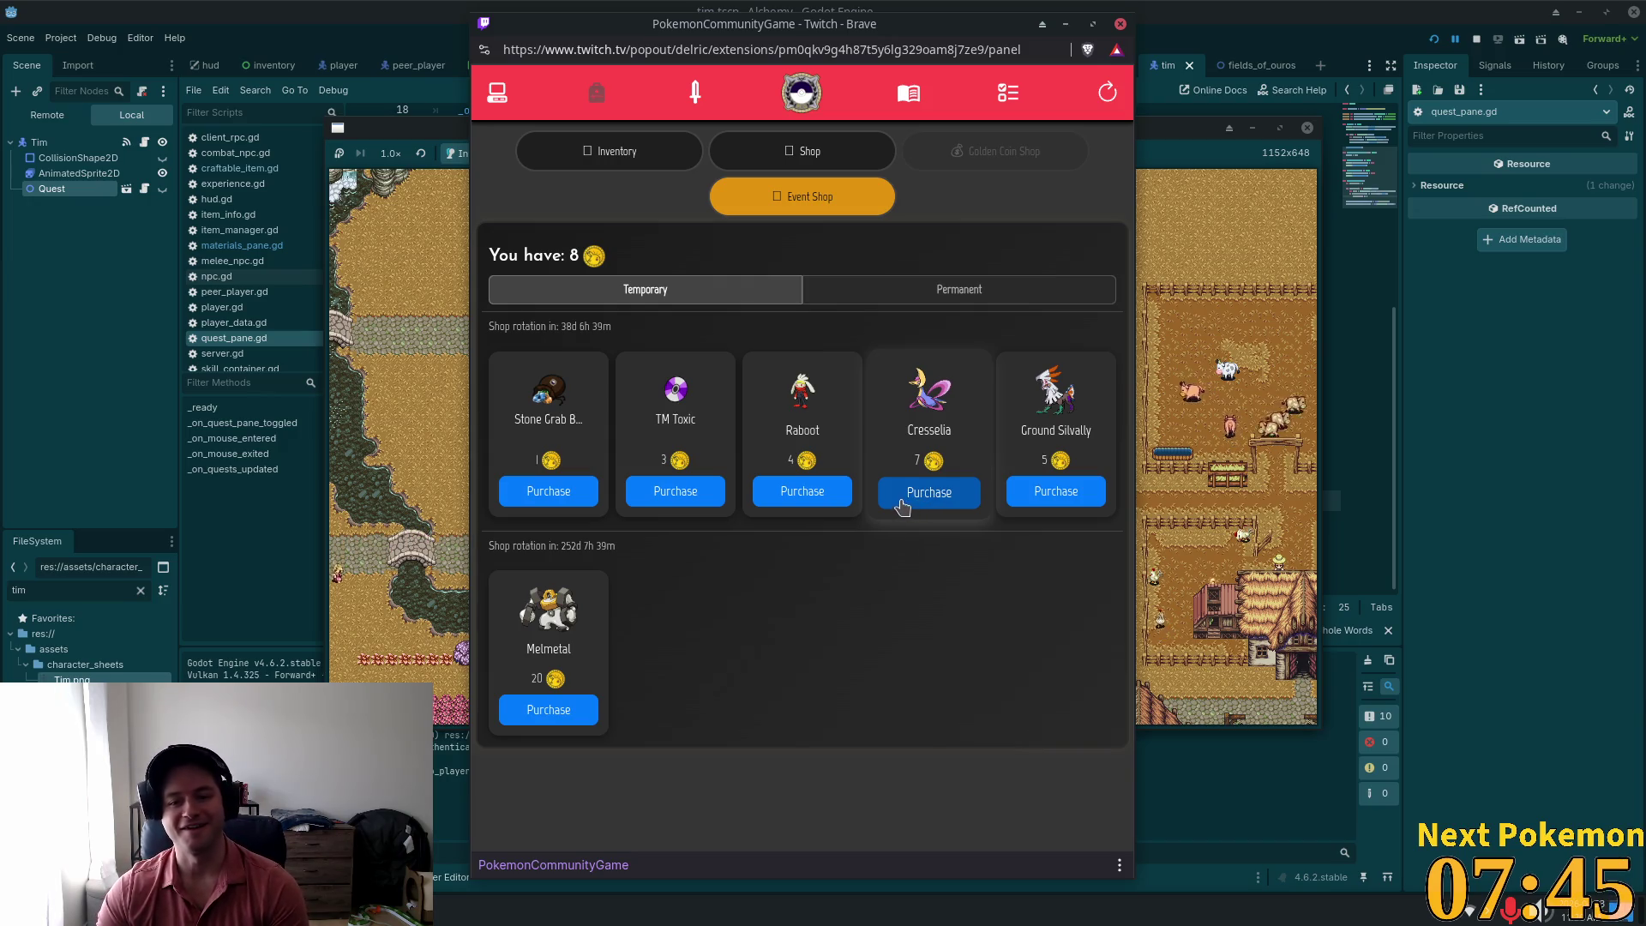
left_click(1189, 72)
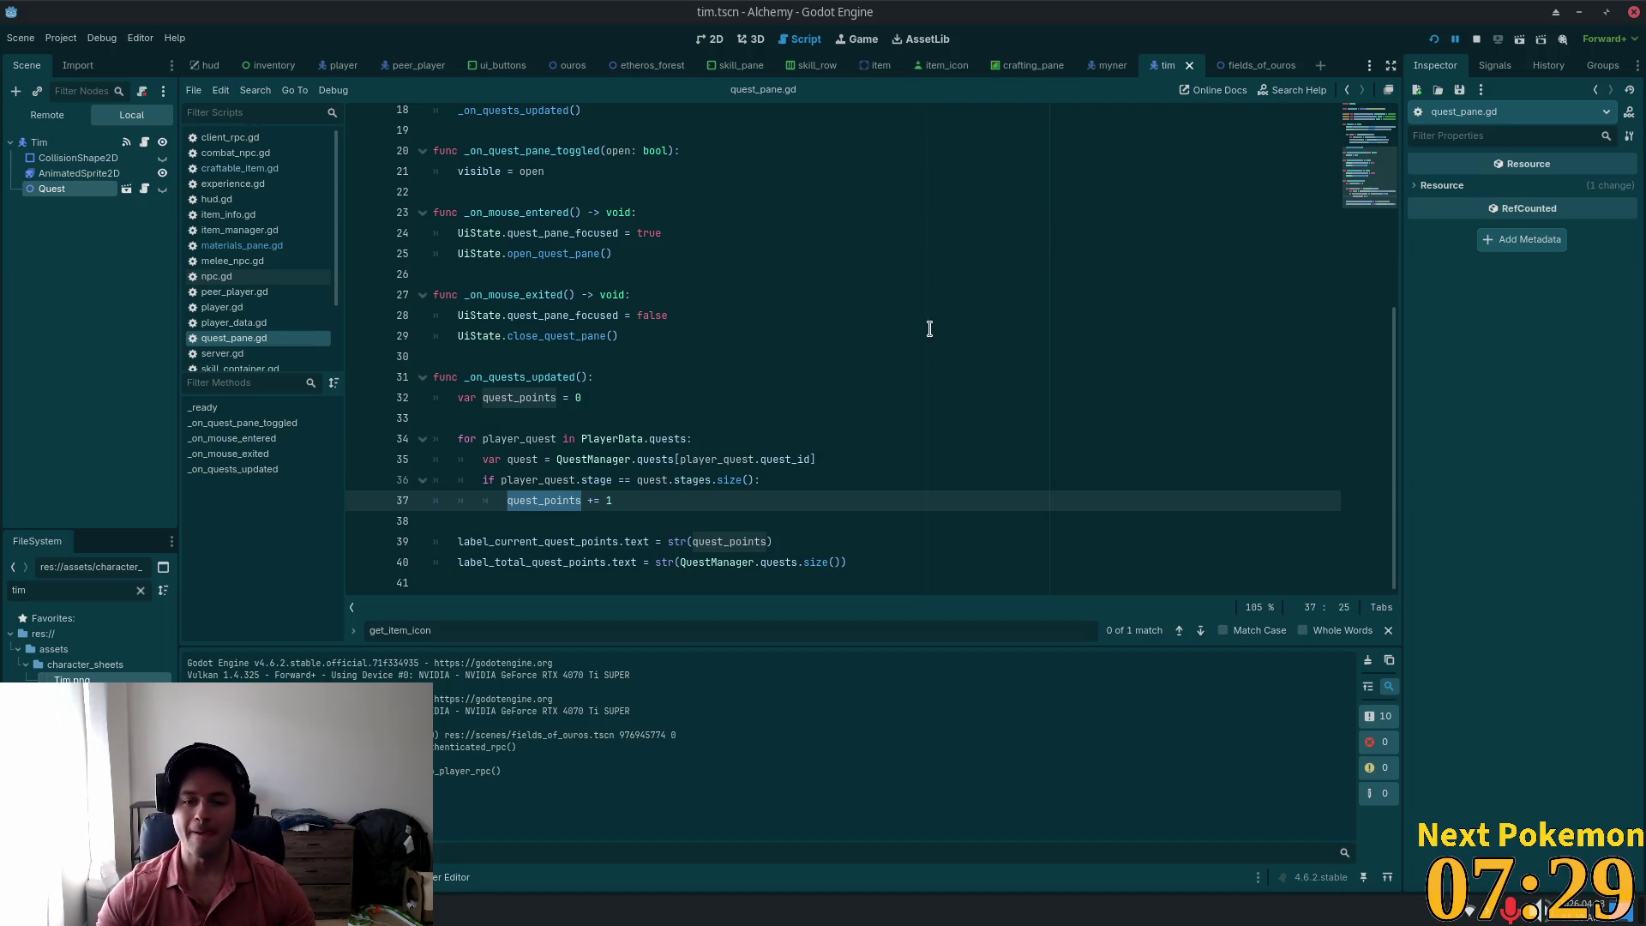
Step: Scroll quest_pane.gd back to the top and relaunch the game
left_click(929, 329)
left_click(1105, 272)
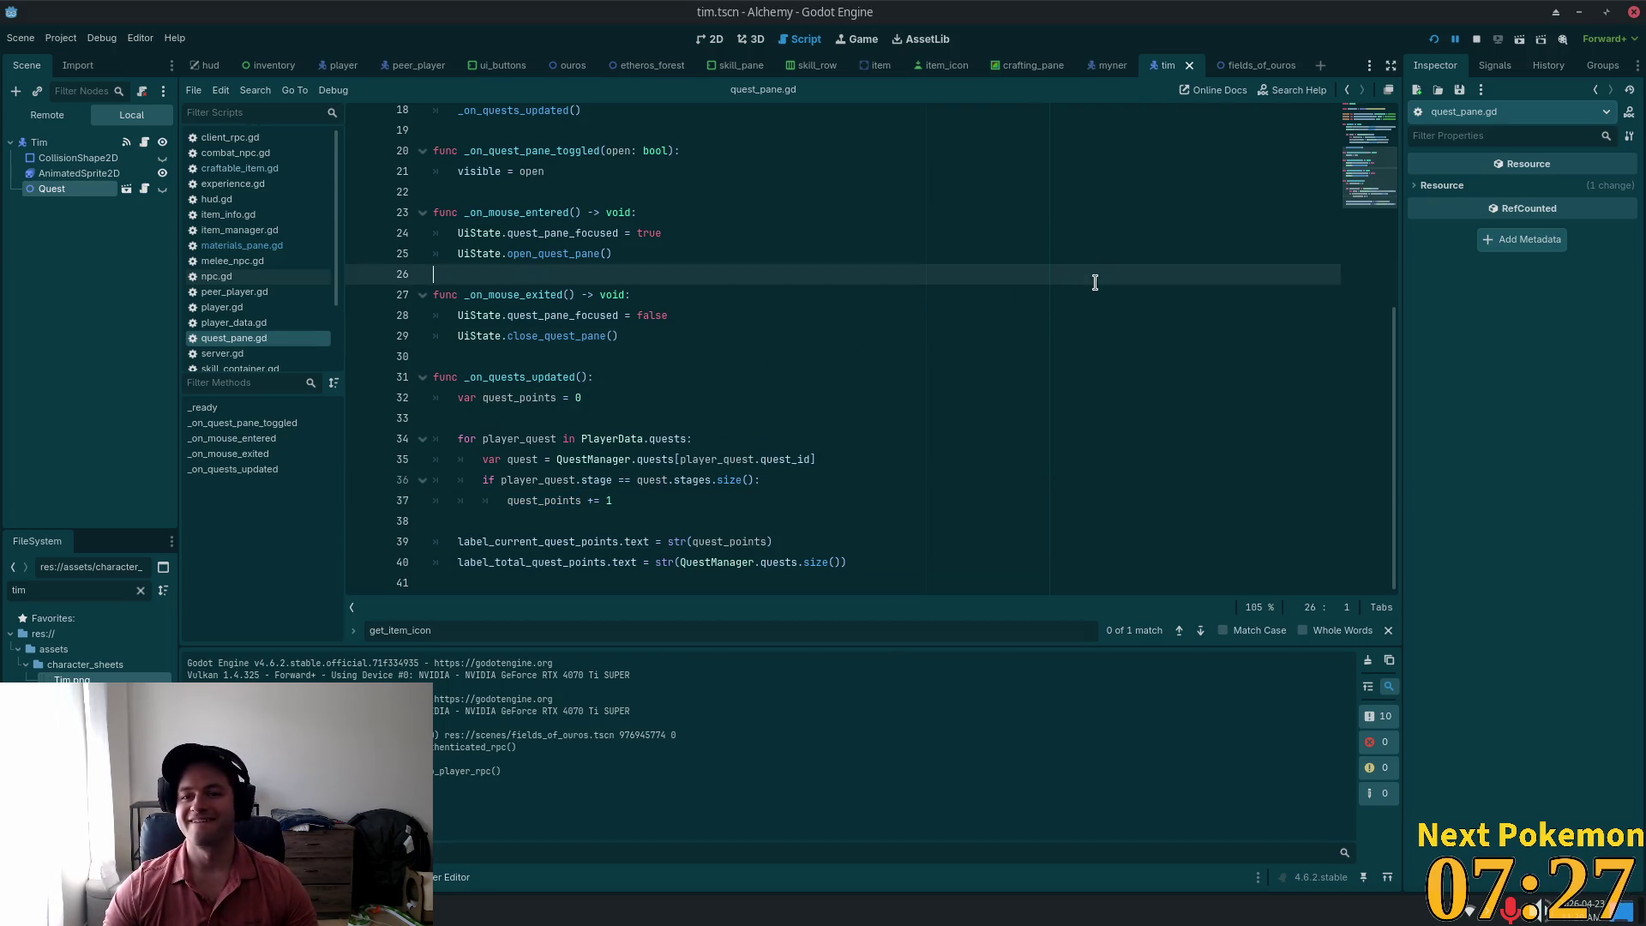
scroll(698, 331, "up", 1)
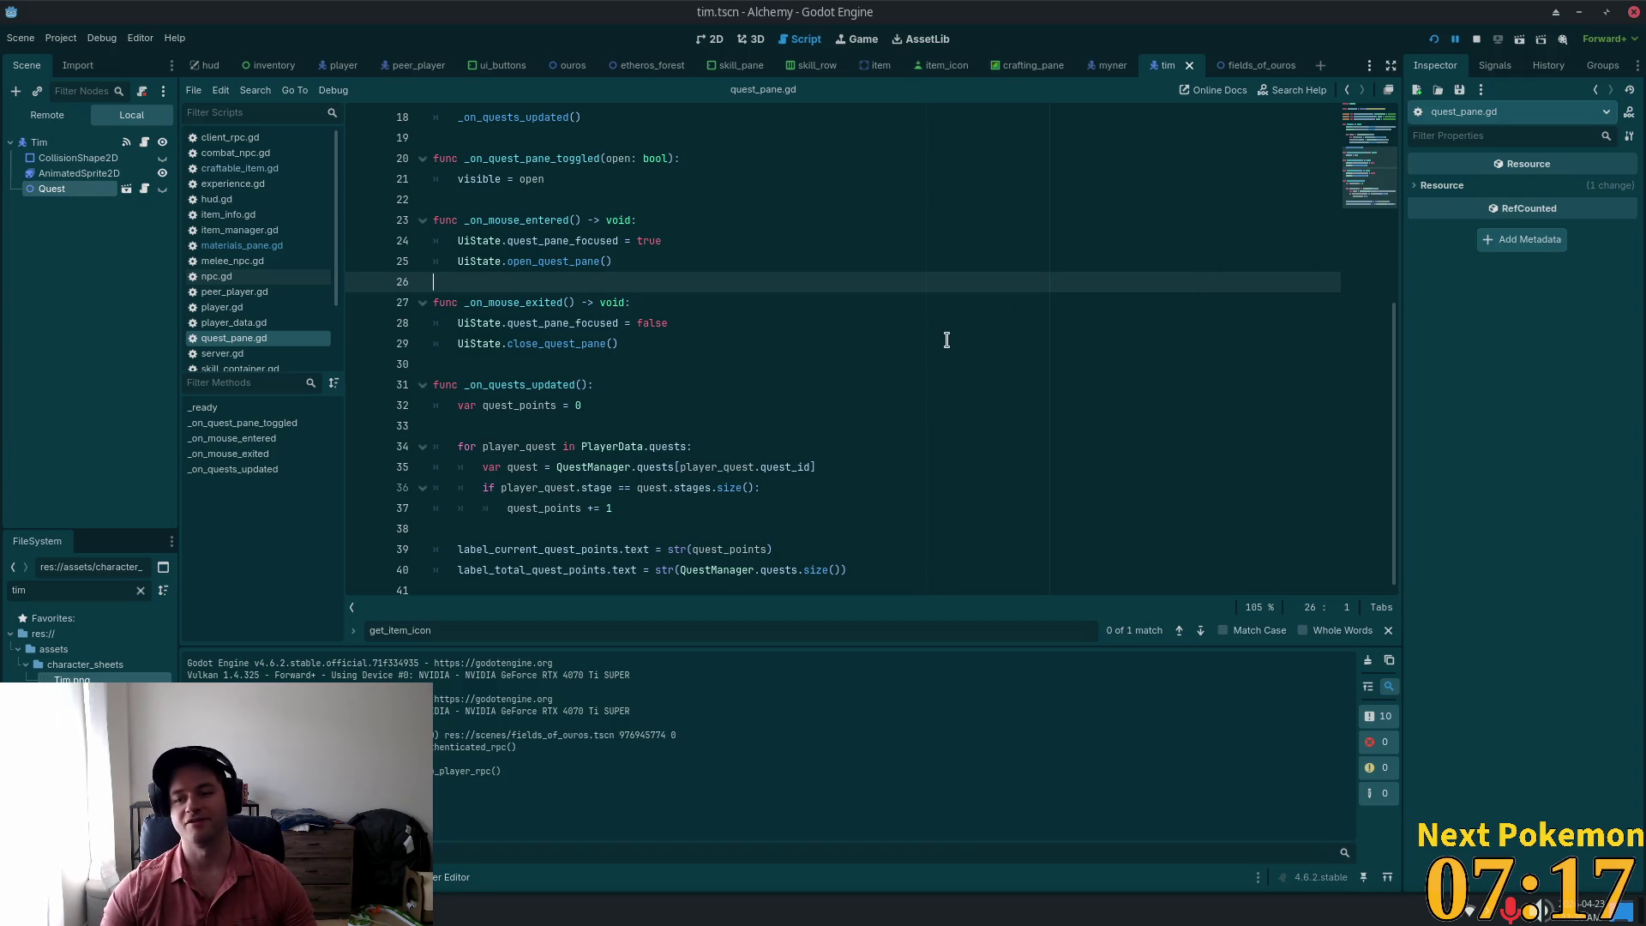
scroll(871, 324, "up", 5)
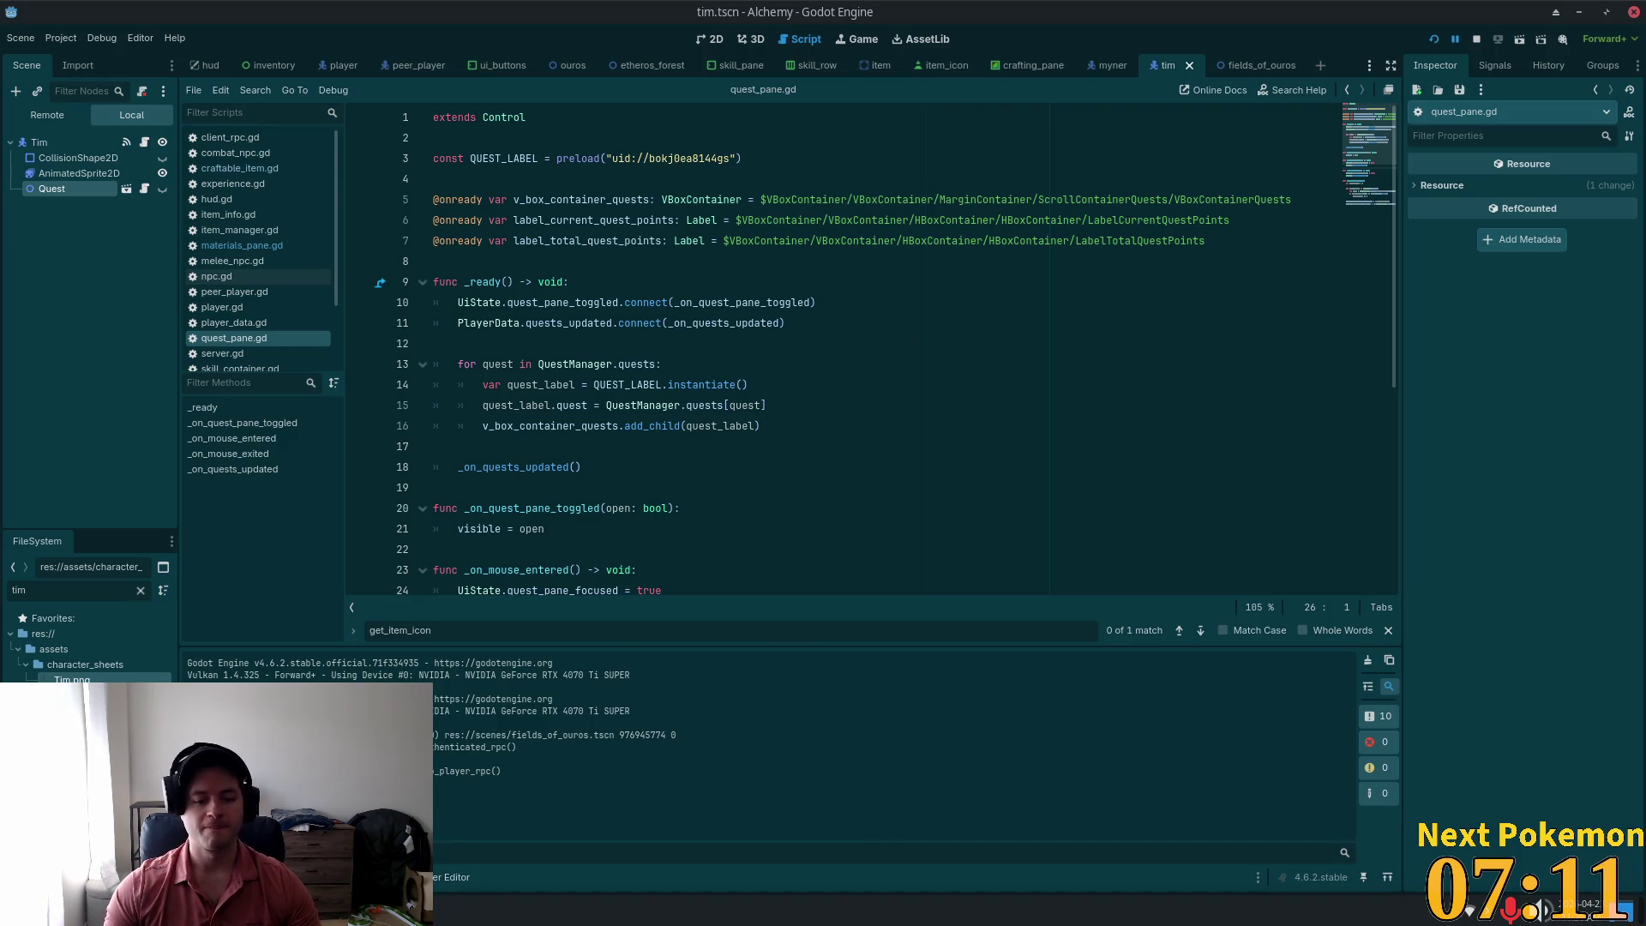
key("alt+Tab")
Step: Walk to Tim and hand in the logs to complete the Yelling Timber quest
key("s")
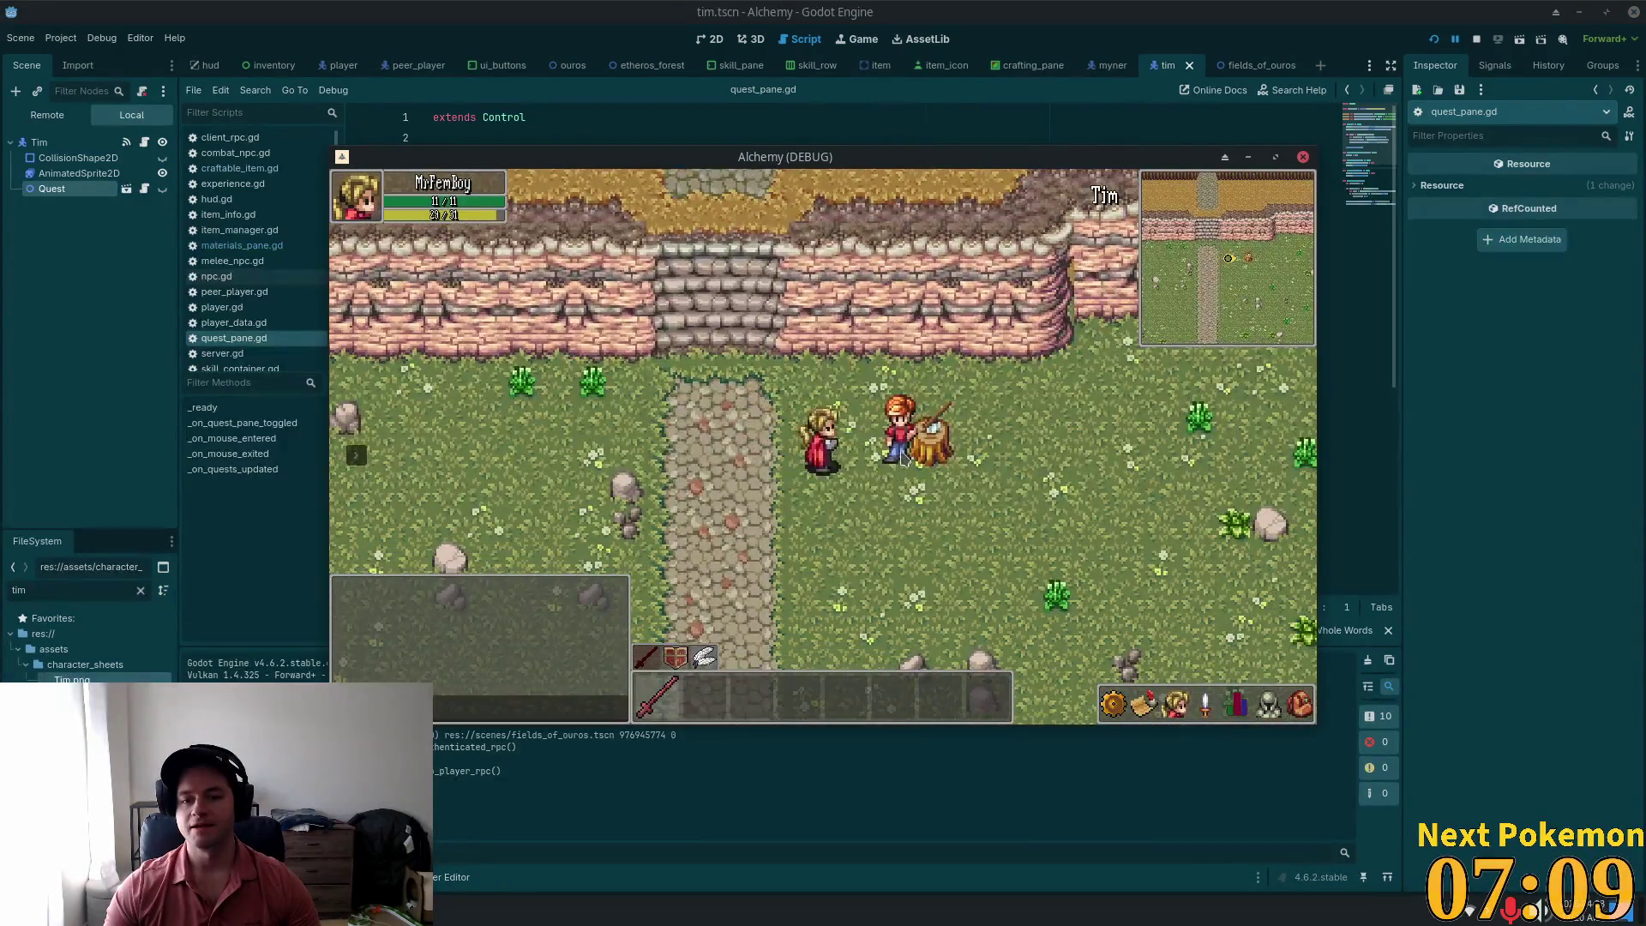
left_click(901, 459)
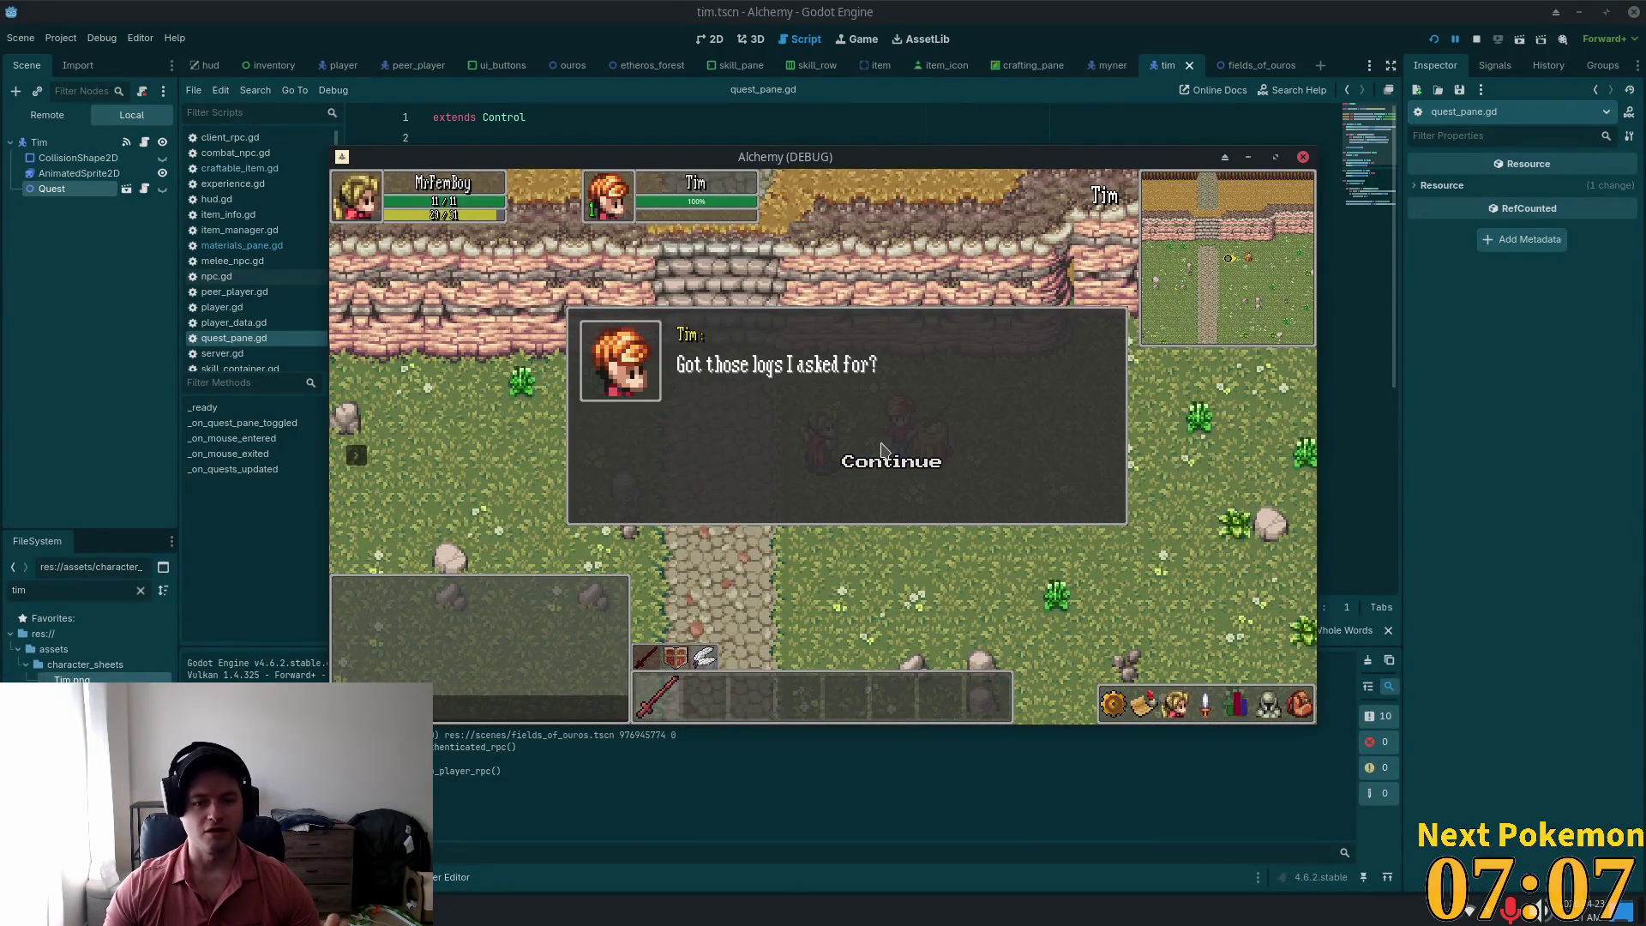
left_click(887, 463)
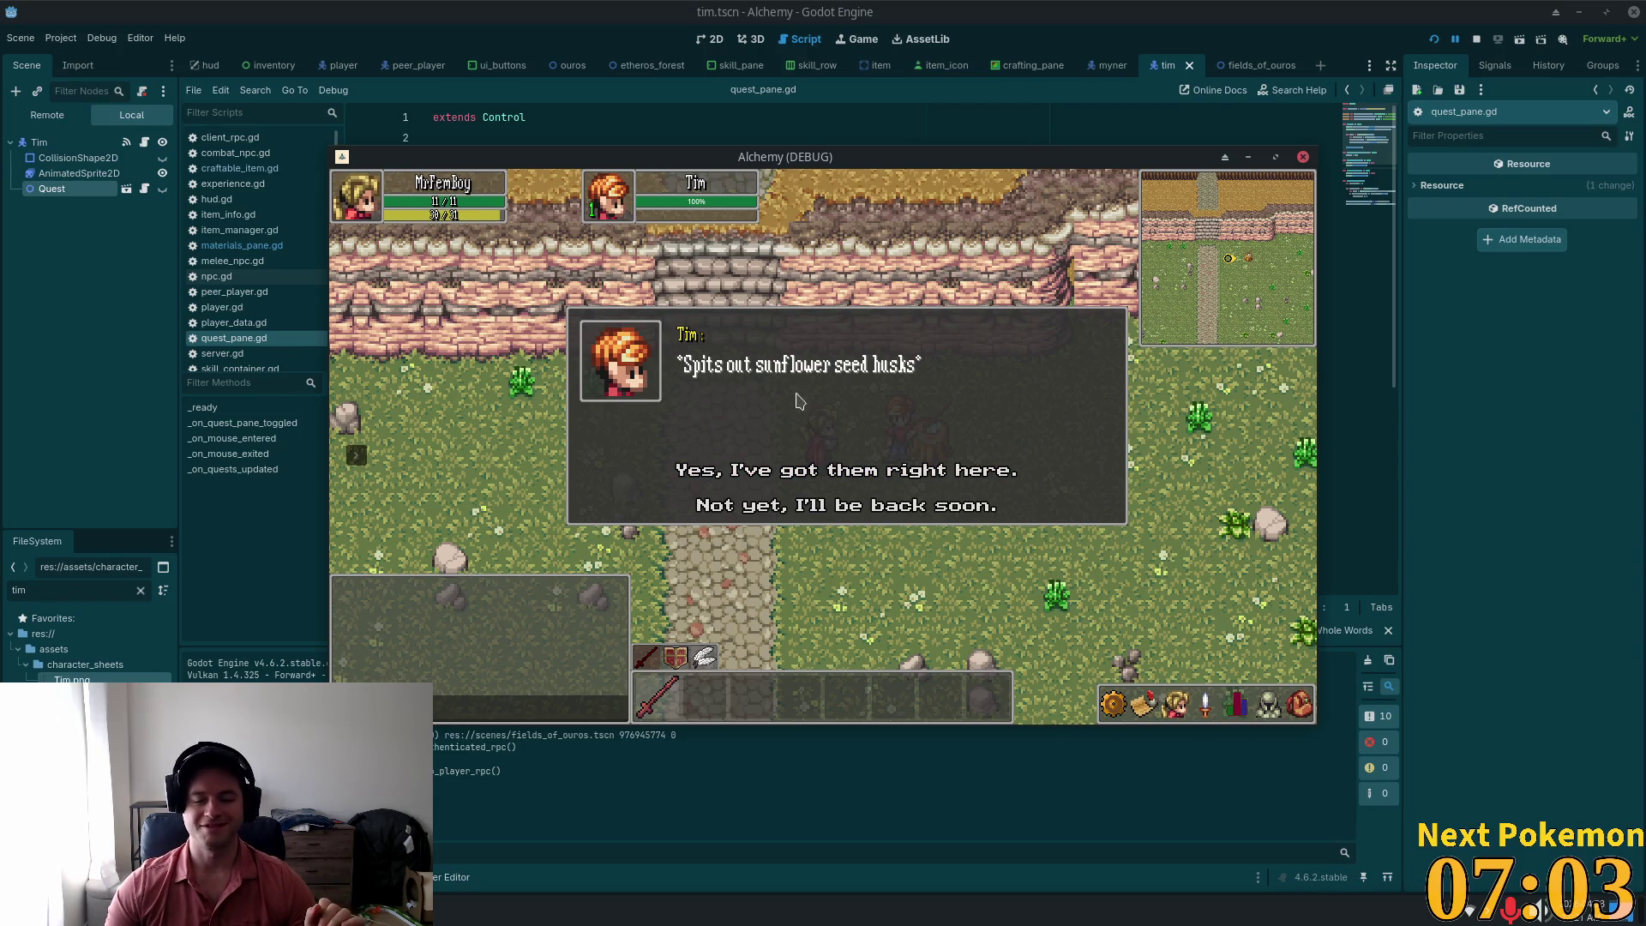
left_click(761, 506)
left_click(874, 433)
left_click(870, 454)
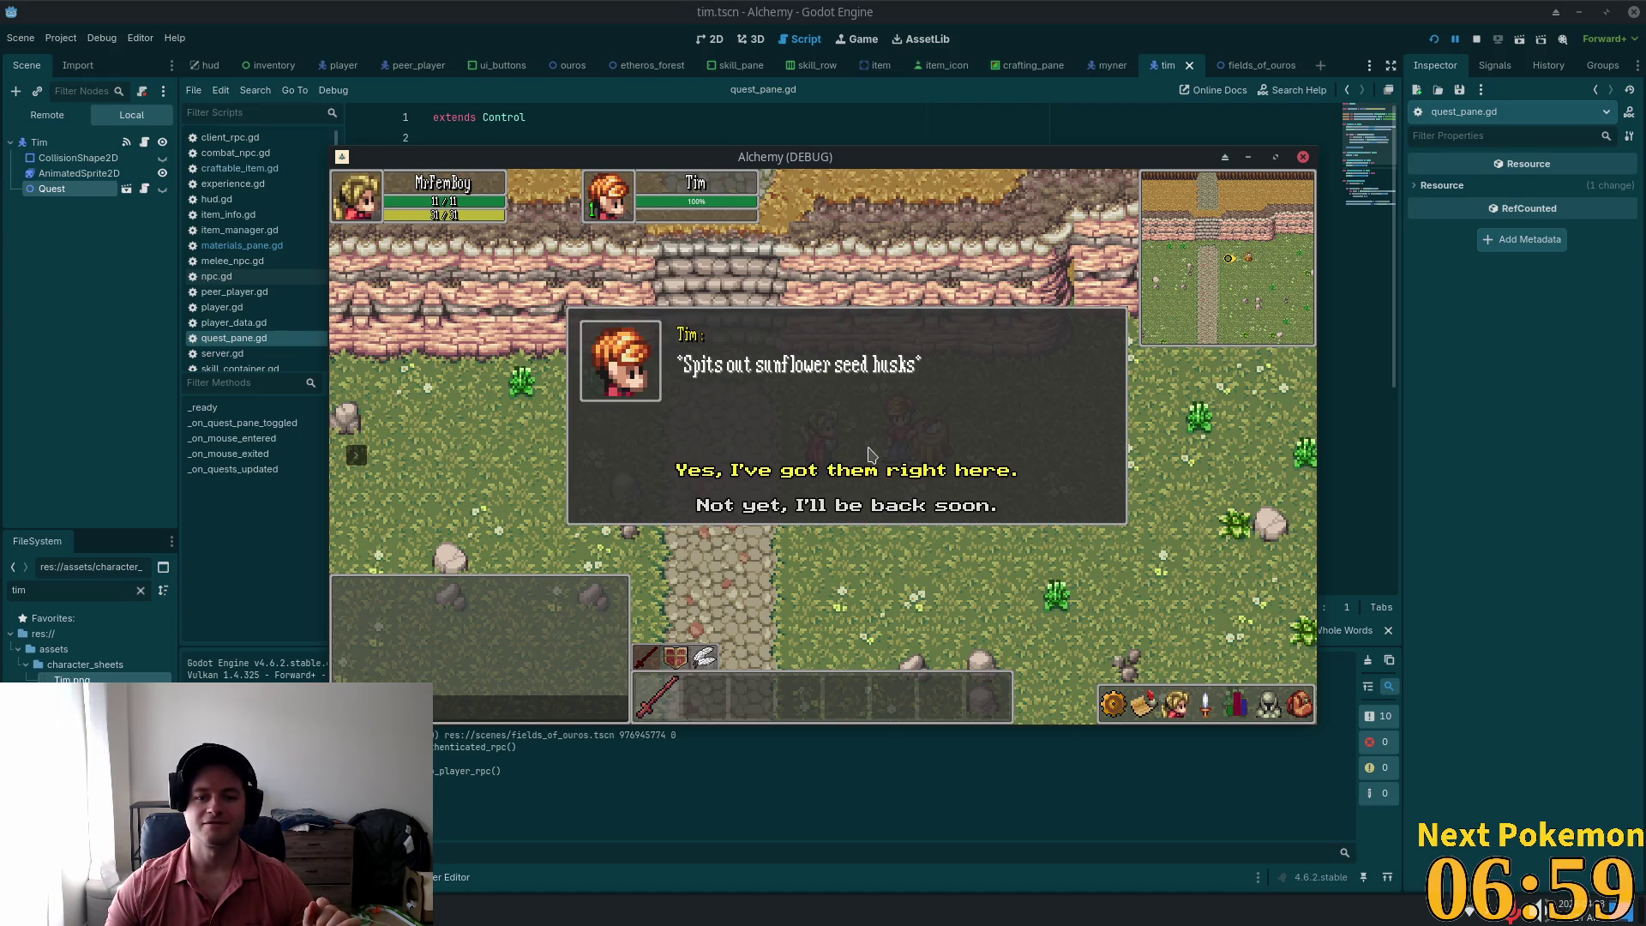
left_click(864, 473)
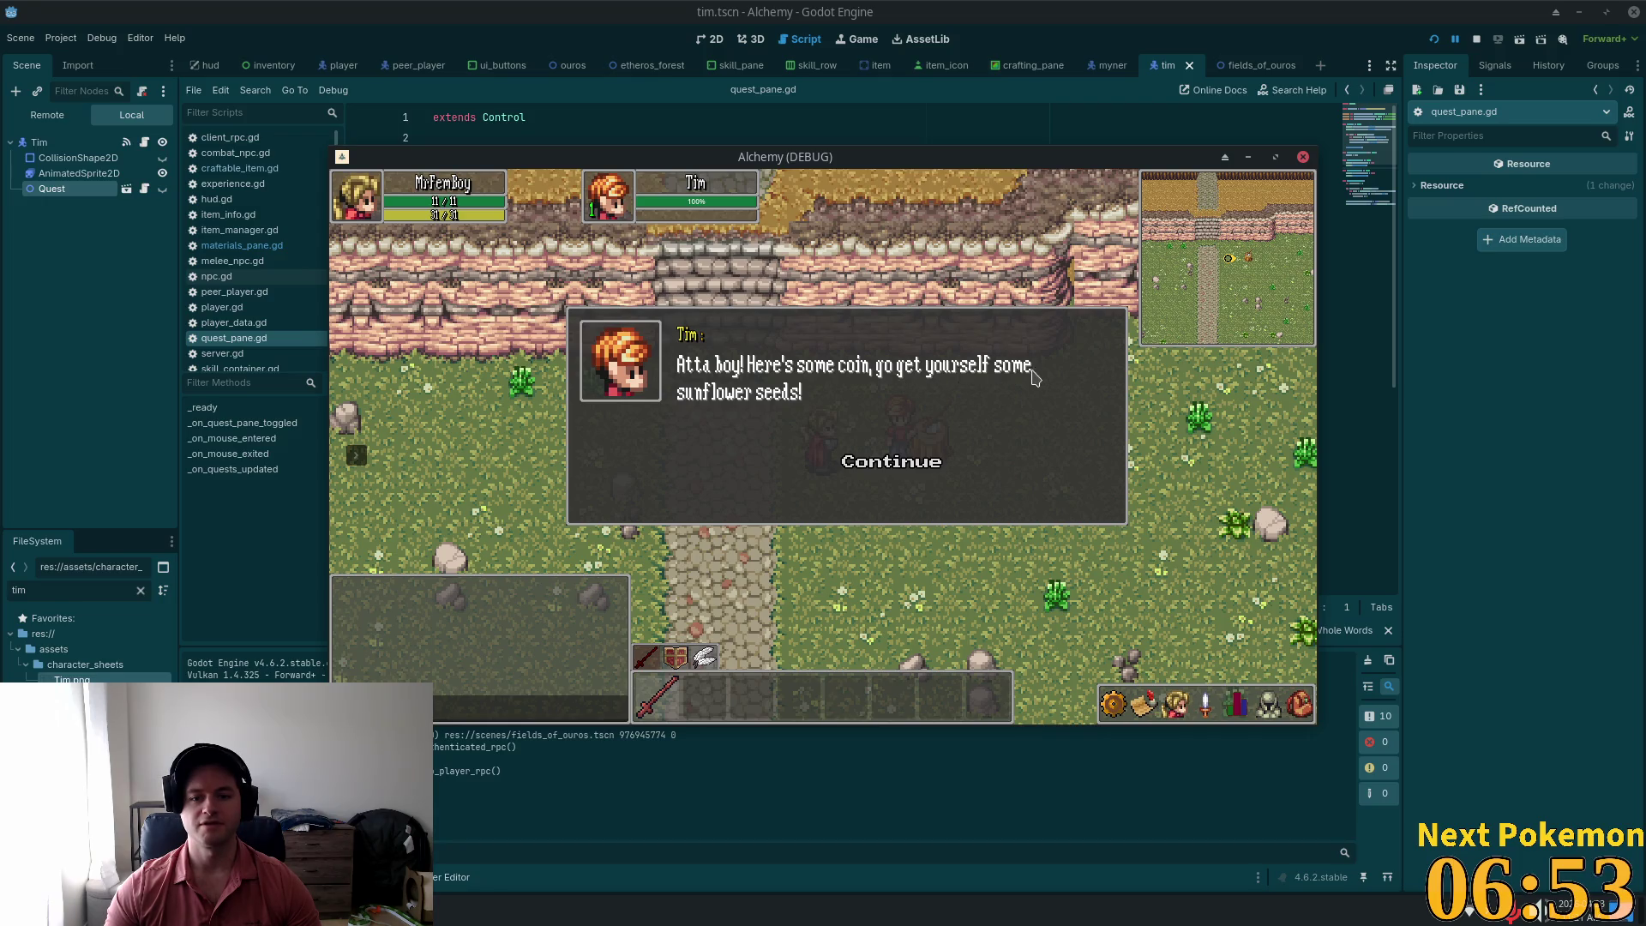
left_click(888, 466)
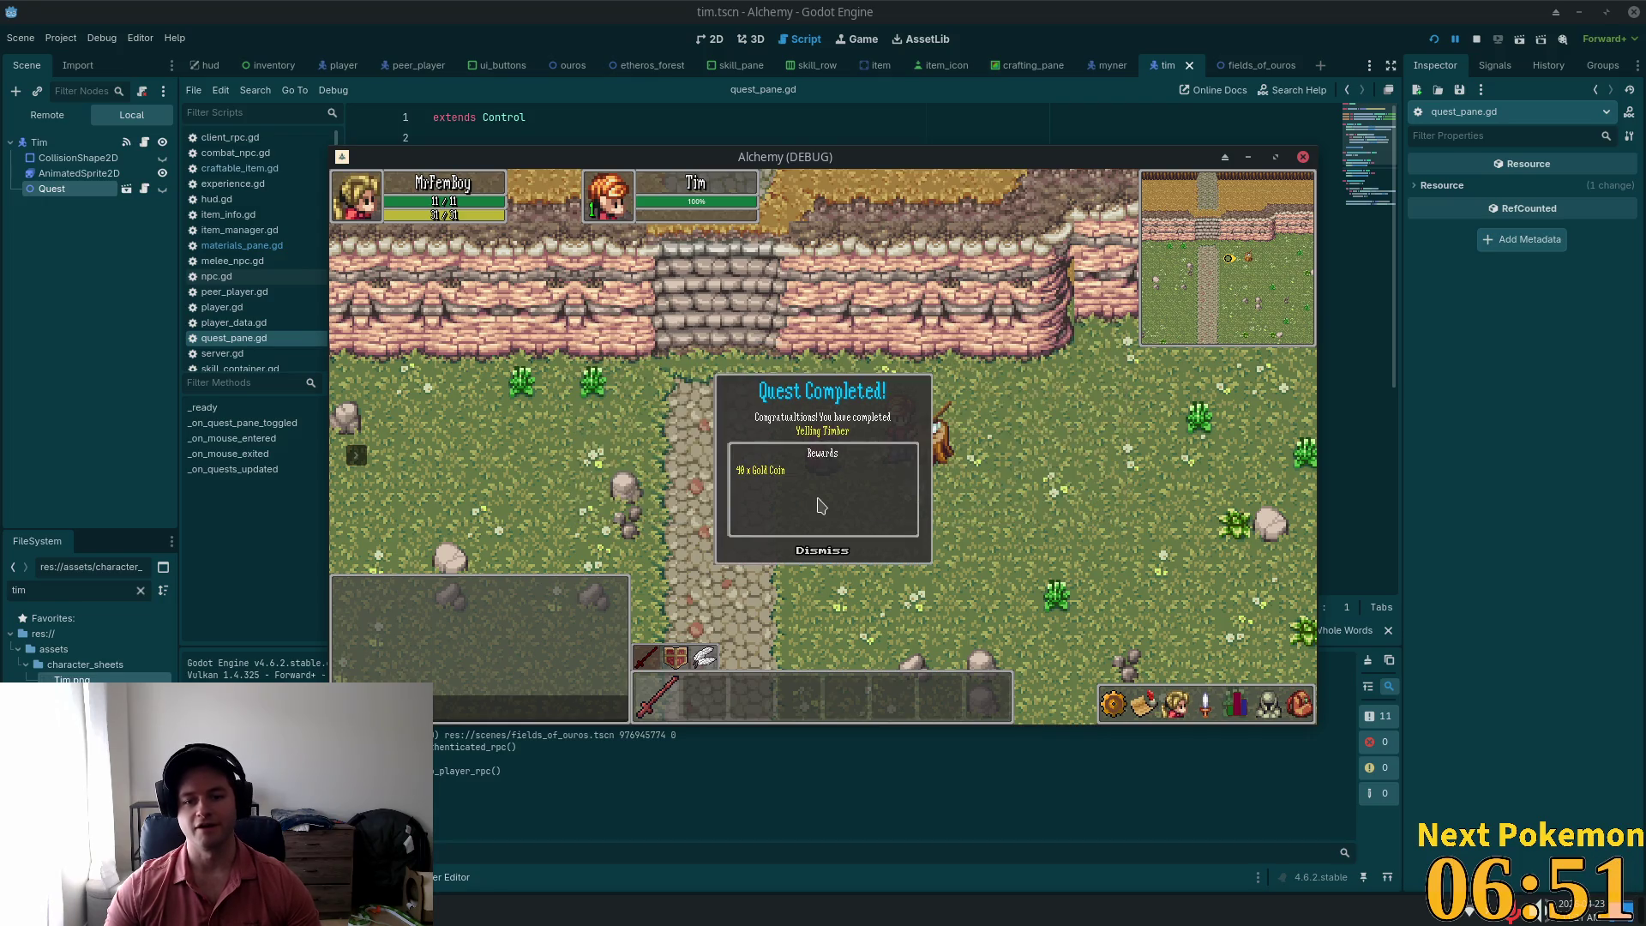
Step: Check the inventory for the quest reward and dismiss the rewards panel
left_click(1298, 705)
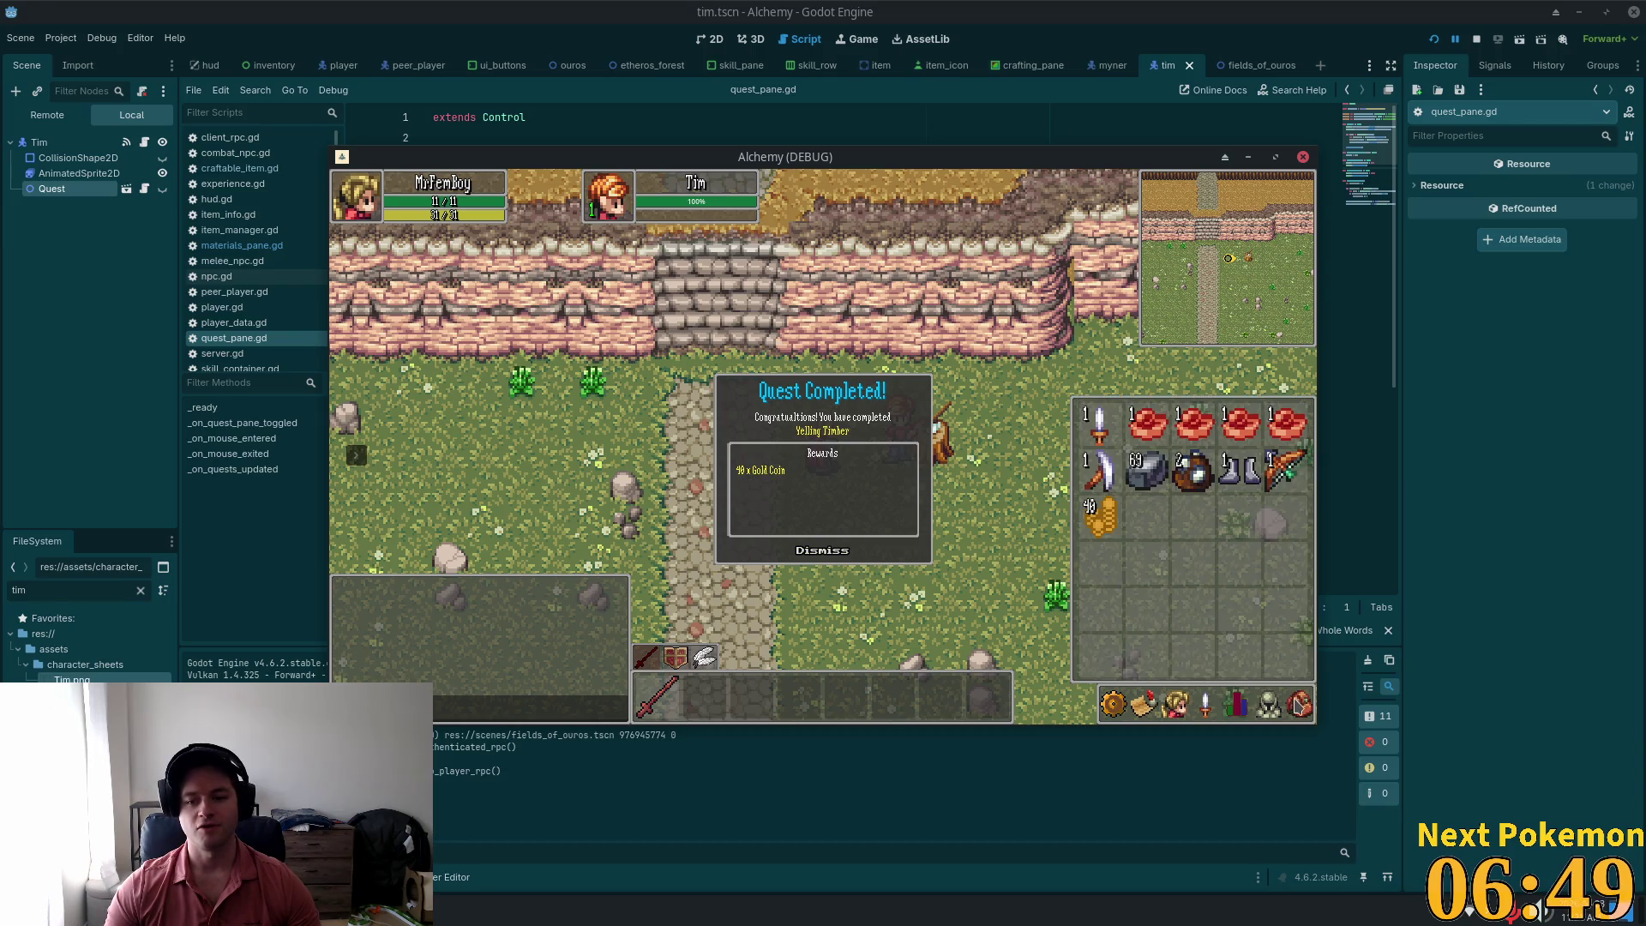
left_click(1291, 708)
left_click(842, 557)
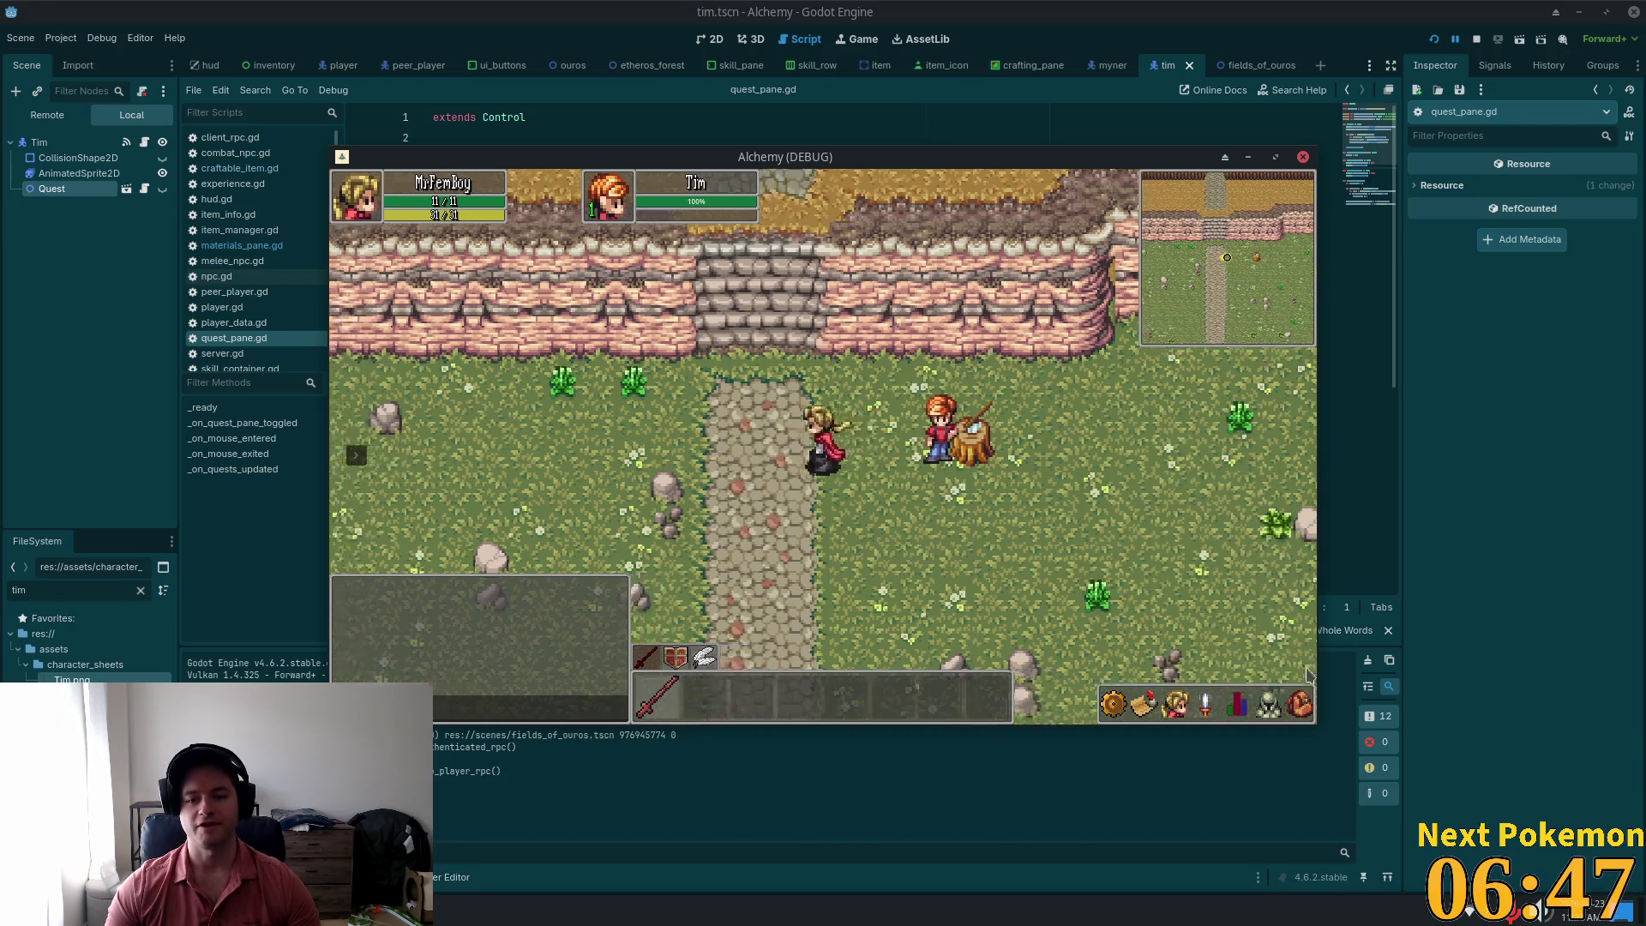
left_click(1294, 705)
Step: Walk north into the Ouros shop and check the Wood and Axe prices
key("w")
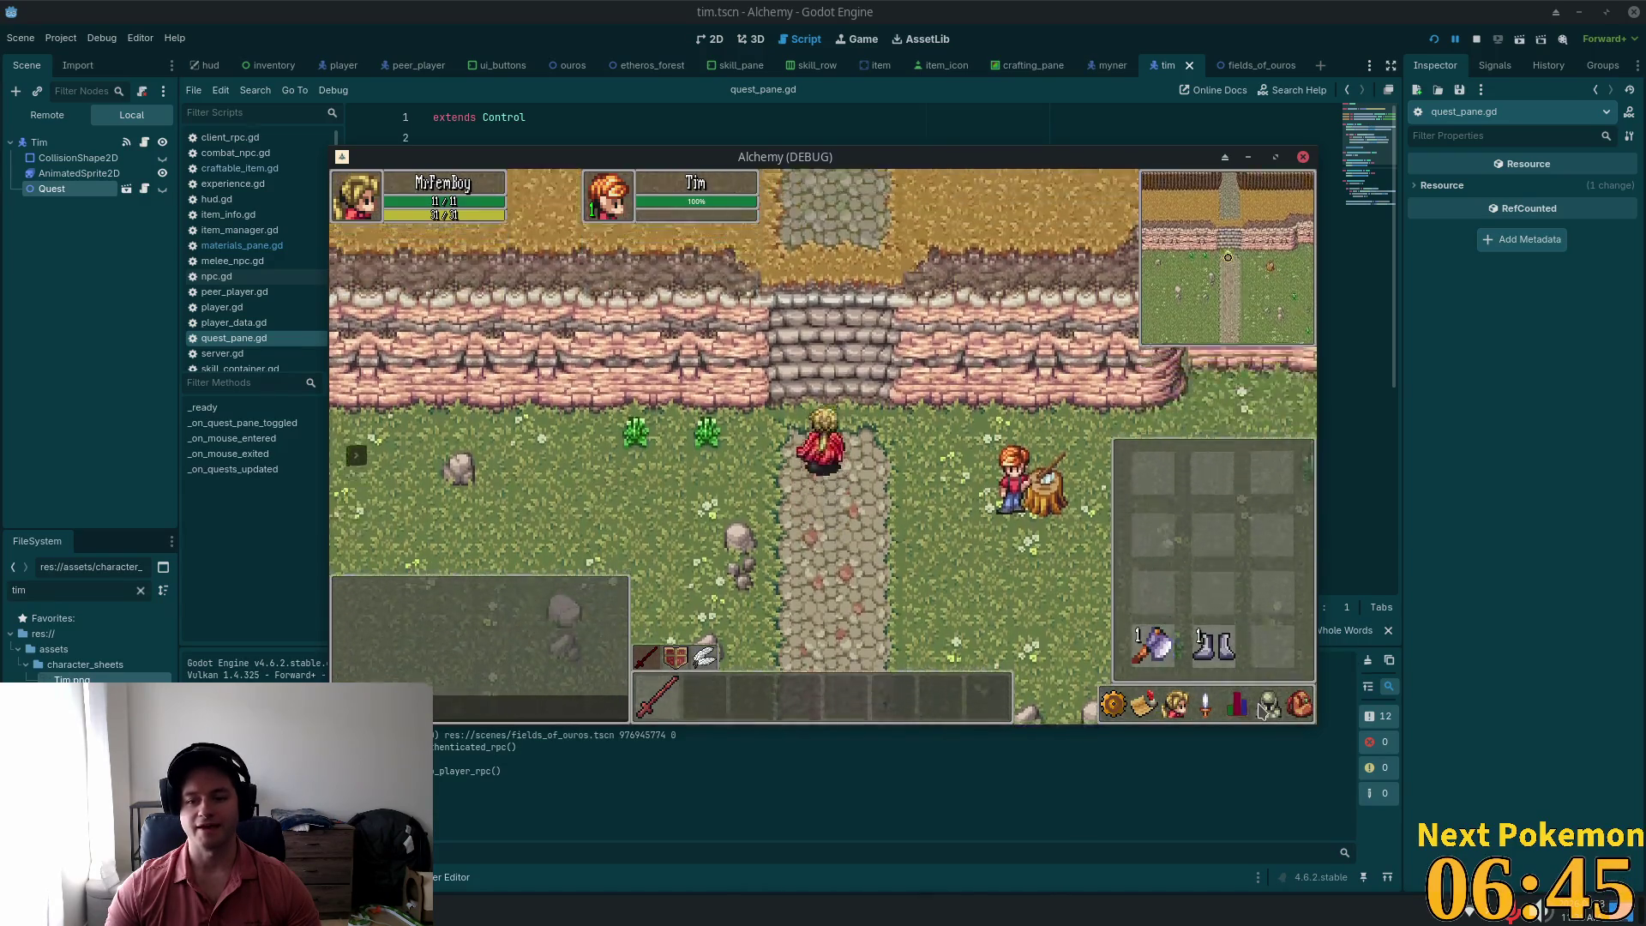
key("w")
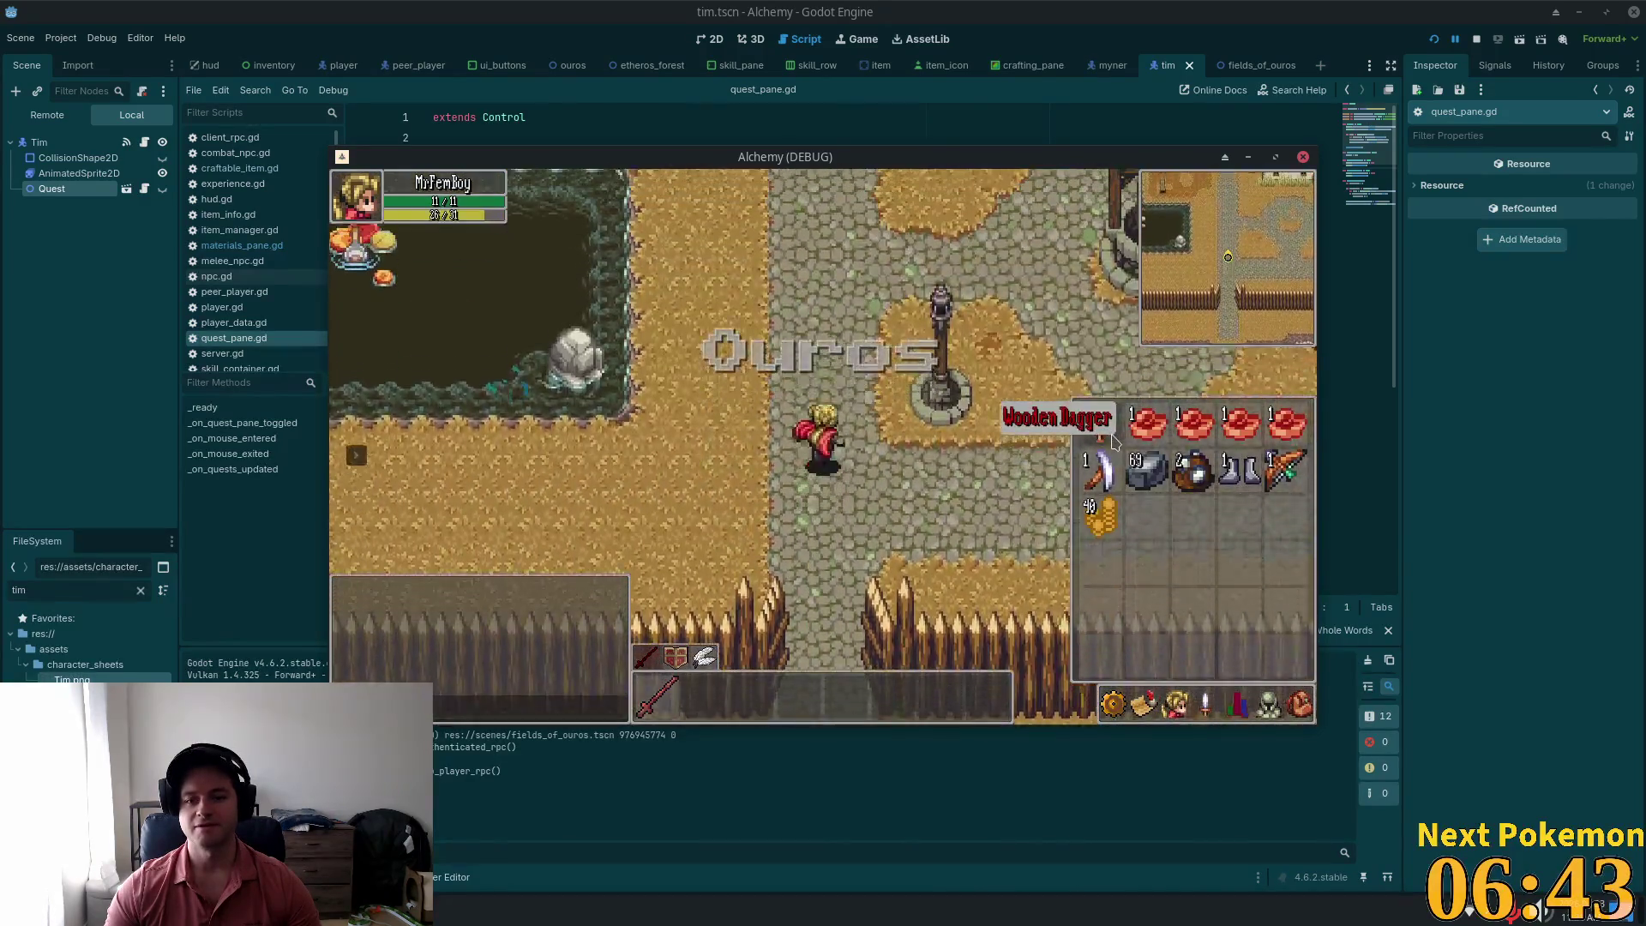
key("d")
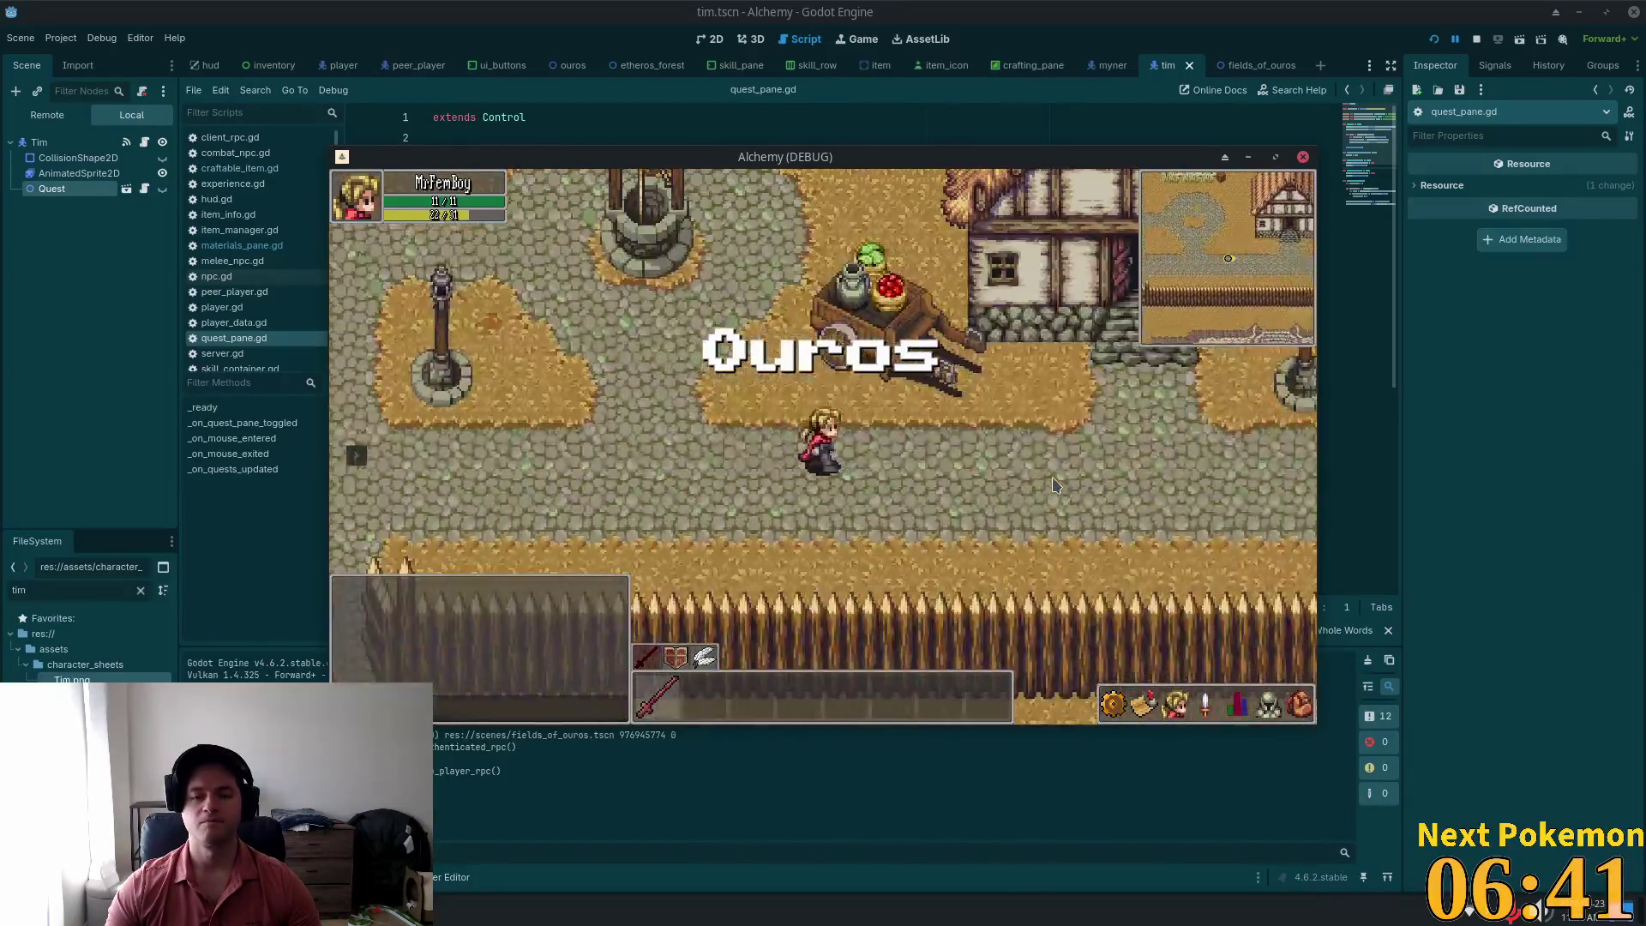
key("w")
key("w")
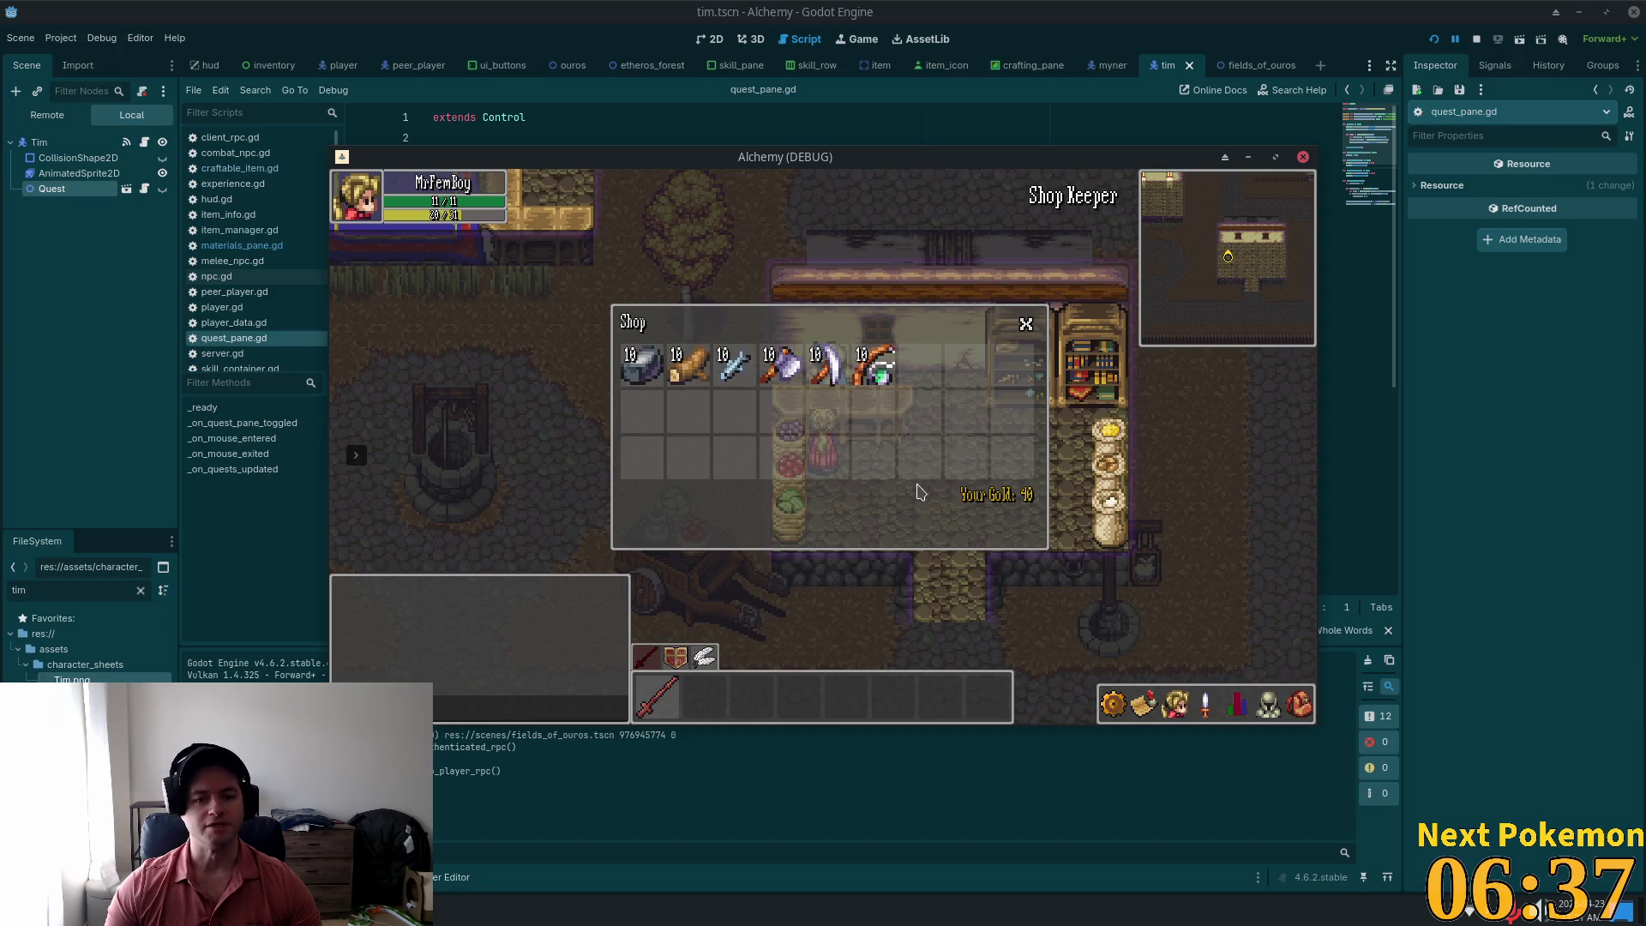
left_click(701, 371)
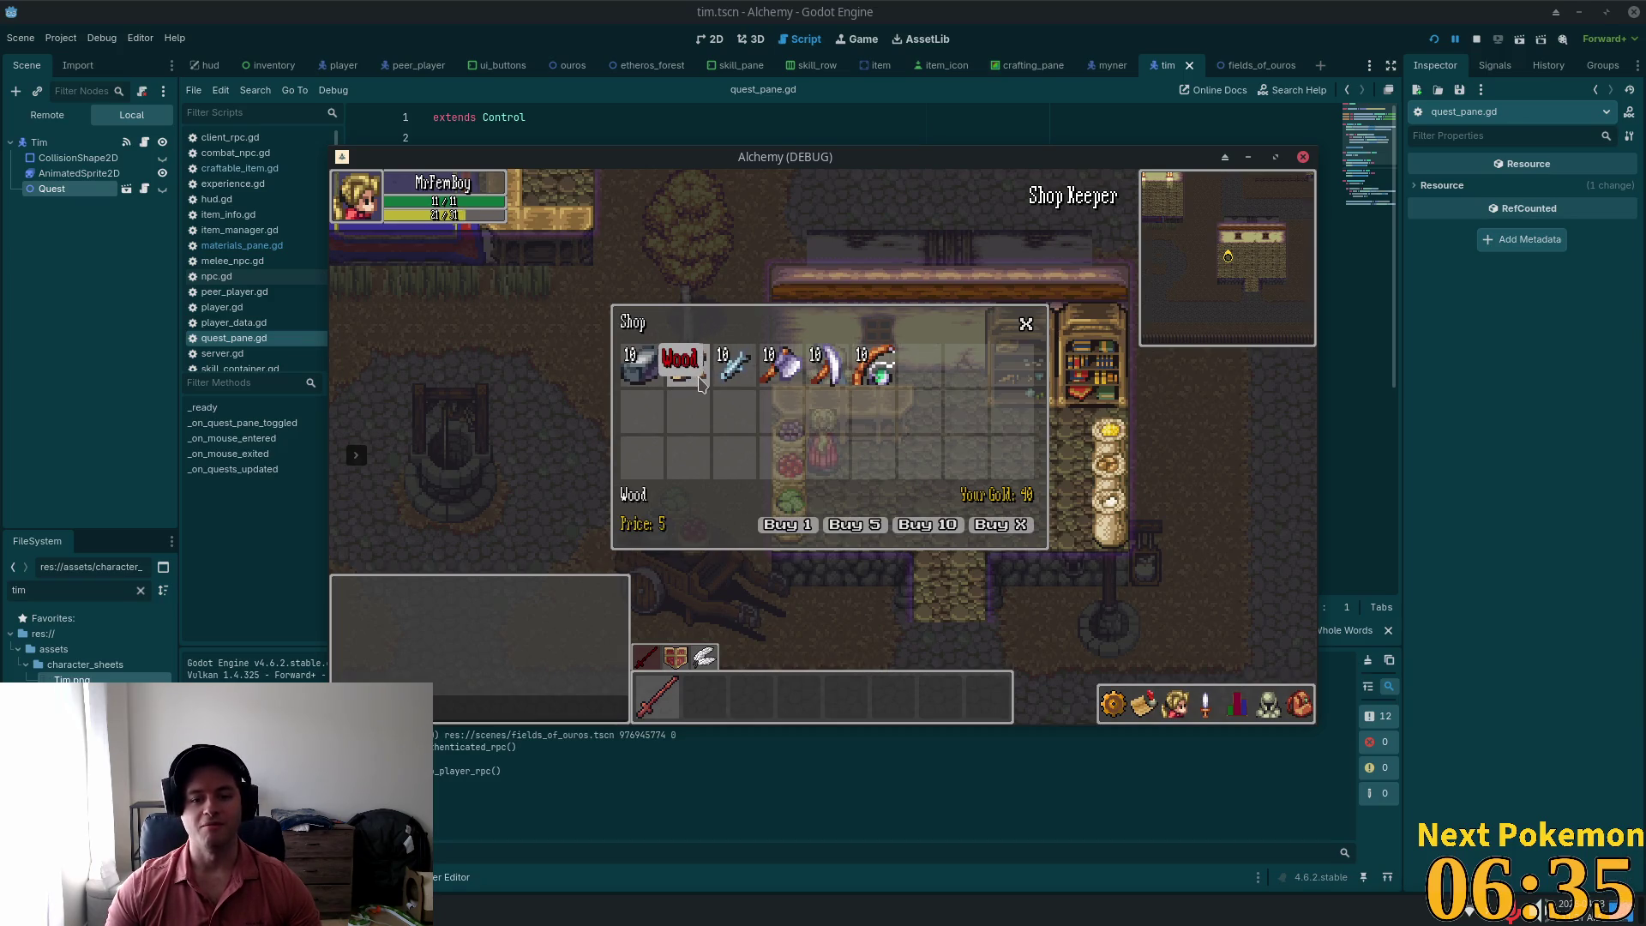
left_click(794, 373)
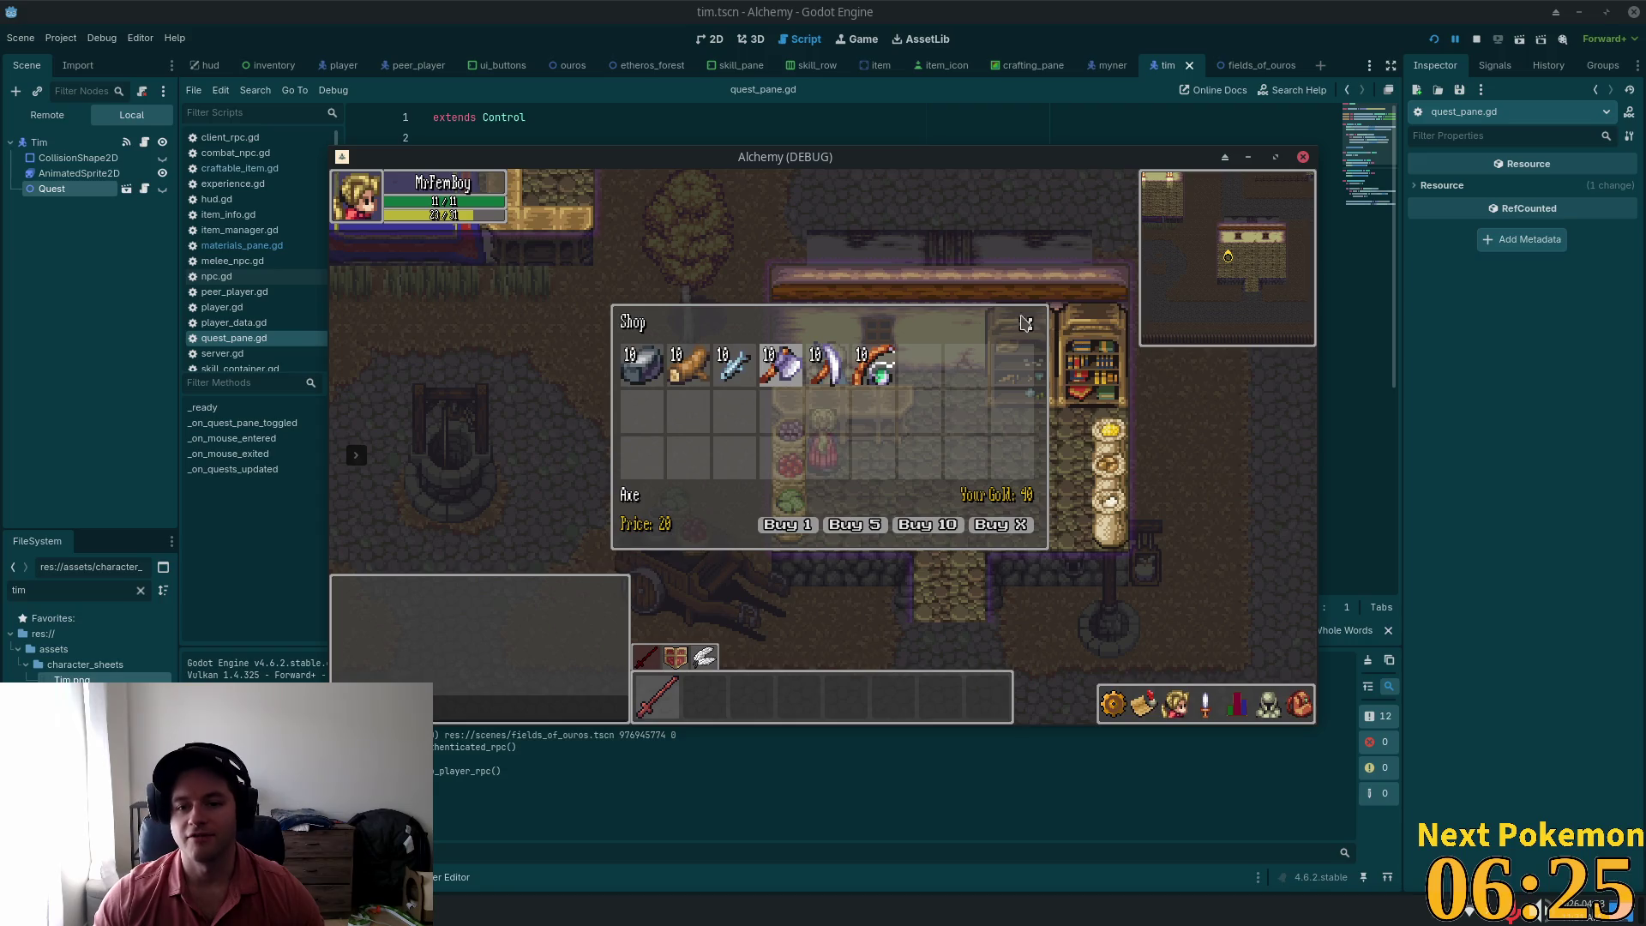
left_click(1026, 324)
Step: Walk out of the shop toward the thatched house, then switch to the quest JSON
key("s")
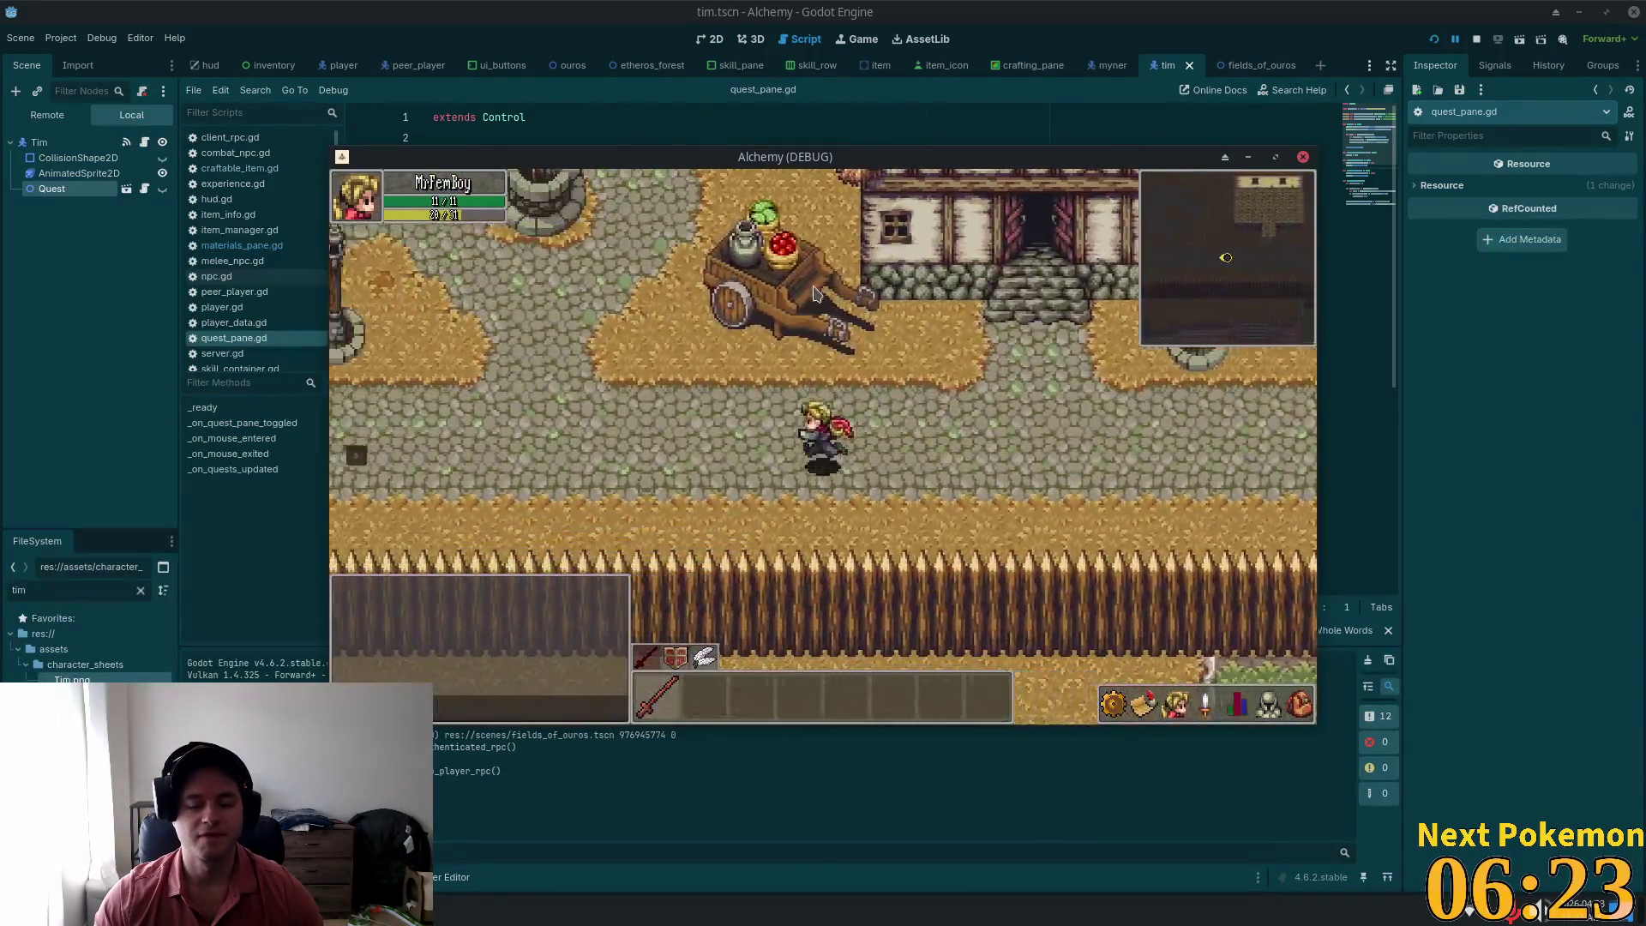
key("a")
key("w")
key("w")
key("a")
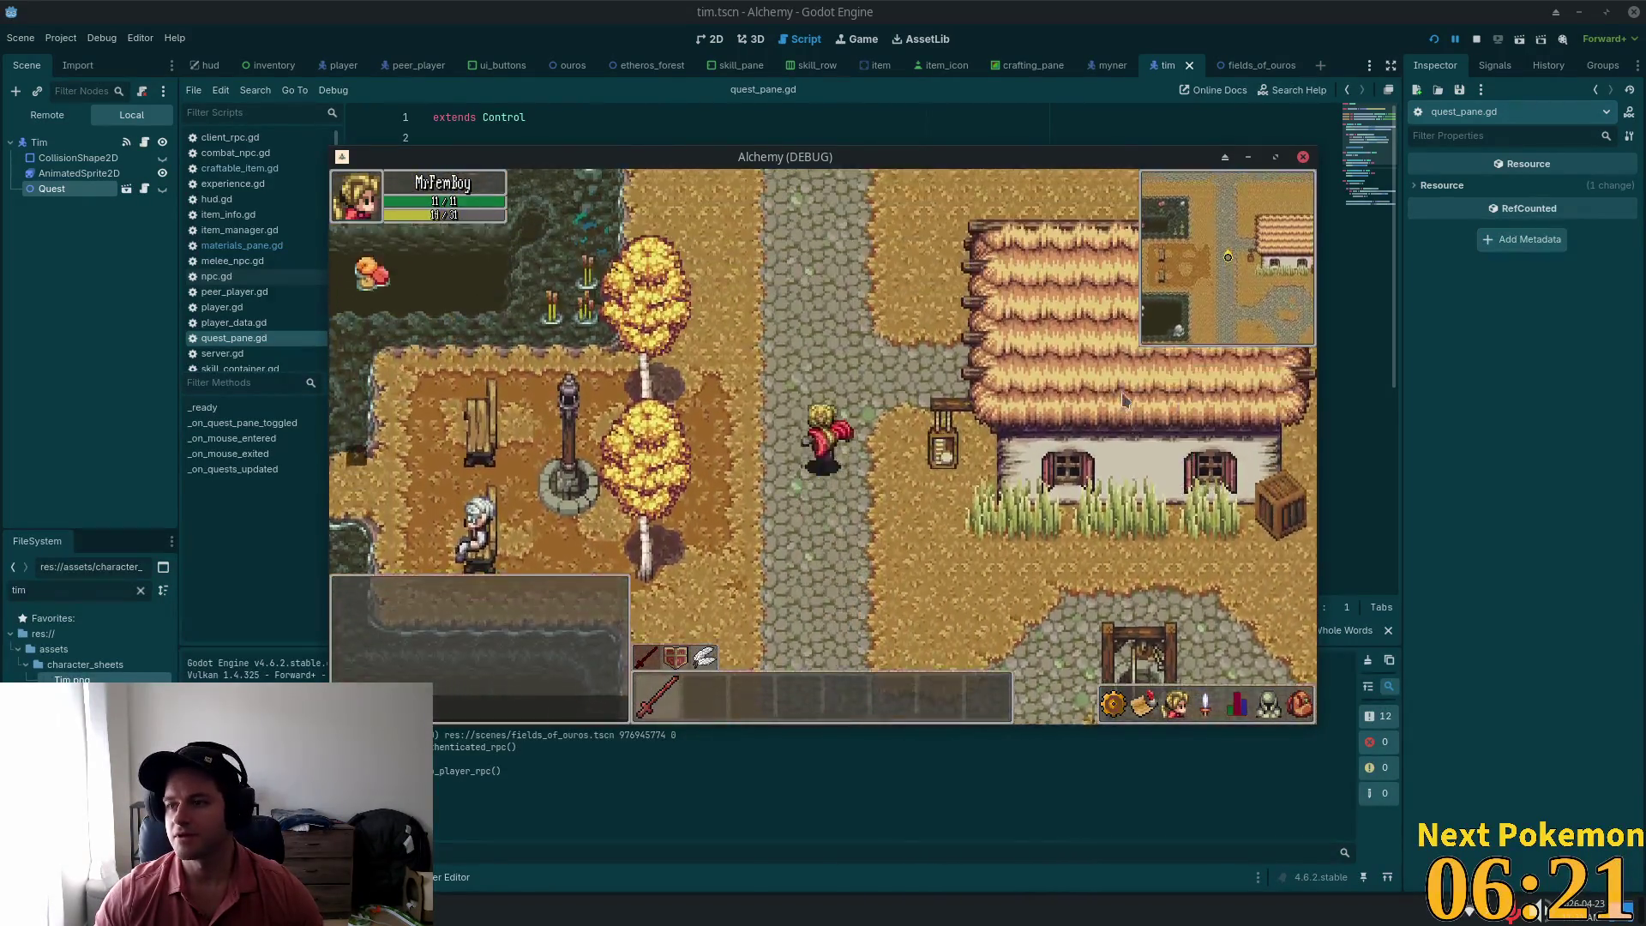
key("alt+Tab")
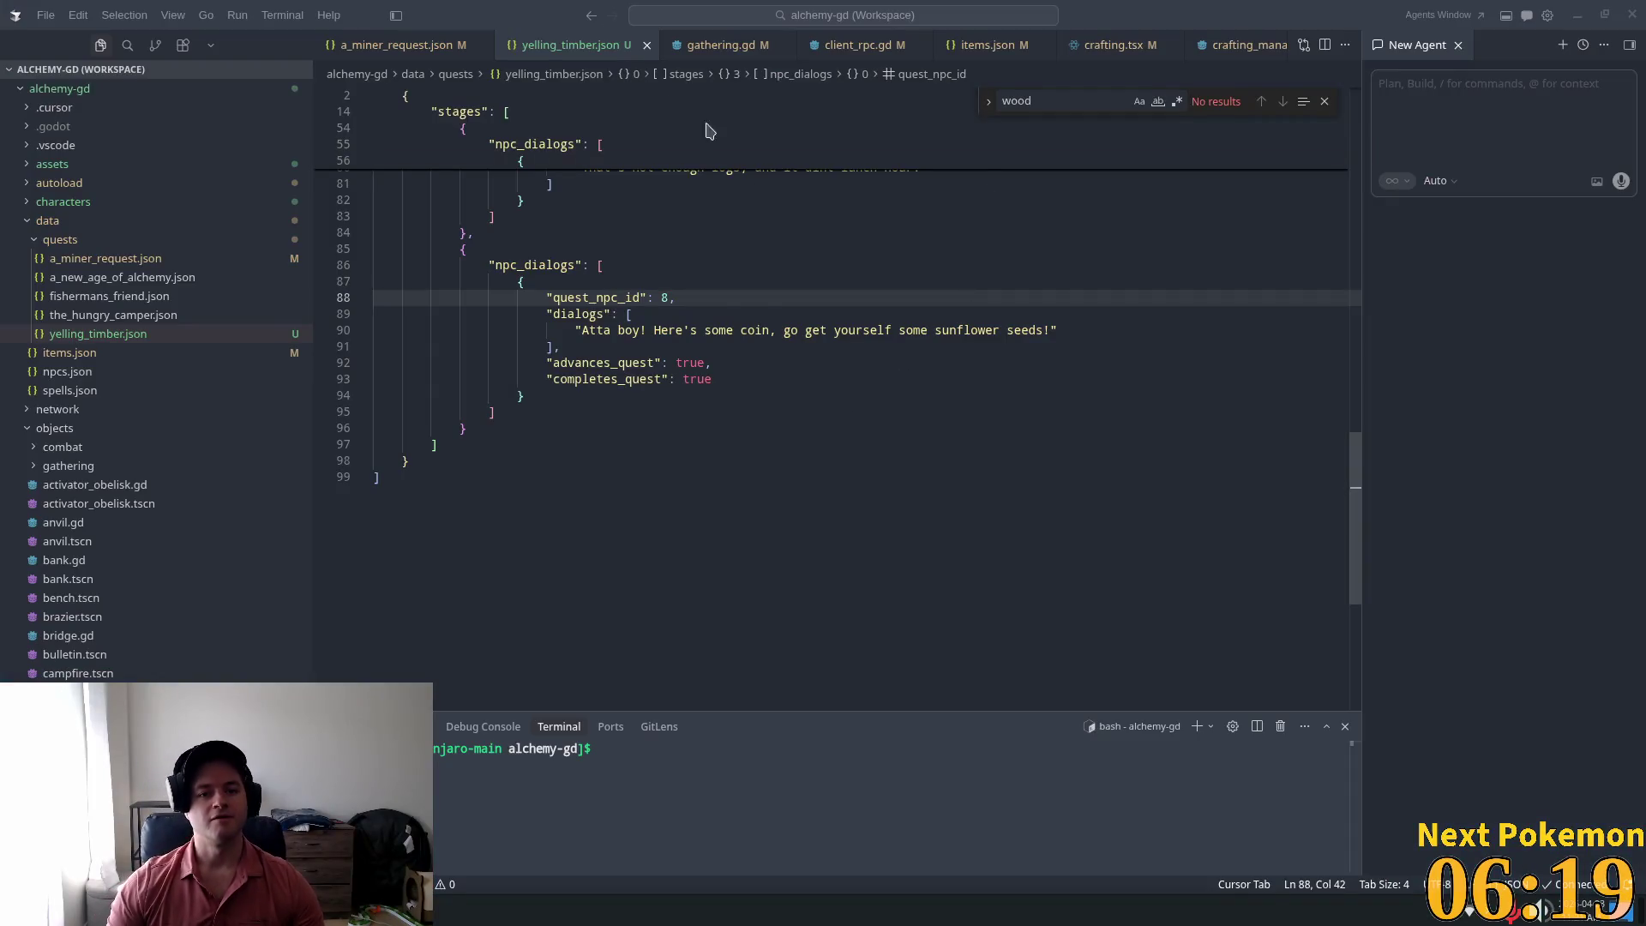
Step: Delete the axe-or-woodcutting-quest TODO line, save the notes and close Mousepad
key("alt+Tab")
key("alt+Tab")
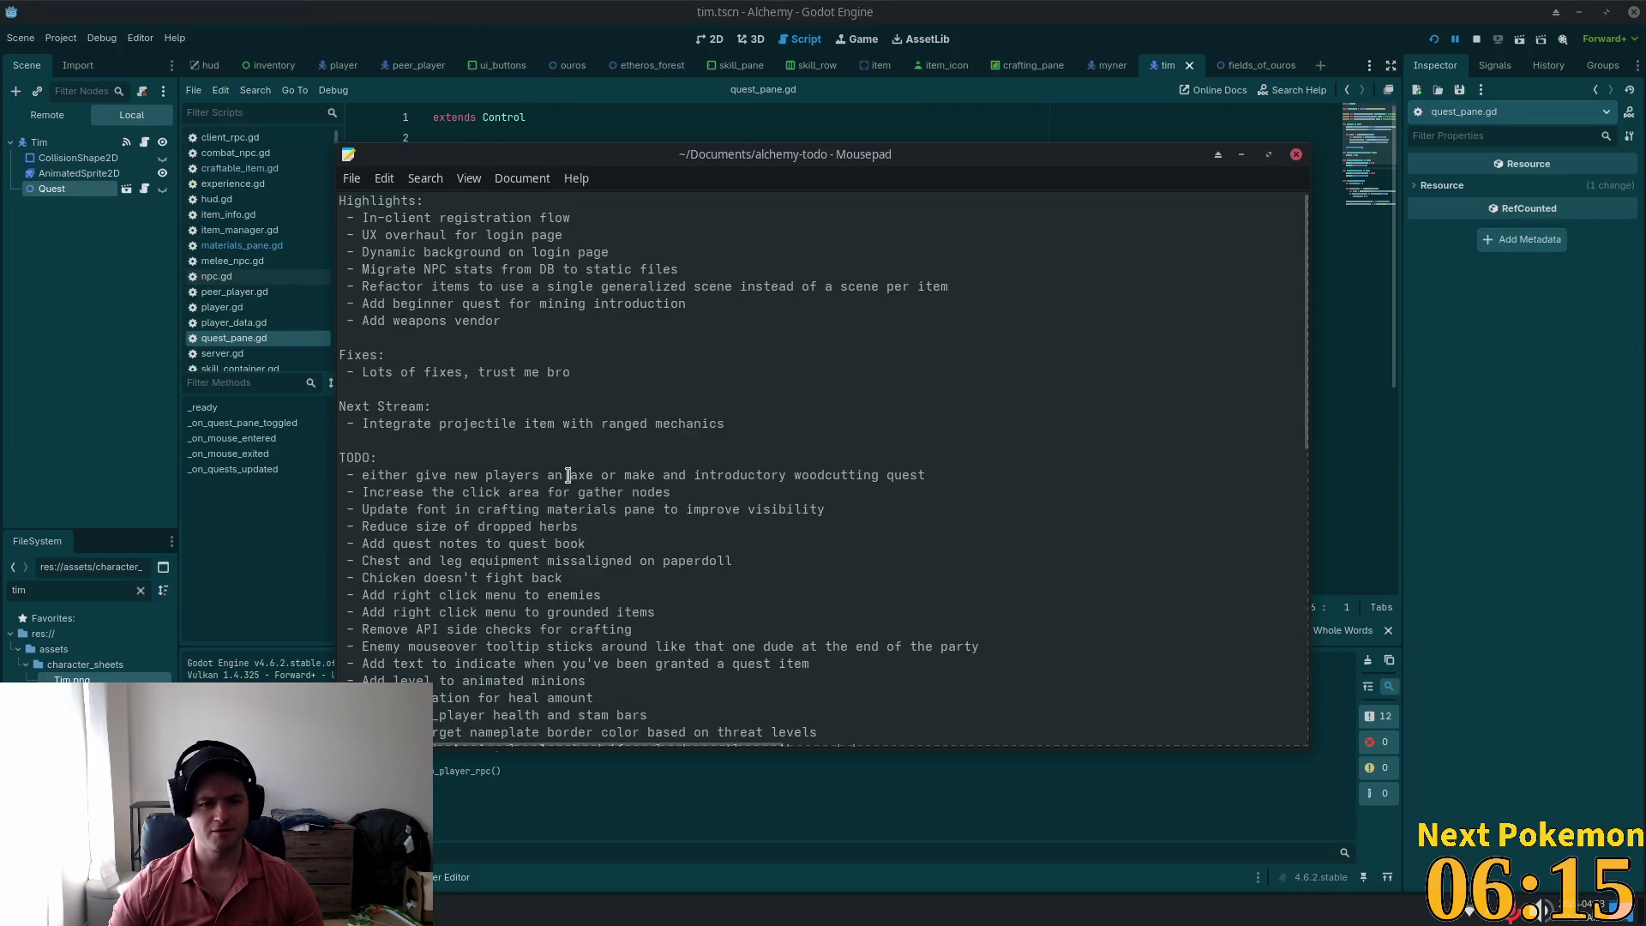
scroll(568, 474, "down", 1)
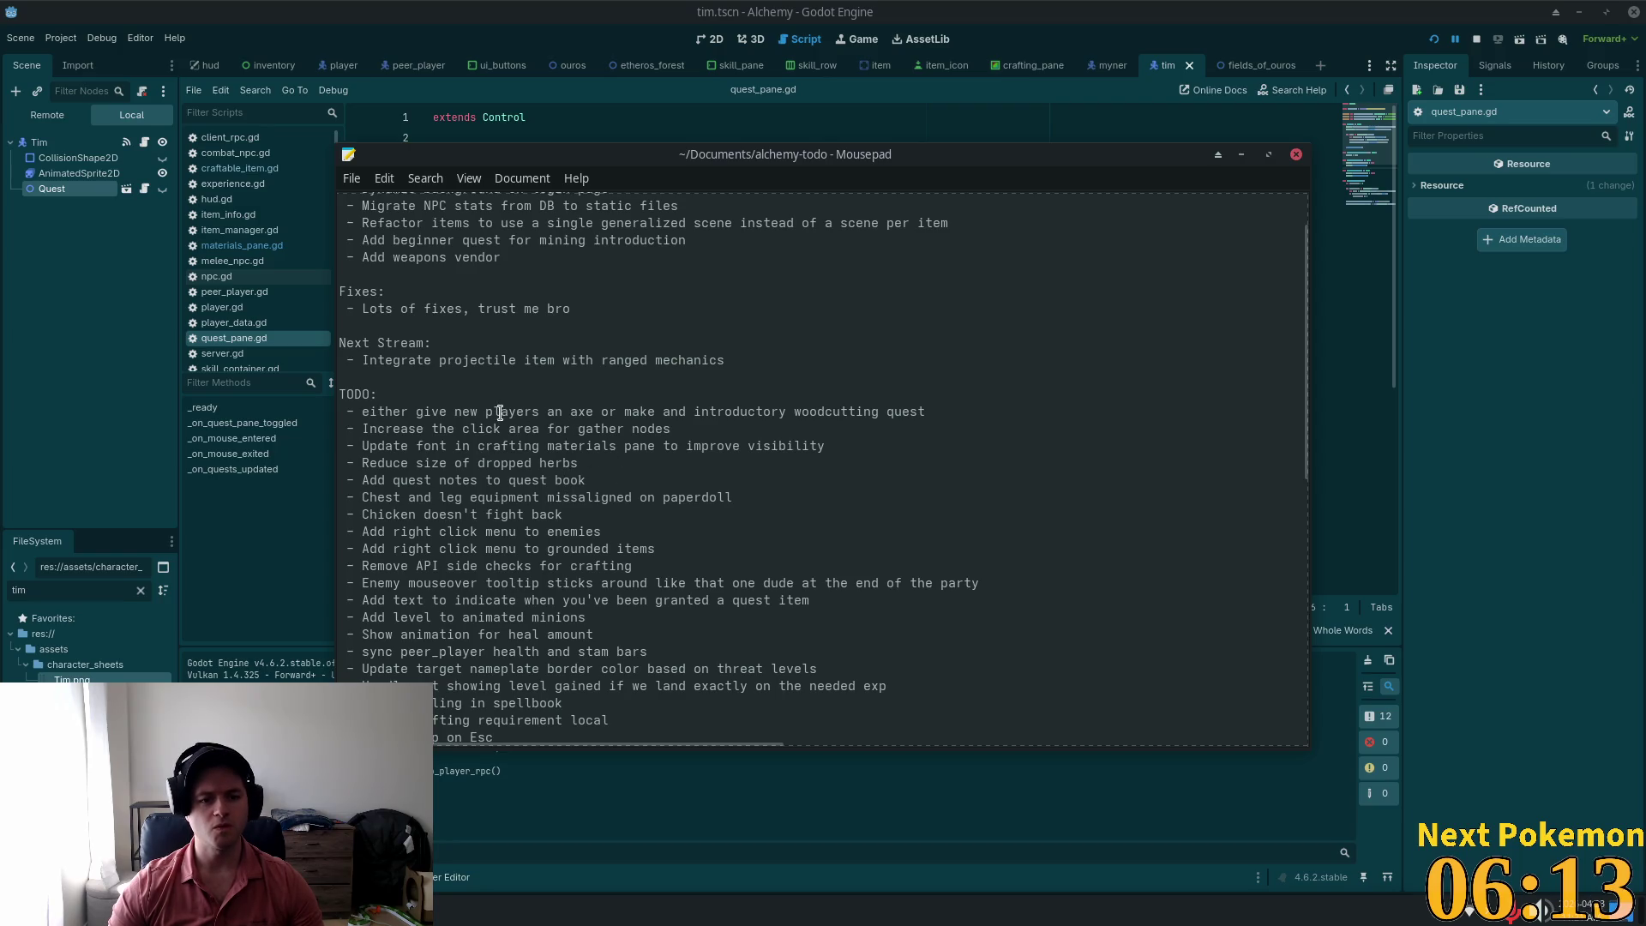
left_click_drag(933, 410, 343, 412)
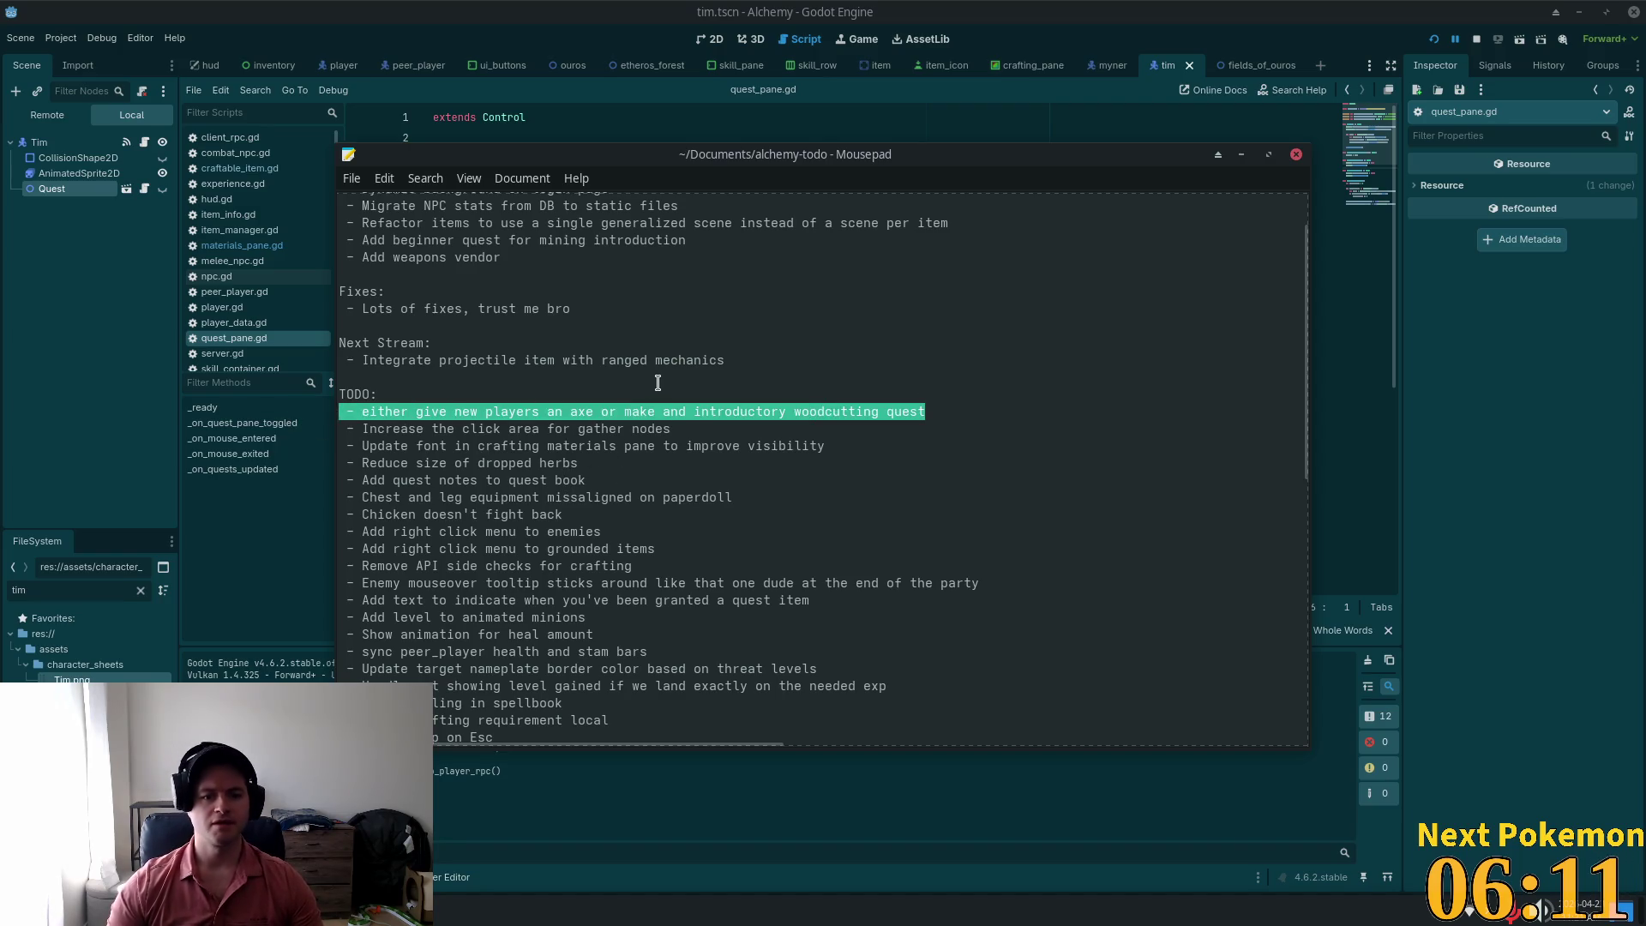
key("Delete")
key("ctrl+s")
key("ctrl+q")
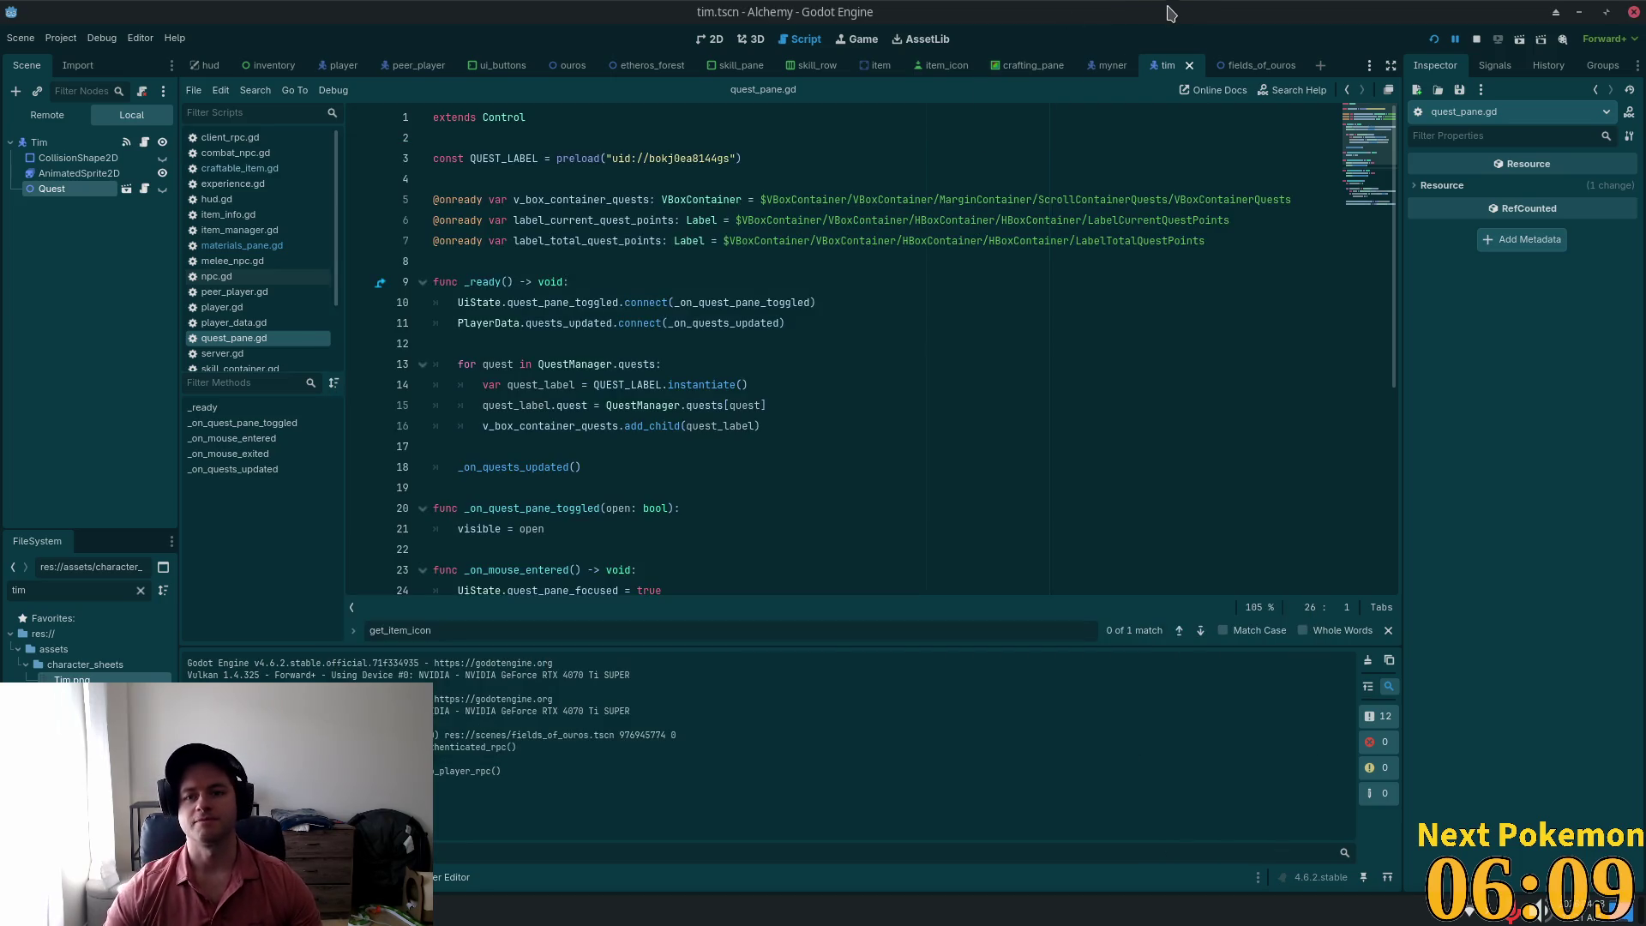
key("alt+shift+o")
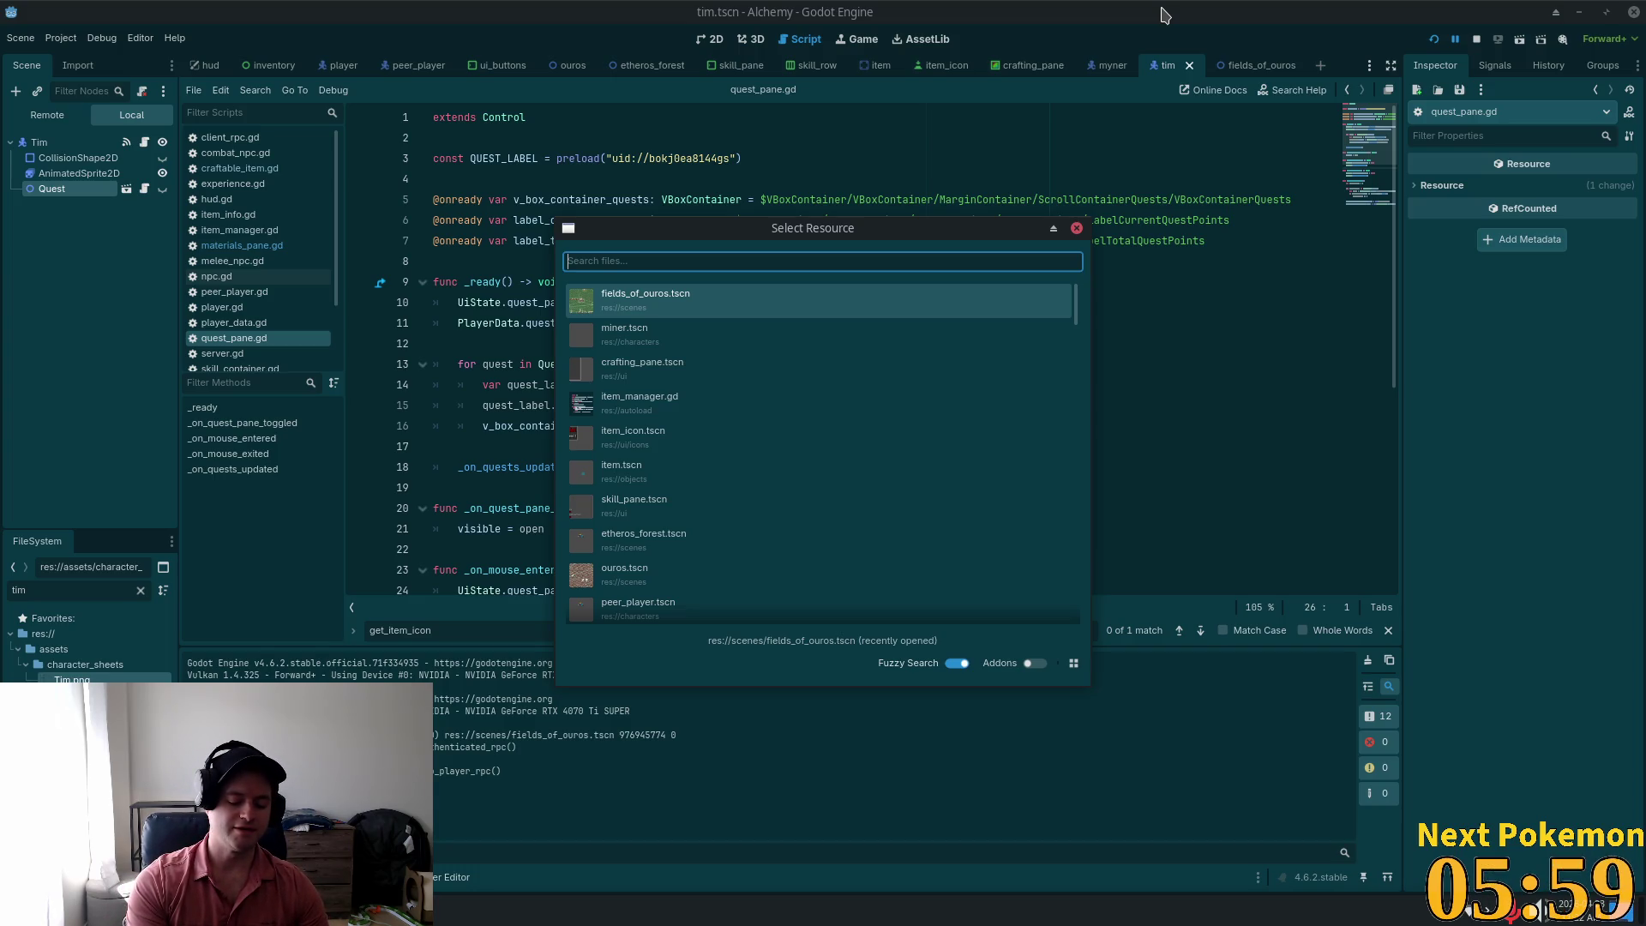
Step: Clear the FileSystem filter and open adamant_deposit.tscn from objects/gathering/mining
key("Escape")
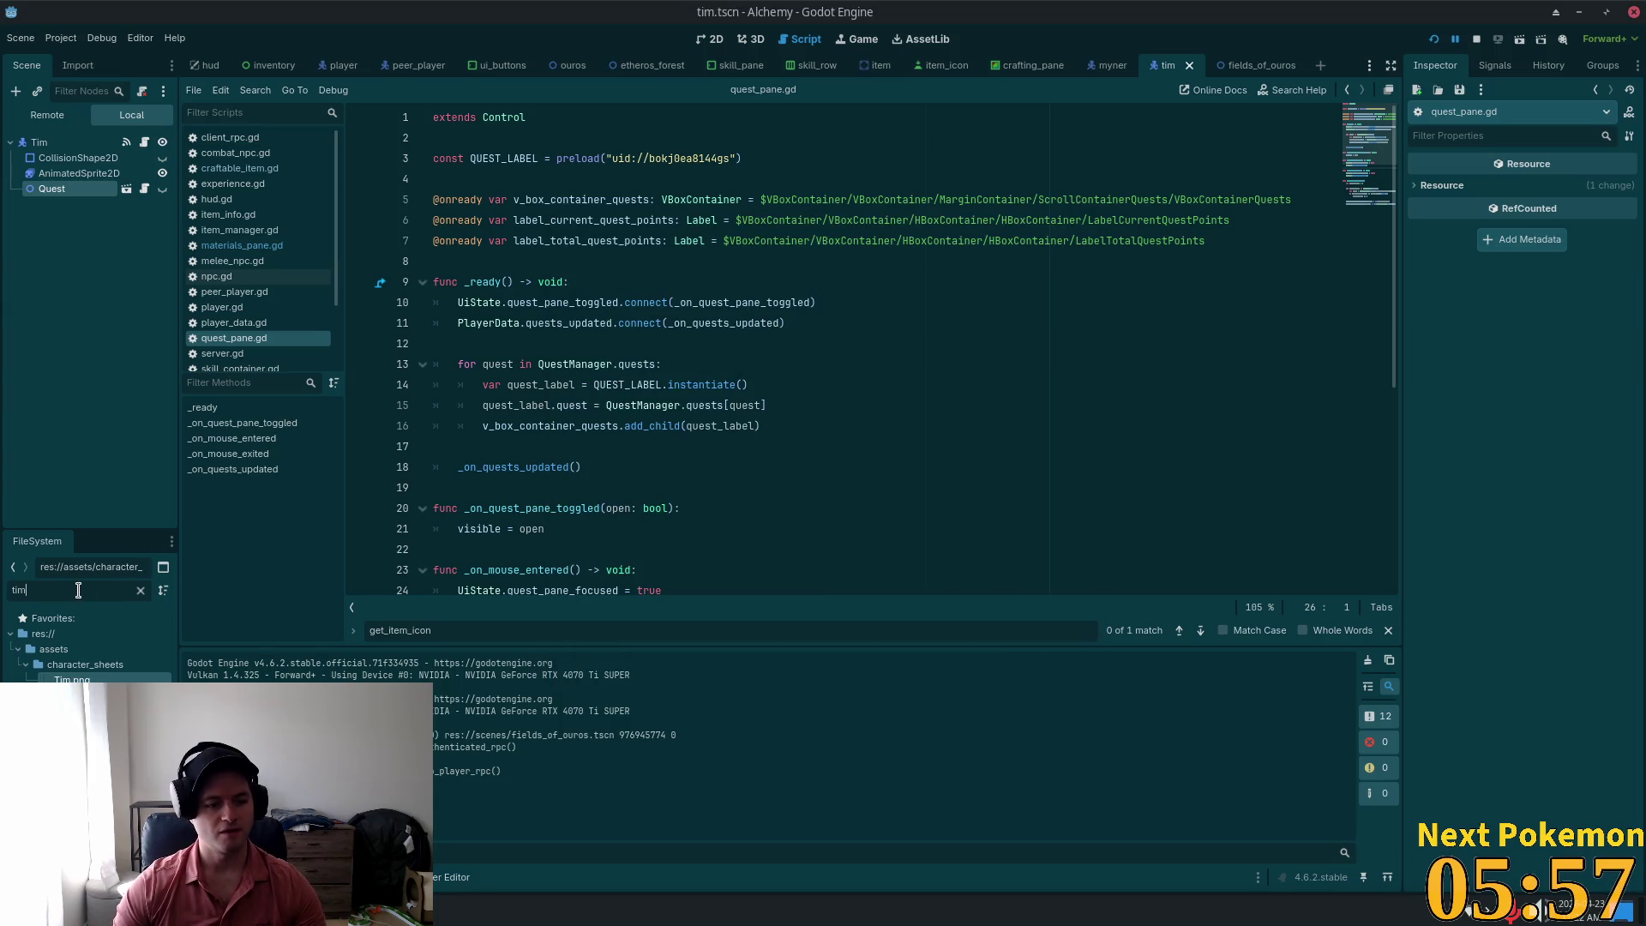
key("ctrl+a")
type("stone")
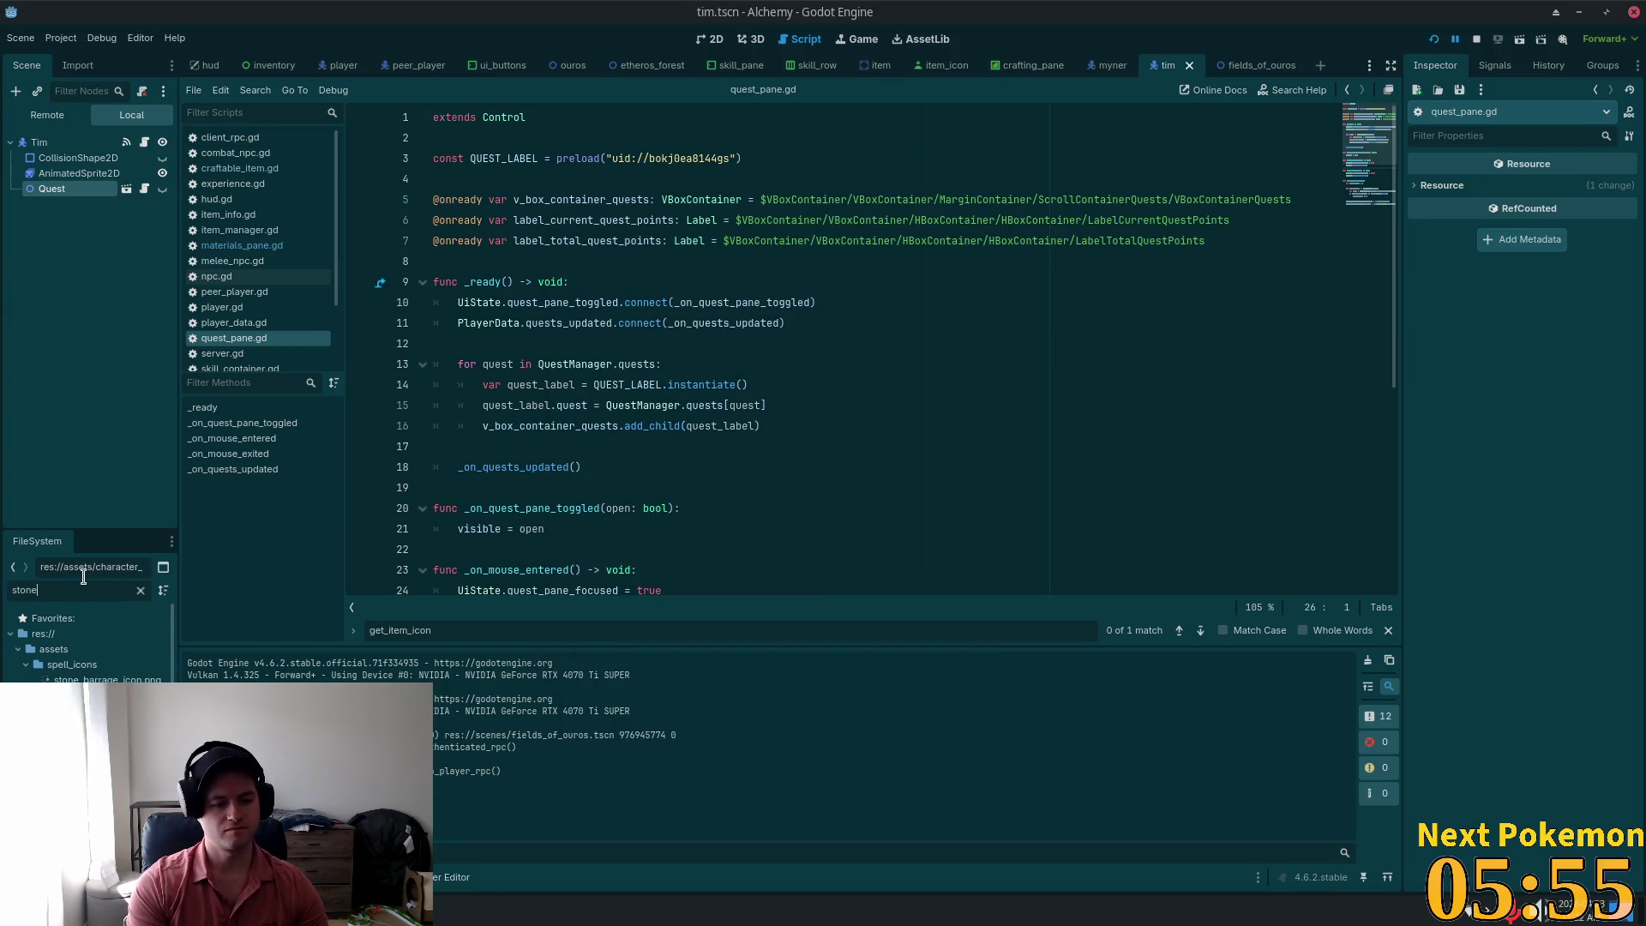
key("BackSpace")
key("BackSpace")
key("BackSpace")
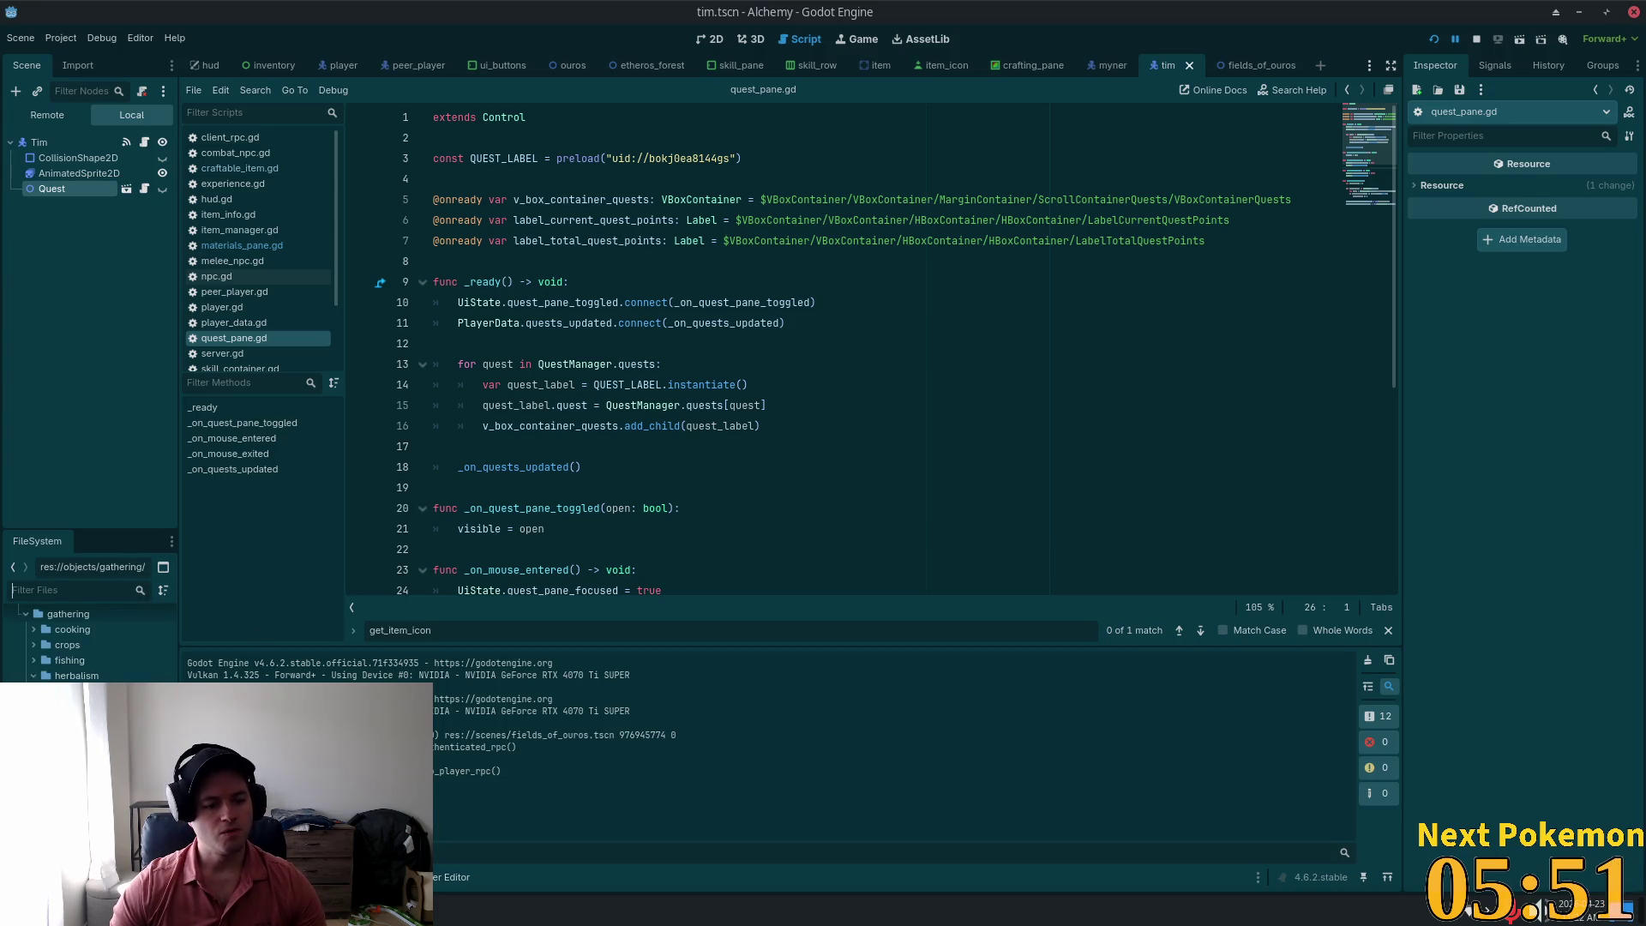
scroll(90, 643, "down", 2)
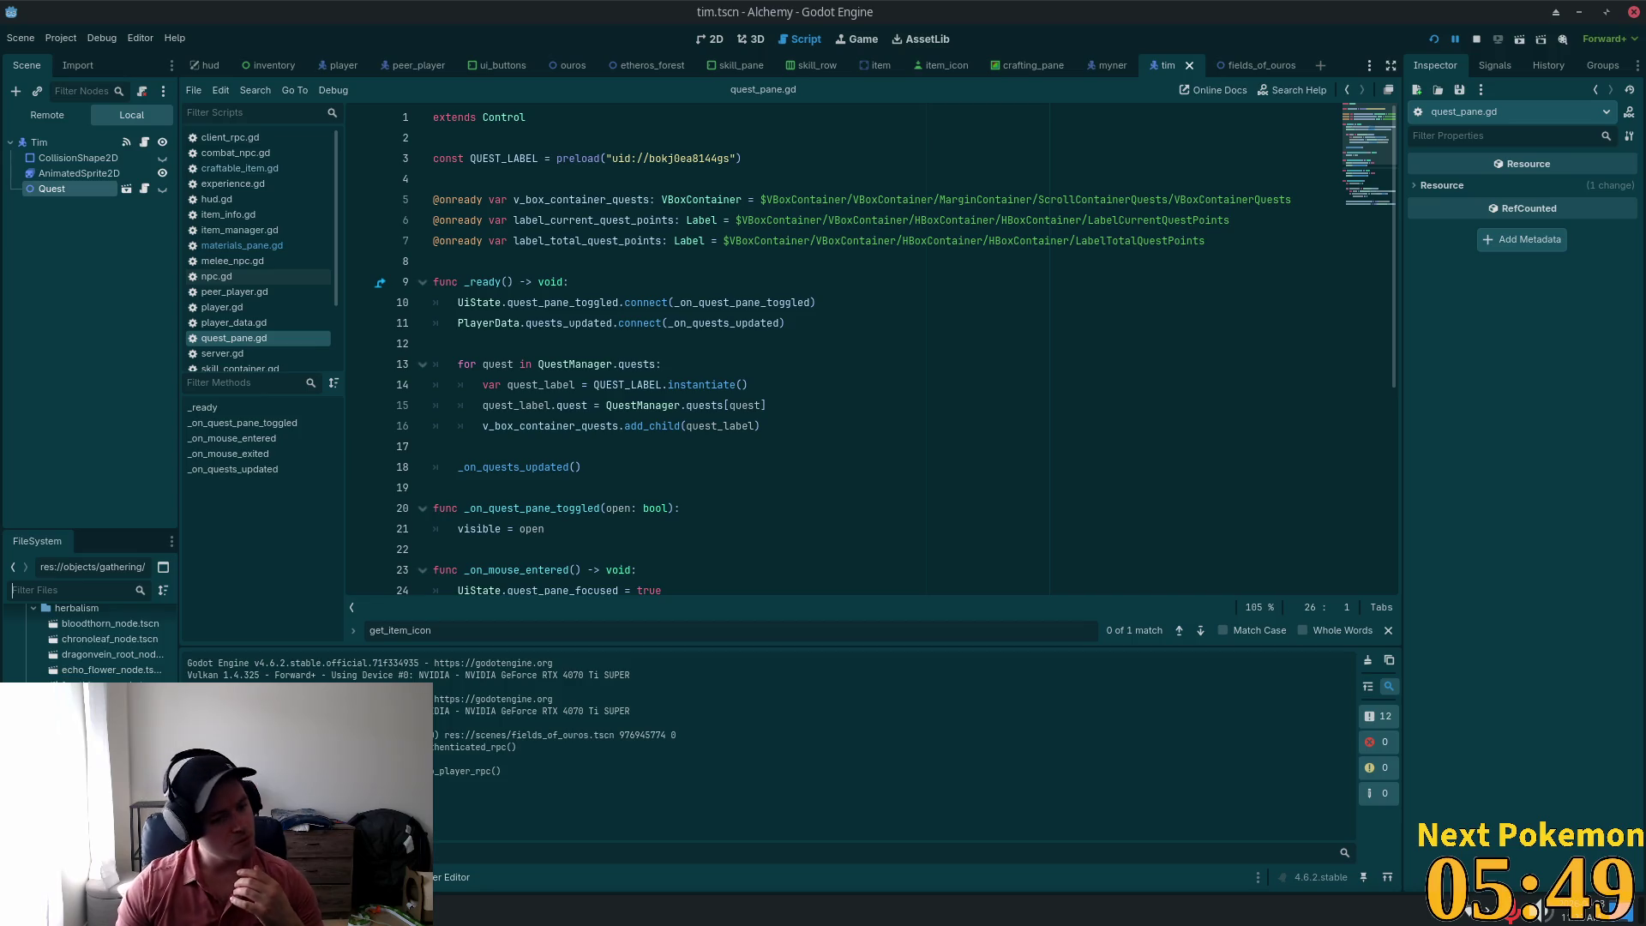
scroll(90, 643, "down", 2)
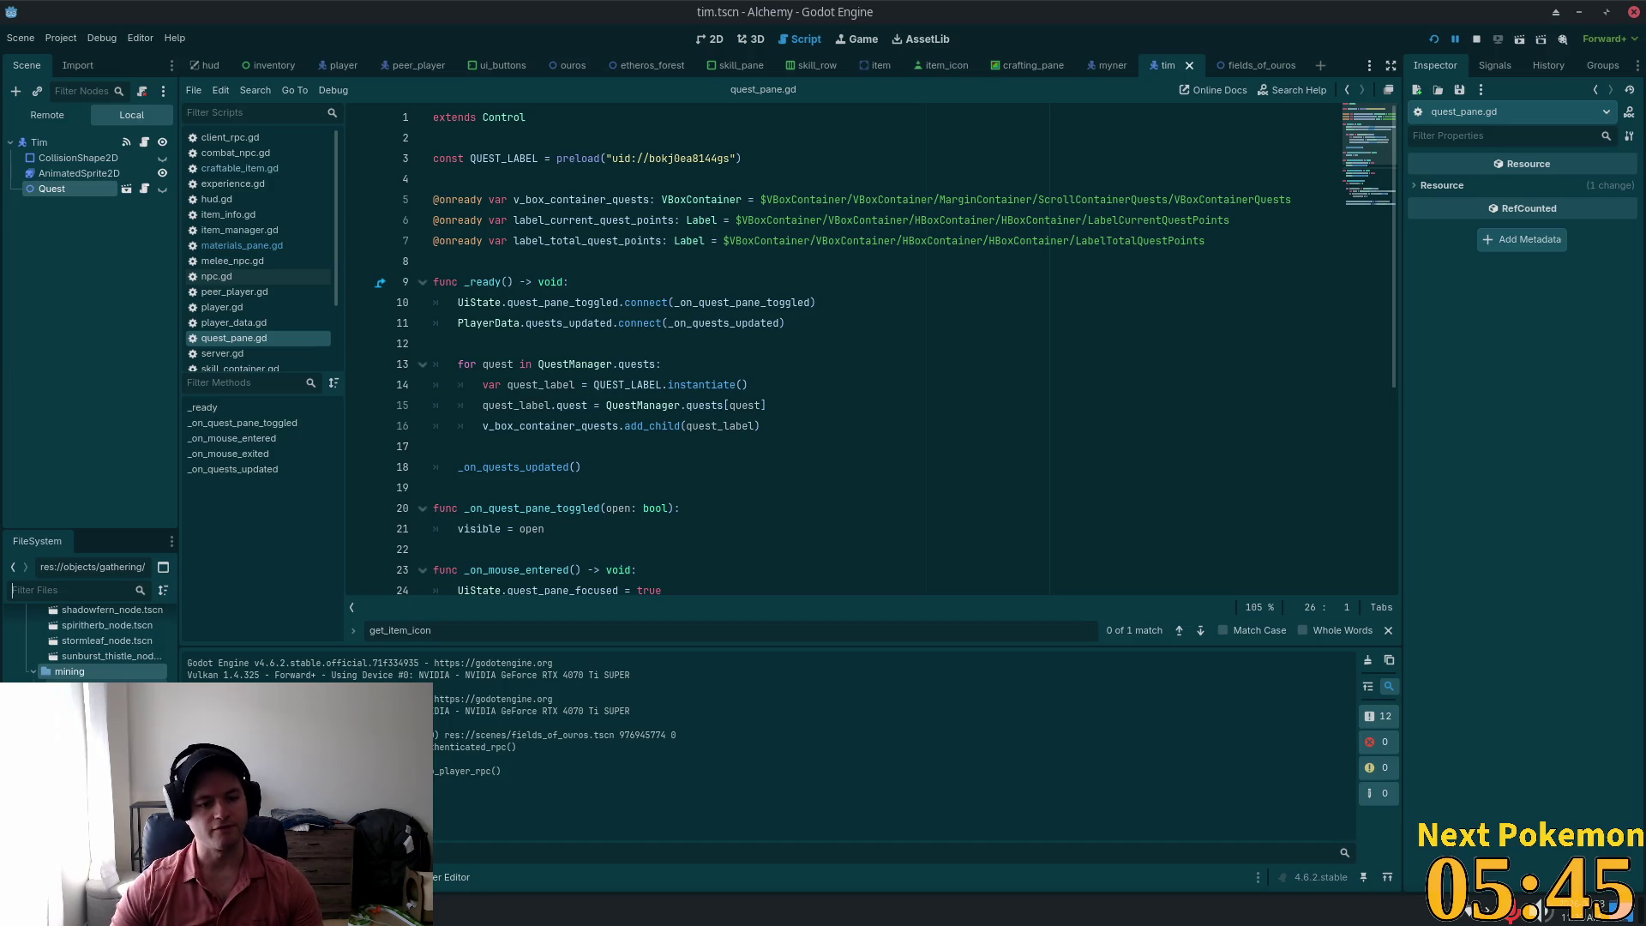
double_click(102, 687)
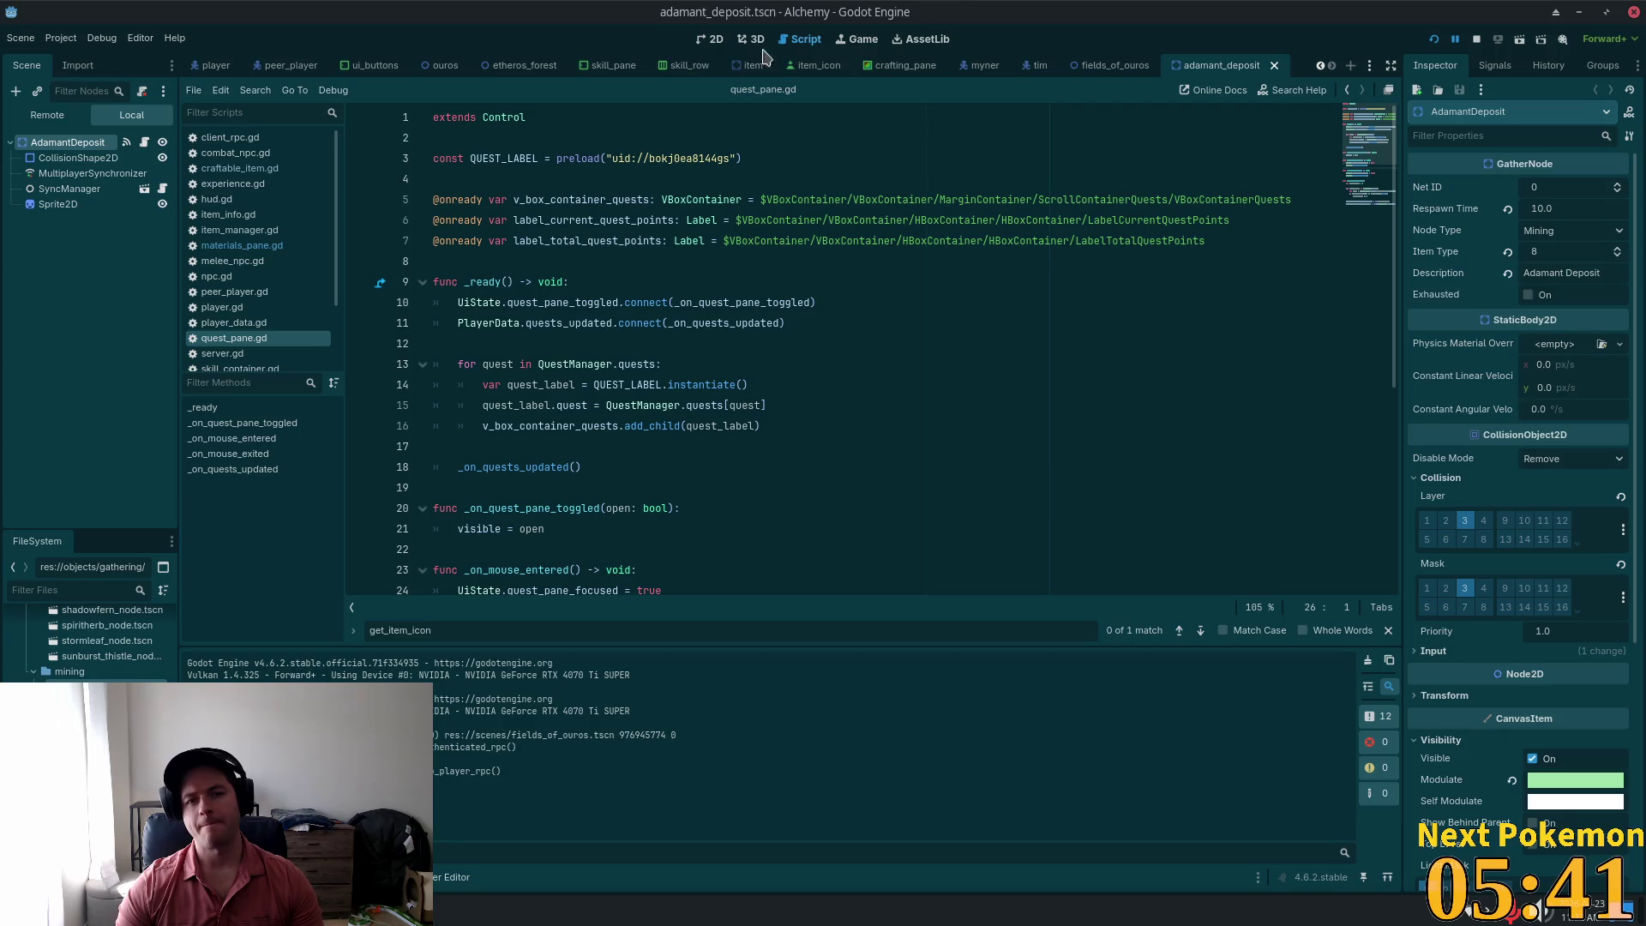
Step: Show the adamant deposit in the 2D view and begin adding a child to the AdamantDeposit root
left_click(711, 40)
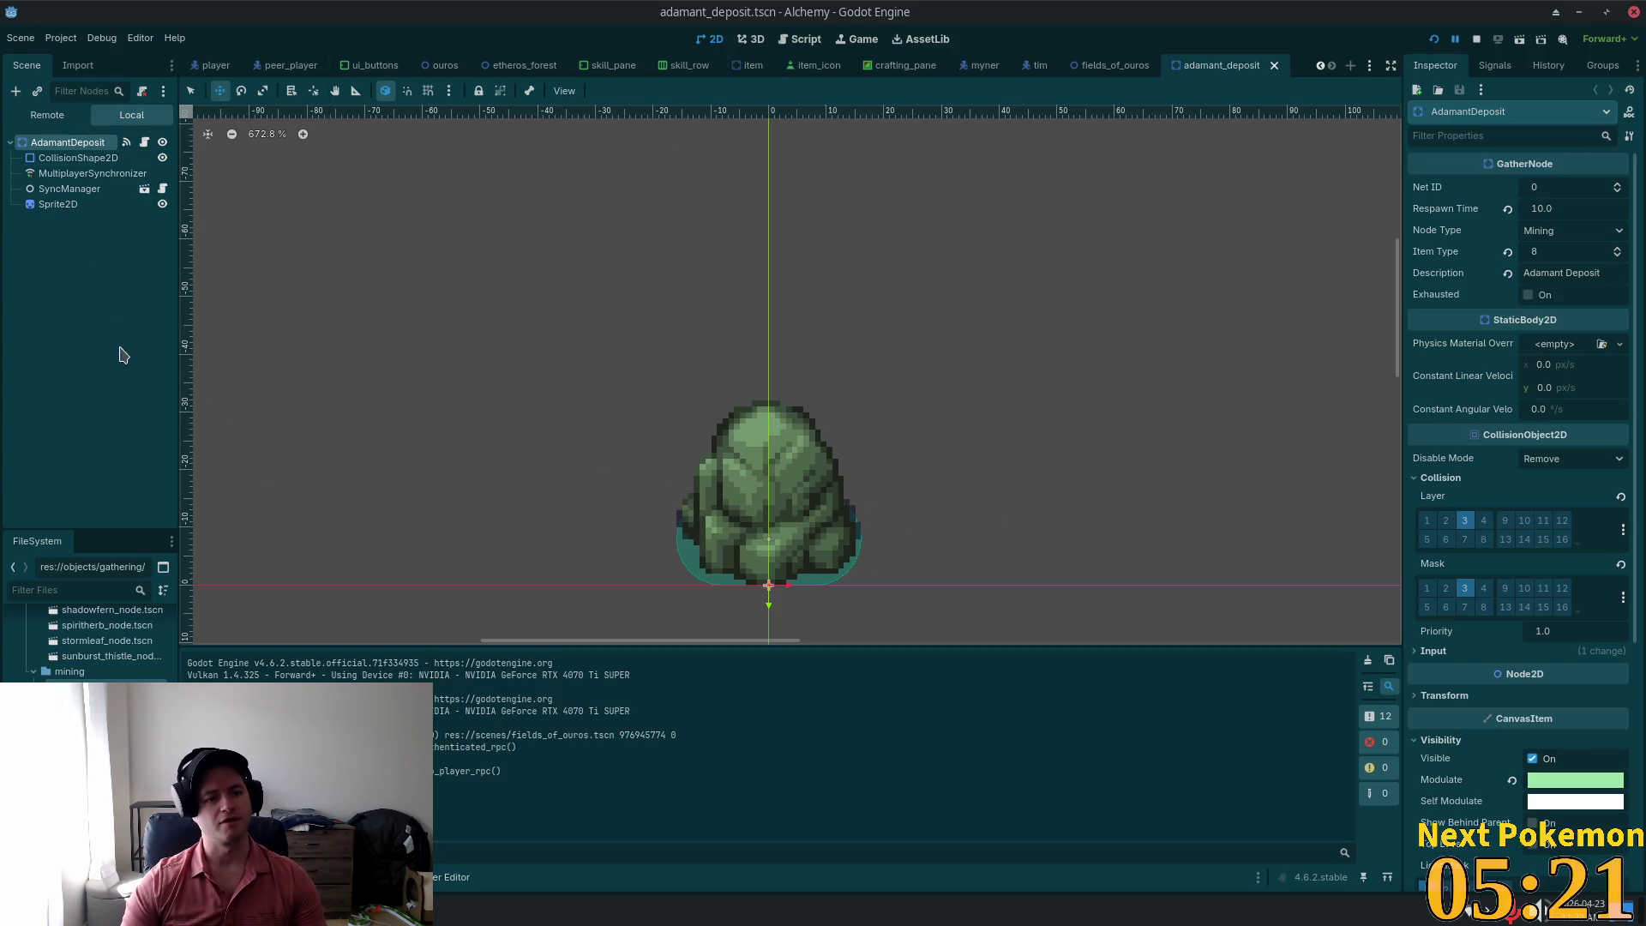
left_click(48, 141)
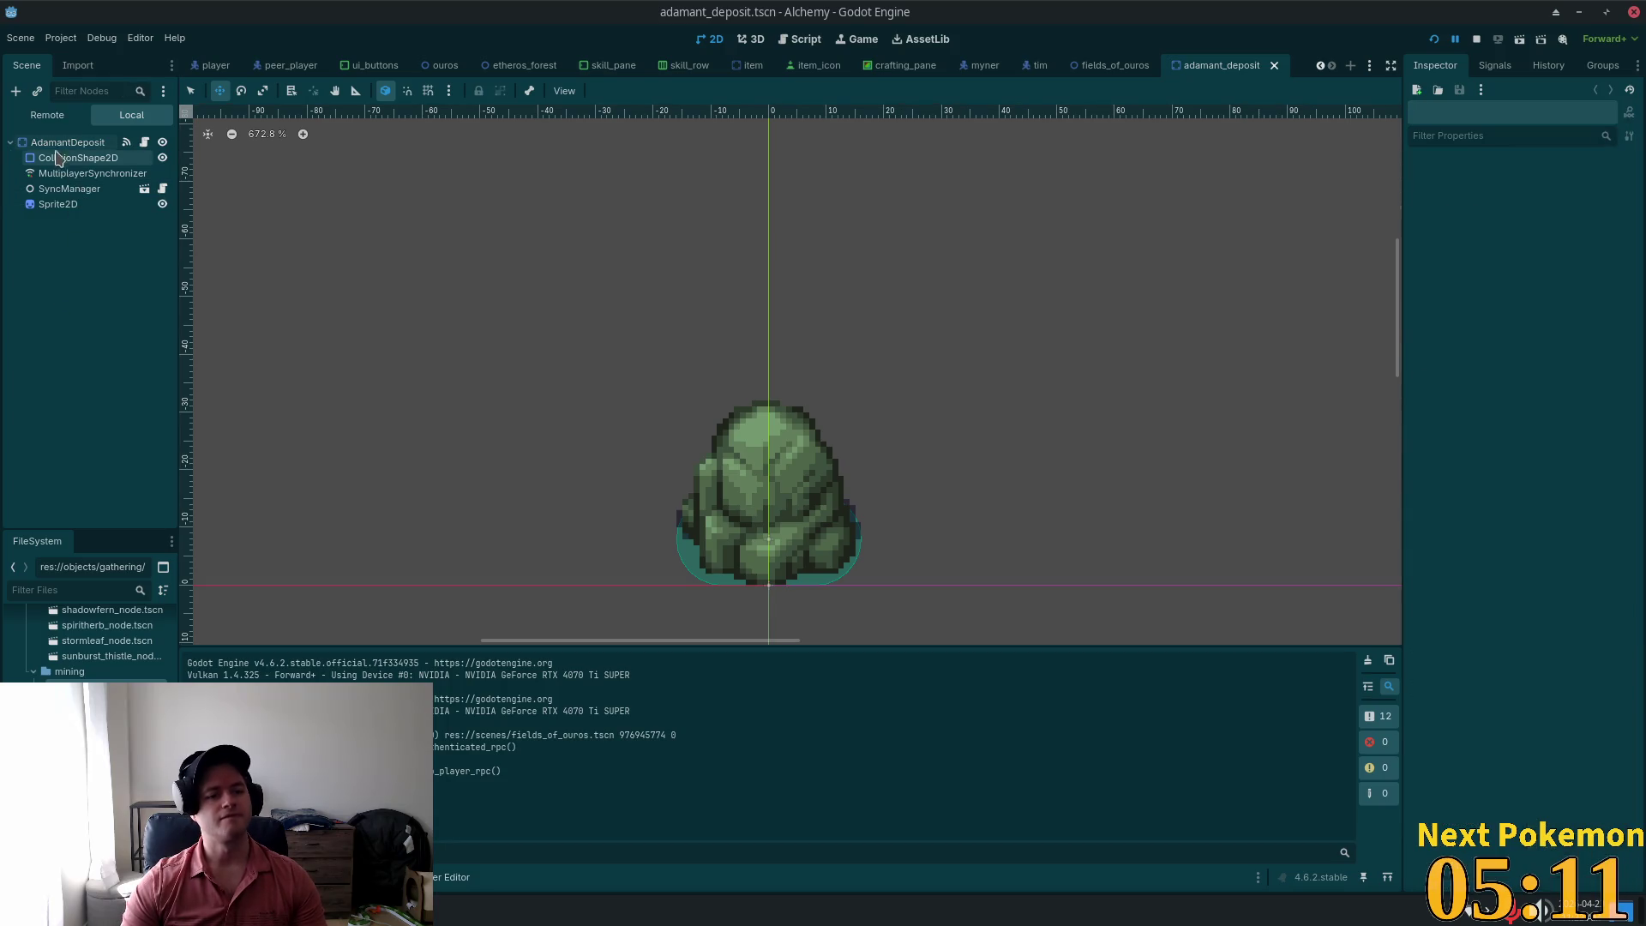
key("ctrl+a")
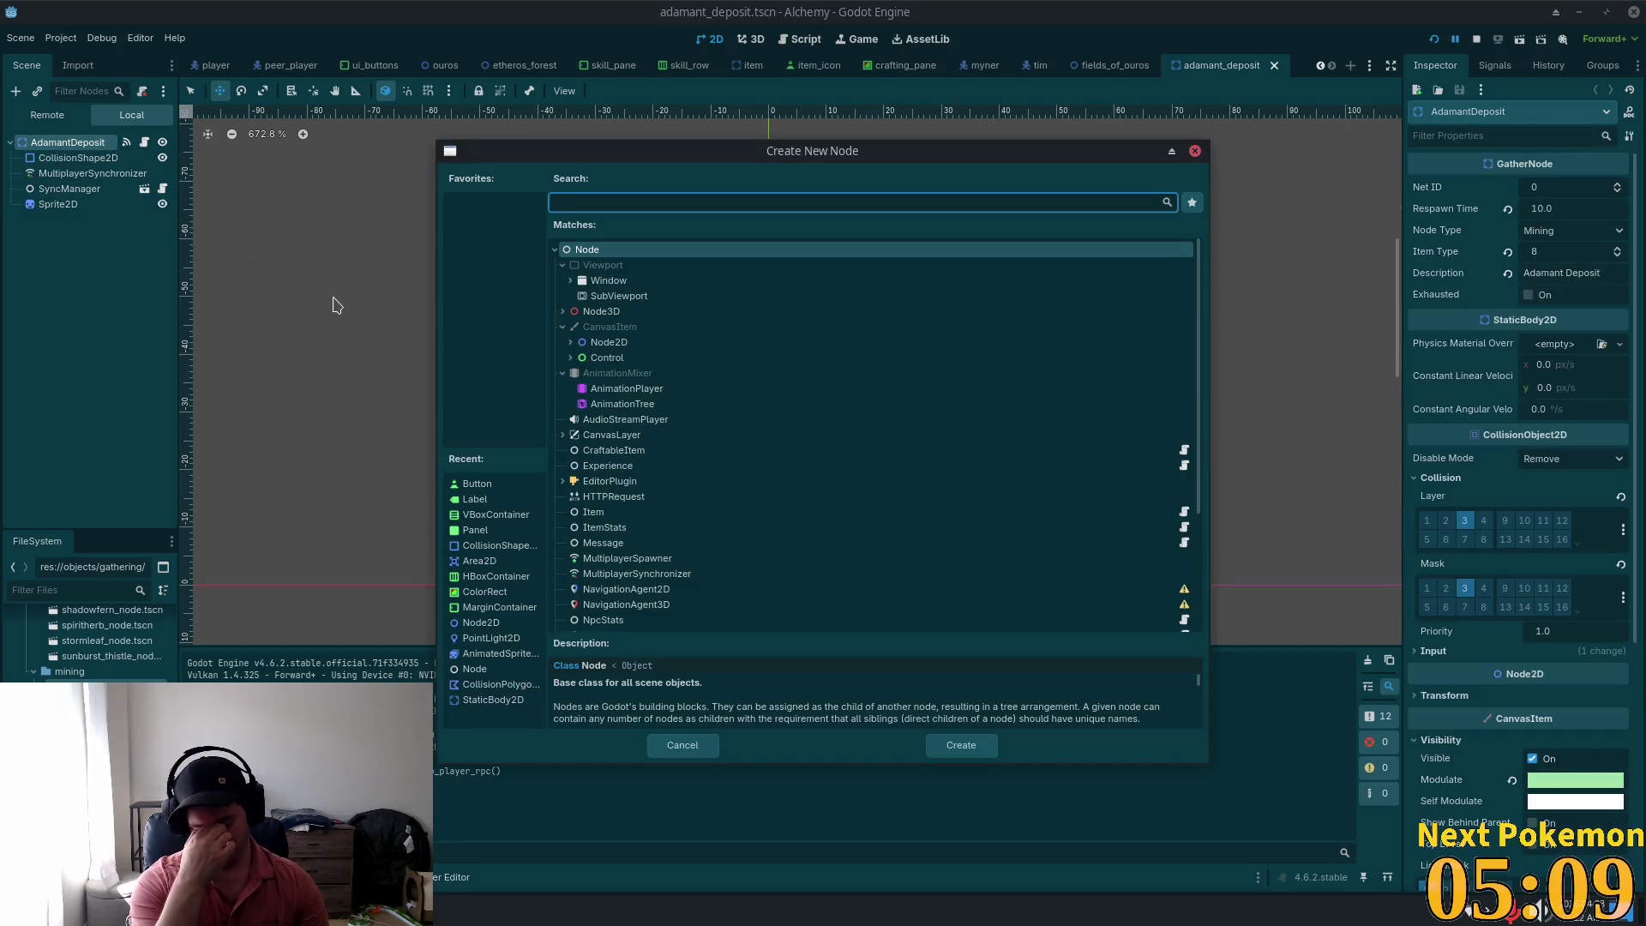
Step: Add an Area2D under AdamantDeposit, then a CollisionShape2D under the Area2D
type("area")
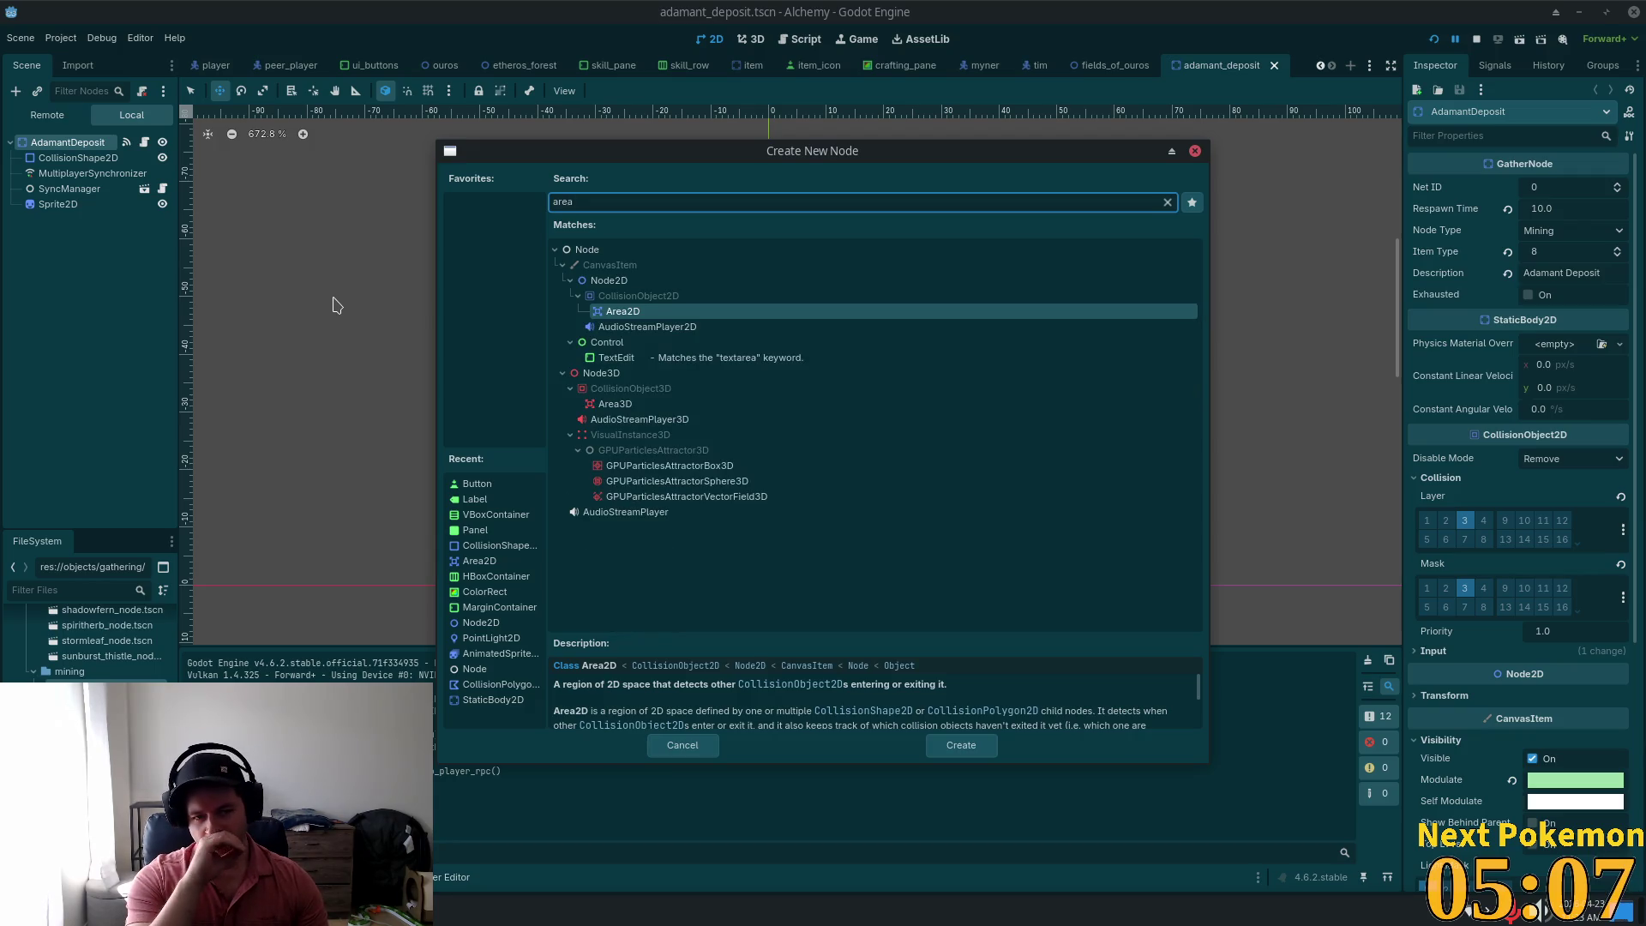
key("Return")
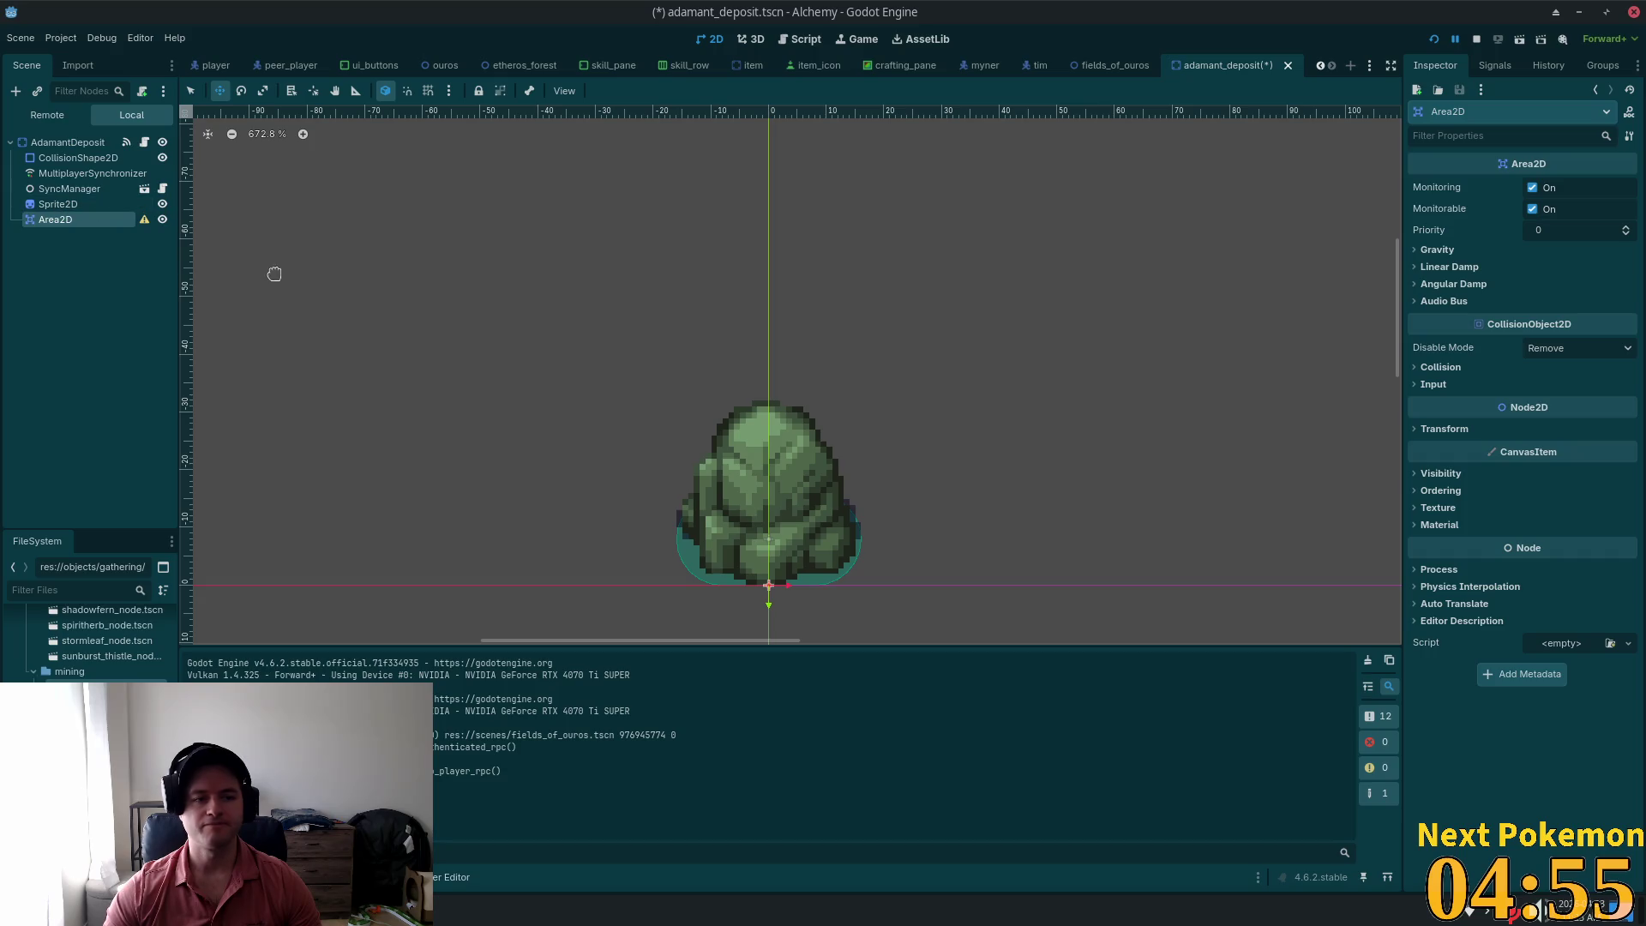
key("ctrl+a")
type("co")
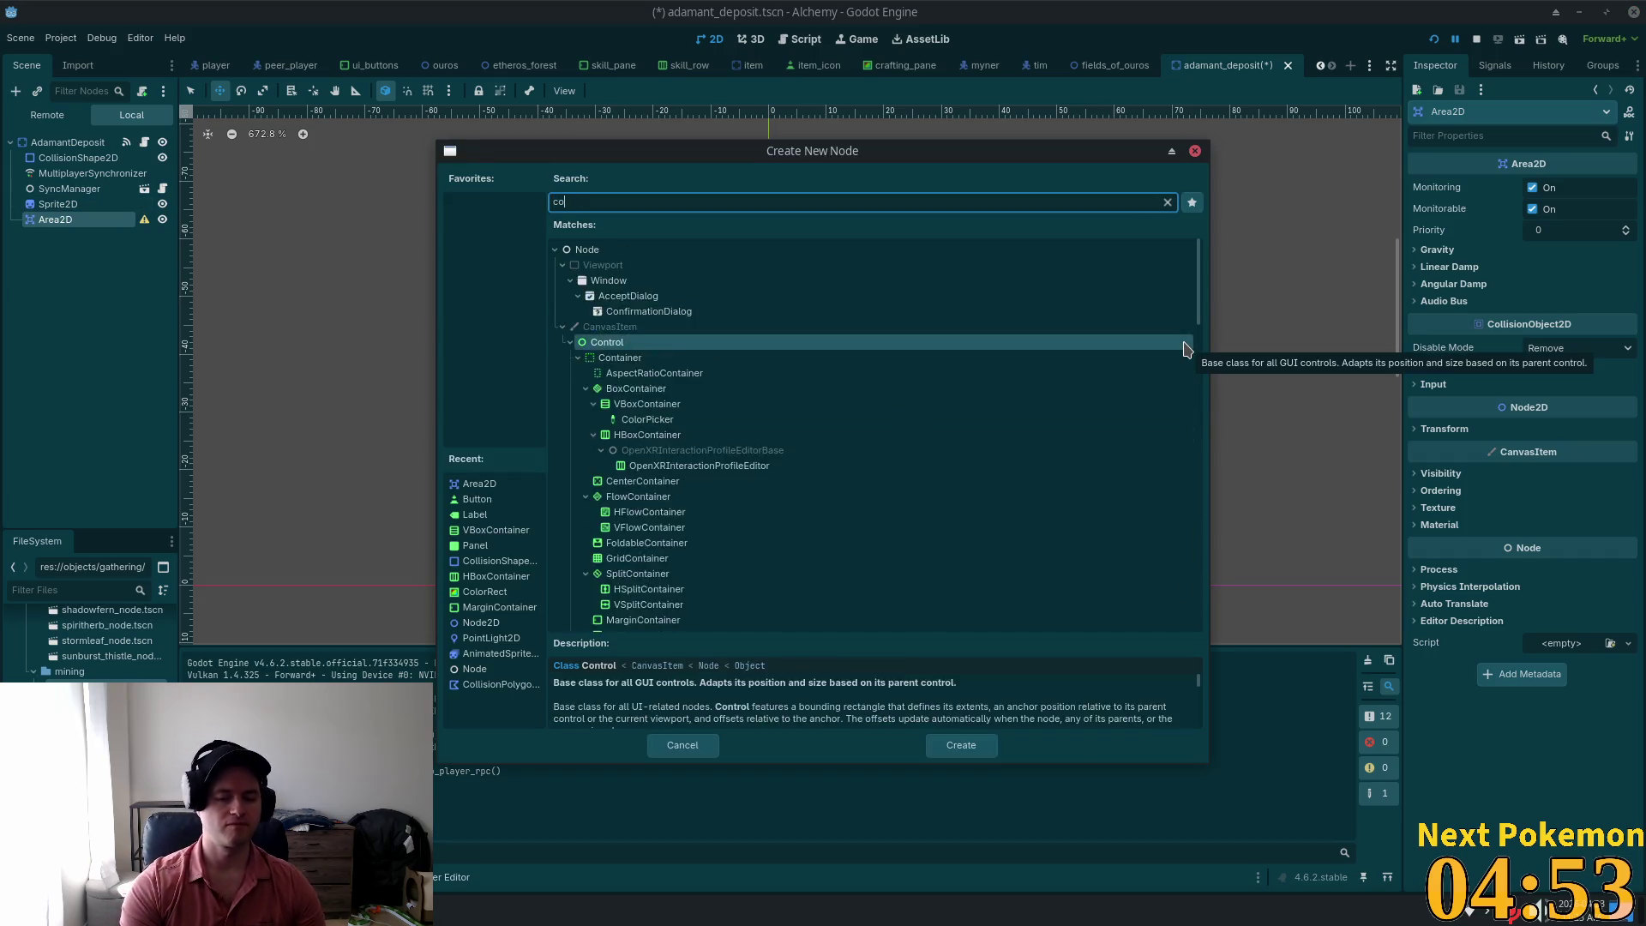
type("llis")
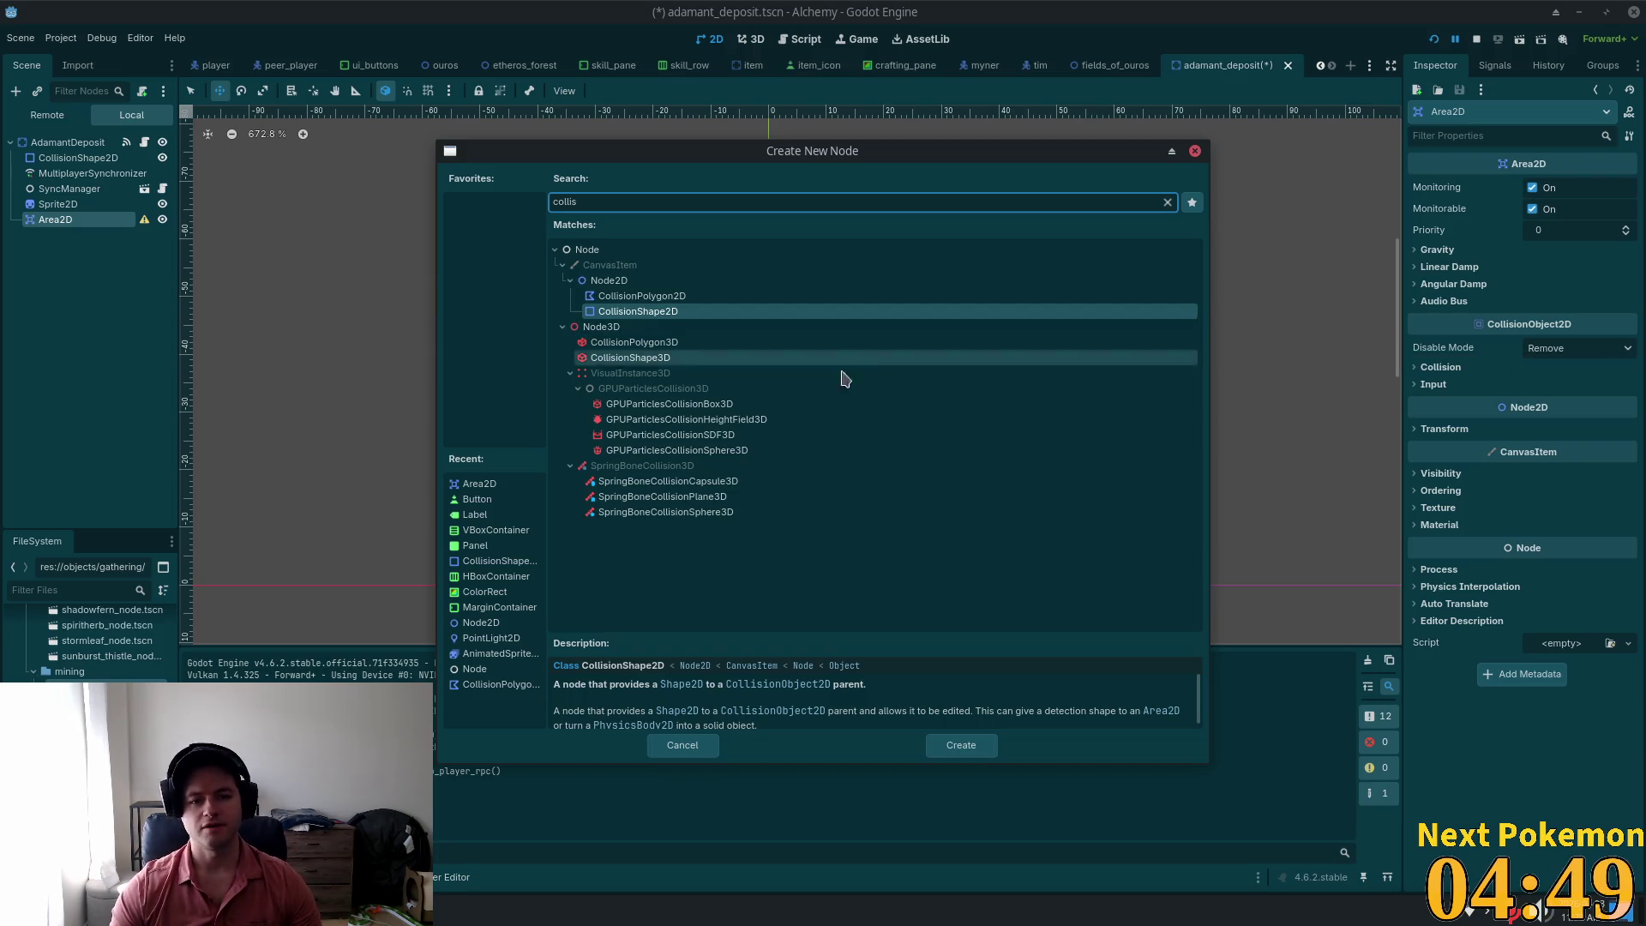
double_click(673, 310)
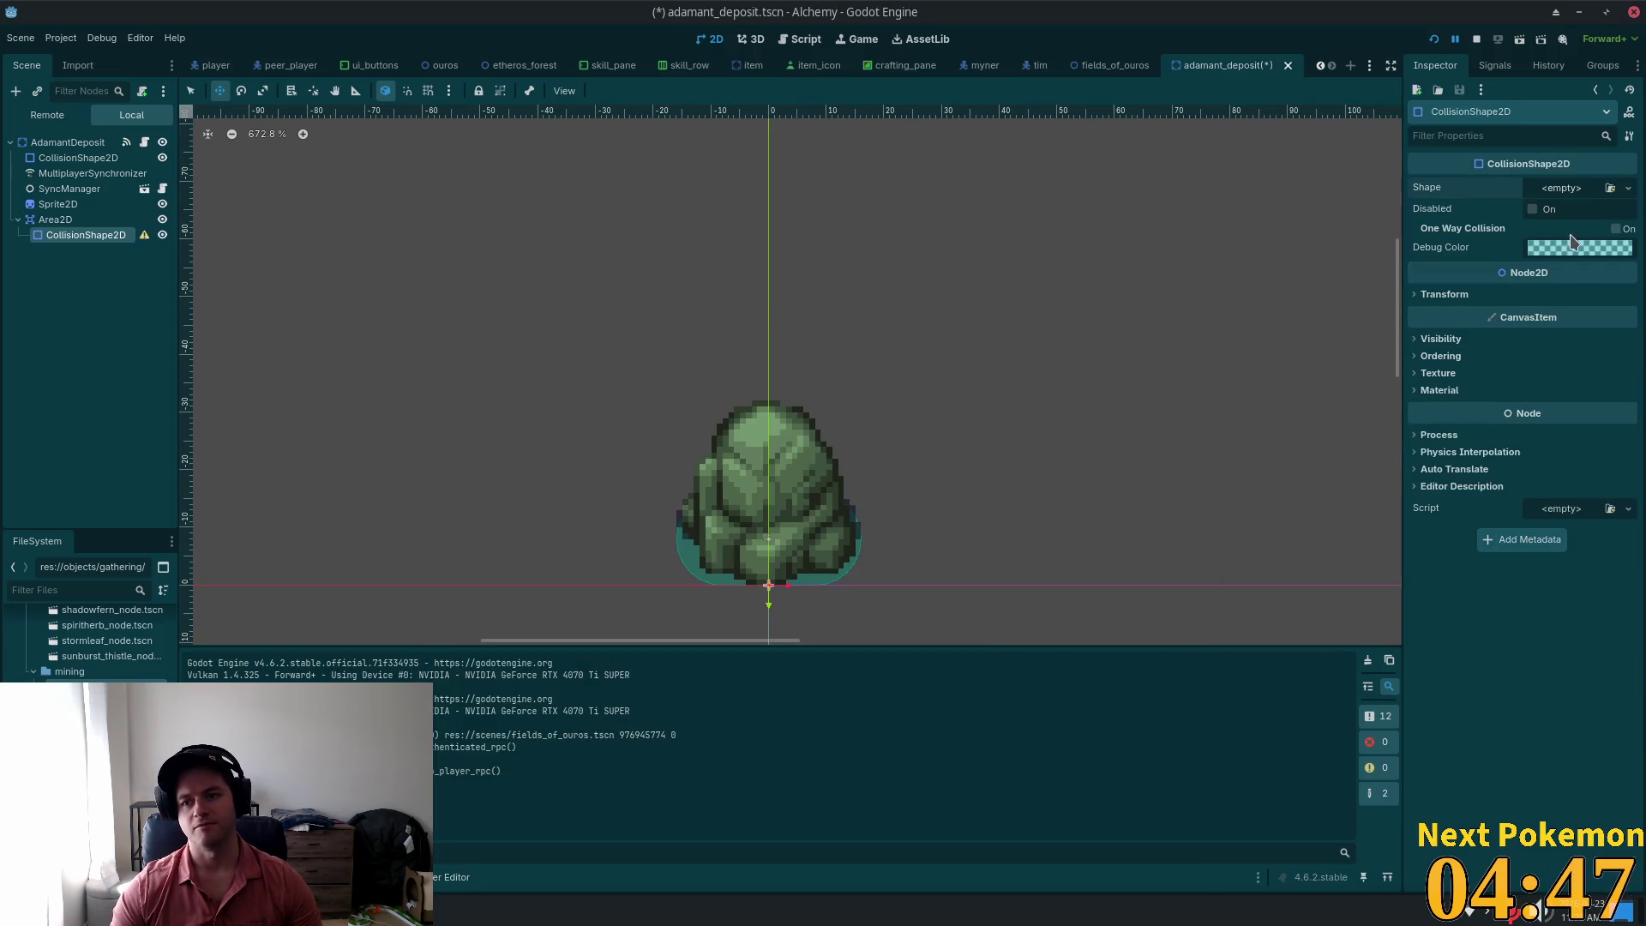
Step: Give the CollisionShape2D a new CapsuleShape2D shape
left_click(1628, 187)
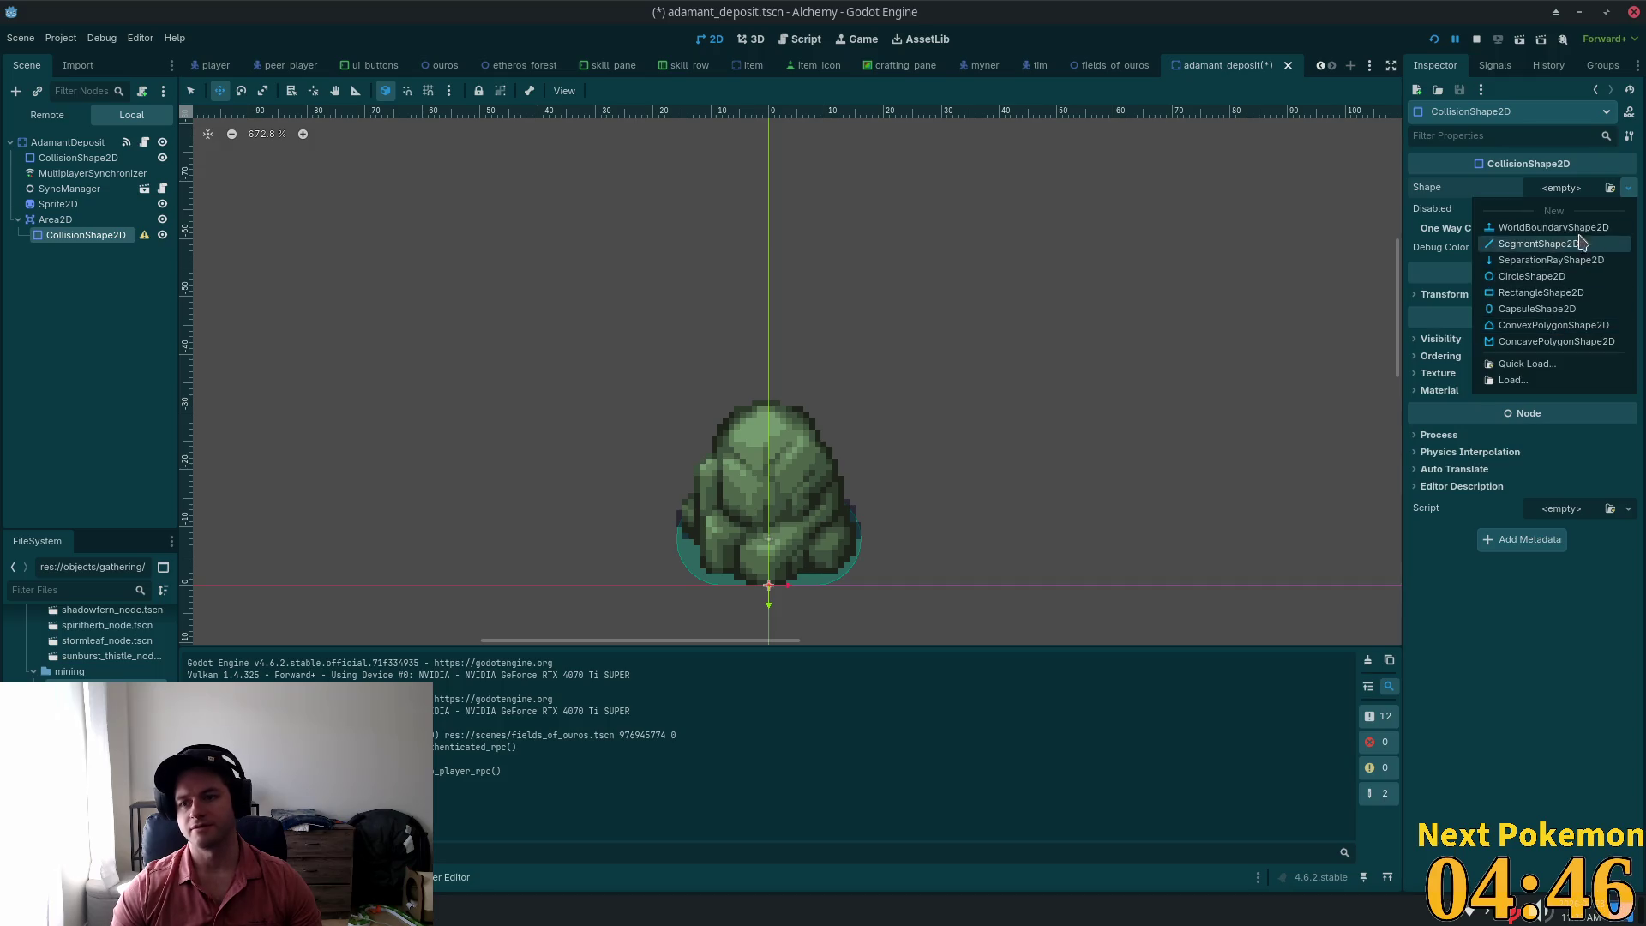
left_click(1513, 310)
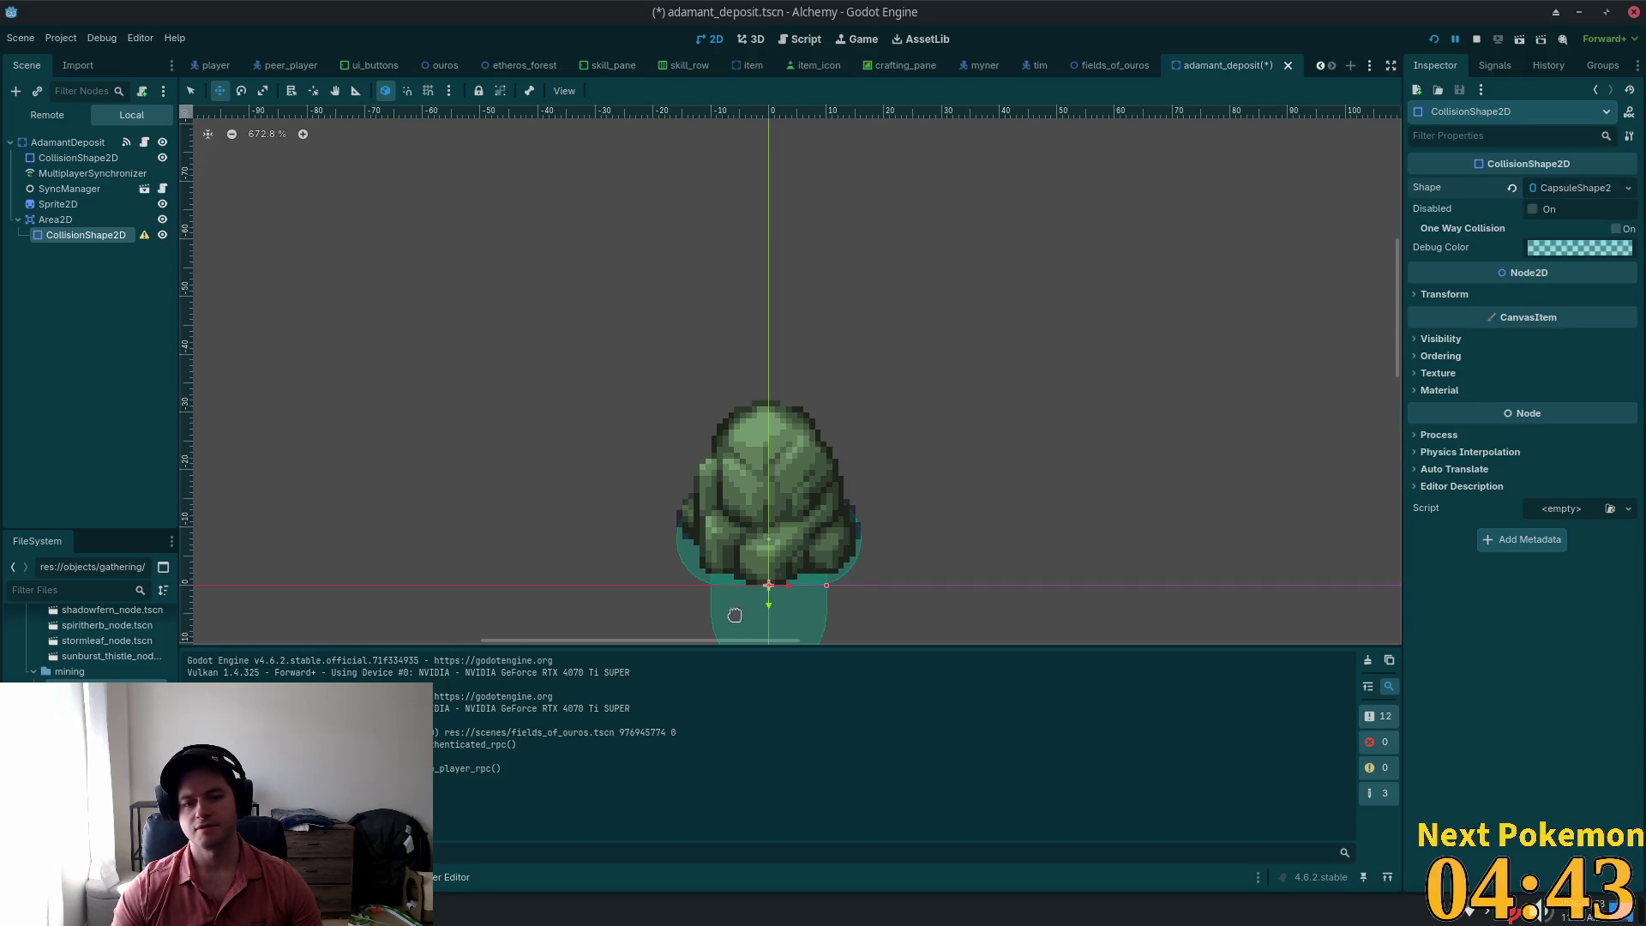
scroll(357, 371, "down", 2)
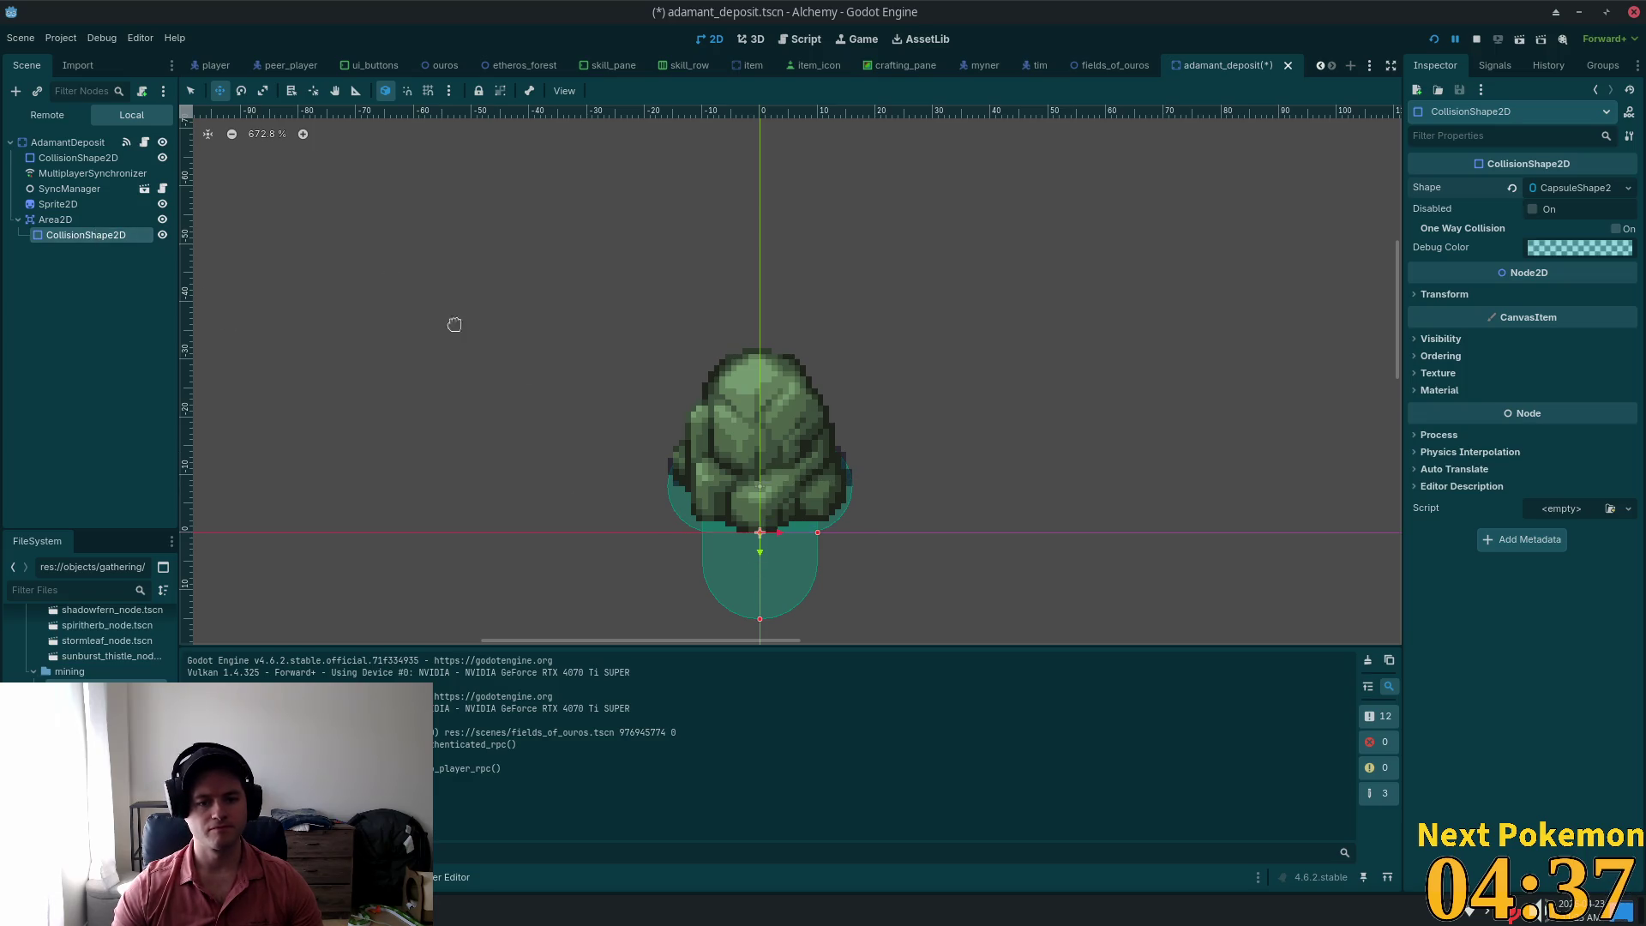
Step: Set the Area2D's Z Index to 4096, then reselect the CollisionShape2D for handle editing
left_click(55, 219)
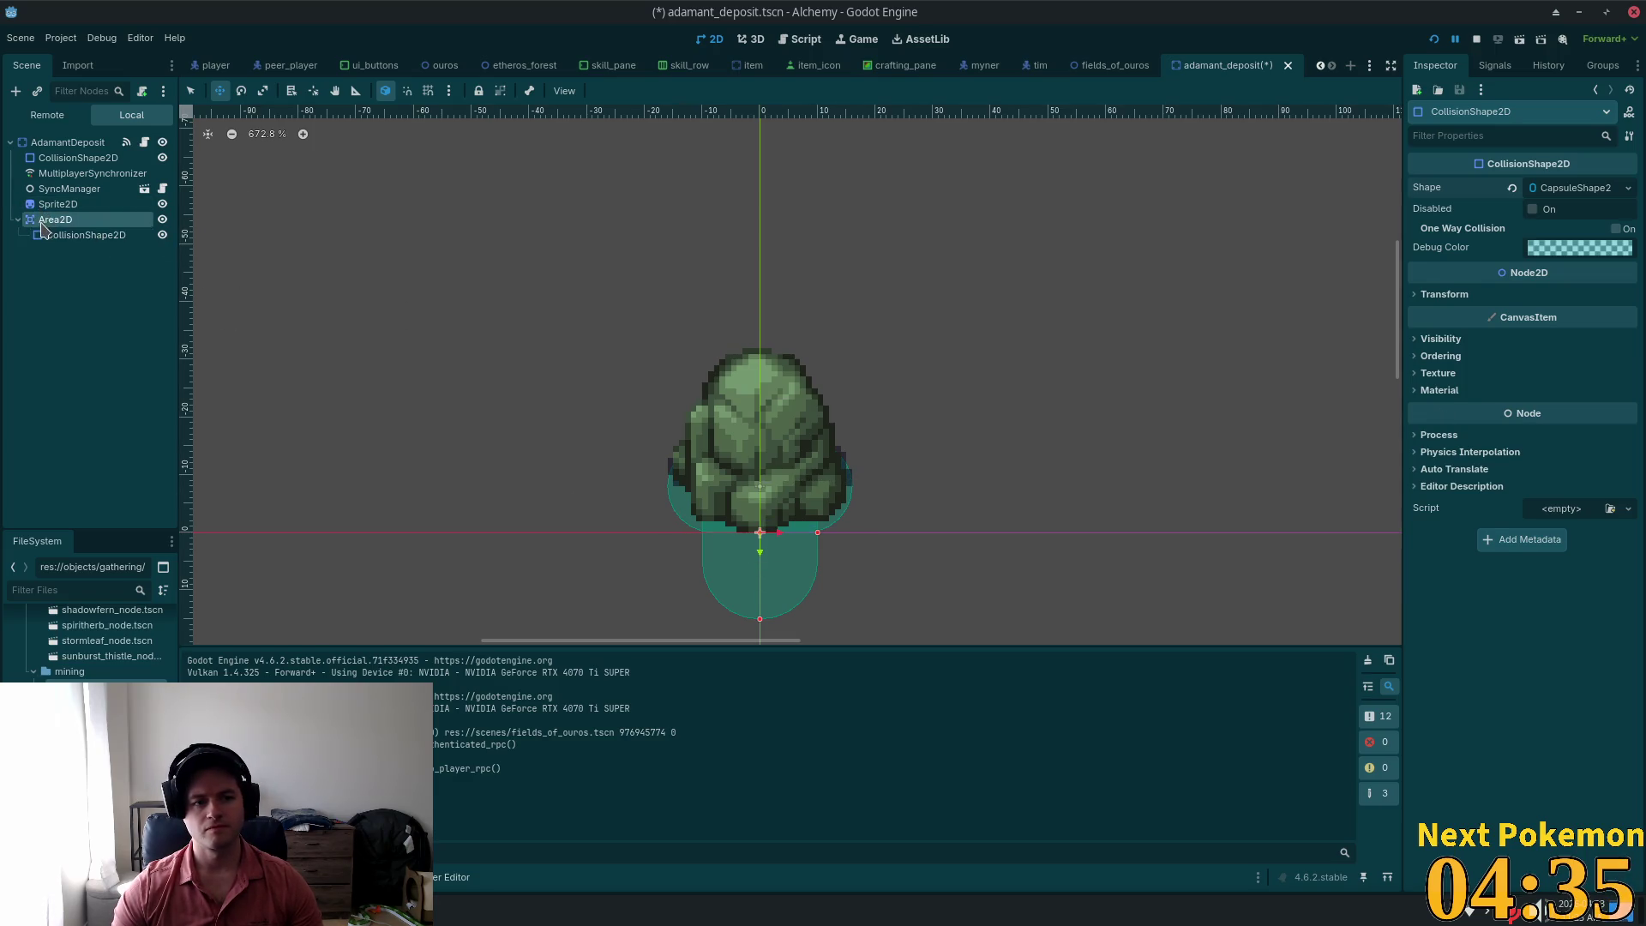
left_click(1449, 491)
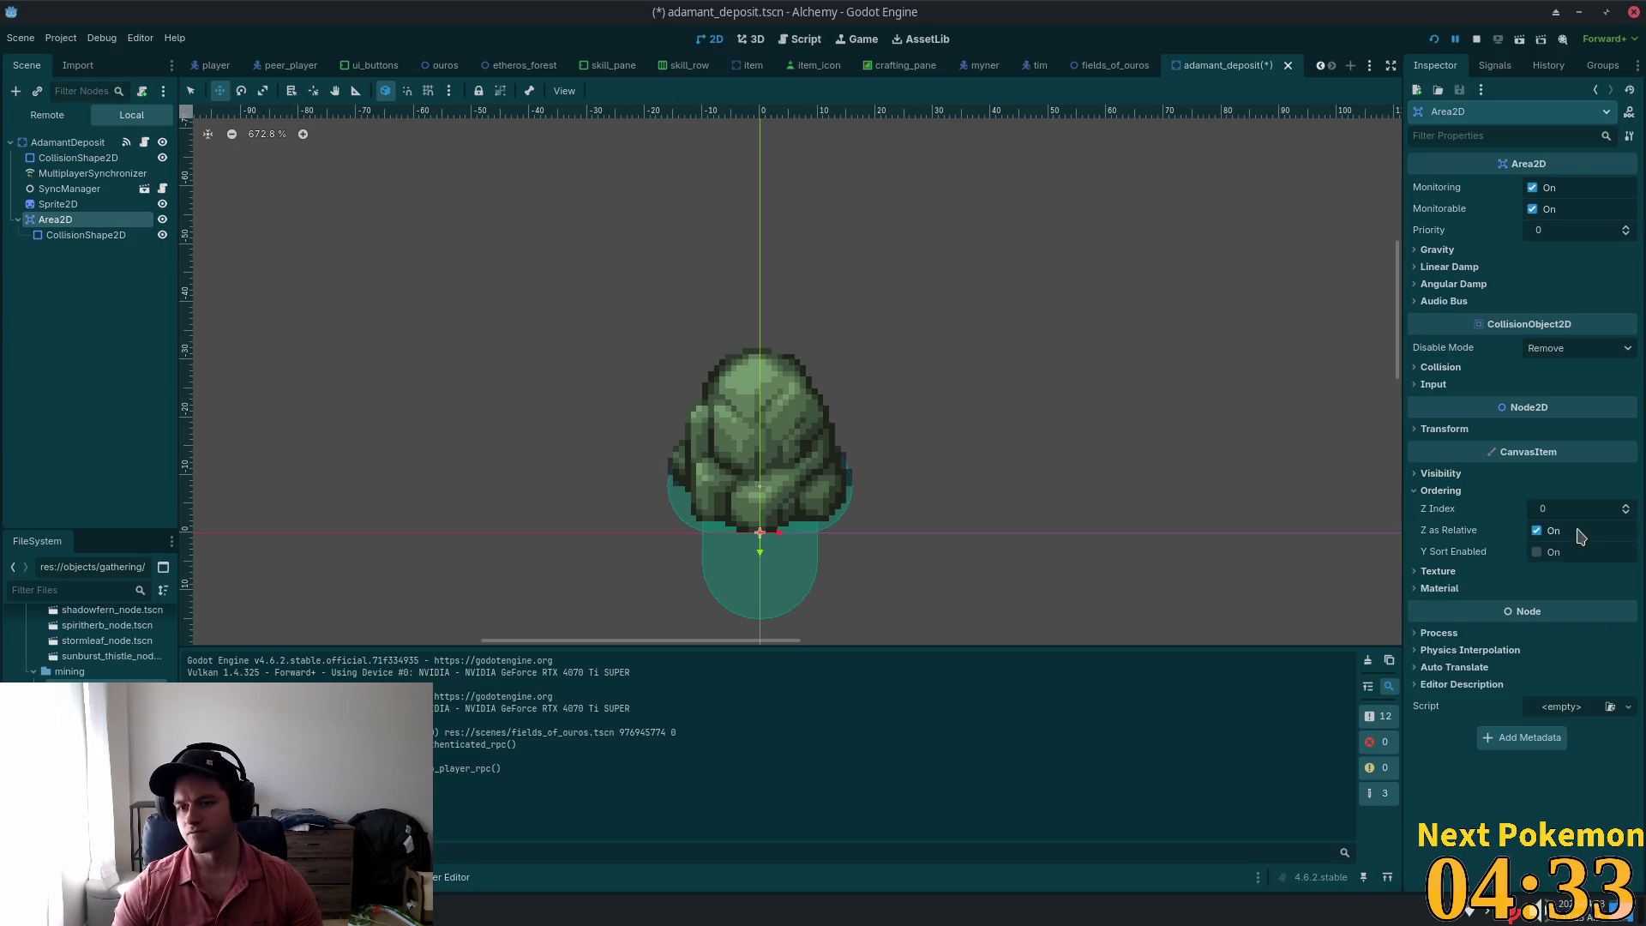
left_click_drag(1543, 508, 1569, 509)
left_click(1543, 508)
key("BackSpace")
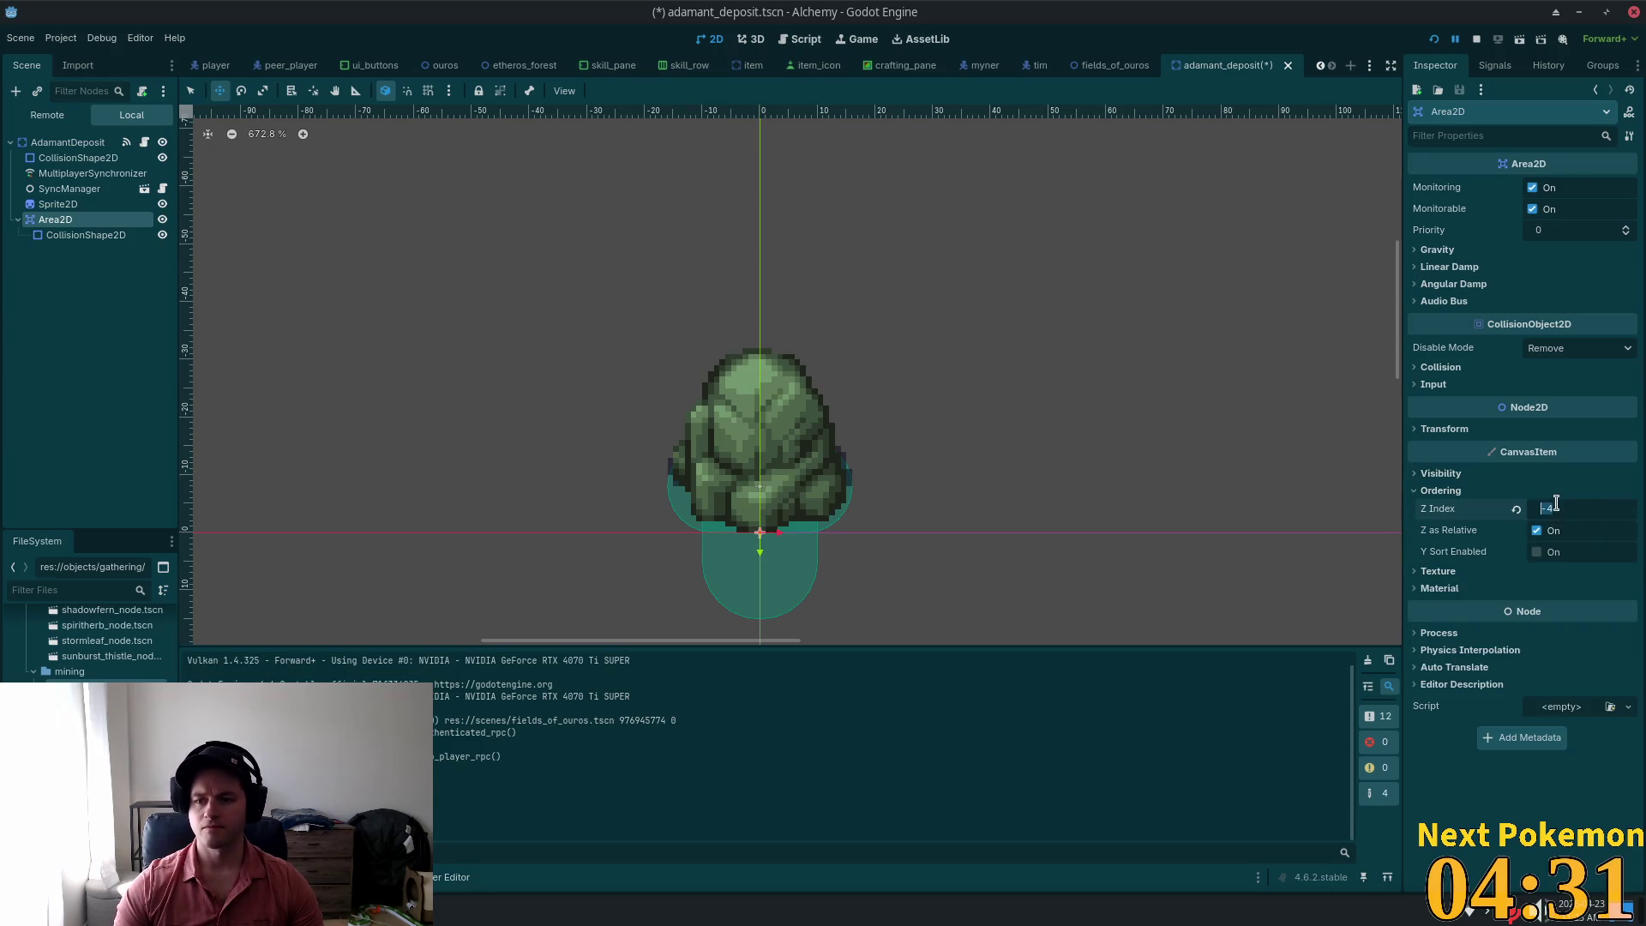
type("1000")
key("Return")
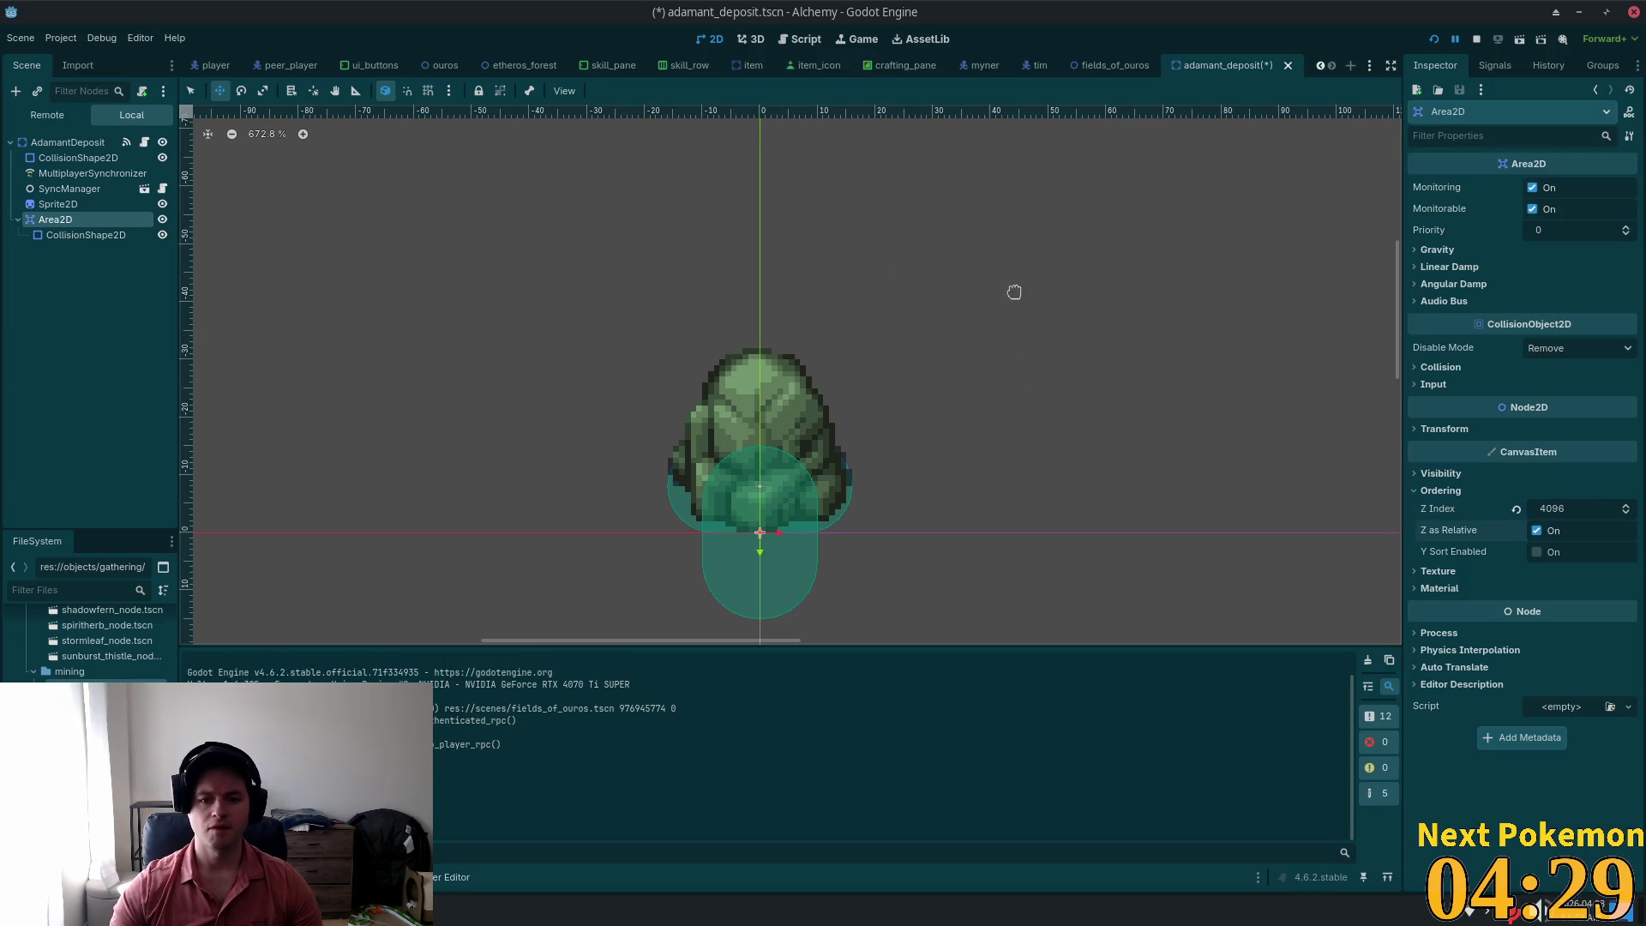
left_click(107, 236)
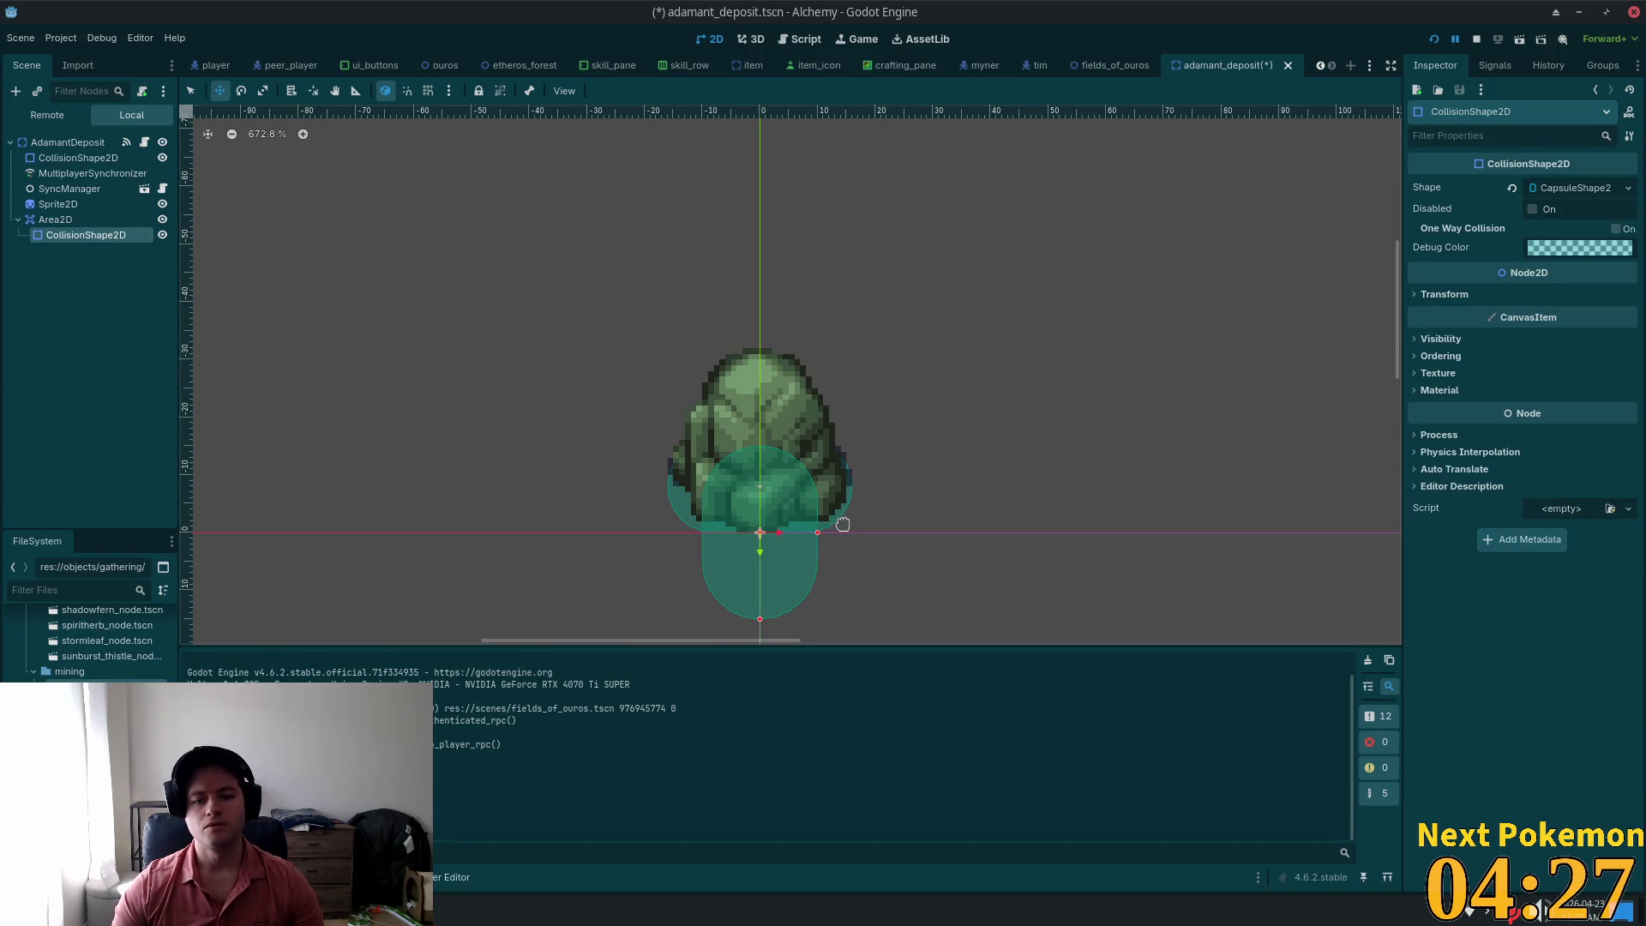
left_click(191, 91)
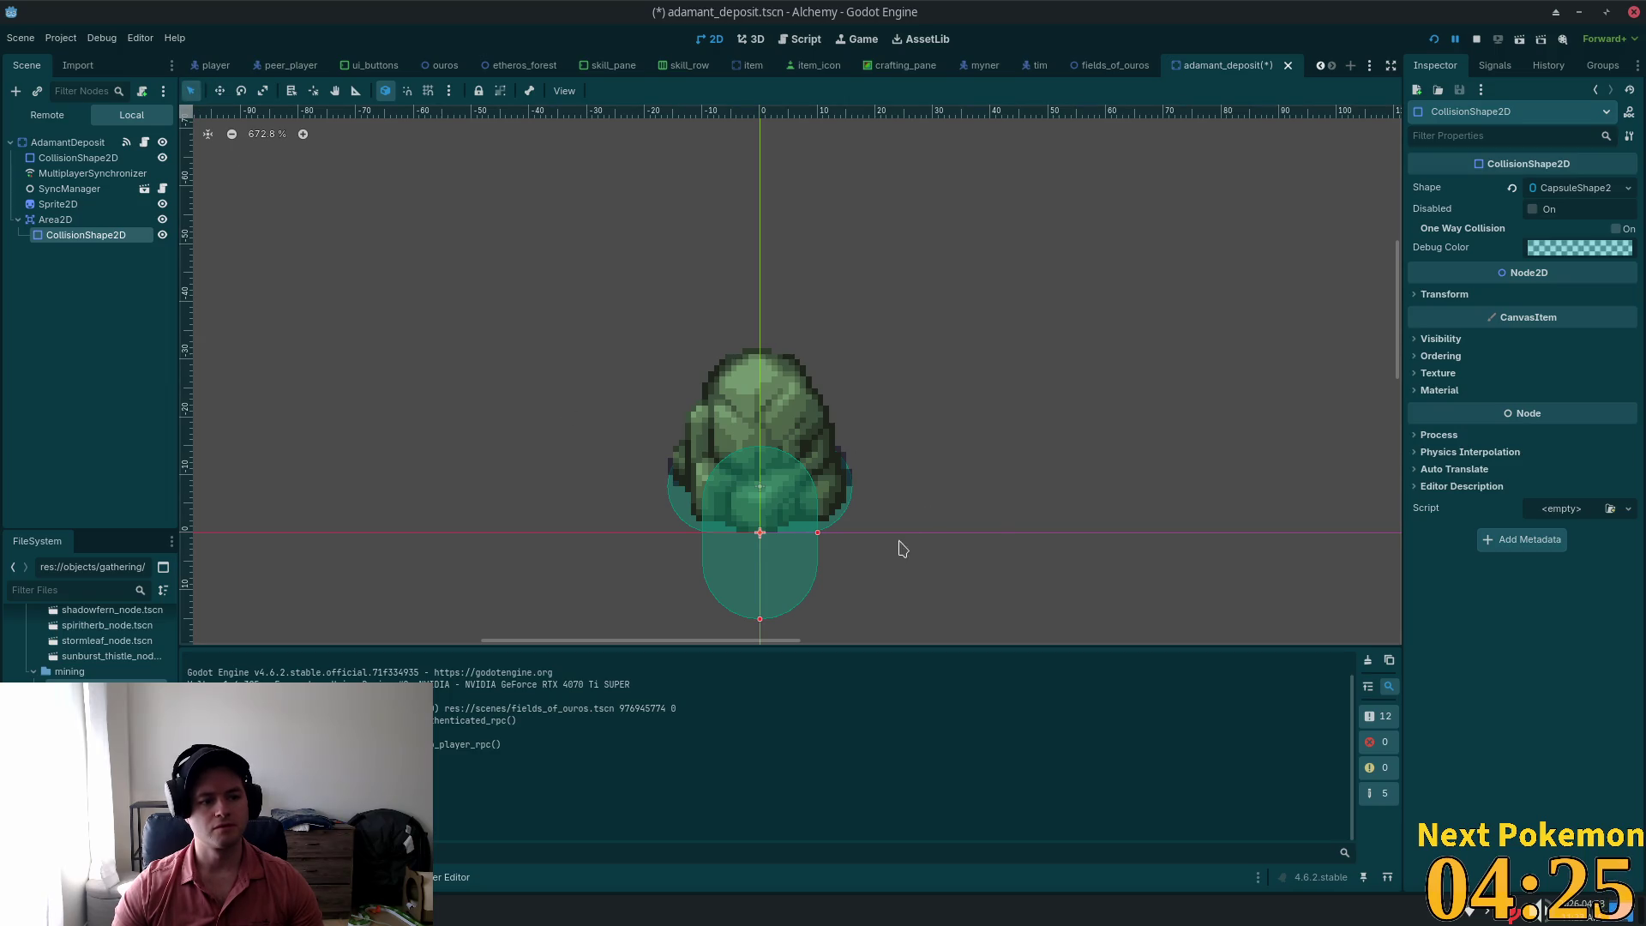
Step: Resize and reposition the collision capsule so it covers the adamant rock
left_click_drag(821, 539, 840, 541)
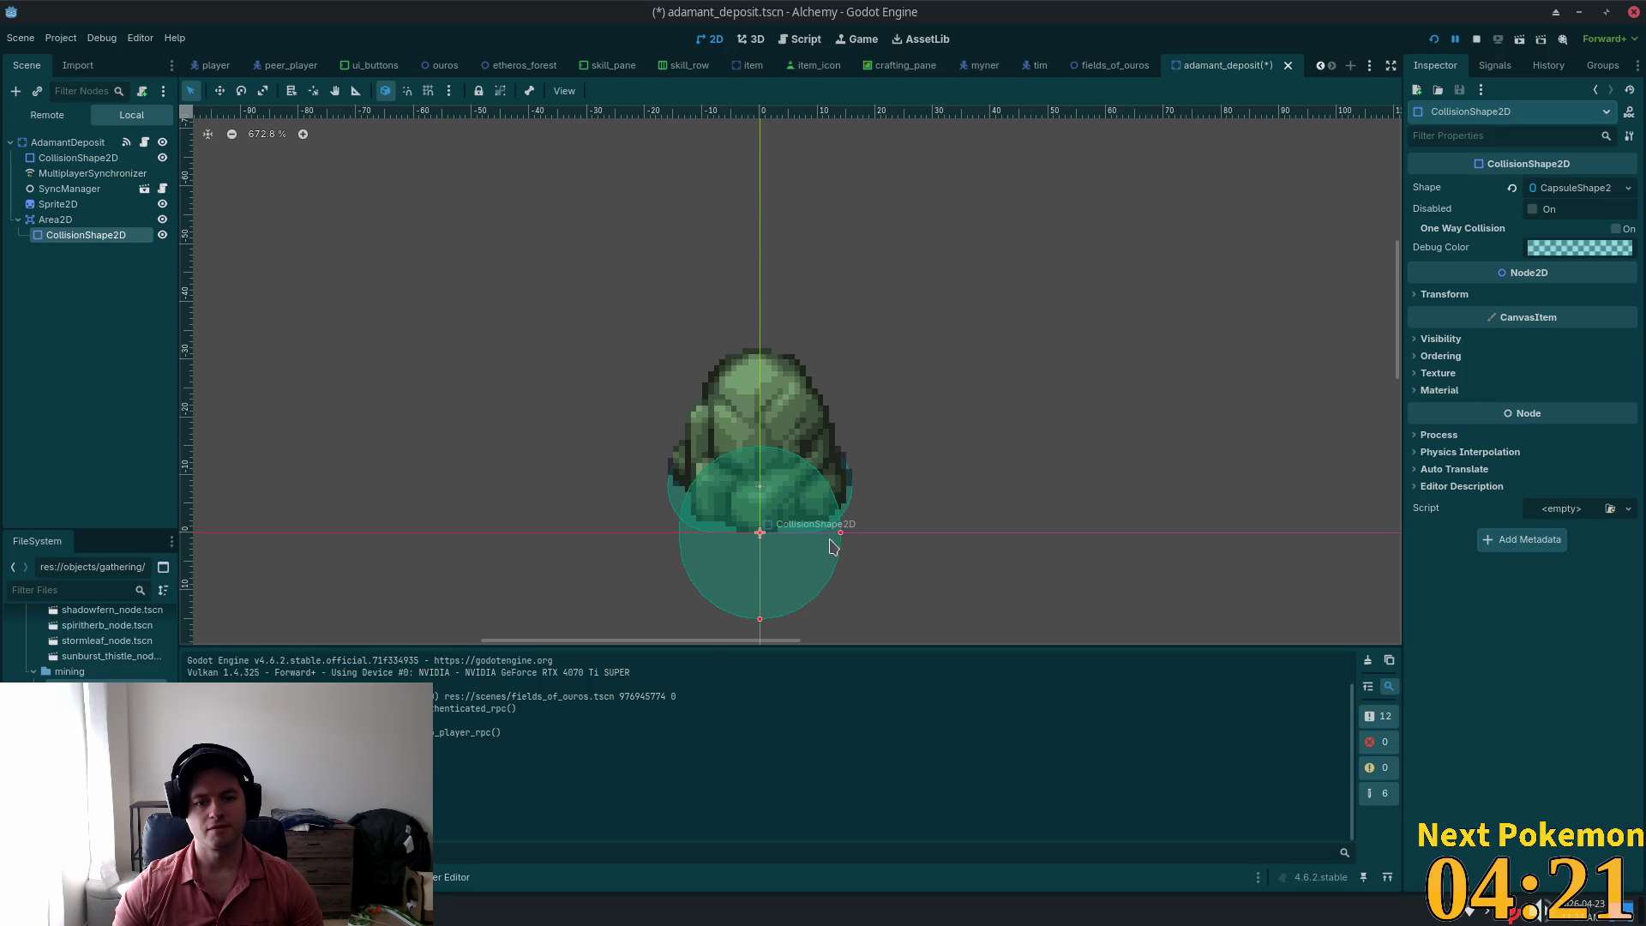
left_click(221, 91)
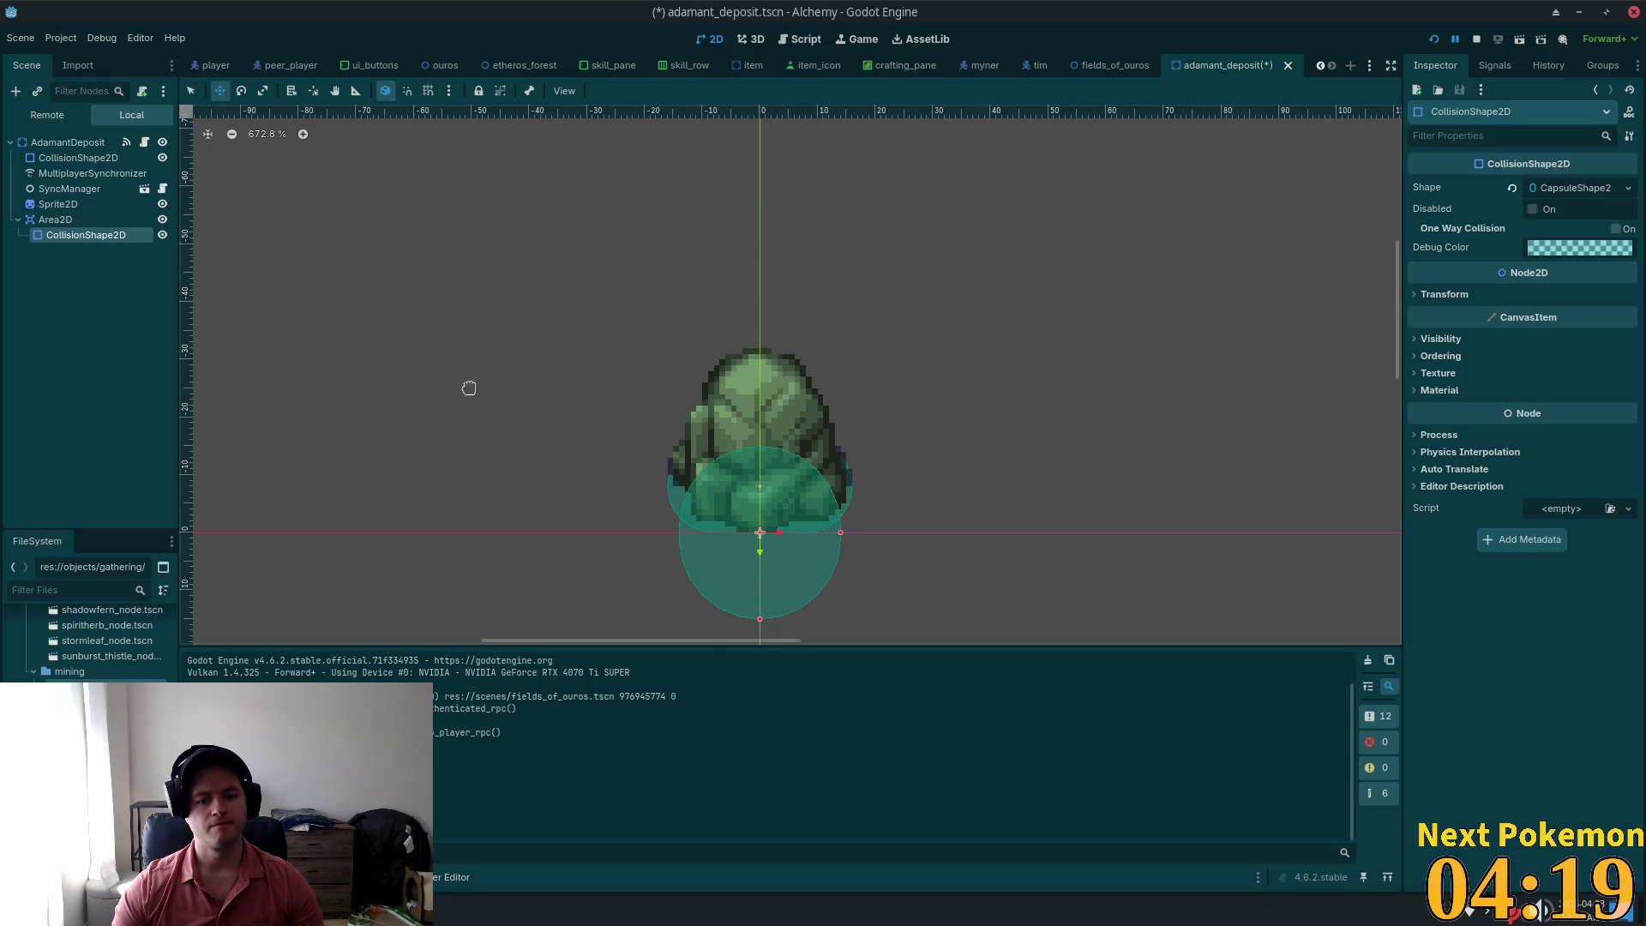
left_click_drag(503, 471, 503, 385)
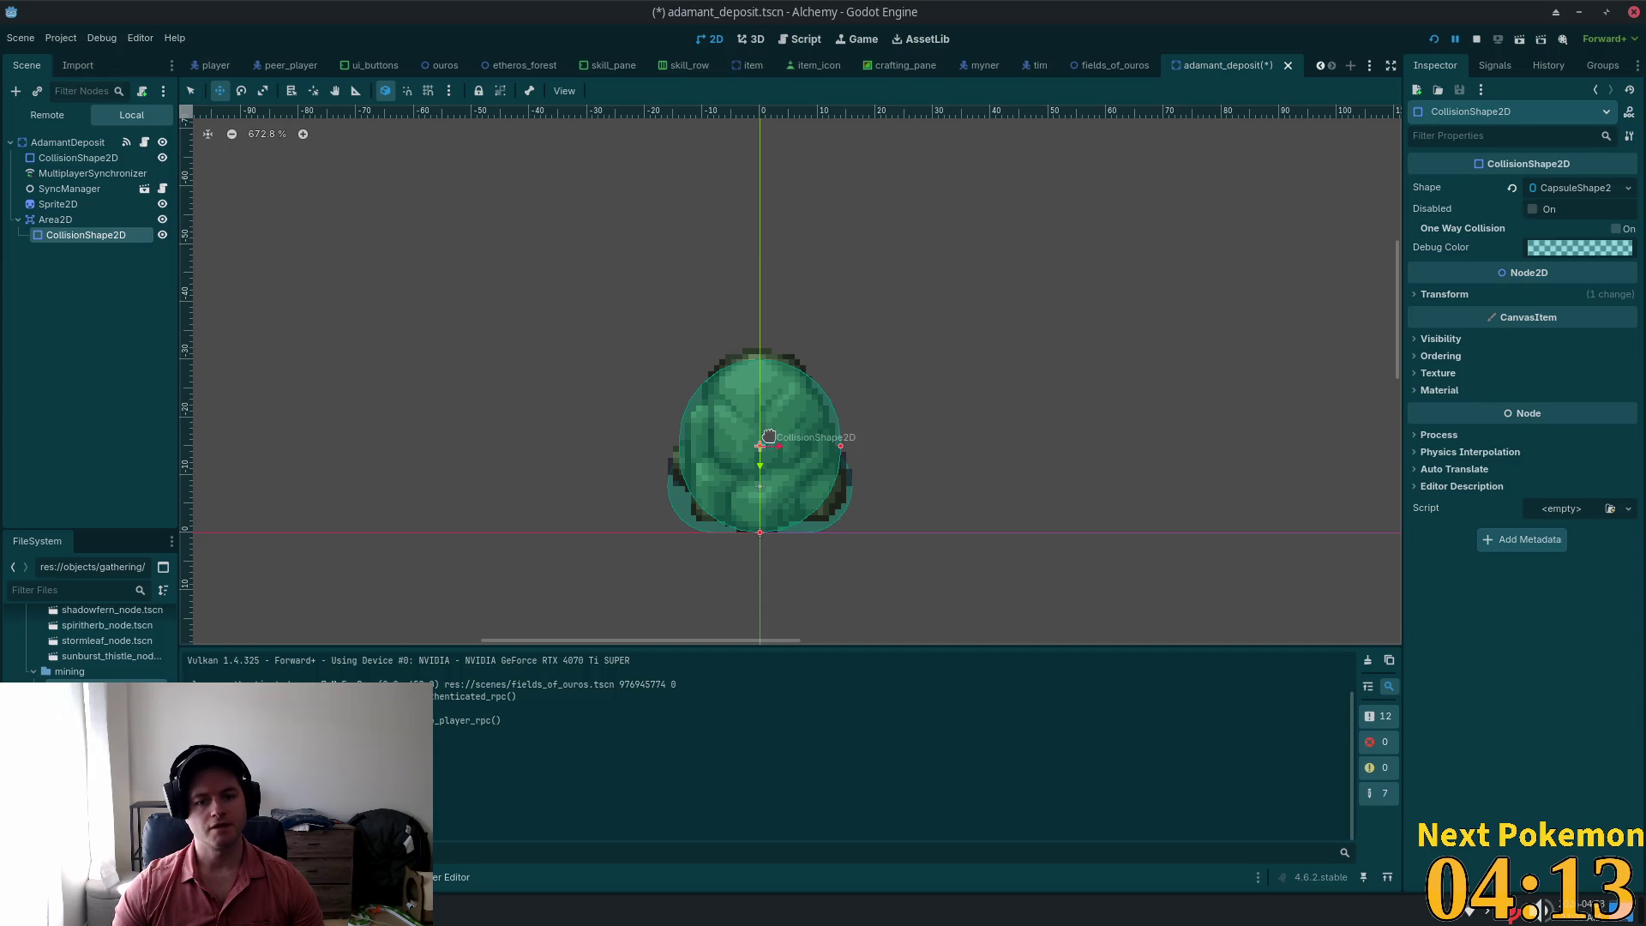
left_click_drag(773, 463, 763, 452)
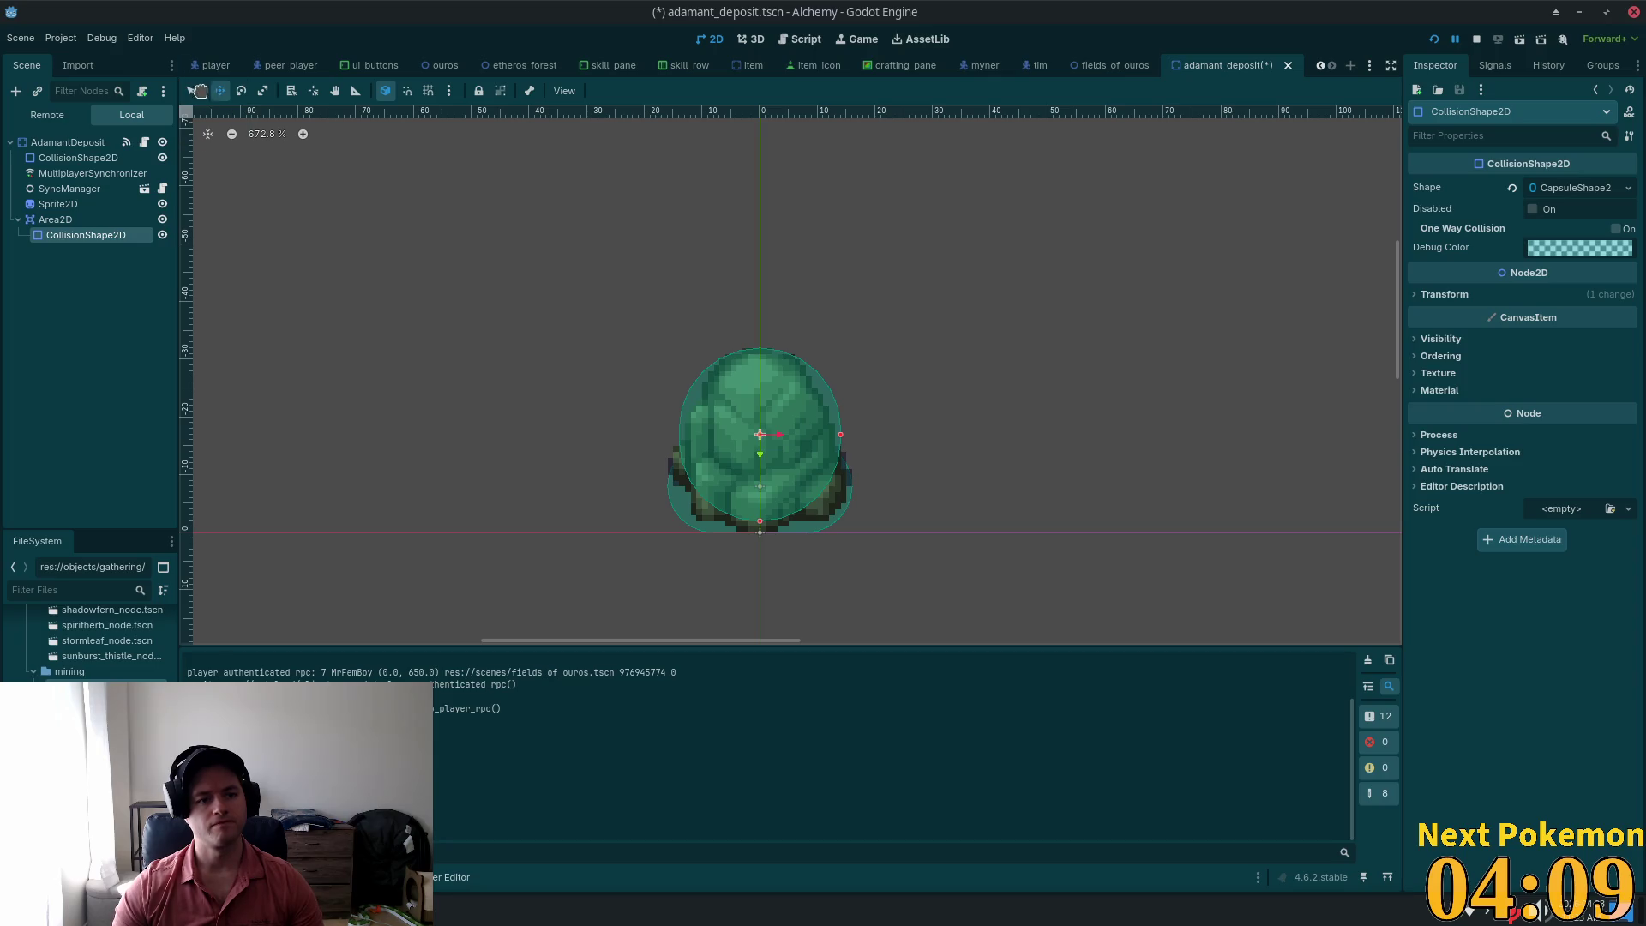
left_click(190, 91)
left_click_drag(760, 521, 759, 532)
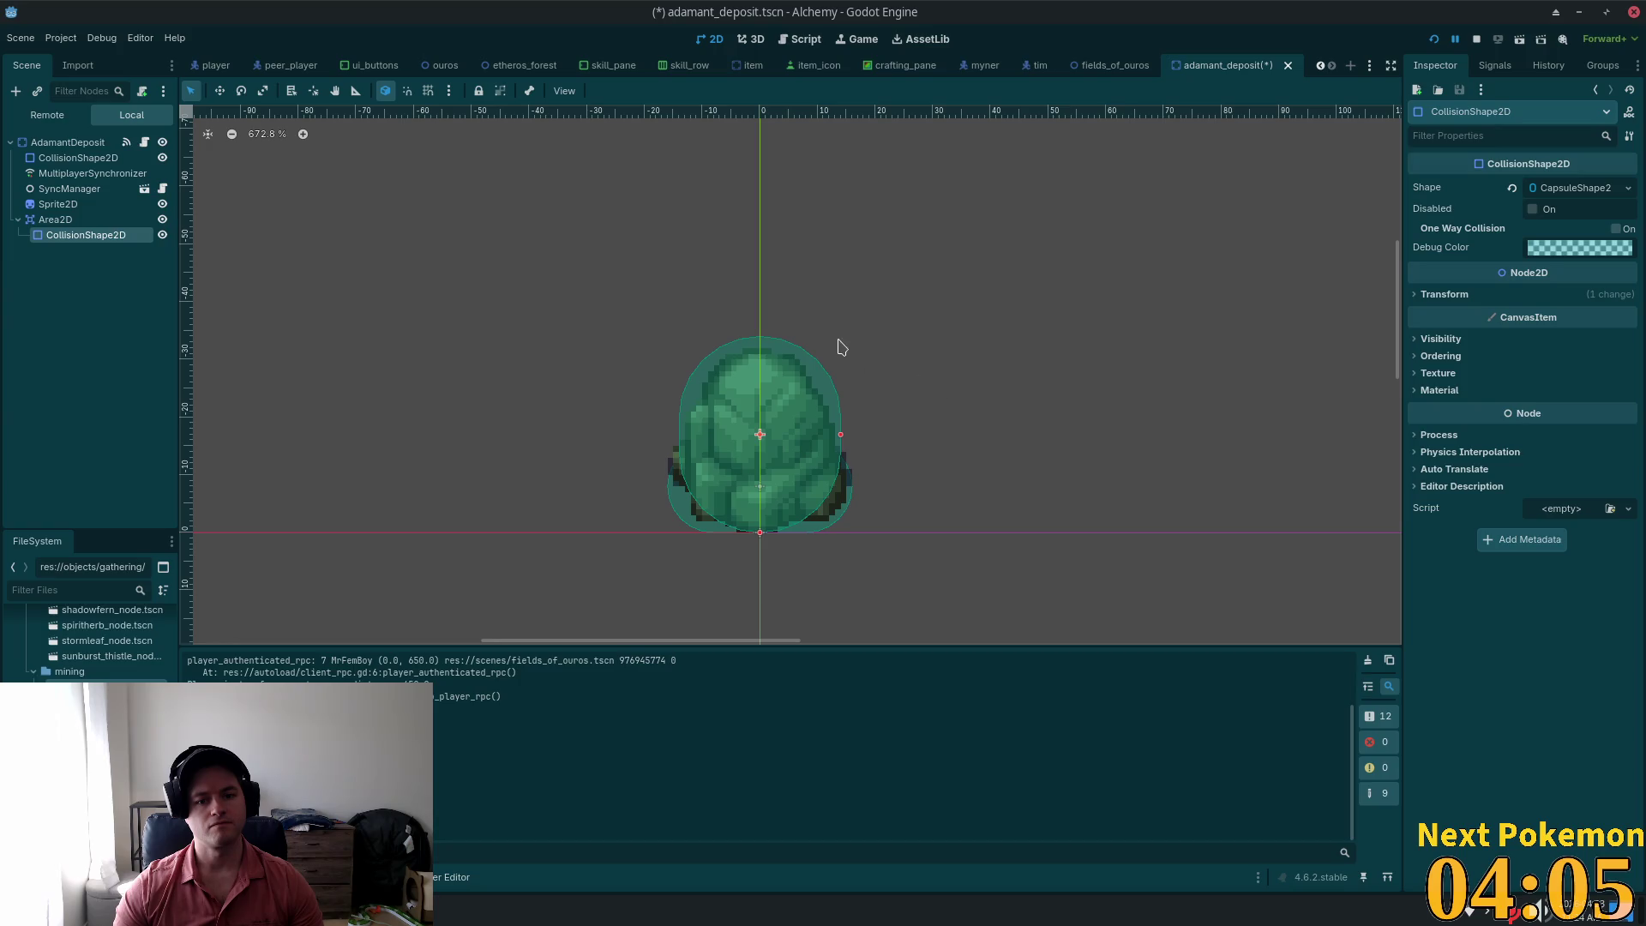
left_click_drag(760, 531, 761, 534)
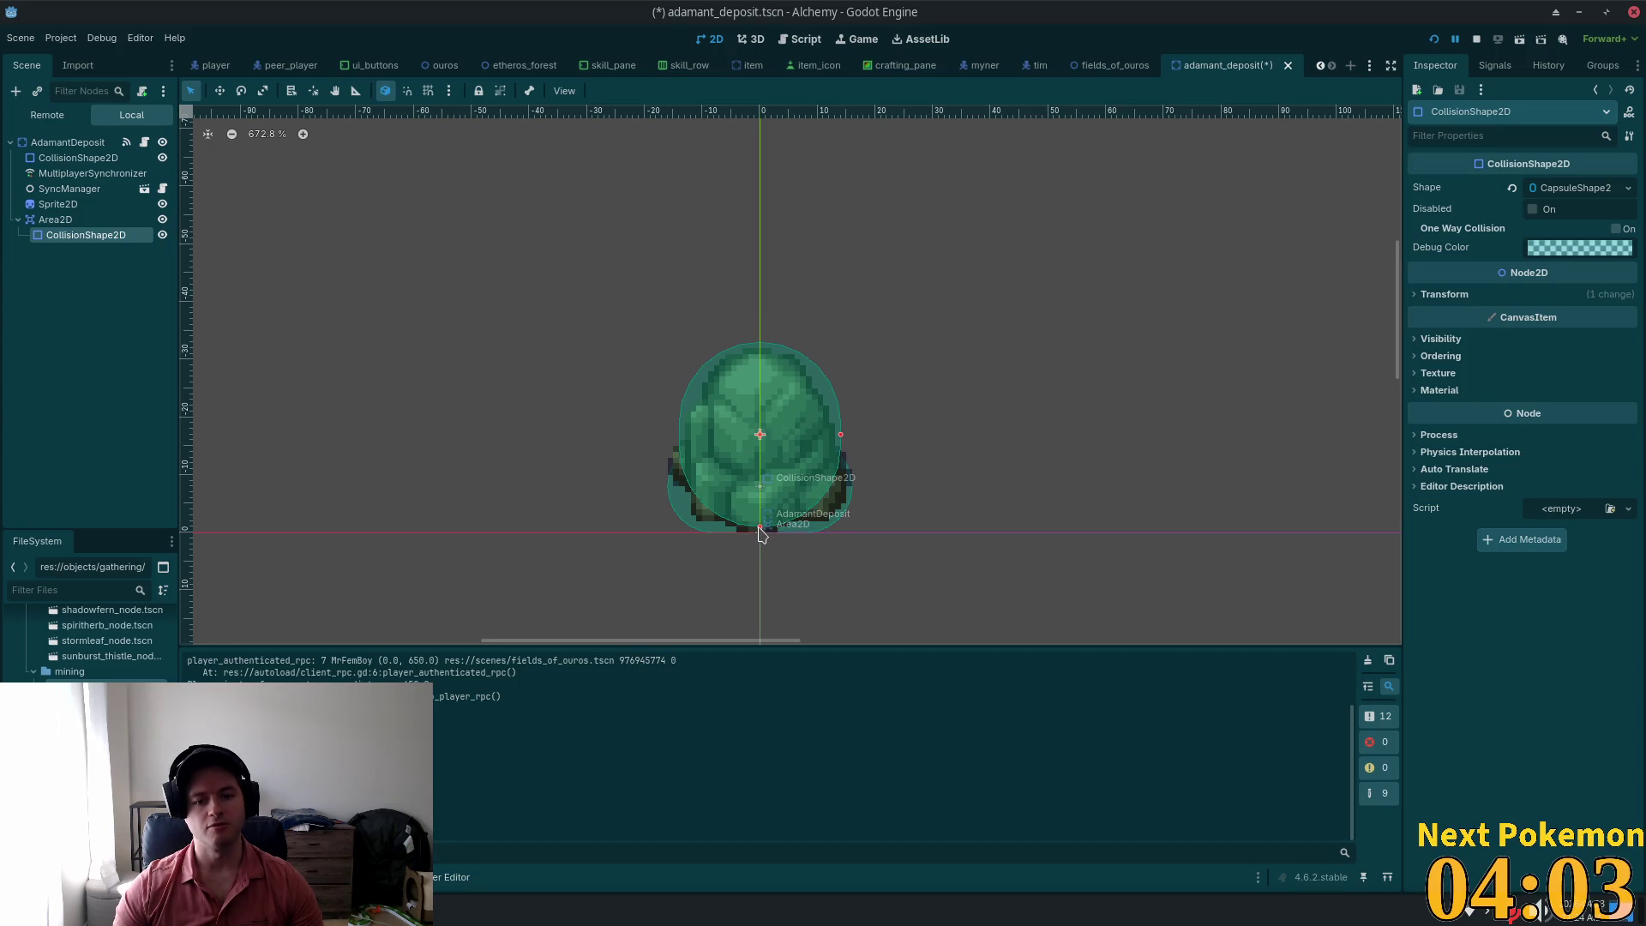
left_click(221, 91)
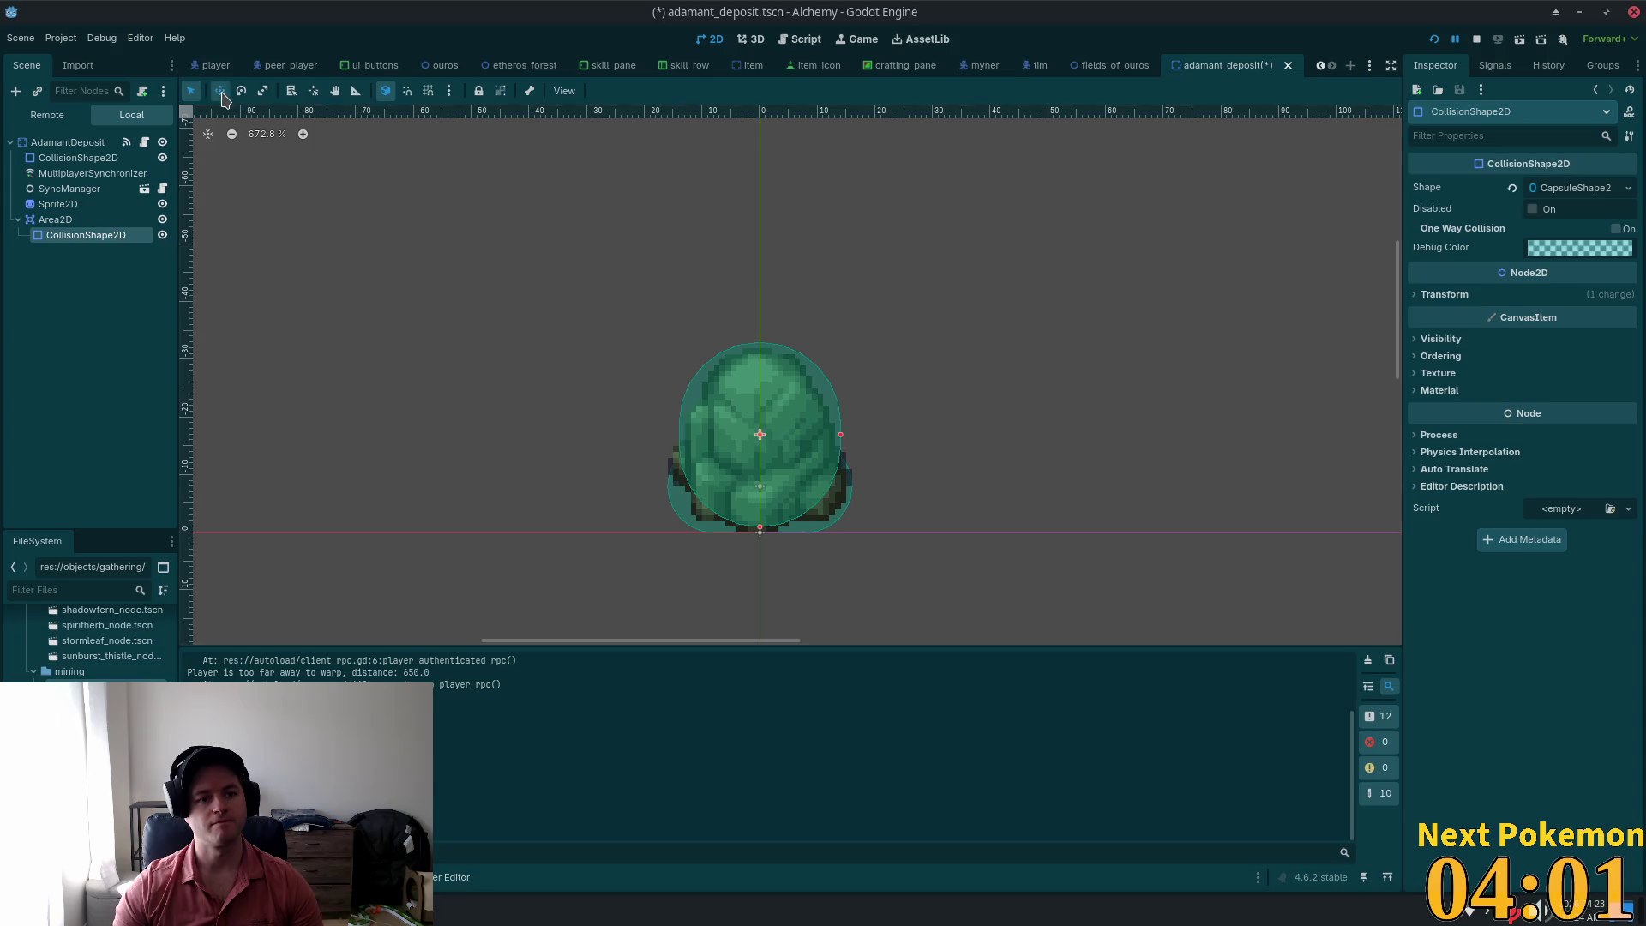
left_click_drag(750, 418, 752, 425)
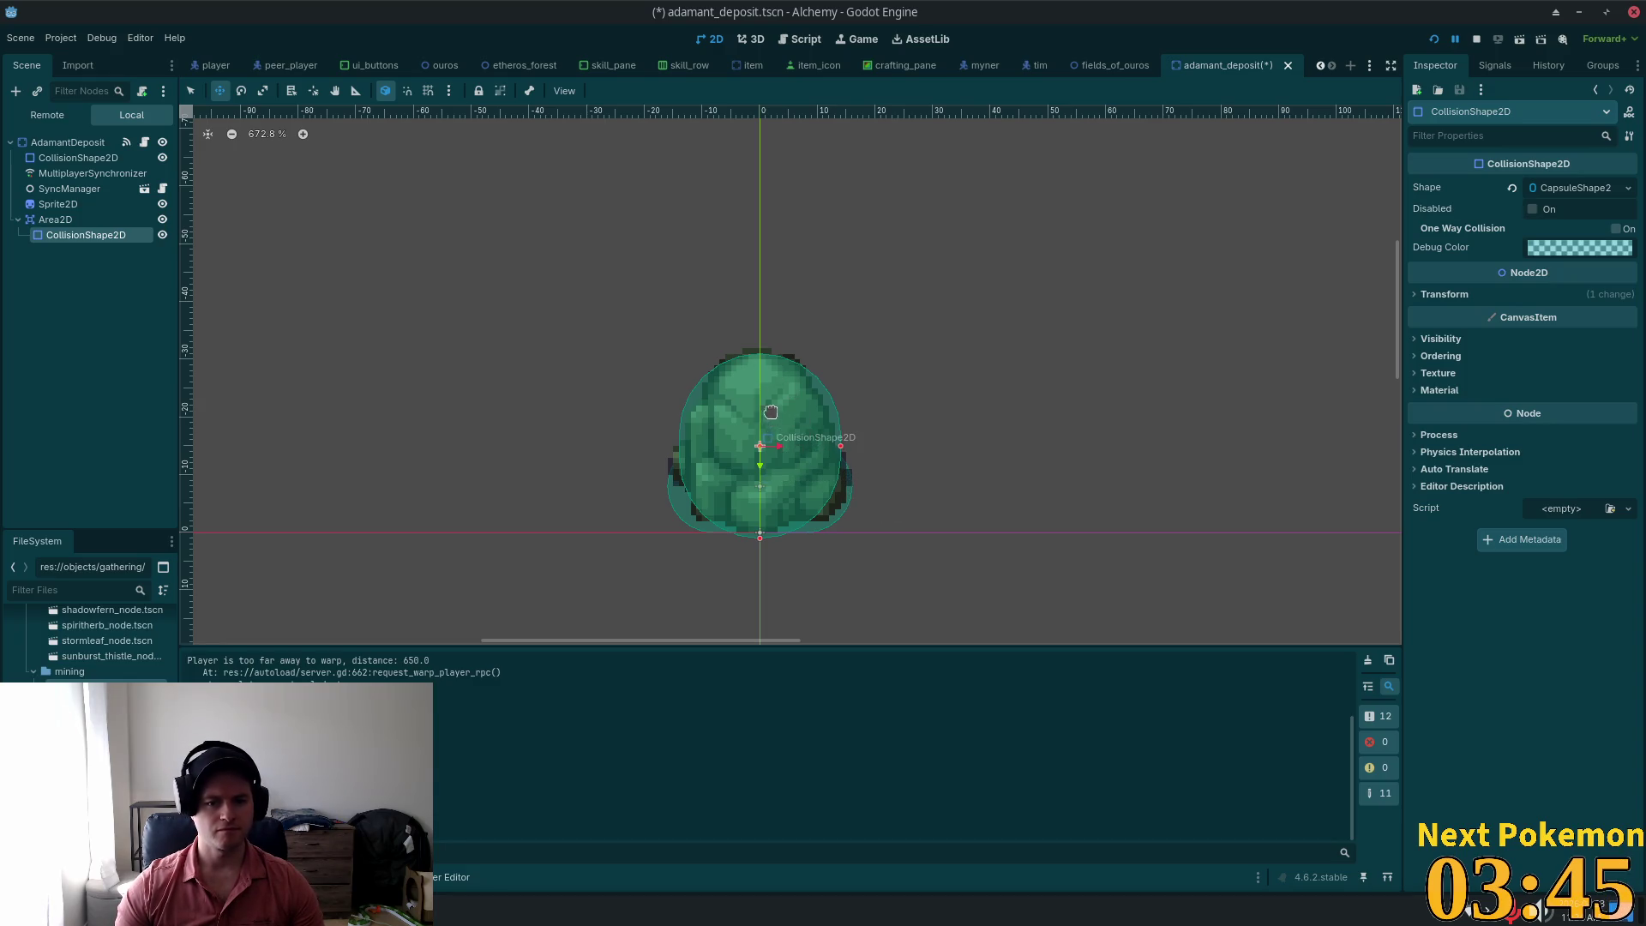
key("Up")
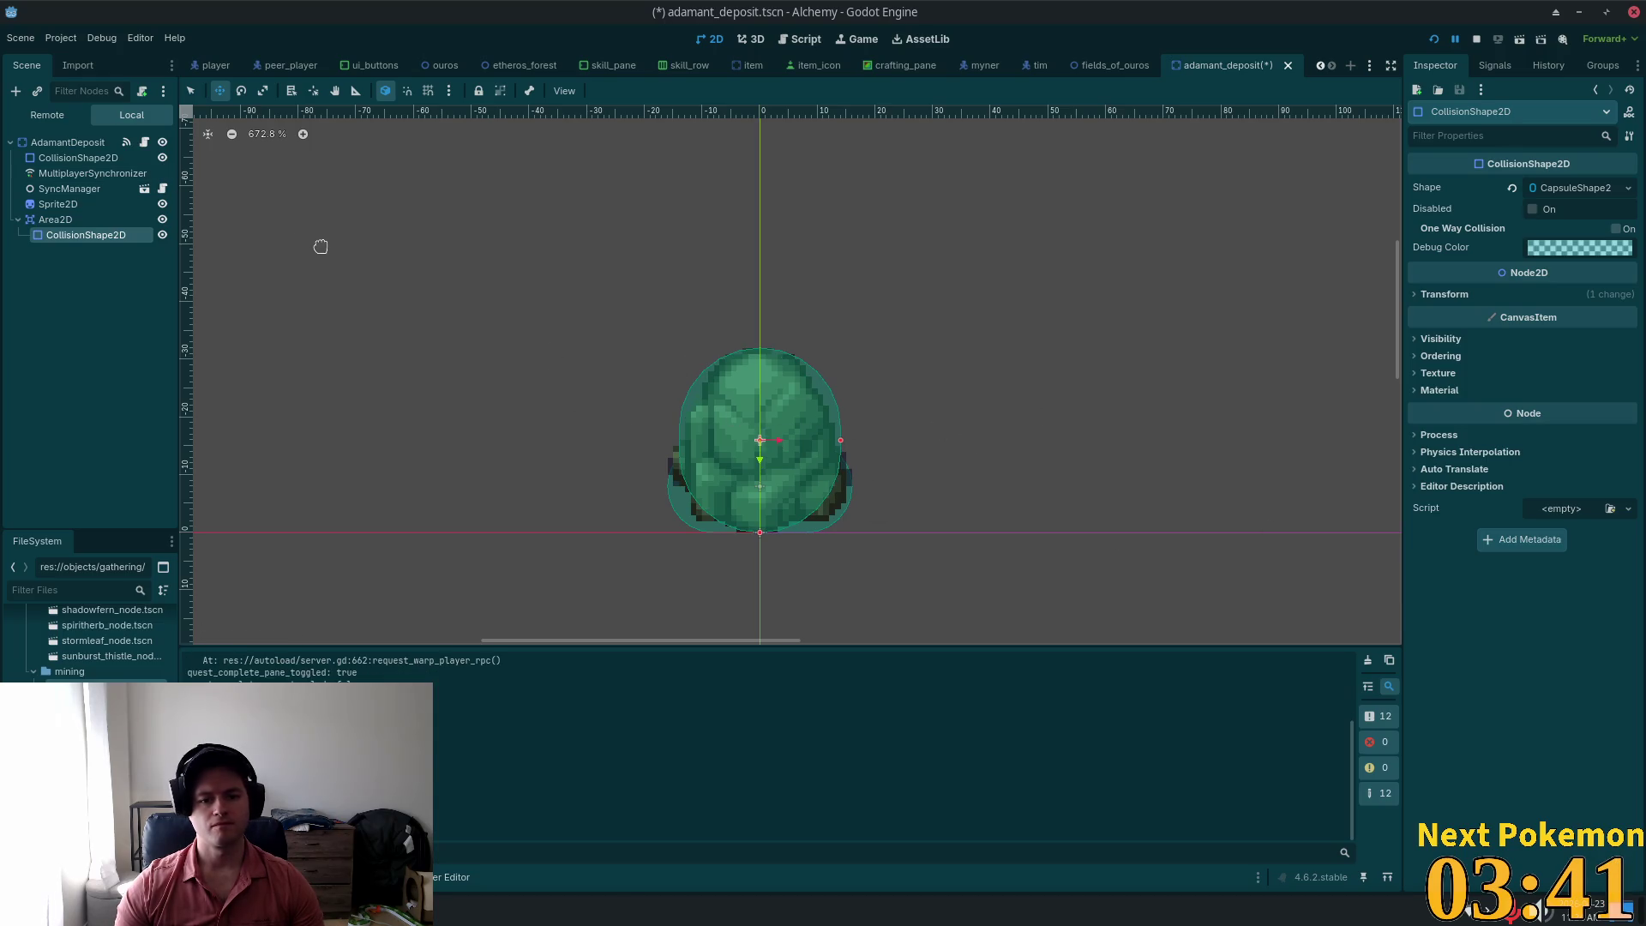
Step: Save the scene, revert the Area2D's Z Index to 0 and show its signals
key("ctrl+s")
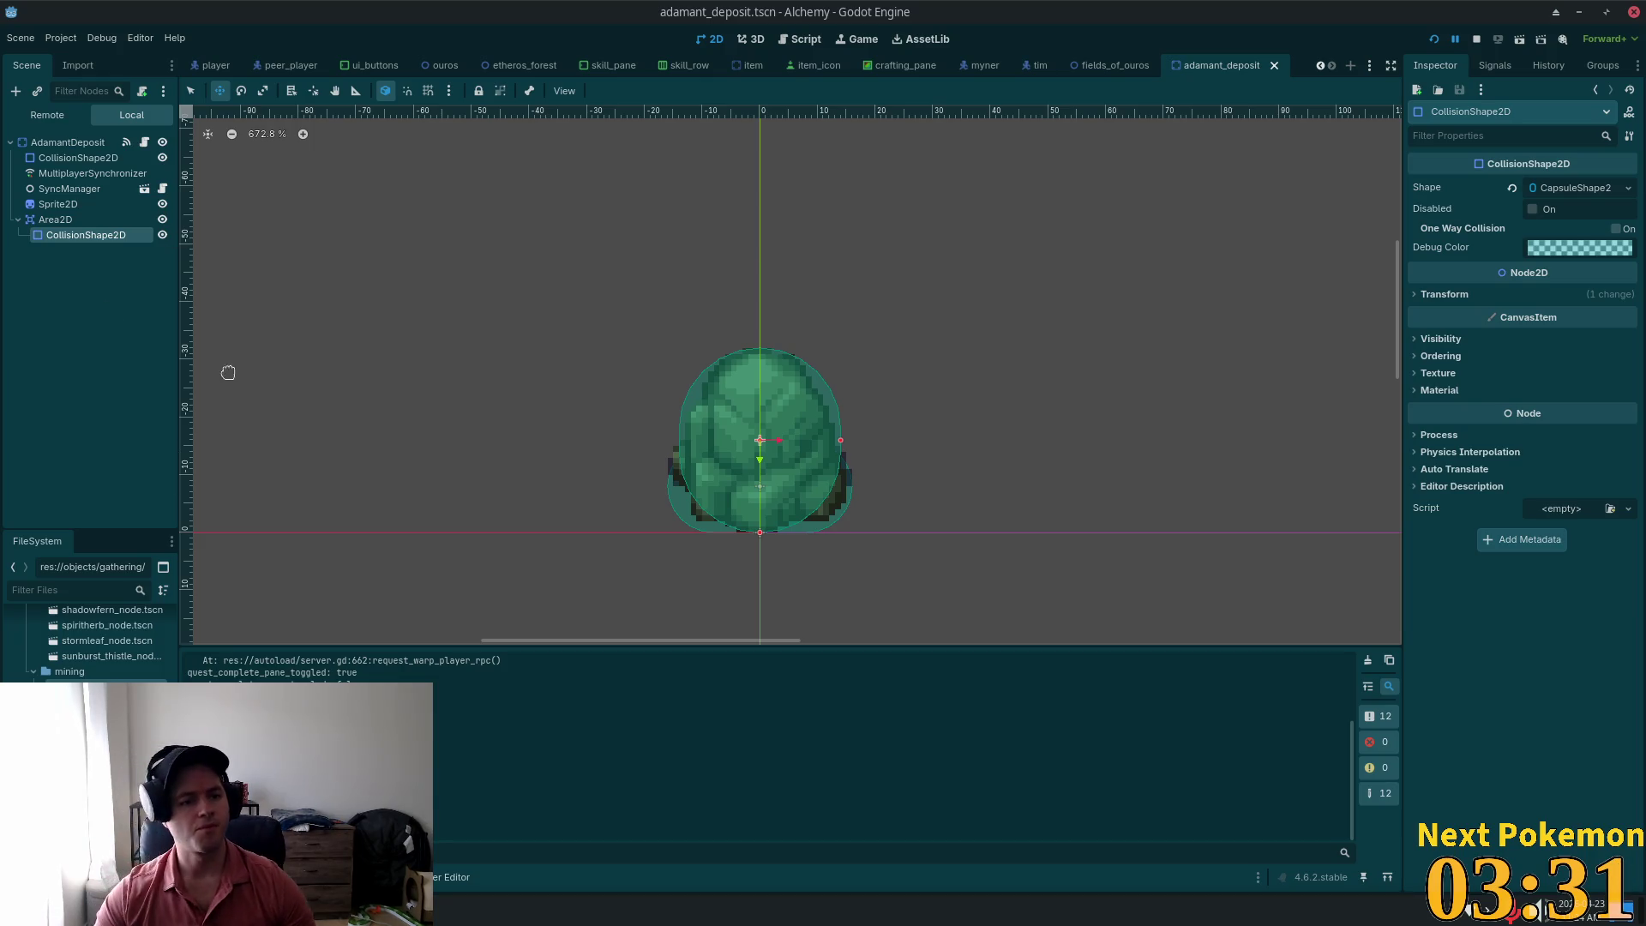
key("Up")
key("Down")
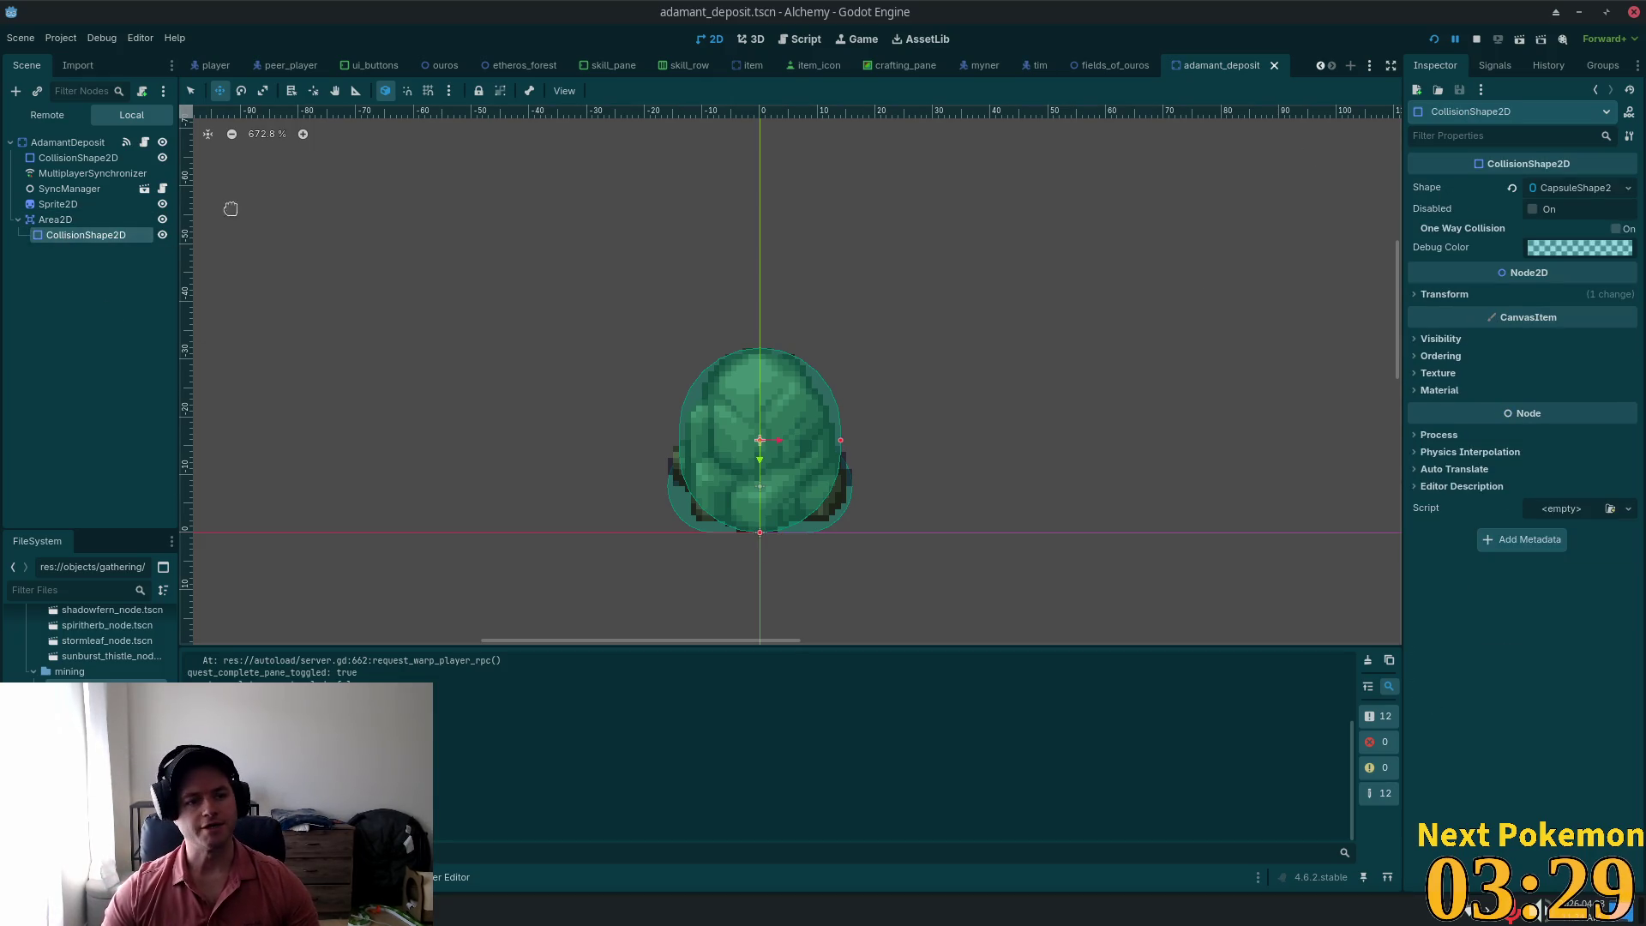
left_click(93, 221)
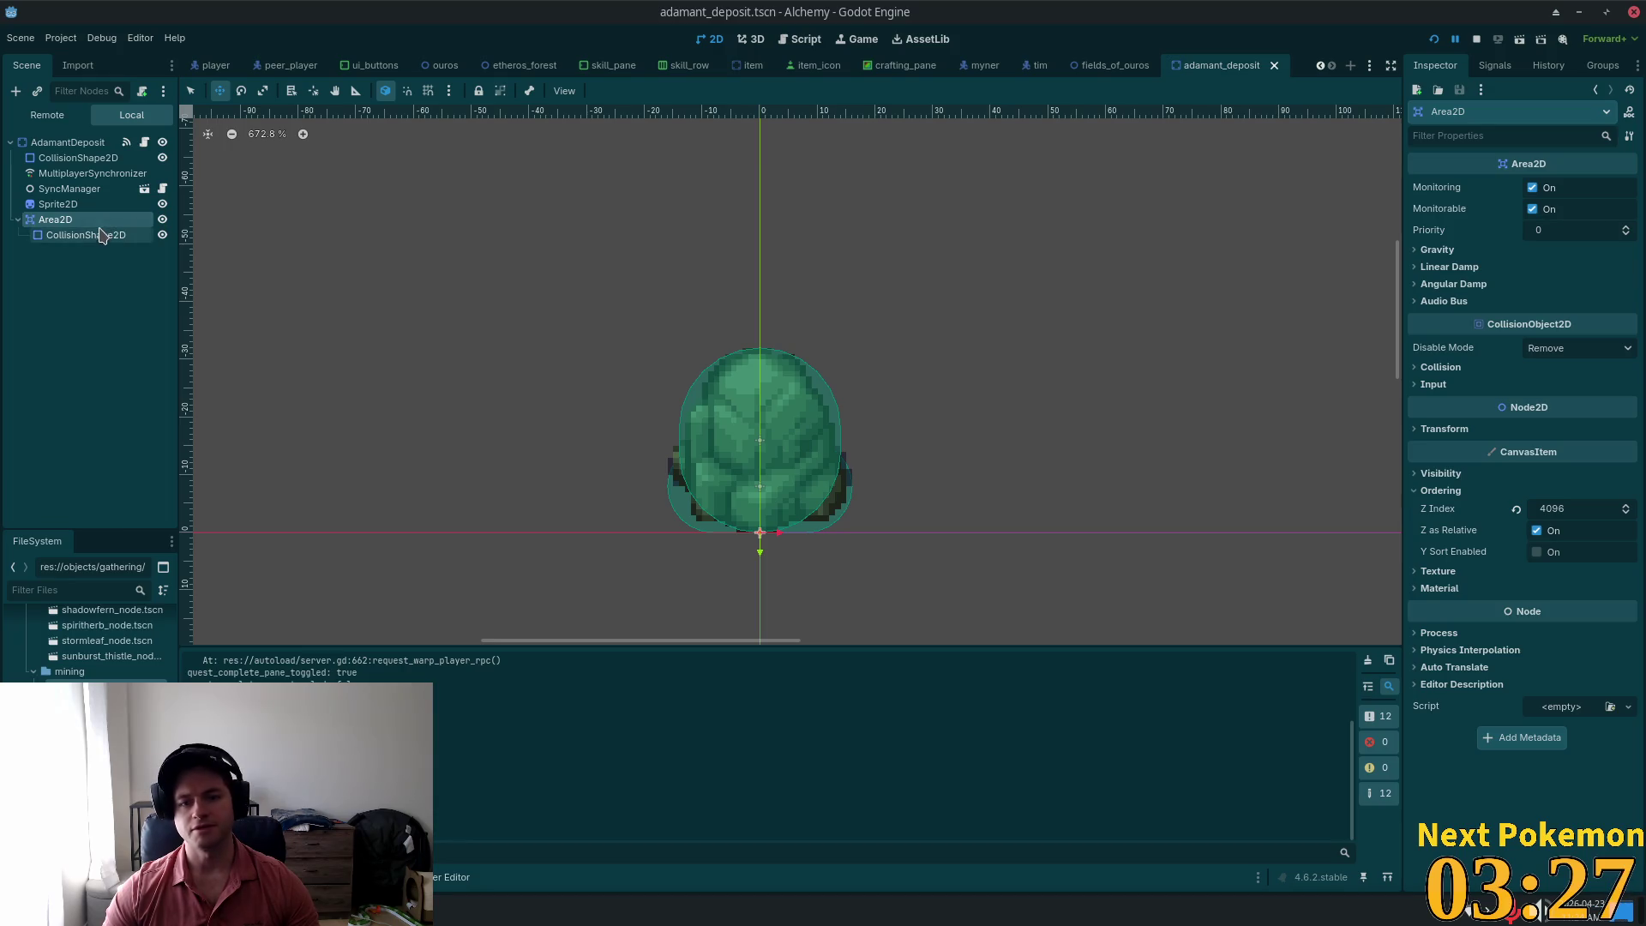
left_click(1516, 510)
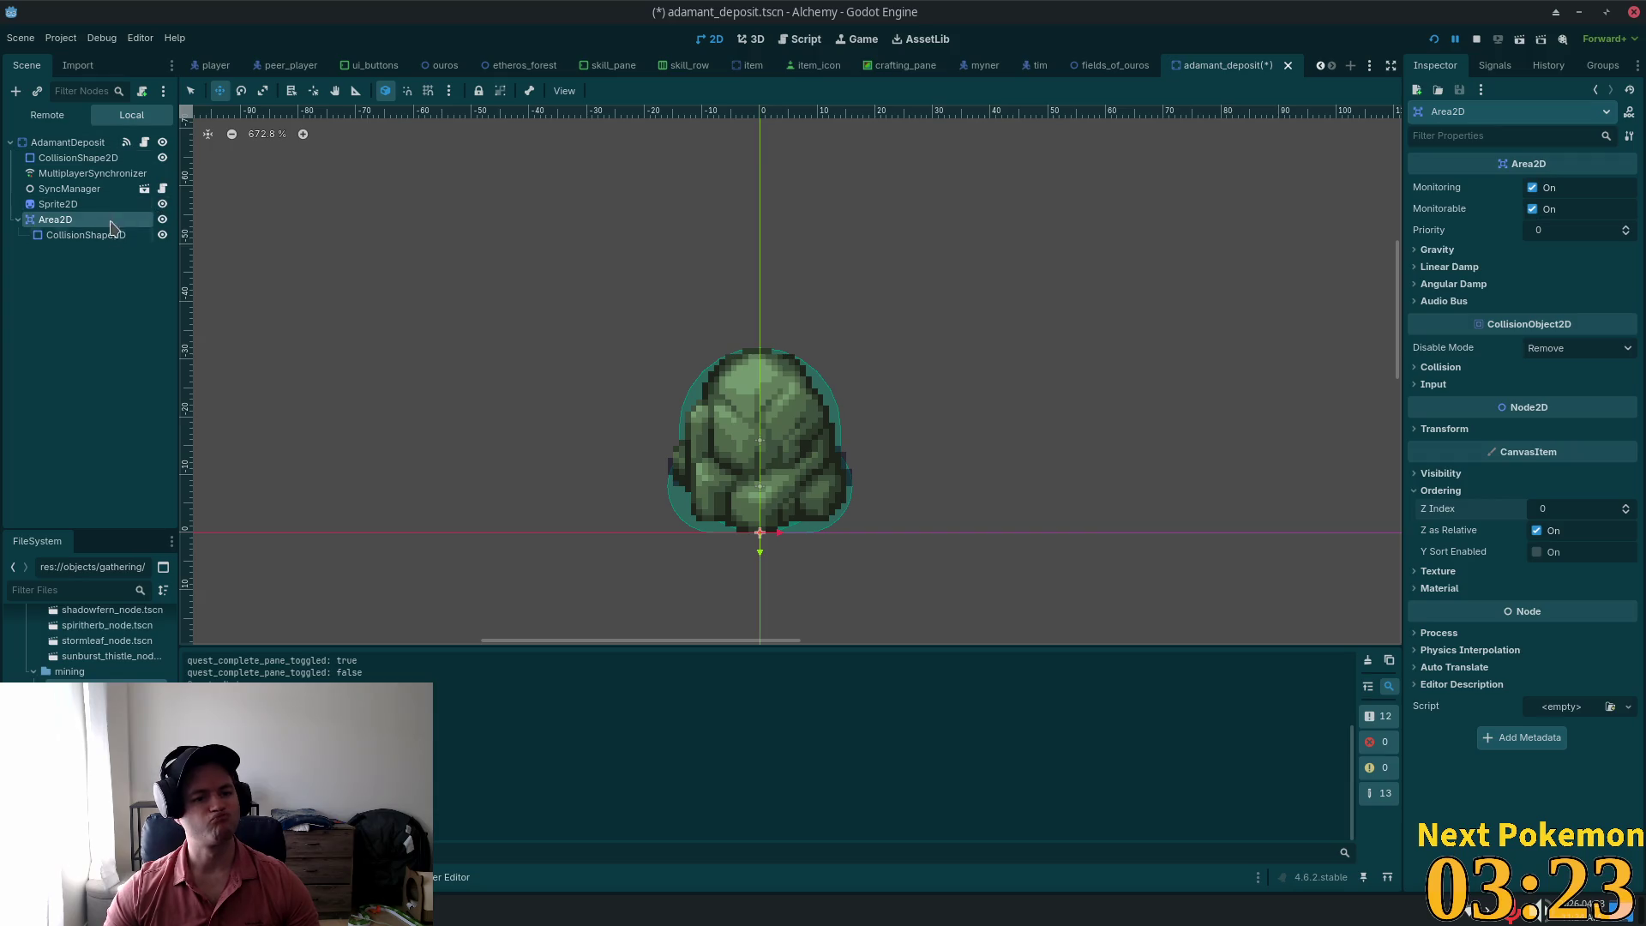
left_click(1494, 65)
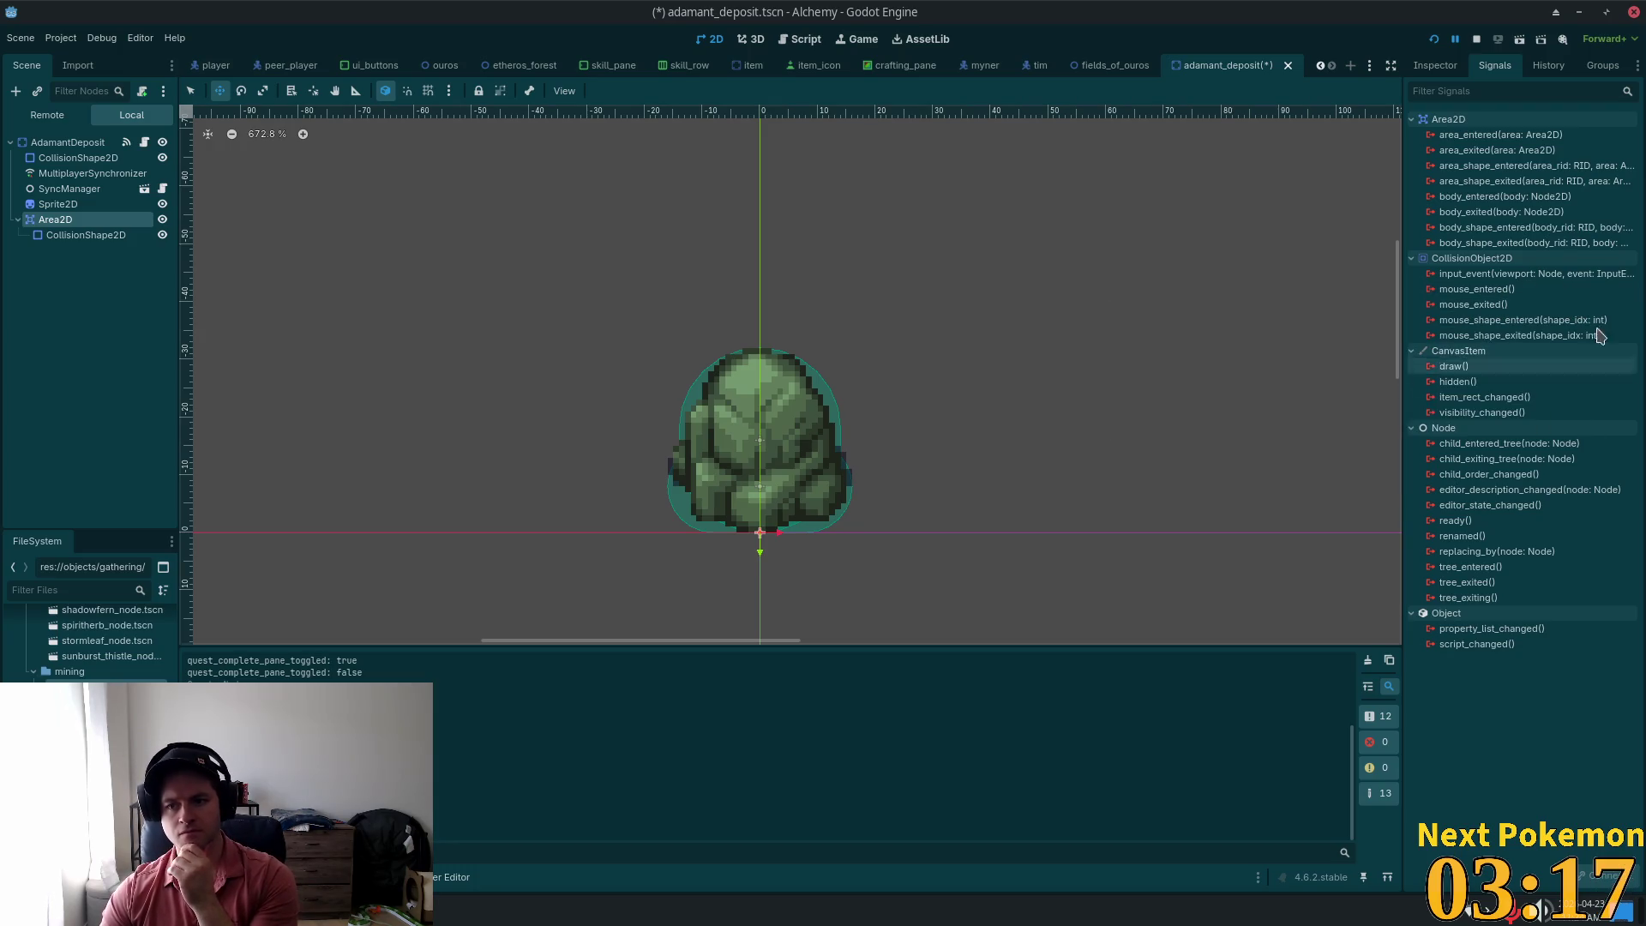
Step: Connect the Area2D's input_event signal to the mining_deposit.gd script
mouse_move(1486, 294)
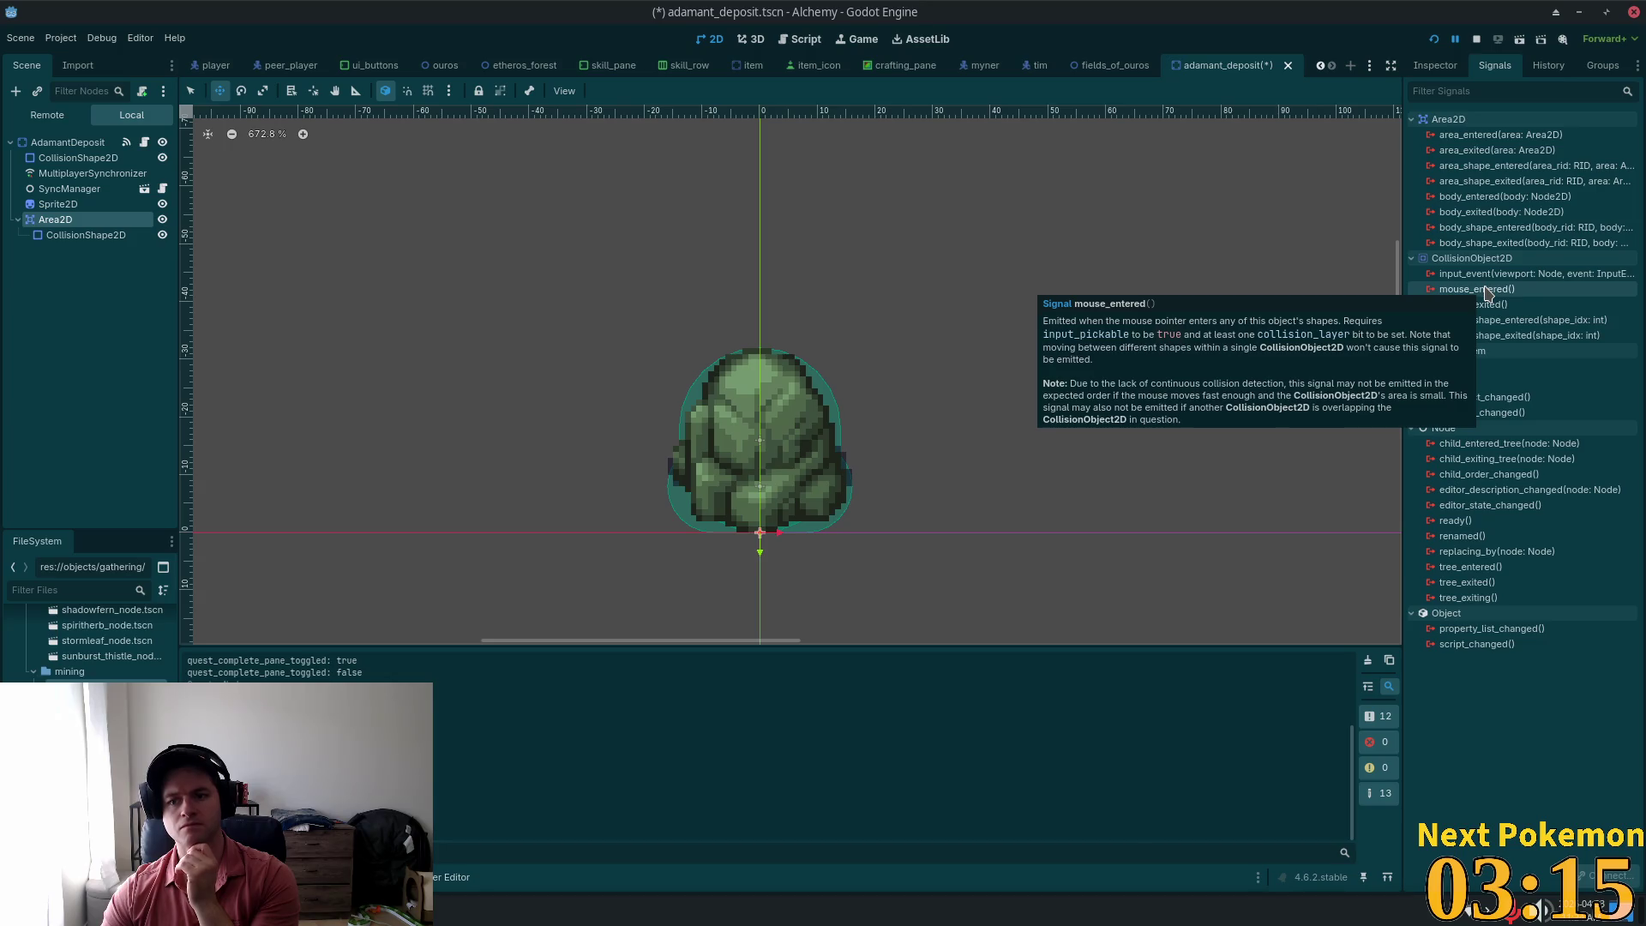
double_click(1463, 276)
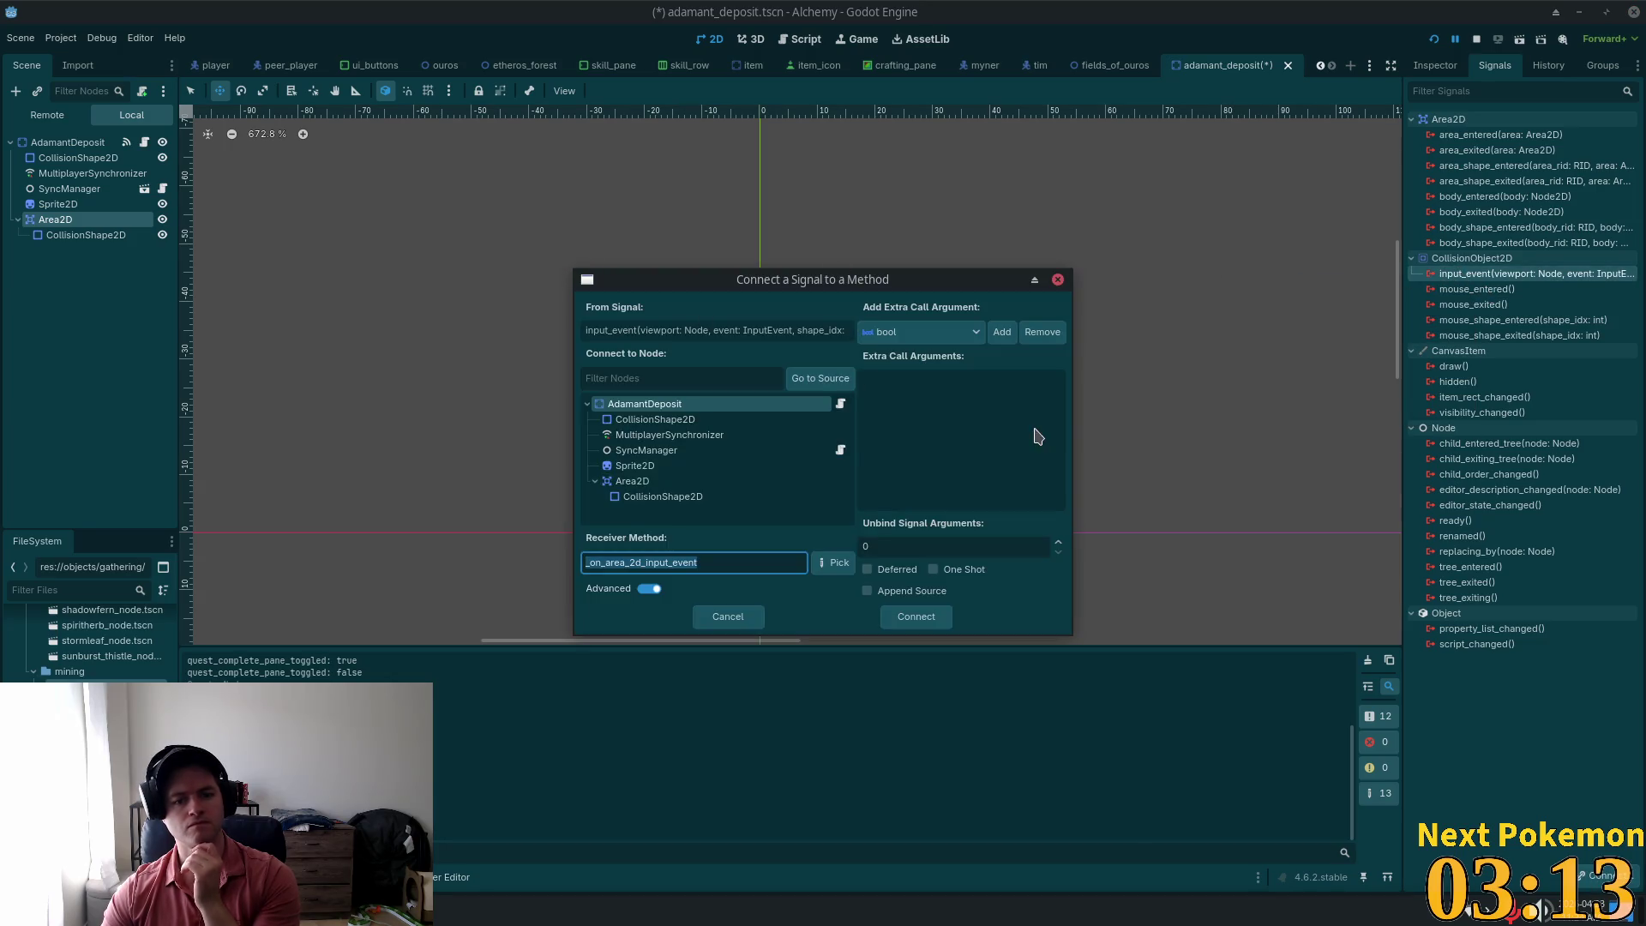
left_click(913, 617)
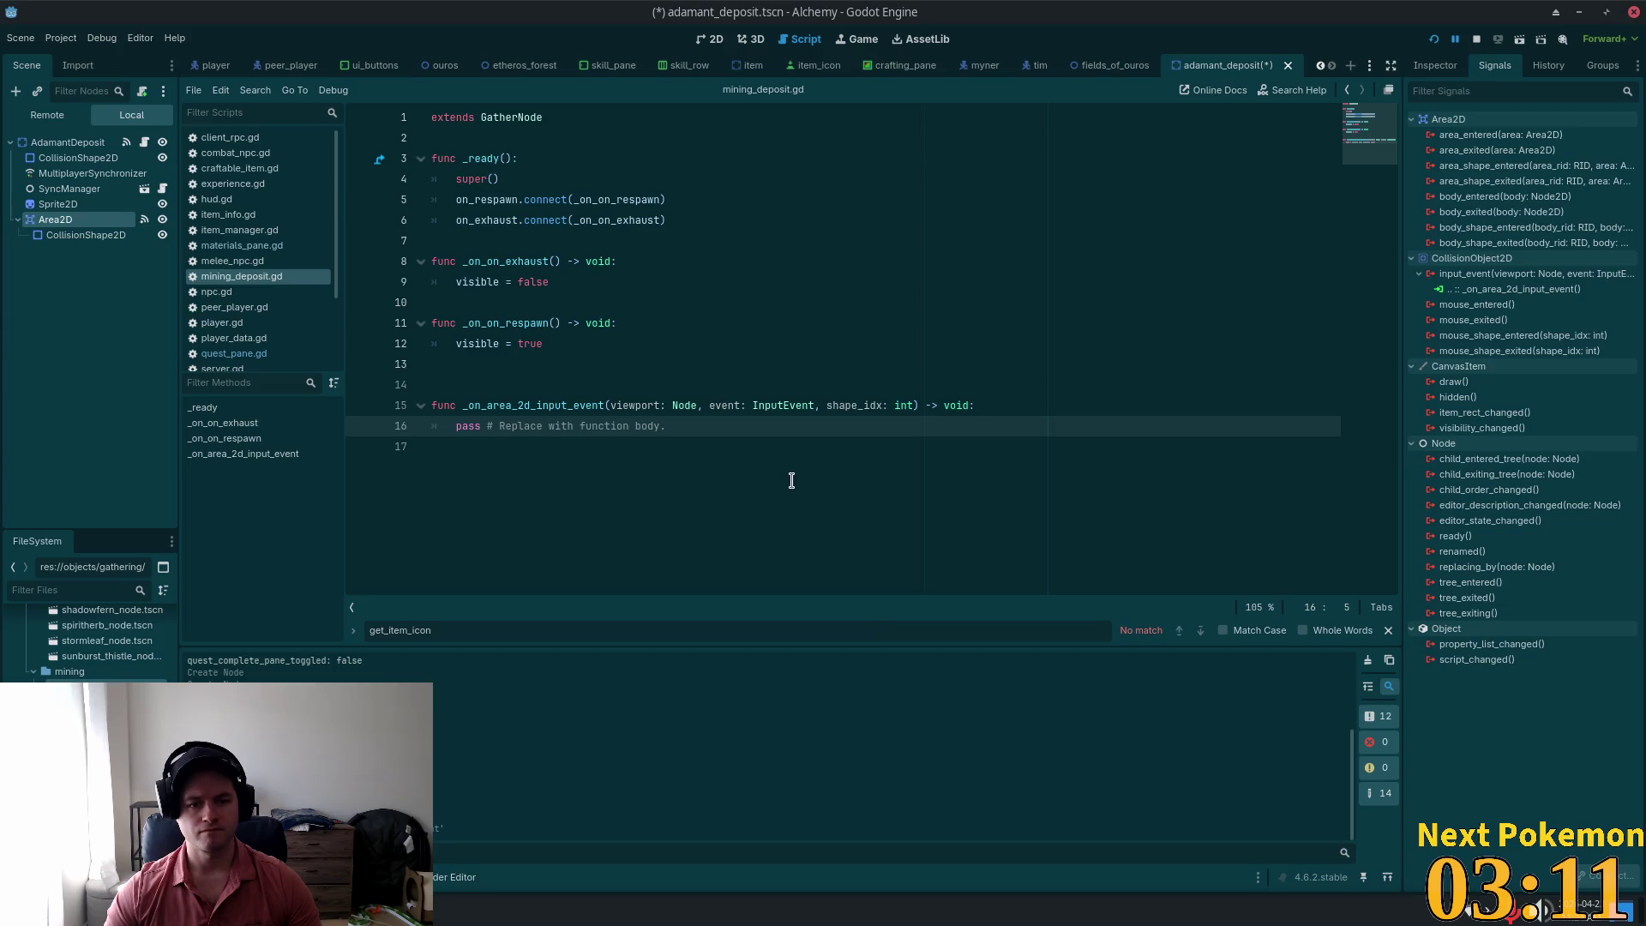
Step: Delete the generated _on_area_2d_input_event stub, save, and open the GatherNode parent script
left_click(629, 315)
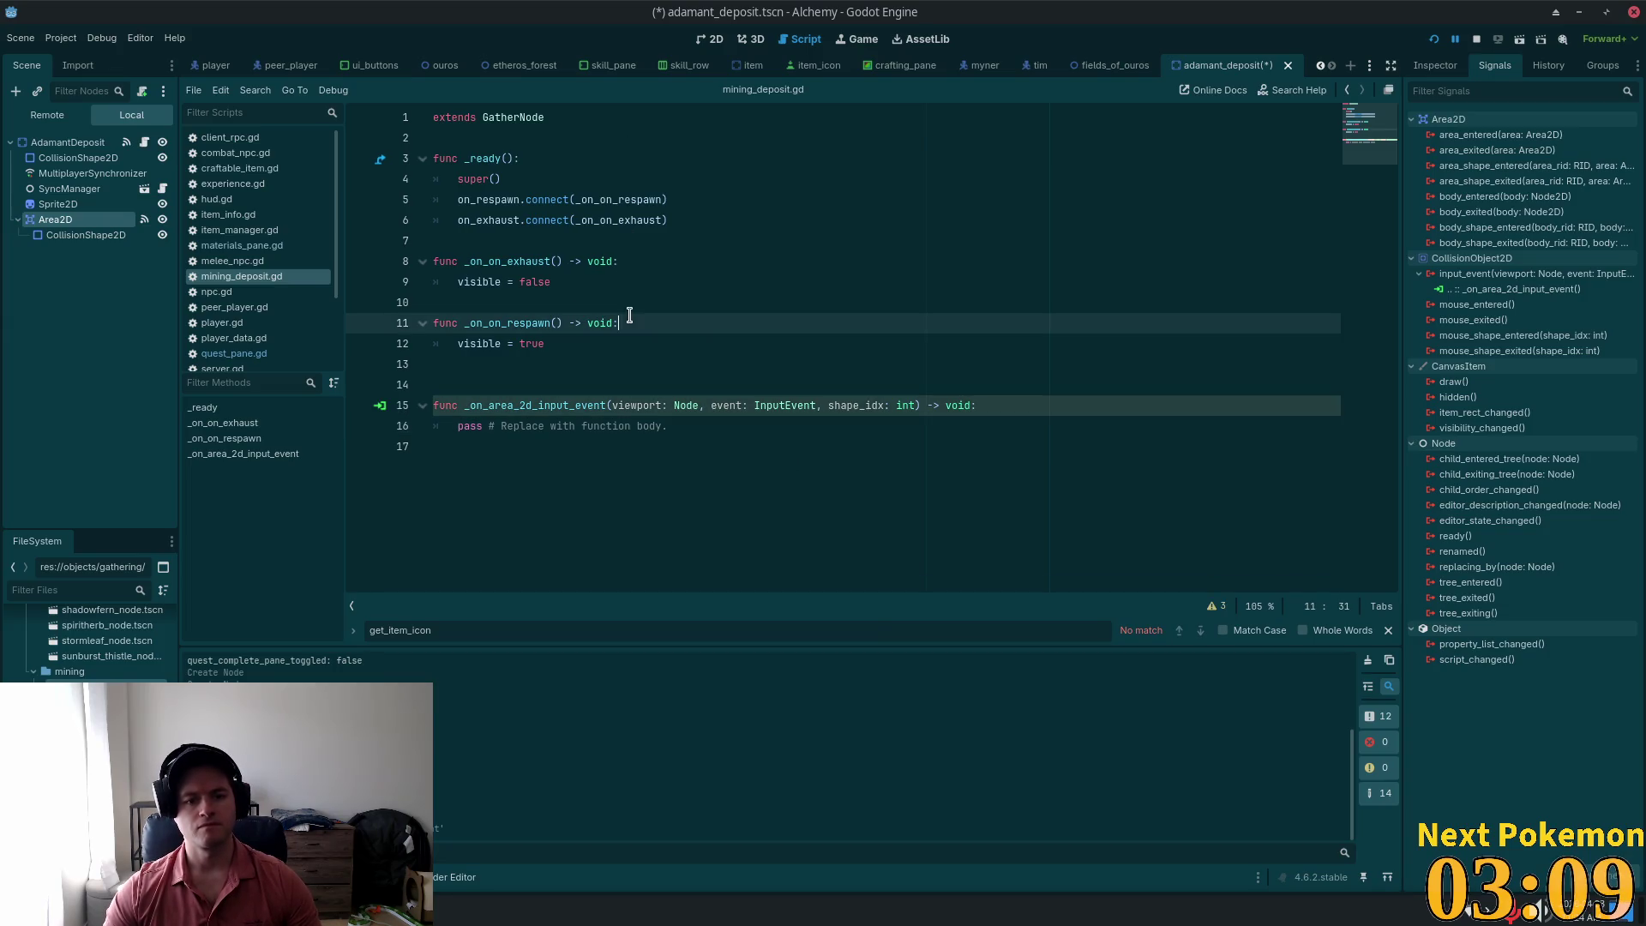
double_click(522, 119)
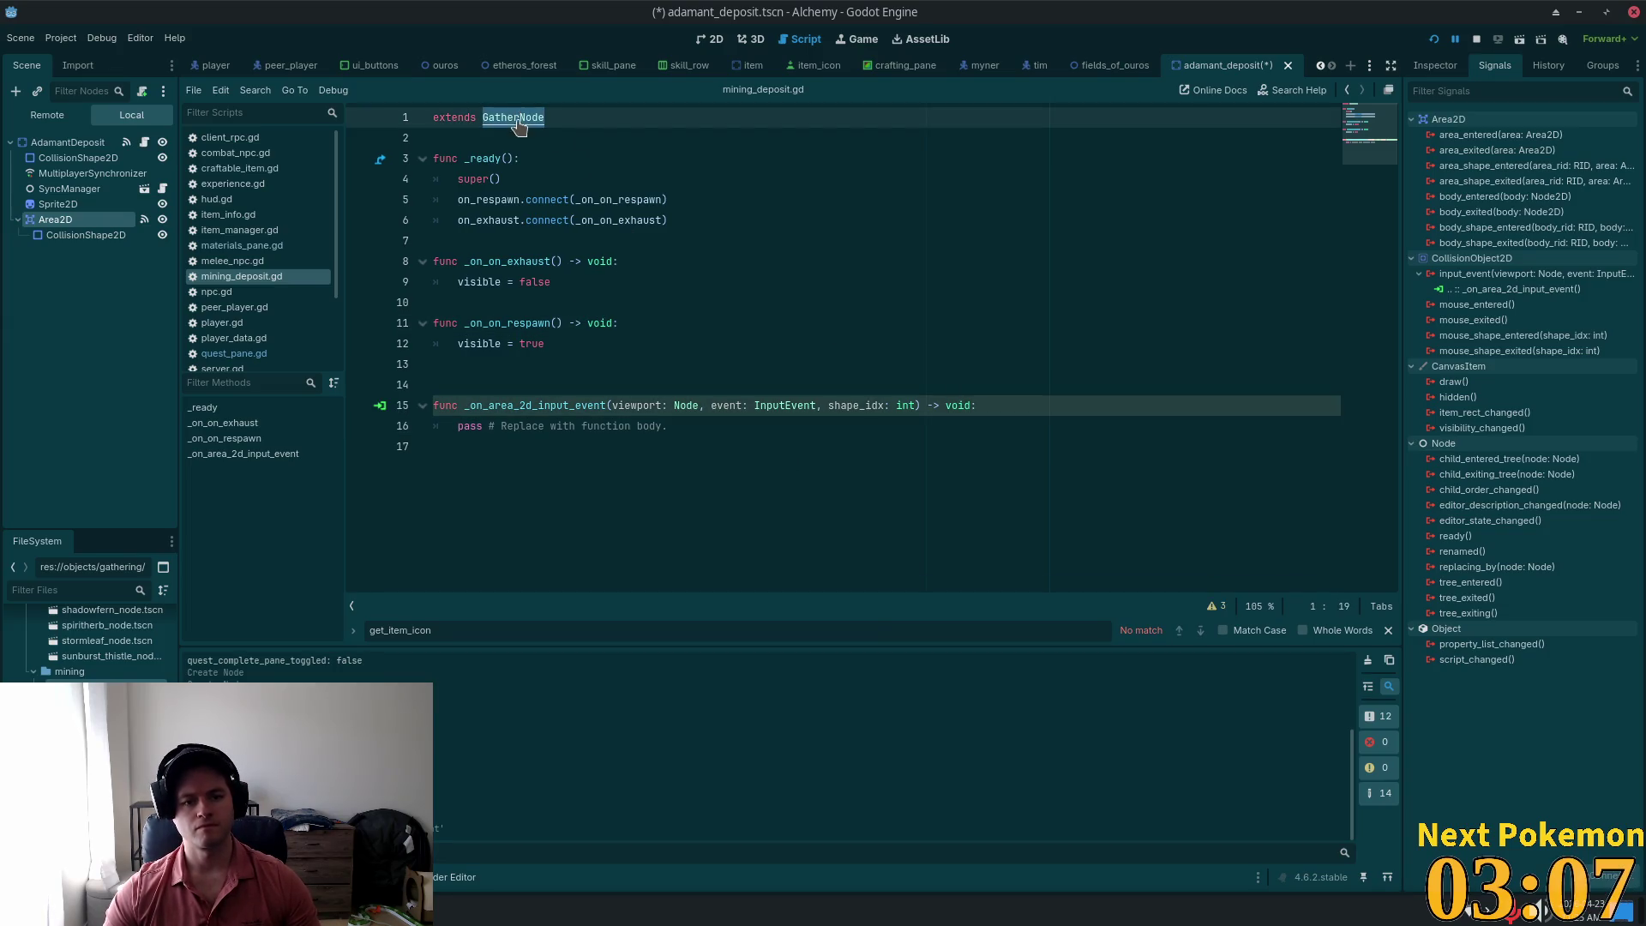
left_click(672, 424)
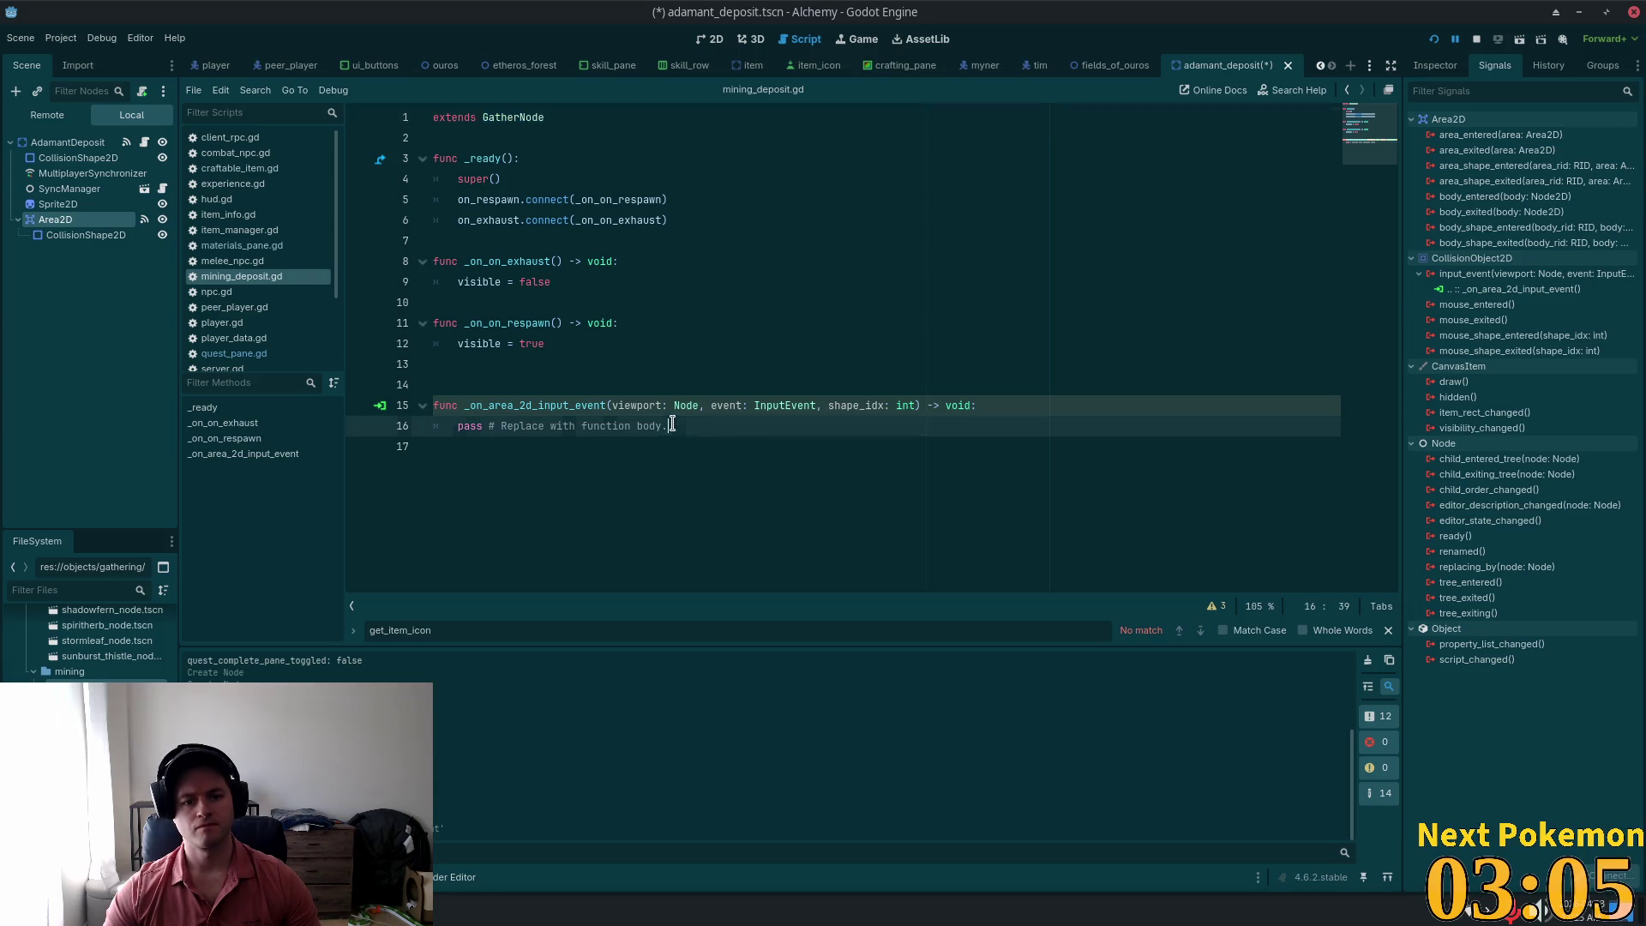
left_click(435, 405, "shift")
key("BackSpace")
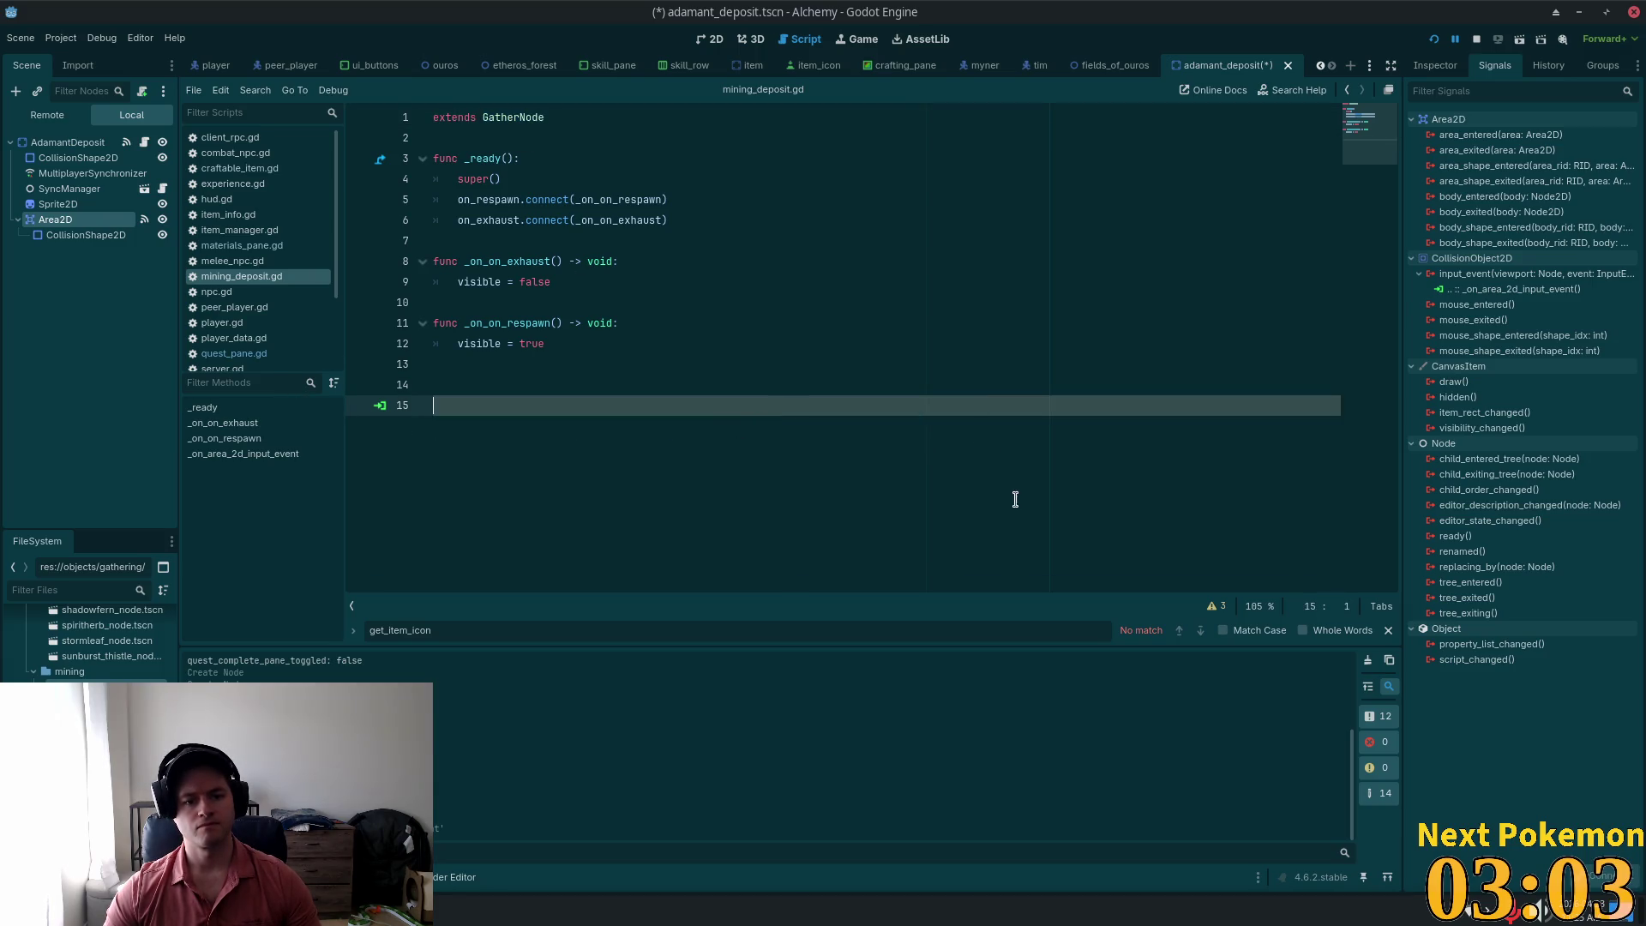
key("BackSpace")
key("BackSpace")
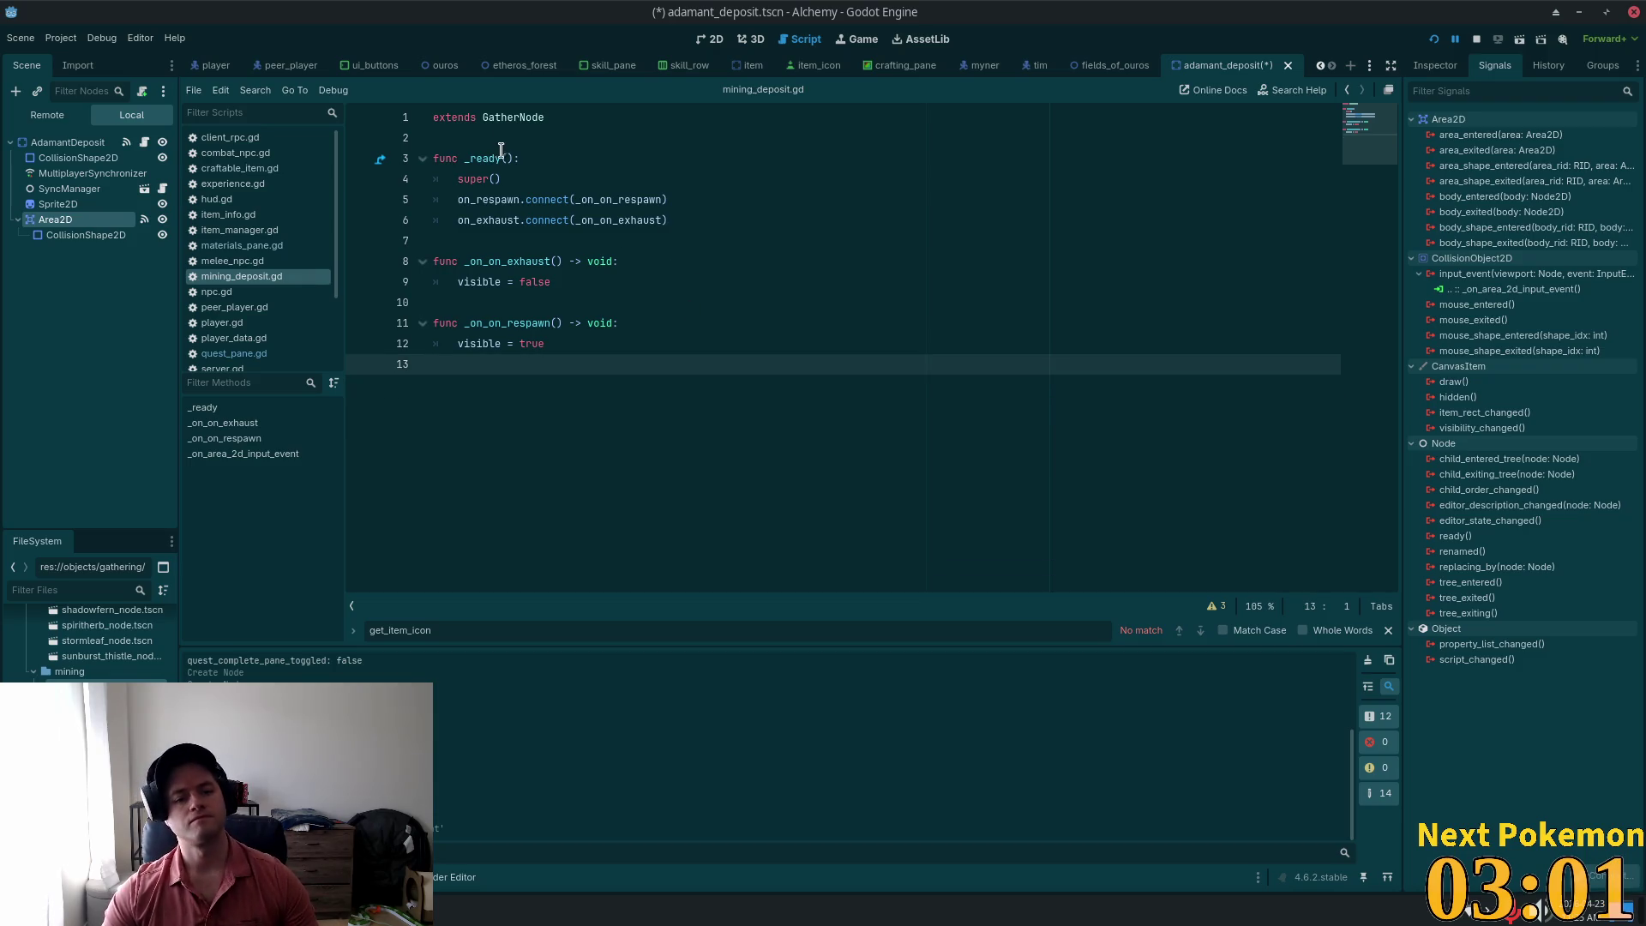
key("ctrl+s")
key("Left")
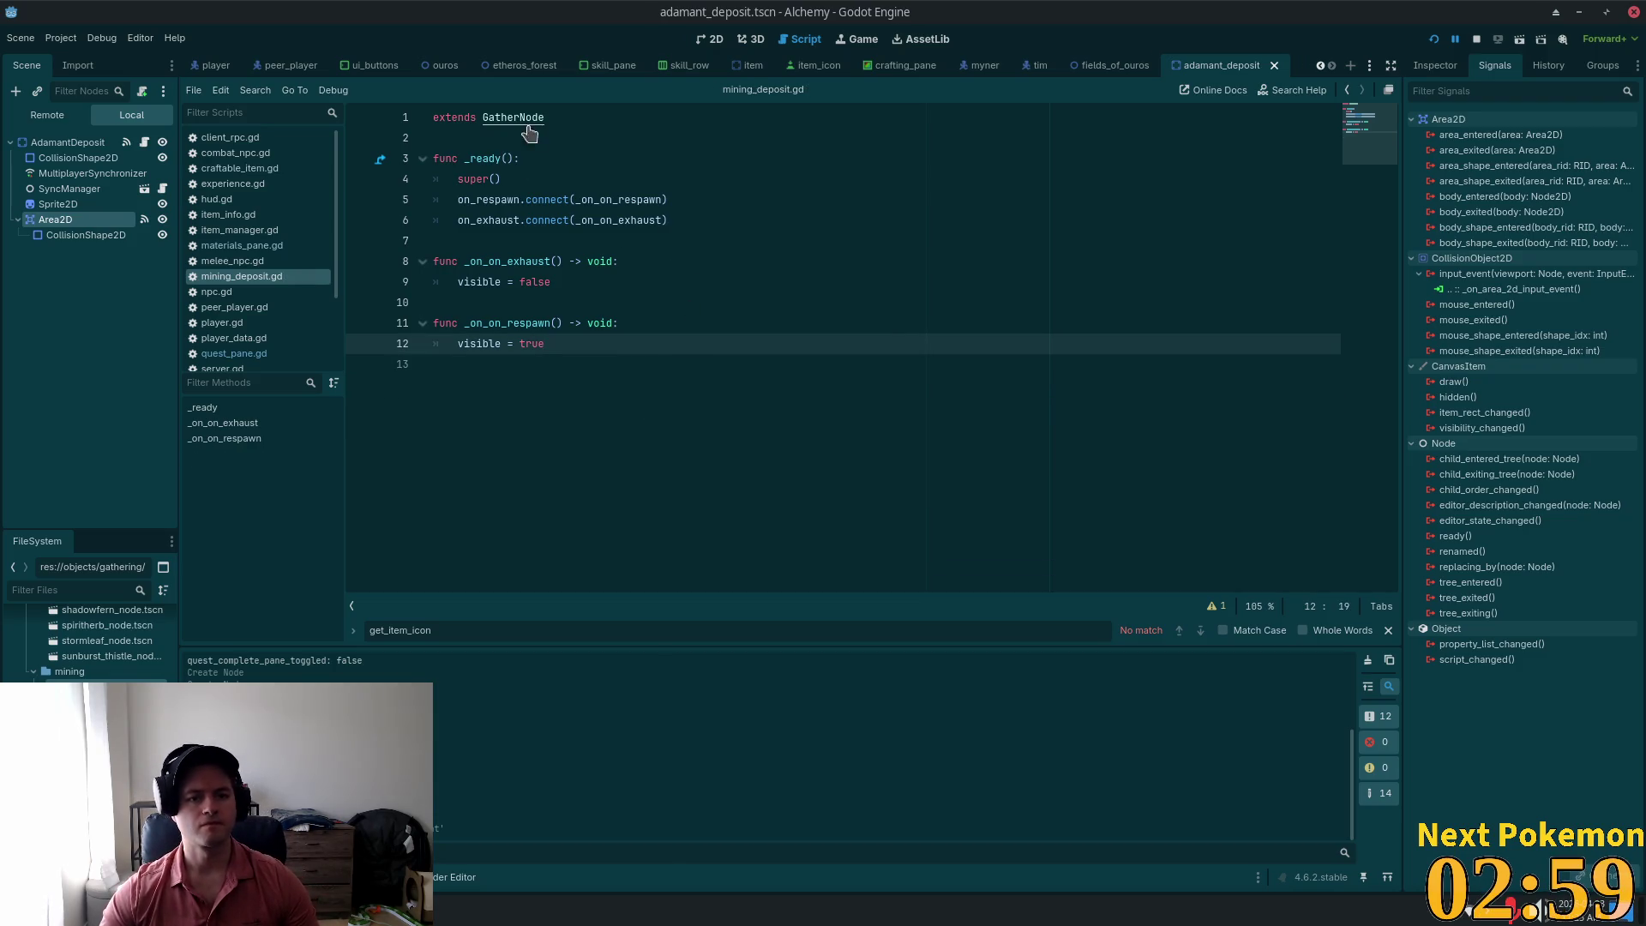
left_click(529, 120, "ctrl")
scroll(1148, 264, "down", 4)
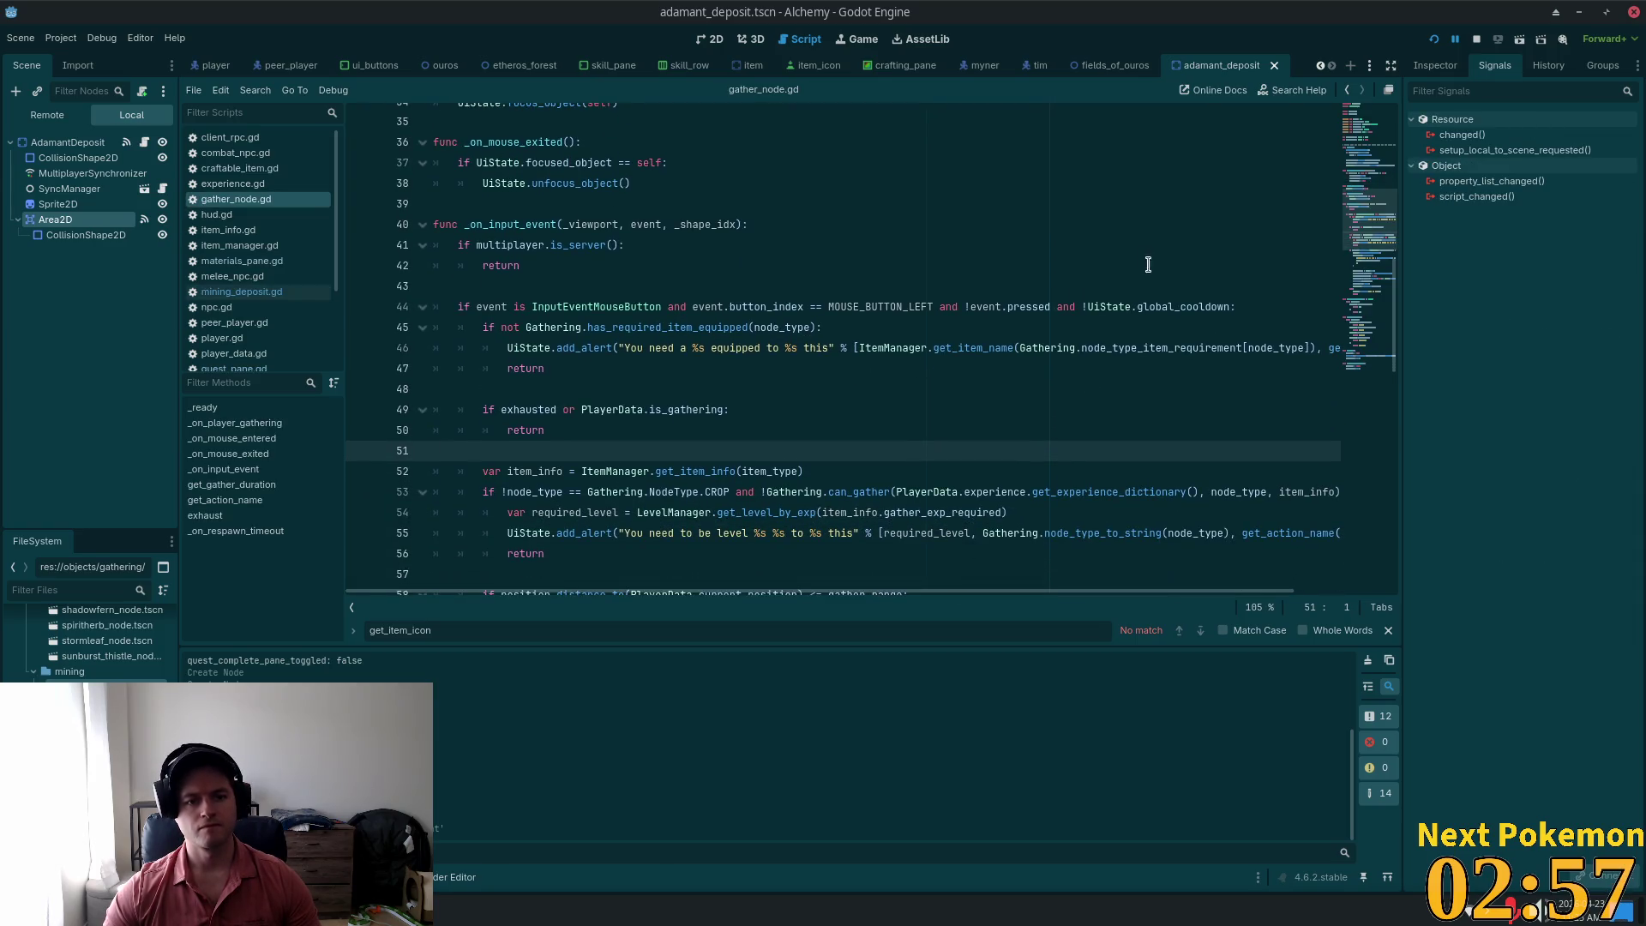
scroll(1367, 238, "down", 2)
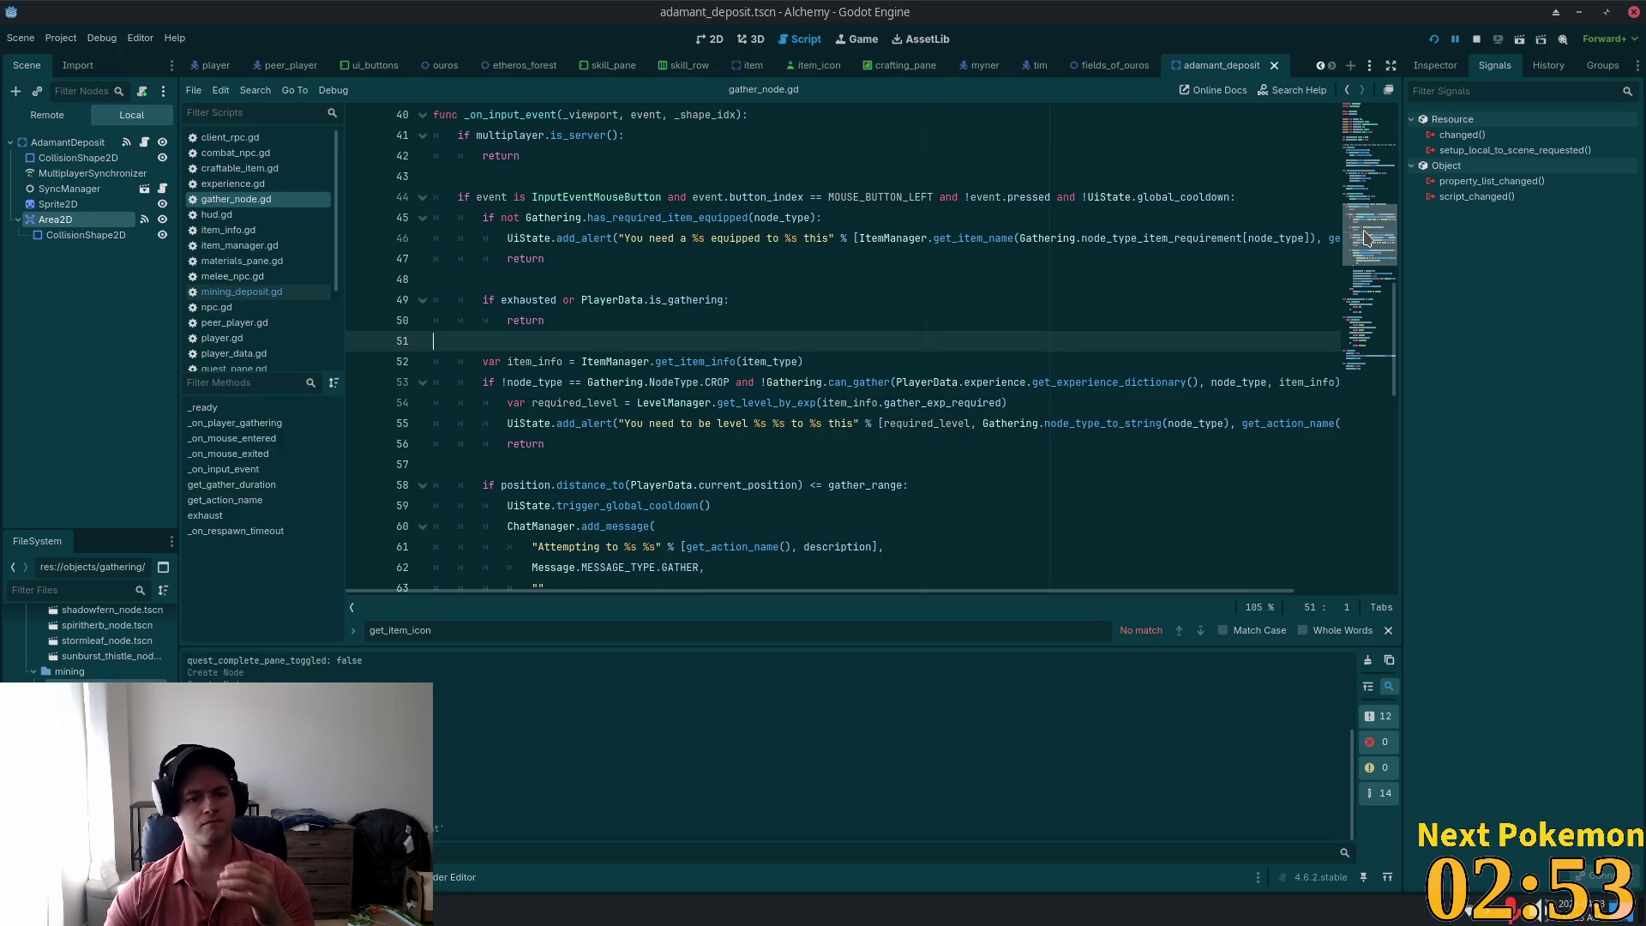
left_click_drag(1366, 237, 1367, 225)
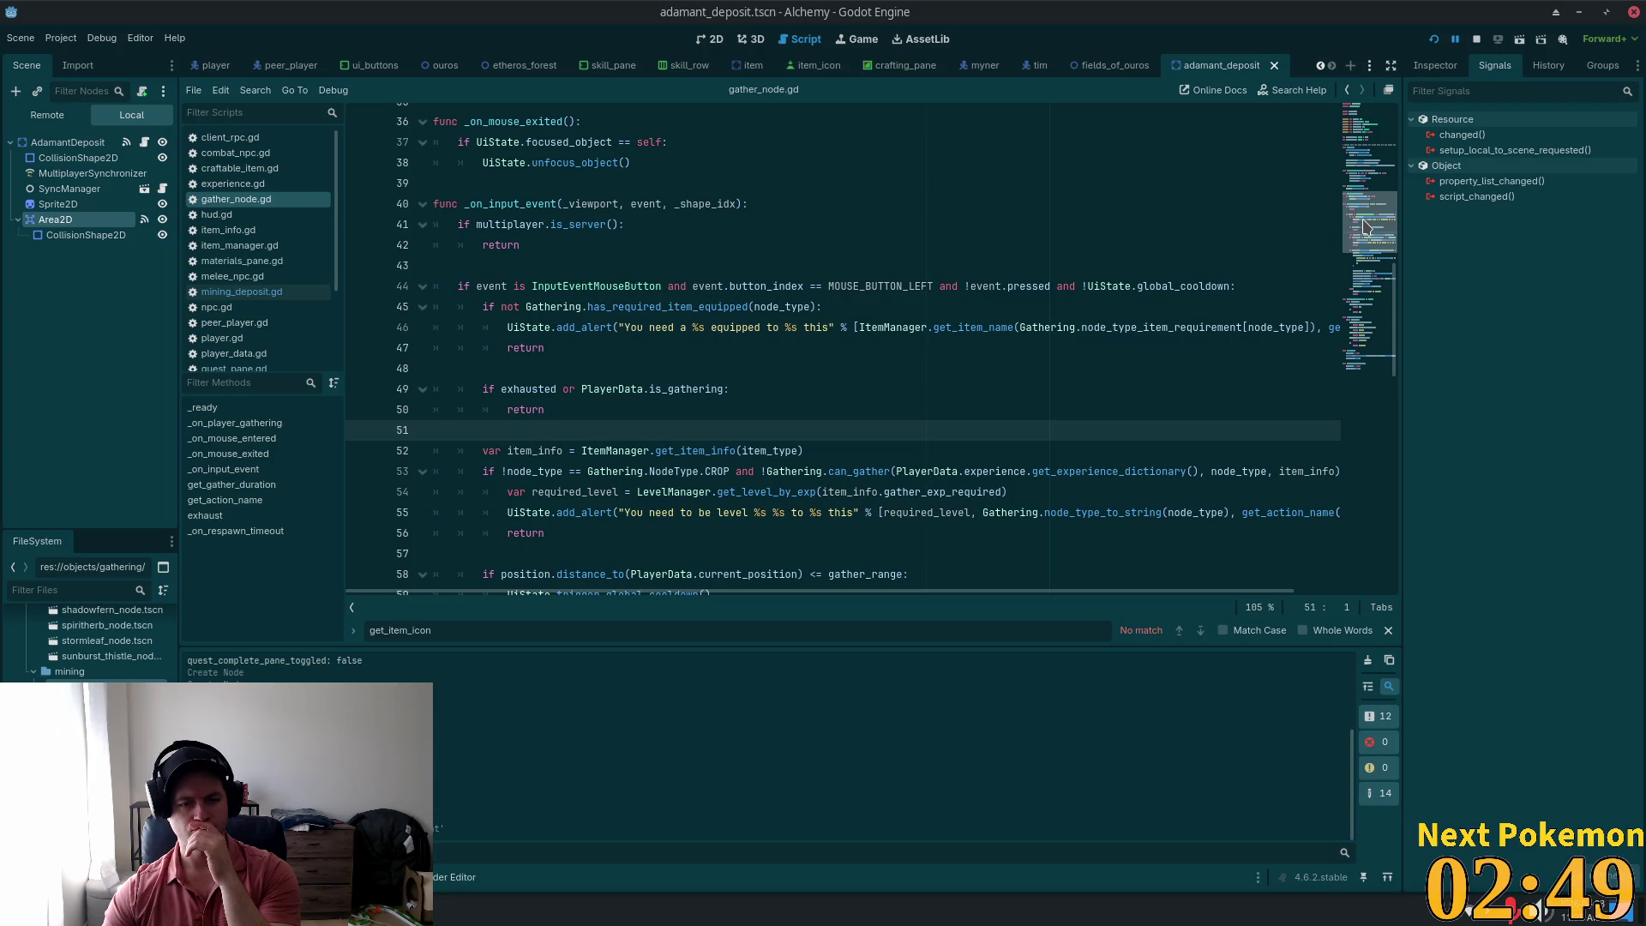
left_click_drag(1364, 226, 1361, 275)
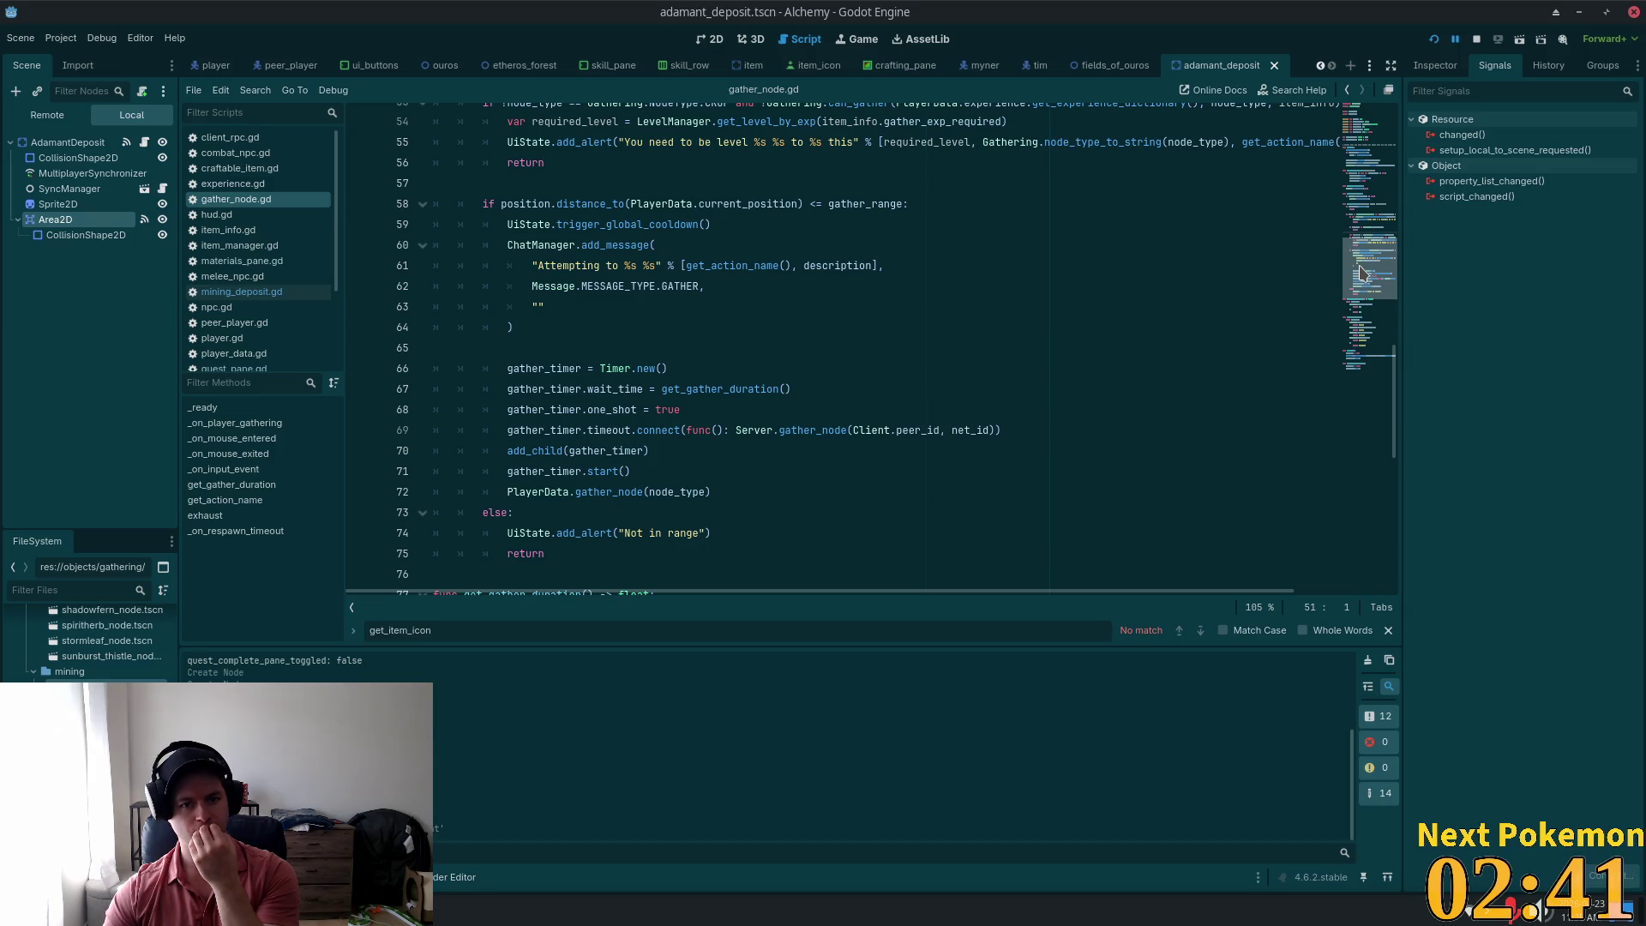
left_click_drag(1360, 273, 1373, 243)
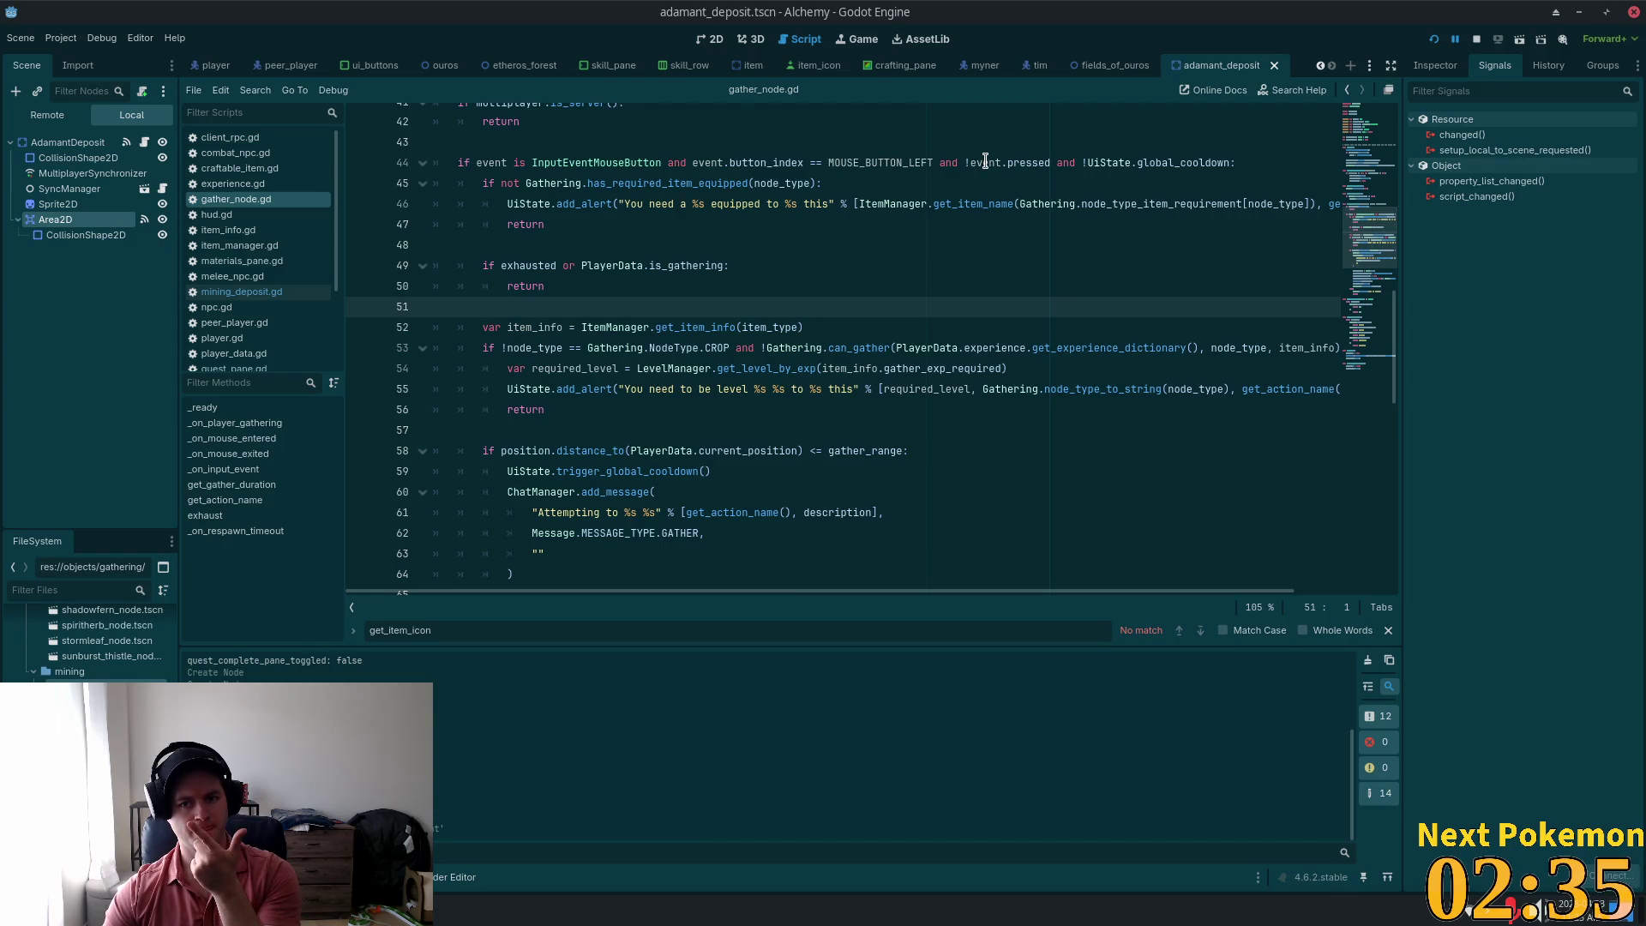
scroll(1071, 295, "up", 2)
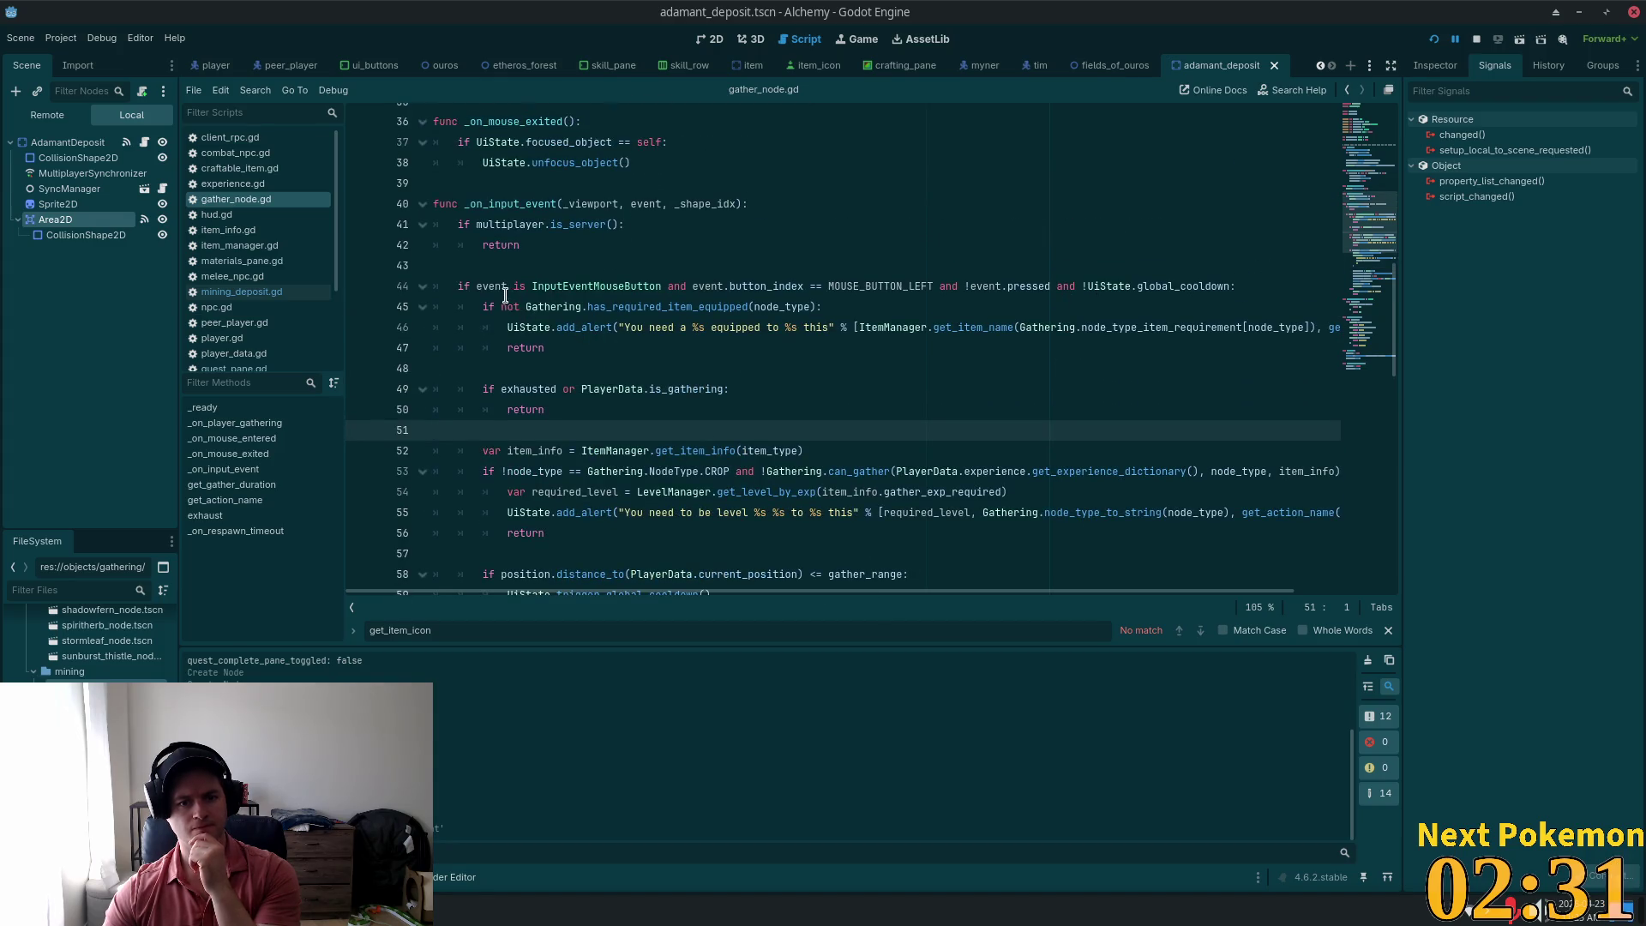
mouse_move(716, 287)
left_mouse_down()
mouse_move(969, 282)
mouse_move(626, 307)
mouse_move(1000, 288)
left_mouse_up()
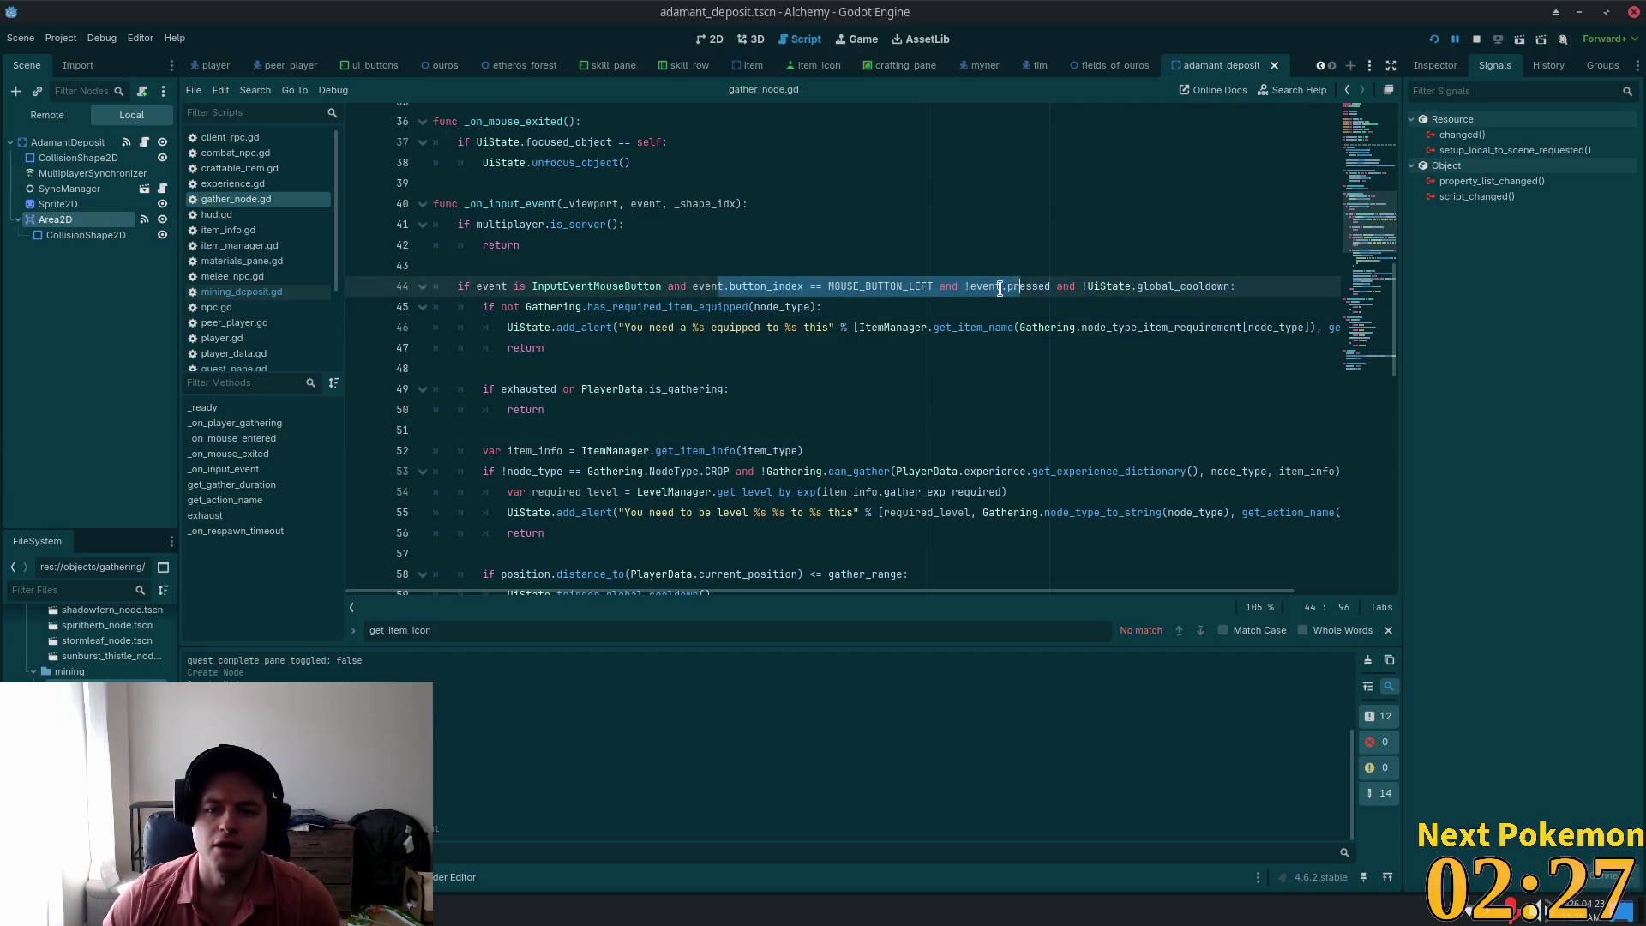
double_click(1020, 288)
double_click(984, 288)
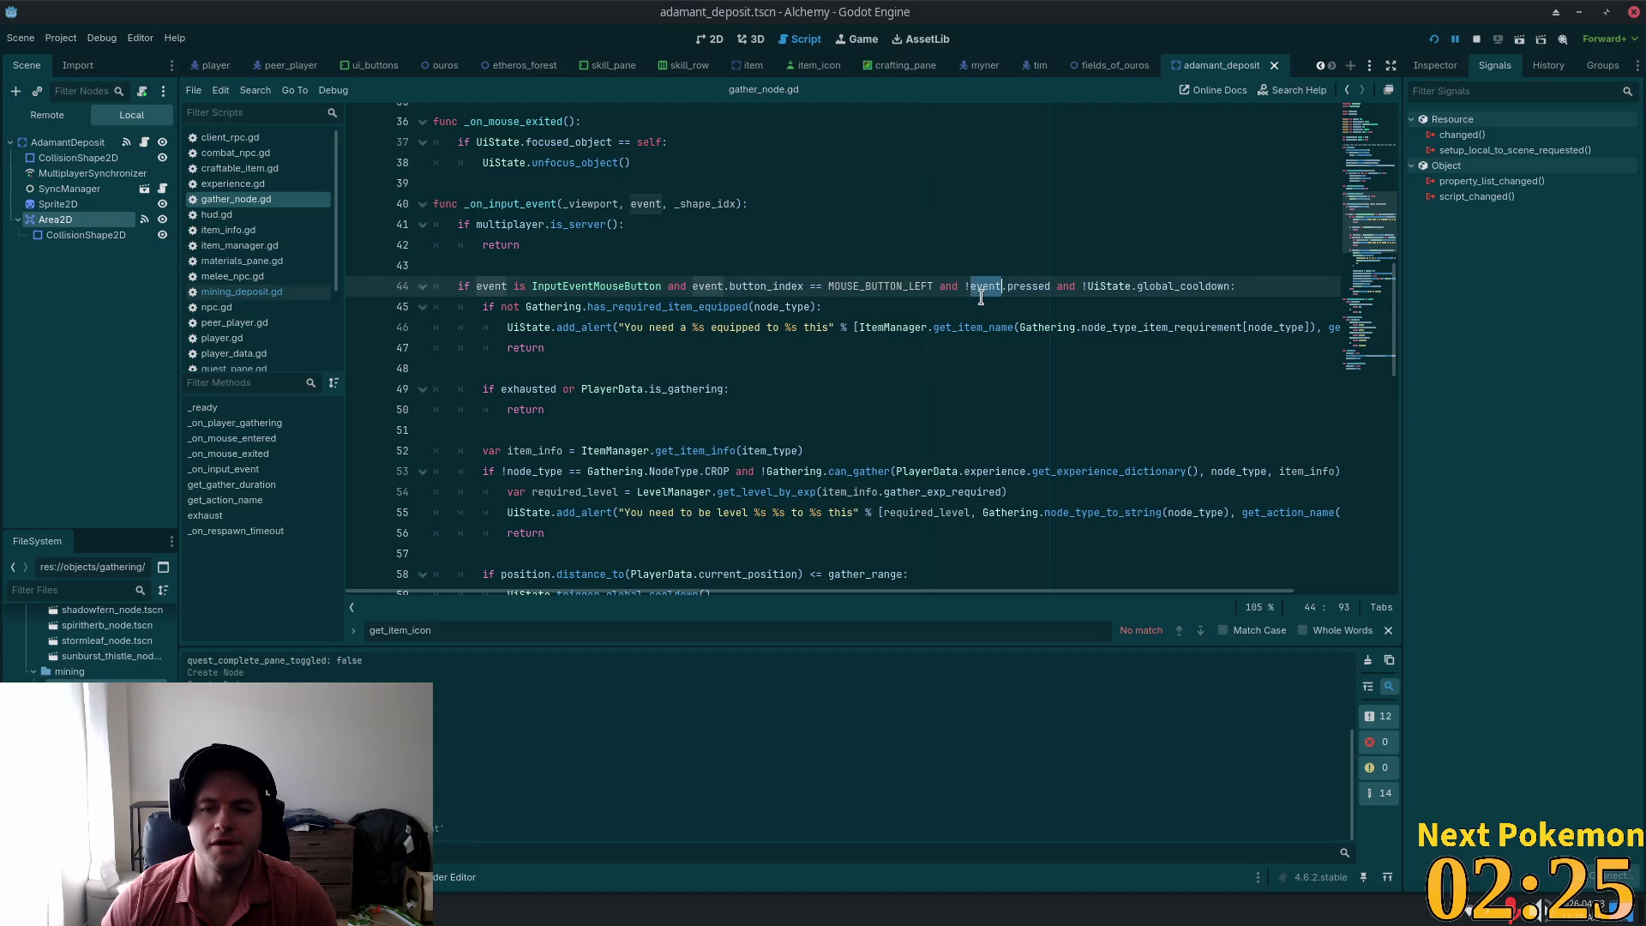
left_click(959, 286)
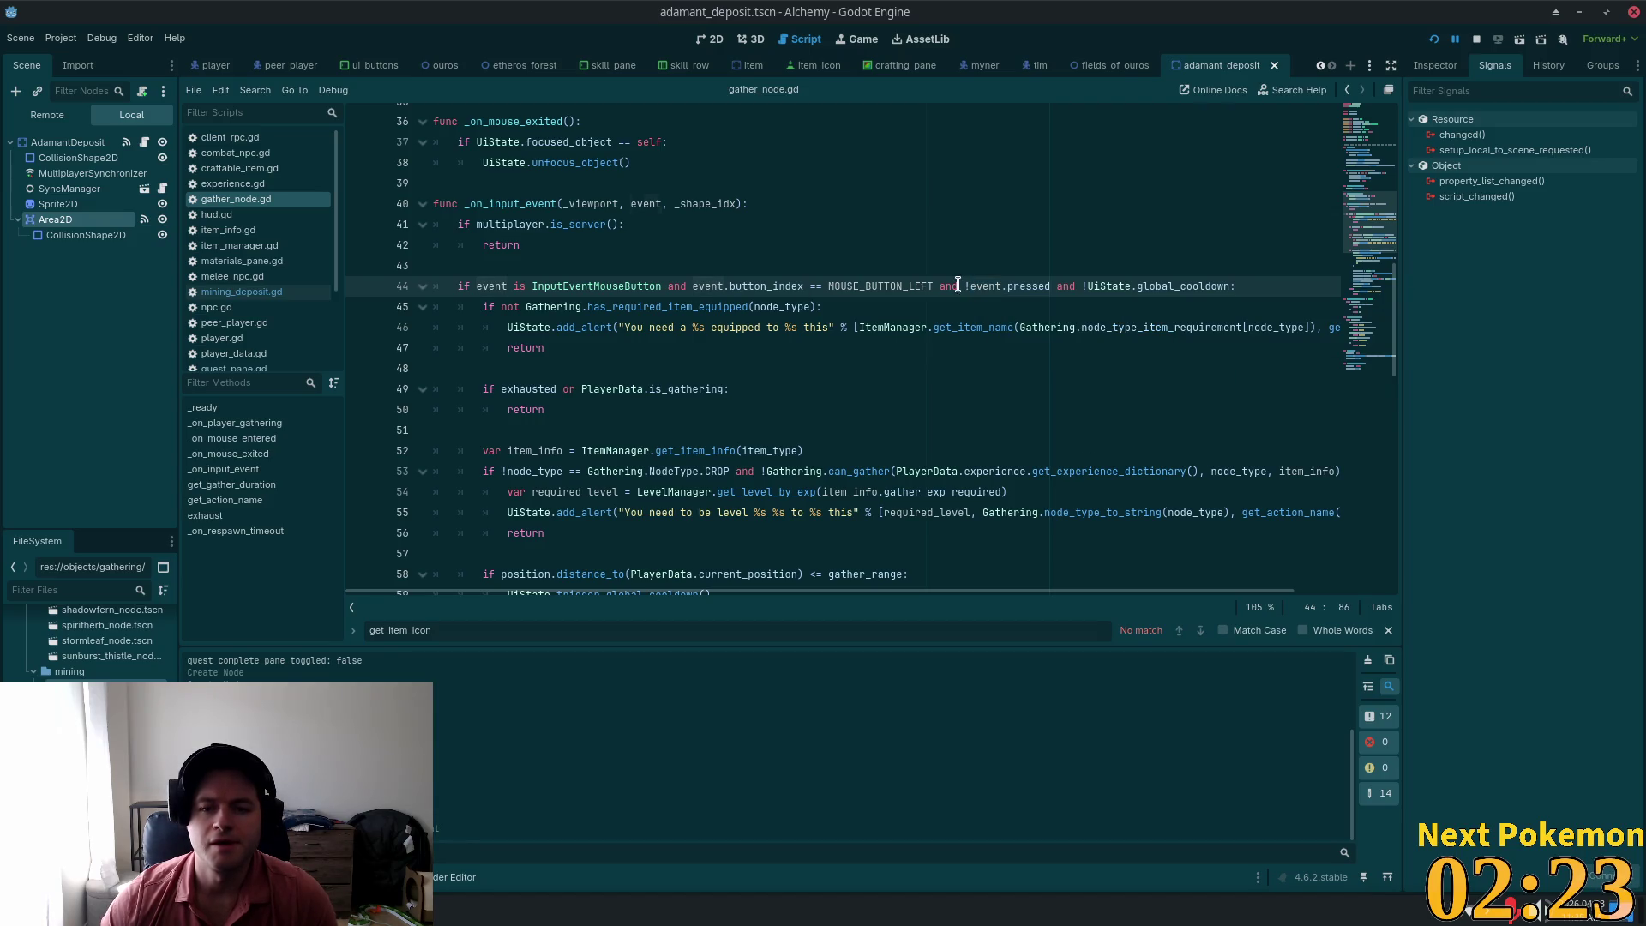
left_click_drag(1003, 296, 1059, 288)
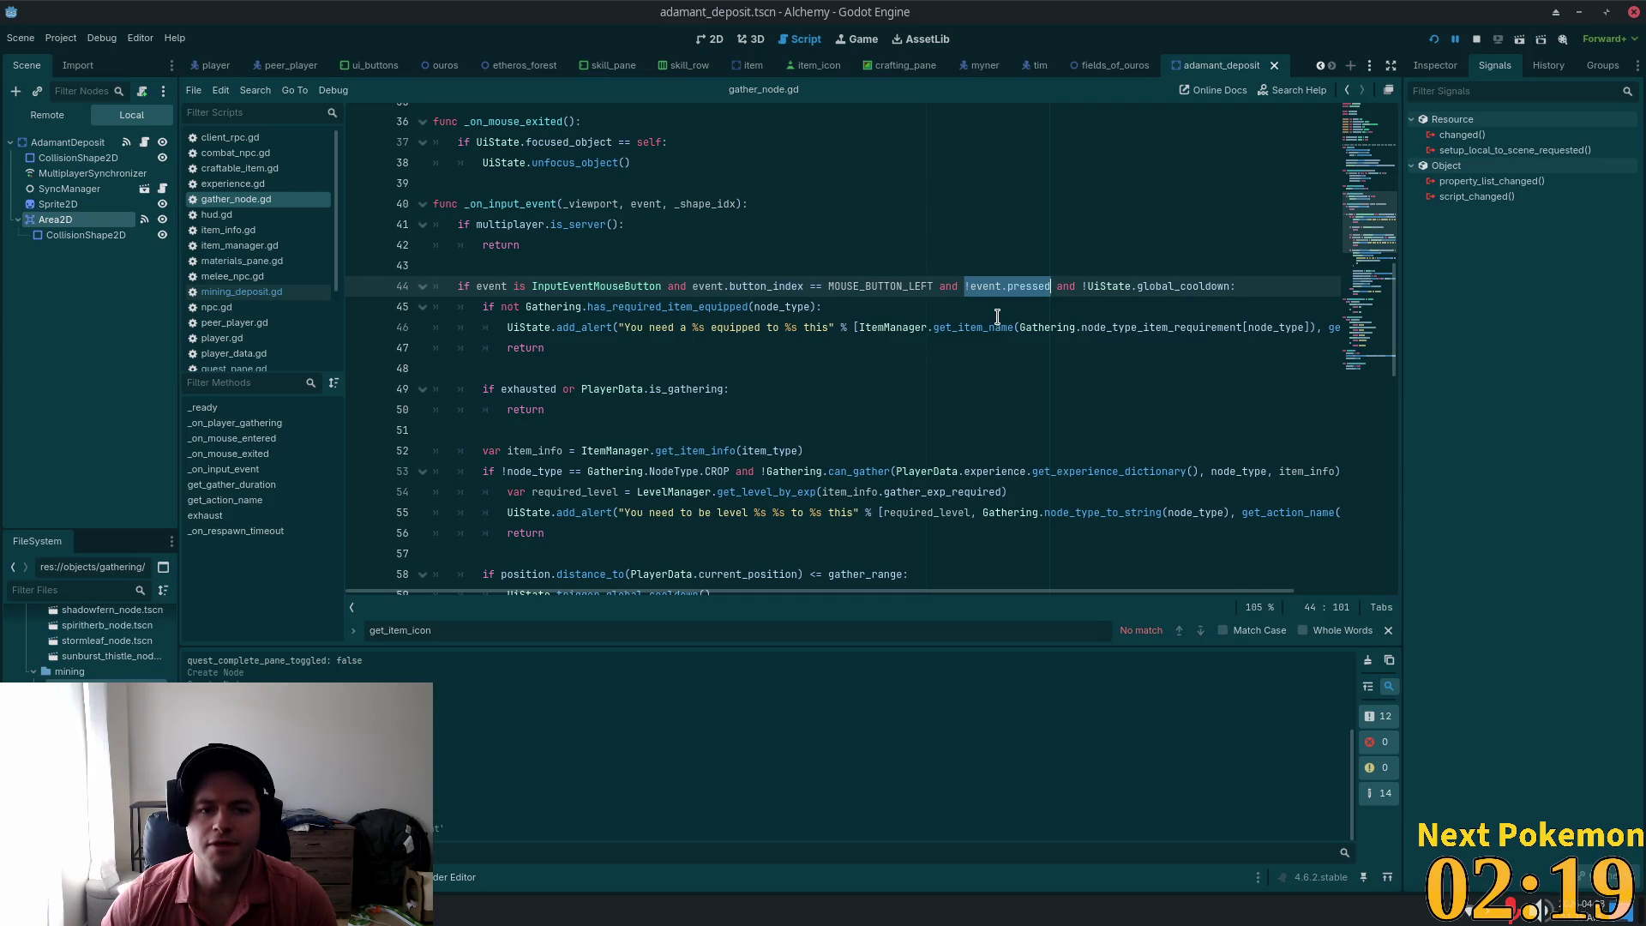
mouse_move(984, 327)
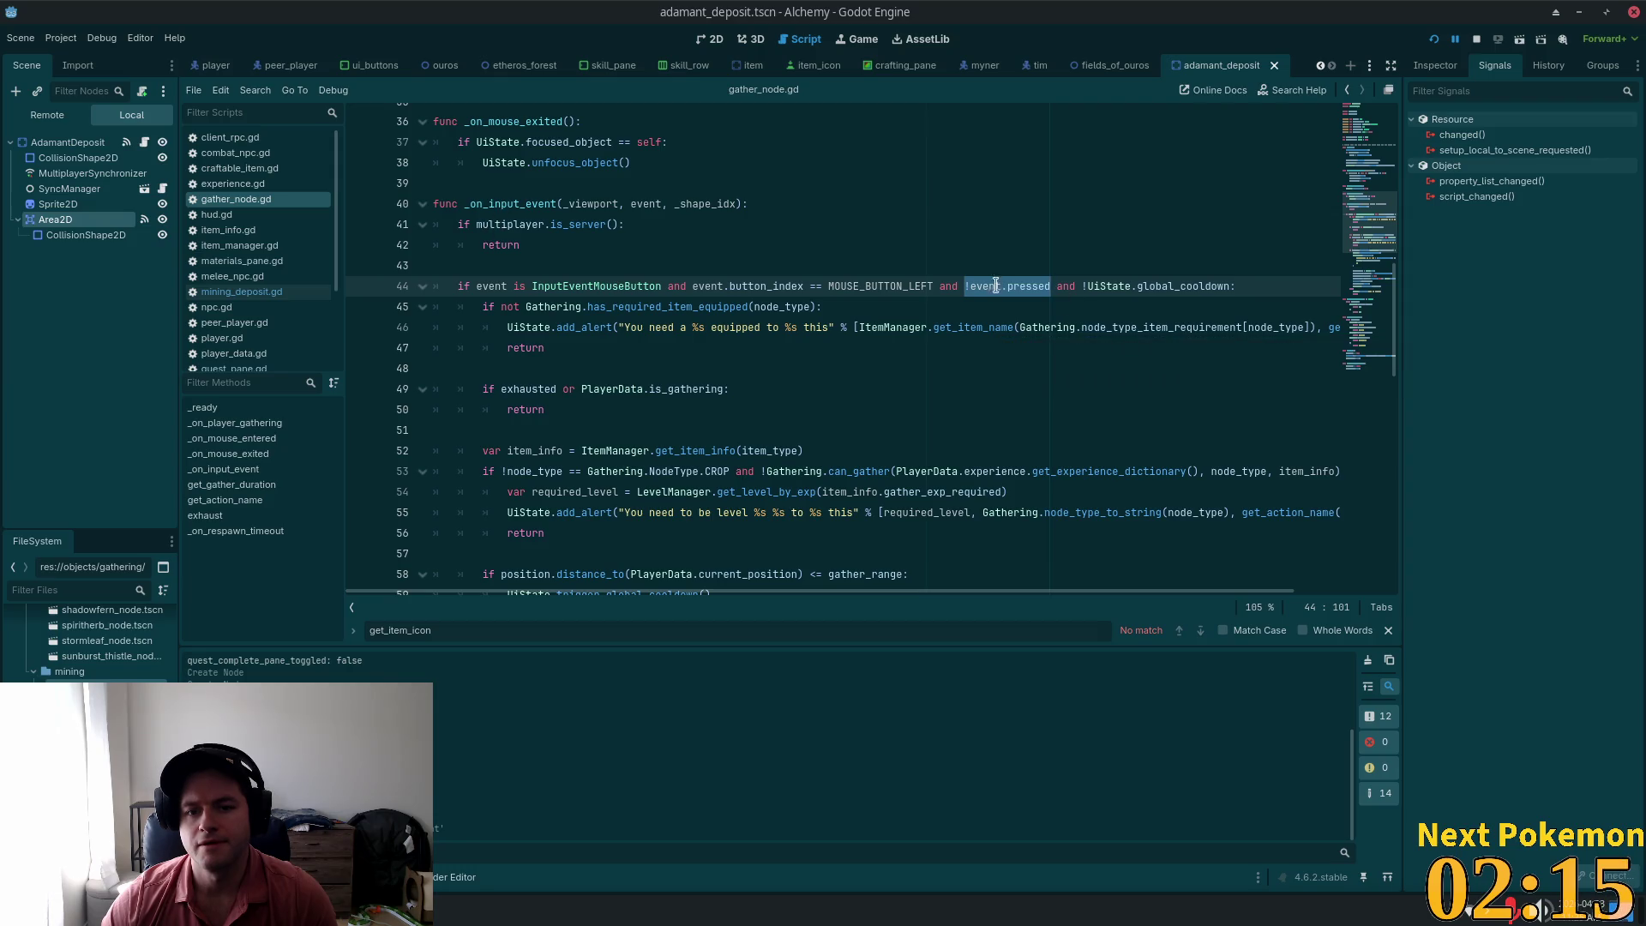
mouse_move(997, 293)
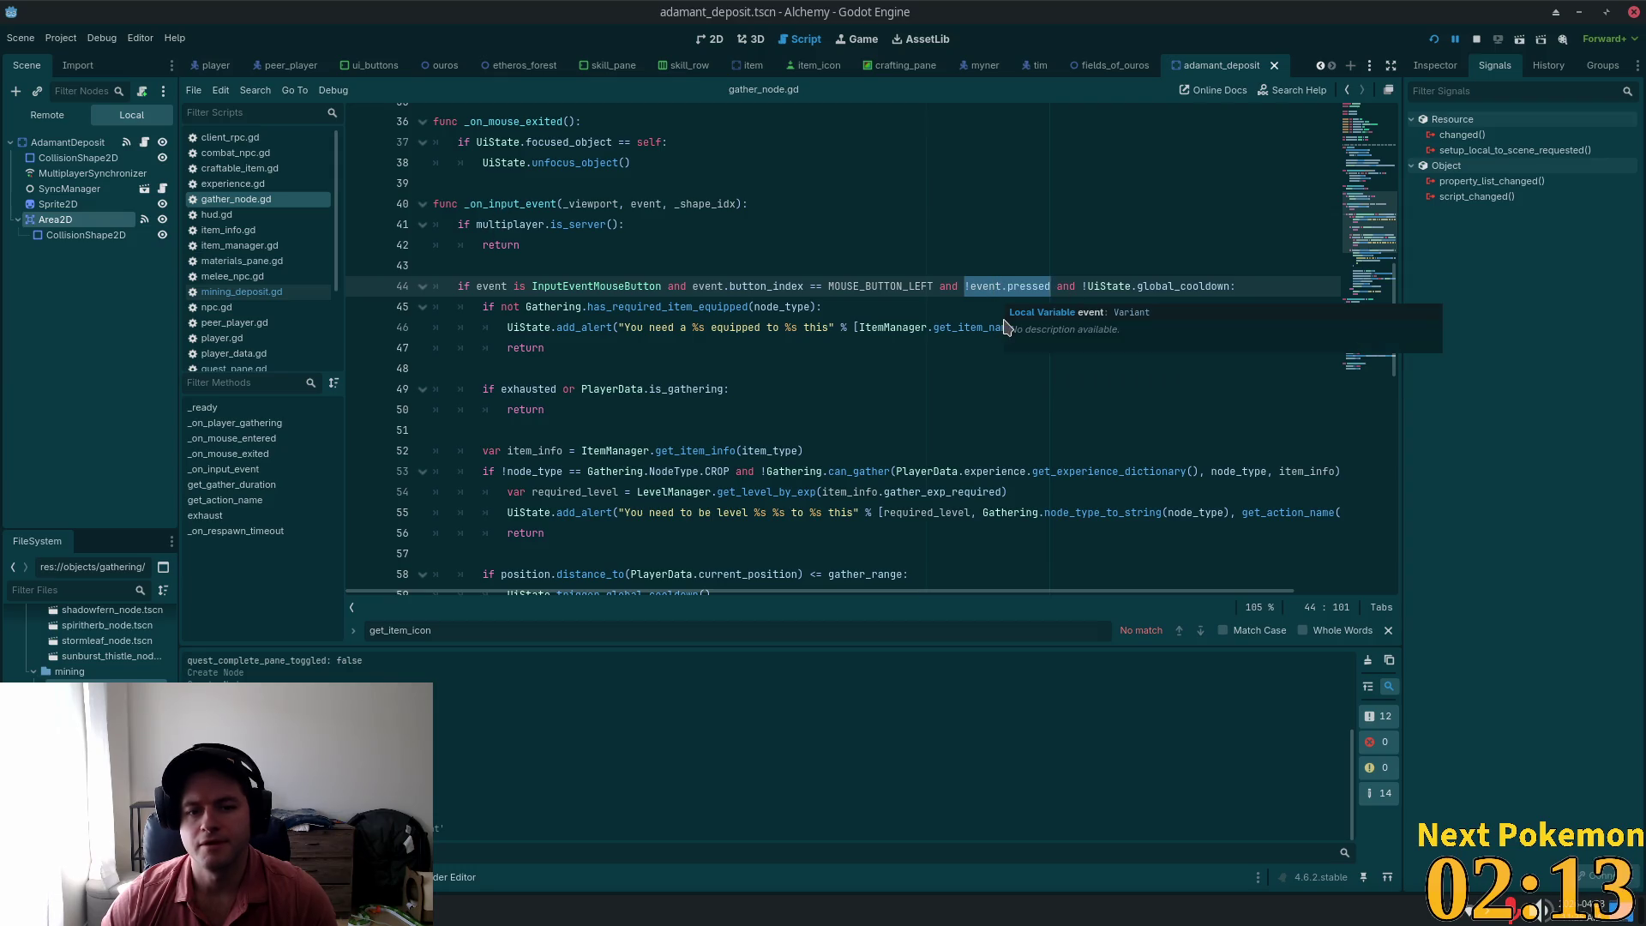
scroll(824, 390, "down", 10)
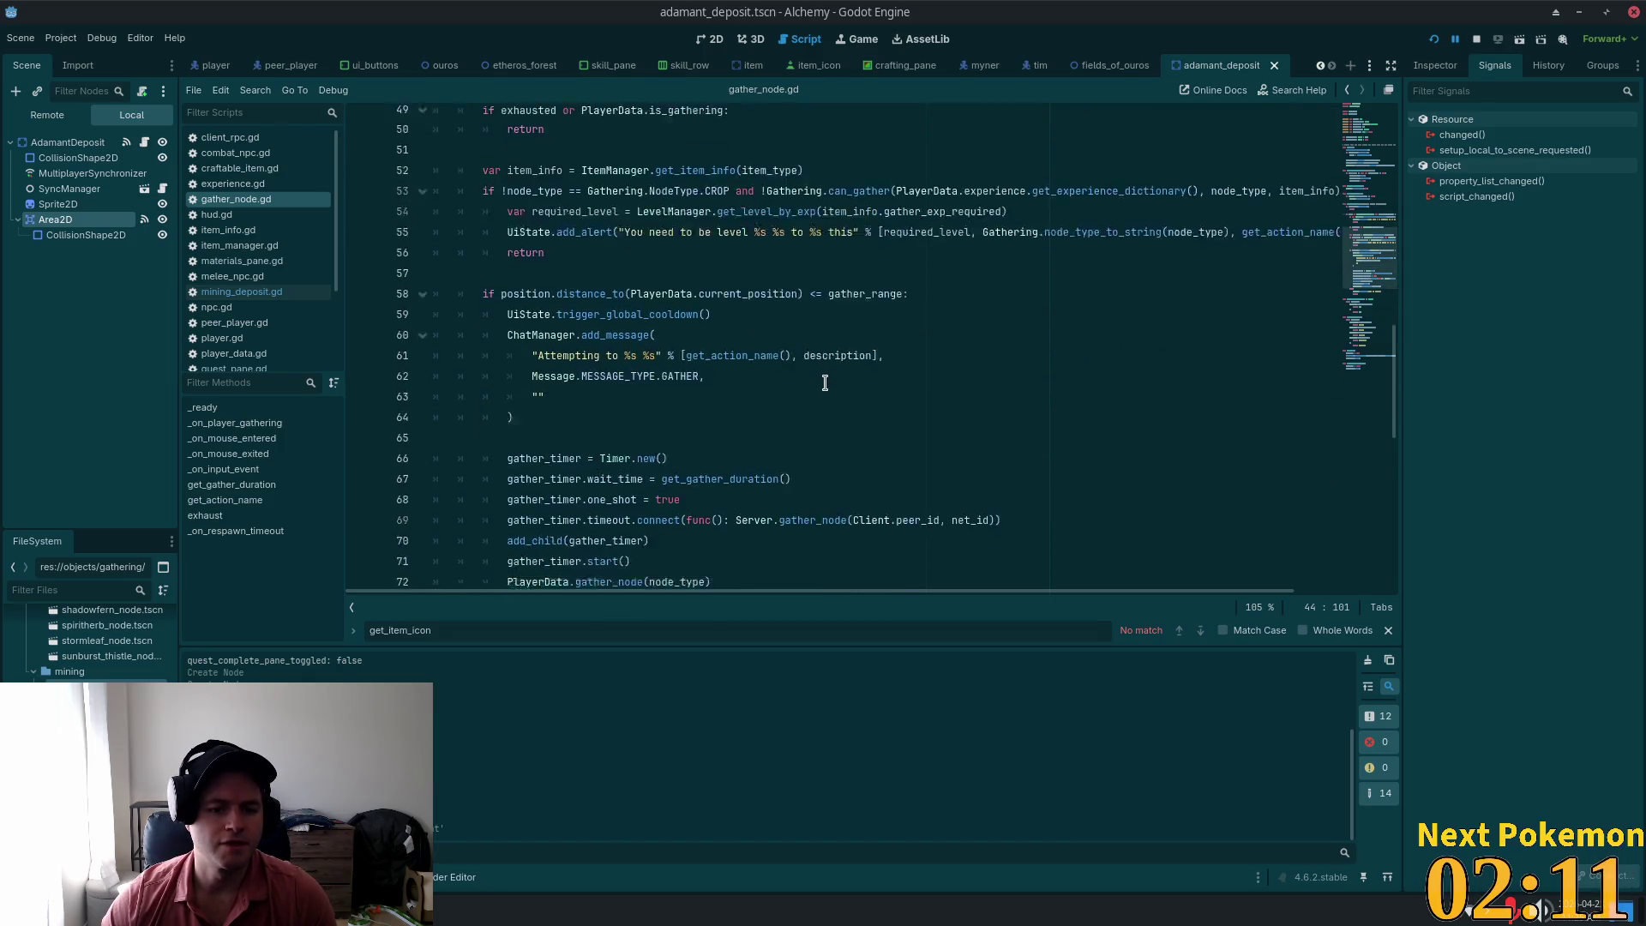
scroll(835, 401, "down", 6)
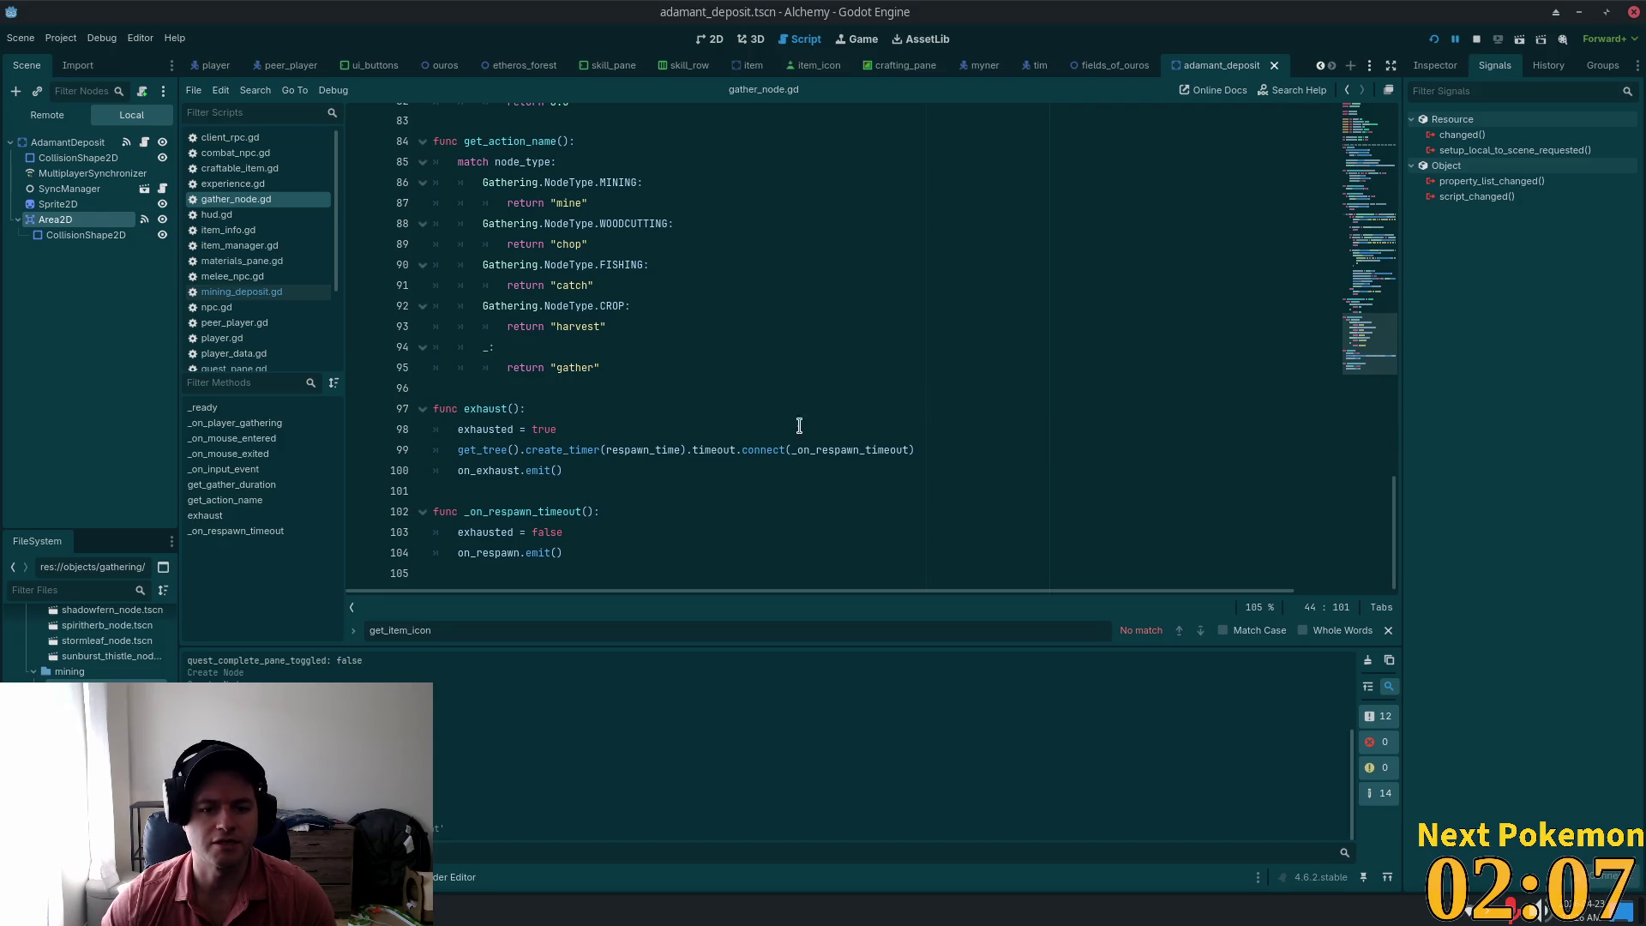
scroll(799, 426, "up", 12)
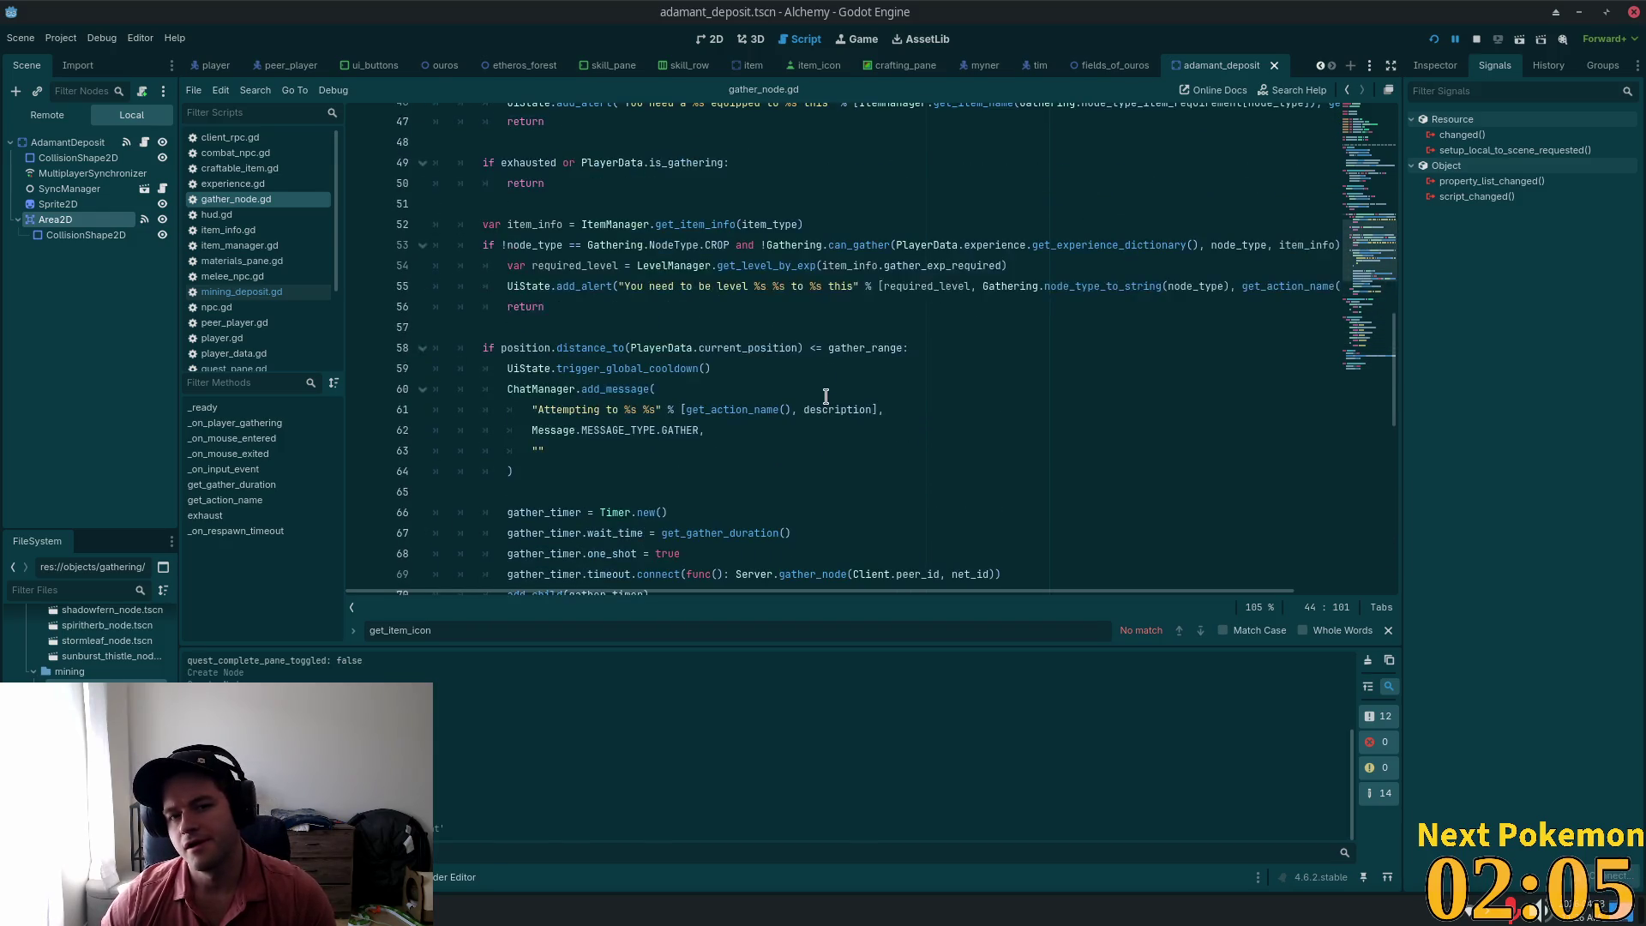
scroll(826, 396, "up", 2)
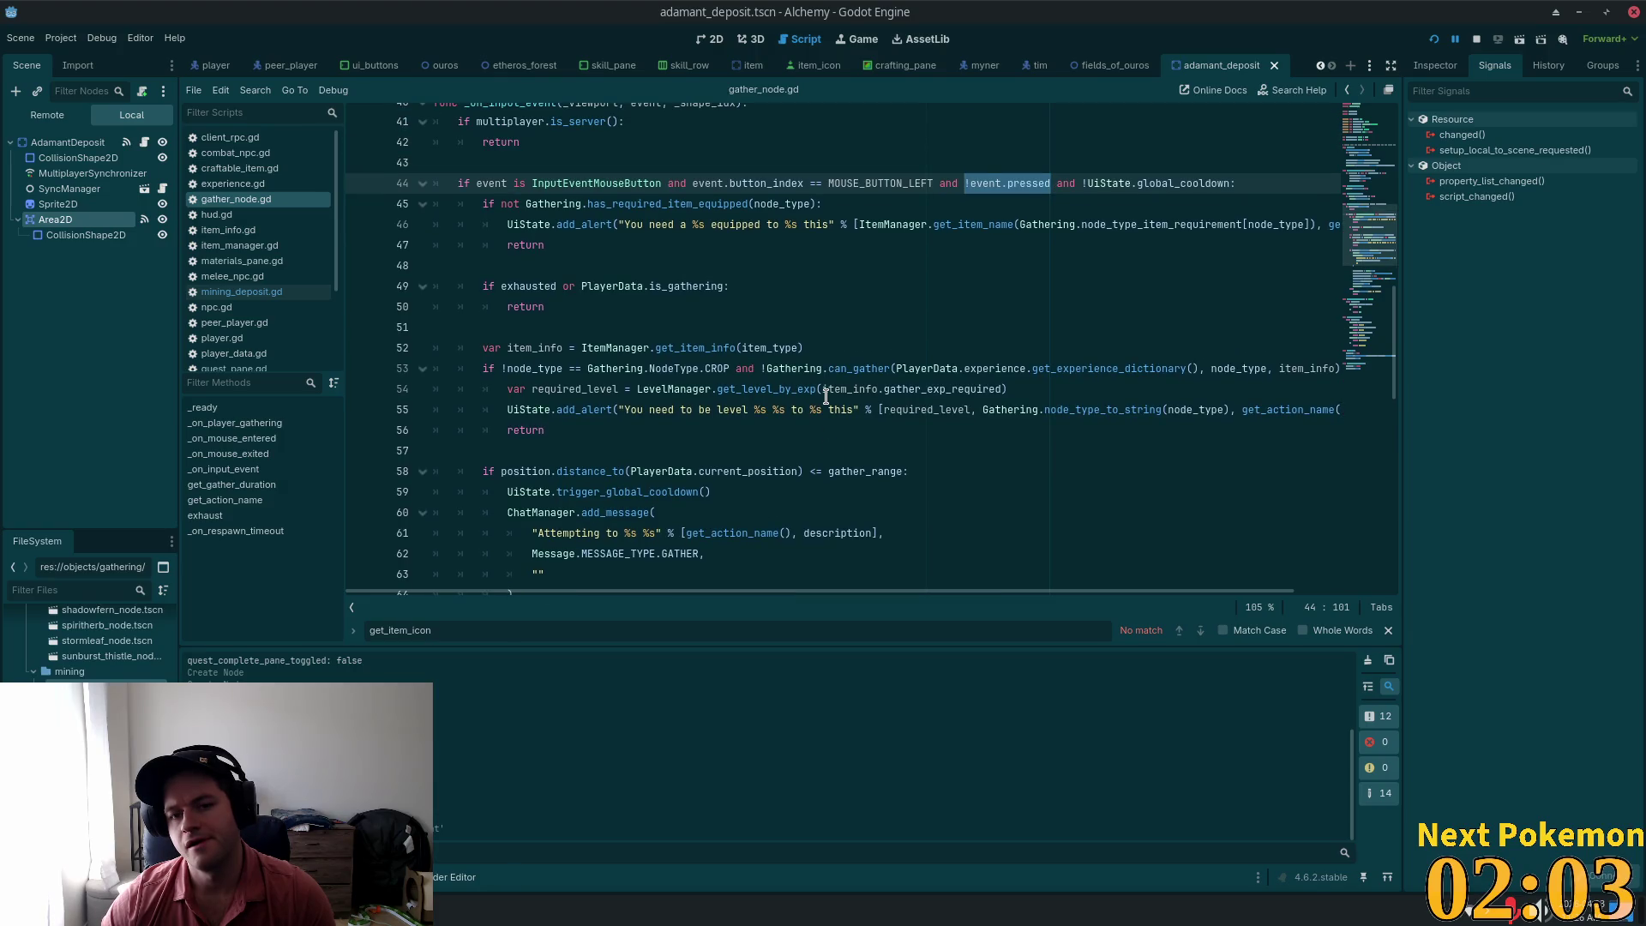
scroll(825, 396, "up", 2)
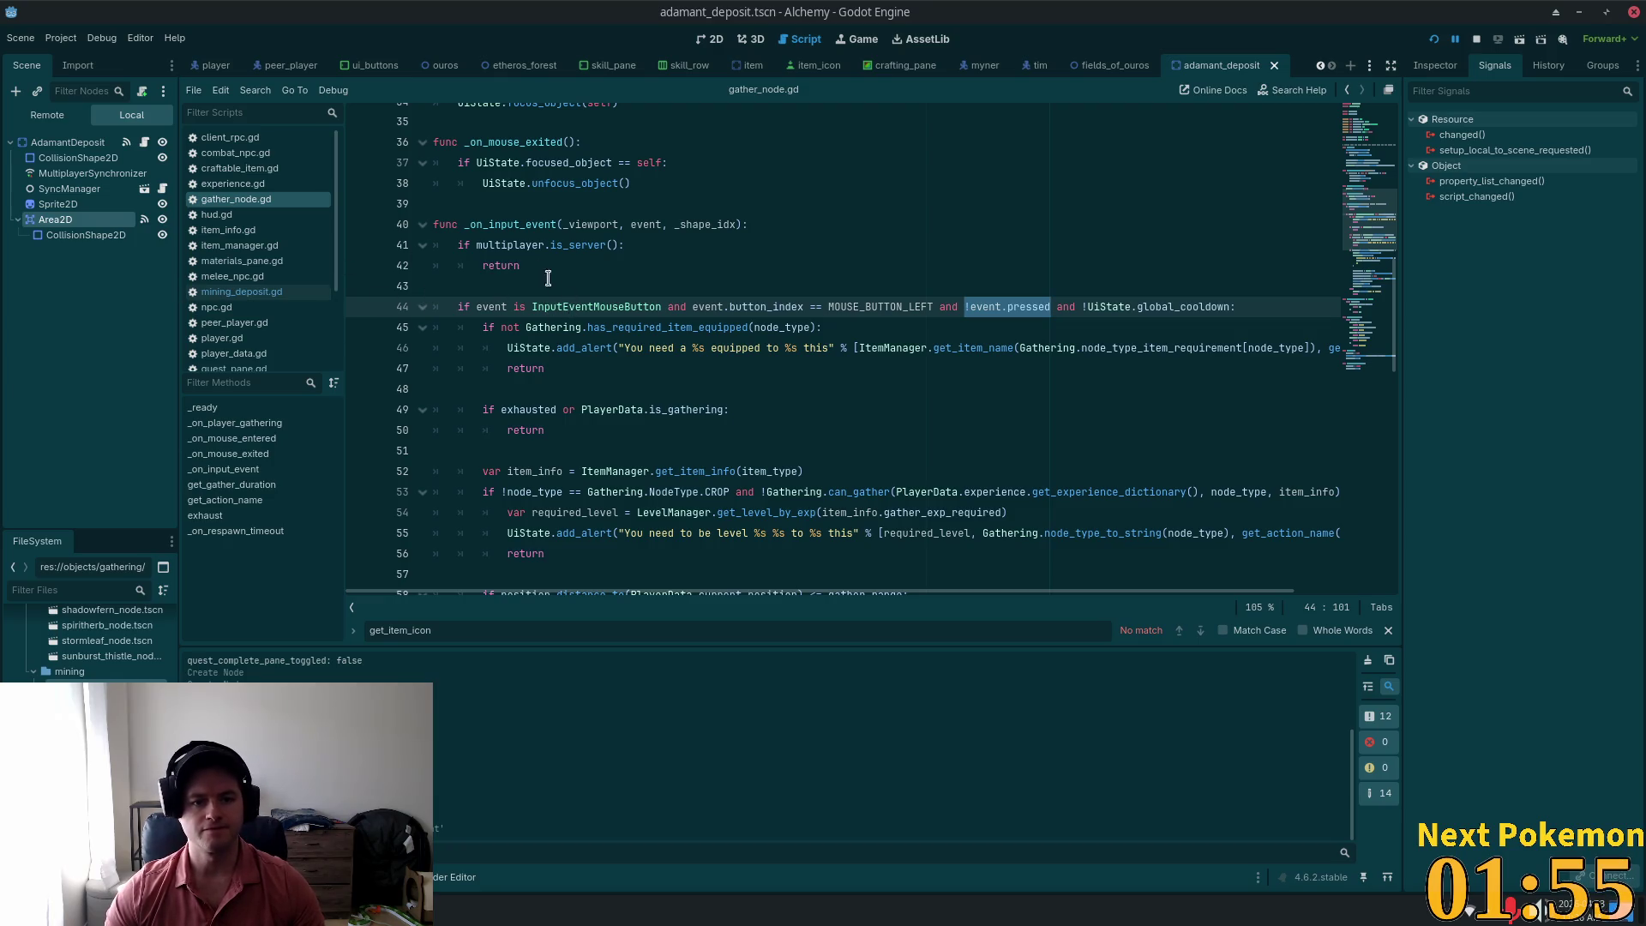
double_click(532, 224)
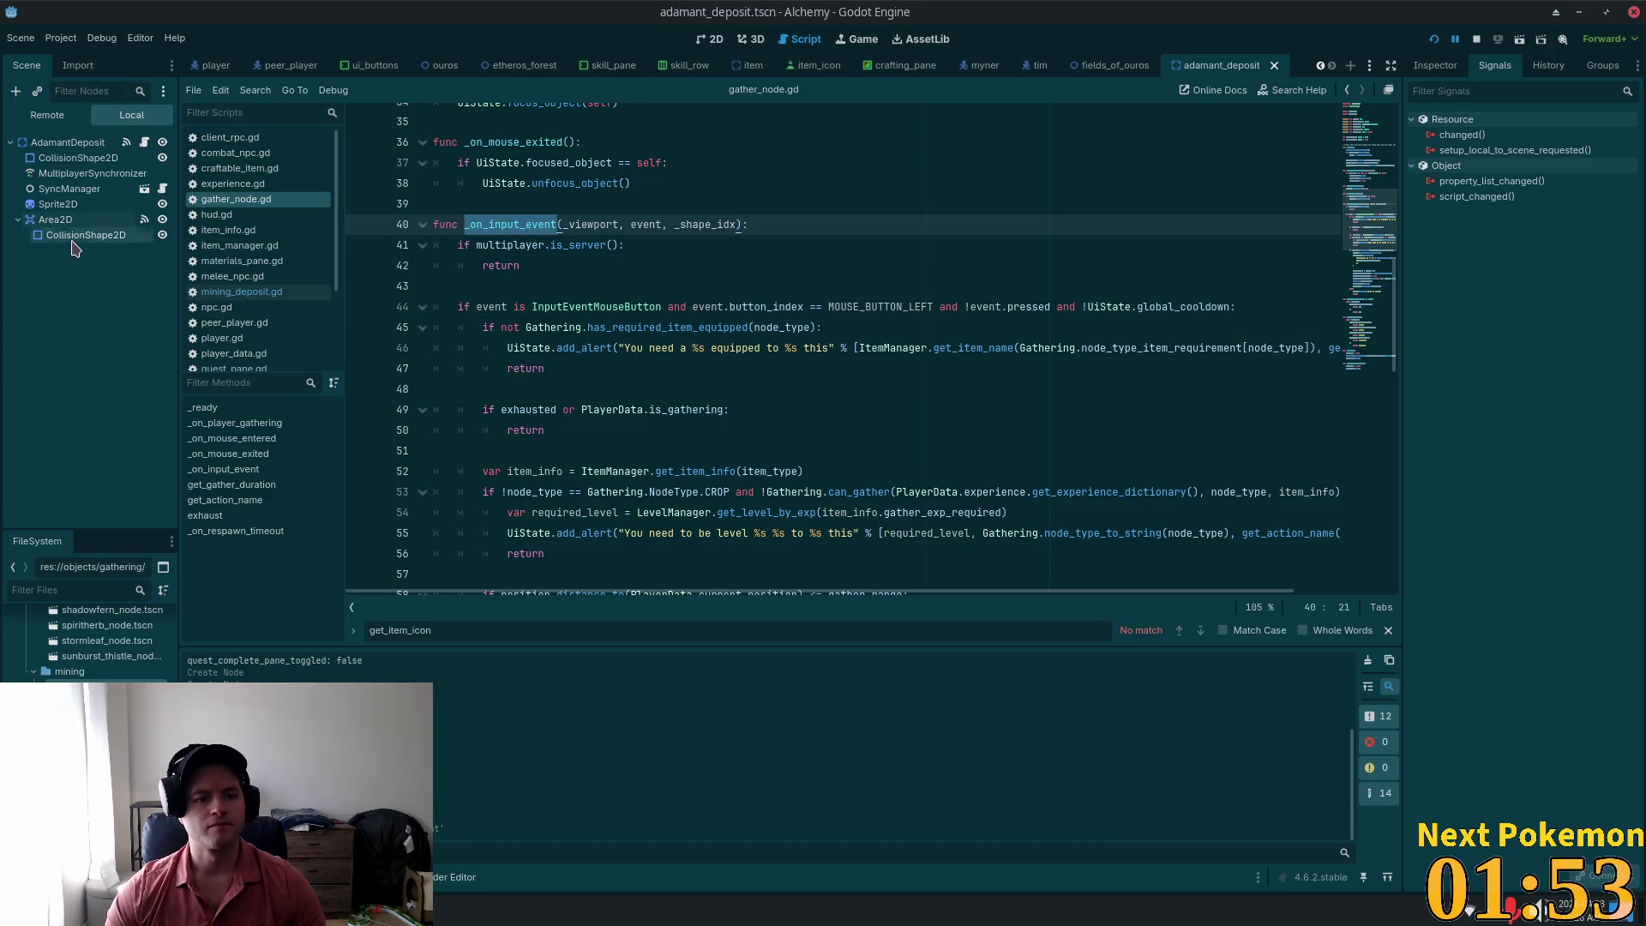
Step: Edit the Area2D's input_event connection so its receiver method is gather_node.gd's _on_input_event
left_click(55, 219)
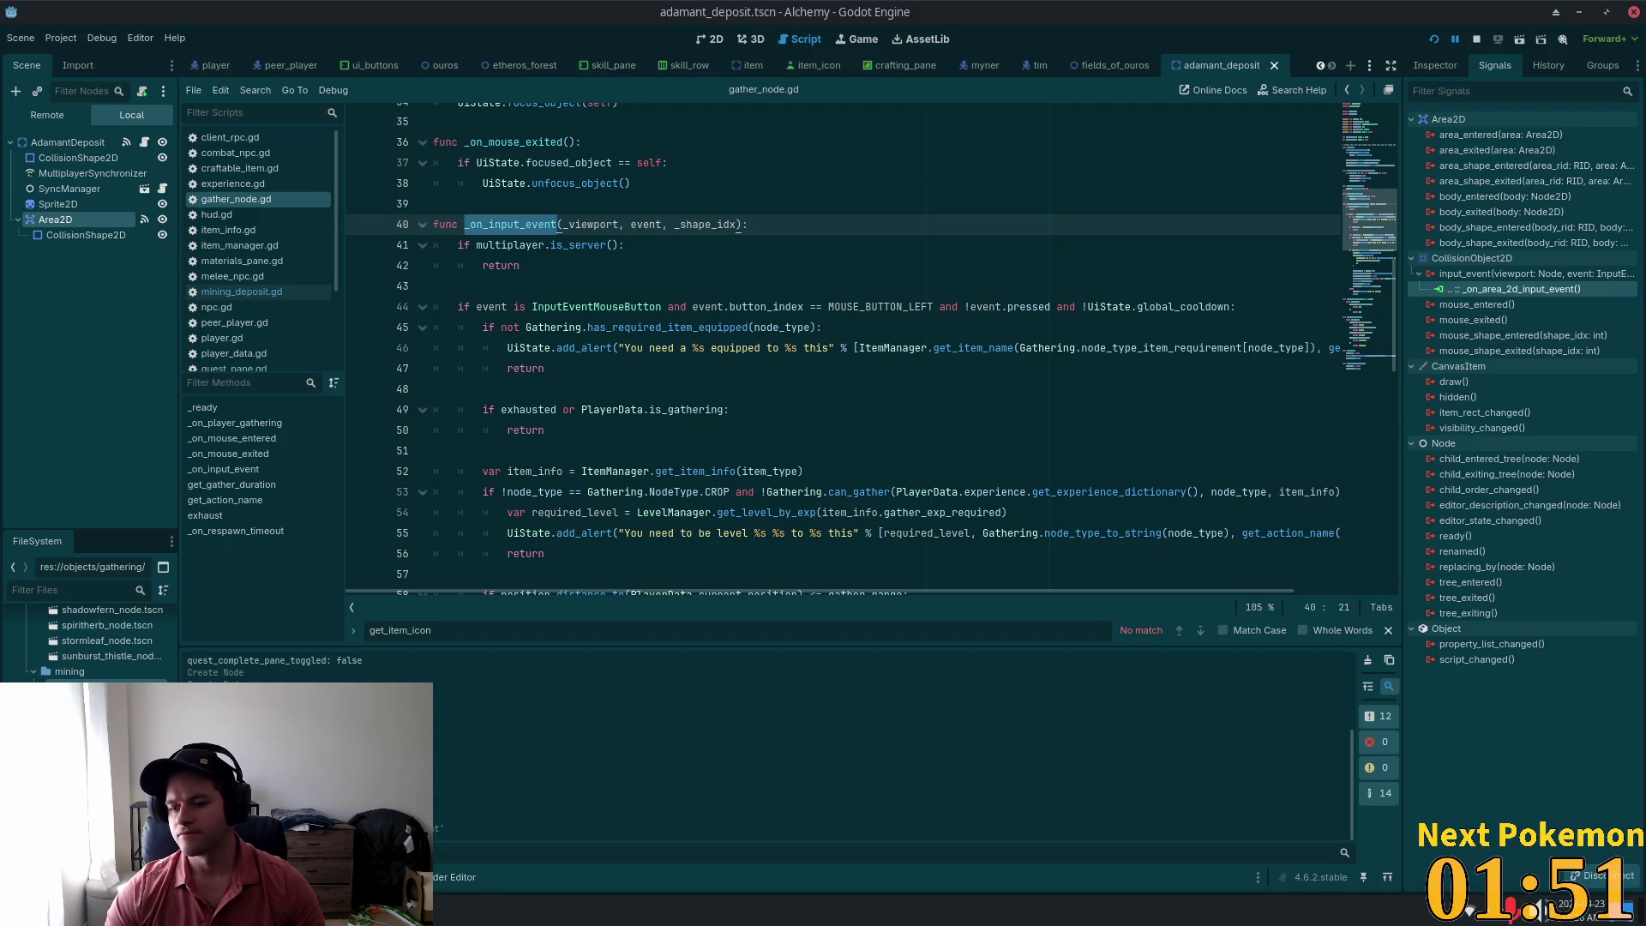
right_click(1466, 290)
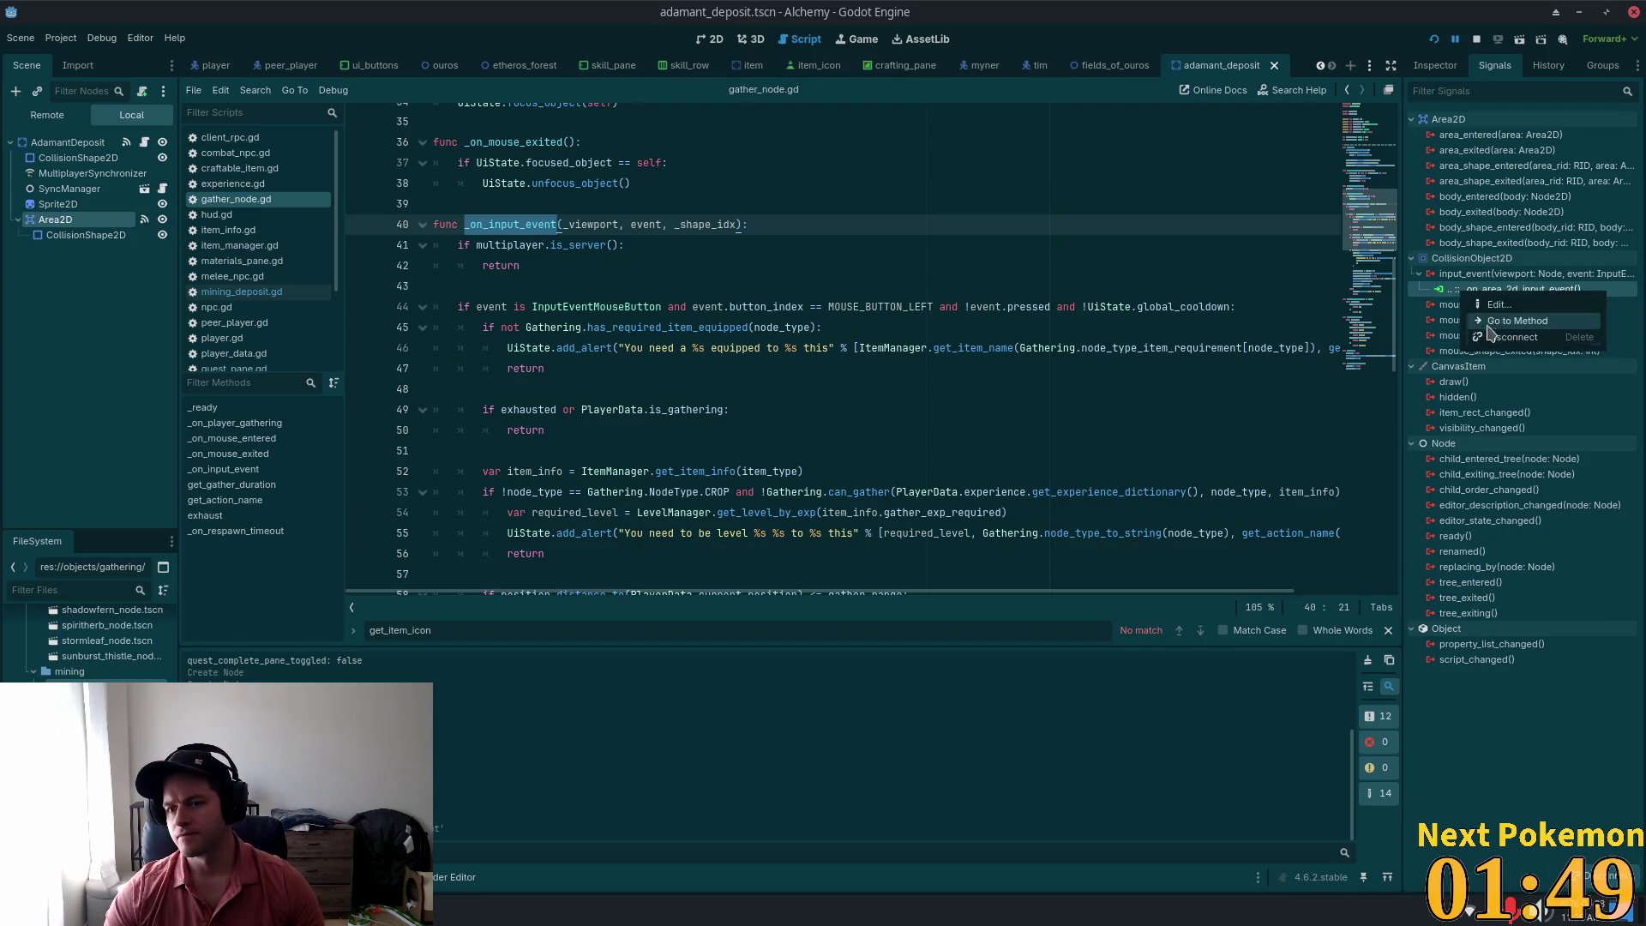
left_click(1500, 306)
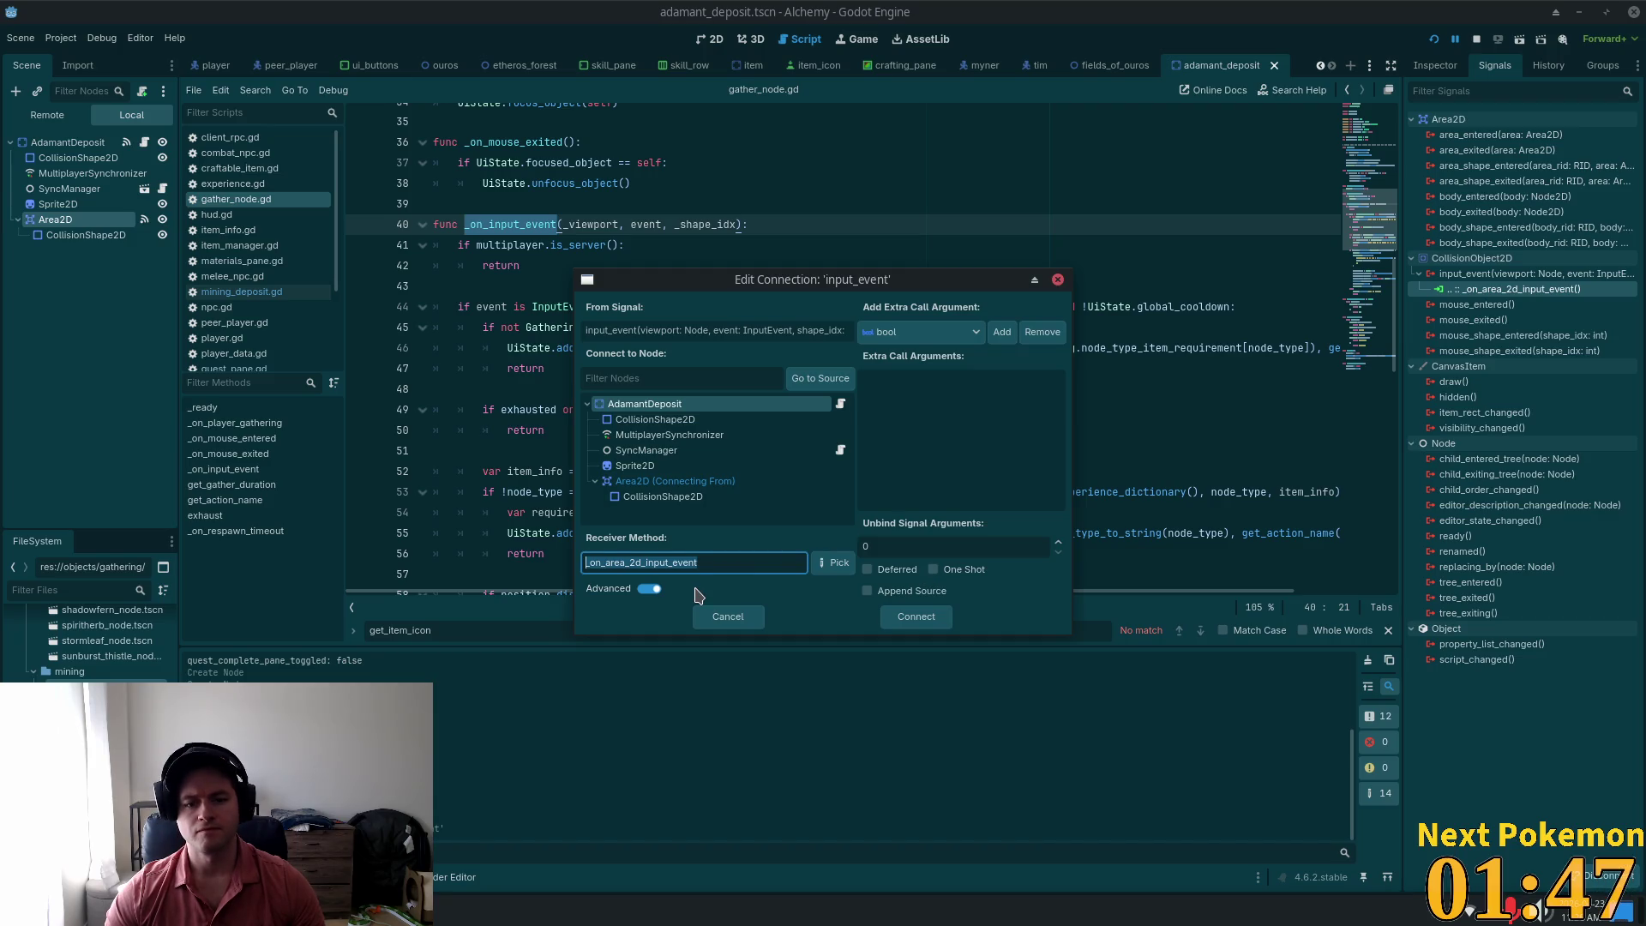
left_click(887, 621)
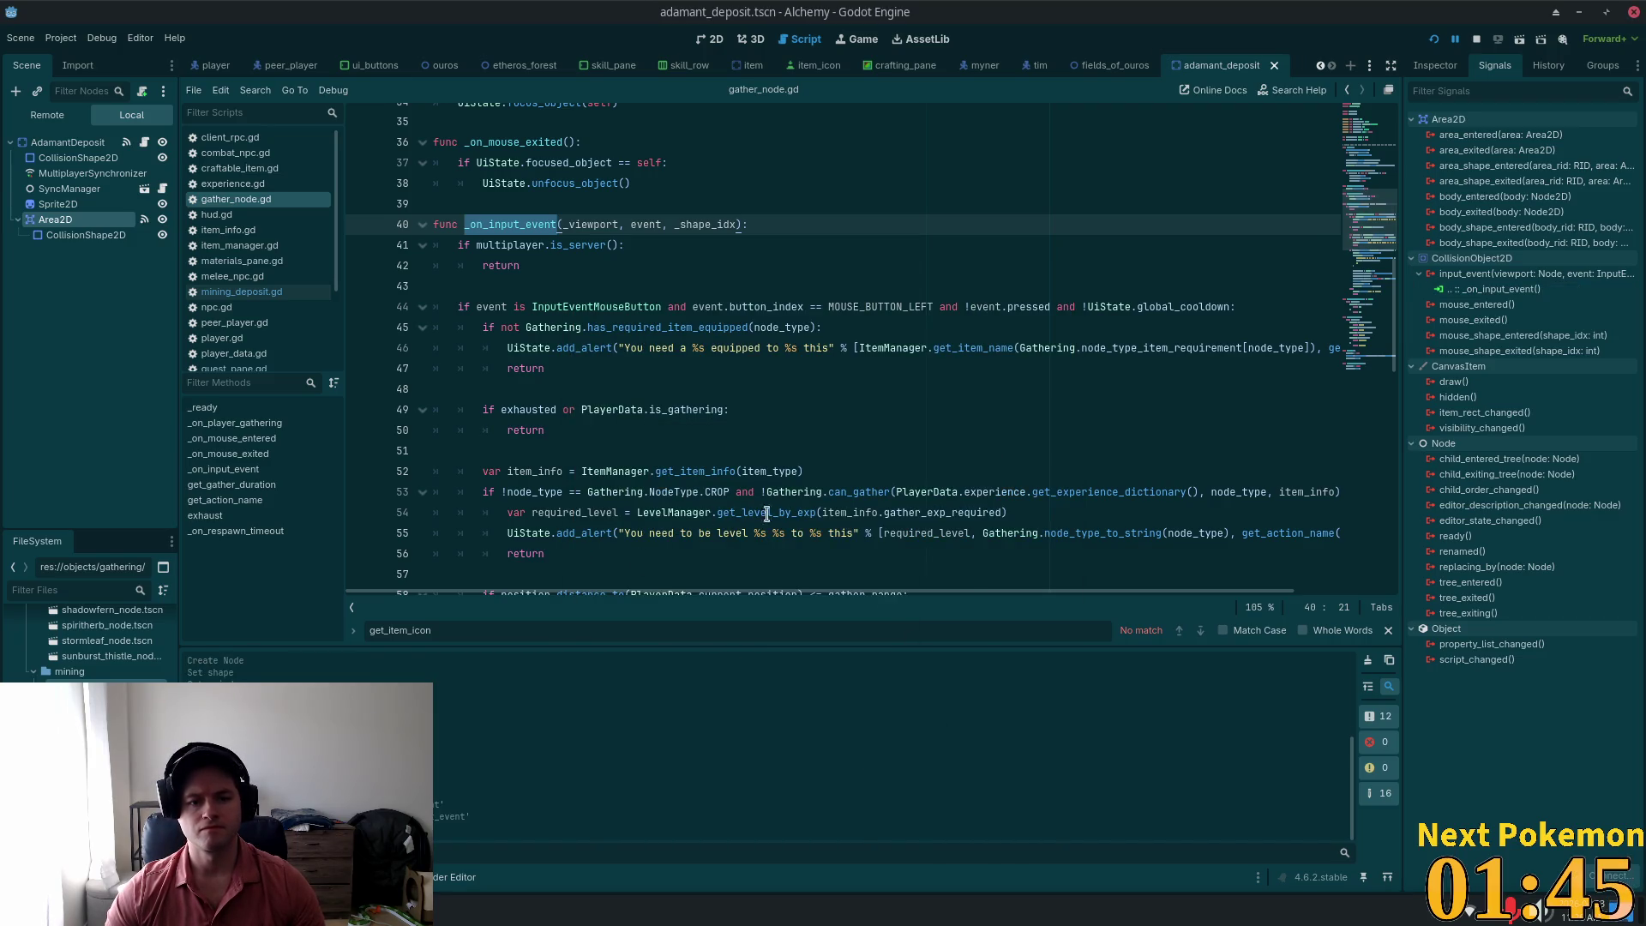
left_click(810, 306)
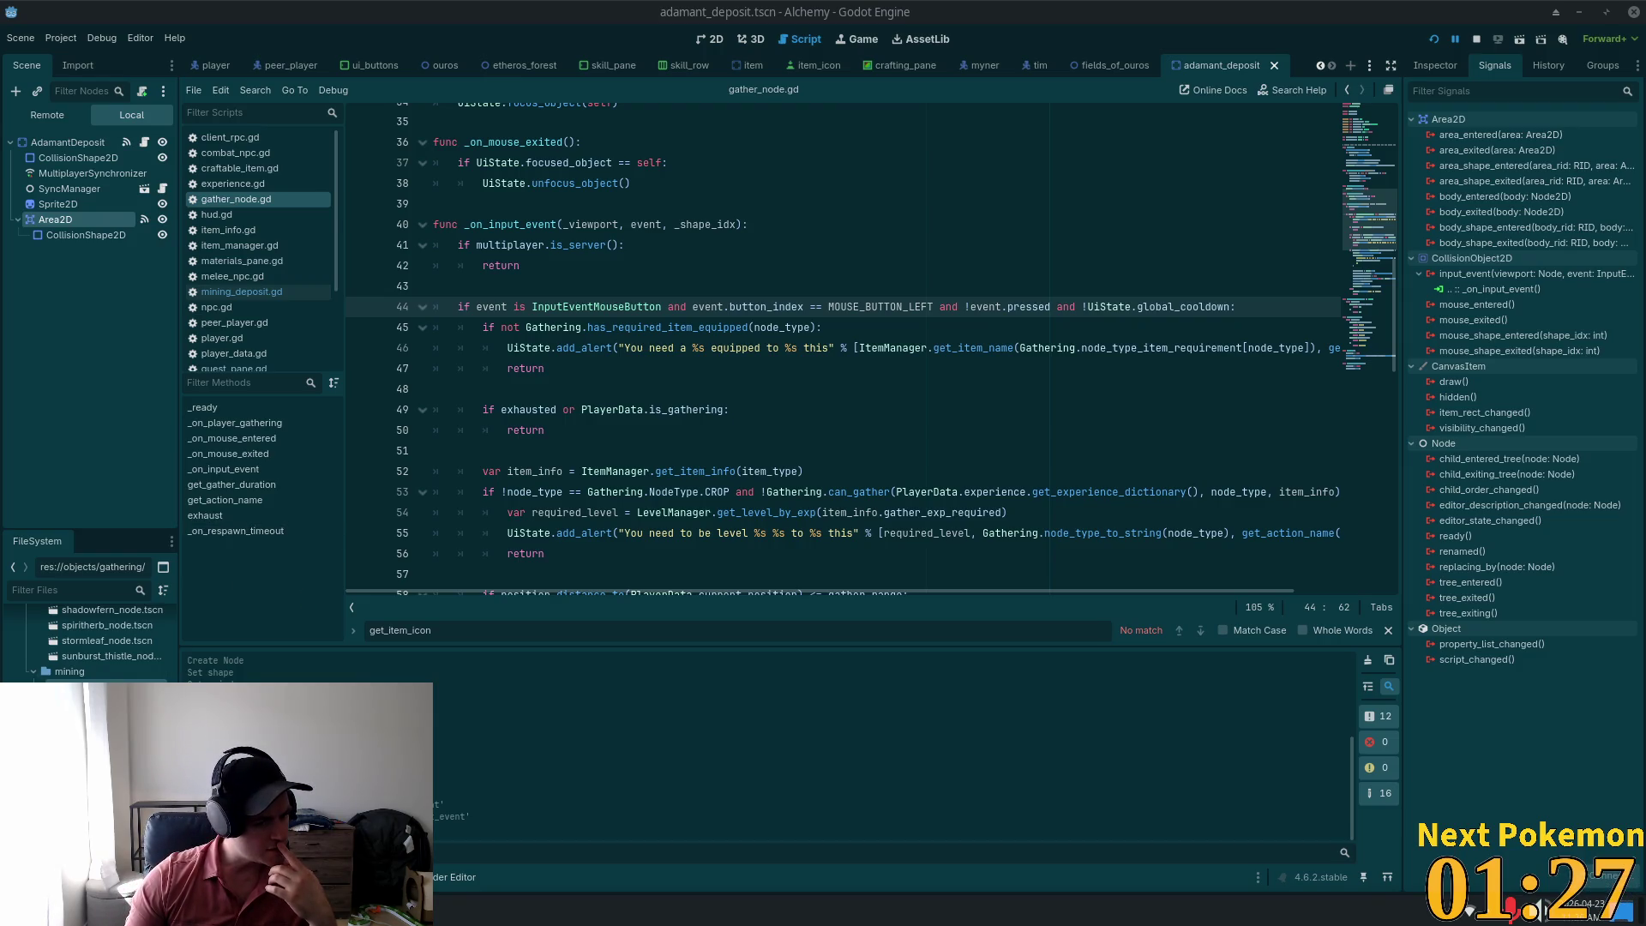
scroll(100, 643, "down", 2)
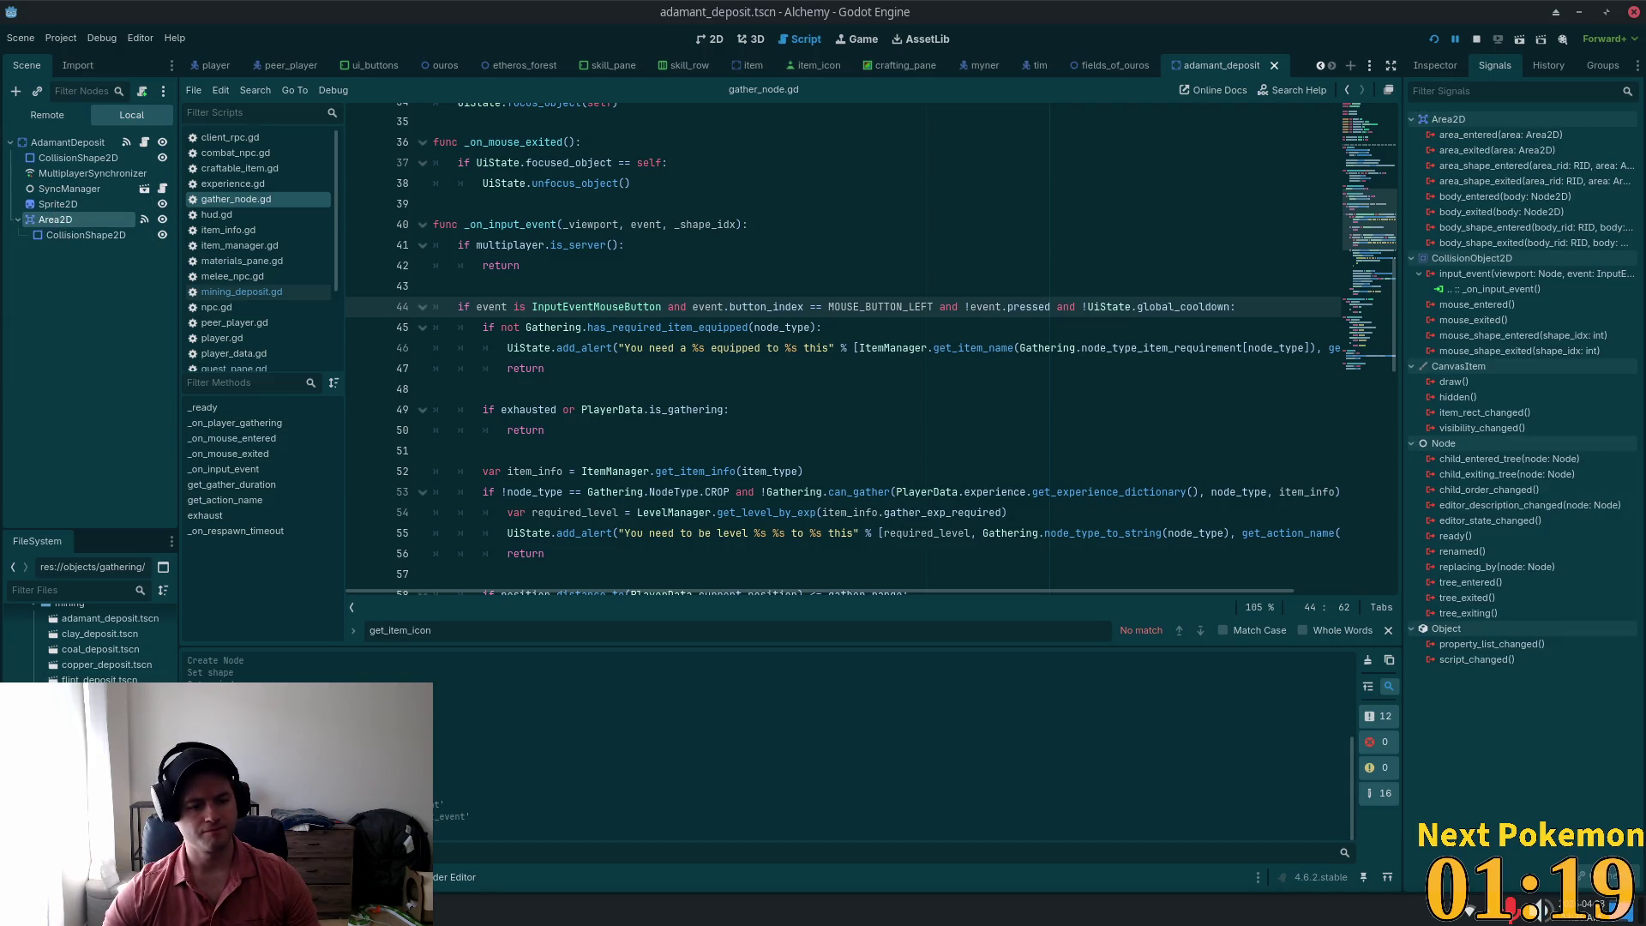
Step: Delete the AdamantDeposit root's input_event → _on_input_event connection, save, and return to stone_deposit.tscn
left_click(714, 40)
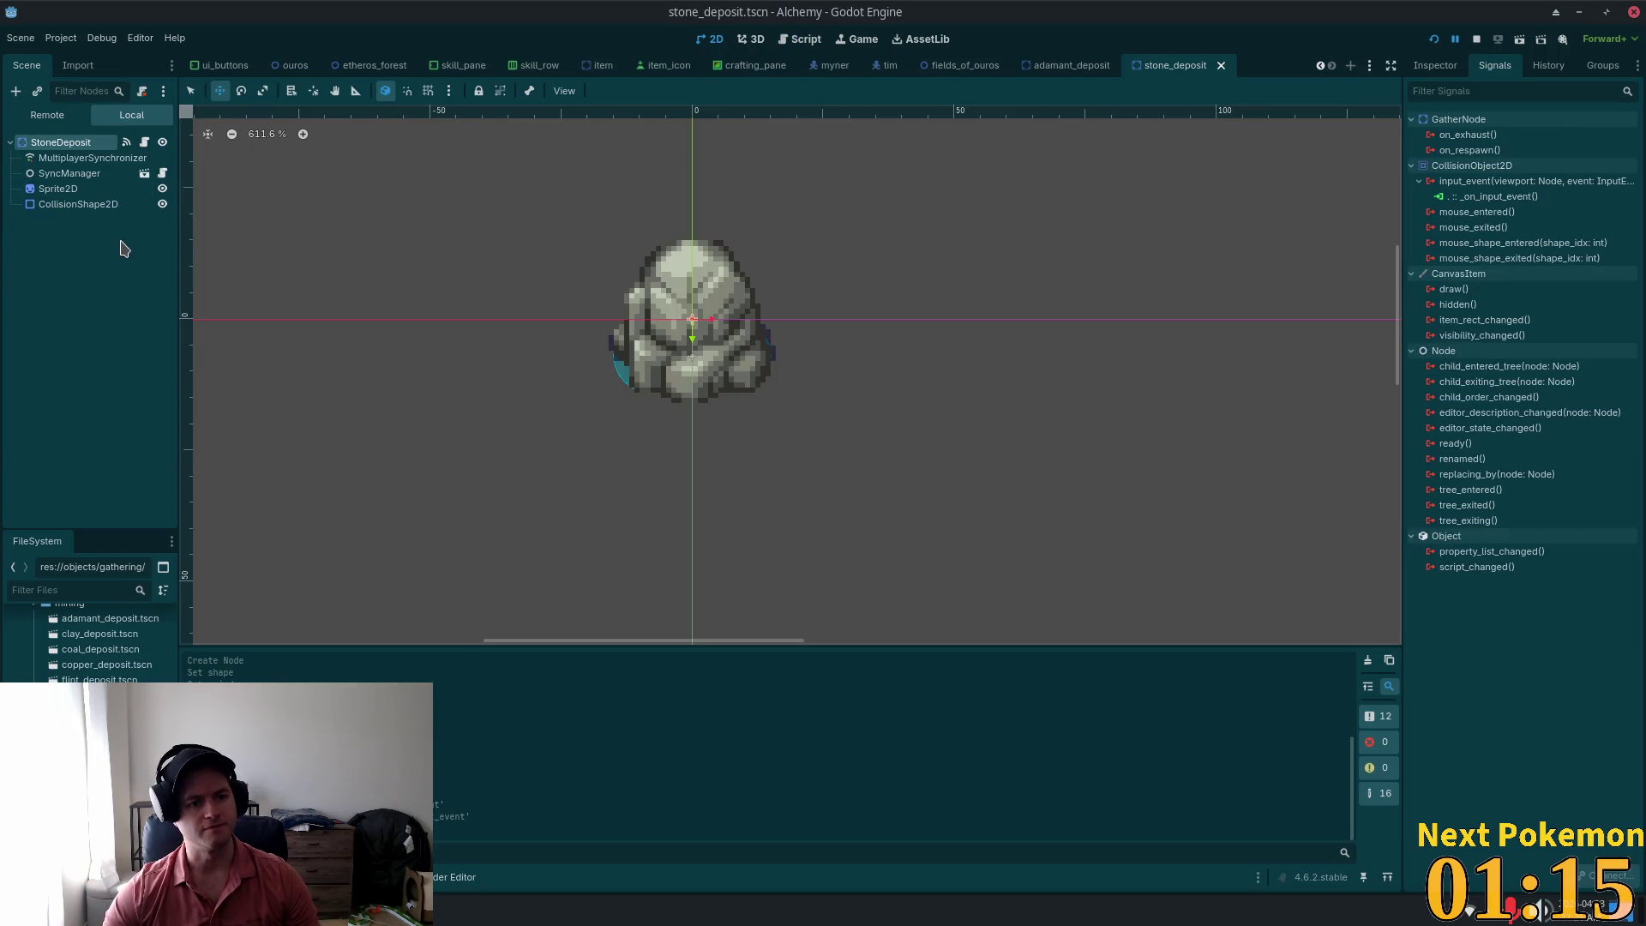
left_click(1101, 72)
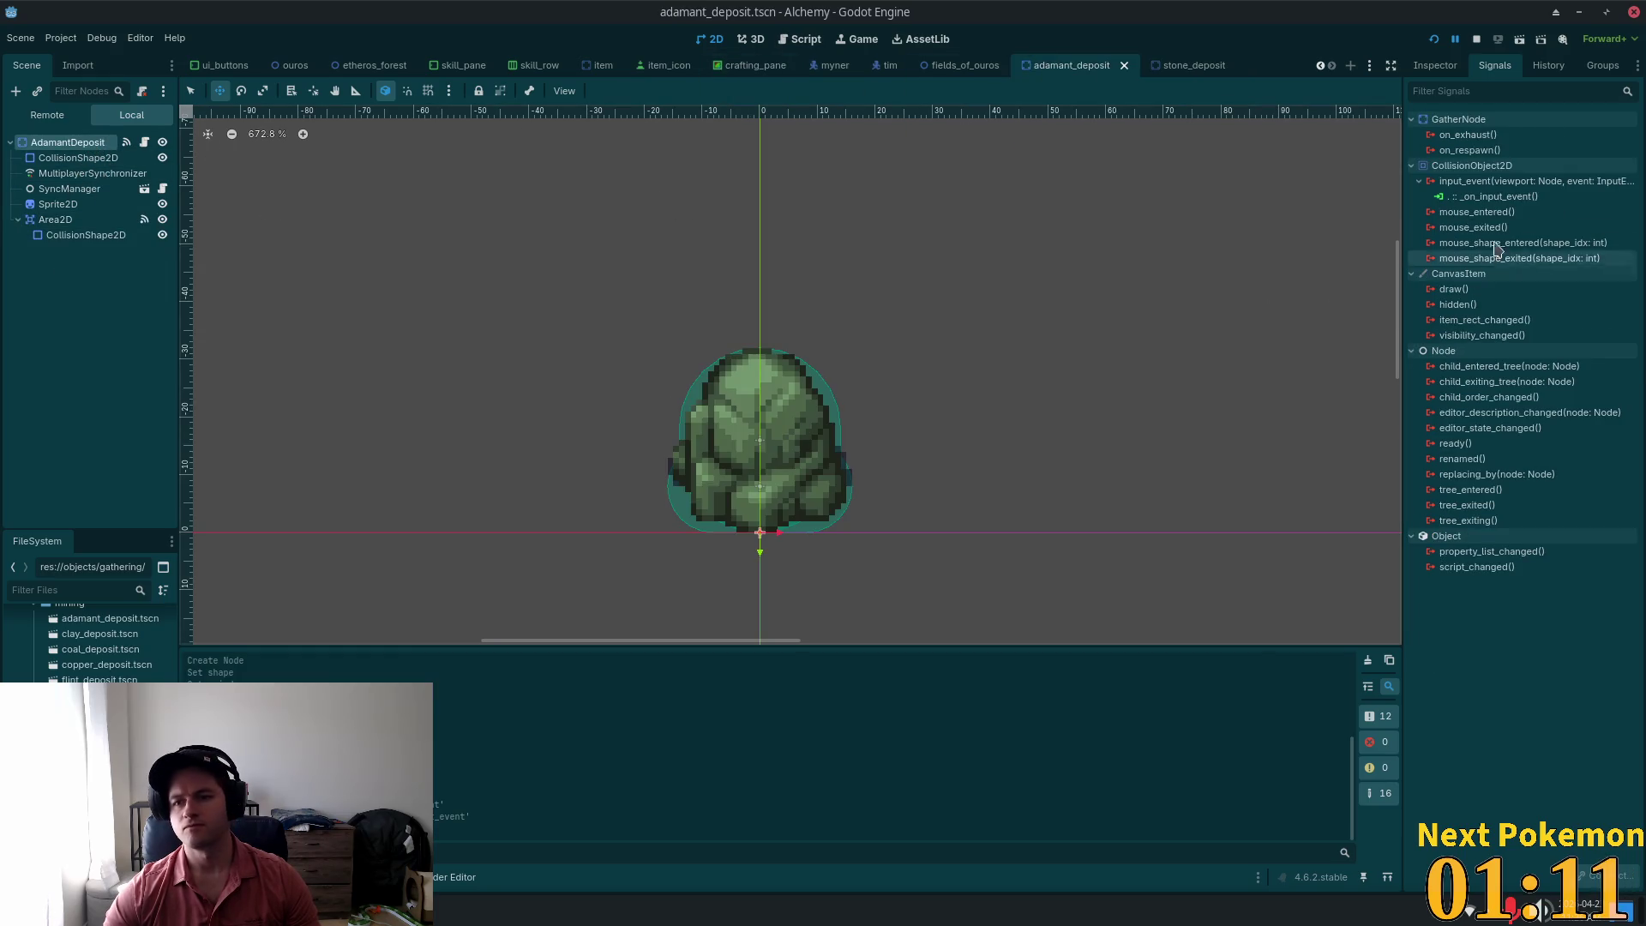
left_click(1492, 197)
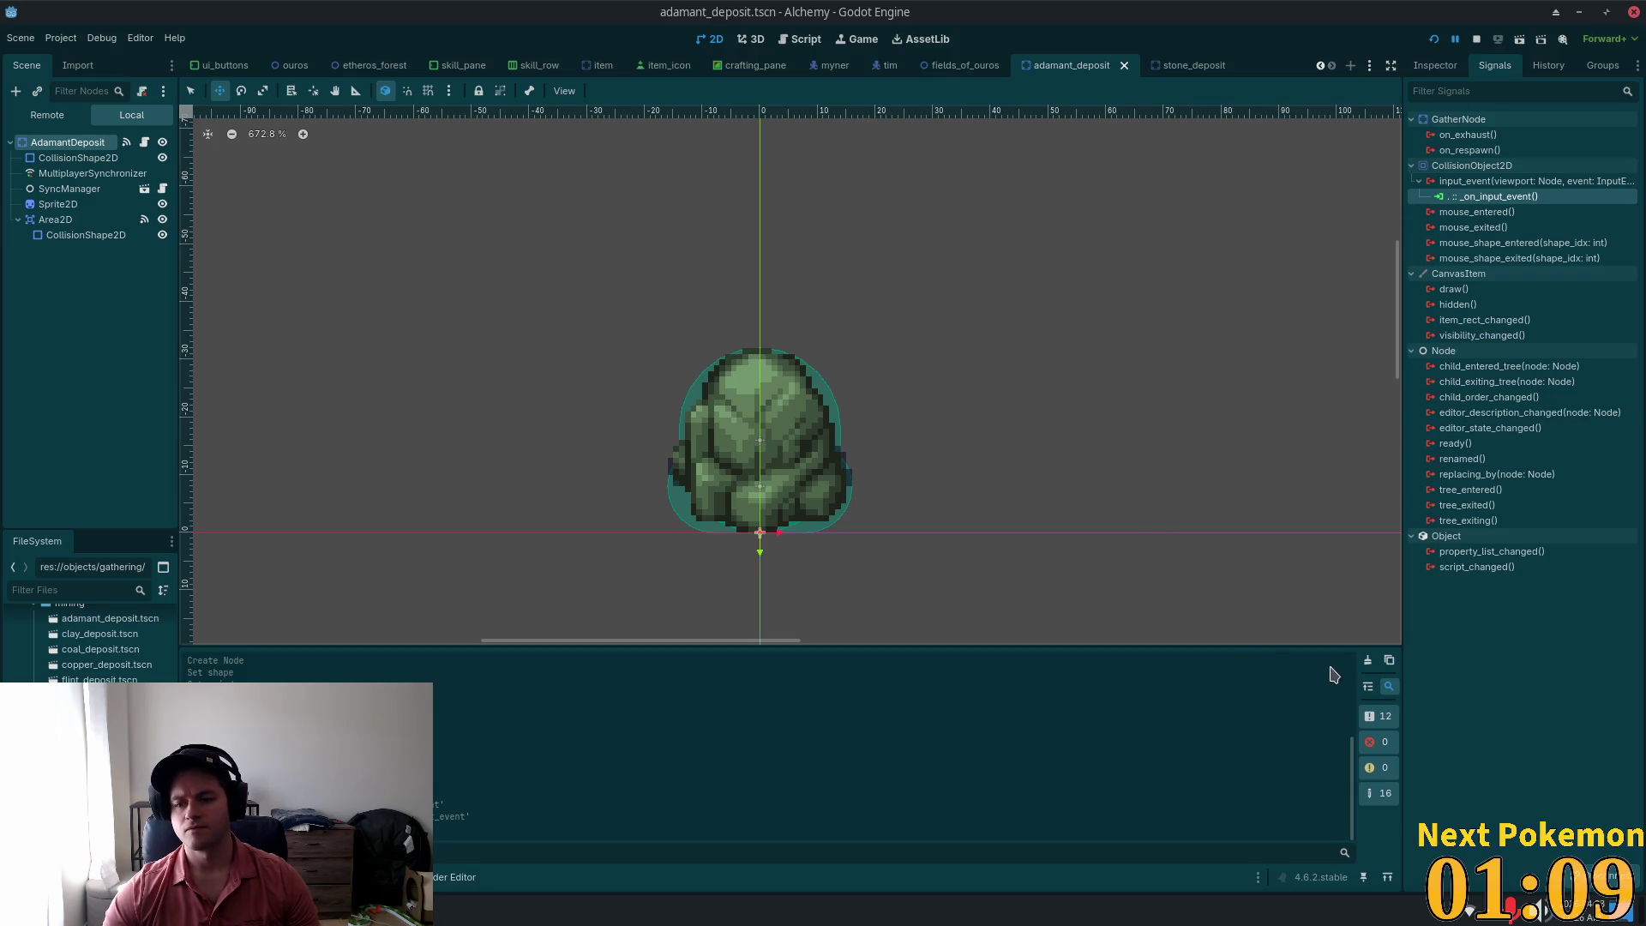
key("Delete")
key("ctrl+s")
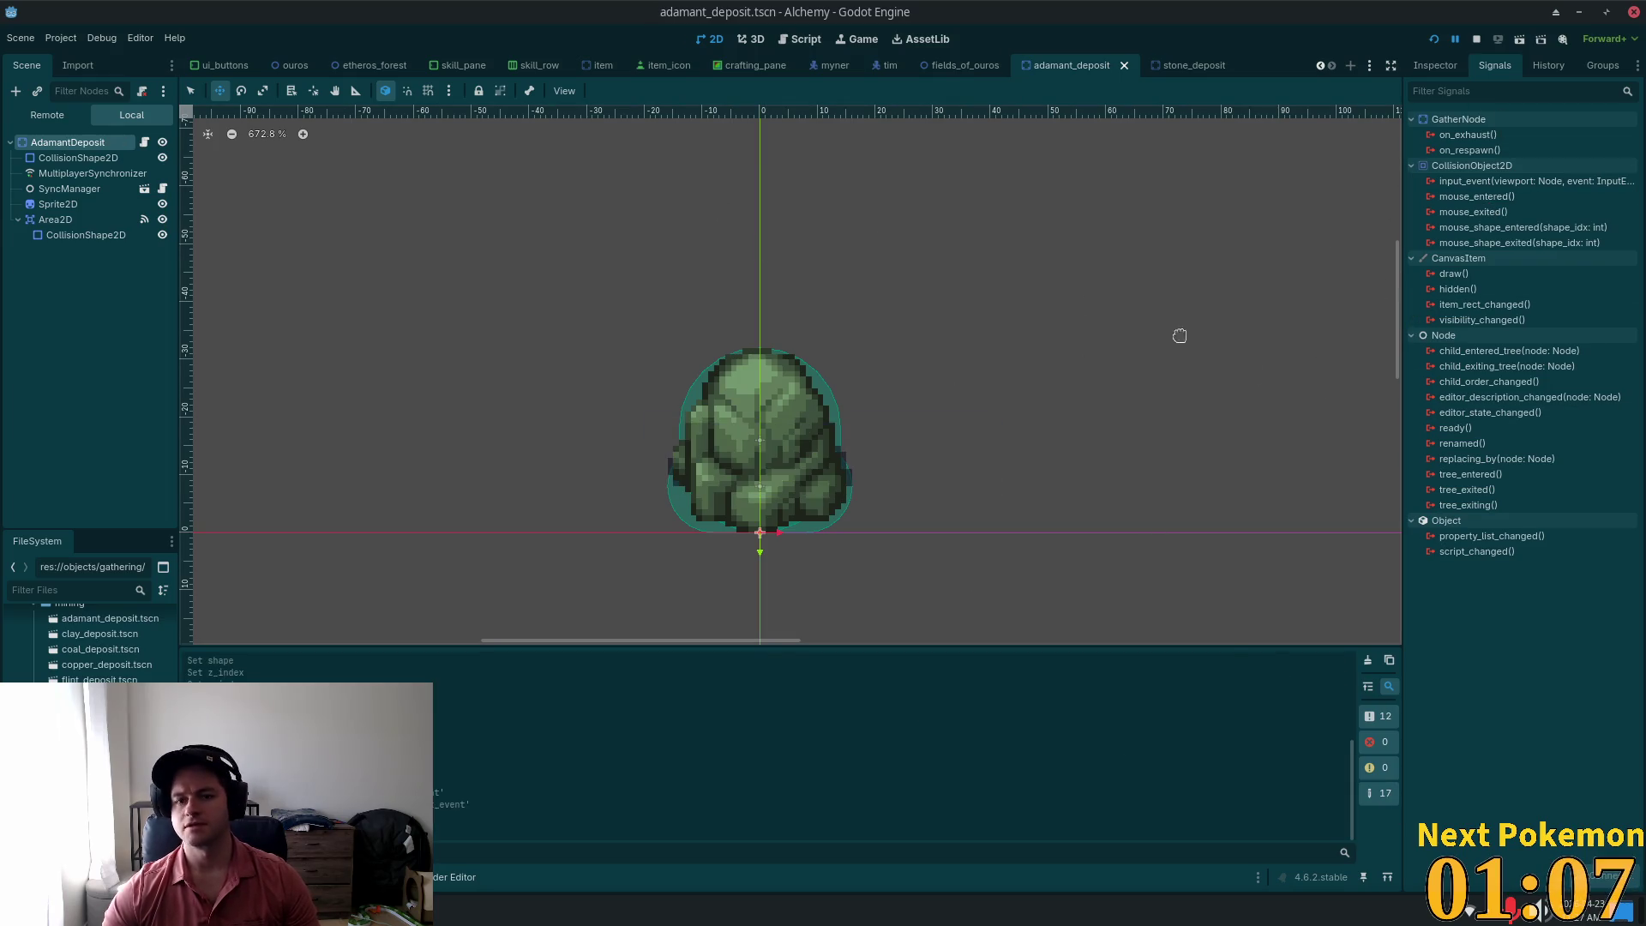
left_click(1170, 65)
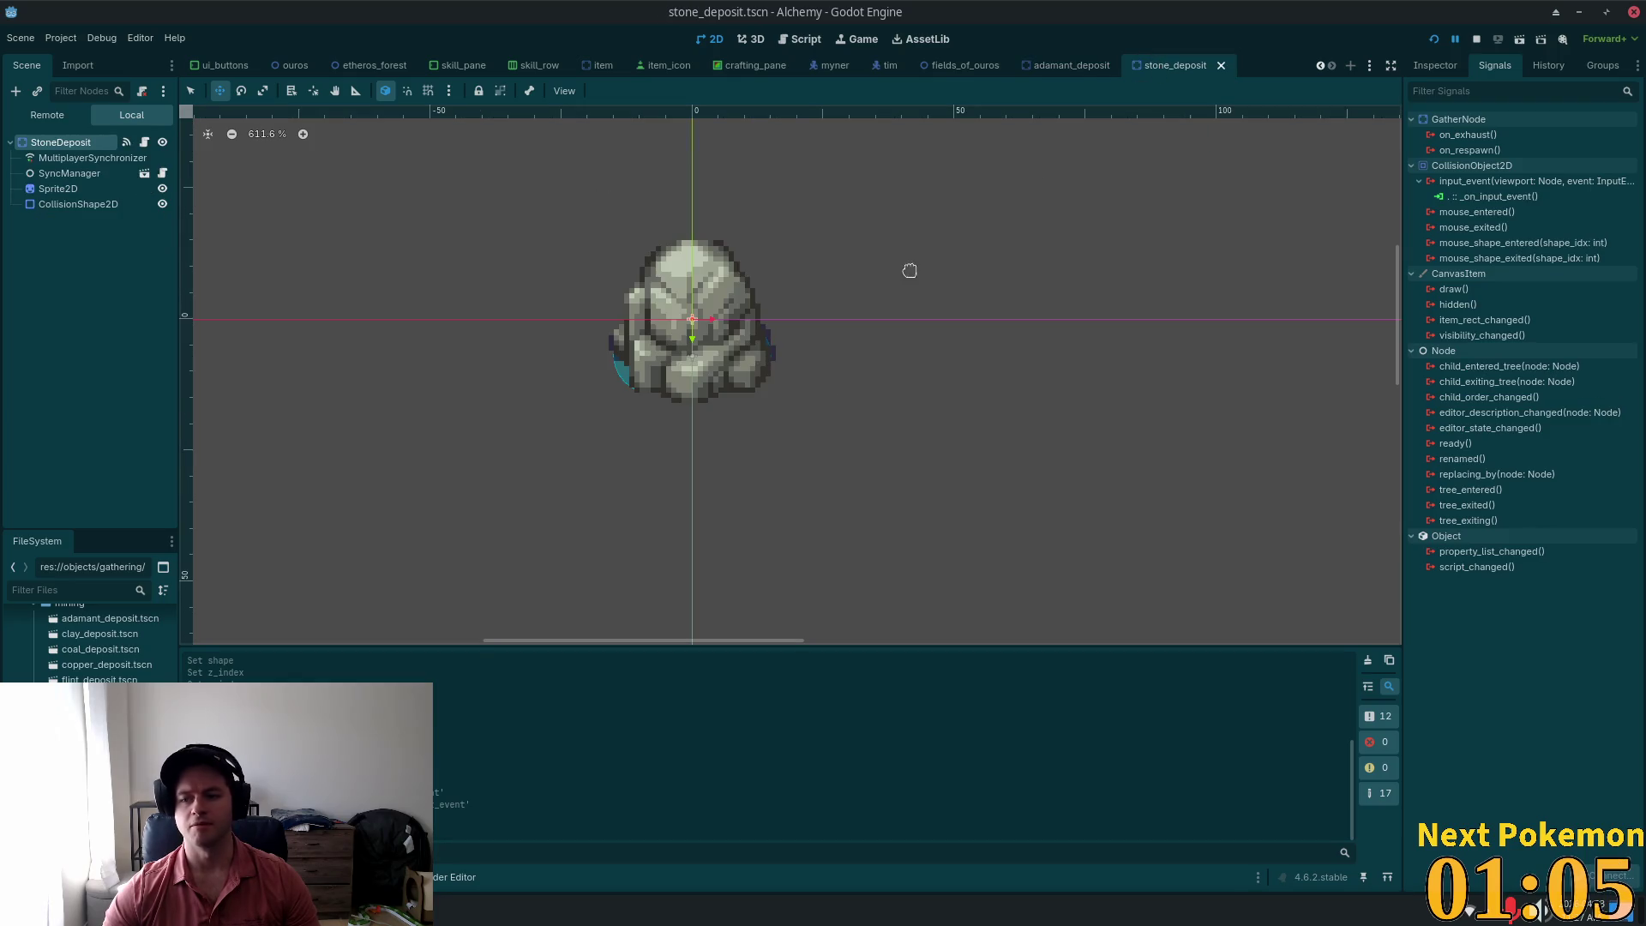
Step: Paste the Area2D click area under StoneDeposit, move it onto the rock sprite, and save
right_click(56, 144)
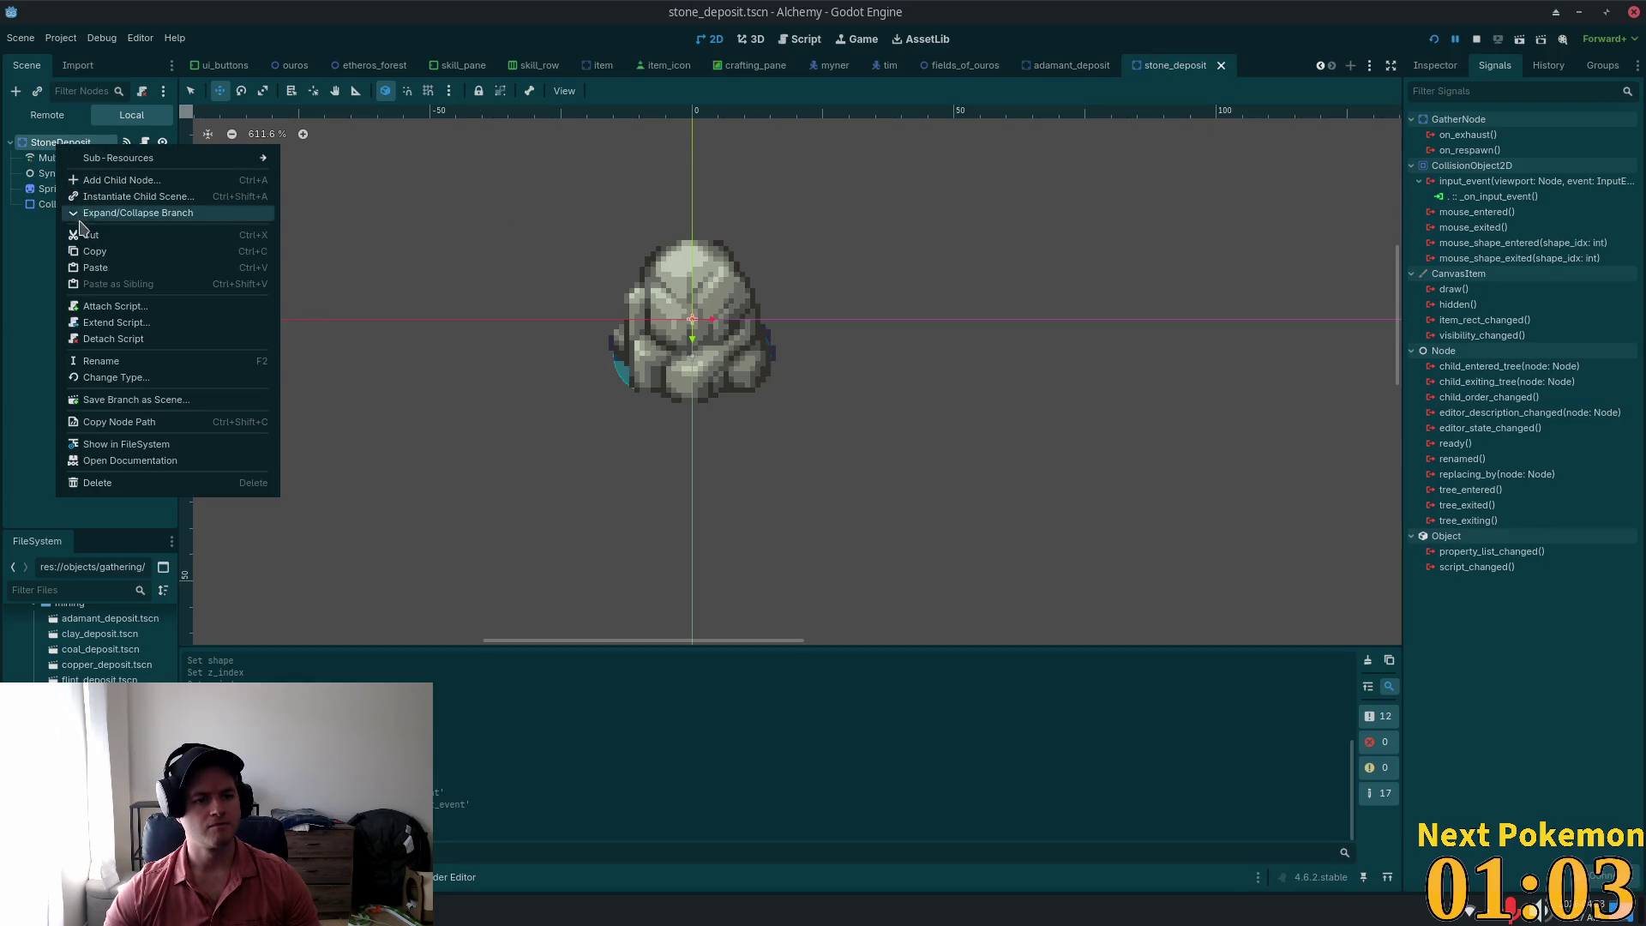
left_click(122, 268)
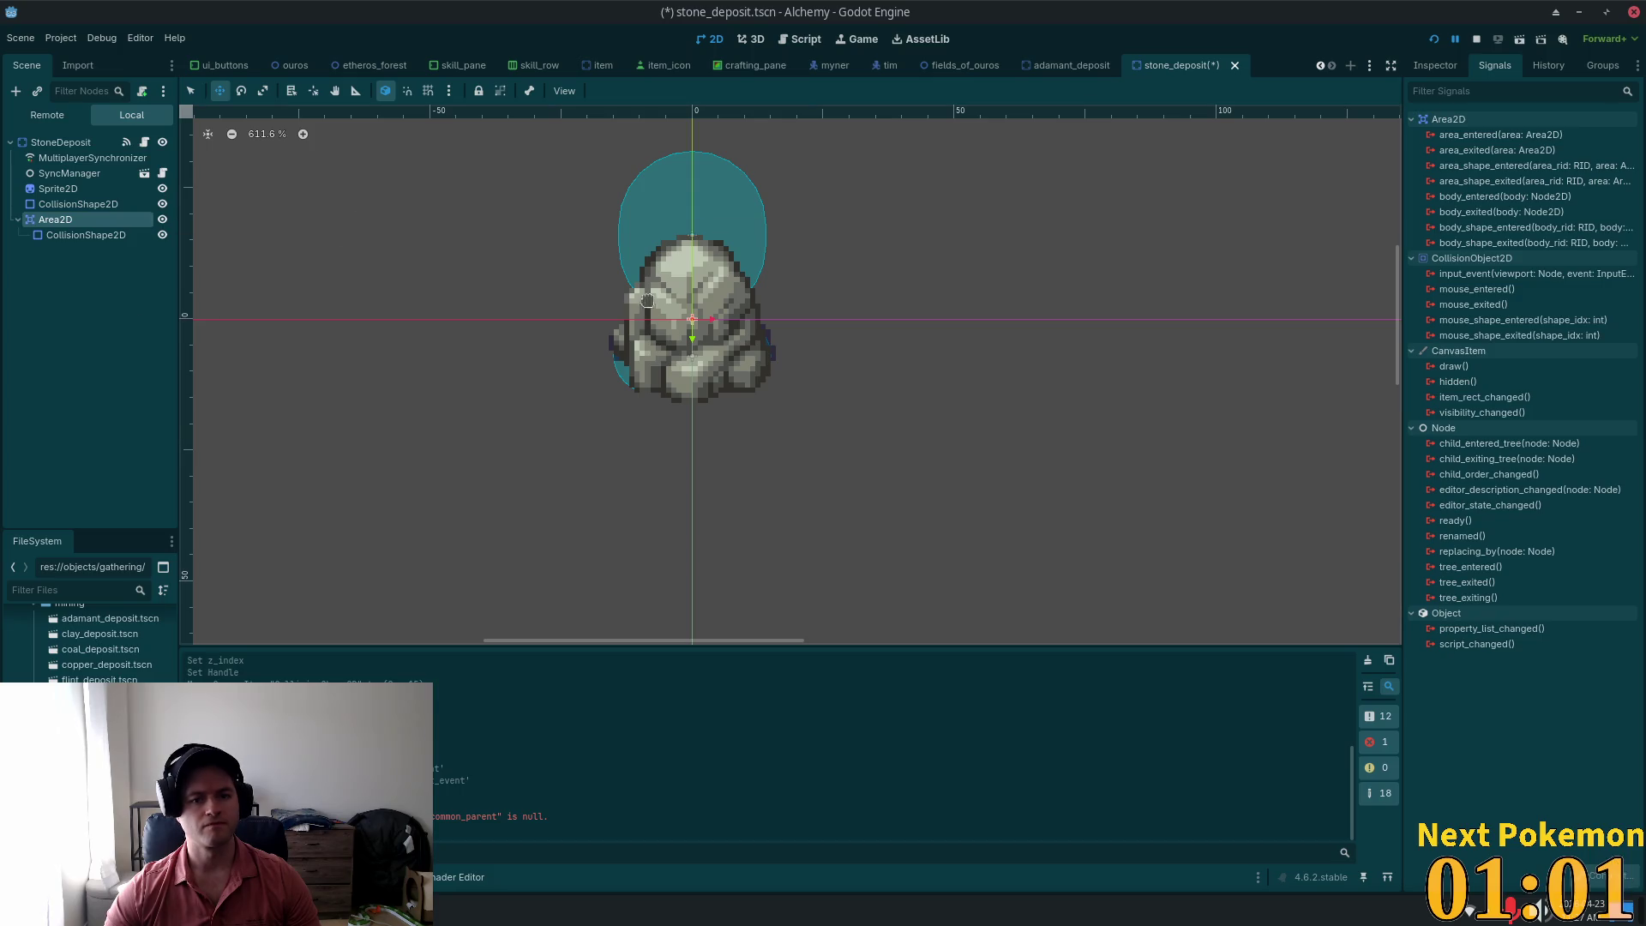
scroll(463, 202, "up", 2)
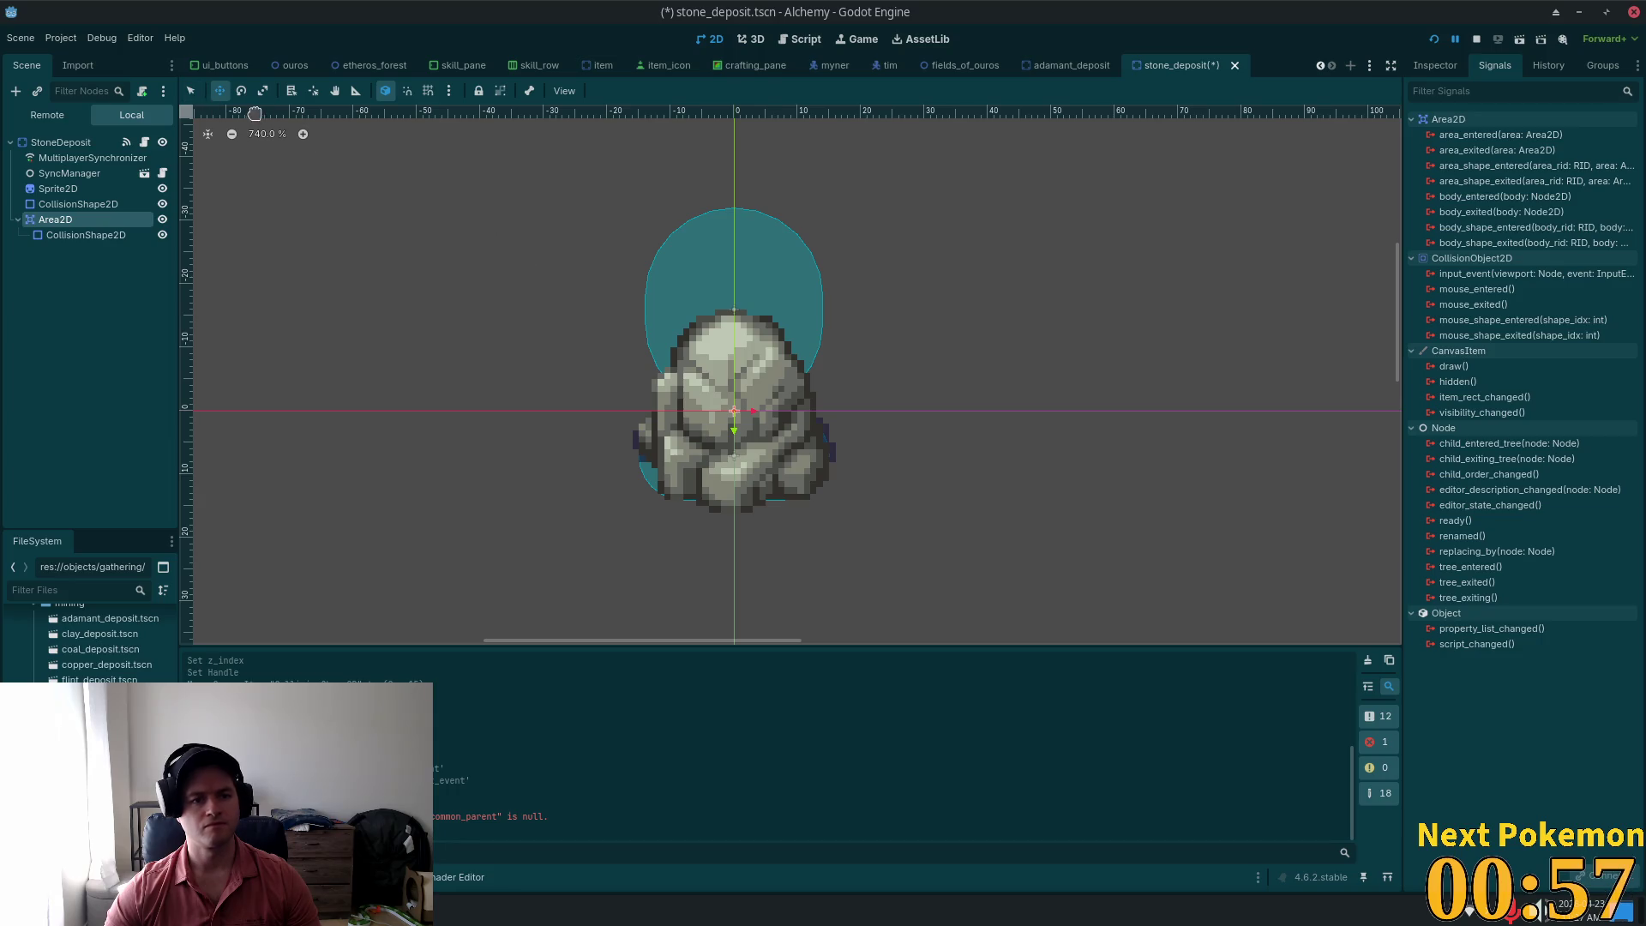
left_click_drag(555, 217, 554, 312)
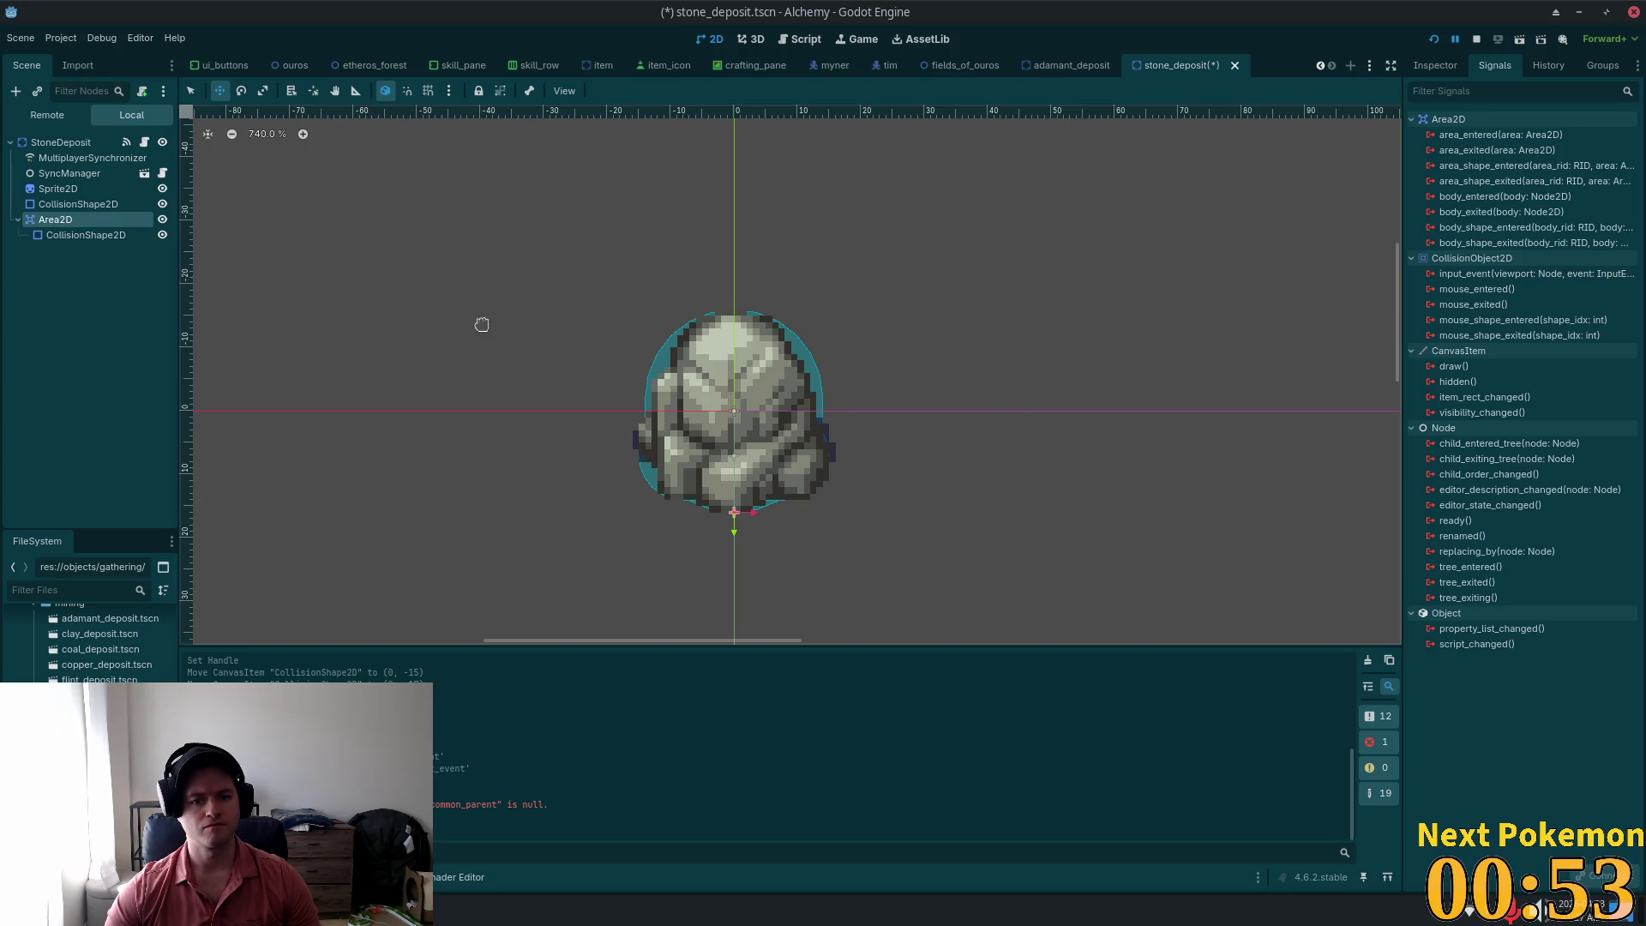
key("ctrl+s")
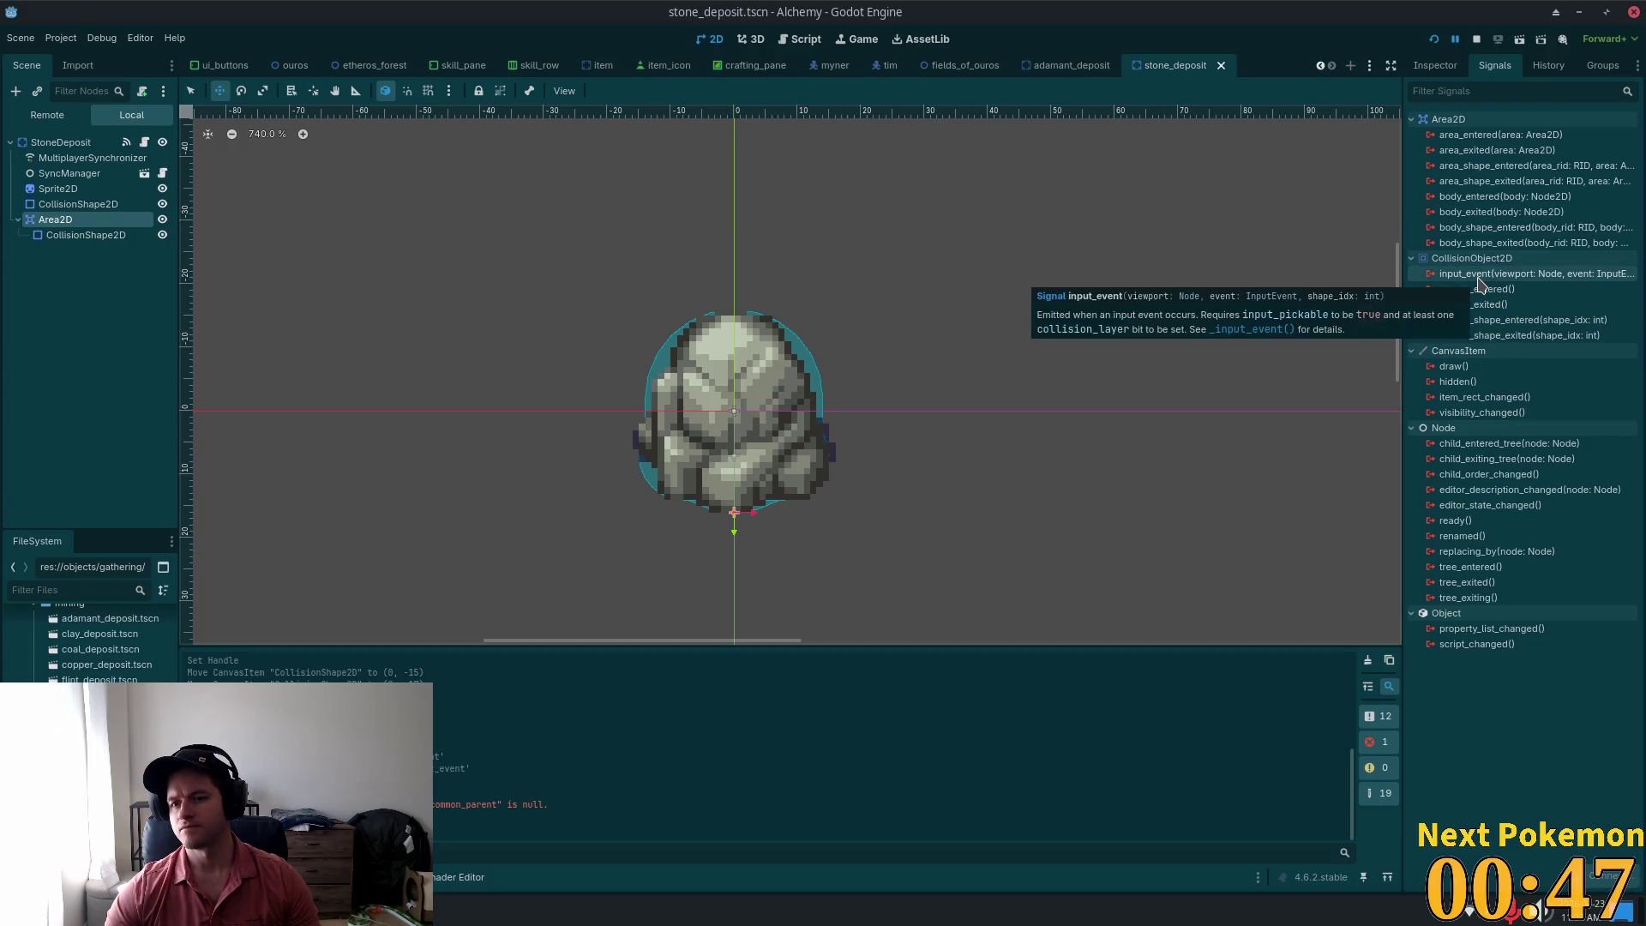
Step: Connect the Area2D's input_event signal to _on_input_event and run the project
double_click(1478, 276)
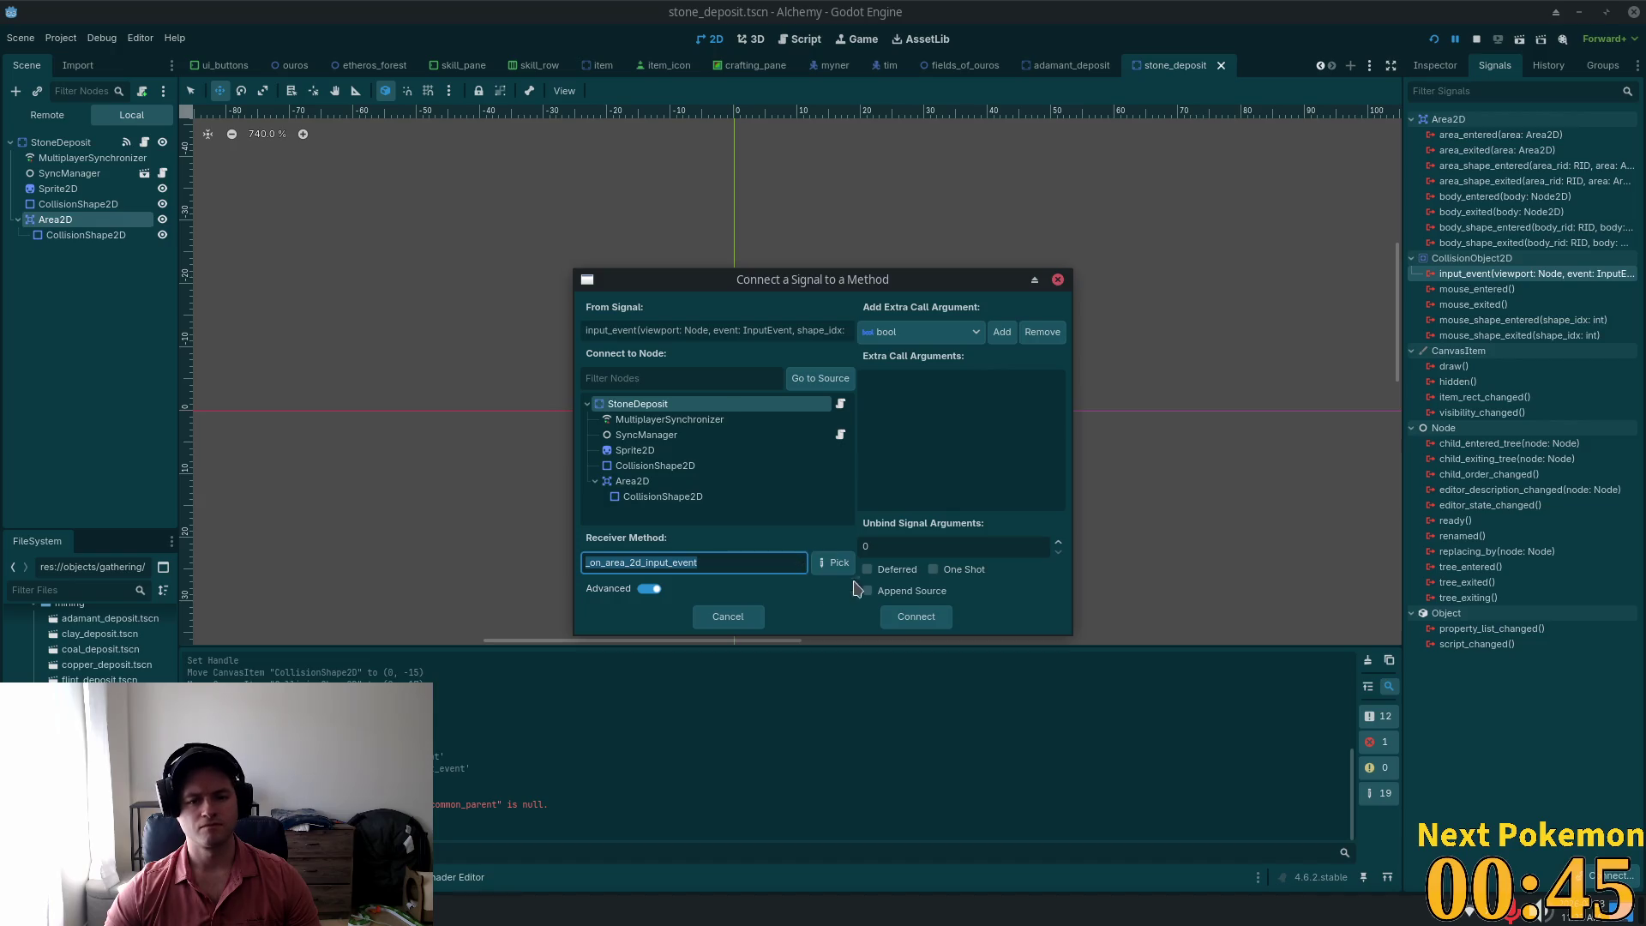
type("_on_input_event")
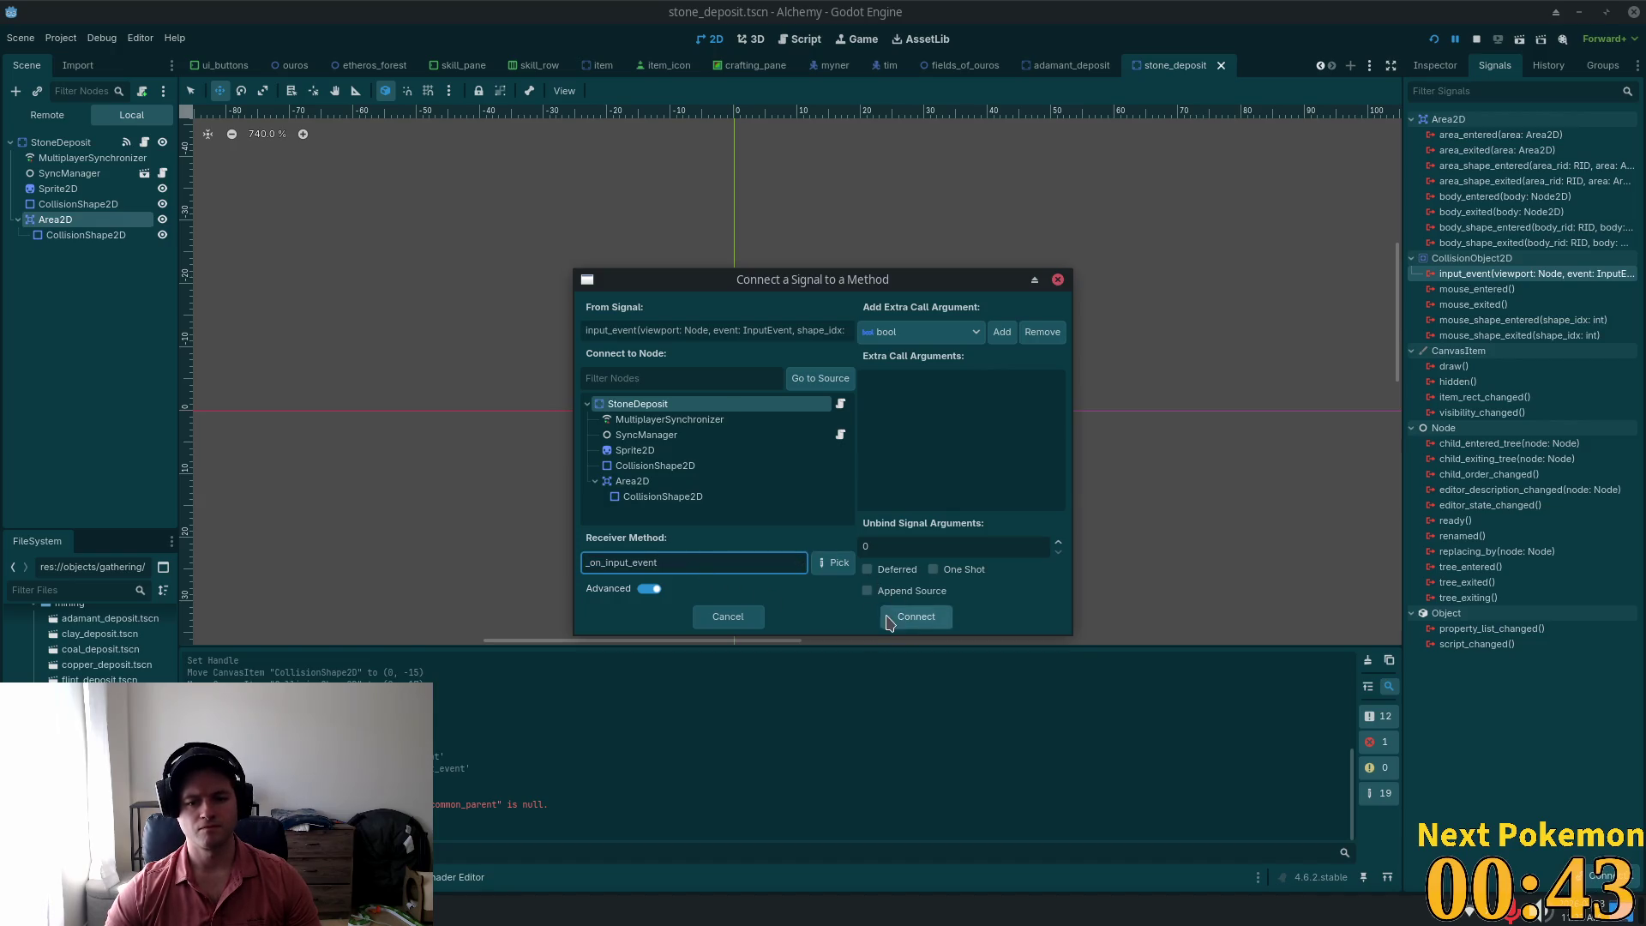
left_click(915, 616)
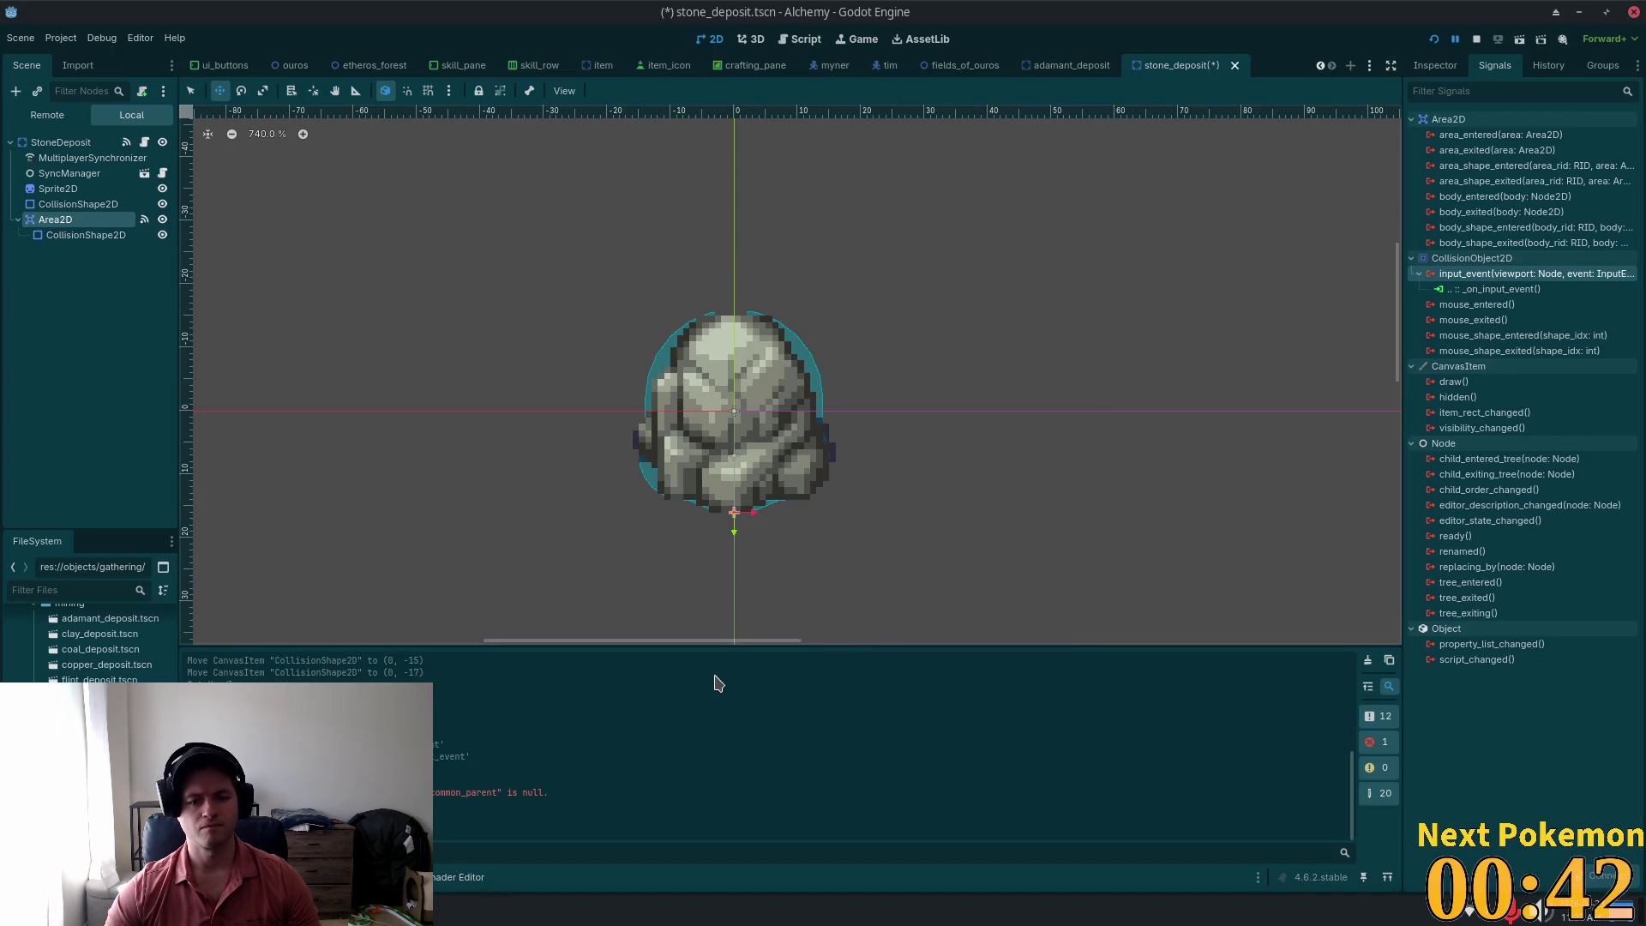
left_click(1430, 36)
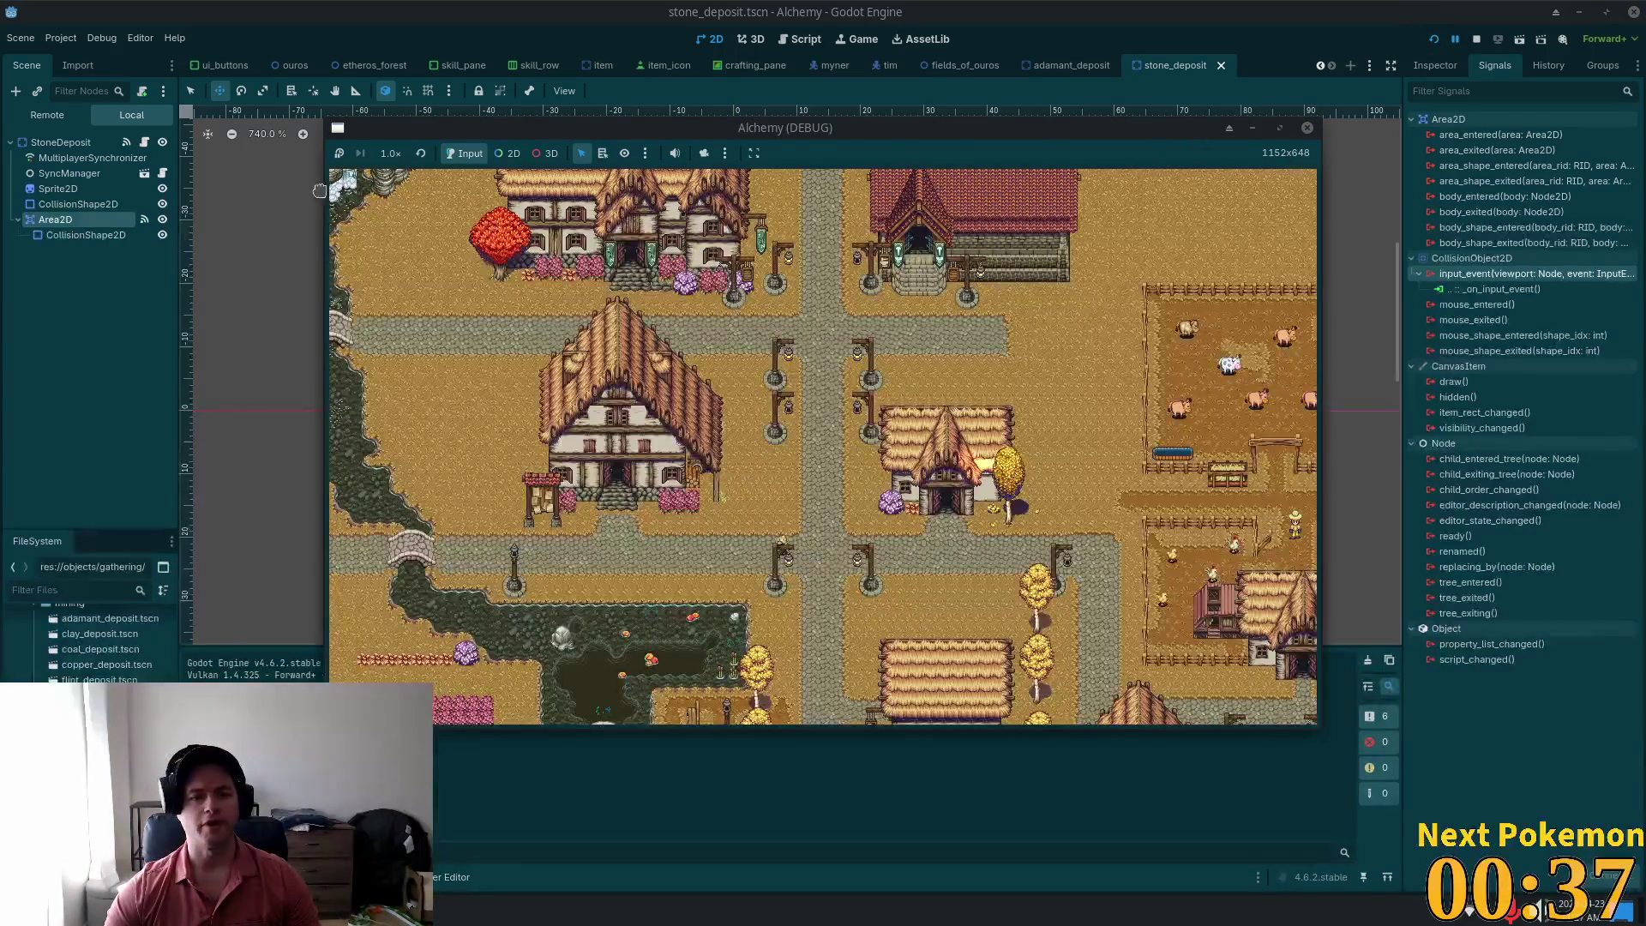
Step: Disconnect the StoneDeposit root's old input_event → _on_input_event connection and relaunch the game
left_click(60, 143)
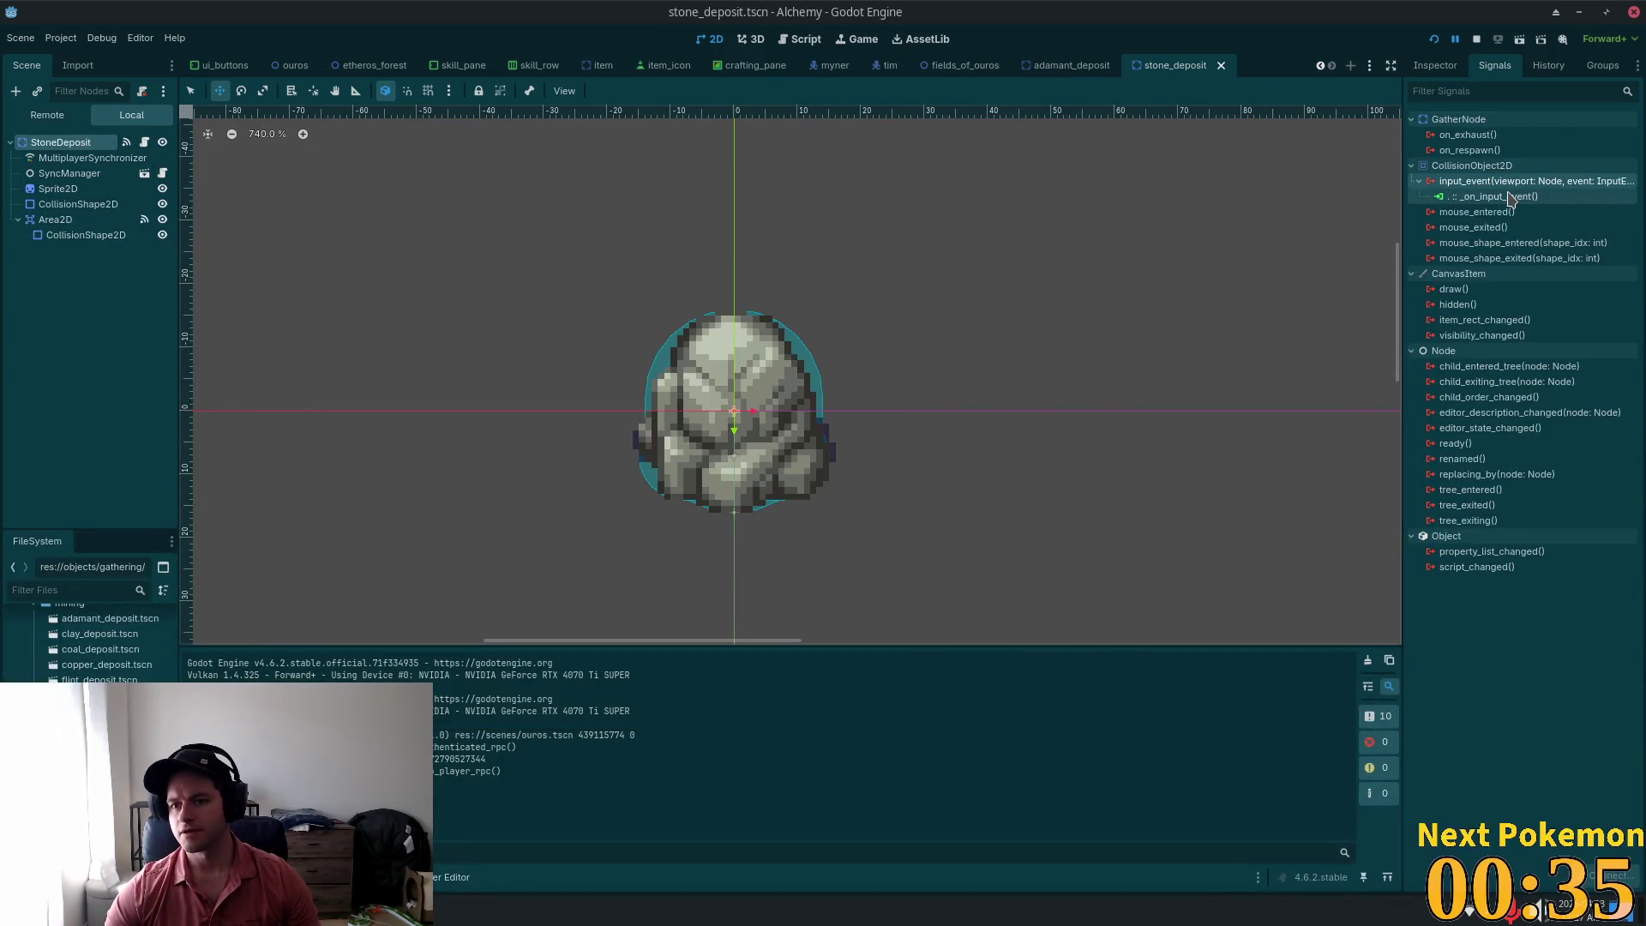
left_click(1509, 197)
left_click(1612, 874)
left_click(1433, 39)
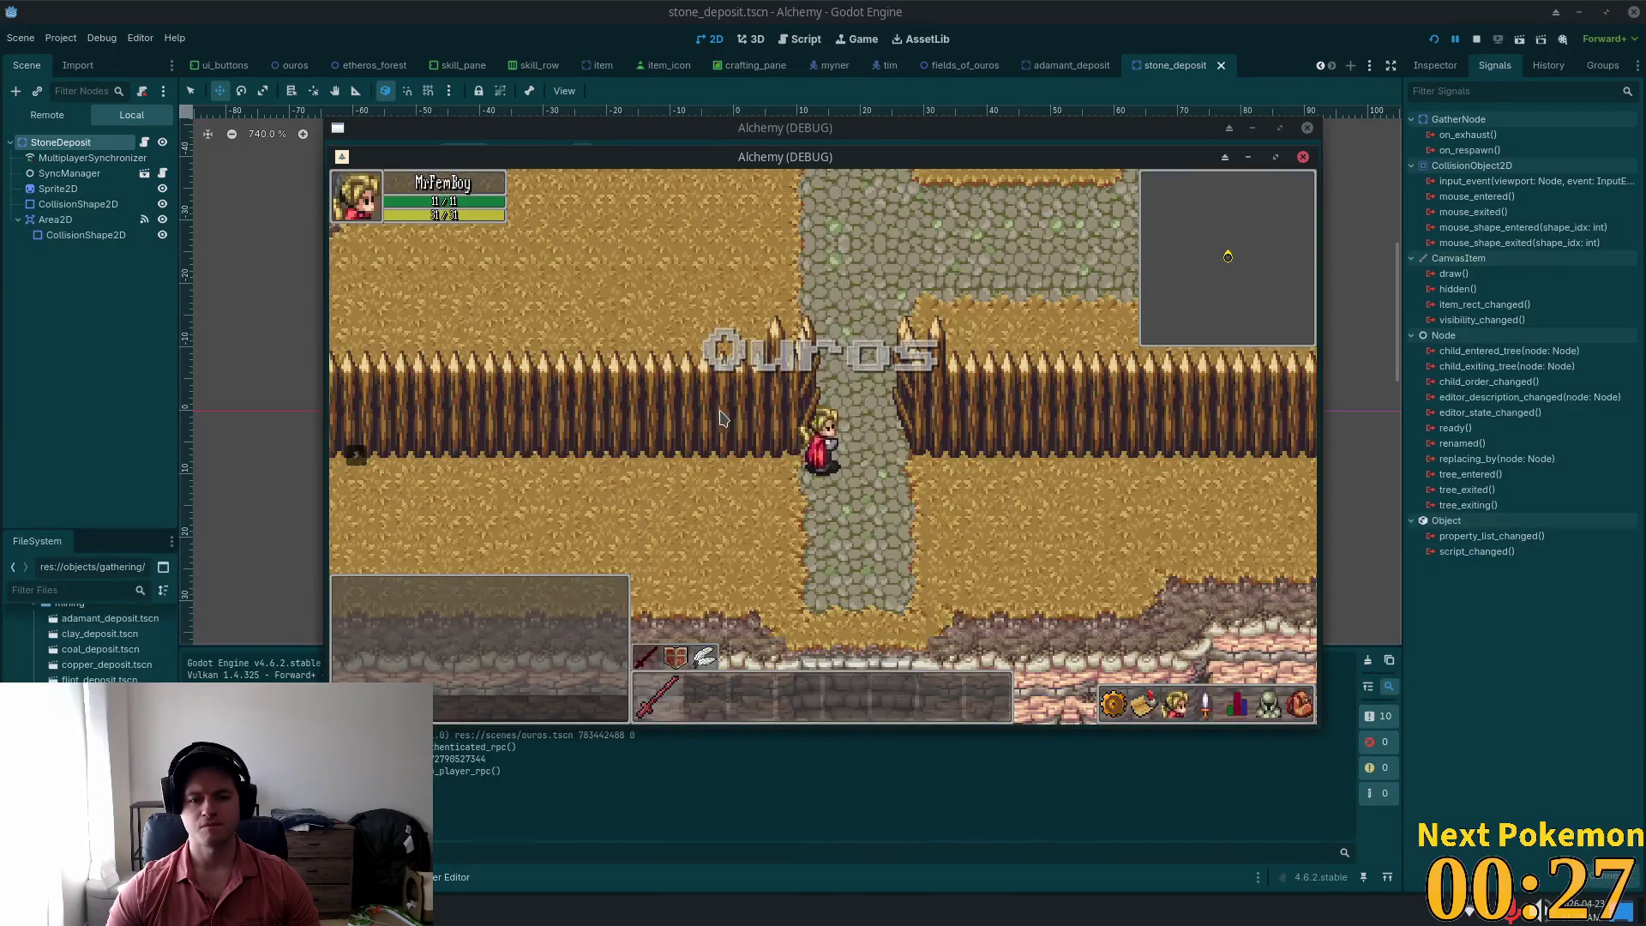
Step: Walk the player north and west into the rocky quarry and check the inventory for a pickaxe
key("w")
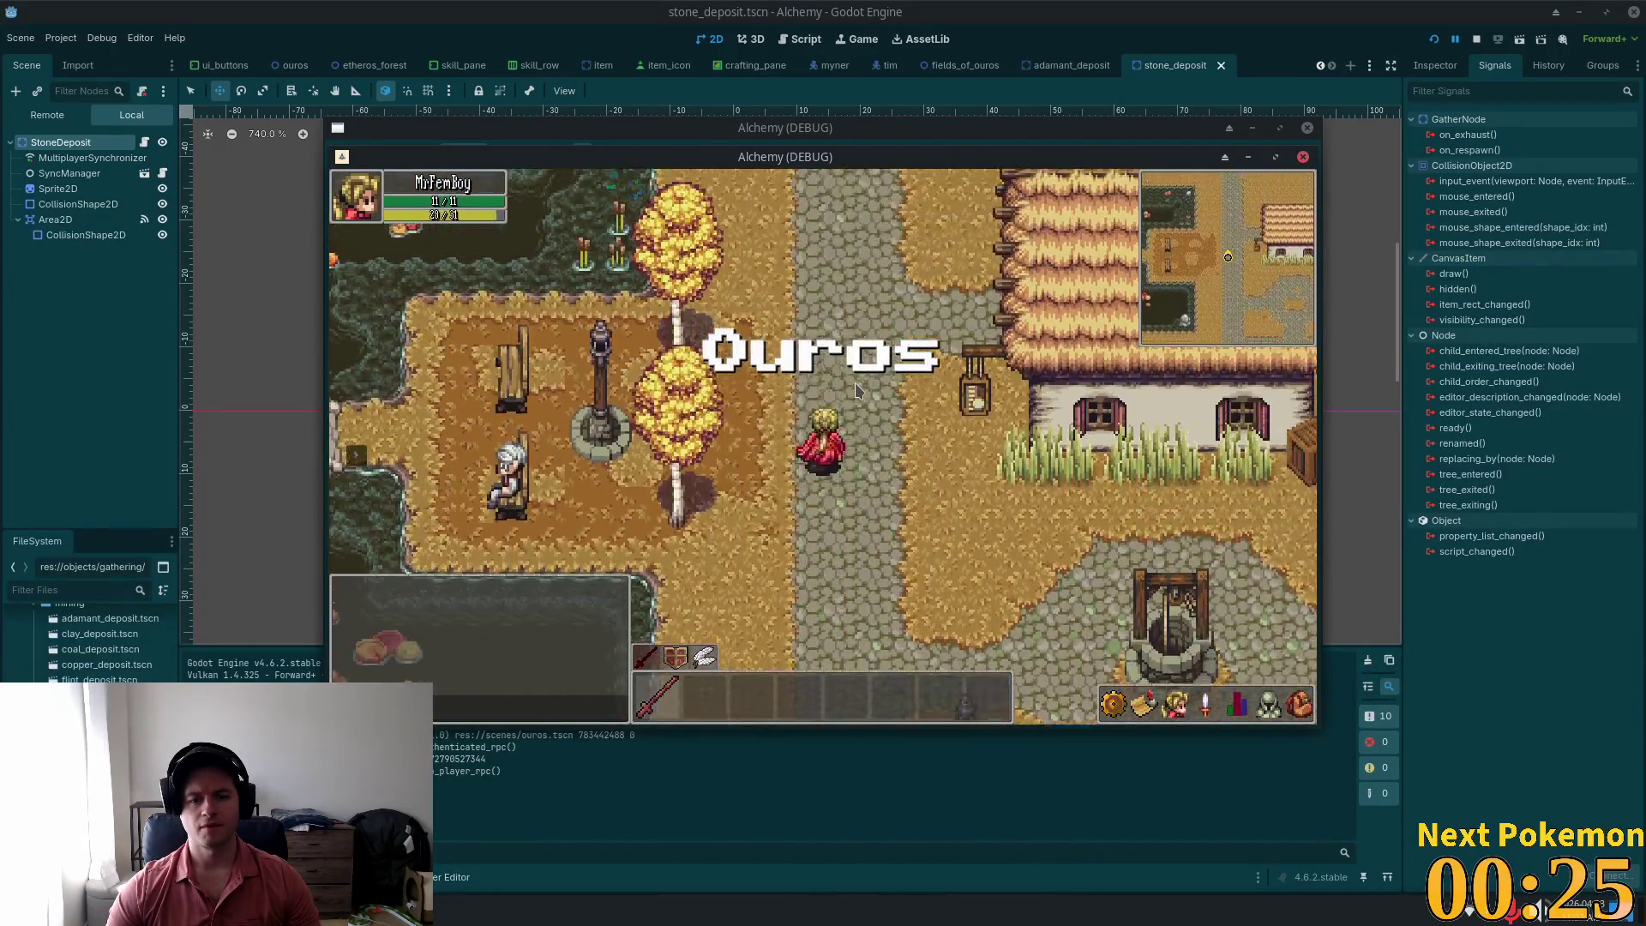
key("w")
key("a")
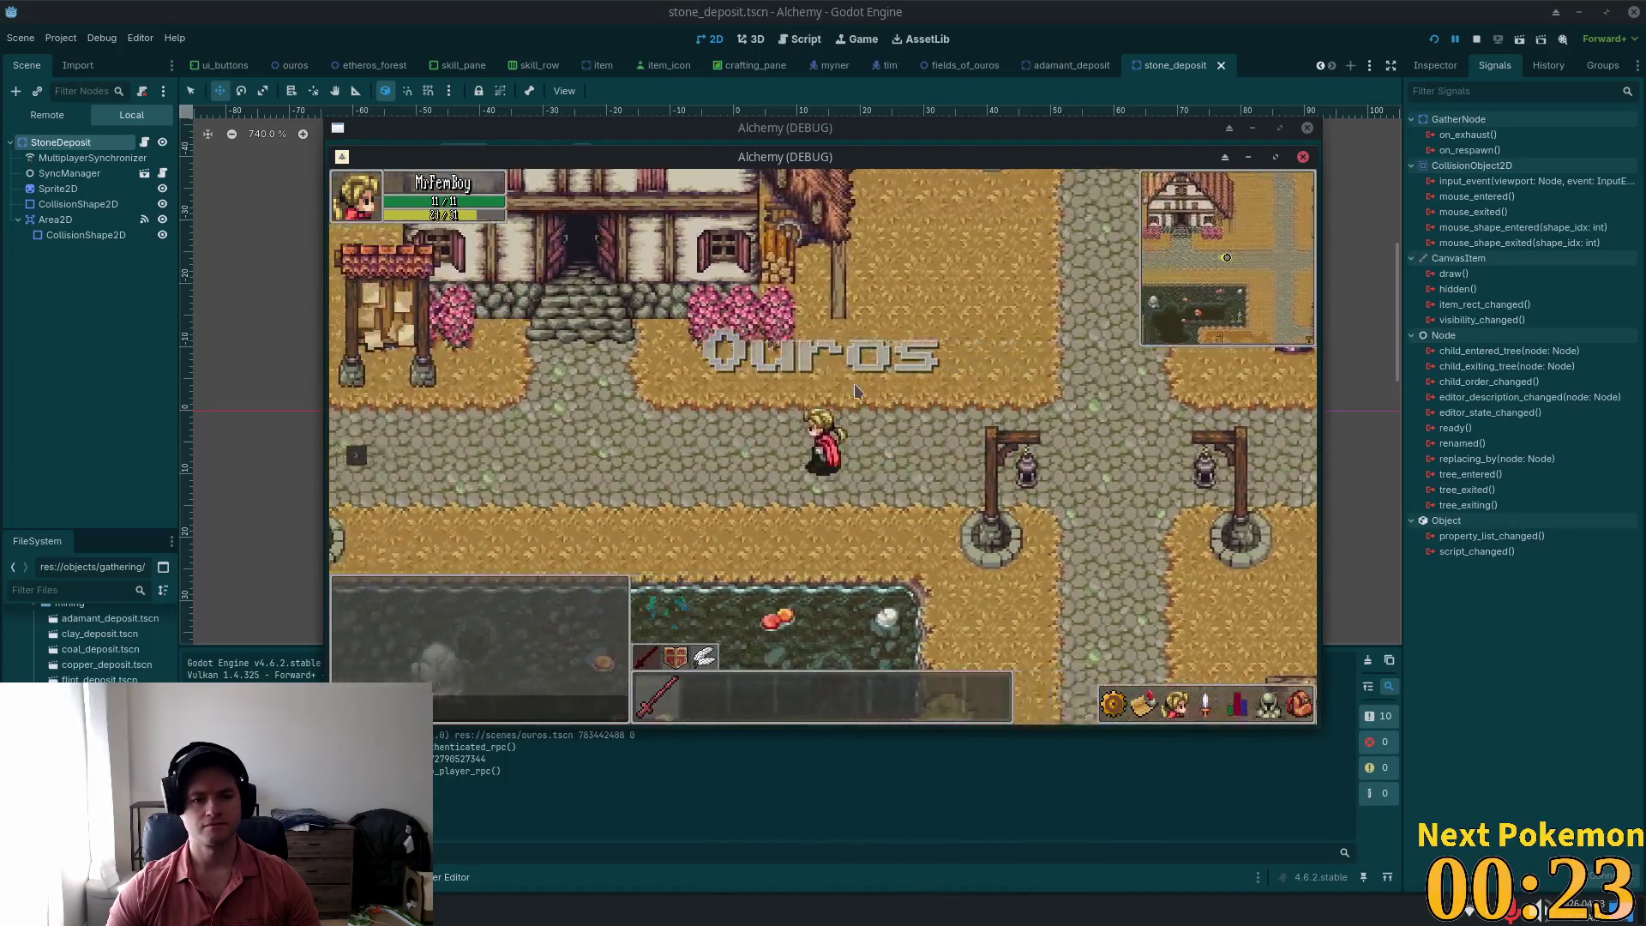
key("a")
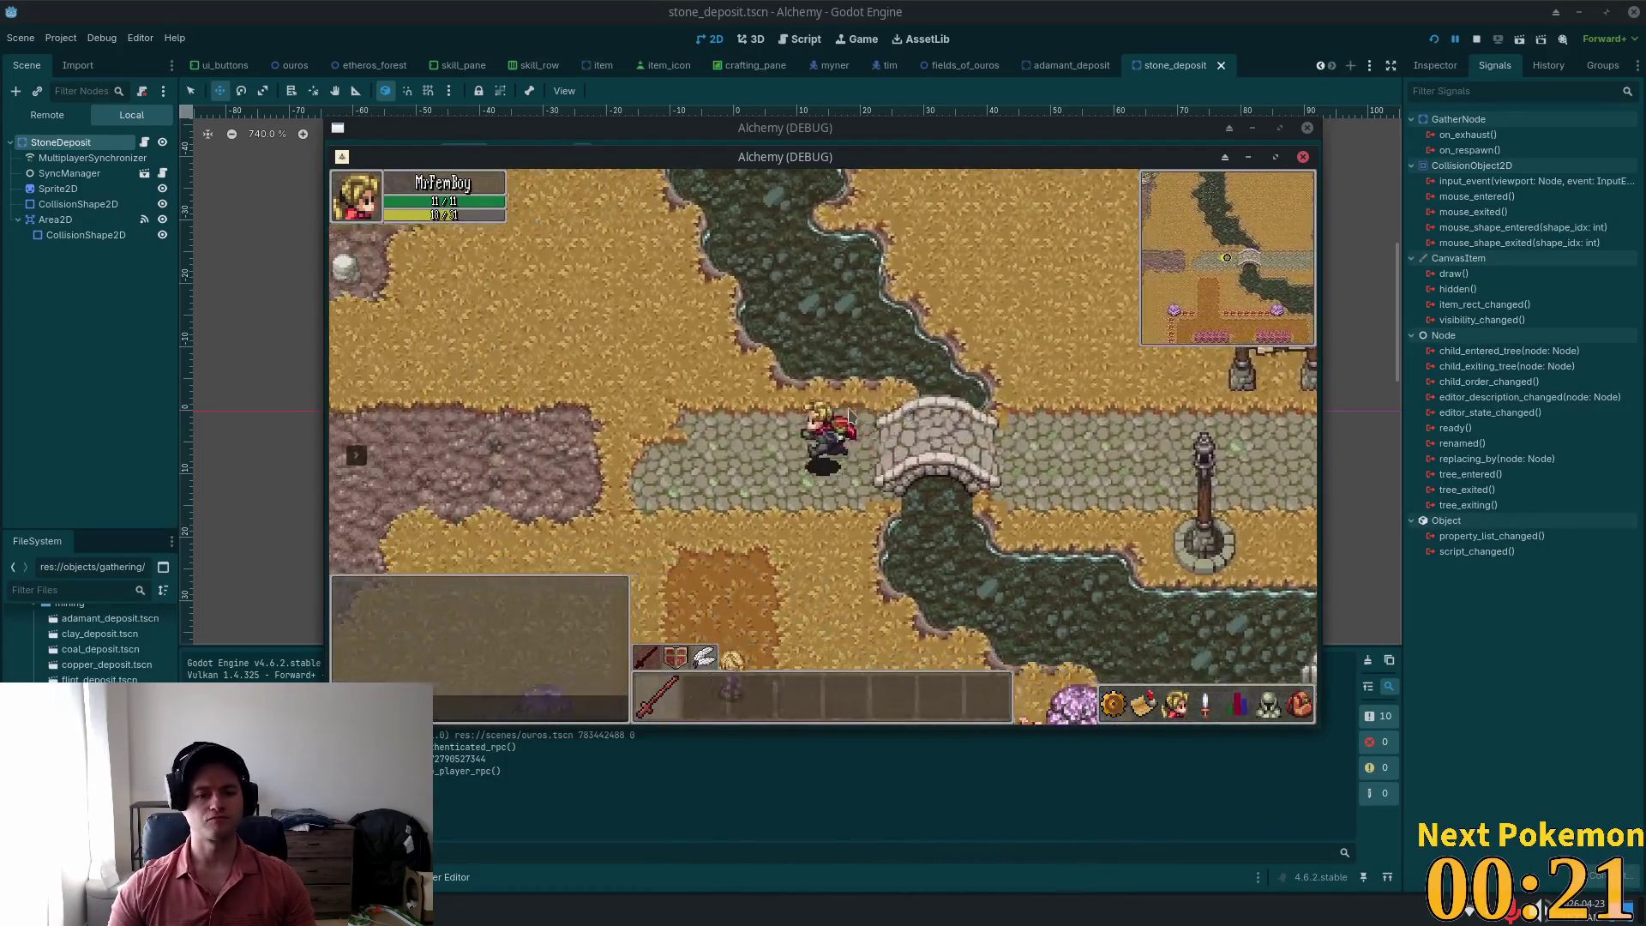
key("a")
key("w")
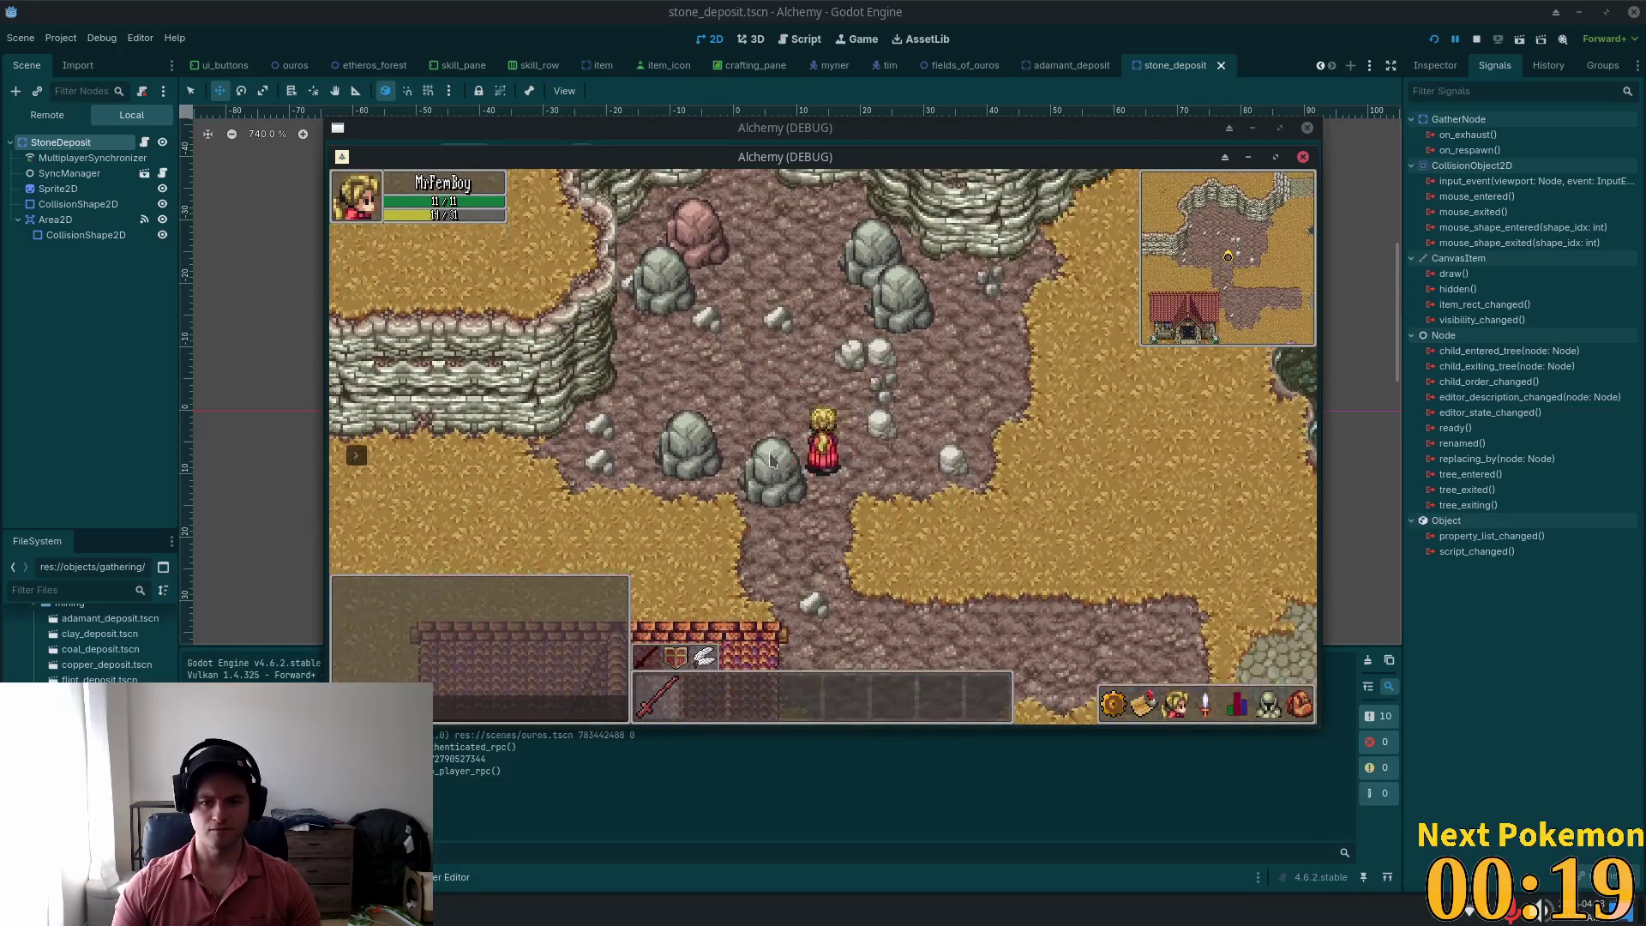
key("w")
key("e")
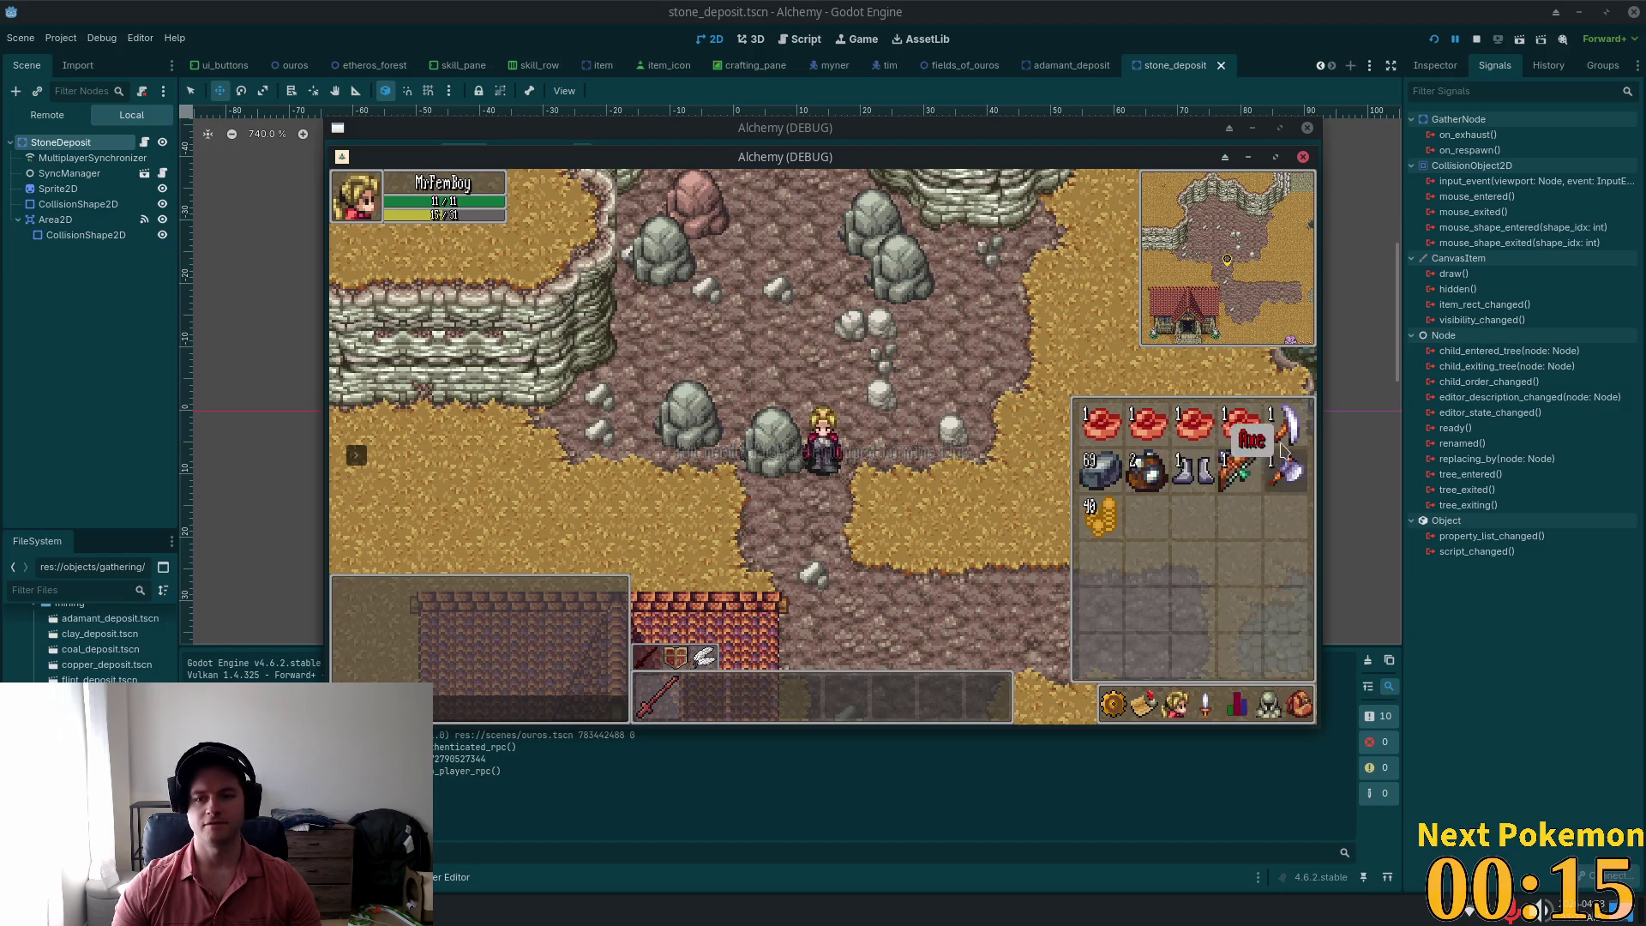
key("i")
key("i")
key("i")
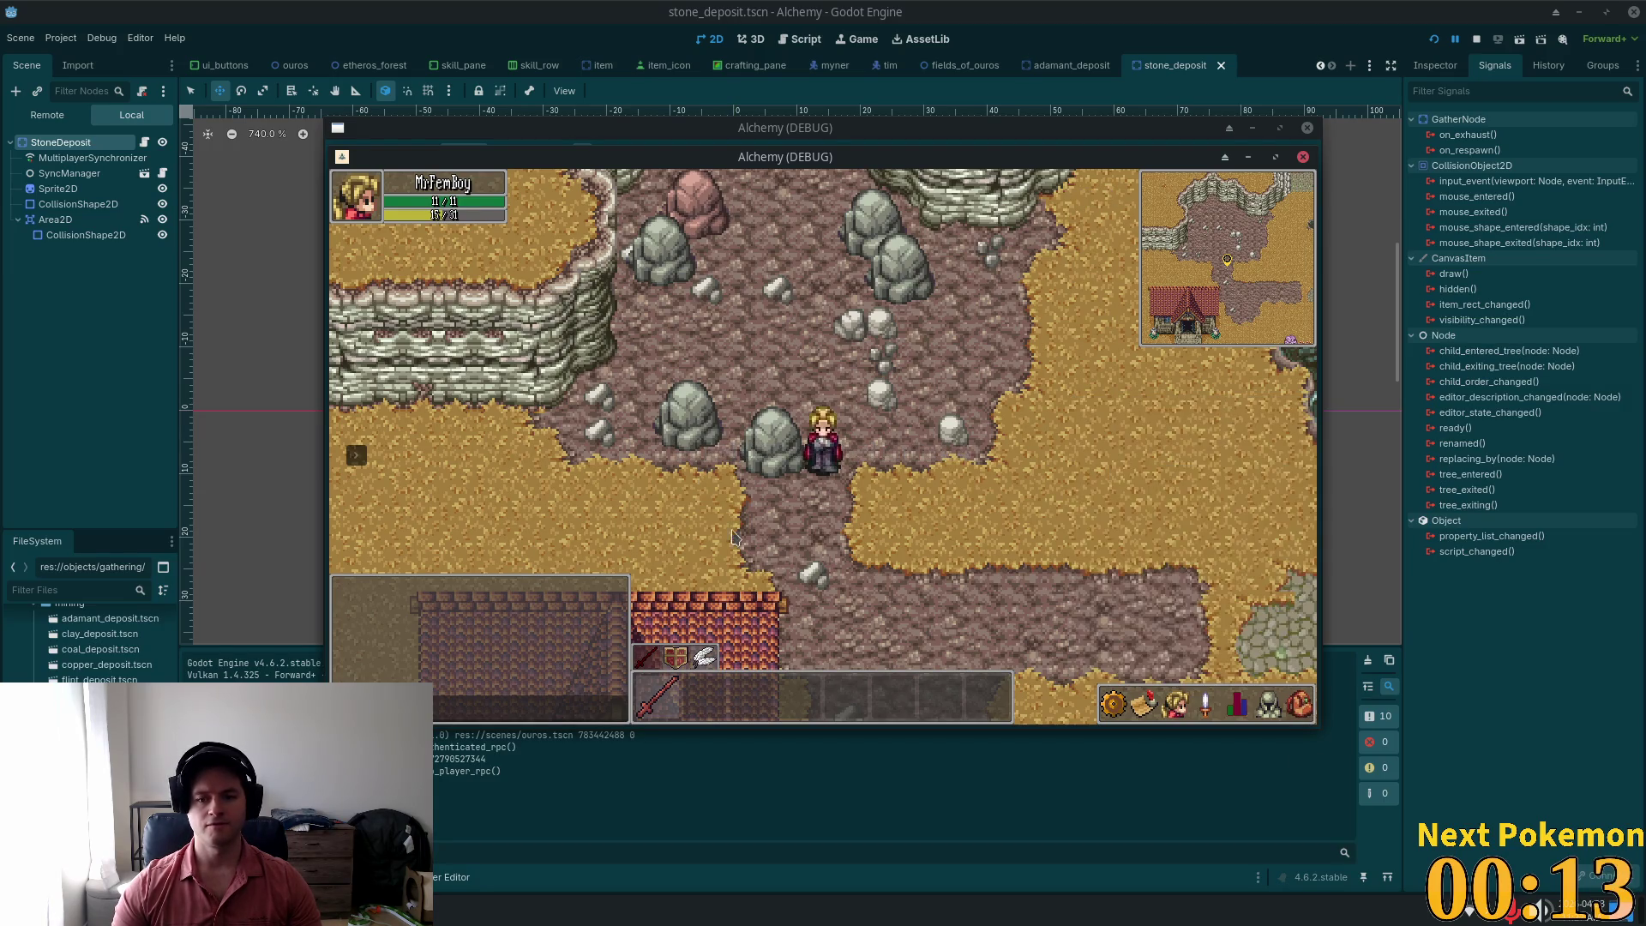
Step: Click nearby stone deposits to mine them, repositioning the player between attempts
left_click(745, 450)
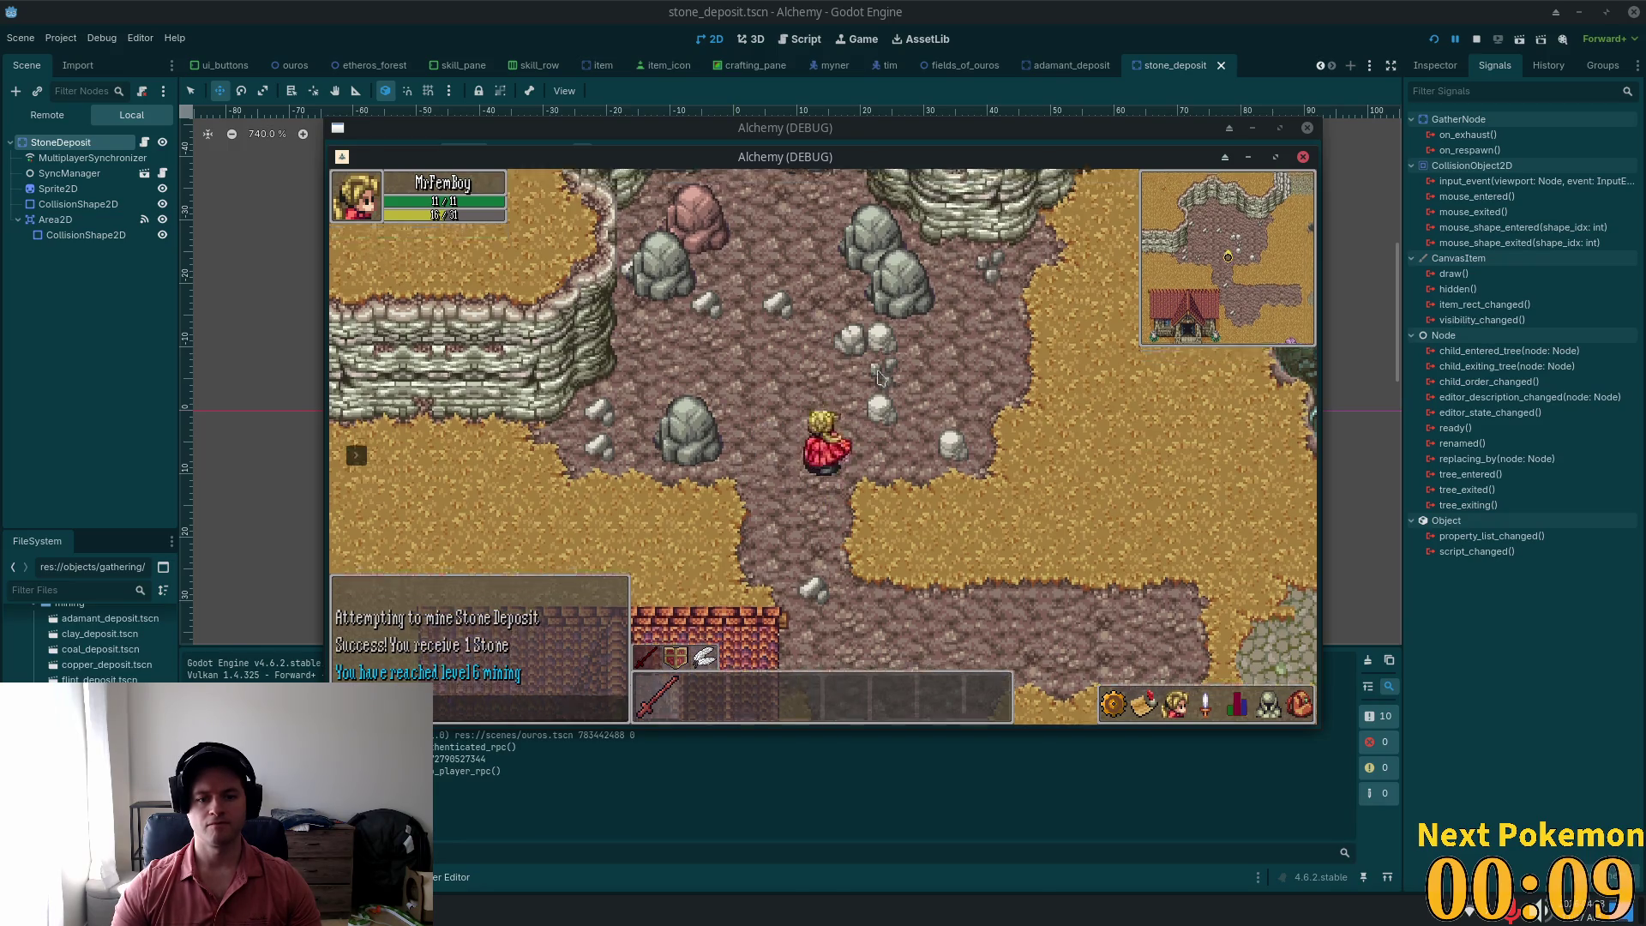
key("Left")
key("Up")
left_click(832, 491)
key("Left")
left_click(816, 476)
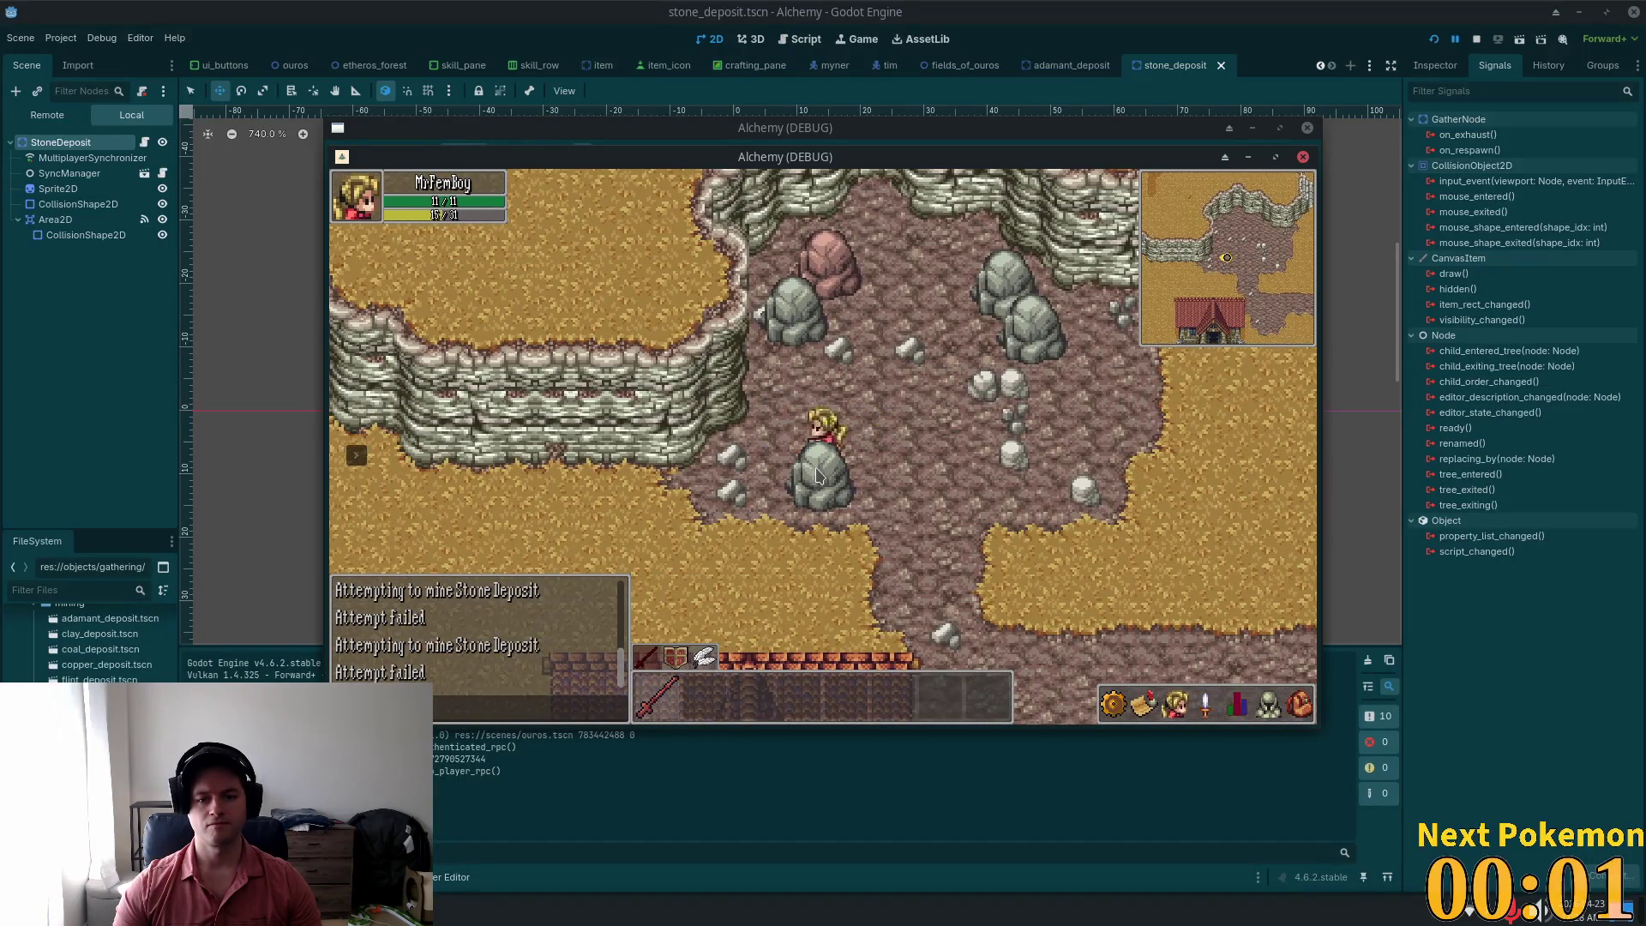
key("Right")
left_click(816, 476)
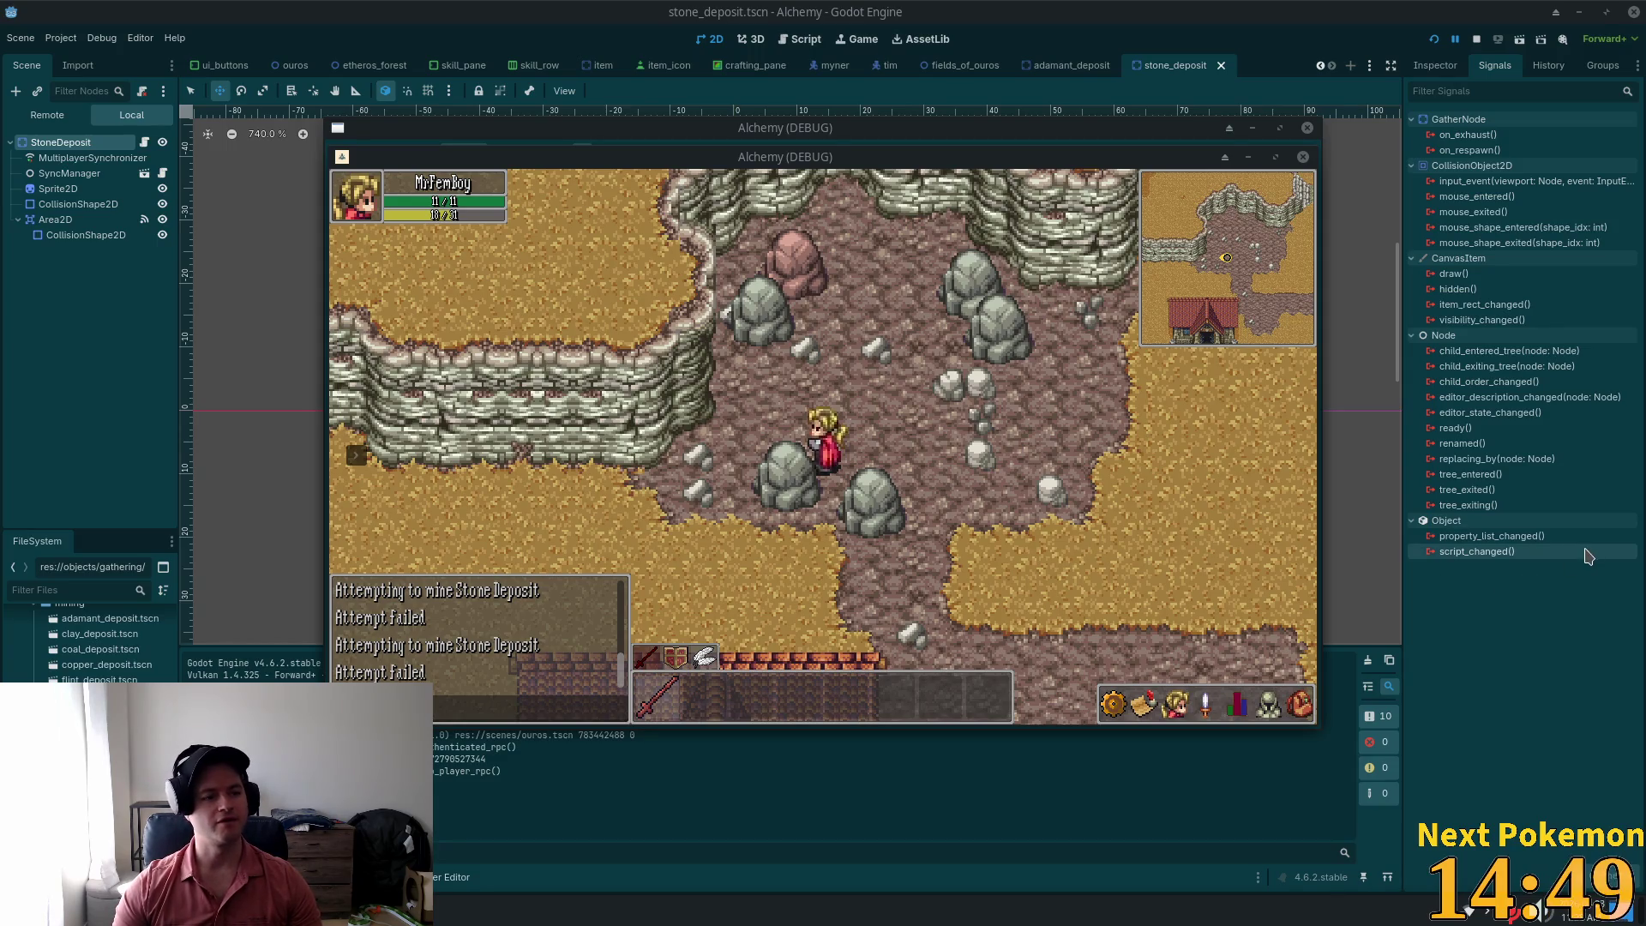
key("alt+Tab")
key("alt+Tab")
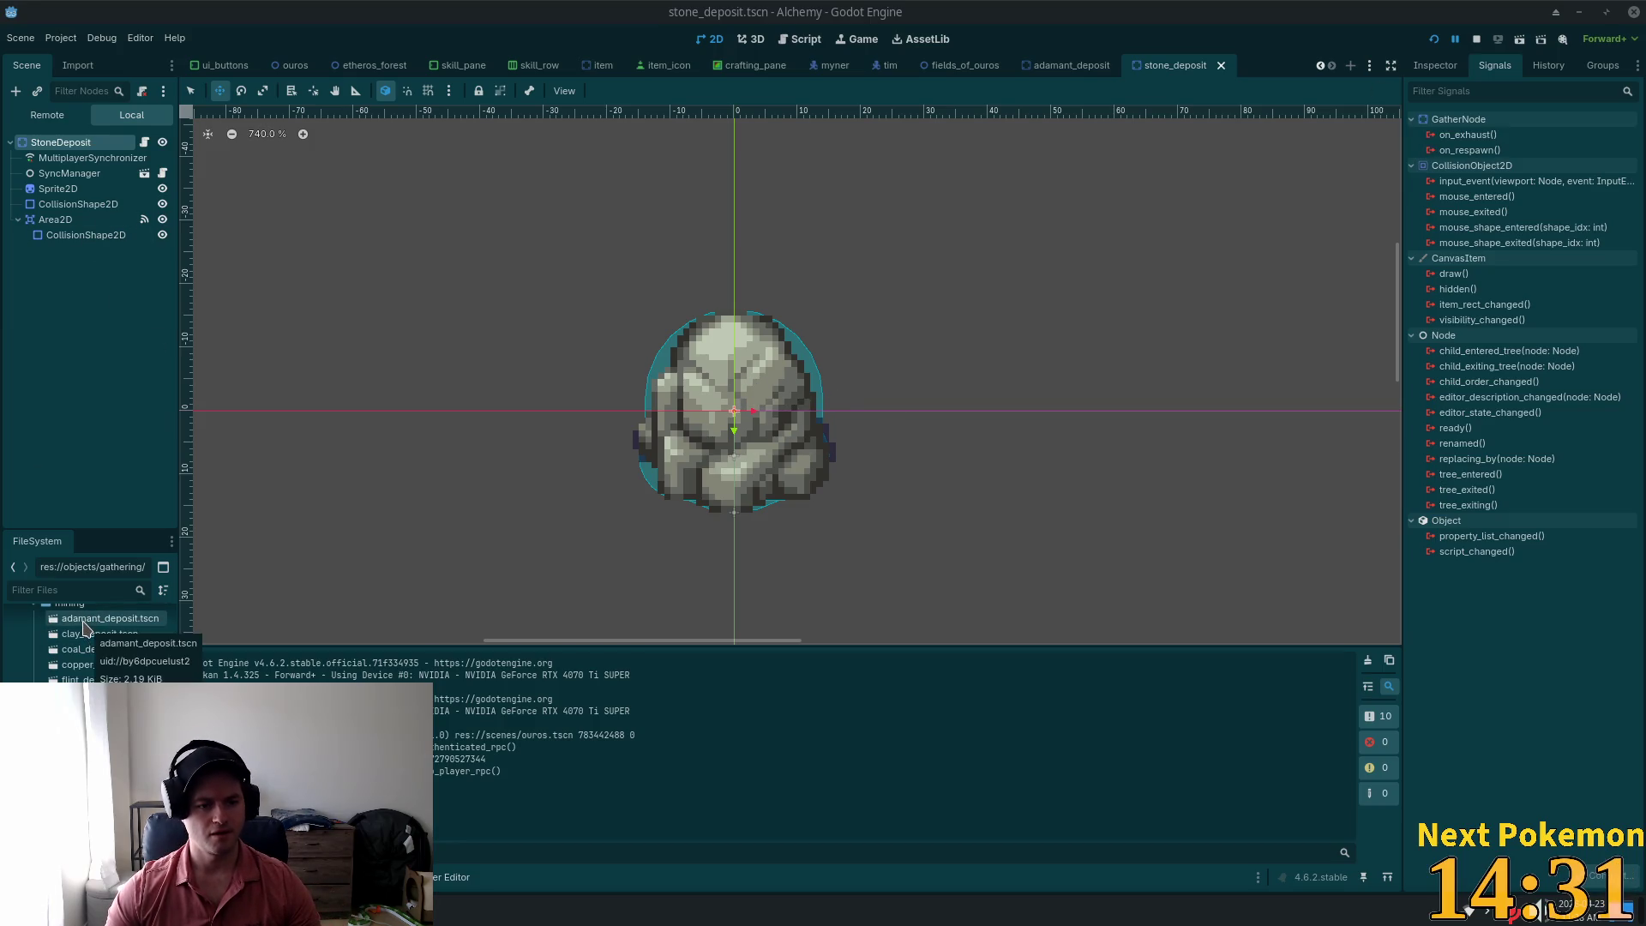
Step: Open clay_deposit.tscn and close all other open scenes
double_click(88, 634)
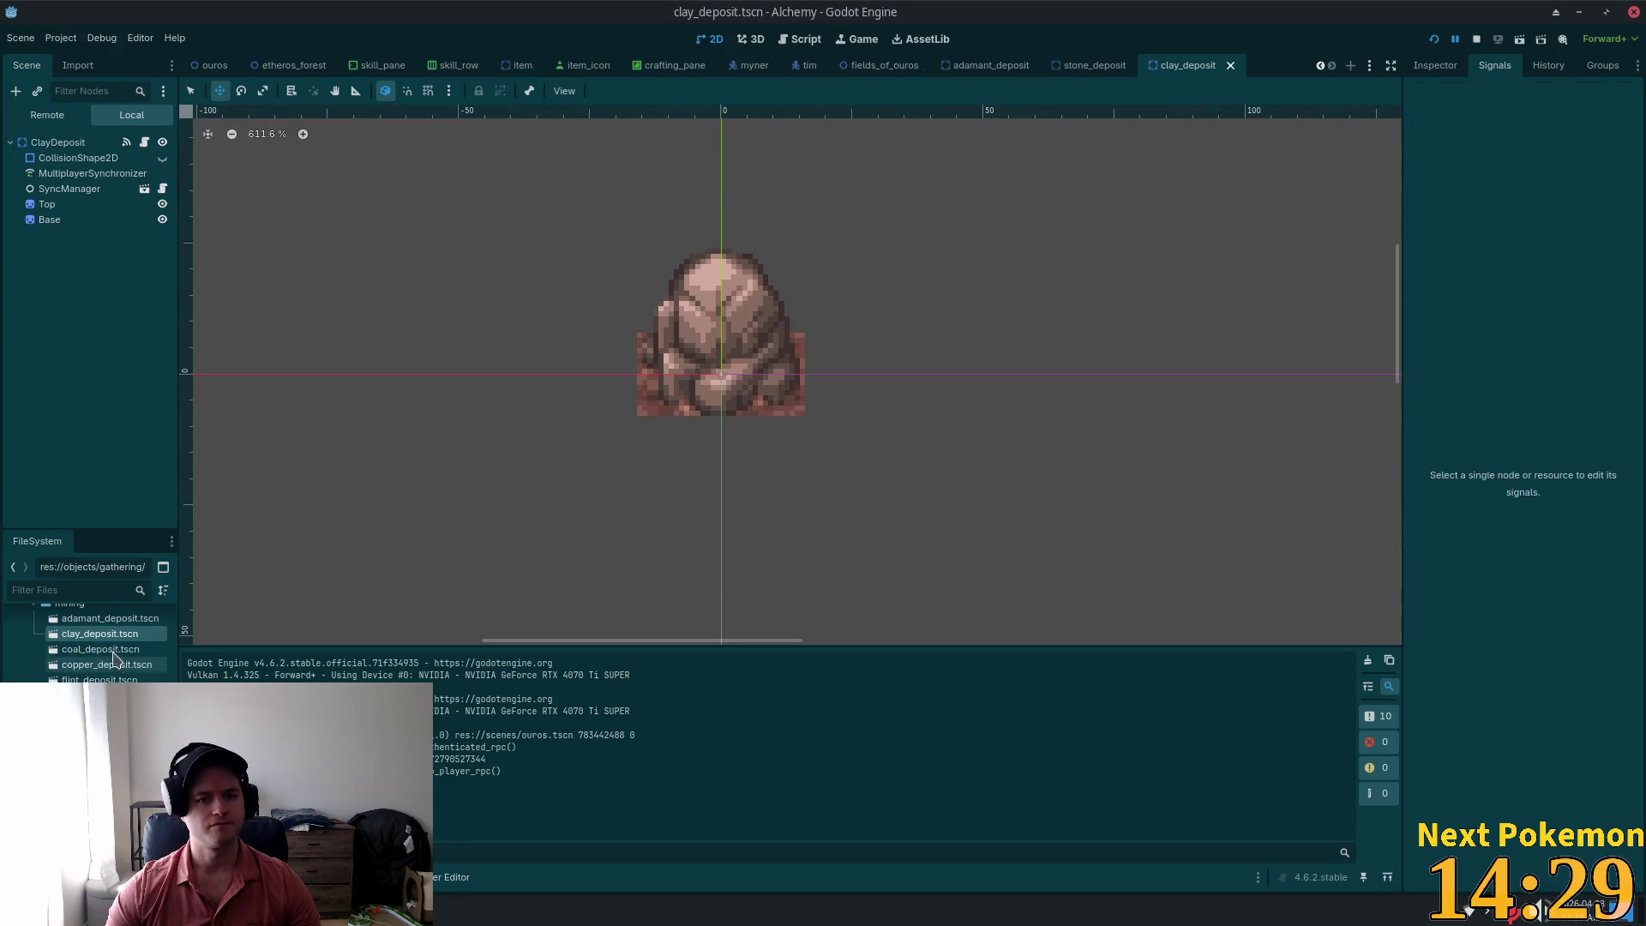
right_click(1169, 65)
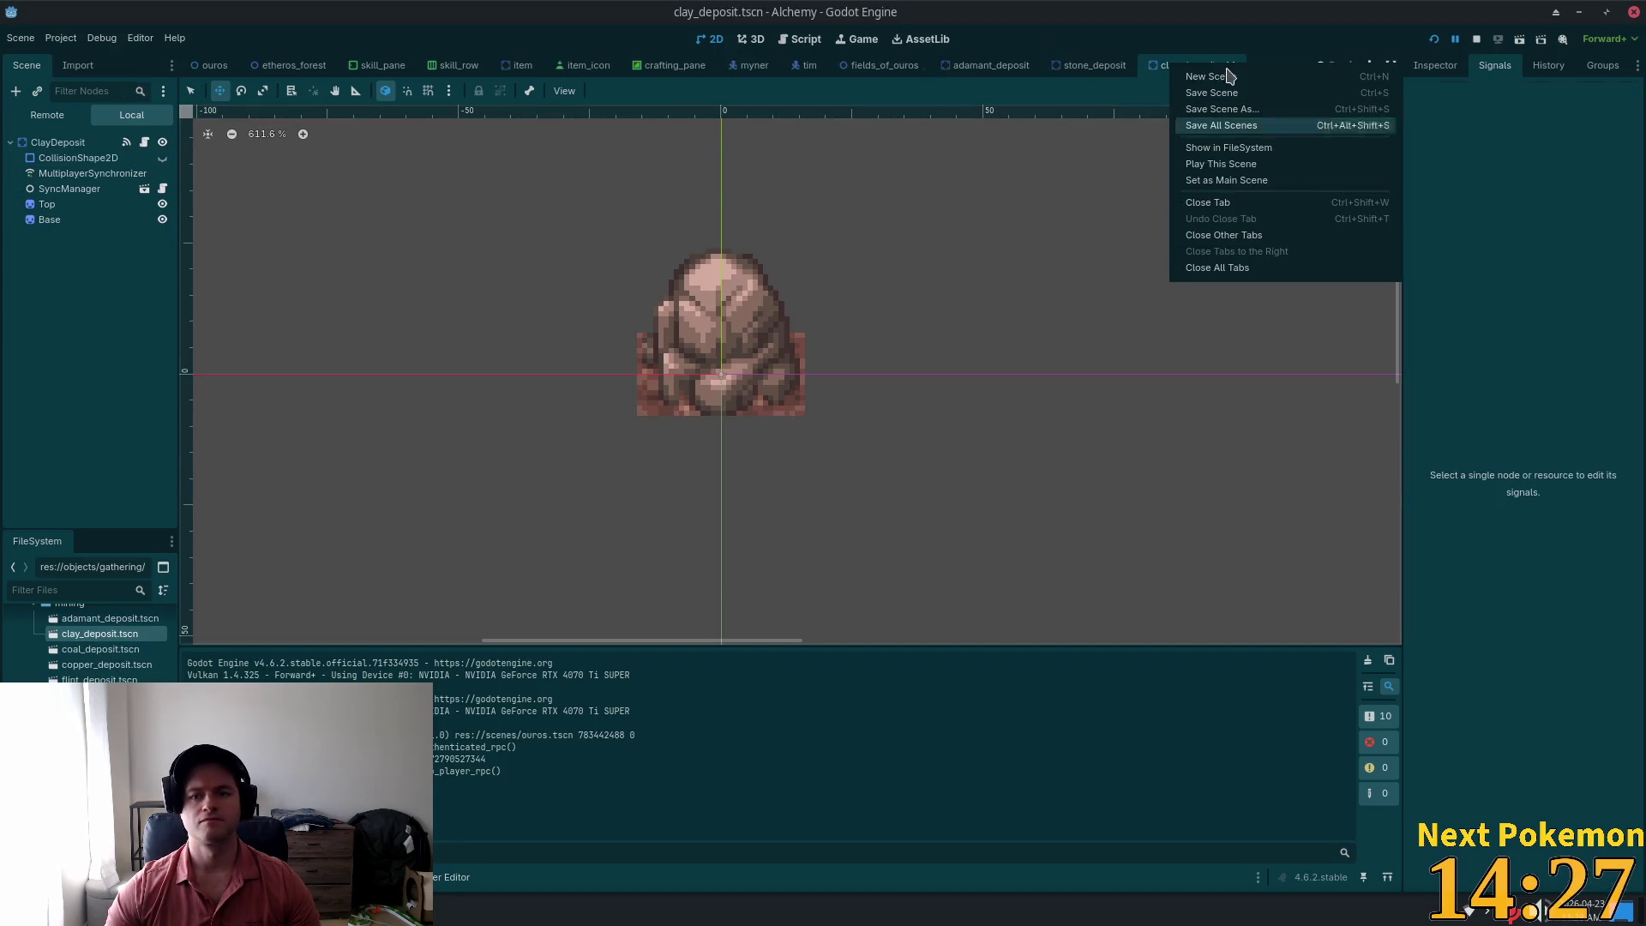
left_click(1245, 234)
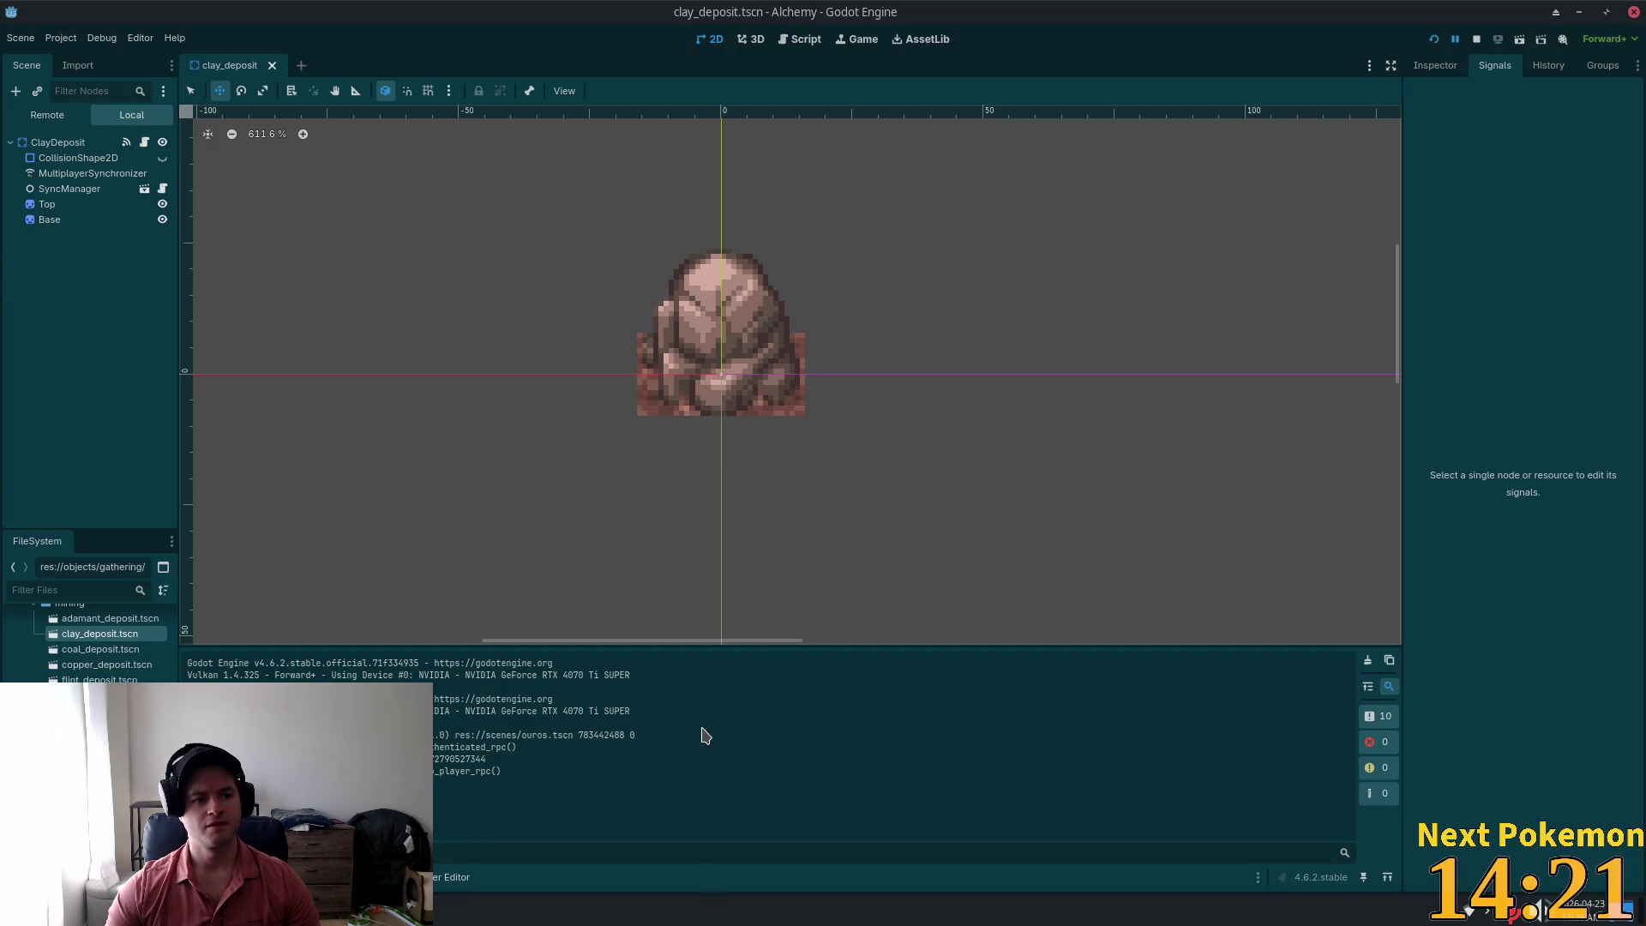
Step: Switch windows until the Mousepad alchemy-todo notes are in front
key("alt+Tab")
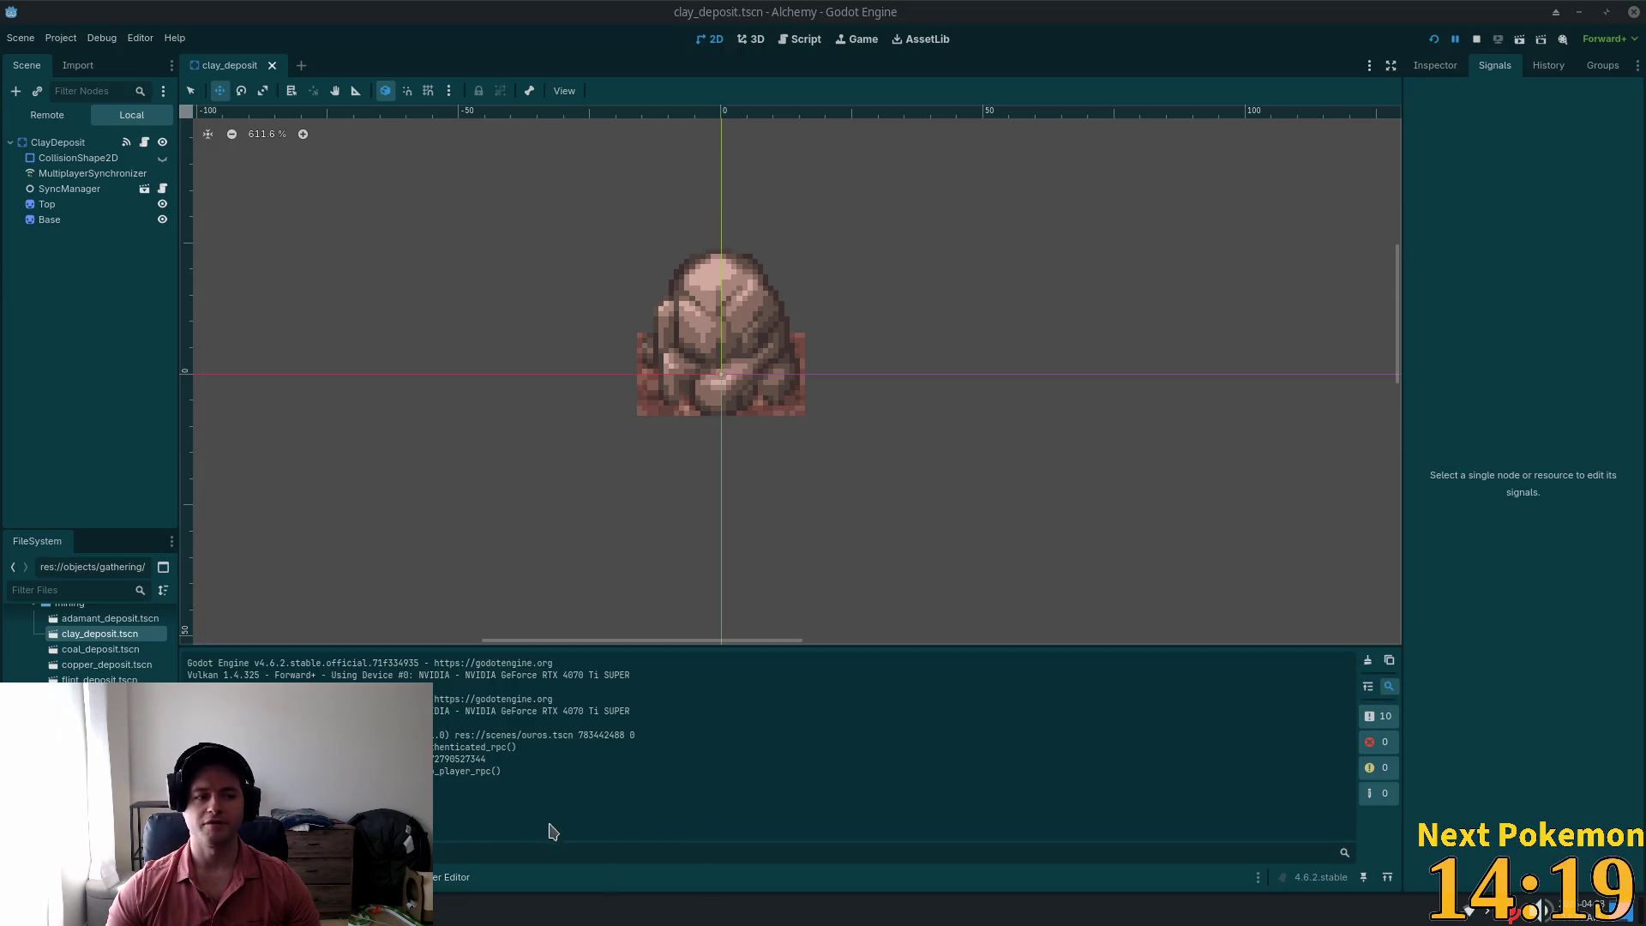
key("alt+Tab")
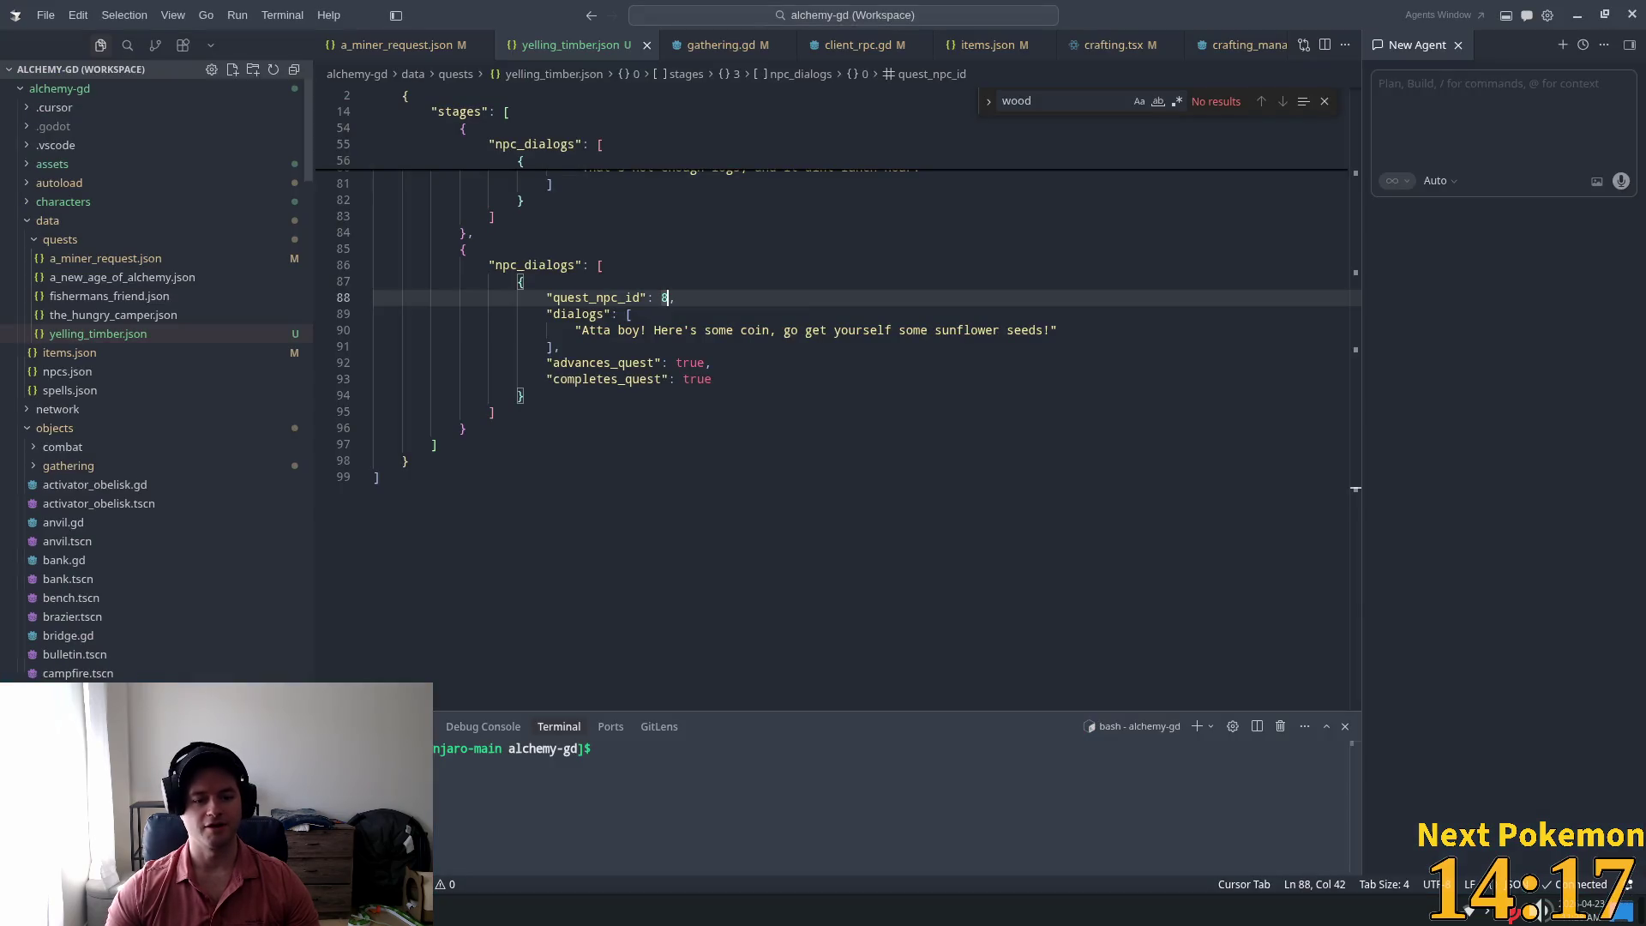
key("alt+Tab")
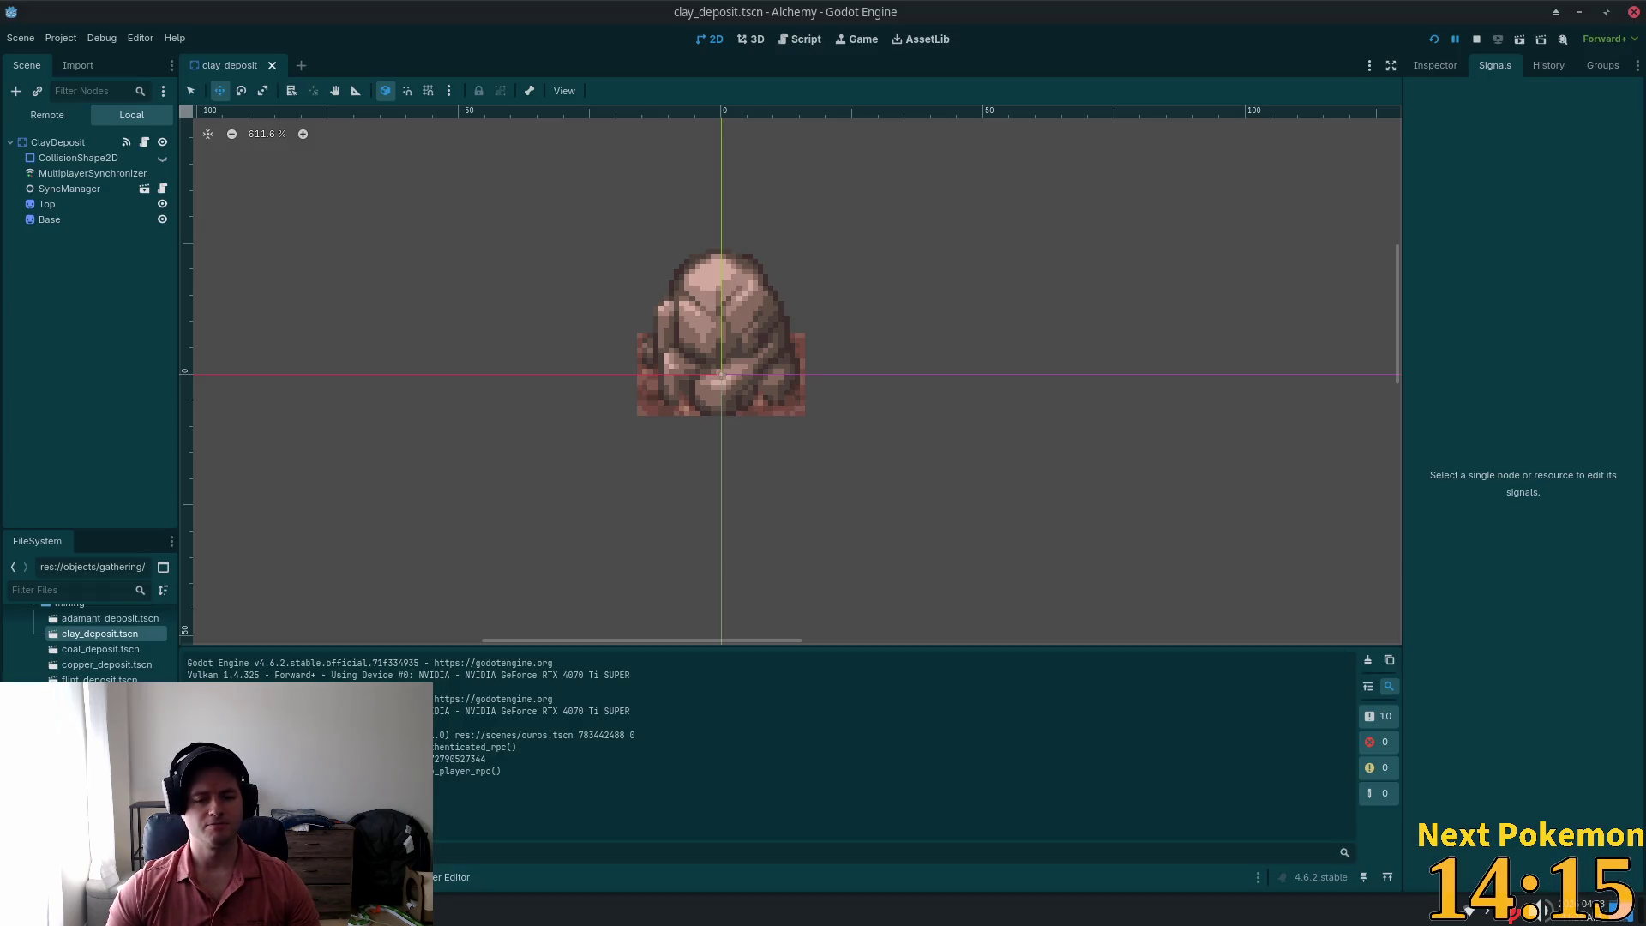
key("alt+Tab")
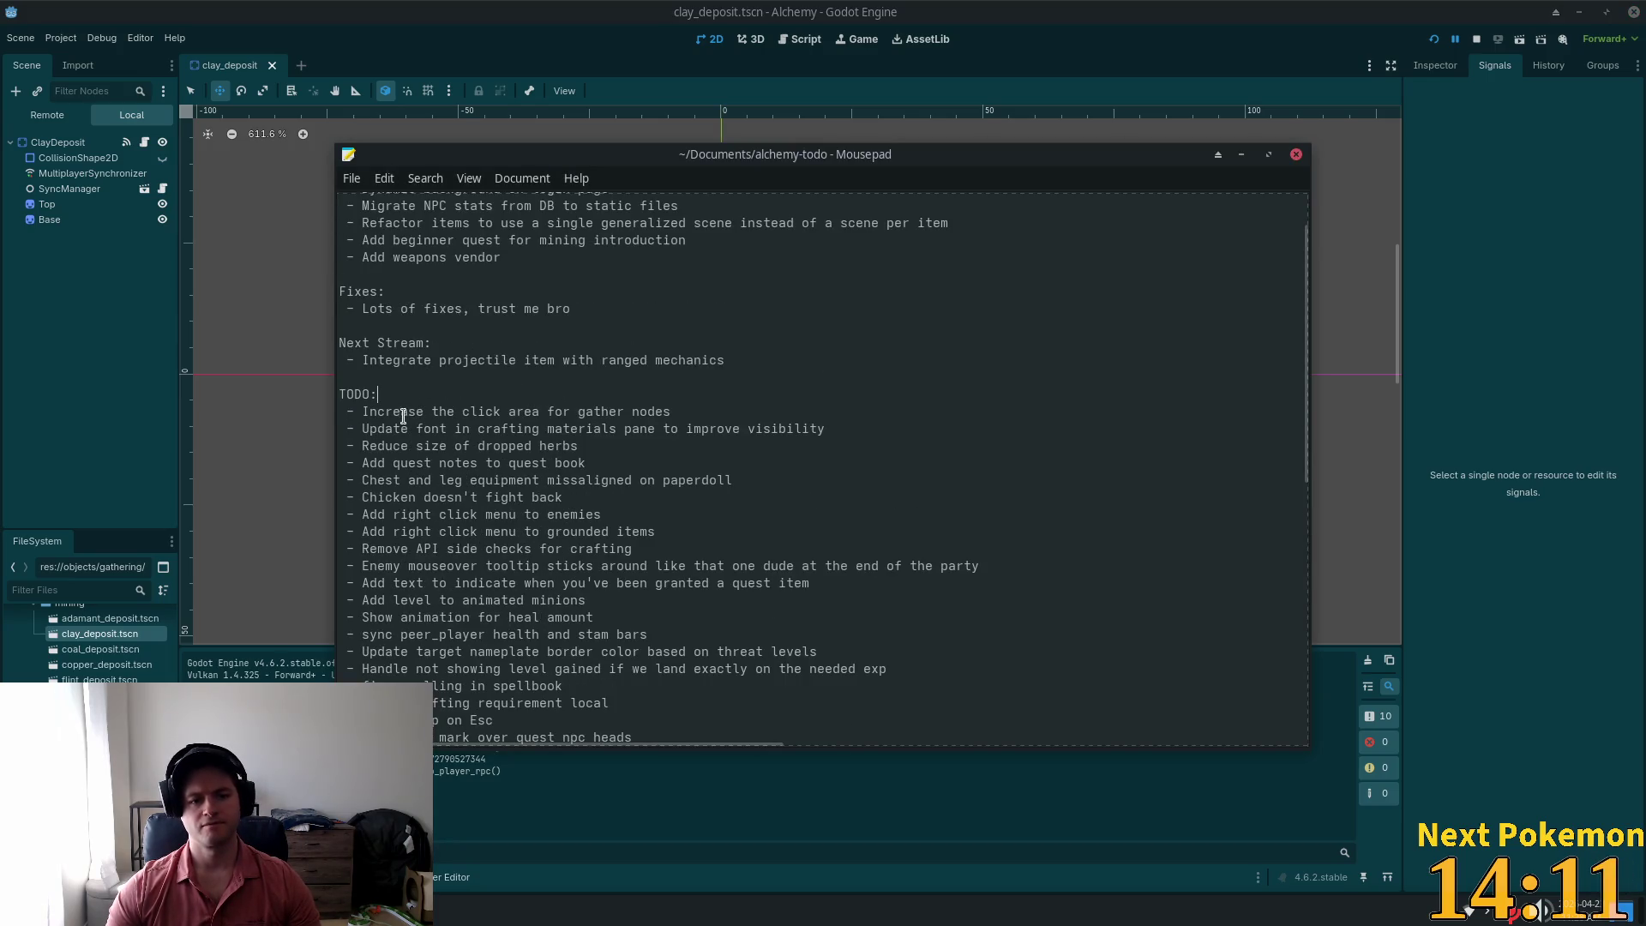
Step: Add 'update clay mining node sprite' below the crafting TODO item, save, and go back to Godot
scroll(525, 605, "down", 5)
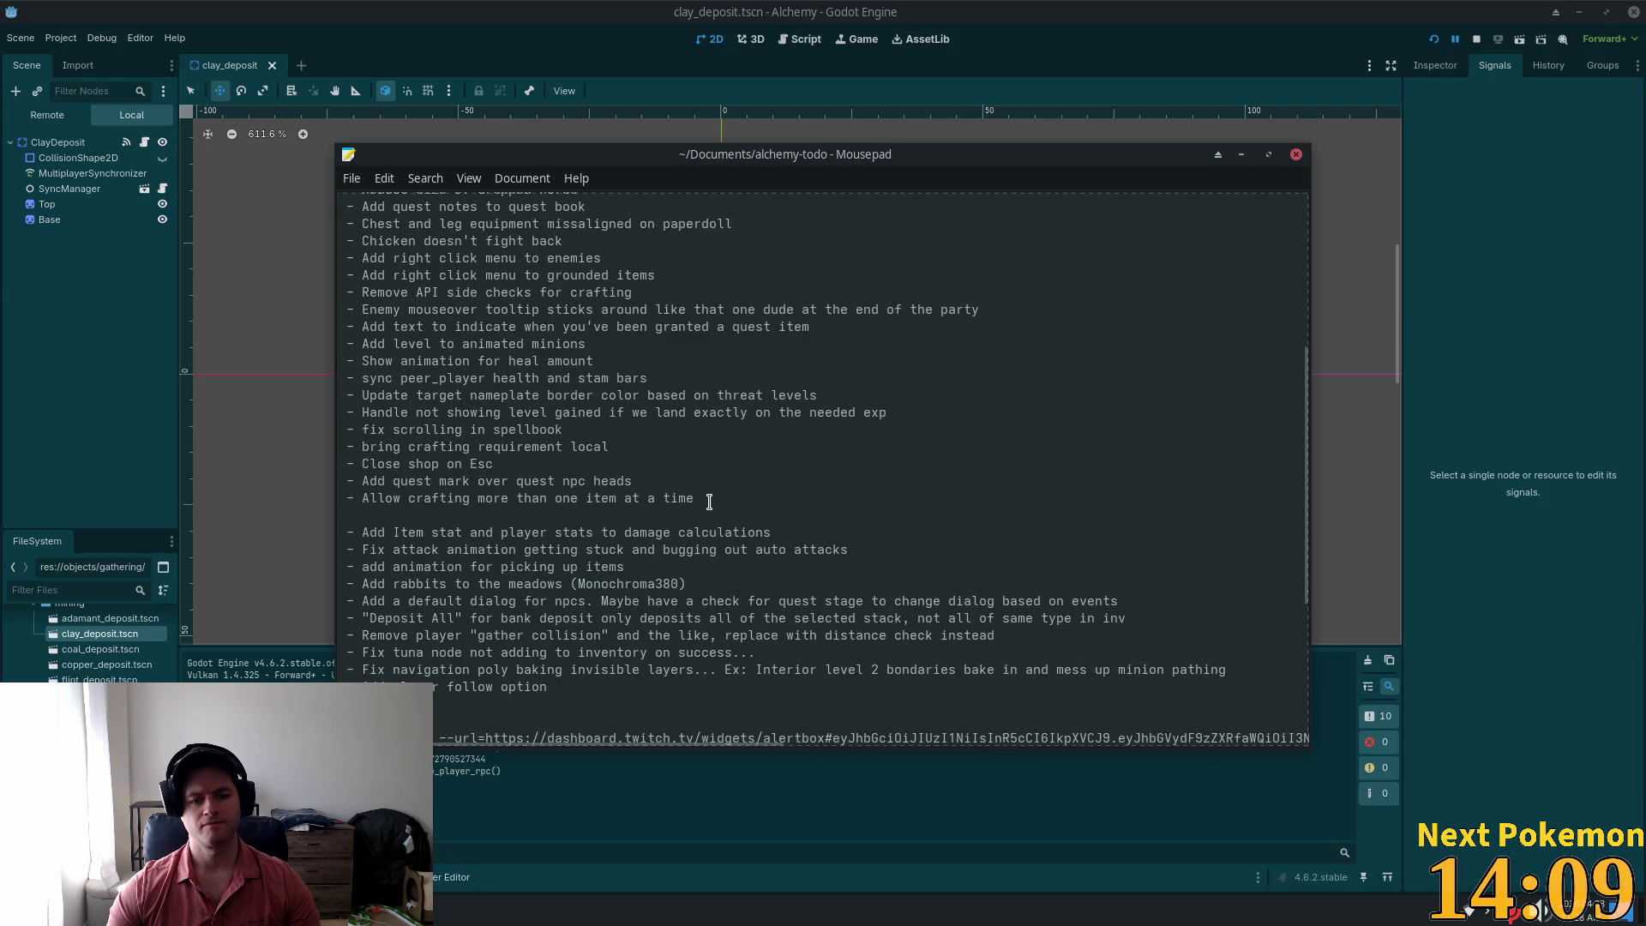
key("Return")
type("- update")
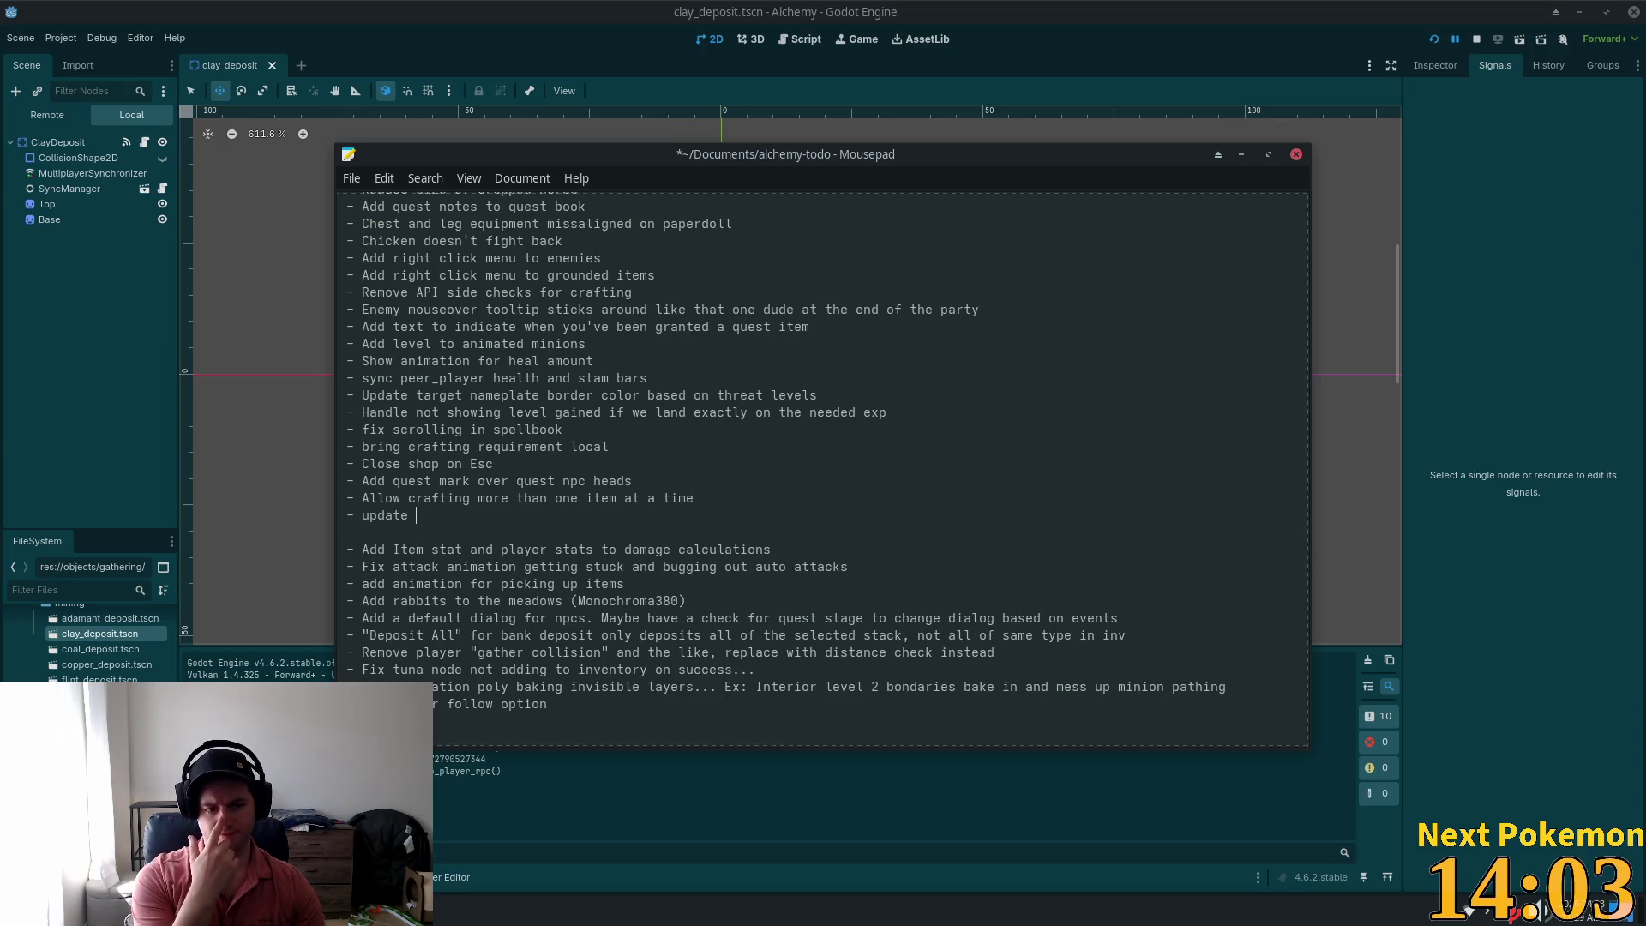
type("lo")
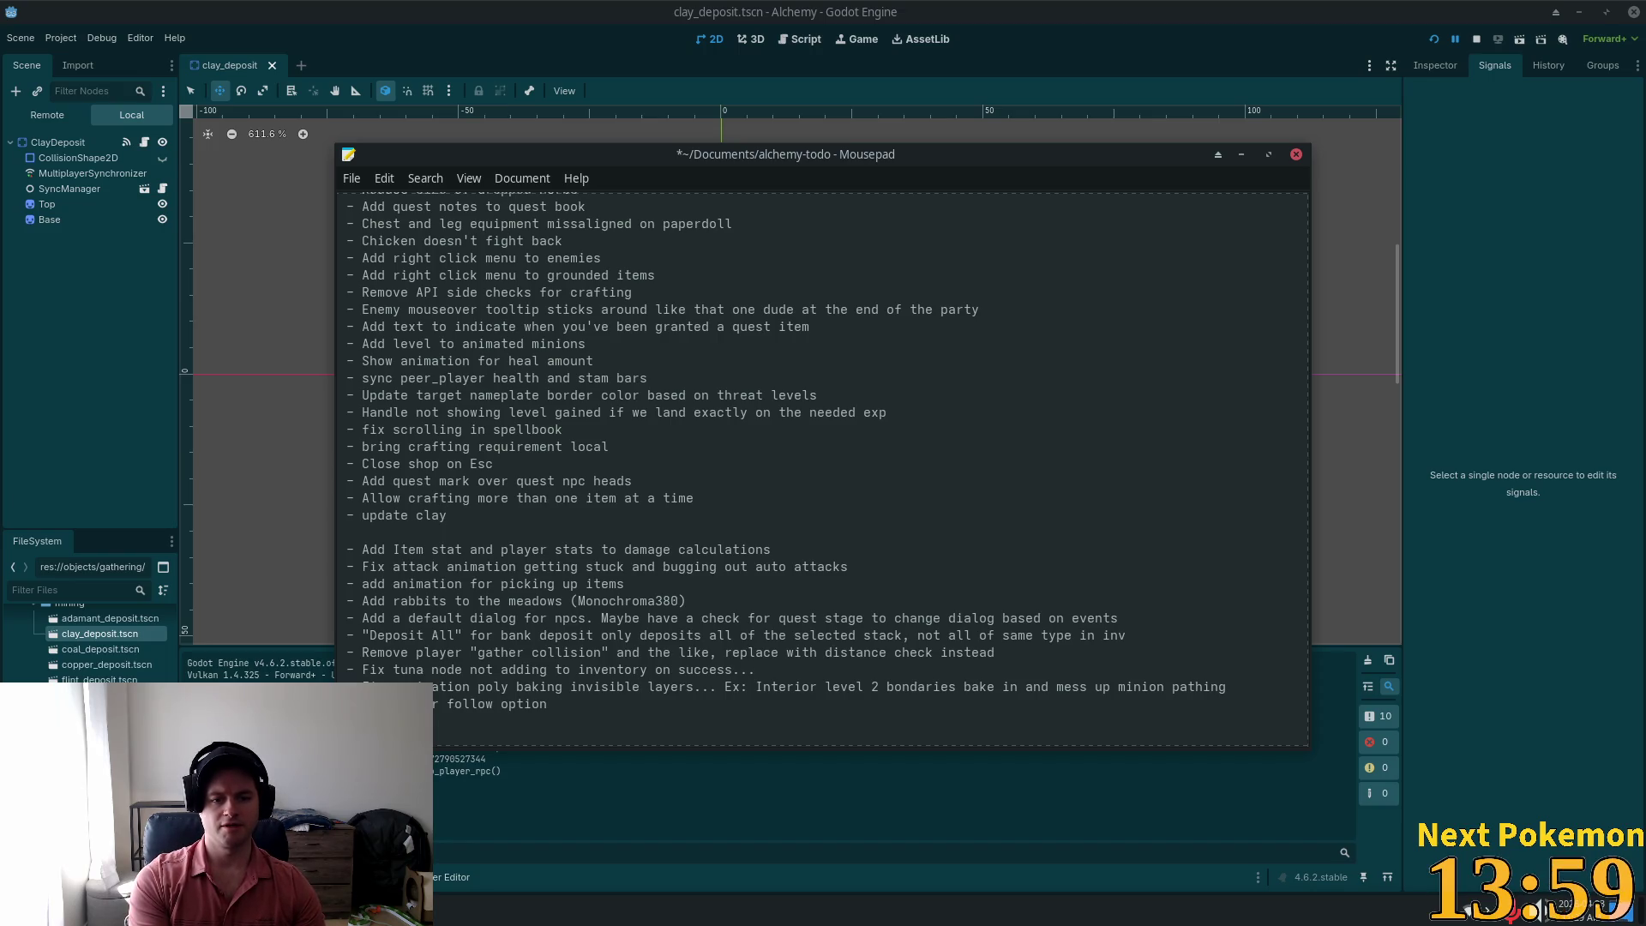
type("ning ")
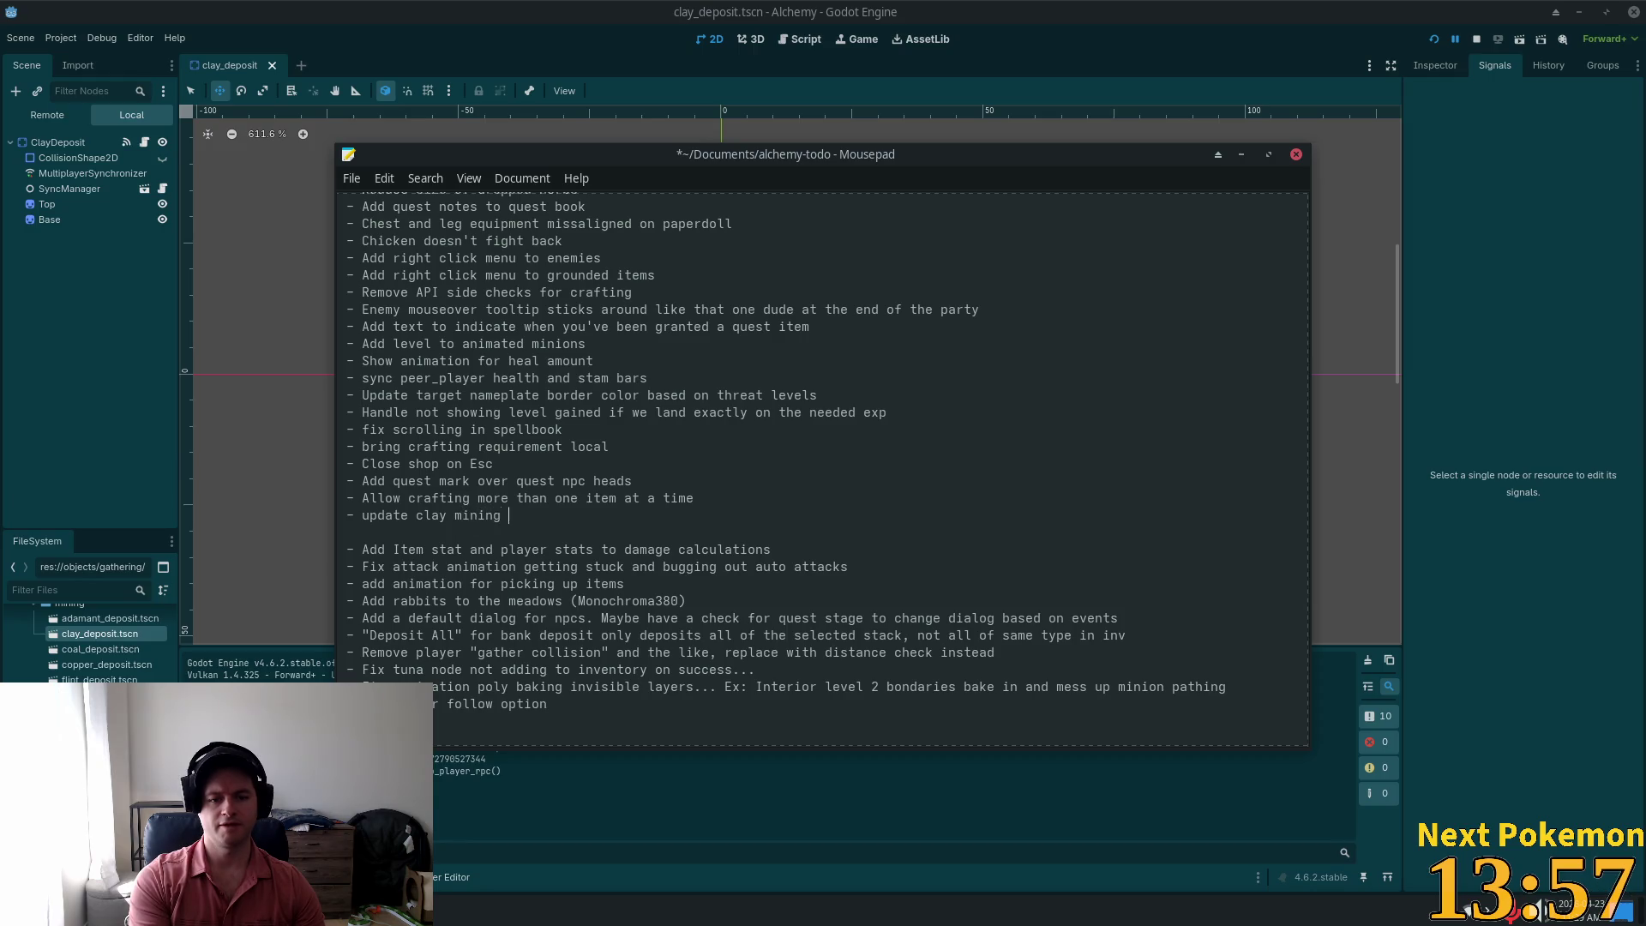
type("node sprite")
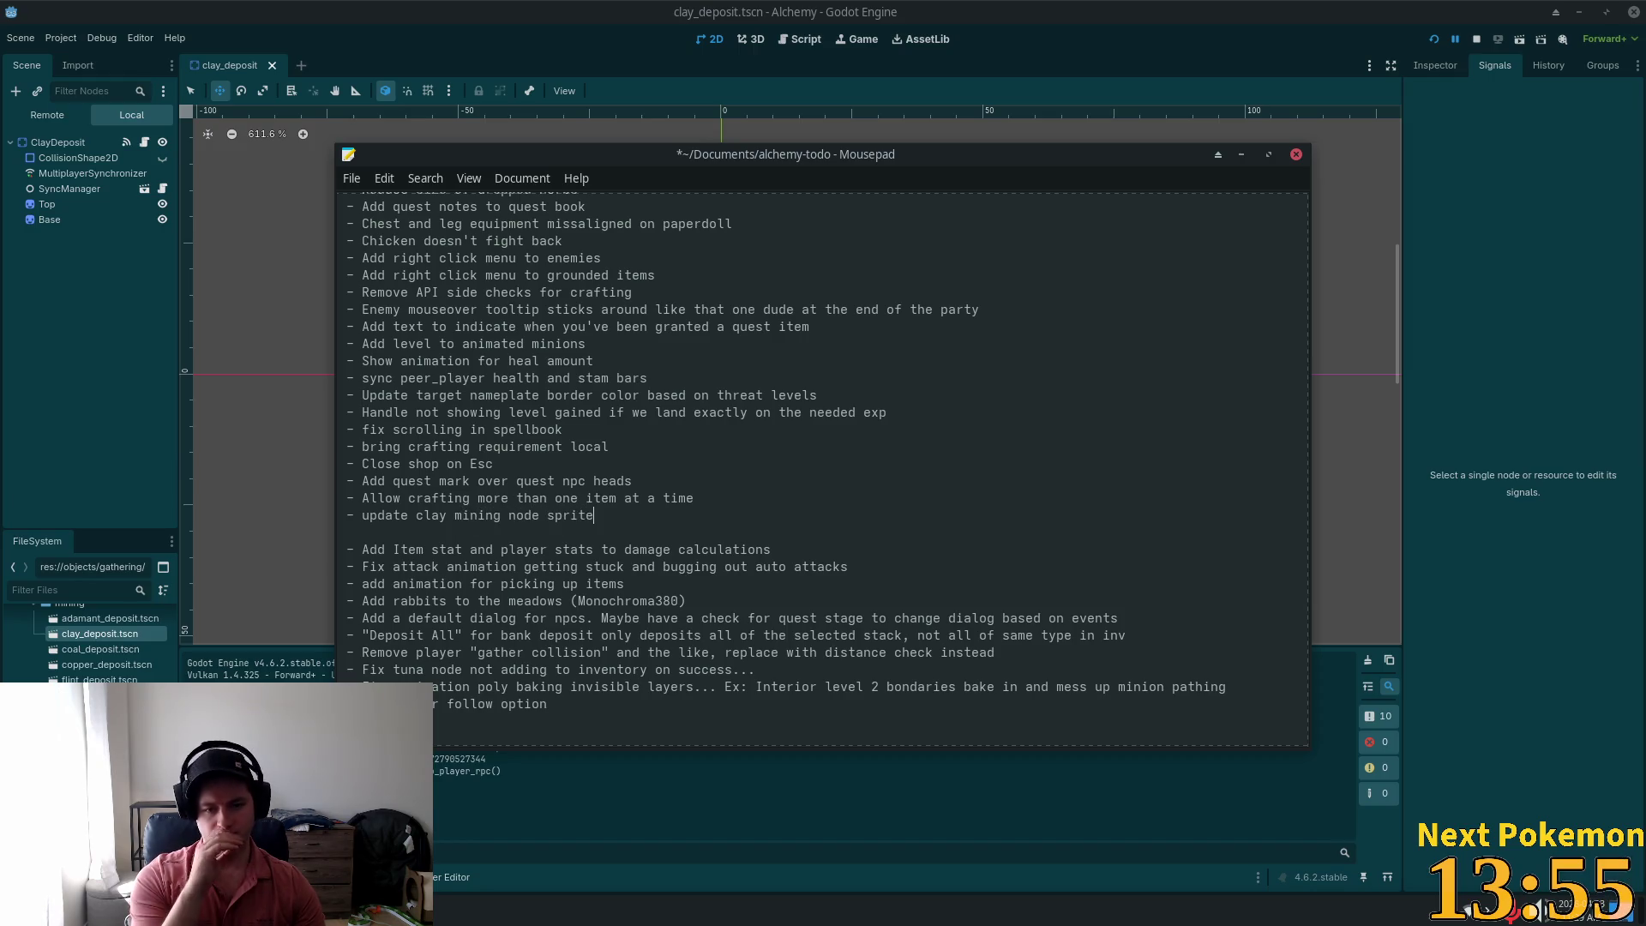
key("ctrl+s")
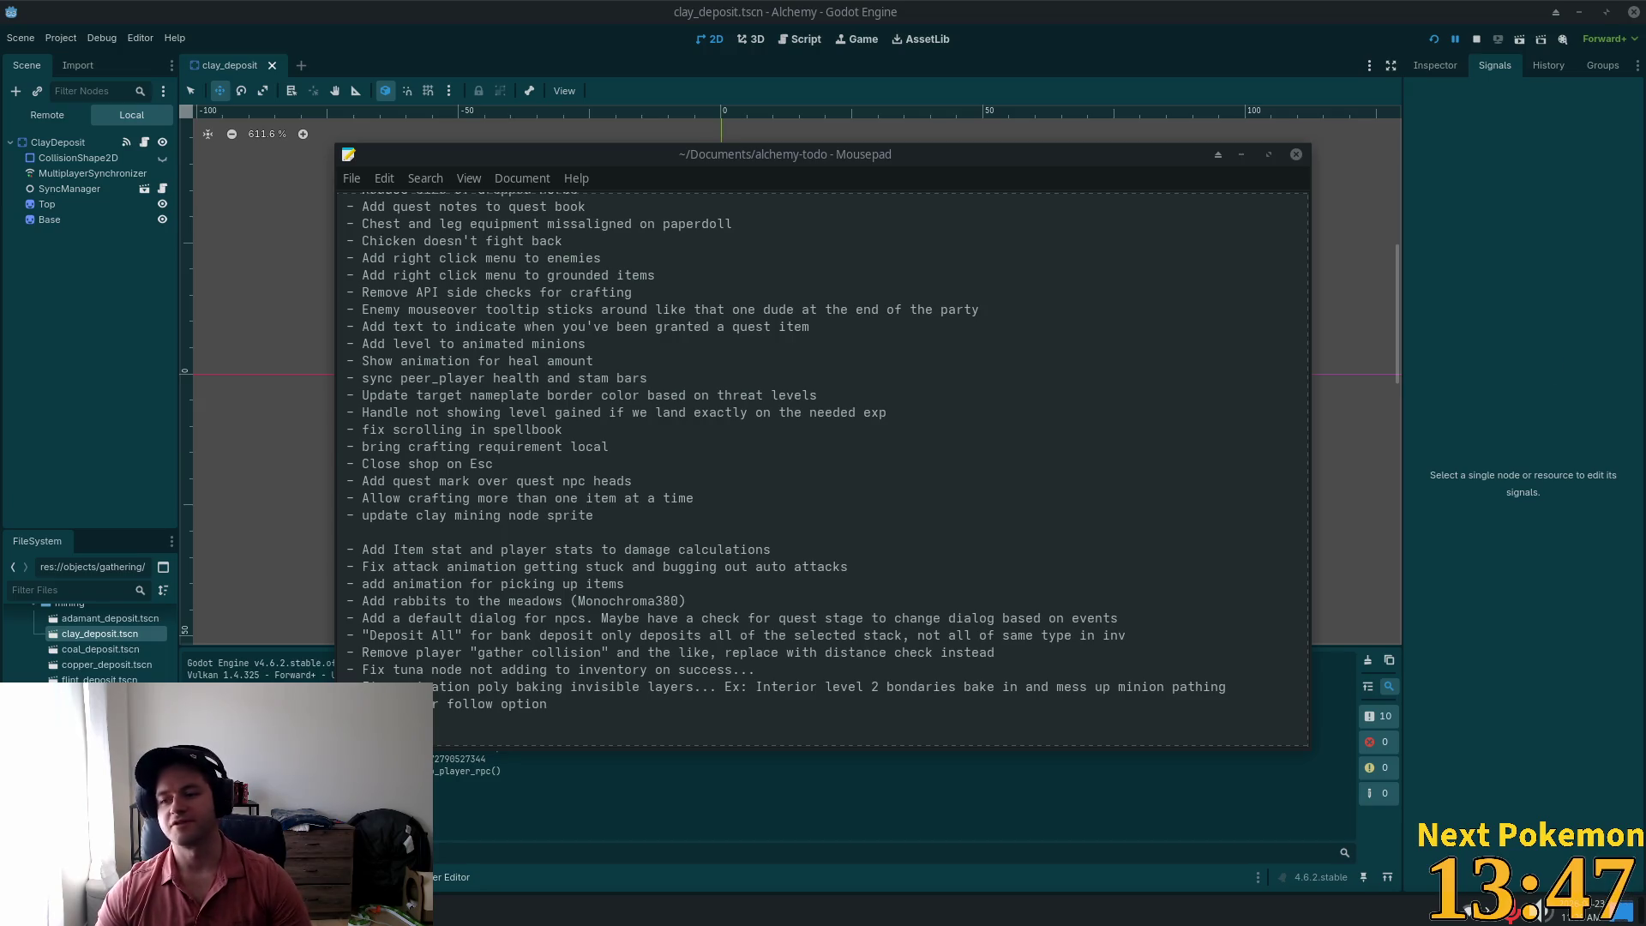
left_click(462, 43)
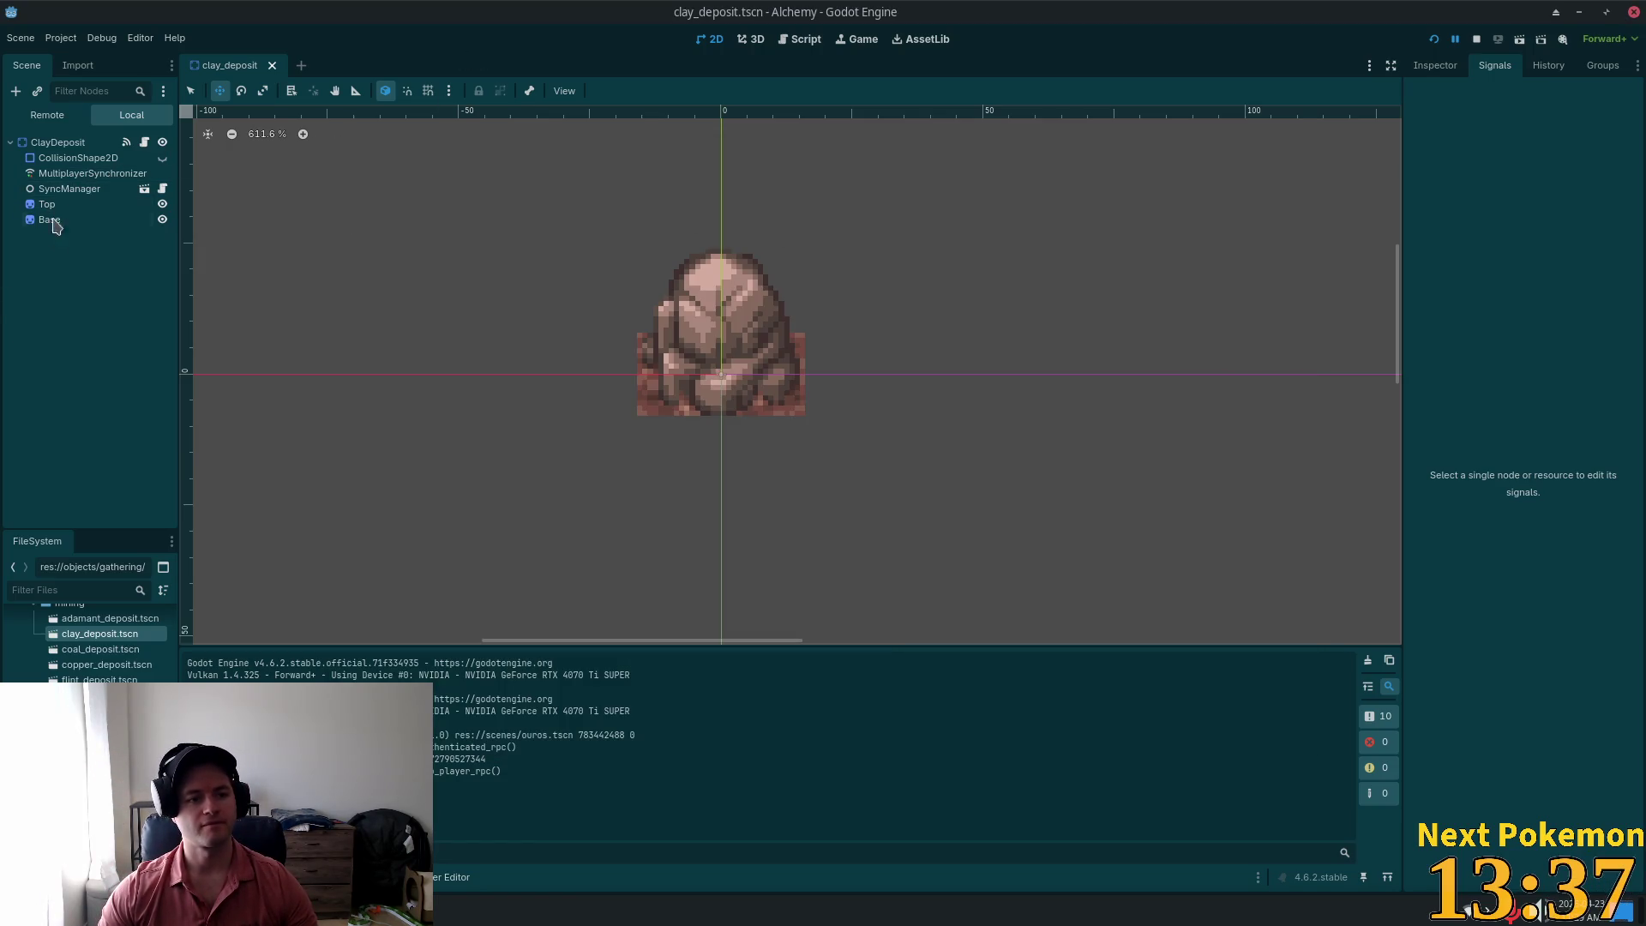
Step: Paste the Area2D click area into ClayDeposit, move it down 8 px over the rock, and save
left_click(43, 144)
right_click(43, 147)
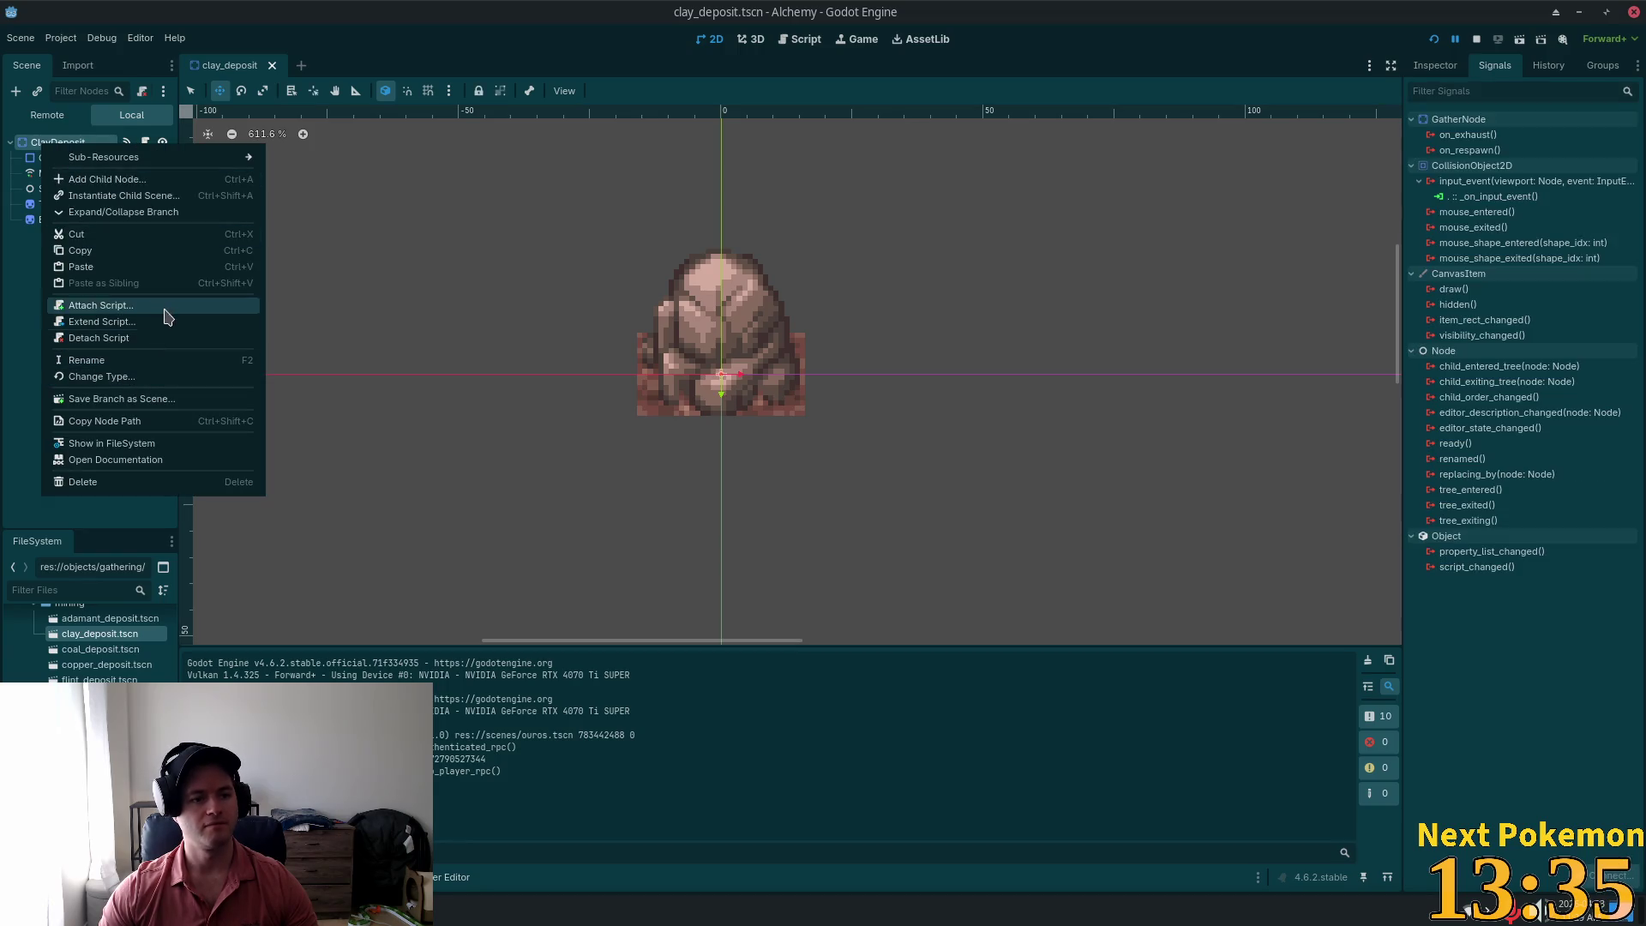
left_click(116, 267)
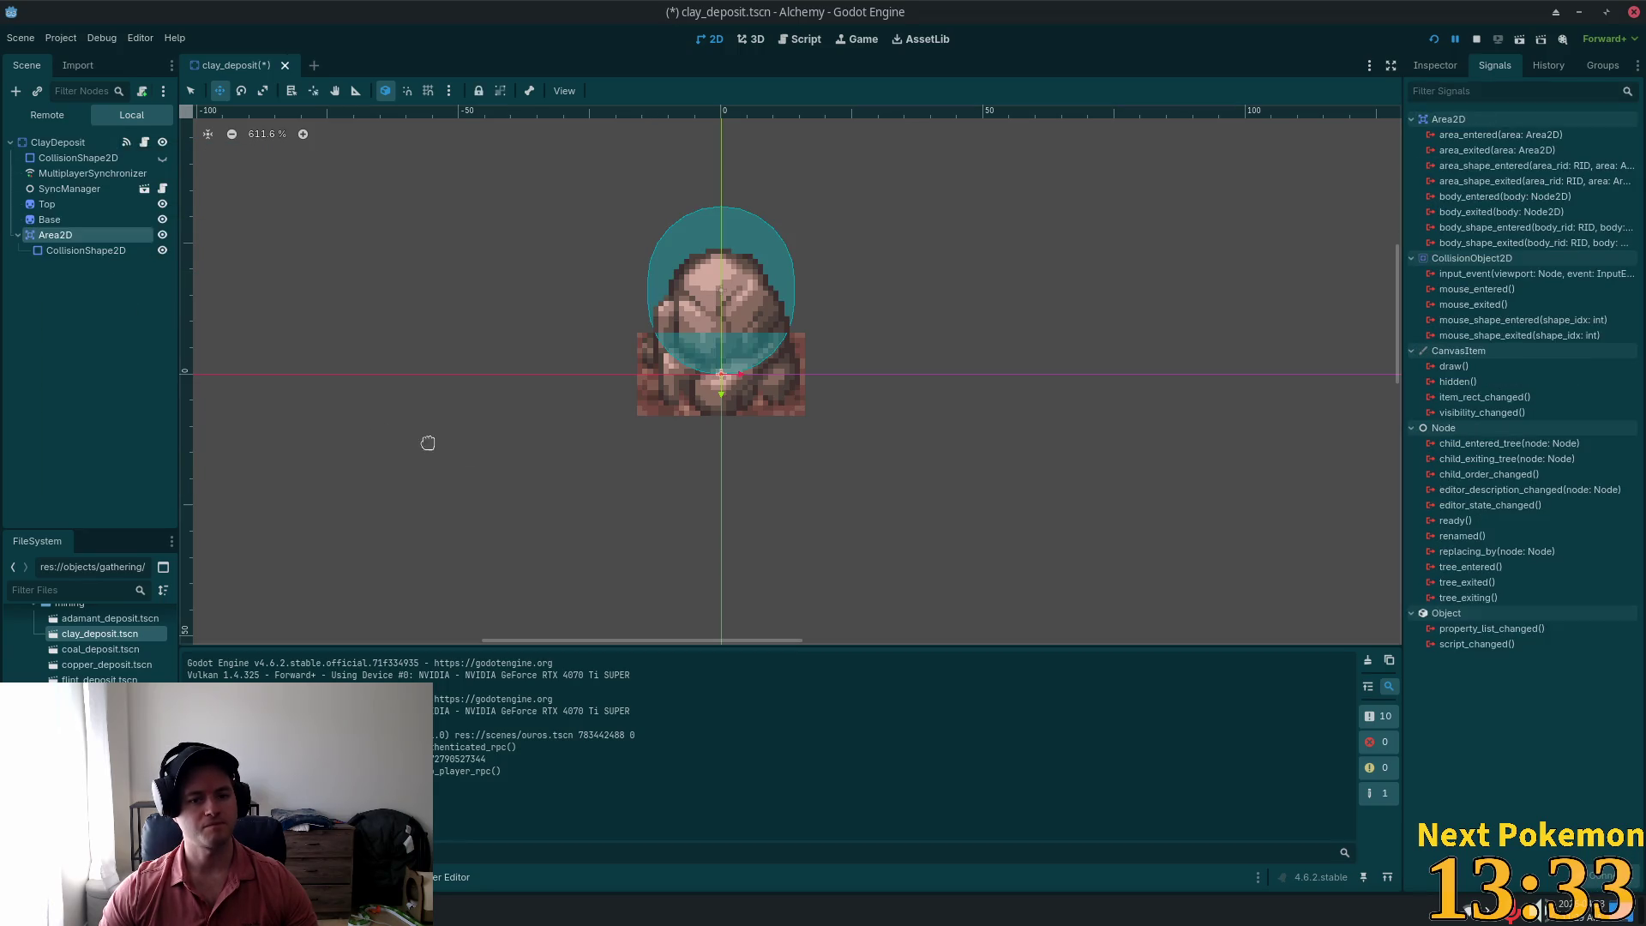
scroll(527, 344, "up", 4)
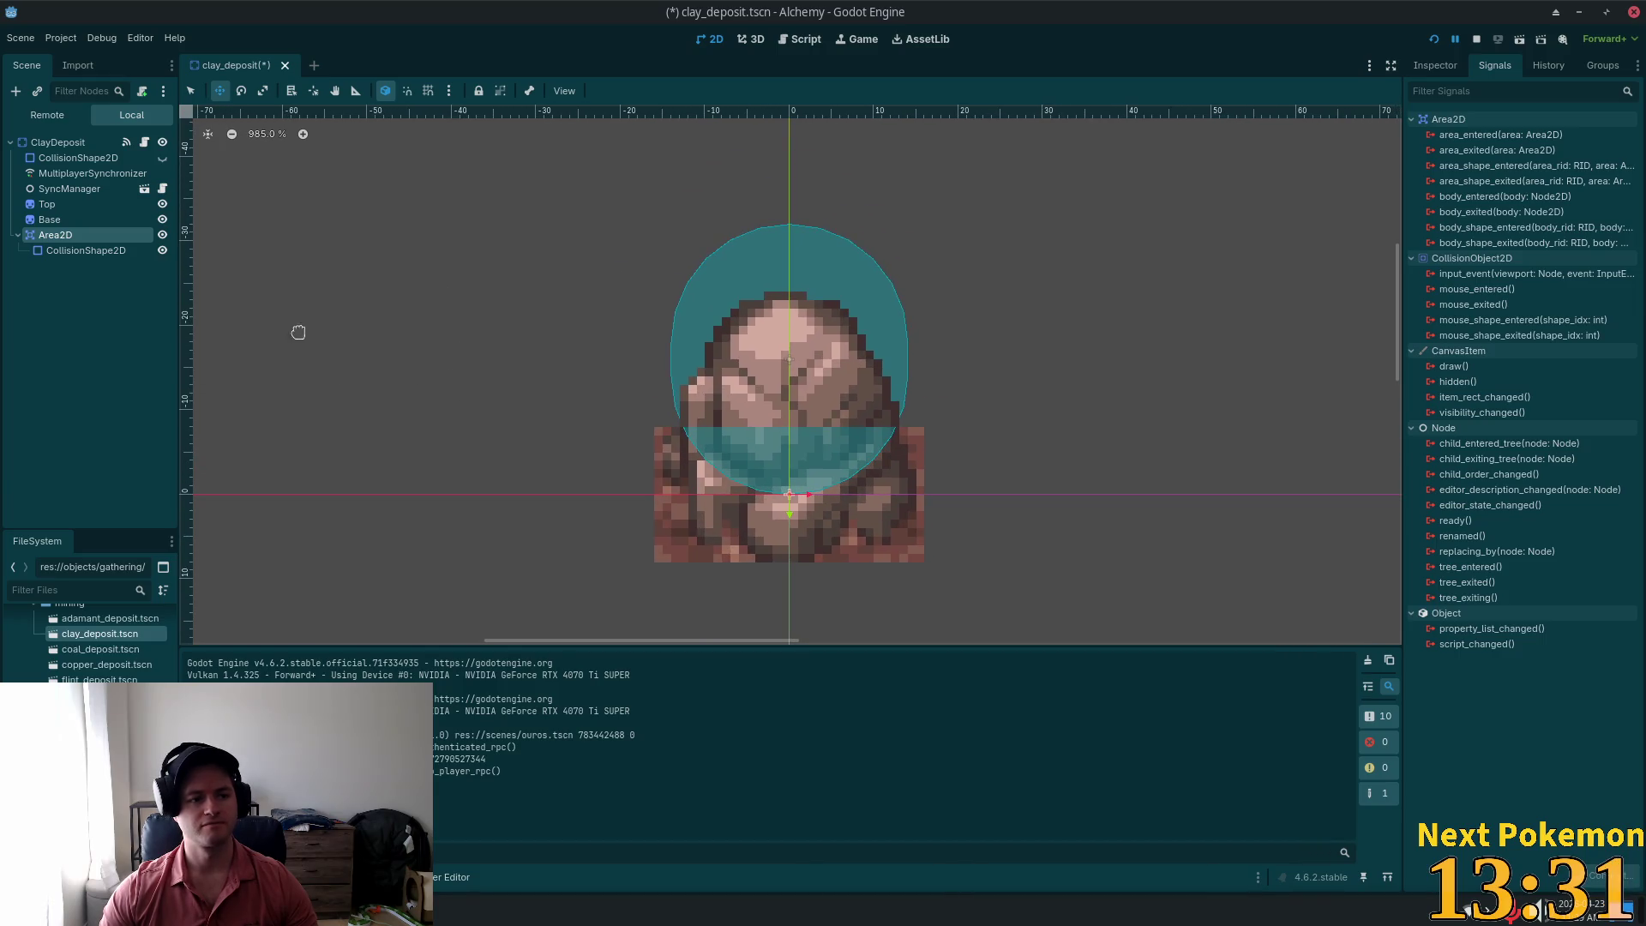
left_click_drag(548, 241, 551, 307)
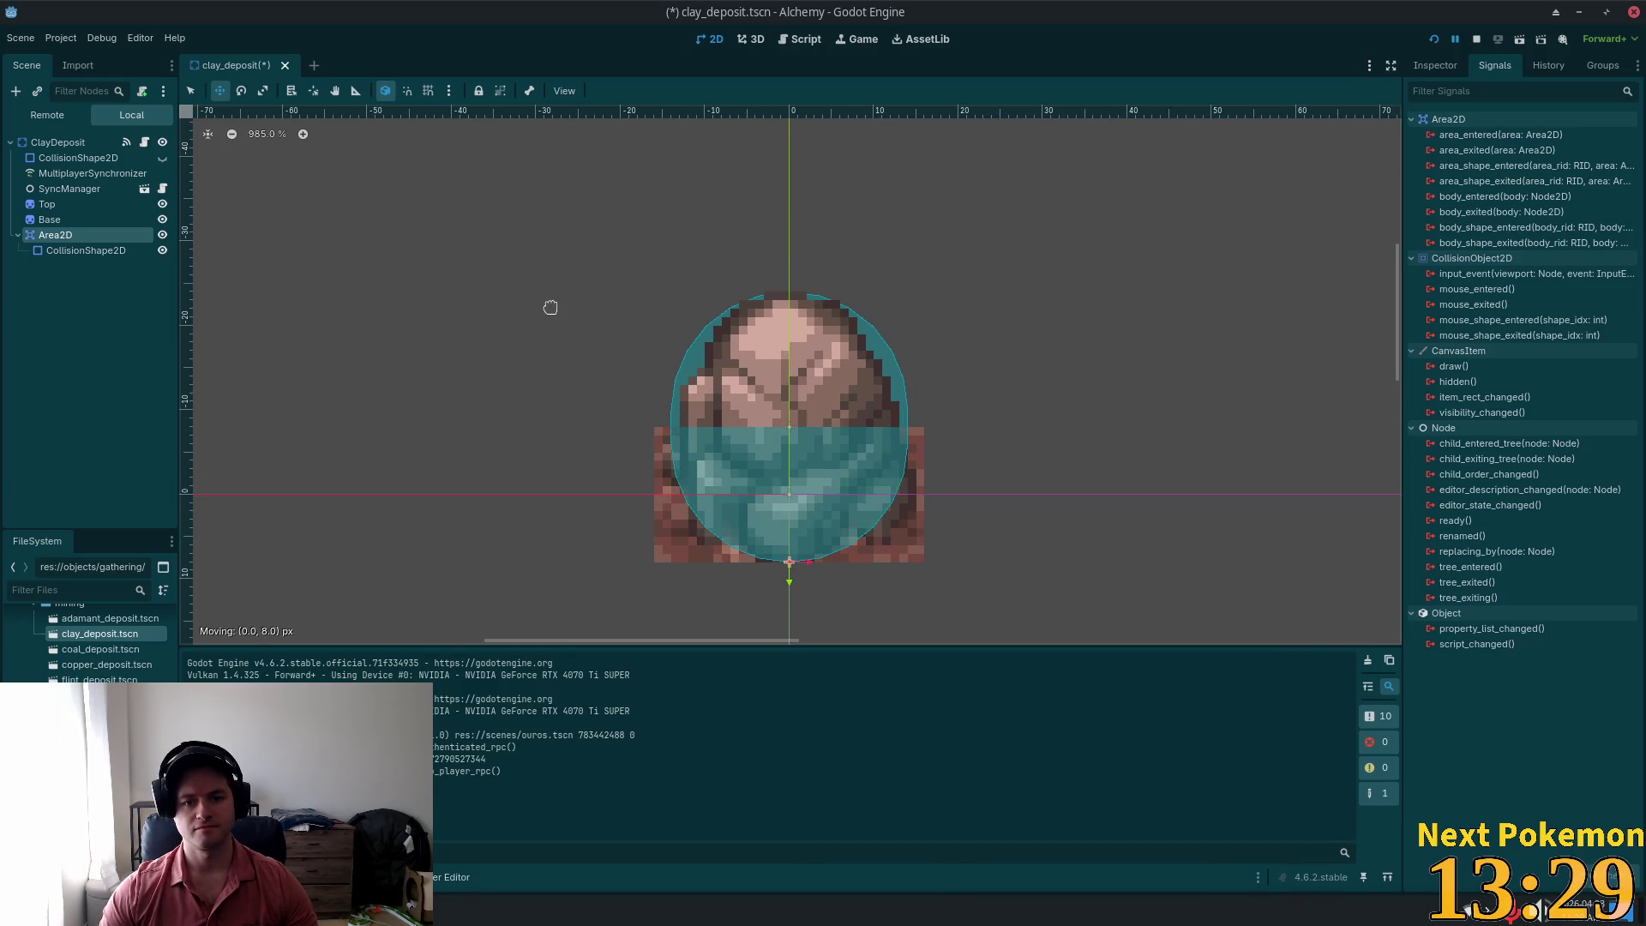
key("ctrl+s")
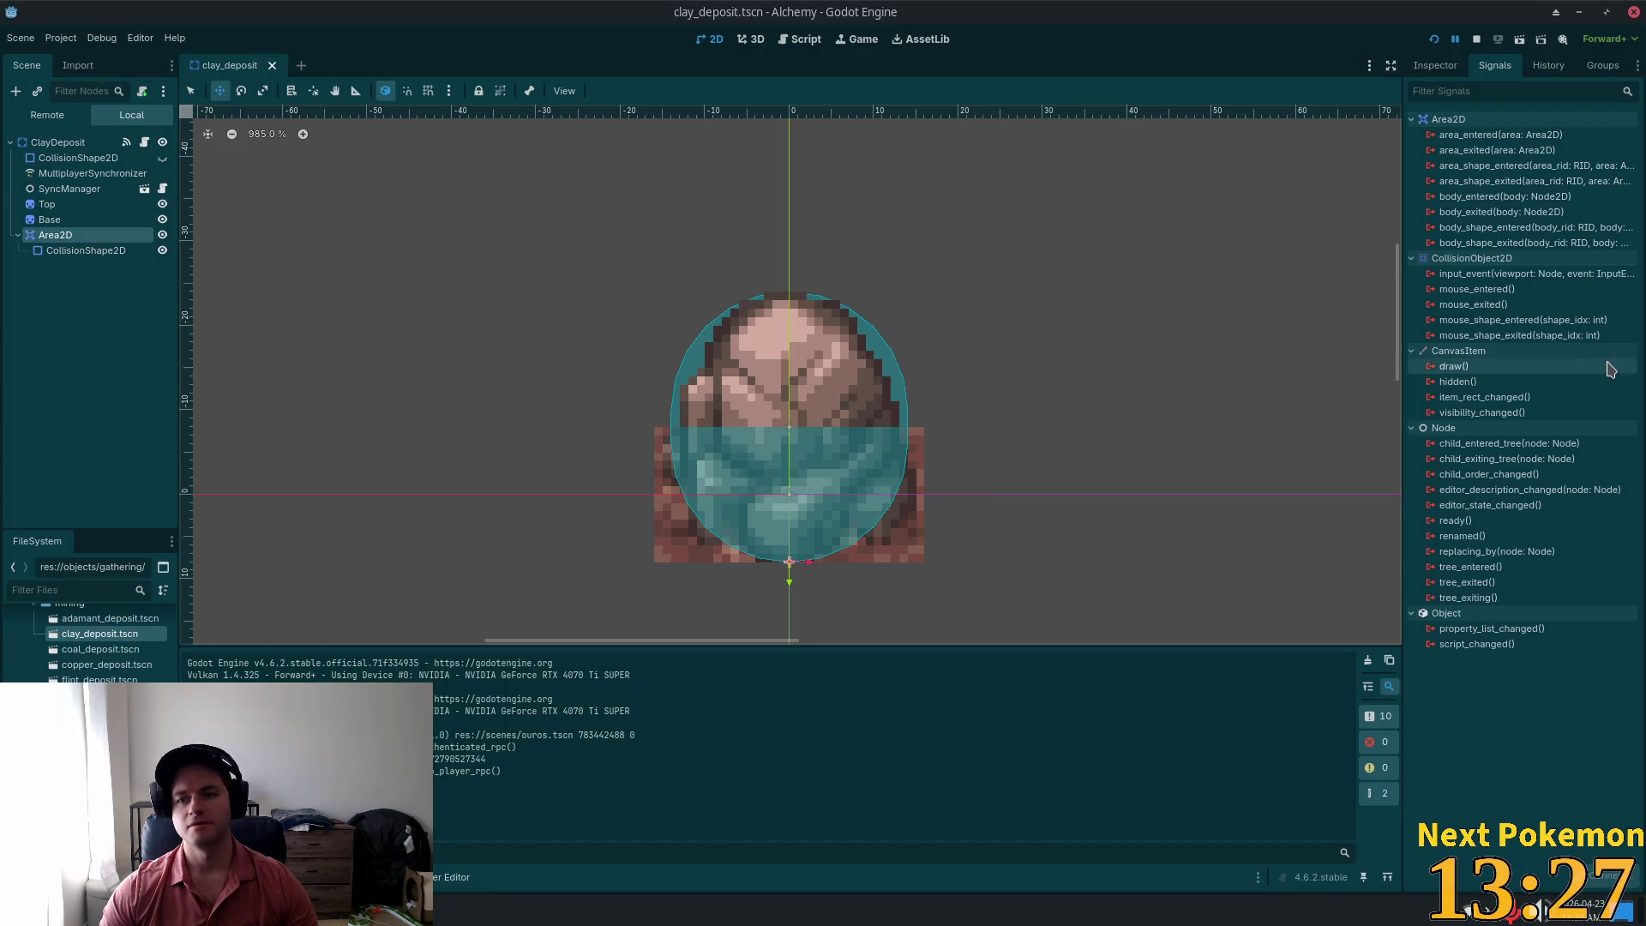
Step: Connect the Area2D's input_event signal to _on_input_event and save the clay deposit scene
left_click(1475, 276)
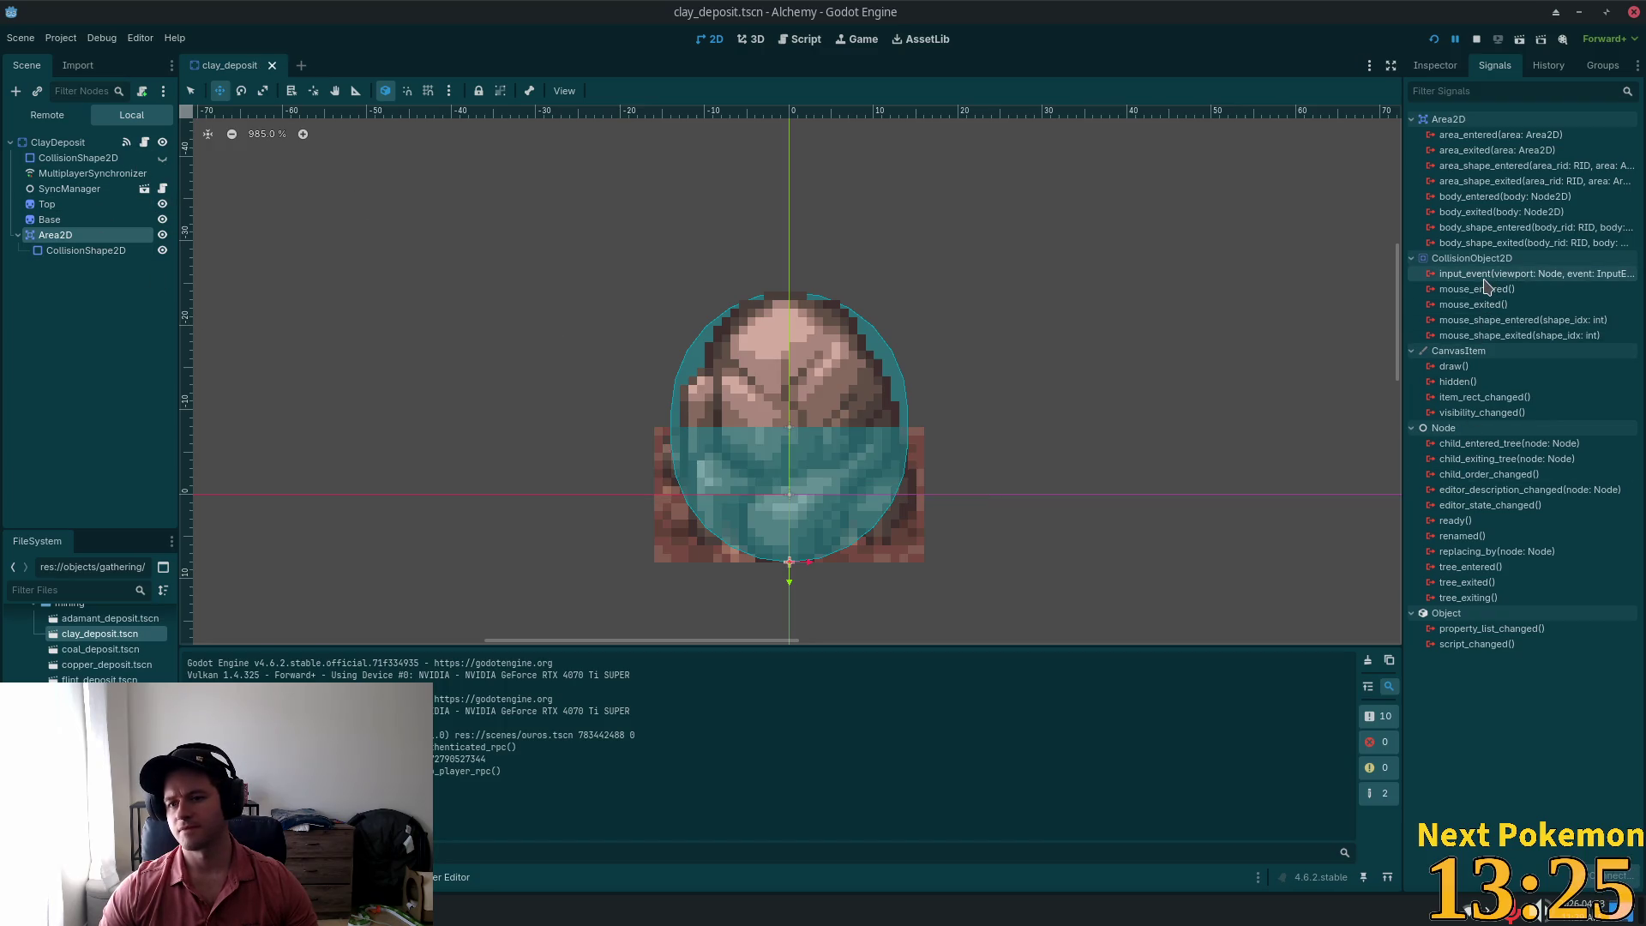
double_click(1476, 276)
type("_on_input_event")
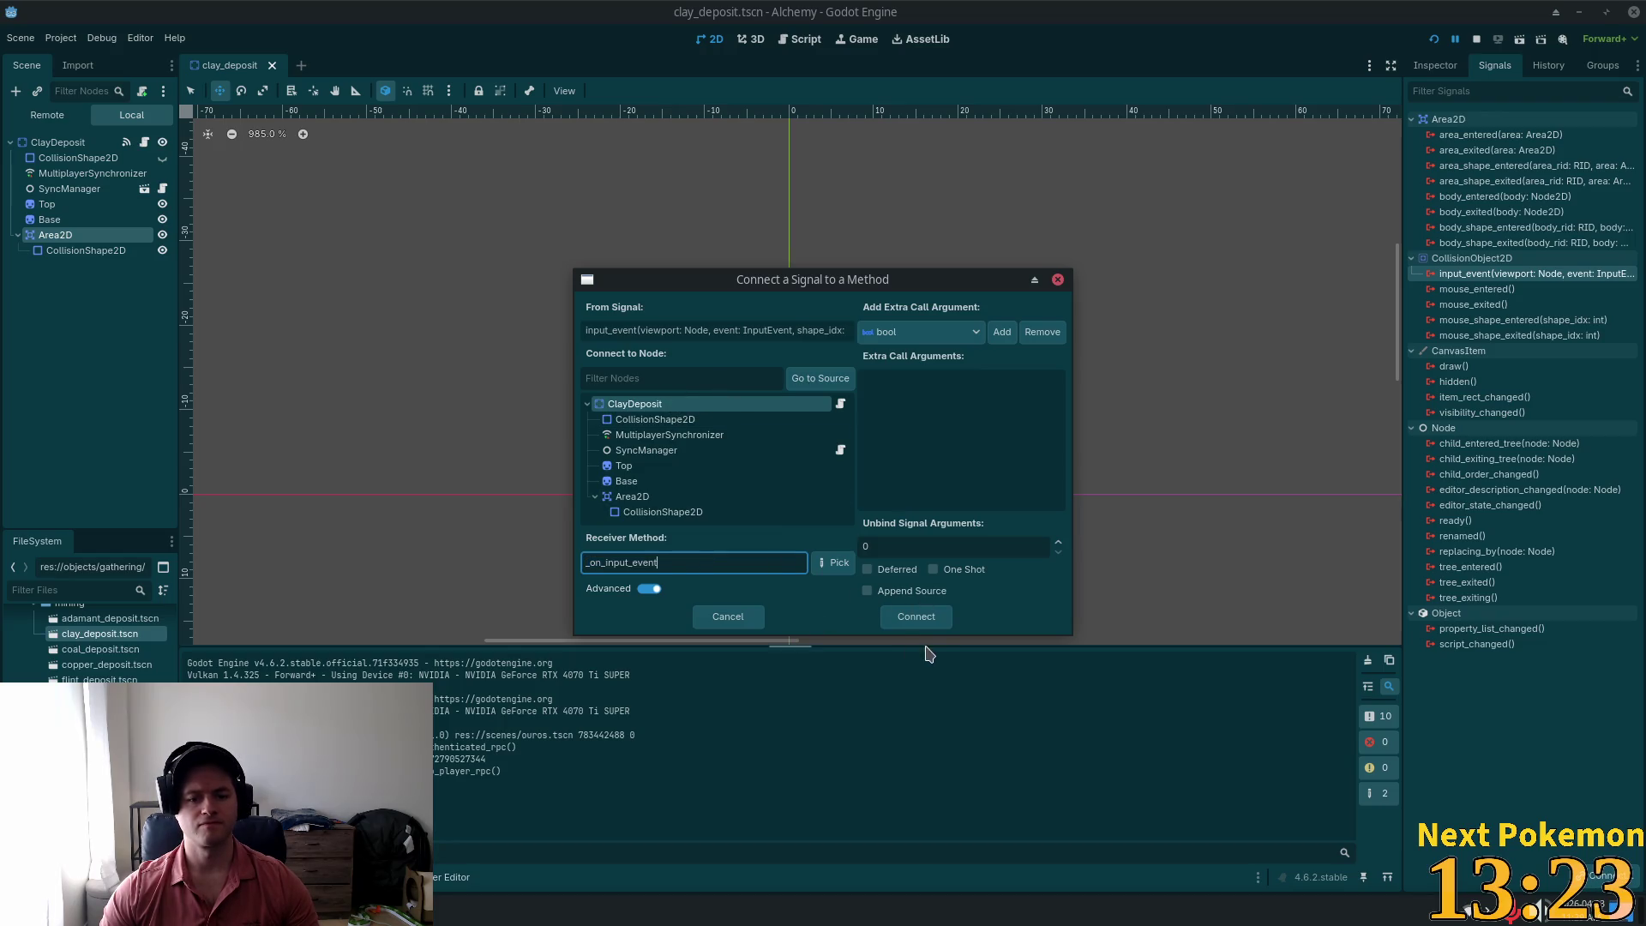
left_click(917, 617)
left_click(58, 142)
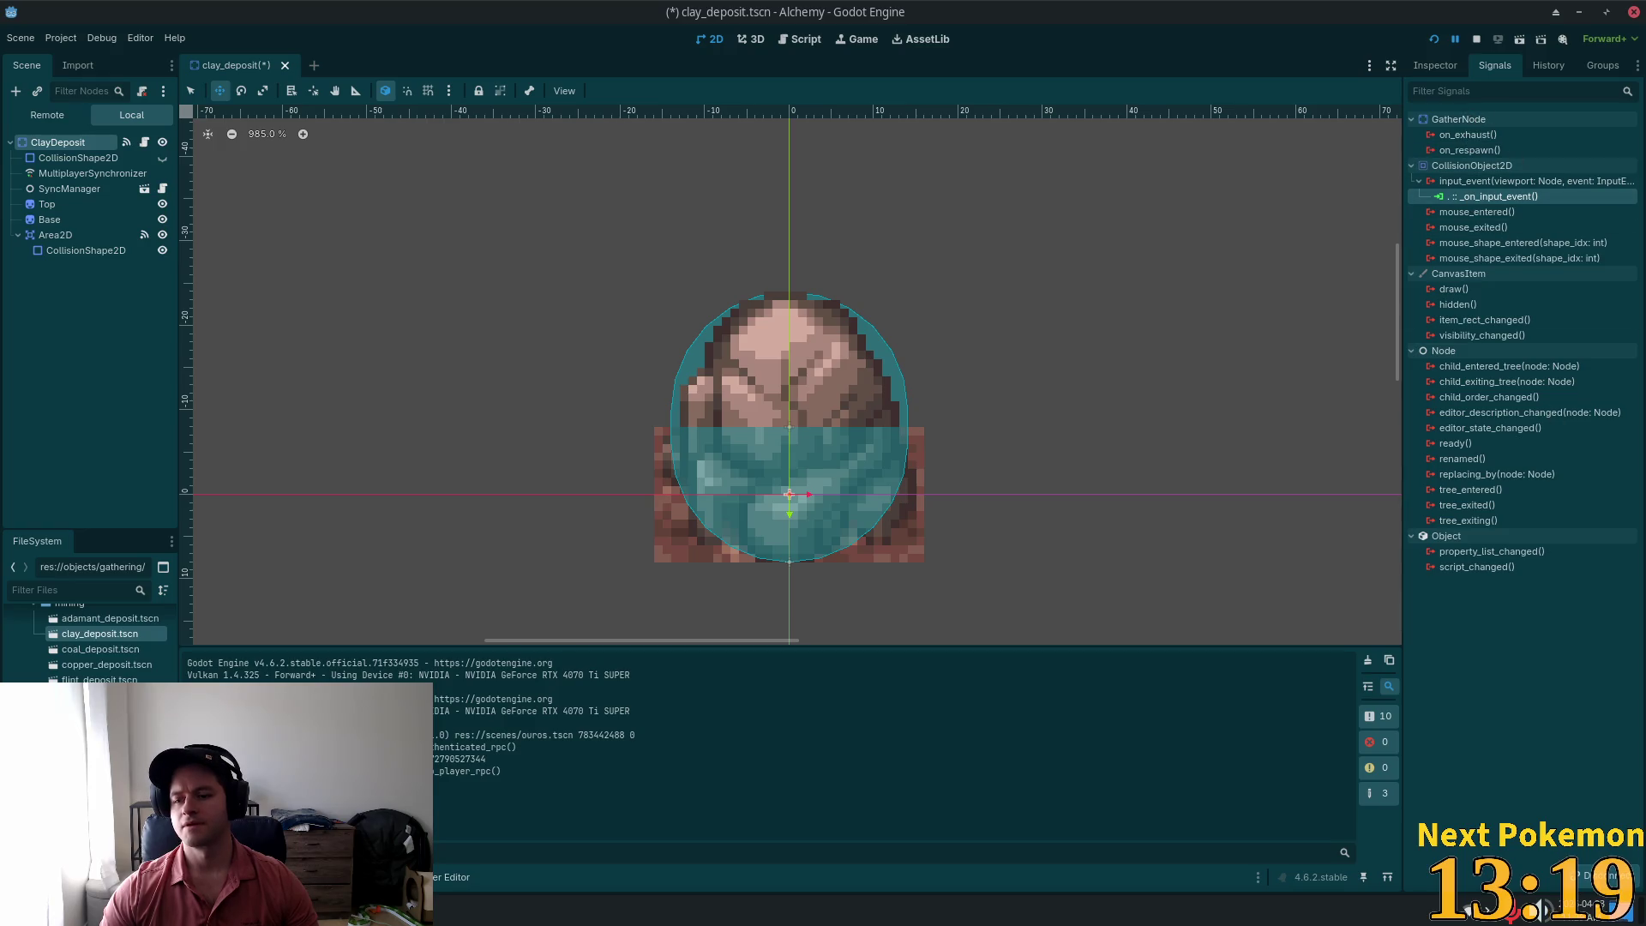
key("ctrl+s")
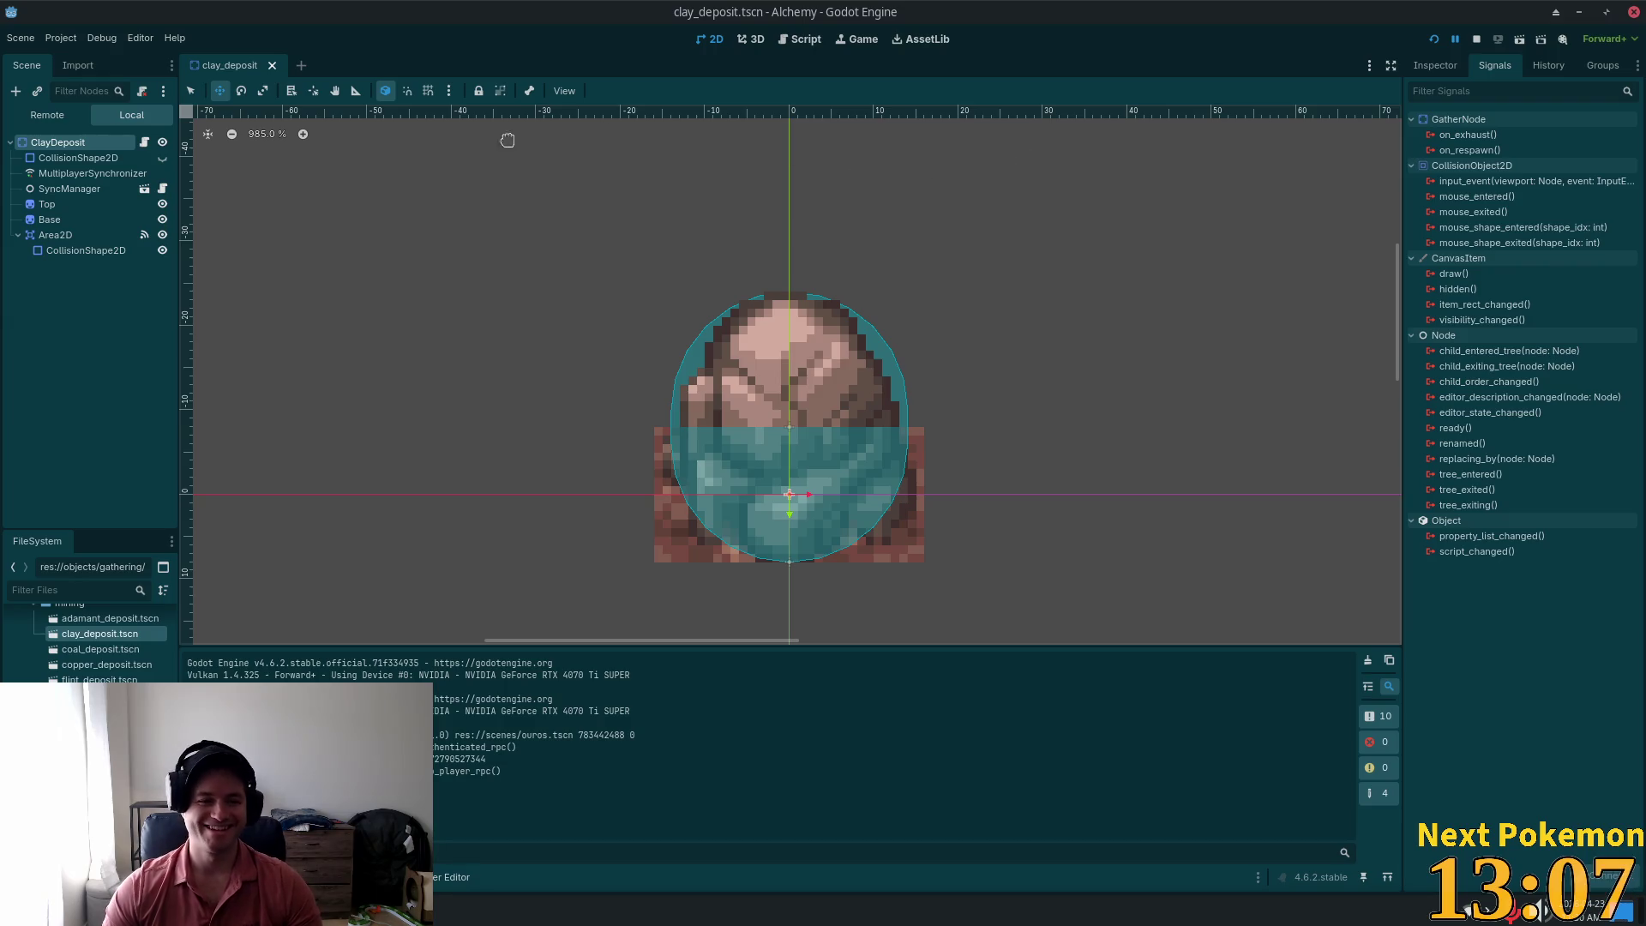
Step: Review the CollisionShape2D, MultiplayerSynchronizer and Area2D connection, then open coal_deposit.tscn
left_click(69, 159)
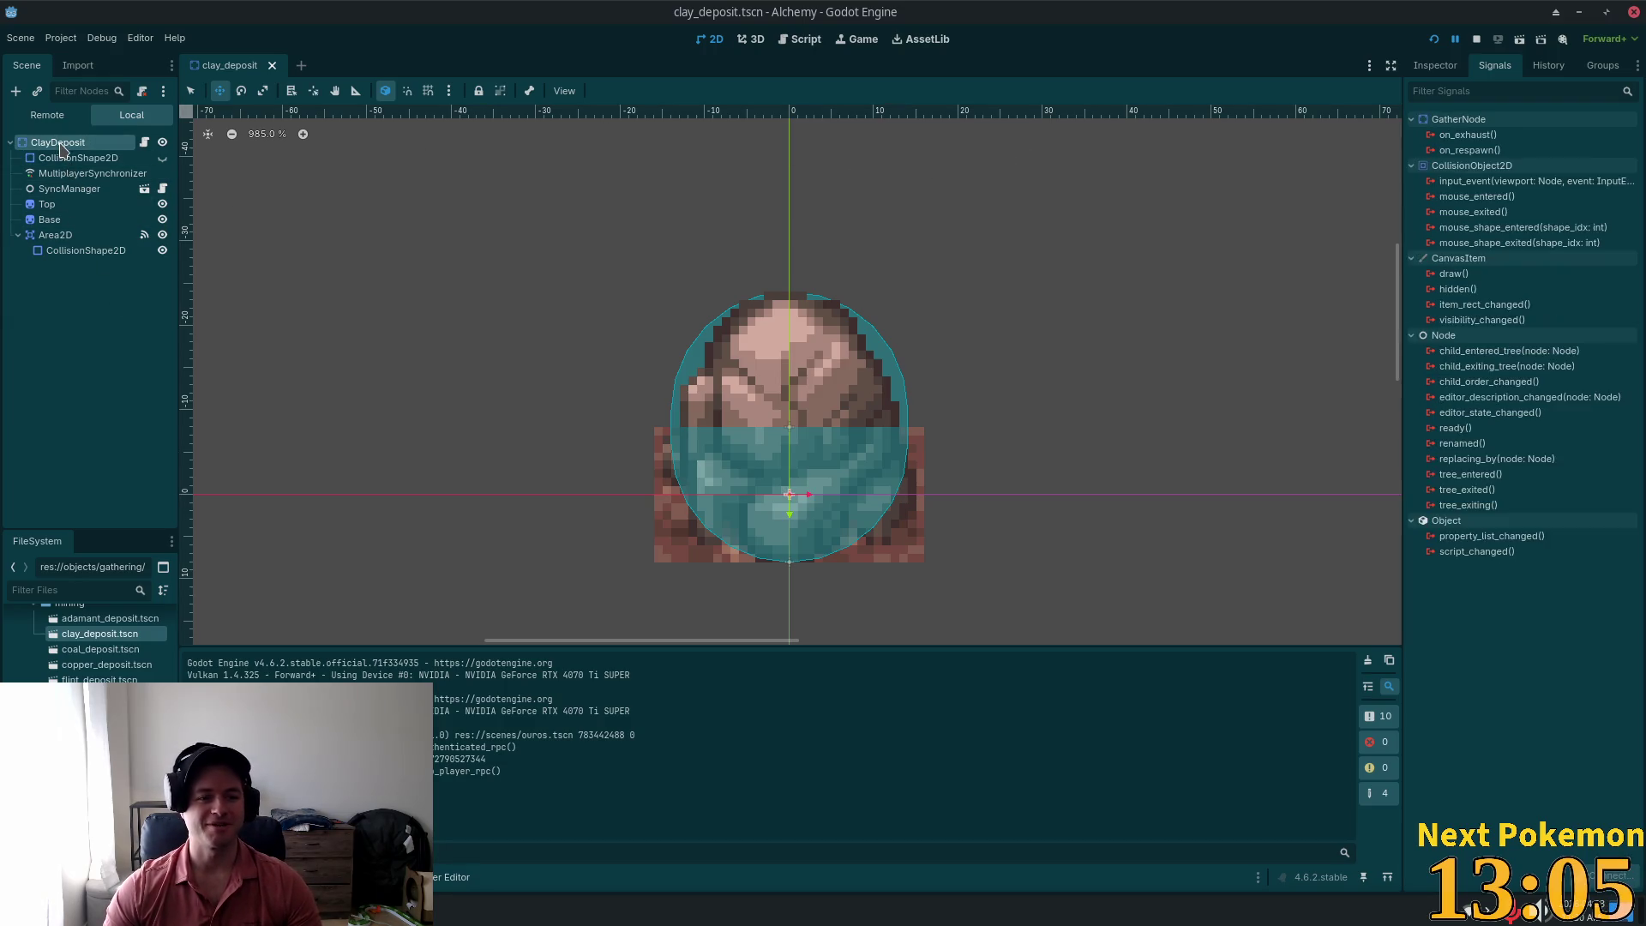
left_click(90, 173)
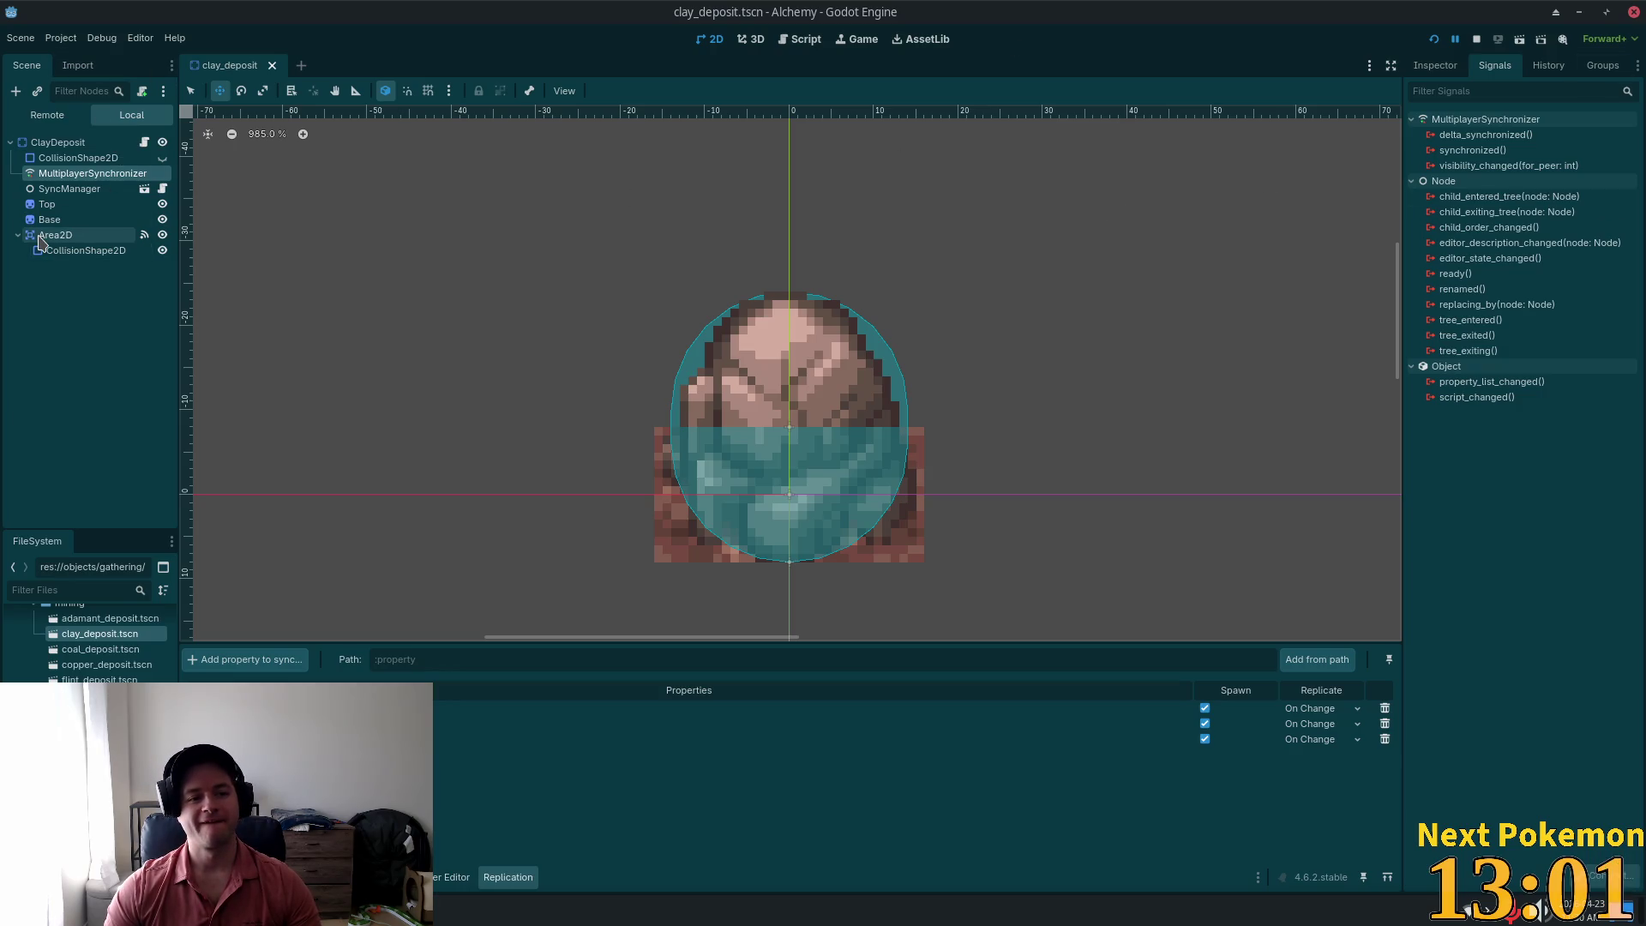
left_click(78, 241)
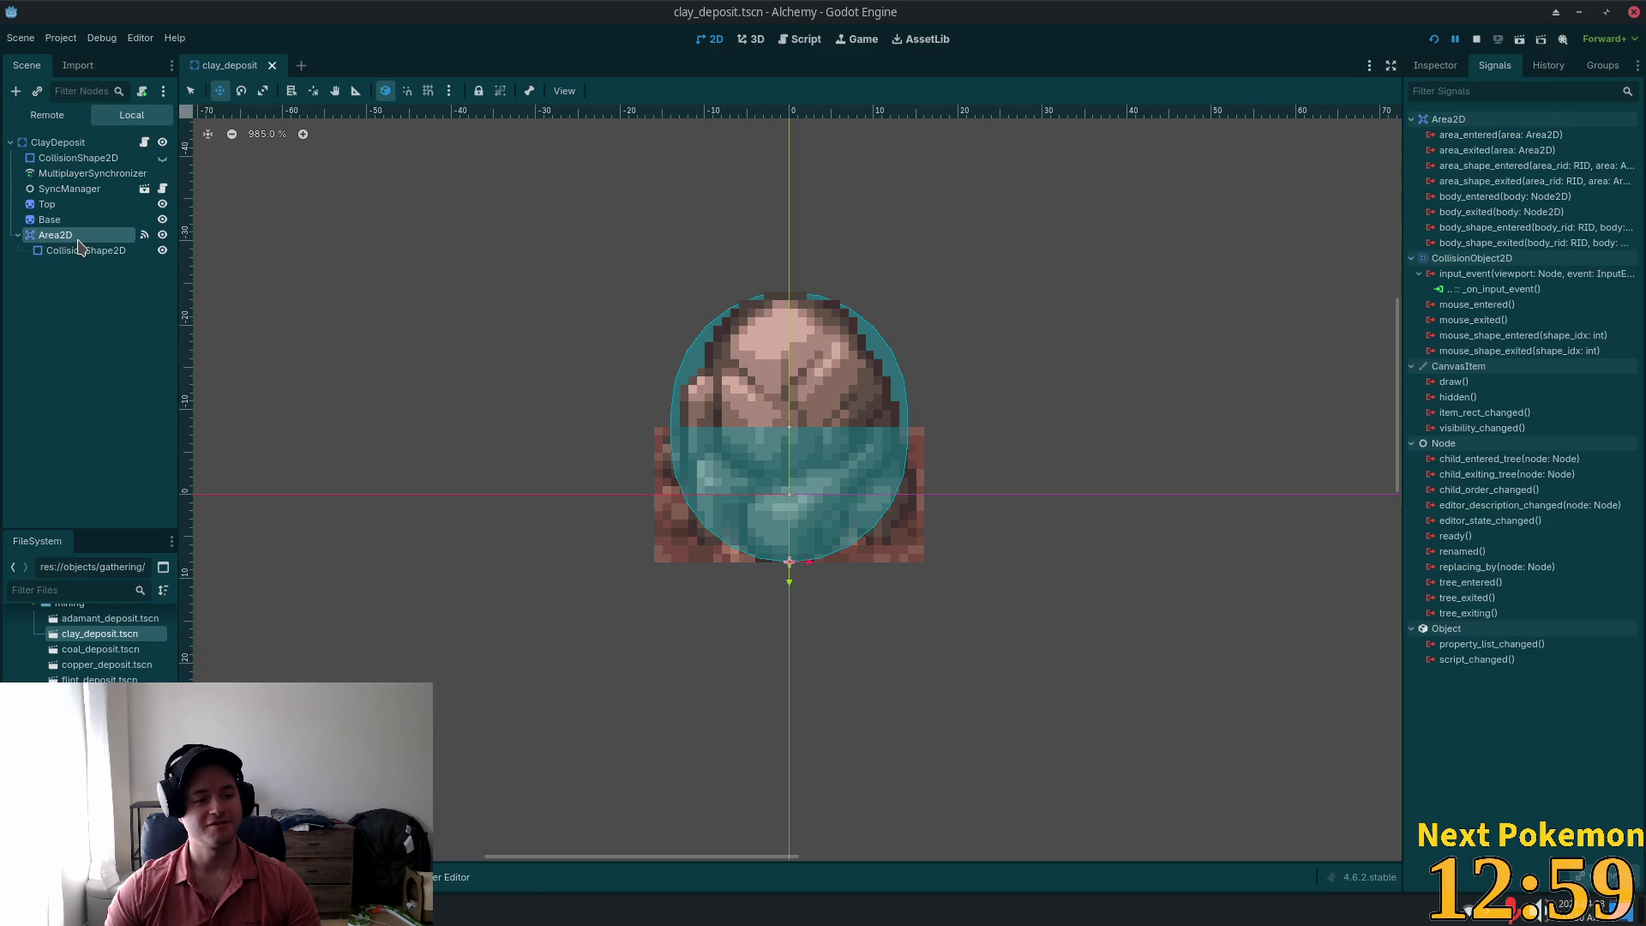
left_click(103, 143)
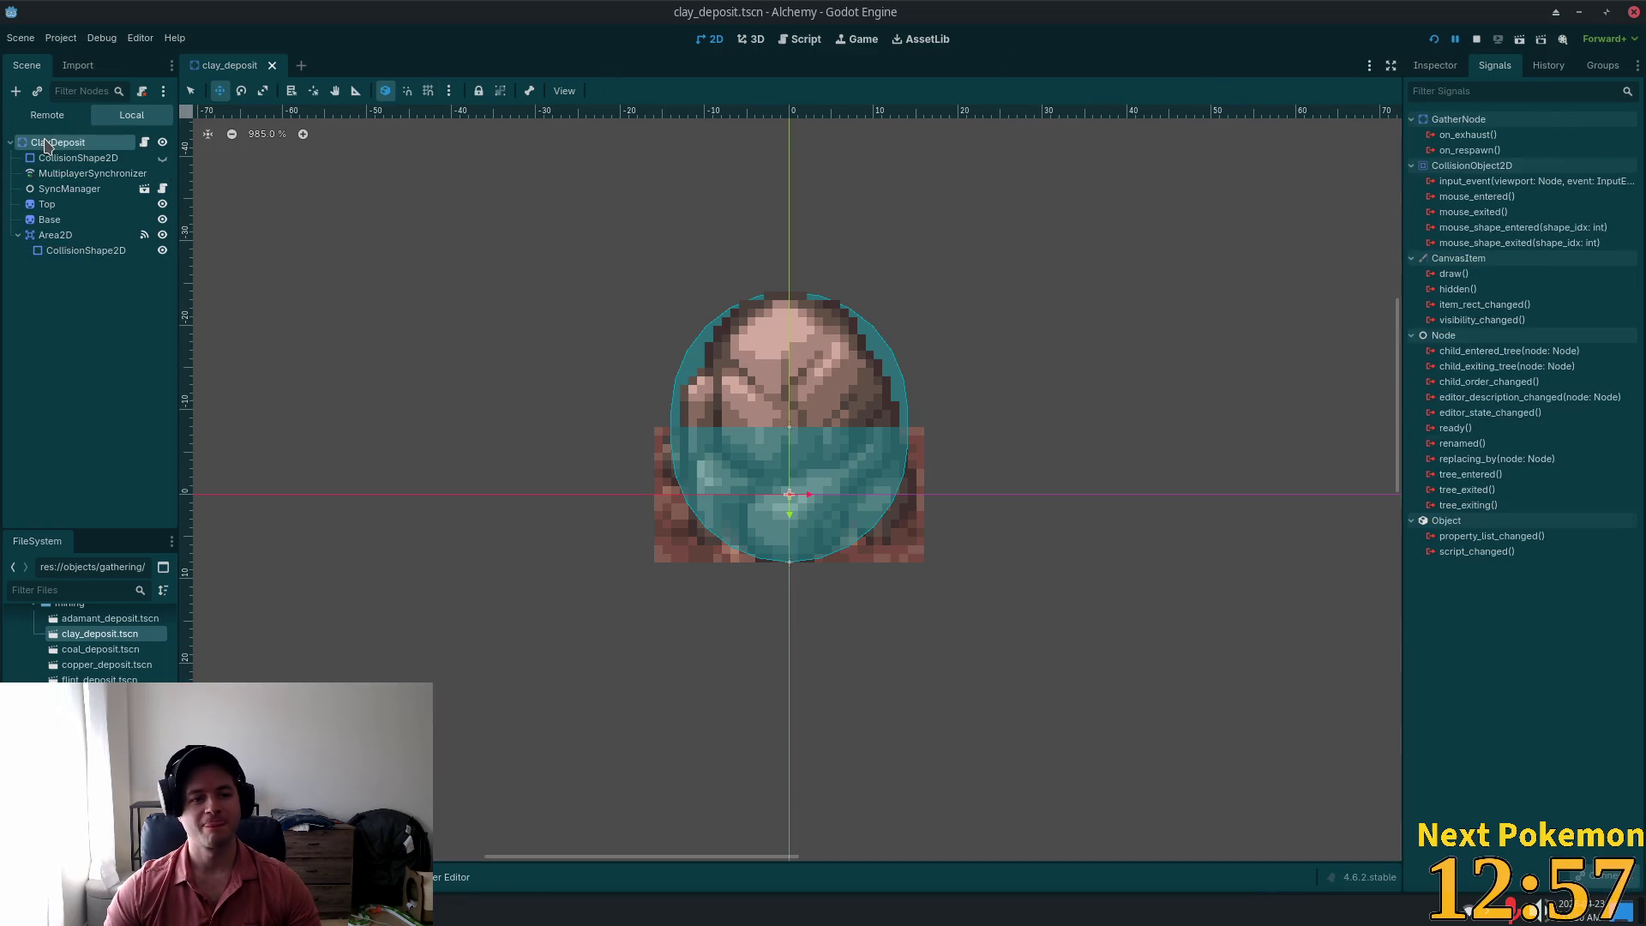
scroll(72, 671, "up", 1)
scroll(72, 671, "up", 2)
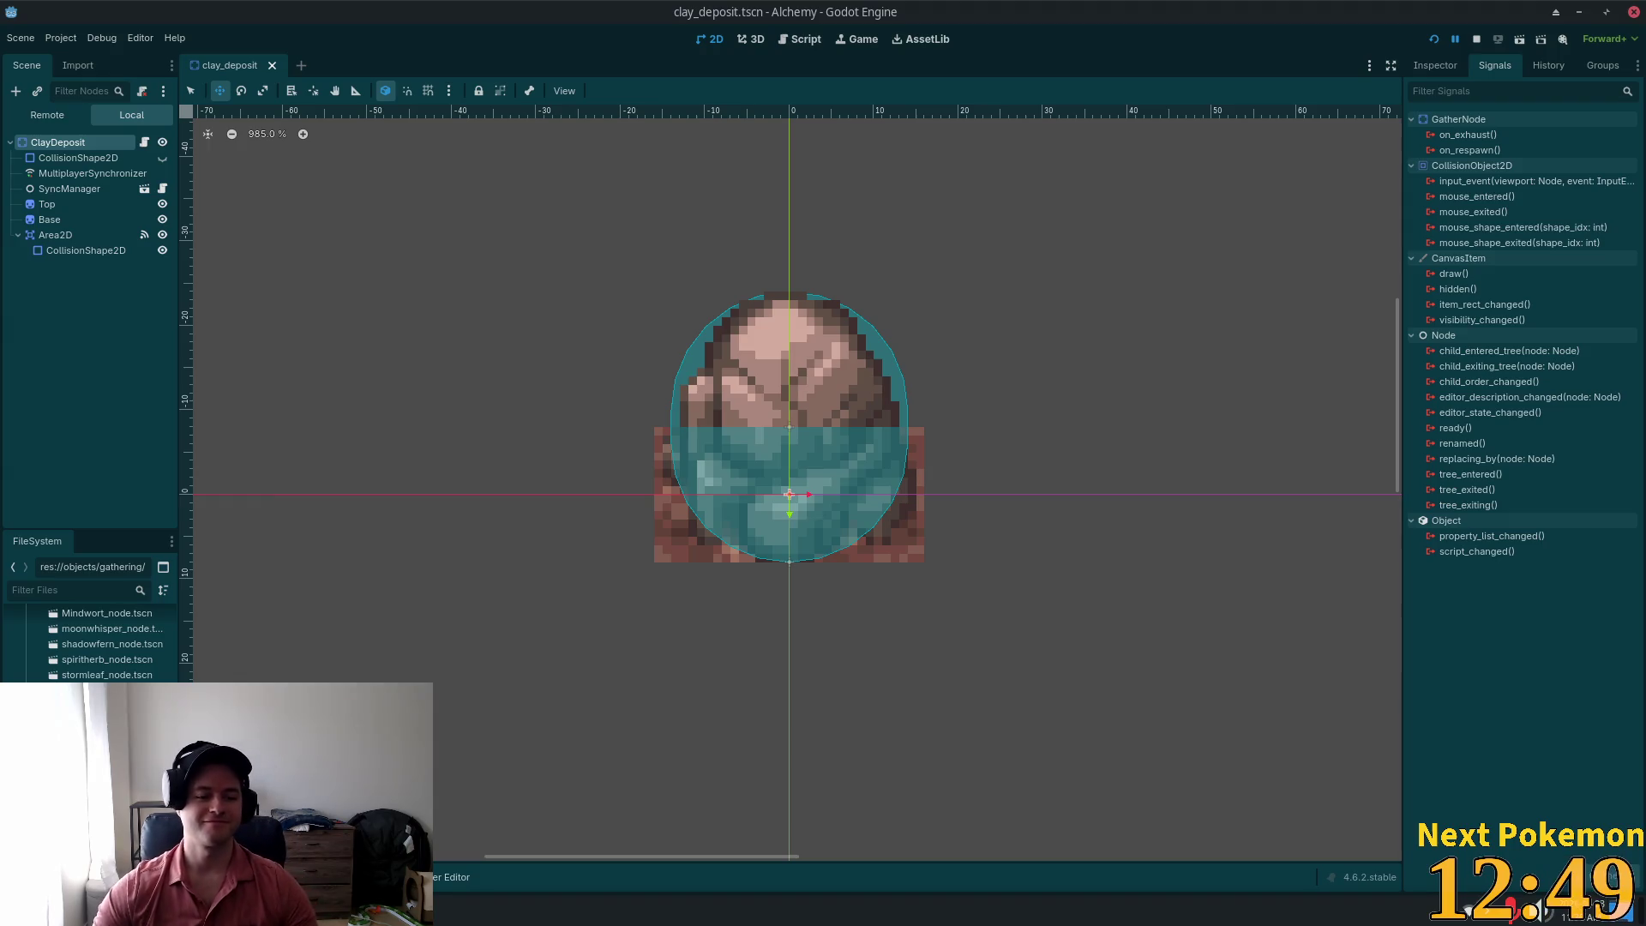
key("ctrl+shift+t")
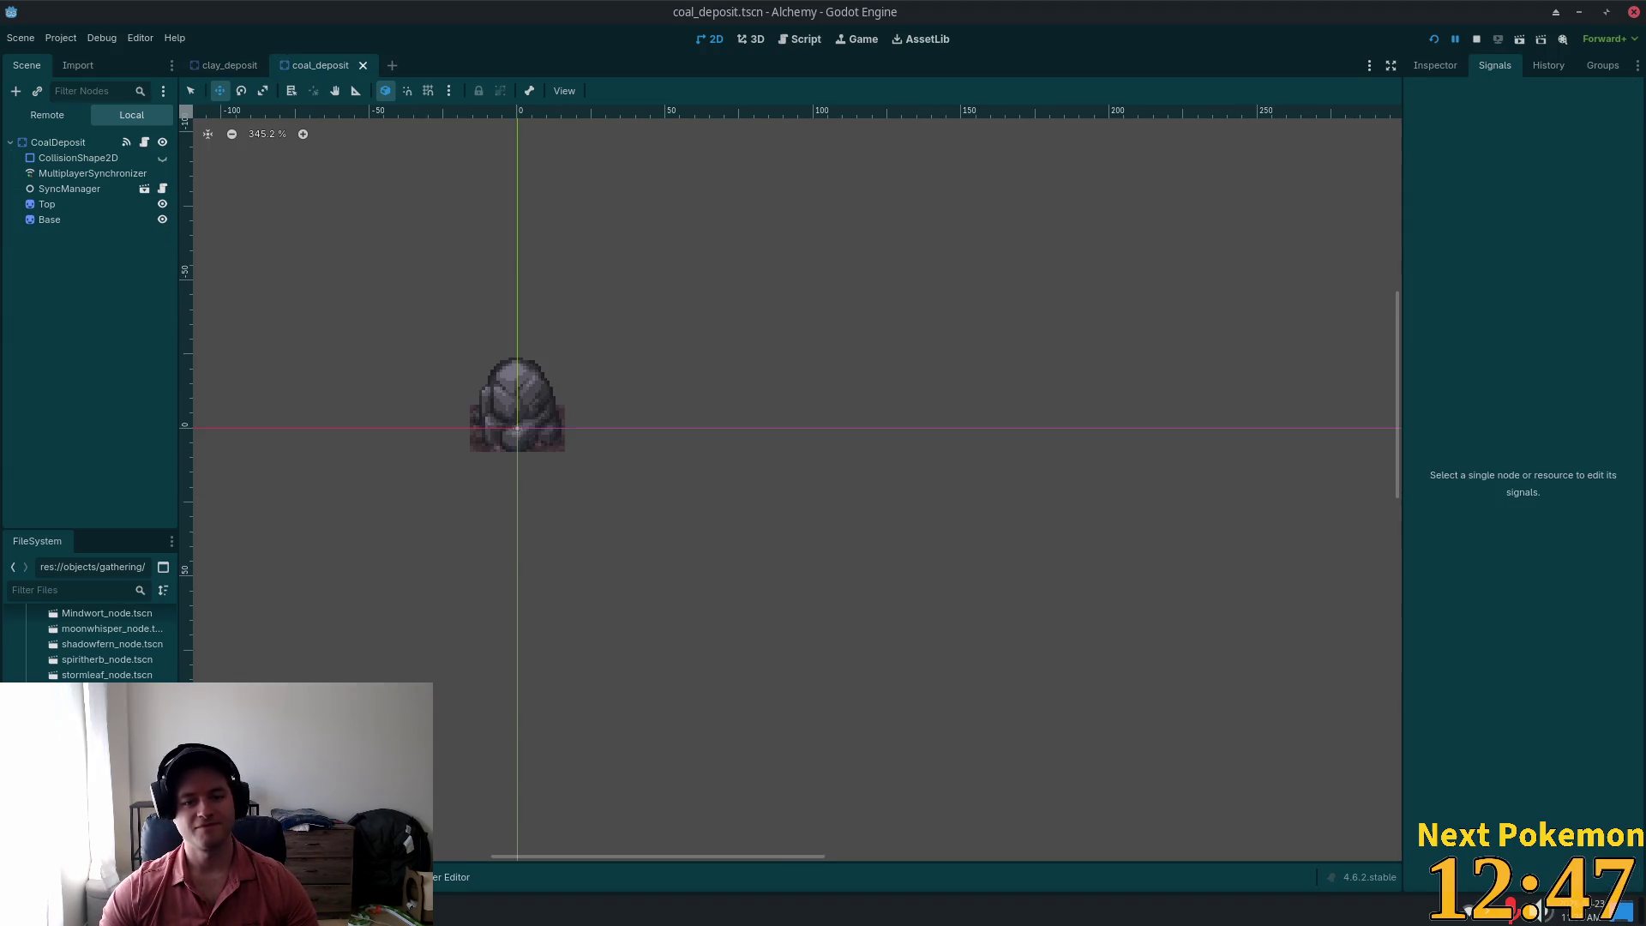
Step: Paste the Area2D click area into CoalDeposit, move it down onto the coal rock, and save
scroll(385, 460, "up", 2)
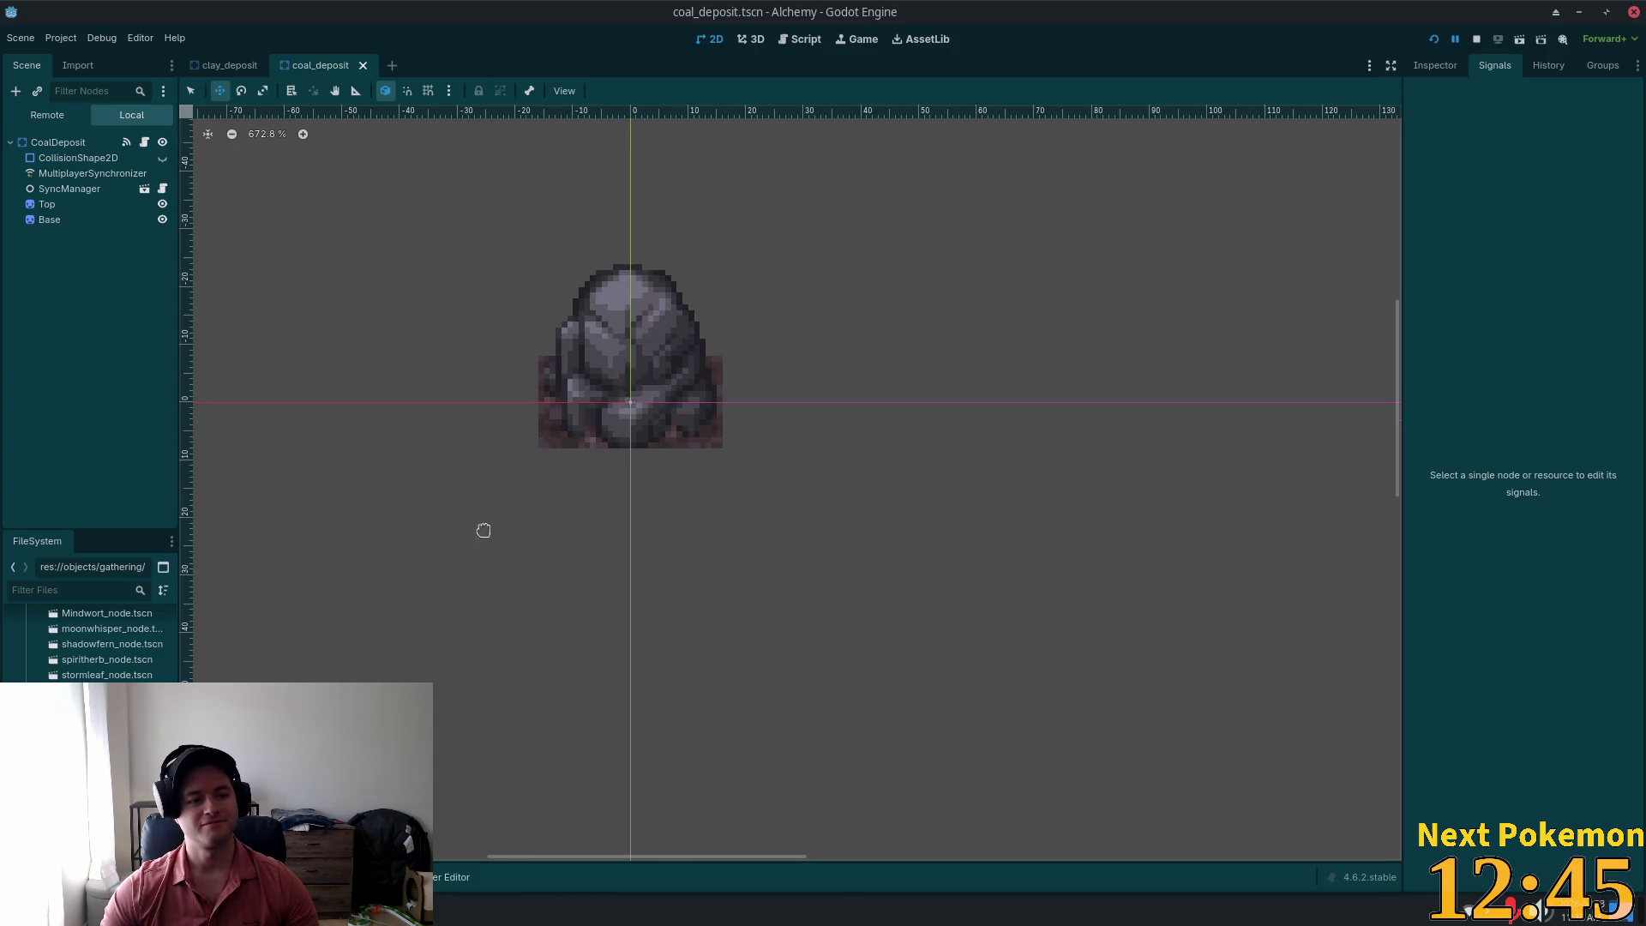
scroll(226, 421, "up", 1)
right_click(40, 145)
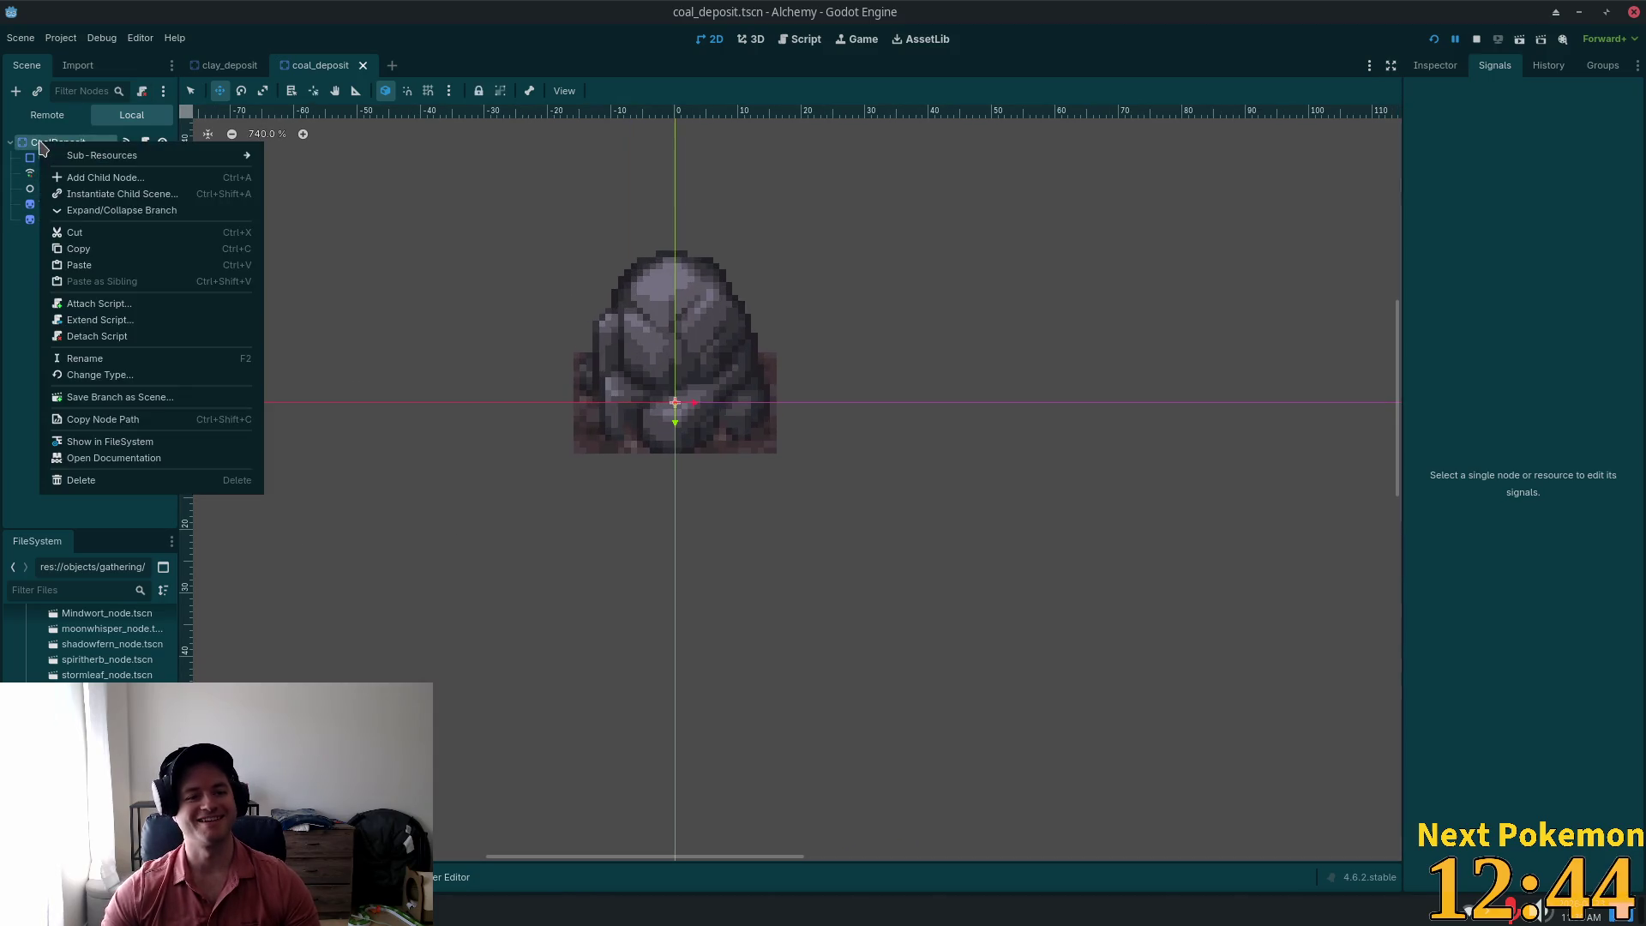
left_click(116, 265)
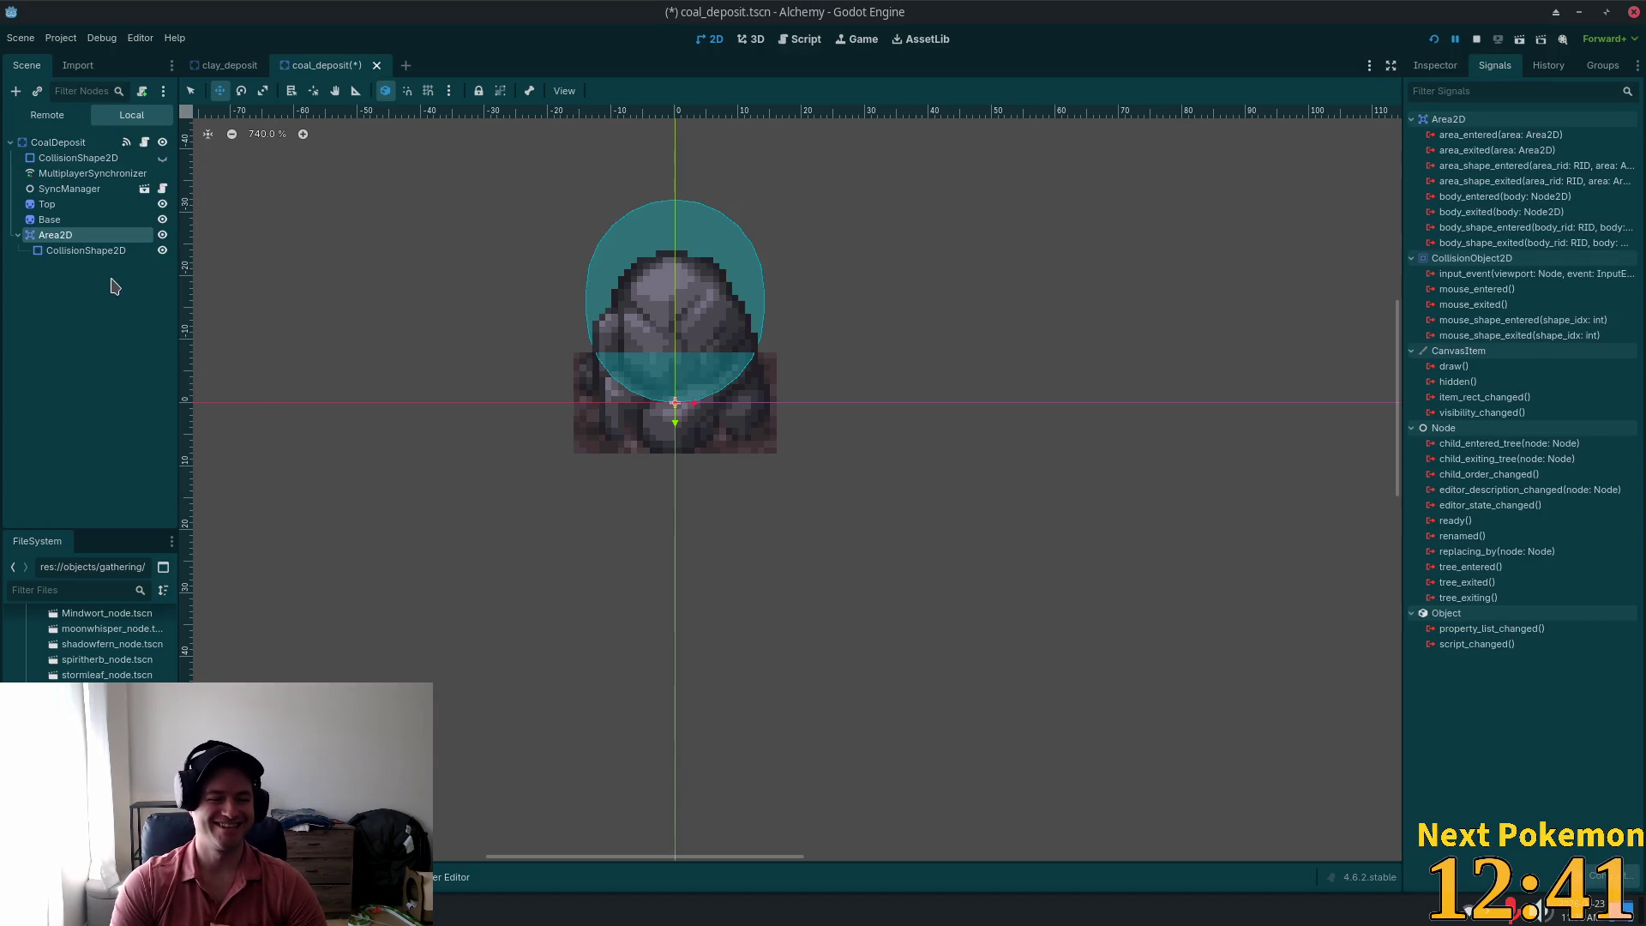
left_click_drag(502, 213, 500, 254)
key("ctrl+s")
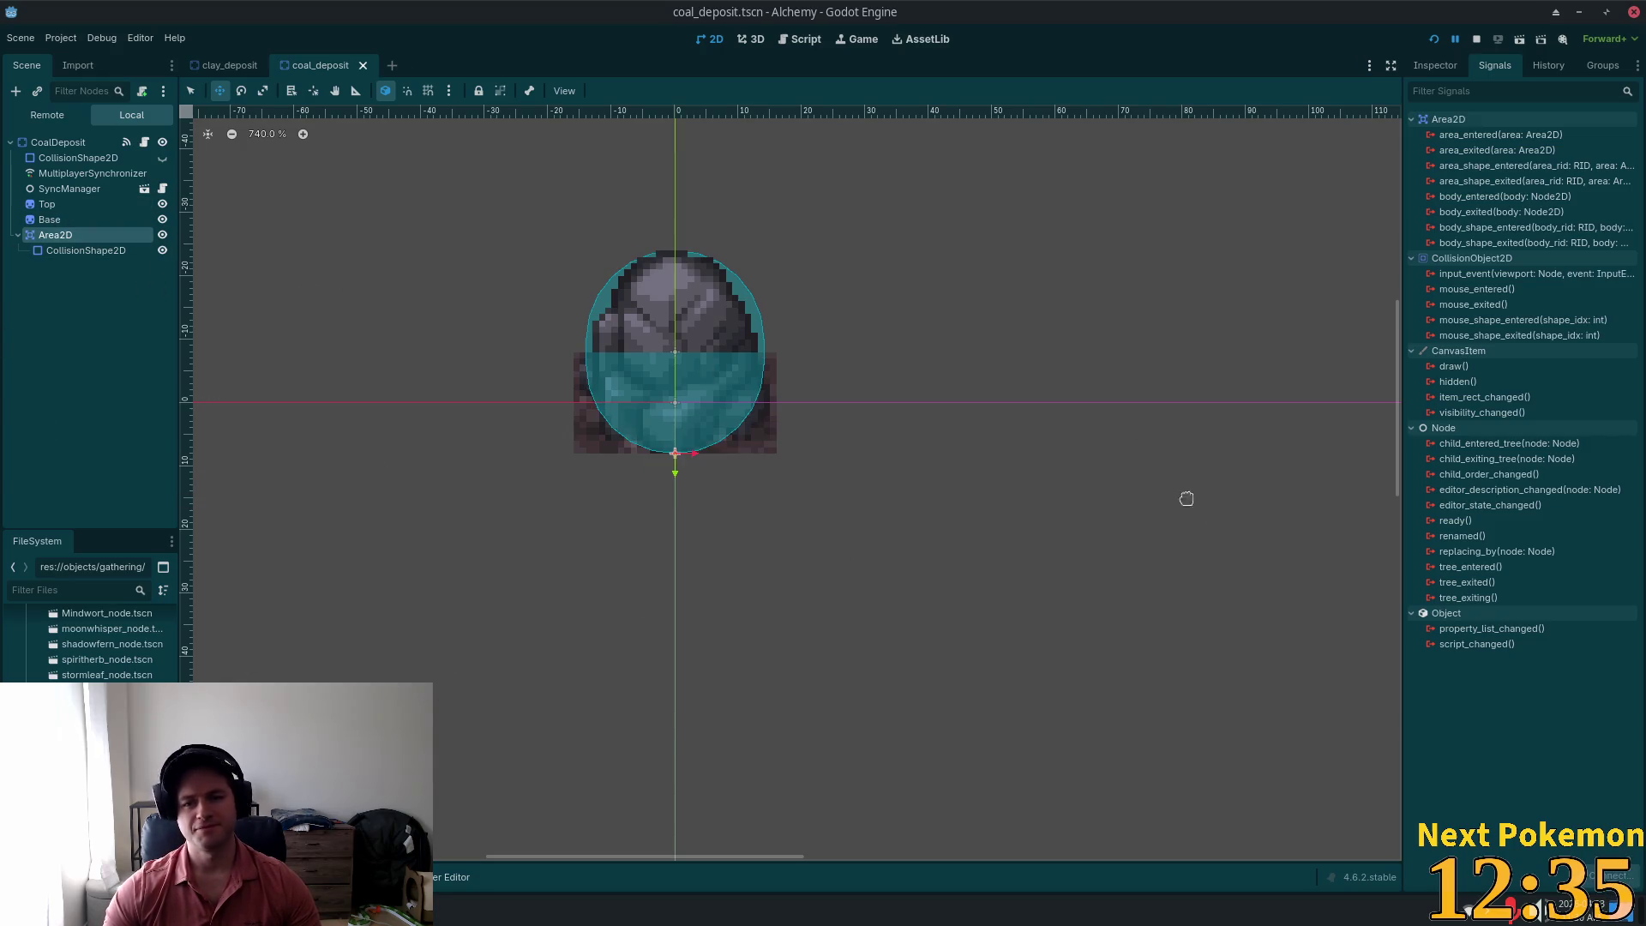
Step: Connect the Area2D's input_event to _on_input_event, delete the root's old connection, and open copper_deposit.tscn
double_click(1468, 277)
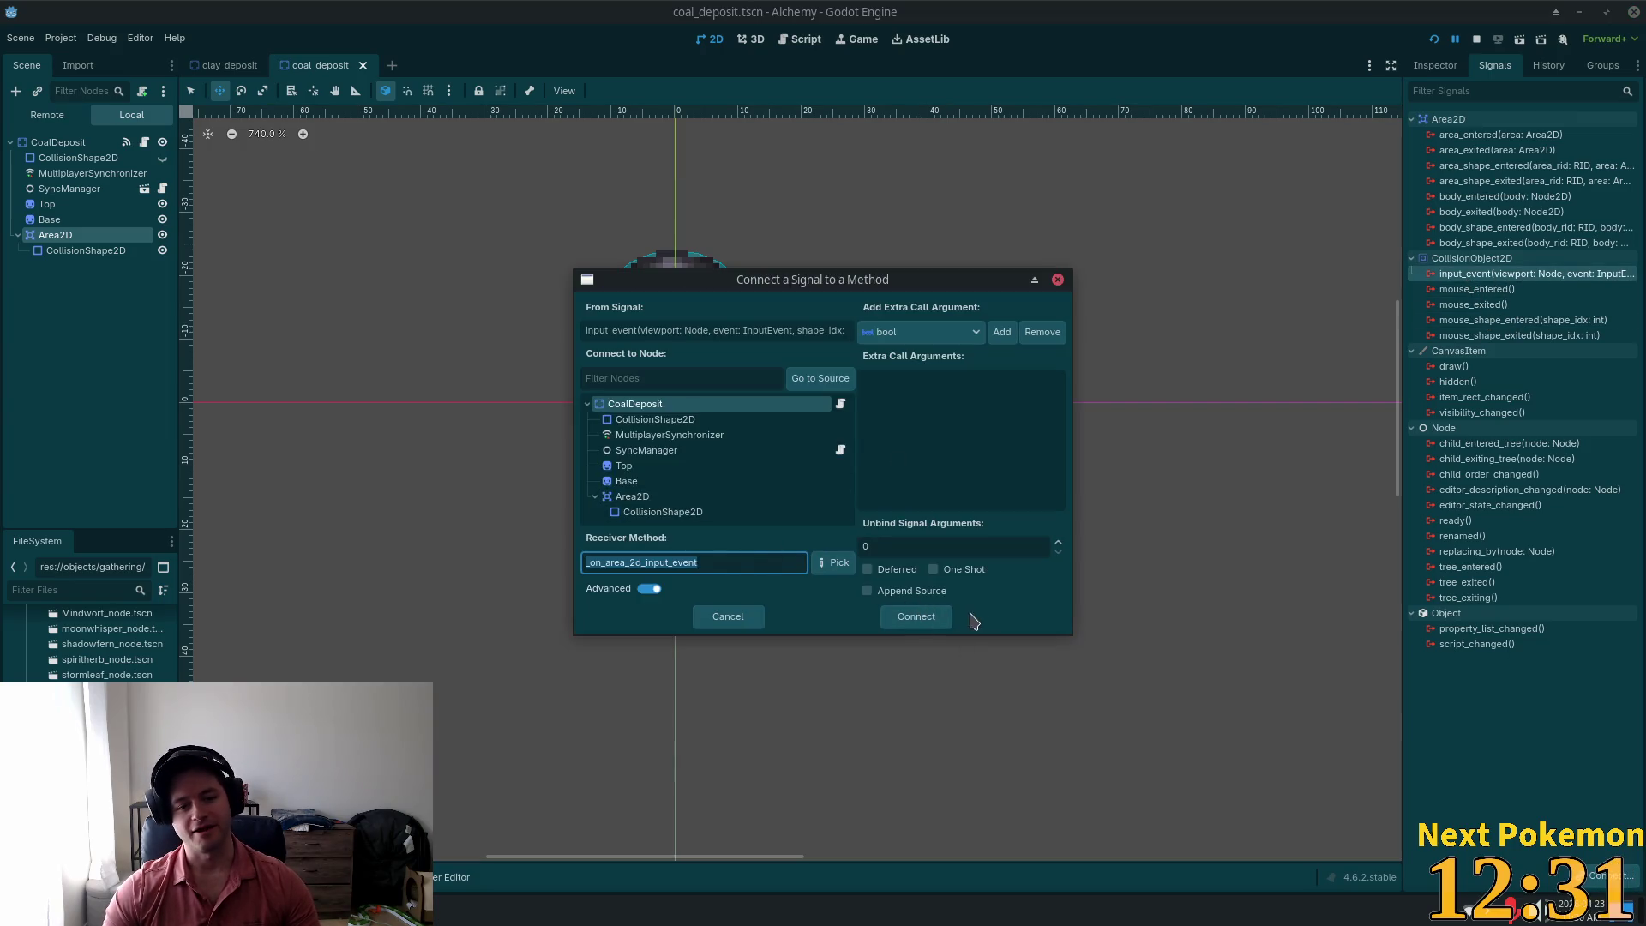
left_click(915, 616)
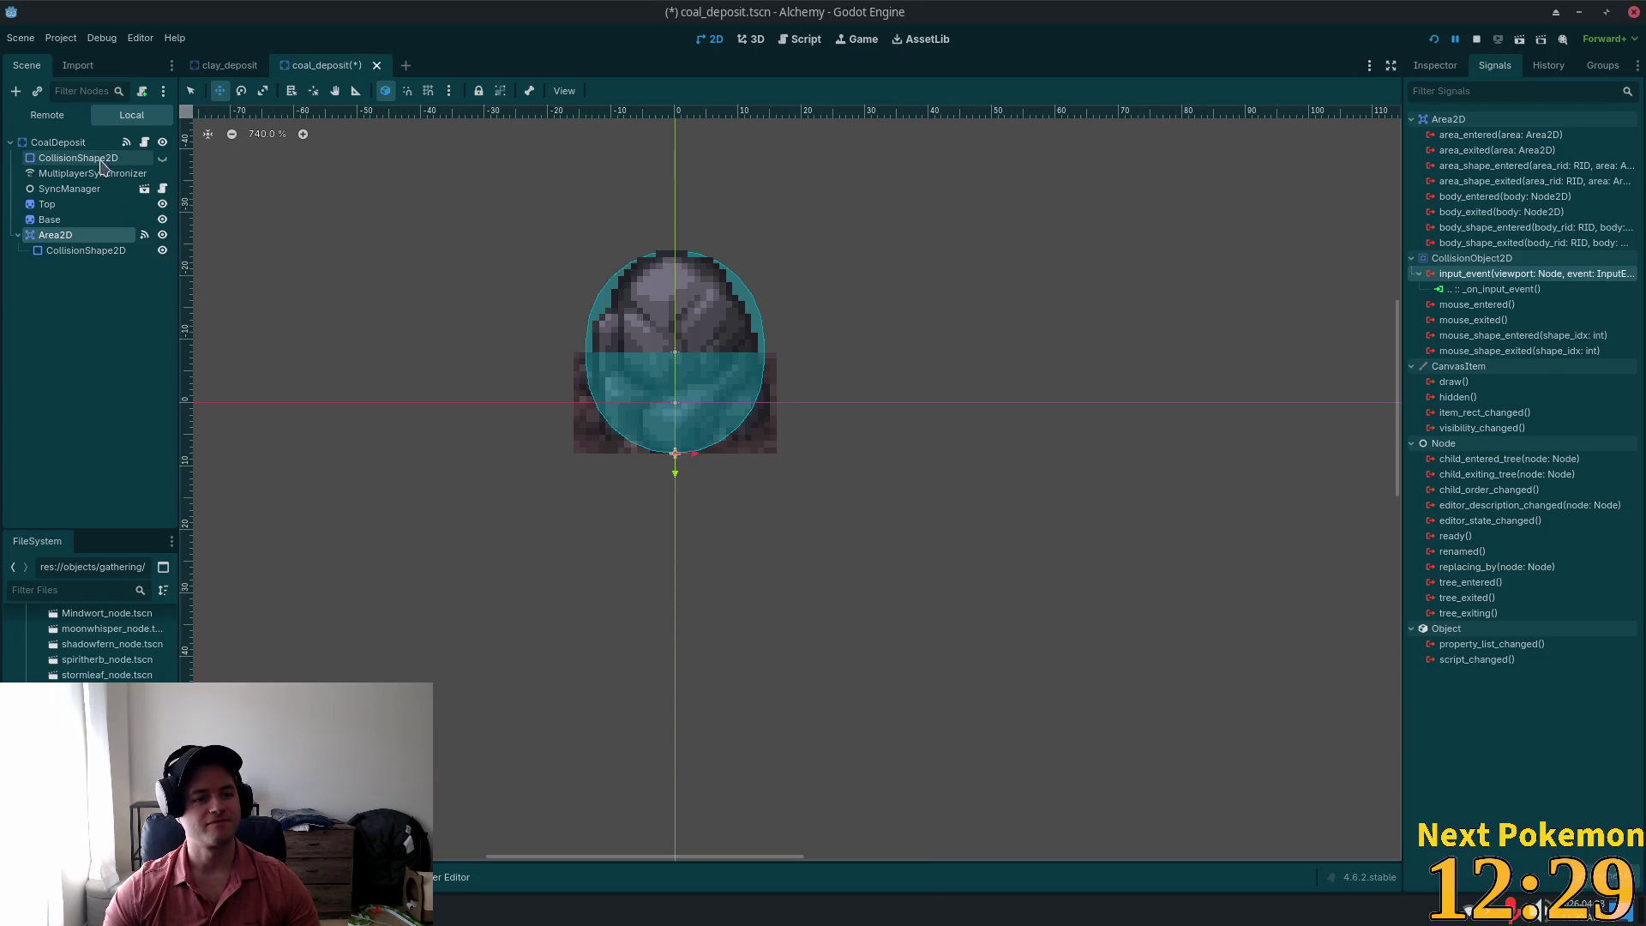
left_click(58, 142)
left_click(1496, 196)
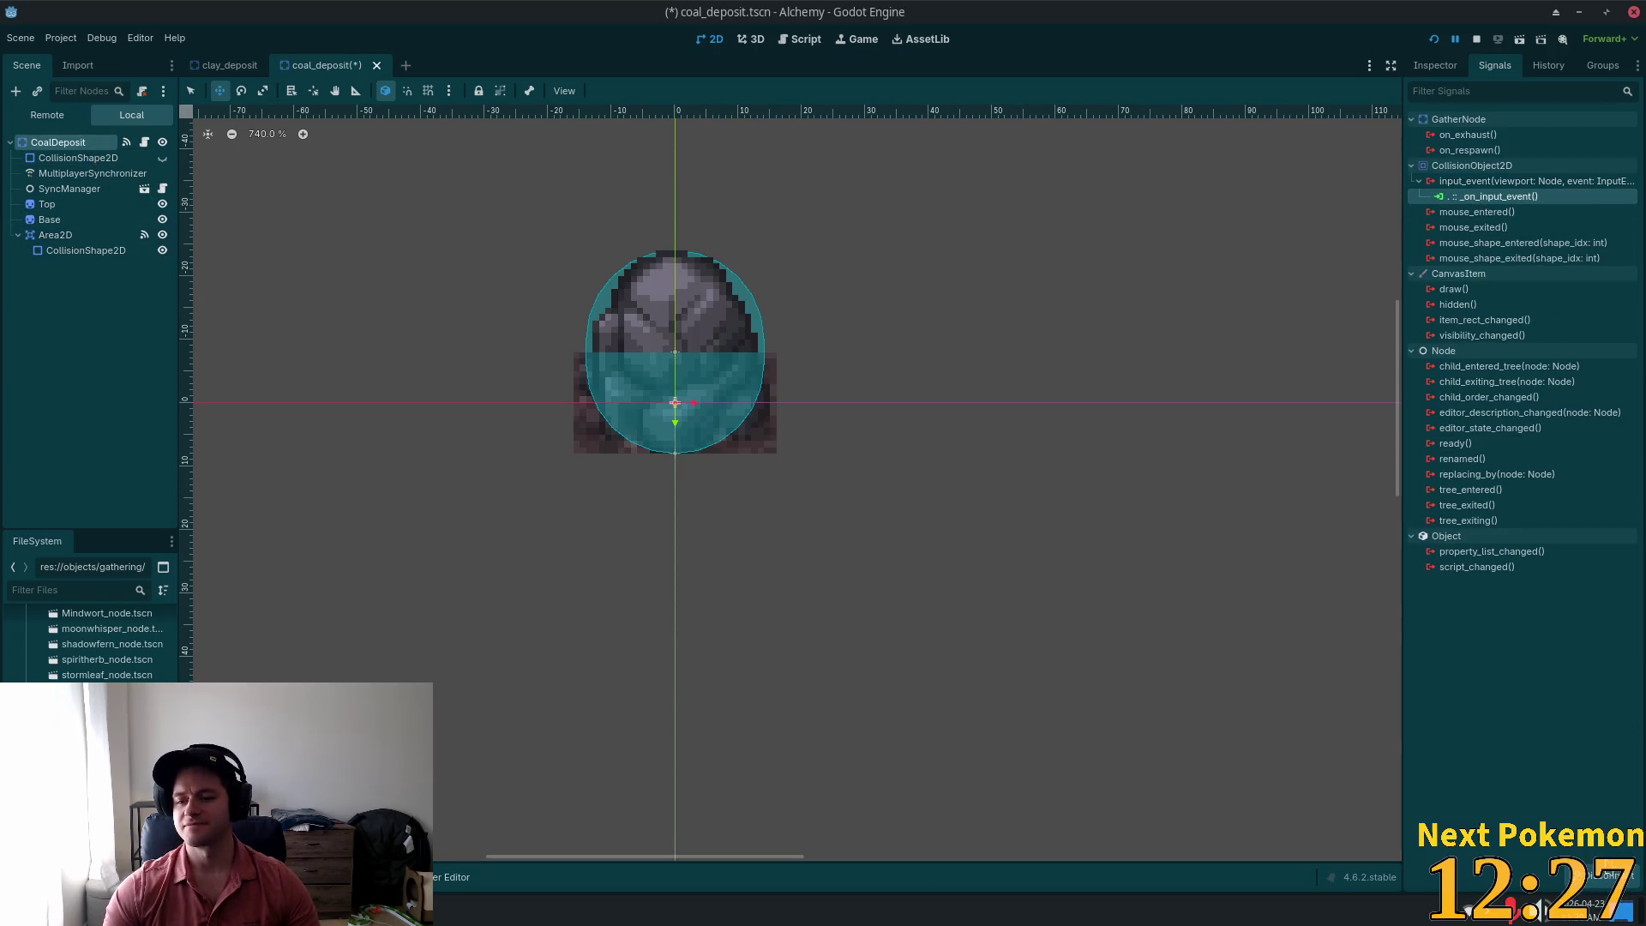
key("Delete")
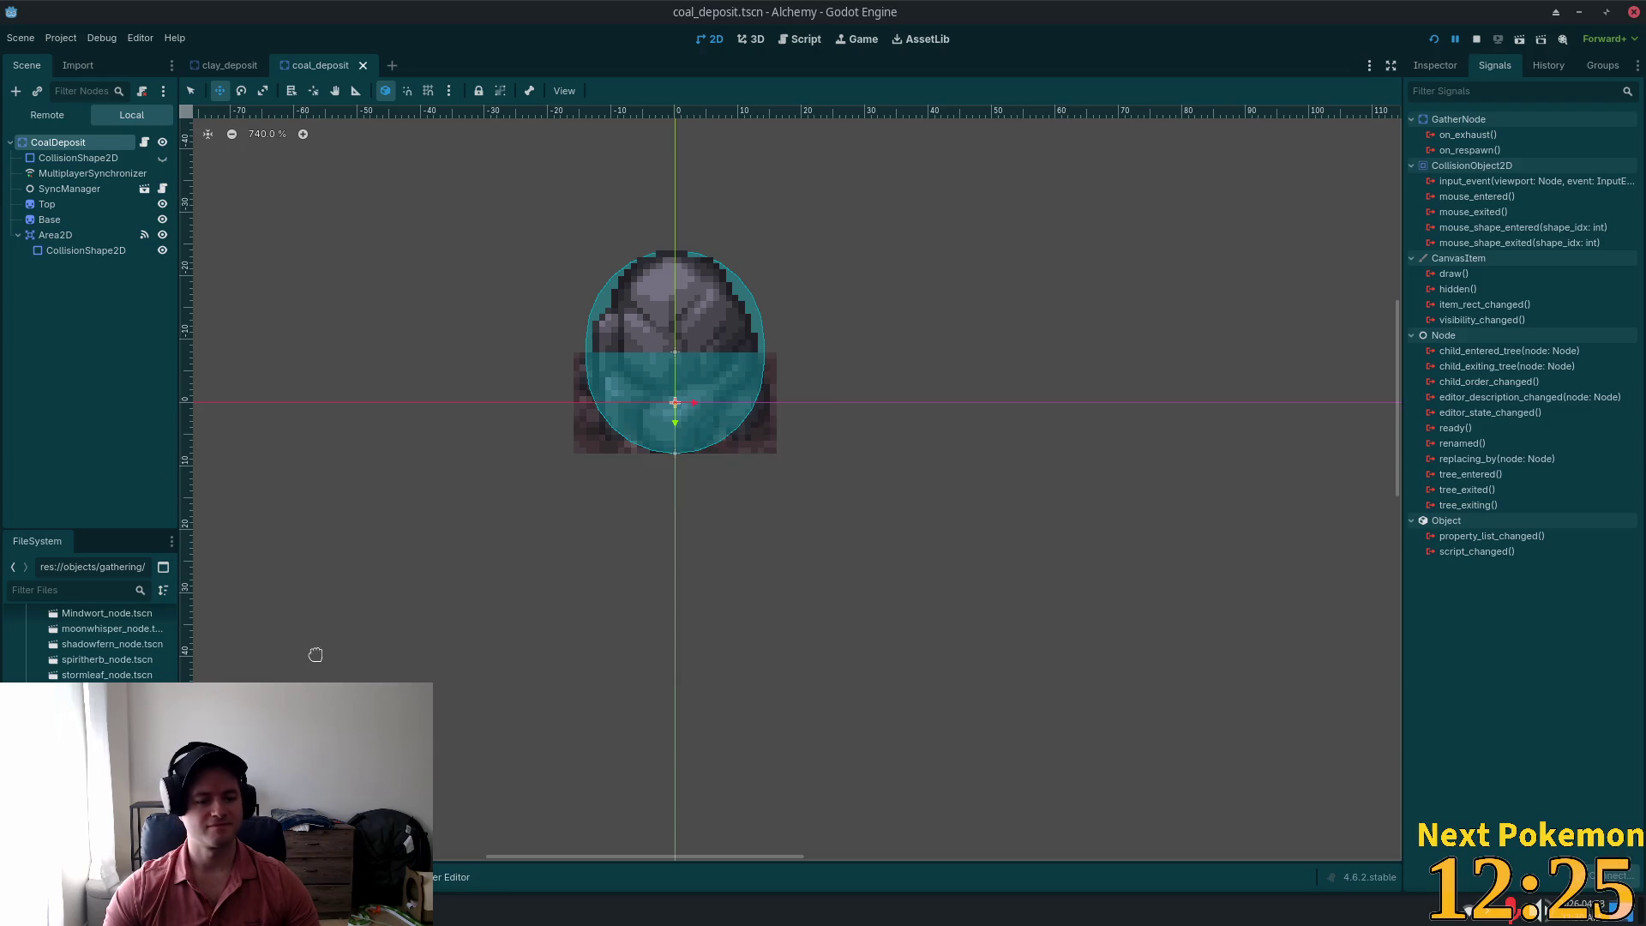
key("ctrl+shift+t")
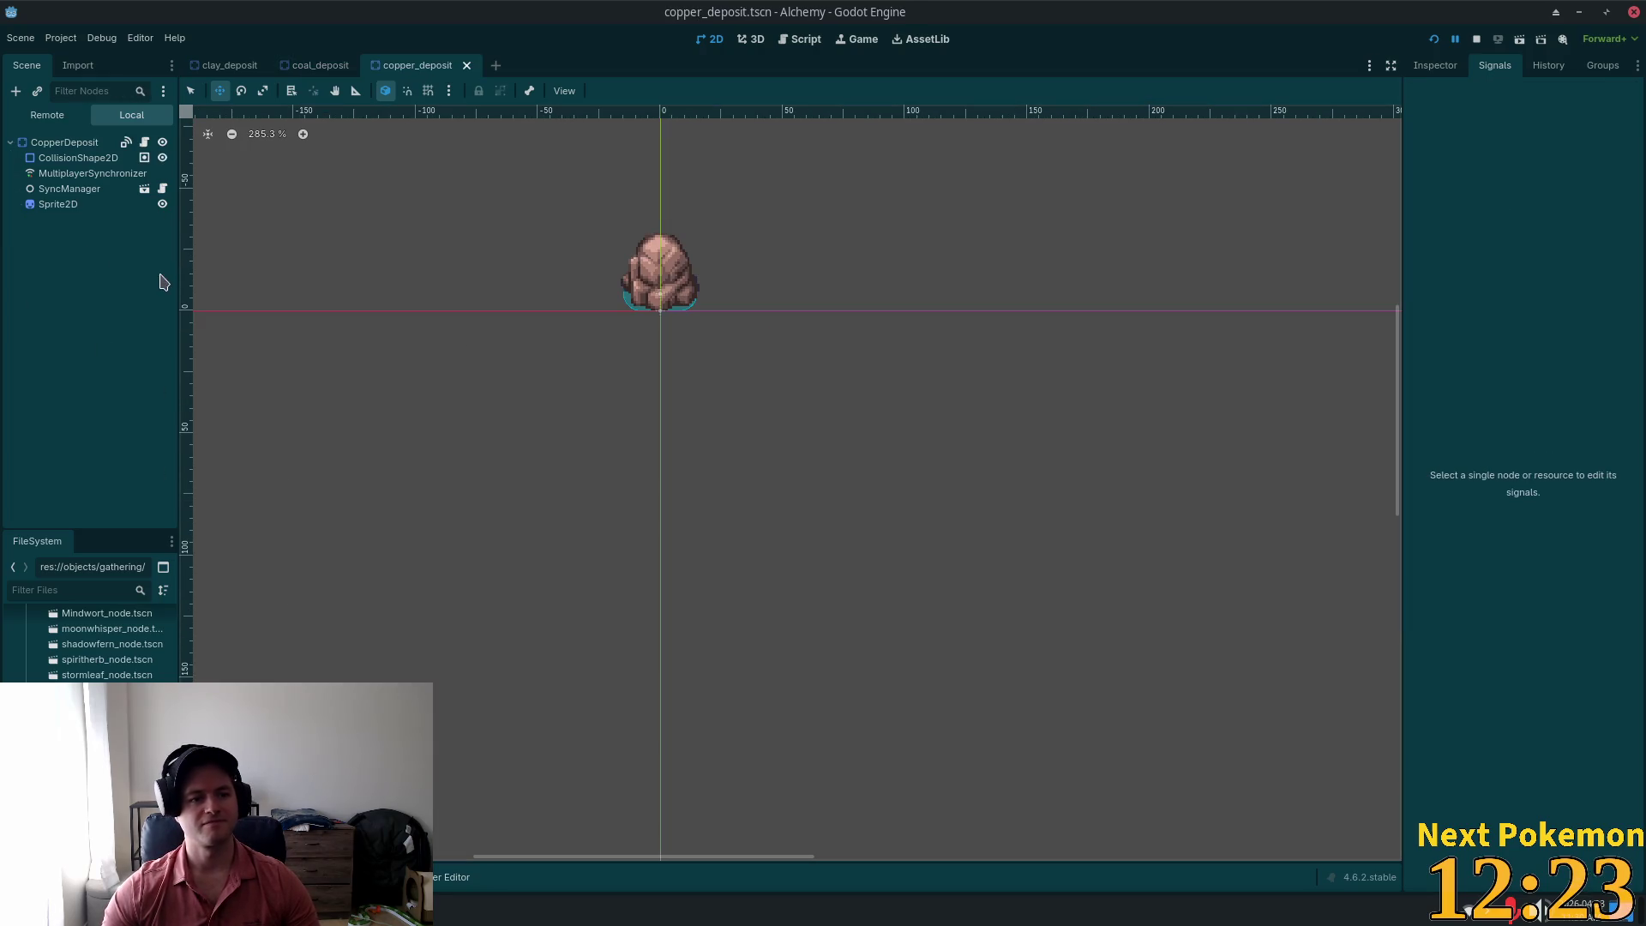
left_click(35, 143)
Step: Paste the Area2D under CopperDeposit, connect its input_event to _on_input_event, and save
right_click(35, 142)
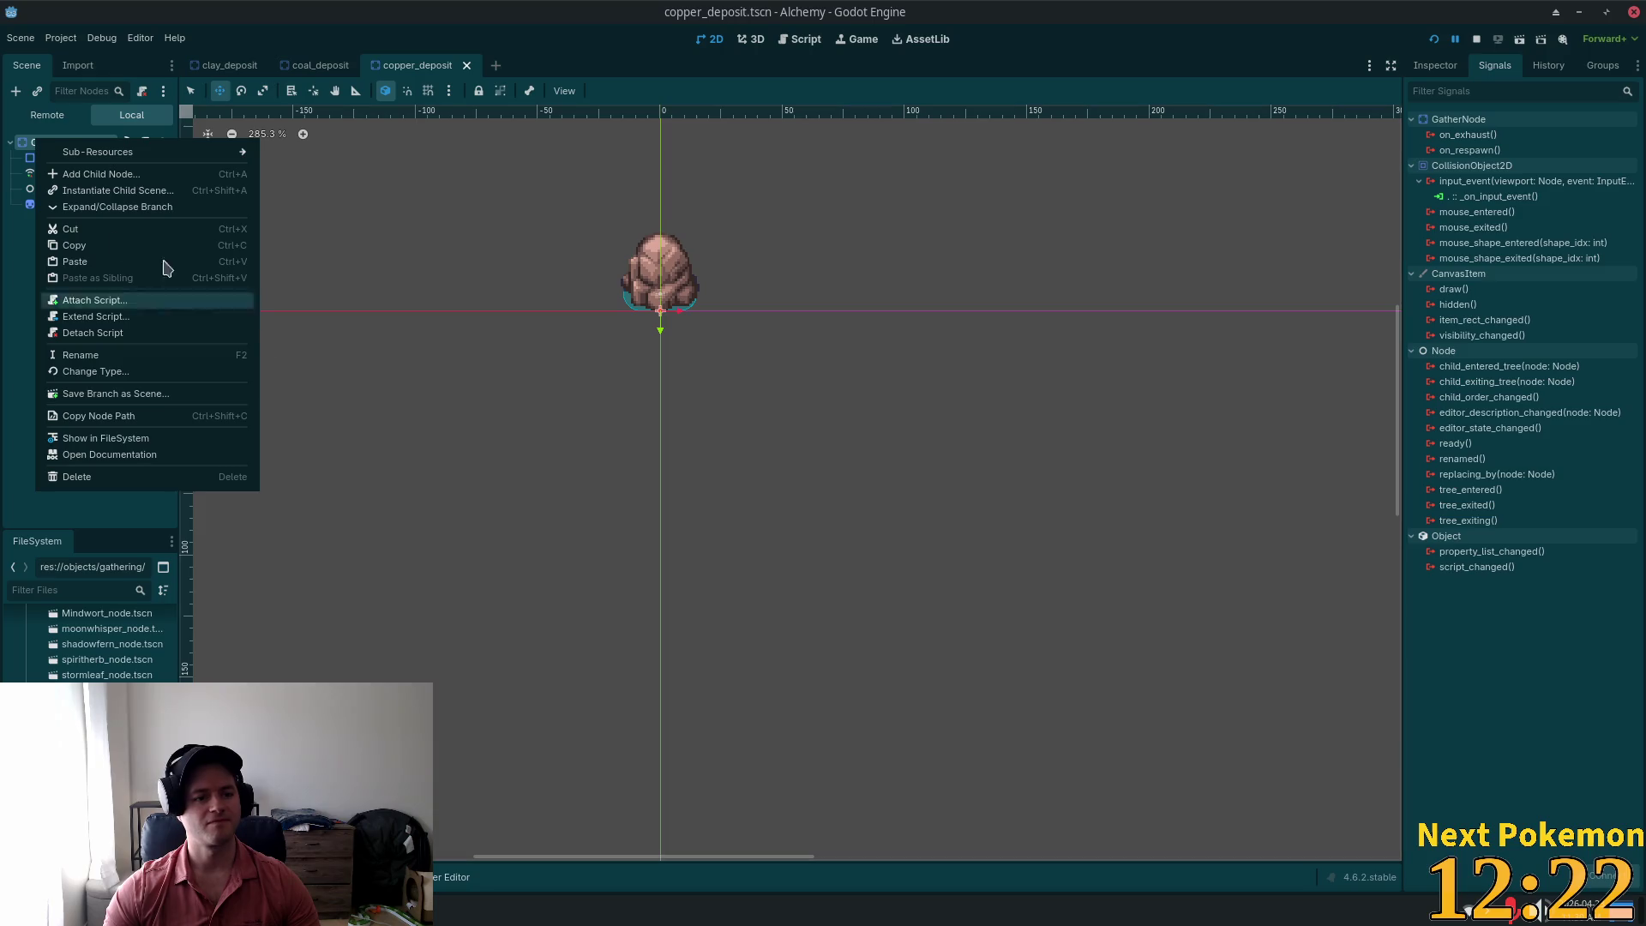
left_click(95, 260)
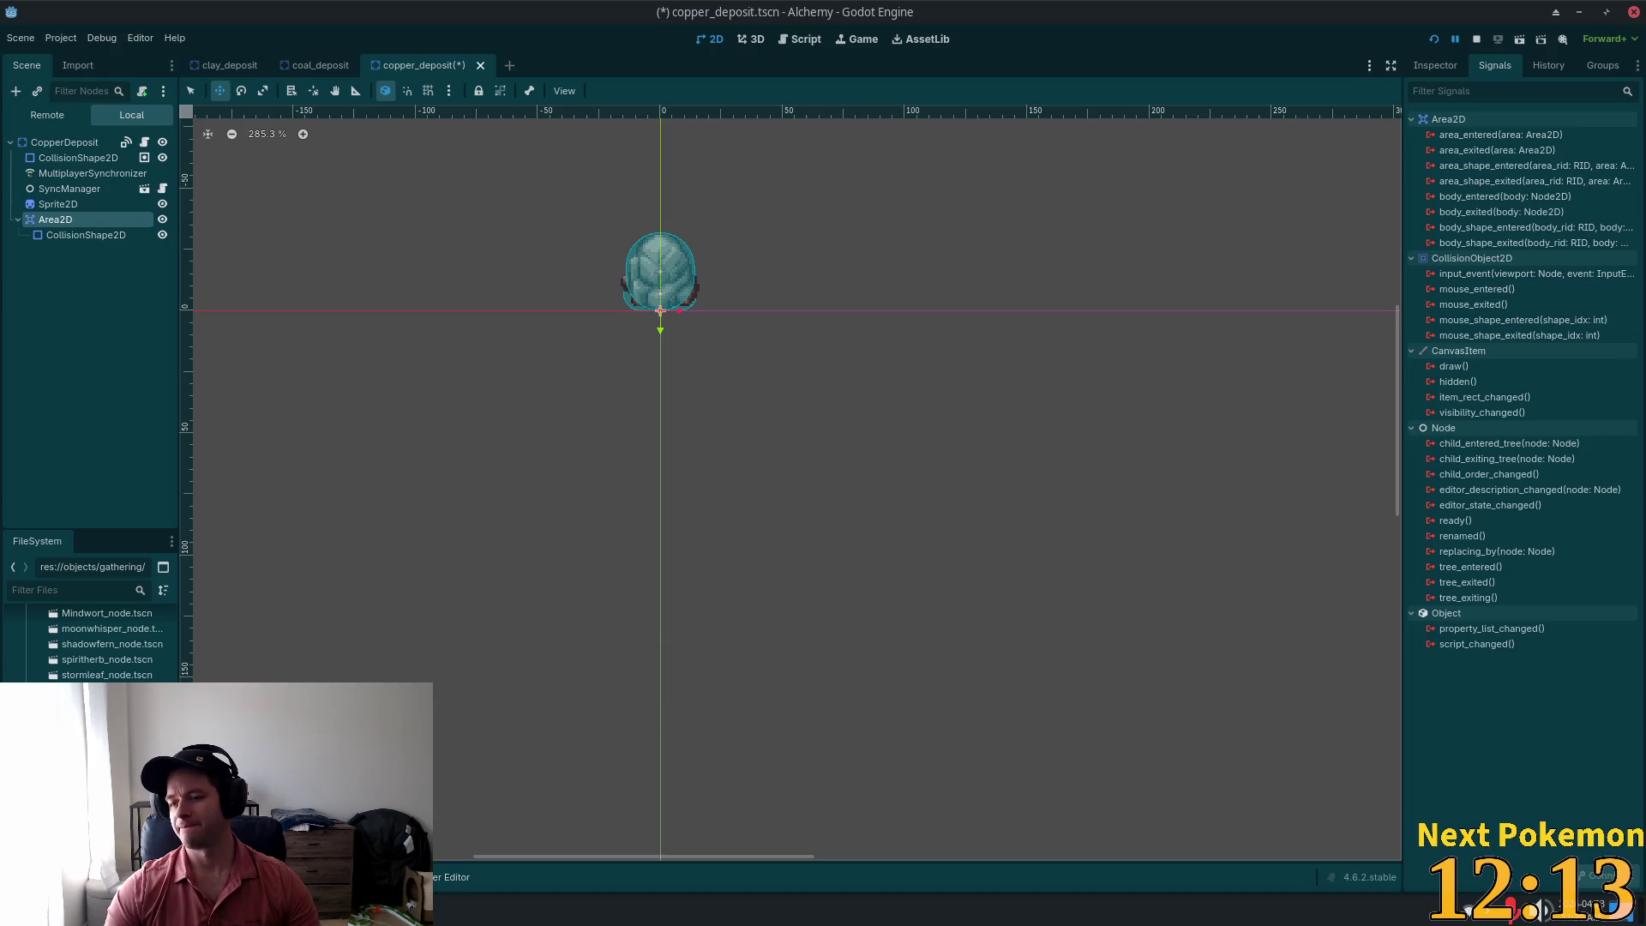
double_click(1457, 273)
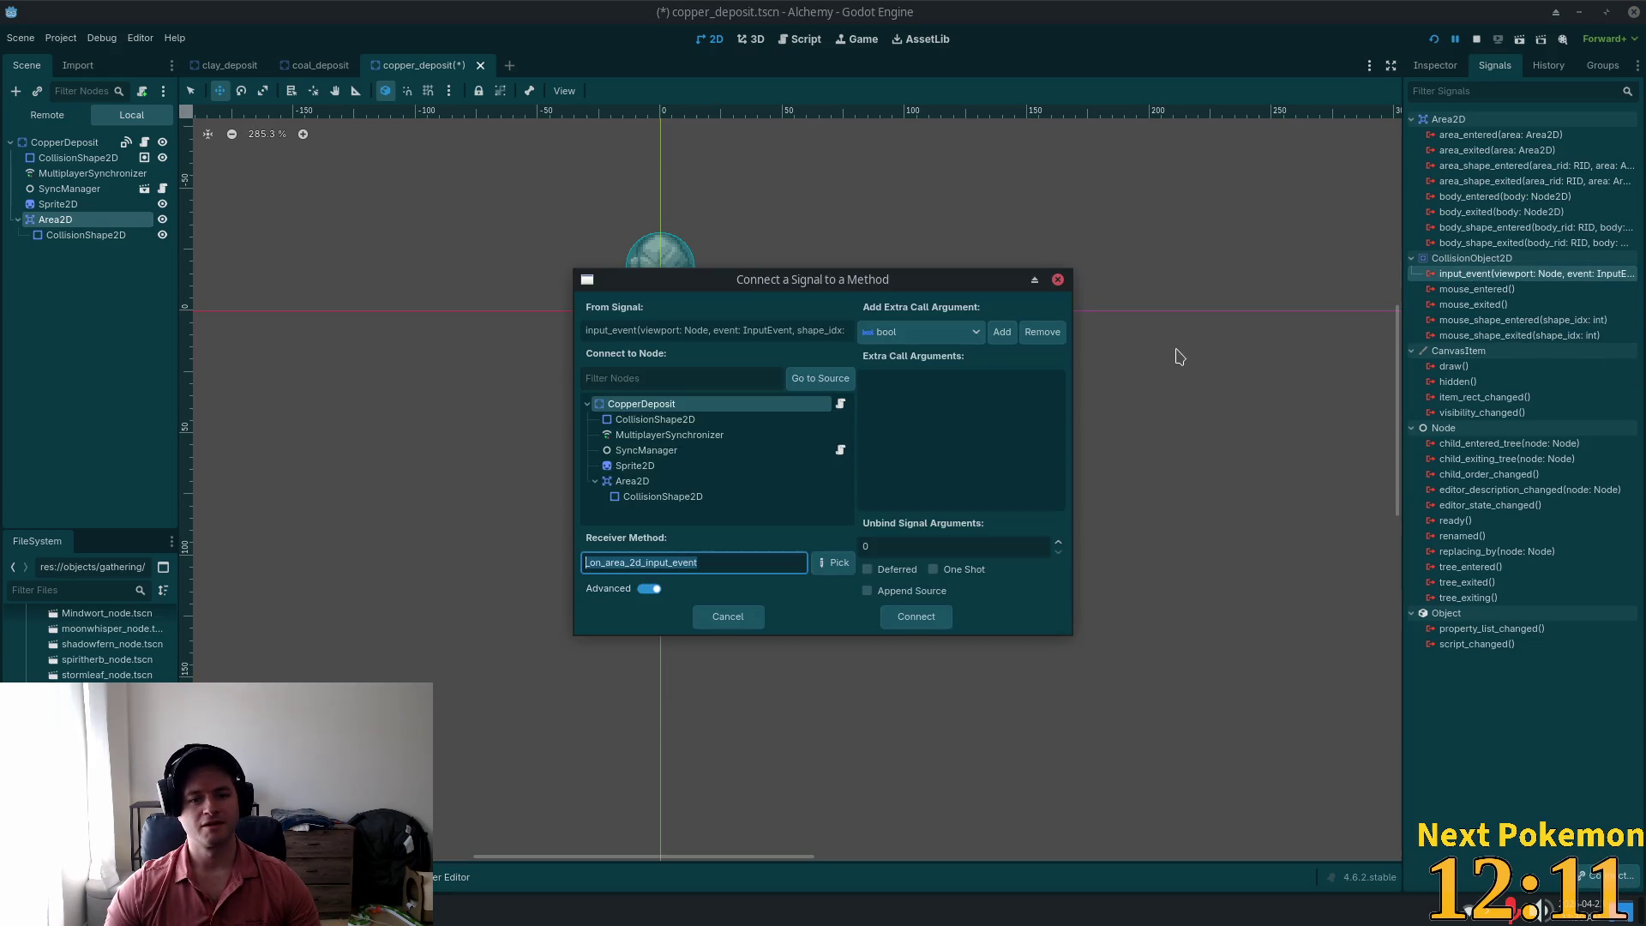
type("_on_input_event")
left_click(911, 621)
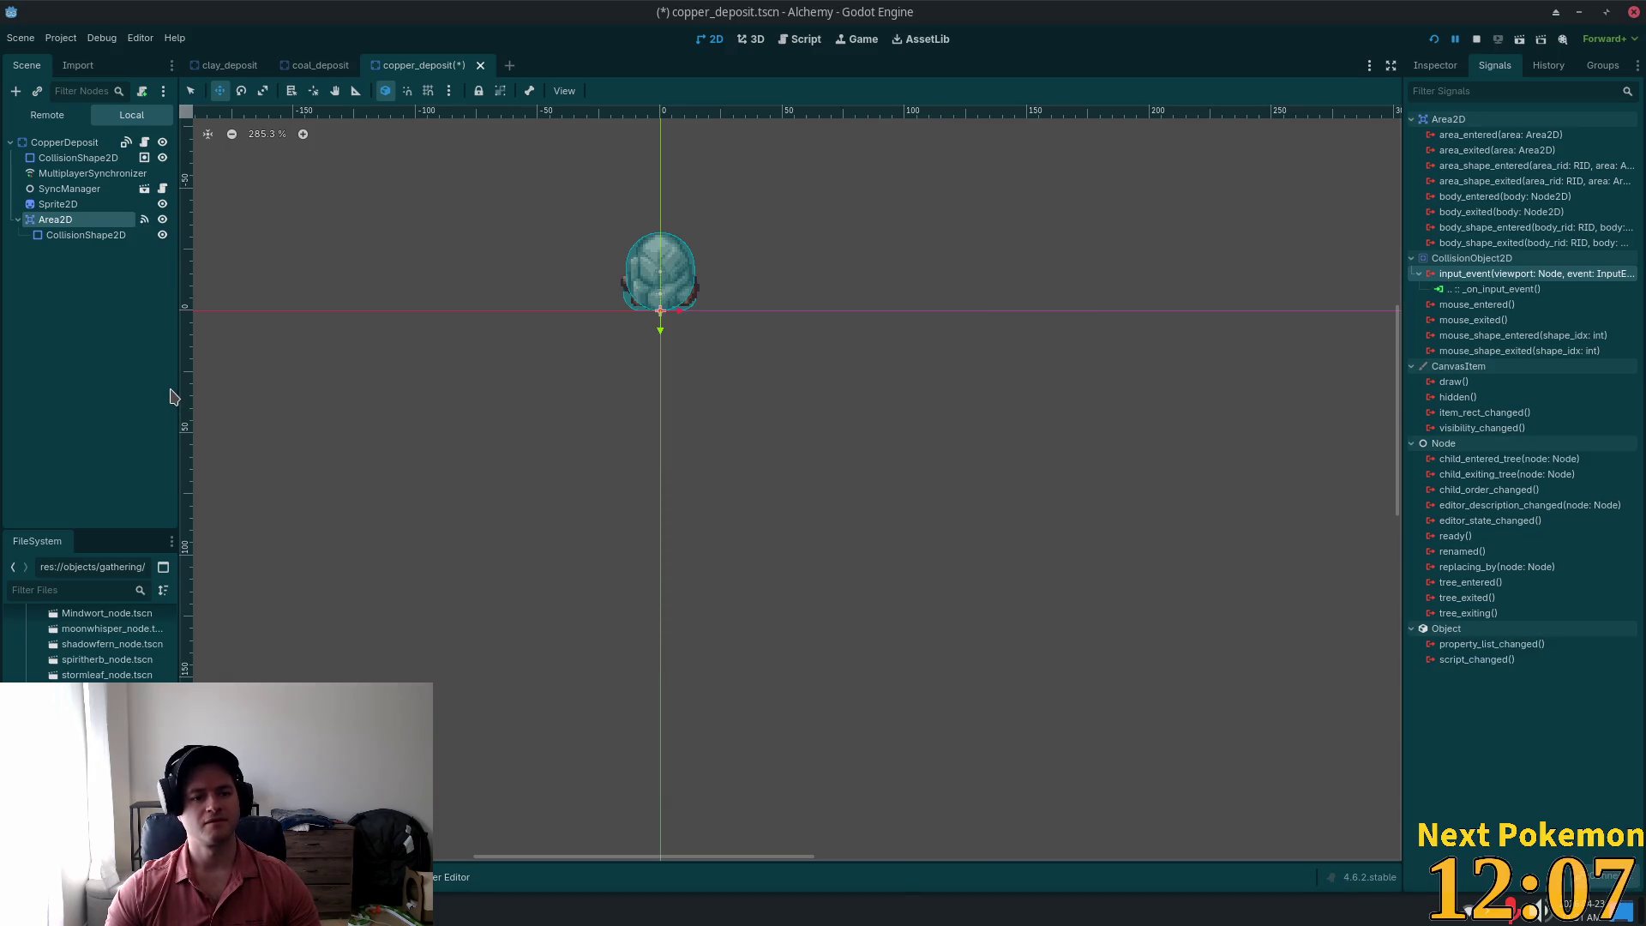
key("ctrl+s")
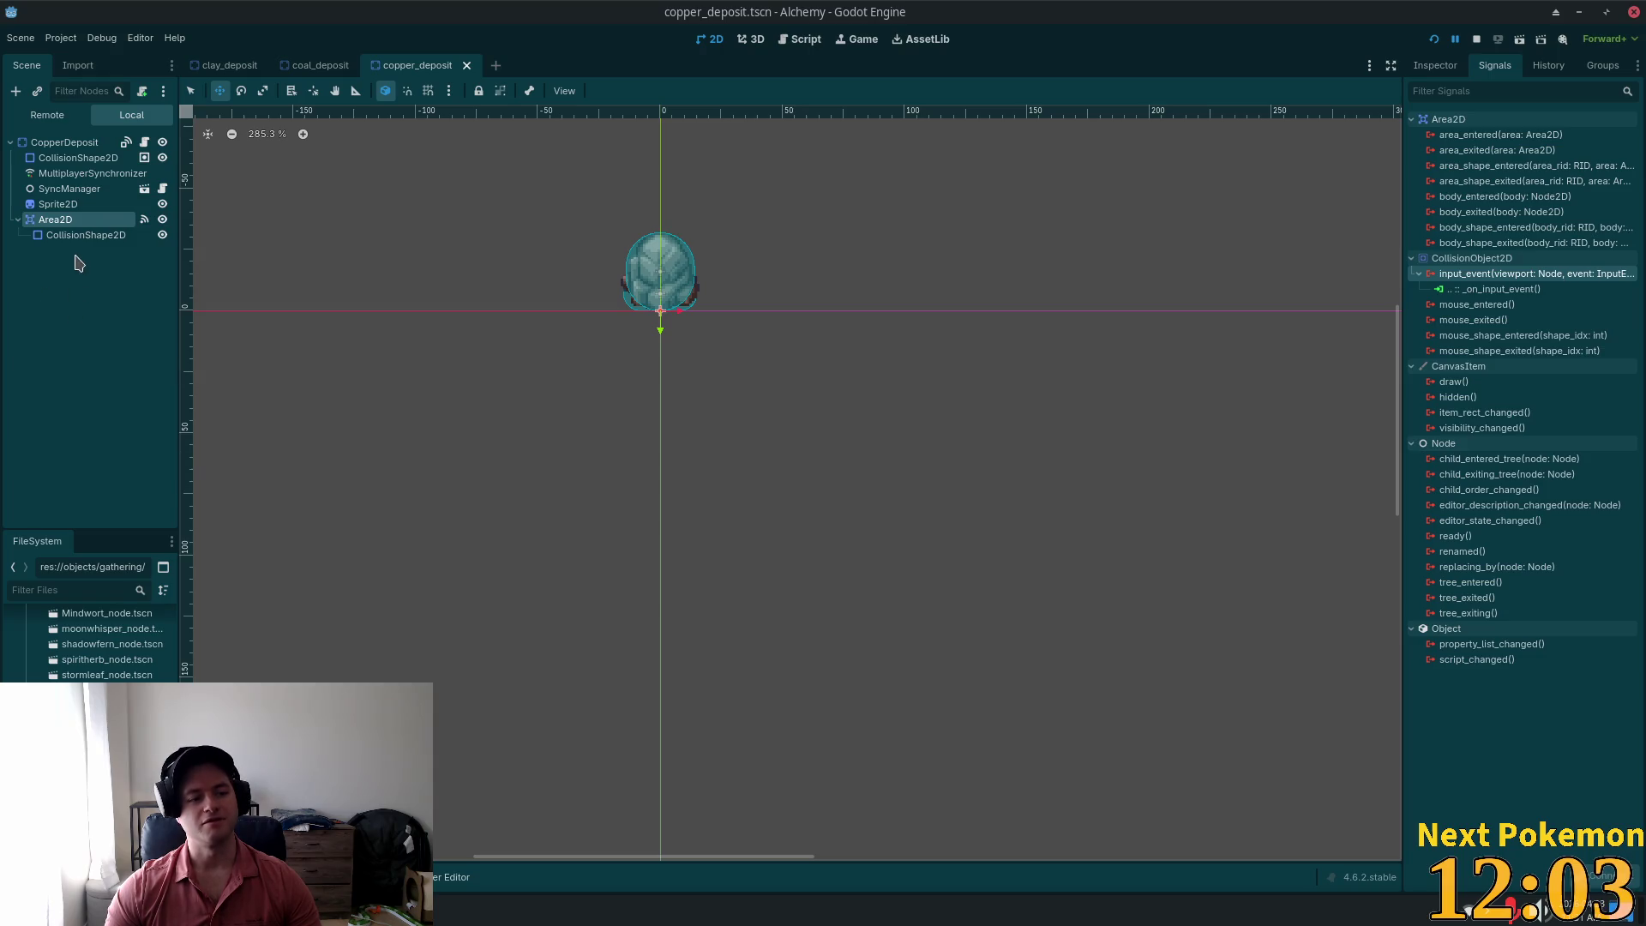
Step: Disconnect the CopperDeposit root's old input_event → _on_input_event connection
left_click(58, 145)
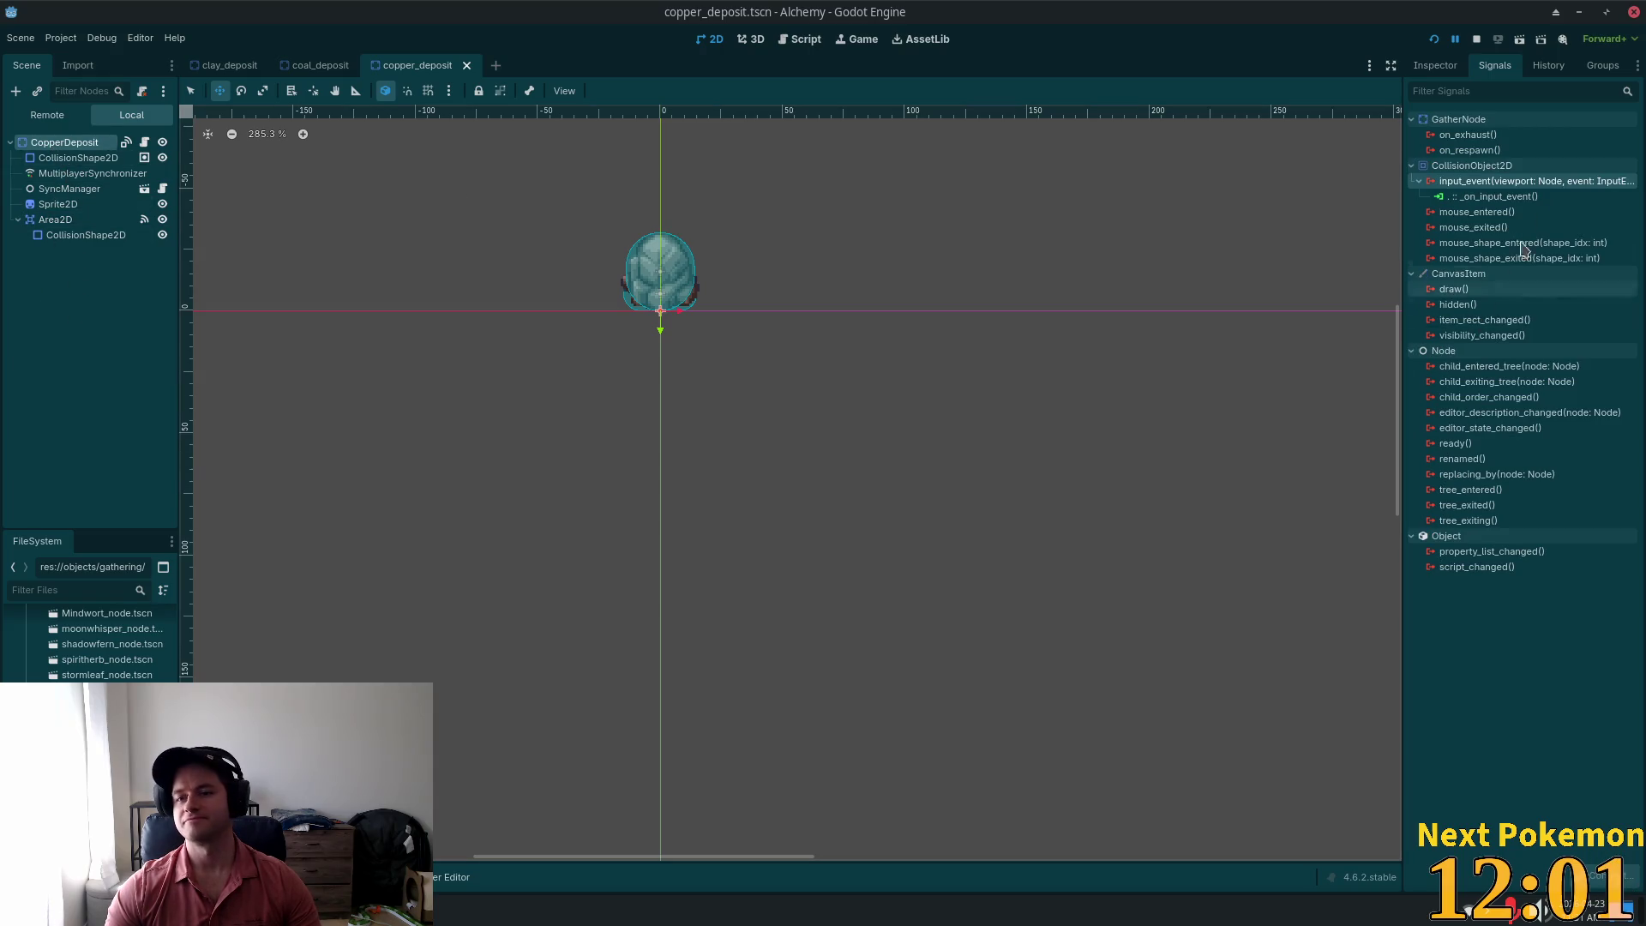
left_click(1496, 196)
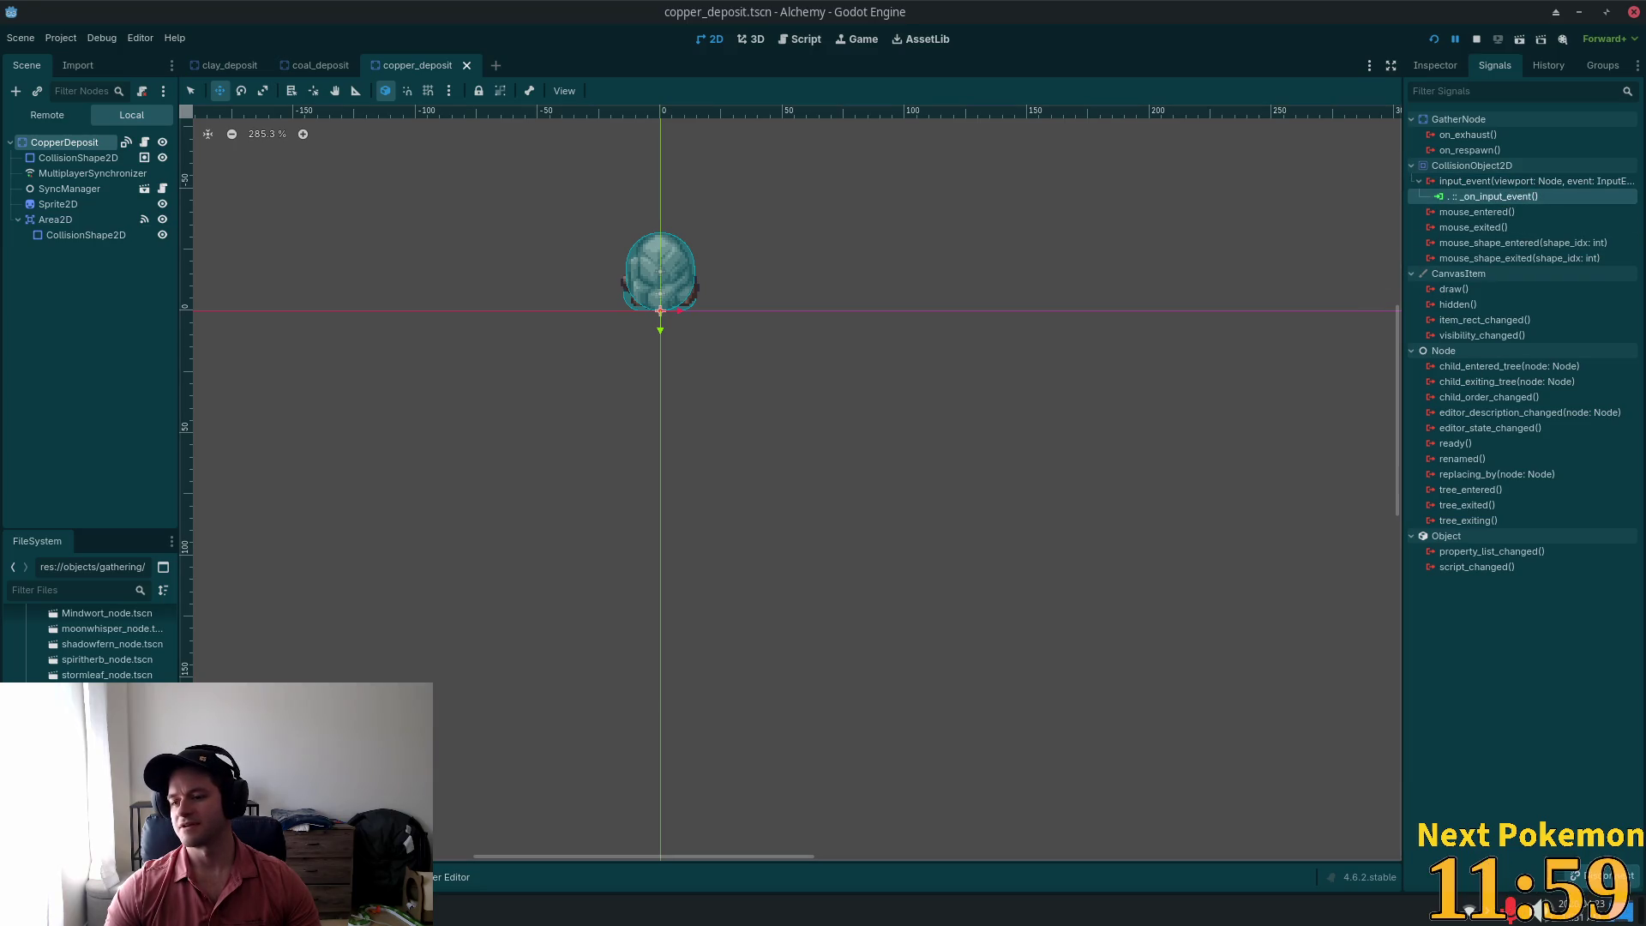
left_click(1609, 874)
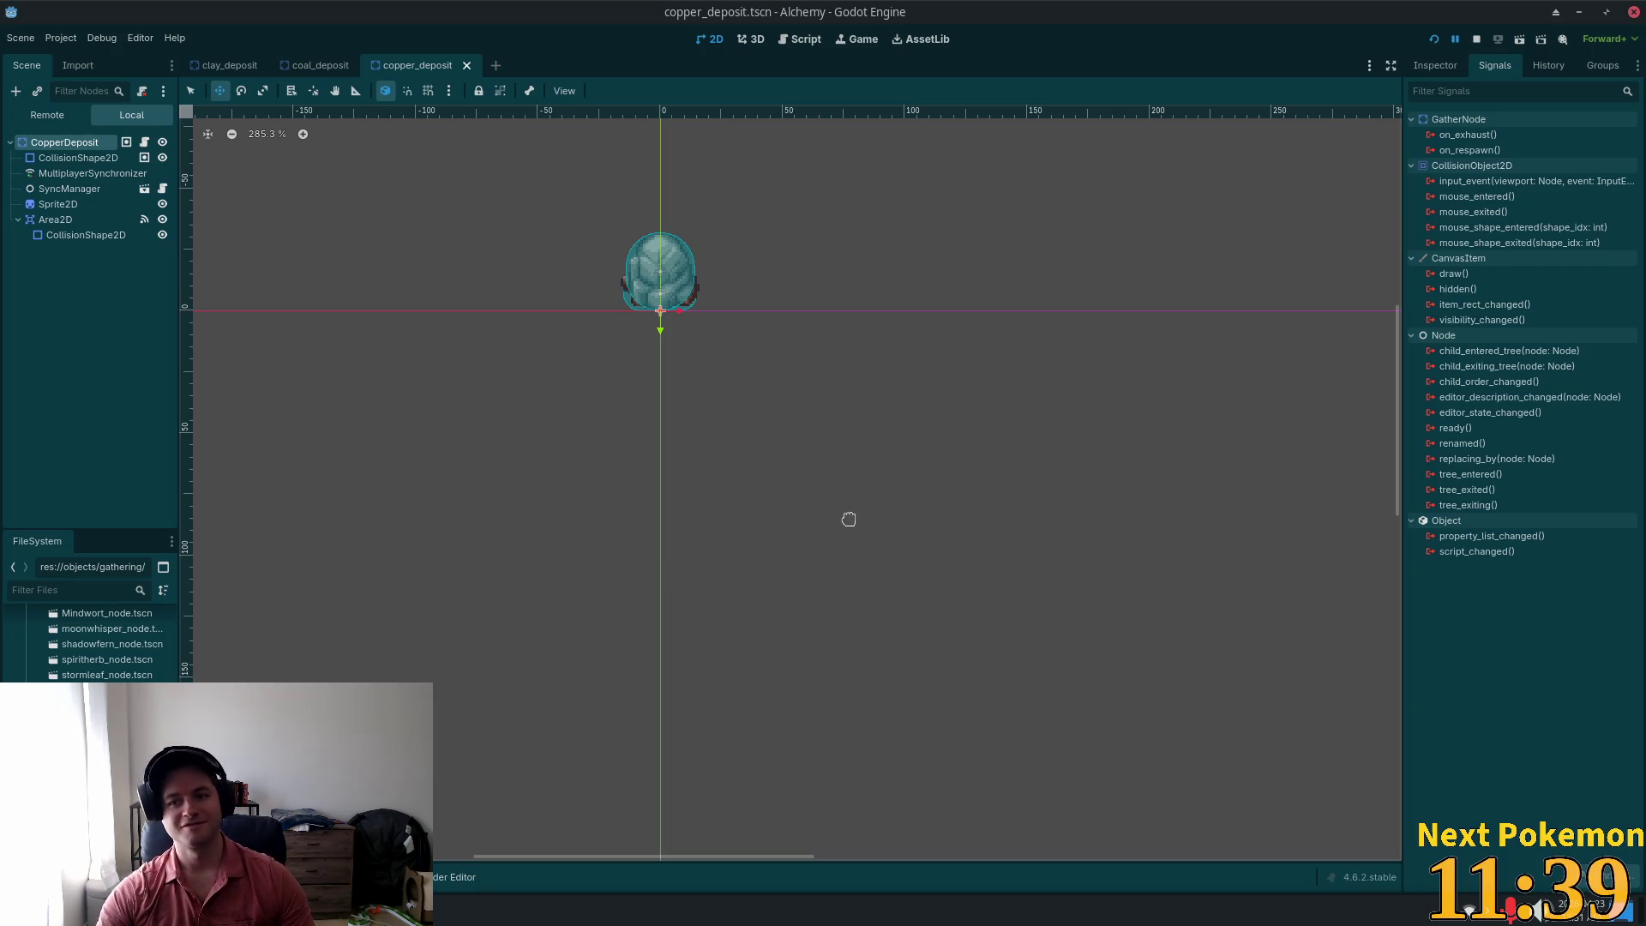
Step: Verify CopperDeposit's input_event runs only through its Area2D, then open flint_deposit.tscn and select FlintDeposit
left_click(55, 220)
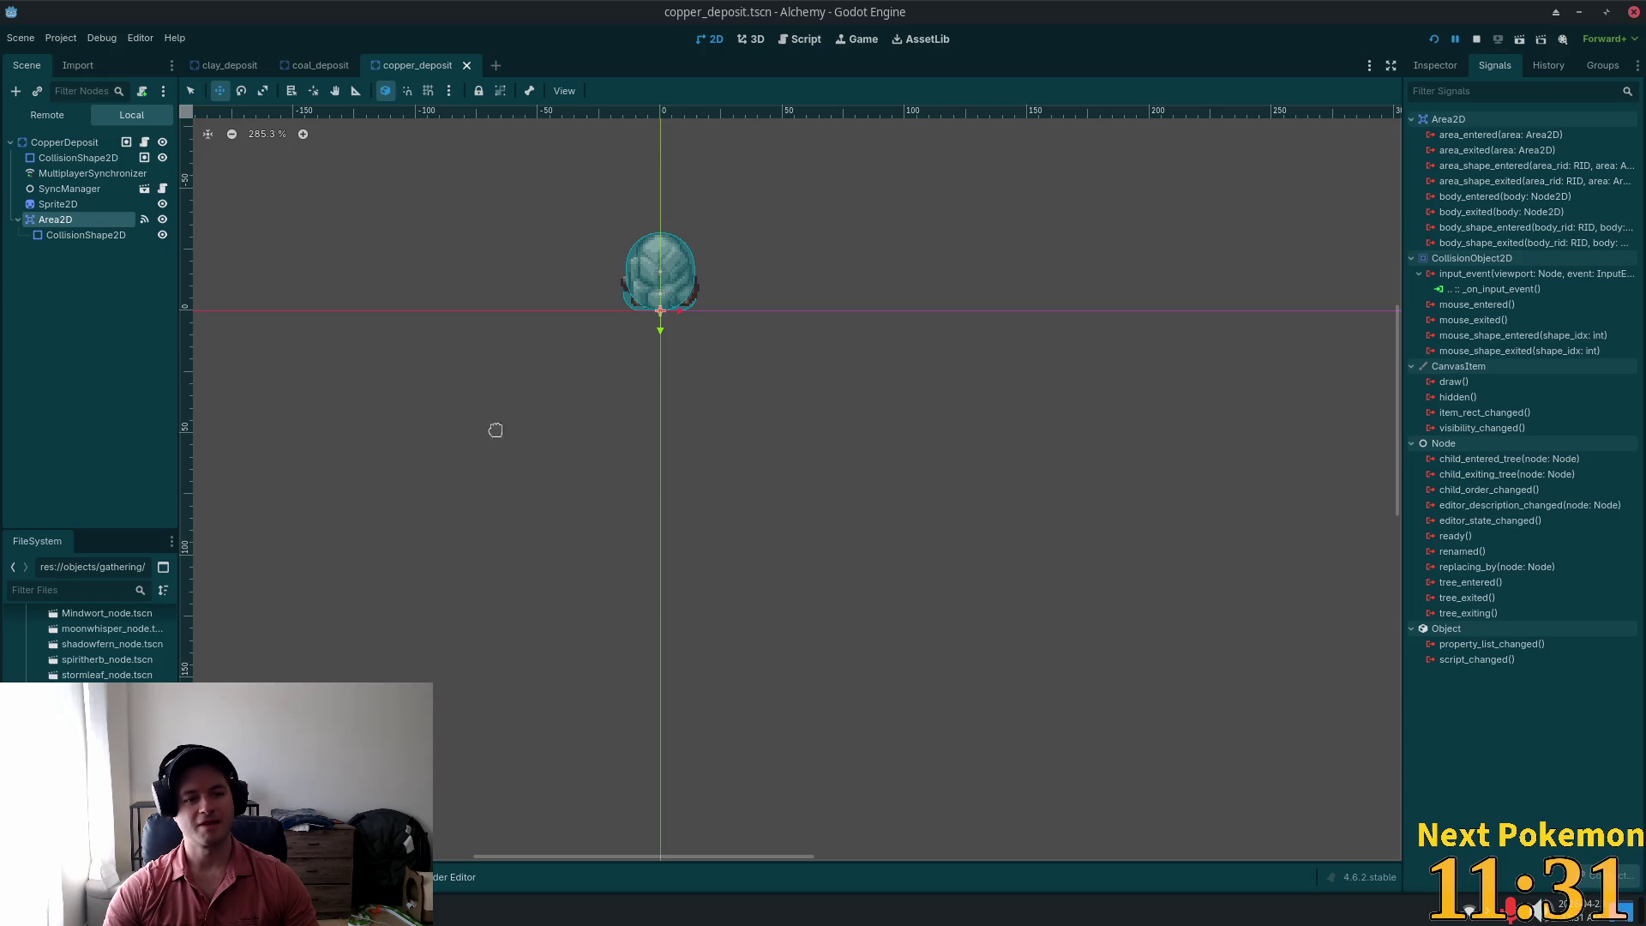
left_click(67, 142)
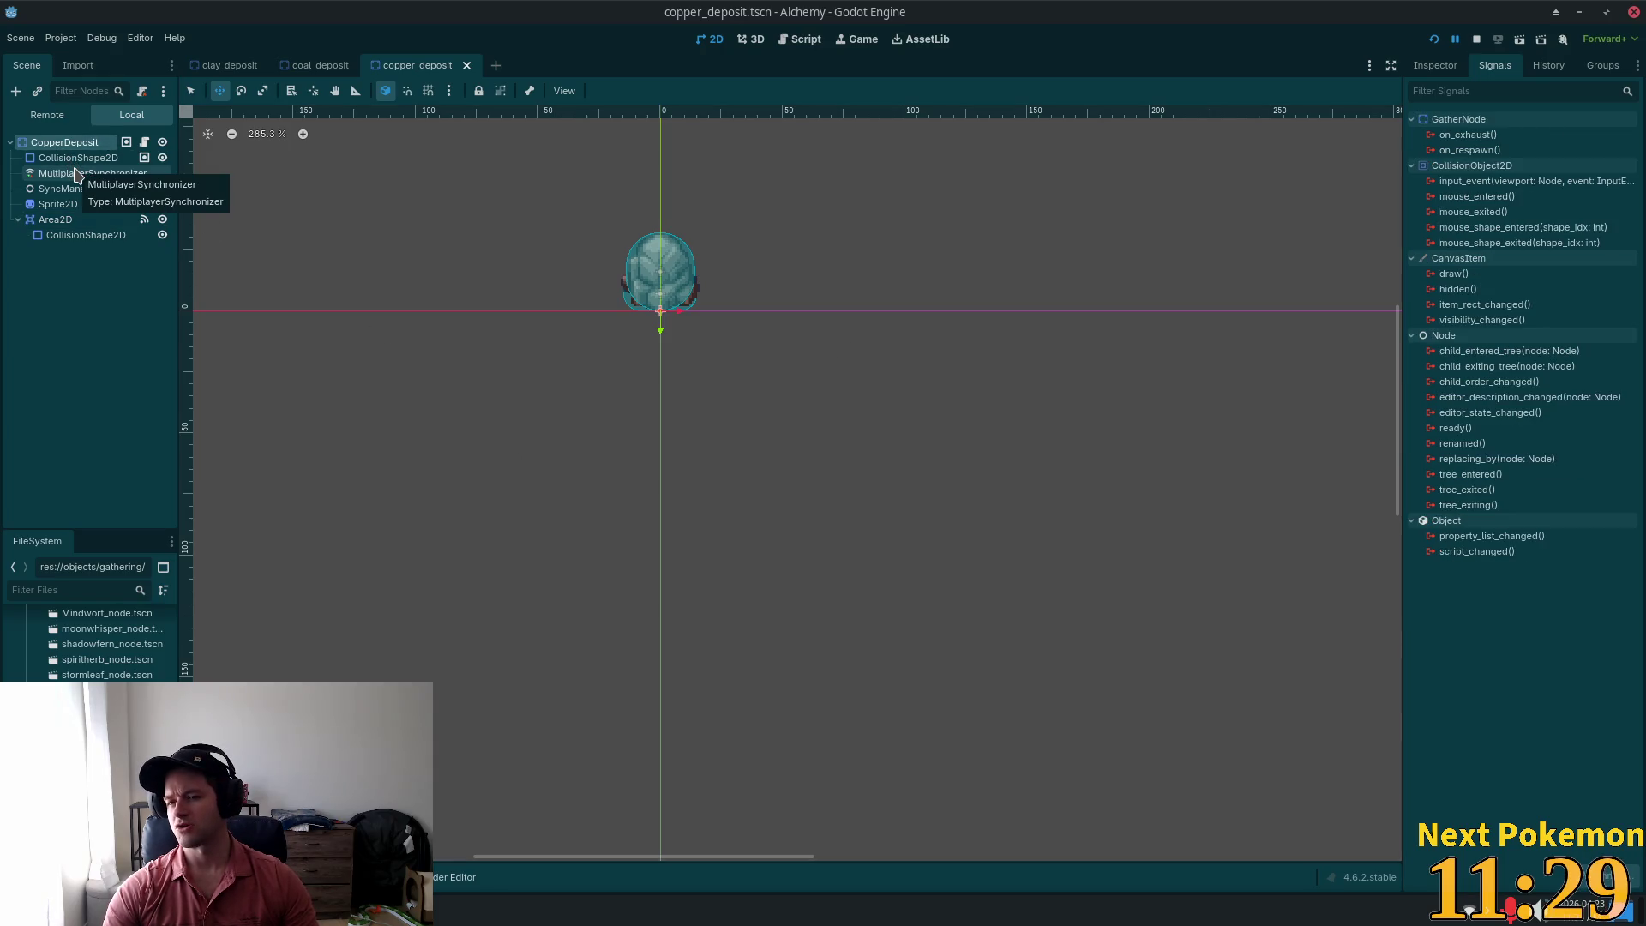
left_click(61, 221)
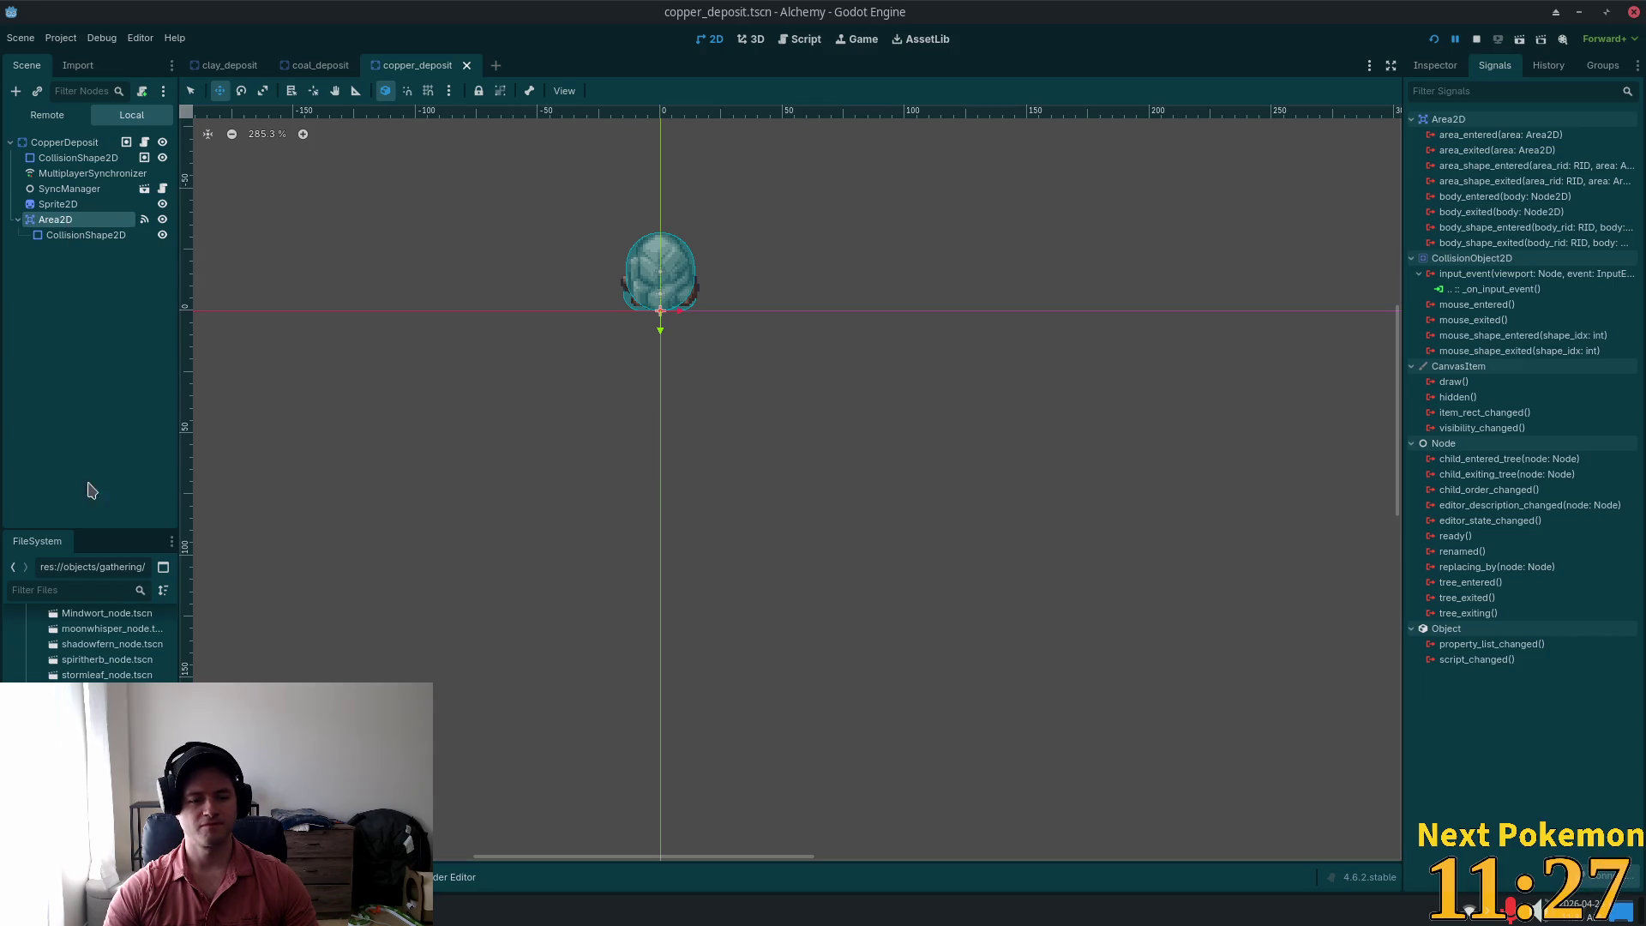
key("ctrl+shift+t")
left_click(47, 144)
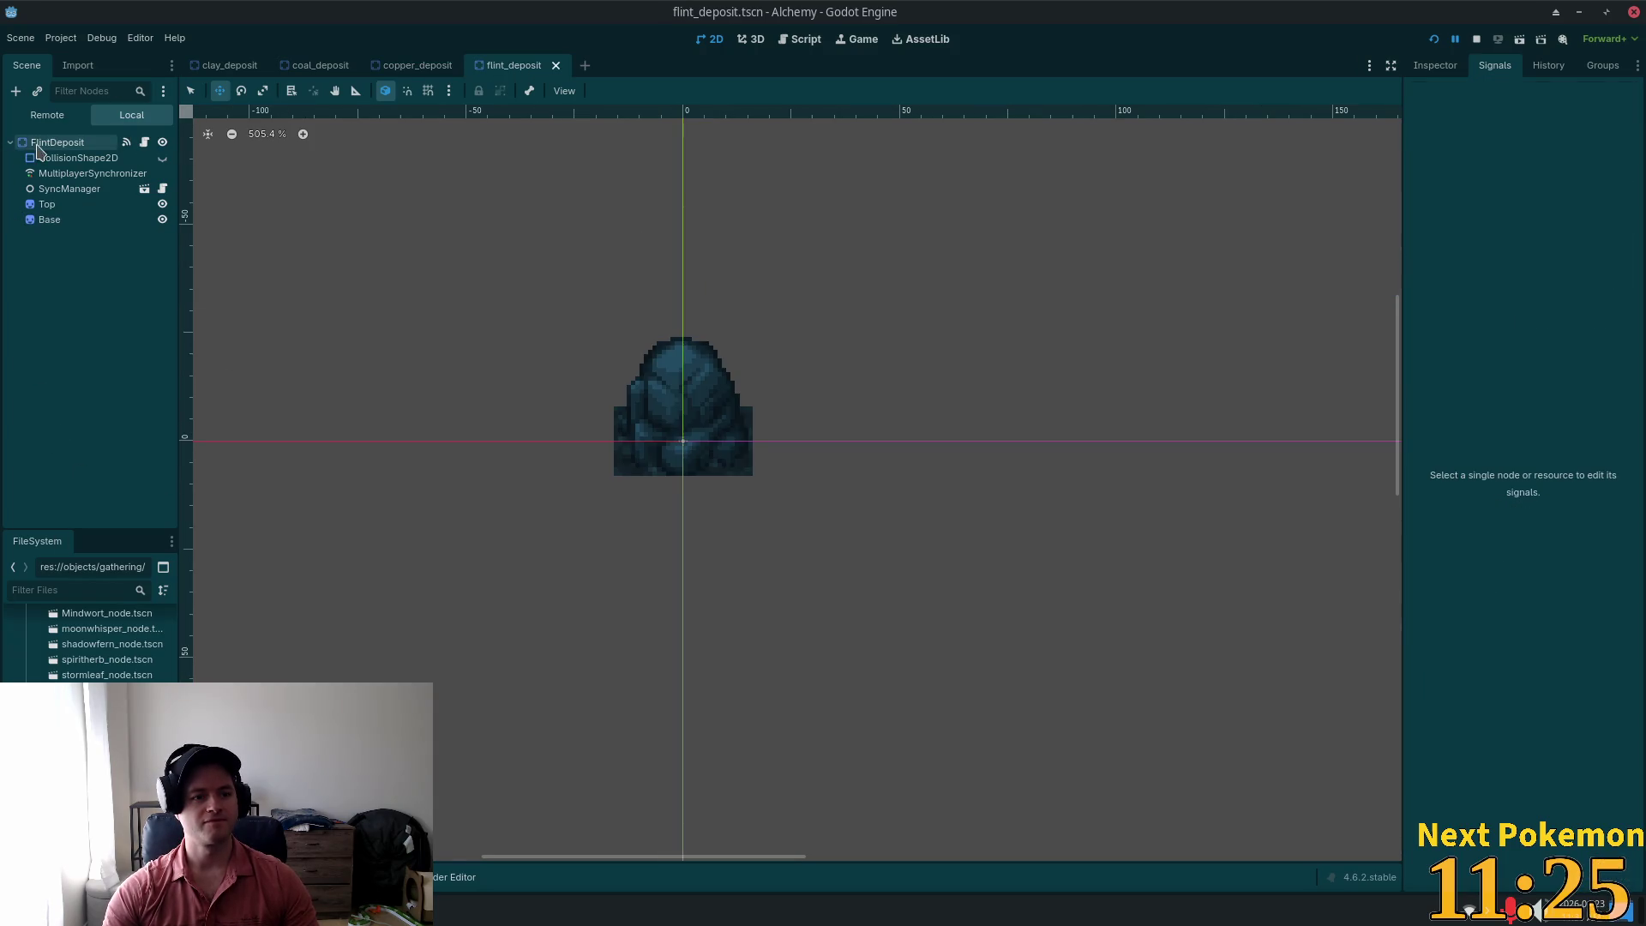
Step: Paste the copied Area2D under FlintDeposit and connect its input_event to _on_input_event
right_click(47, 147)
left_click(135, 267)
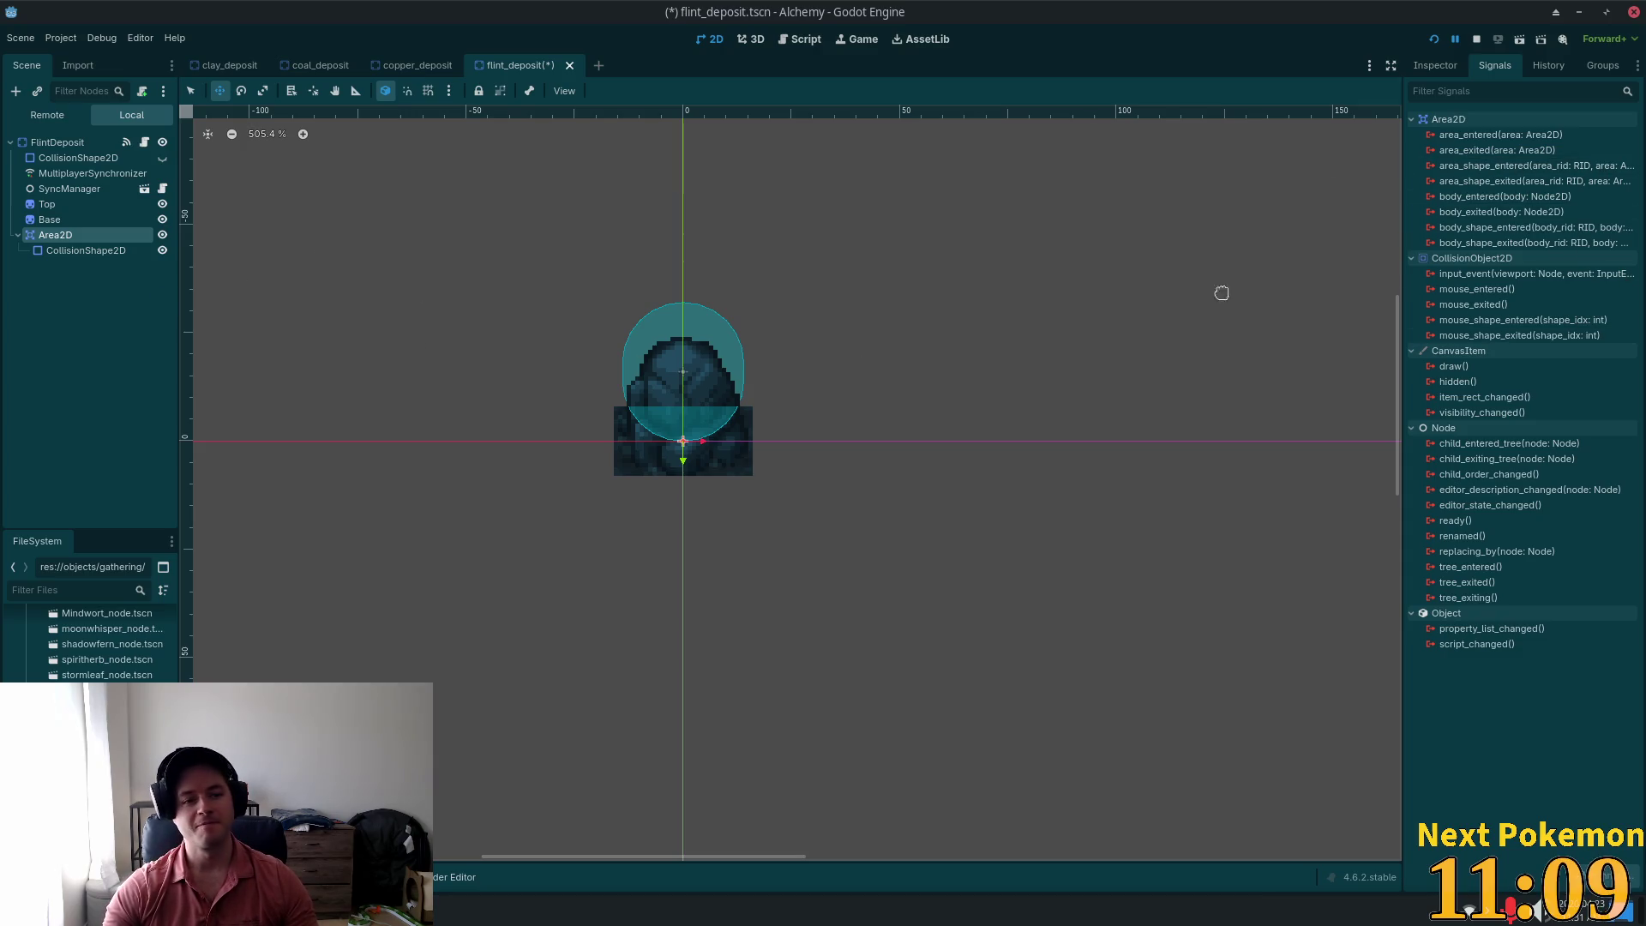
double_click(1488, 276)
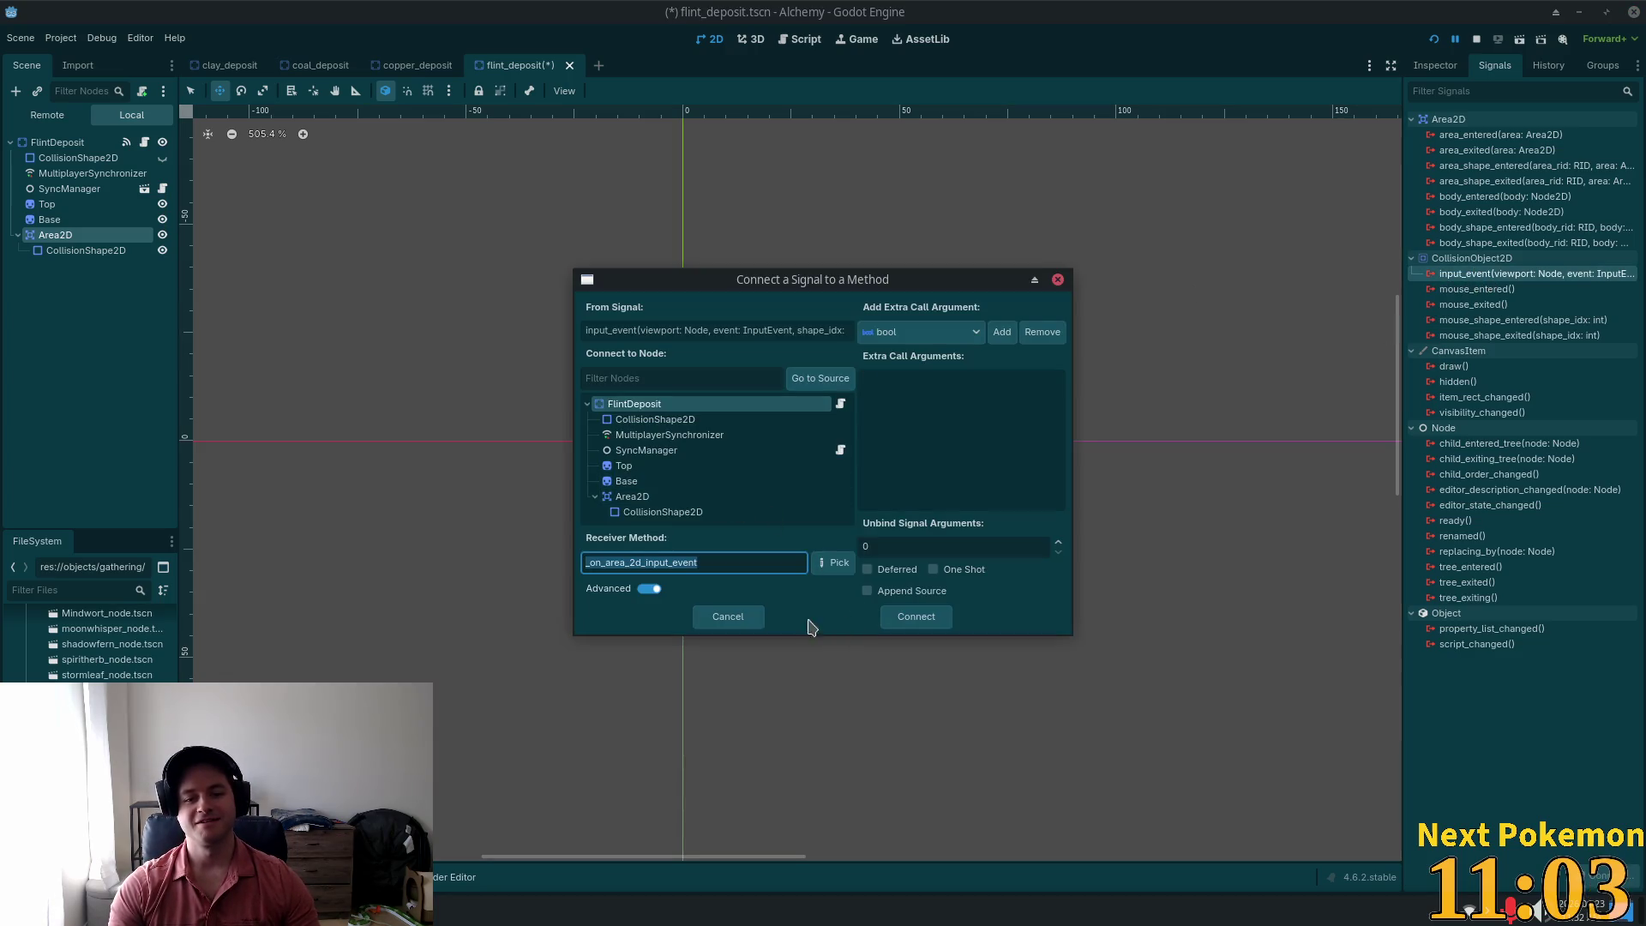
left_click(912, 617)
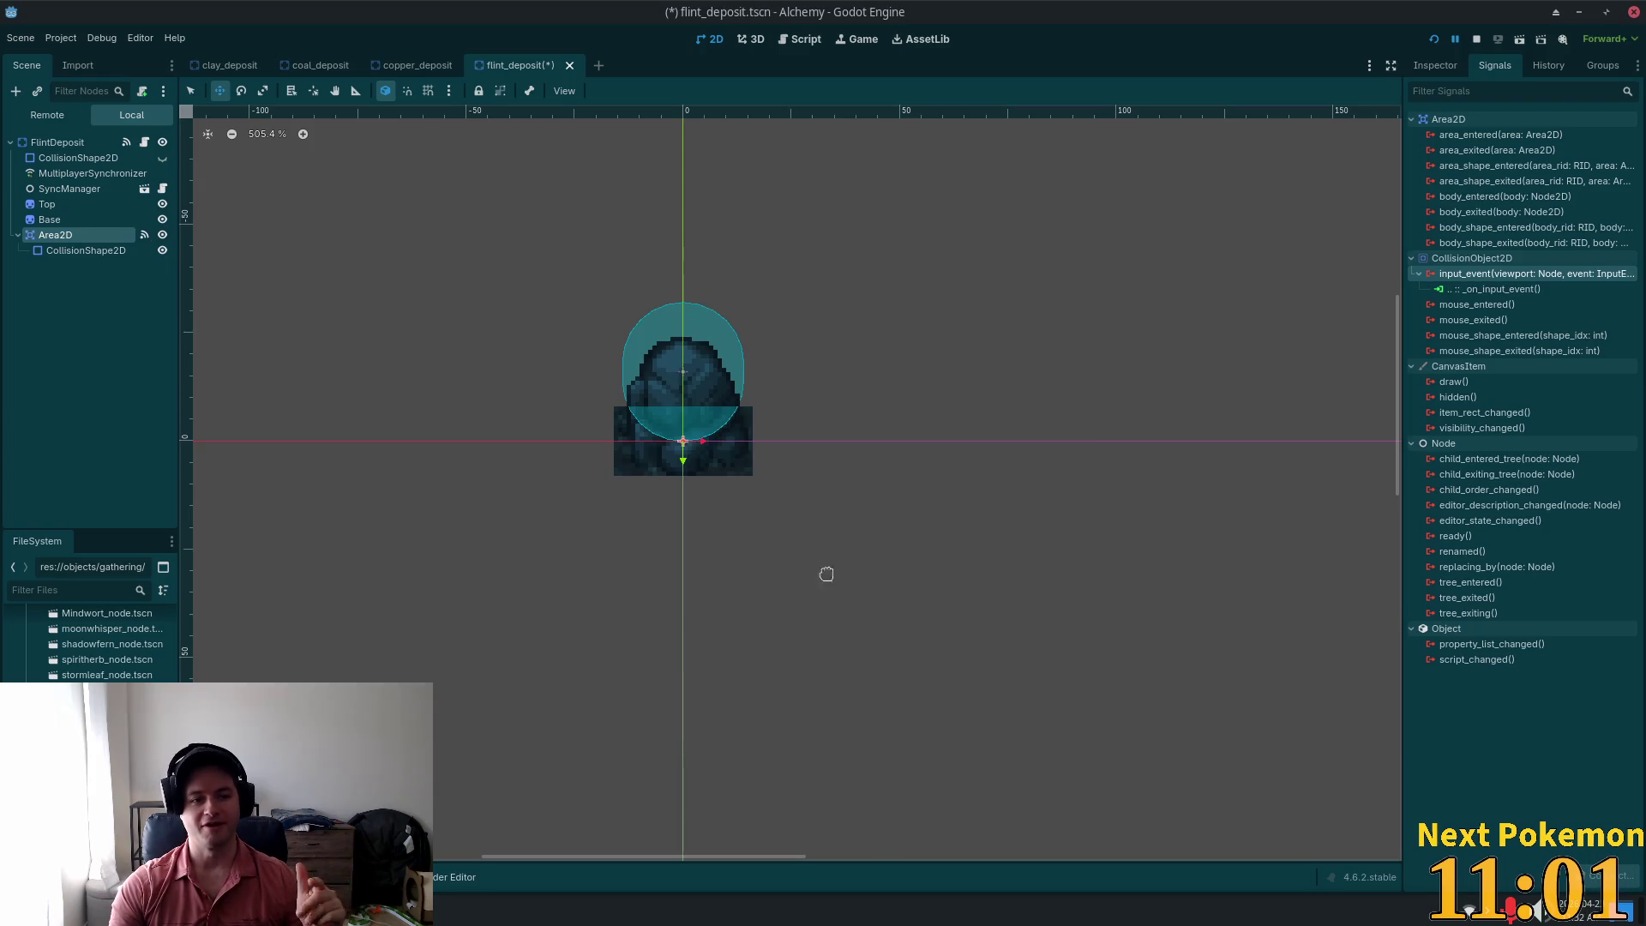
Step: Nudge the Area2D down over the flint rock and save the scene
scroll(449, 334, "up", 4)
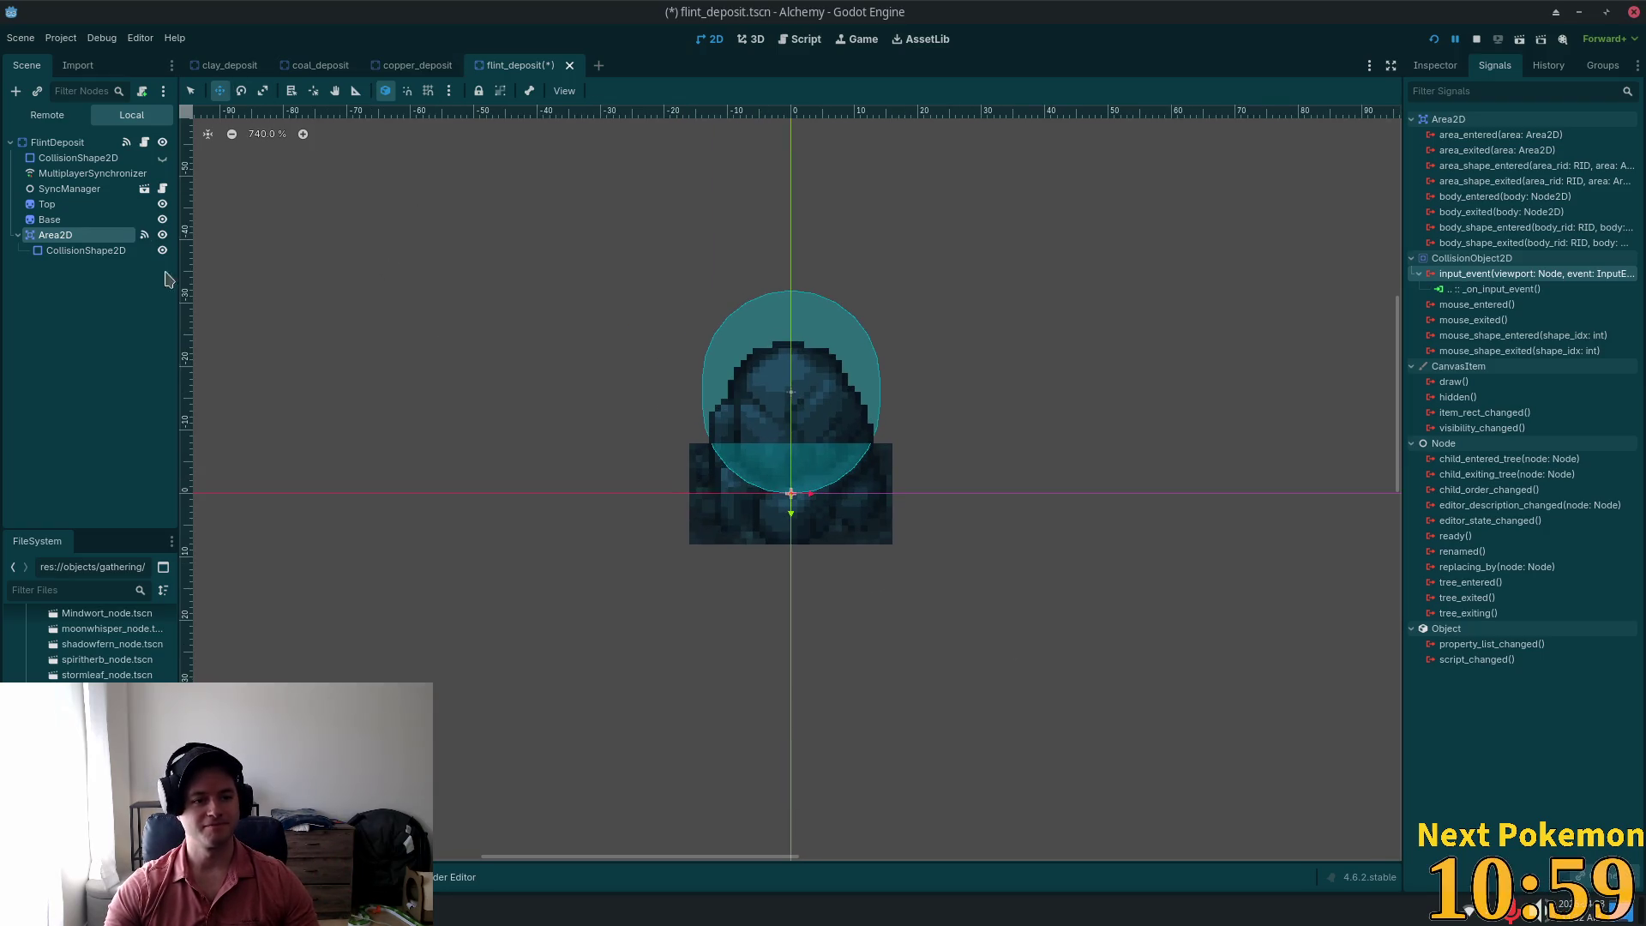
key("Down")
key("Down")
key("Down")
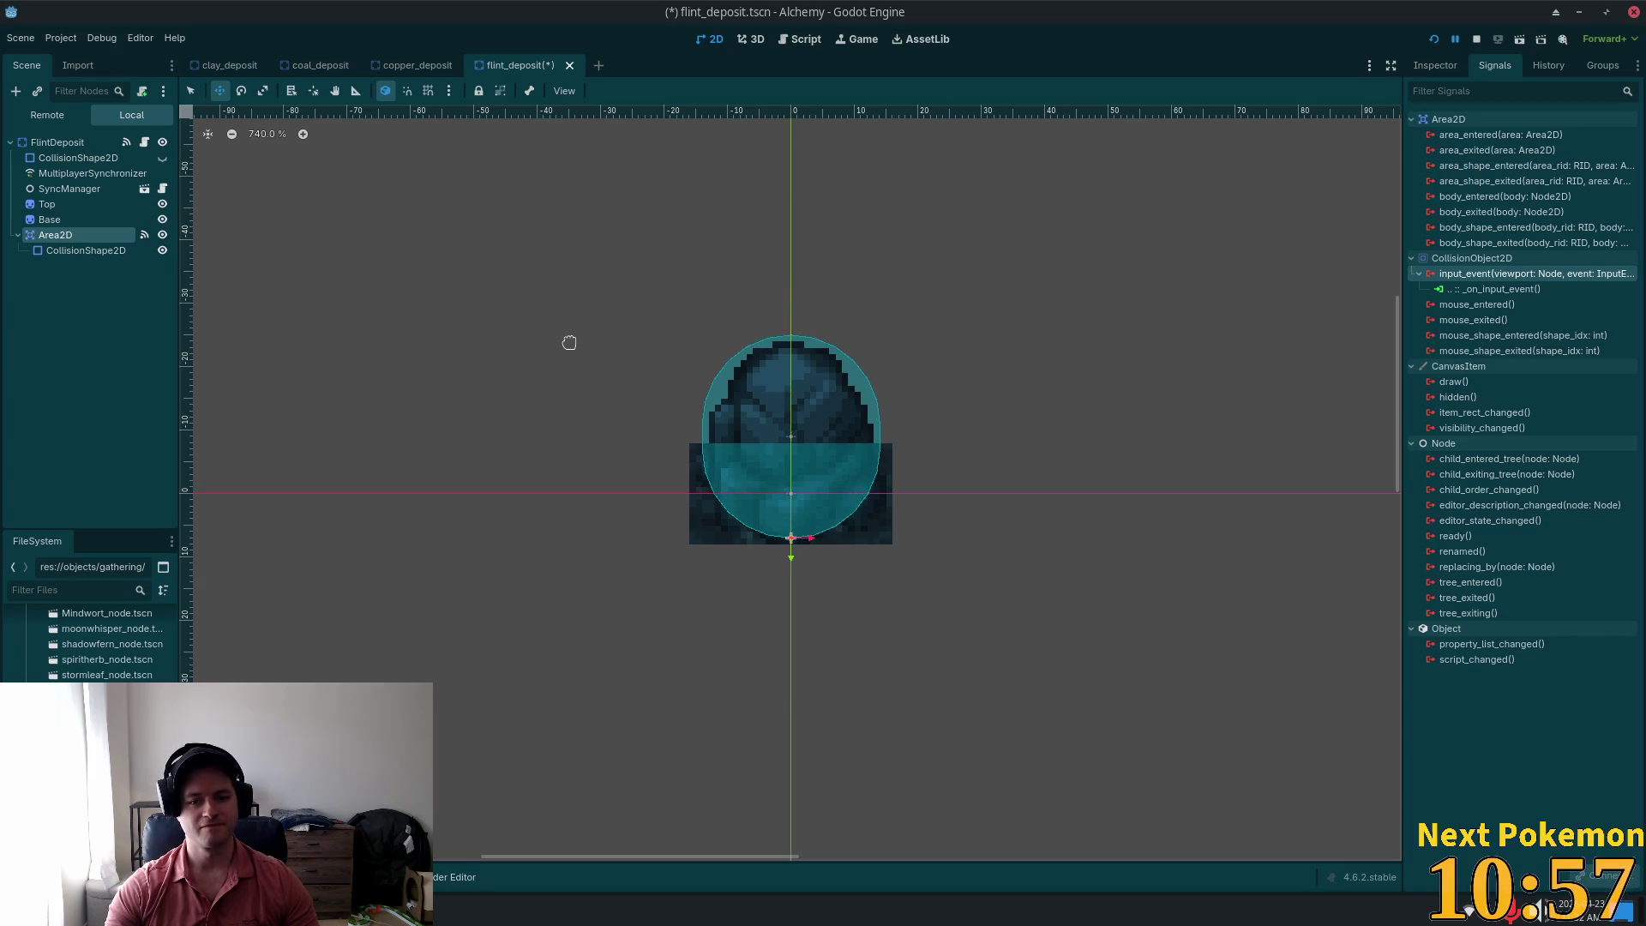
key("ctrl+s")
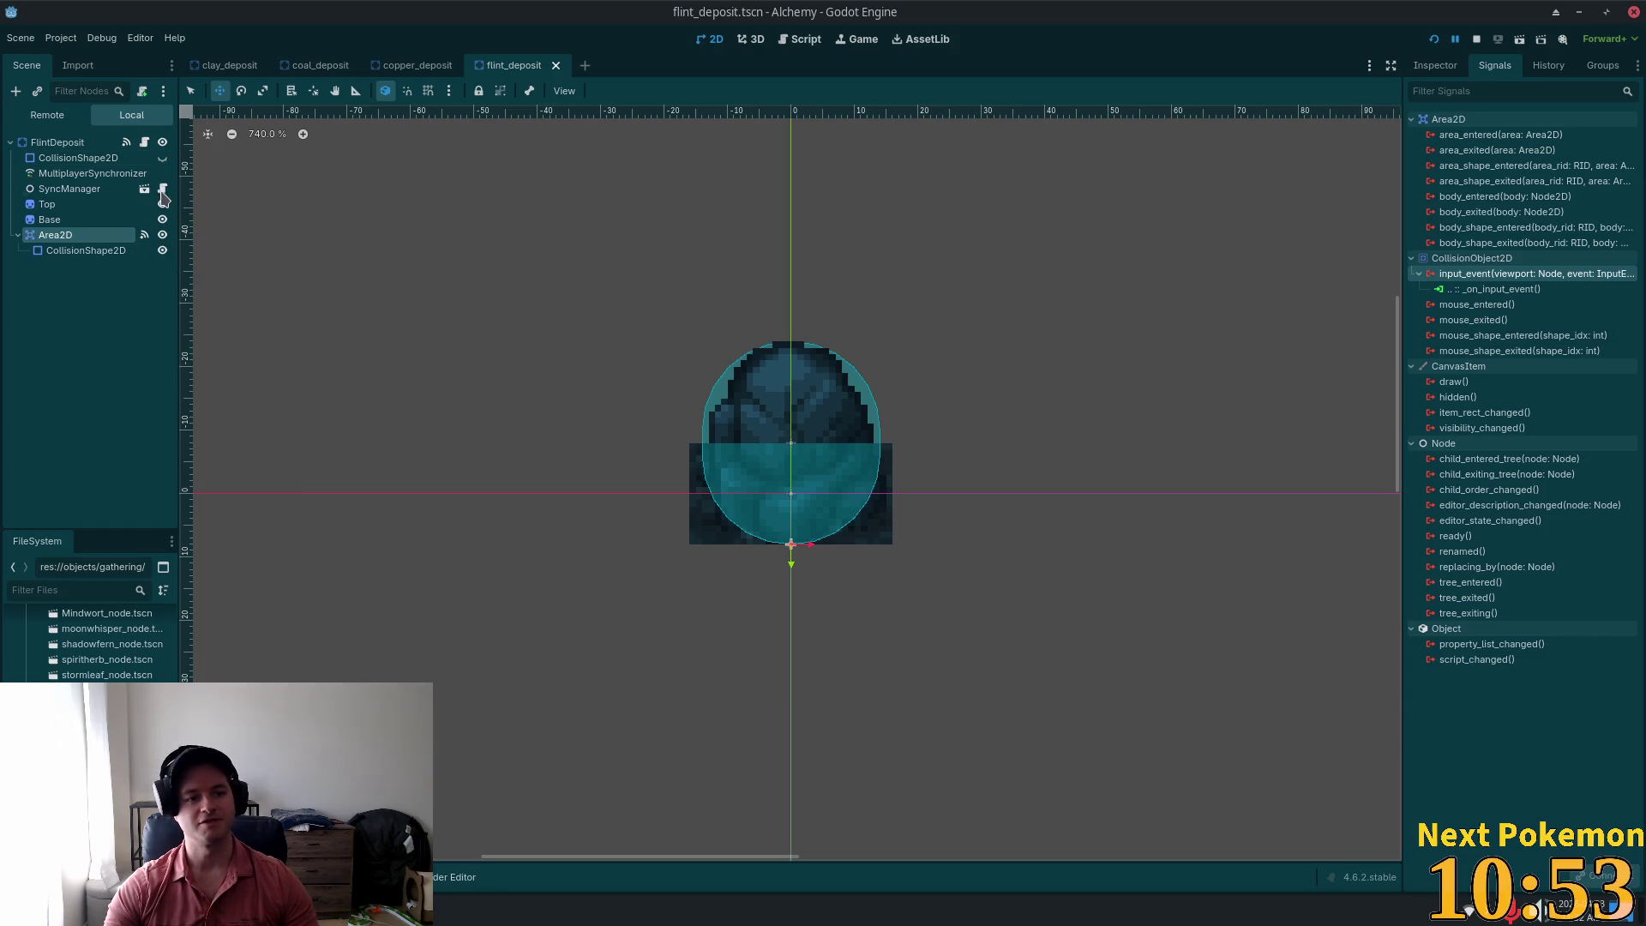
left_click(57, 143)
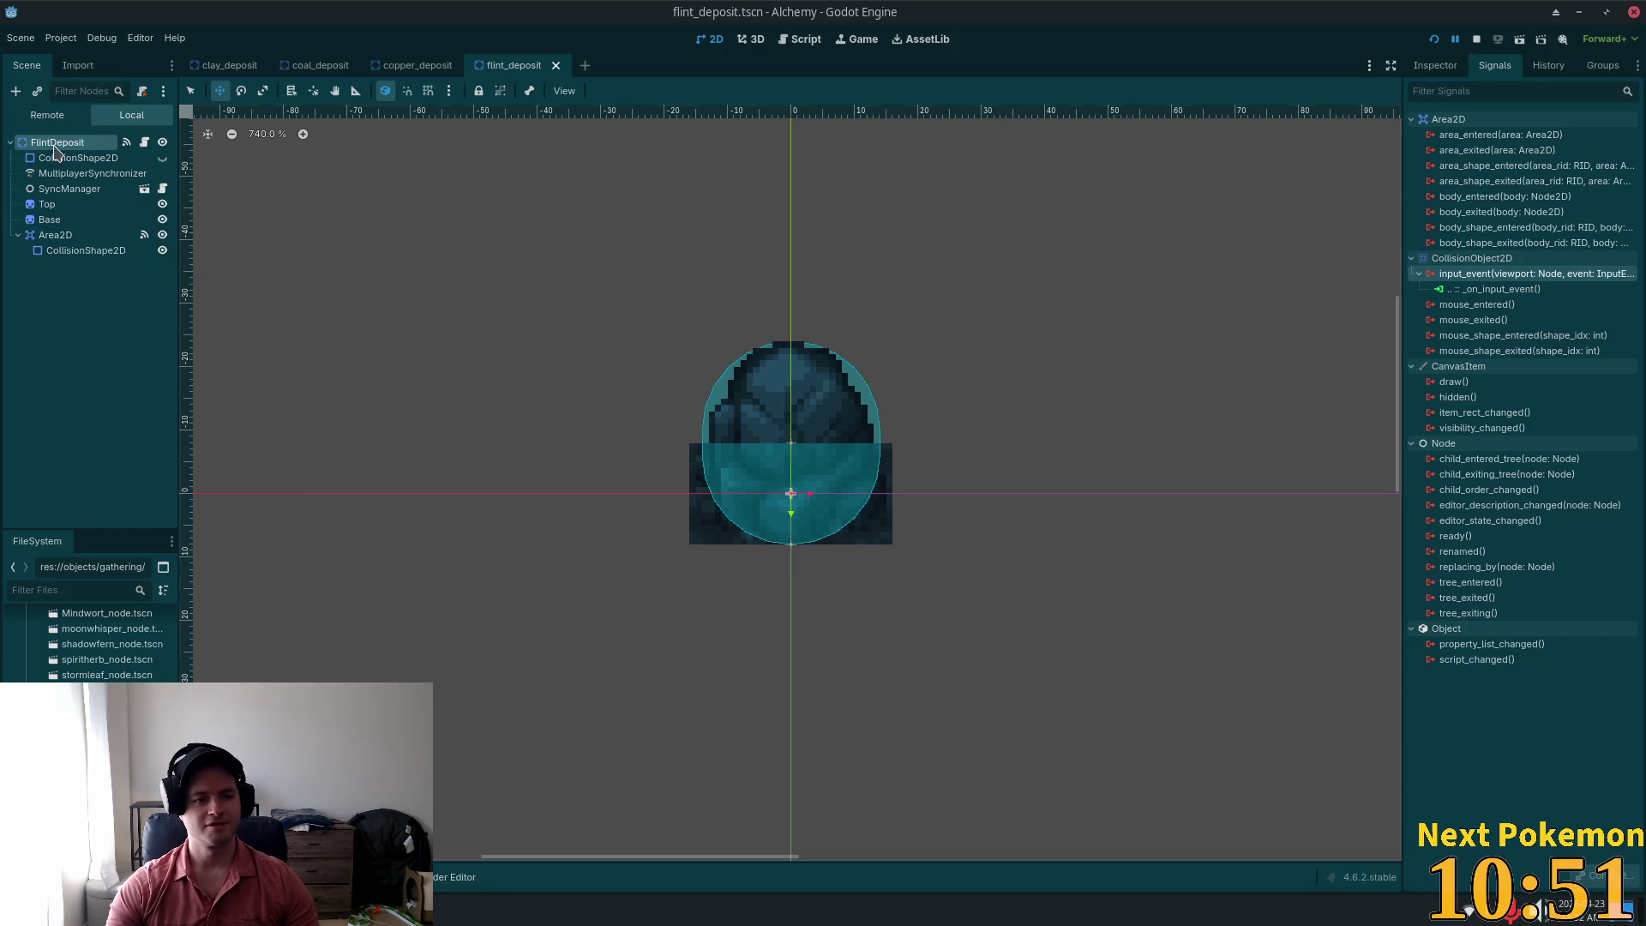
Step: Drop FlintDeposit root's old _on_input_event connection, save, and place the YouTube window over the editor's right half
key("ctrl+z")
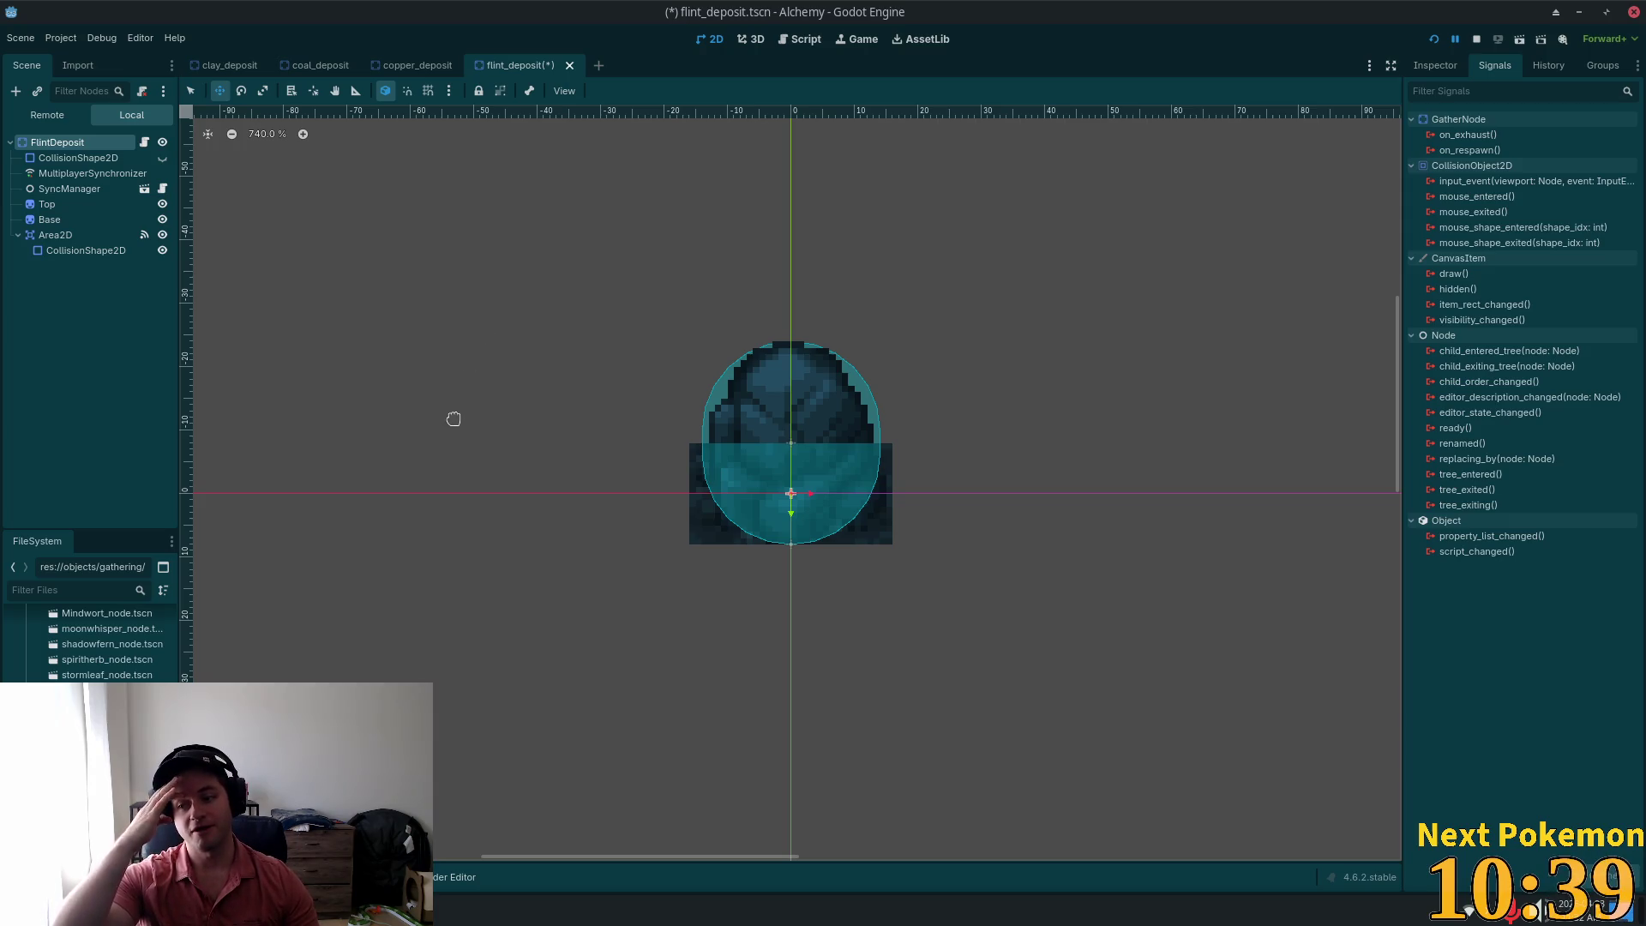
key("ctrl+s")
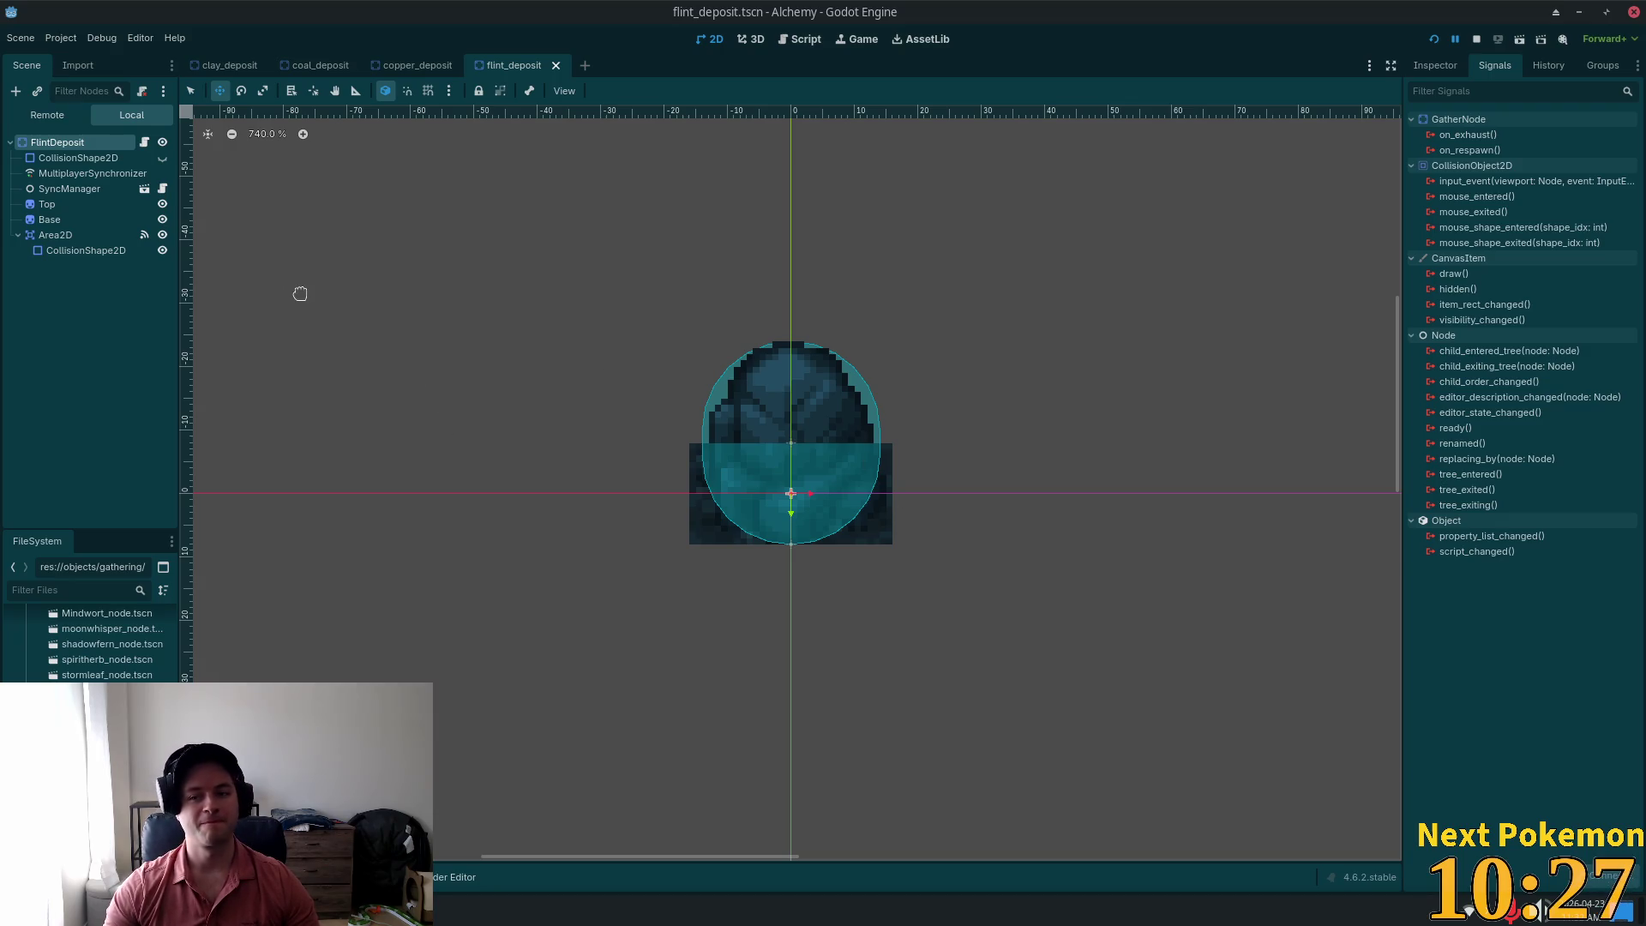
left_click(56, 237)
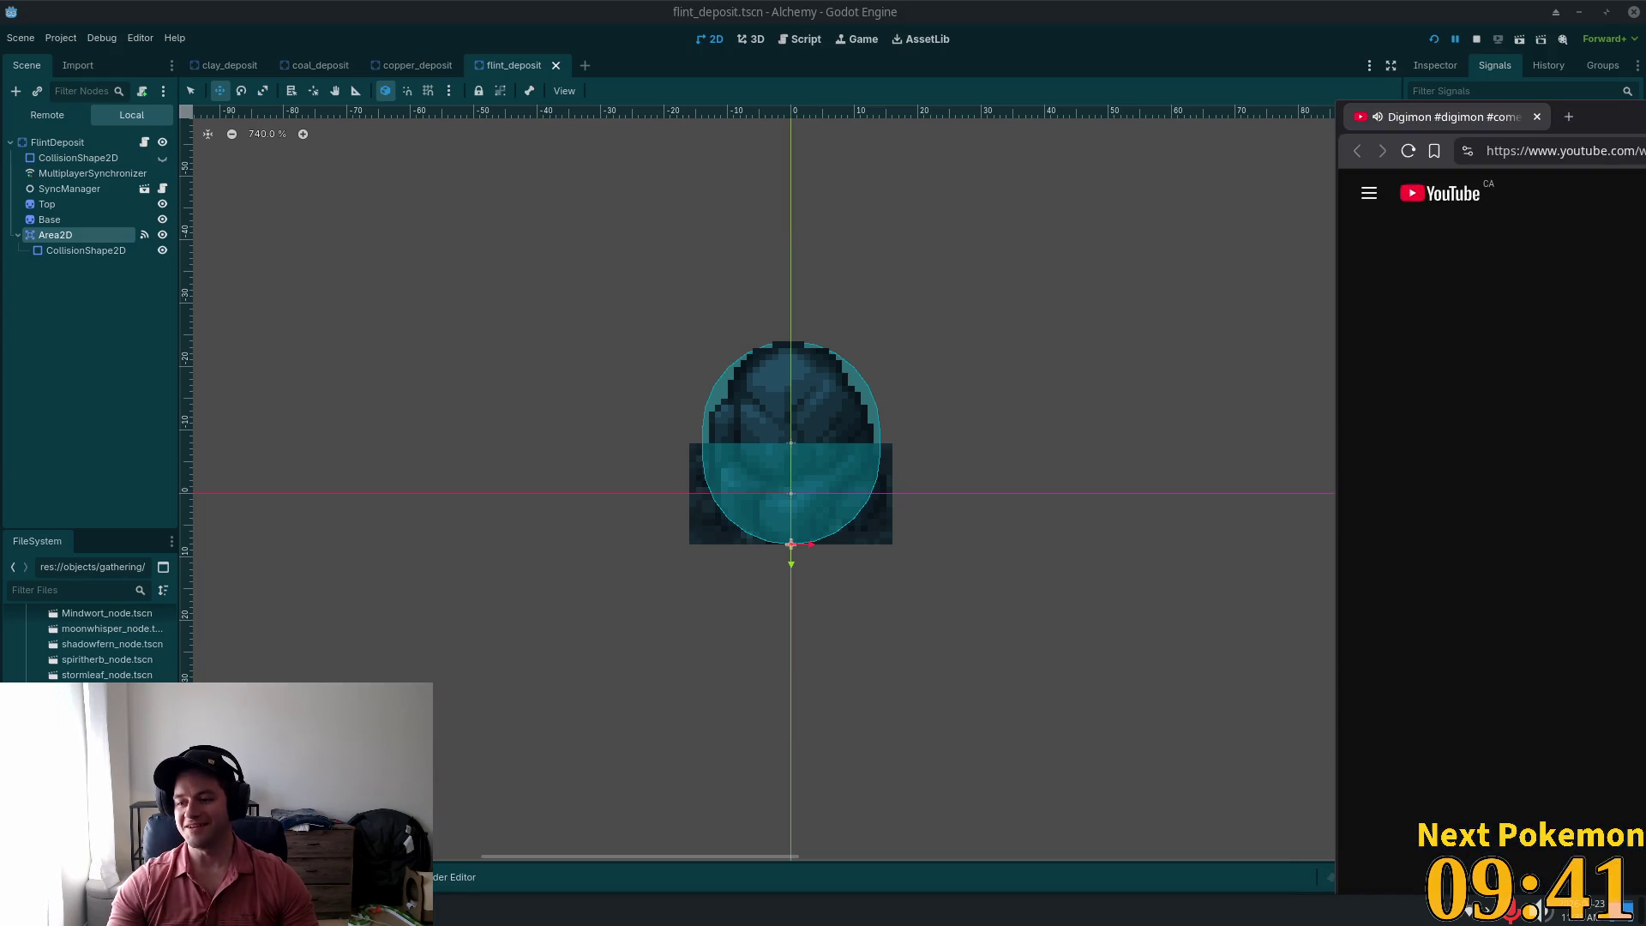
mouse_move(1645, 129)
left_mouse_down()
mouse_move(1645, 108)
mouse_move(1365, 29)
mouse_move(1238, 50)
left_mouse_up()
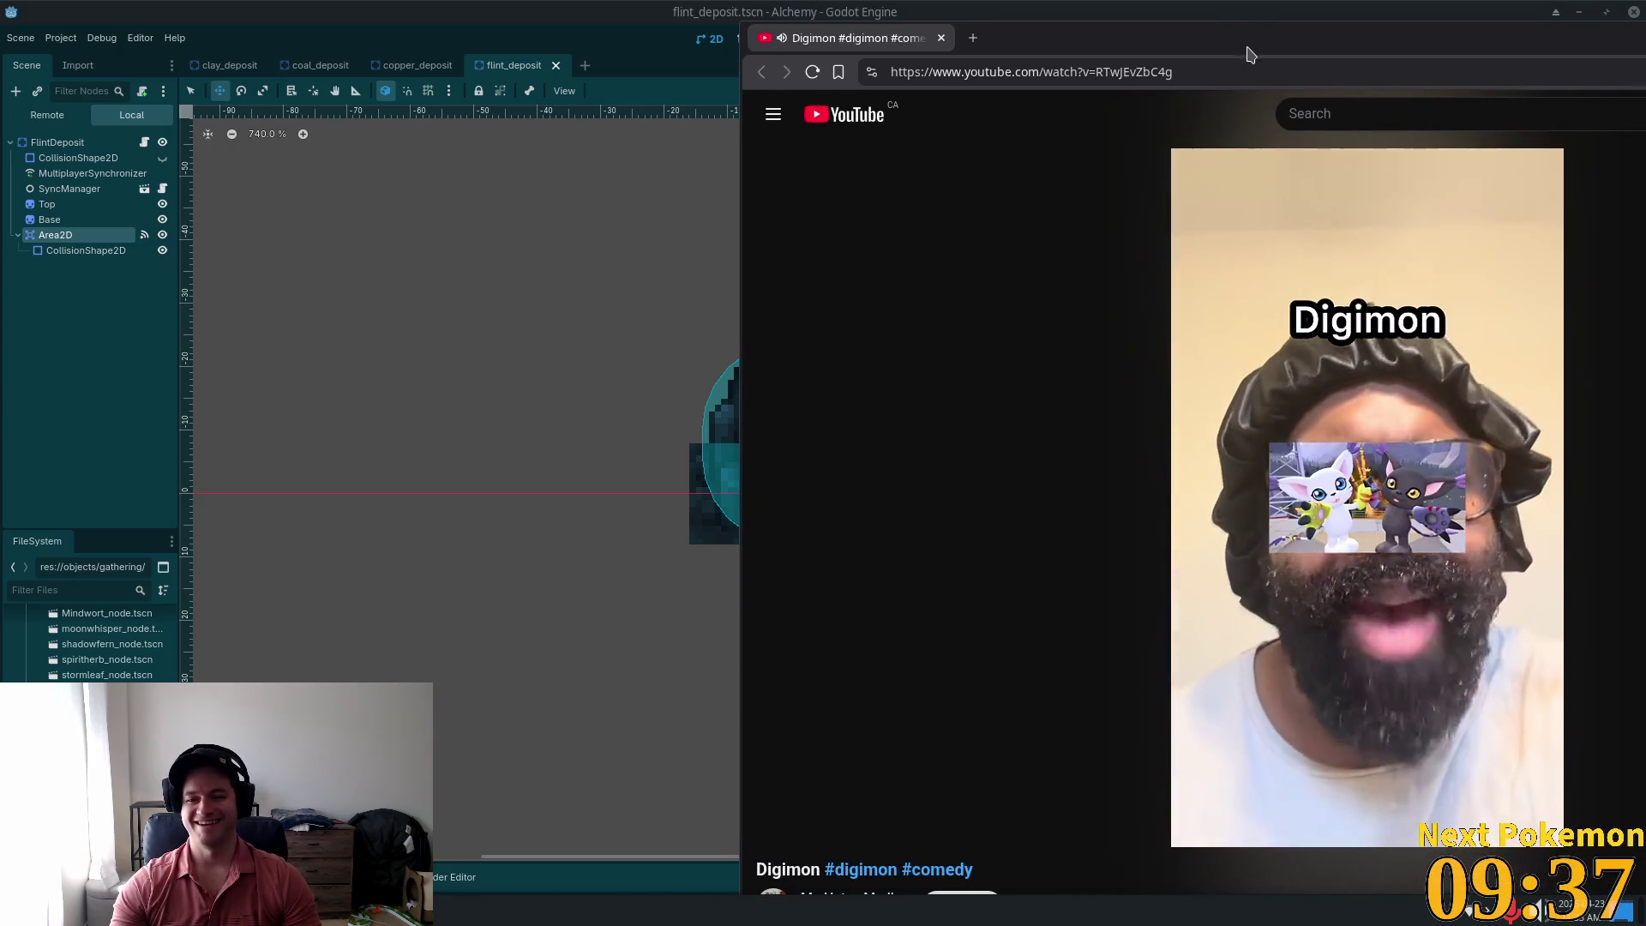
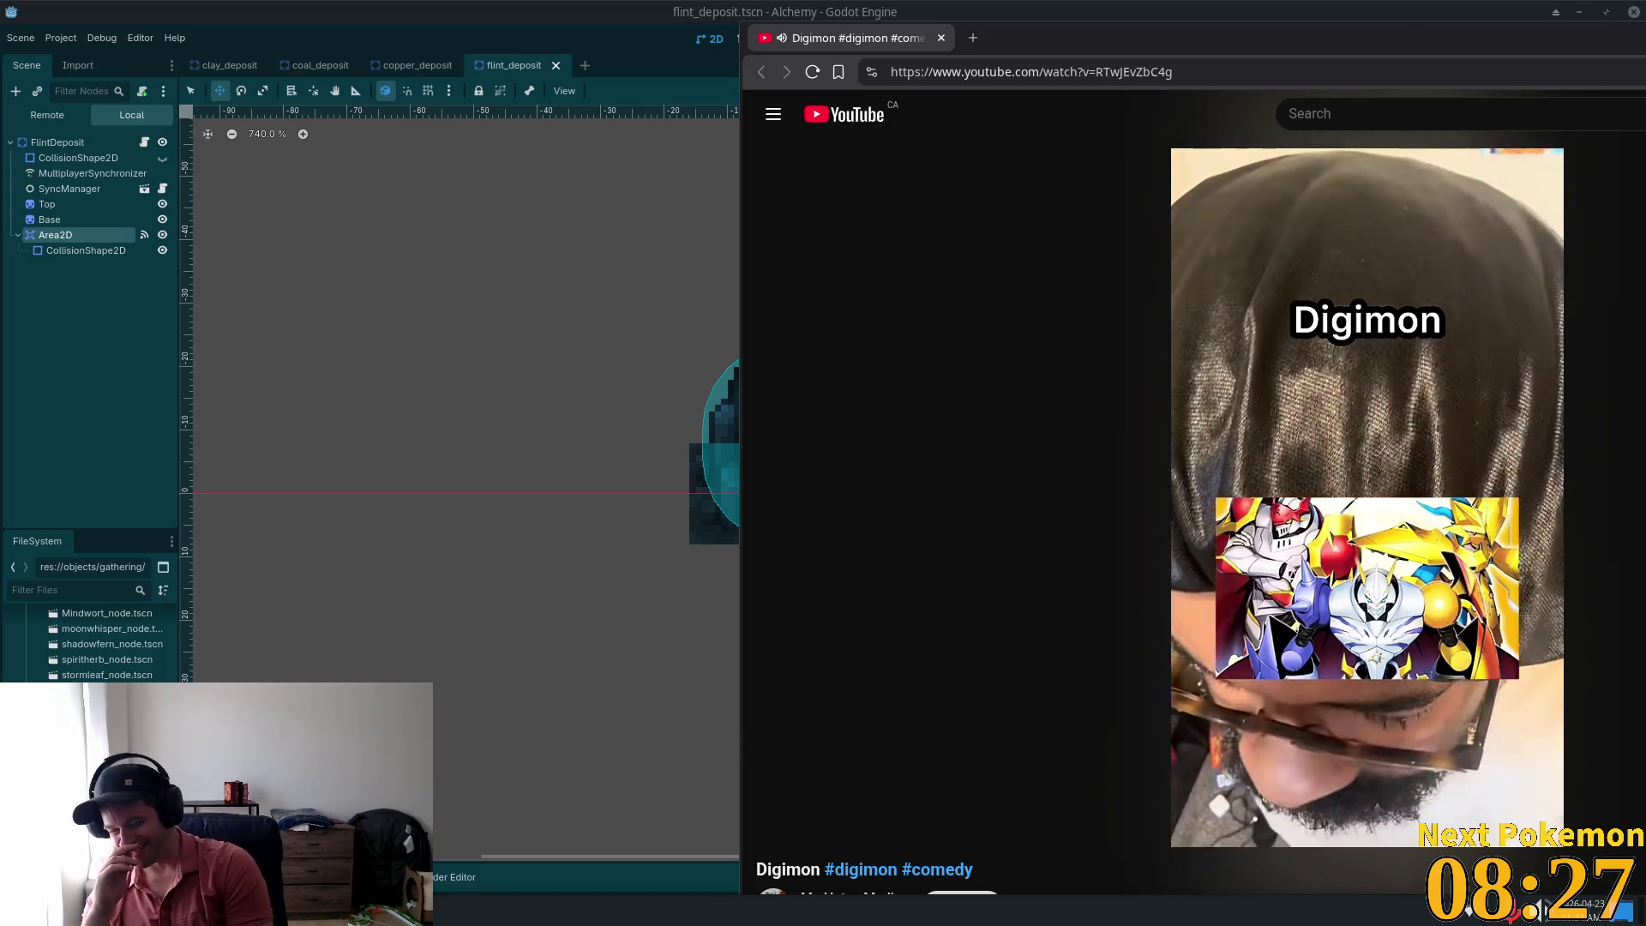
Step: Let the Digimon comedy short play to near its end, then close the browser
mouse_move(1513, 585)
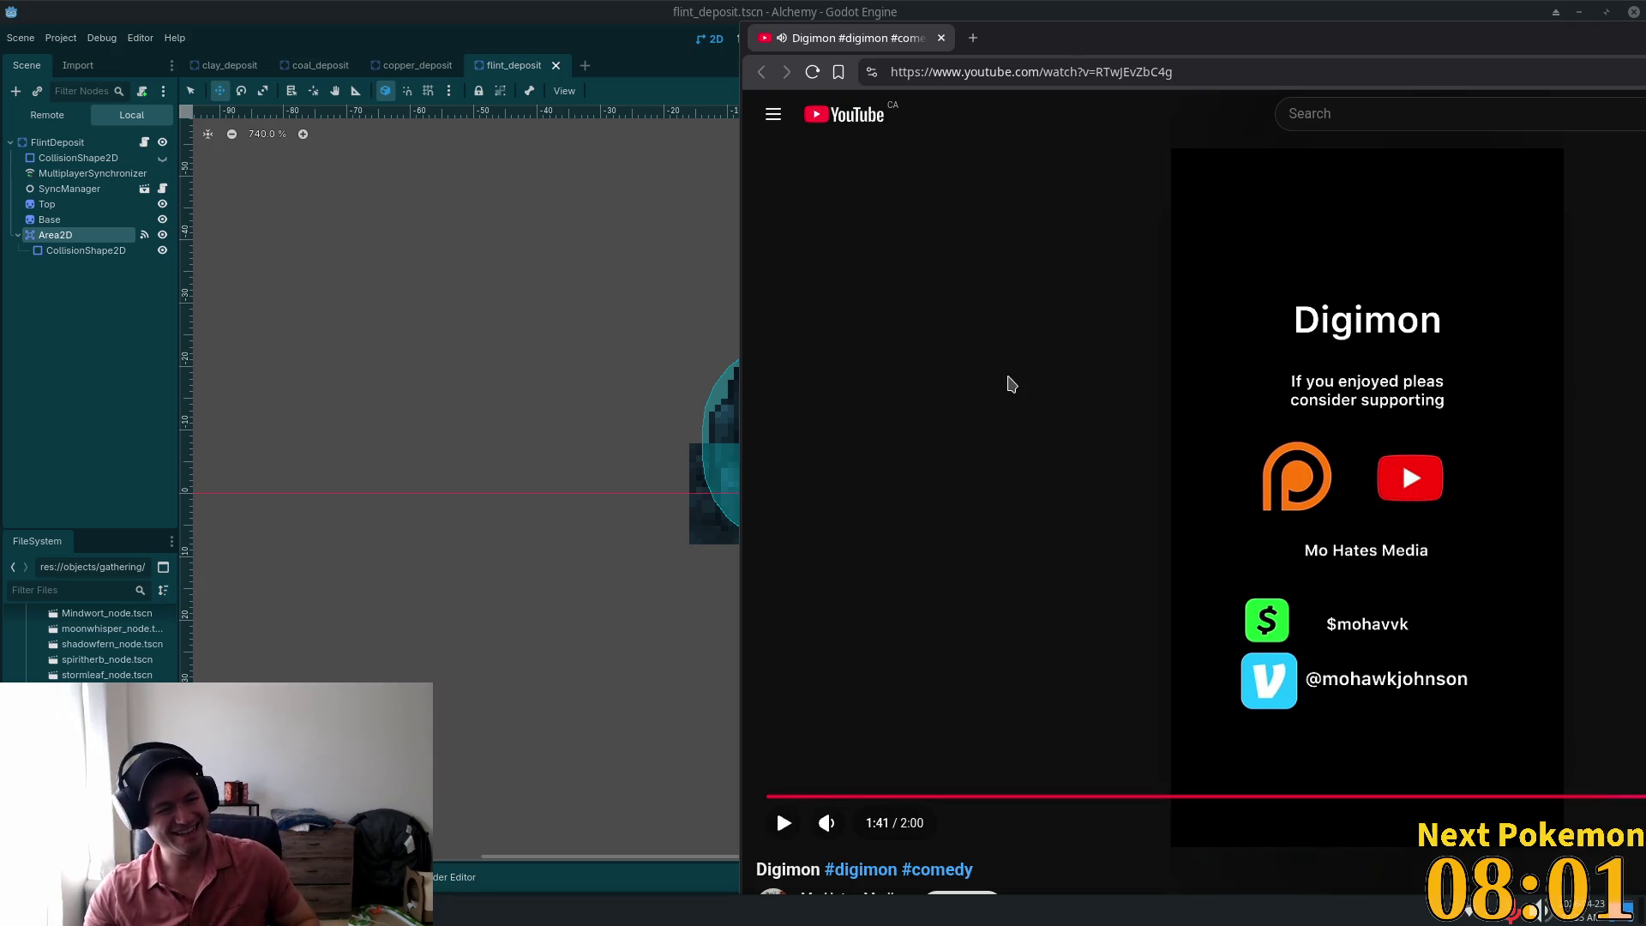
left_click(1159, 71)
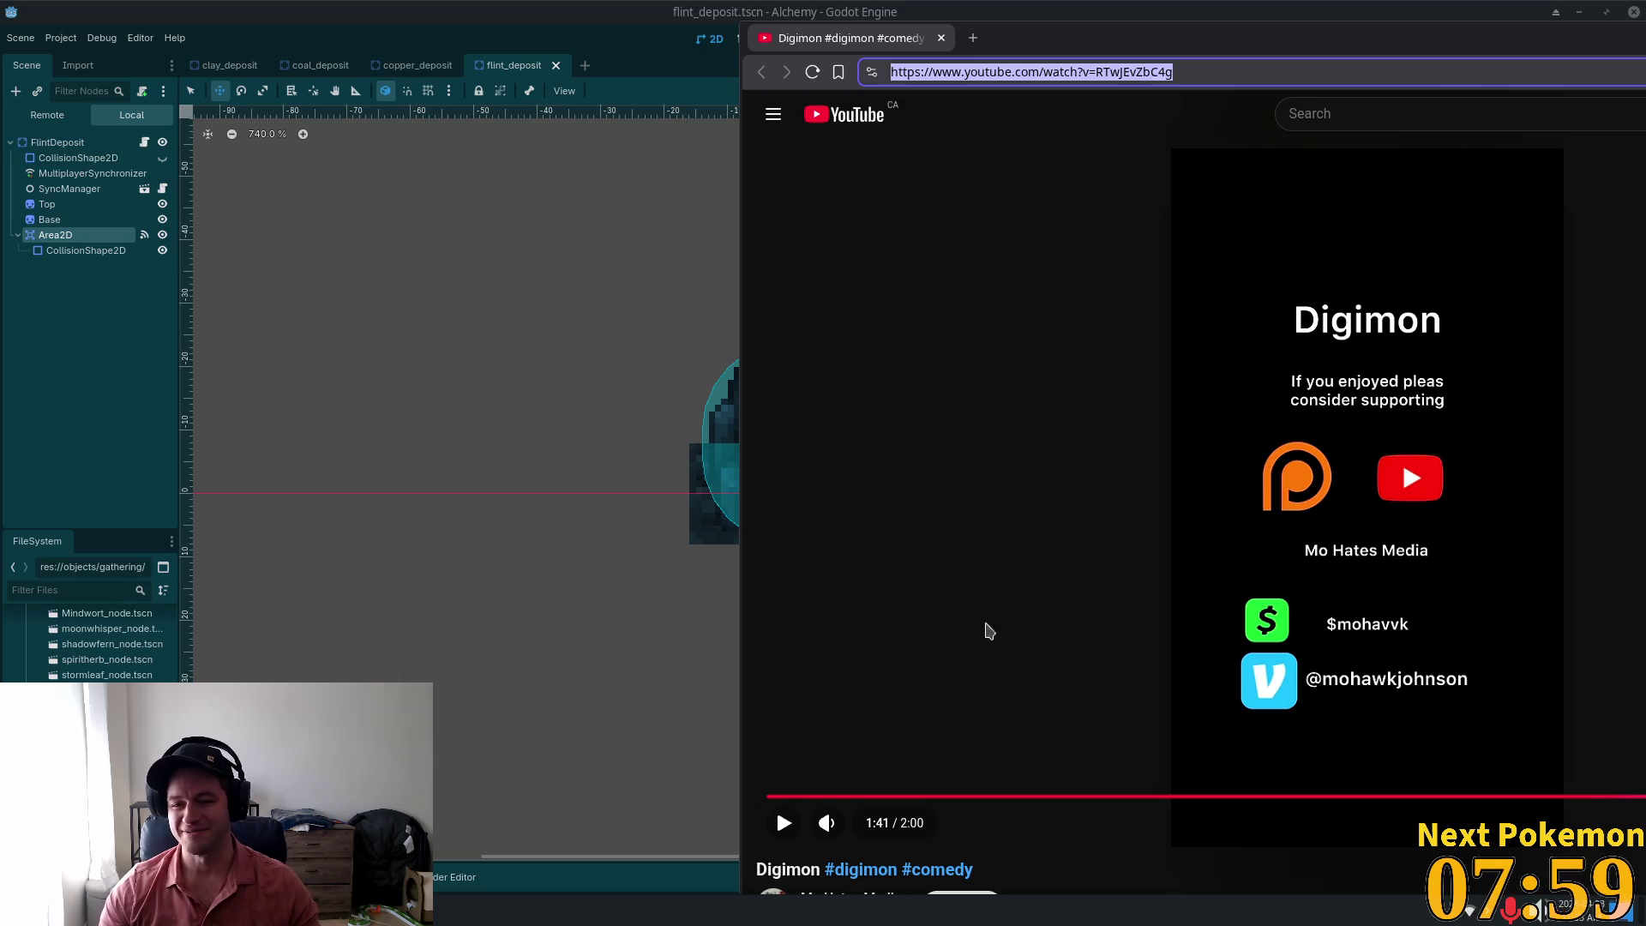
left_click(783, 823)
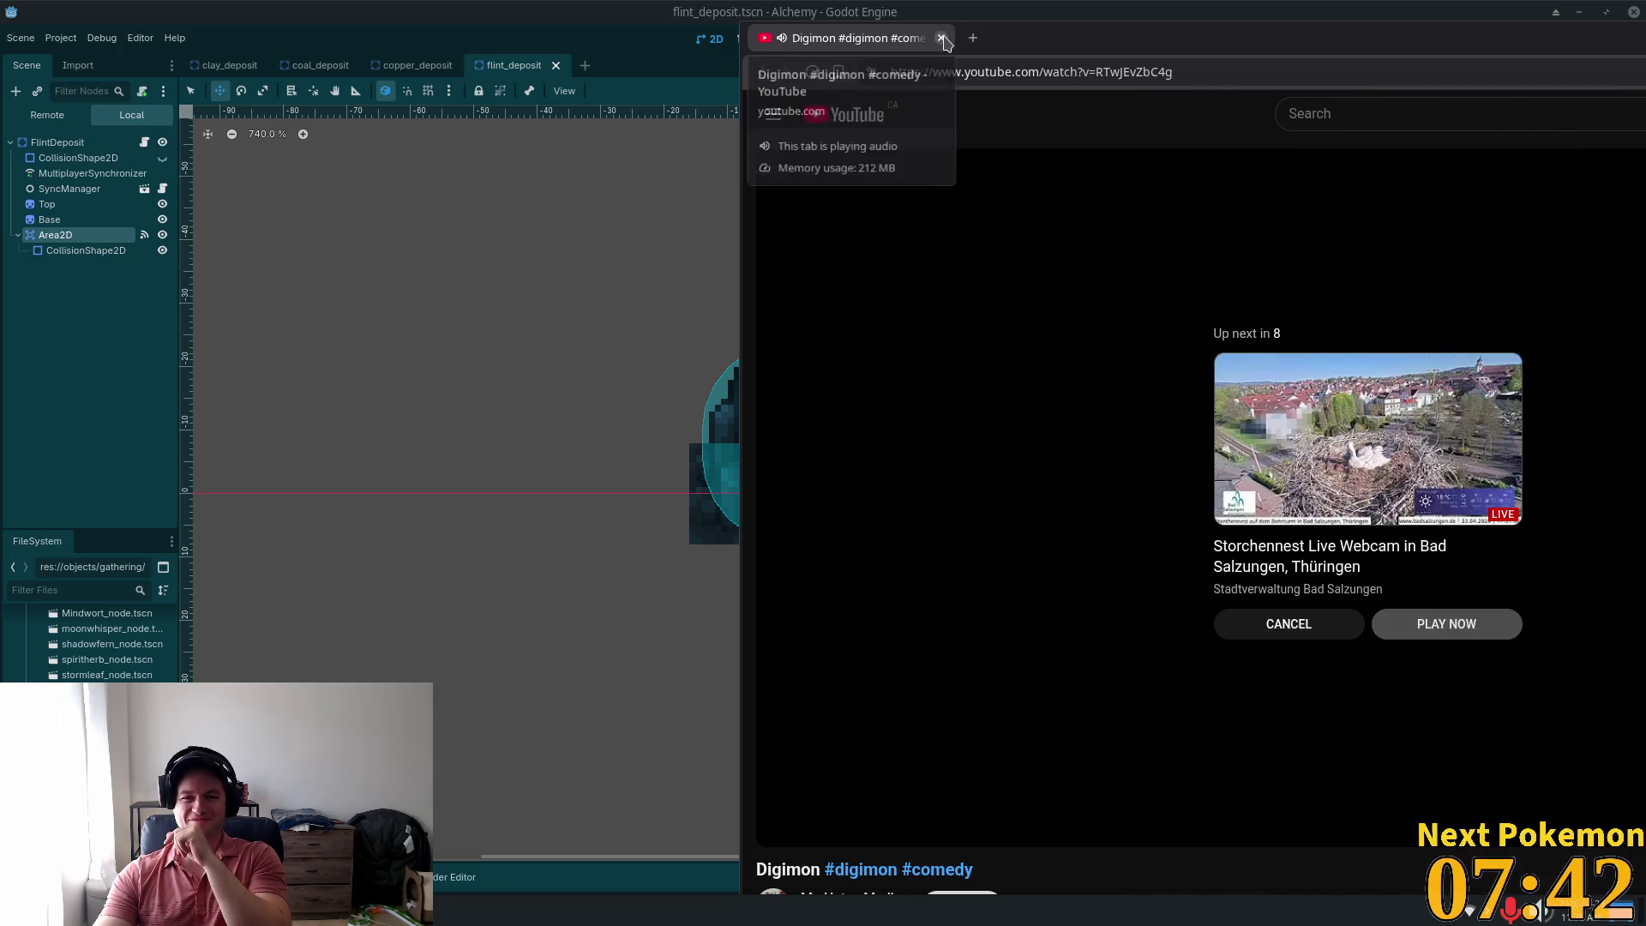
left_click(941, 38)
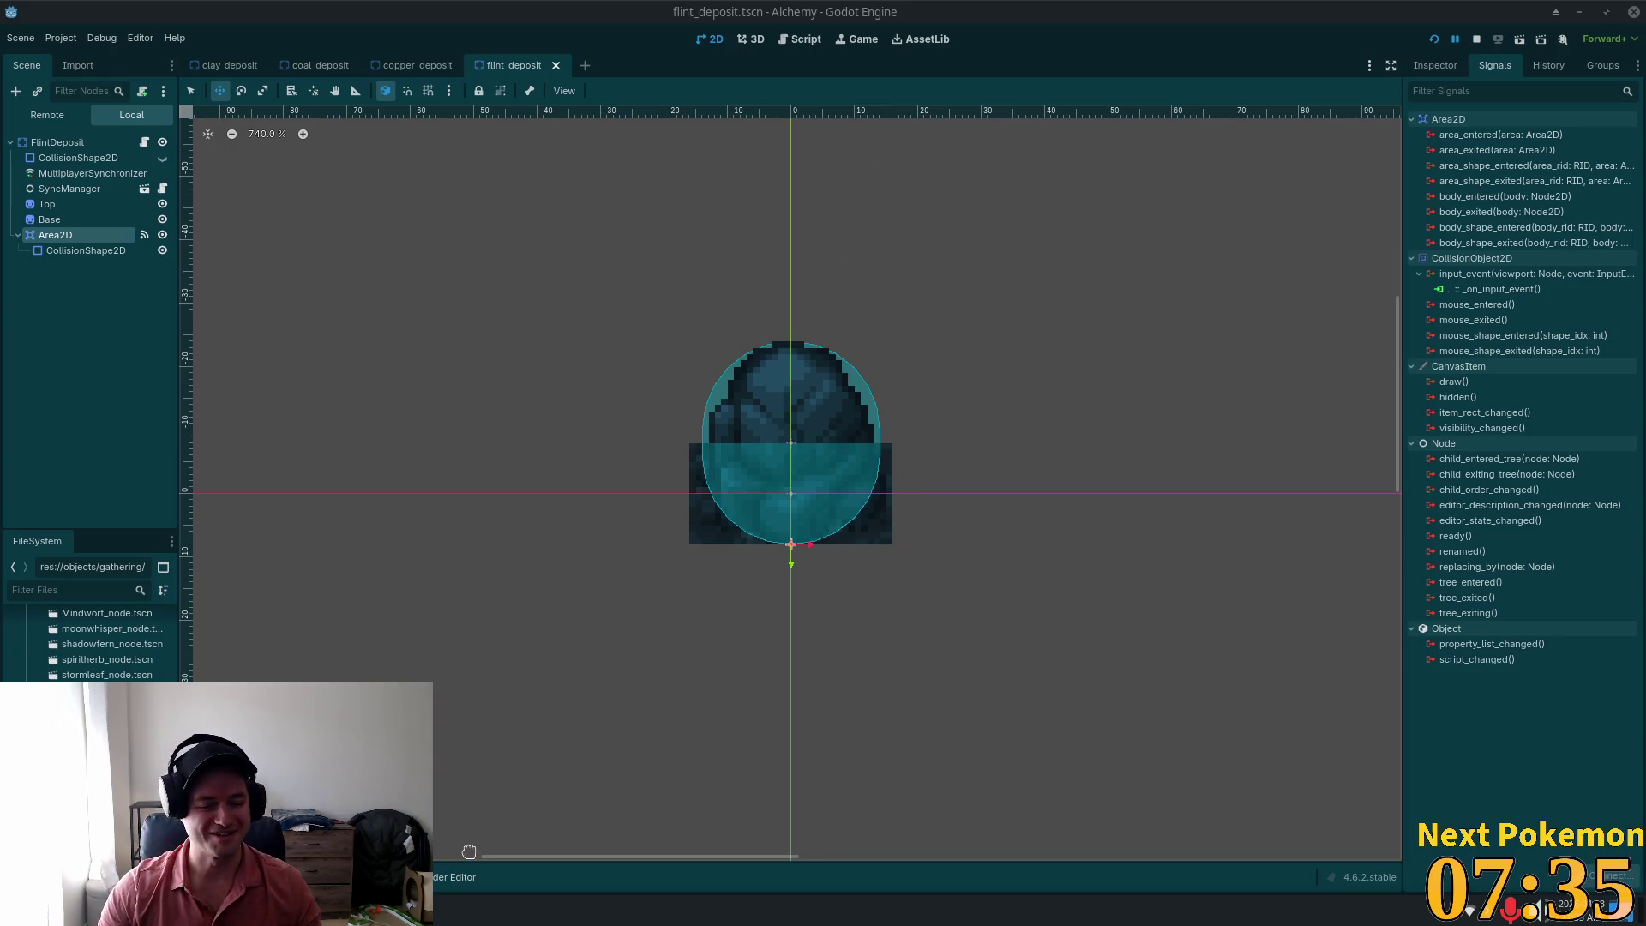
Step: Bring the Chrome window showing Google results for monster rancher to the front
key("super")
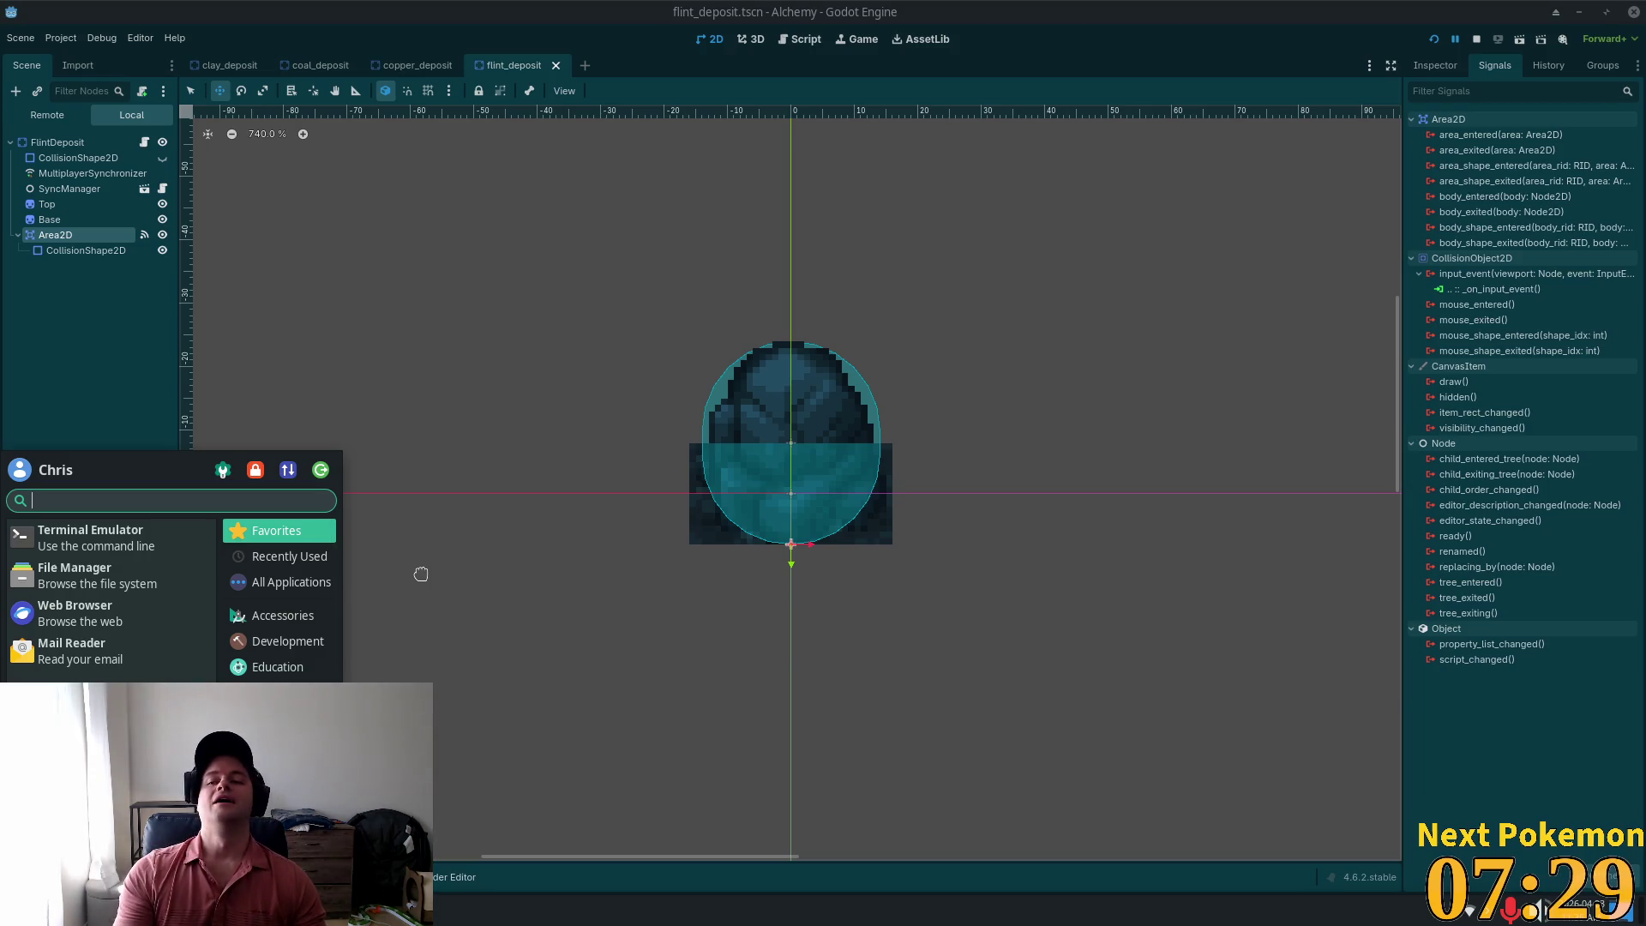
key("Escape")
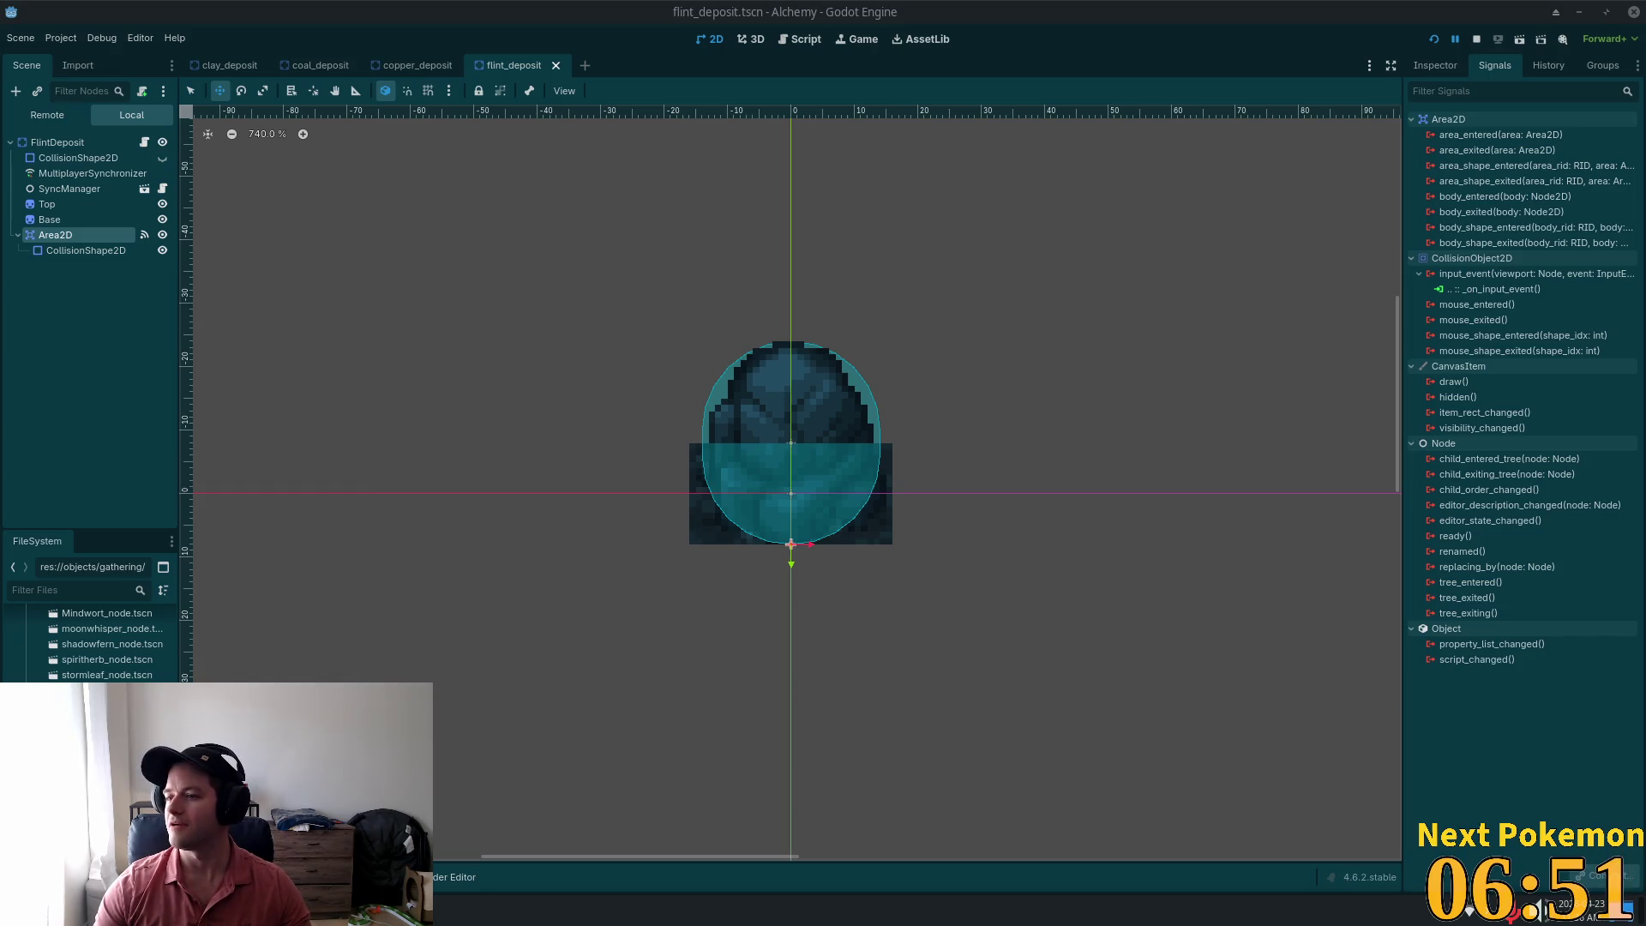
key("alt+Tab")
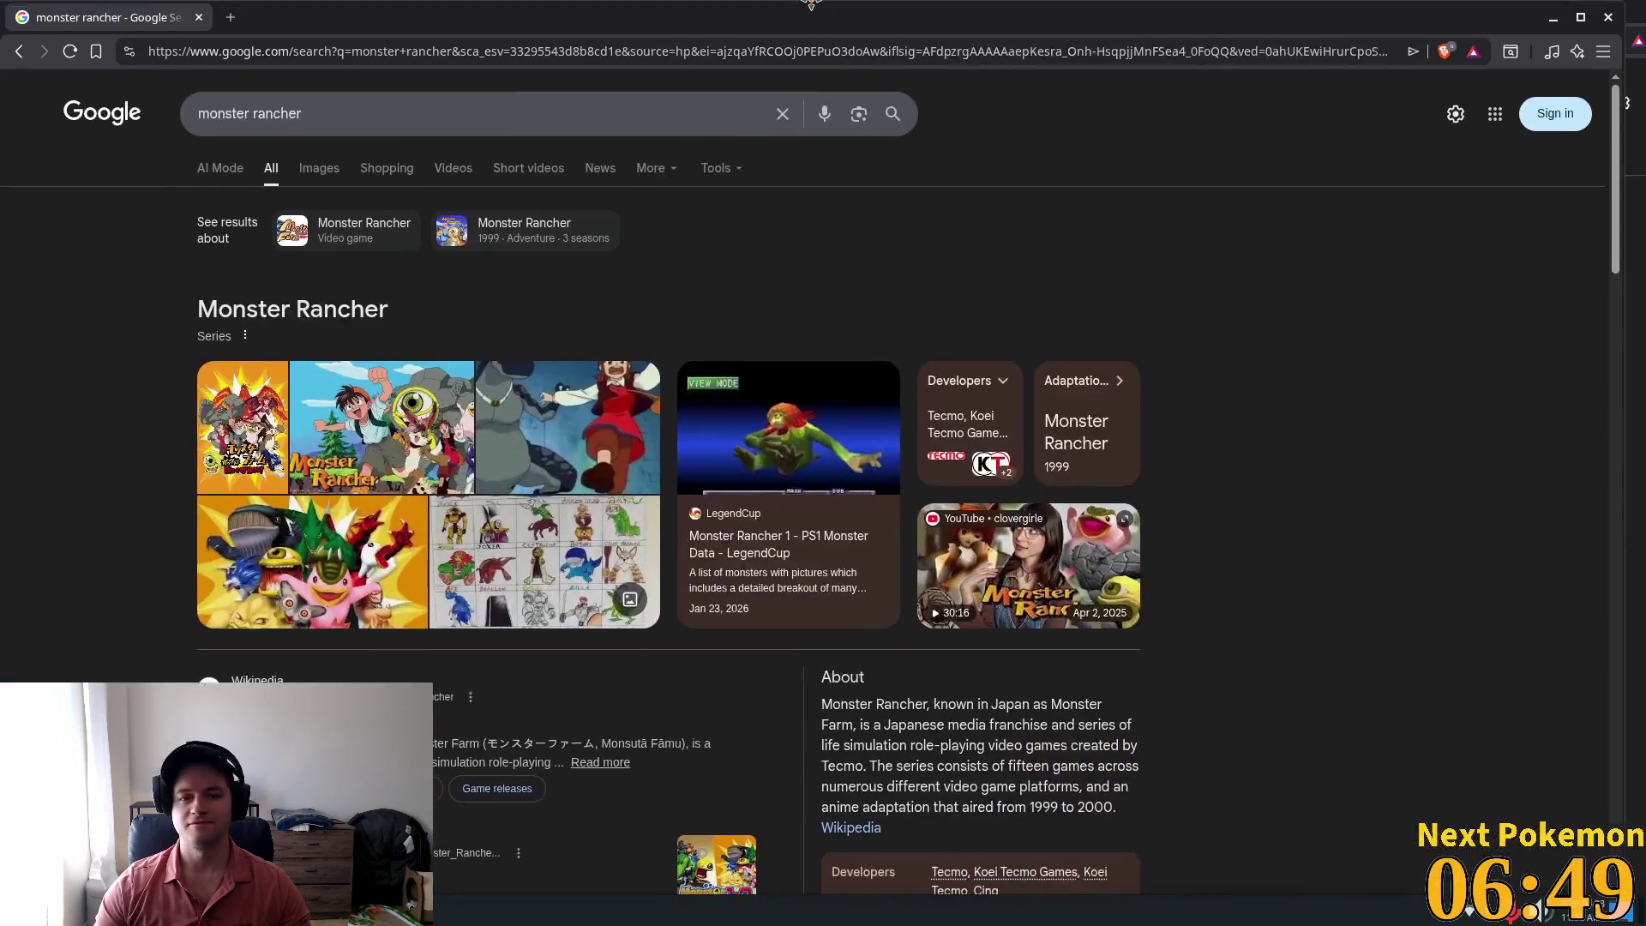
Step: Show Google image results for monster rancher and scroll through them
left_click(317, 170)
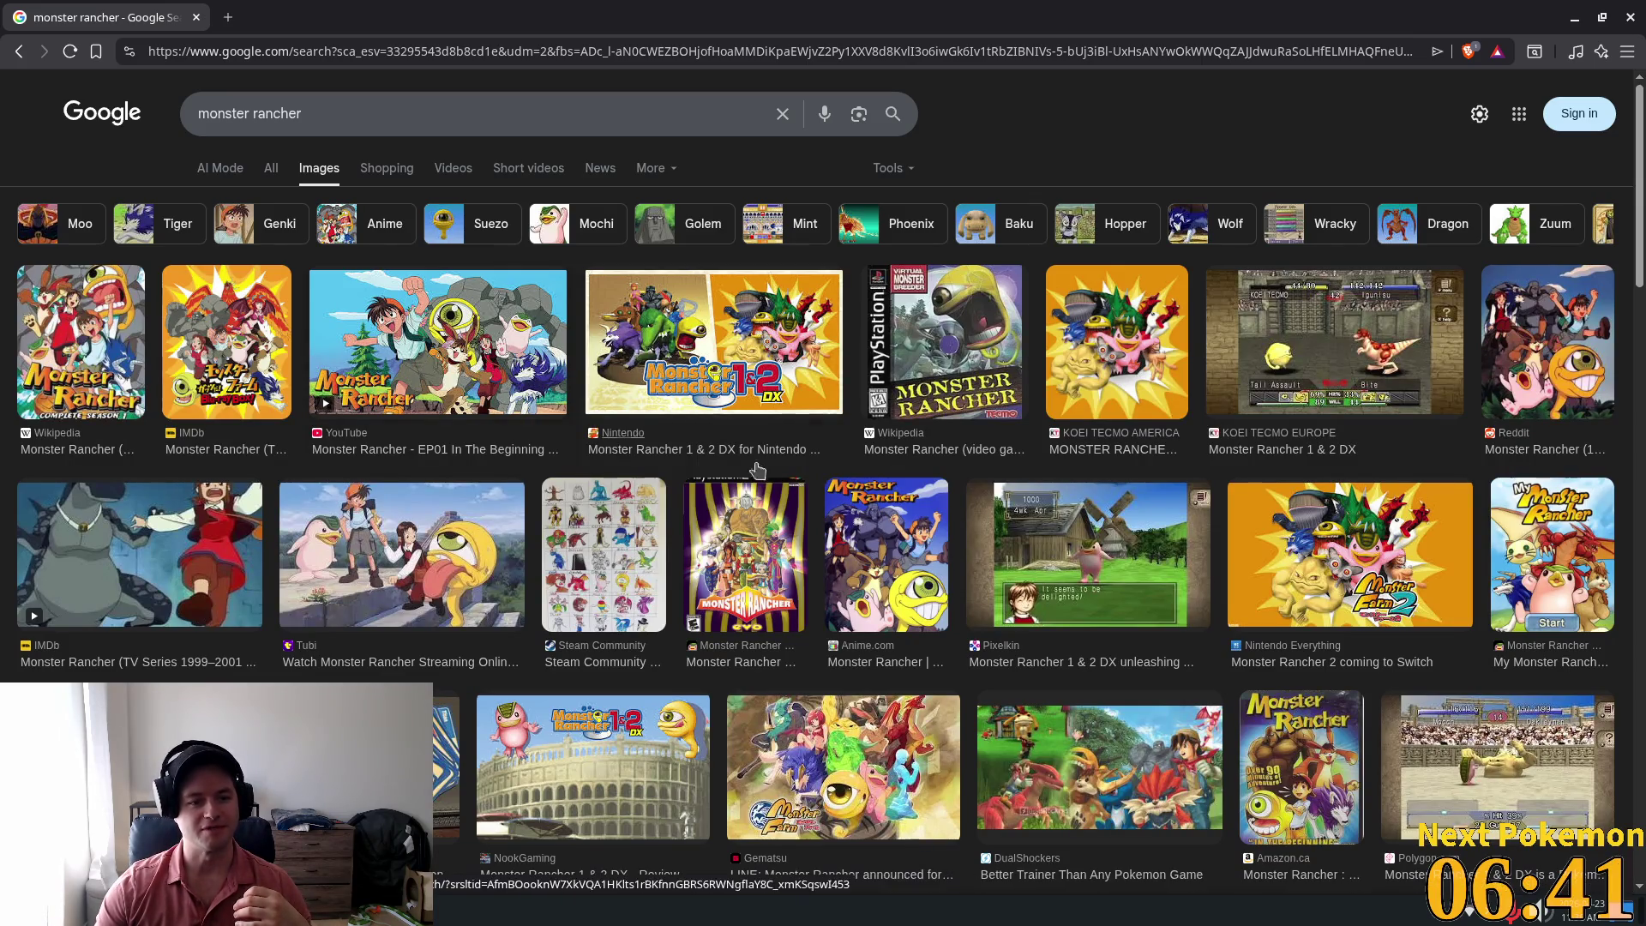
scroll(905, 493, "down", 3)
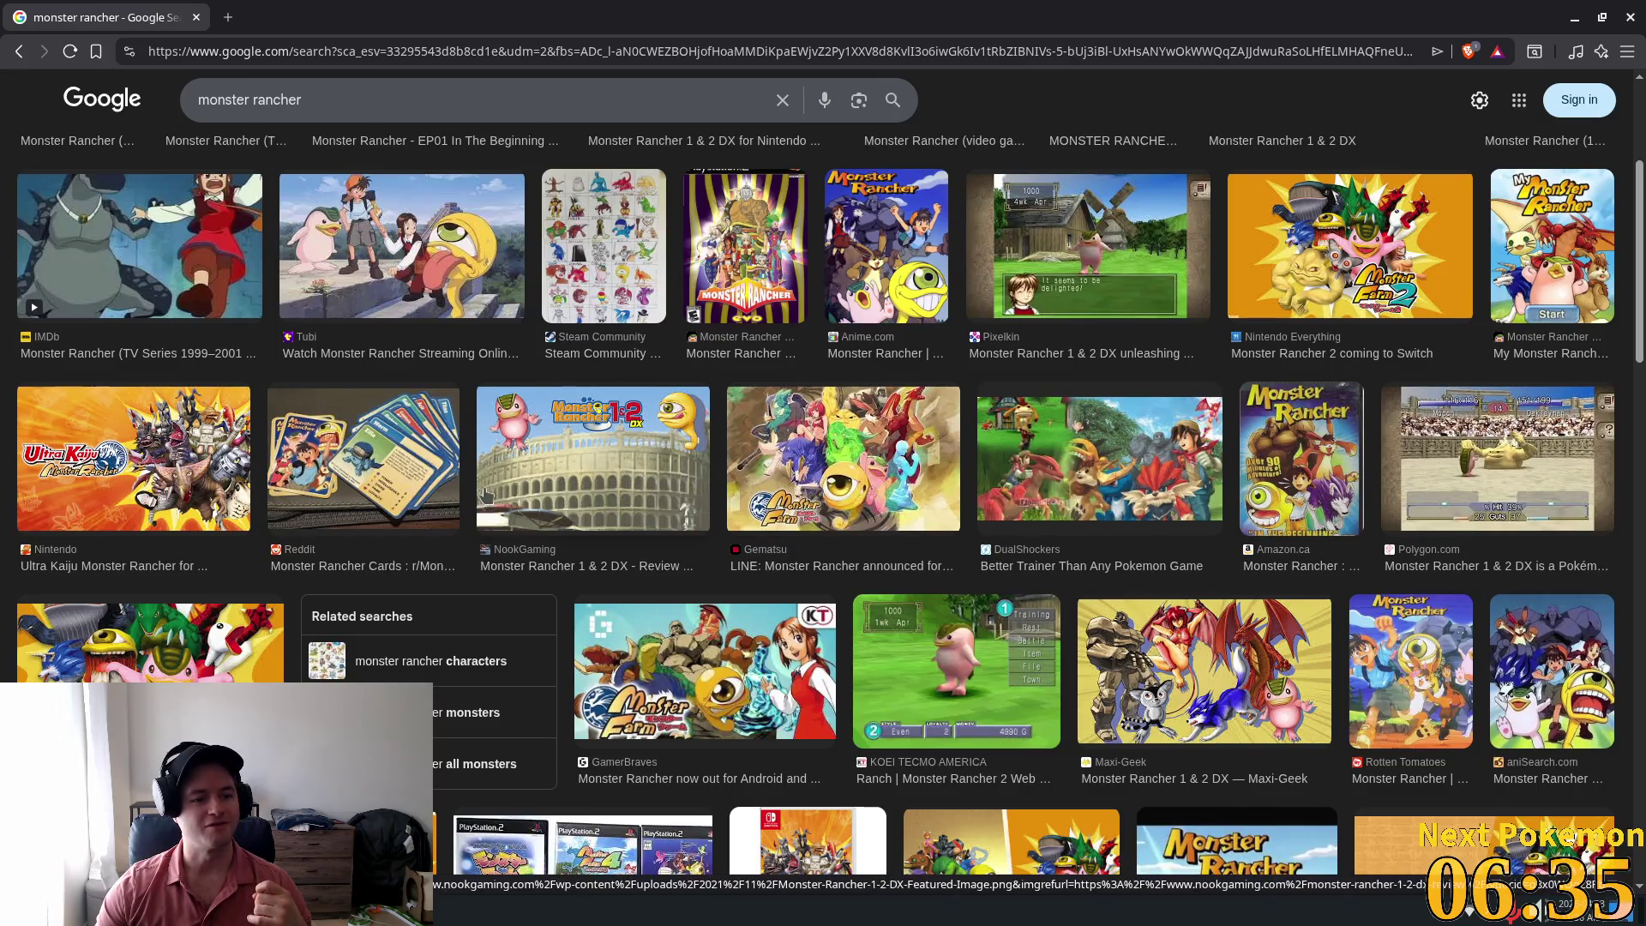
scroll(294, 536, "down", 2)
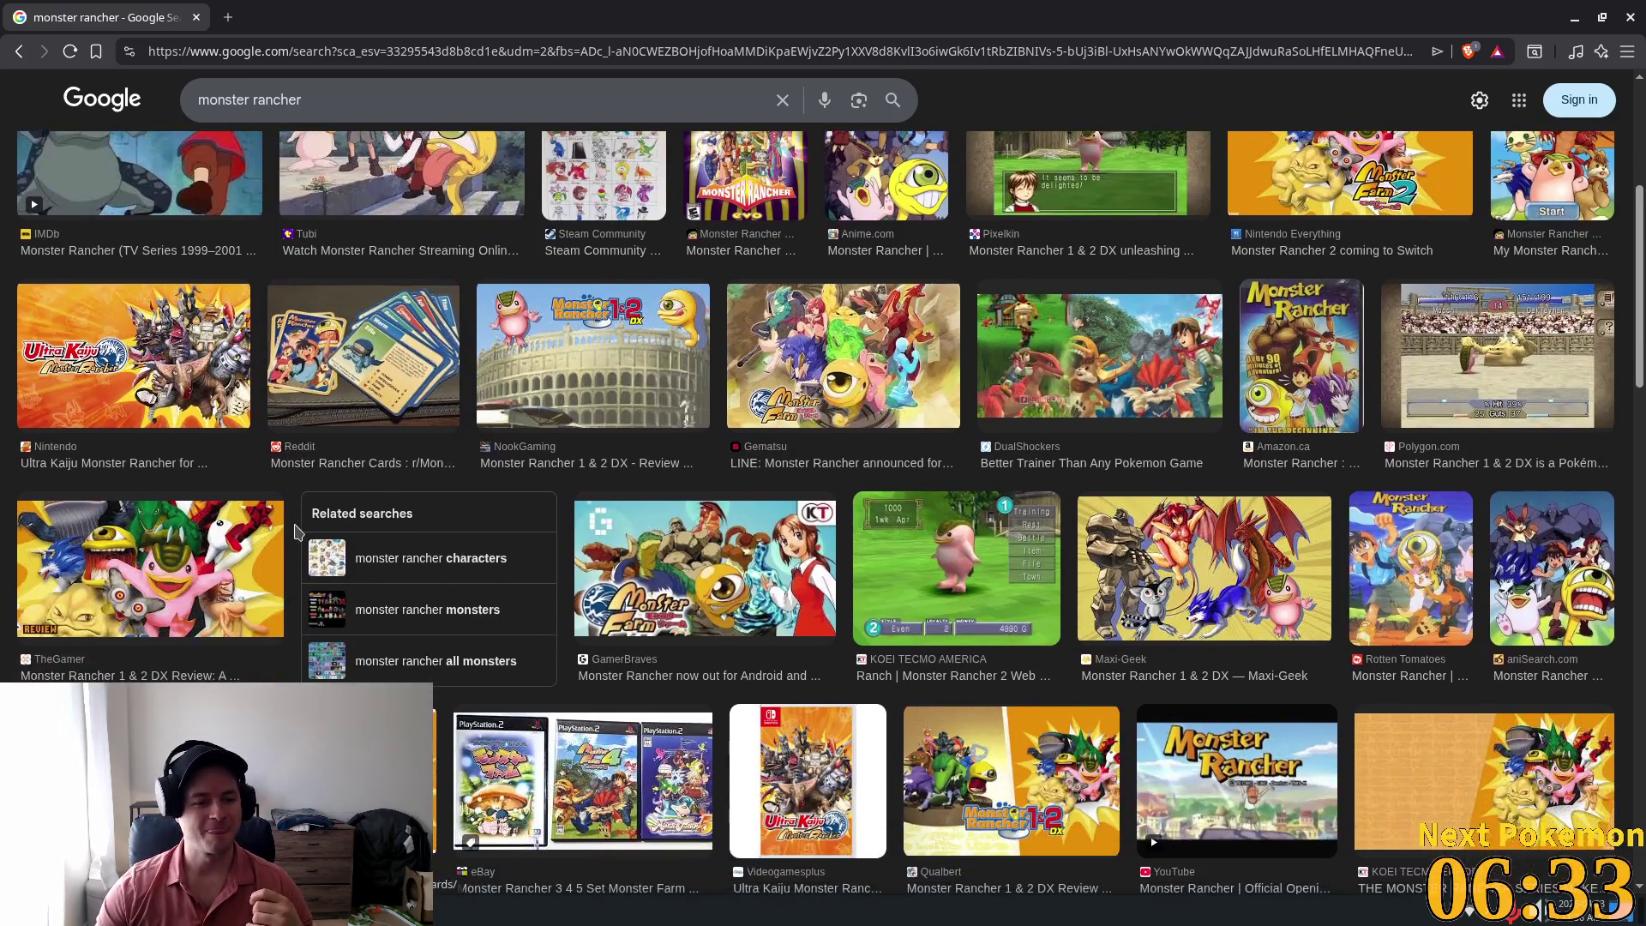
scroll(294, 531, "down", 4)
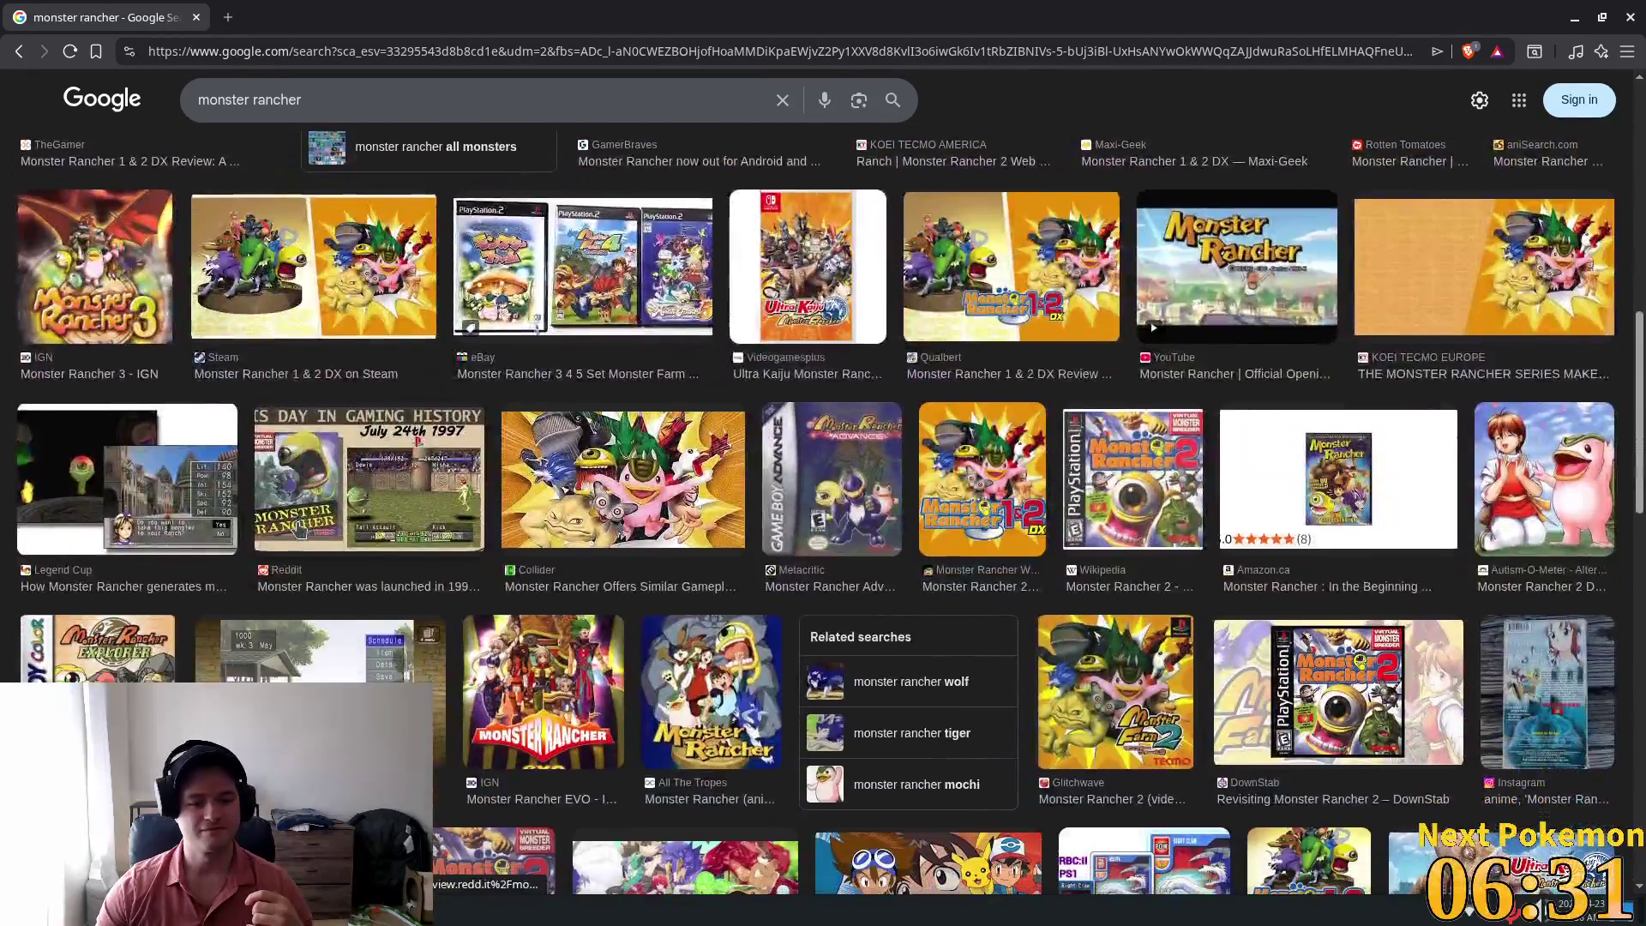
scroll(298, 530, "down", 4)
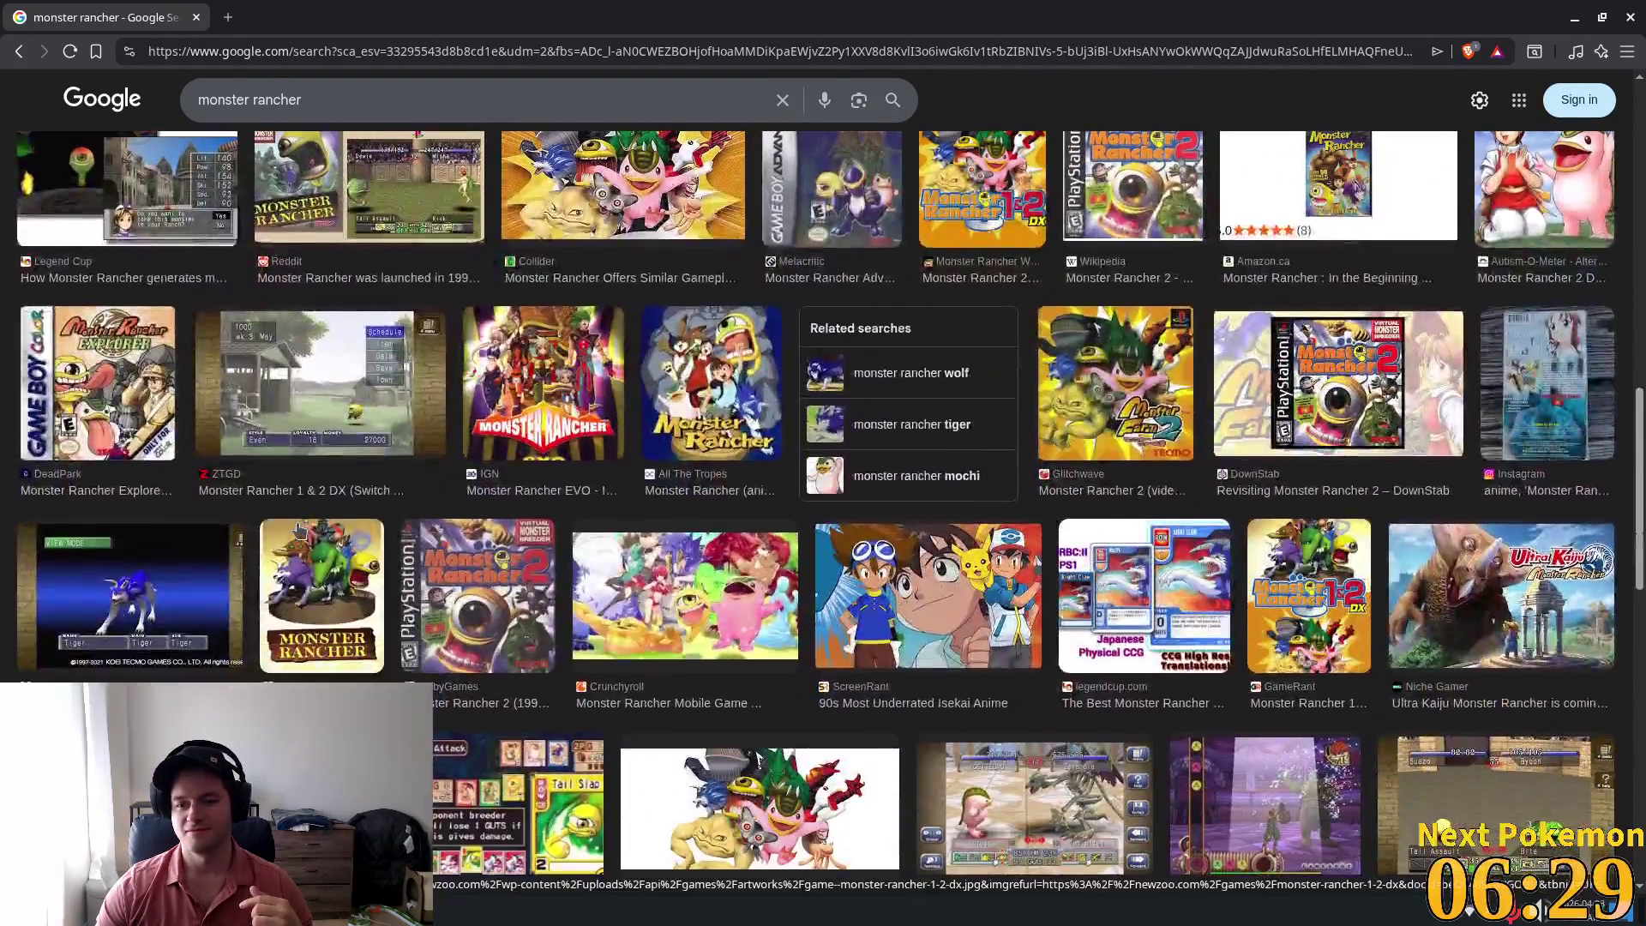
scroll(294, 535, "up", 7)
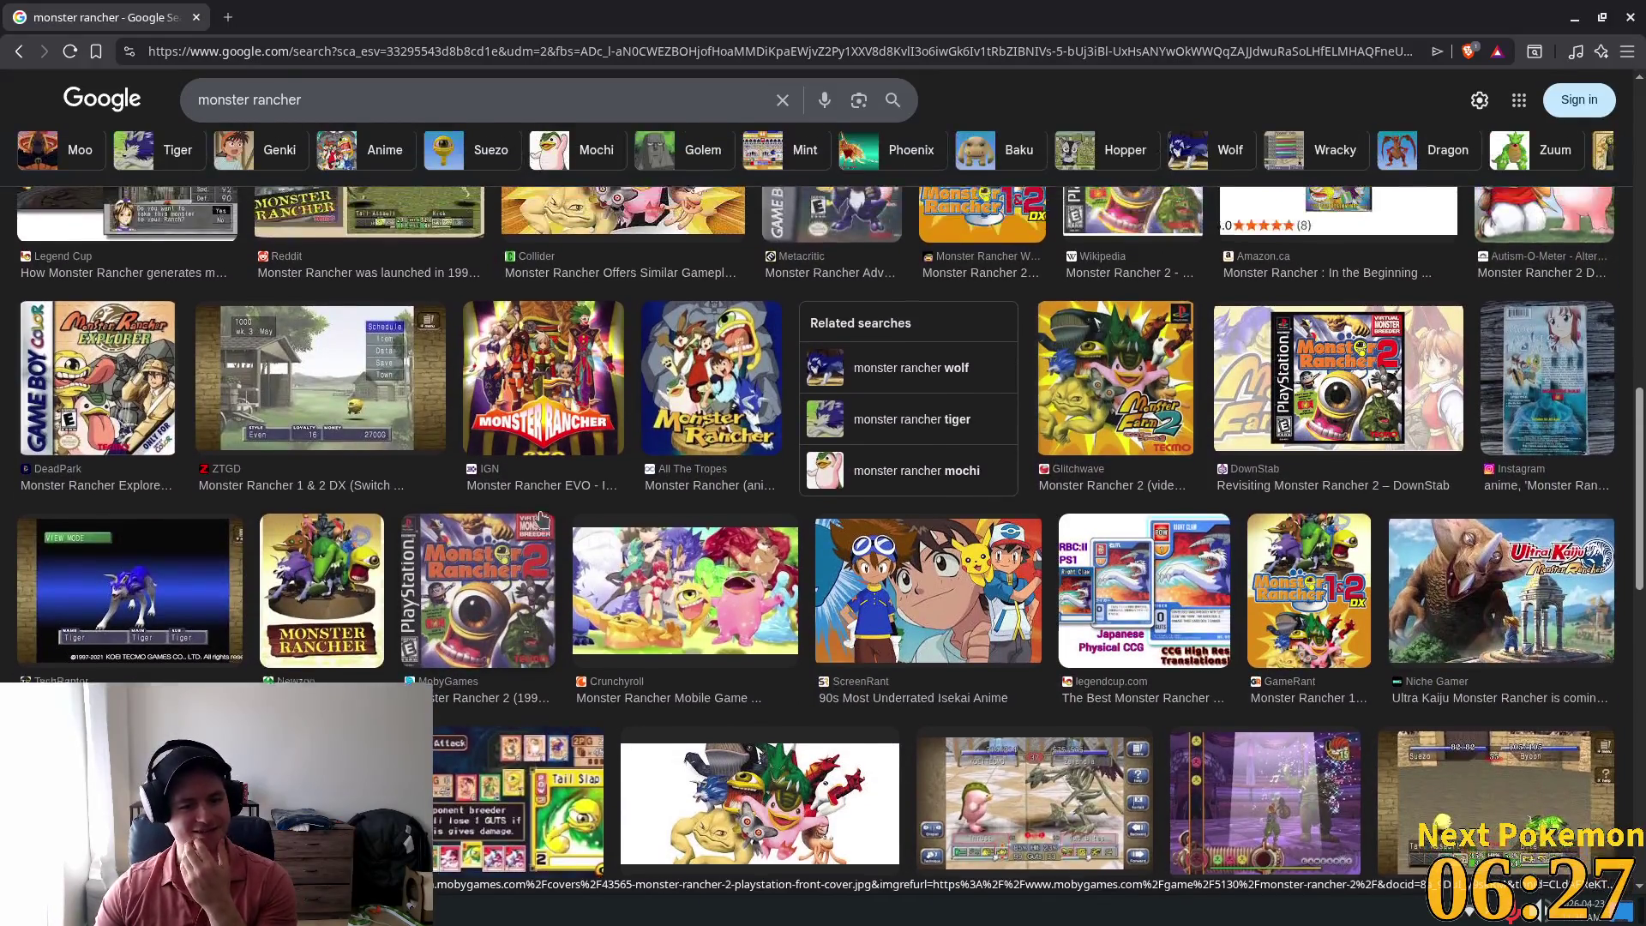
scroll(538, 514, "up", 8)
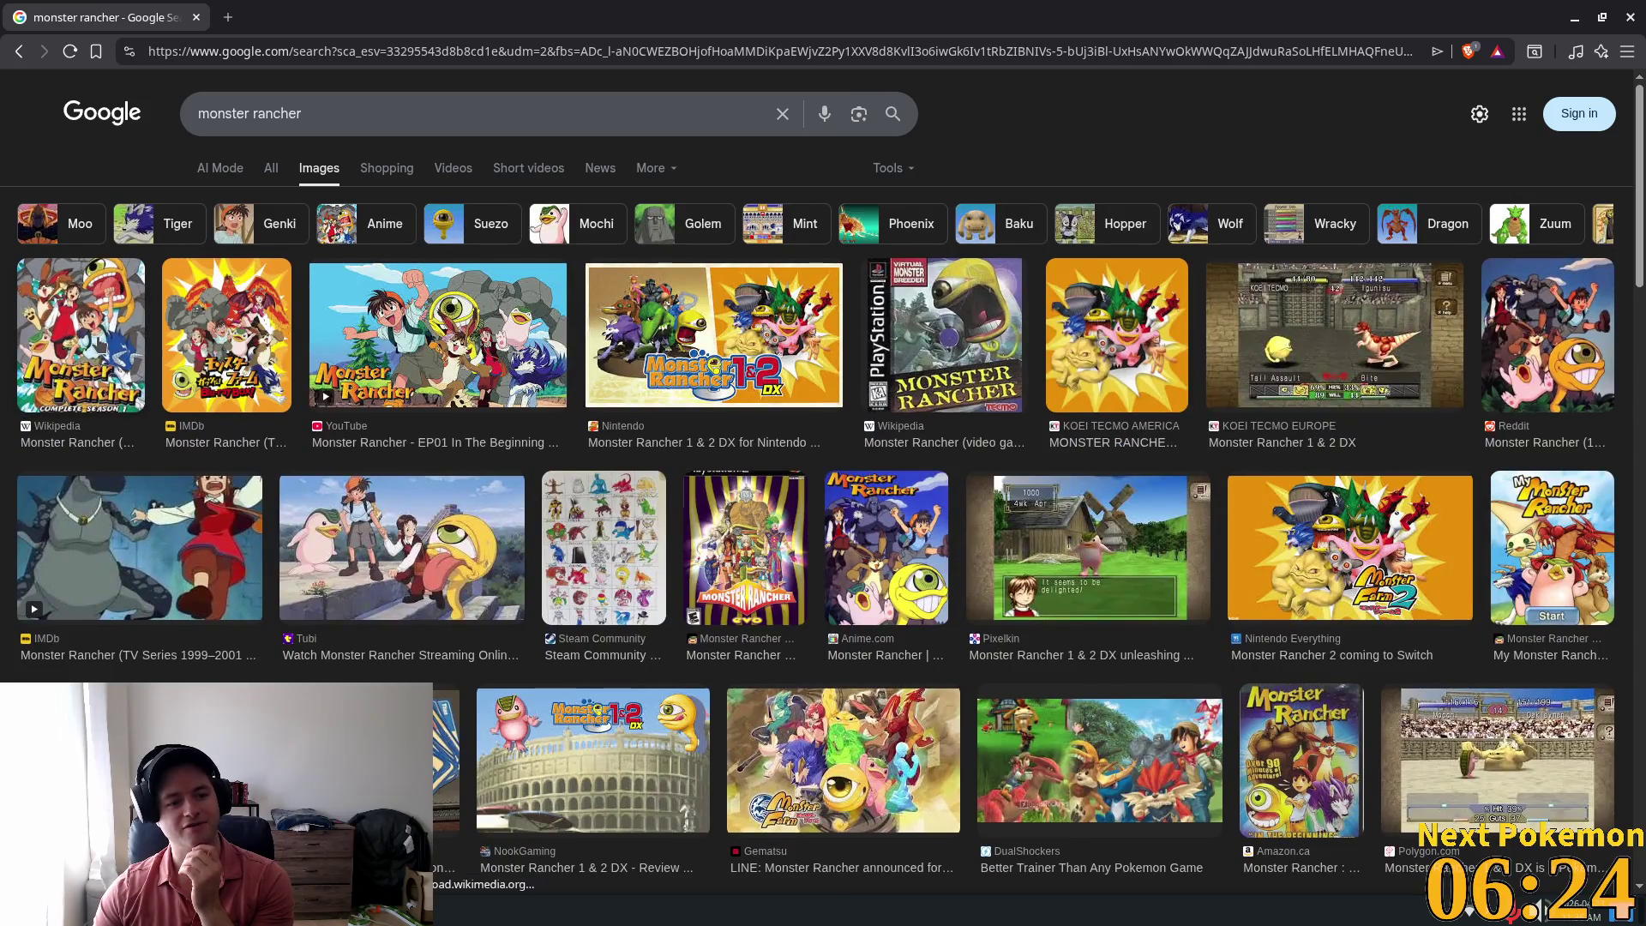
Step: Preview the Monster Rancher Complete Season 1 Wikipedia image, then return to Godot
left_click(95, 343)
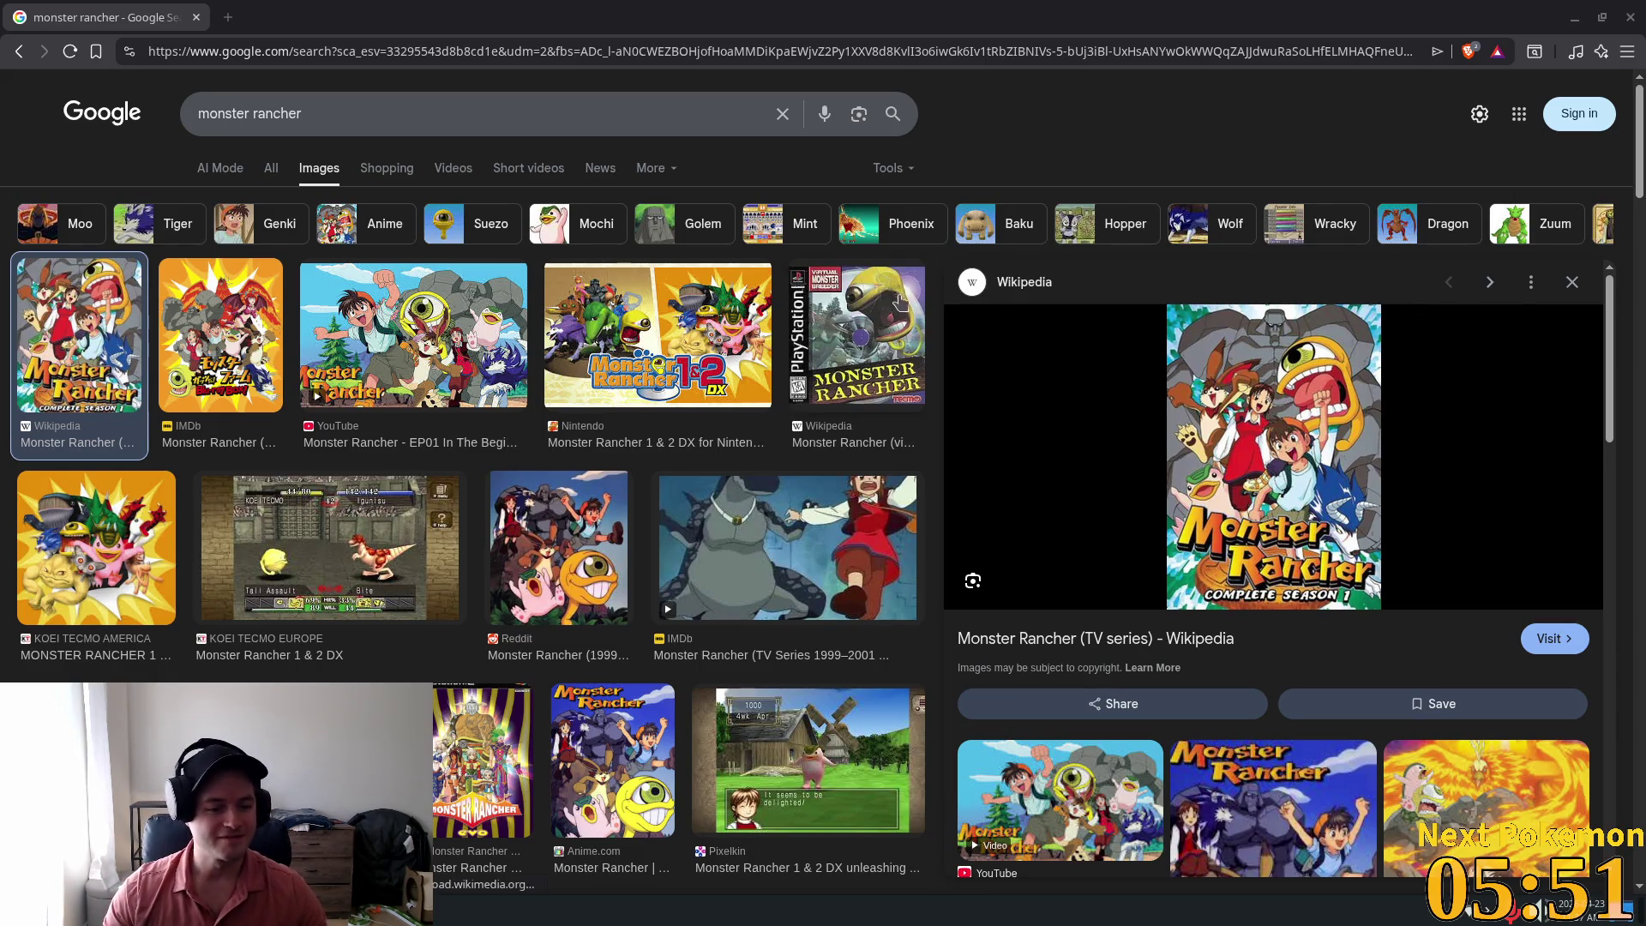
scroll(904, 313, "down", 10)
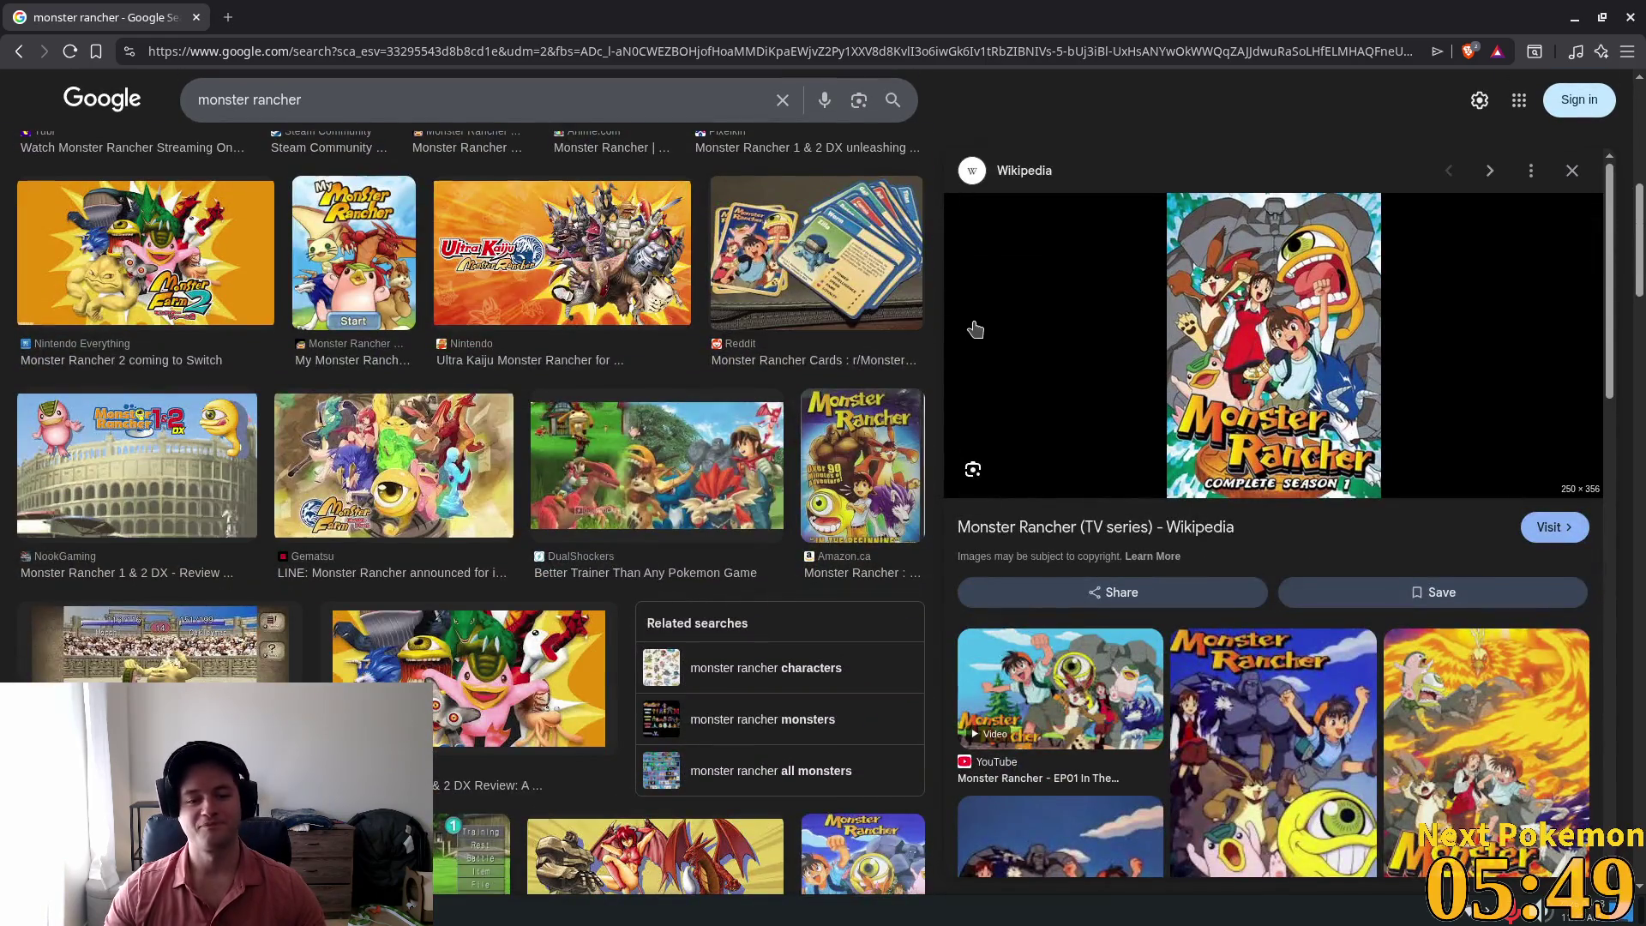
scroll(910, 319, "down", 10)
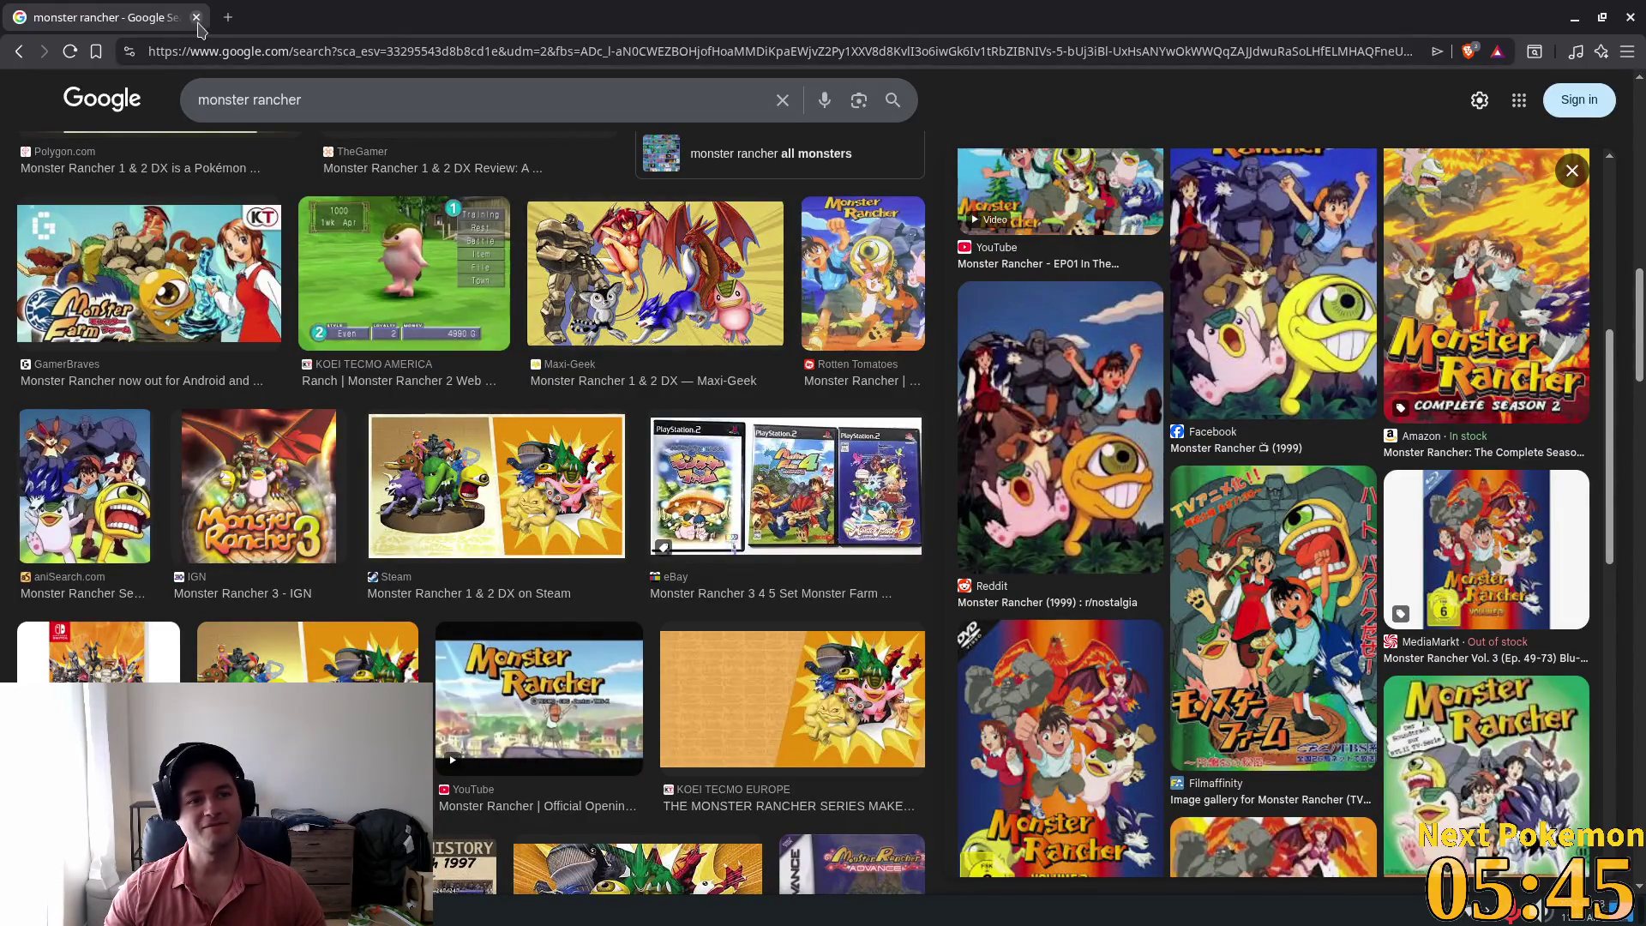
key("alt+Tab")
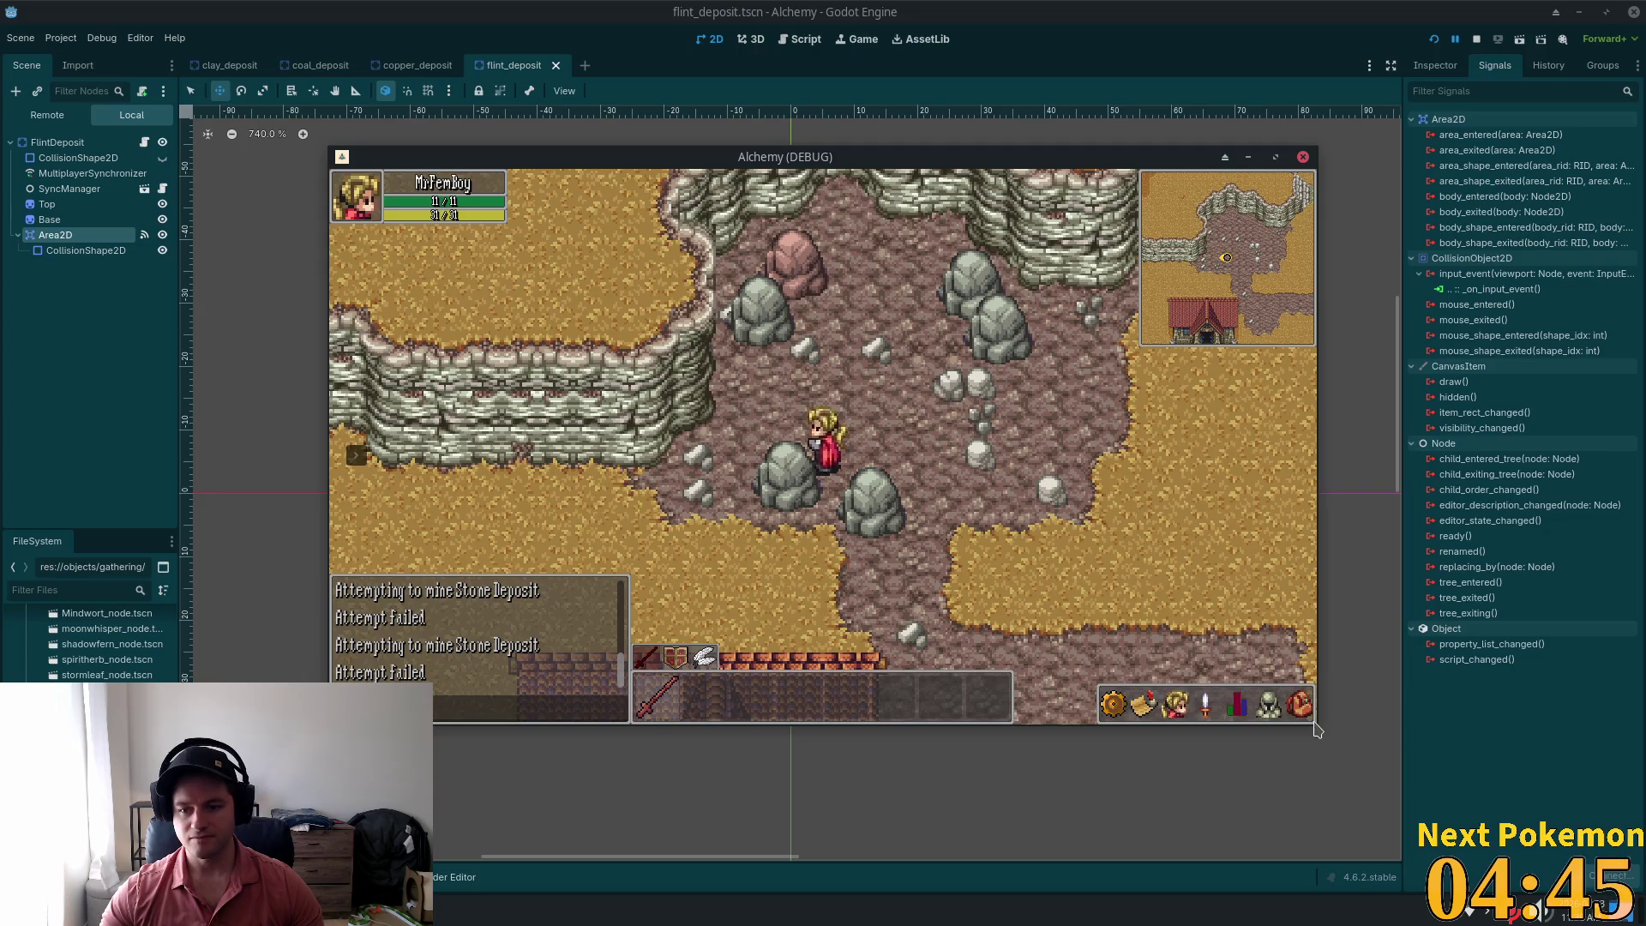
Step: Shrink the running Alchemy game window, undoing the accidental collision shape edit
mouse_move(1317, 728)
left_mouse_down()
mouse_move(1135, 654)
mouse_move(1077, 779)
mouse_move(1387, 819)
left_mouse_up()
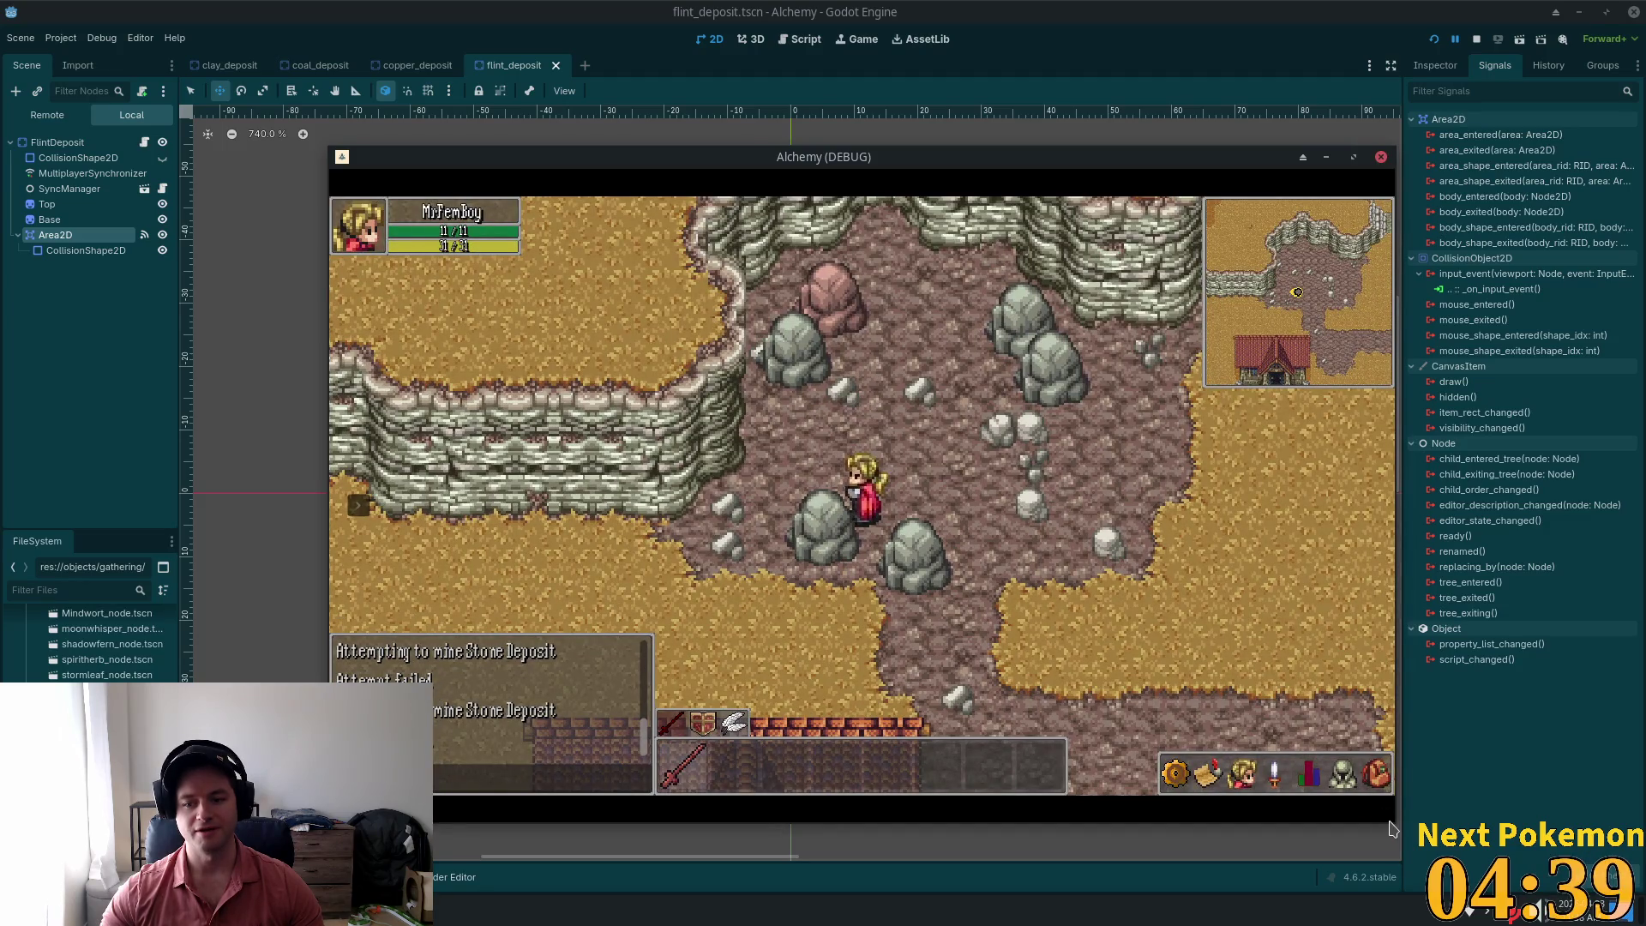
left_click_drag(1392, 829, 1269, 556)
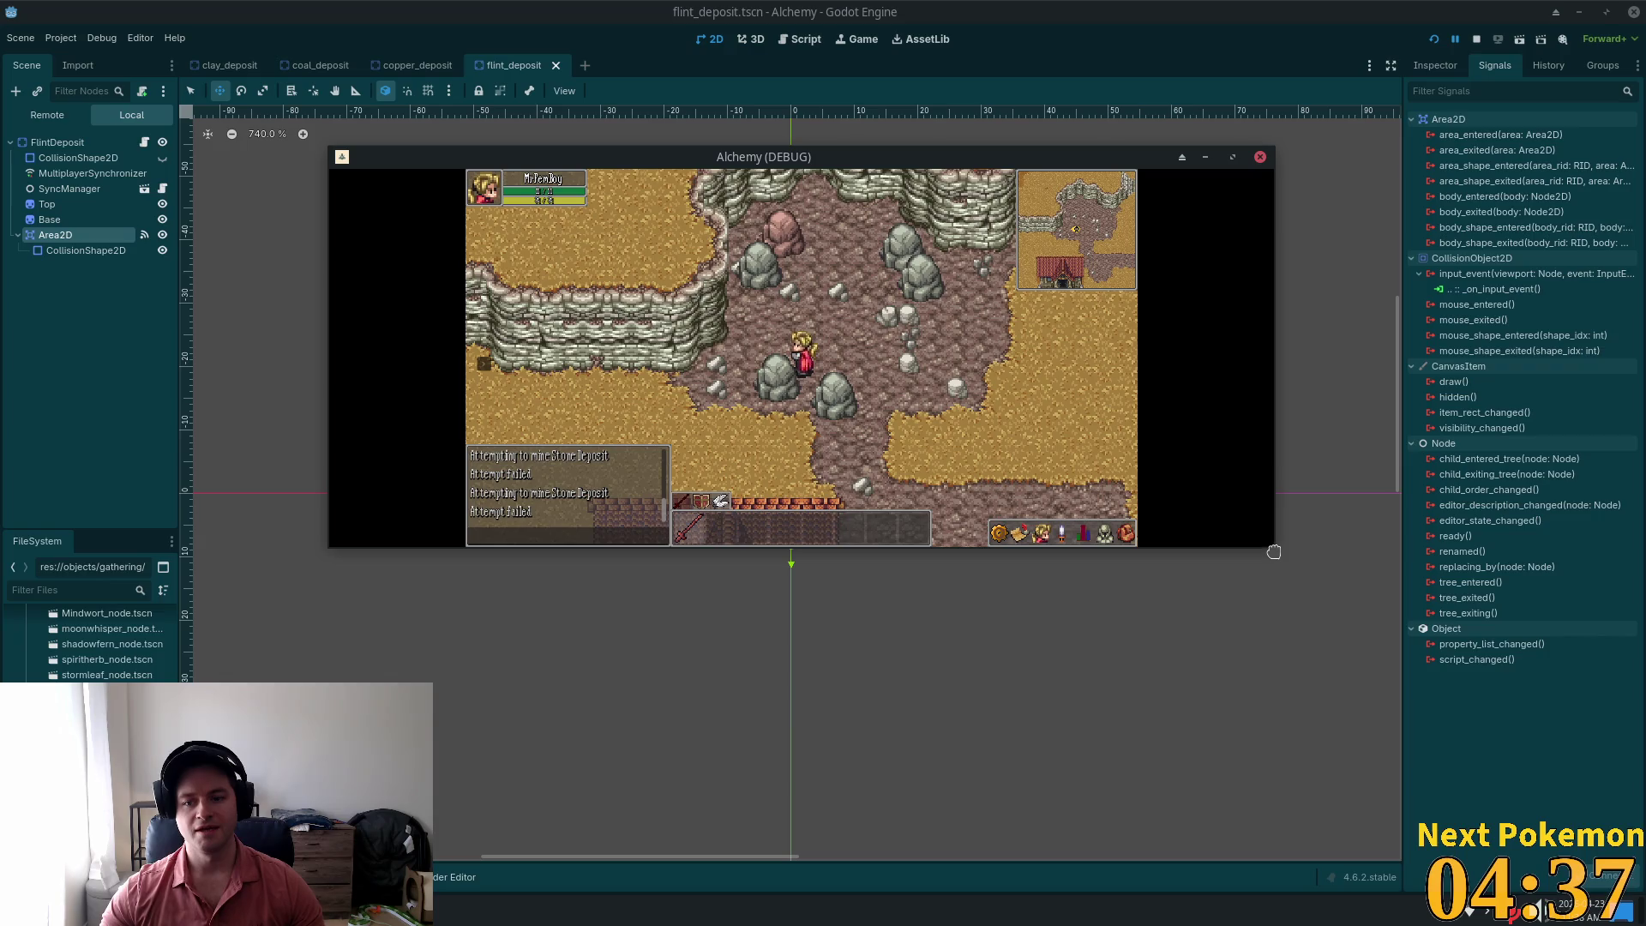
mouse_move(785, 583)
left_mouse_down()
mouse_move(778, 698)
mouse_move(785, 583)
left_mouse_up()
key("ctrl+z")
Step: Maximize the game window, then restore it to its smaller centred size
key("alt+Tab")
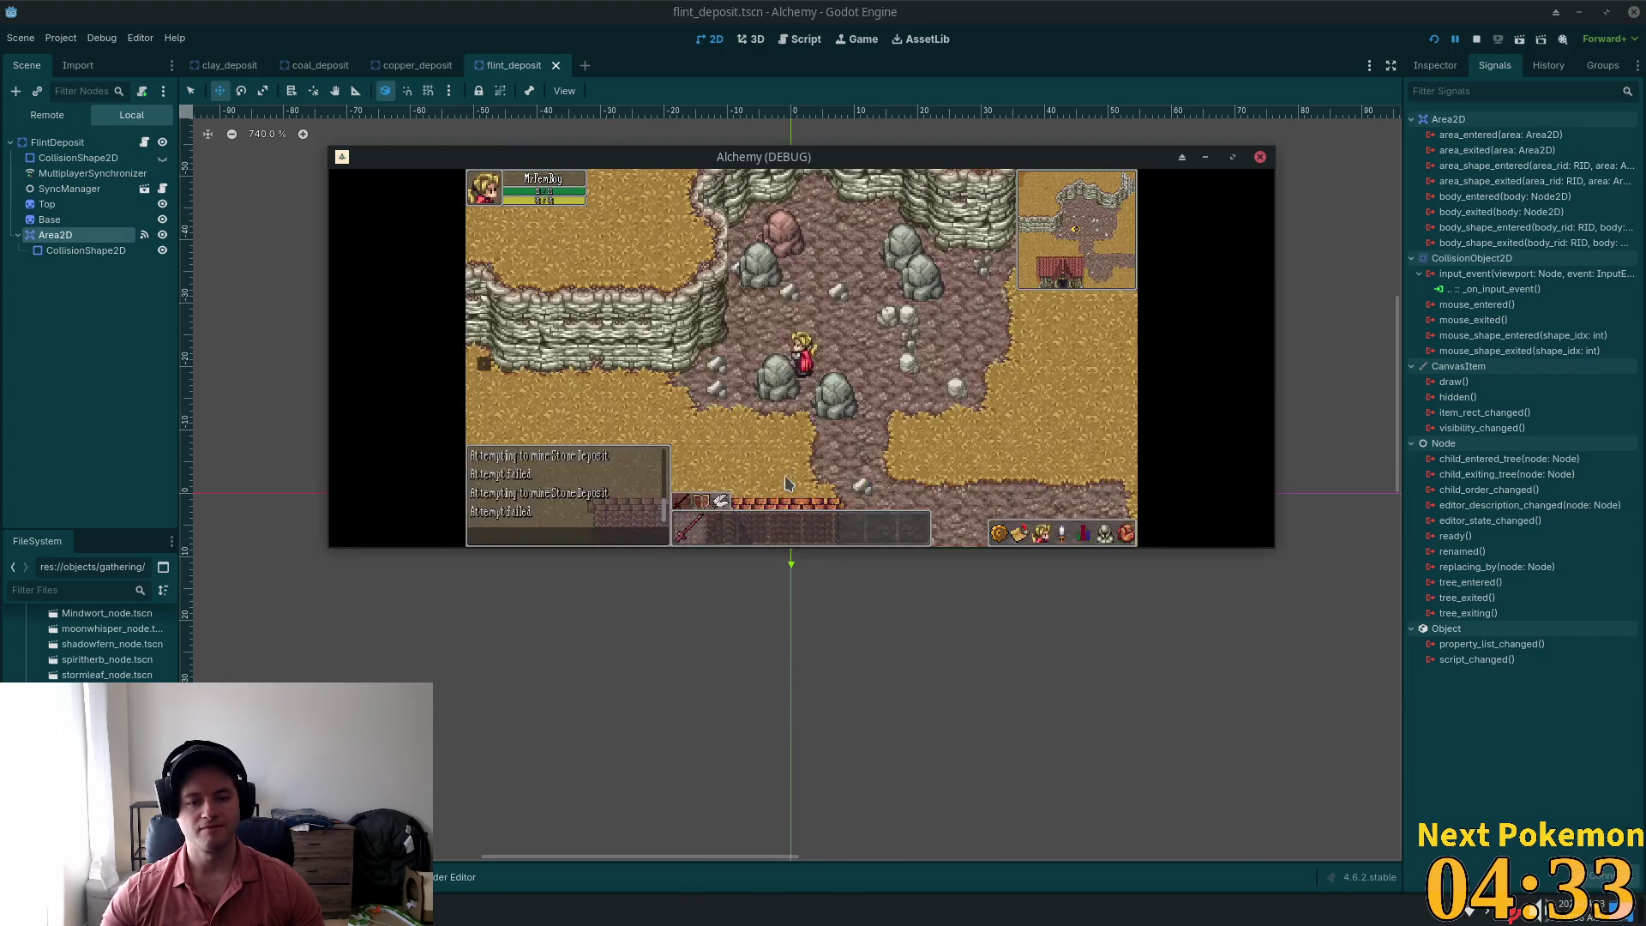
double_click(967, 158)
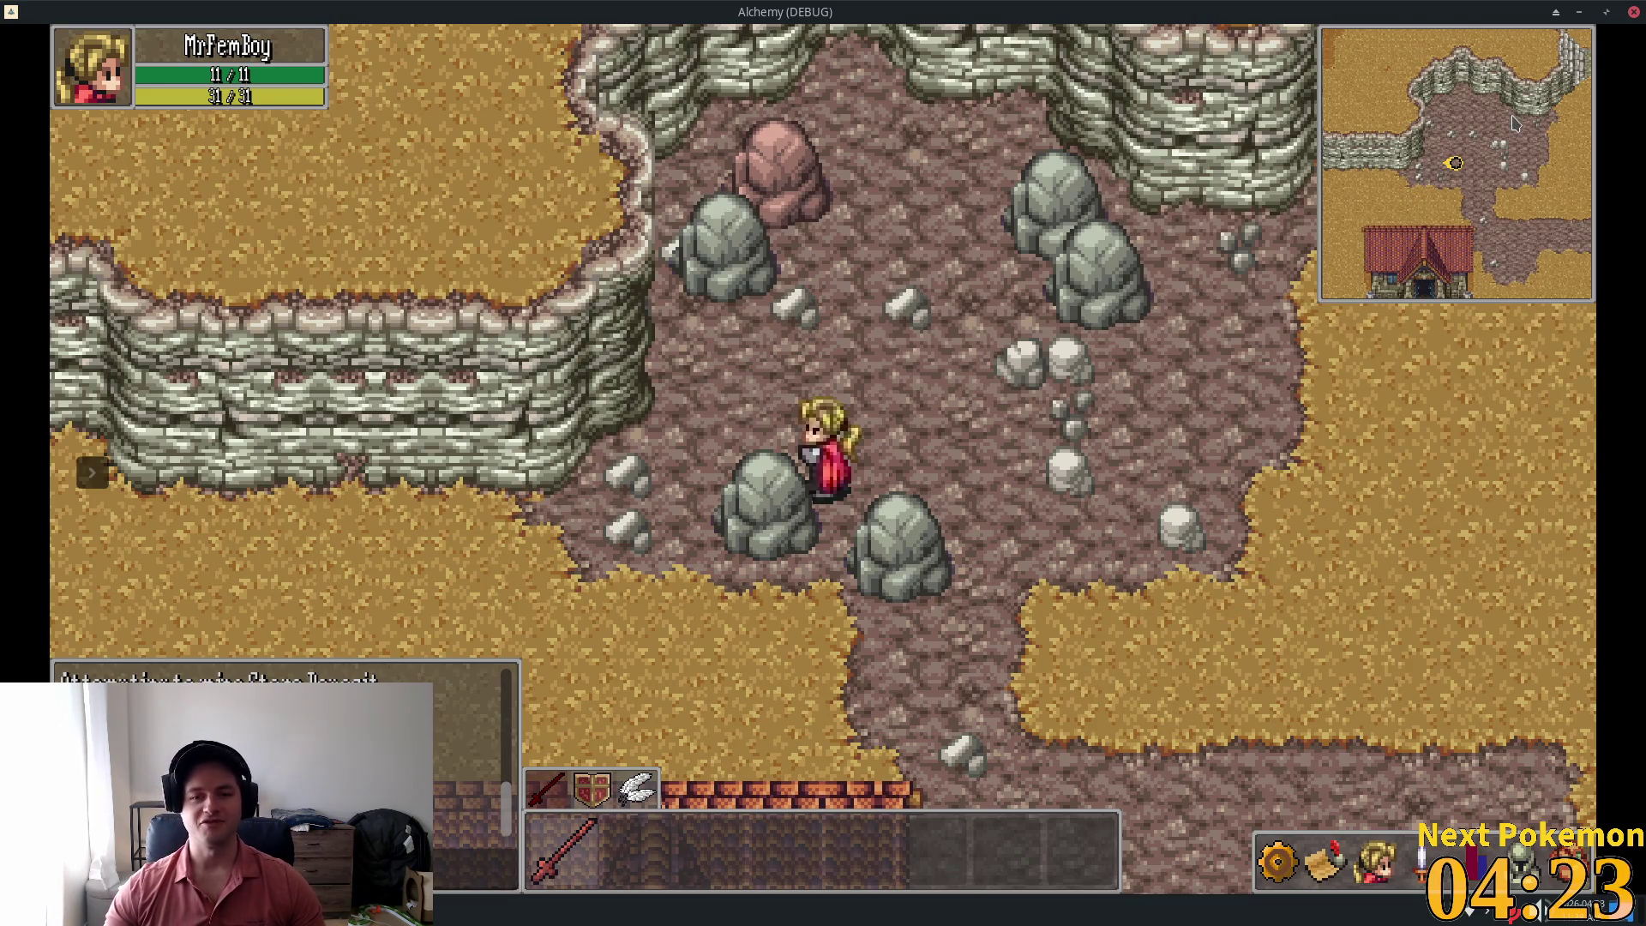
double_click(1095, 9)
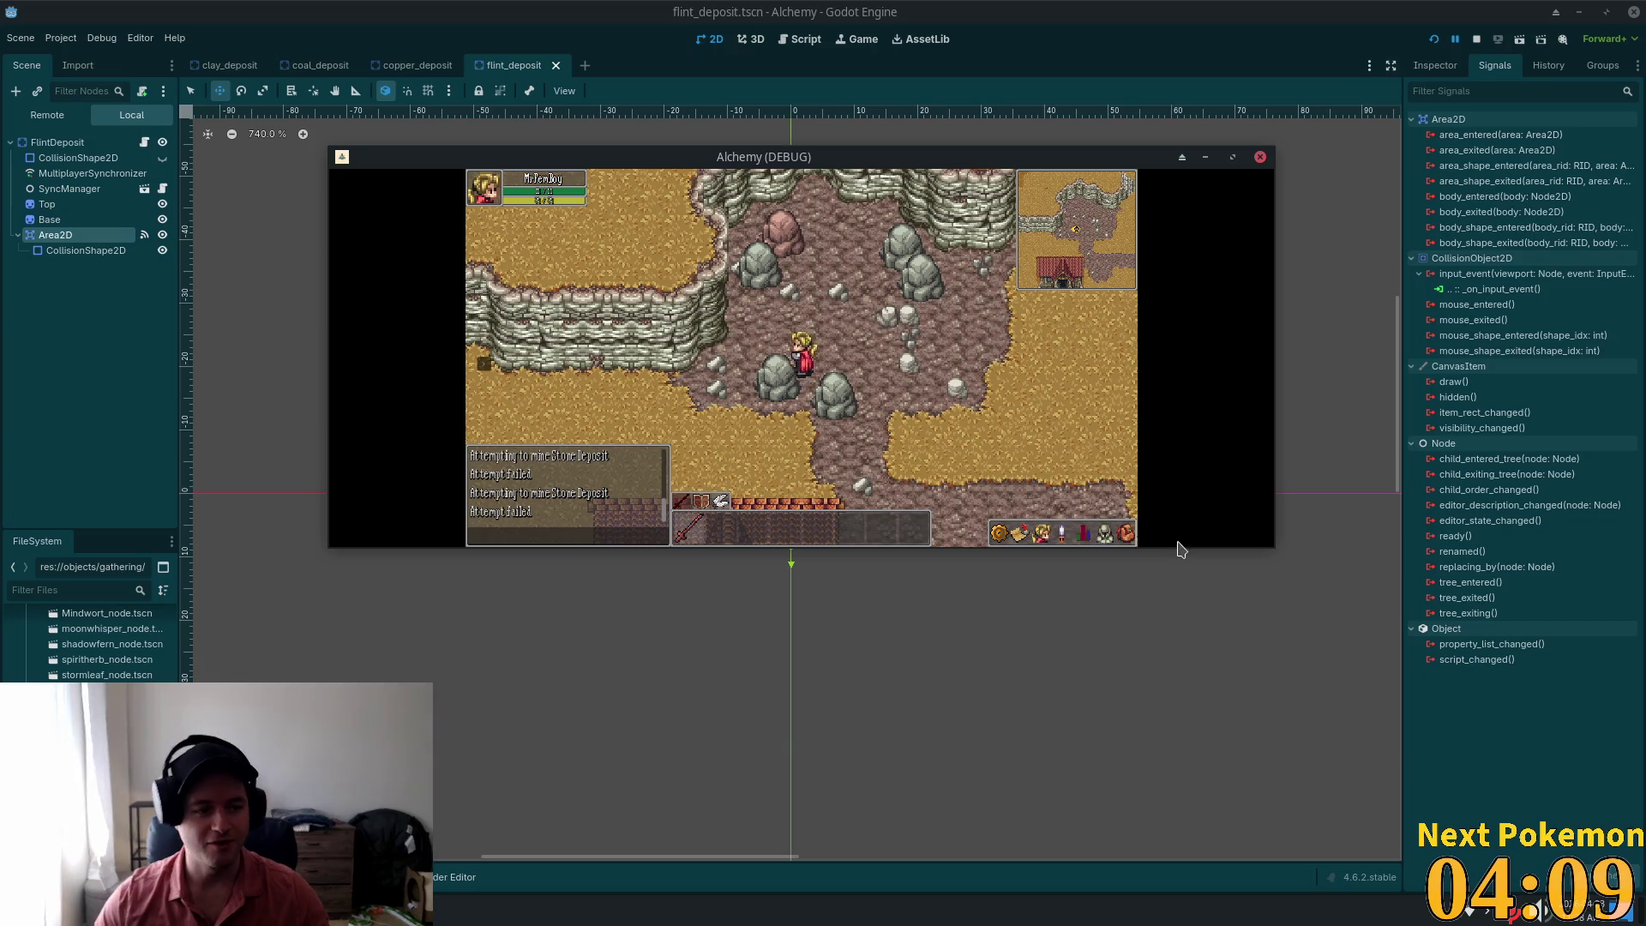
Step: Resize the game window narrower and taller, then open and close the hotbar bag inventory
mouse_move(1273, 547)
left_mouse_down()
mouse_move(1223, 645)
mouse_move(1223, 664)
mouse_move(1255, 678)
left_mouse_up()
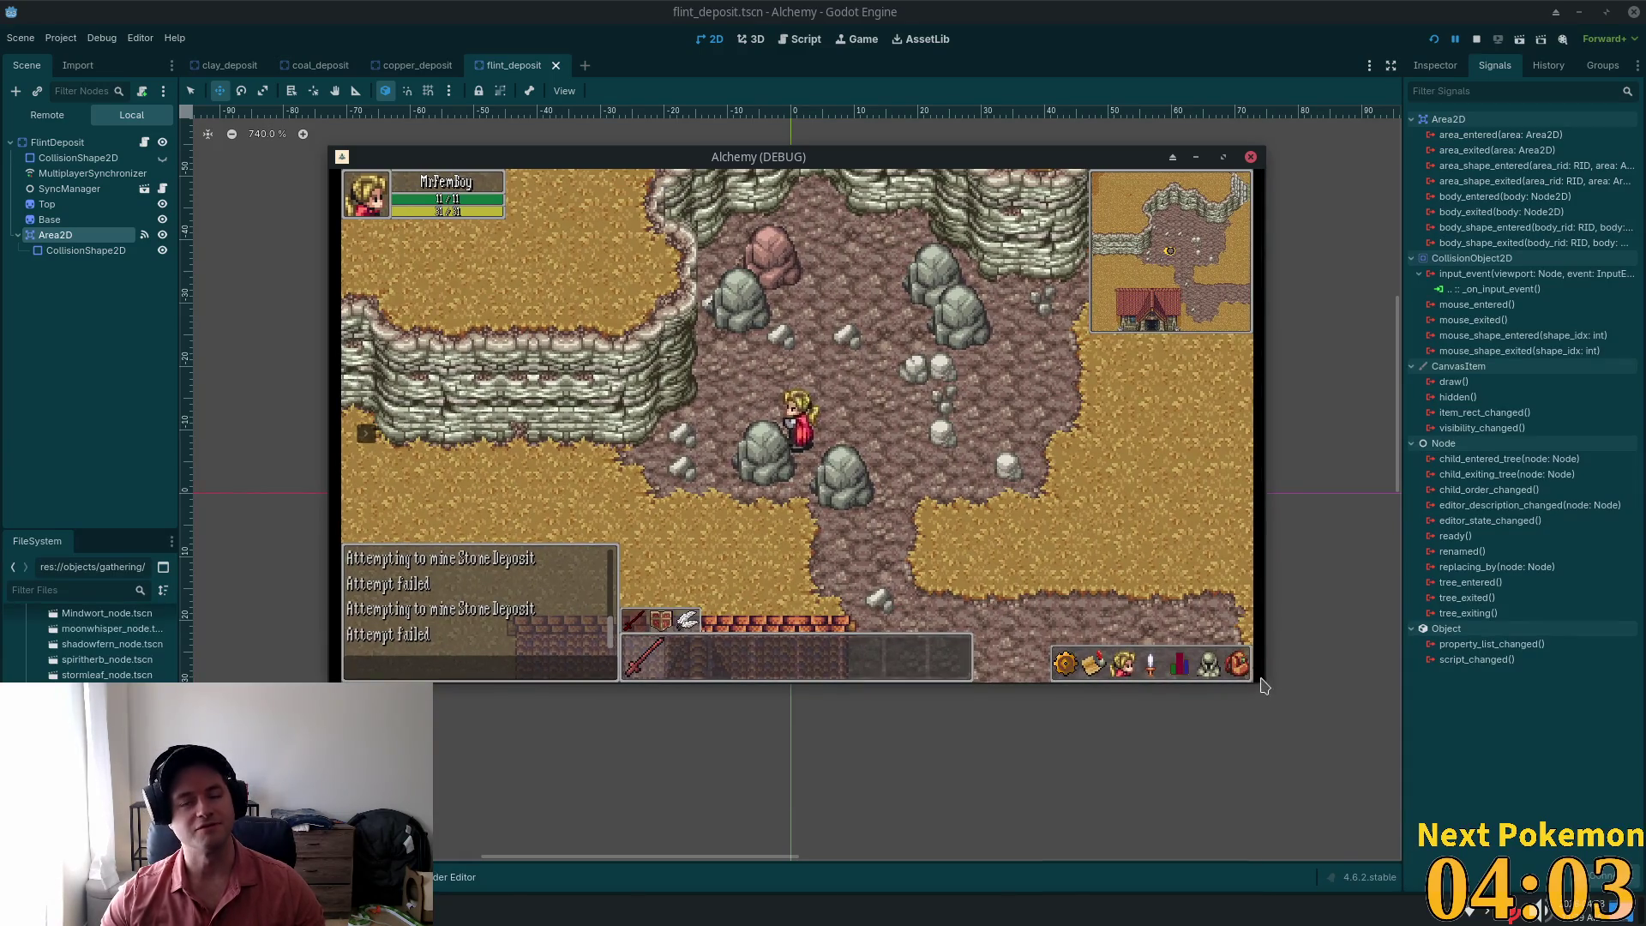
left_click(1245, 670)
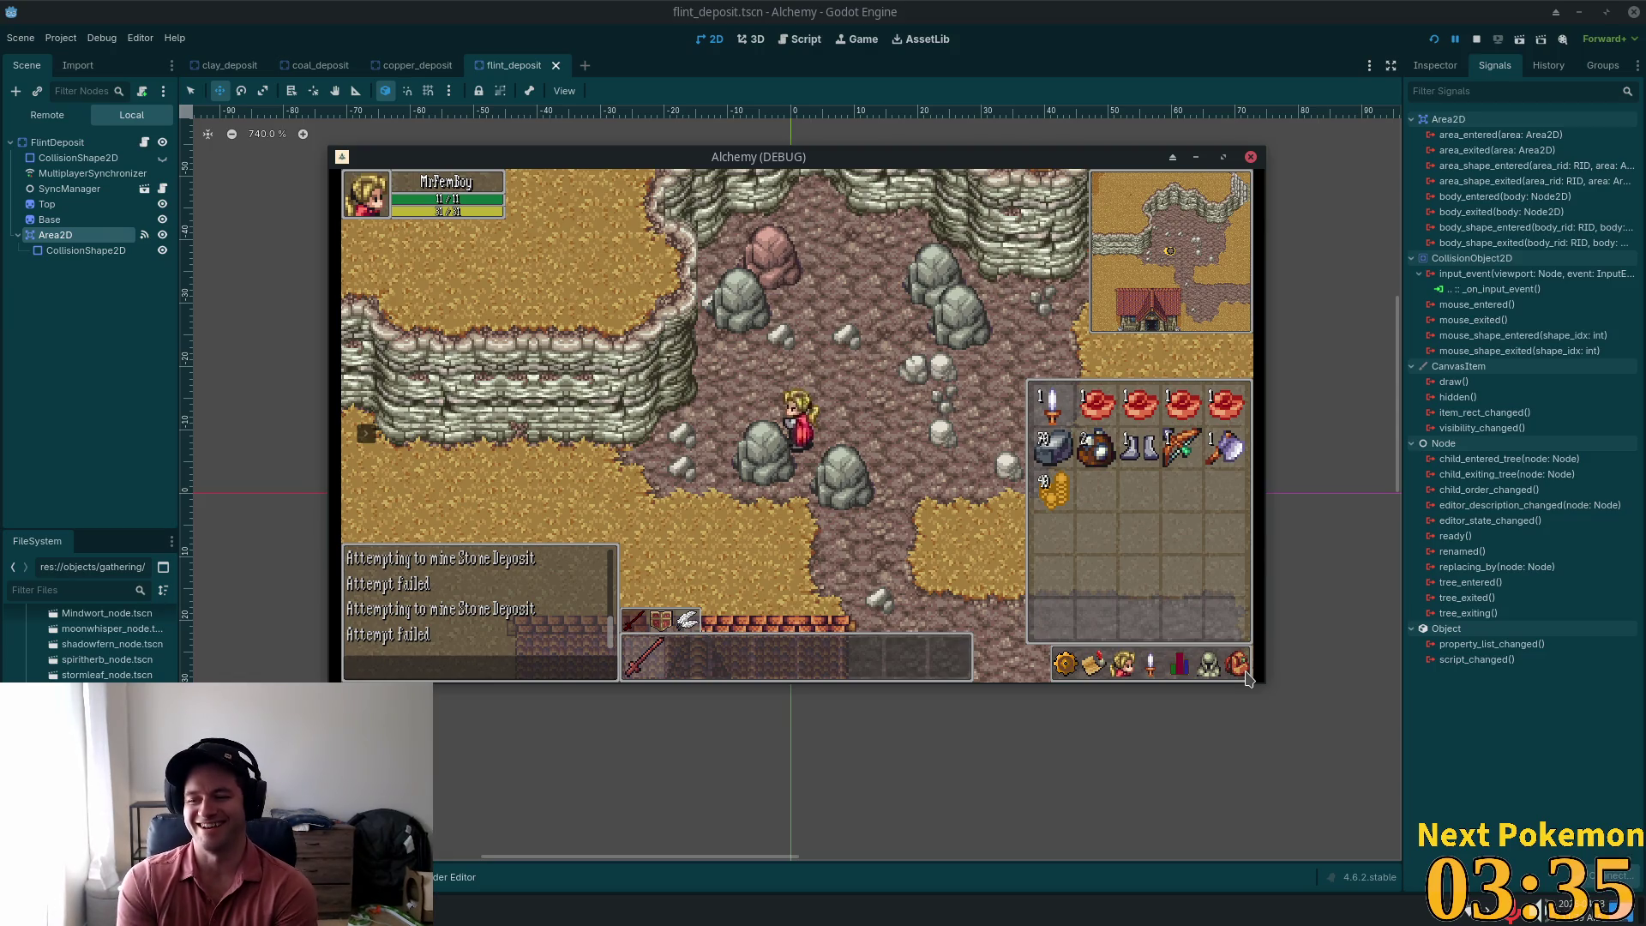
left_click(1246, 675)
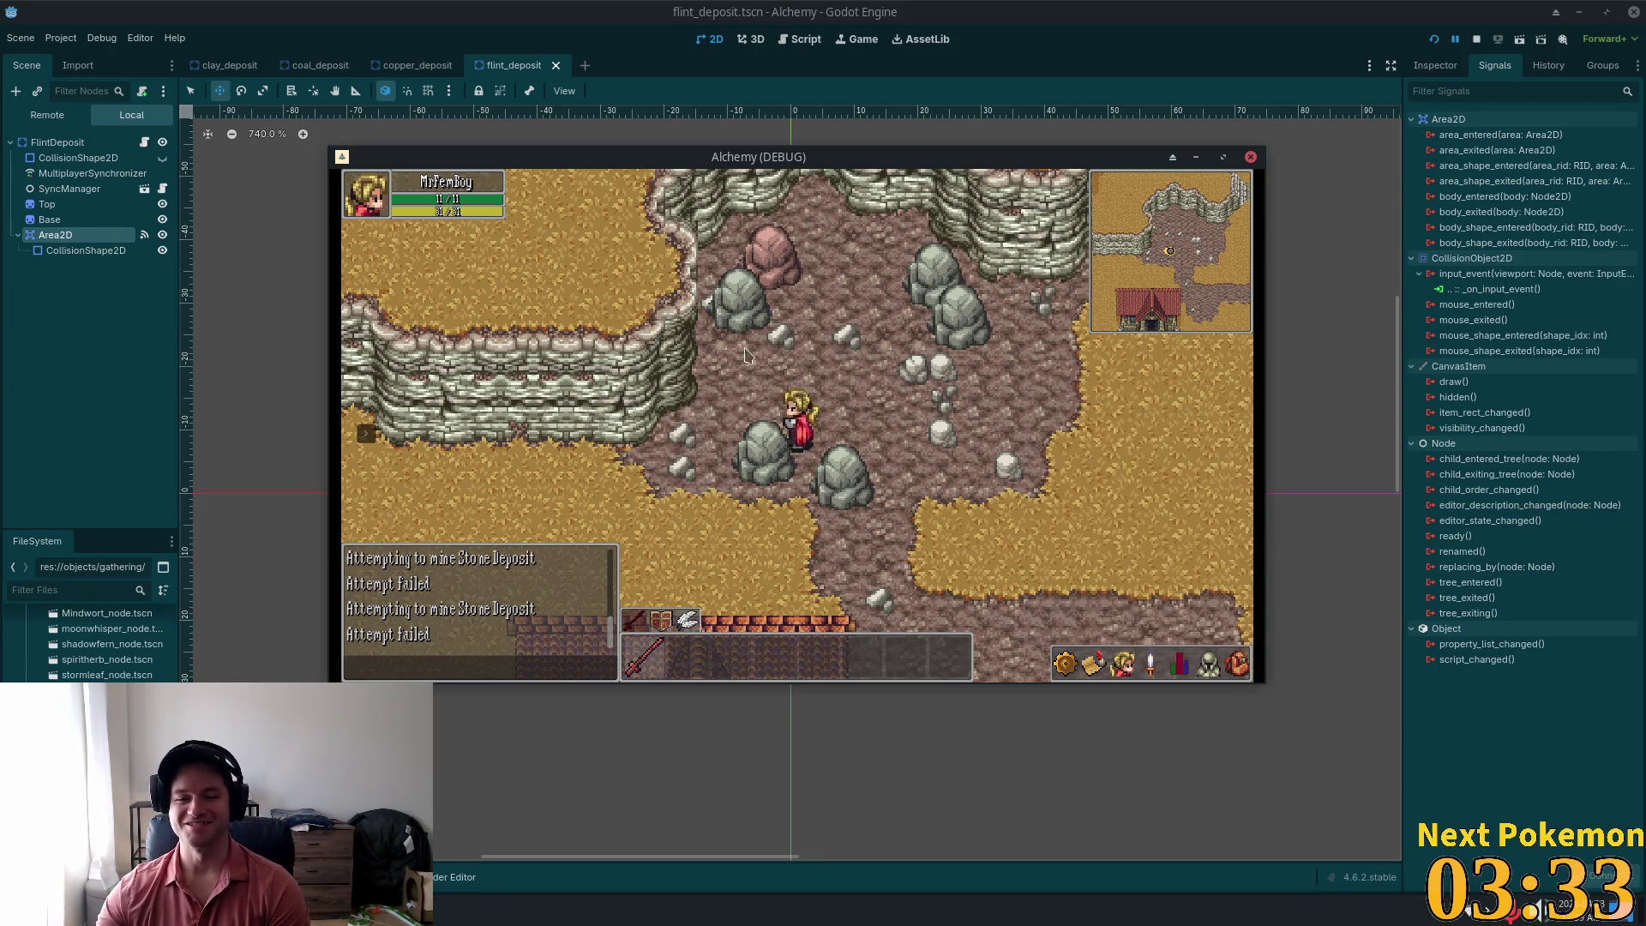
left_click(862, 454)
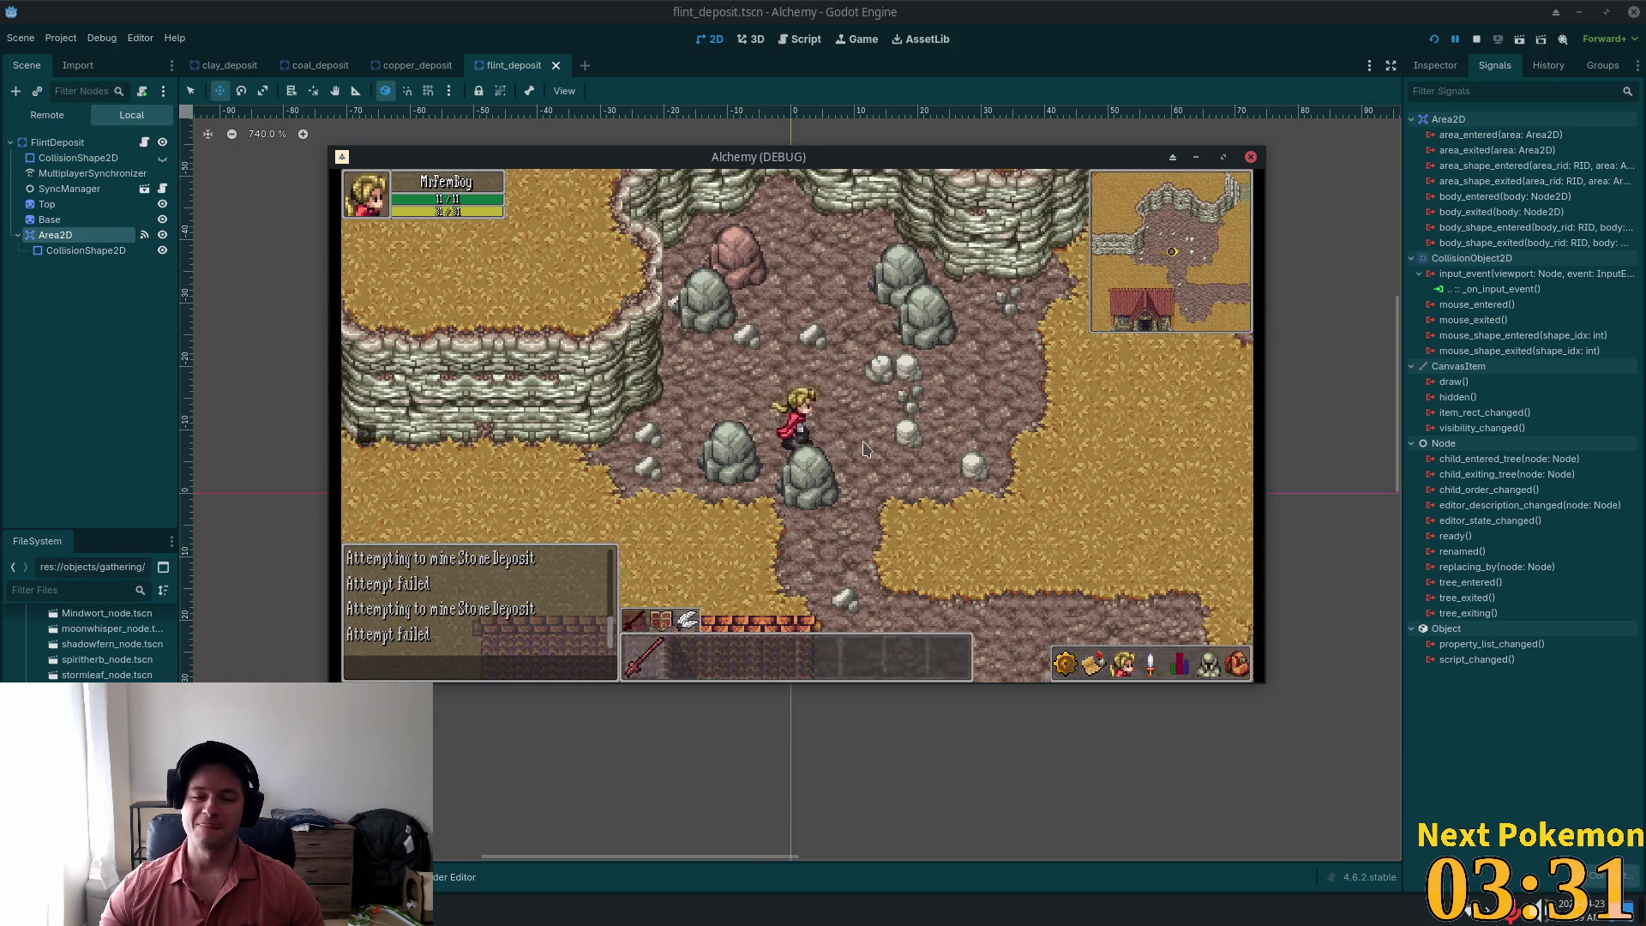
Step: Walk the character east across the bridge, north toward the town houses, and back
key("Down")
key("Right")
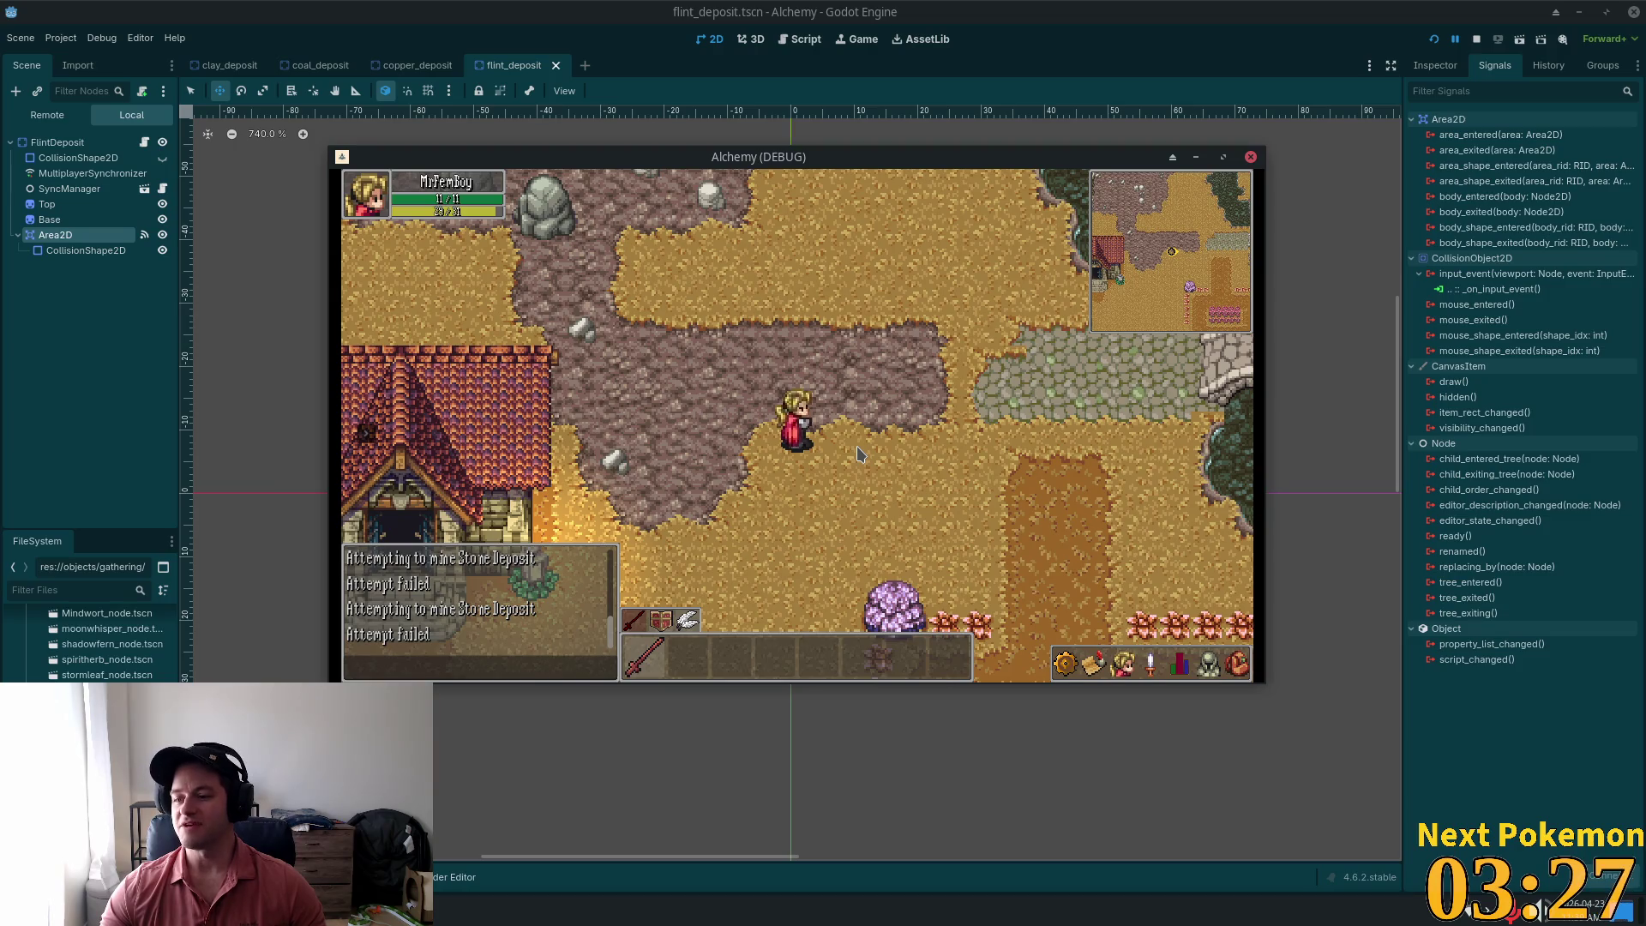
key("Right")
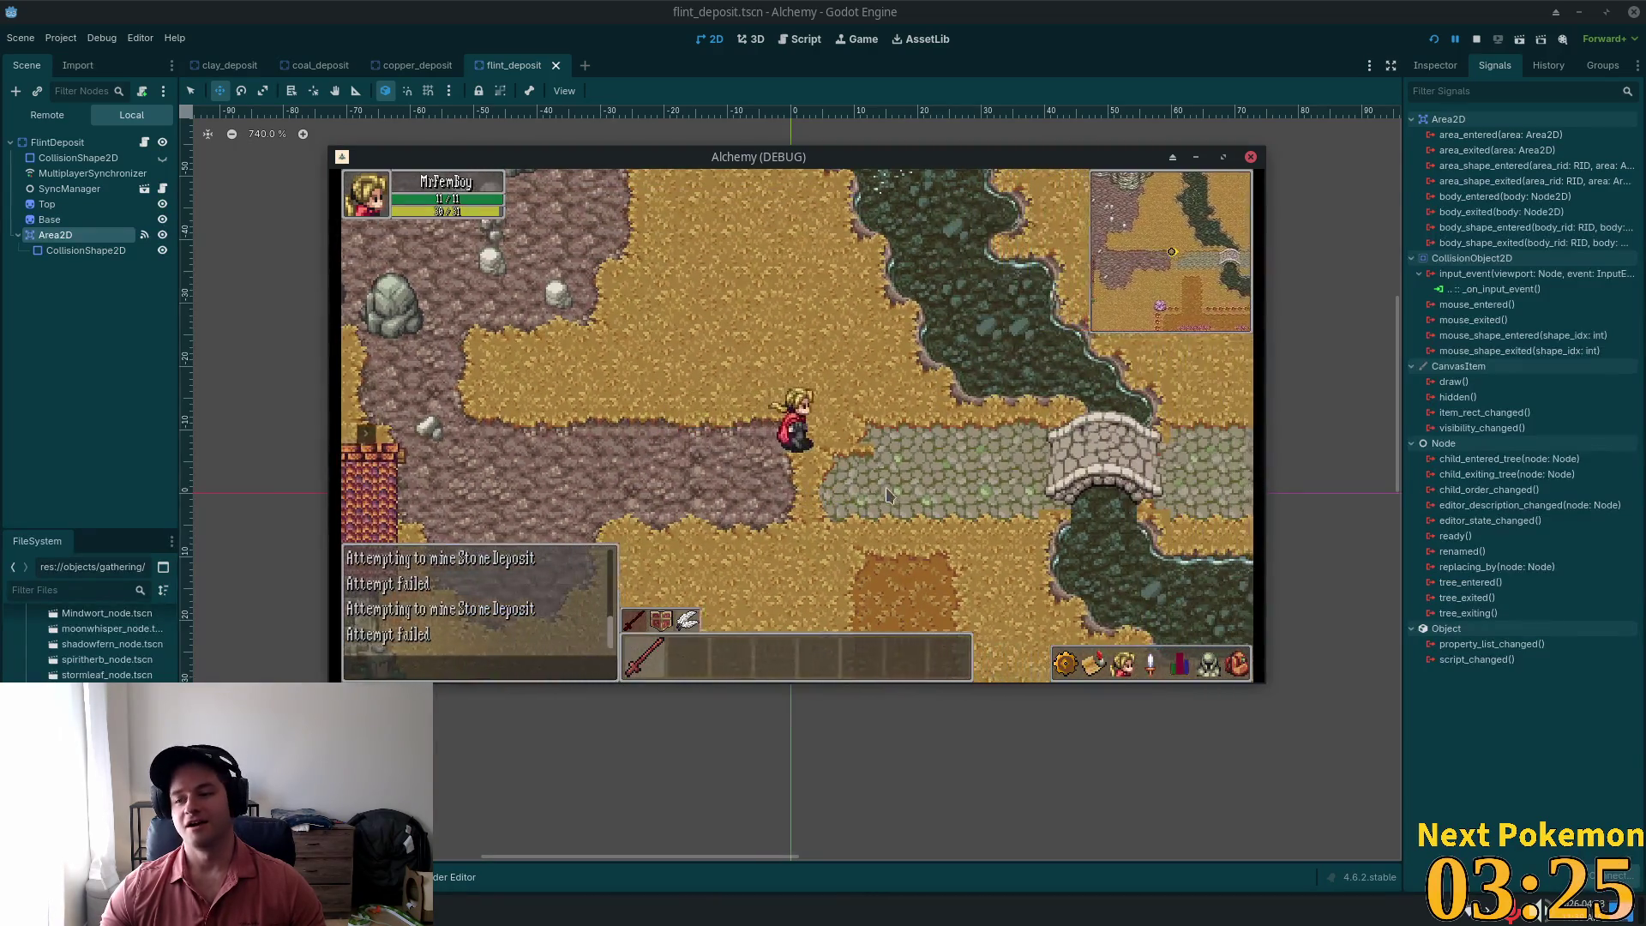
key("Right")
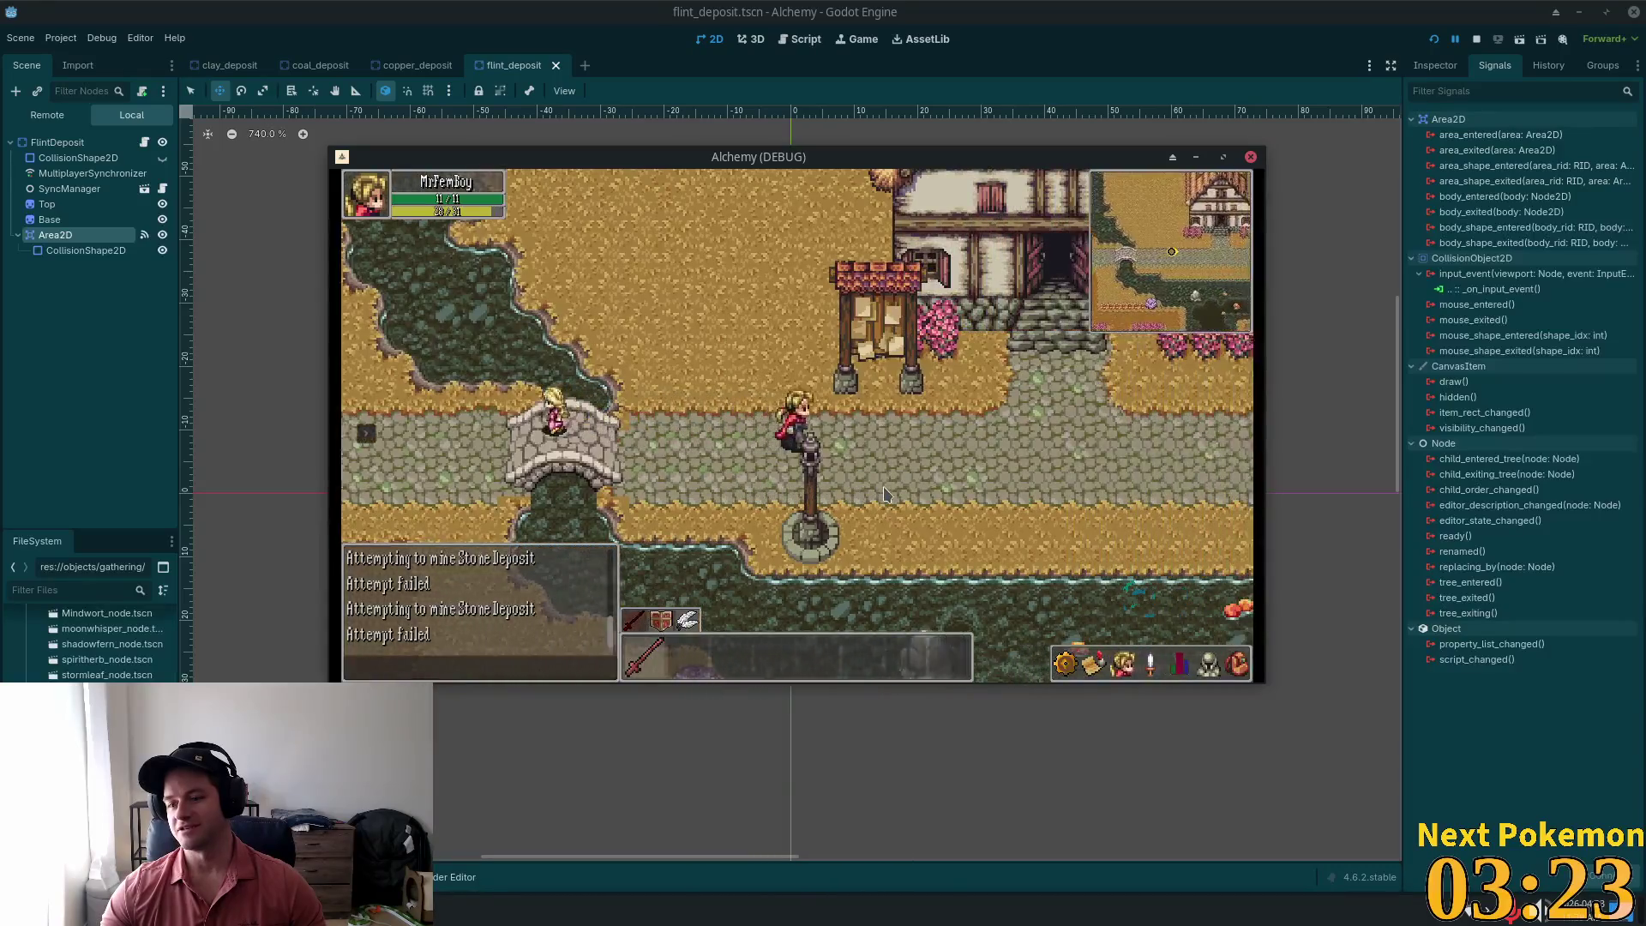
key("Left")
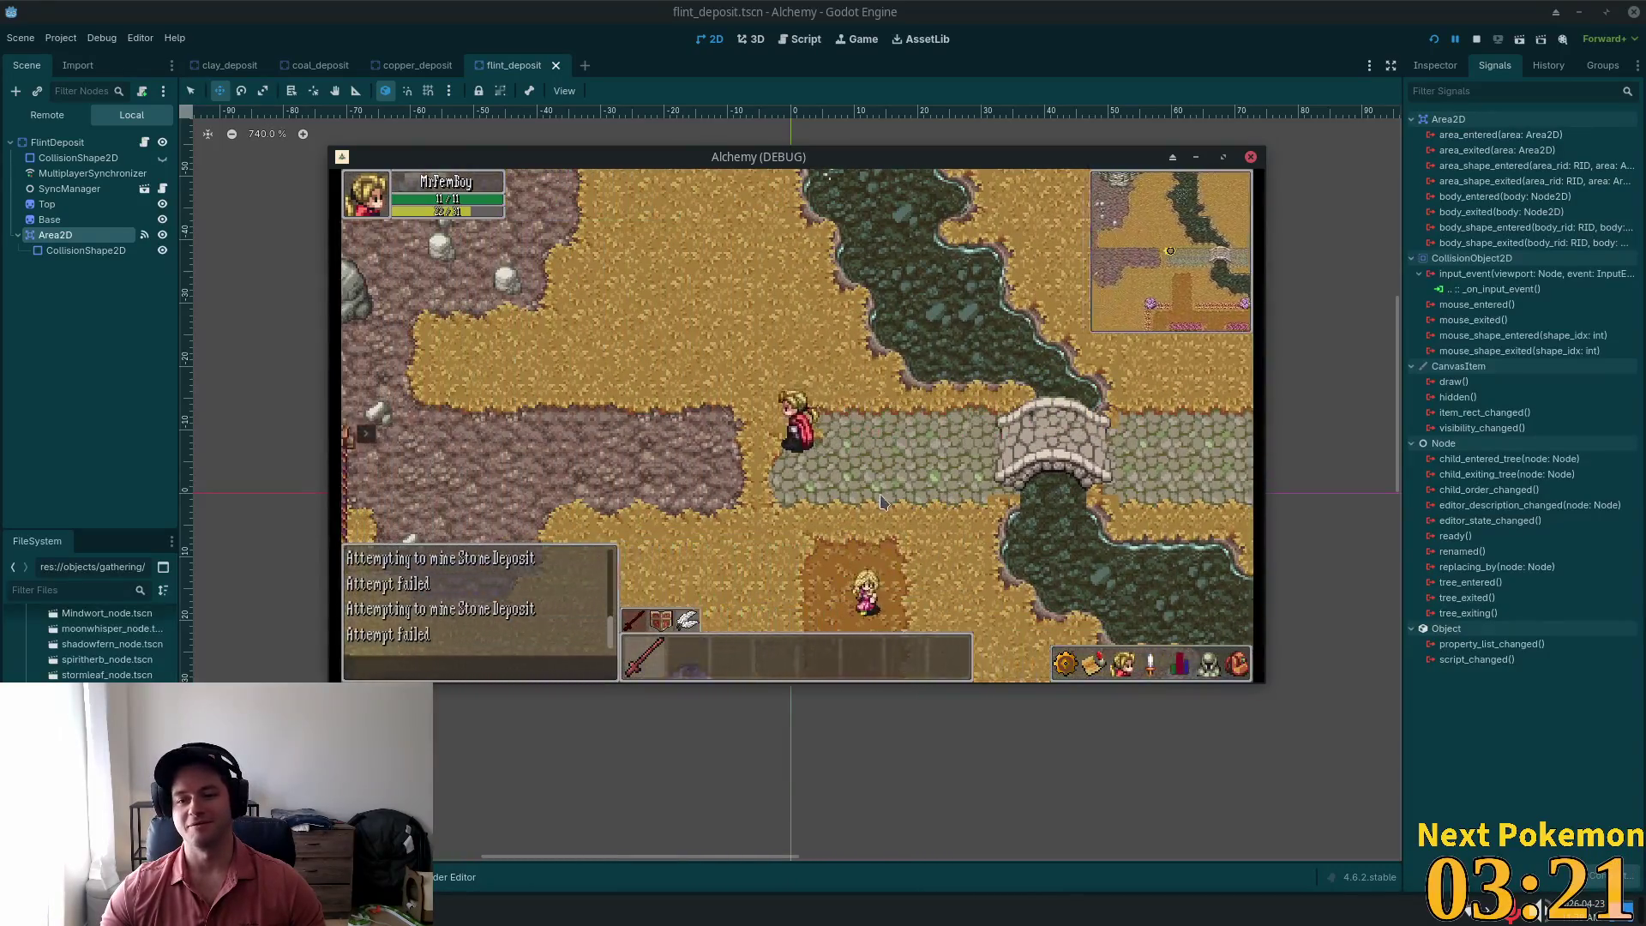
key("Right")
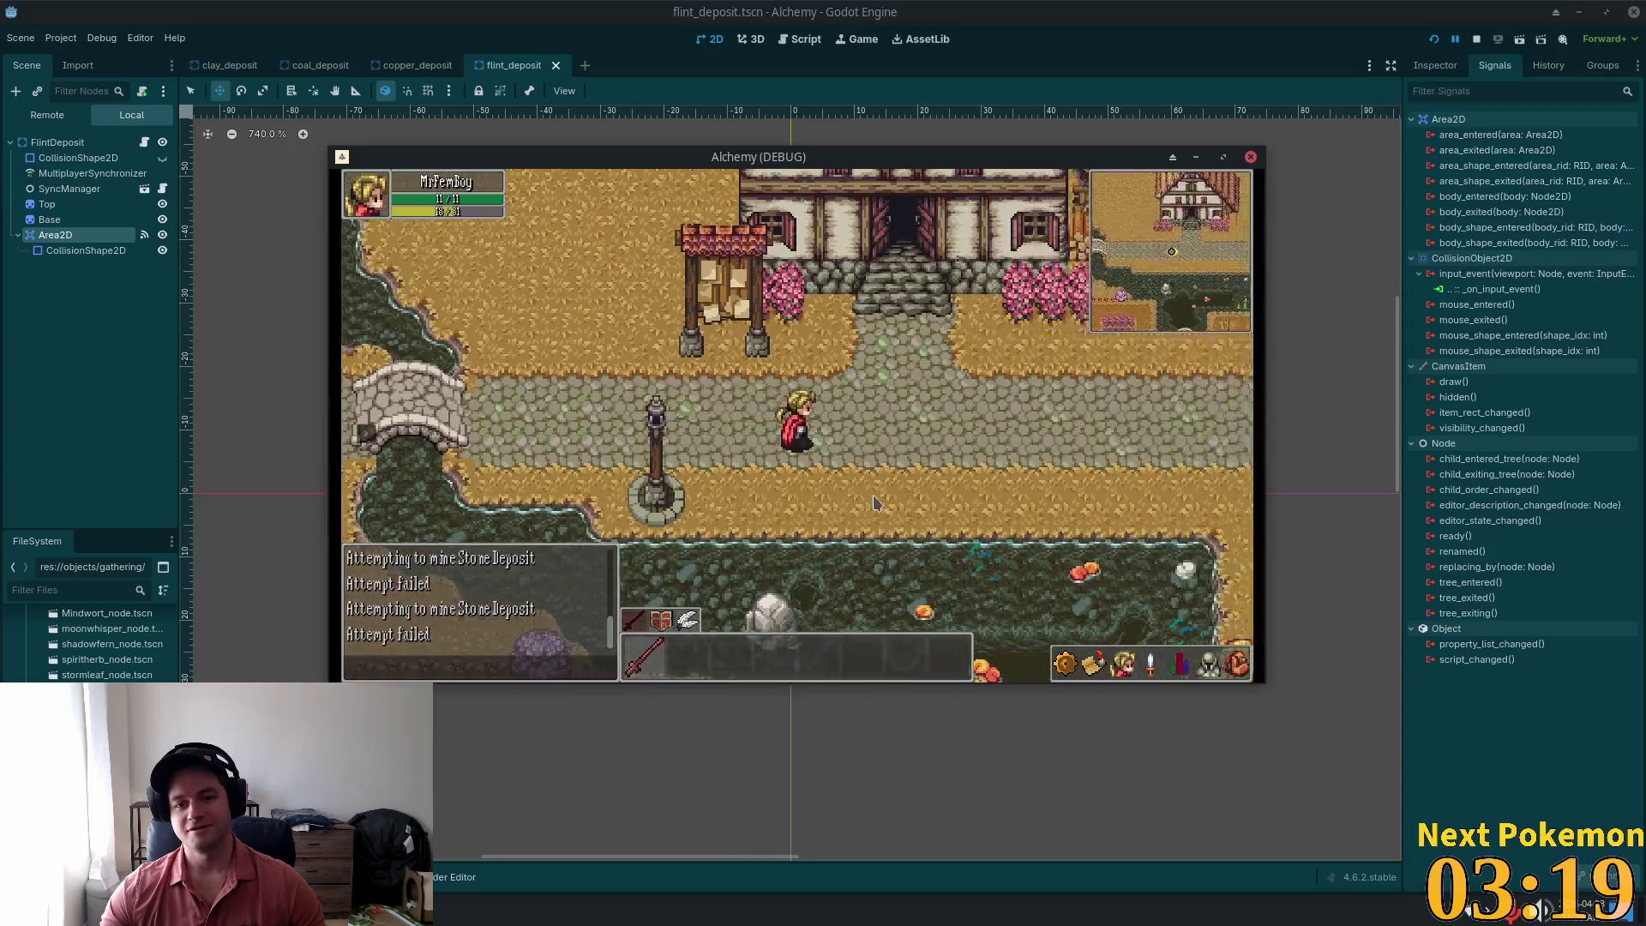
key("Up")
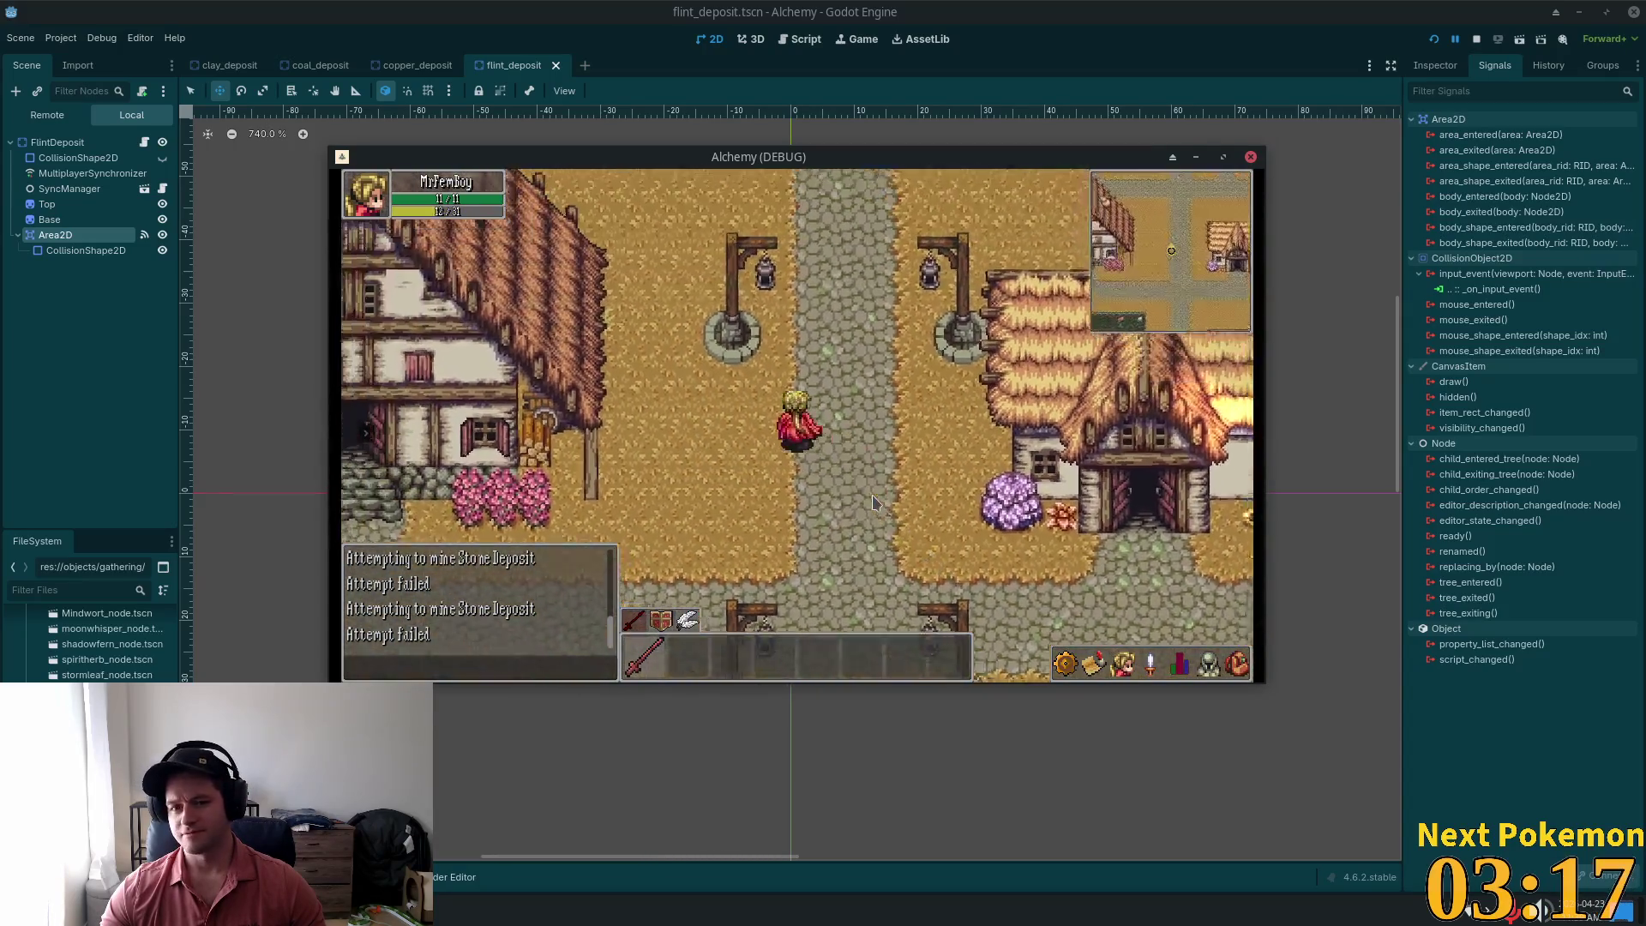
key("Up")
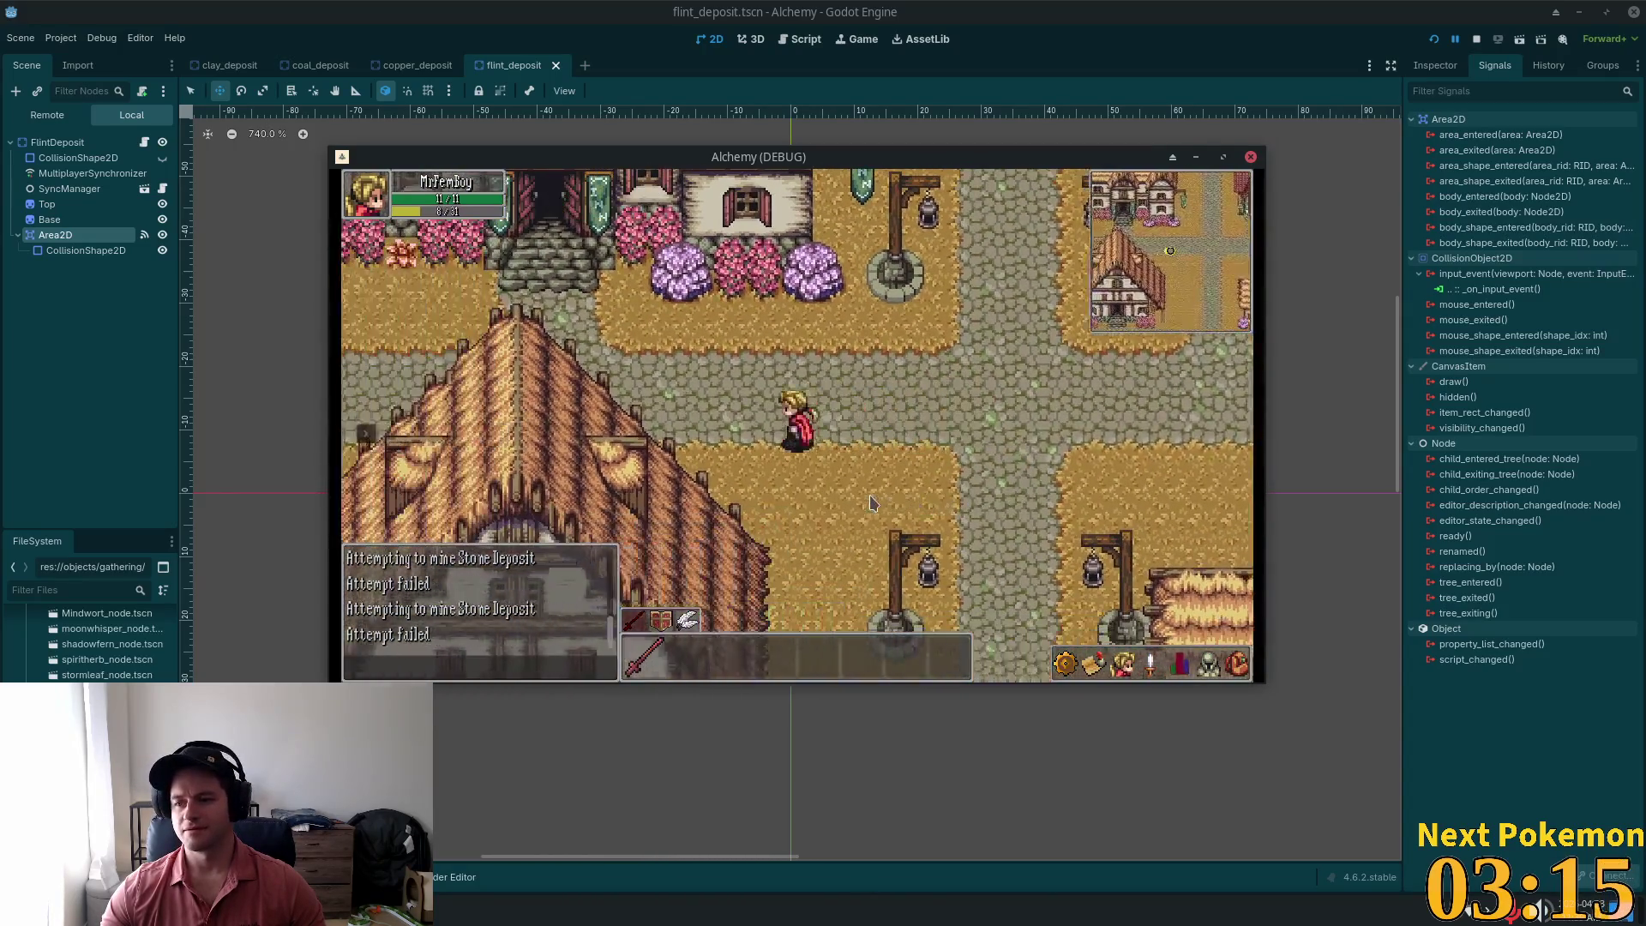
key("Left")
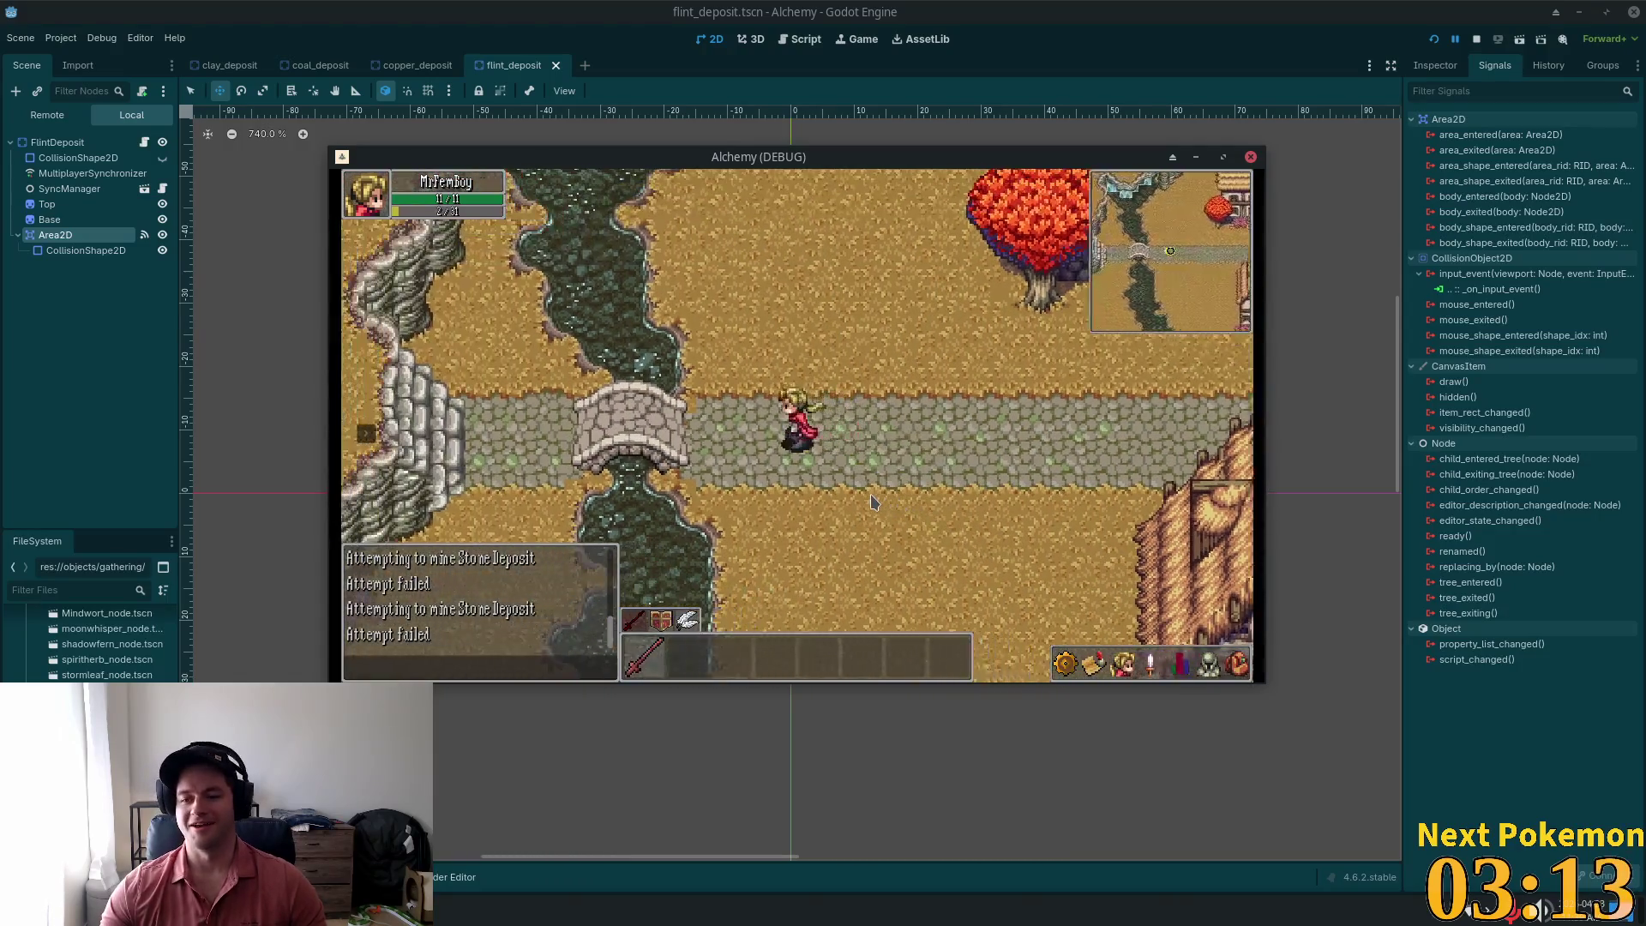
key("Left")
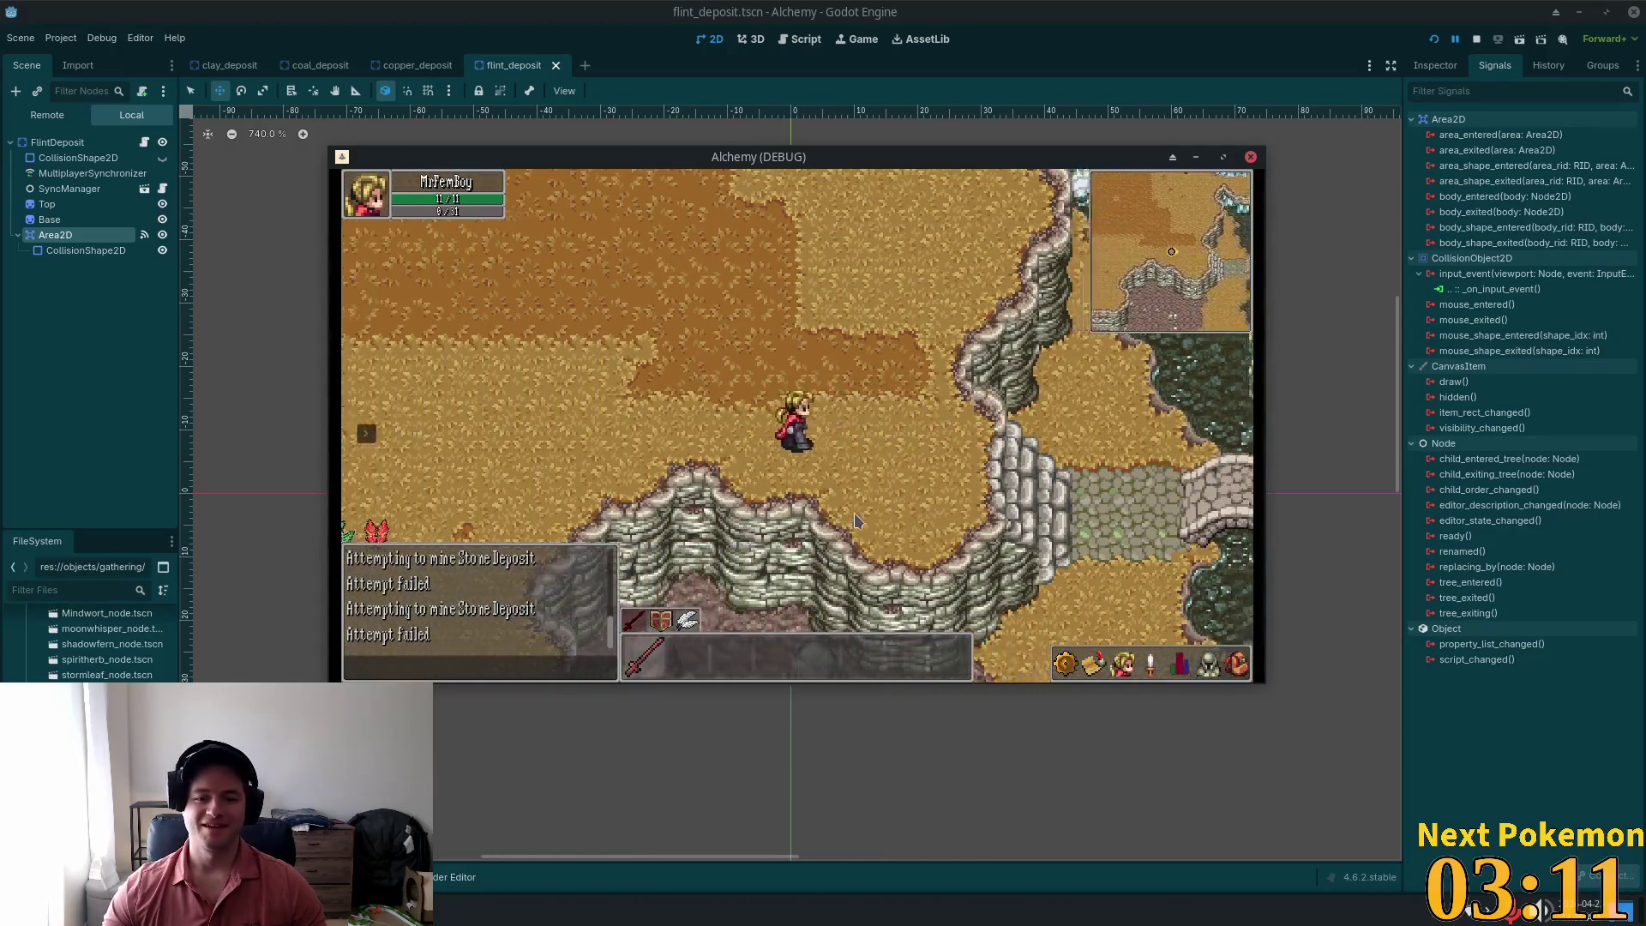
key("Right")
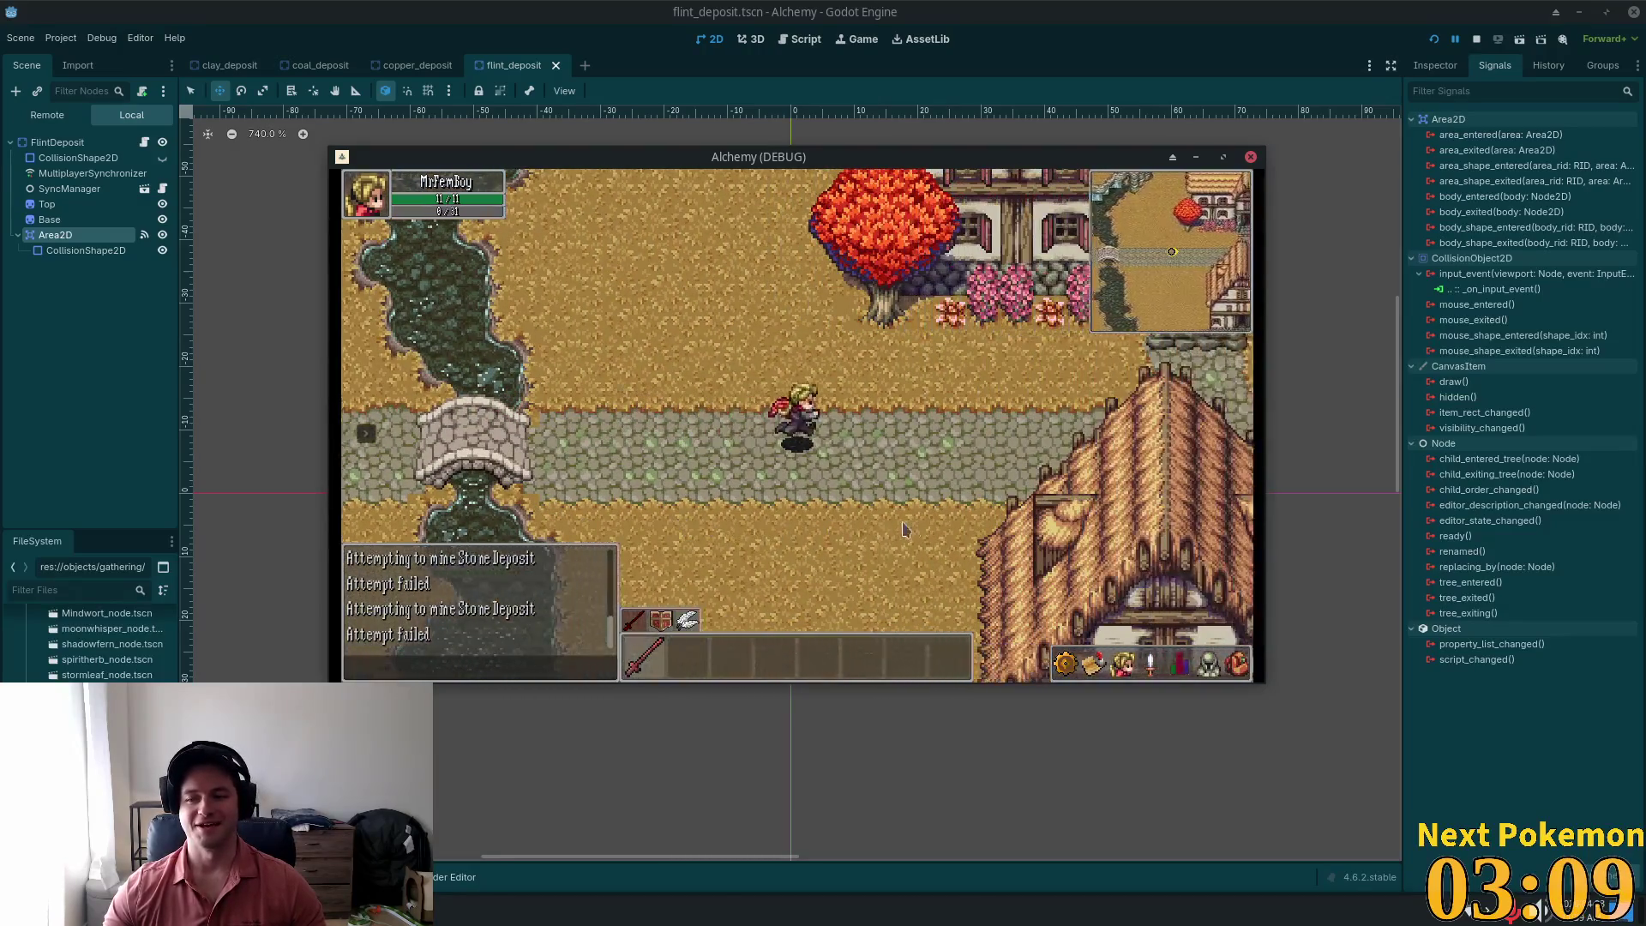
Step: Walk around the large house and lamp-post crossroads, then stop the game with F8
key("Down")
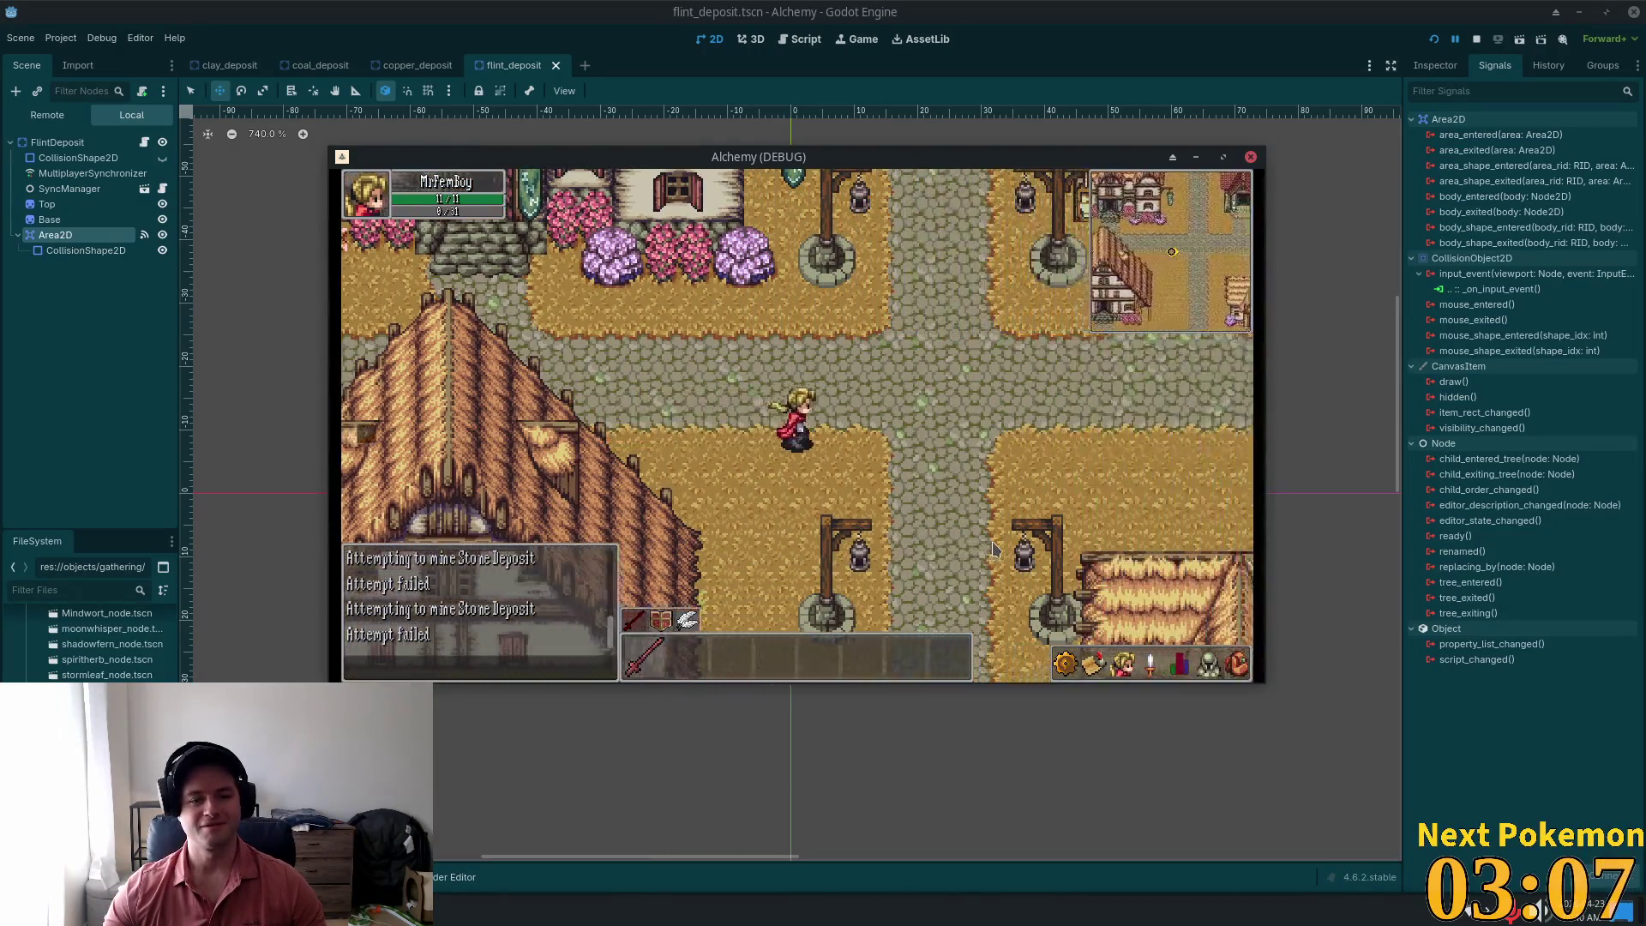
key("Left")
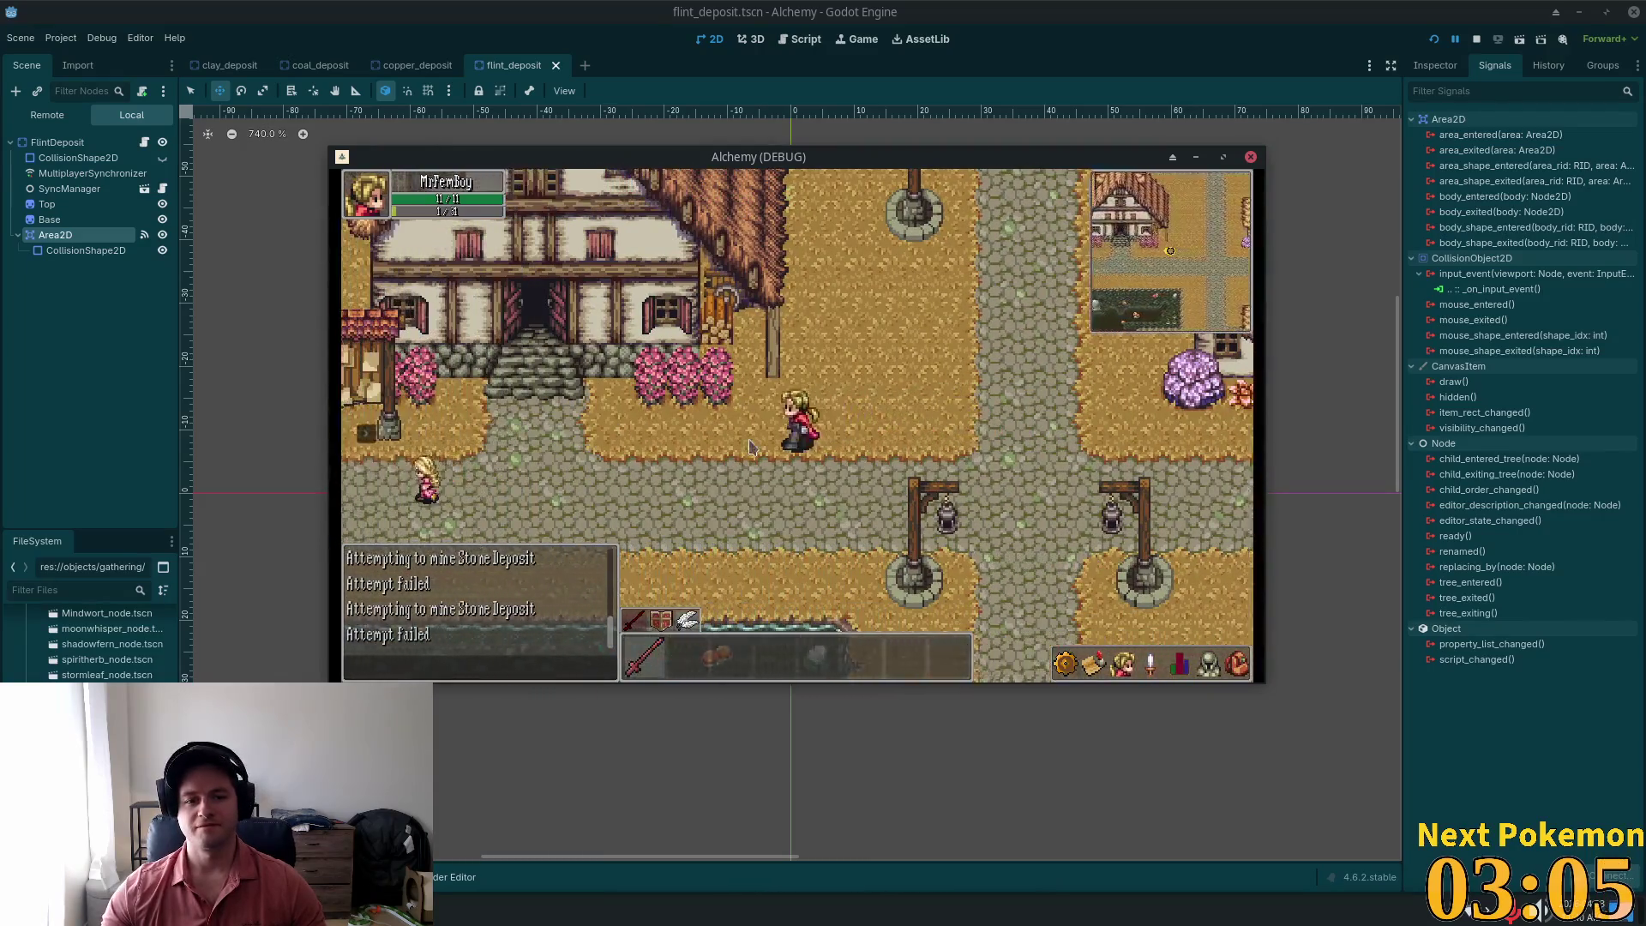
key("Up")
key("Down")
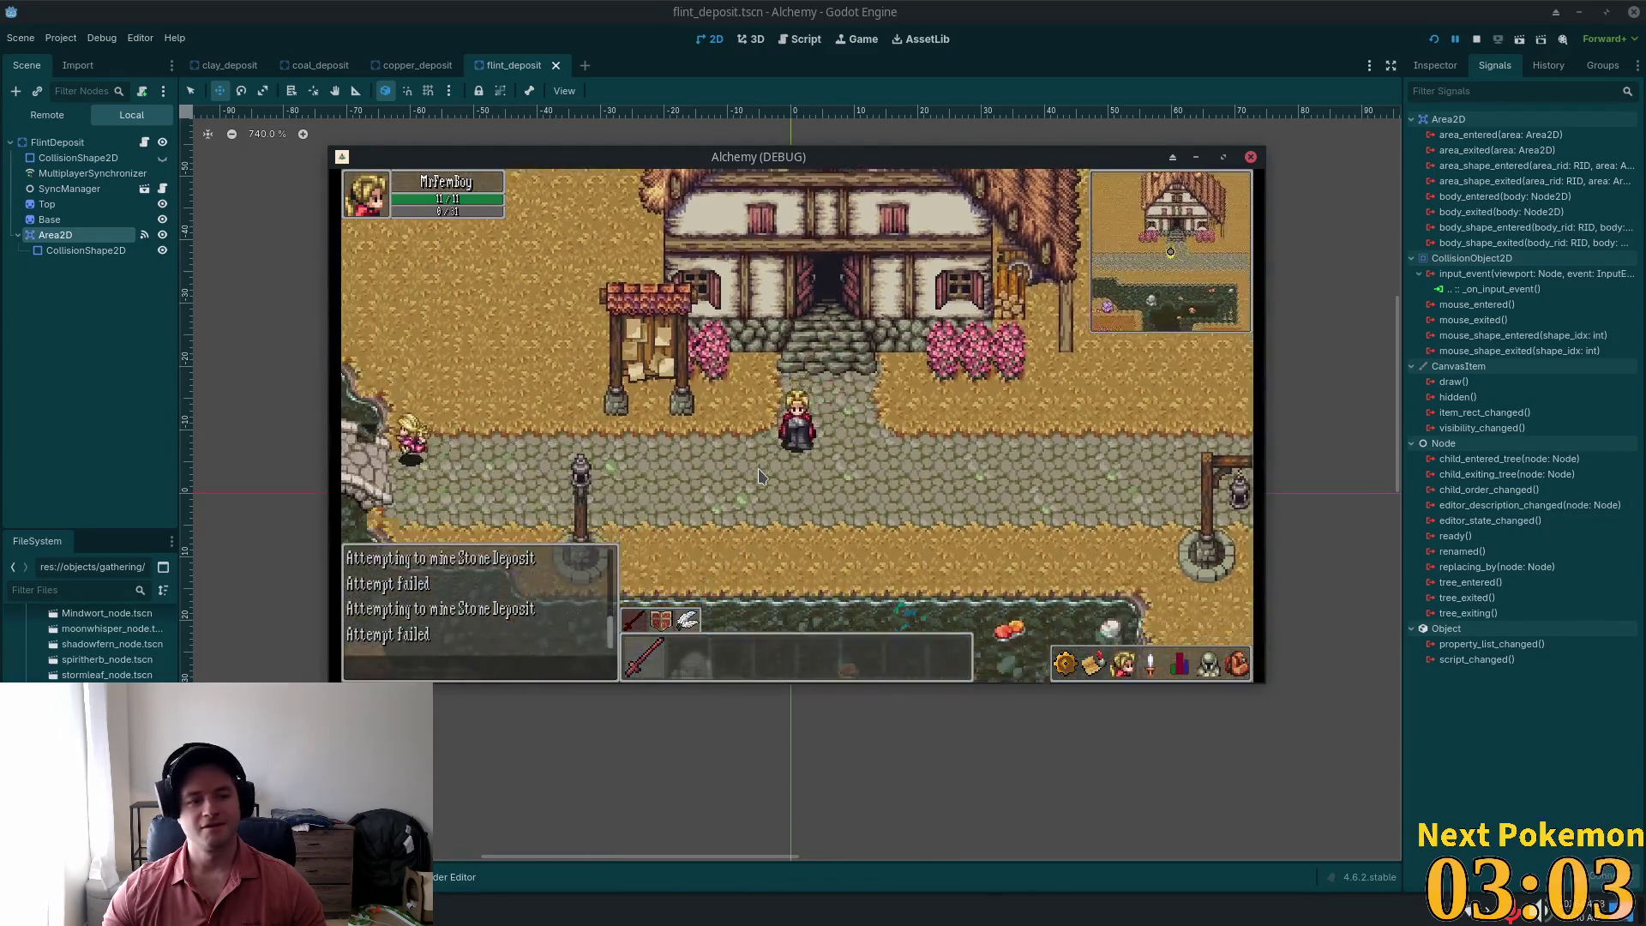
key("Left")
key("Left")
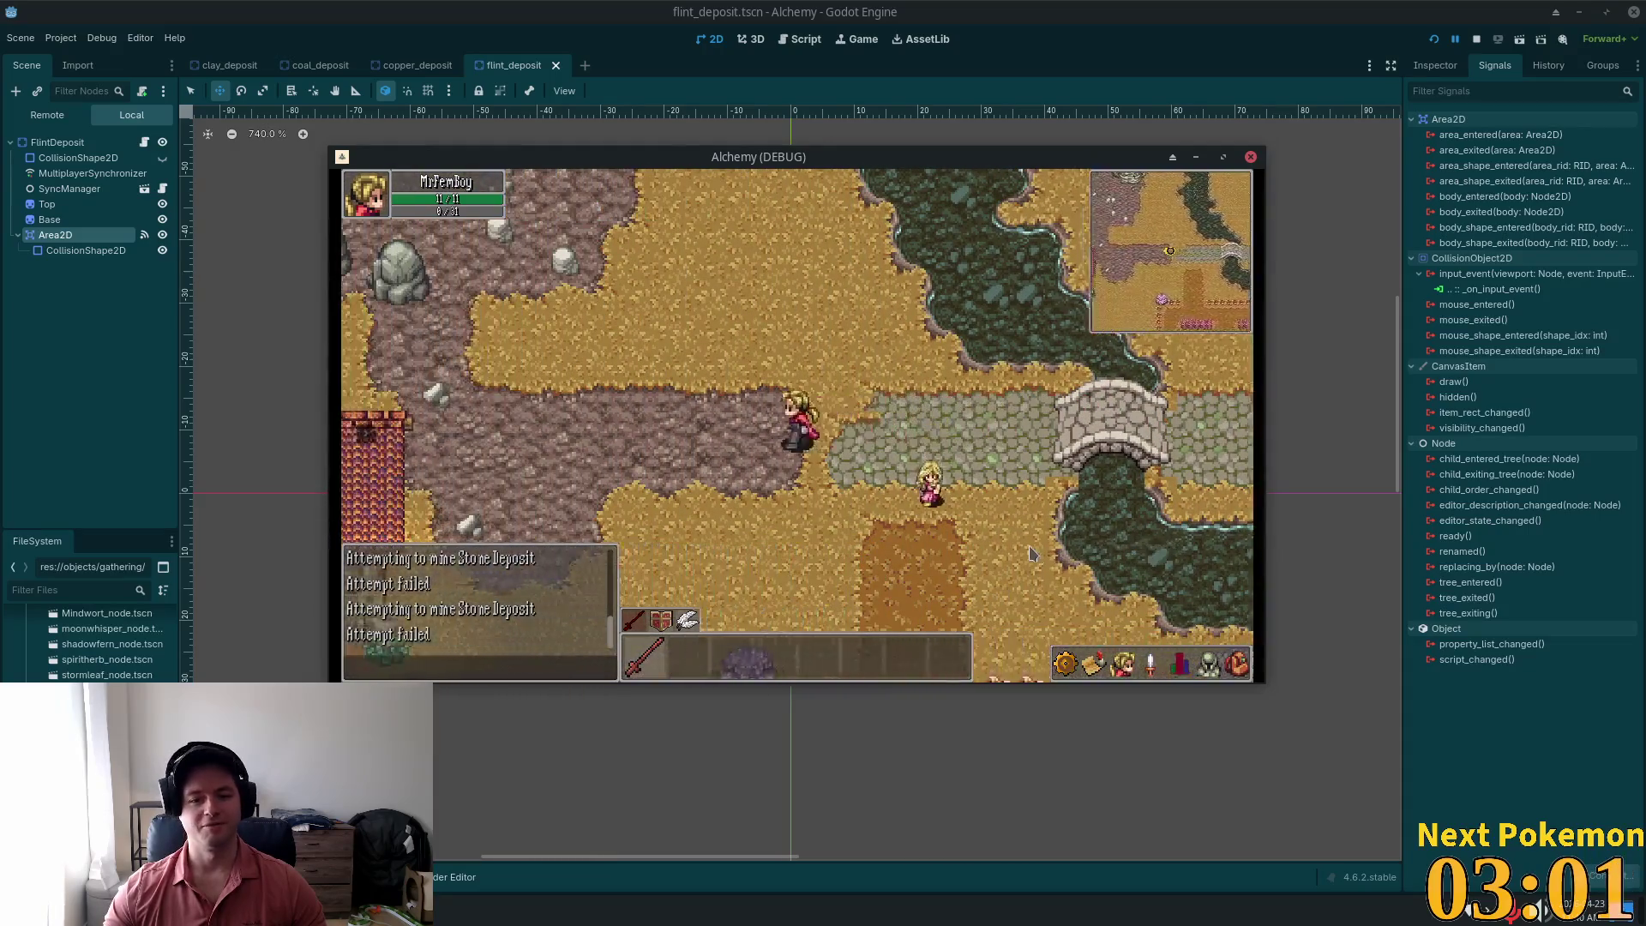
key("Right")
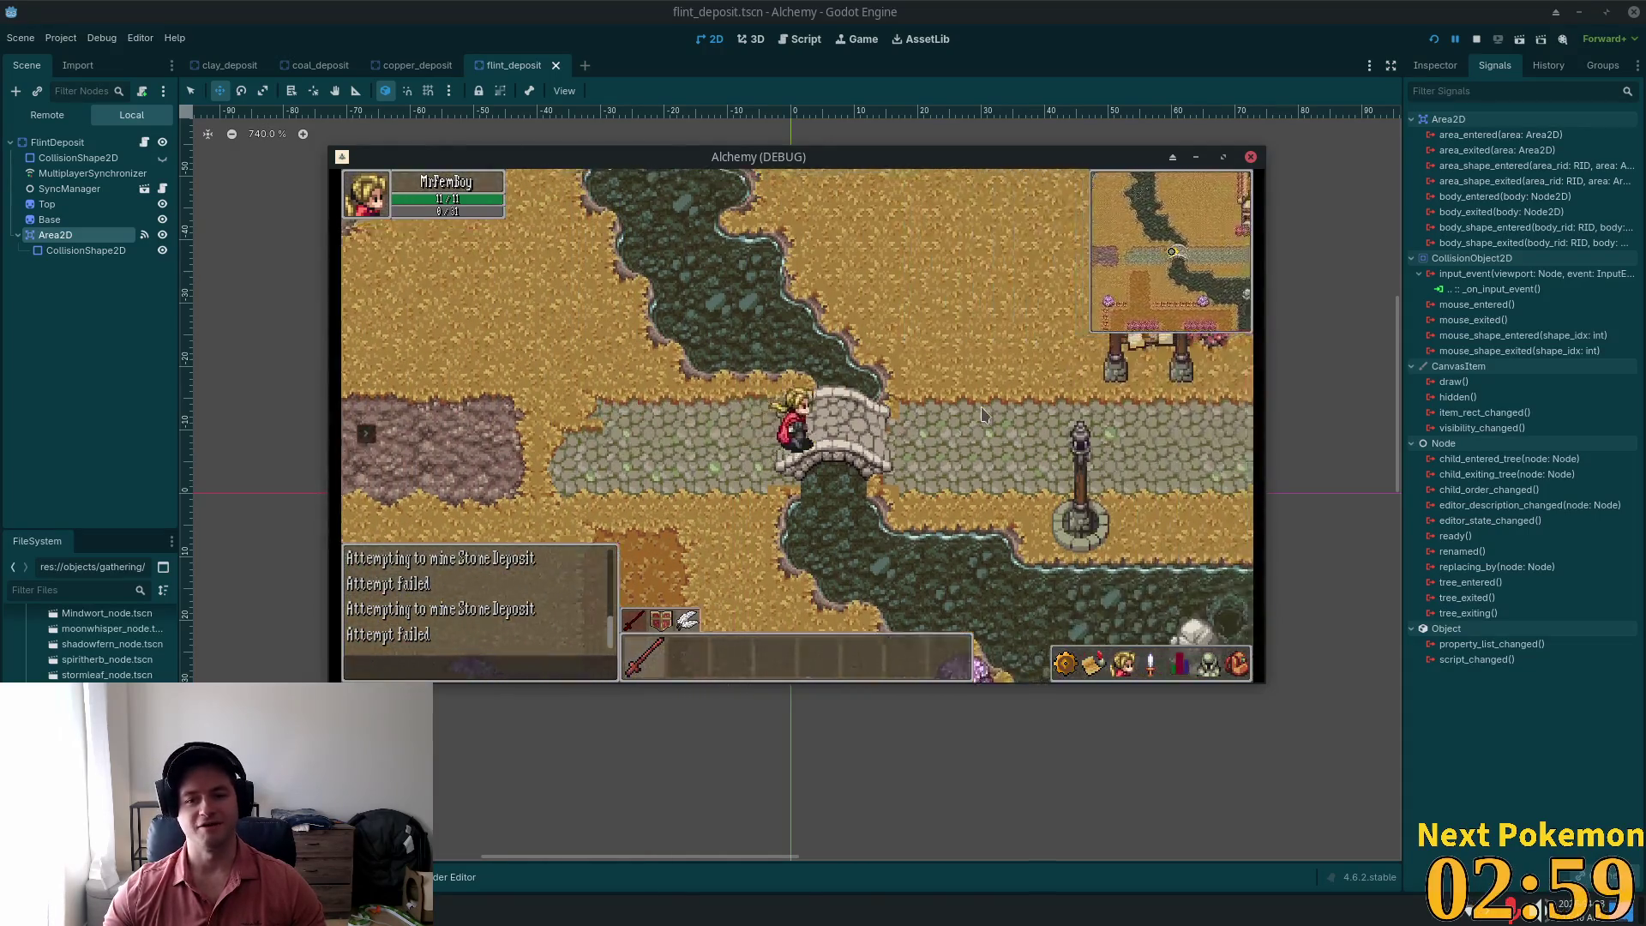
key("Up")
key("Down")
key("Right")
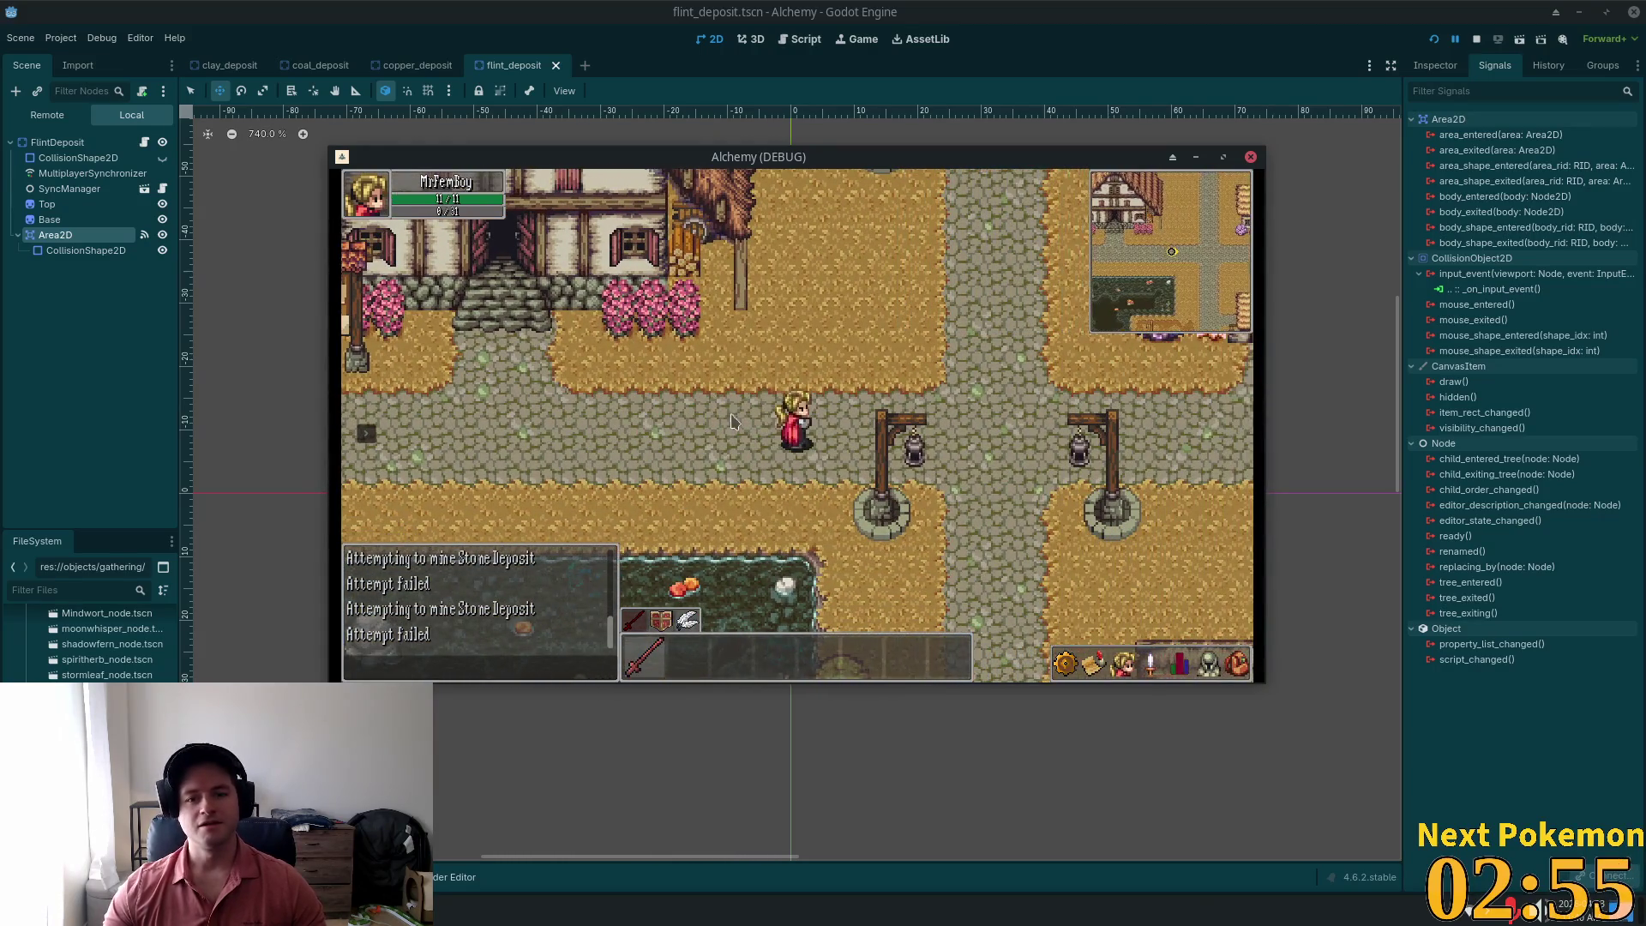
key("Right")
key("Down")
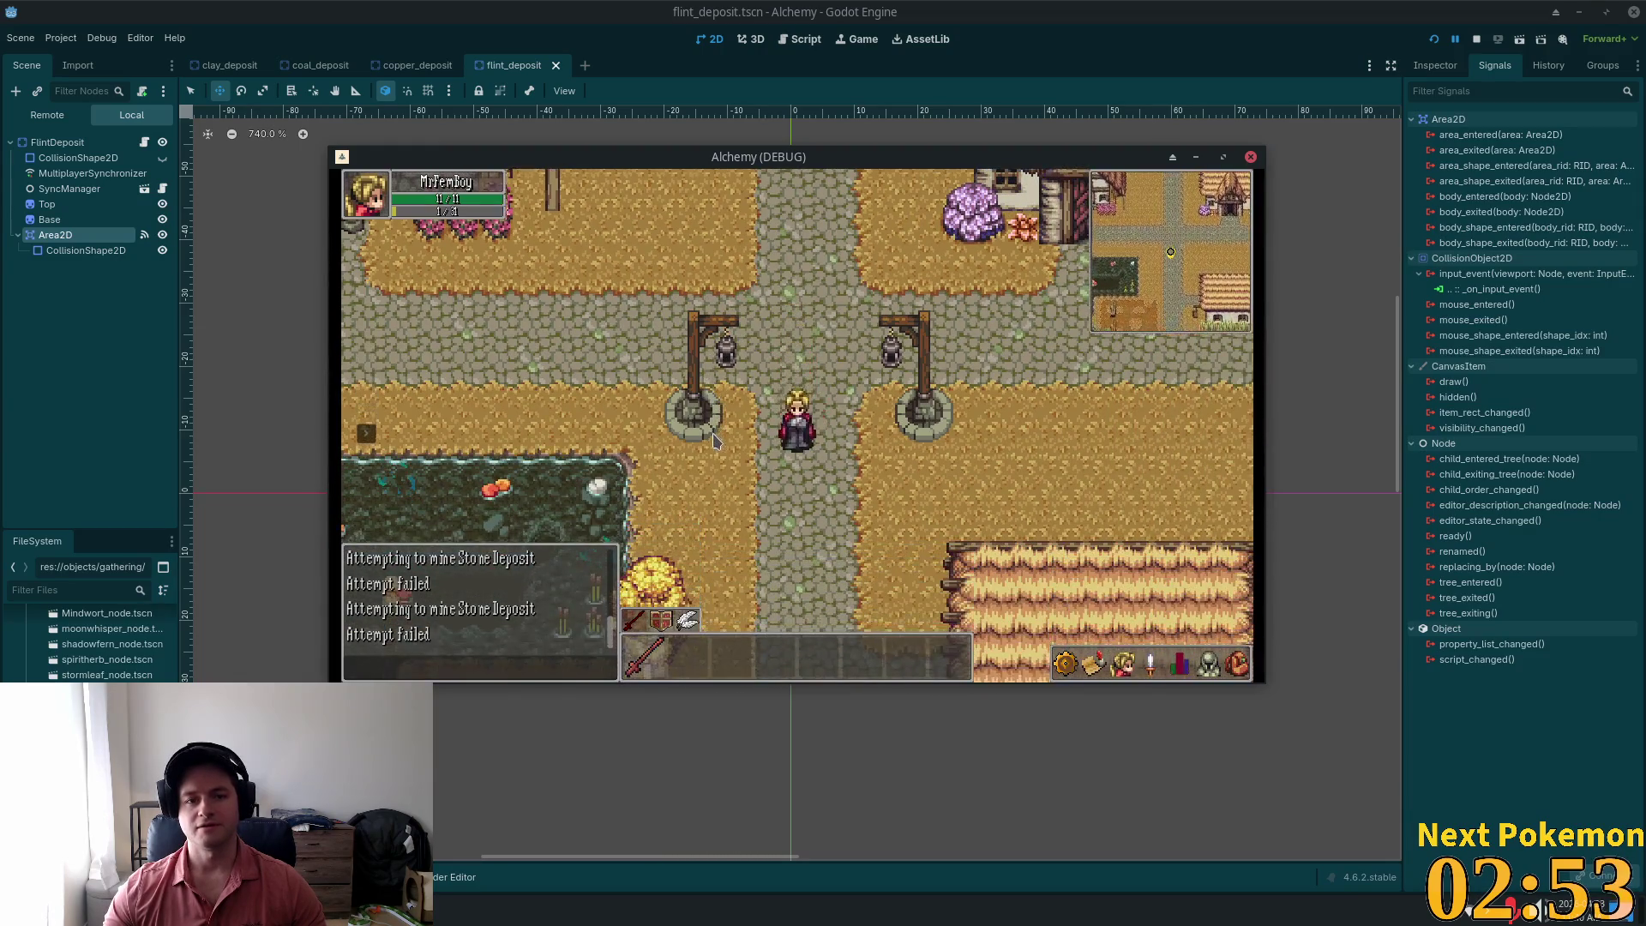
key("F8")
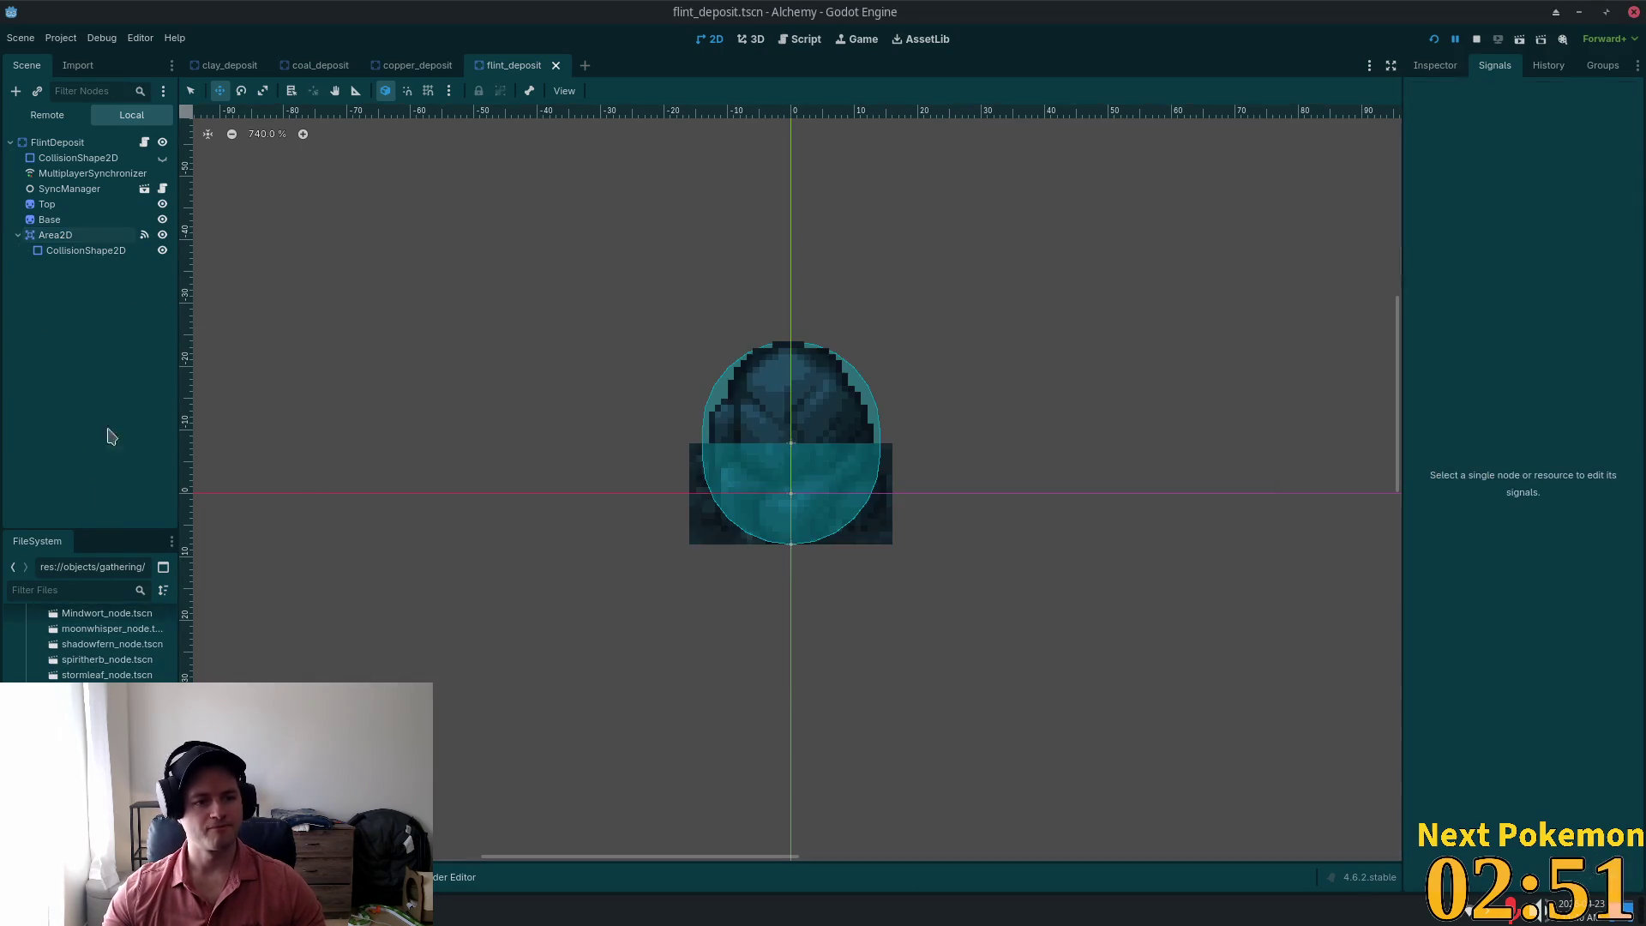
Step: Check the signals of Area2D, CollisionShape2D and FlintDeposit, then move the YouTube window over the editor
left_click(77, 236)
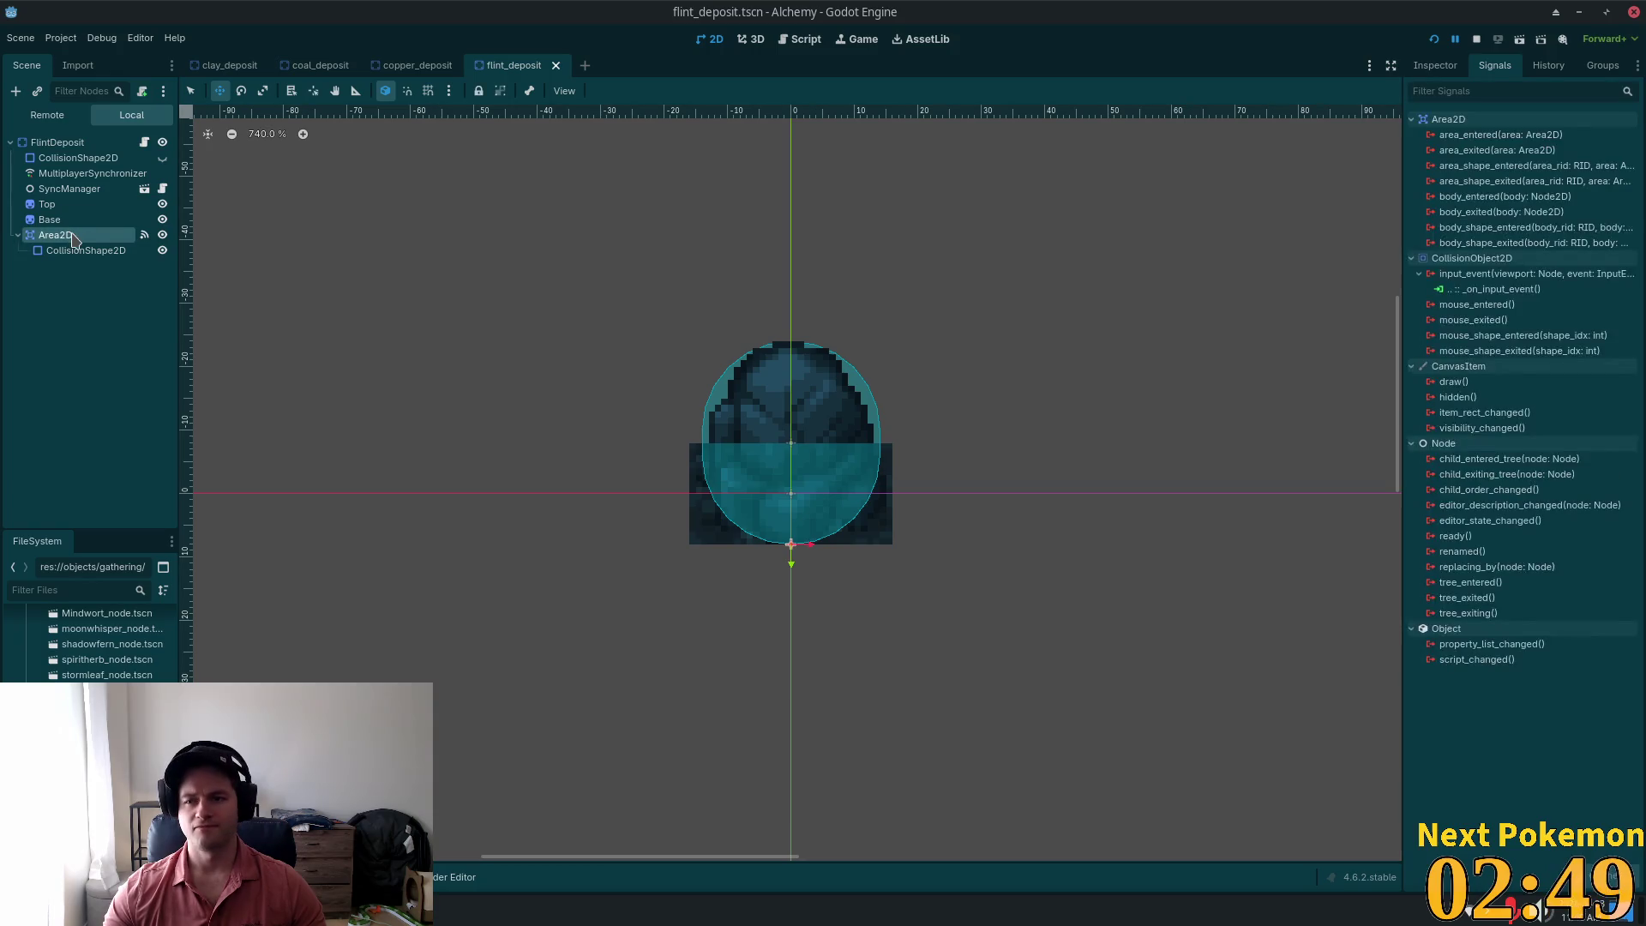
left_click(77, 159)
left_click(71, 144)
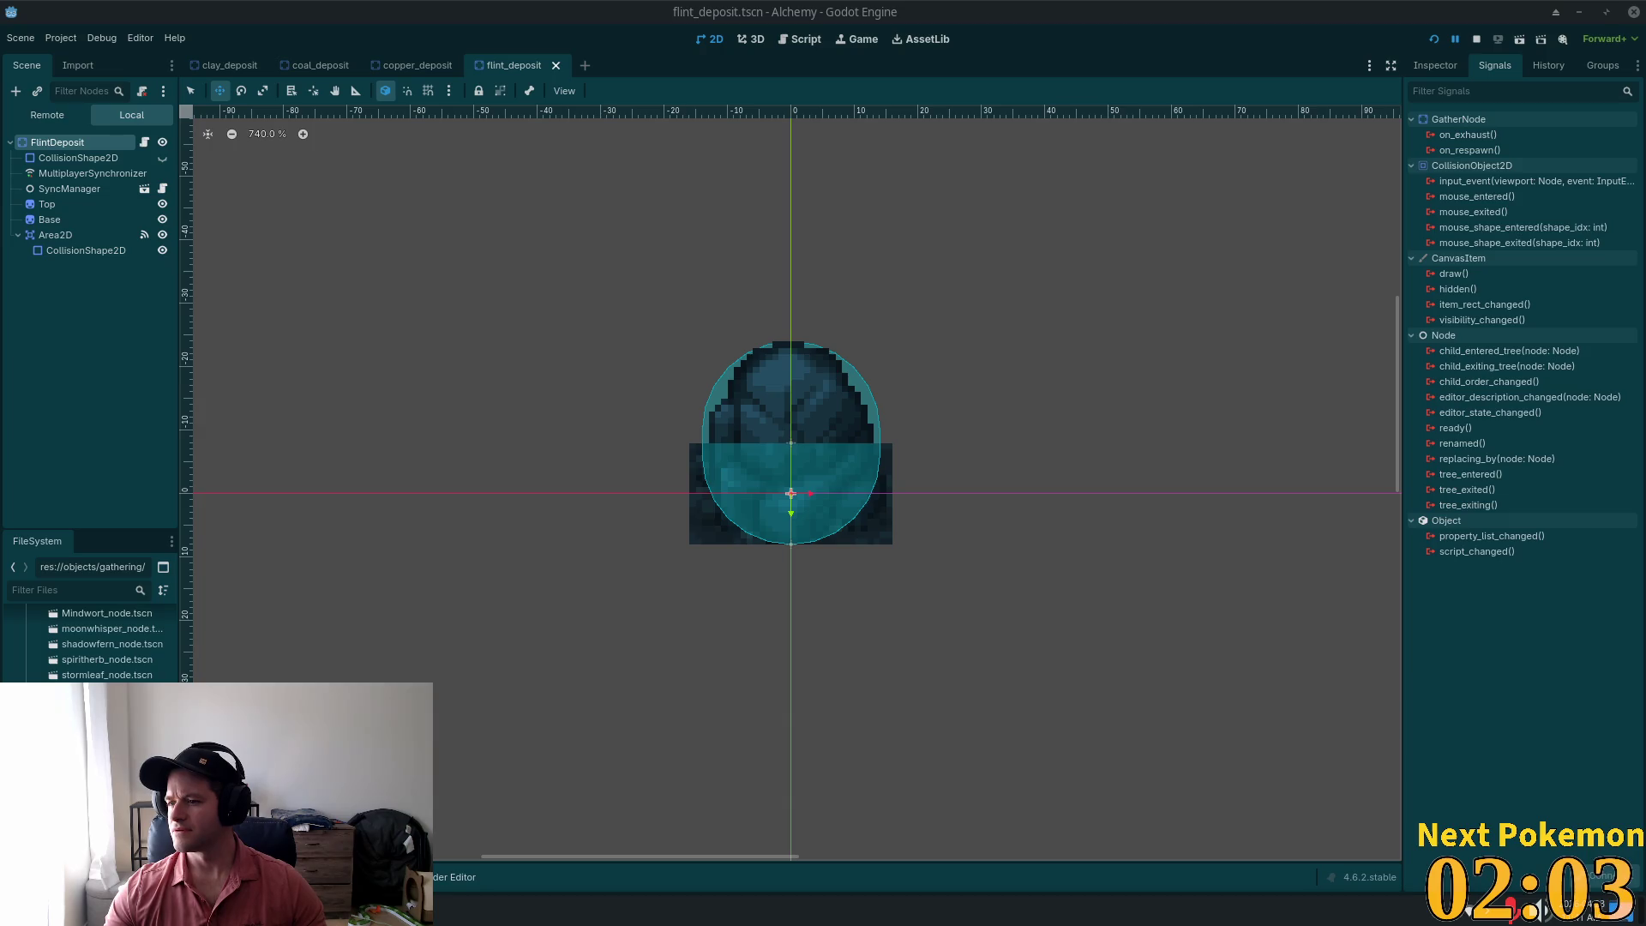
key("alt+Tab")
left_click_drag(928, 34, 911, 34)
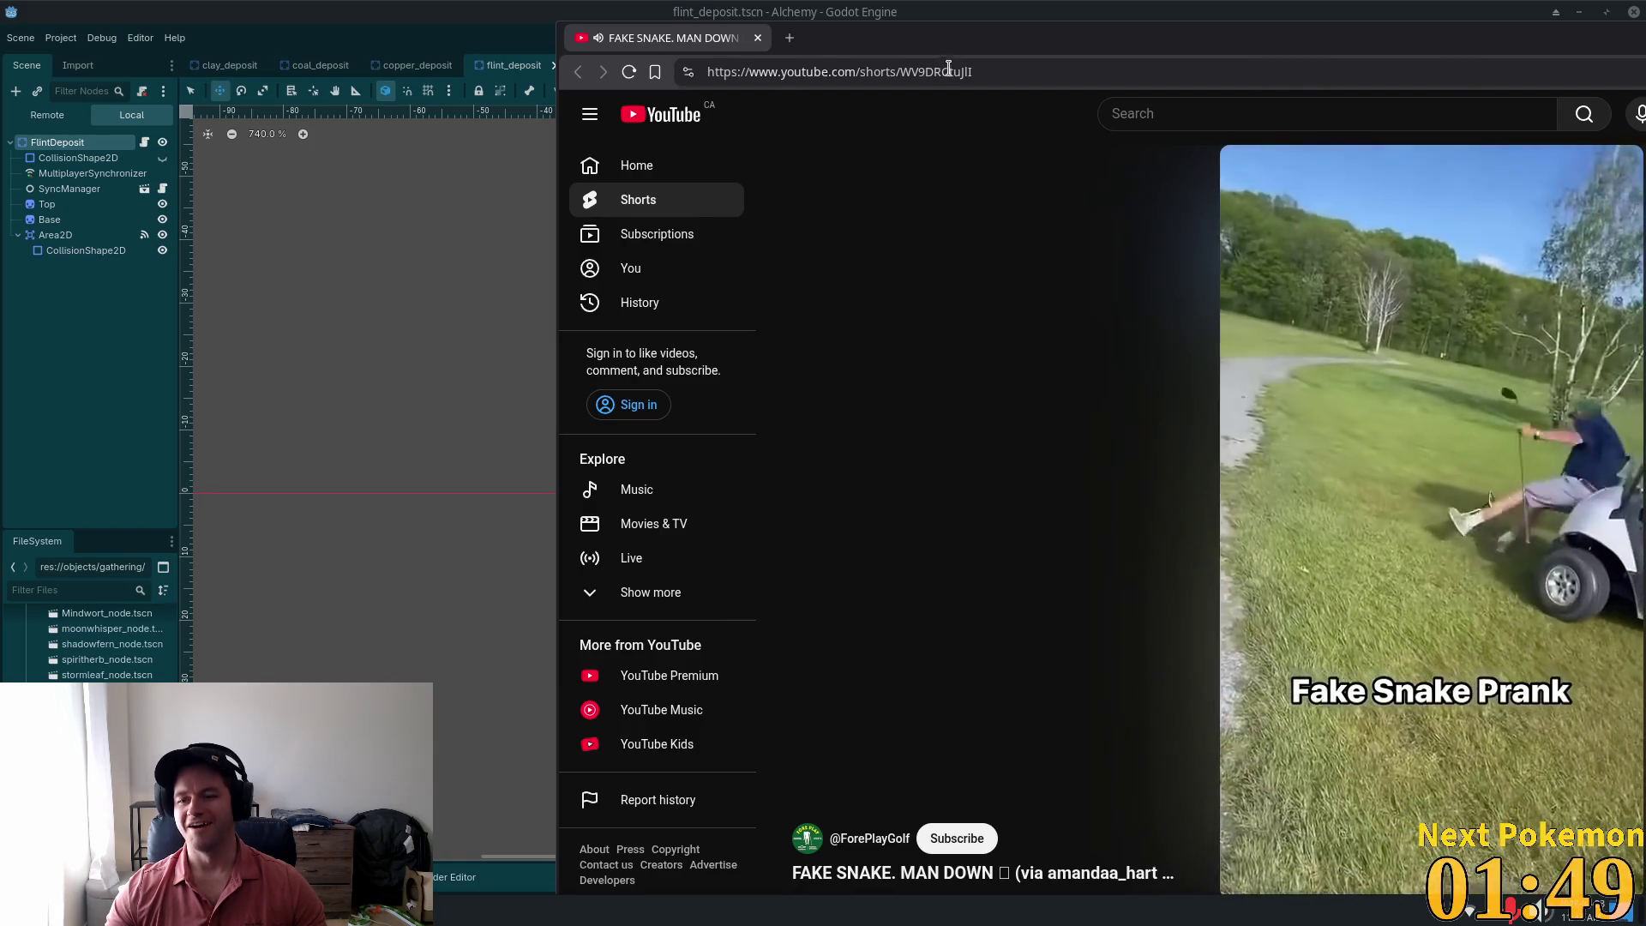
Step: Close the YouTube tab's browser window to reveal the flint_deposit scene's signals
mouse_move(1375, 519)
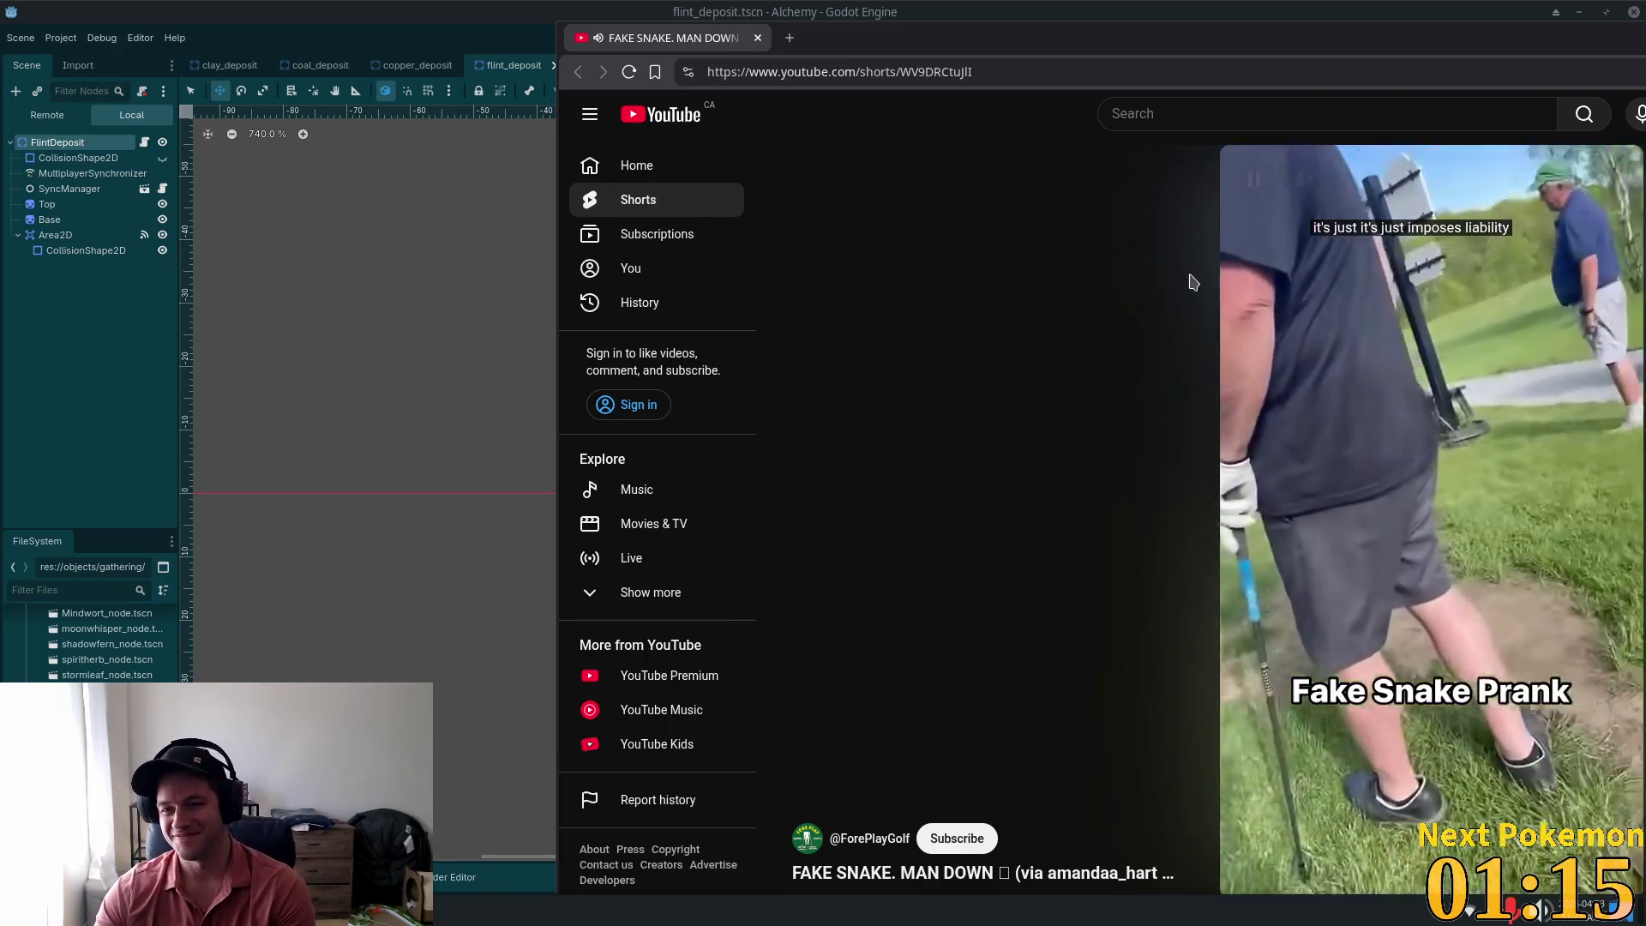
left_click(758, 39)
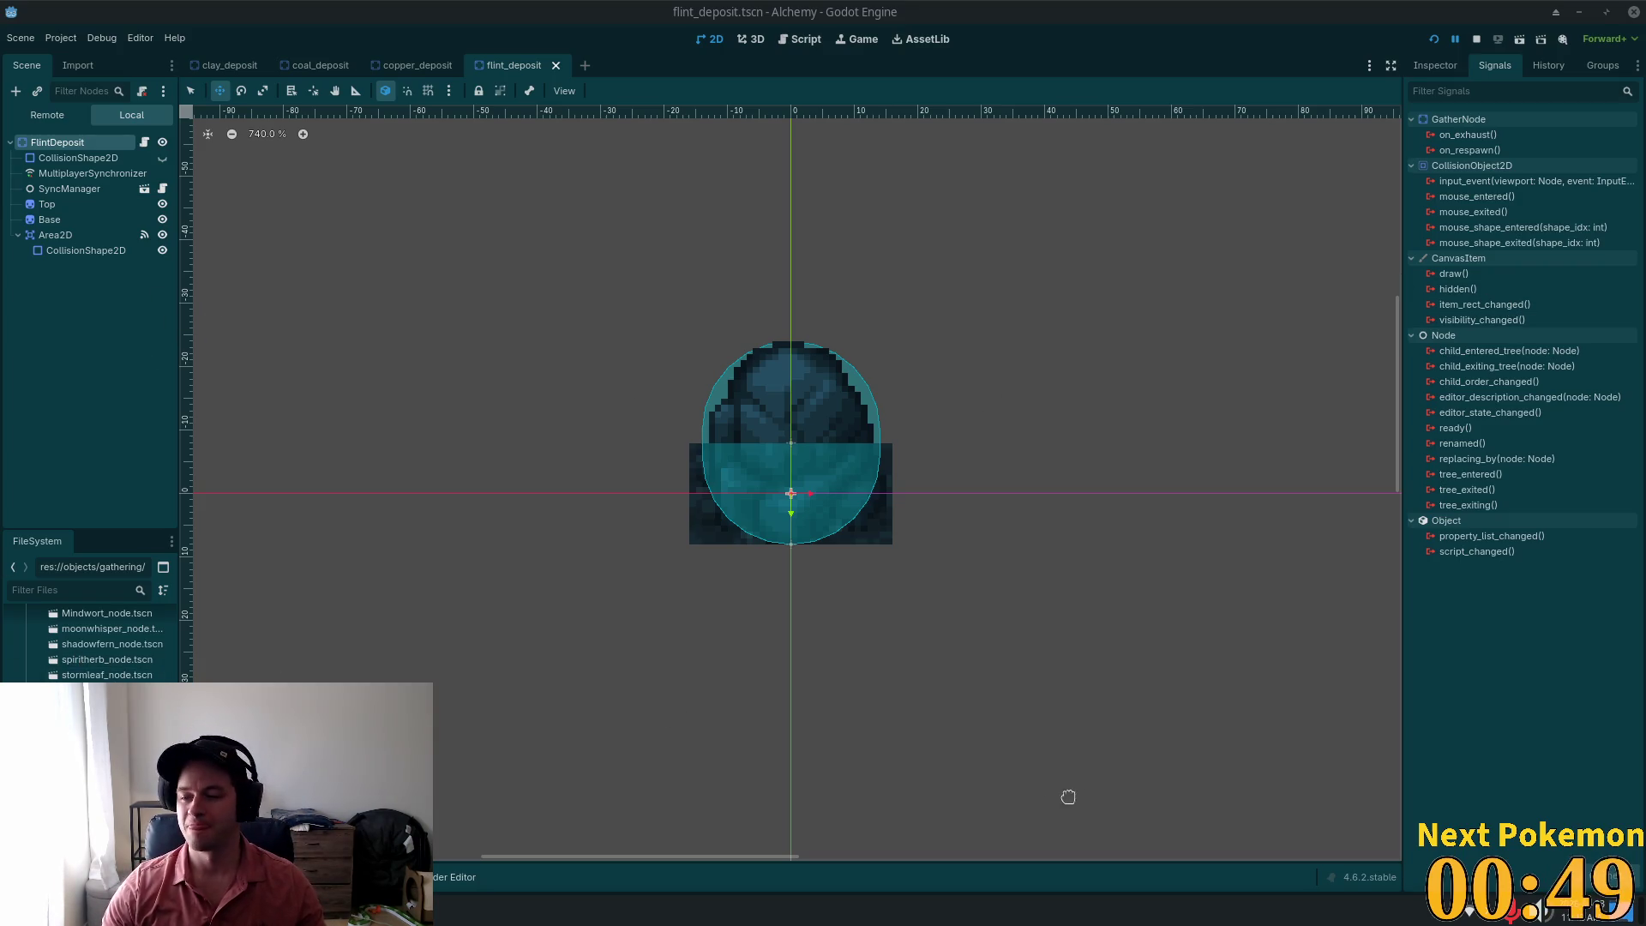
Step: Open gold_deposit.tscn from the mining folder and pan to frame the whole gold rock
scroll(94, 643, "down", 2)
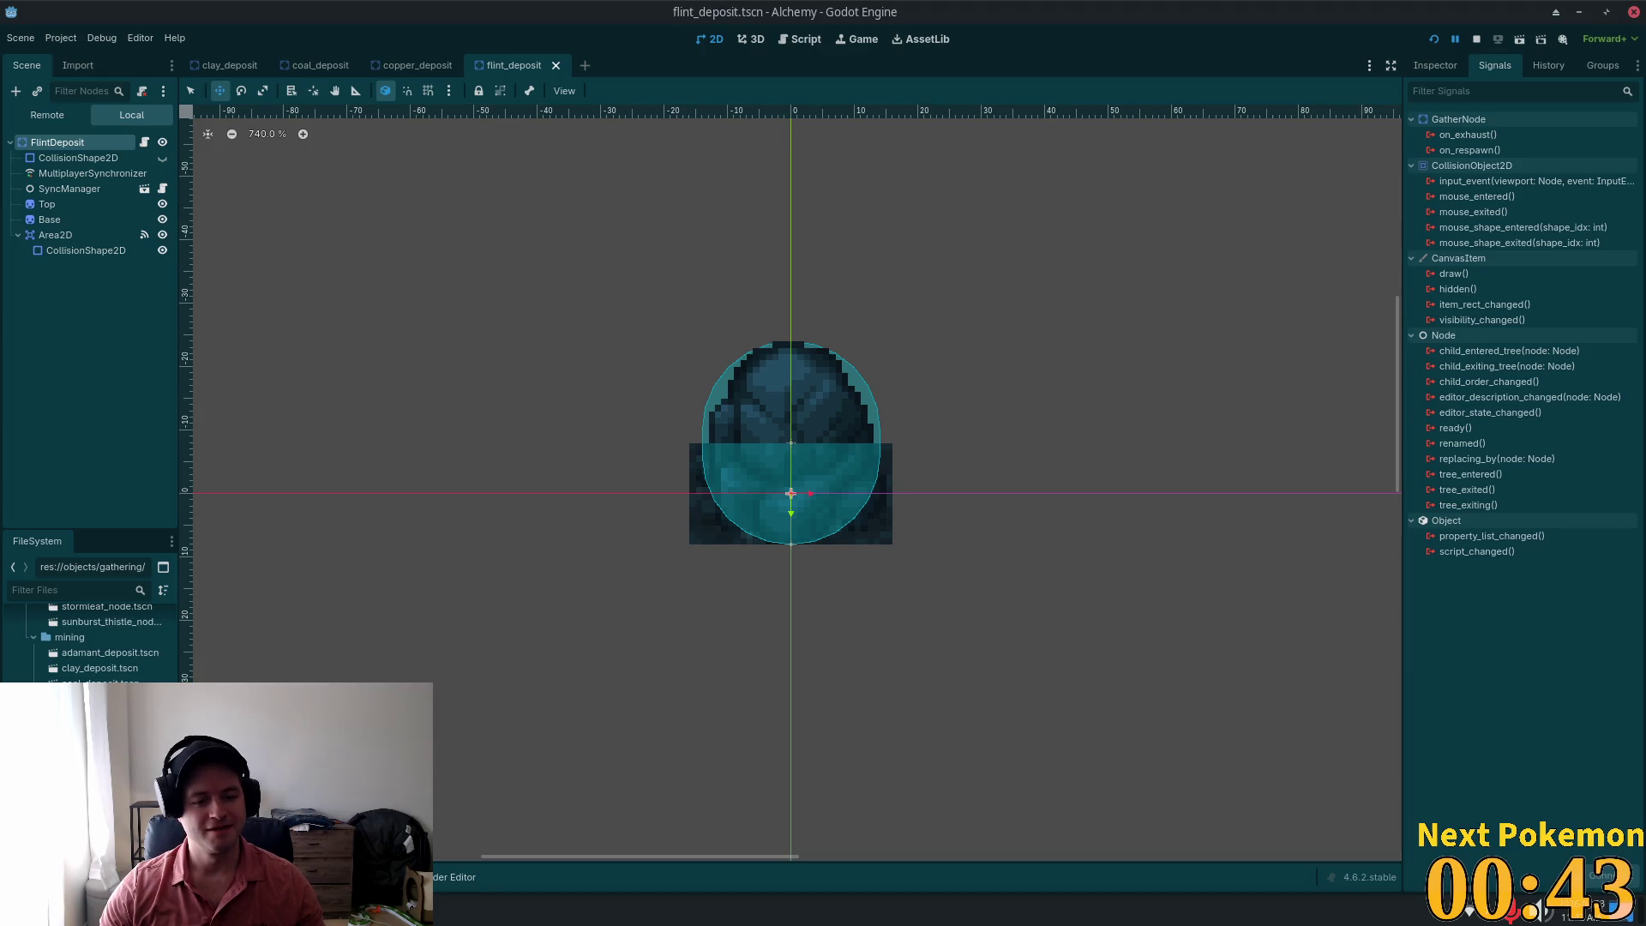
double_click(99, 729)
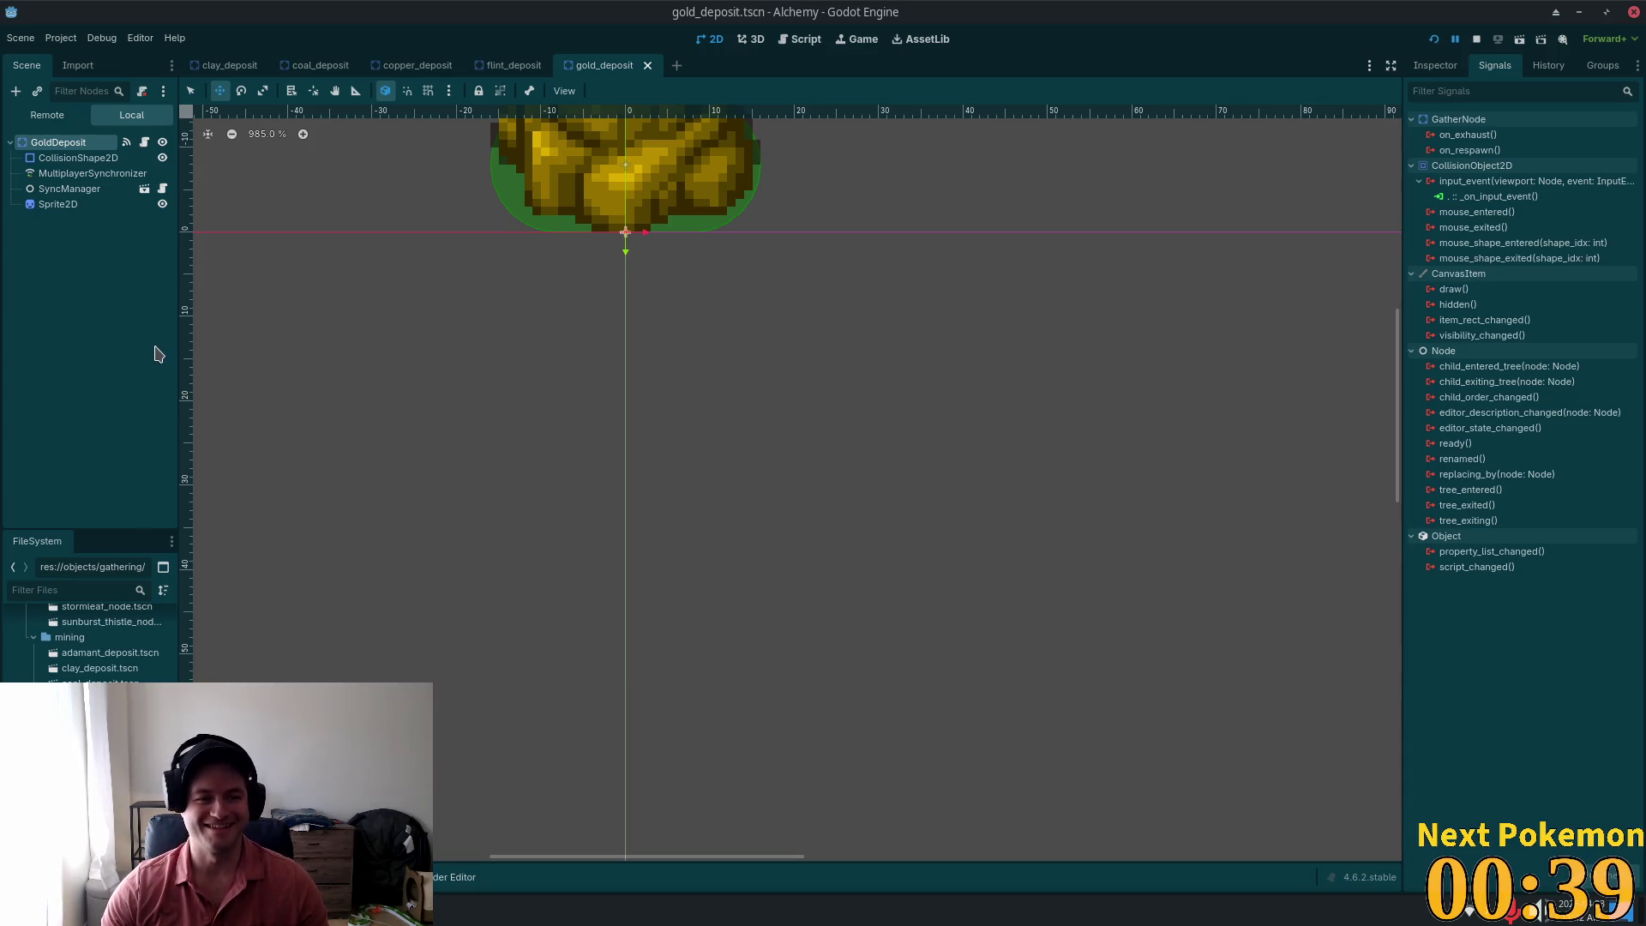
scroll(683, 388, "up", 2)
left_click_drag(793, 474, 819, 672)
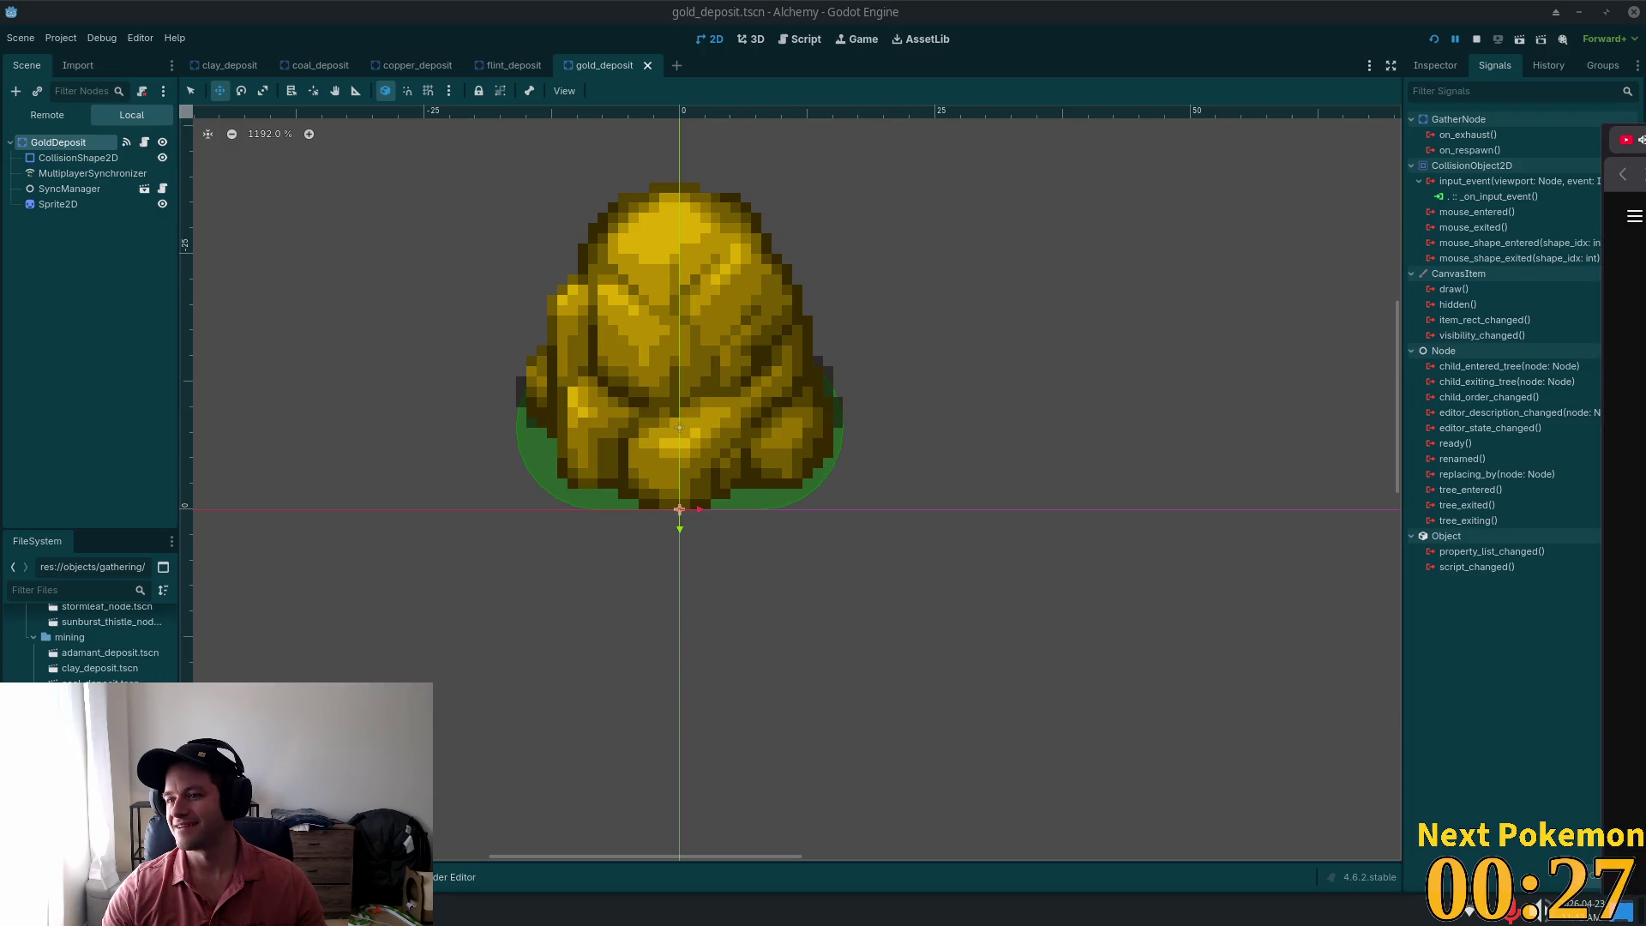
left_click(1622, 174)
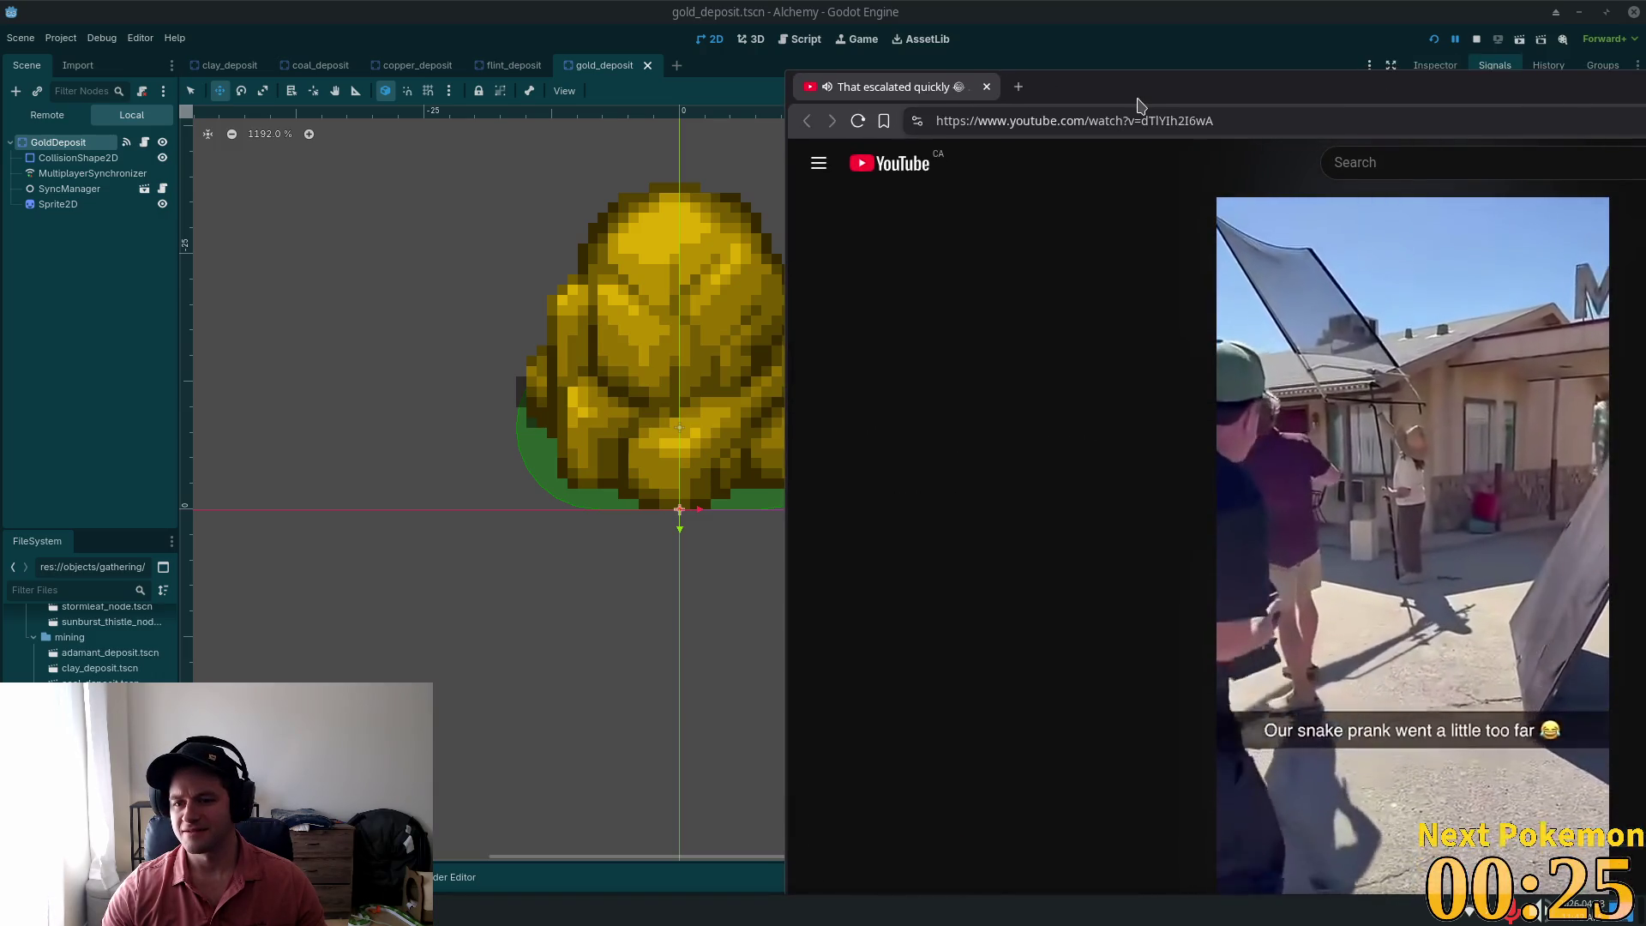
Step: Pause and resume the snake prank short until it ends, then close the browser
mouse_move(1343, 221)
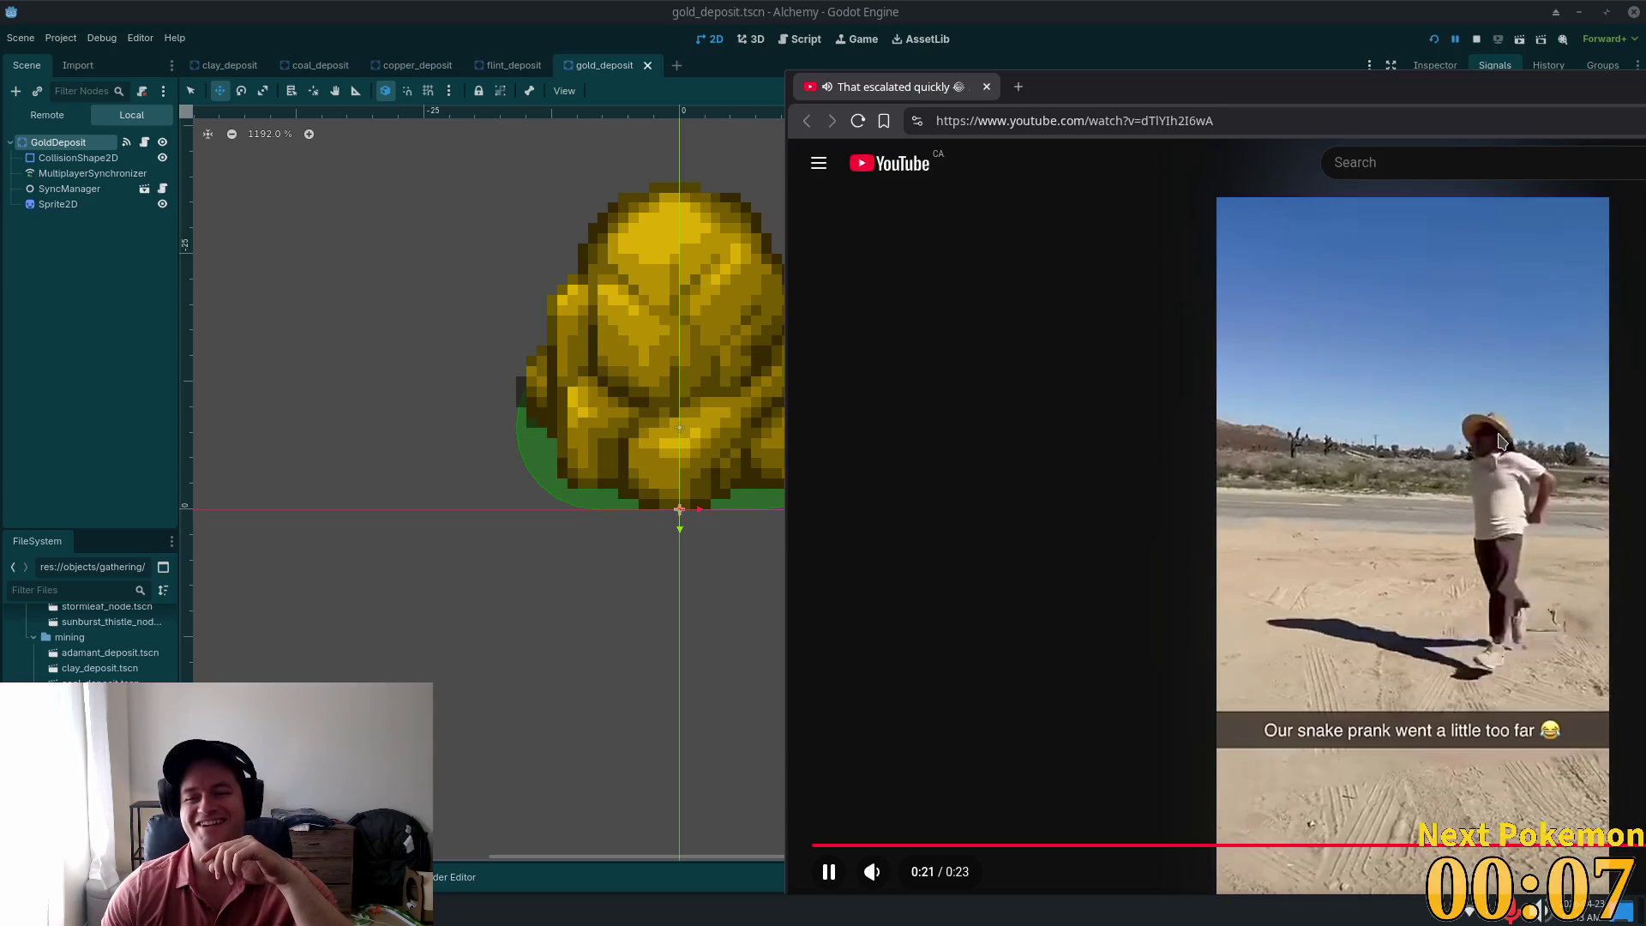
left_click(1482, 444)
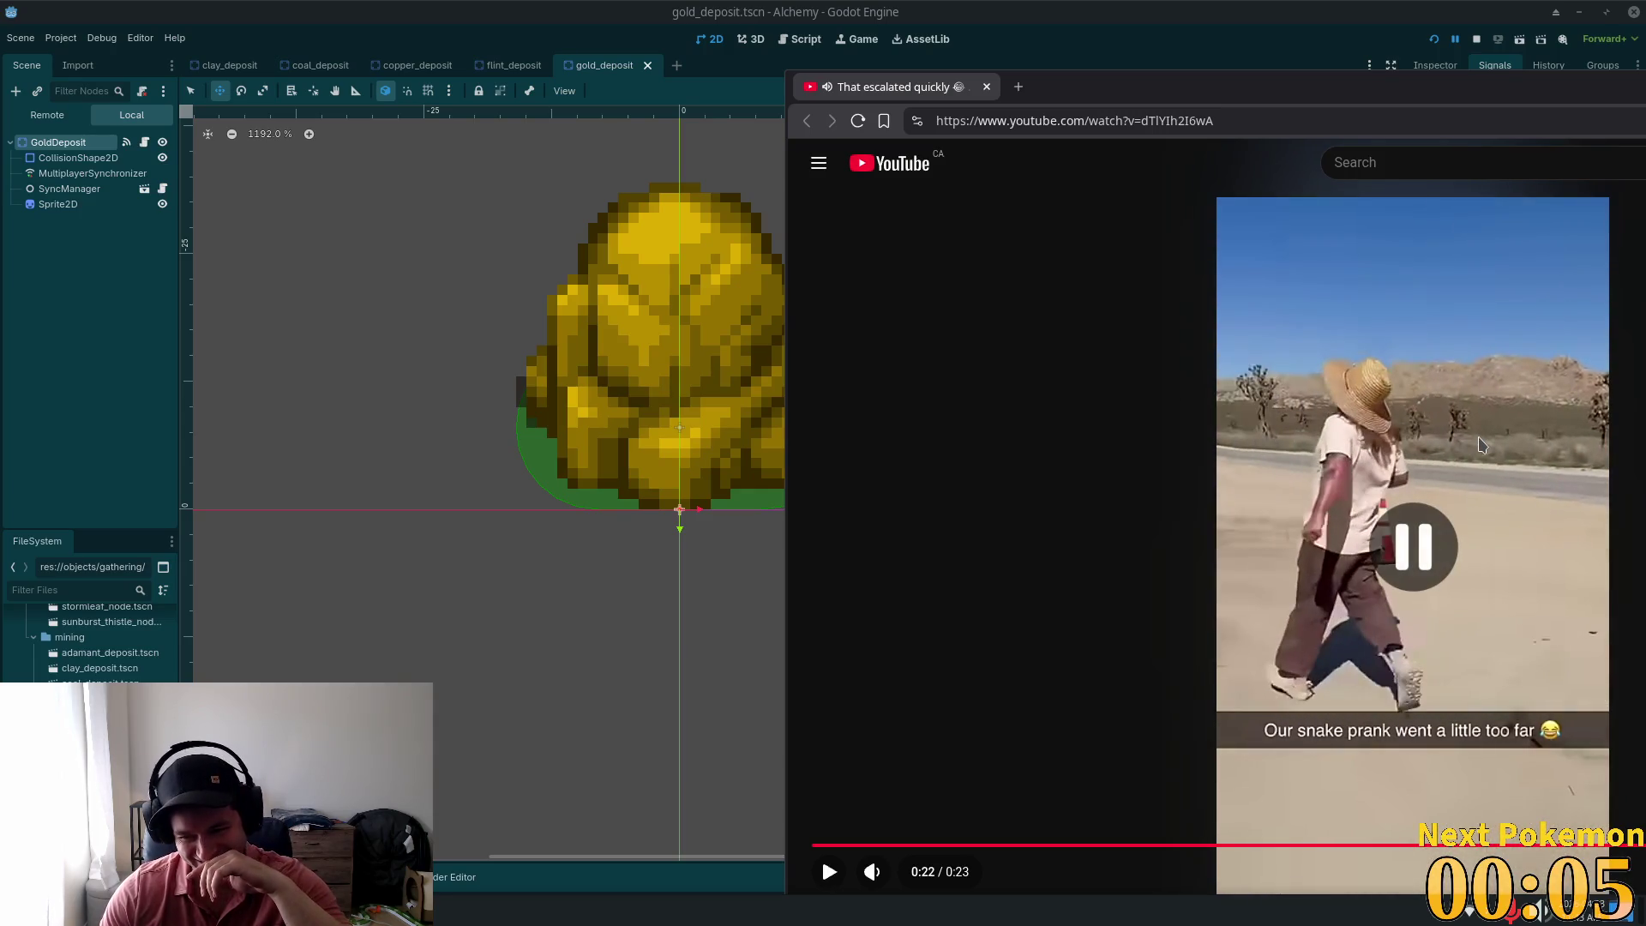
left_click(1482, 444)
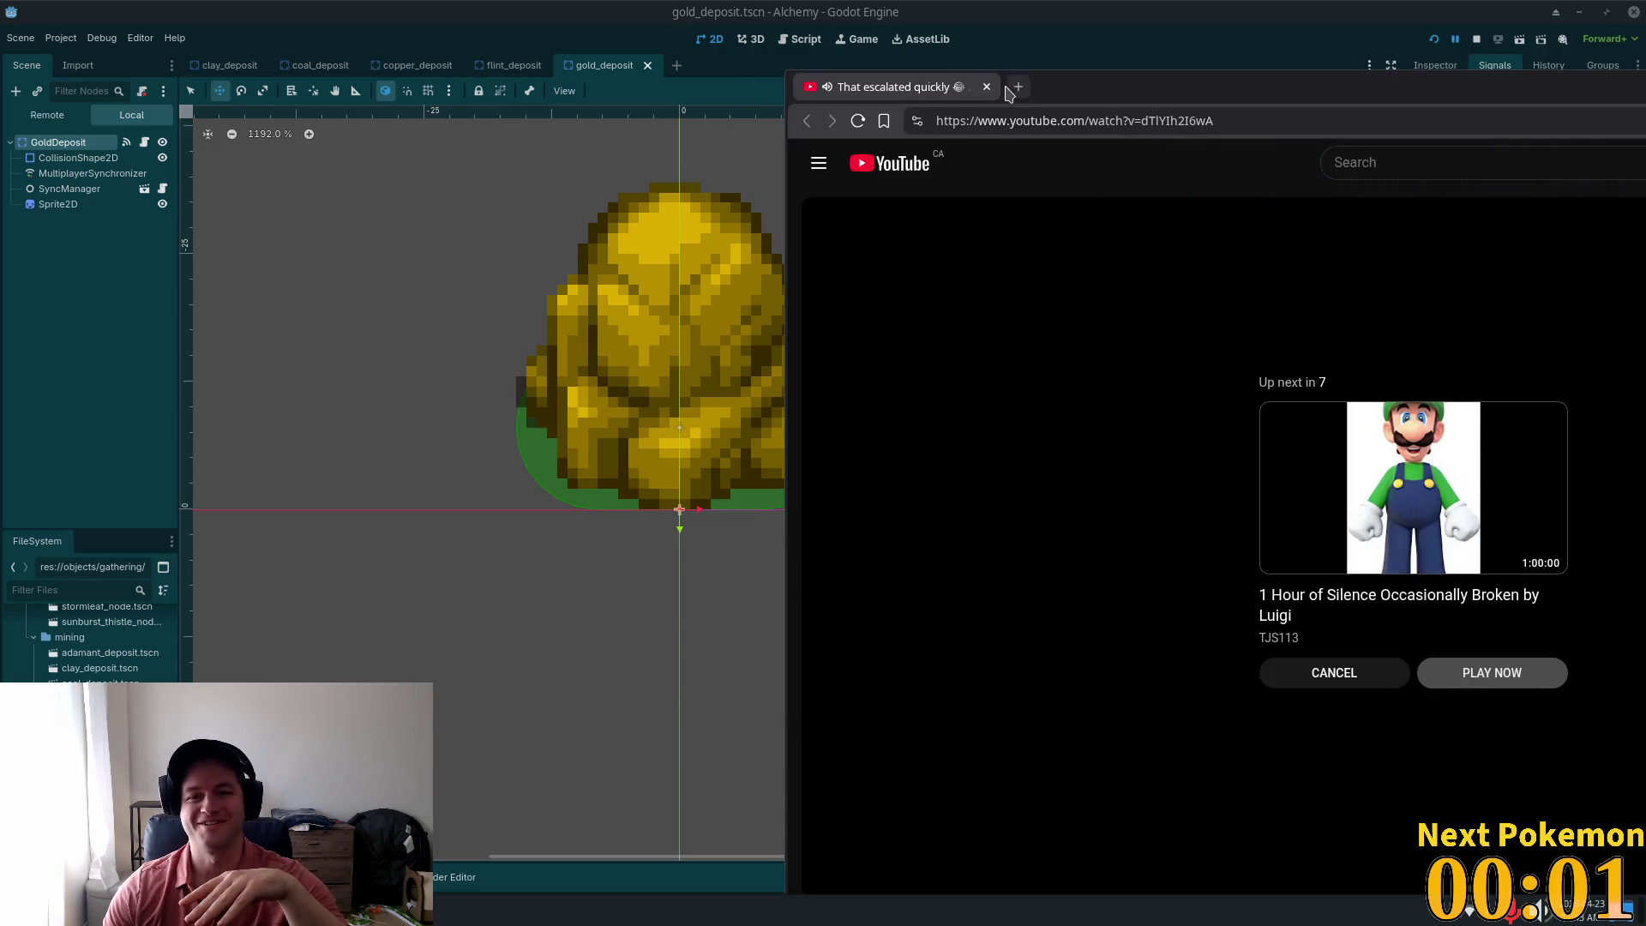
left_click(987, 86)
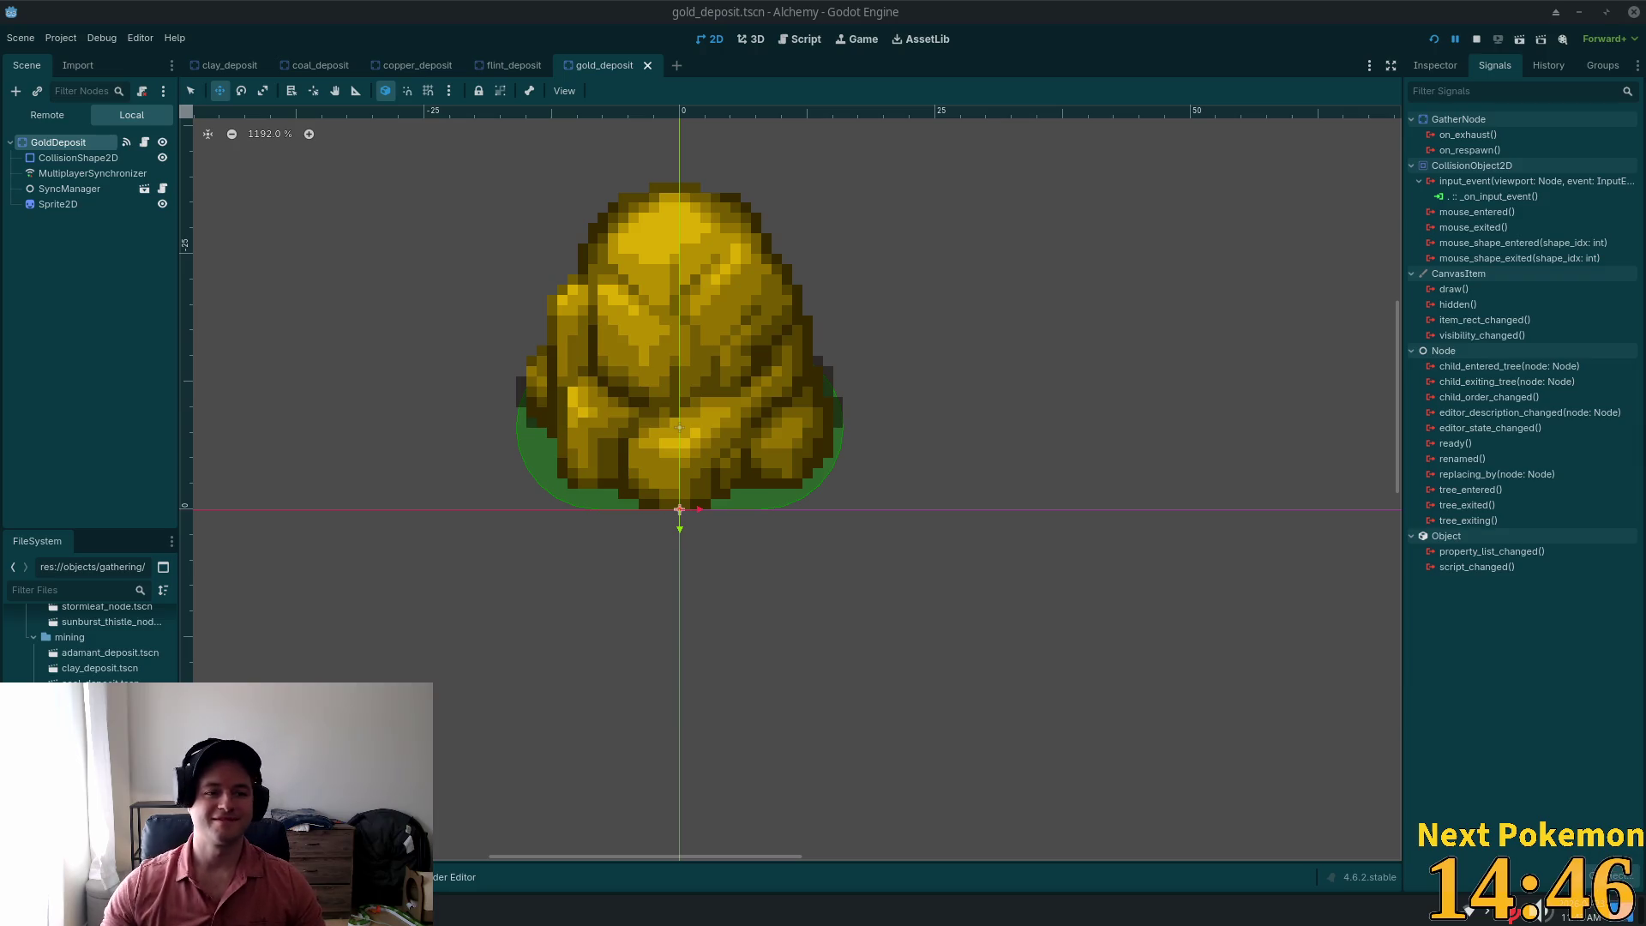
Step: Paste the Area2D with its collision shape under GoldDeposit and connect its input_event to _on_input_event
right_click(78, 143)
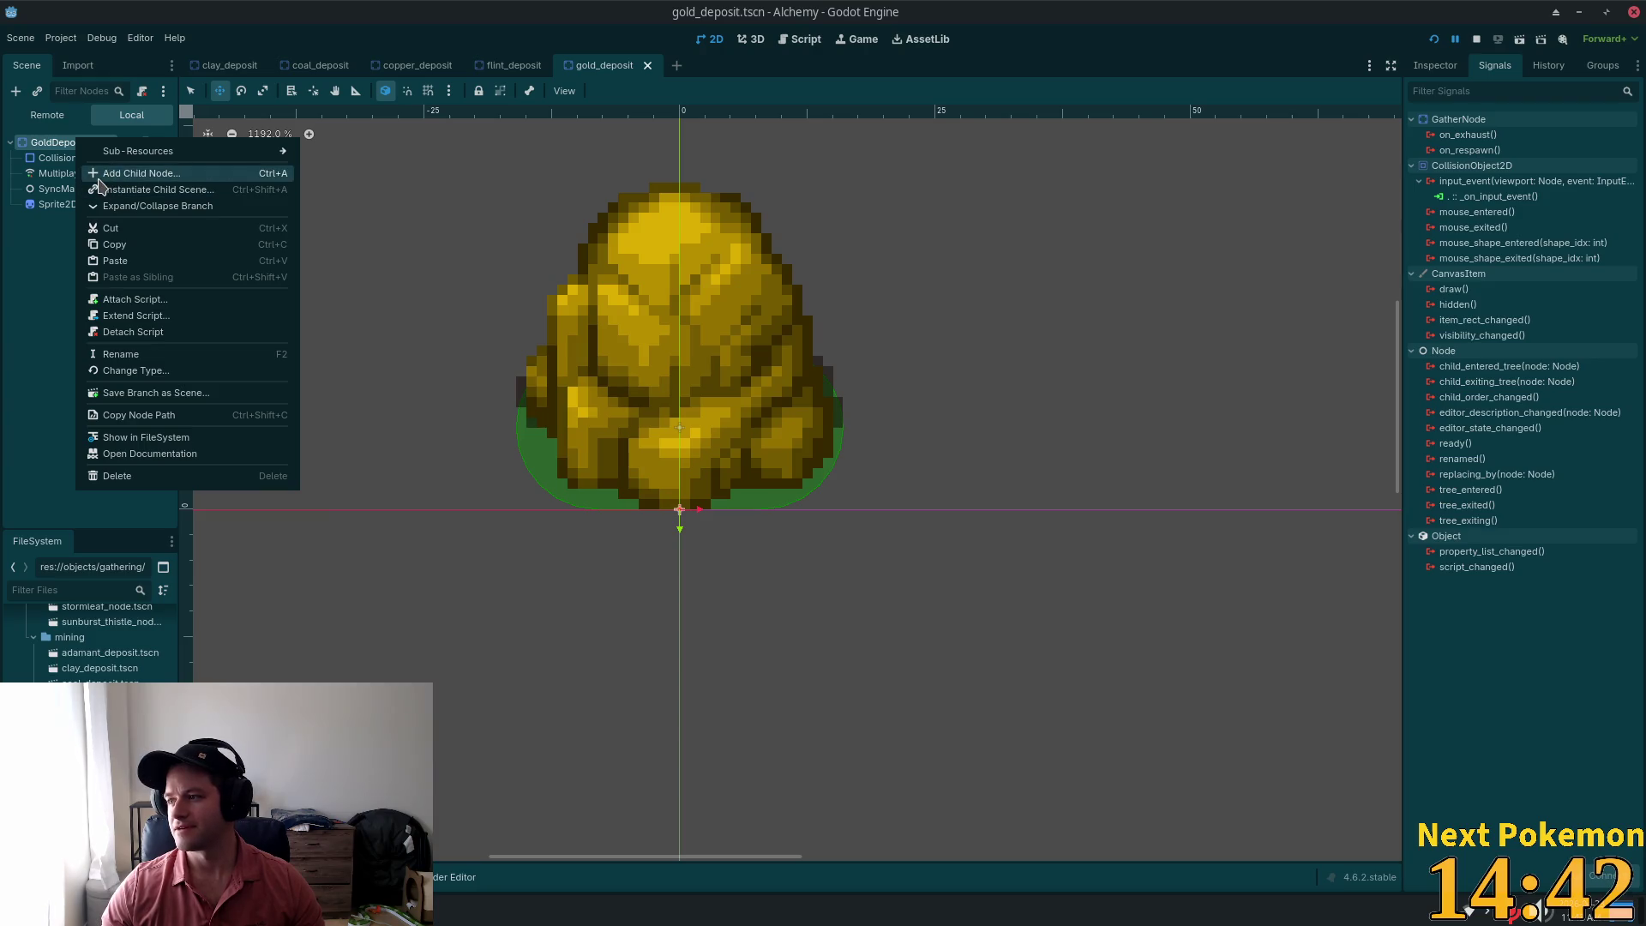
left_click(160, 261)
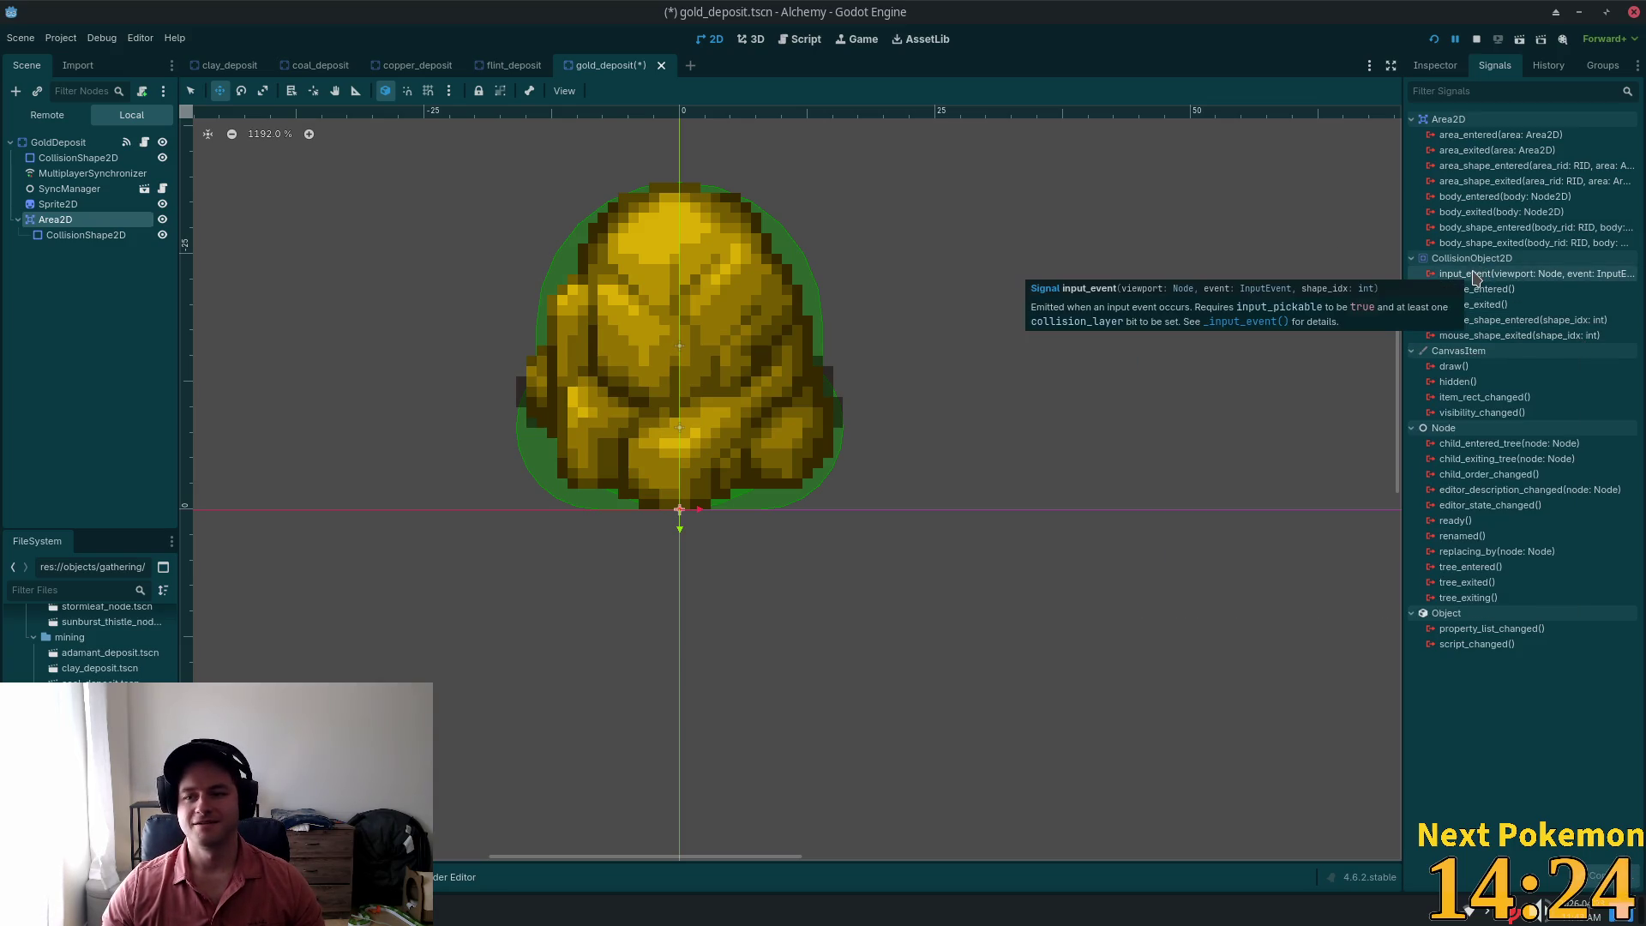
double_click(1476, 274)
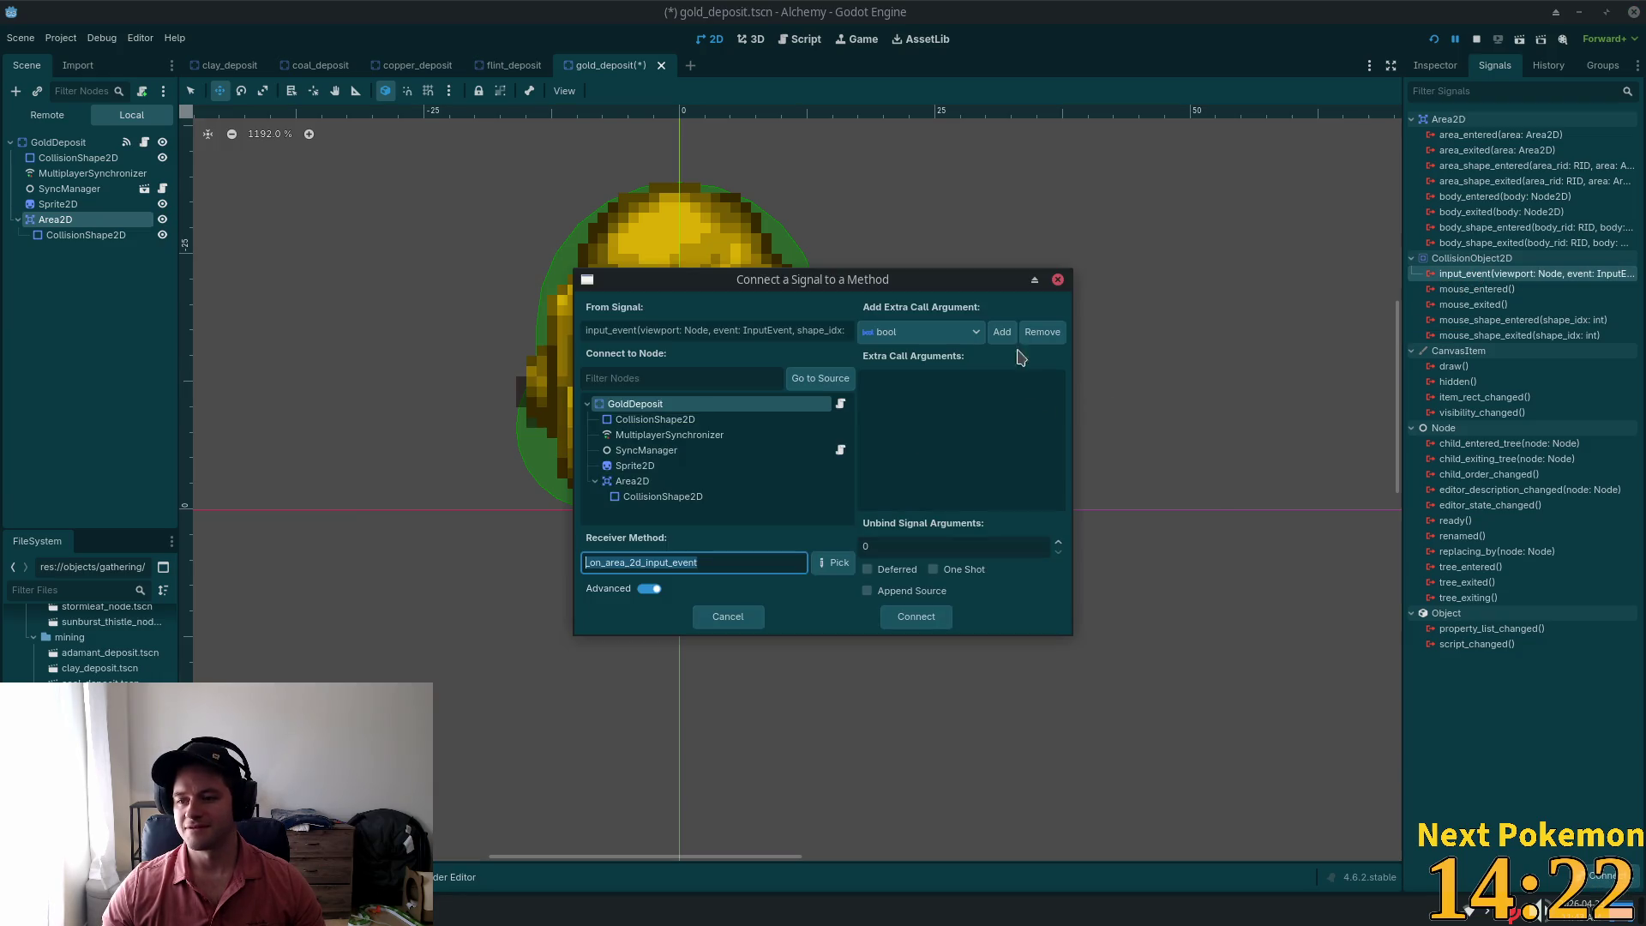
key("ctrl+v")
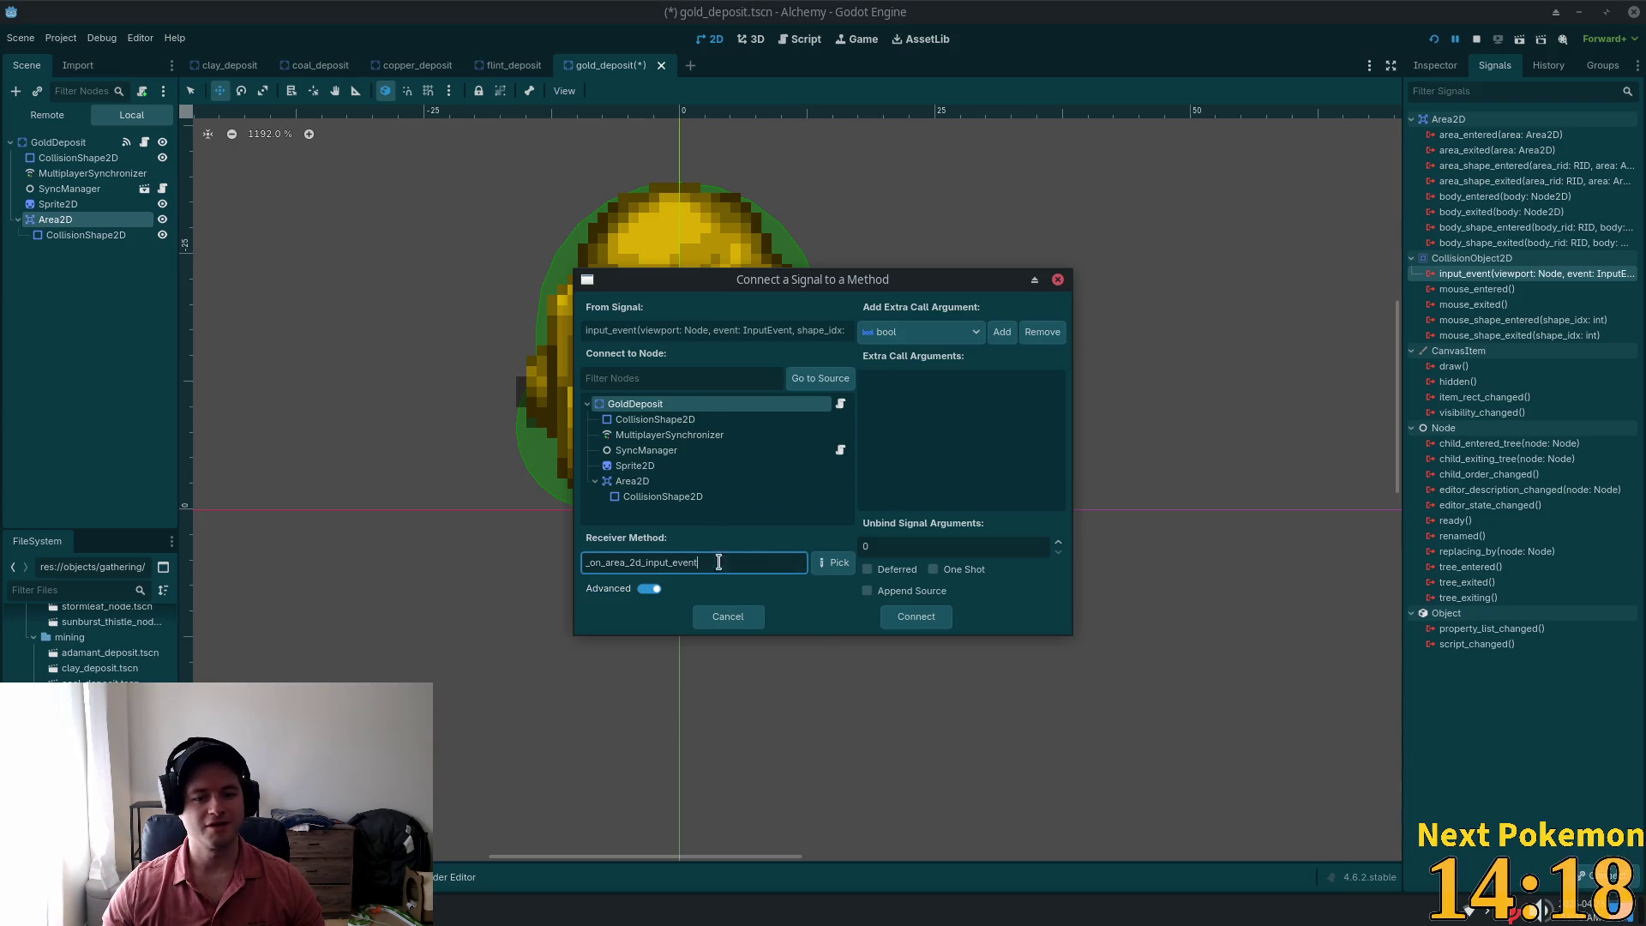
left_click(640, 562)
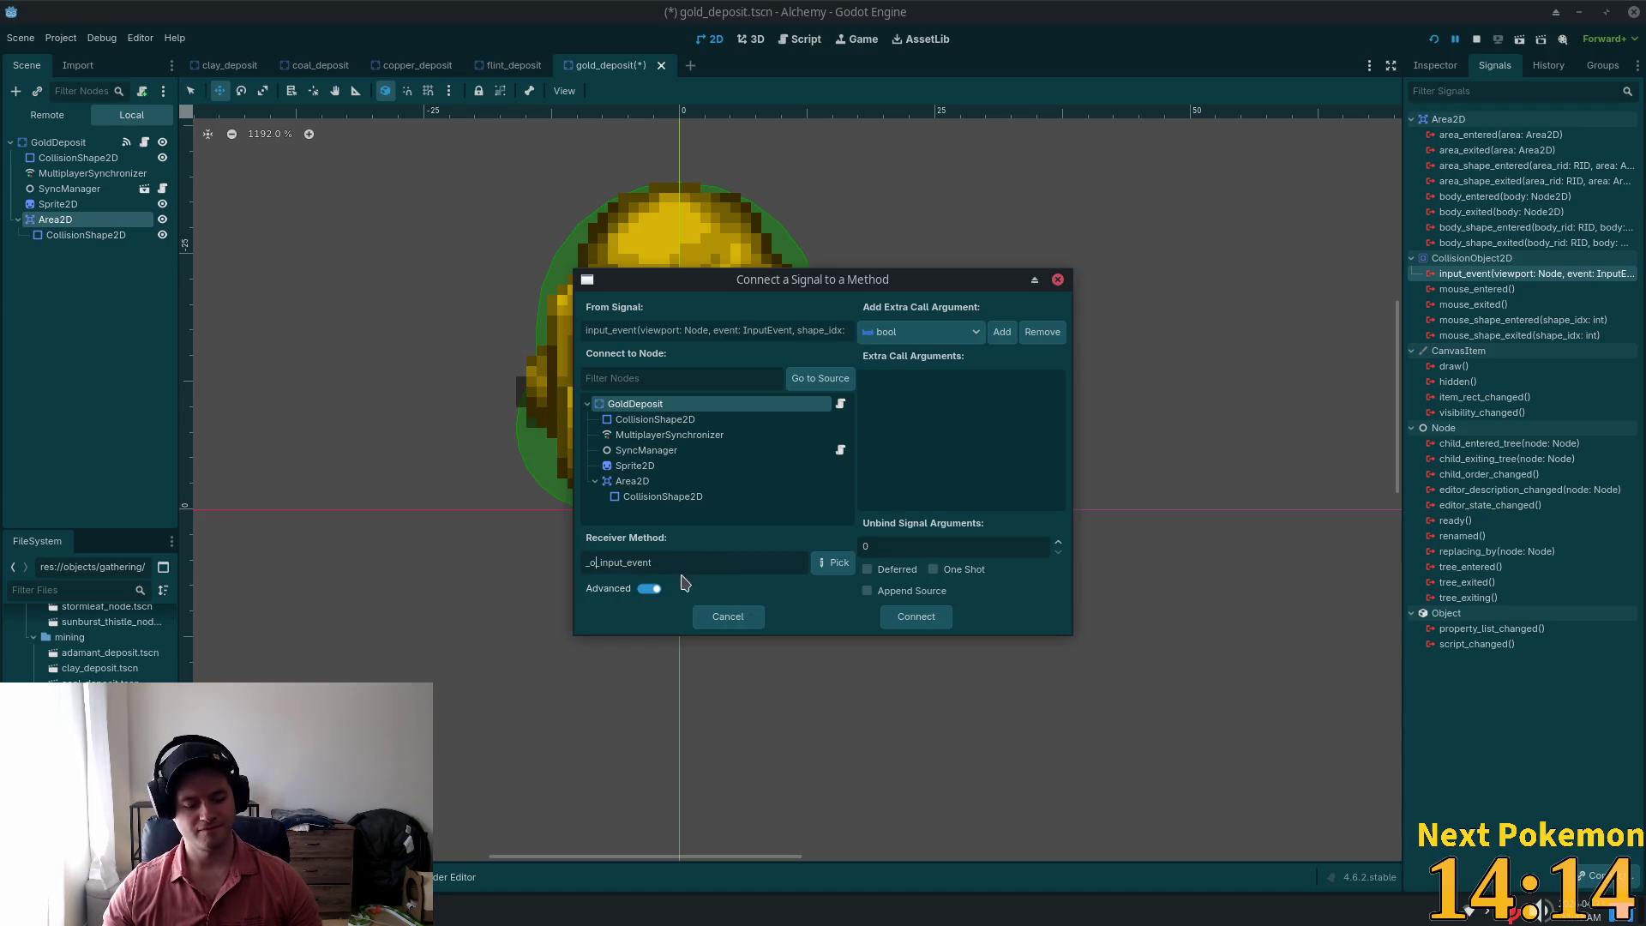
type("n_")
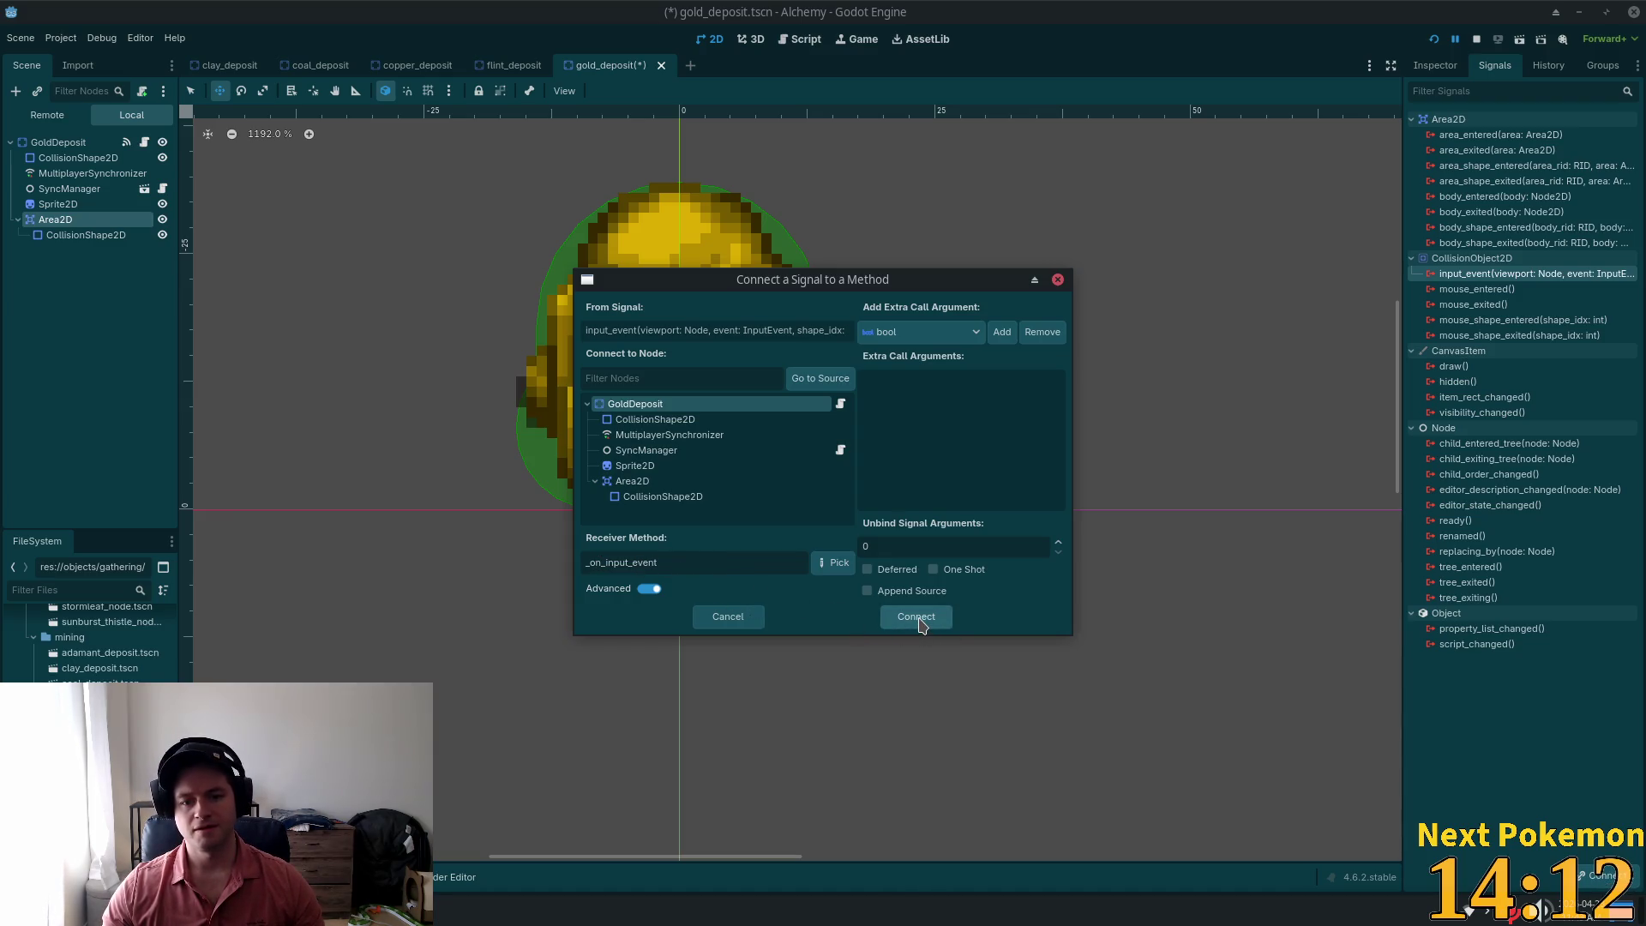
left_click(917, 617)
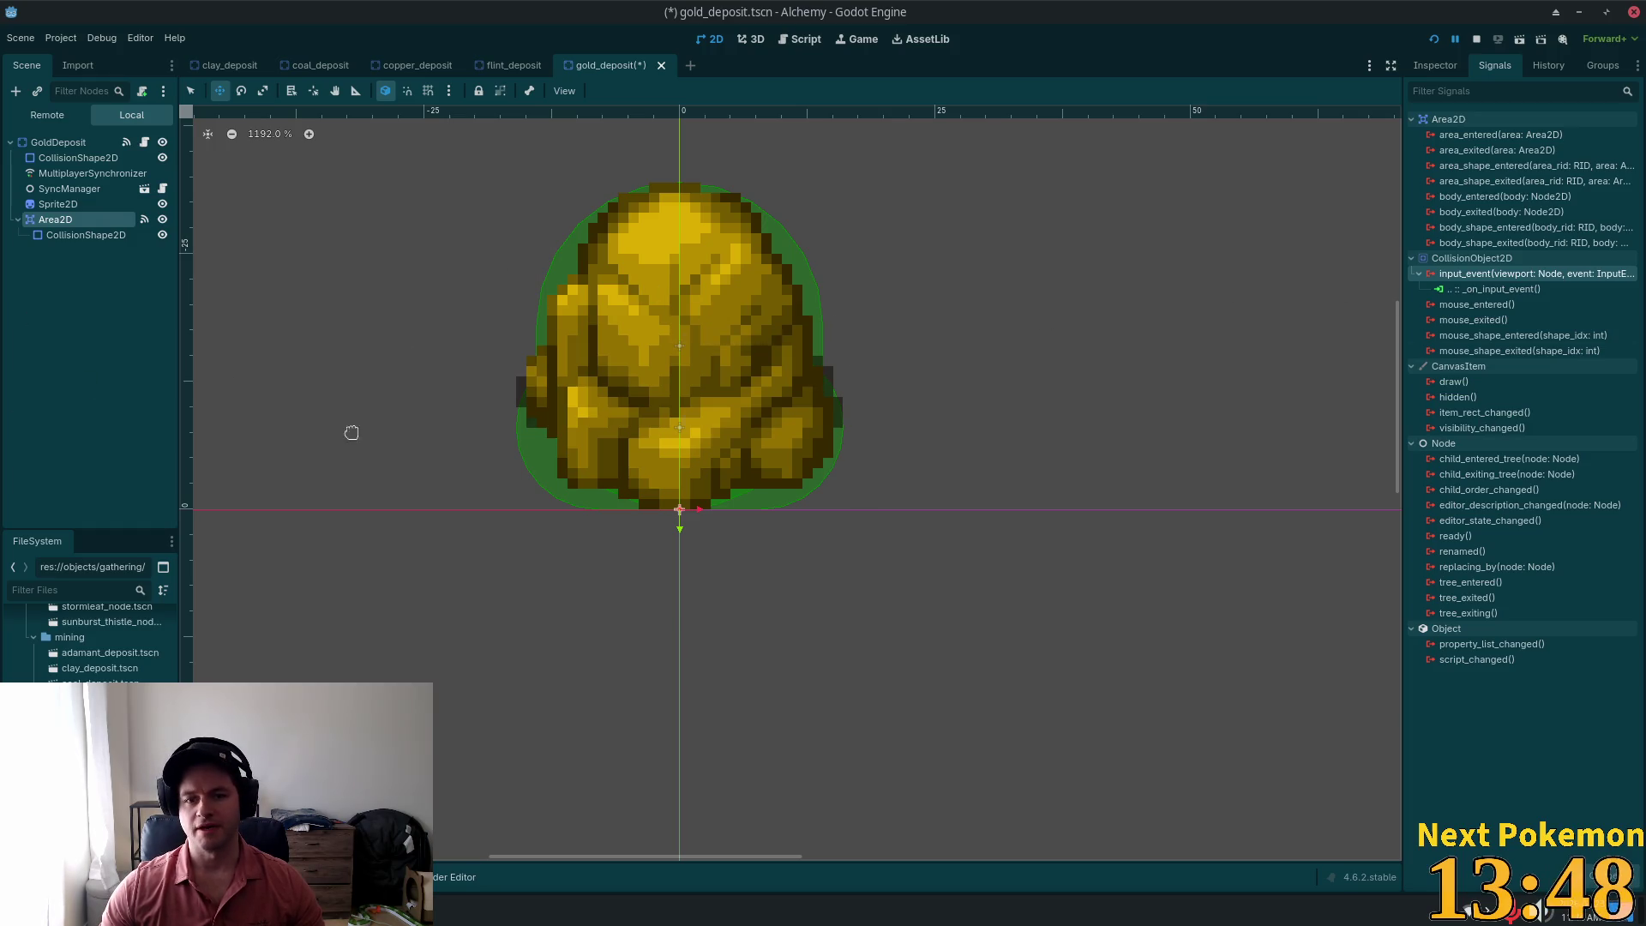
Step: Compare the signal connections on GoldDeposit and its new Area2D
left_click(57, 143)
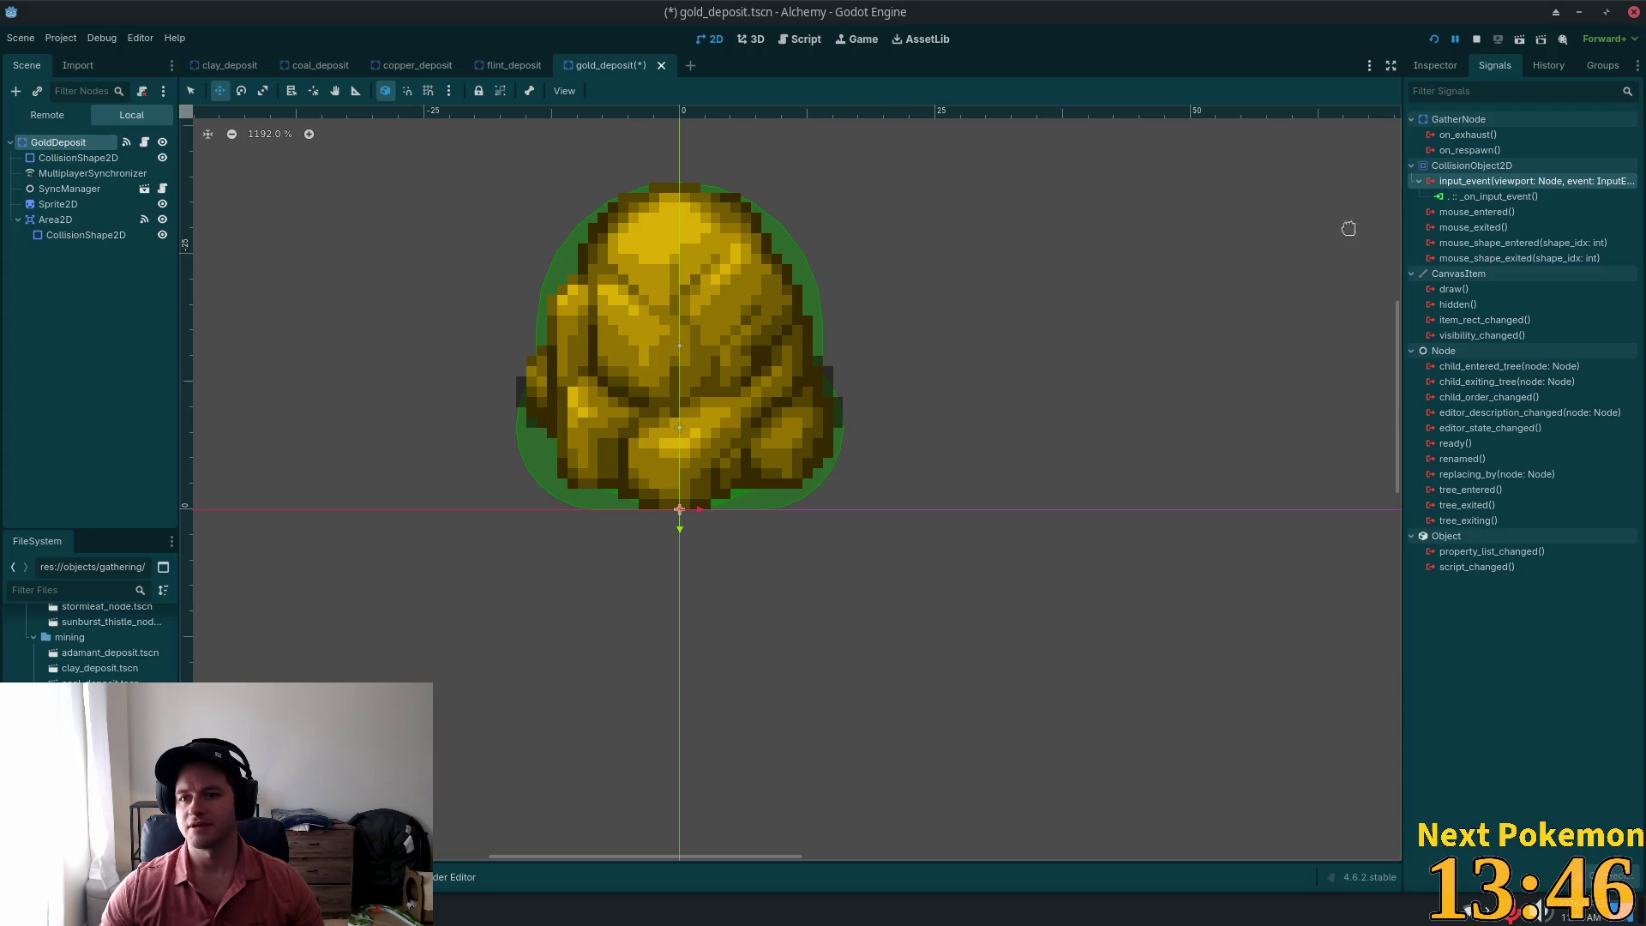
left_click(1496, 196)
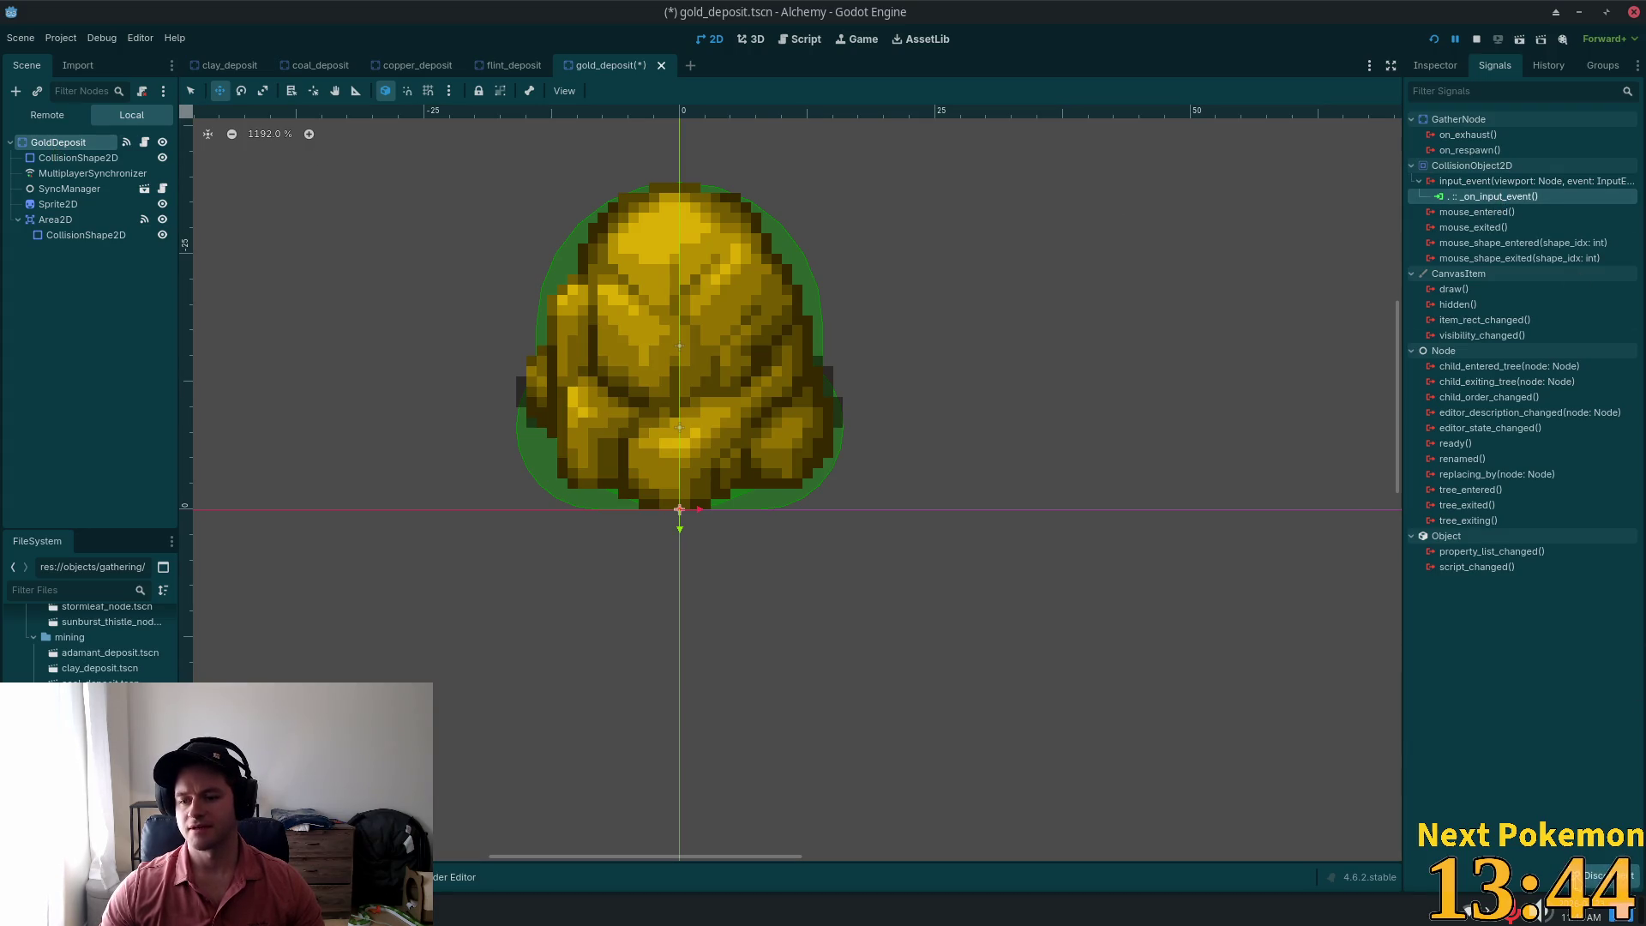
left_click(55, 220)
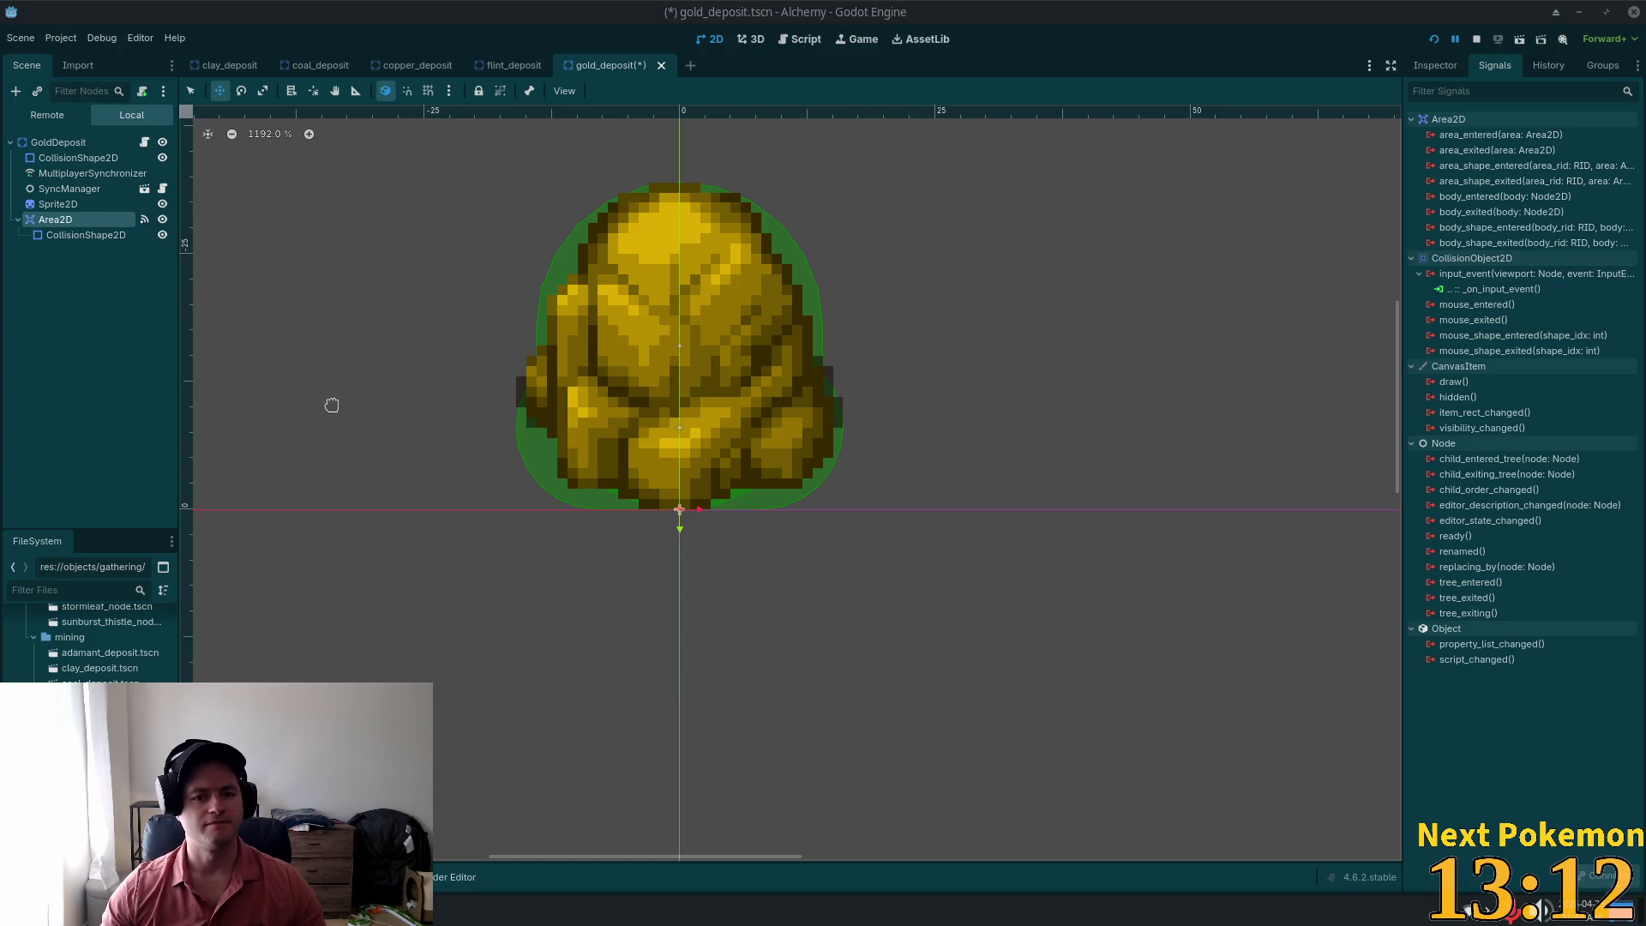
Step: Save the gold_deposit scene, dismissing the browser's Save Page dialog
key("ctrl+s")
left_click(1111, 753)
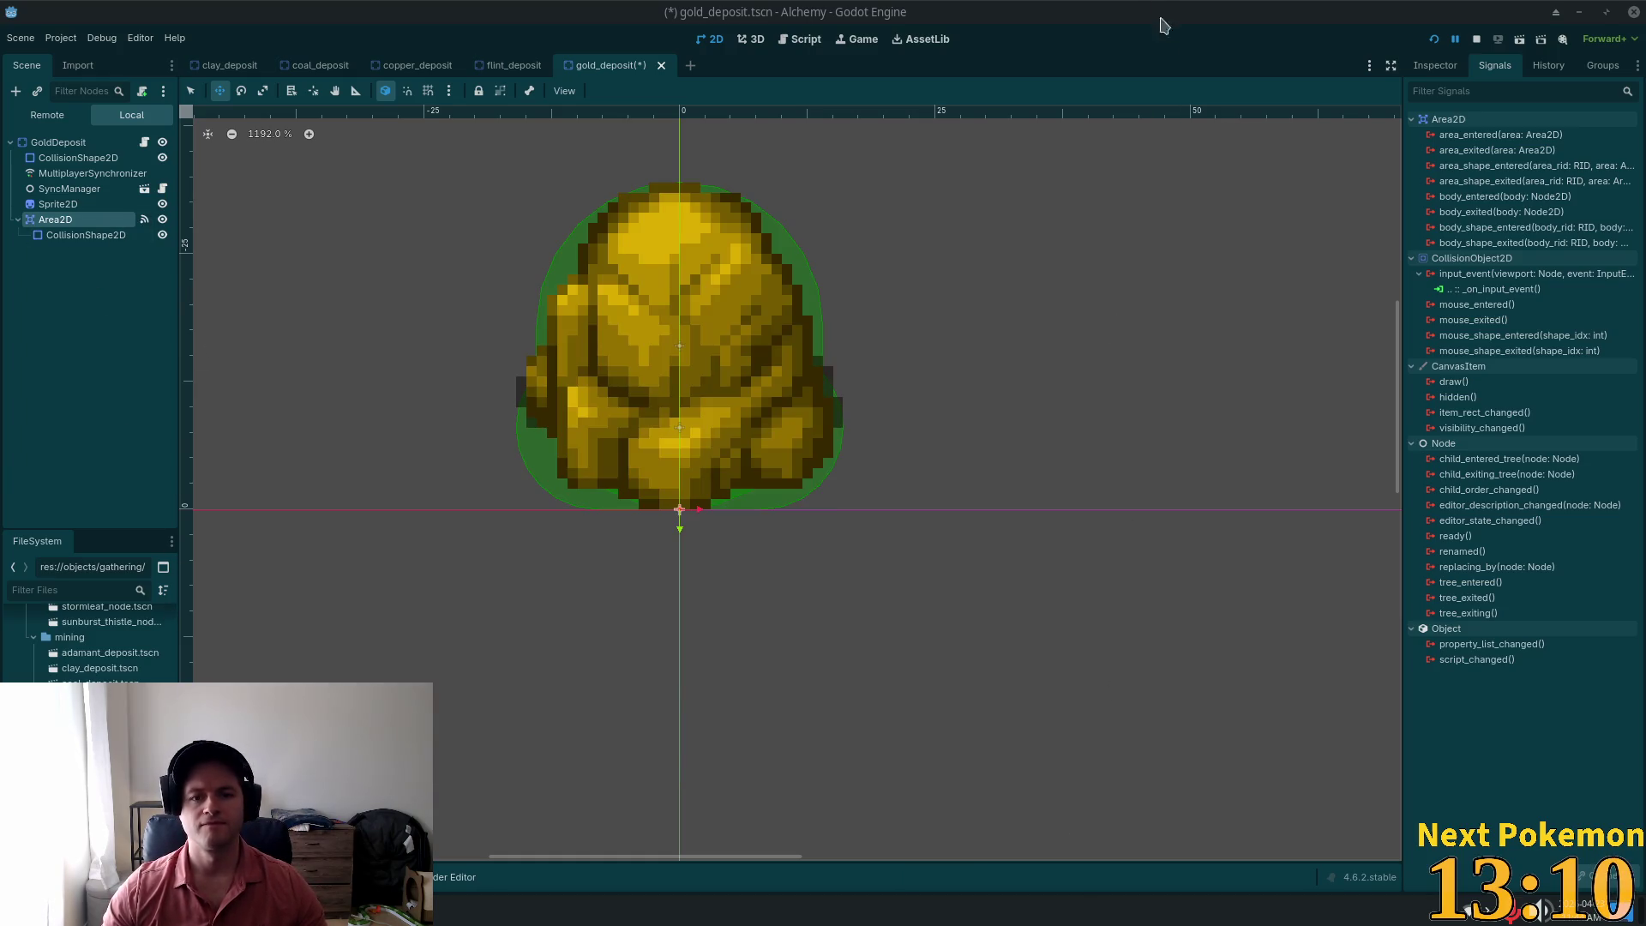
key("ctrl+s")
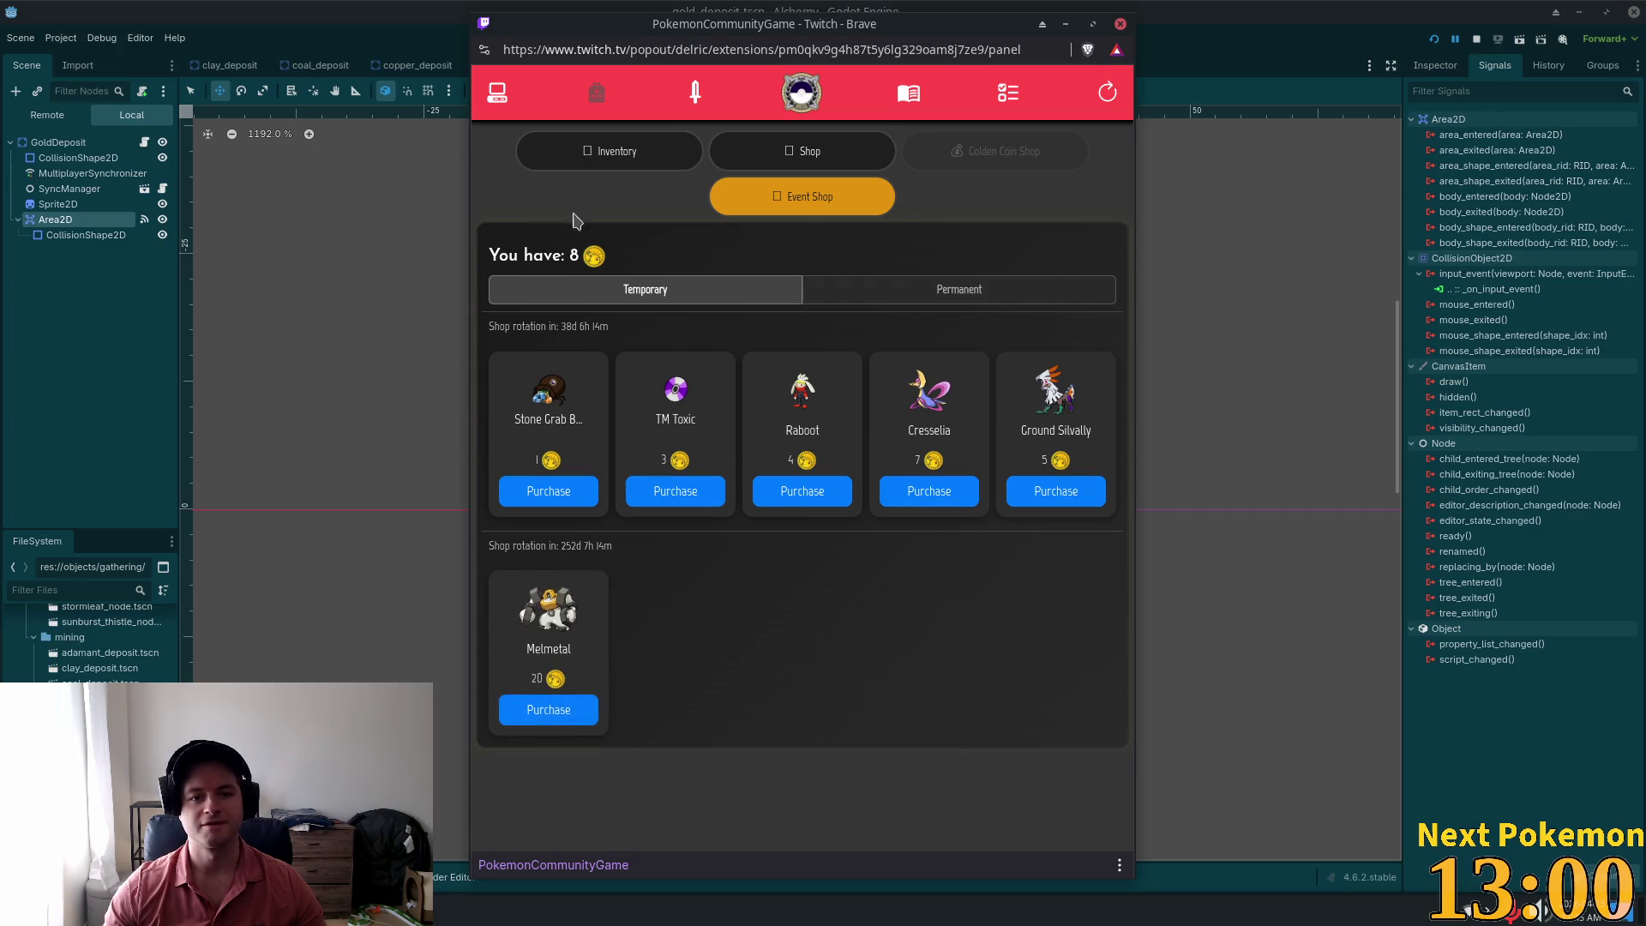
Step: Search the owned Pokémon for Rhyperior and close its details card
left_click(498, 92)
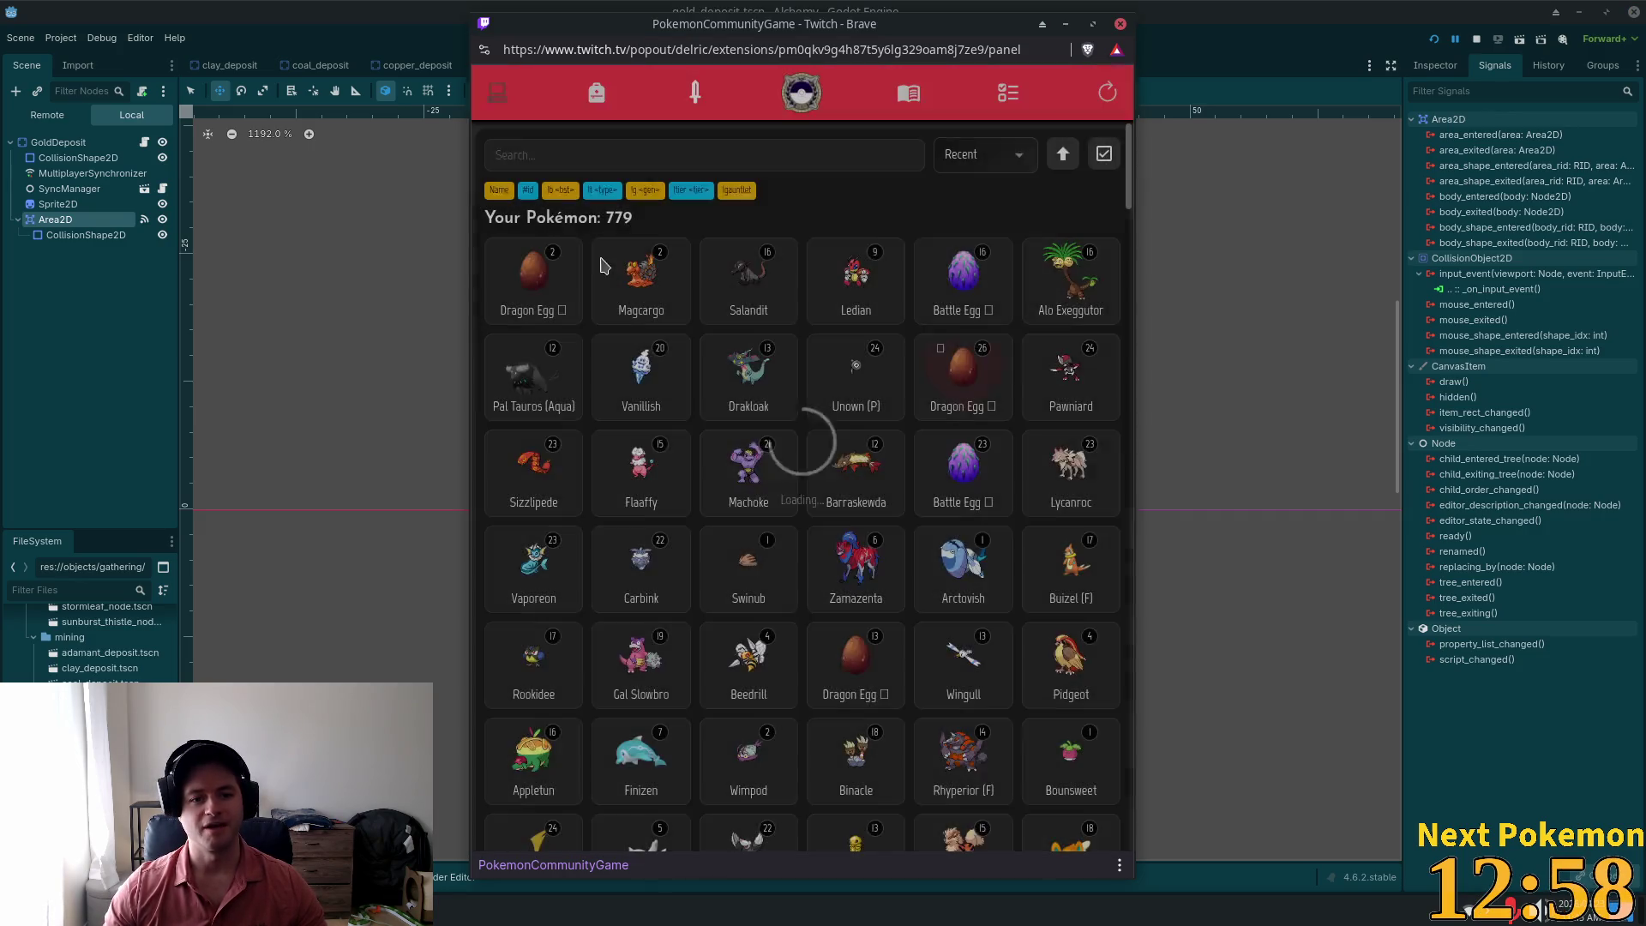
left_click(570, 143)
type("rhy")
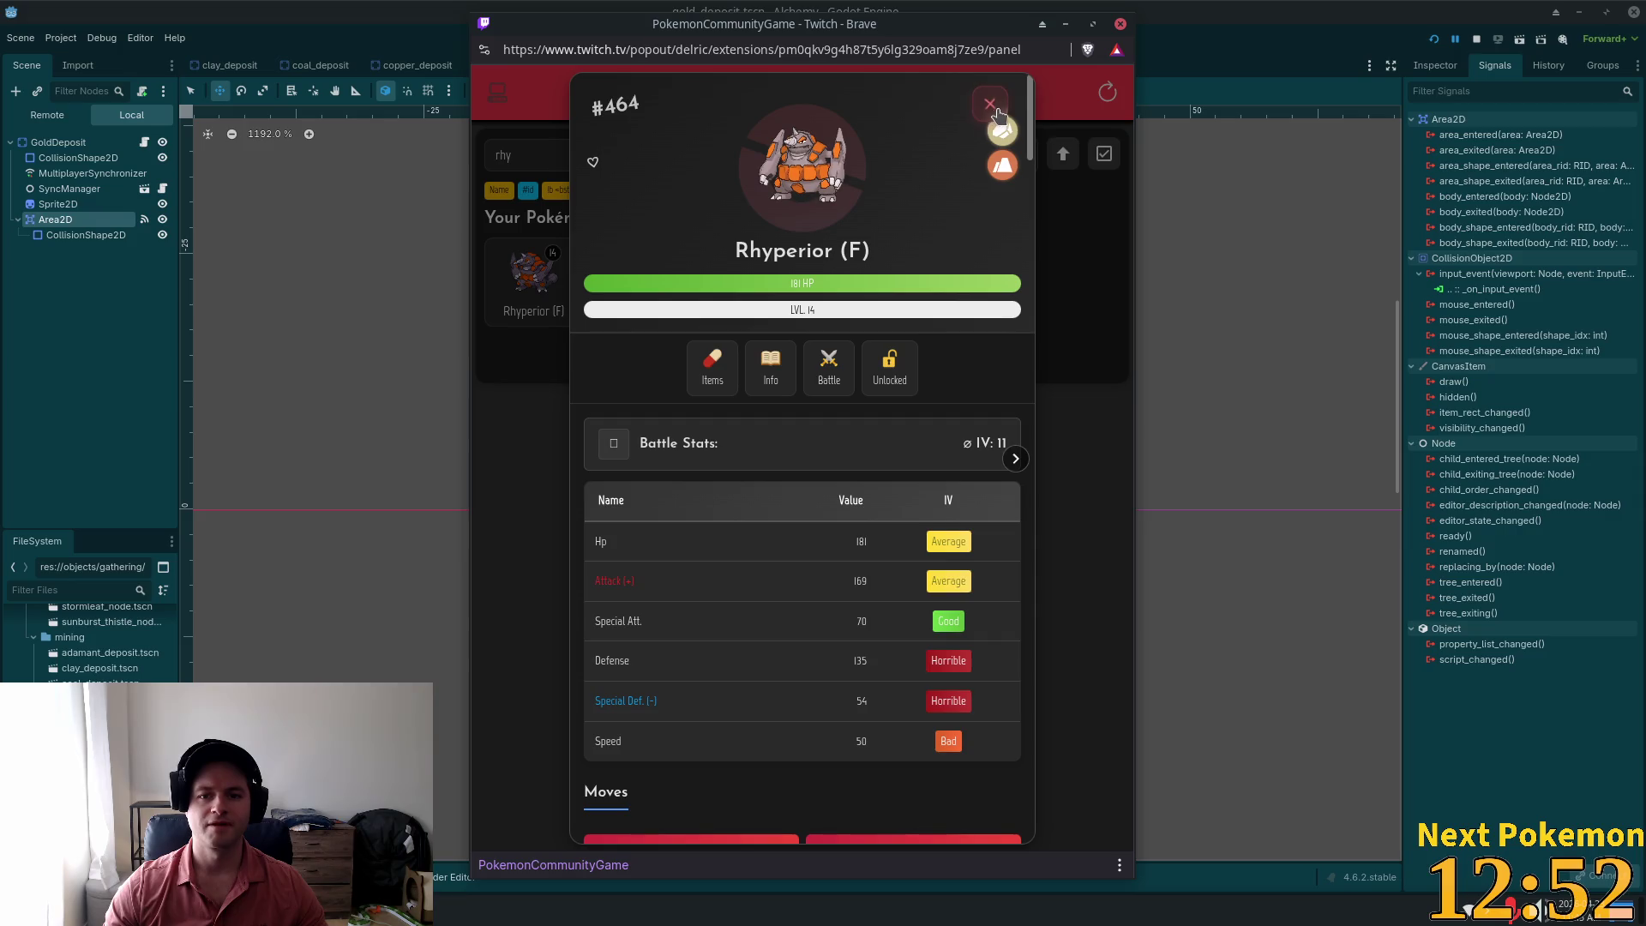
left_click(994, 108)
Step: Buy 10 Ultra Balls in the shop for $10000, then close the Pokémon game popup
left_click(597, 93)
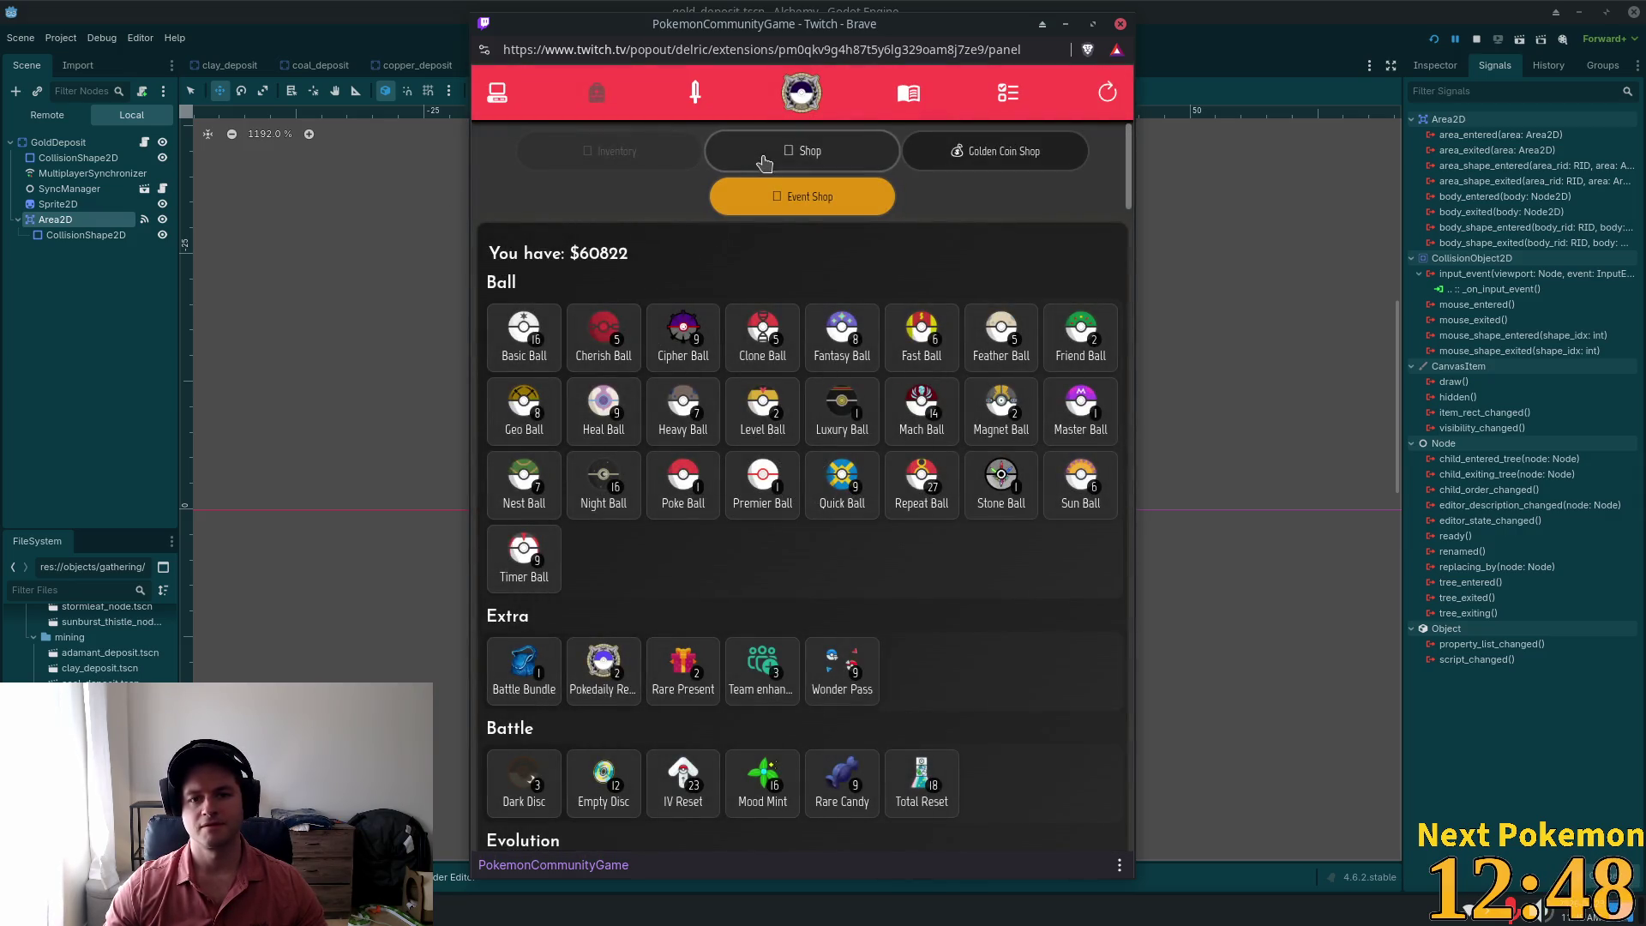
left_click(764, 161)
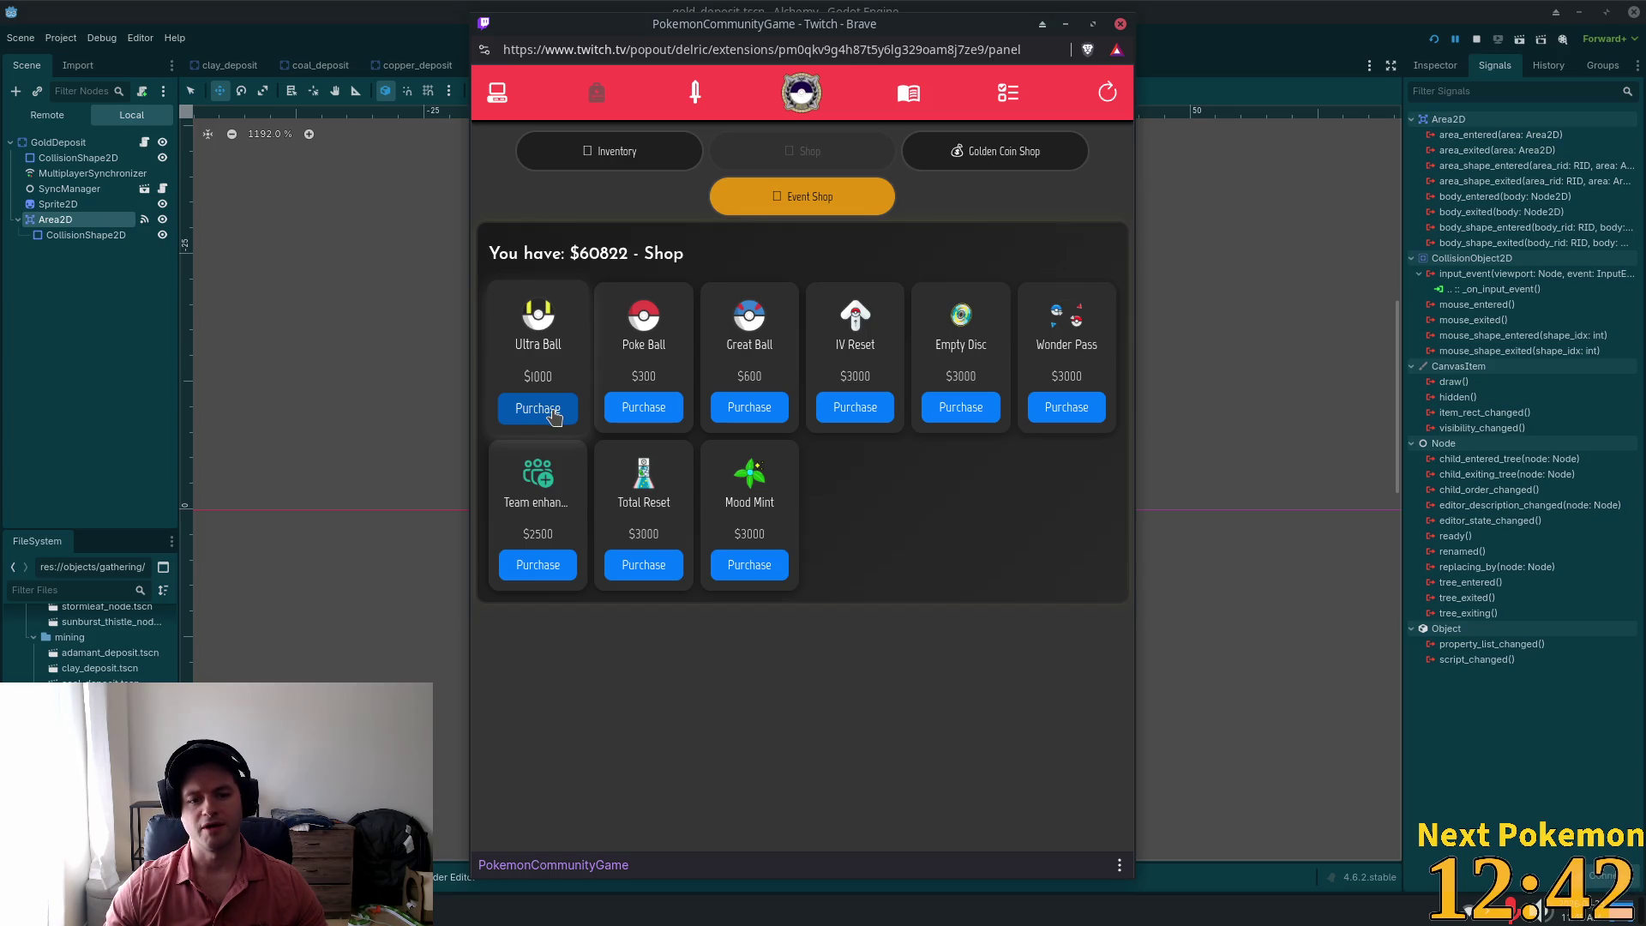
left_click(538, 408)
left_click(806, 473)
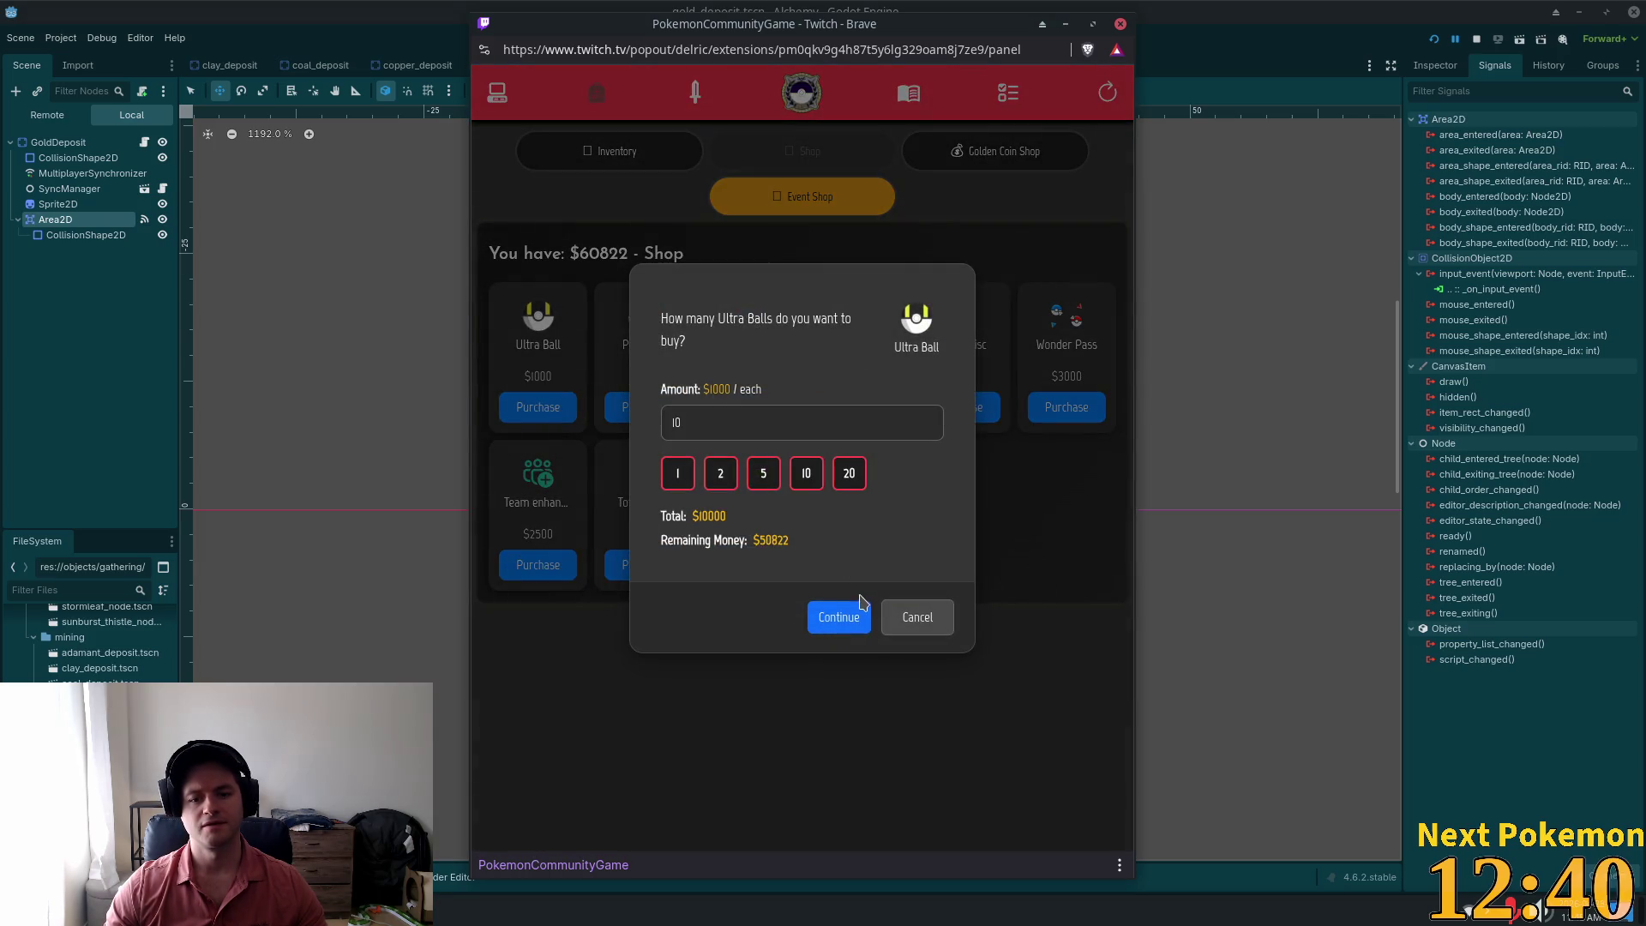
left_click(857, 614)
left_click(859, 493)
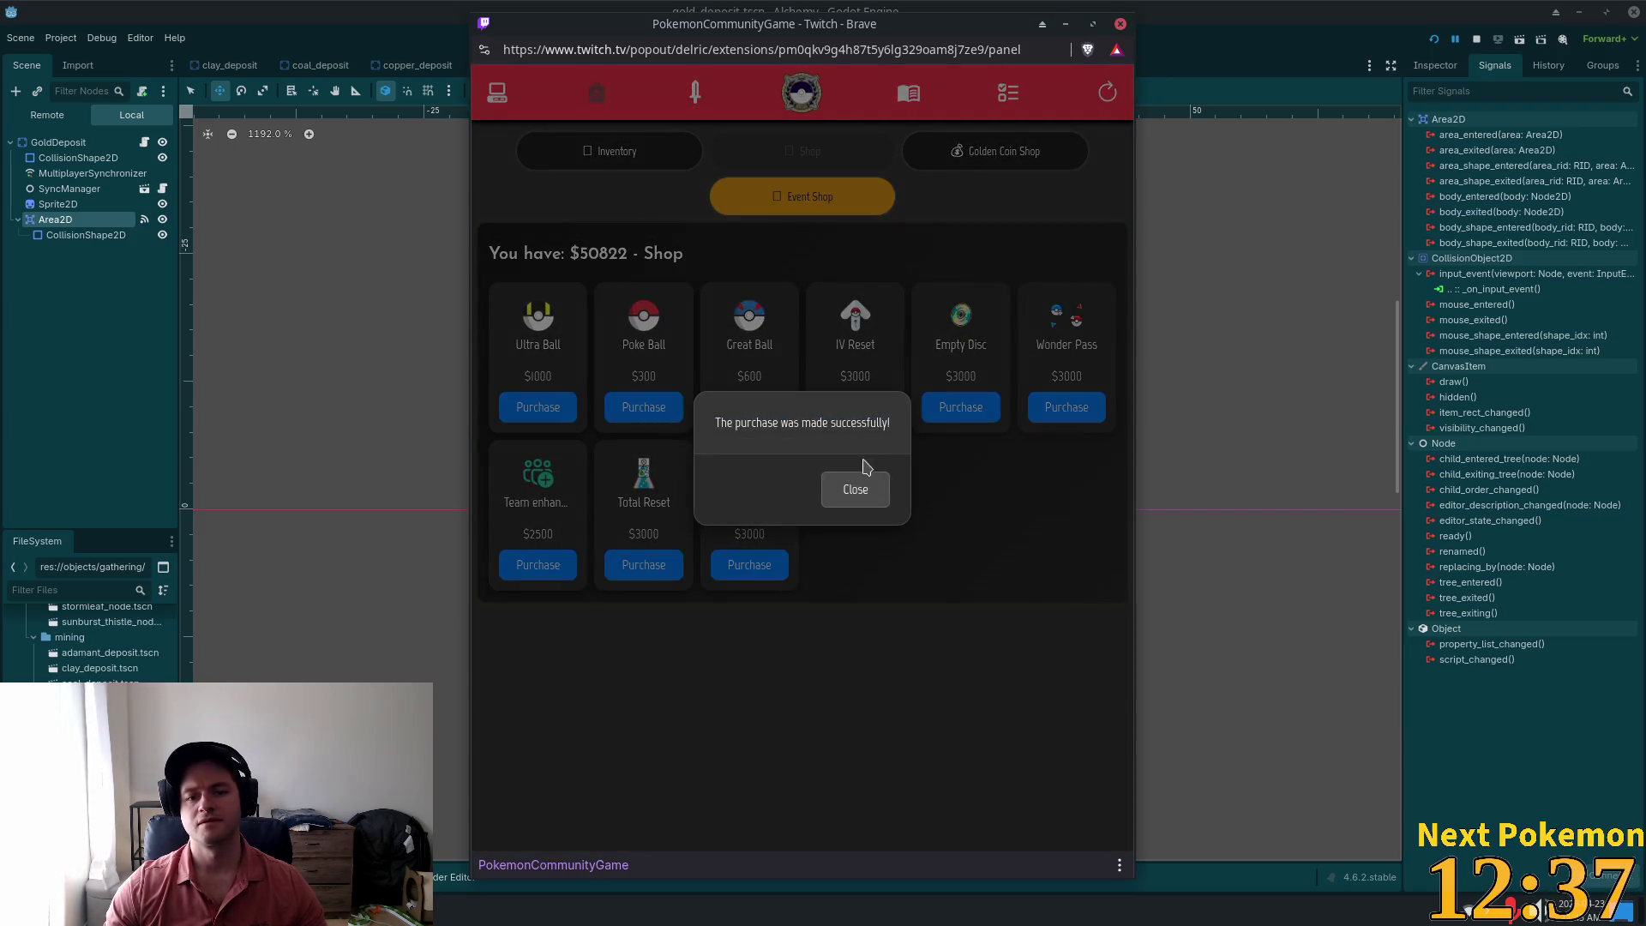
left_click(862, 491)
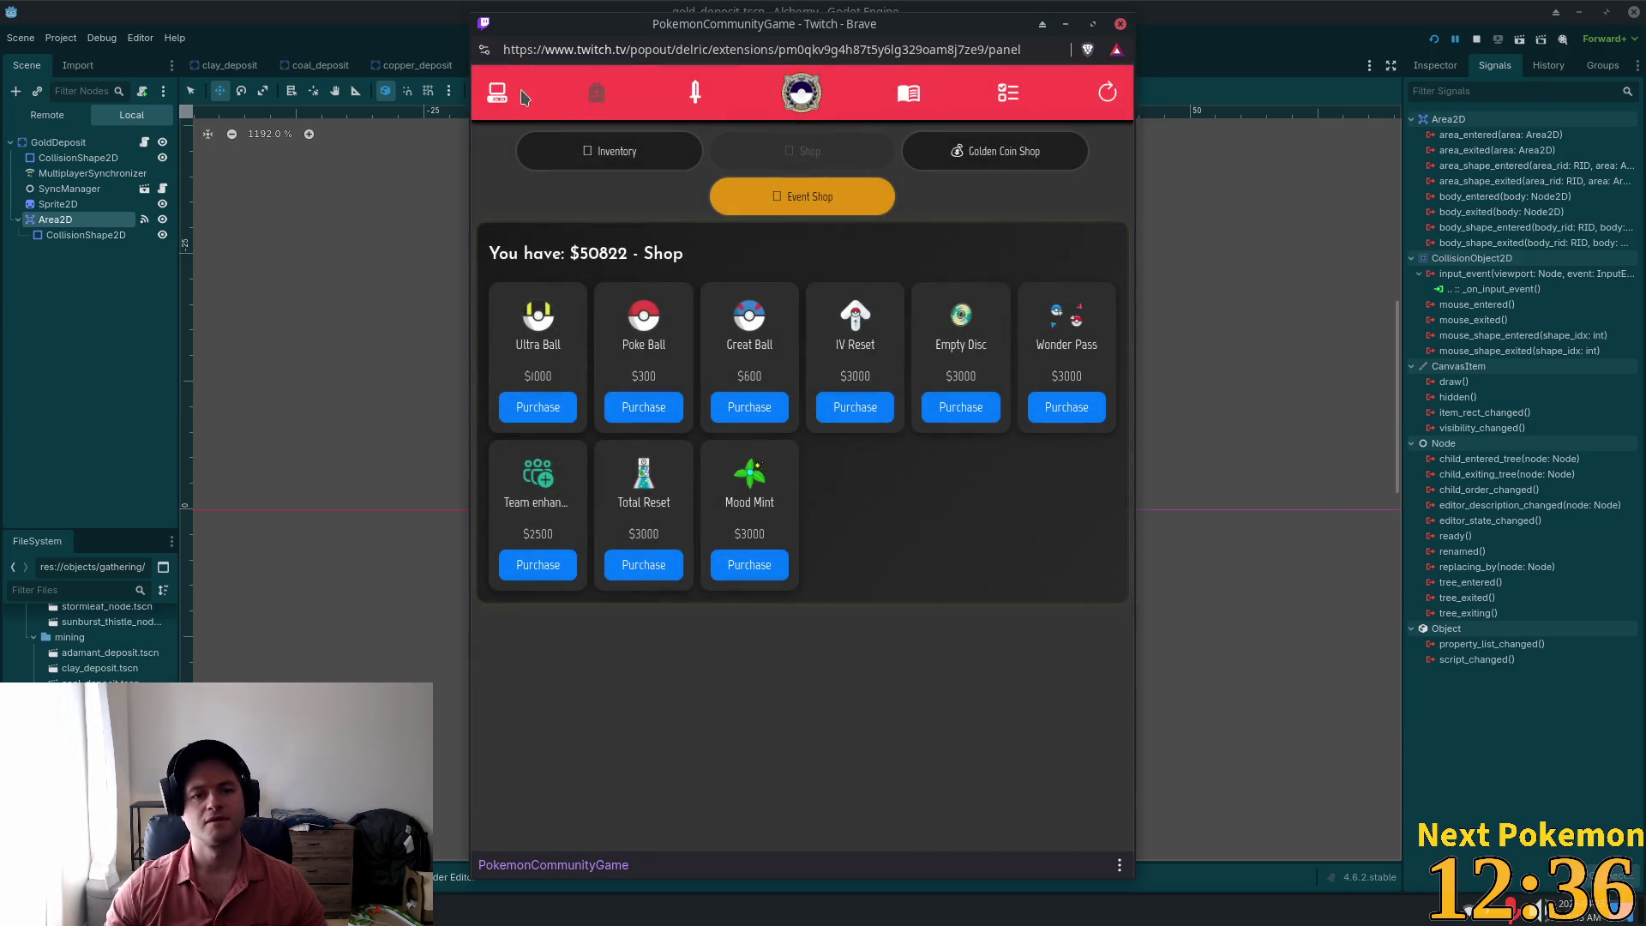
left_click(519, 94)
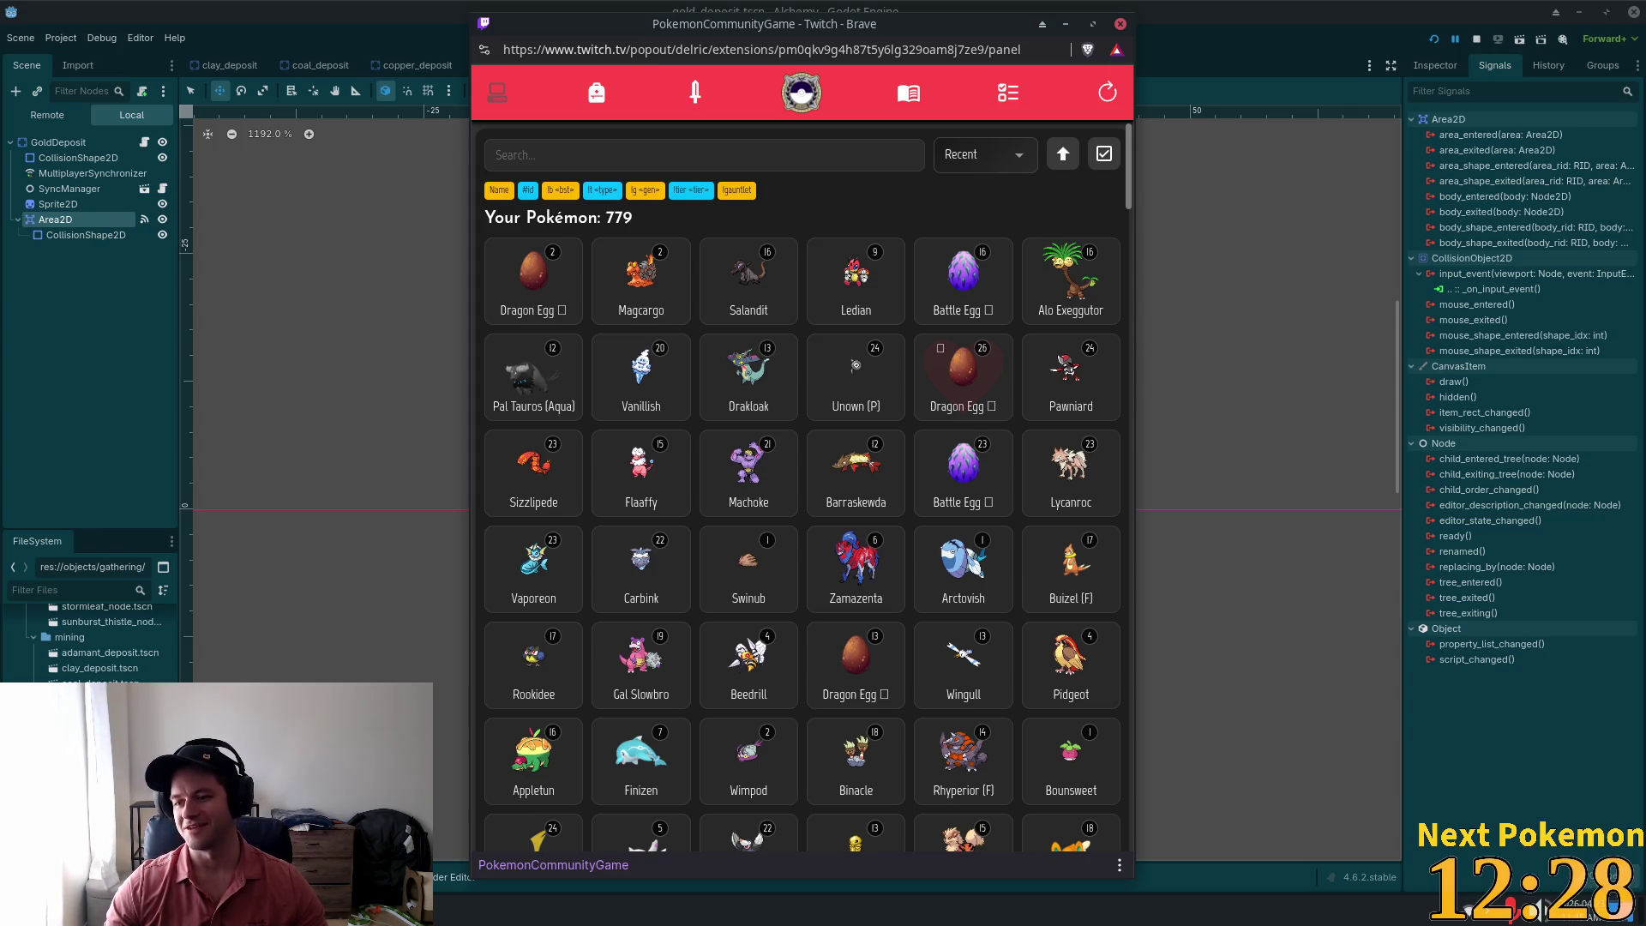
left_click(1243, 21)
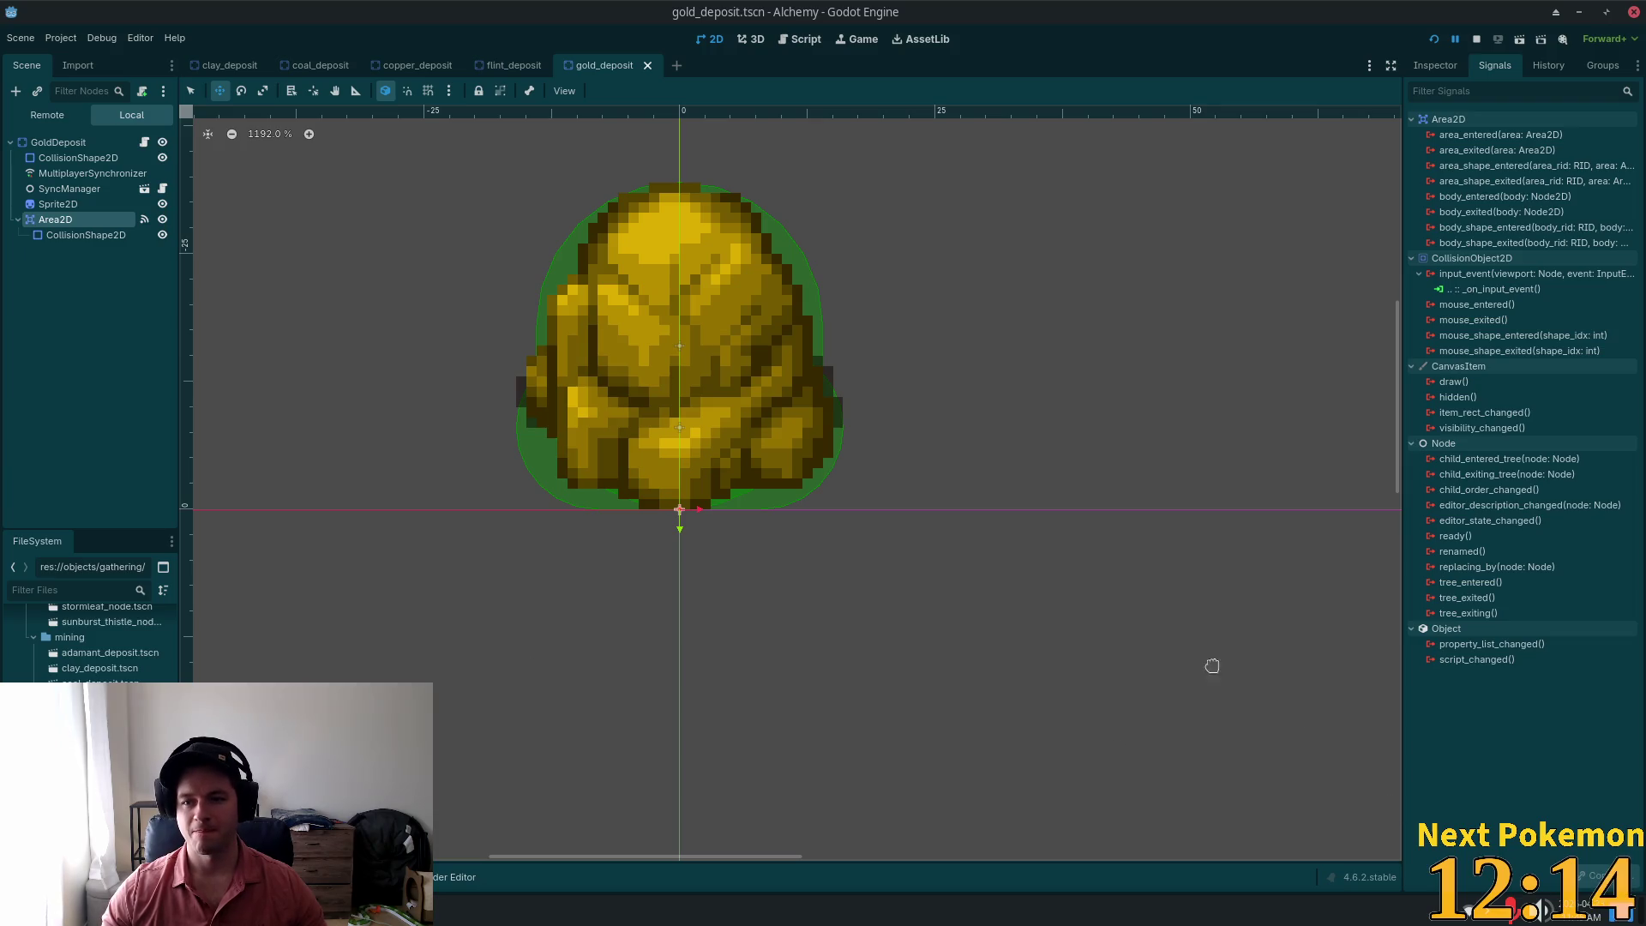
Step: Open the iron_deposit scene and paste the copied Area2D under IronDeposit
left_click(58, 142)
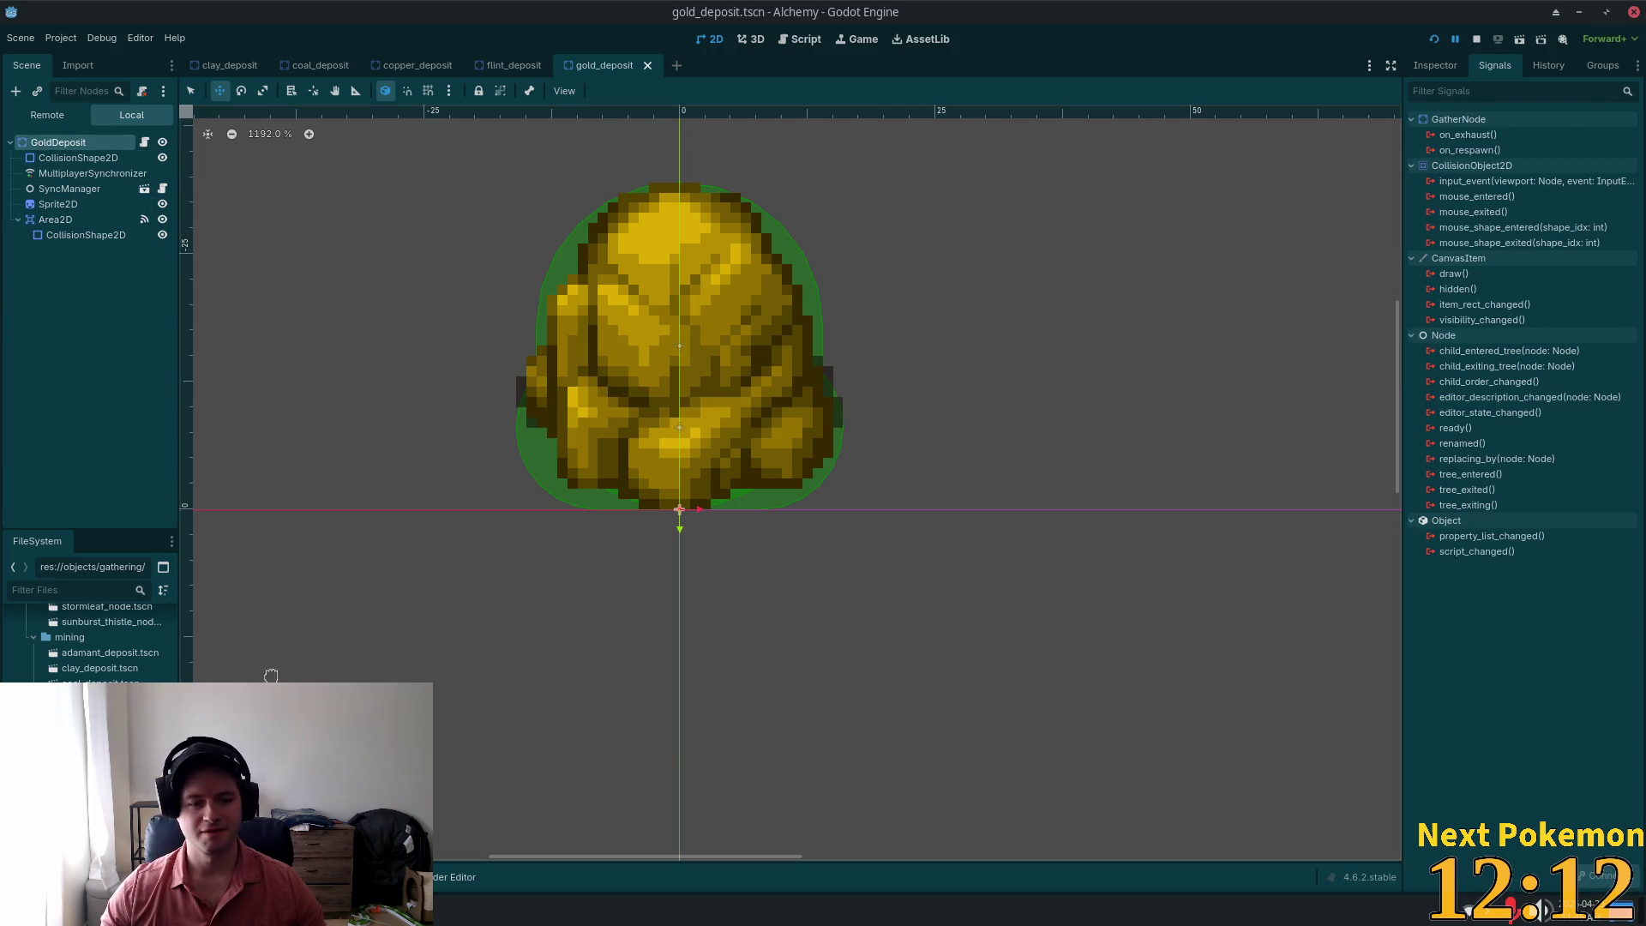
double_click(94, 745)
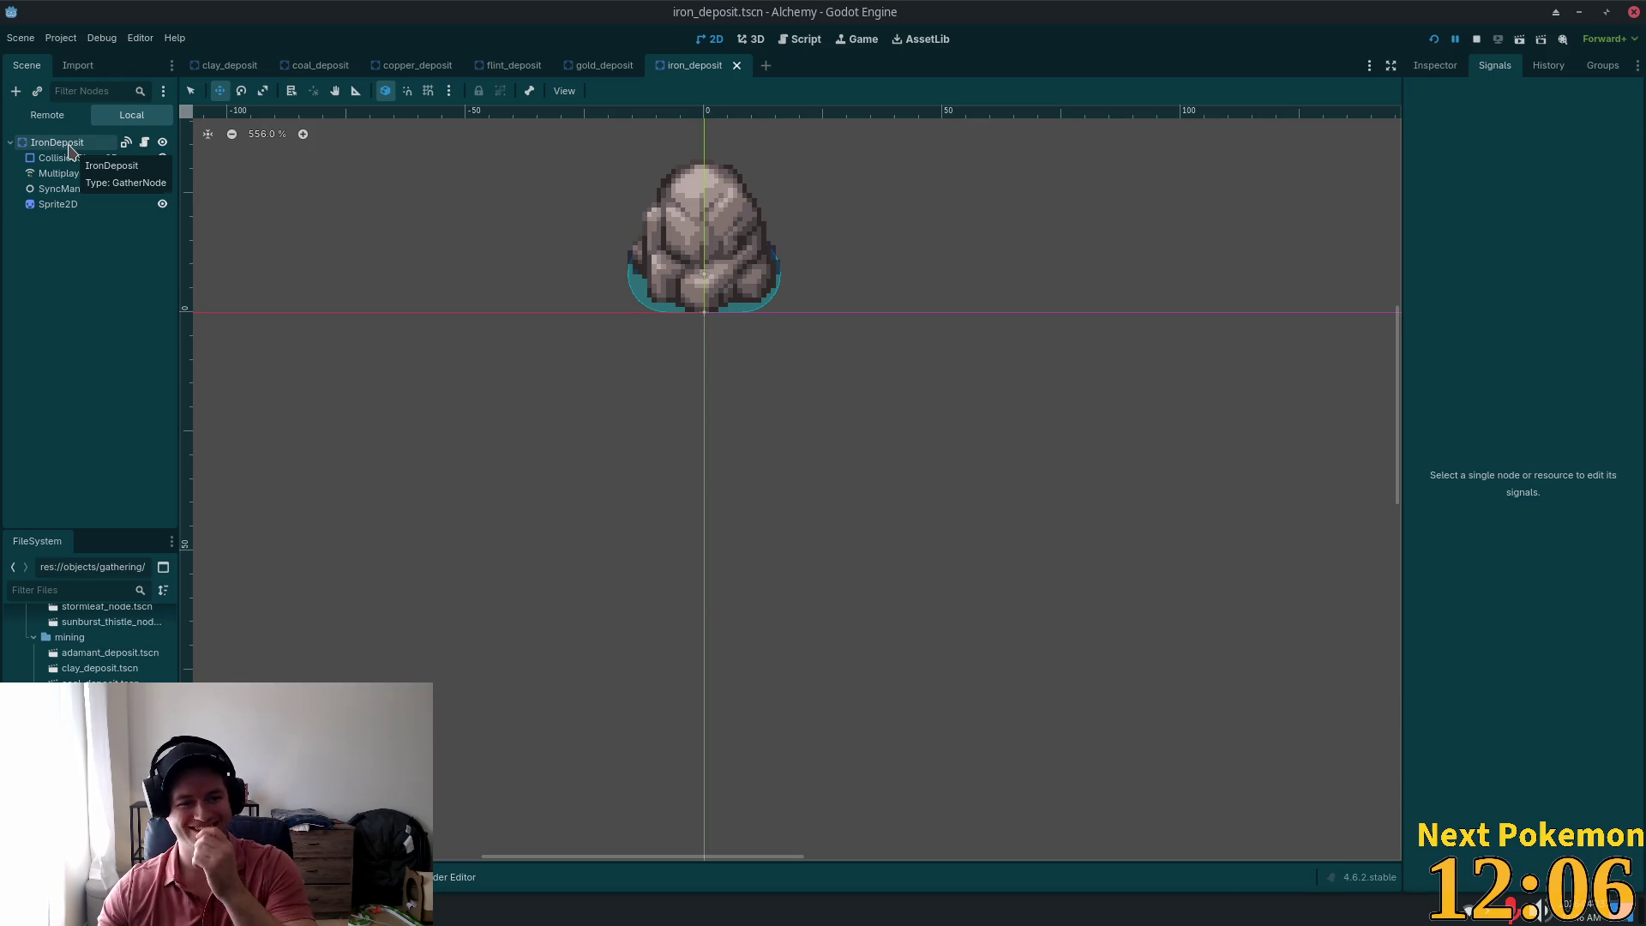
left_click(70, 144)
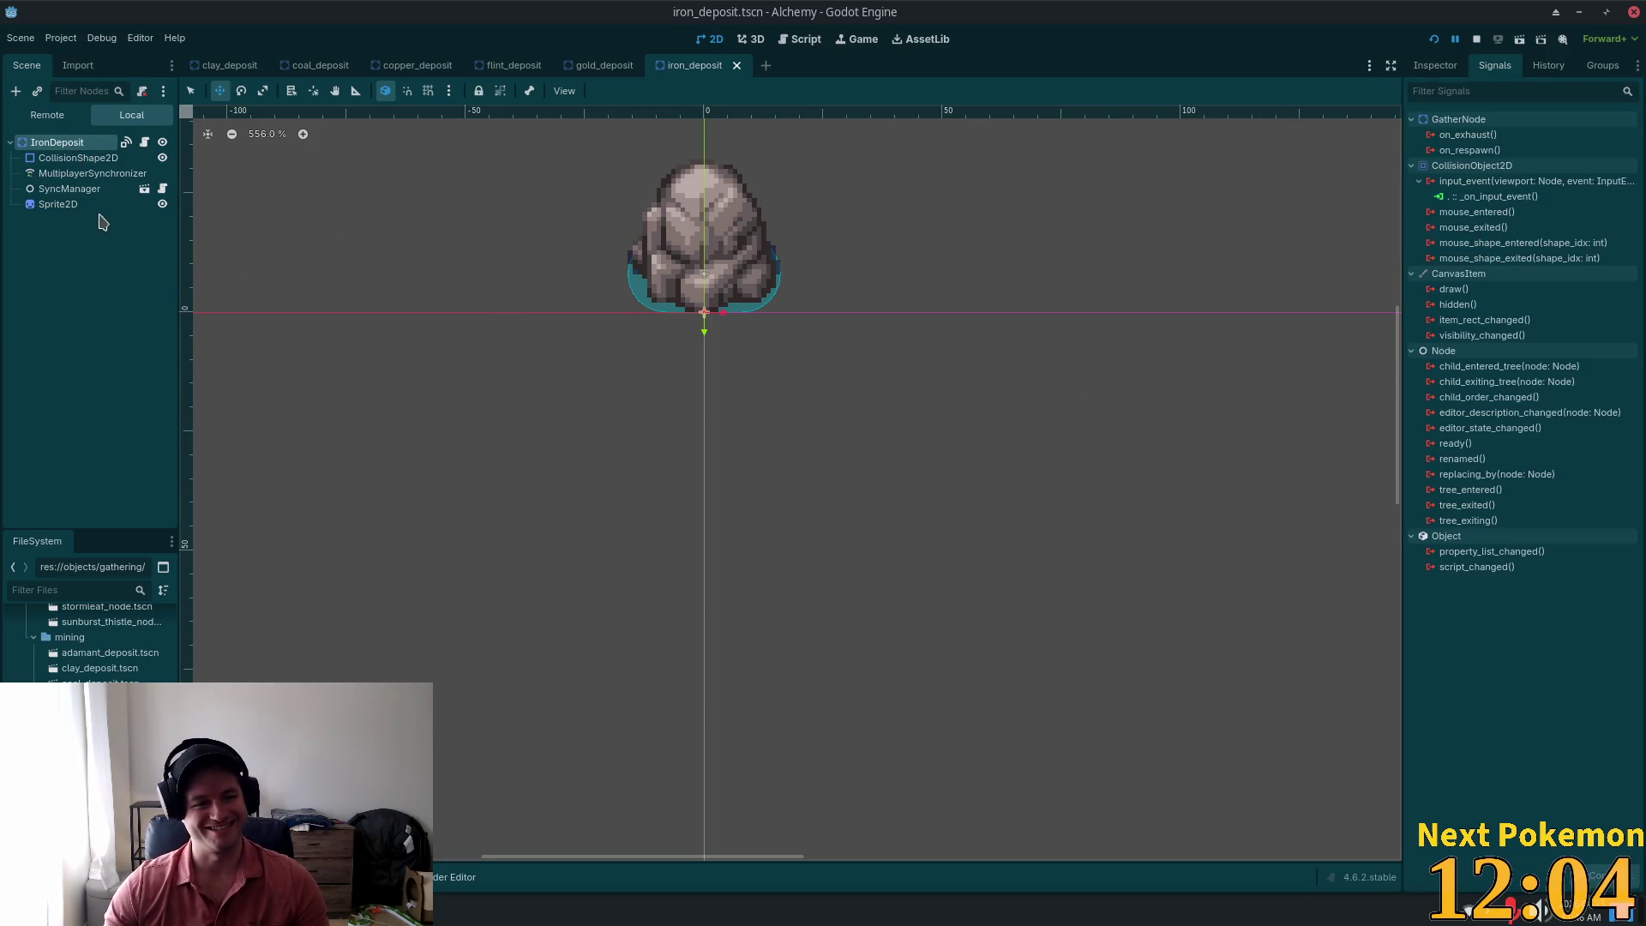
right_click(60, 148)
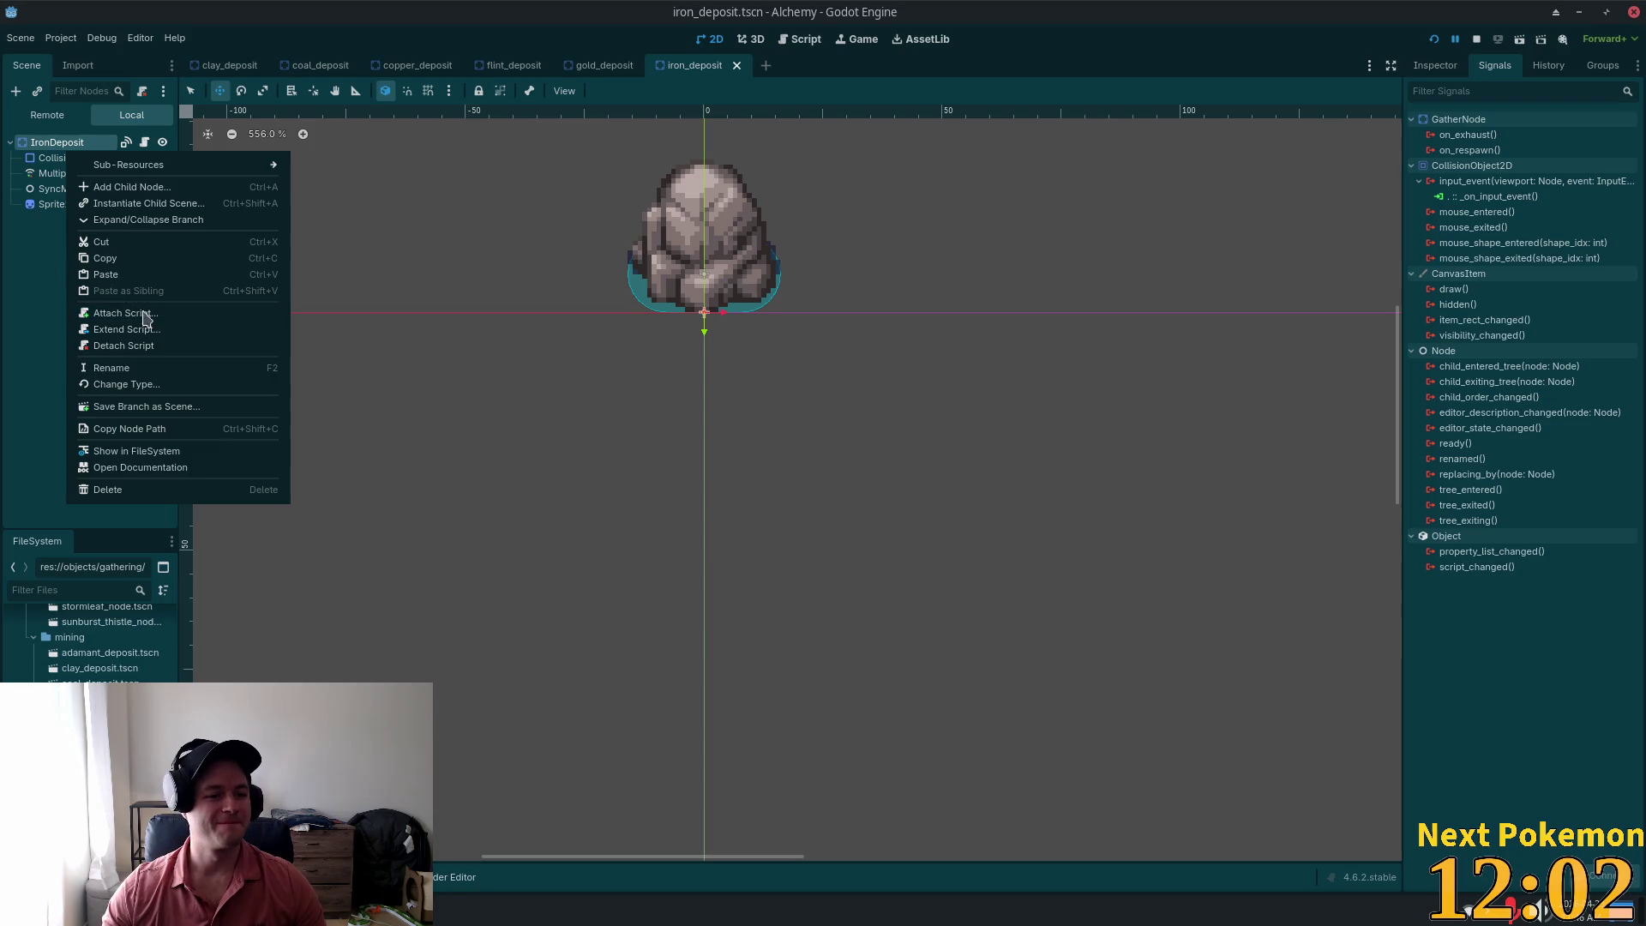
left_click(158, 277)
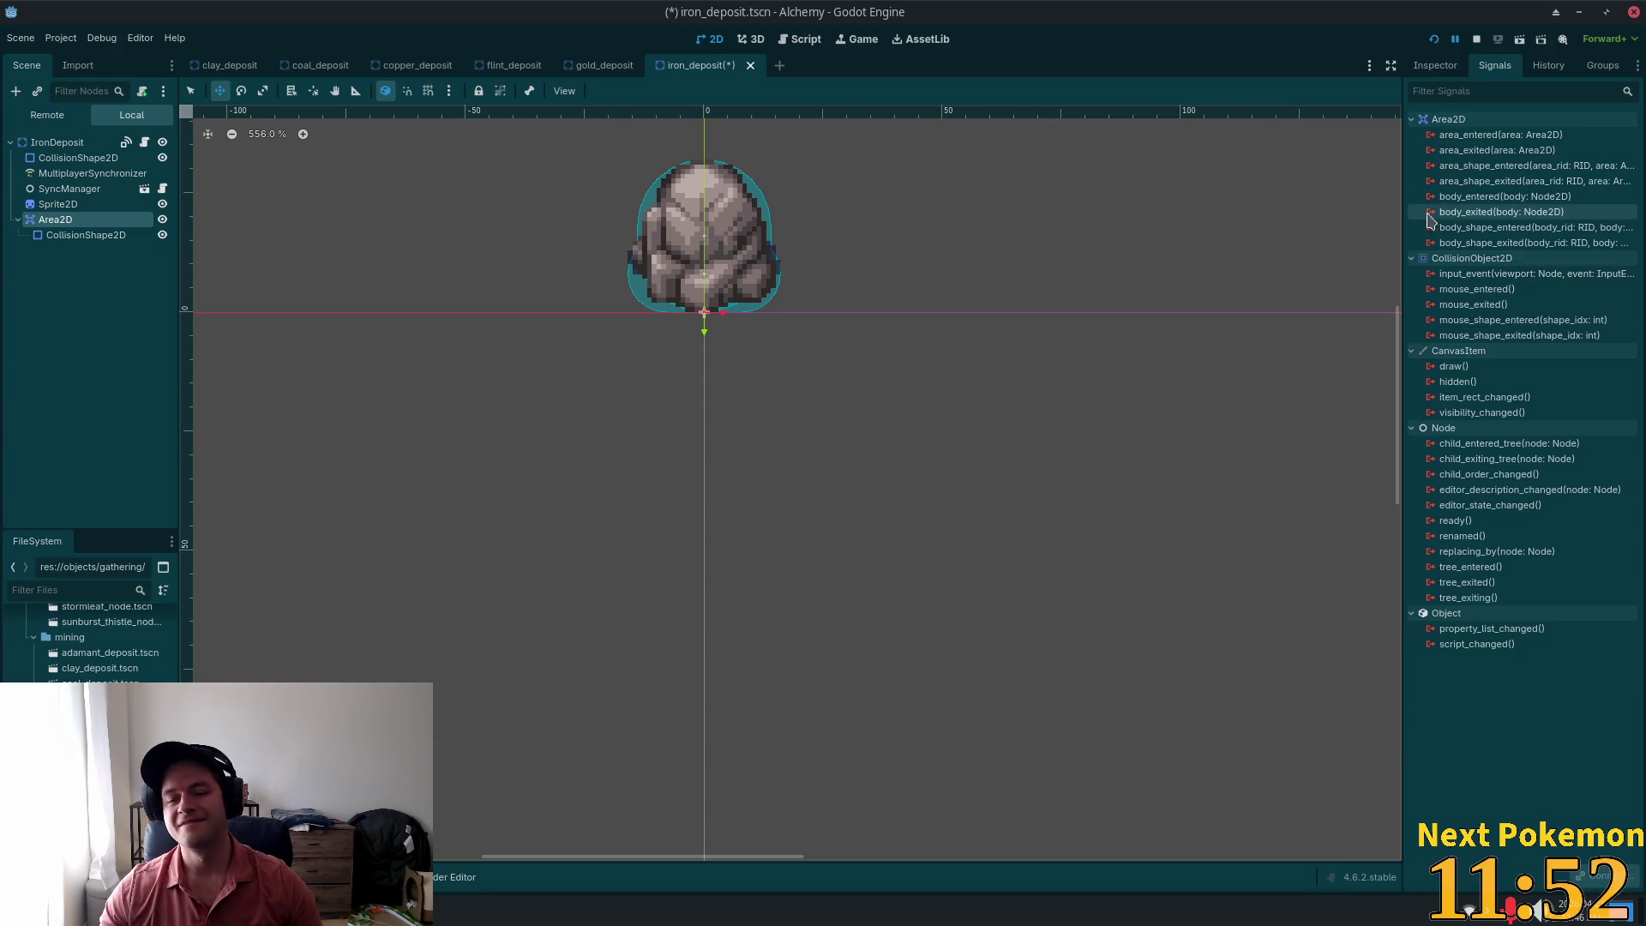
Step: Connect the Area2D's input_event to _on_input_event and save the iron_deposit scene
double_click(1453, 276)
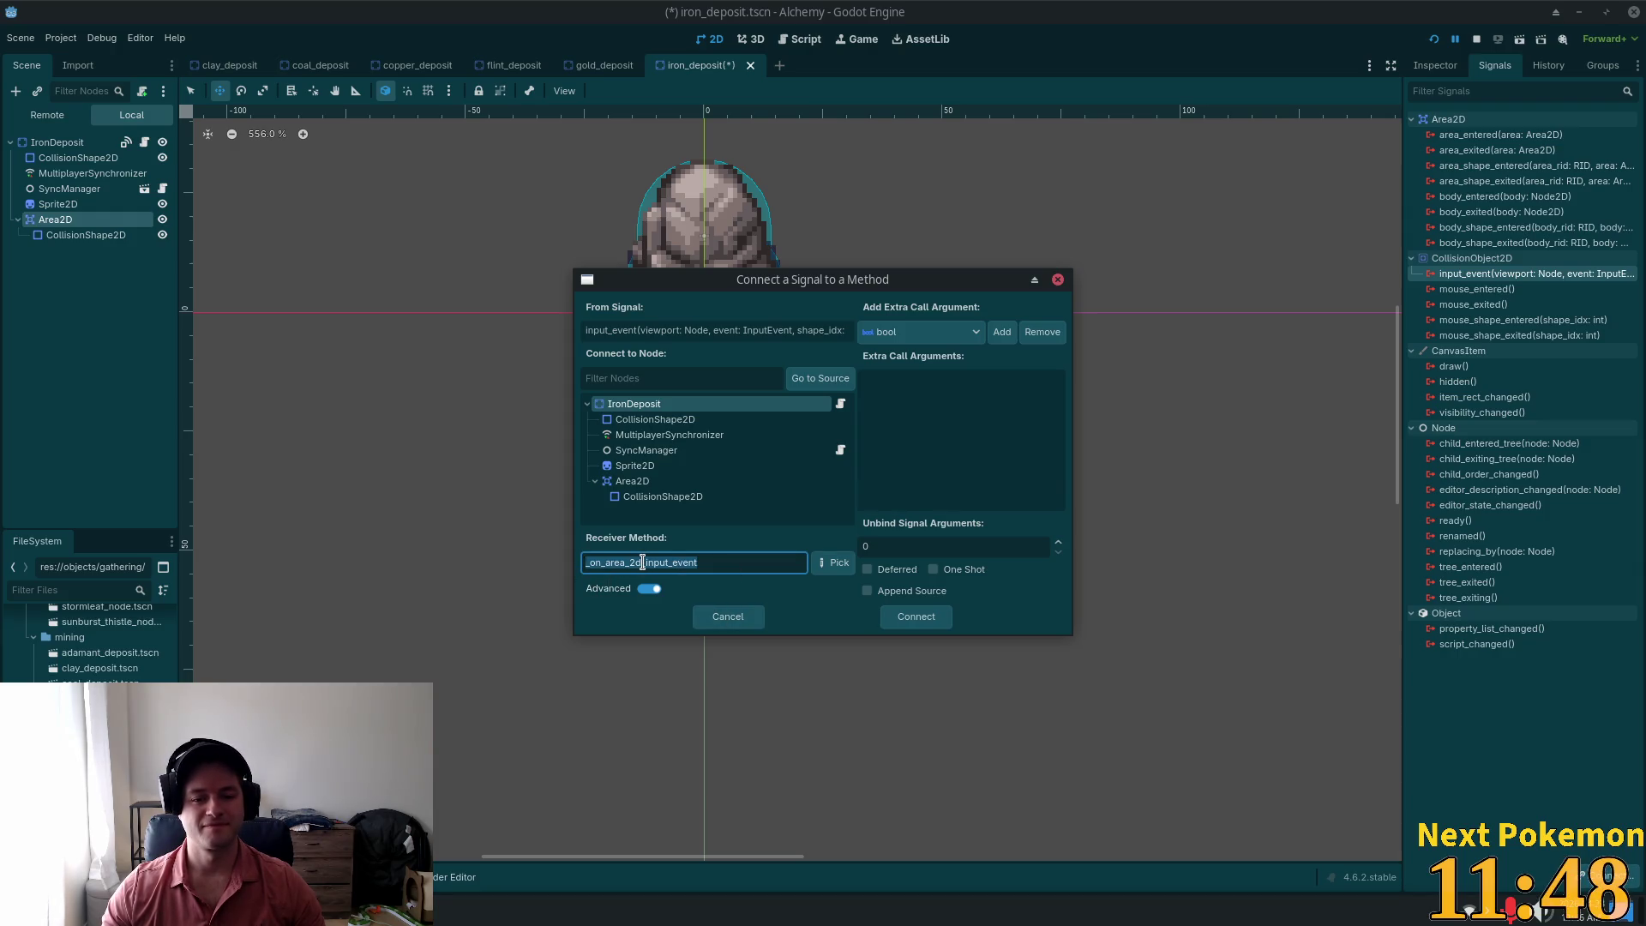
left_click(791, 566)
left_click(795, 563)
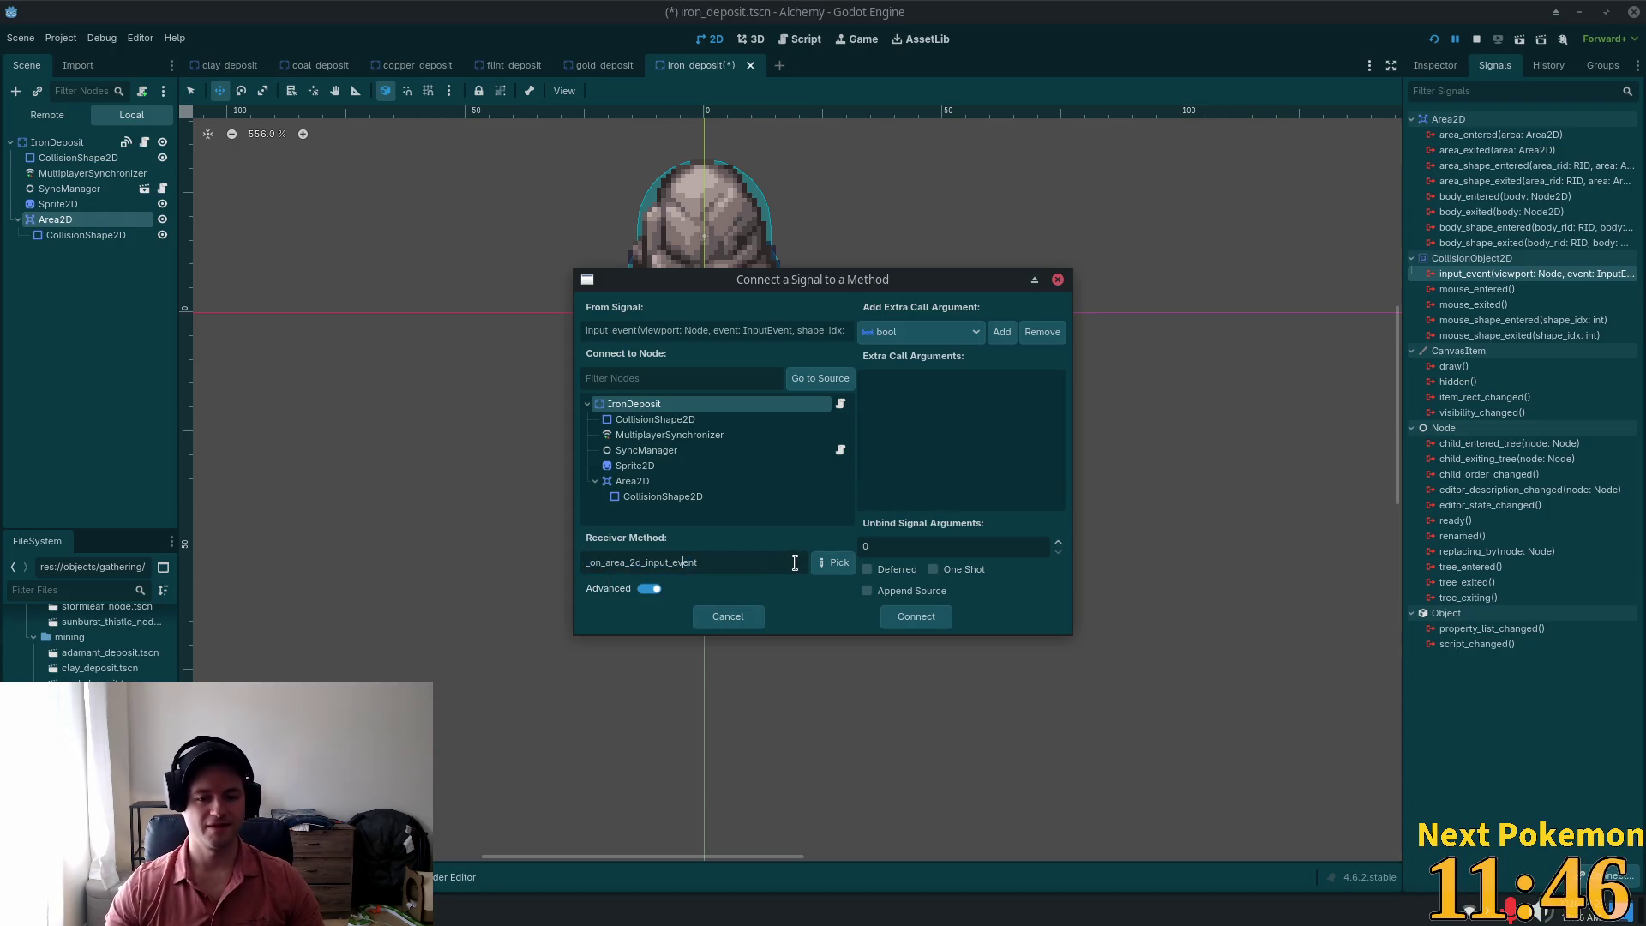
key("Left")
key("Left")
key("Left")
key("shift+Home")
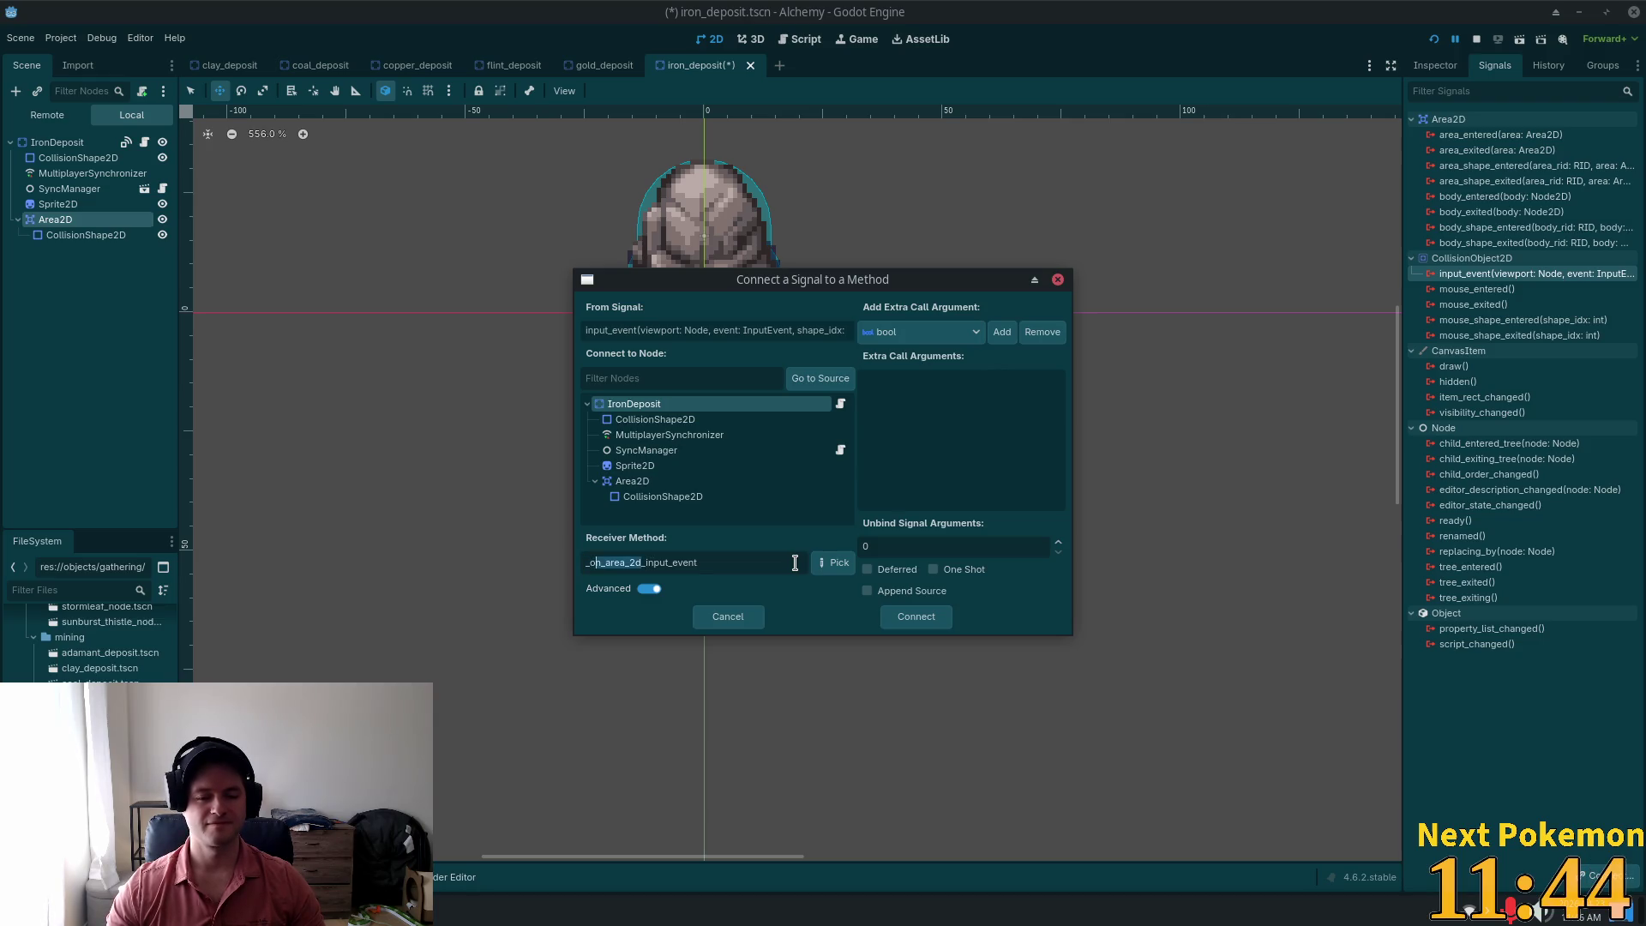
key("shift+Right")
key("shift+Right")
key("BackSpace")
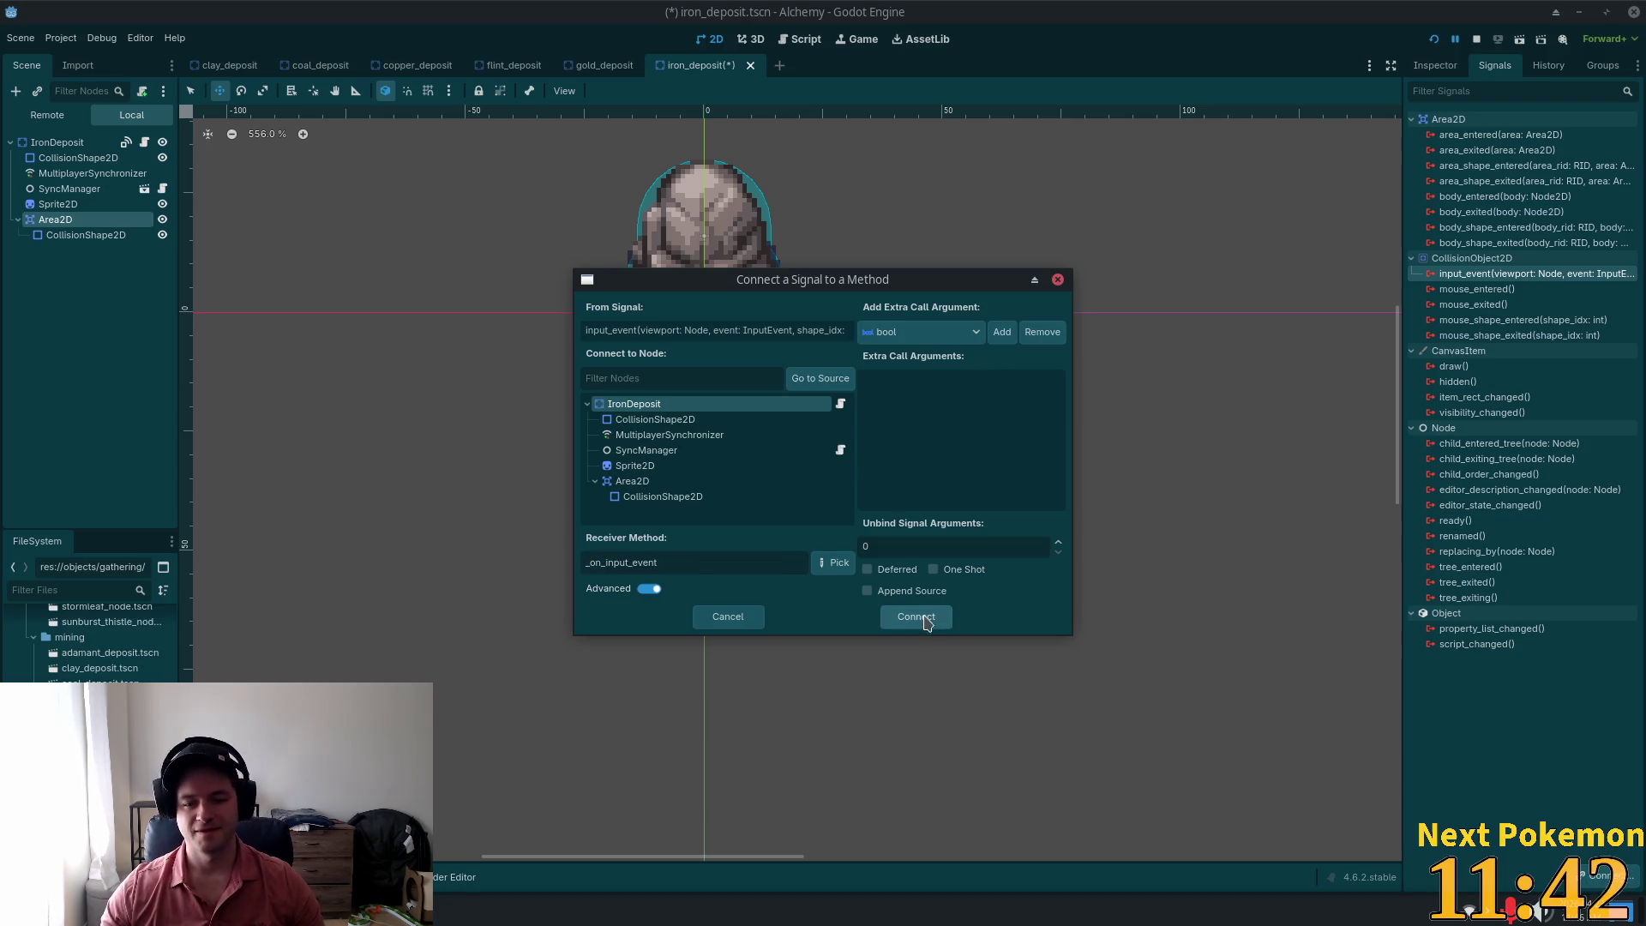
key("ctrl+a")
left_click(913, 619)
key("ctrl+s")
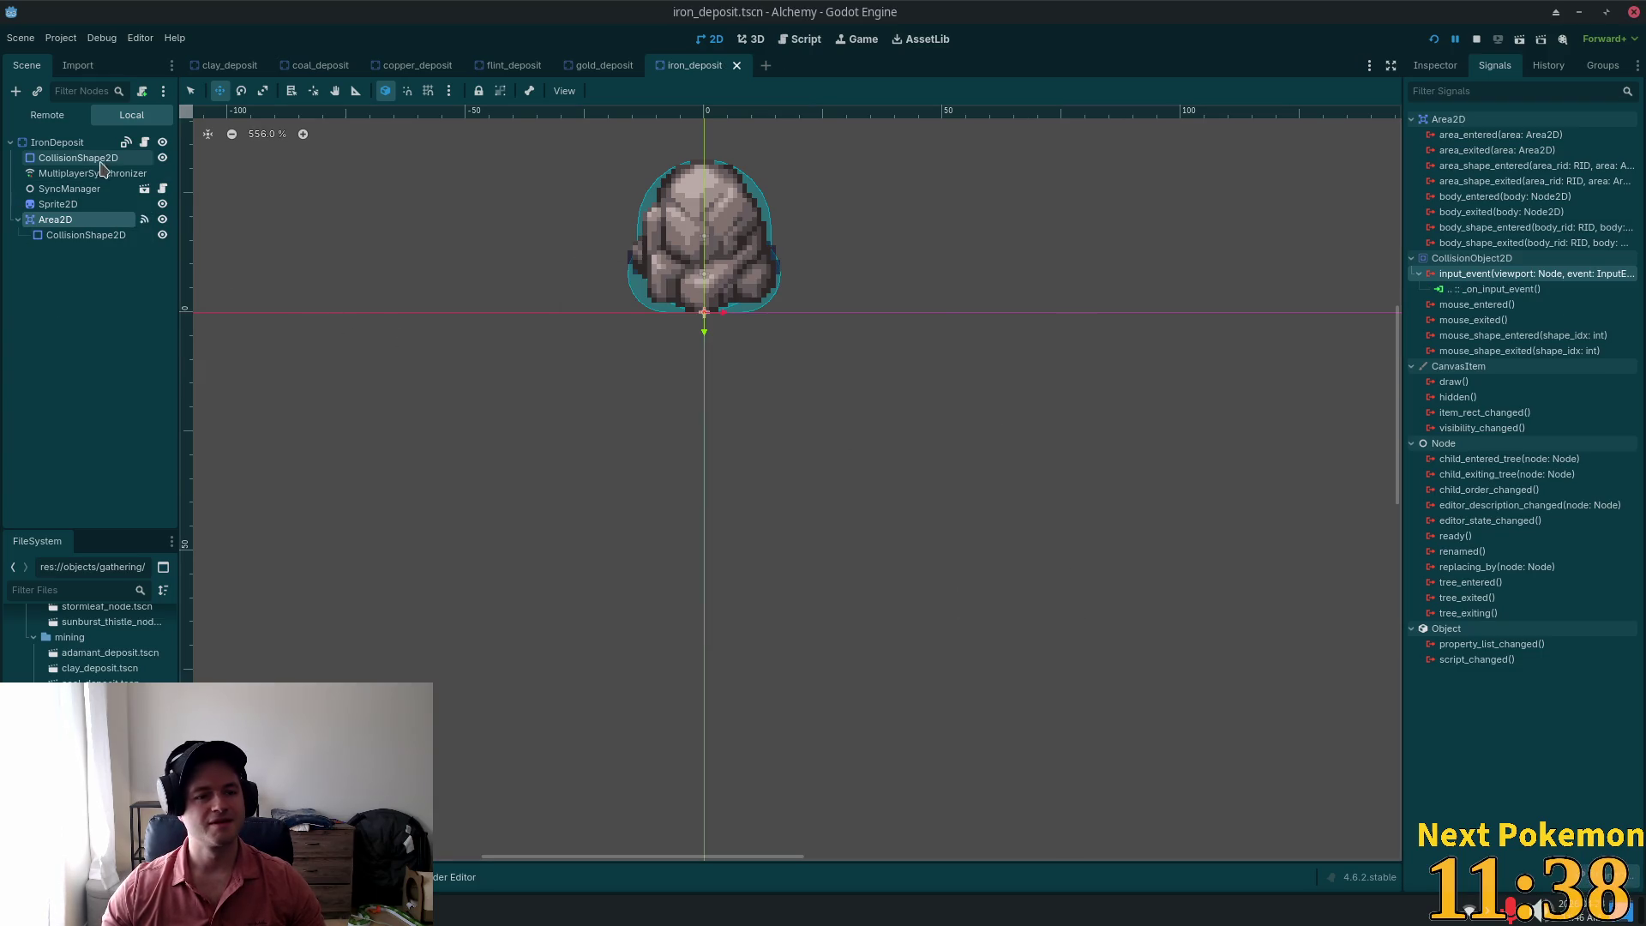
Step: Disconnect IronDeposit's own _on_input_event connection
left_click(56, 142)
left_click(1620, 197)
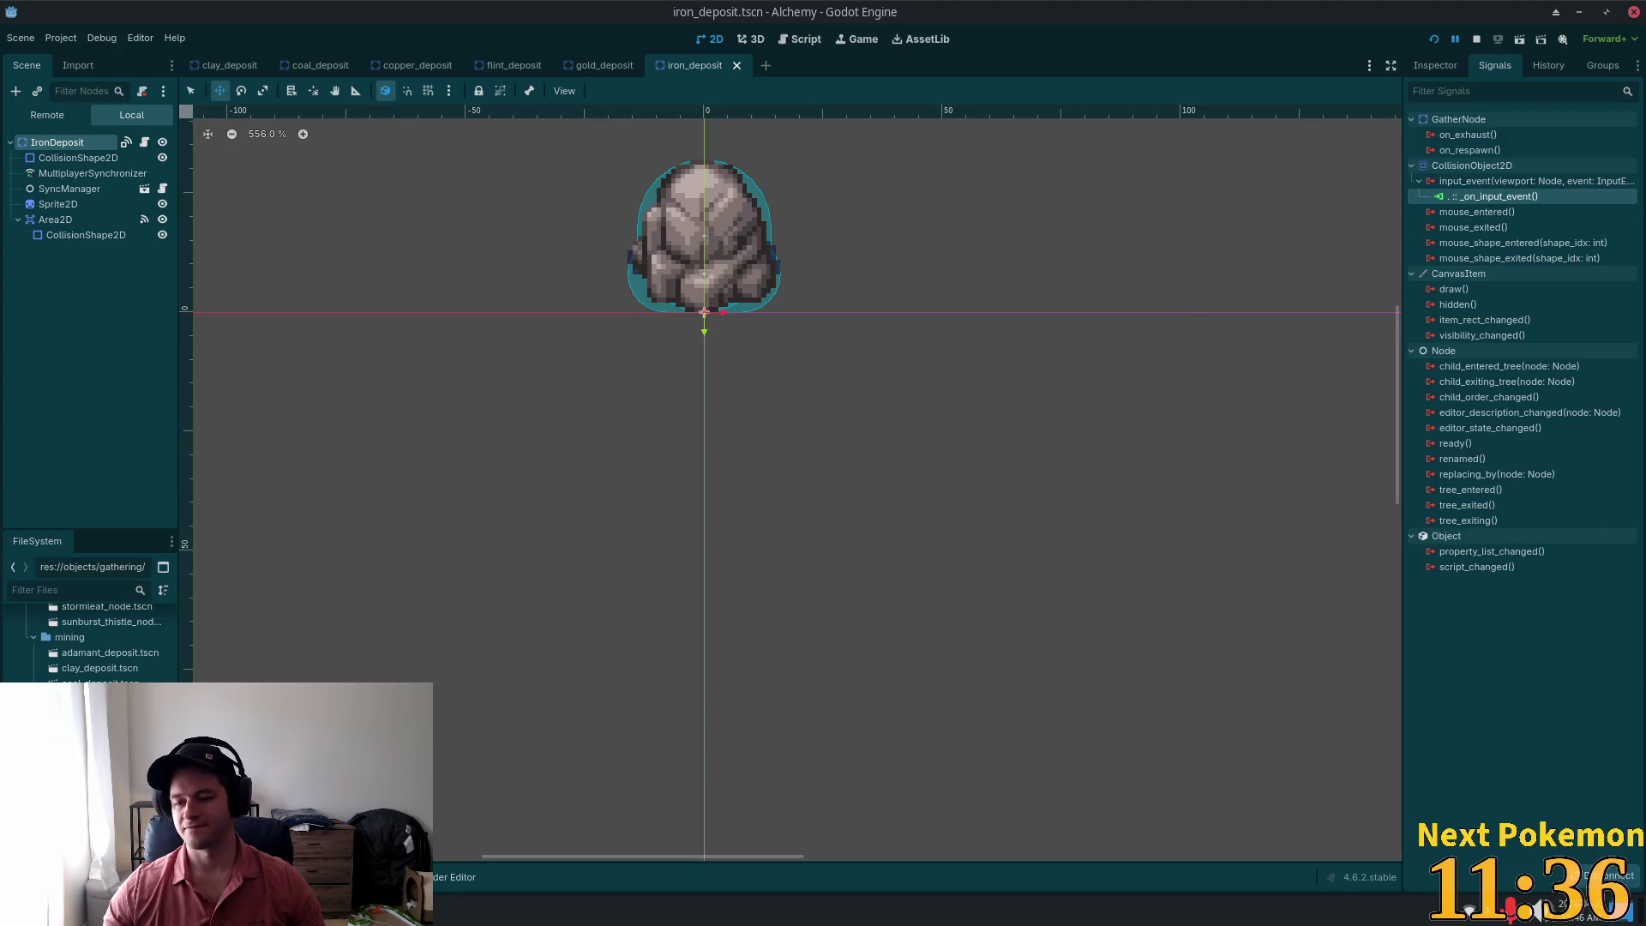
left_click(1615, 876)
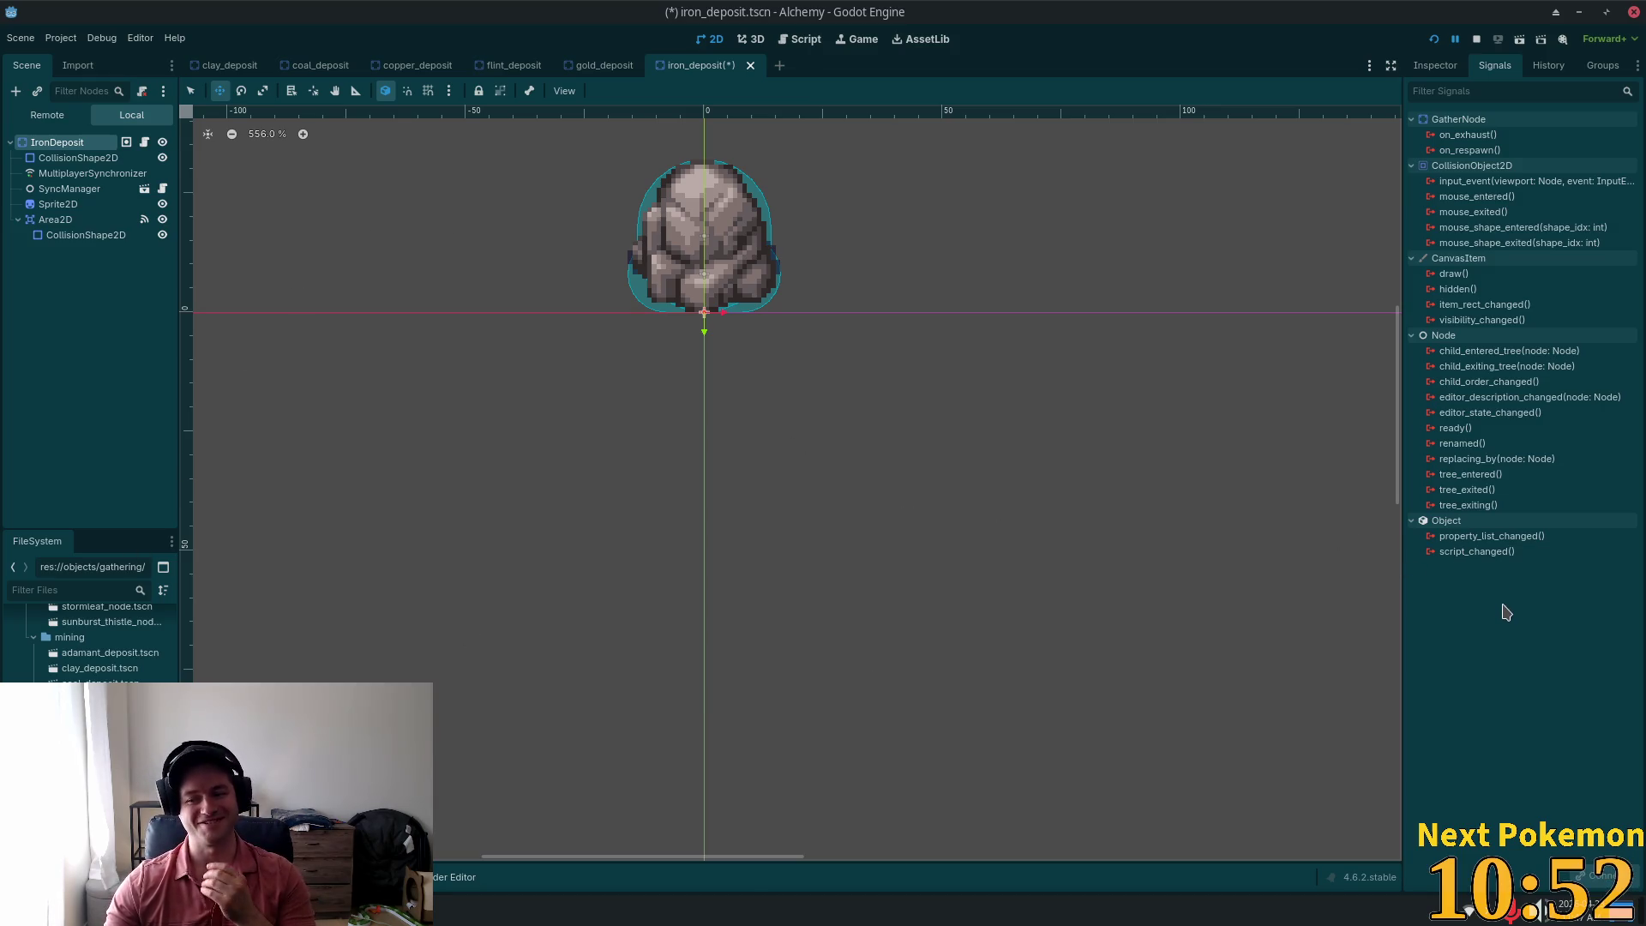
Step: Confirm only the Area2D keeps the input_event connection, save iron_deposit, and open mithril_deposit
left_click(58, 204)
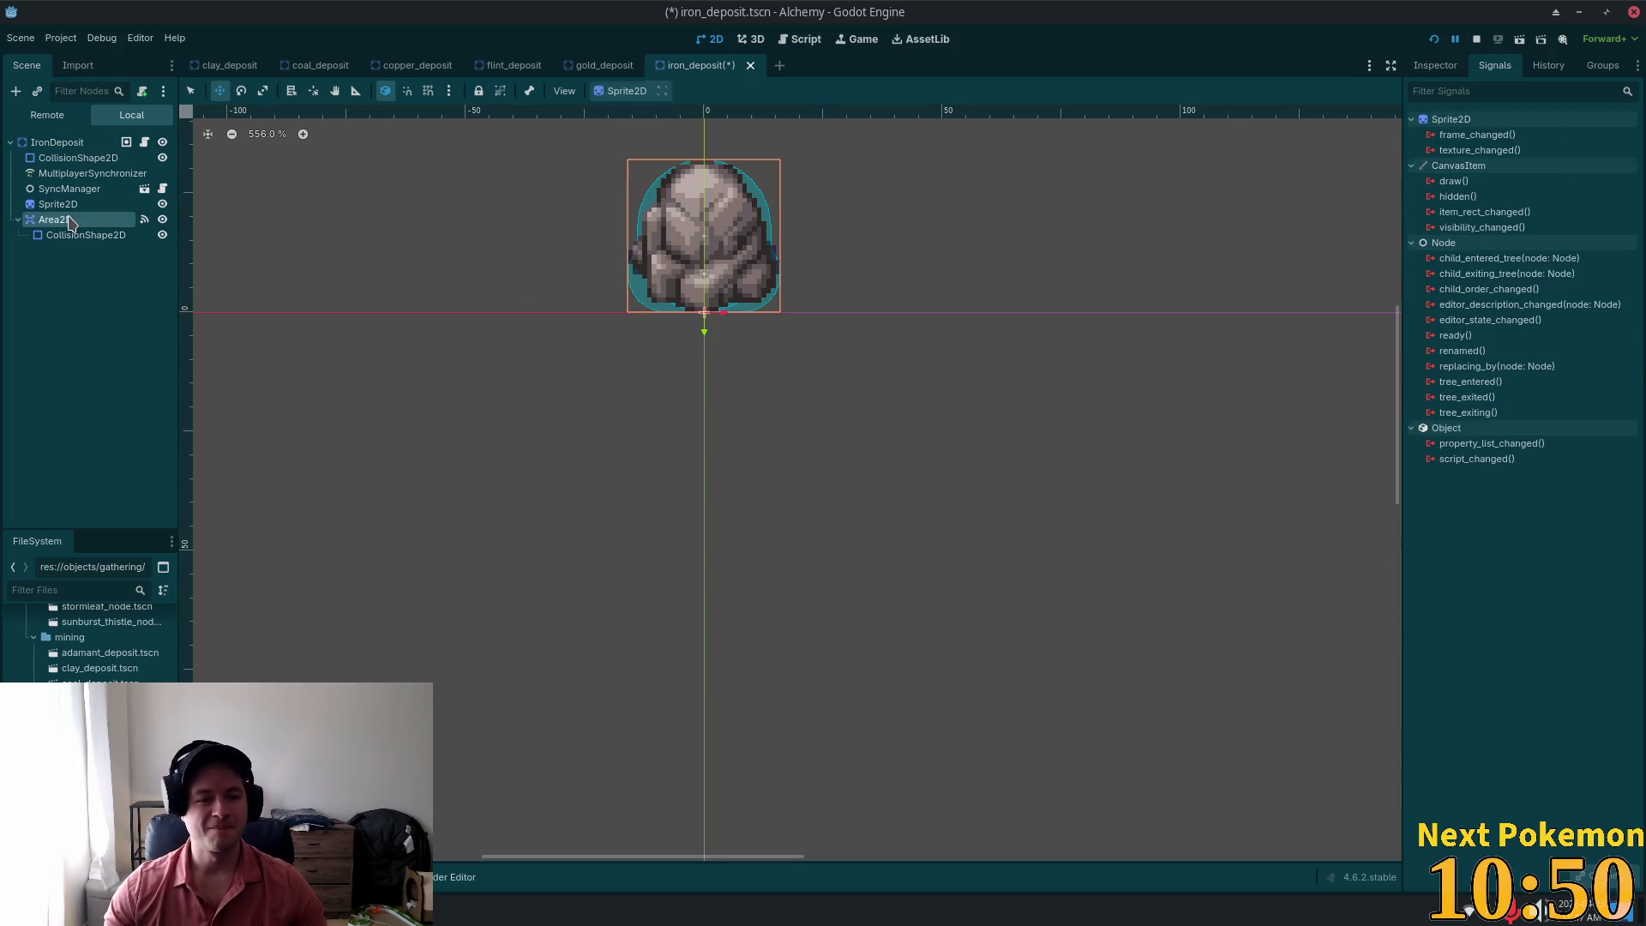
left_click(55, 219)
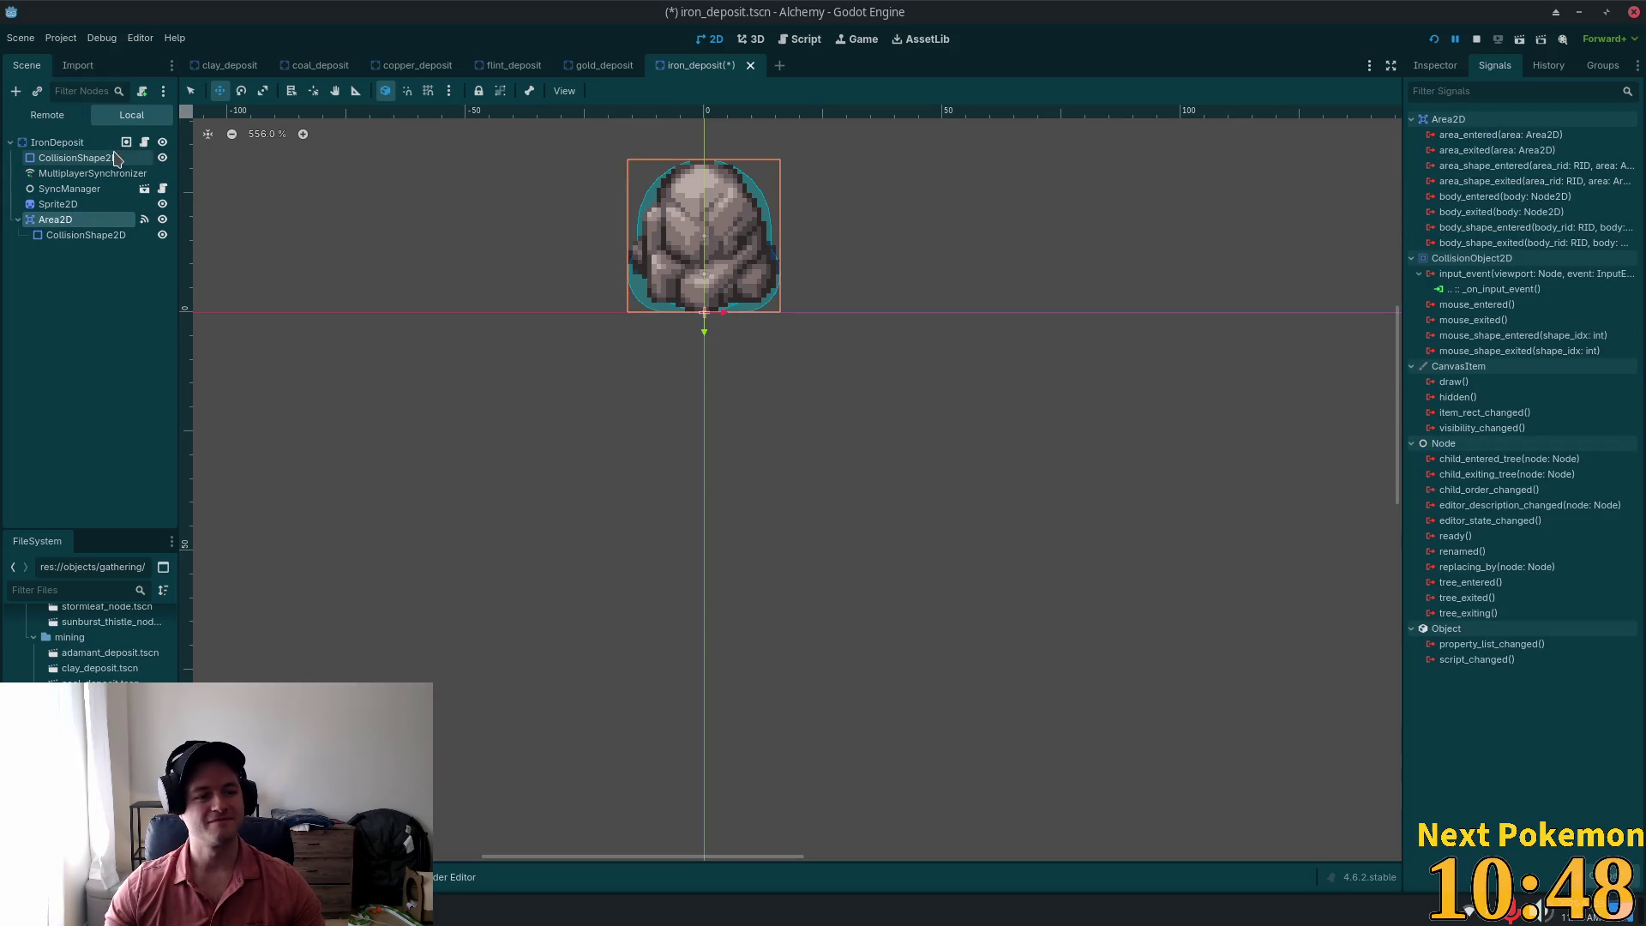
left_click(66, 143)
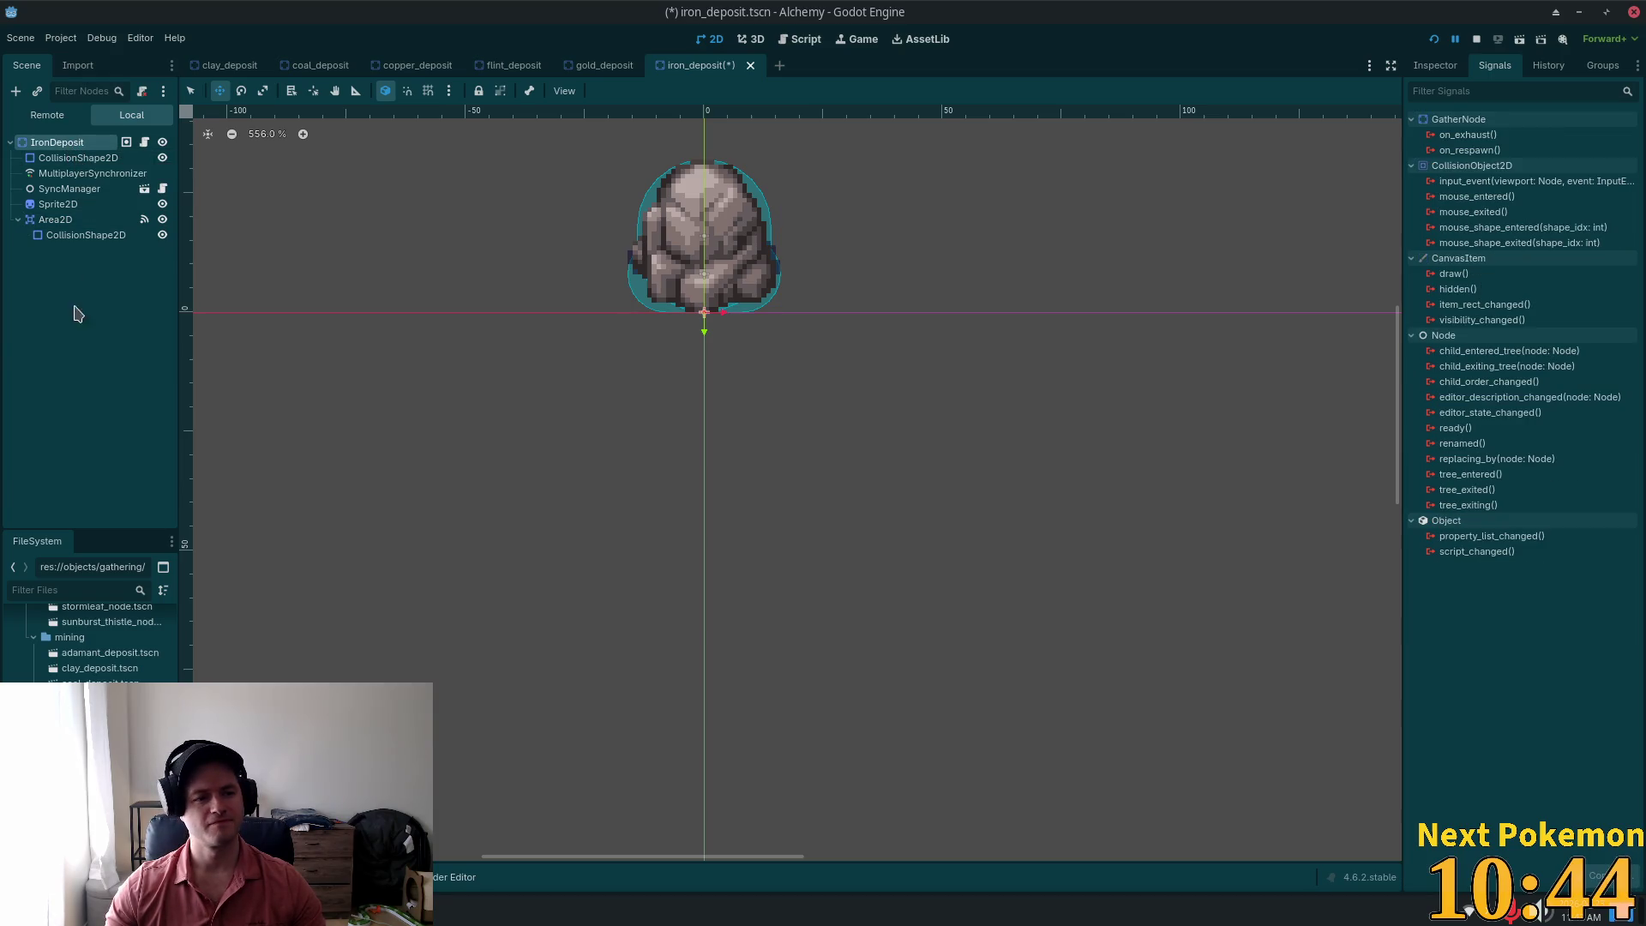
left_click(57, 219)
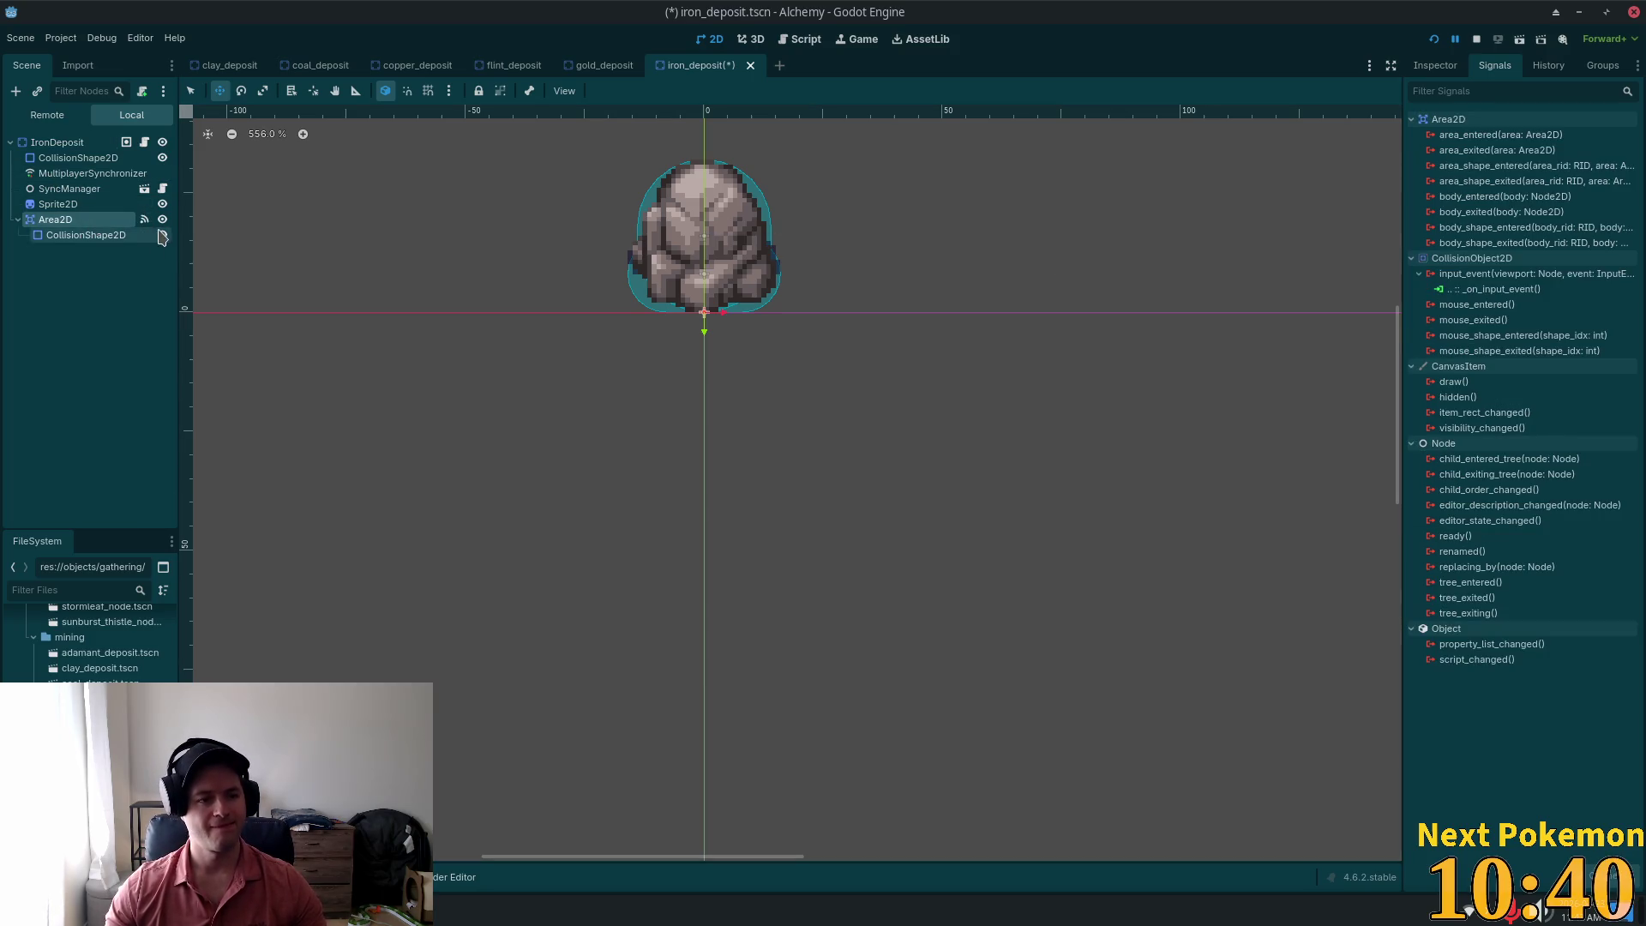
key("ctrl+s")
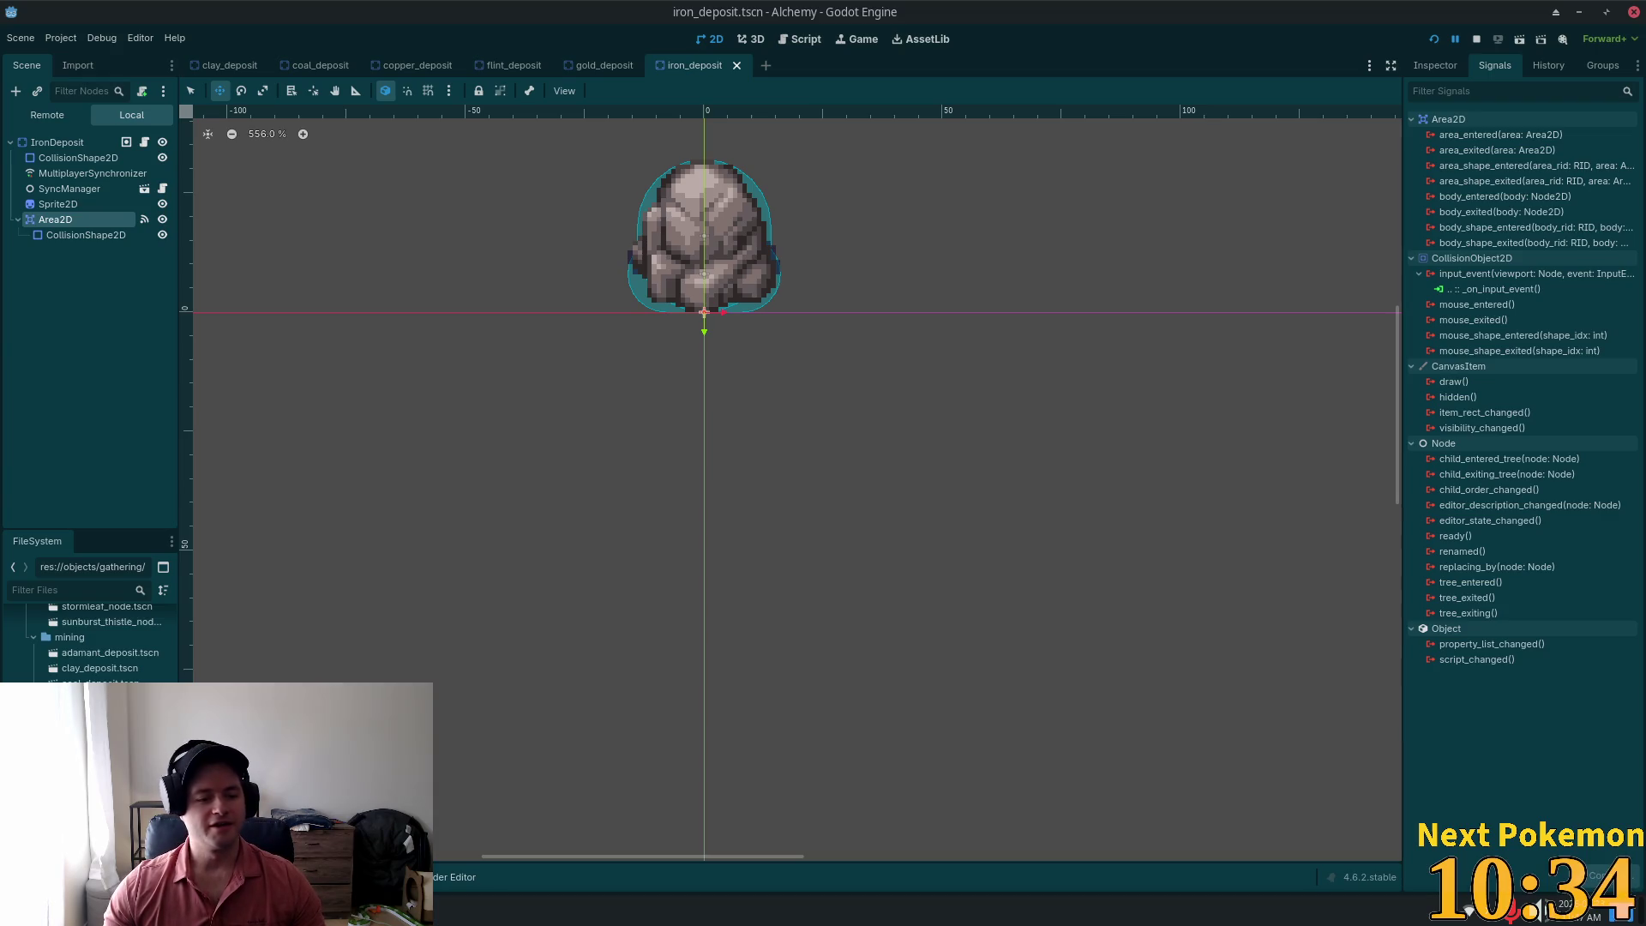
key("ctrl+shift+t")
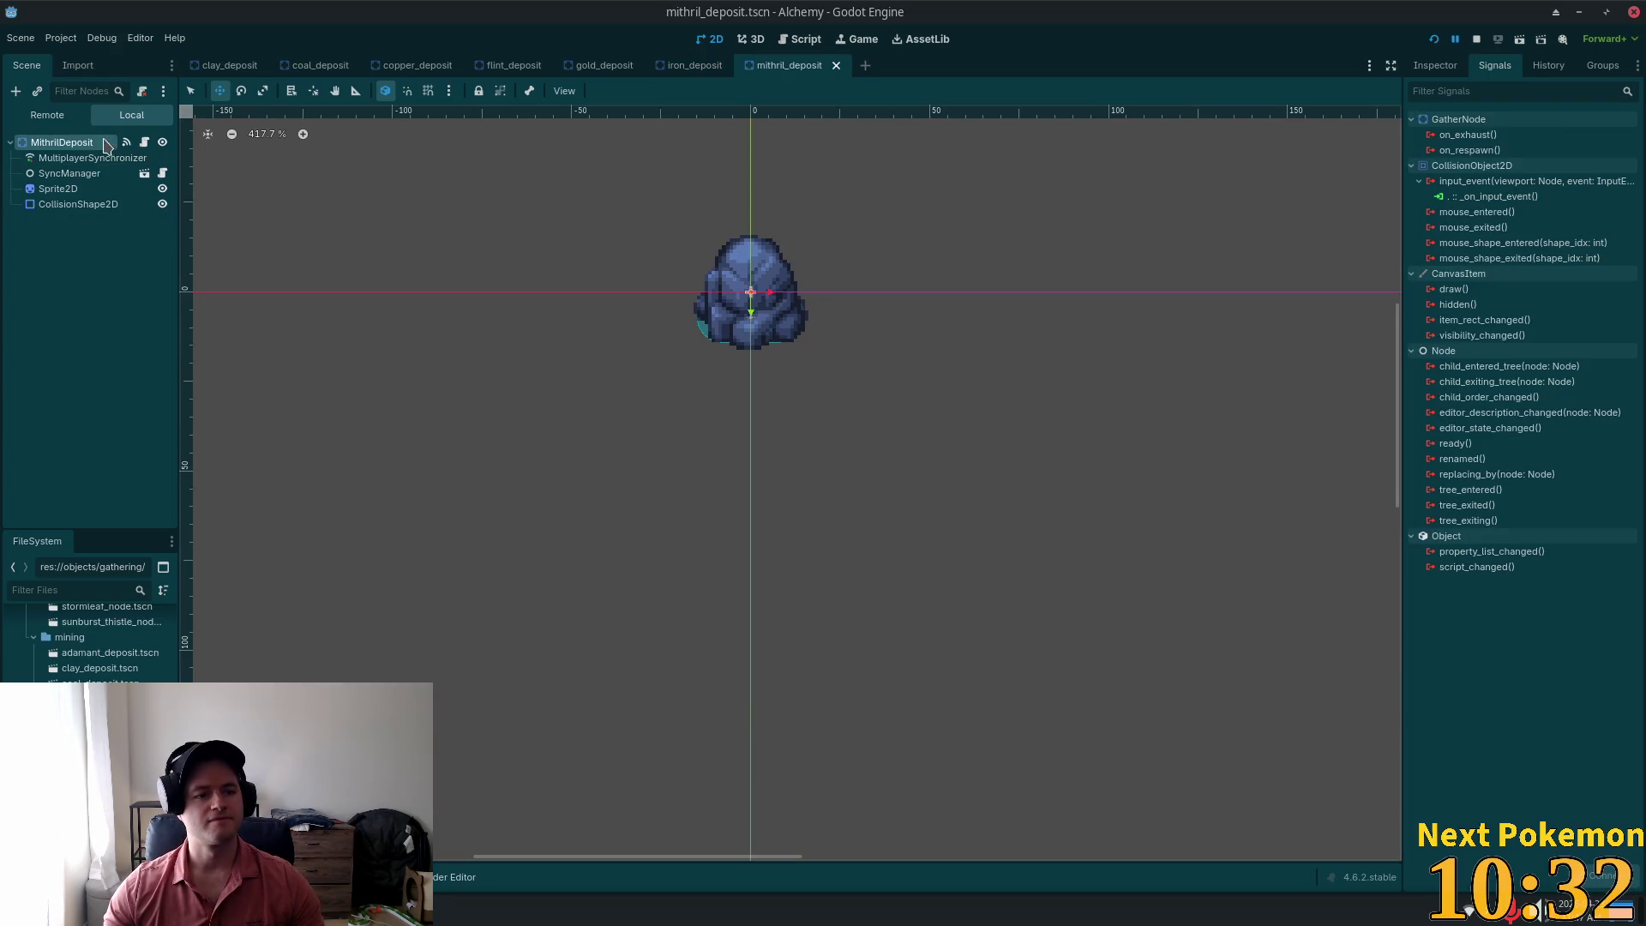
Step: Paste the Area2D under MithrilDeposit and connect its input_event to _on_input_event
right_click(79, 147)
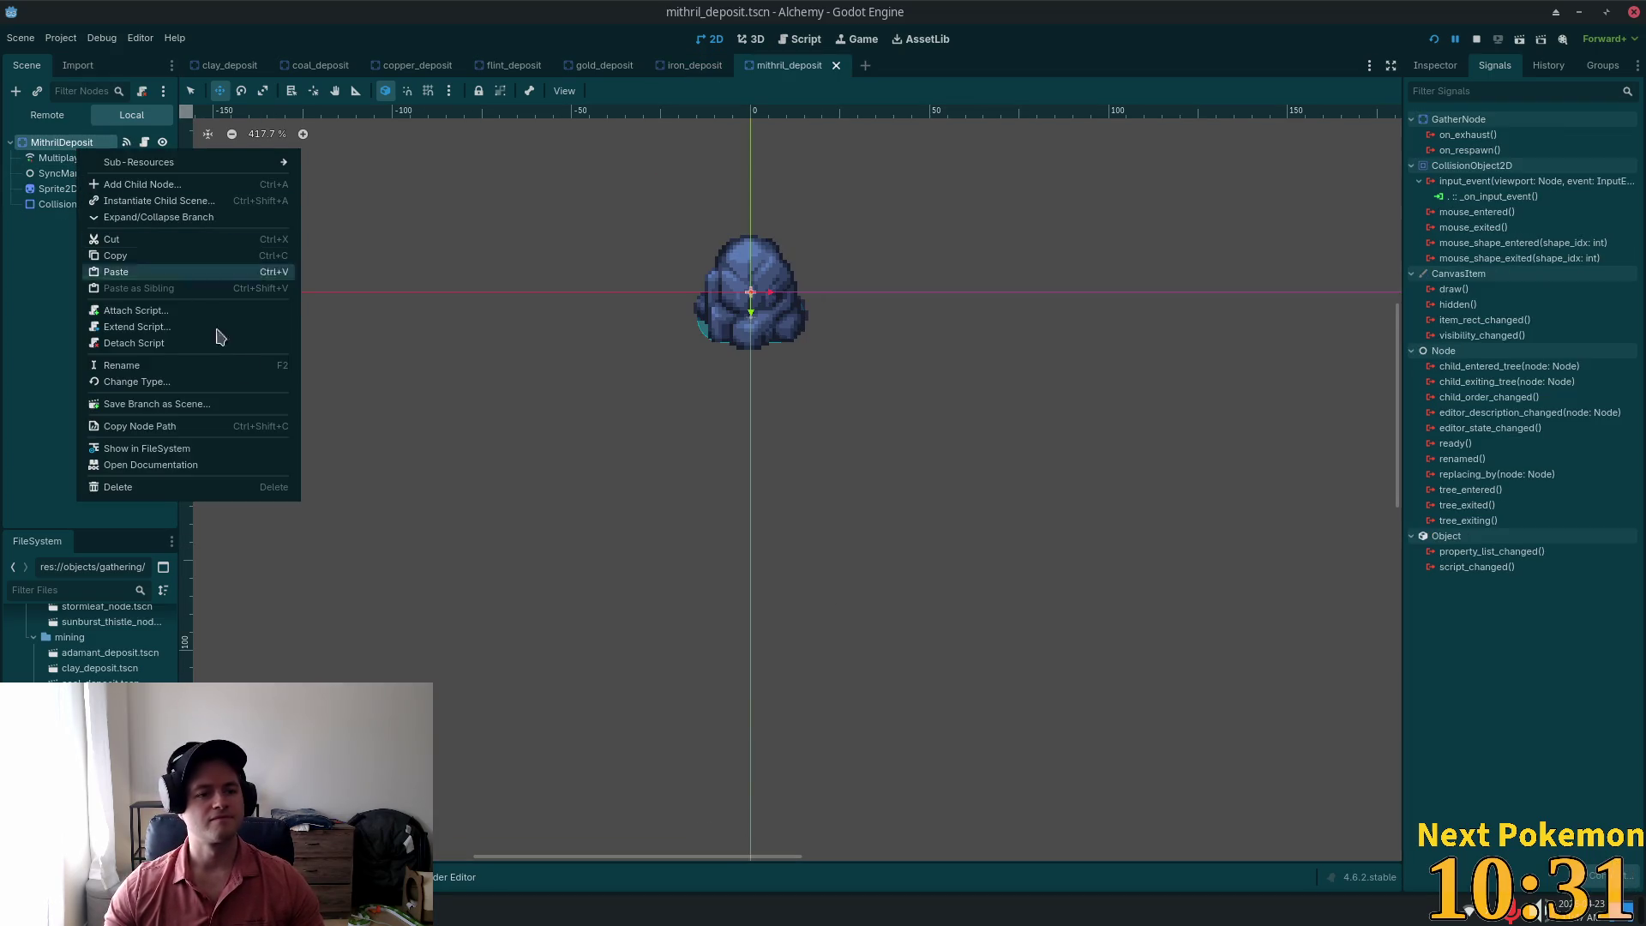
left_click(151, 273)
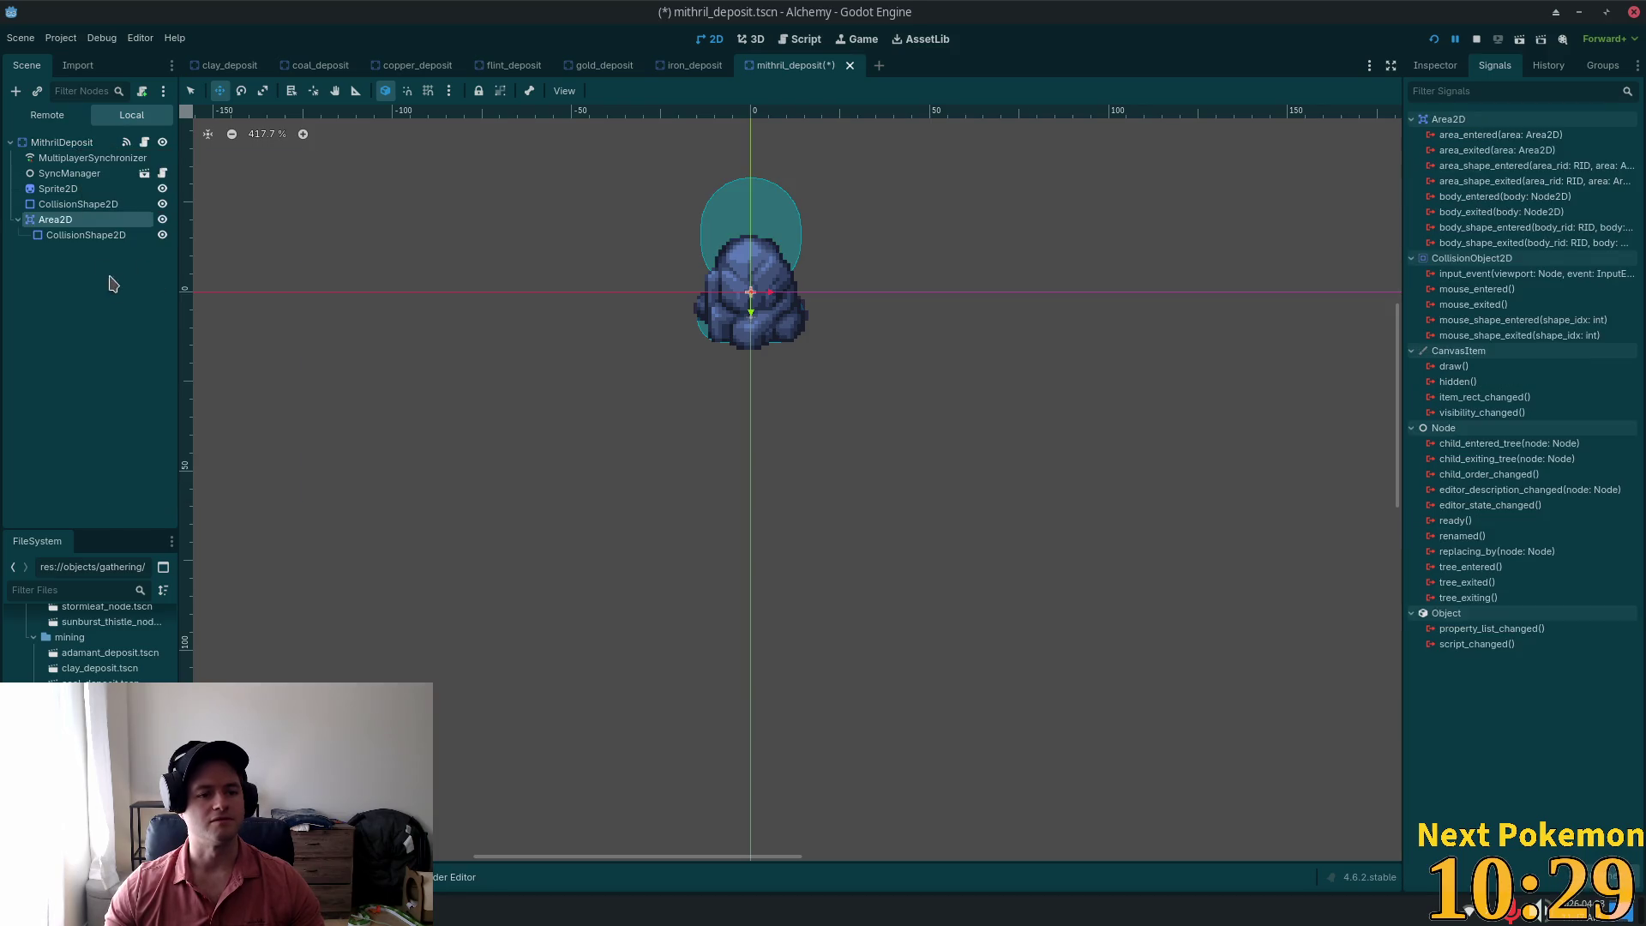
double_click(1496, 274)
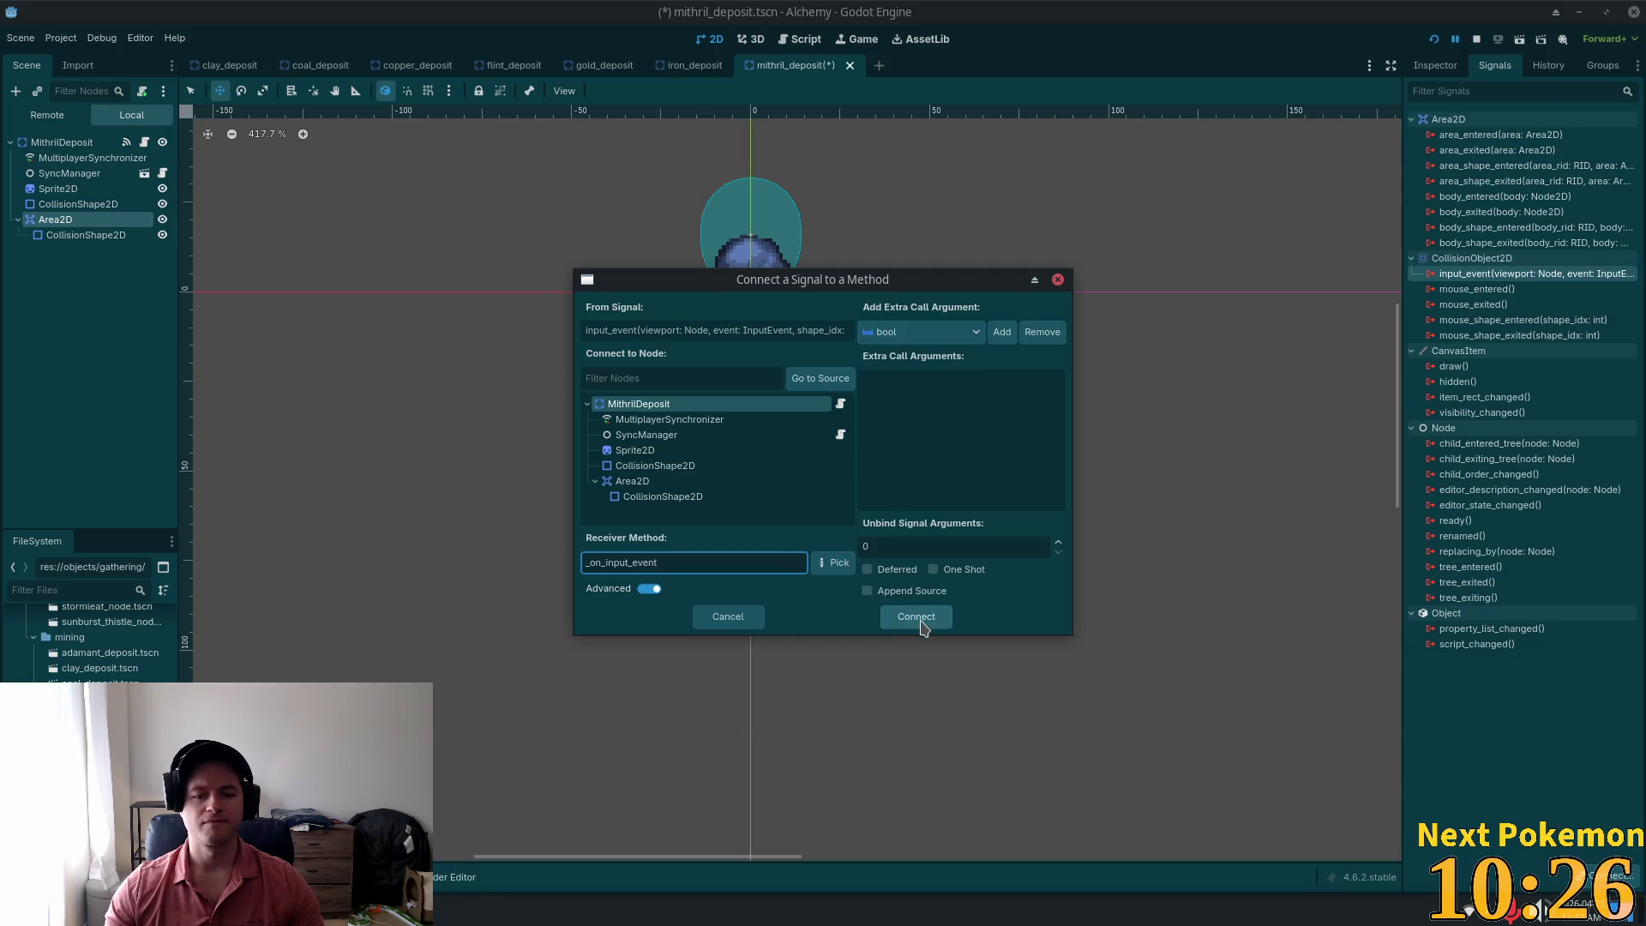
left_click(916, 618)
Step: Remove MithrilDeposit's own input_event connection, verify the Area2D's, and save
left_click(62, 142)
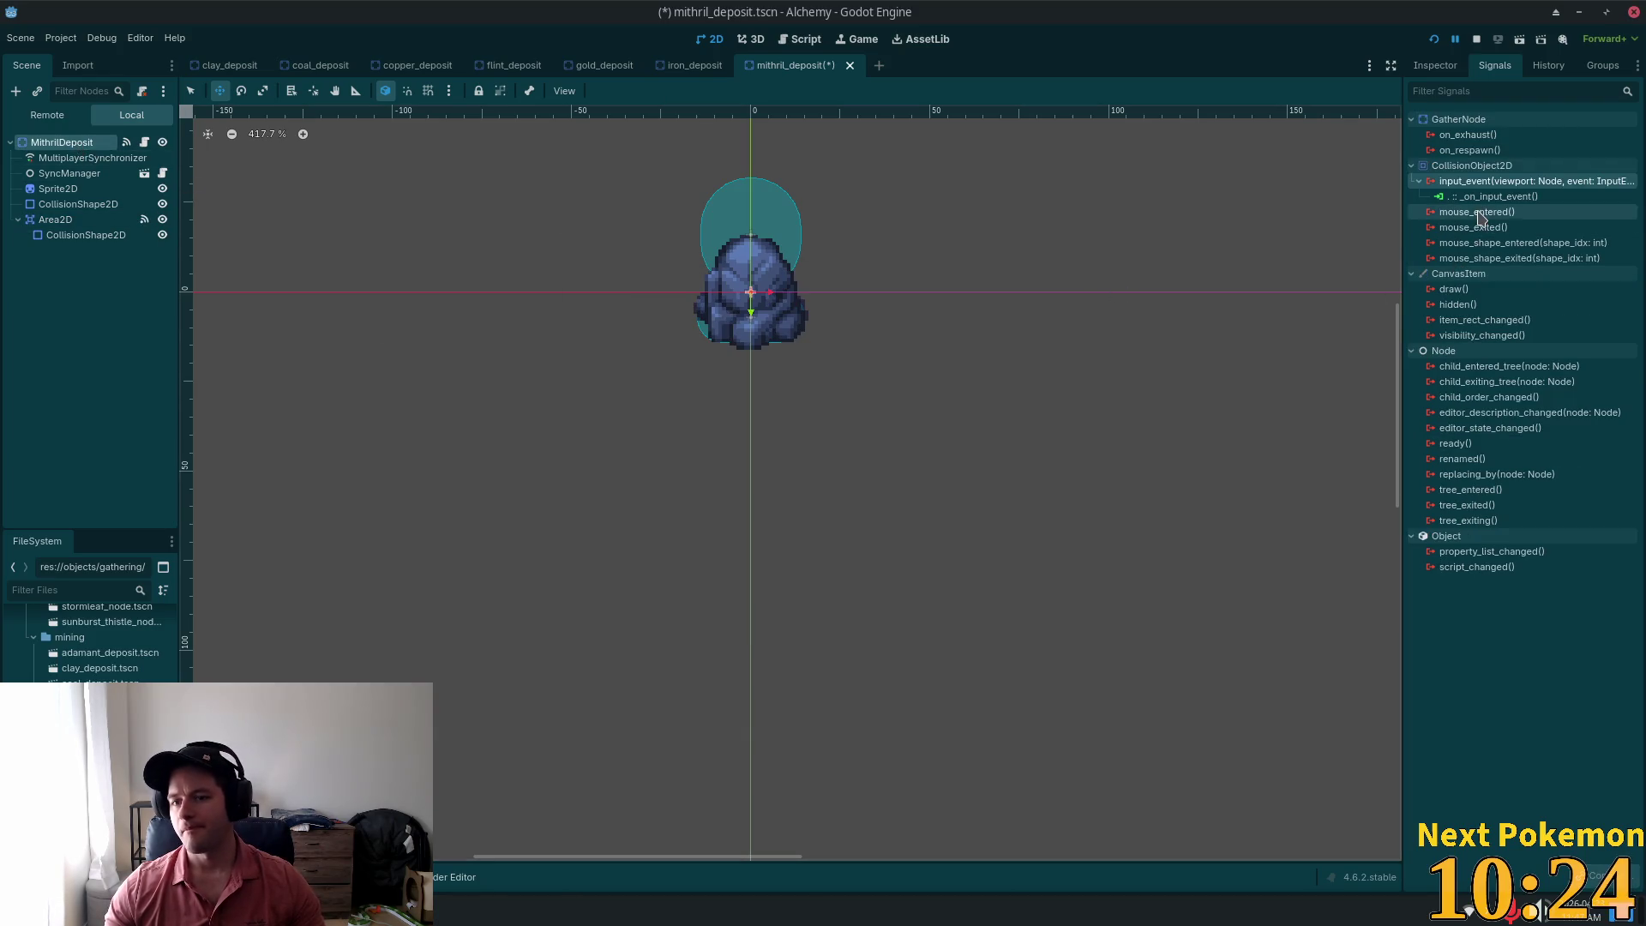
key("ctrl+z")
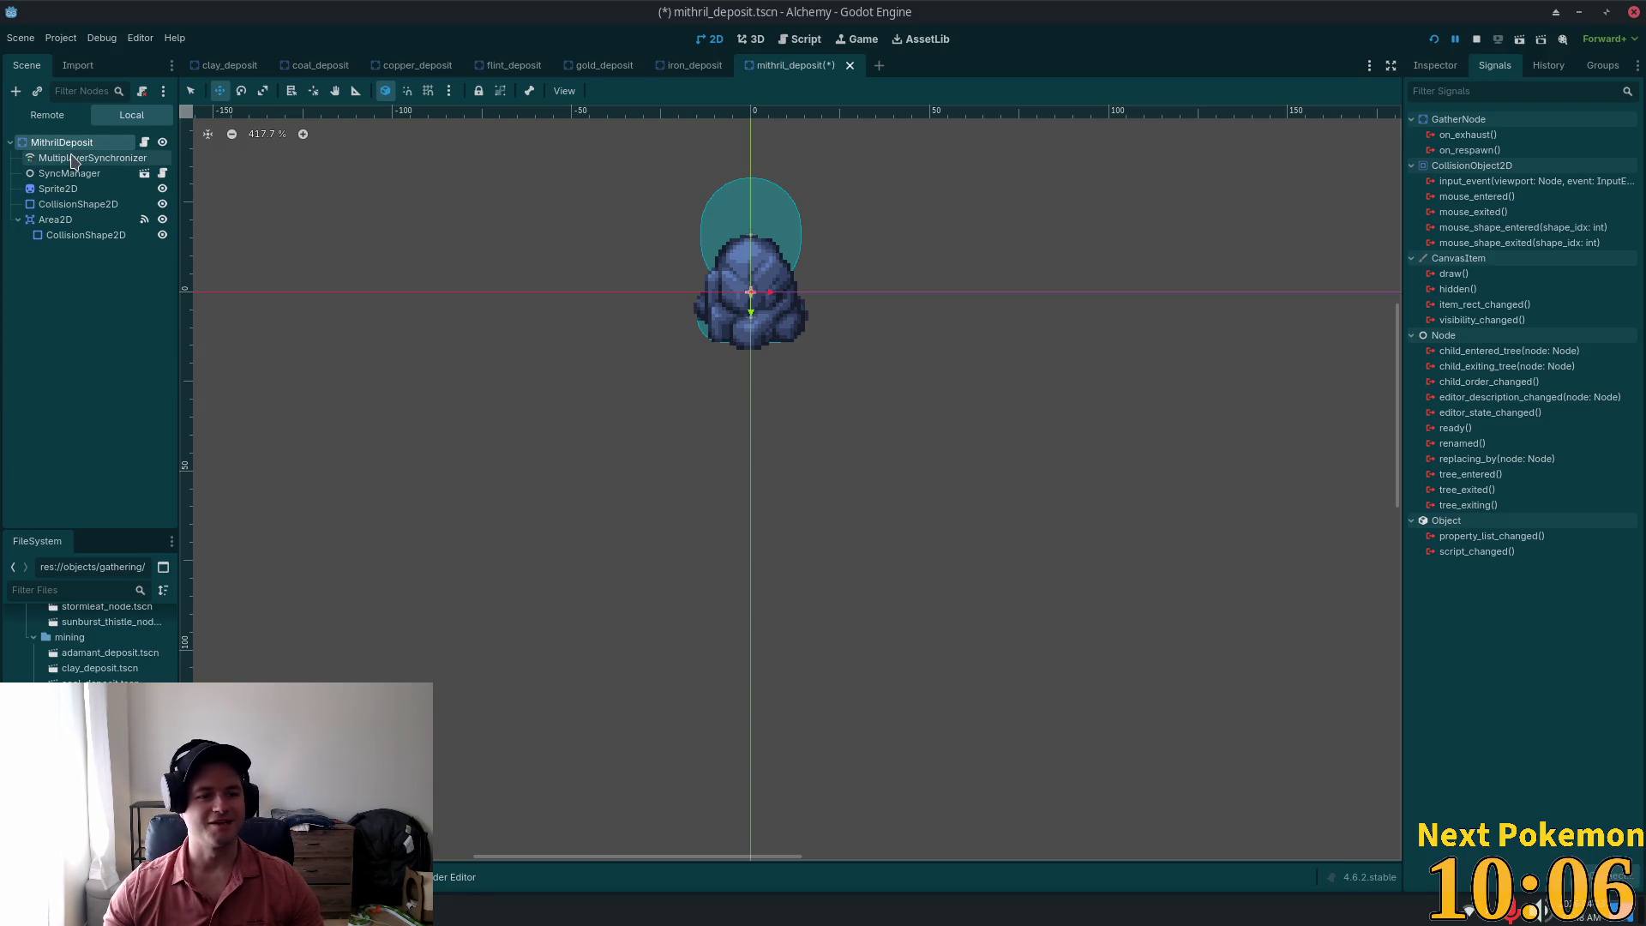
left_click(61, 219)
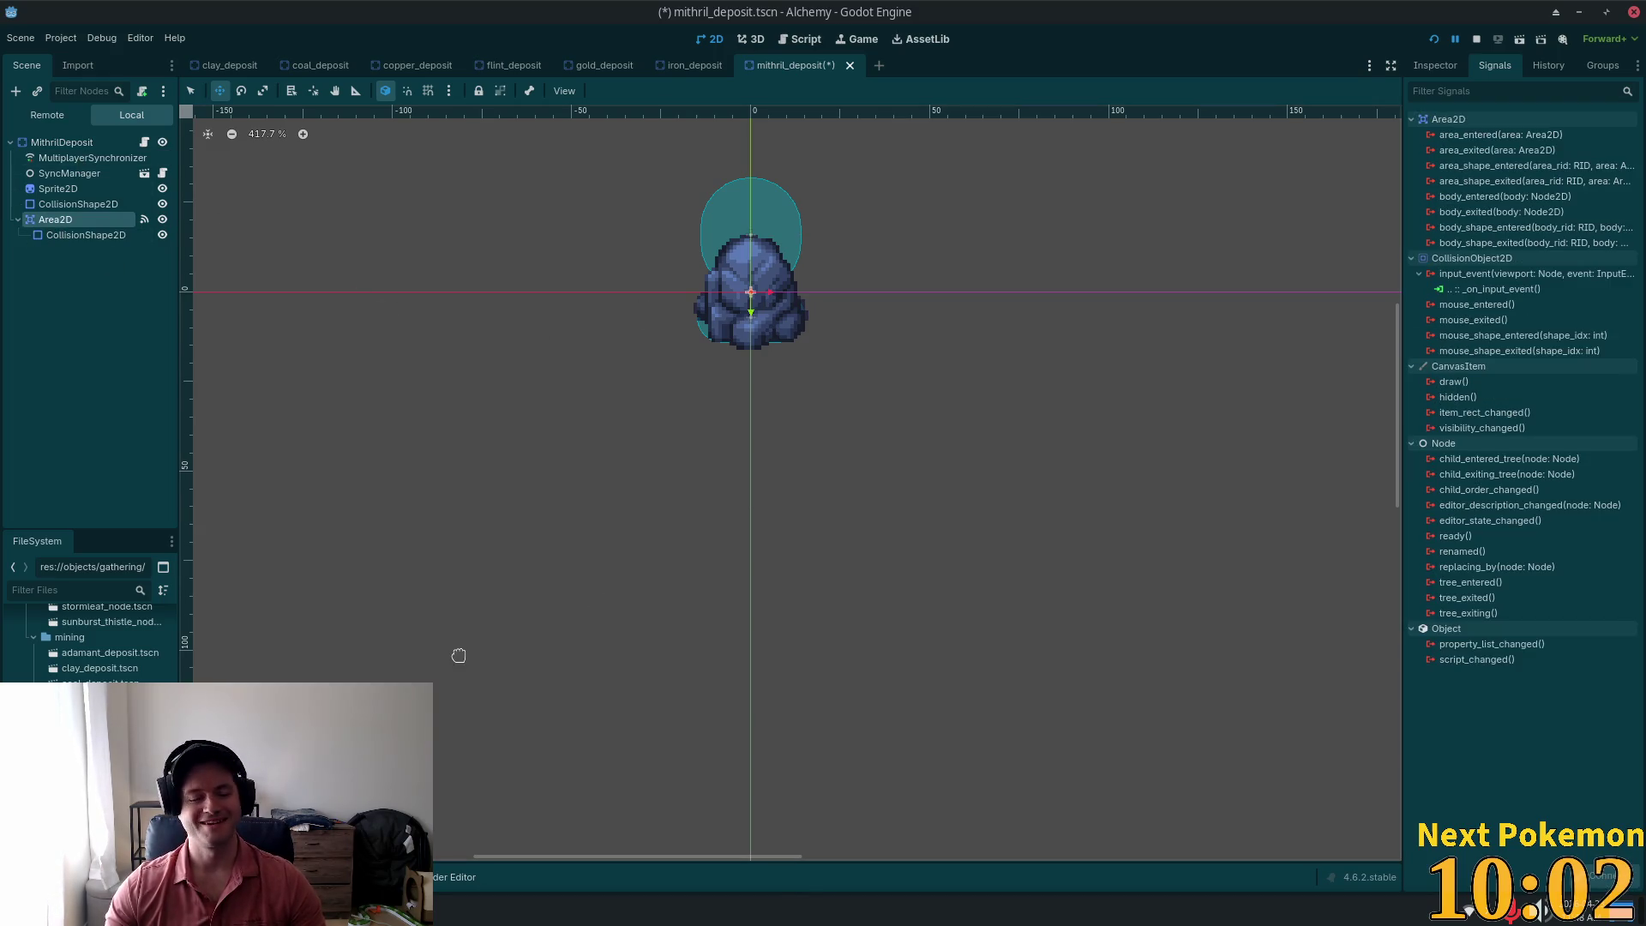
key("ctrl+s")
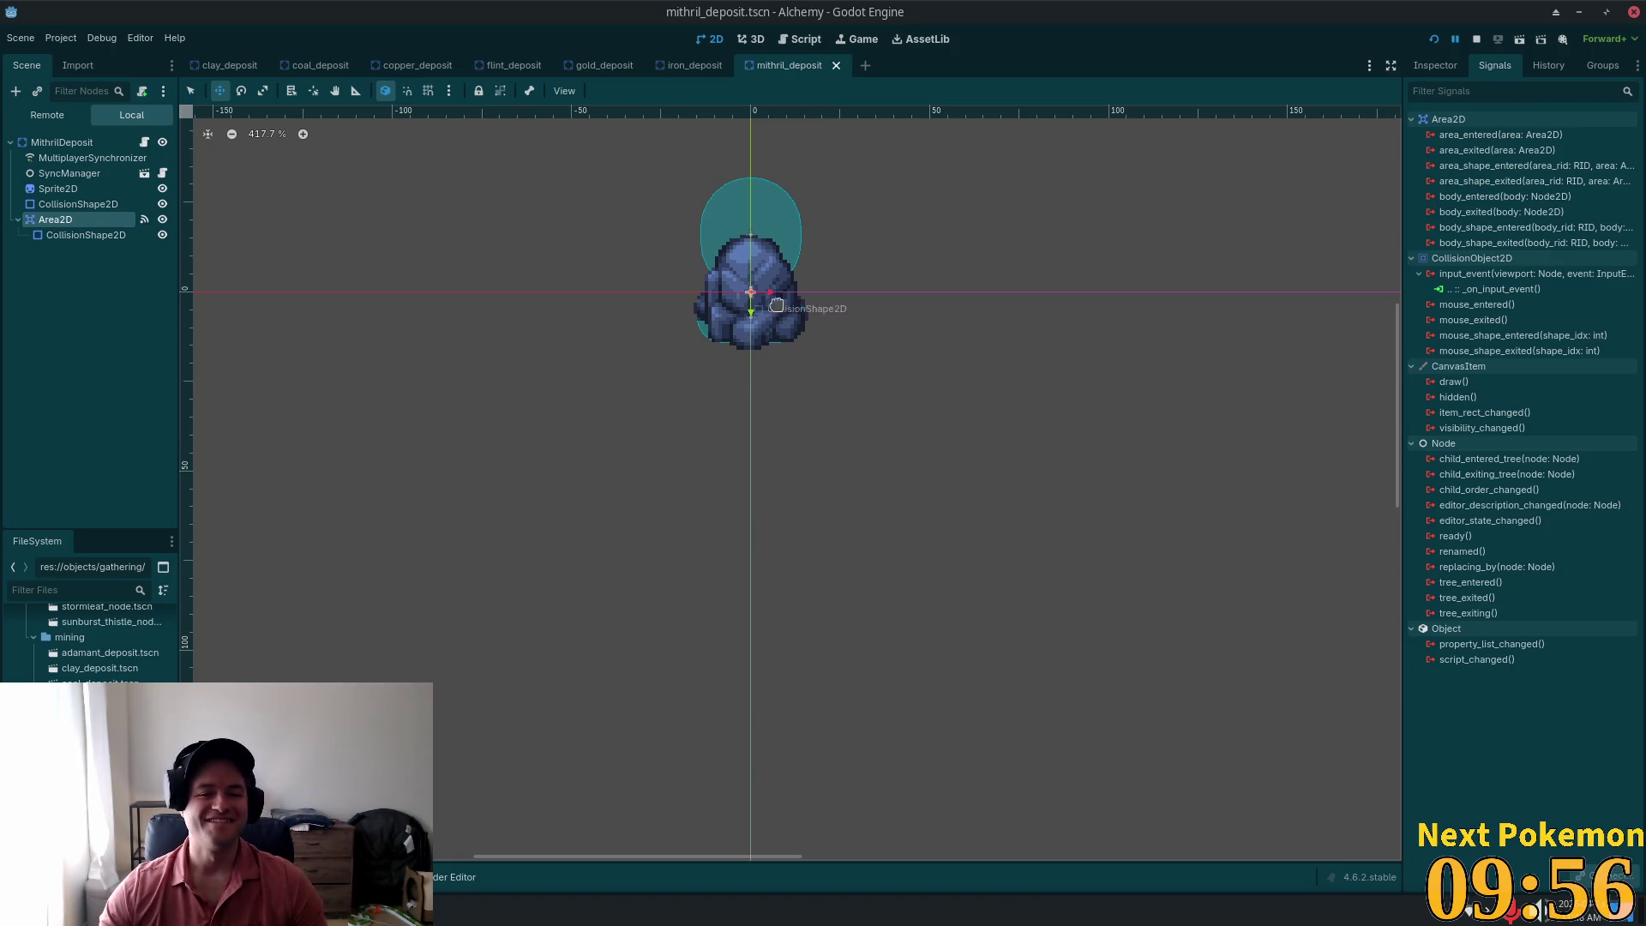
Step: Move the Area2D down over the rock sprite and save the mithril_deposit scene
scroll(634, 141, "up", 3)
scroll(969, 253, "up", 1)
left_click_drag(980, 228, 980, 333)
key("ctrl+s")
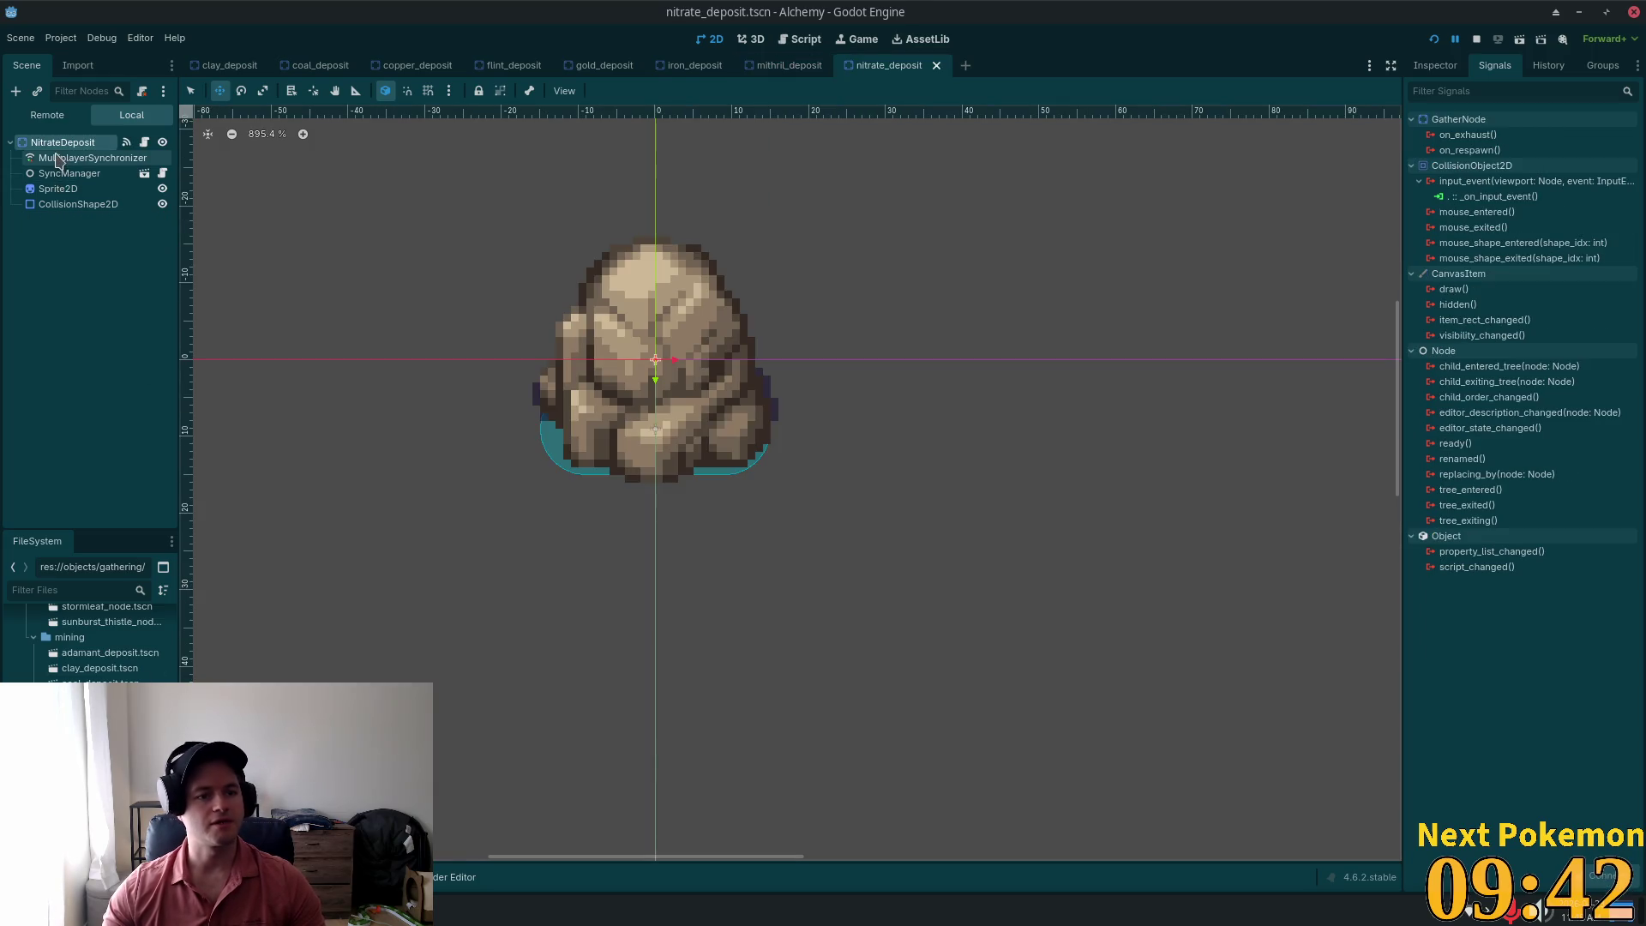
Step: Paste the Area2D under NitrateDeposit, move it over the rock, and save
key("ctrl+v")
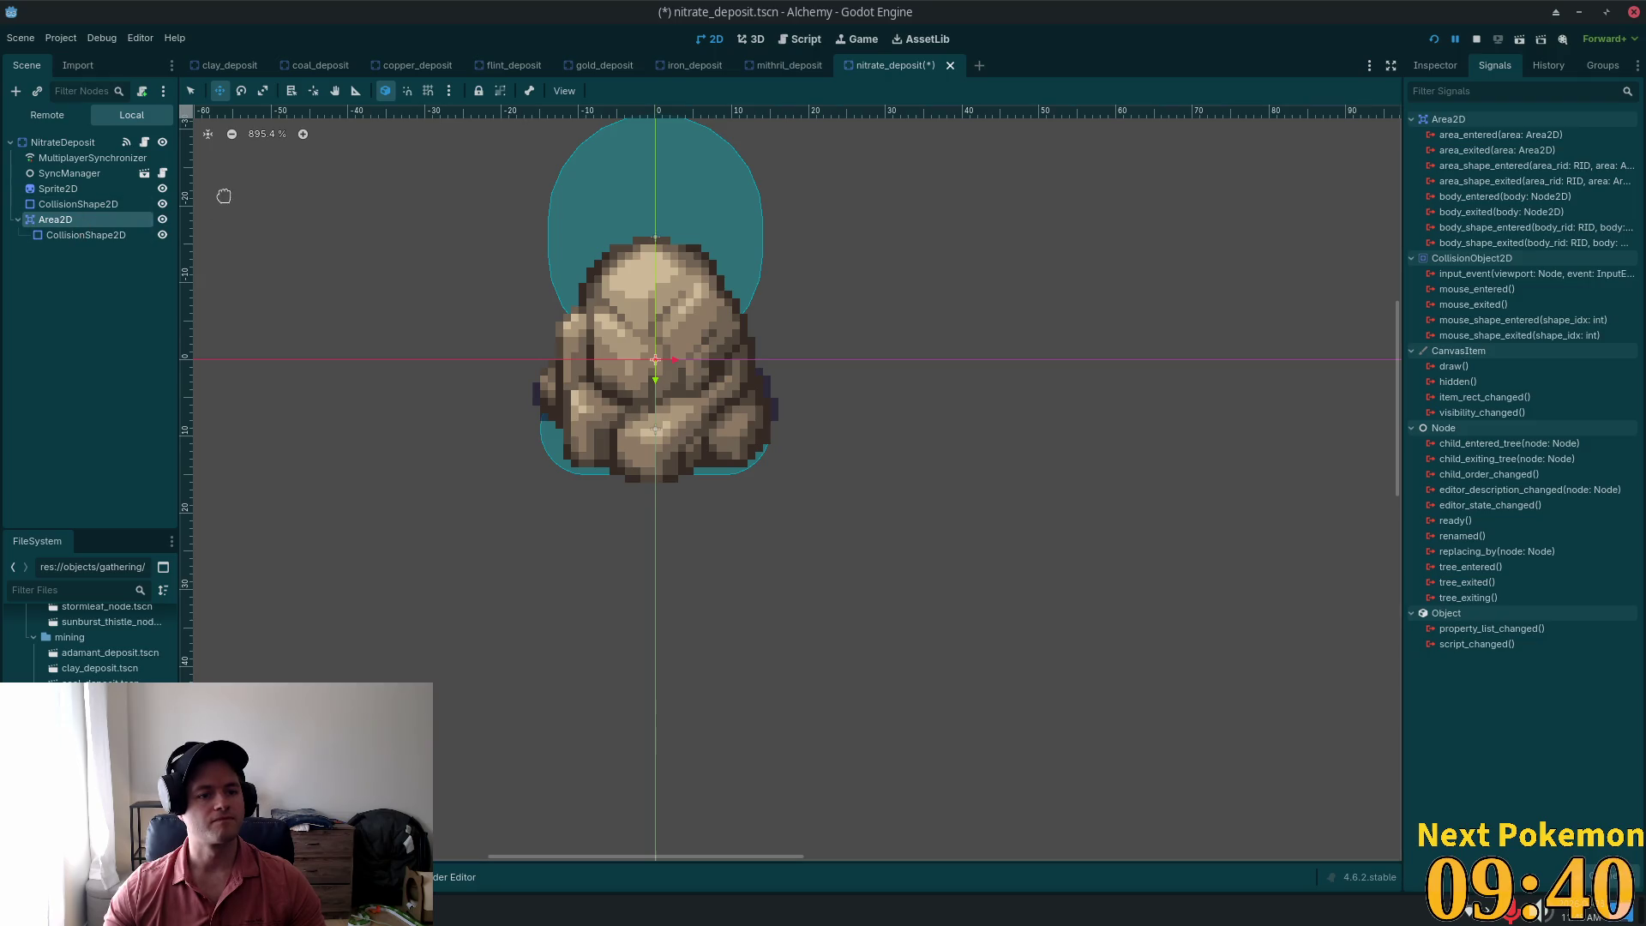
left_click_drag(426, 228, 428, 344)
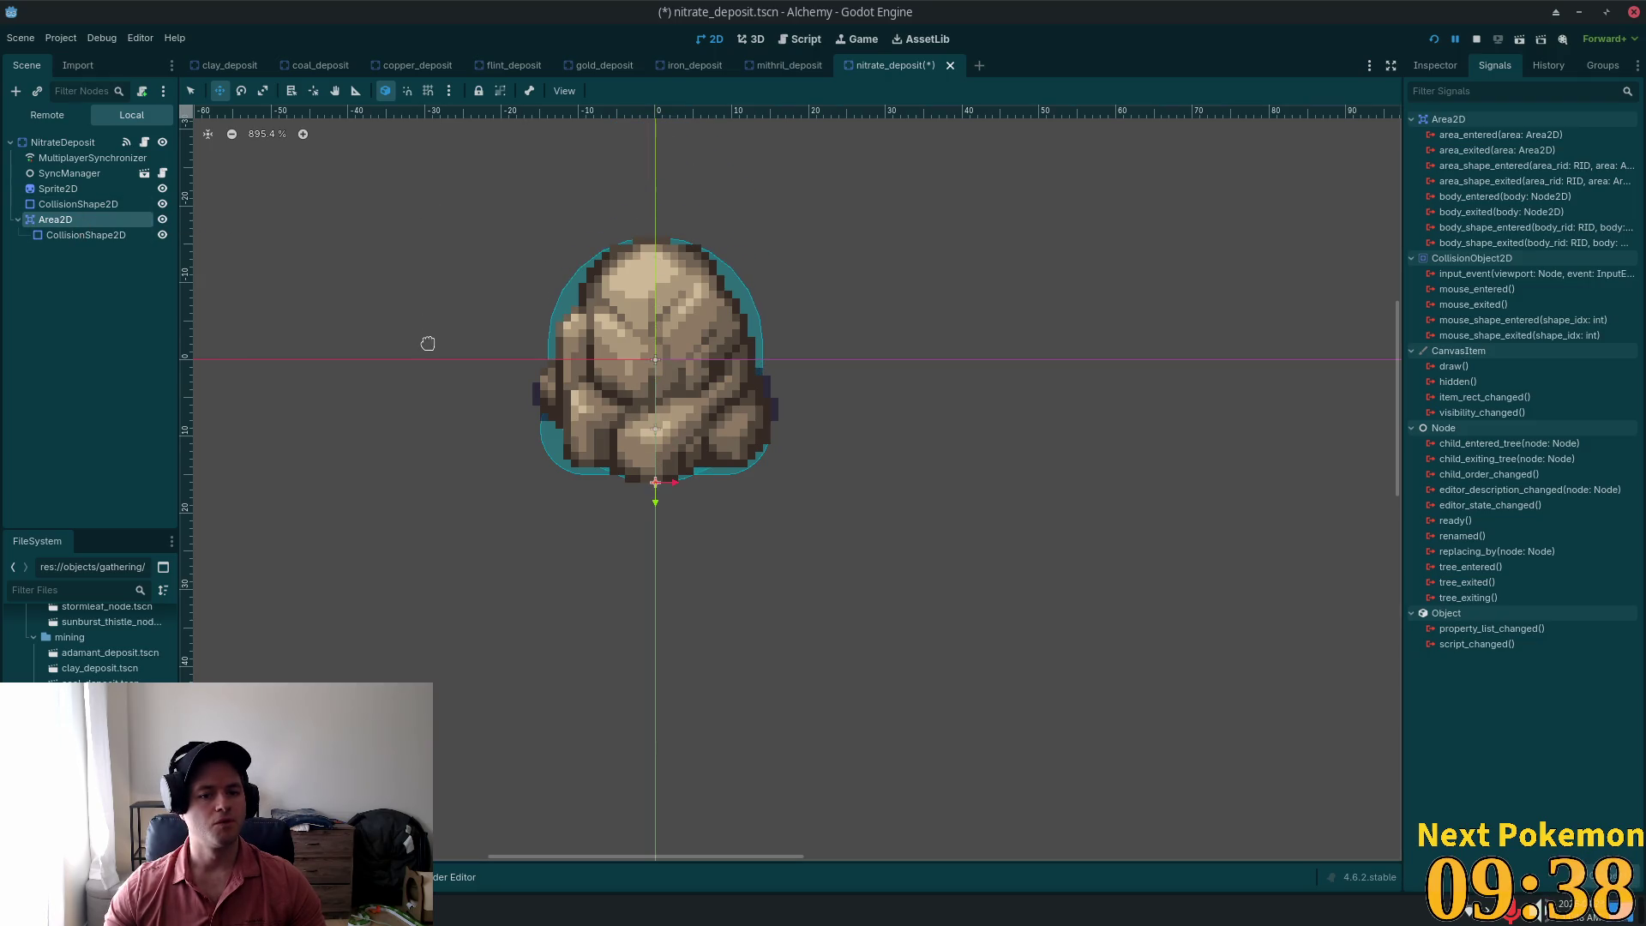
key("ctrl+s")
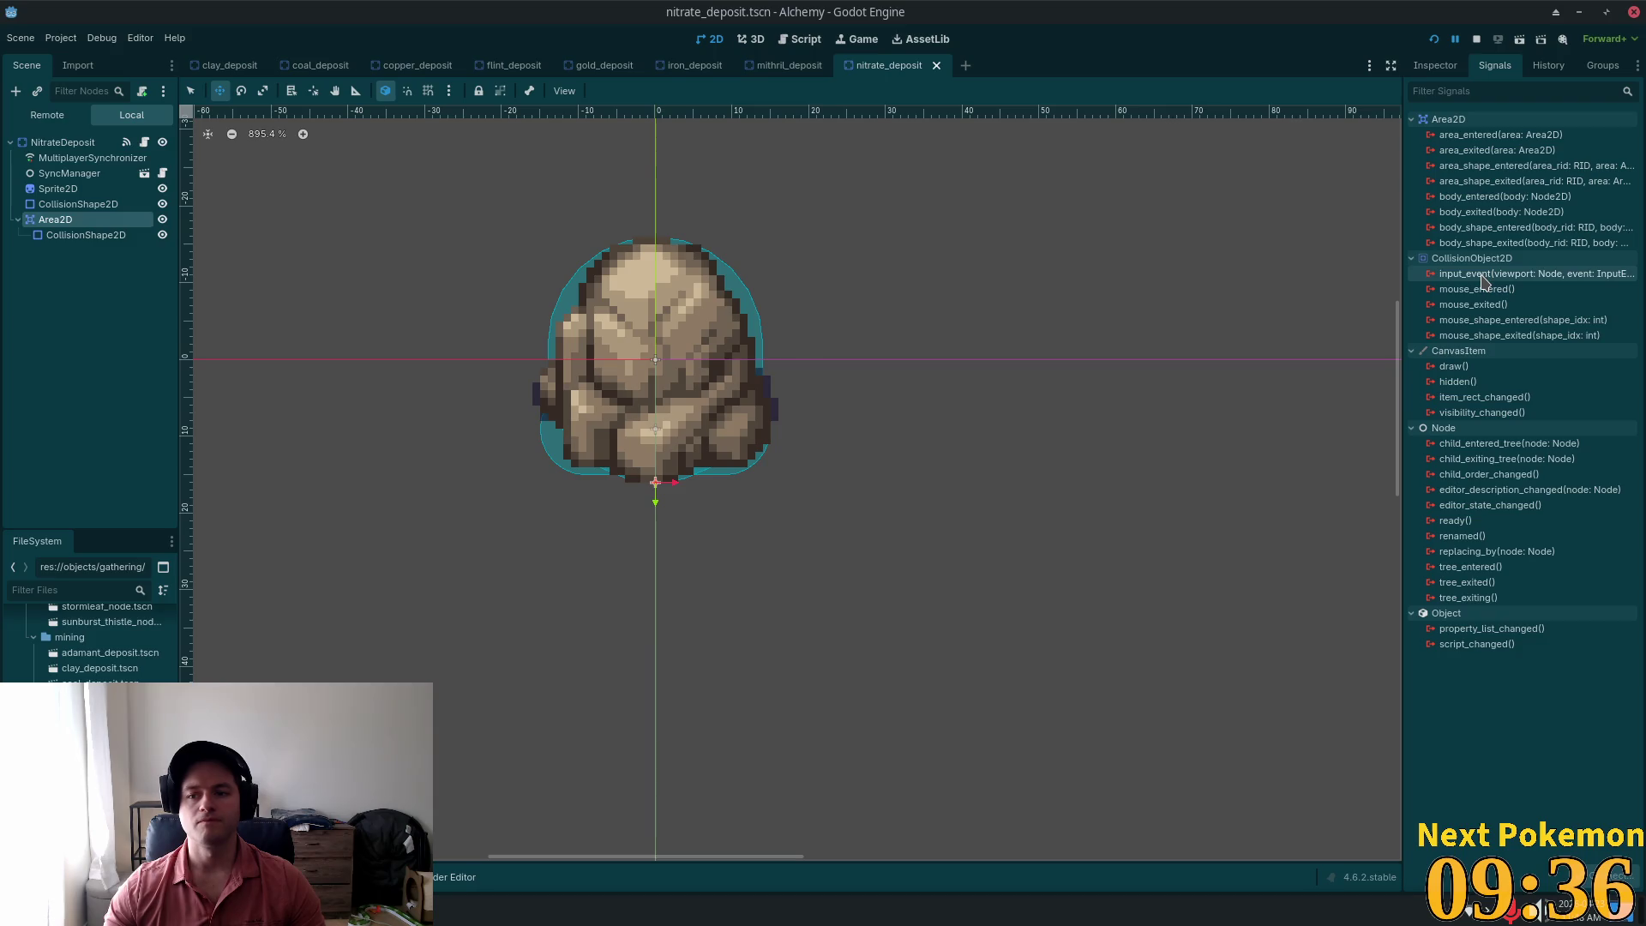
Step: Connect the Area2D's input_event to _on_input_event and remove the root's old connection
double_click(1483, 274)
left_click(911, 616)
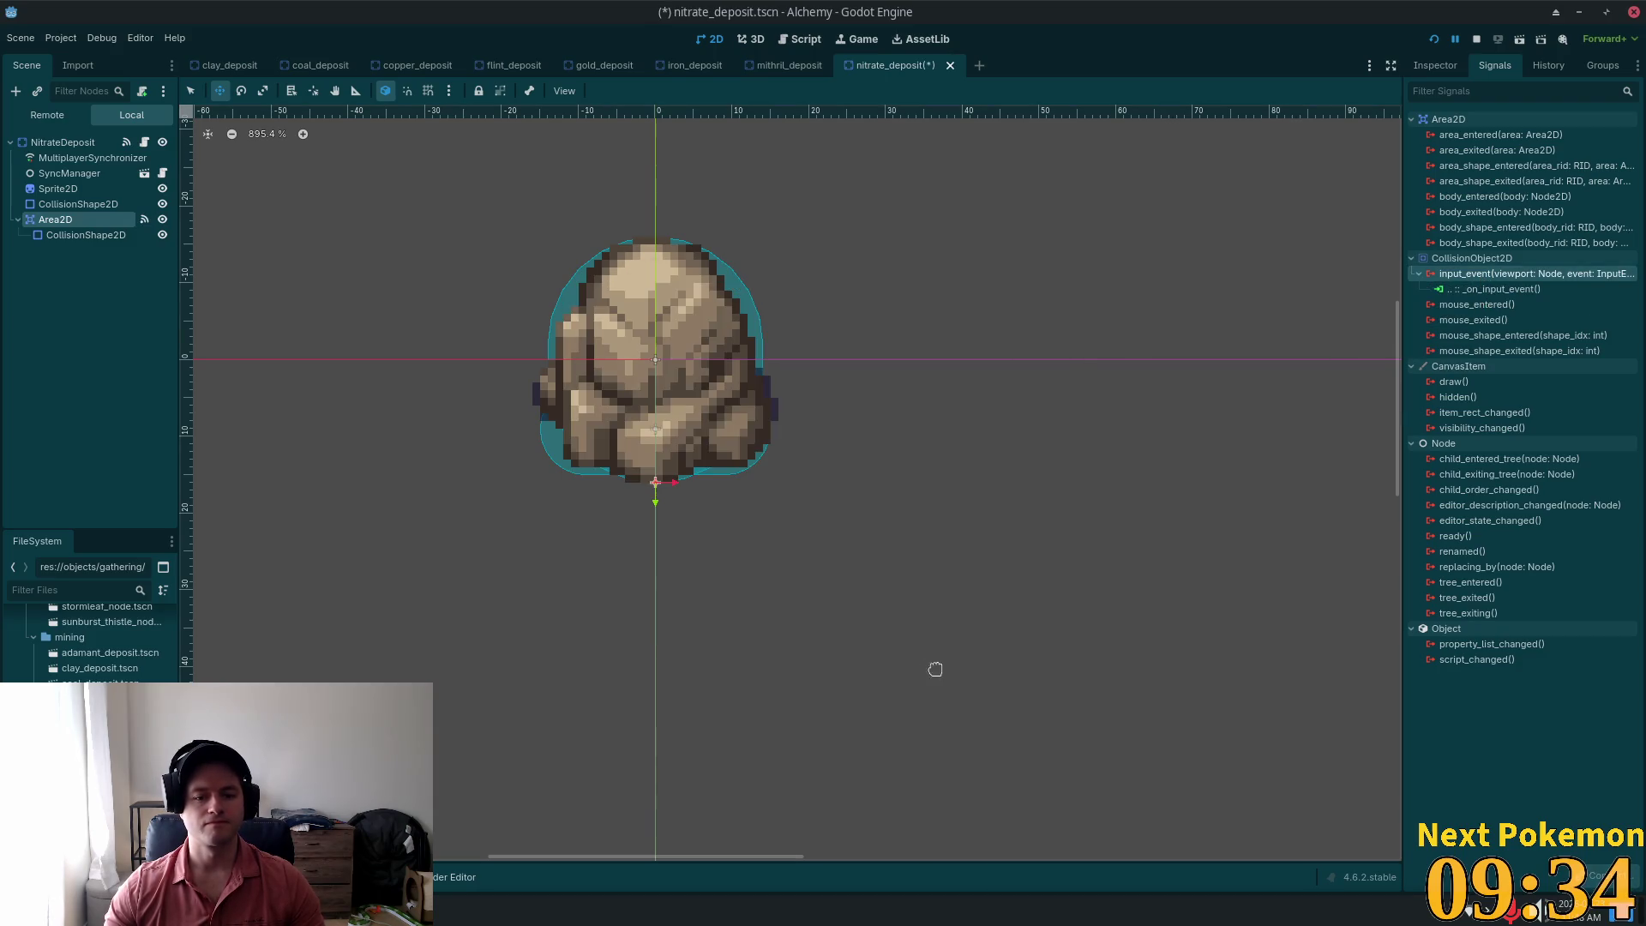
left_click(62, 142)
key("ctrl+s")
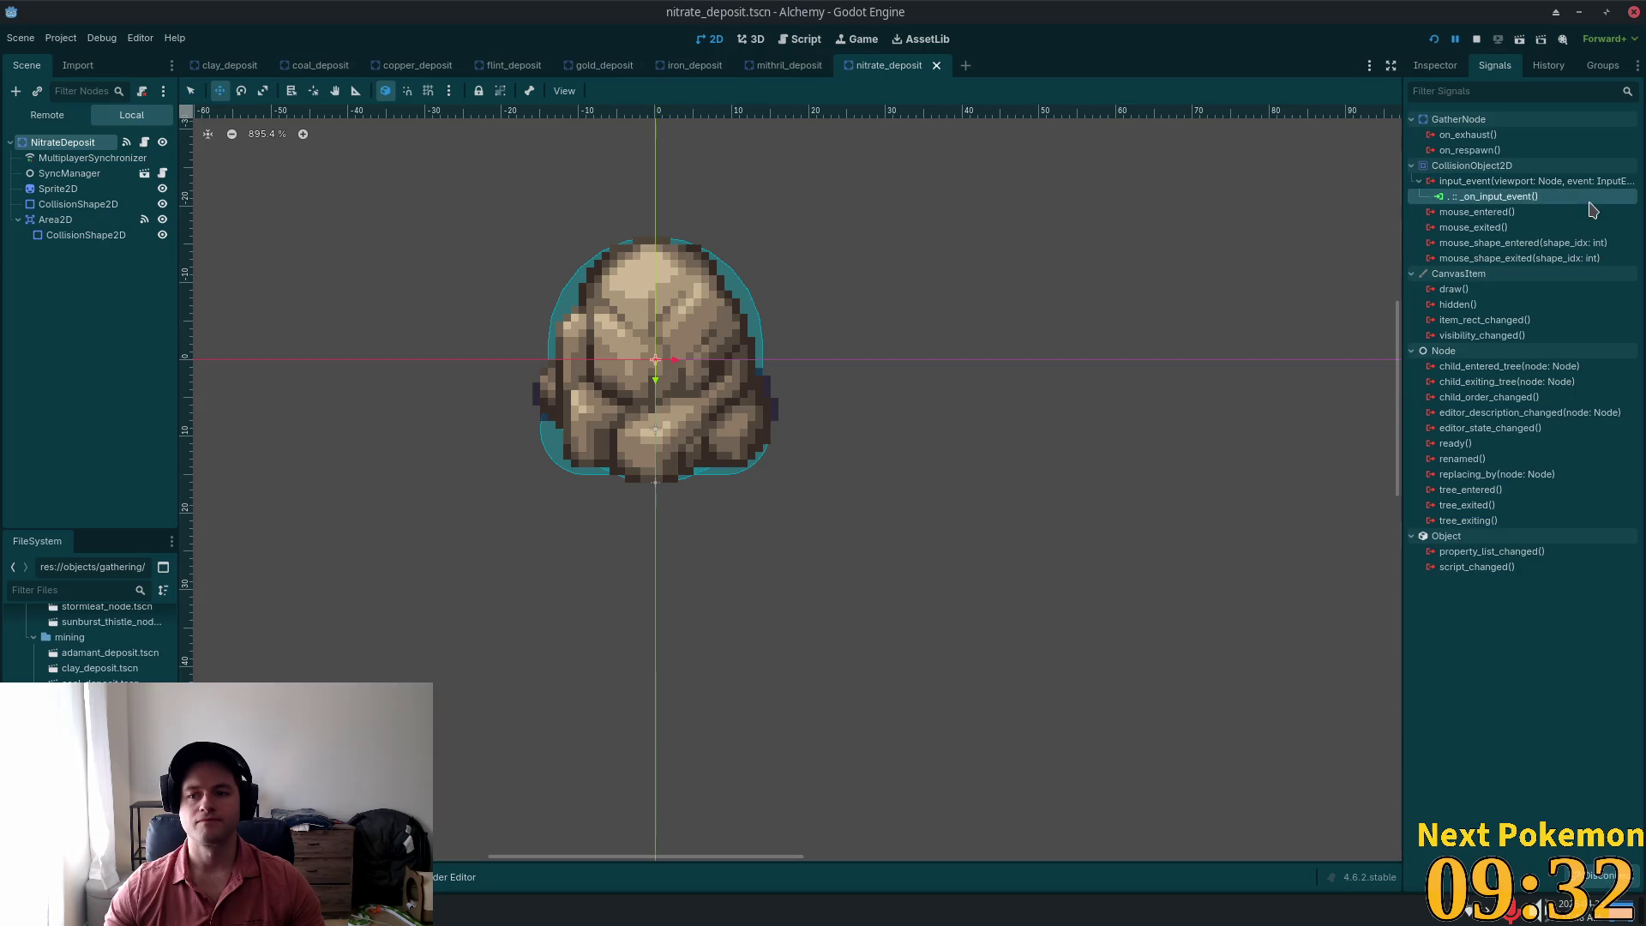
left_click(1587, 878)
key("ctrl+s")
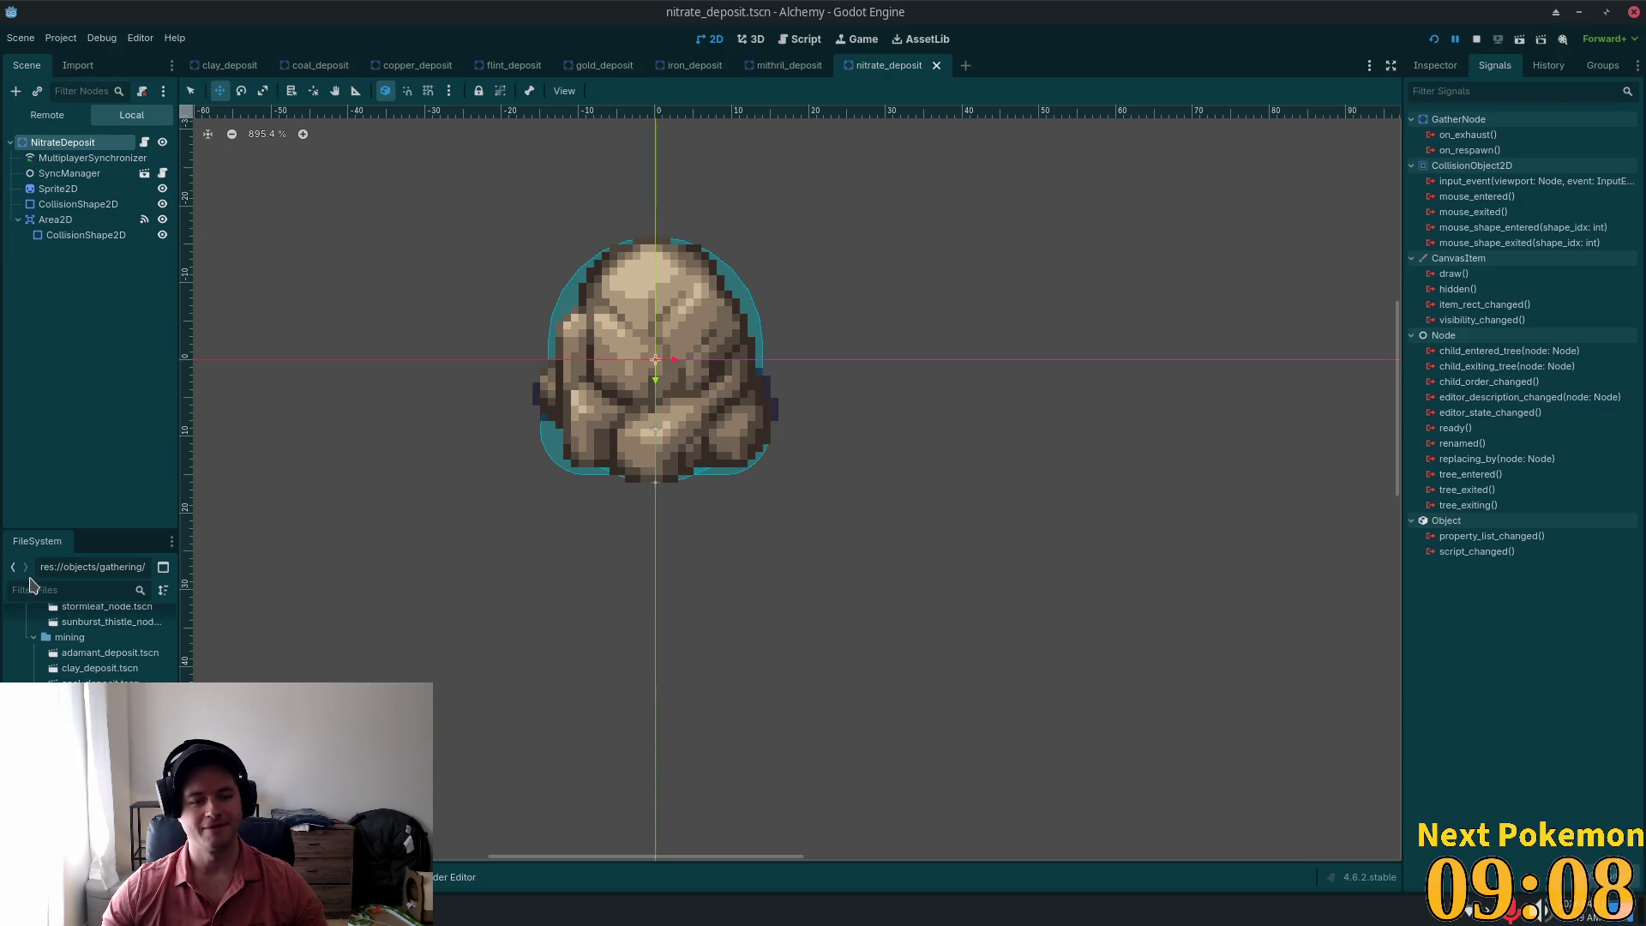
Step: Focus the file filter, then recheck the Area2D and NitrateDeposit signal connections
left_click(35, 590)
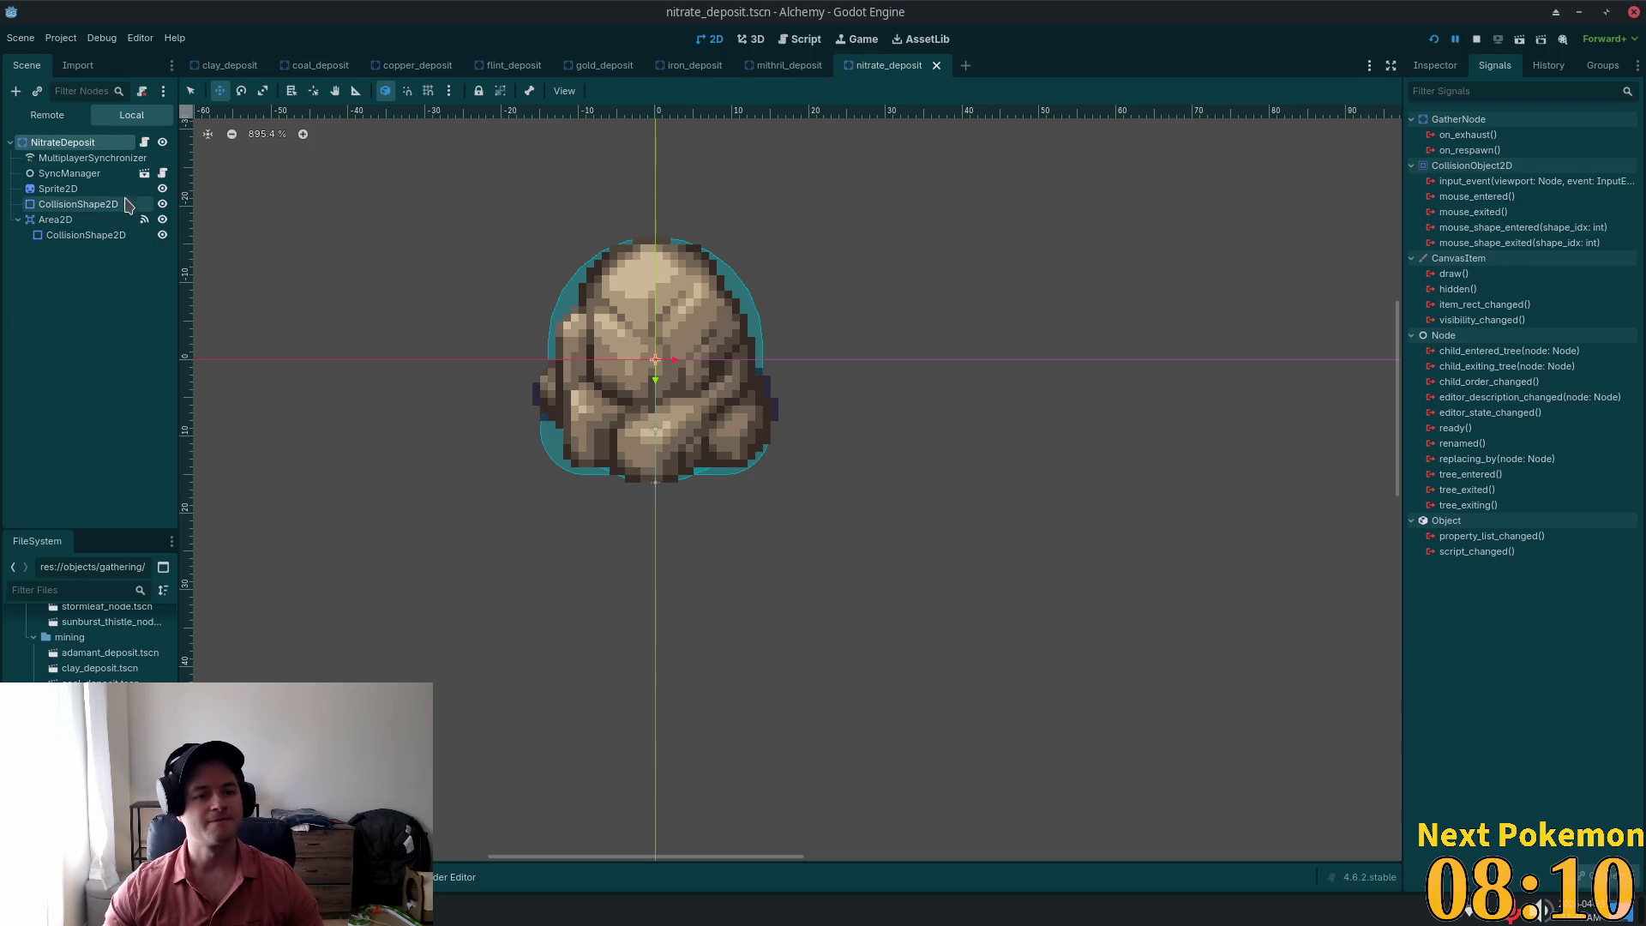
left_click(56, 220)
left_click(67, 144)
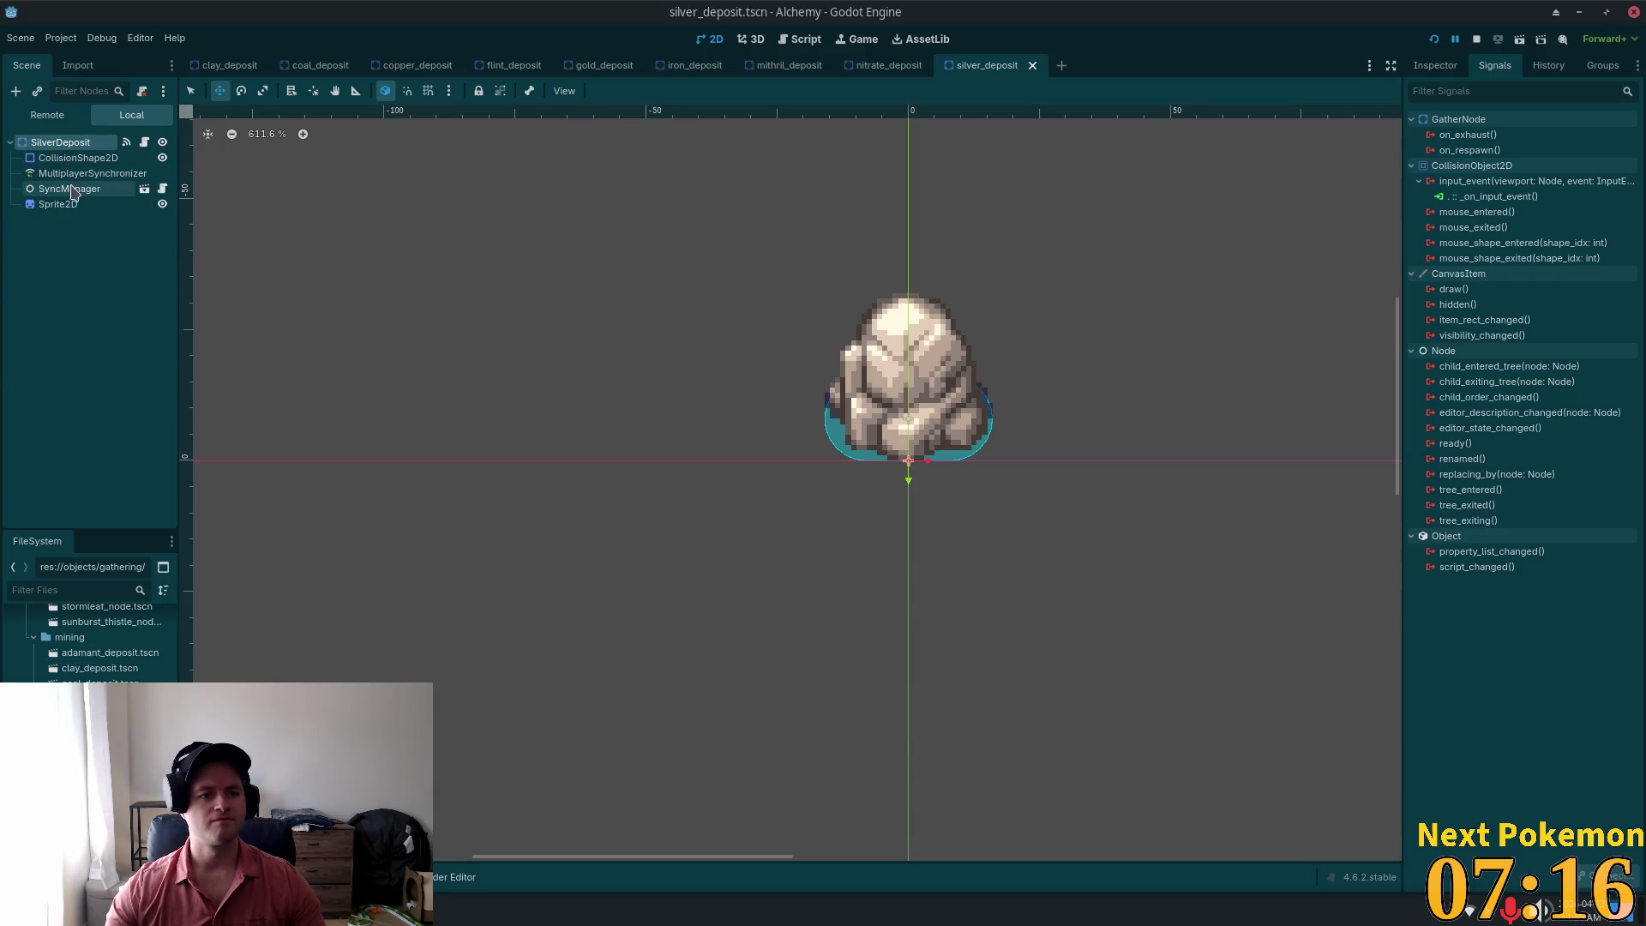
Step: Paste the Area2D into SilverDeposit and connect its input_event to _on_input_event
key("ctrl+v")
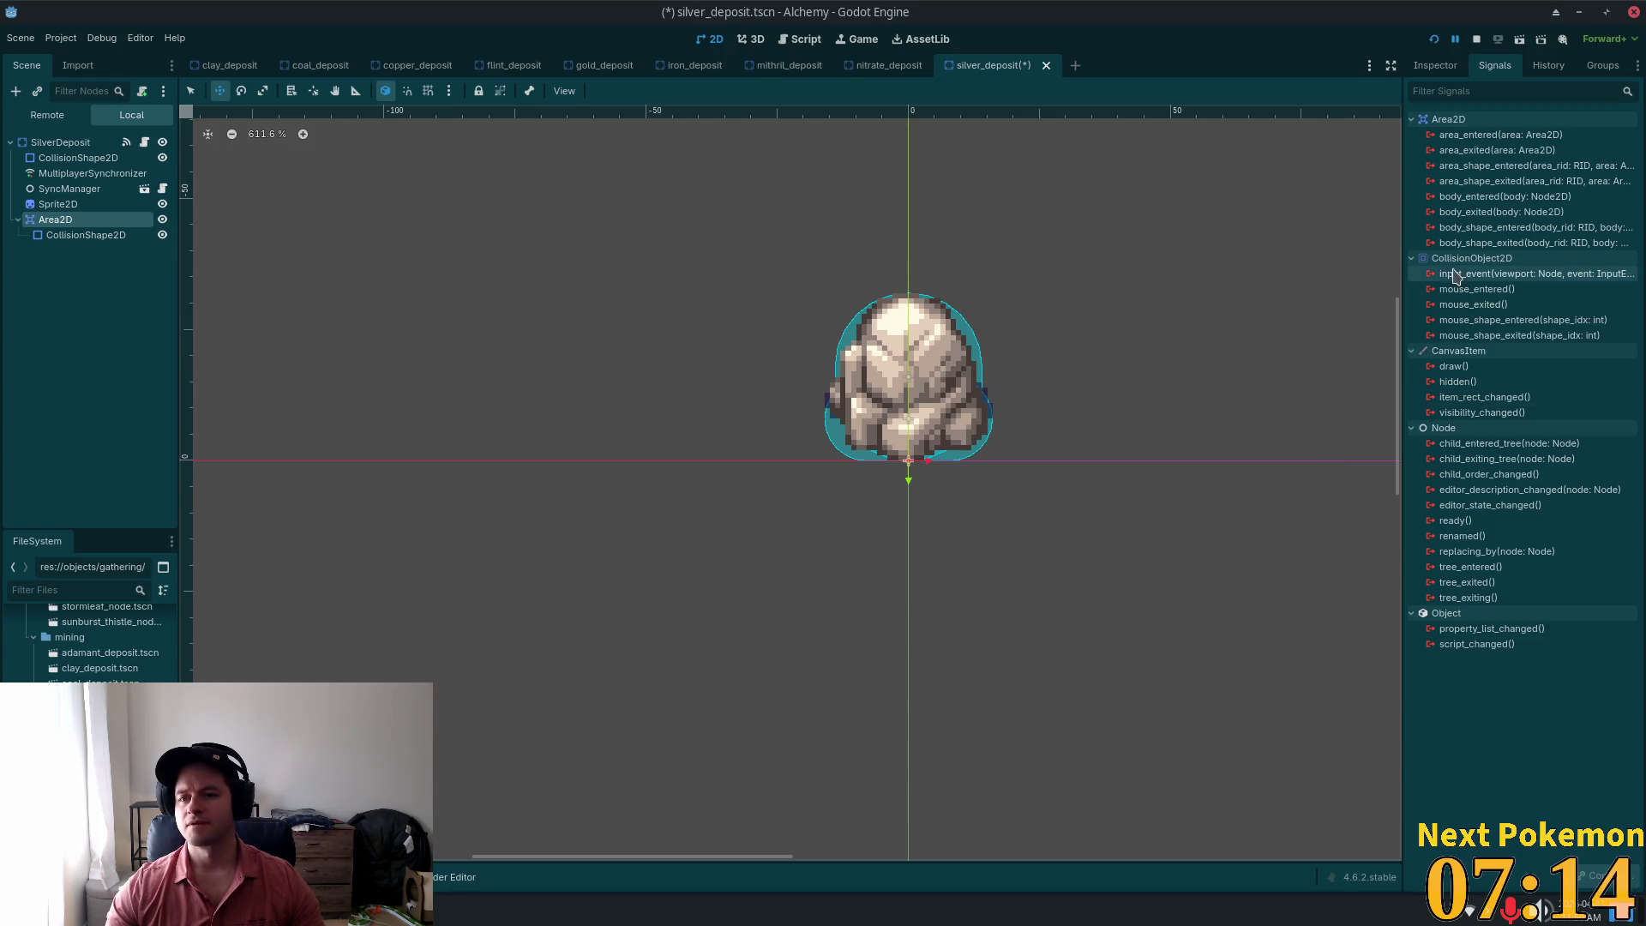
double_click(1454, 276)
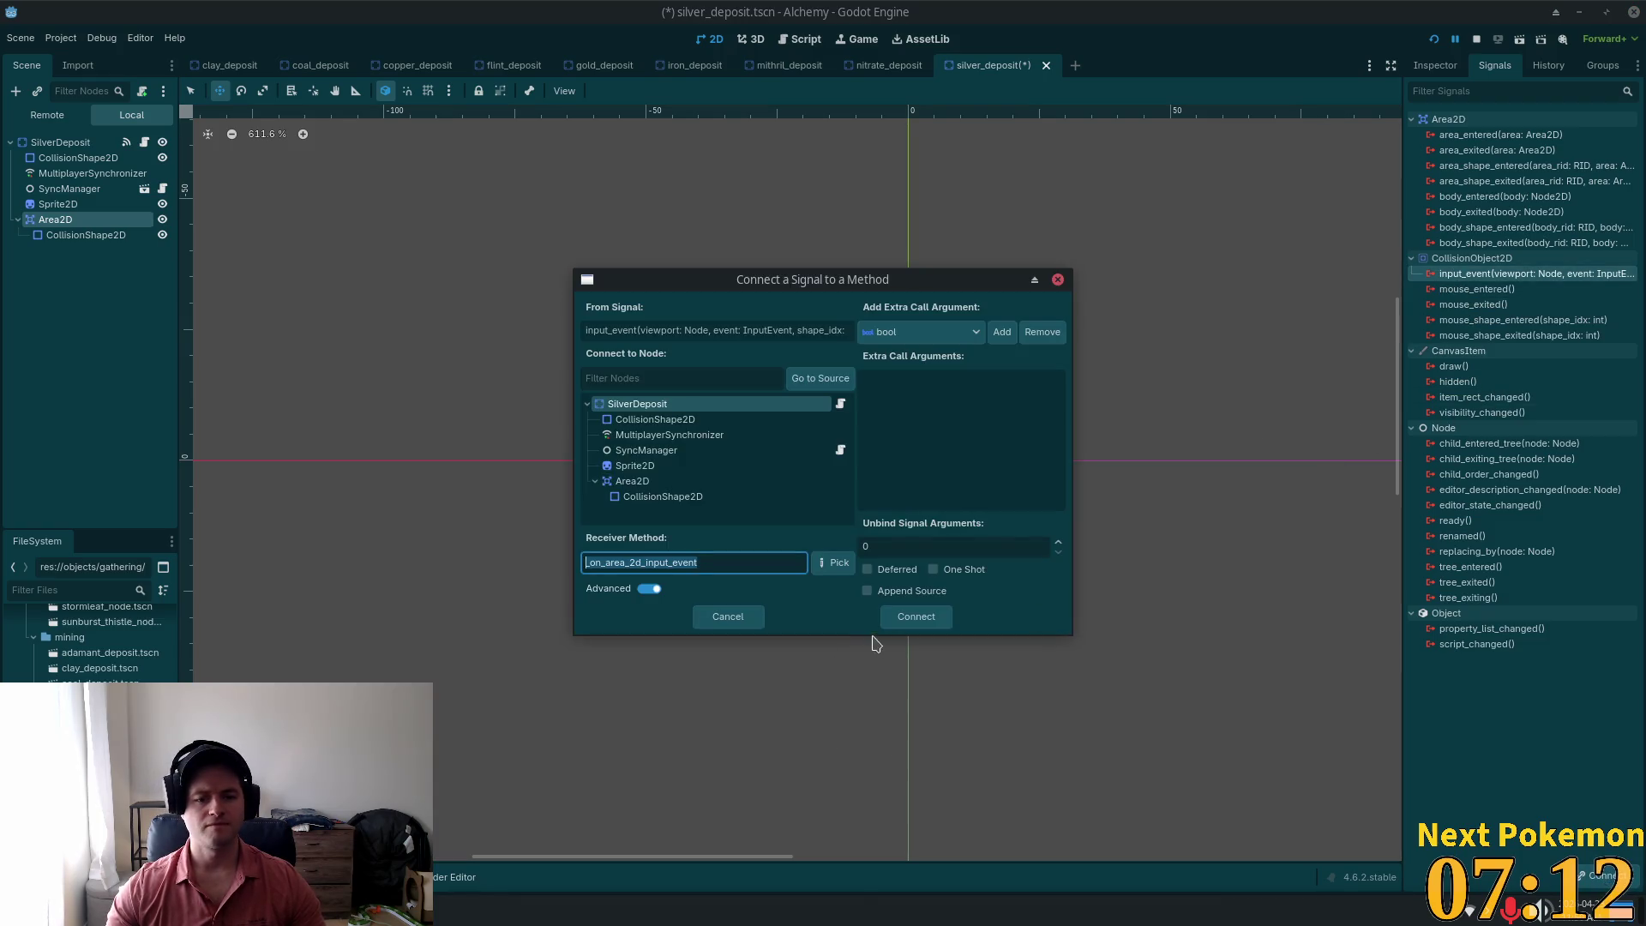
type("_on_input_event")
left_click(915, 617)
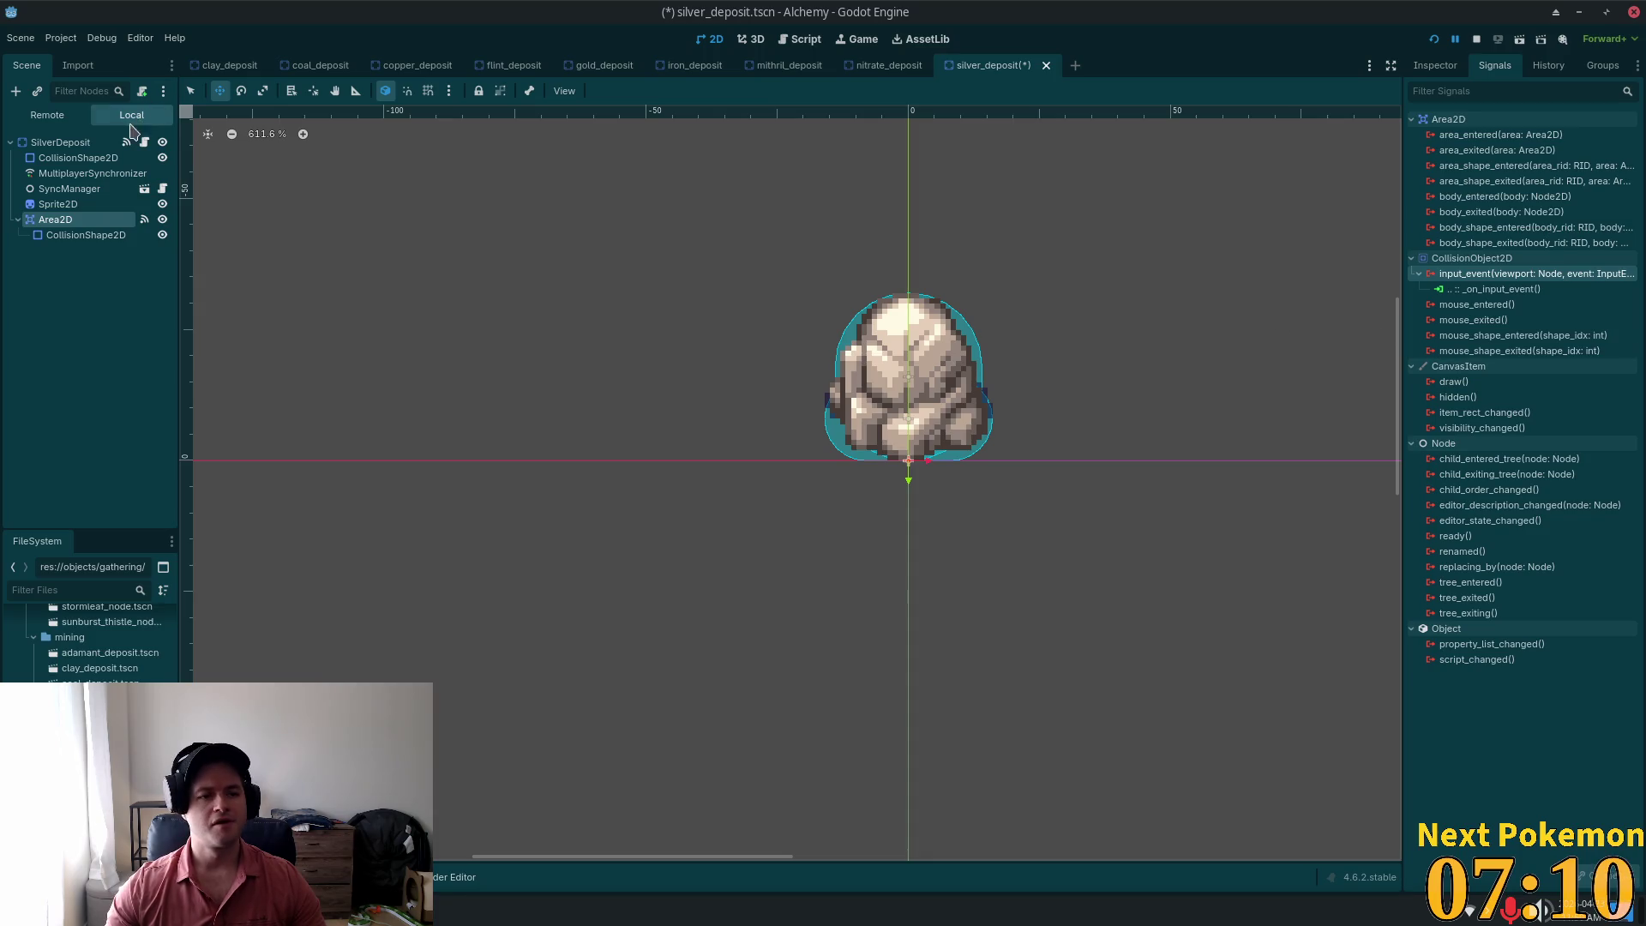
Step: Delete SilverDeposit's own _on_input_event connection and save the silver_deposit scene
left_click(81, 143)
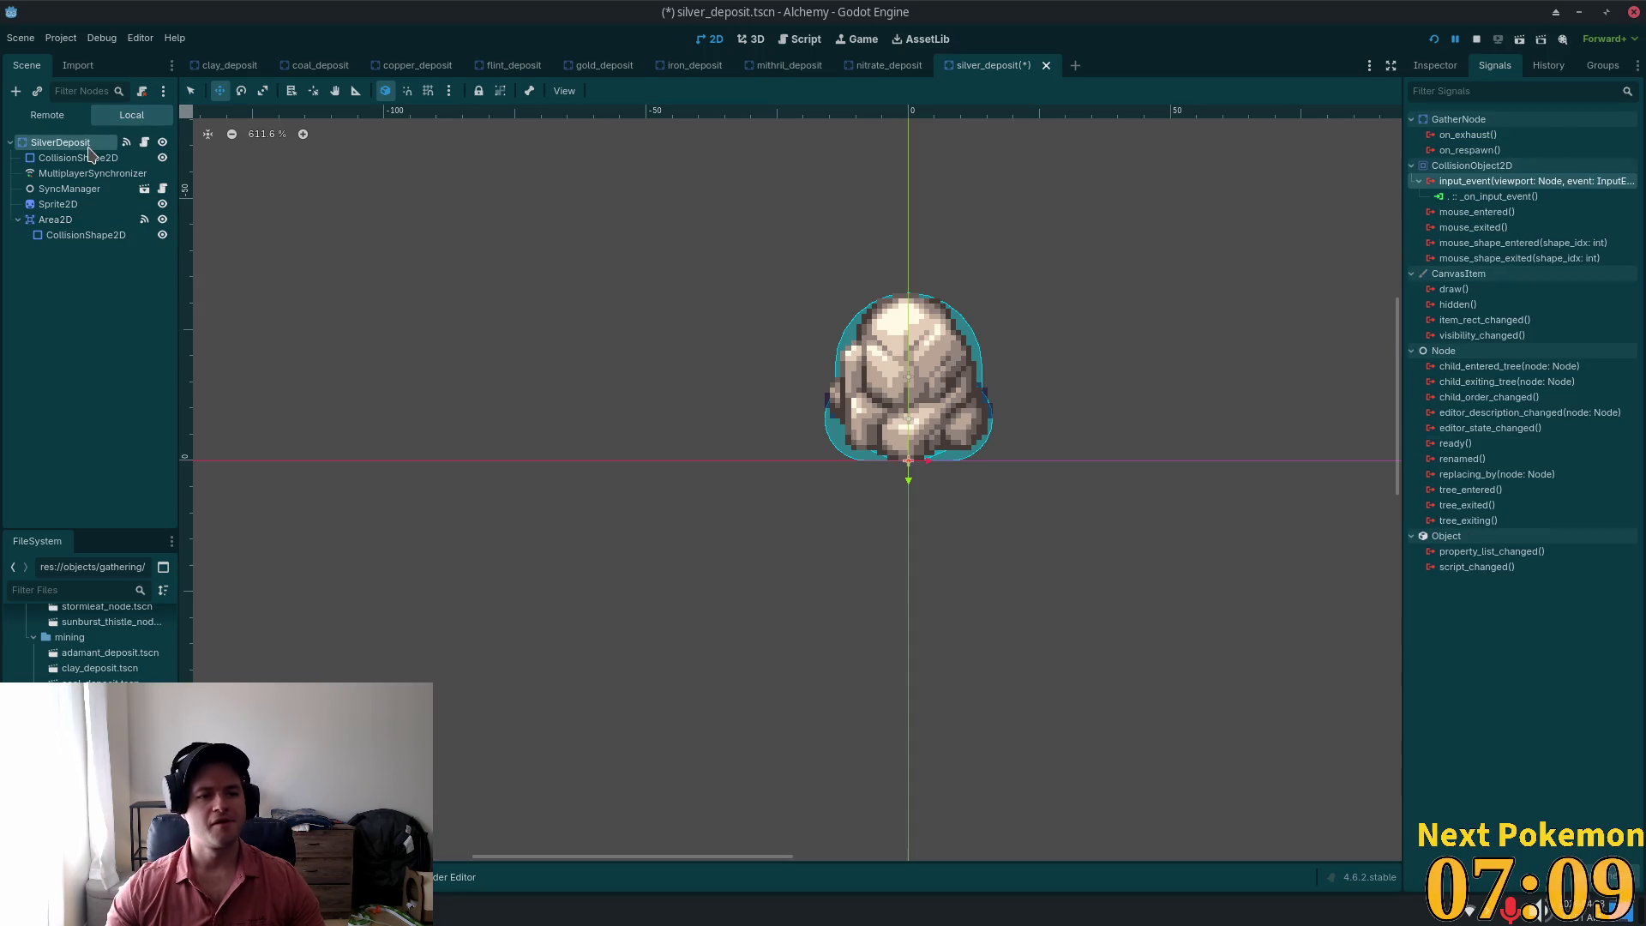
left_click(1491, 196)
key("Delete")
key("ctrl+s")
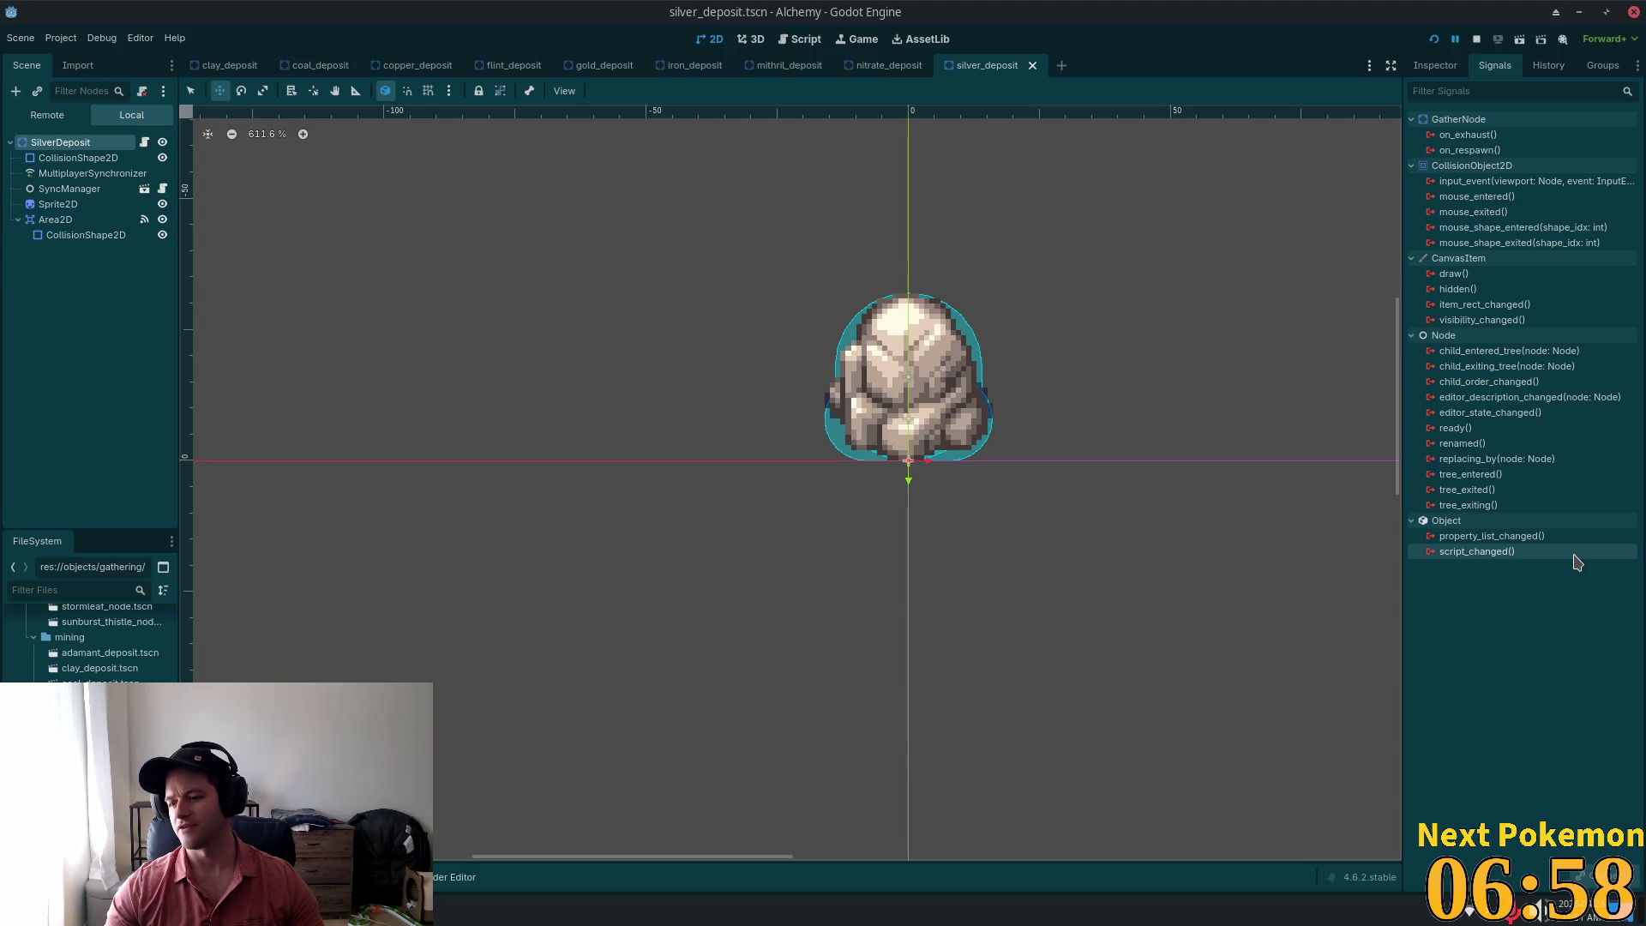
Step: Open stone_deposit and then sulfur_deposit from the FileSystem
mouse_move(1599, 554)
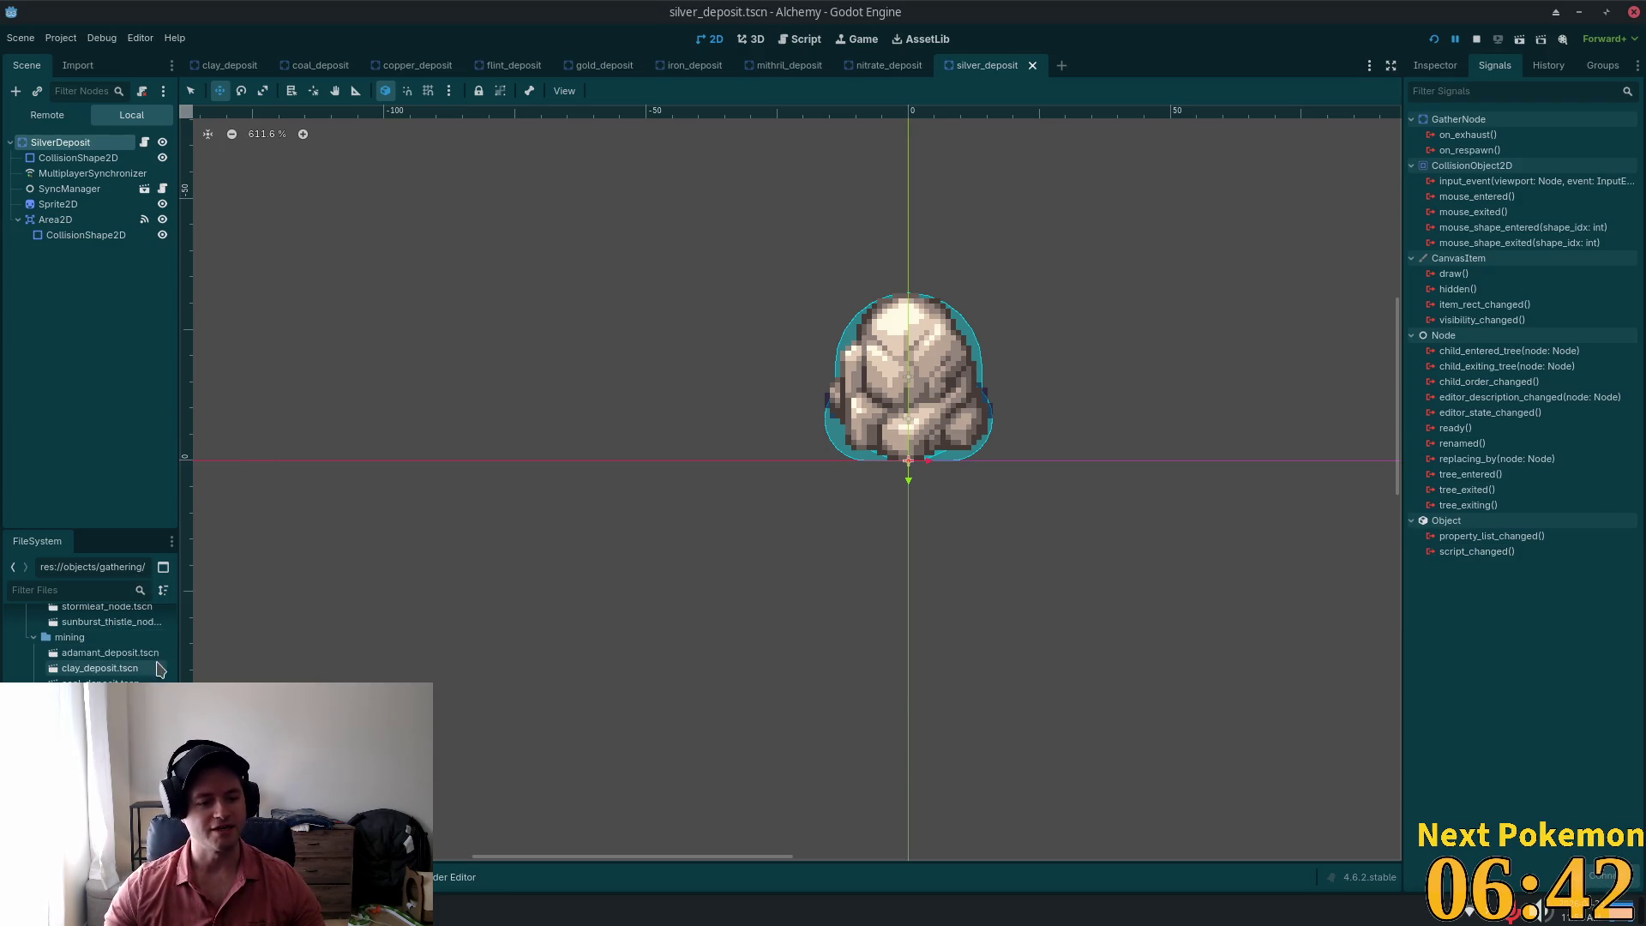
double_click(99, 807)
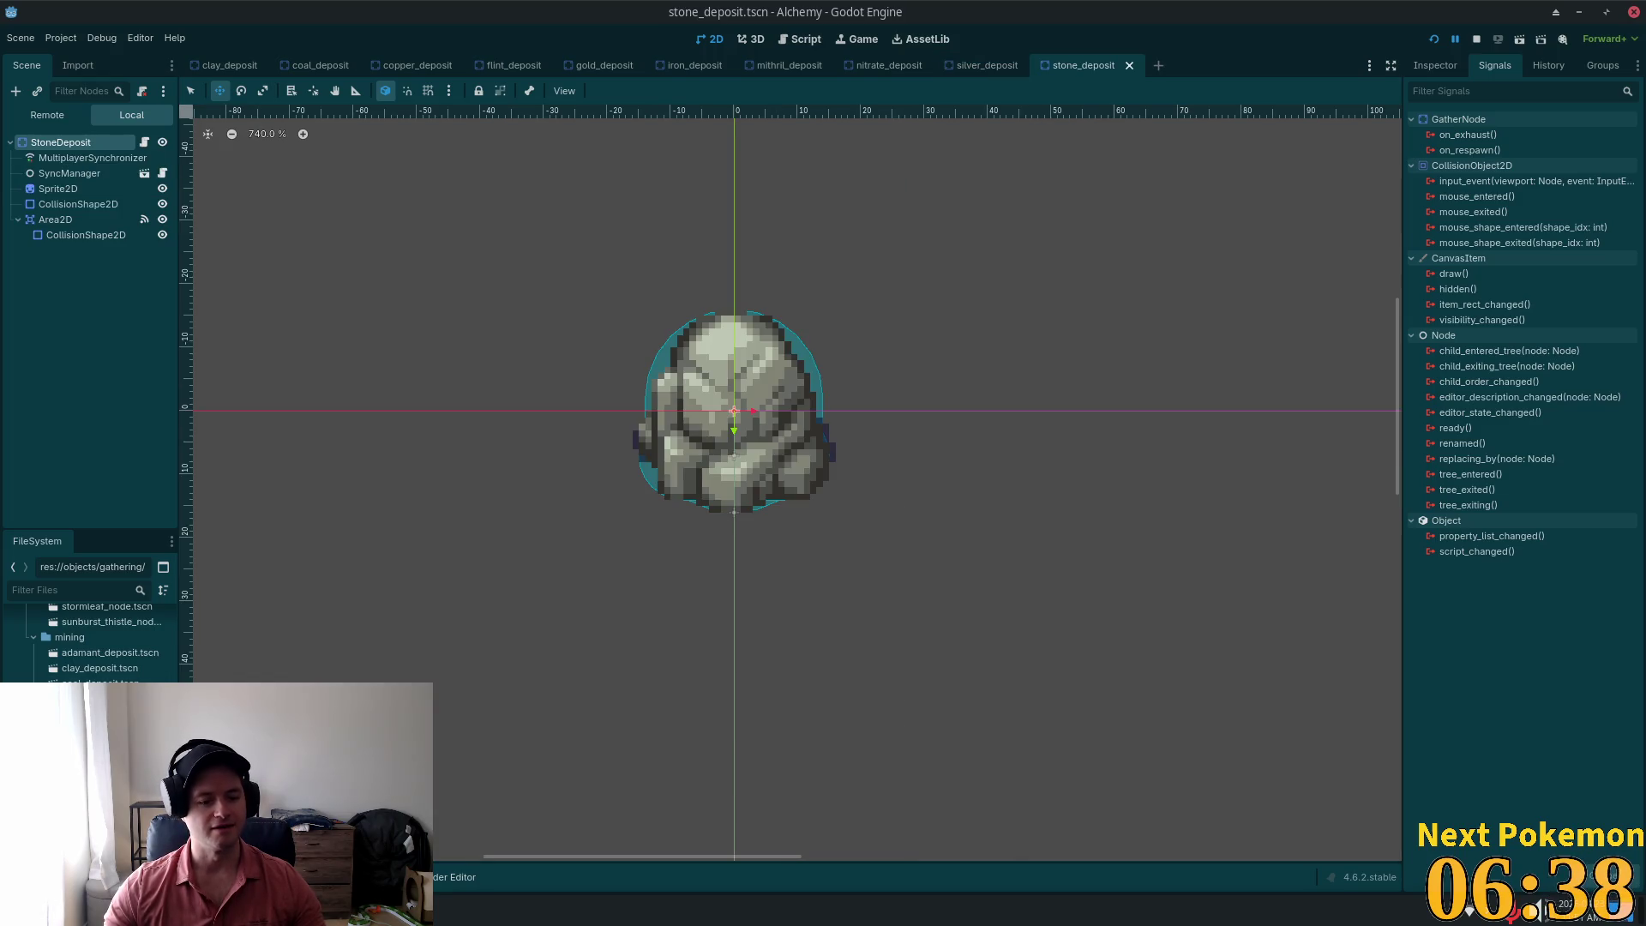
double_click(99, 823)
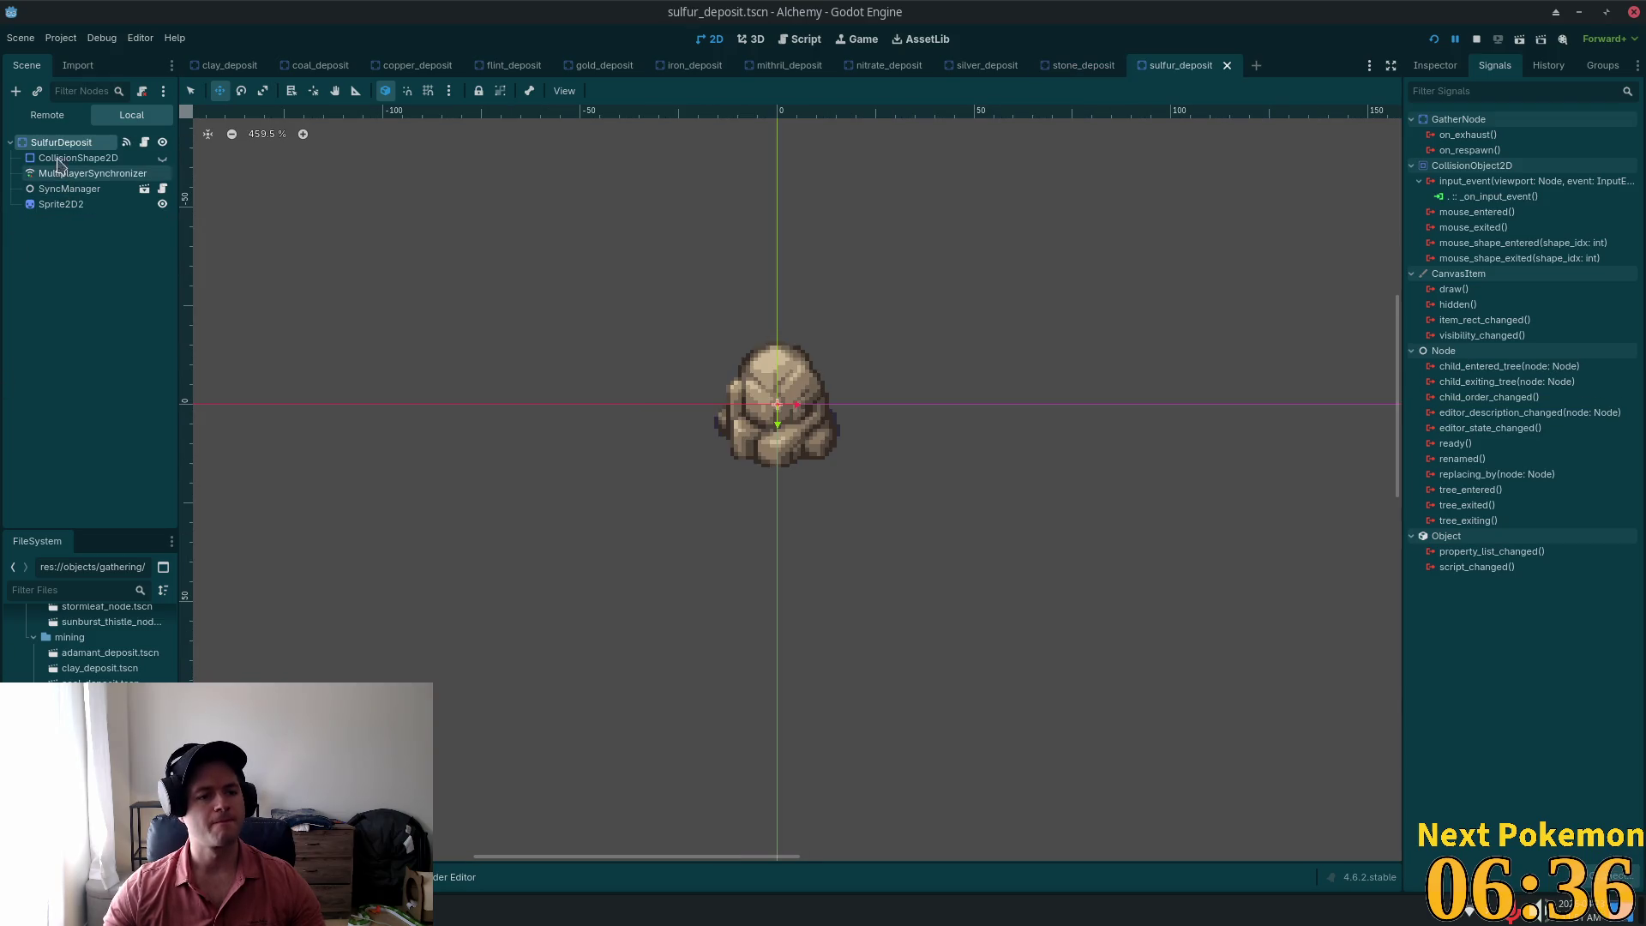
Step: Paste the Area2D under SulfurDeposit and connect its input_event to _on_input_event
right_click(45, 143)
left_click(144, 266)
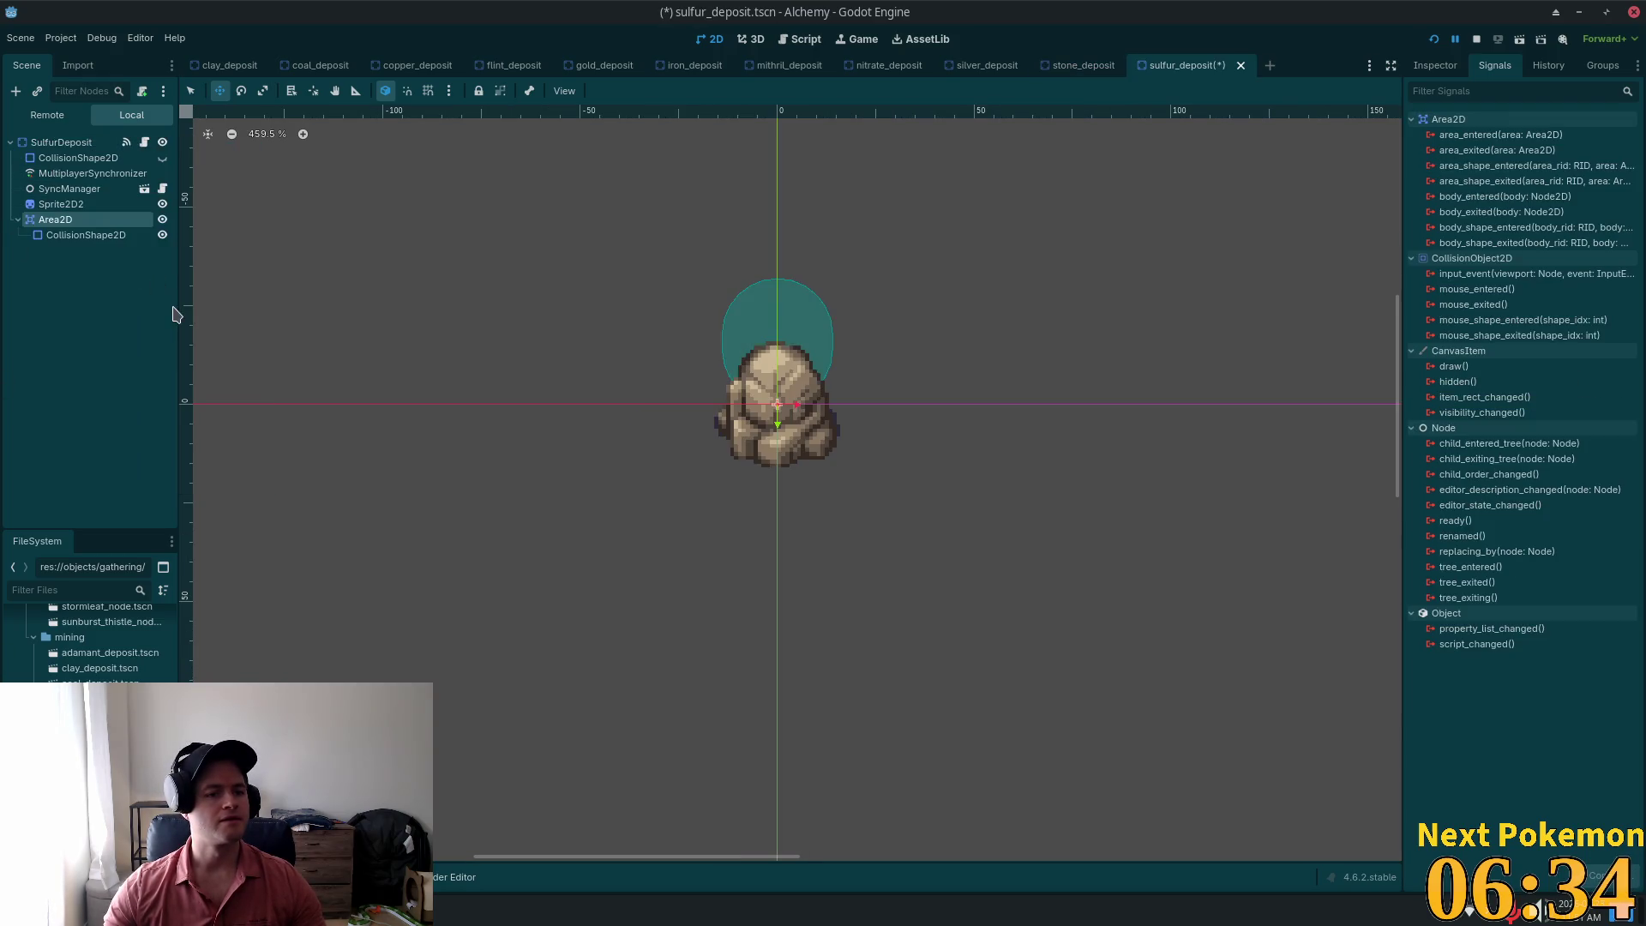
double_click(1444, 276)
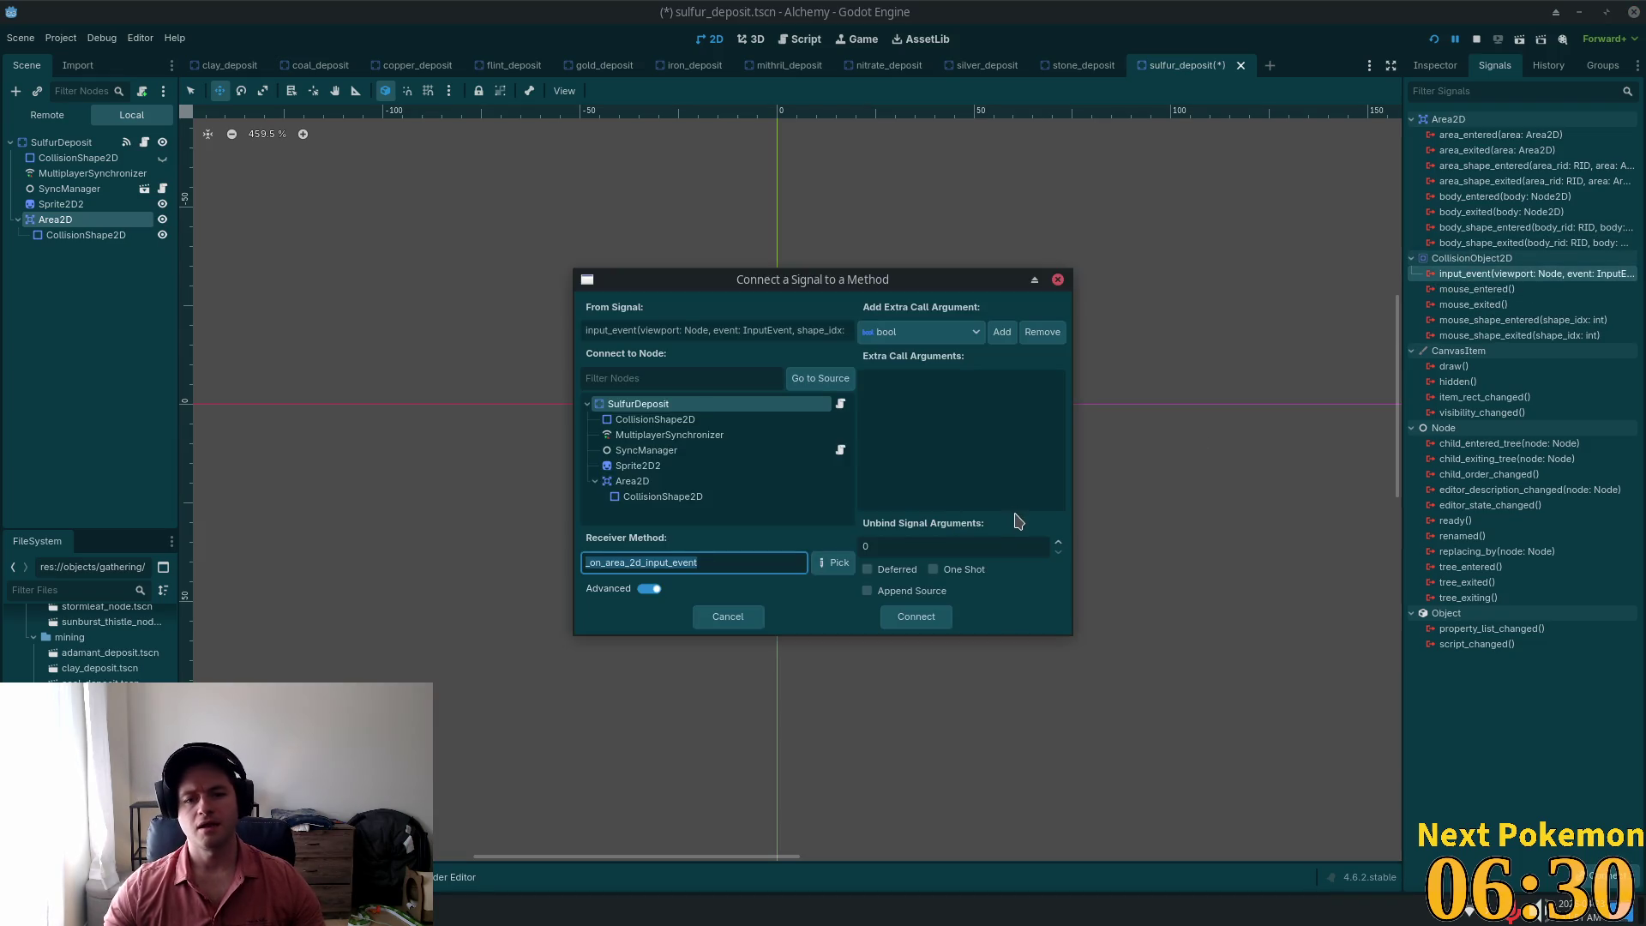
type("_on_input_event")
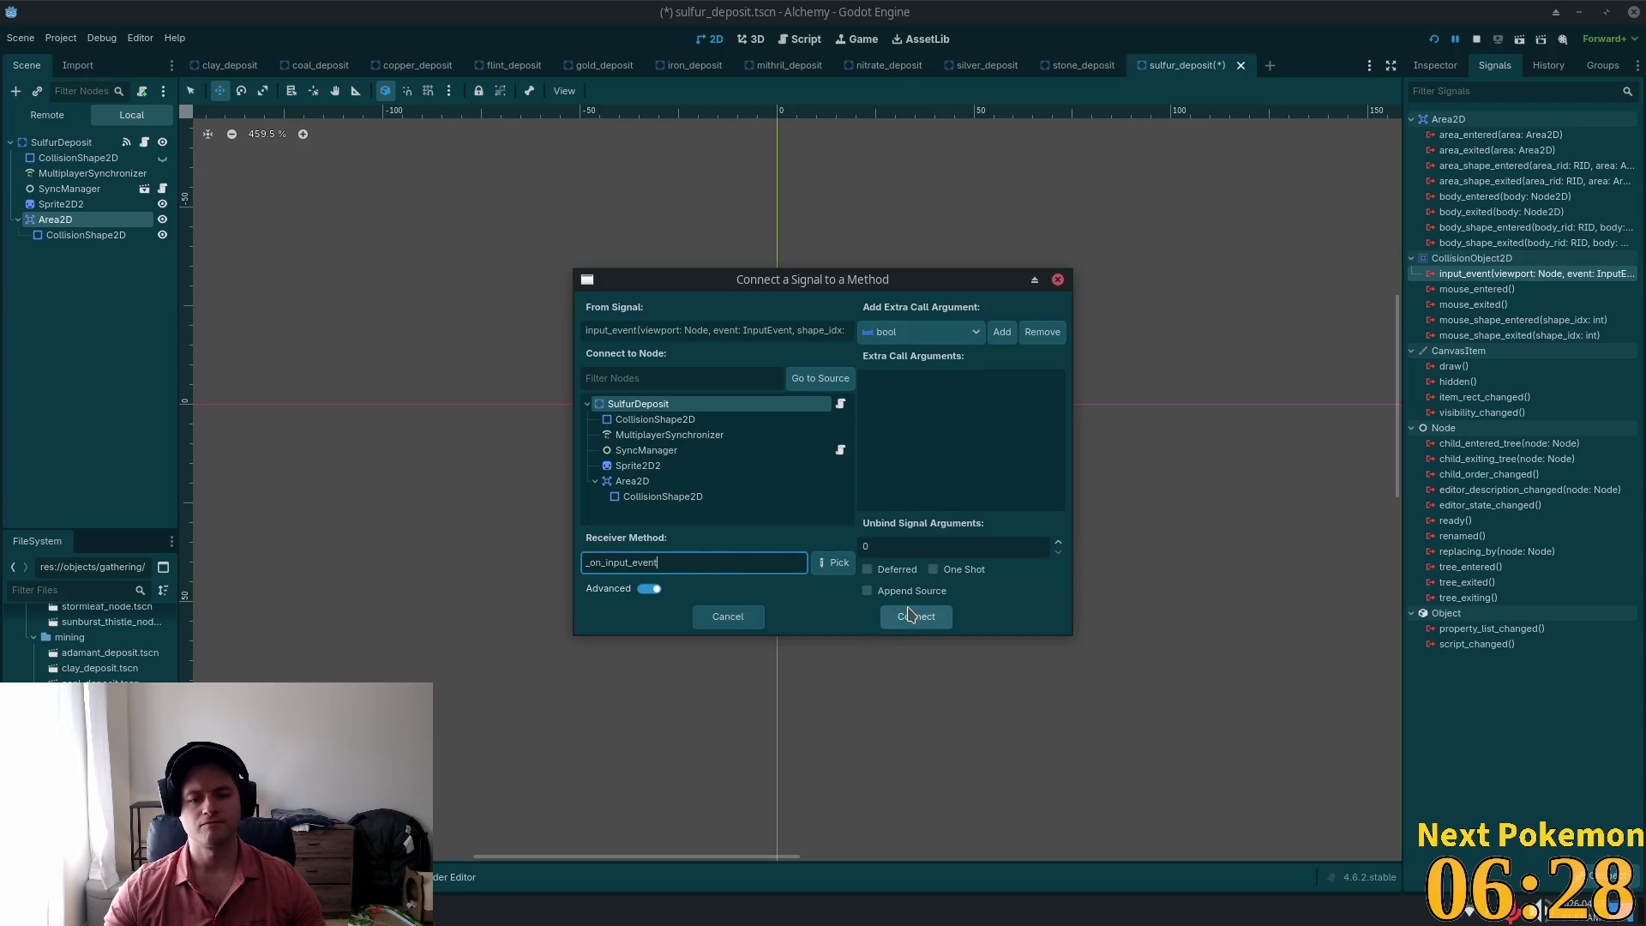
left_click(908, 613)
Step: Remove SulfurDeposit's own _on_input_event connection
left_click(60, 142)
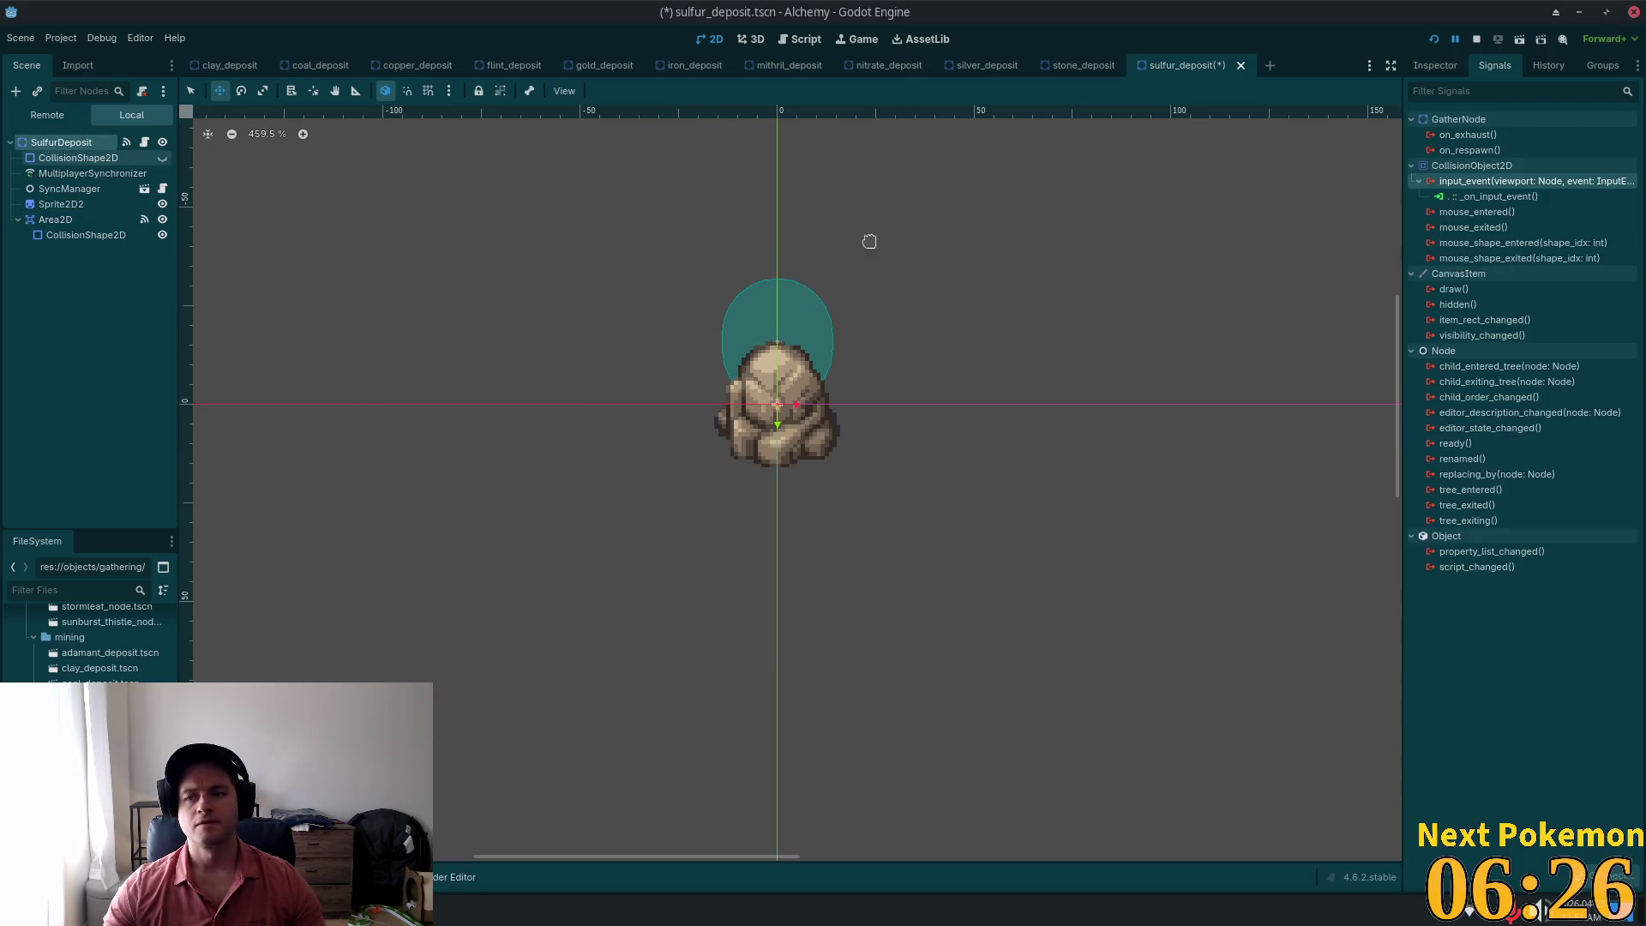
left_click(1491, 196)
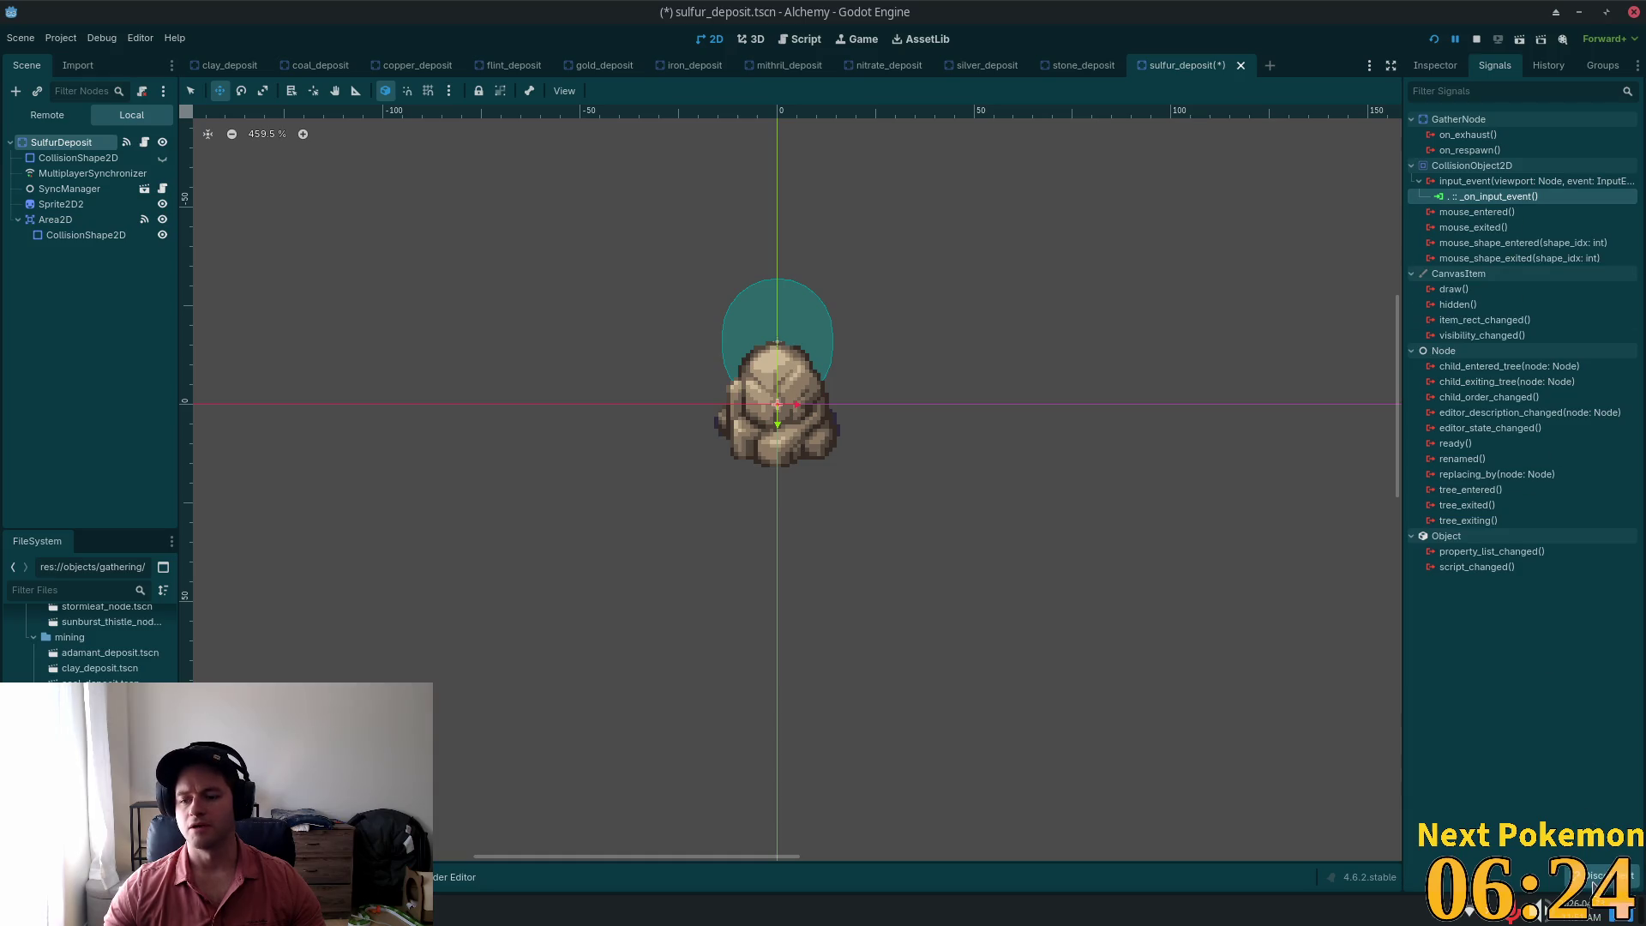
left_click(1596, 883)
Step: Move the Area2D's collision circle down over the rock and save the sulfur_deposit scene
left_click(56, 219)
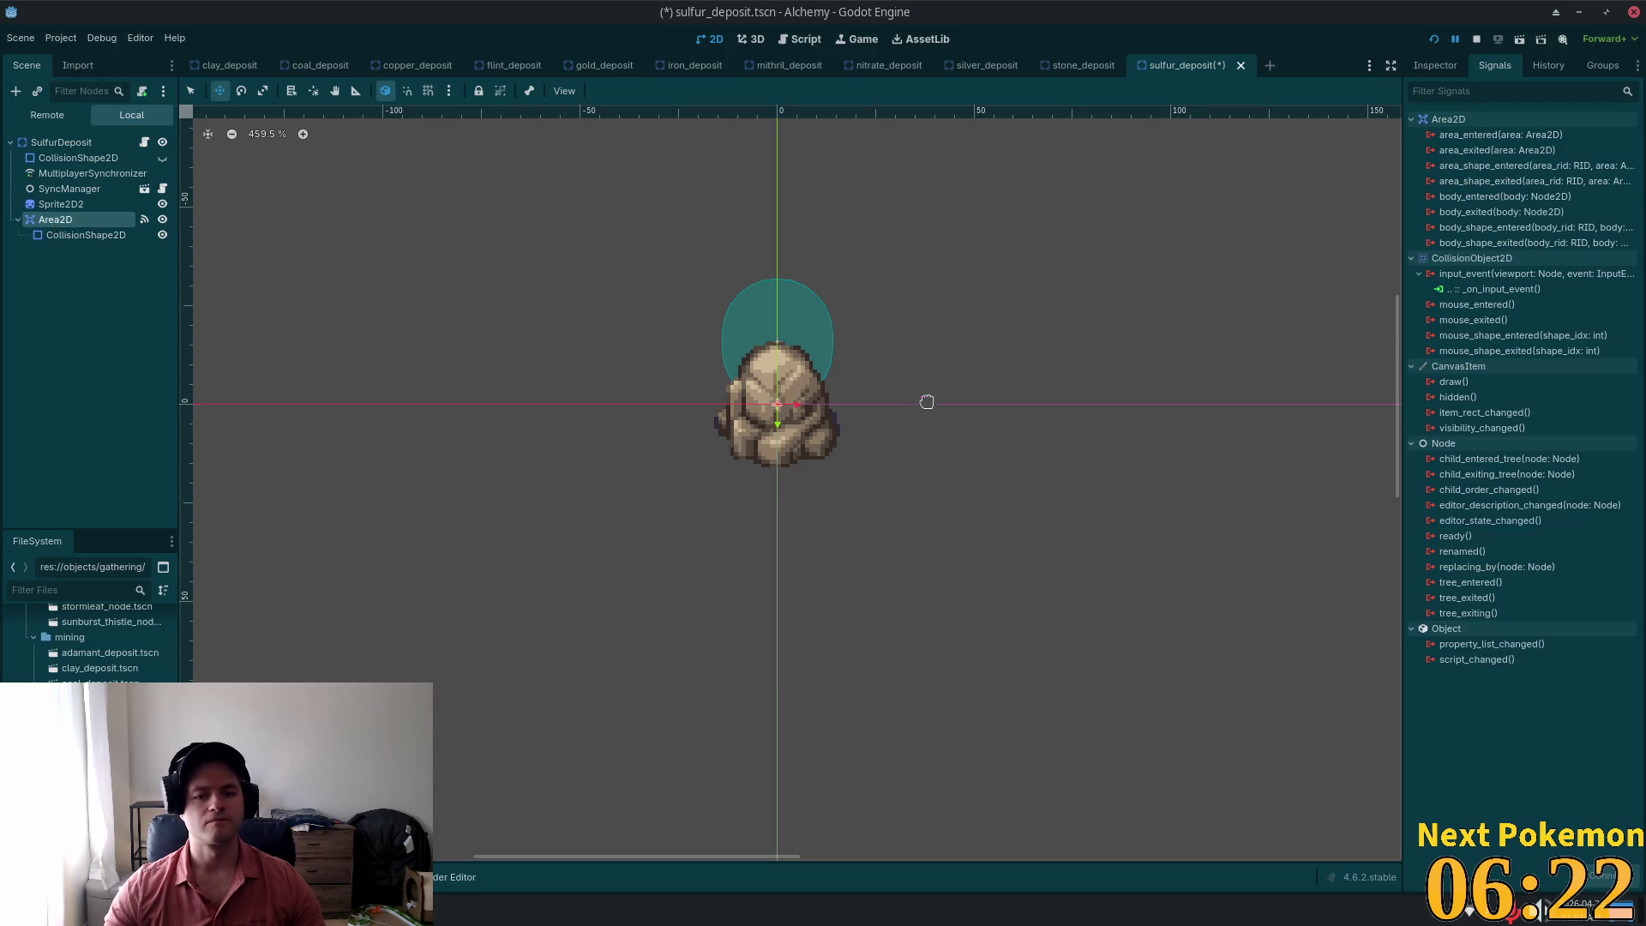
left_click_drag(918, 397, 922, 446)
key("ctrl+s")
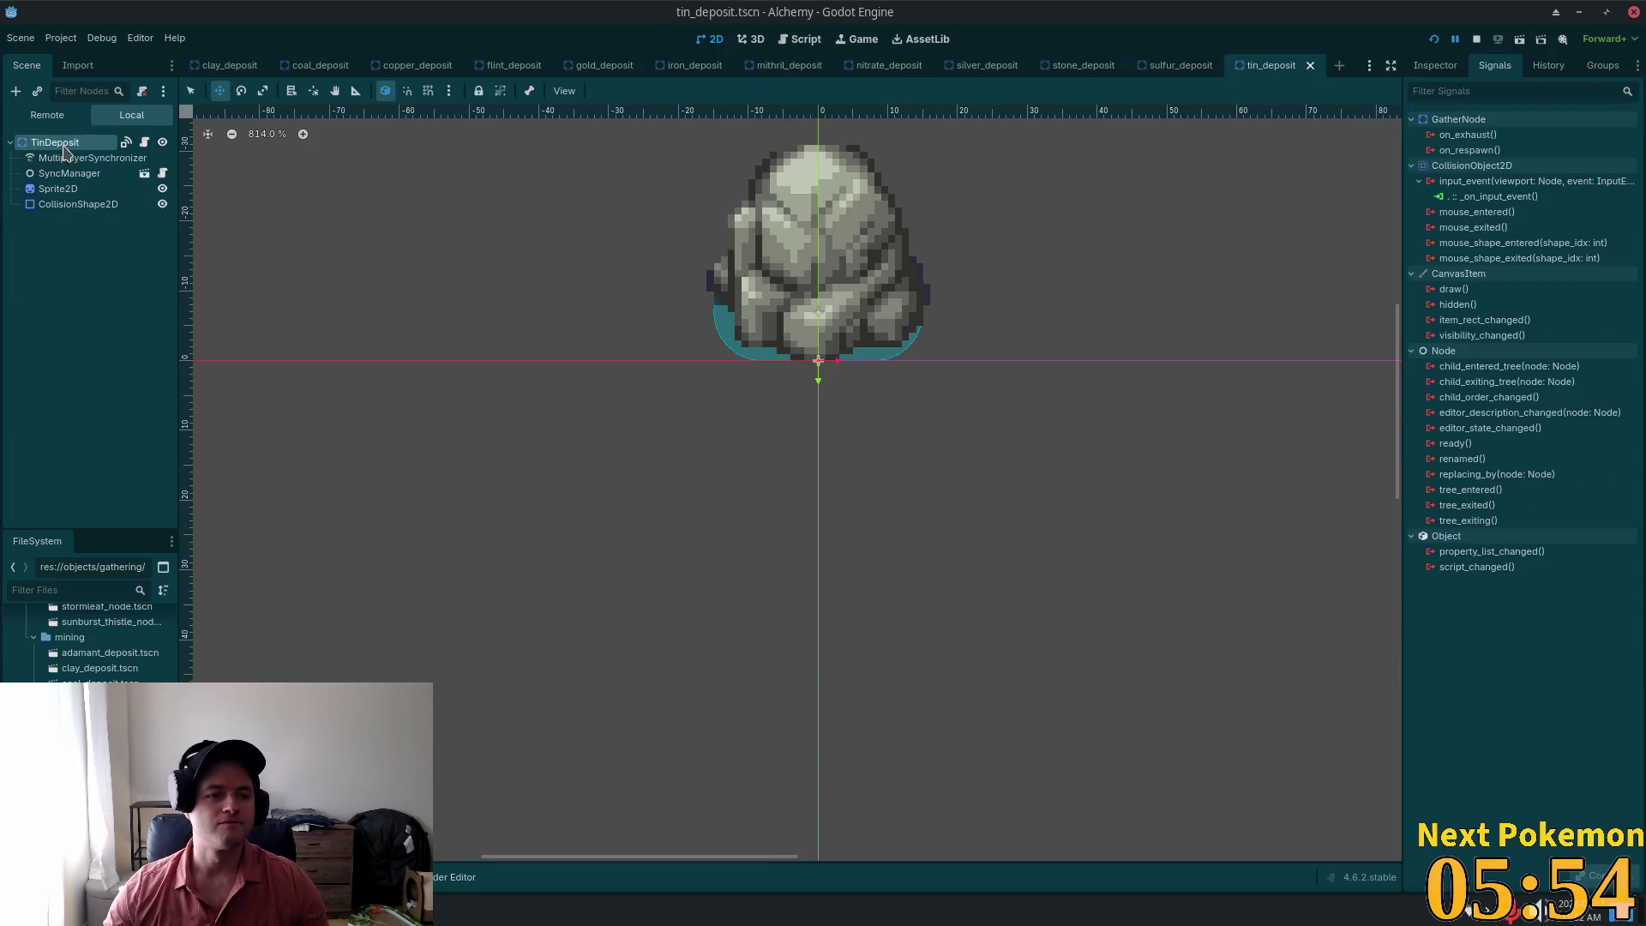
Step: Paste the Area2D into TinDeposit and connect its input_event to _on_input_event
key("ctrl+v")
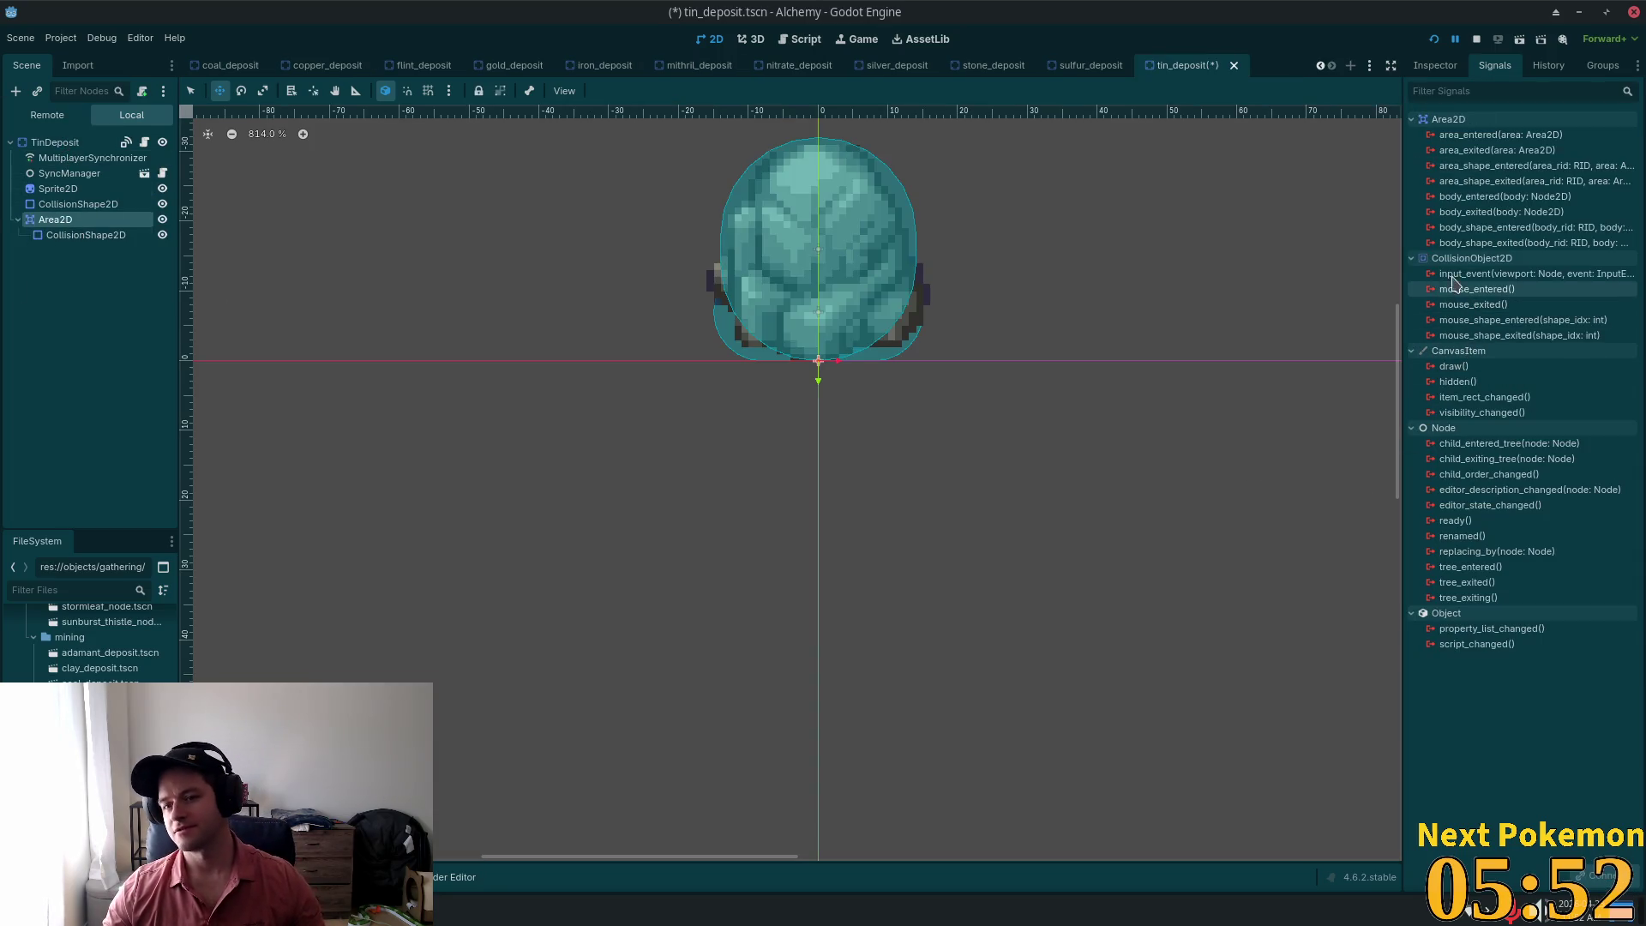
double_click(1509, 273)
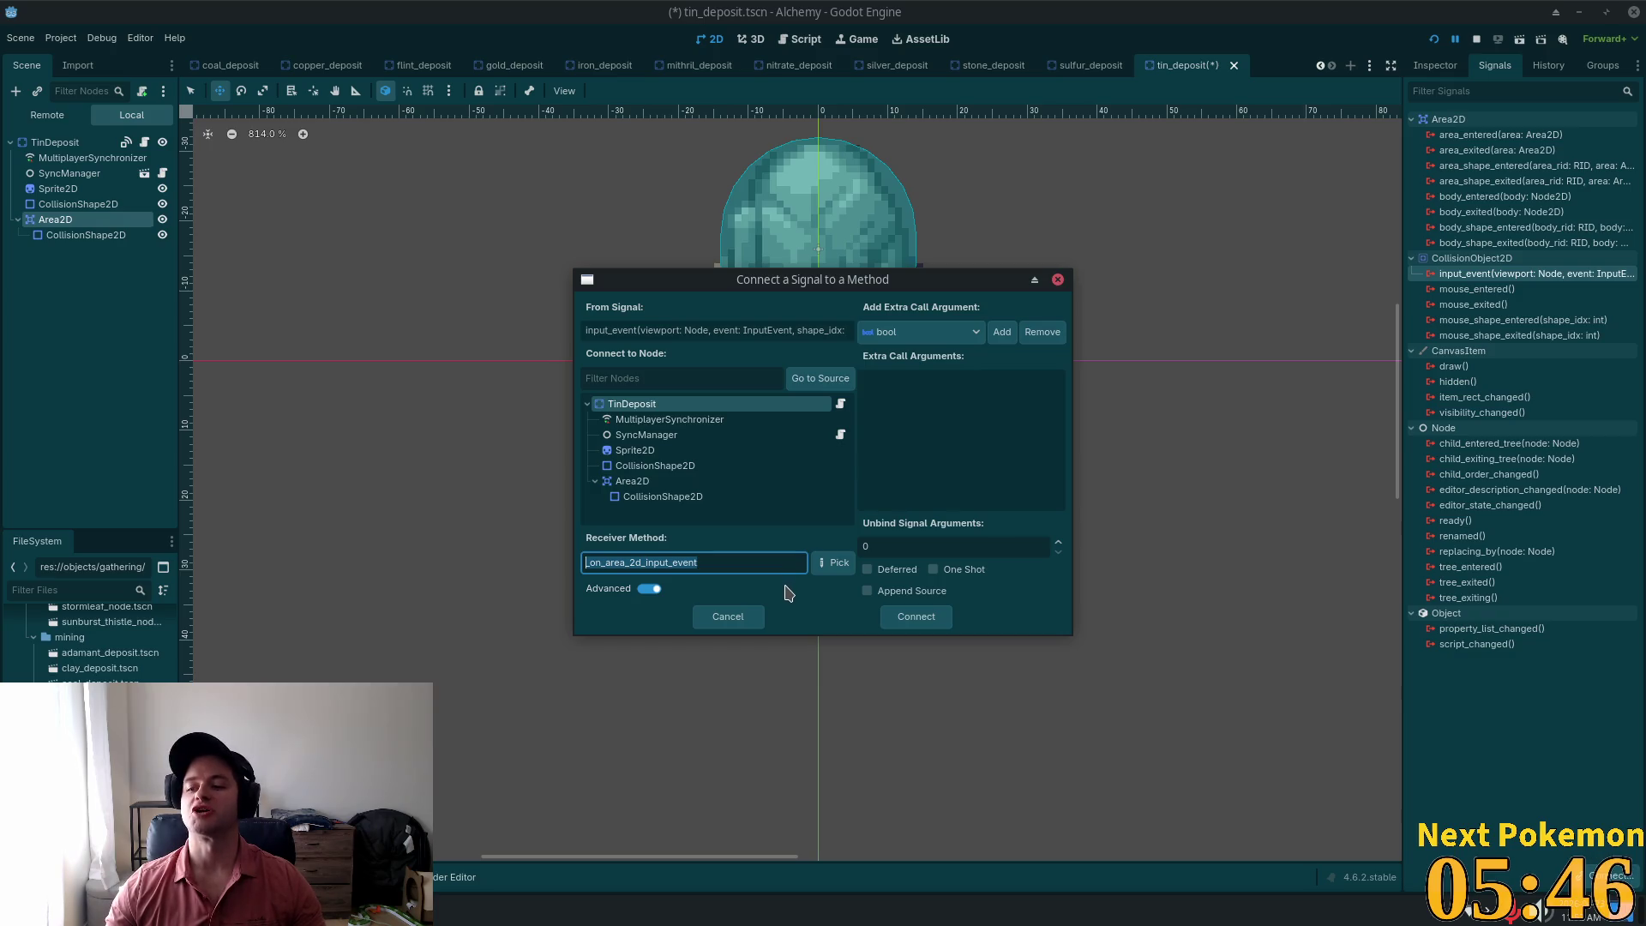
type("_on_input_event")
left_click(919, 618)
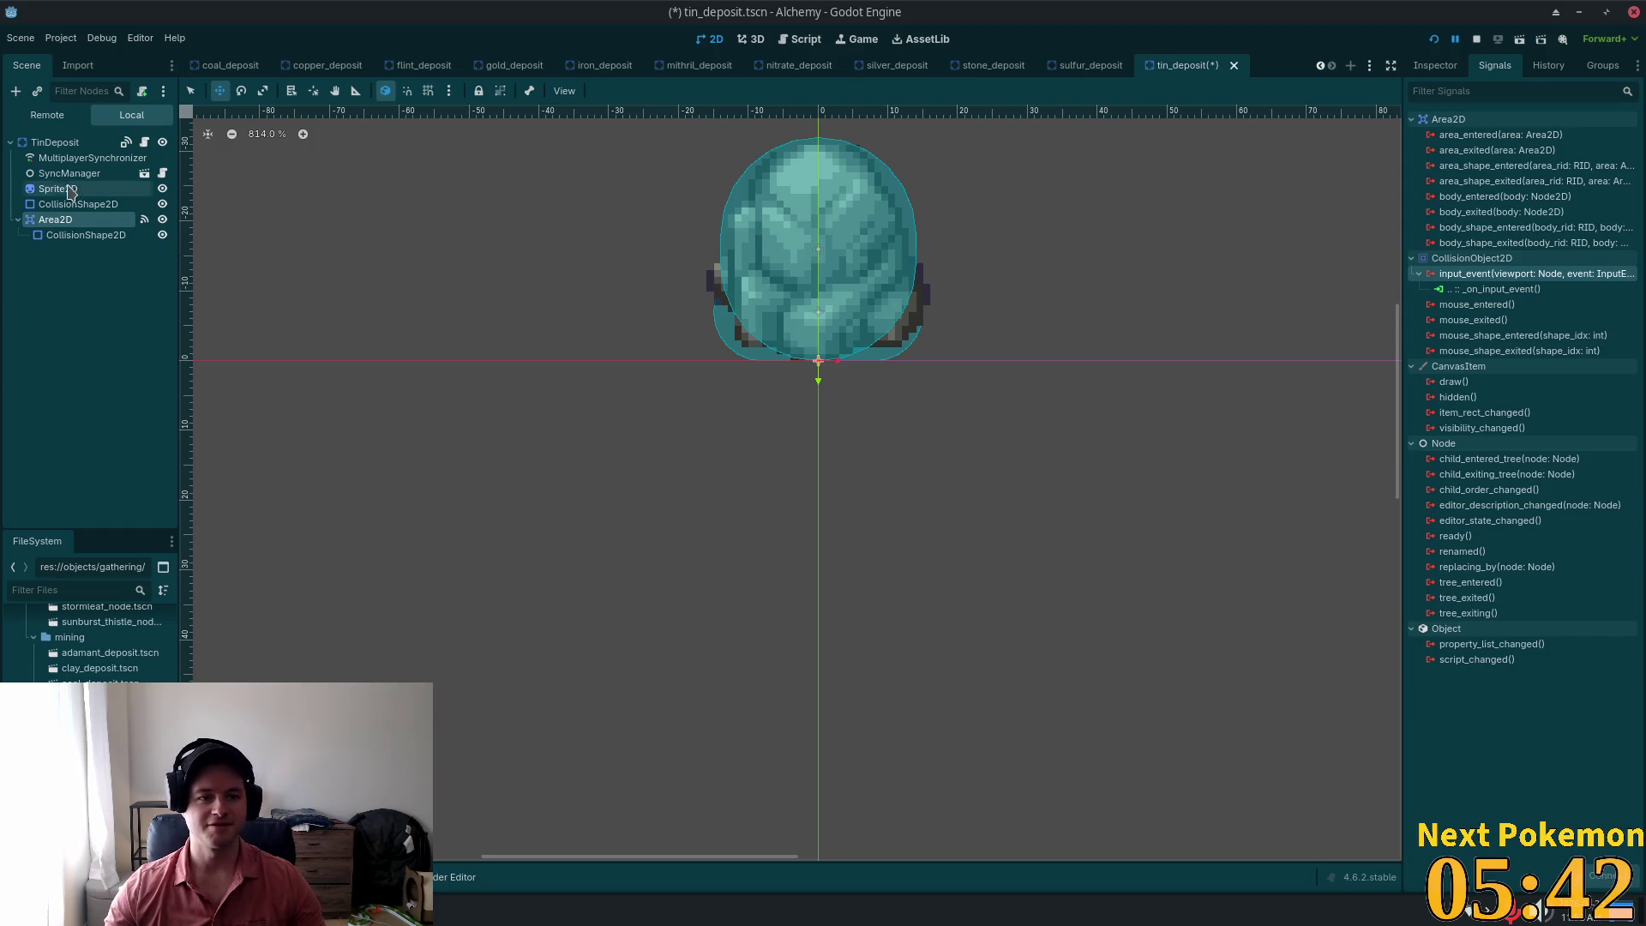
Step: Remove TinDeposit's own _on_input_event connection
left_click(62, 144)
left_click(1496, 196)
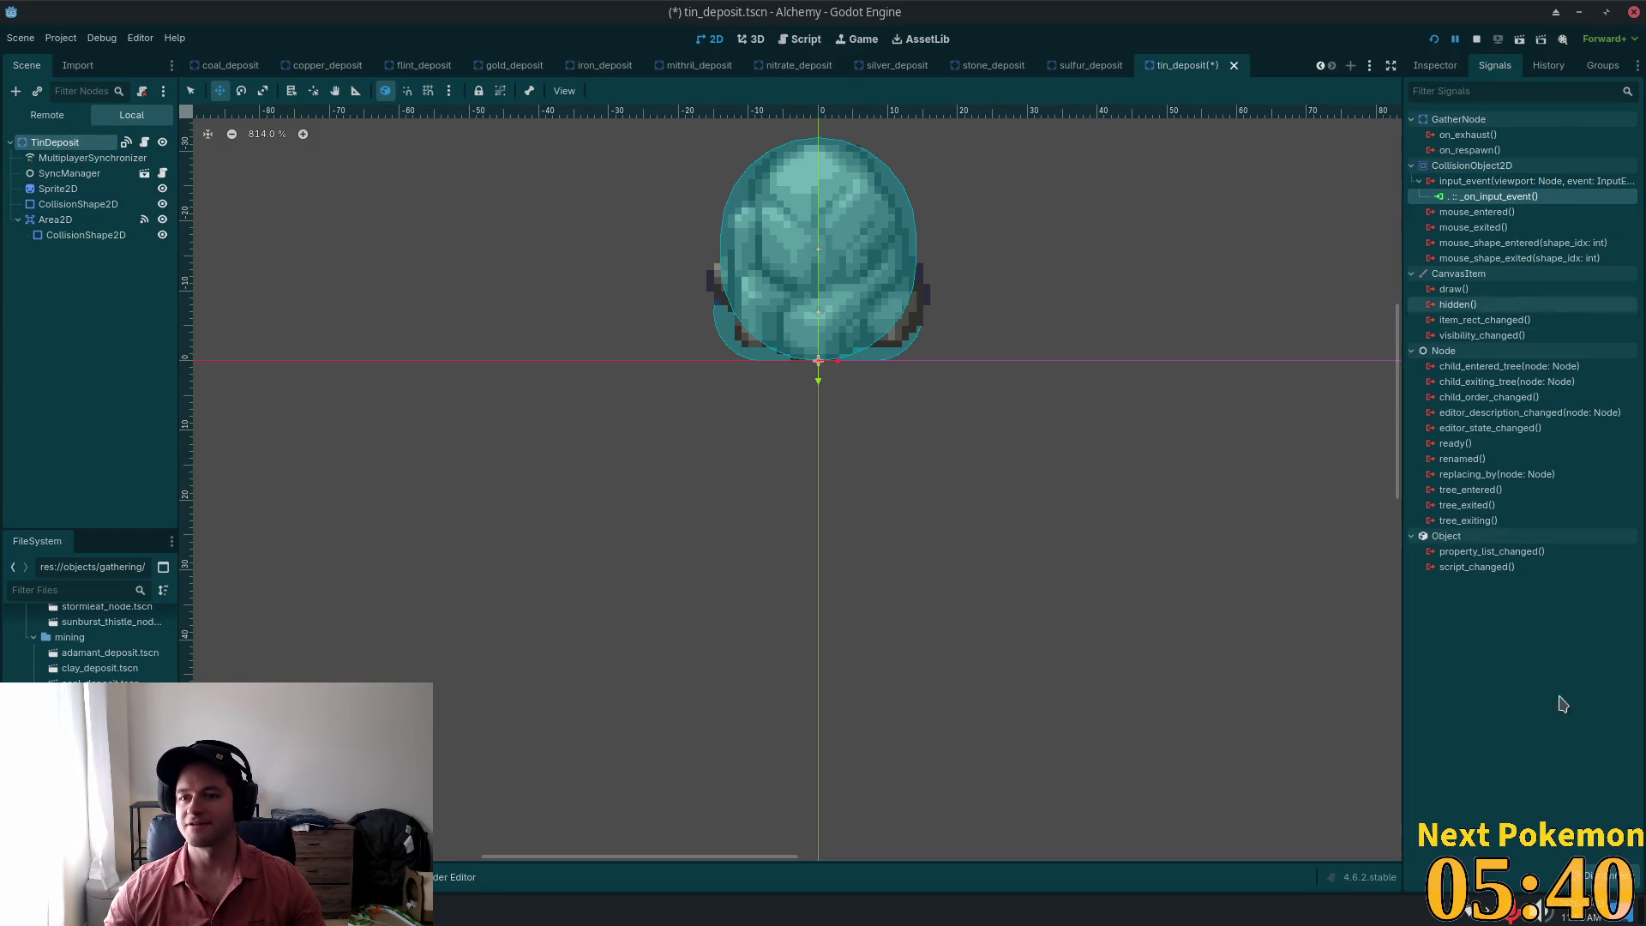
left_click(1590, 873)
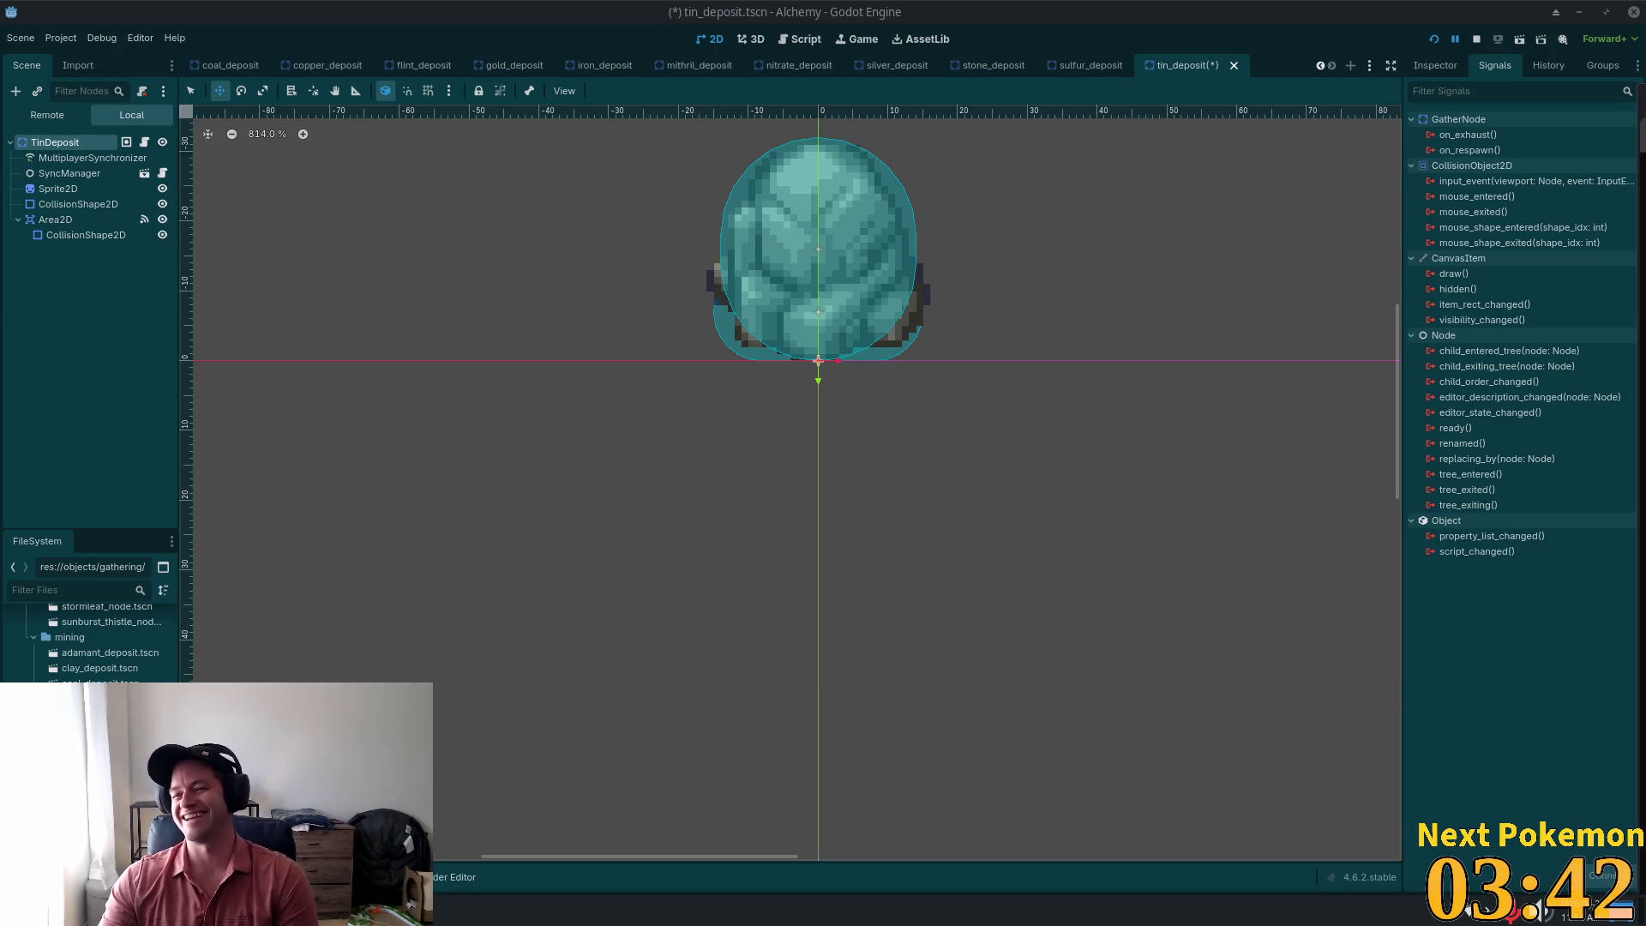
key("alt+Tab")
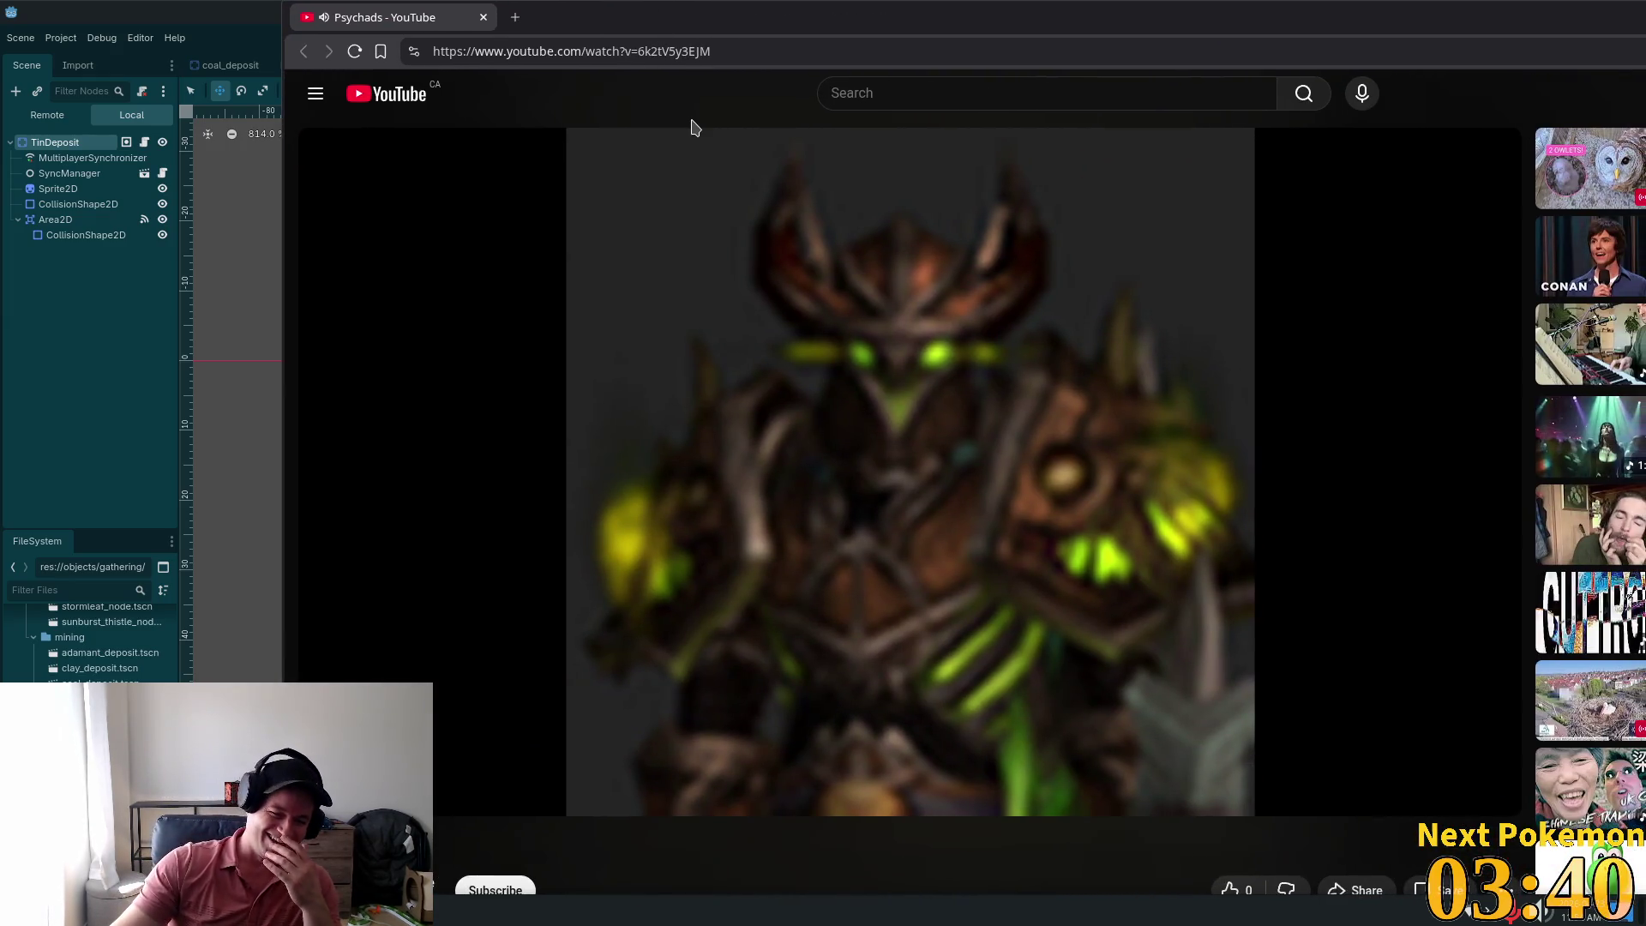
Step: Bookmark the Psychads YouTube video in the browser
mouse_move(1312, 183)
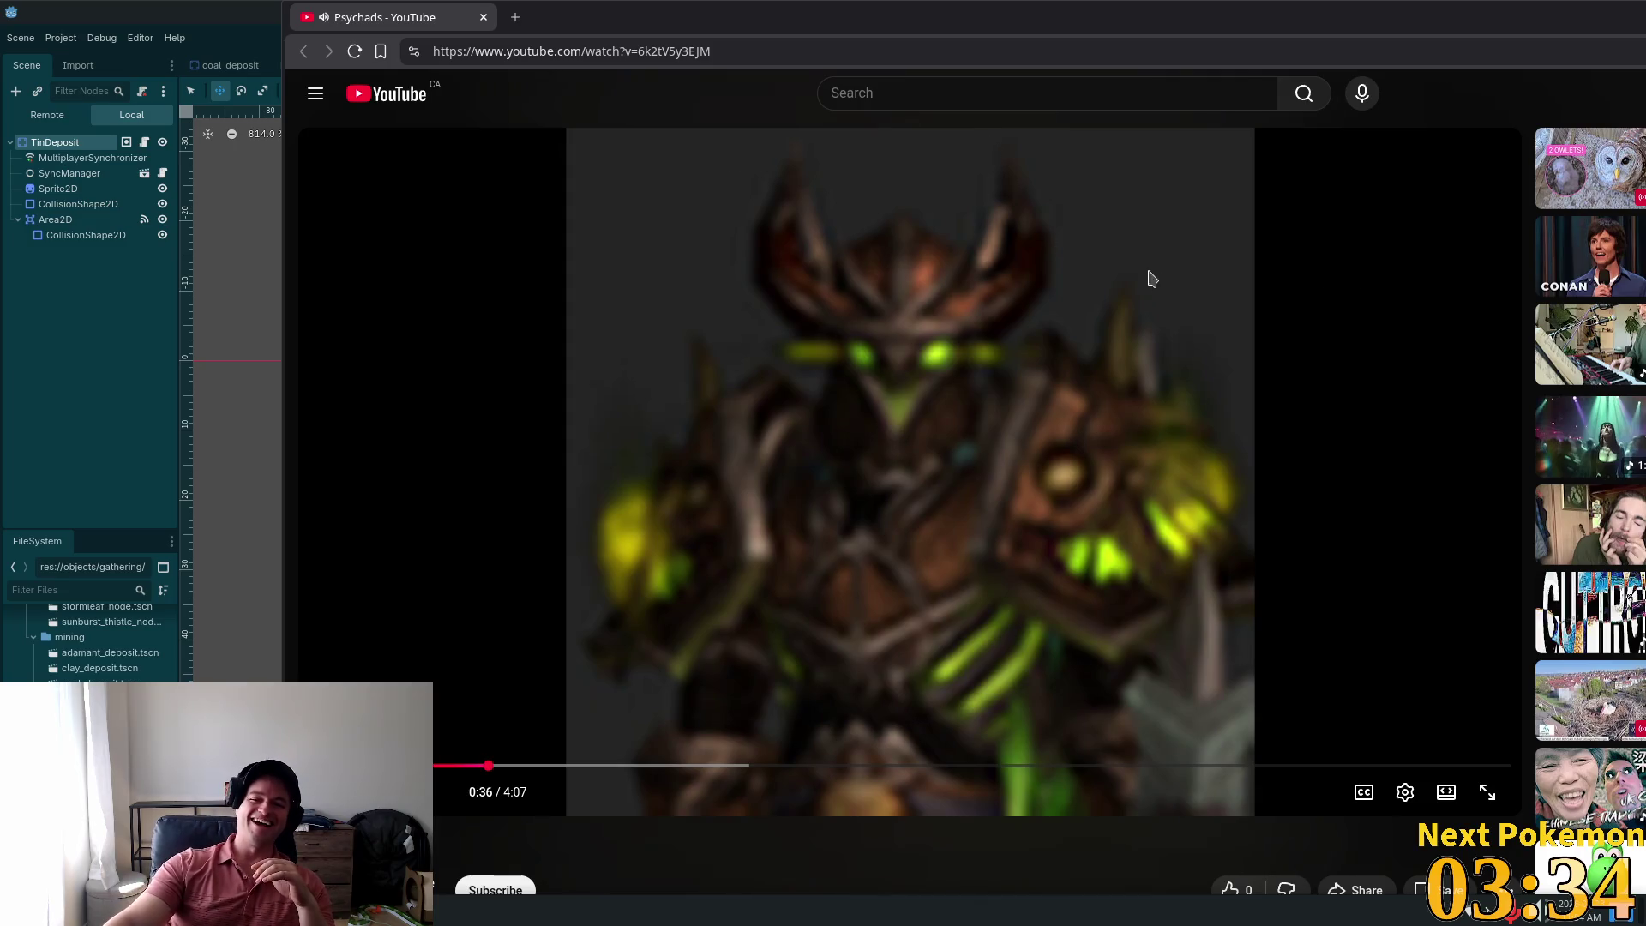
key("ctrl+l")
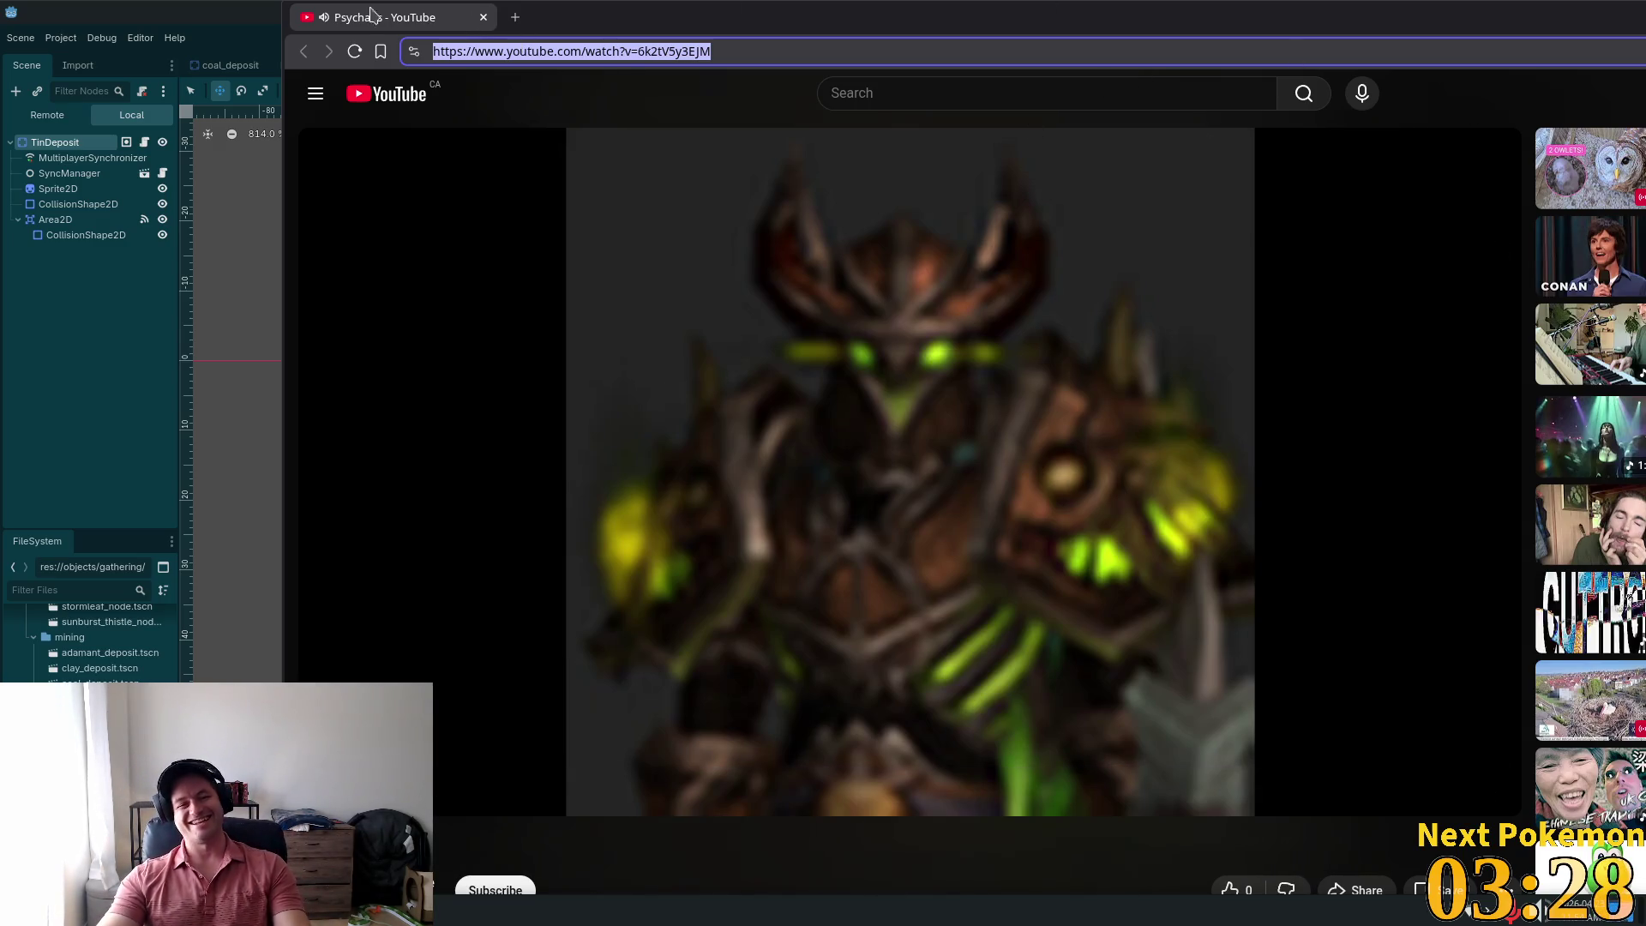
left_click(380, 51)
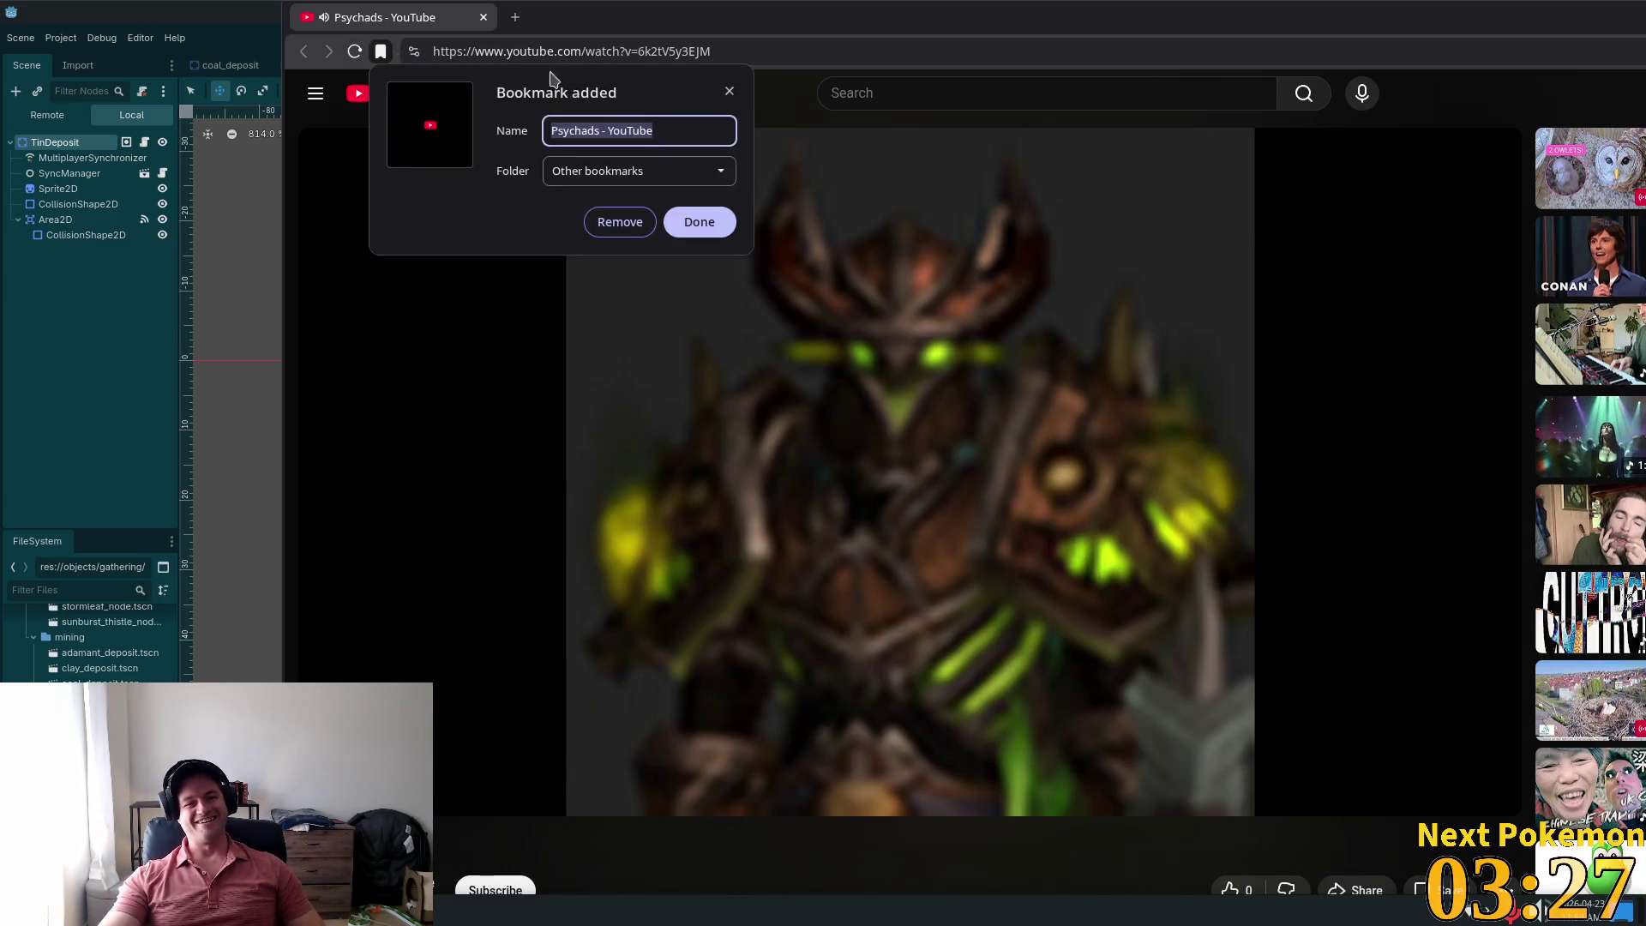
left_click(685, 224)
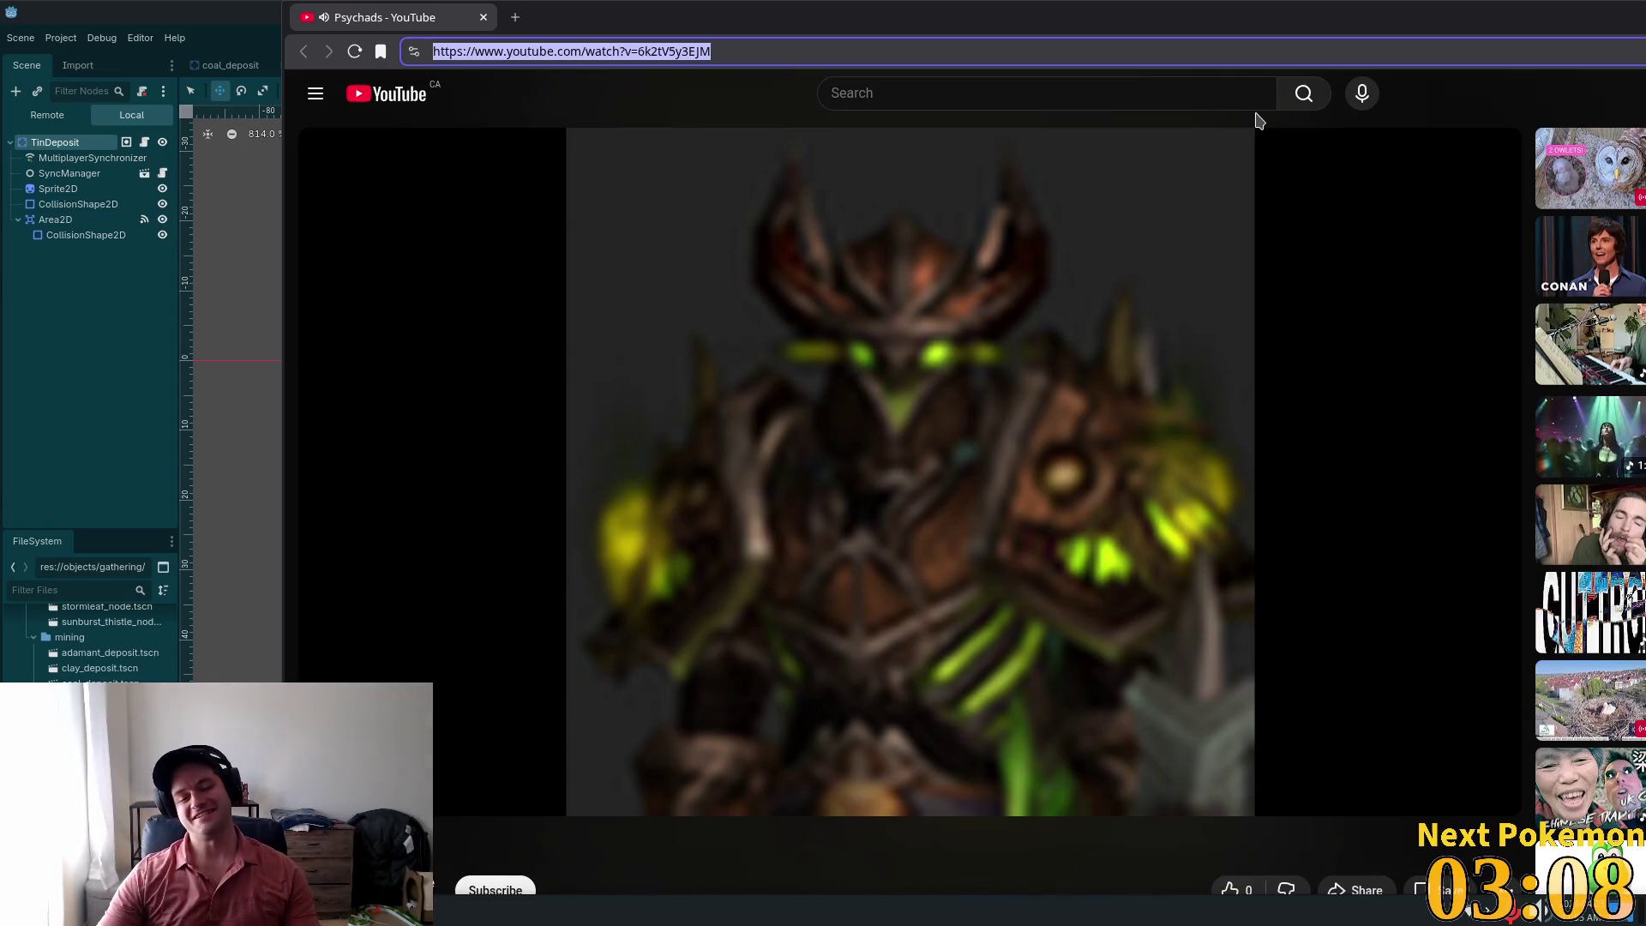
Step: Drag the browser window off to the side to reveal the Godot editor
mouse_move(769, 376)
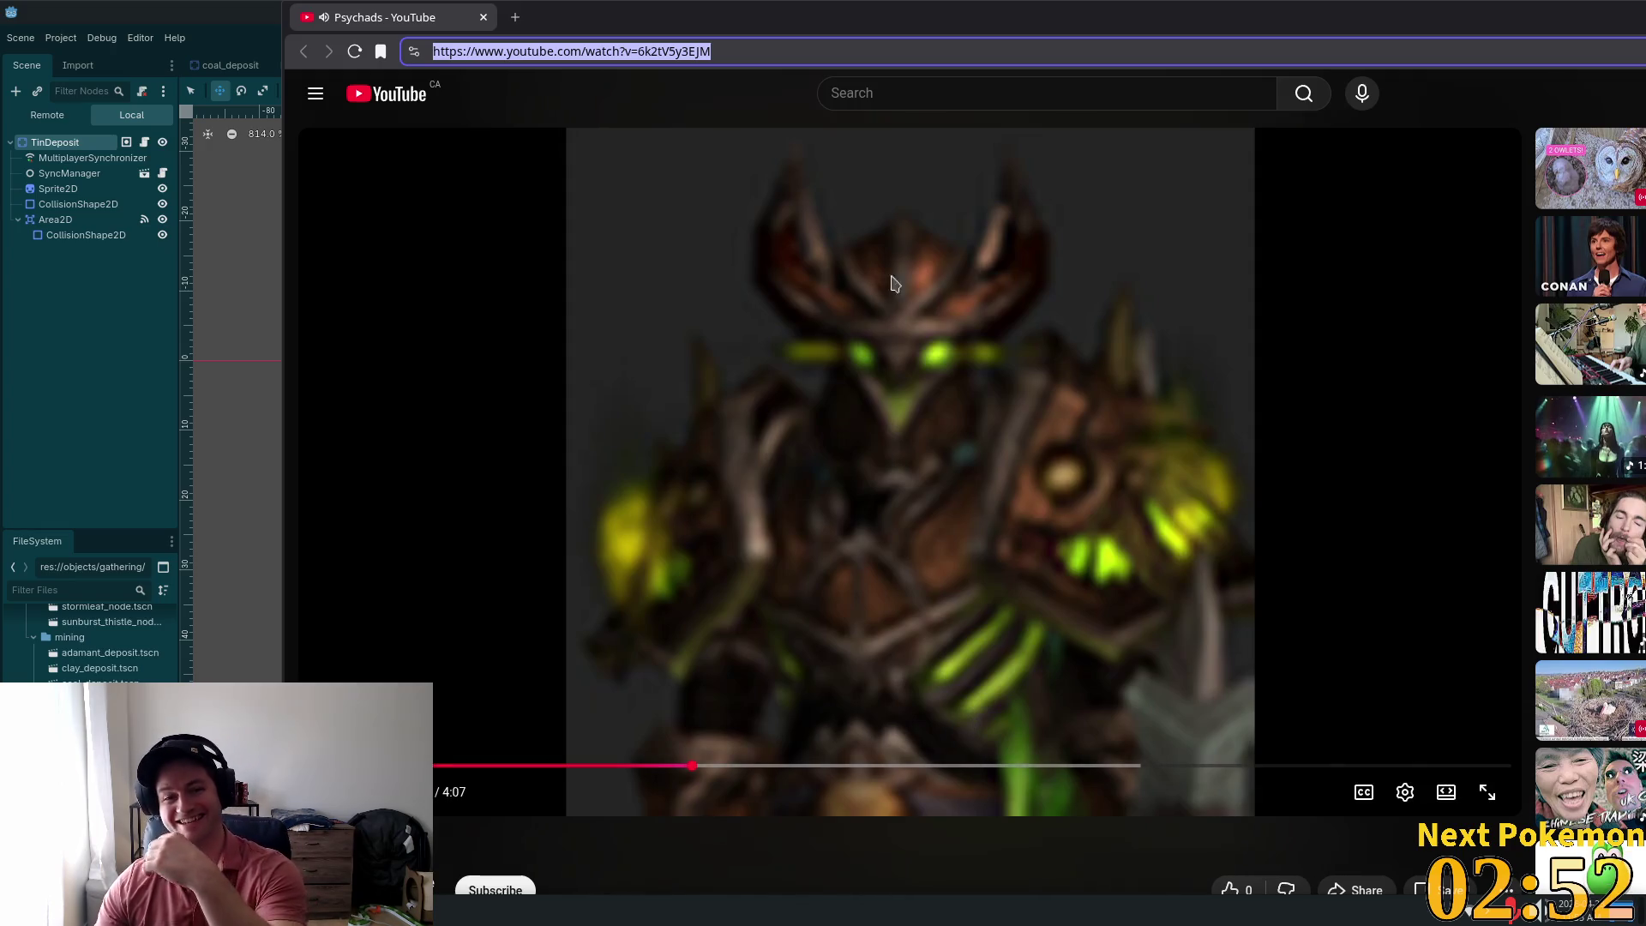
mouse_move(1072, 17)
left_mouse_down()
mouse_move(1115, 35)
mouse_move(1131, 15)
left_mouse_up()
left_click_drag(415, 31, 1645, 31)
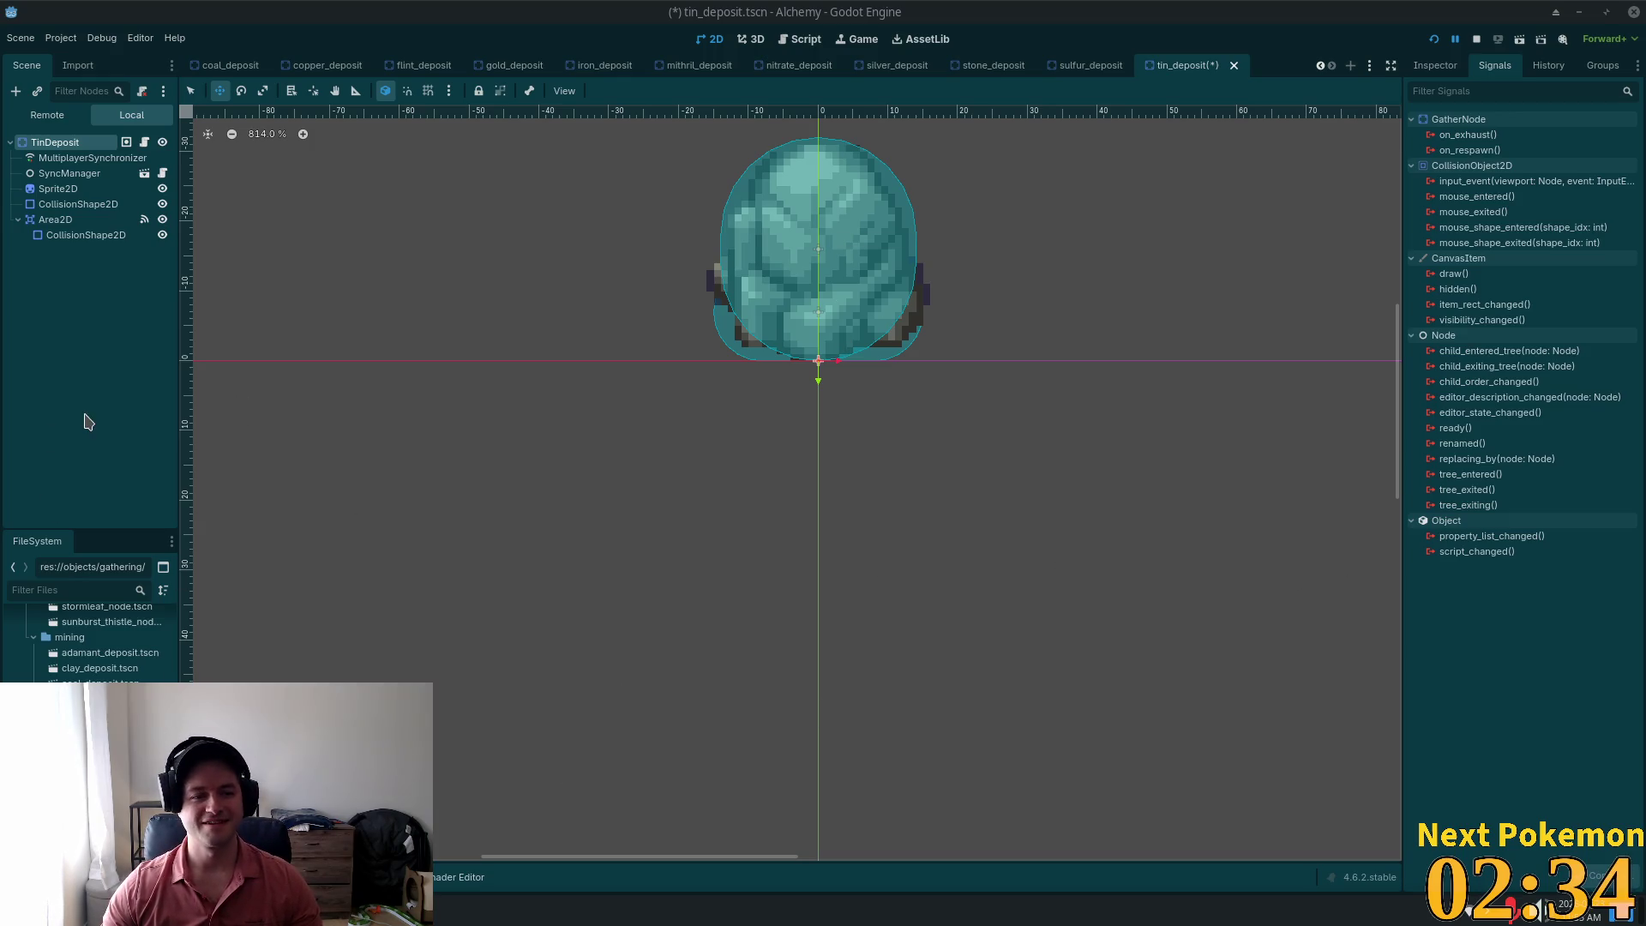
Step: Save tin_deposit.tscn and select its Area2D node to check its signals
key("ctrl+s")
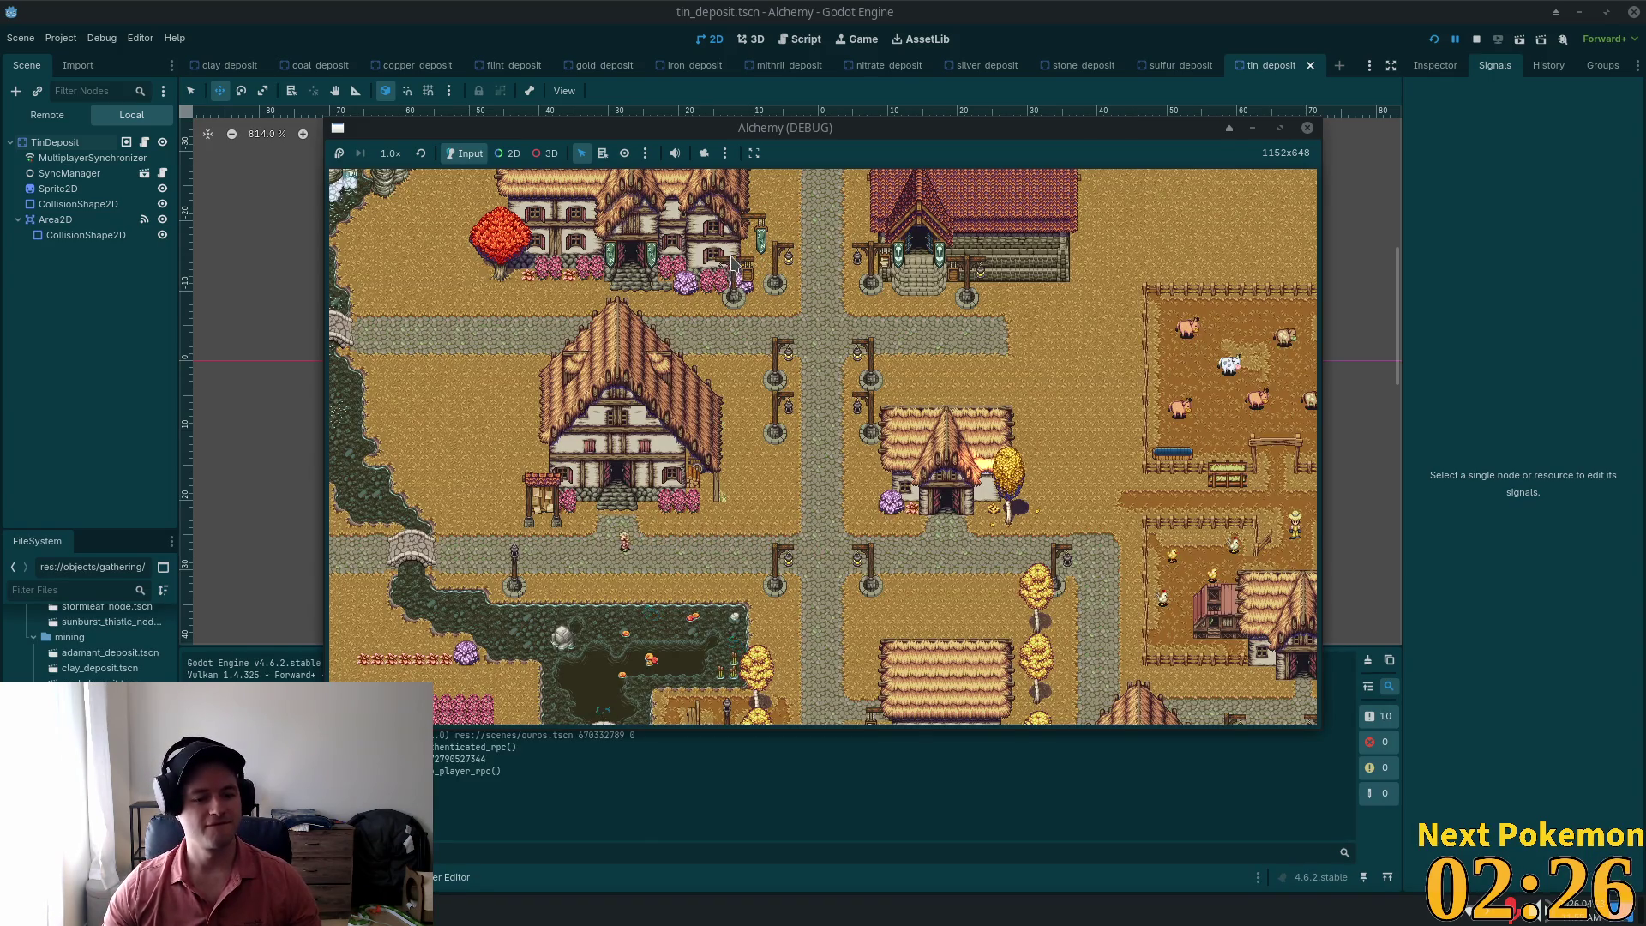
left_click(57, 220)
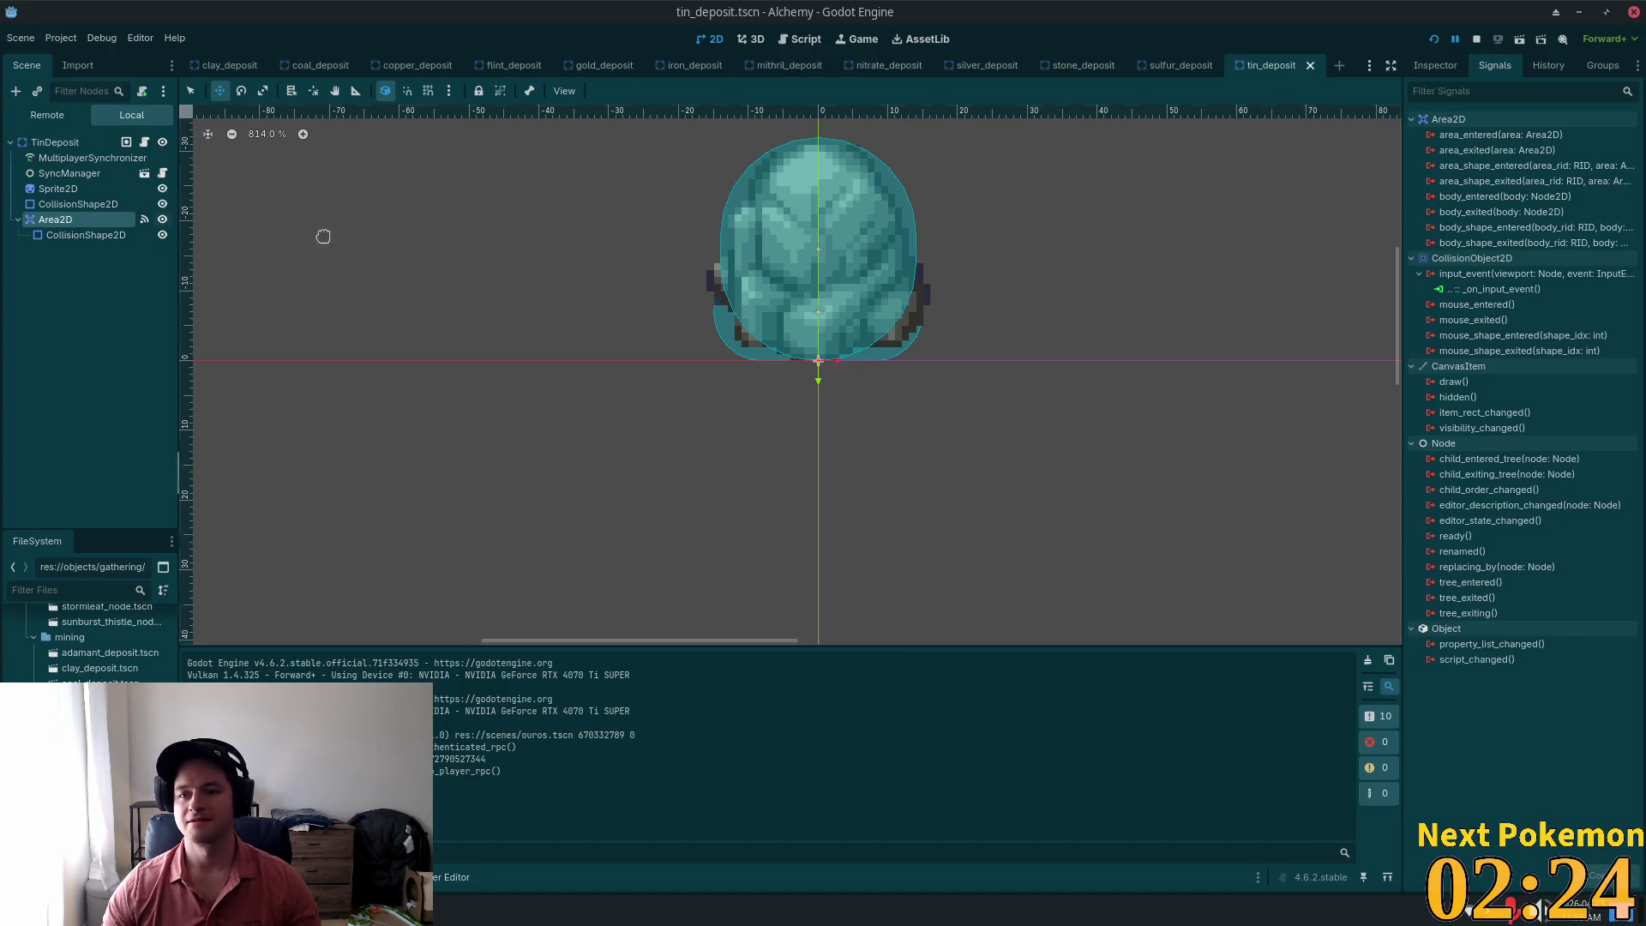
Step: Step through the sulfur_deposit and stone_deposit scene tabs to reach silver_deposit
left_click(1178, 66)
left_click(1066, 67)
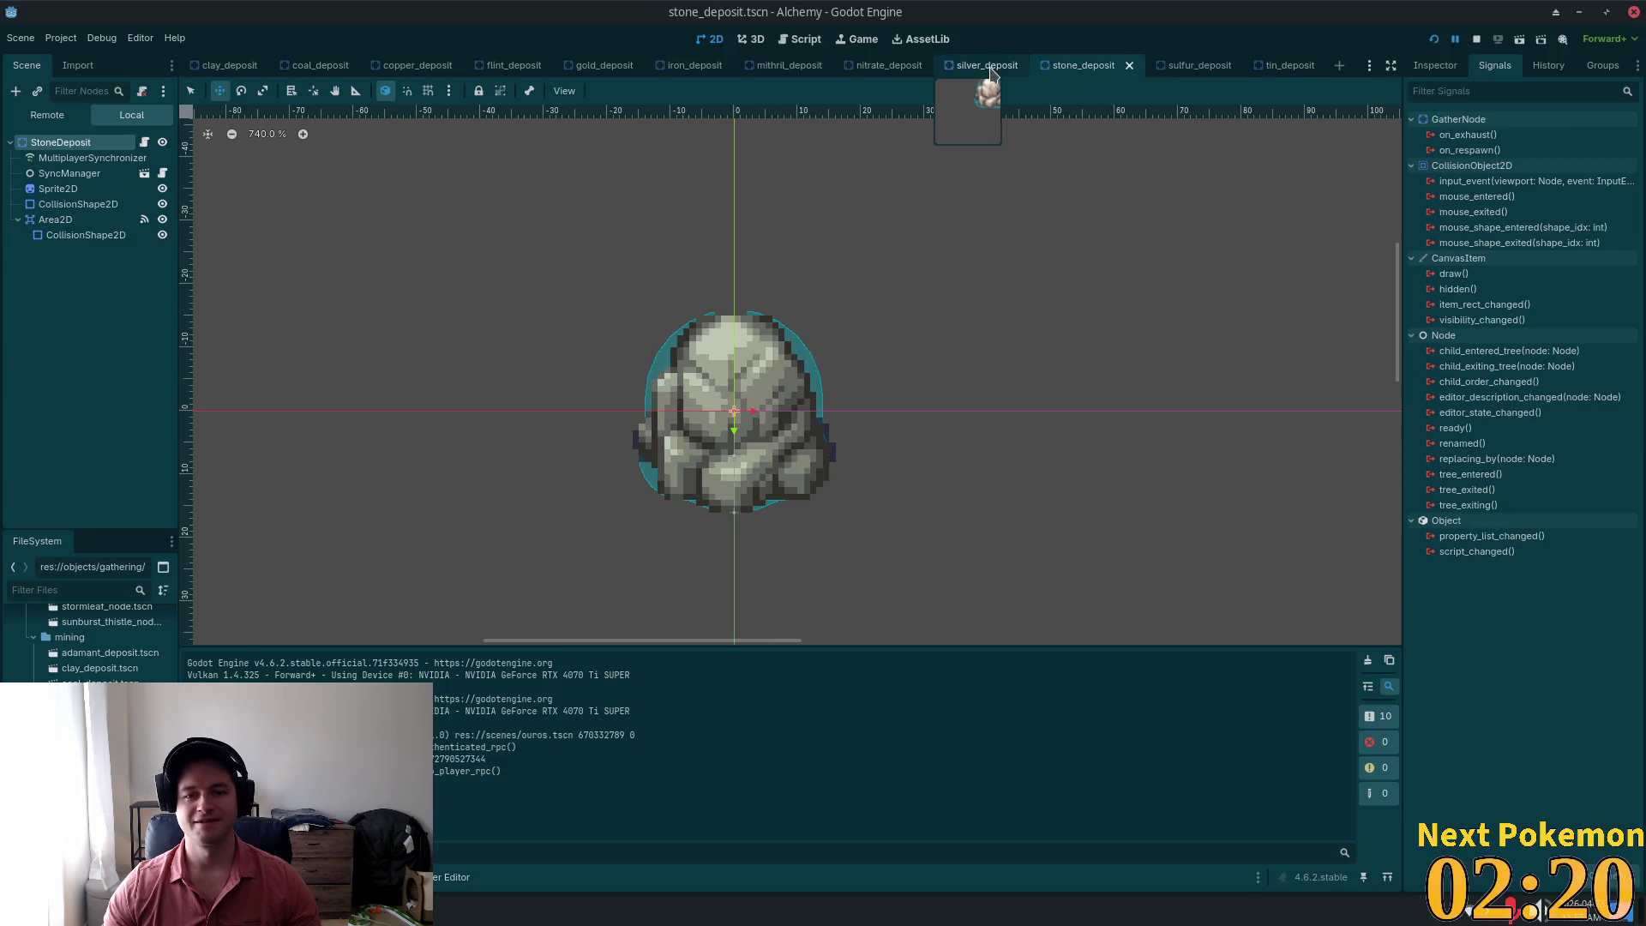
left_click(987, 69)
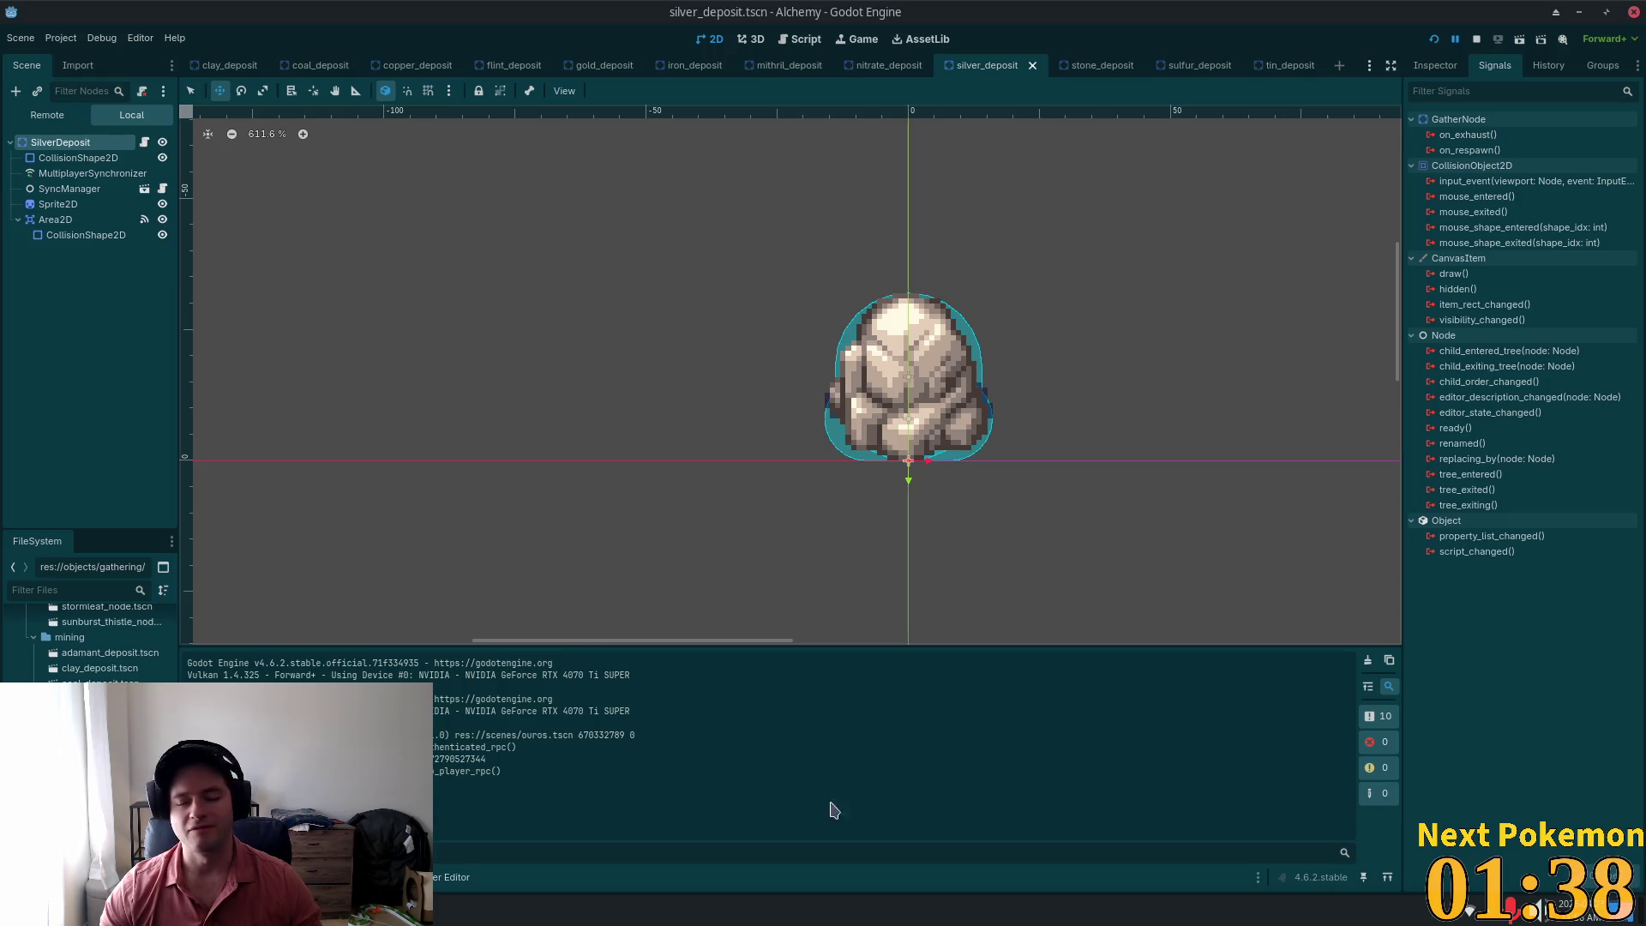
Step: Look at the alchemy-todo list in Mousepad, then put Godot back in front
key("alt+Tab")
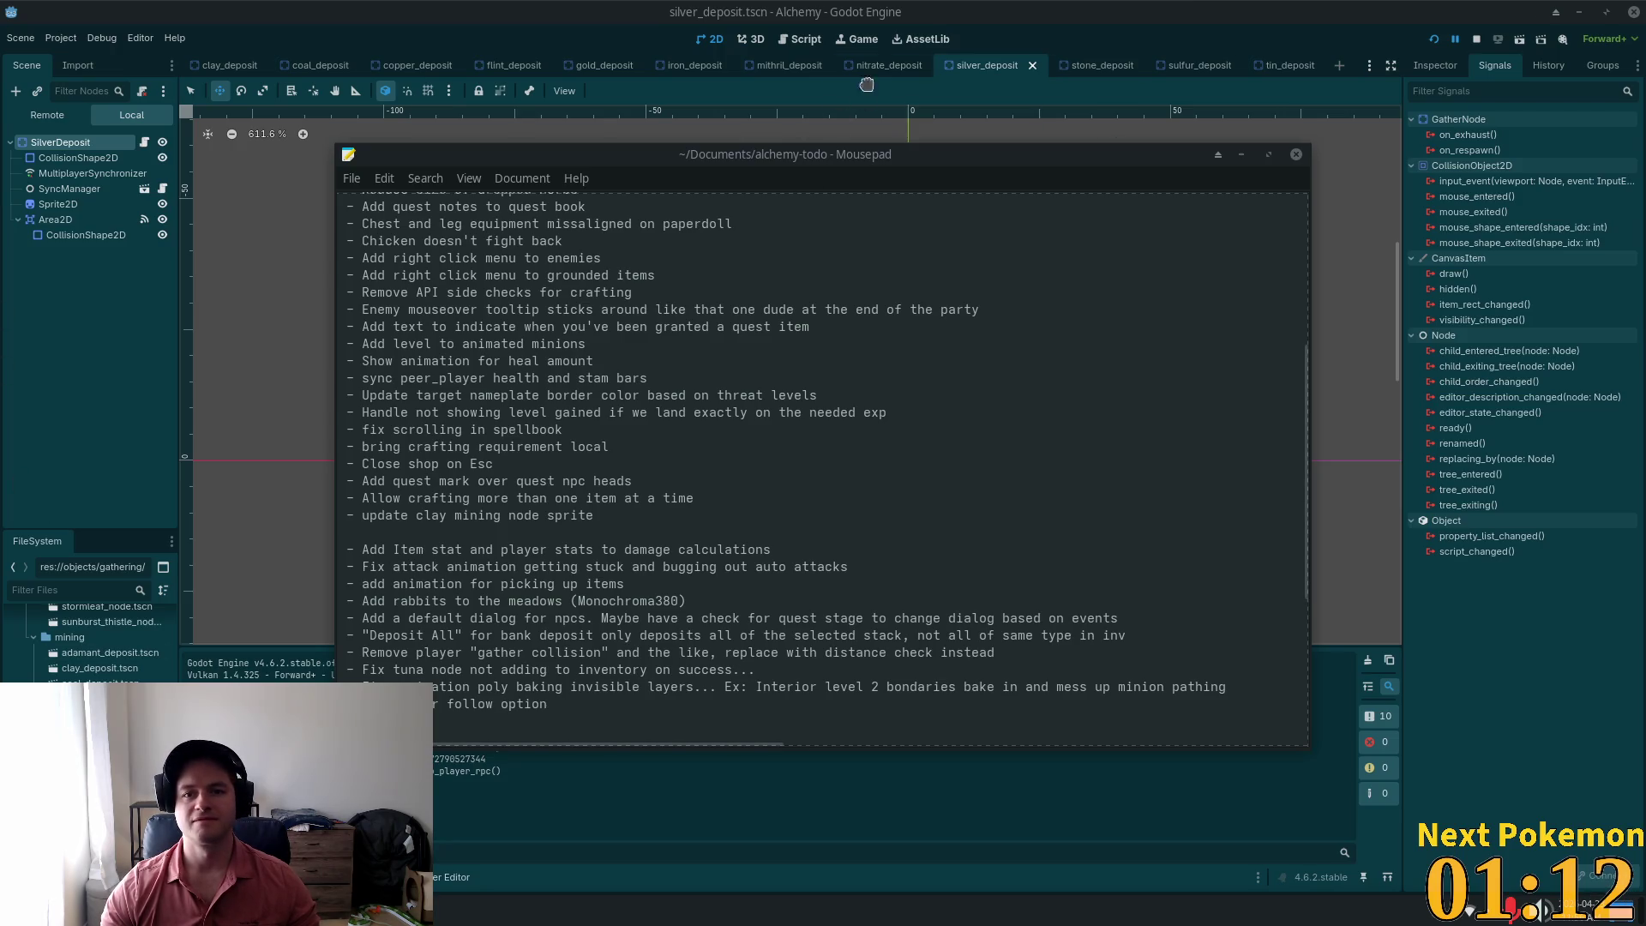
left_click(1026, 8)
Step: Cycle through the nitrate, mithril, iron, gold, flint, copper and coal deposit tabs to reach clay_deposit
left_click(875, 65)
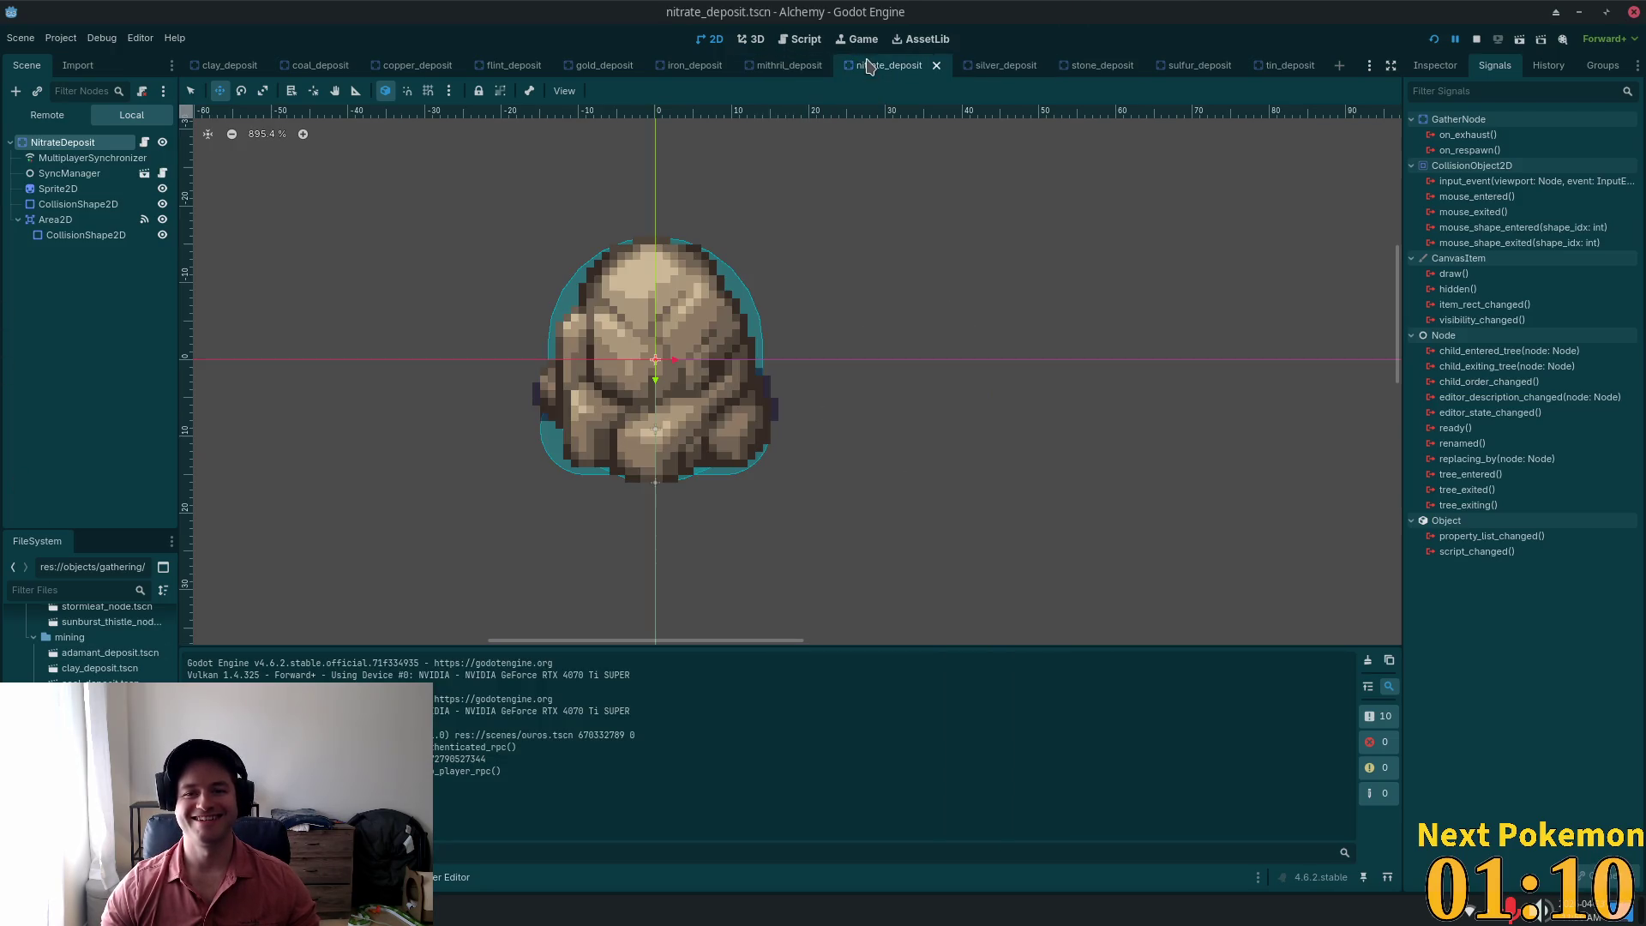
left_click(776, 67)
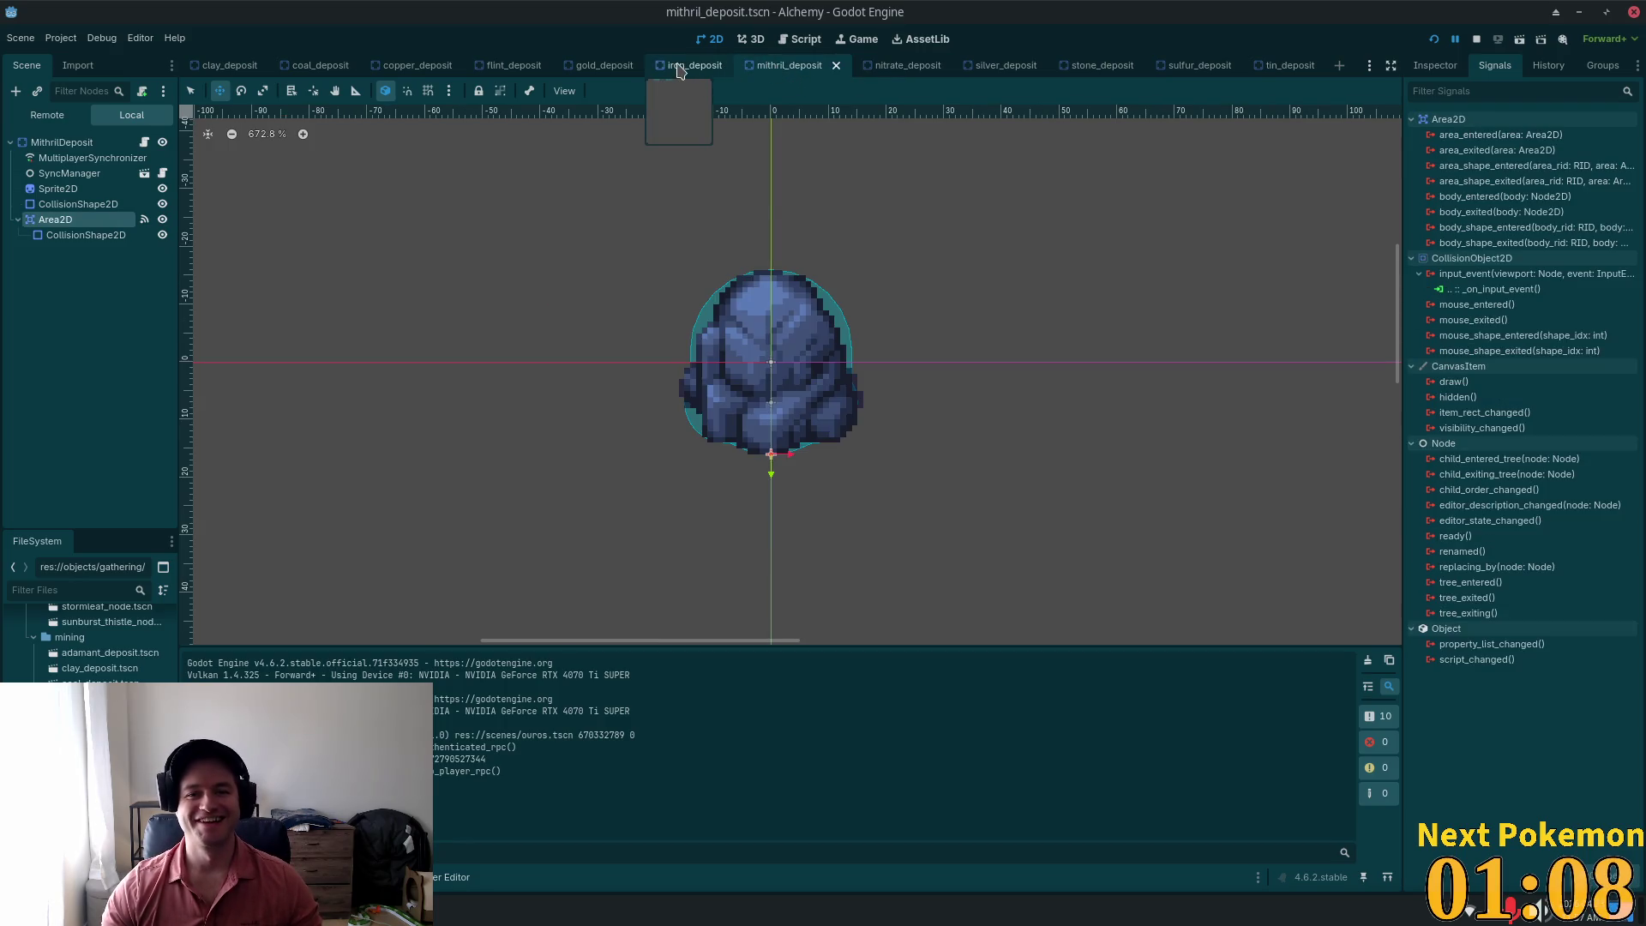
left_click(686, 69)
left_click(603, 74)
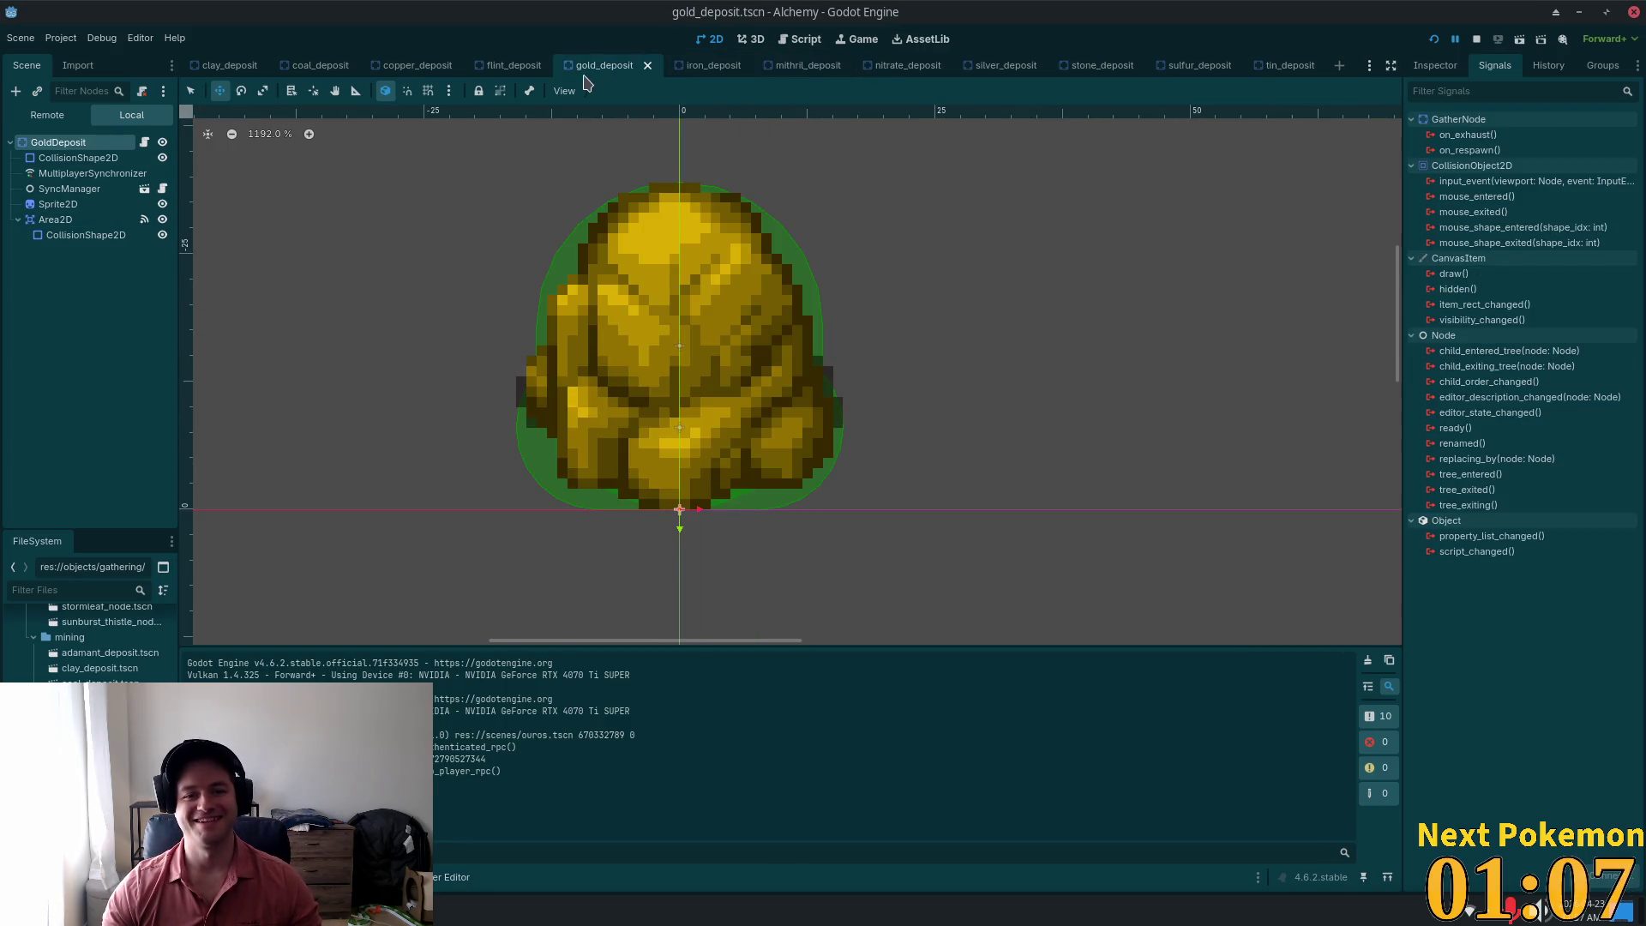
left_click(503, 70)
left_click(423, 68)
left_click(294, 70)
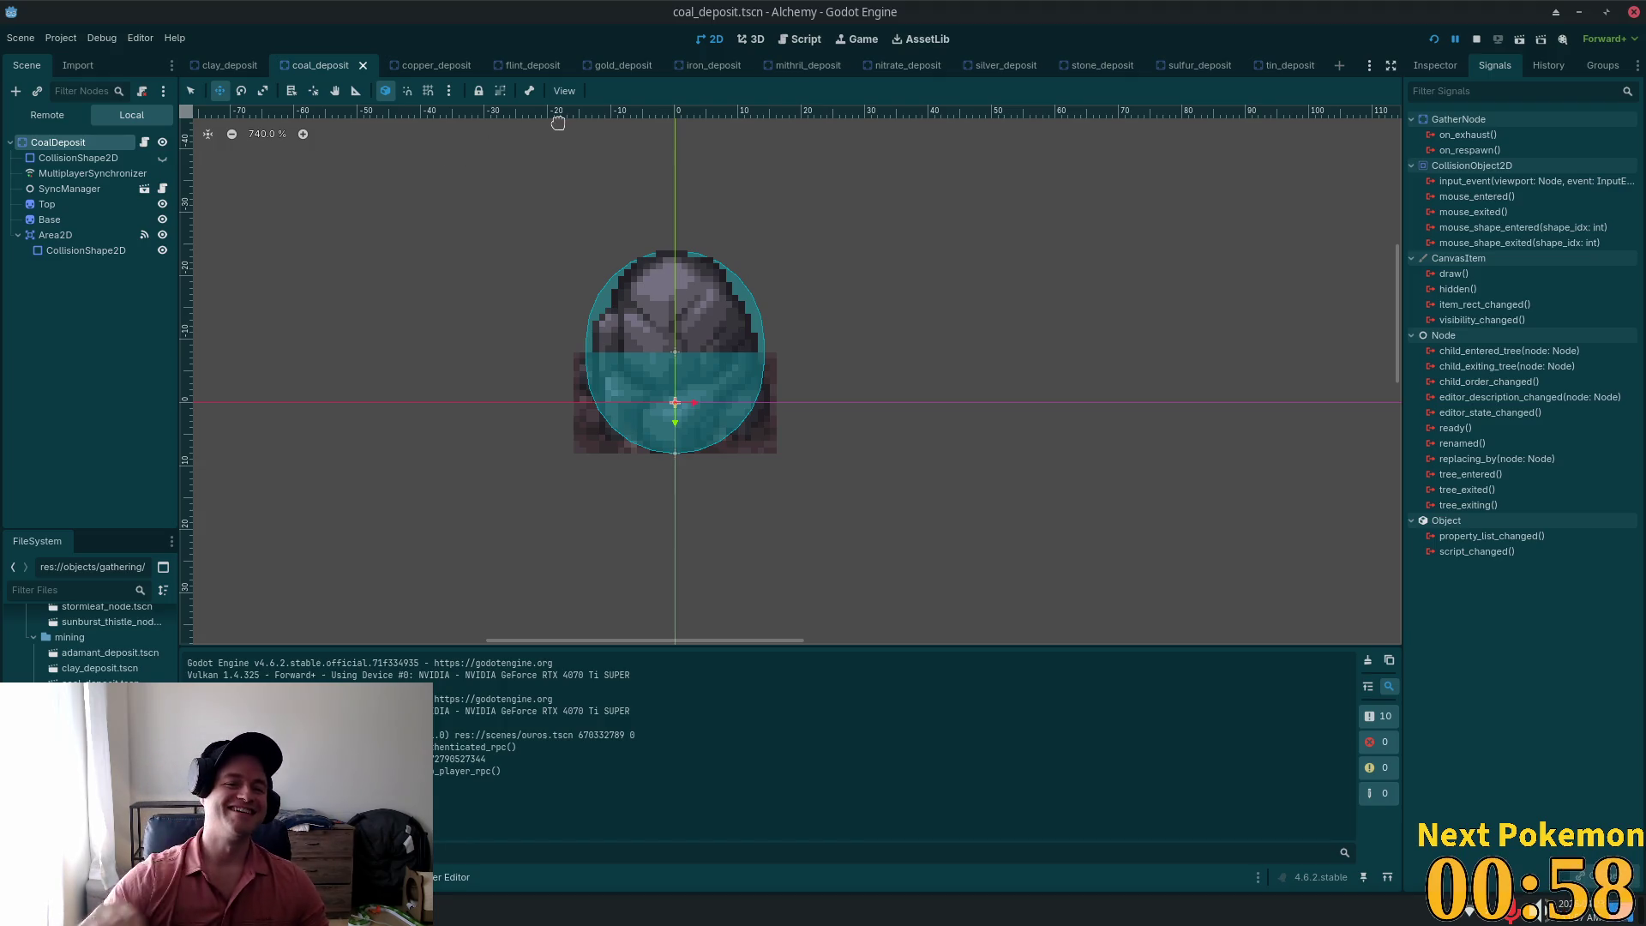
left_click(225, 66)
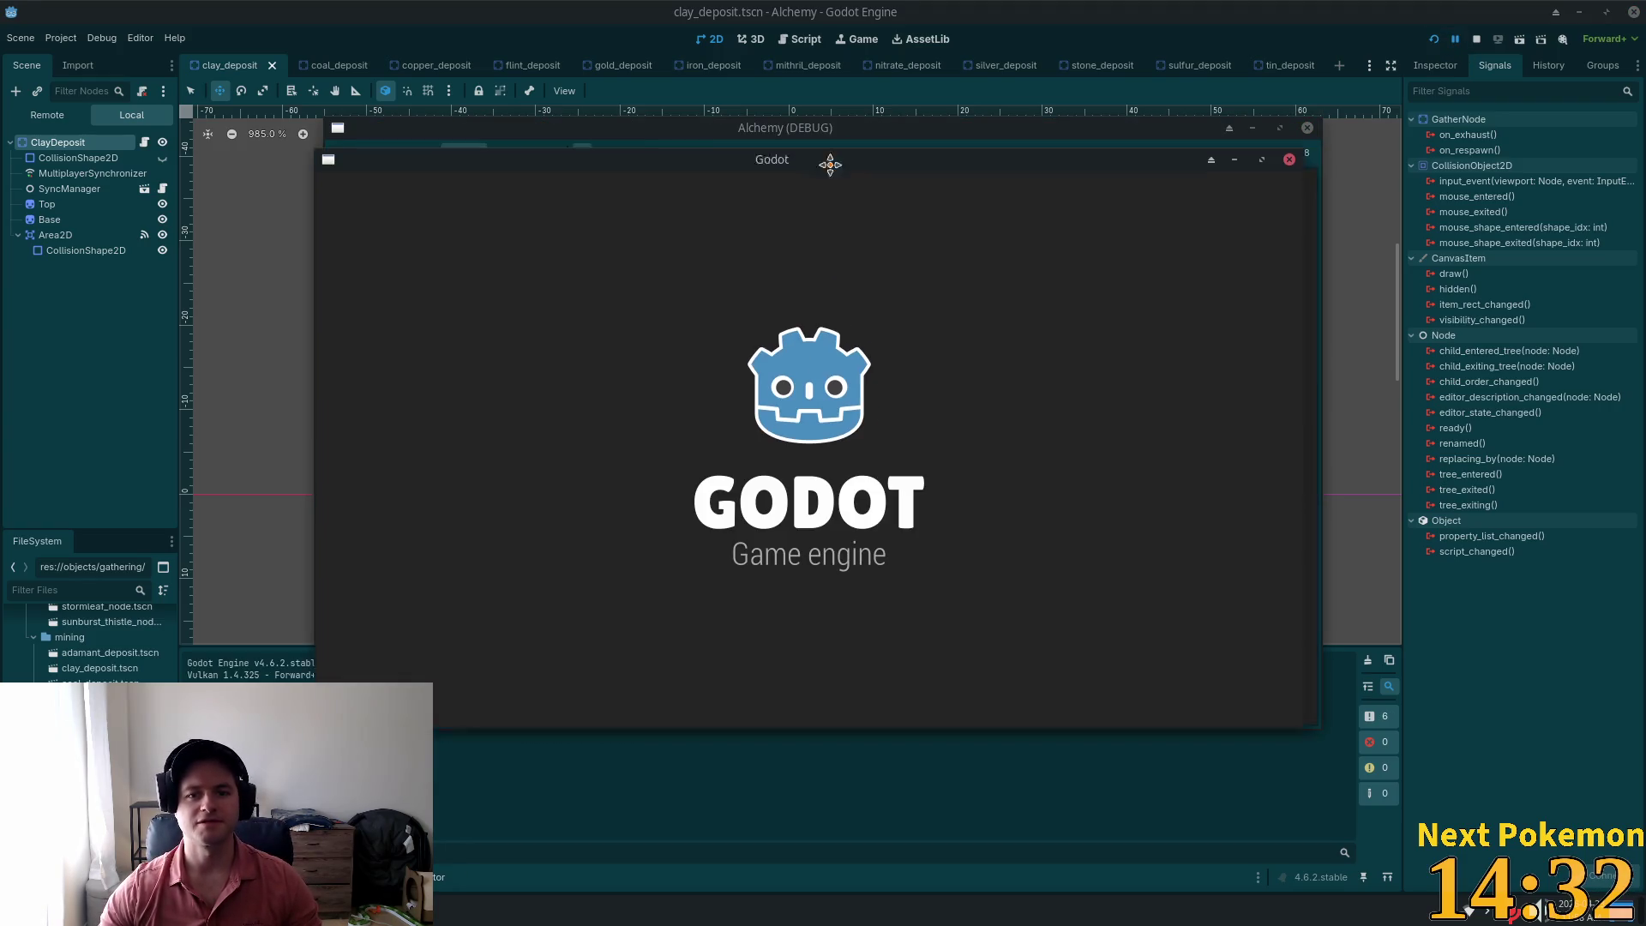
Step: Move the game window left, log in, and walk the character south past the pond
left_click_drag(831, 160, 567, 96)
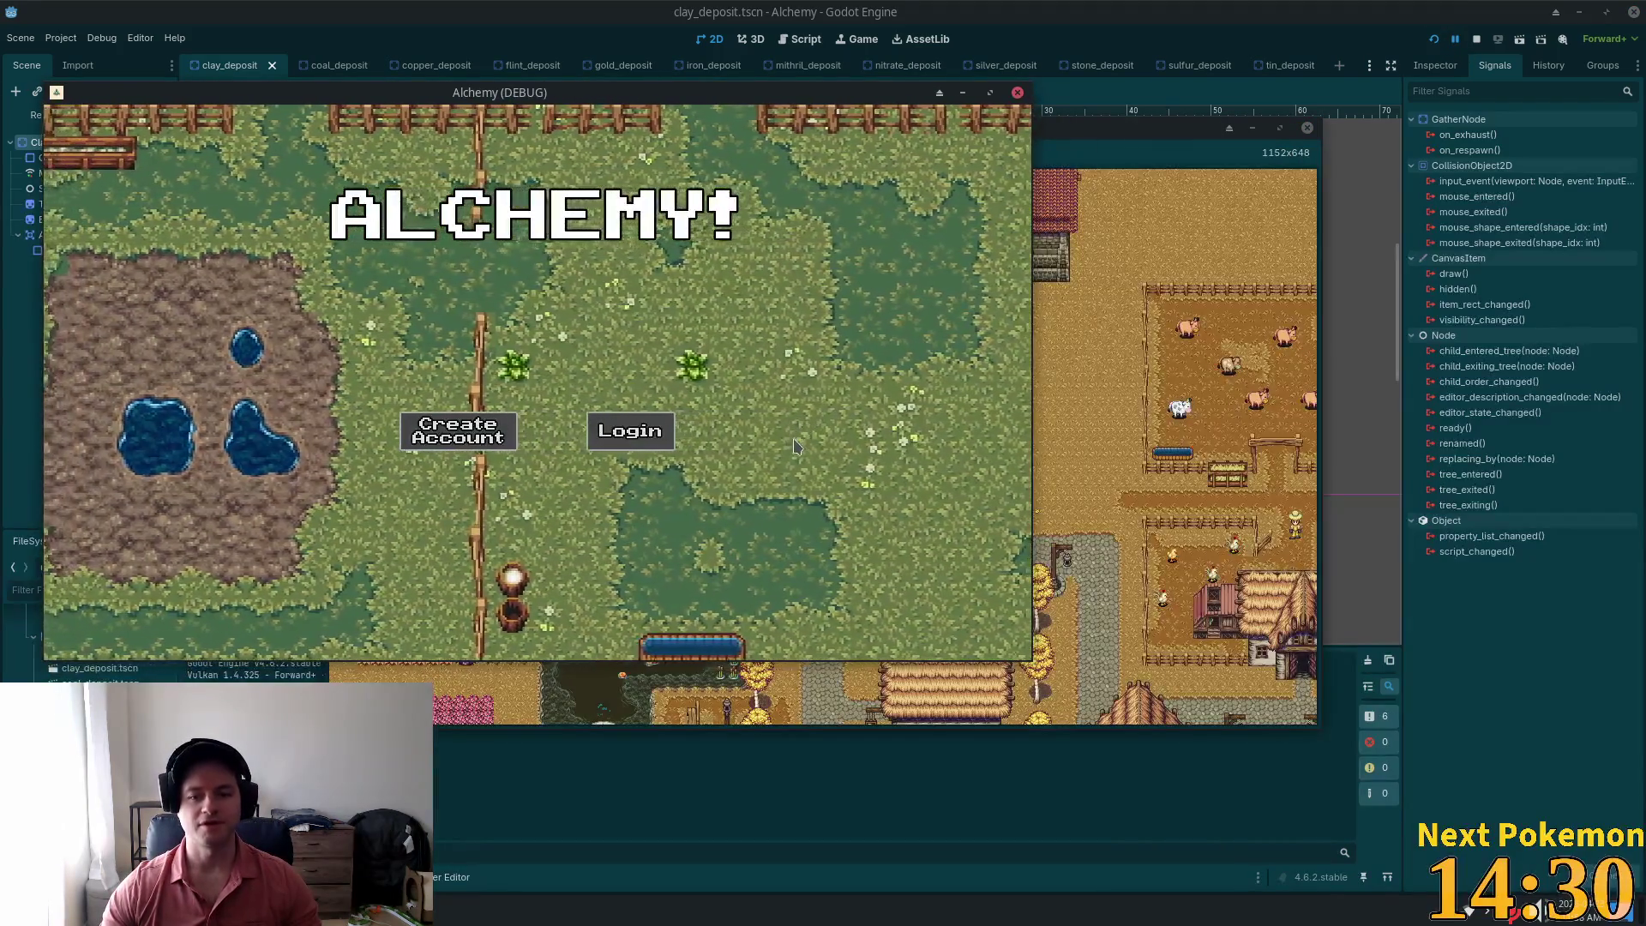
left_click(631, 431)
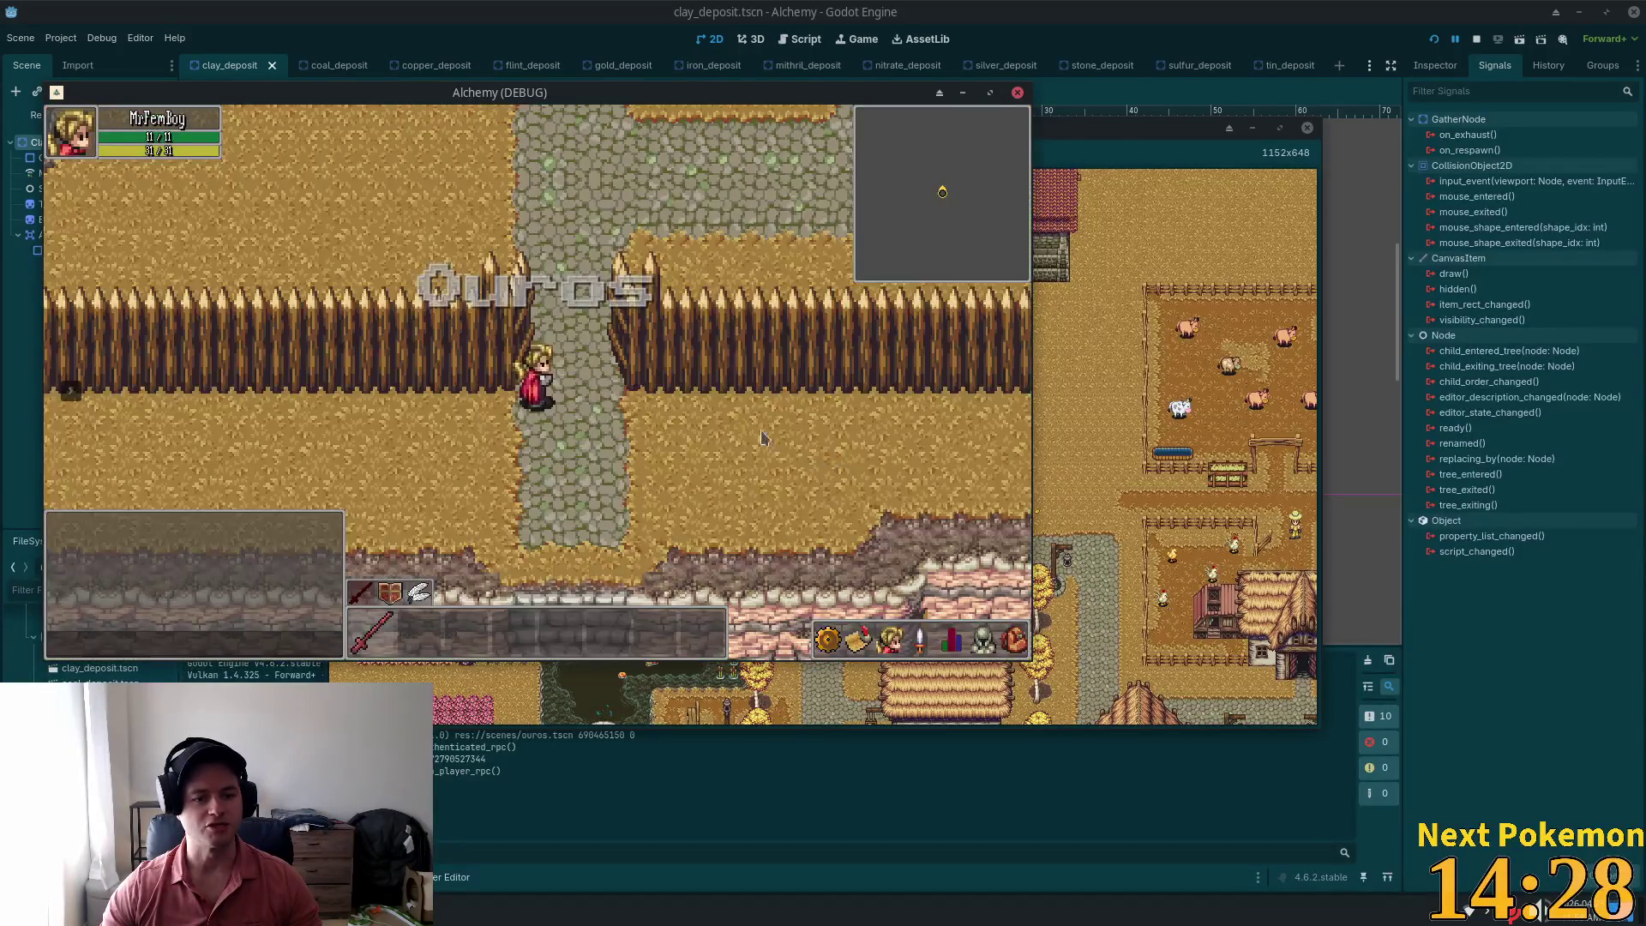
key("Up")
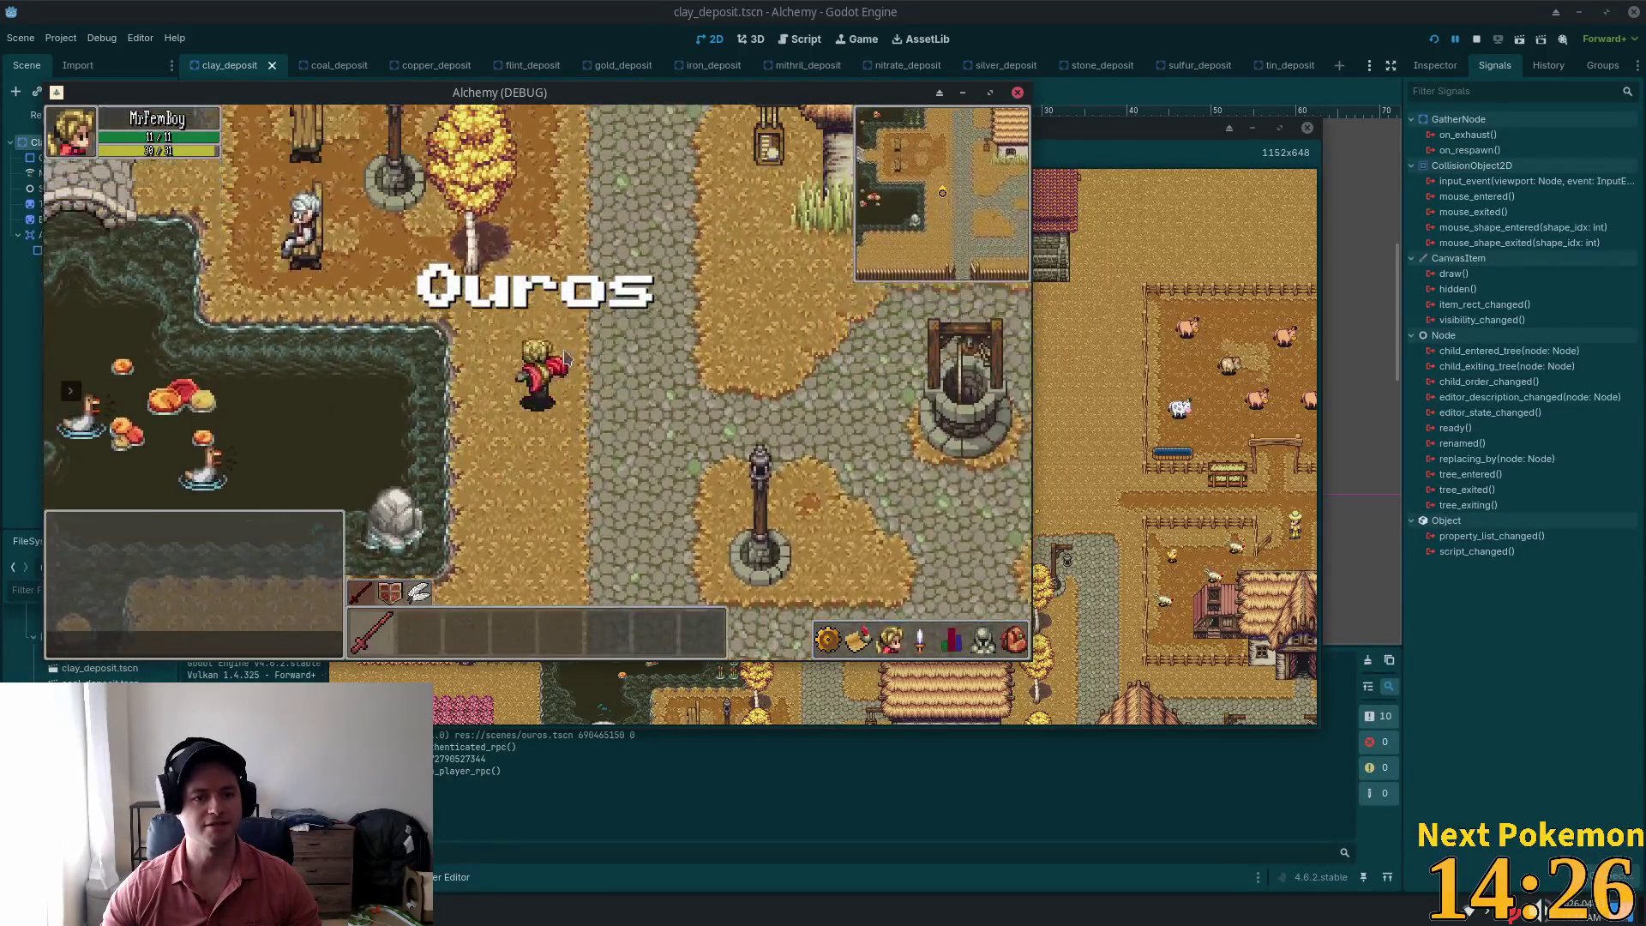
key("Down")
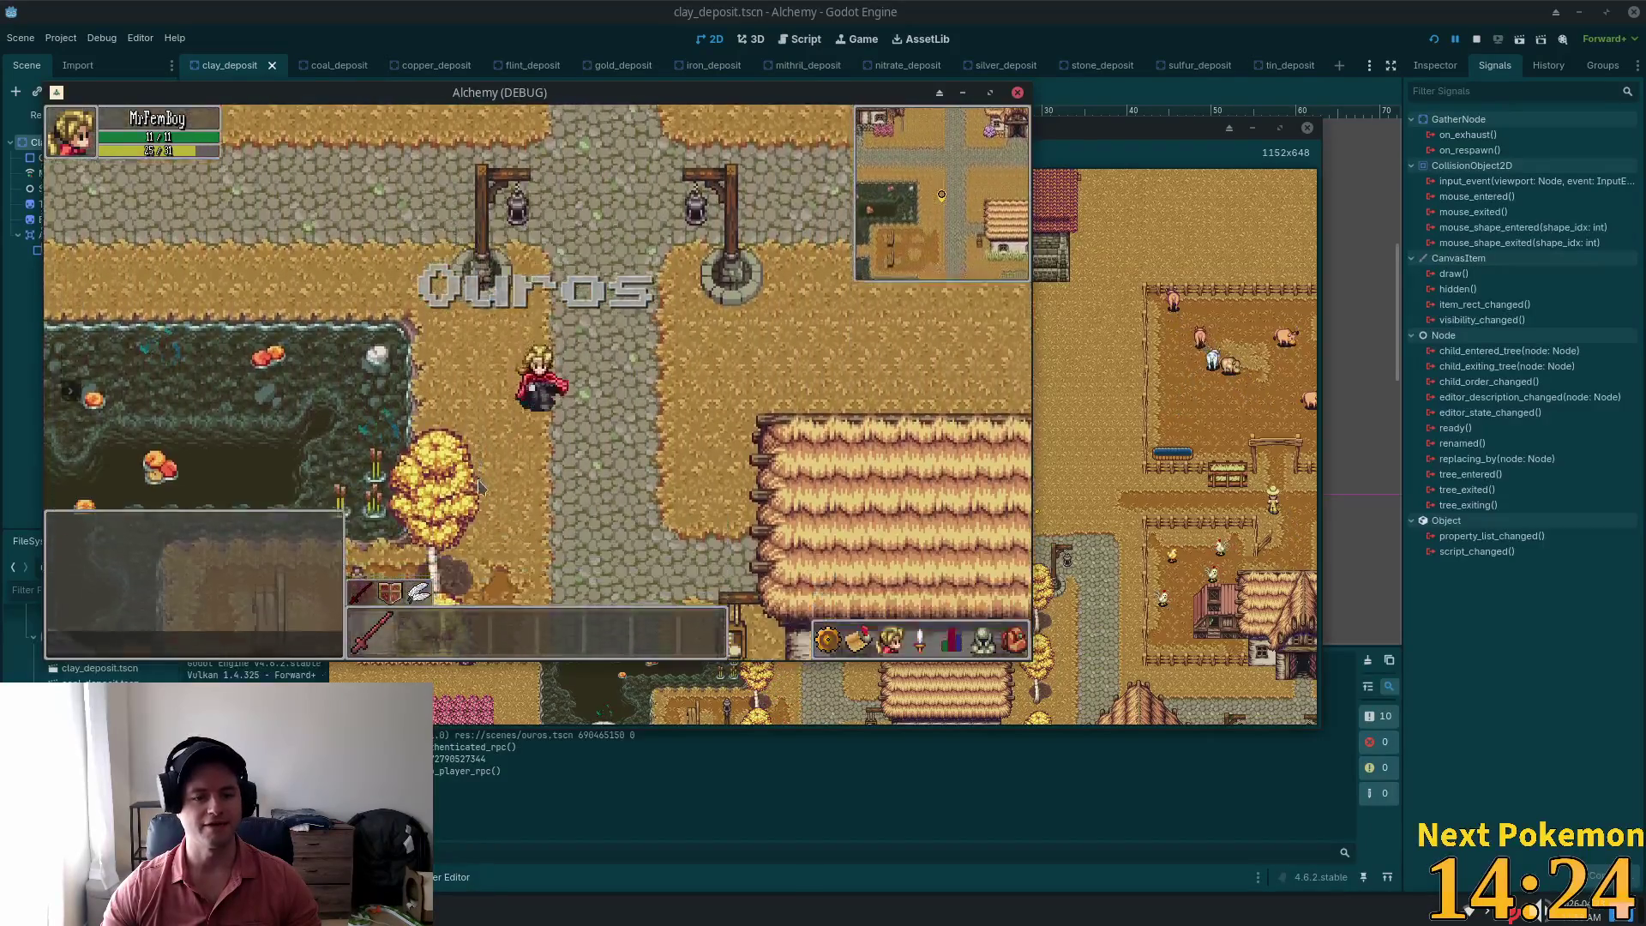
key("Down")
key("Down")
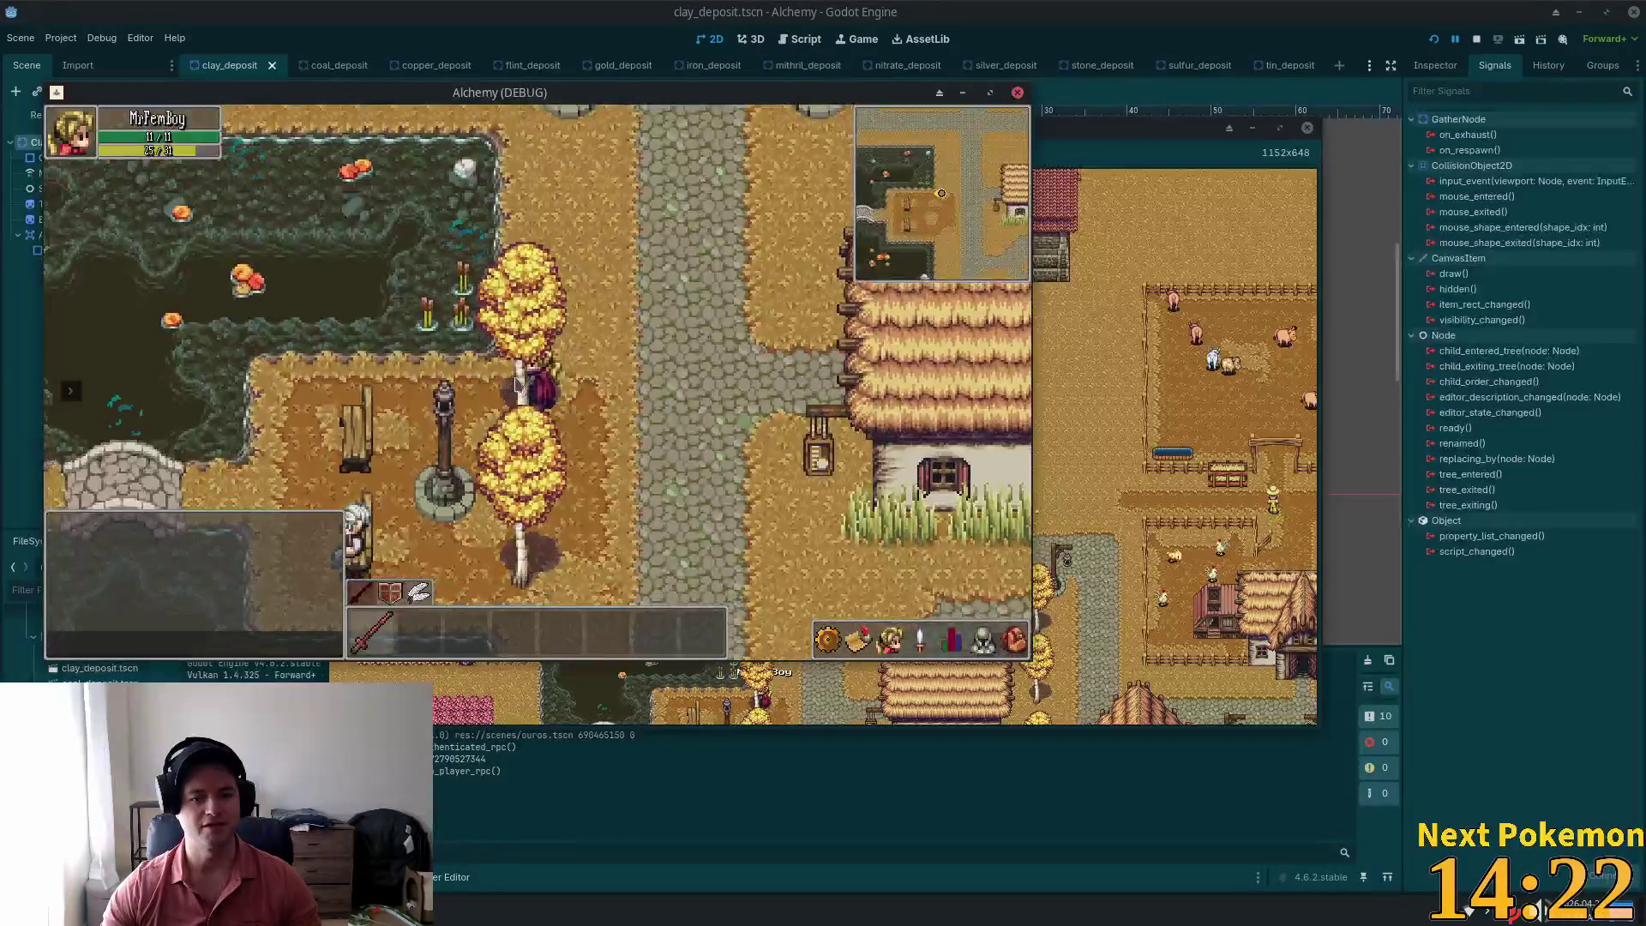
key("Down")
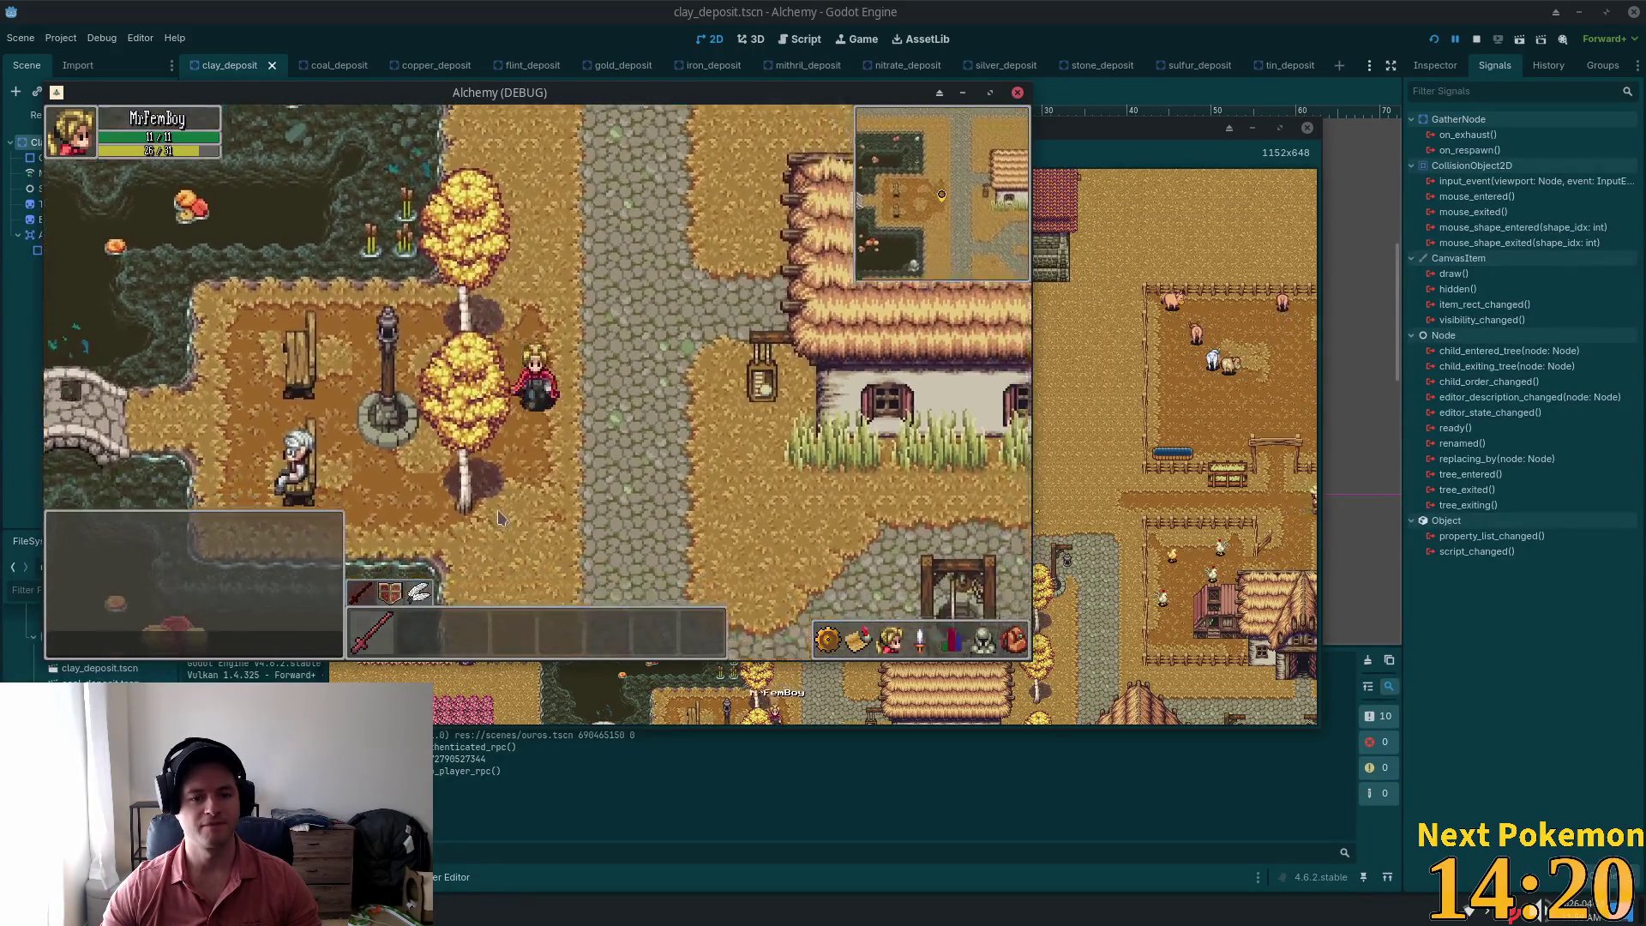
Step: Try chopping a tree, then walk north and west across the bridge into the rocky mining area
left_click(476, 460)
key("Up")
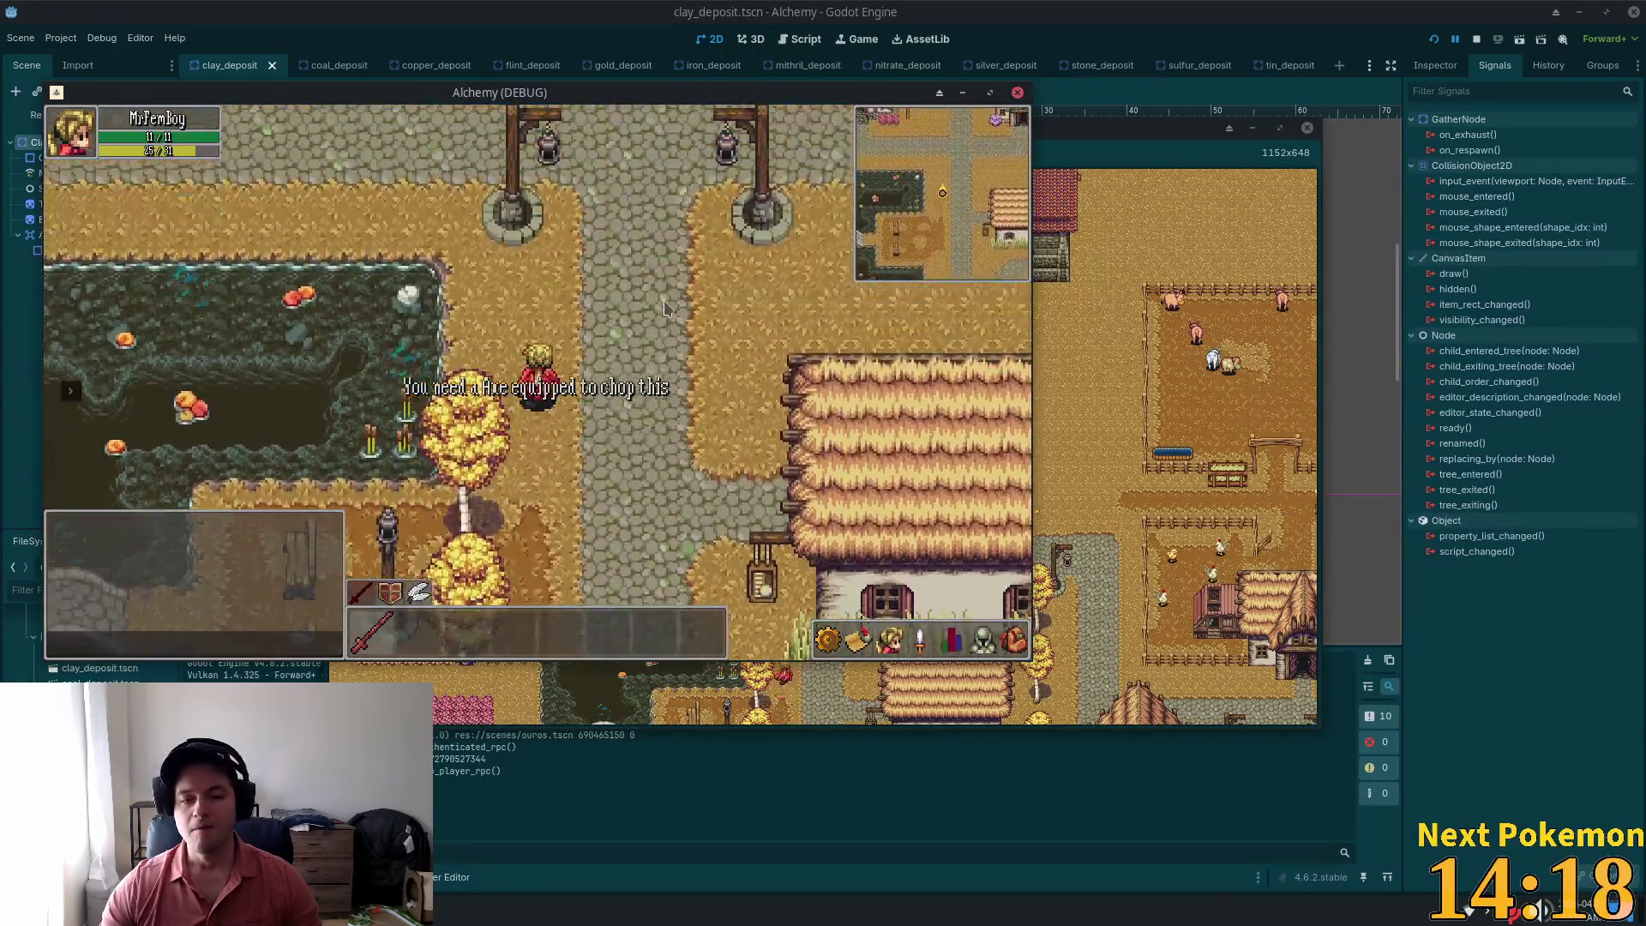
key("Up")
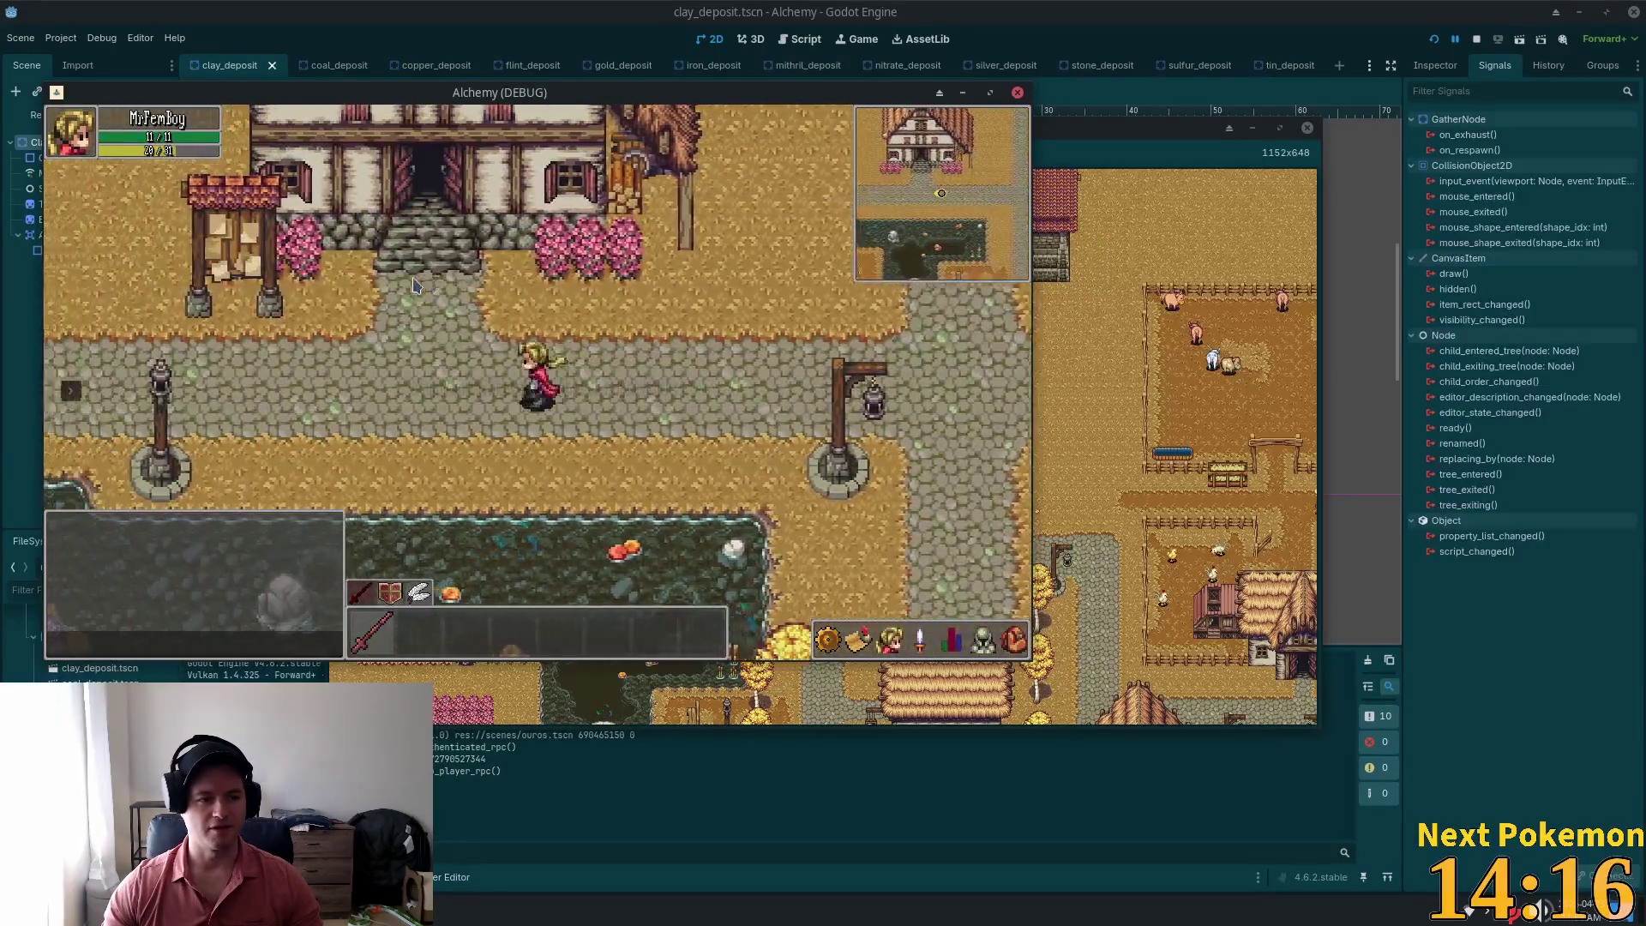
key("Left")
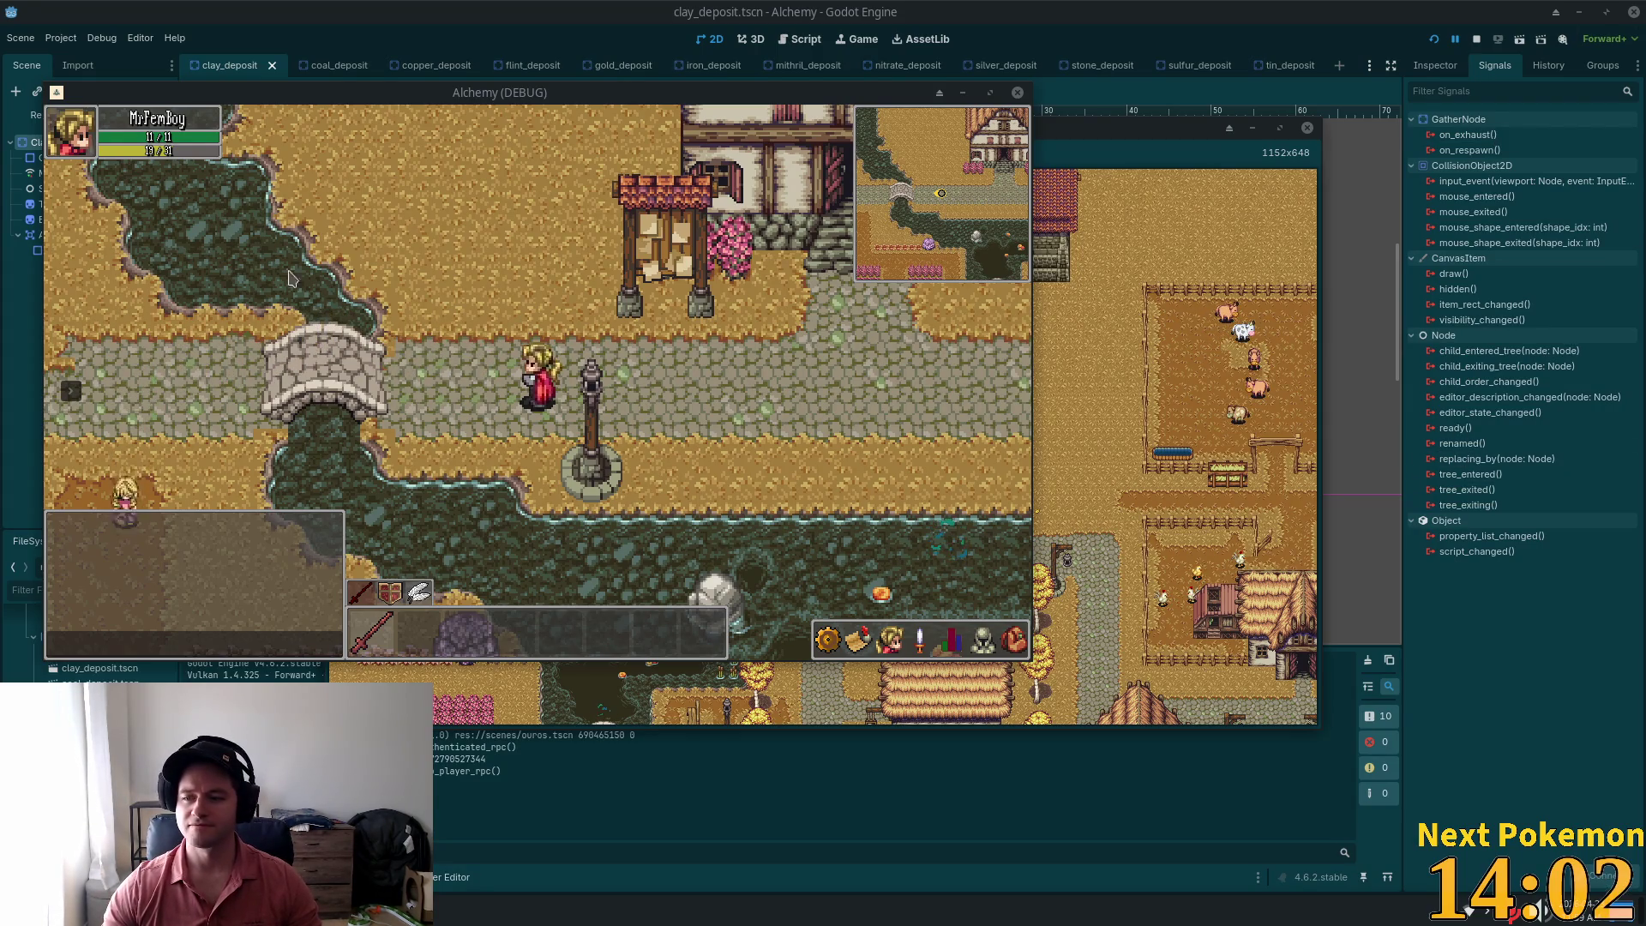
key("Left")
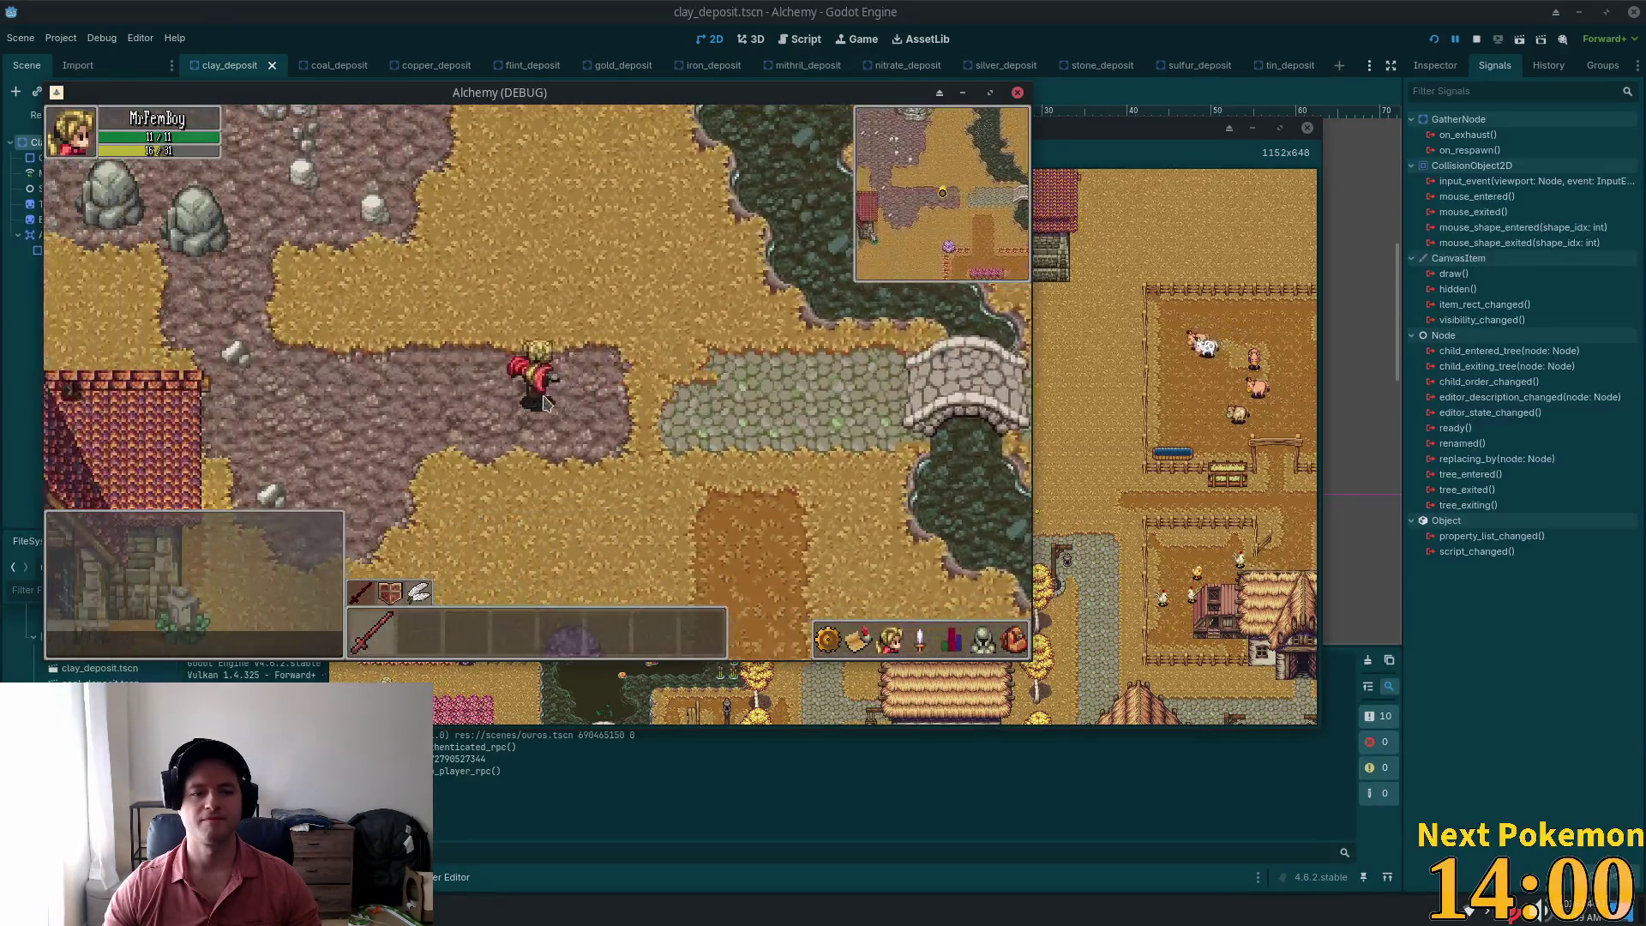
key("Up")
Step: Mine the copper and tin deposit rocks for 1 Copper Ore and 1 Tin Ore, then step out of the cave
left_click(506, 393)
left_click(498, 391)
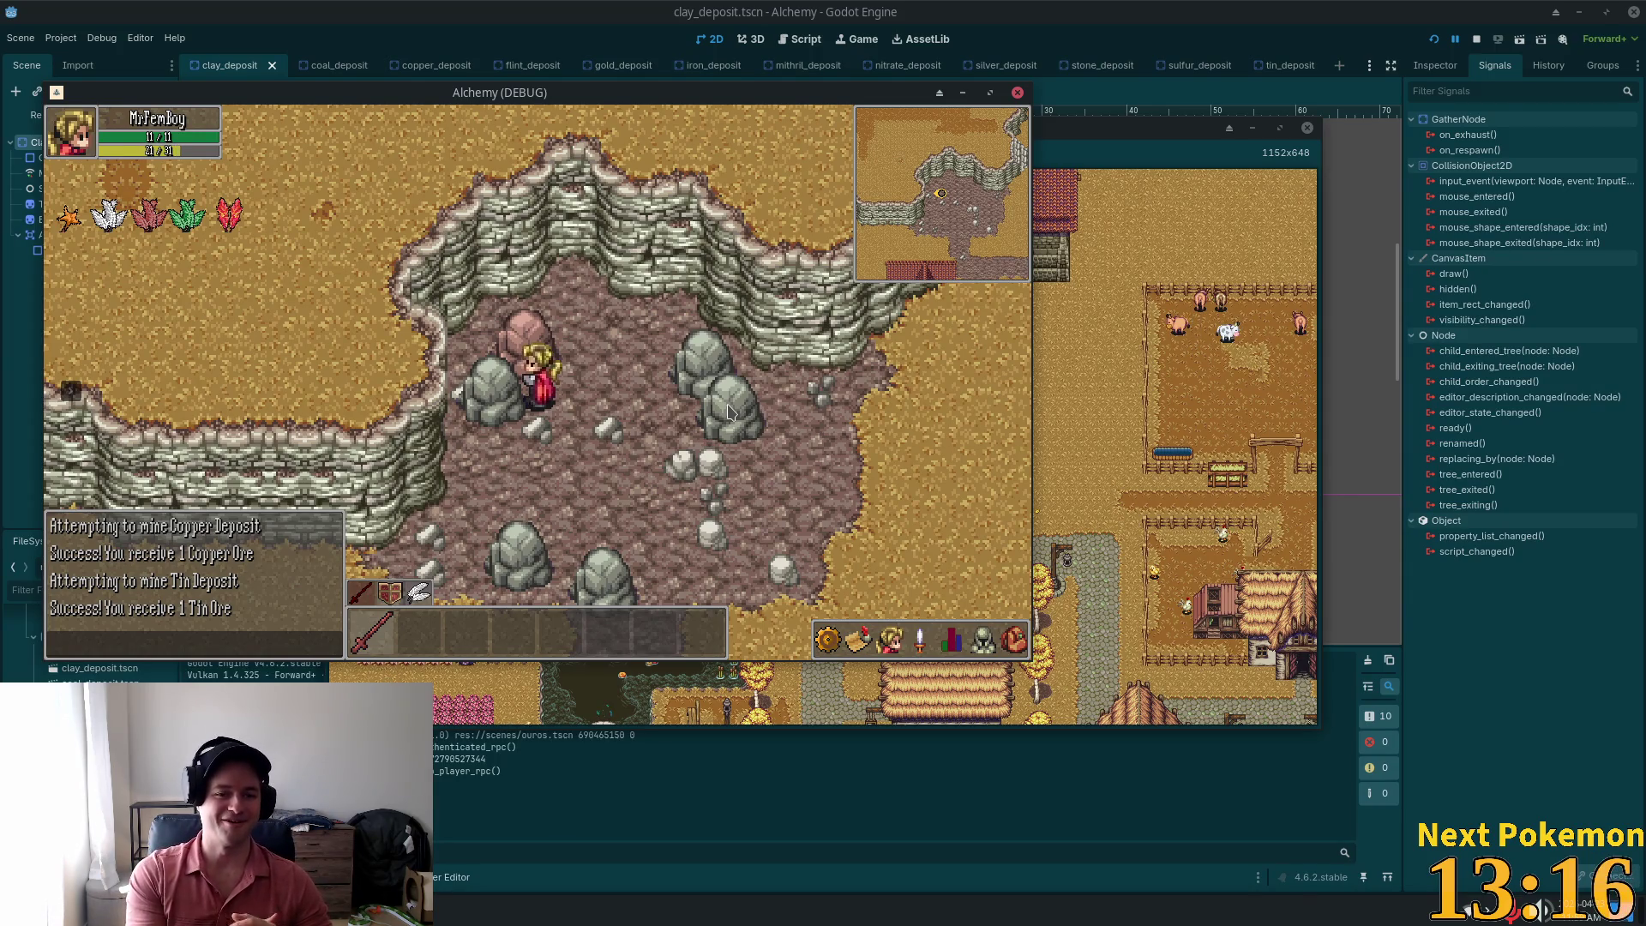
left_click(509, 402)
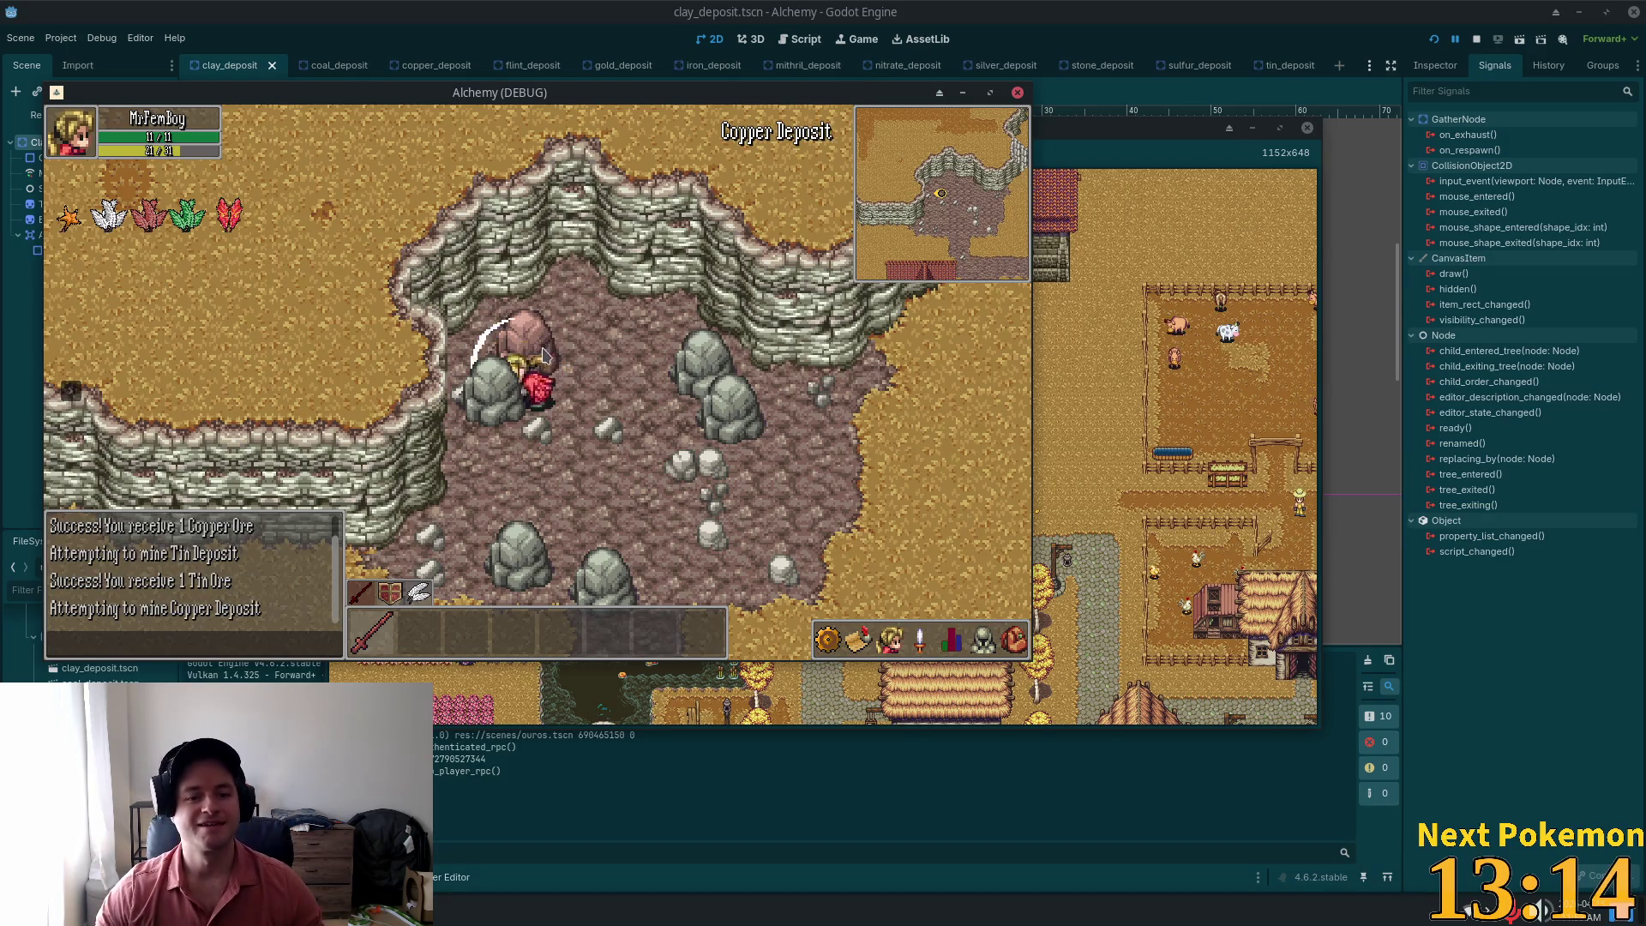
left_click(509, 402)
key("Down")
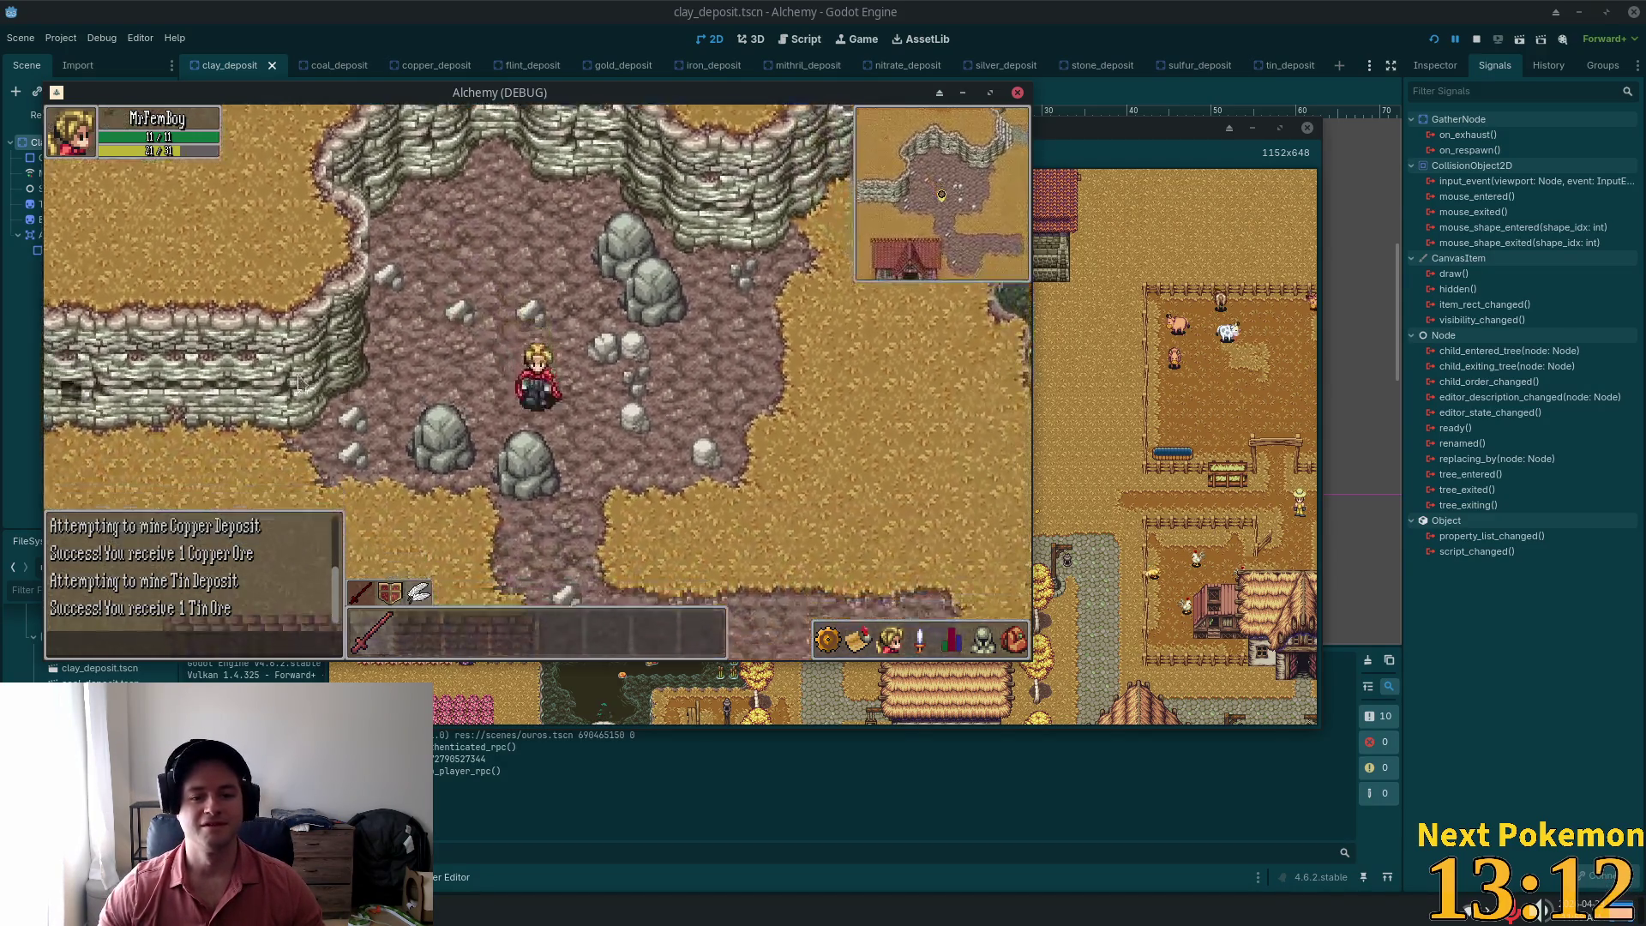
Step: Walk out of the cave, over the bridge into the village, and open the Teller's storage
key("Right")
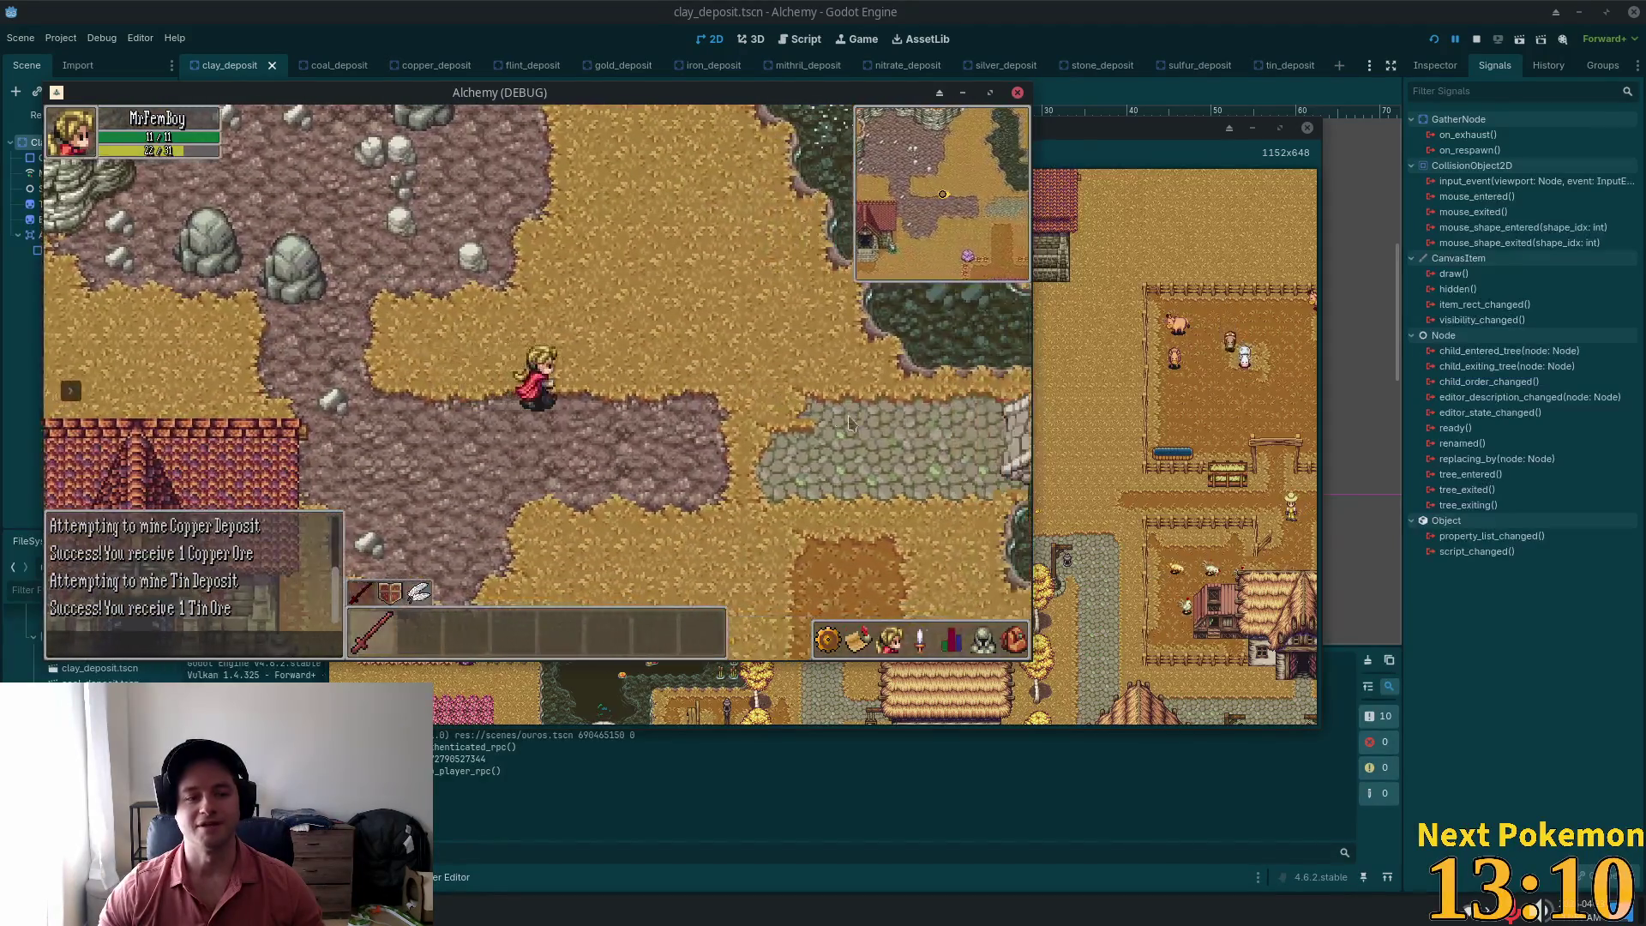
key("Right")
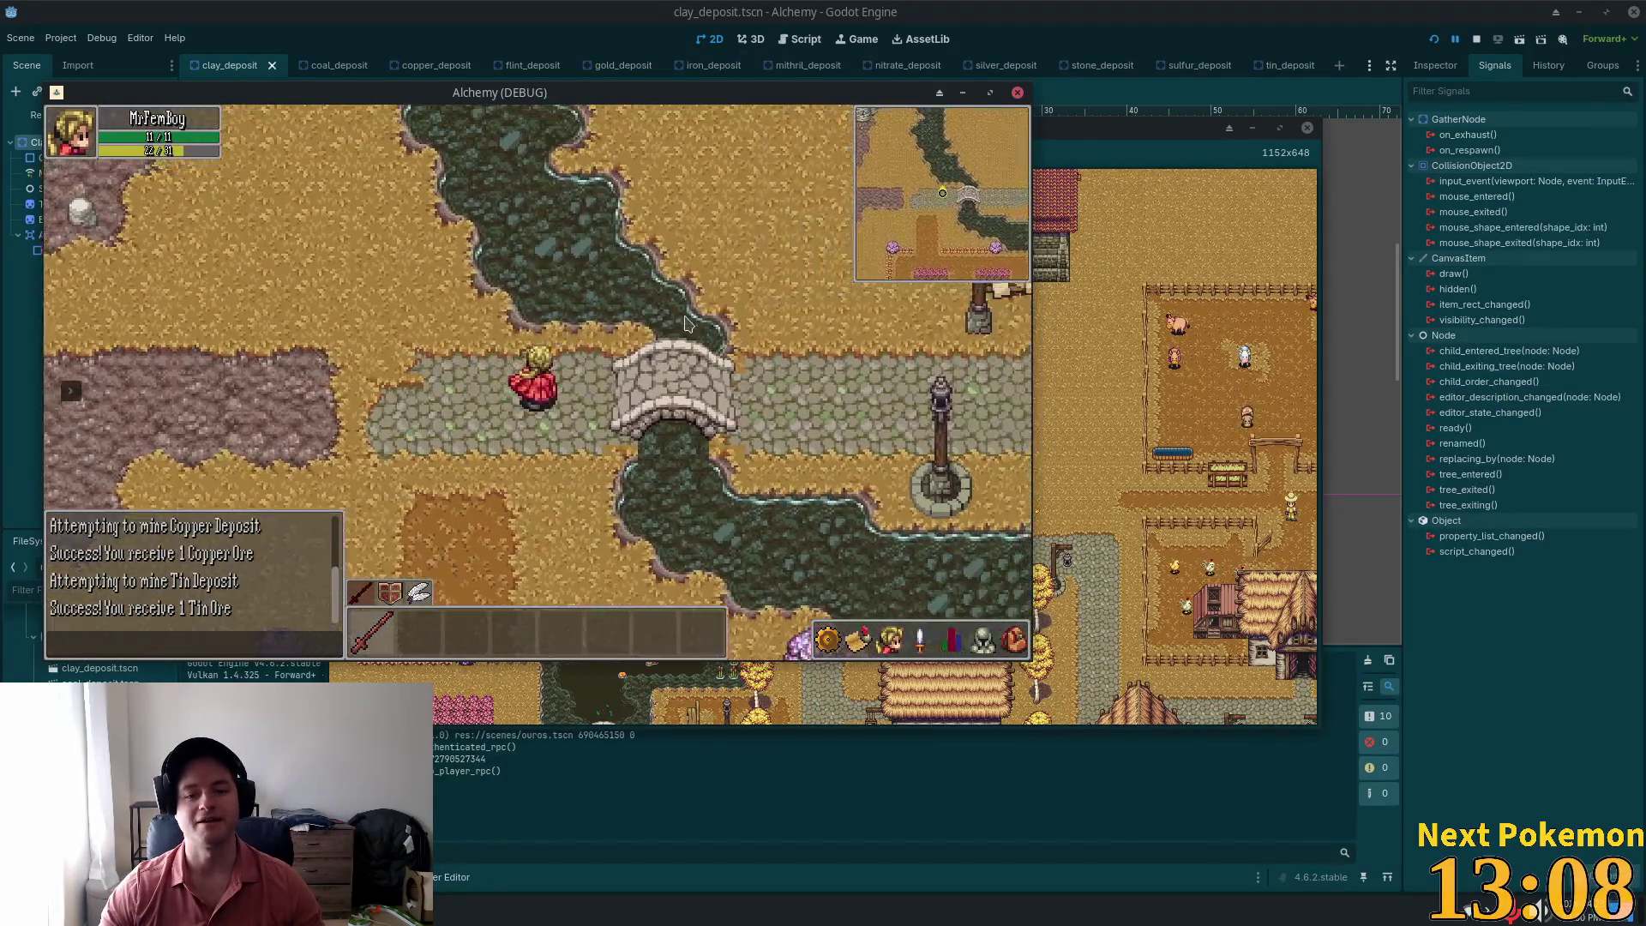
key("Up")
key("Right")
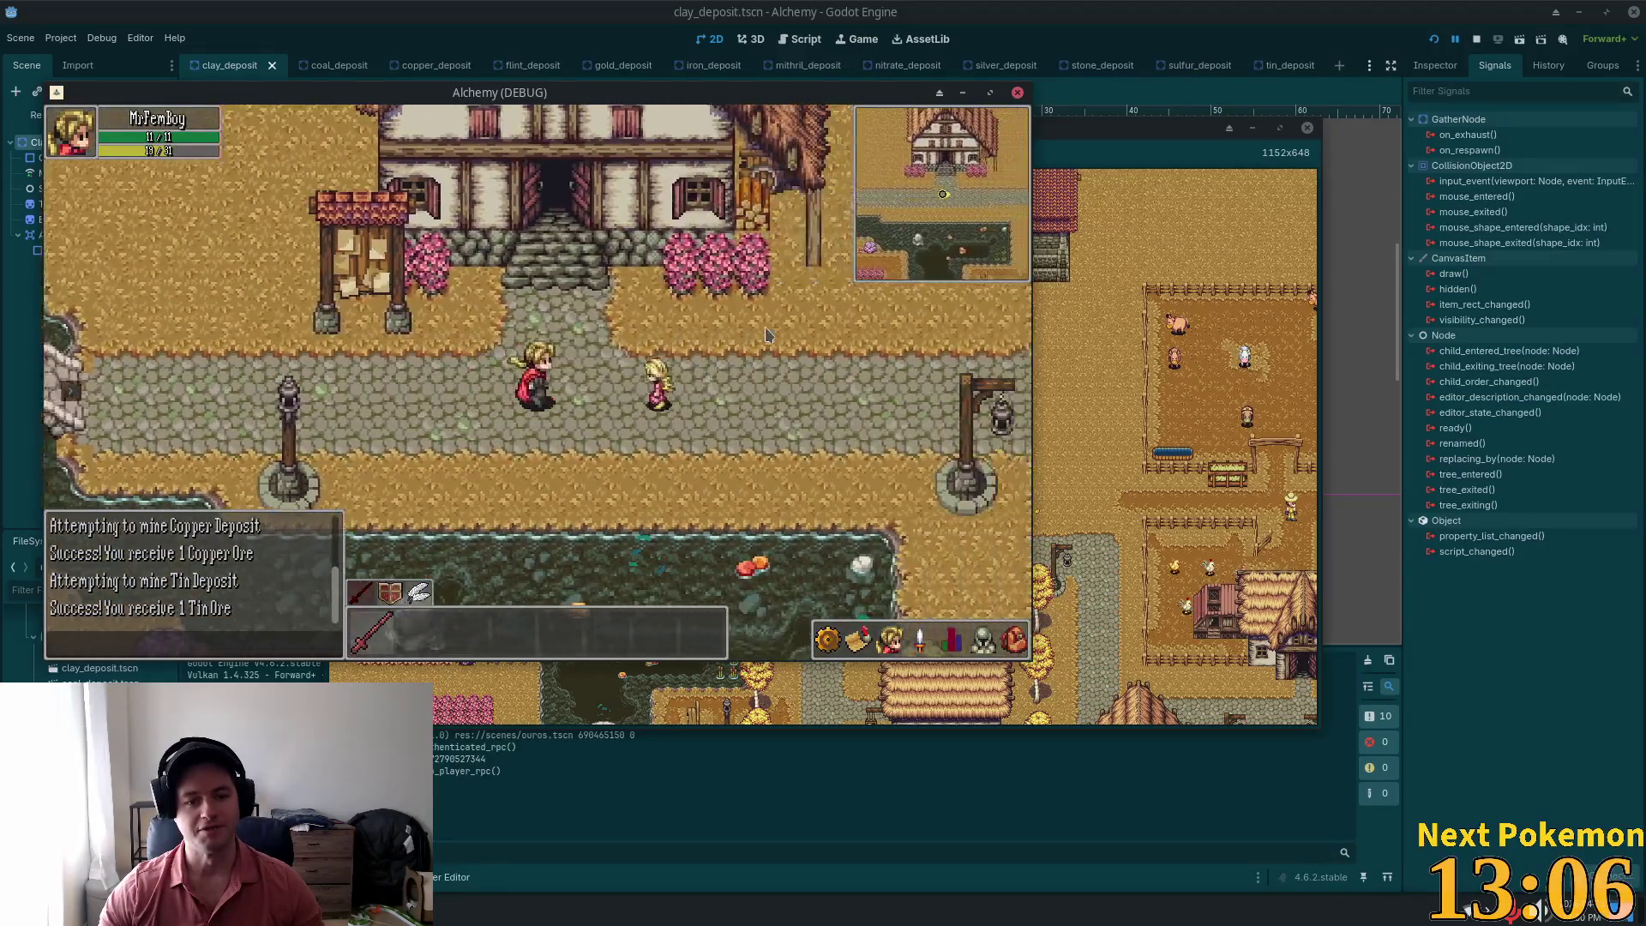
key("Right")
key("Down")
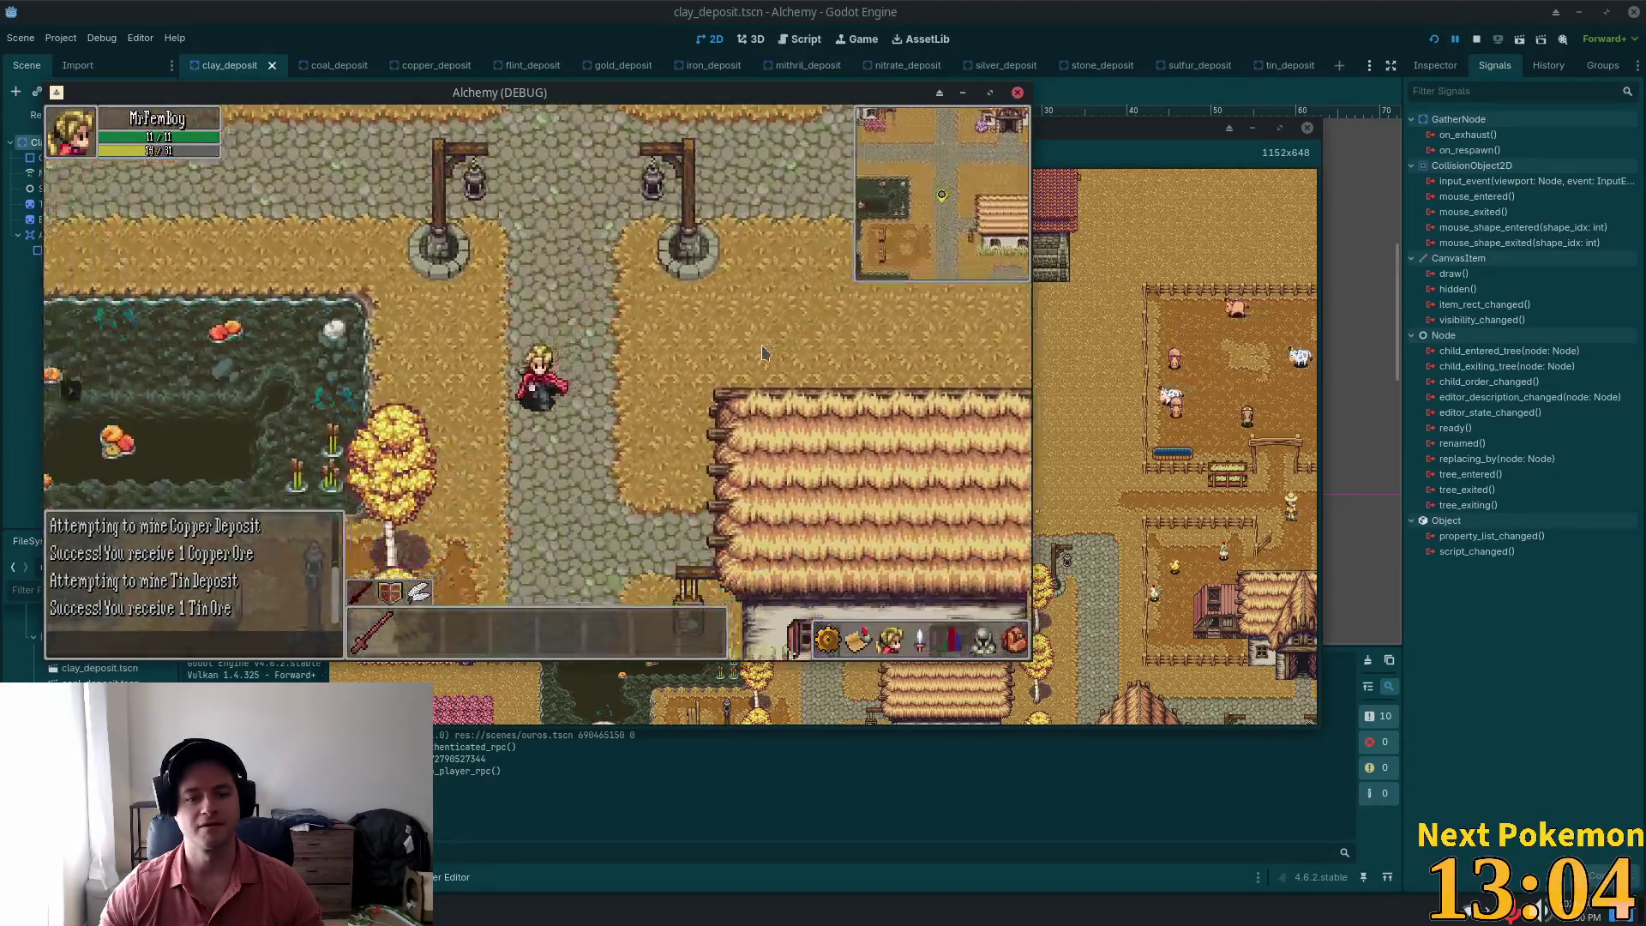
key("Right")
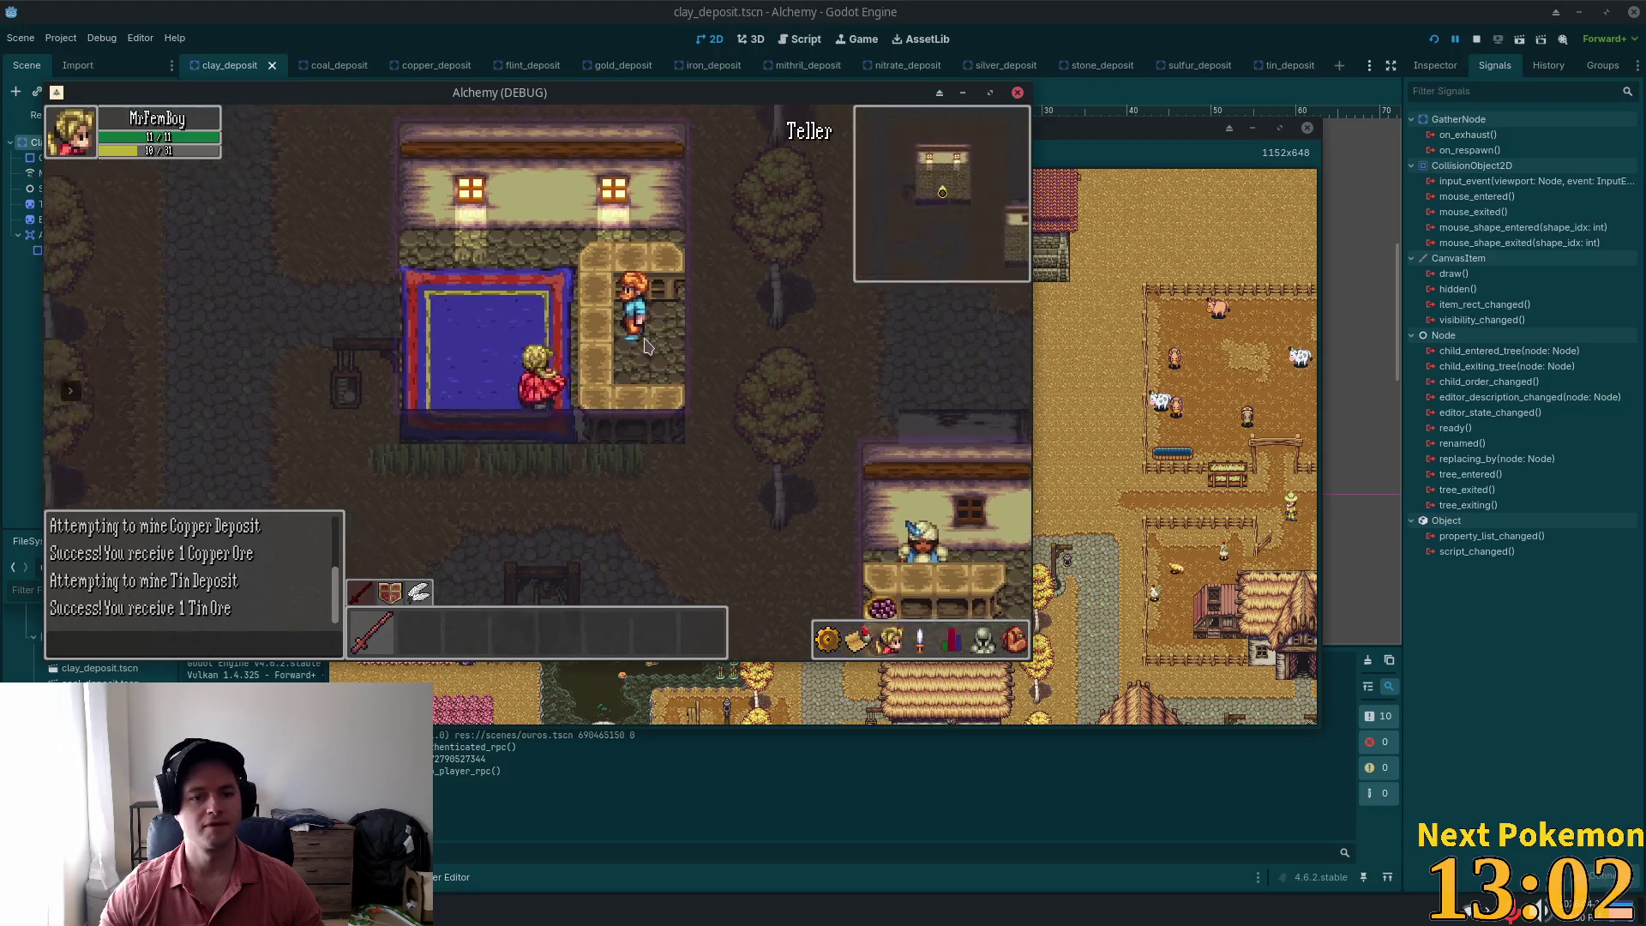
left_click(608, 368)
Step: Leave the Teller's house, visit the building by the plaza, and walk to the crossroads
key("Escape")
key("Down")
key("Left")
key("Up")
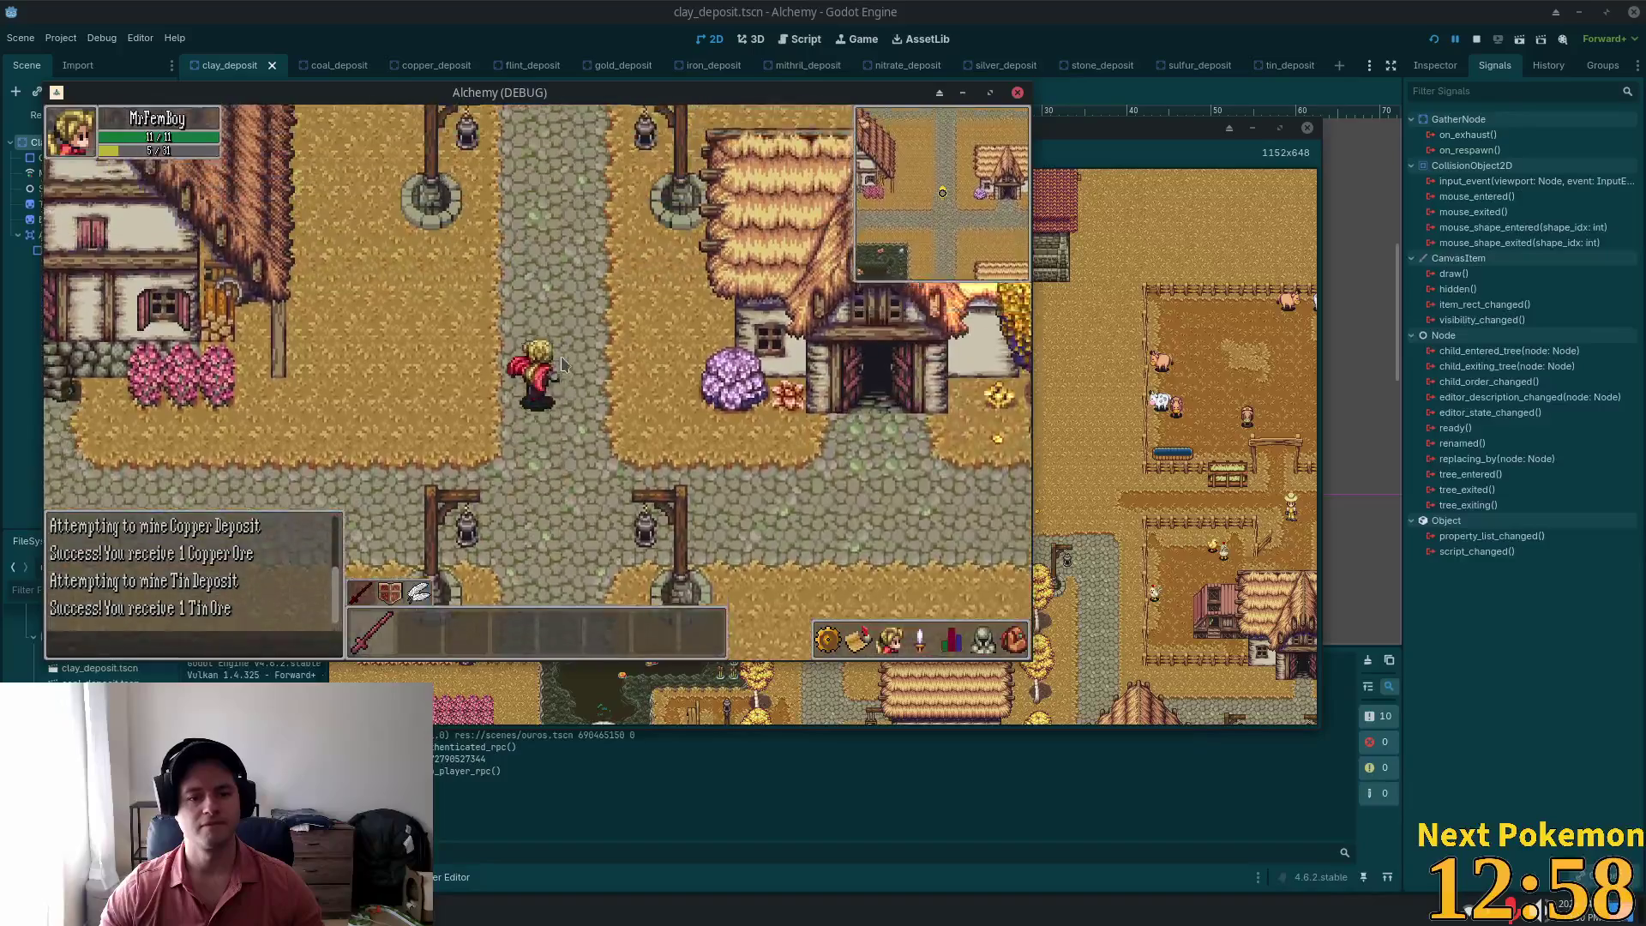
key("Right")
key("Up")
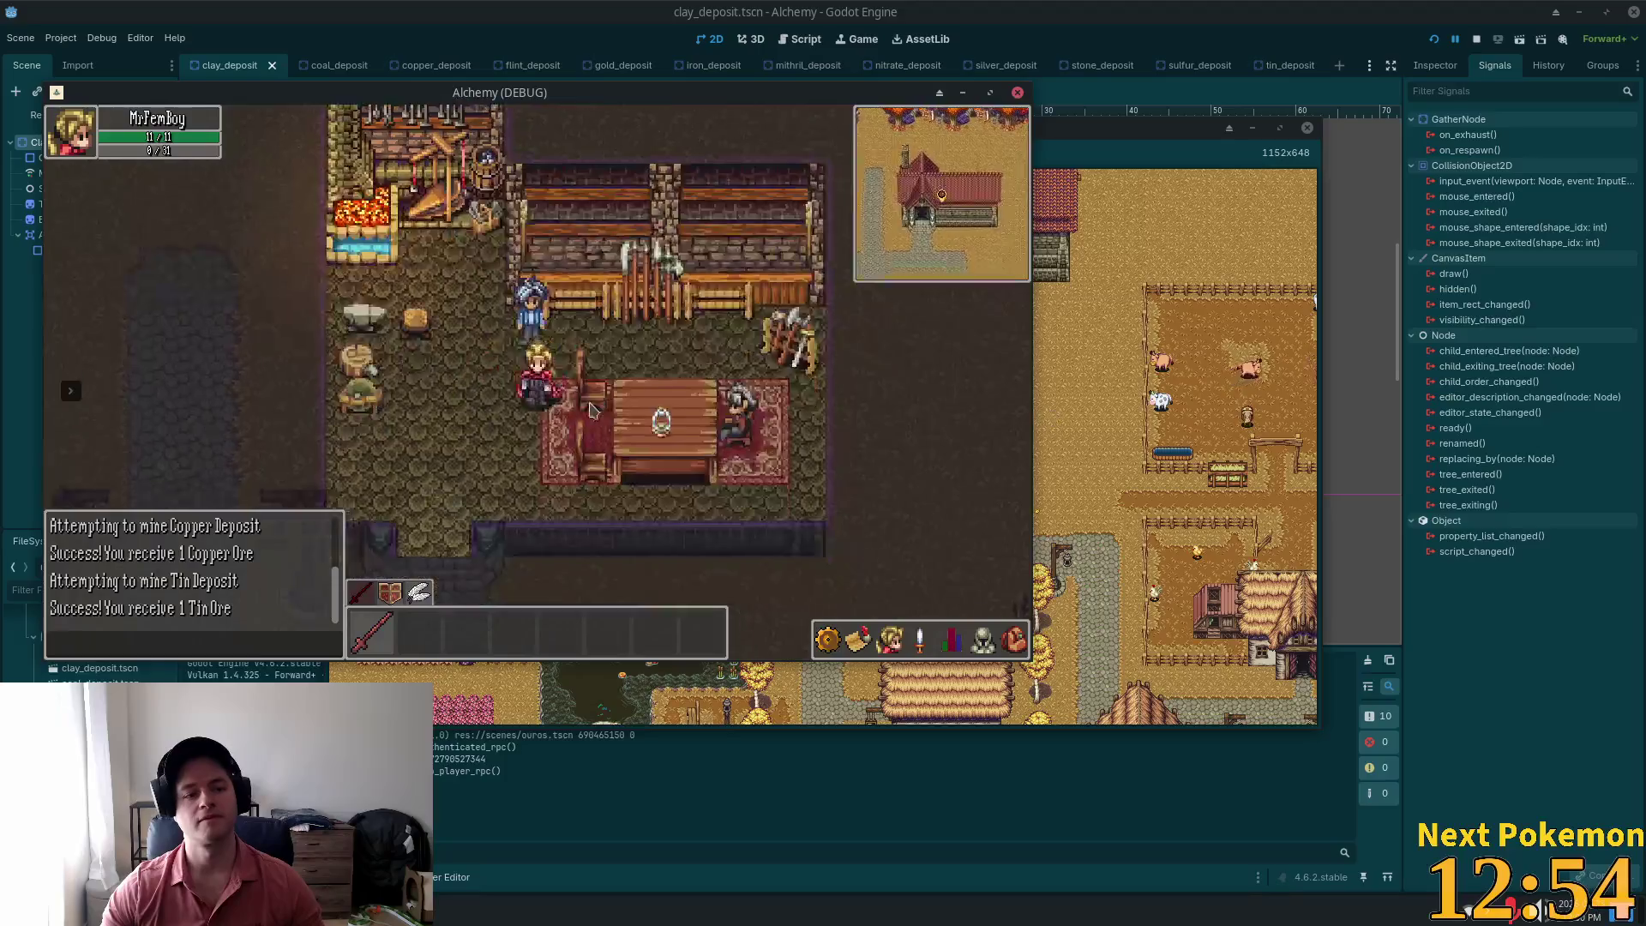
key("Down")
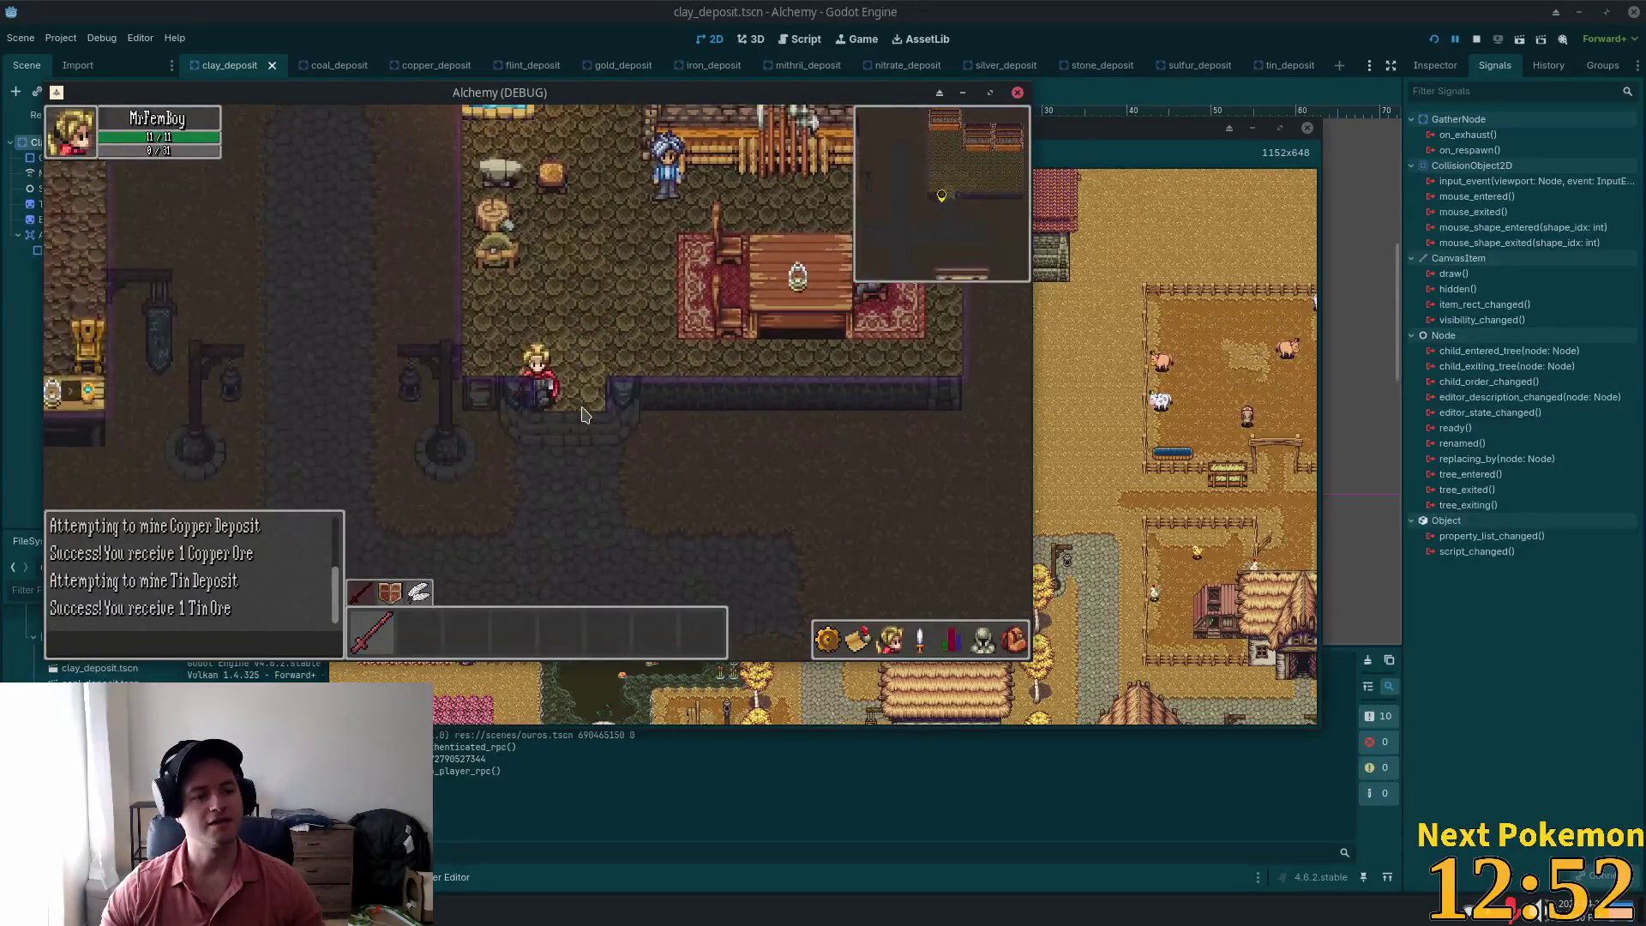
key("Down")
key("Left")
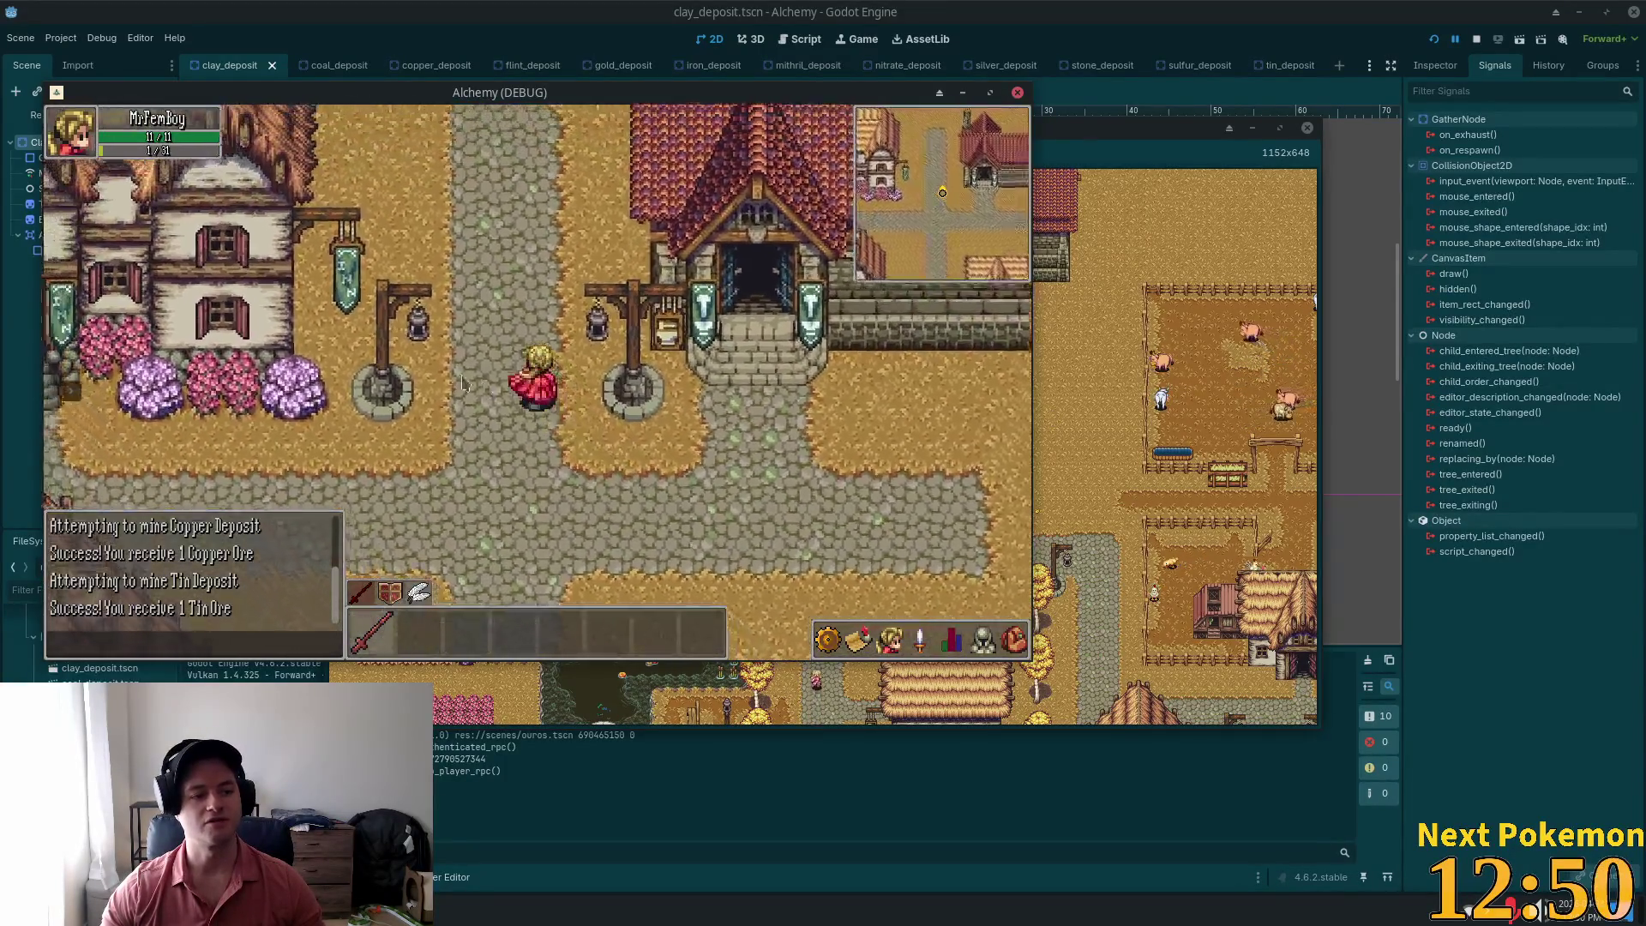
key("Up")
key("Up")
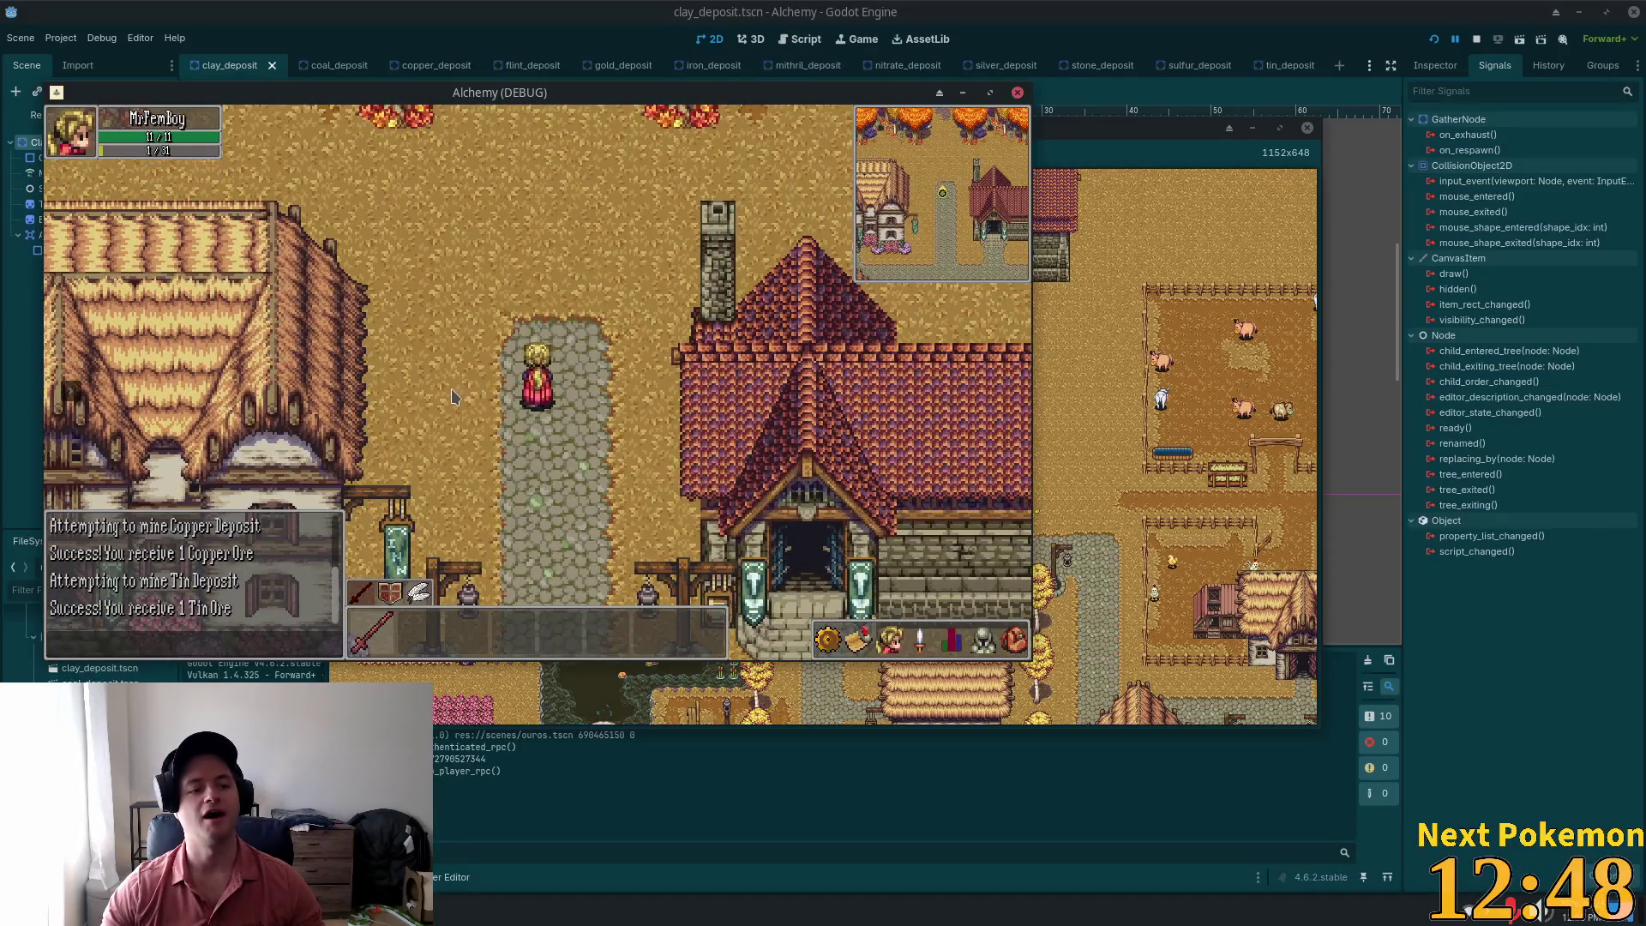
key("Down")
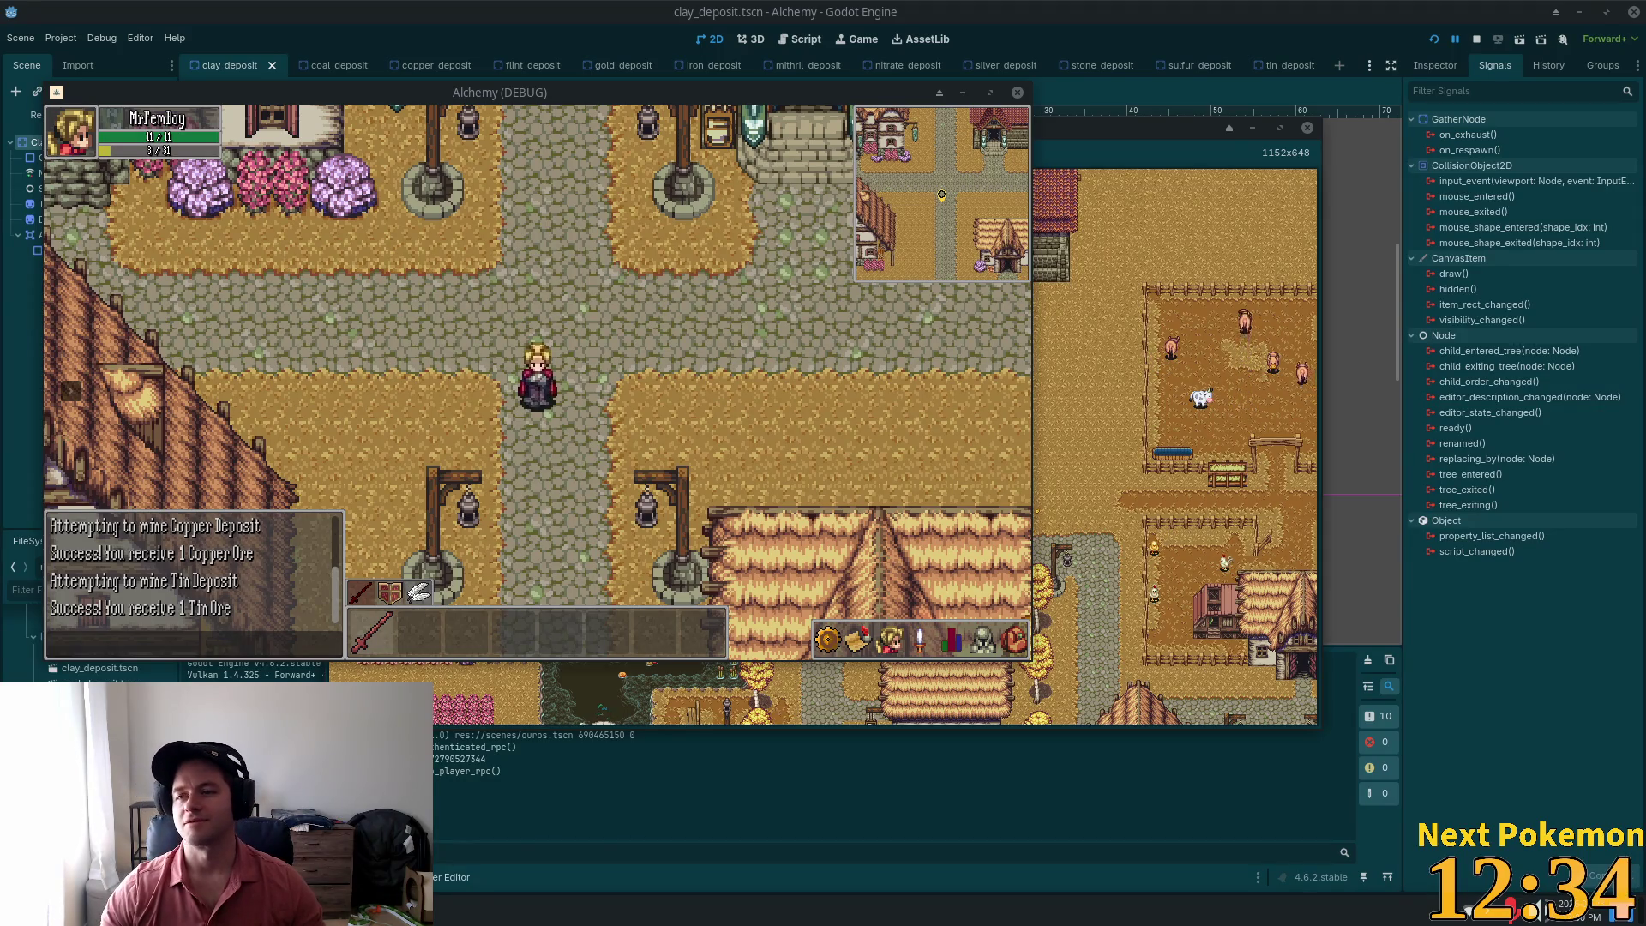
Step: Pass through the tavern, then head west out of town into the Ouros Highlands
key("Up")
key("Left")
key("Up")
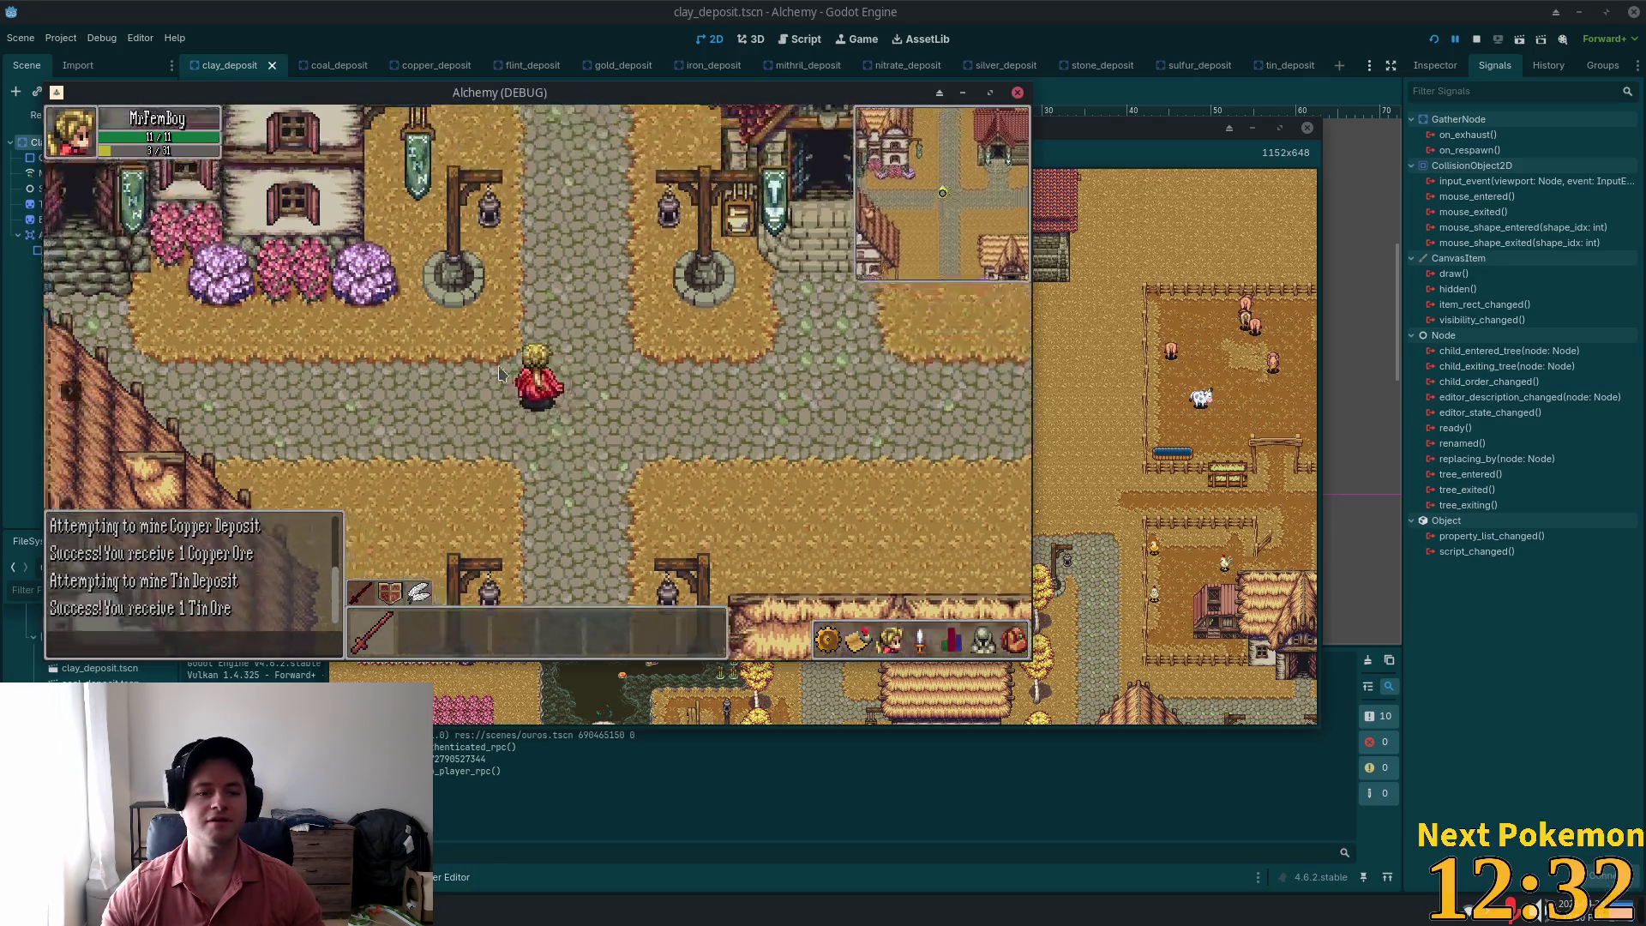
key("Down")
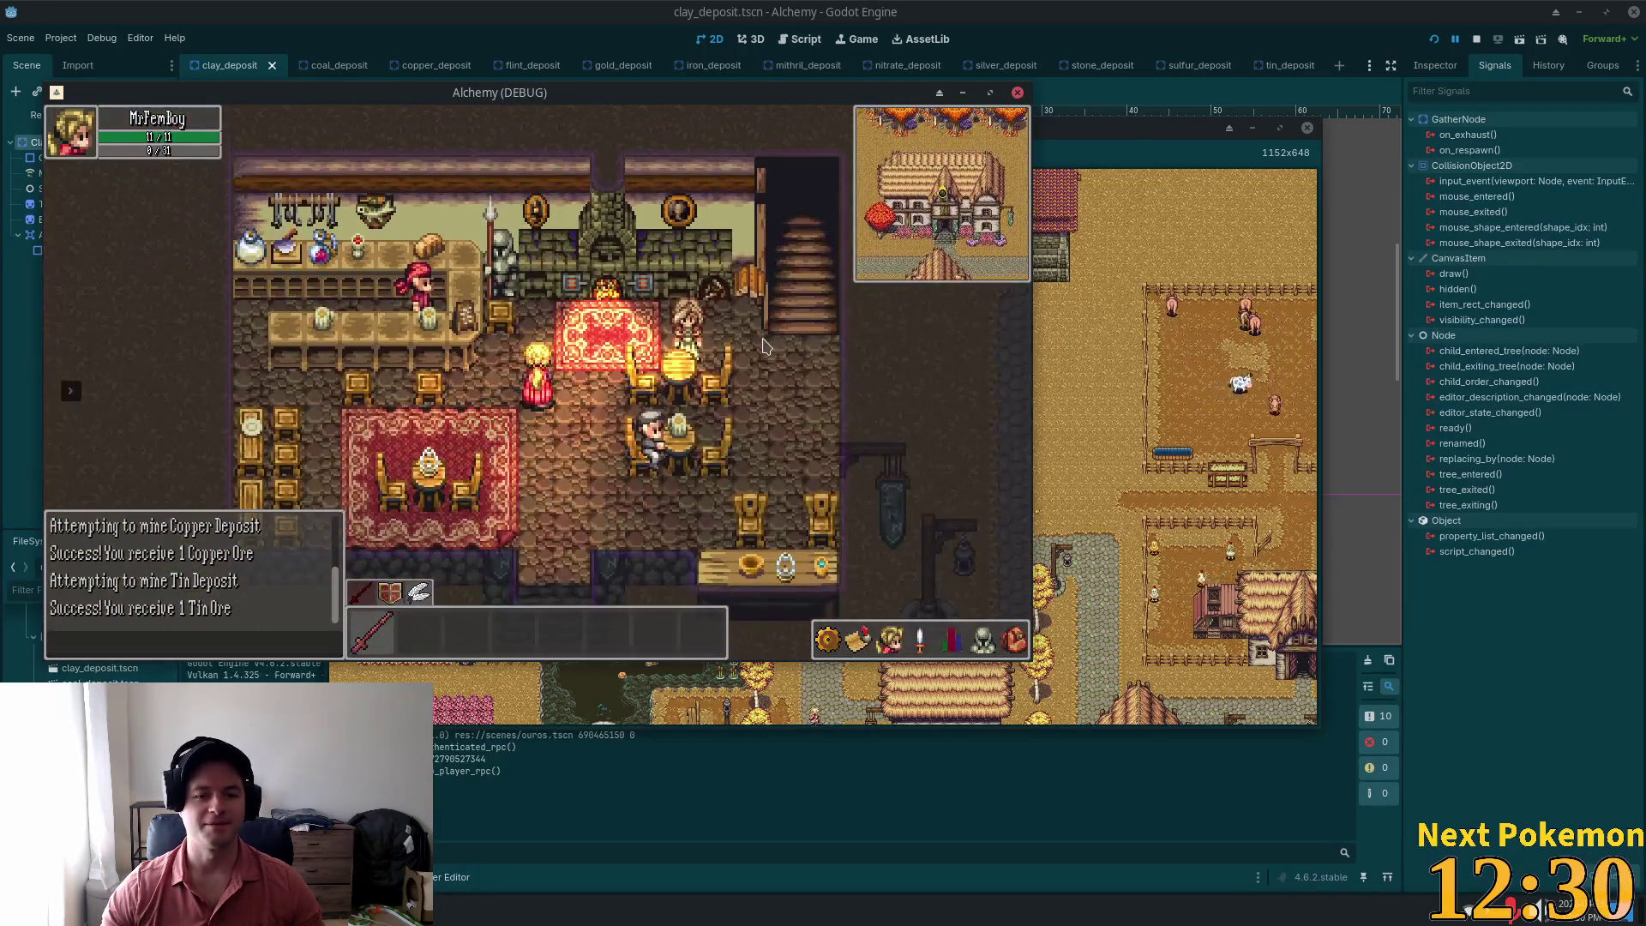
key("Left")
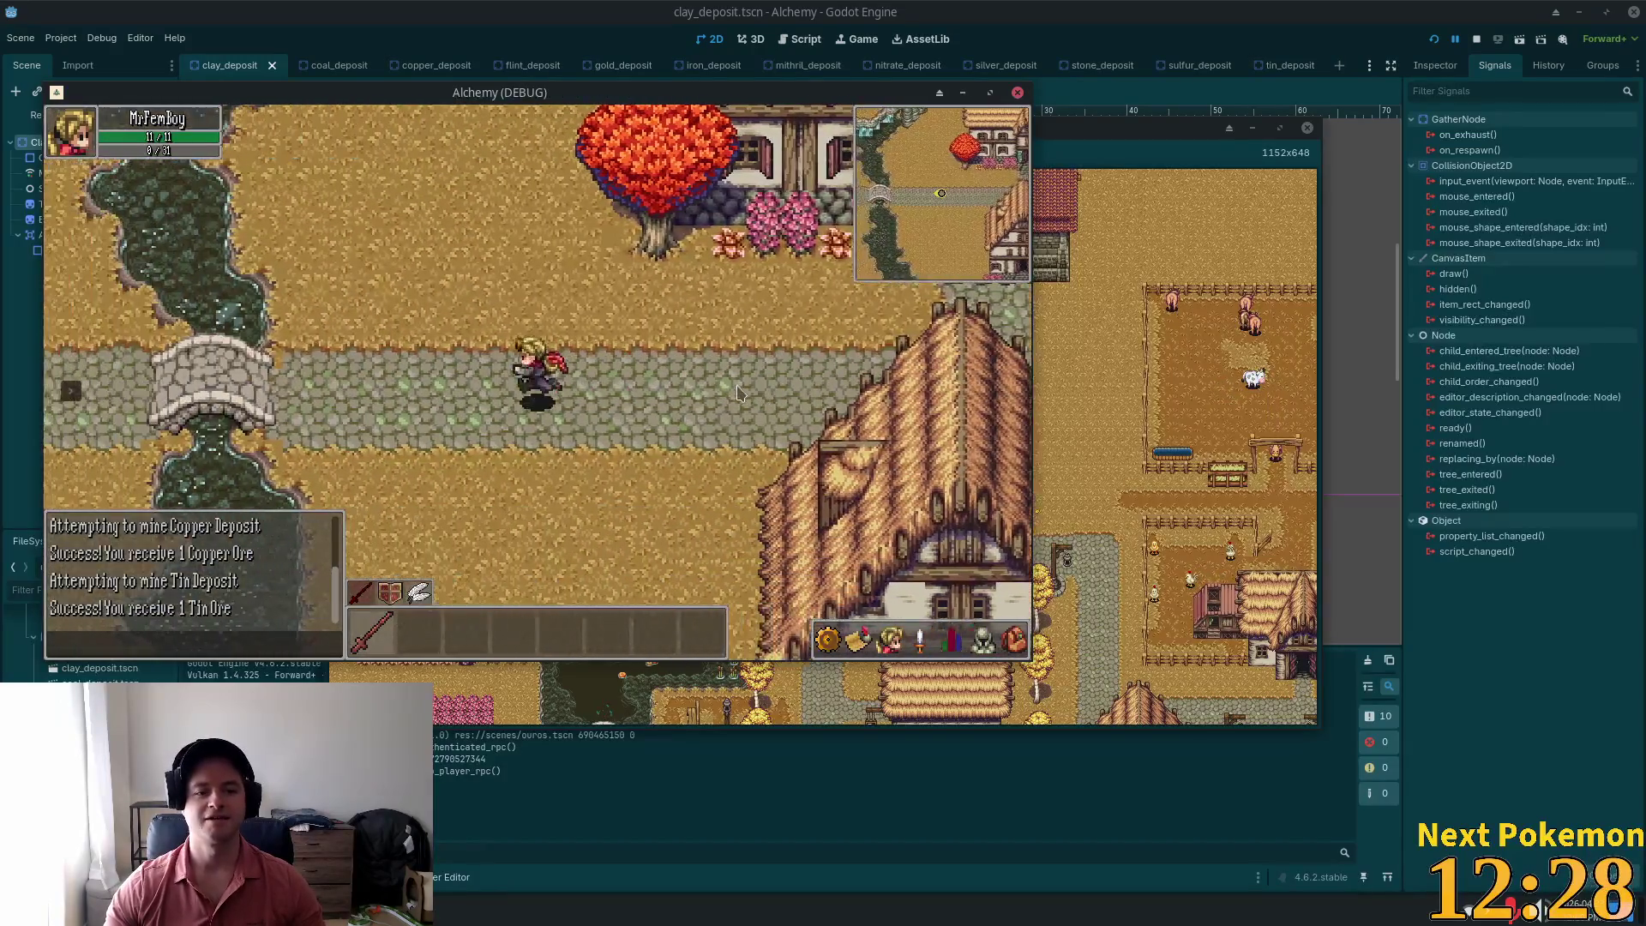
key("Left")
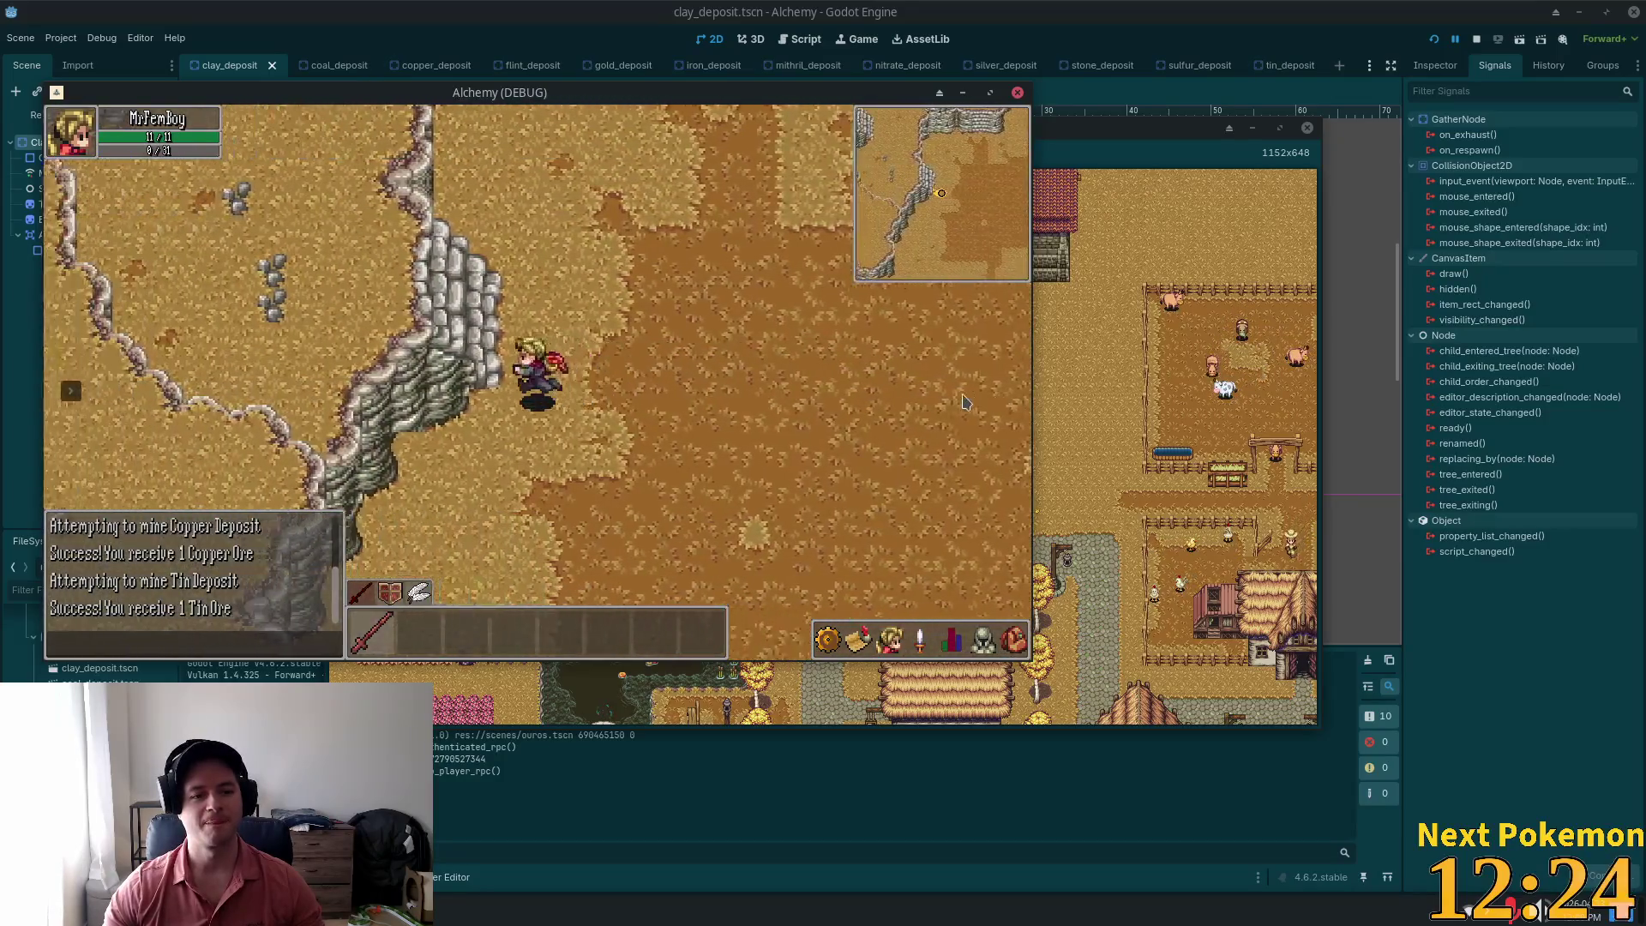
key("Up")
Step: Cross the Ouros Highlands westward into the tall grass of Verdigris Meadows
key("a")
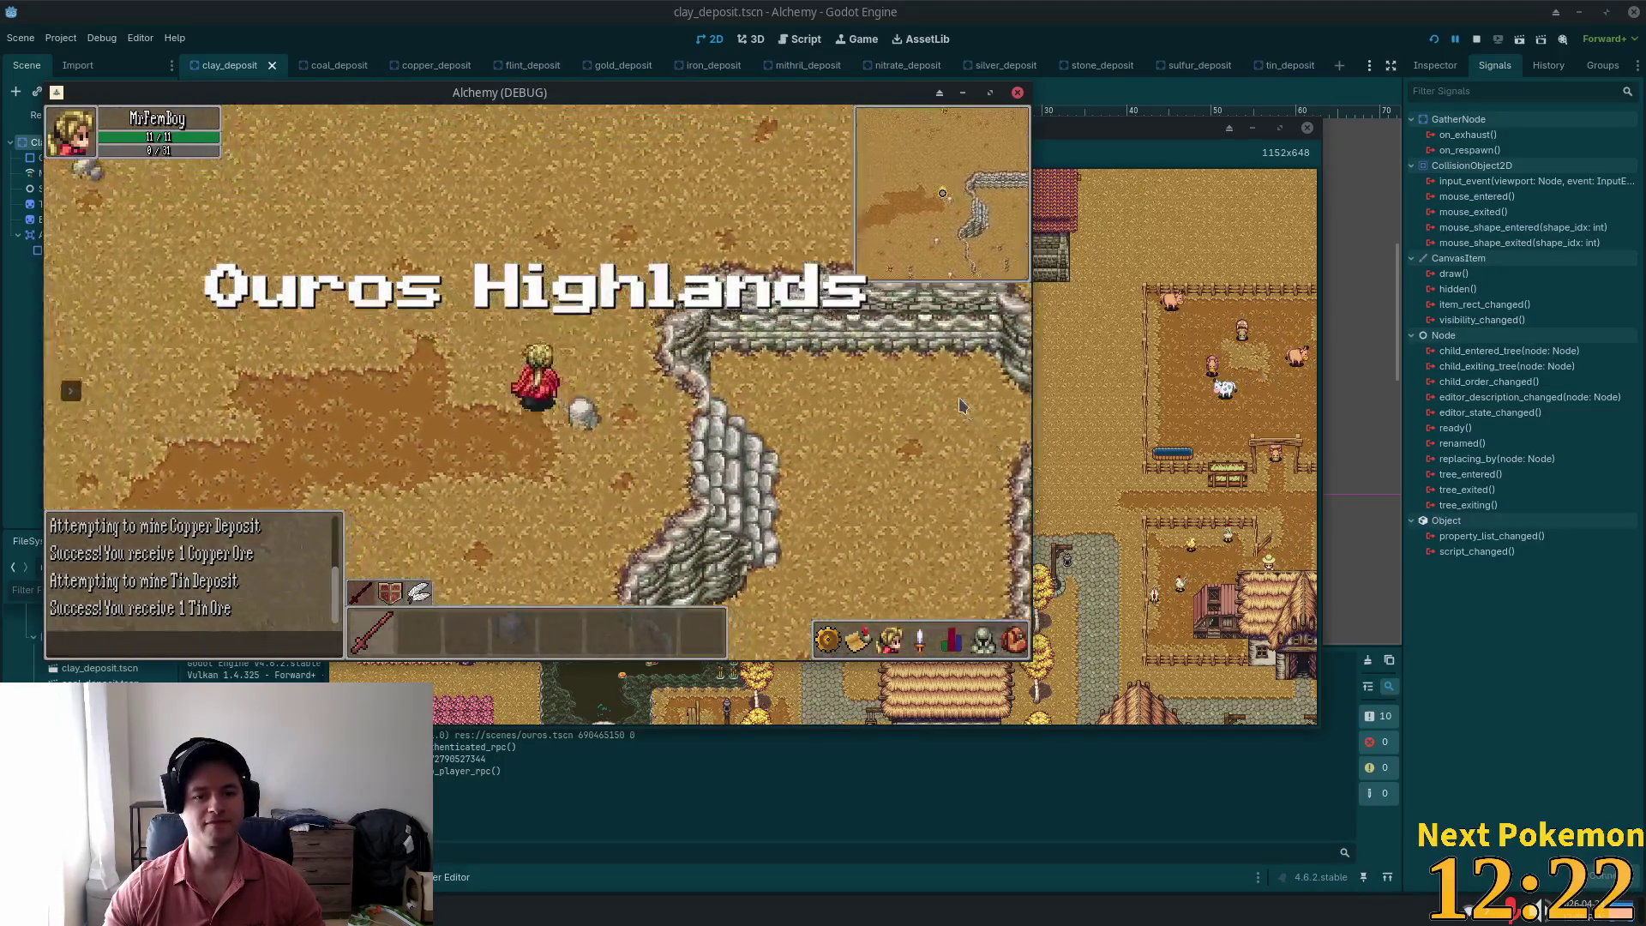
key("a")
key("s")
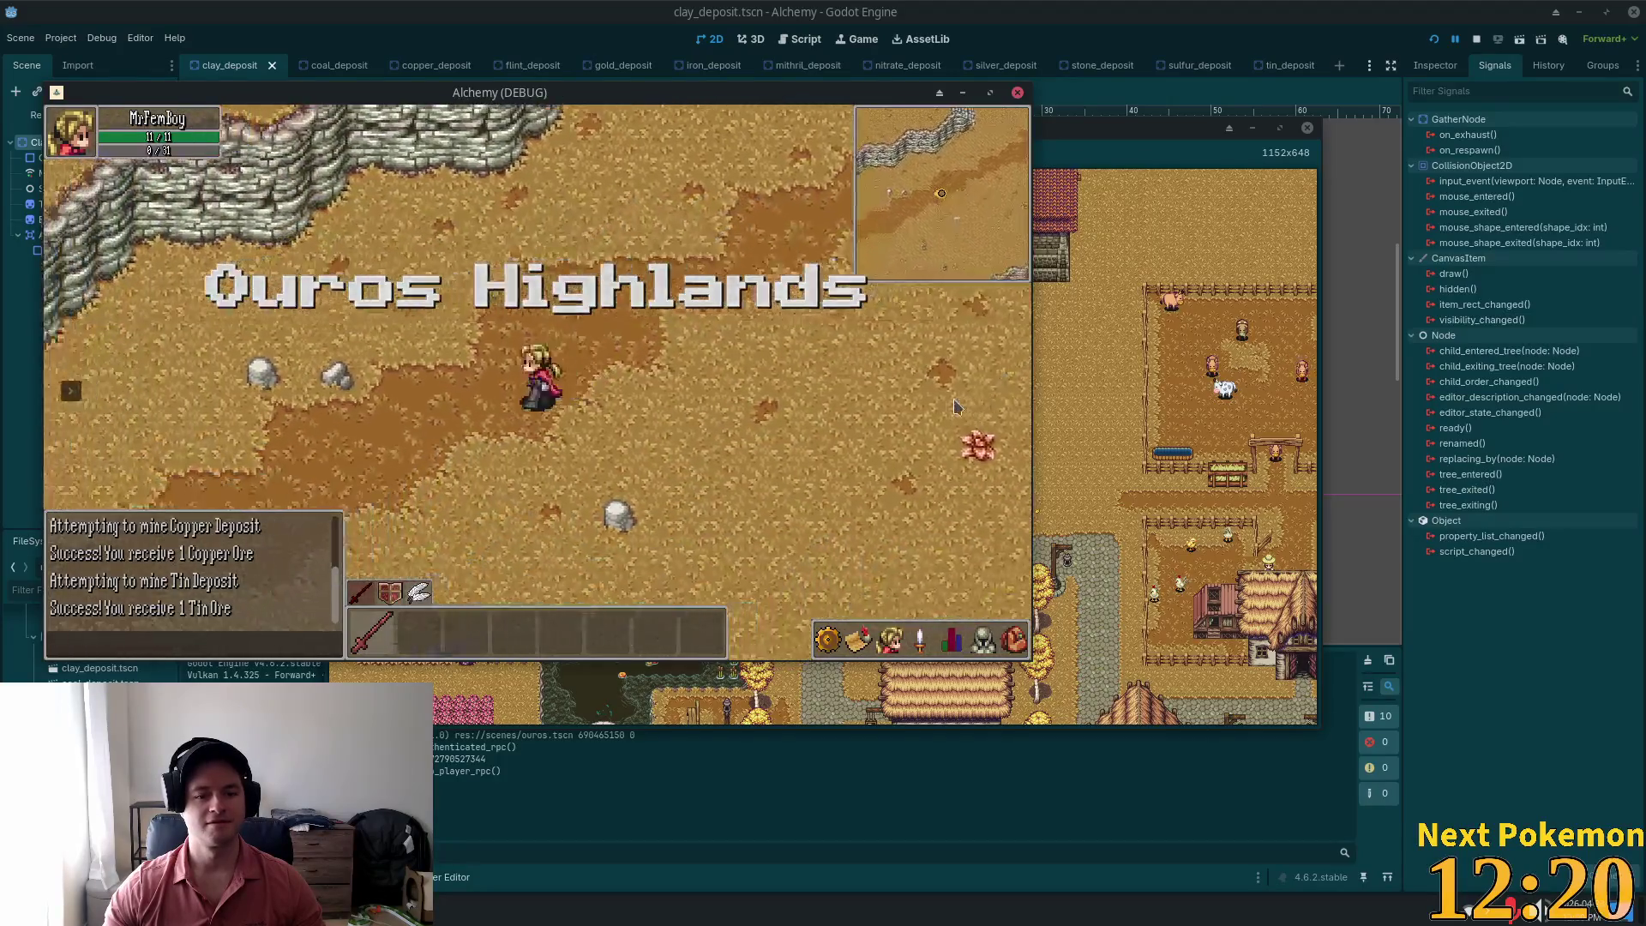
key("a")
key("a")
key("w")
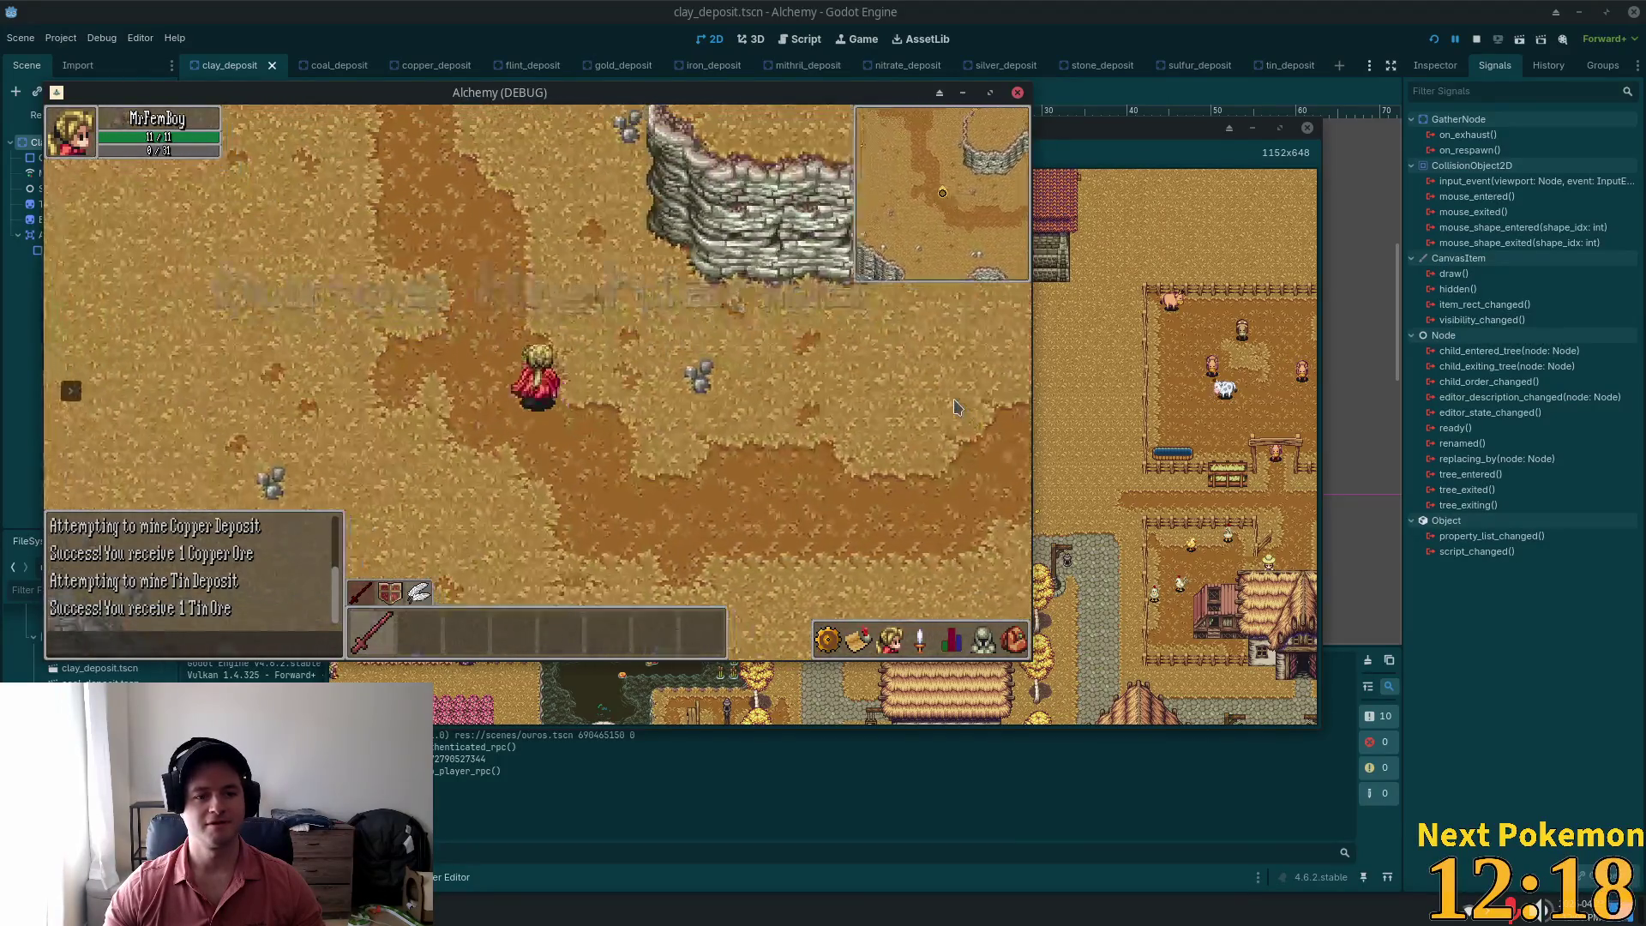
key("a")
key("w")
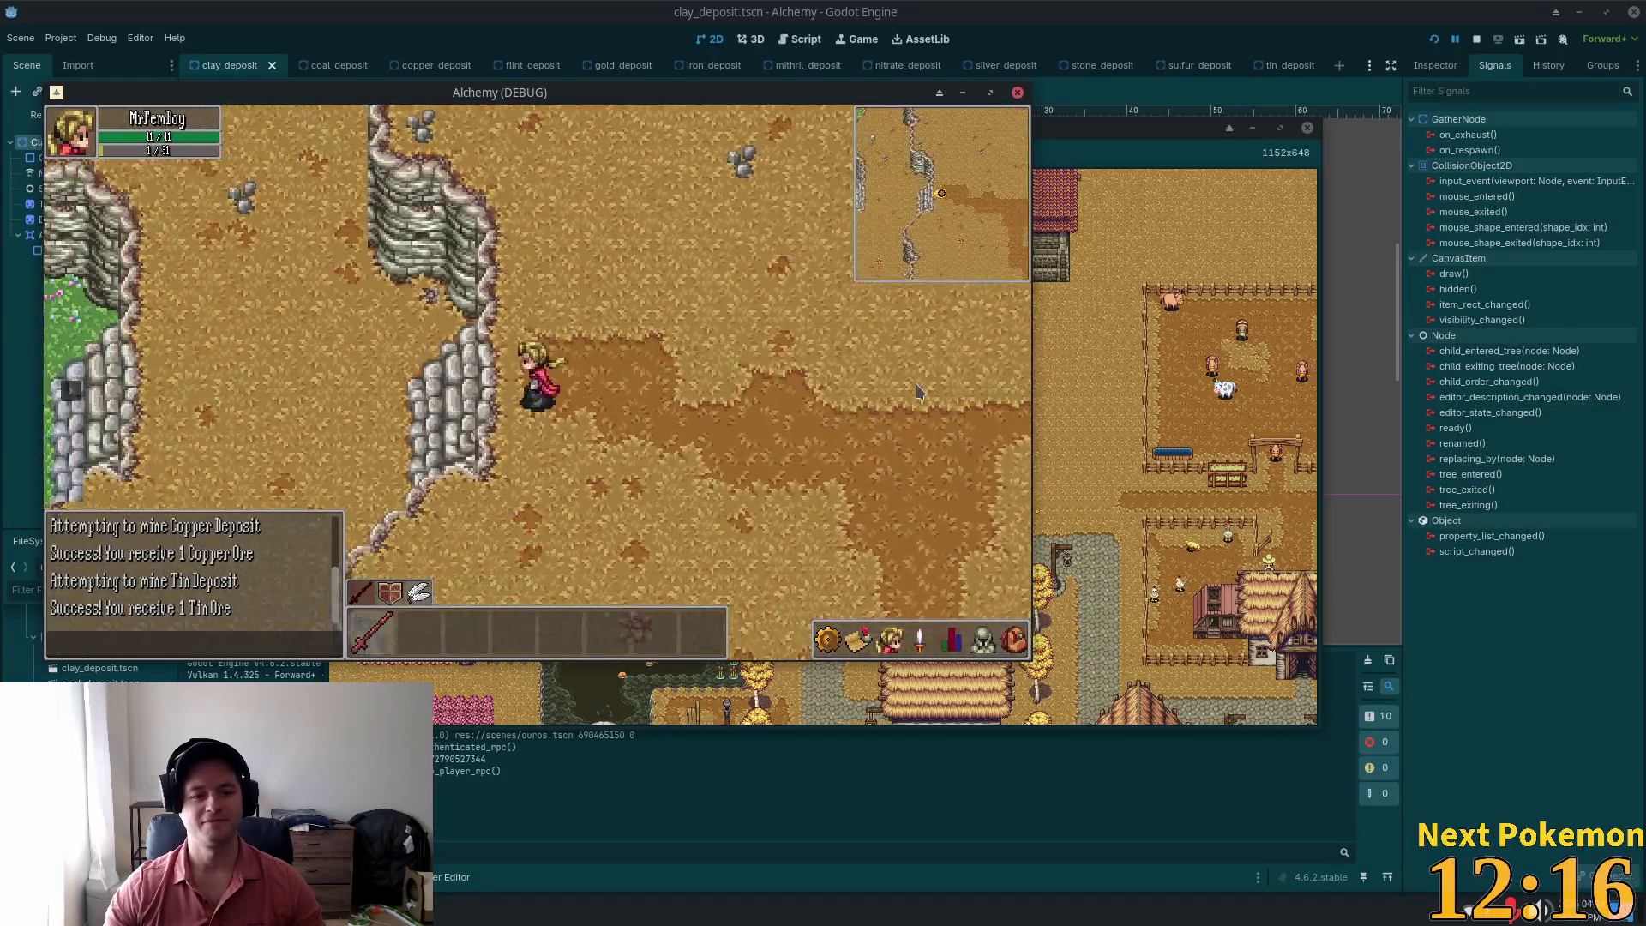
key("a")
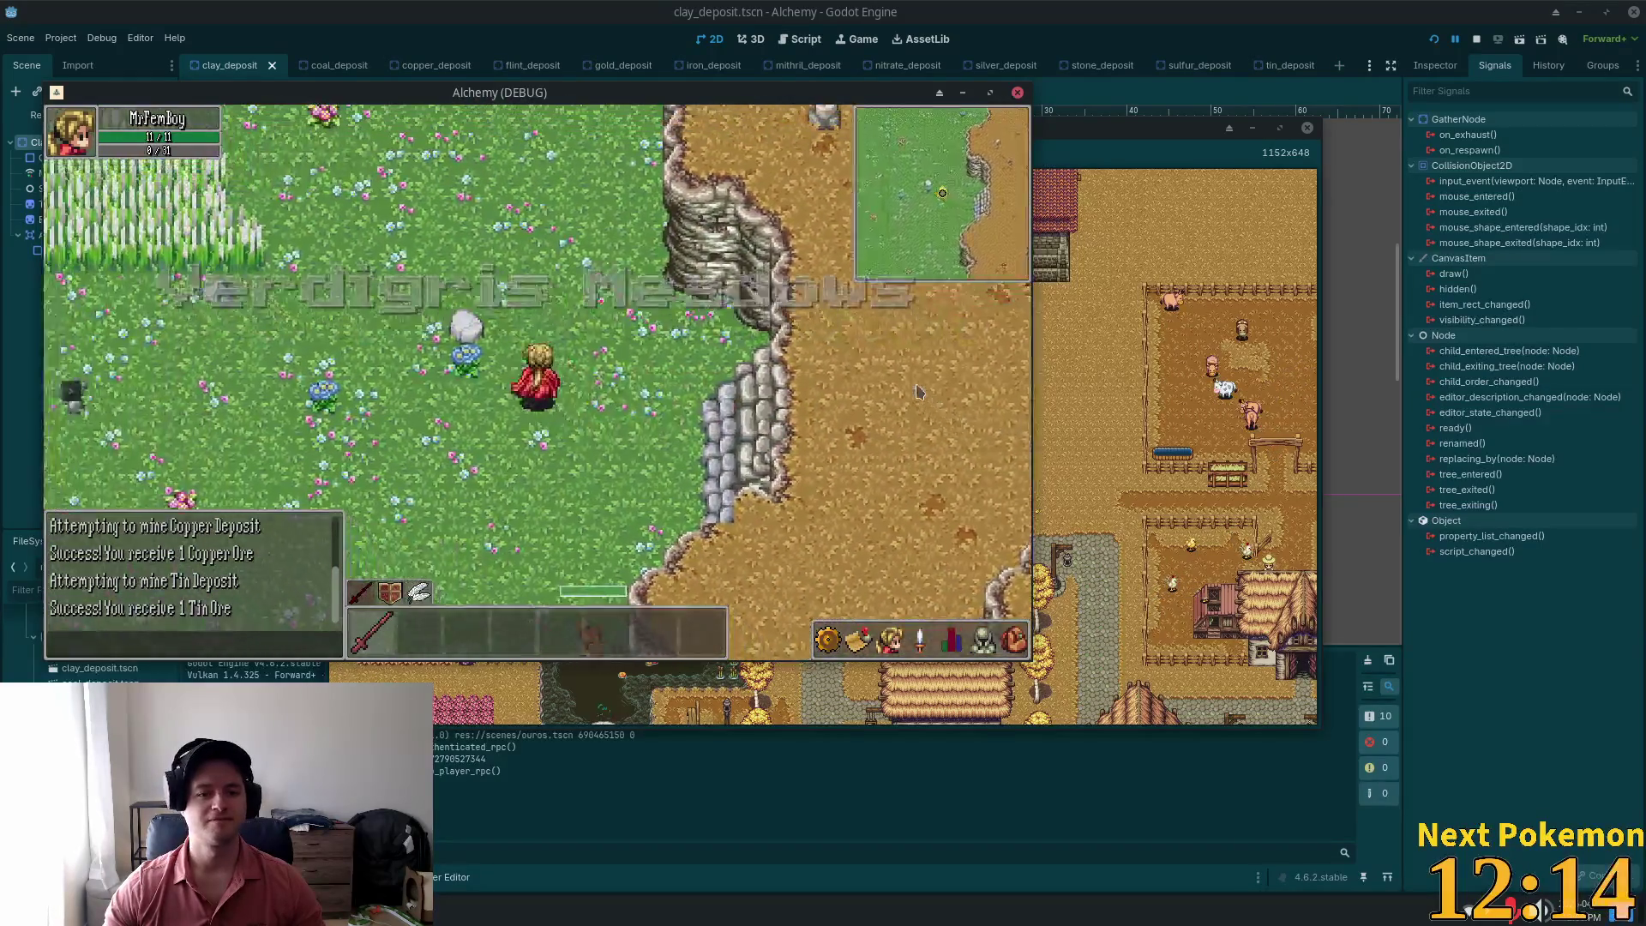
key("a")
key("w")
key("a")
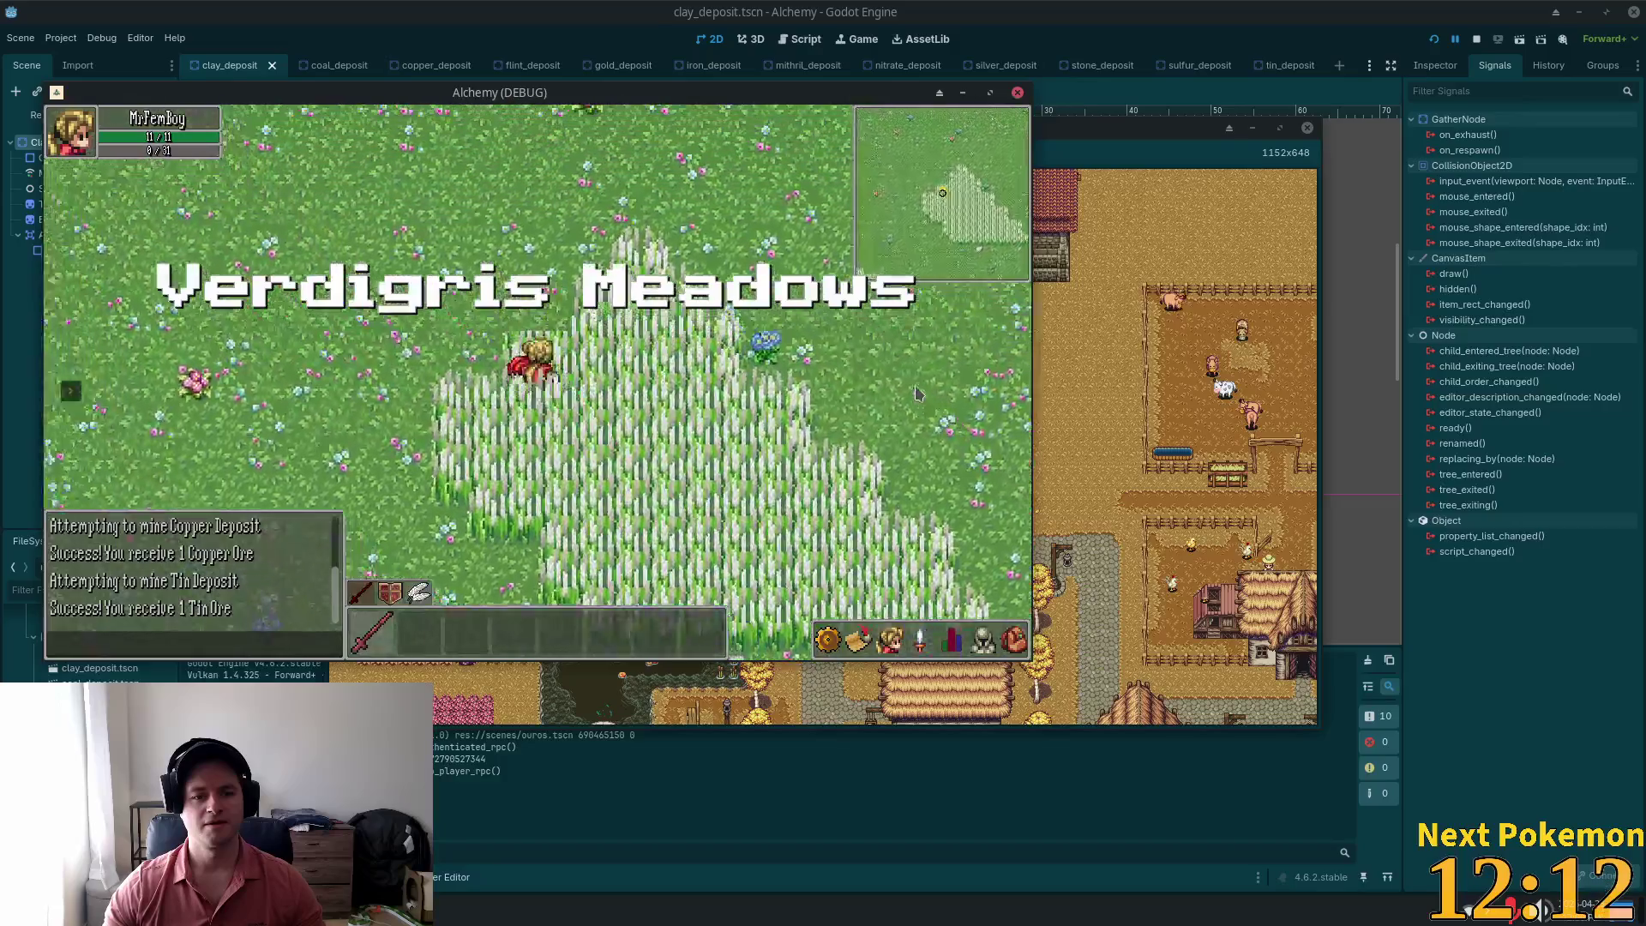